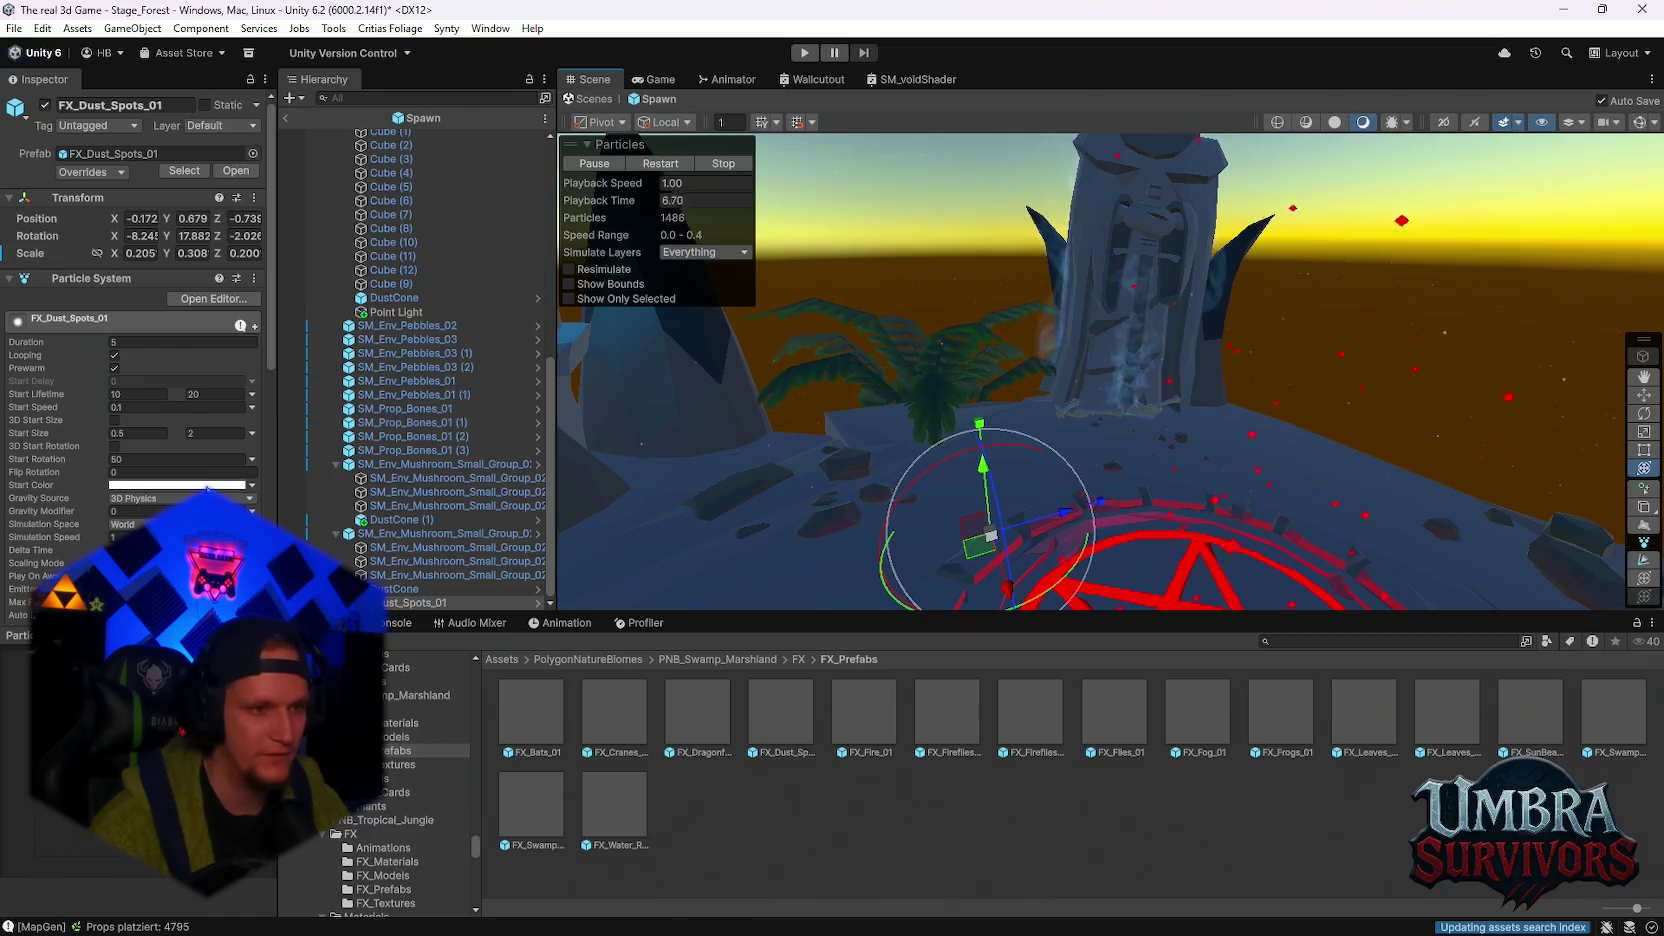
- Set the dust particles' Start Color to red
click(180, 485)
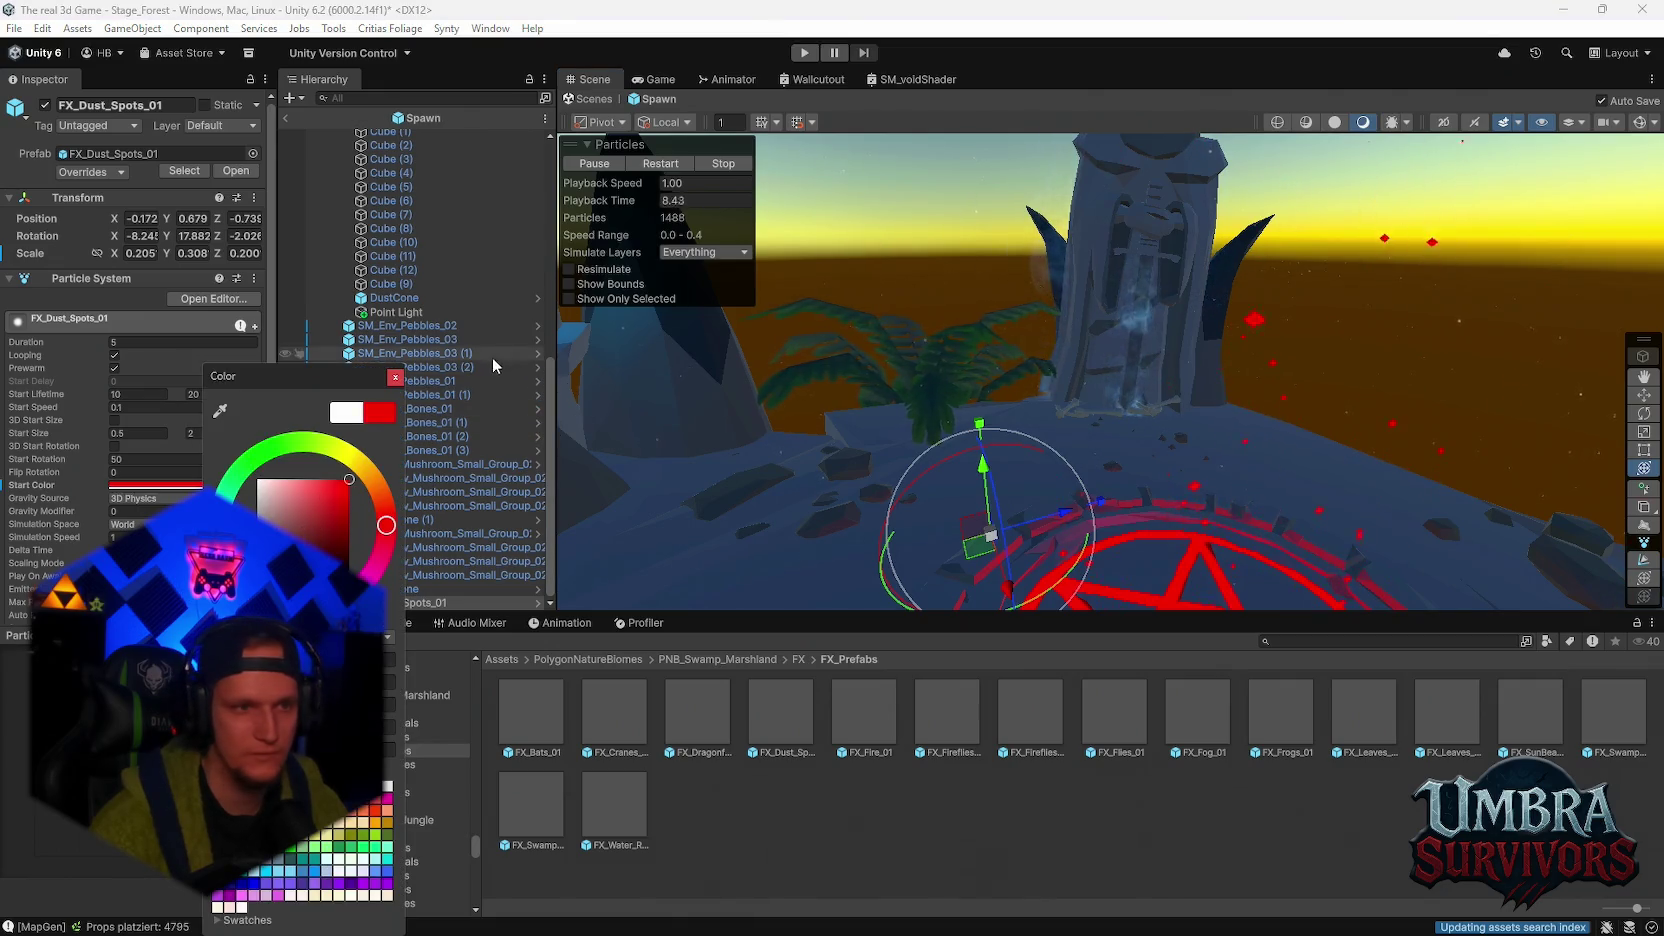
click(395, 377)
scroll(985, 391, up, 5)
scroll(988, 400, up, 8)
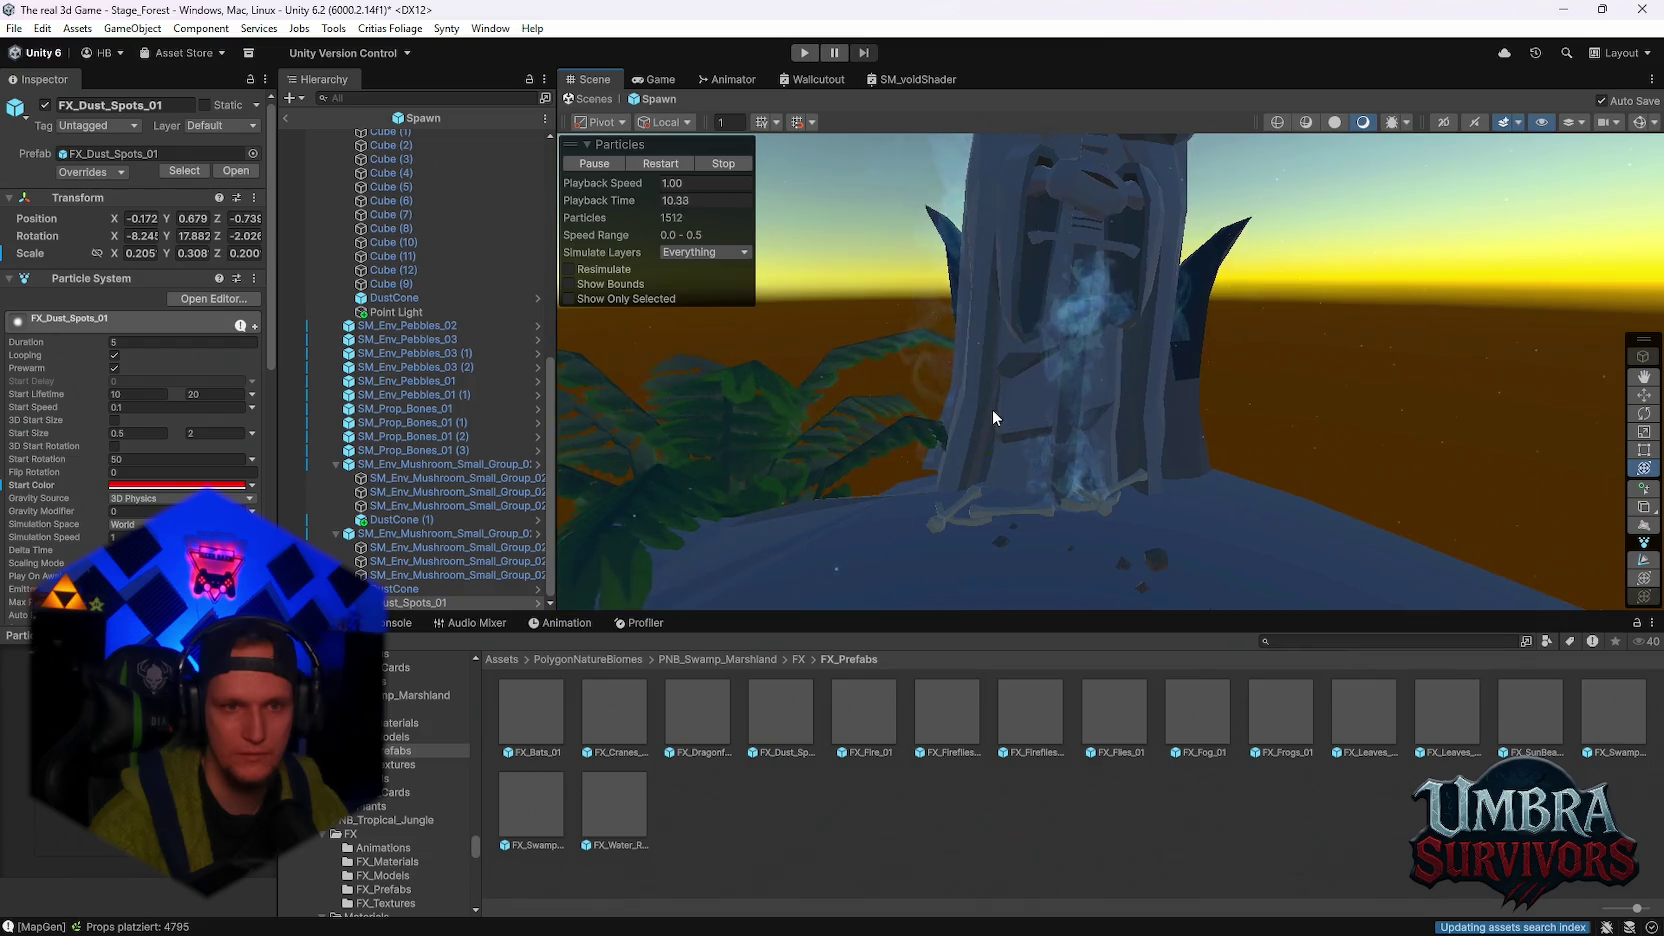
scroll(1102, 376, down, 3)
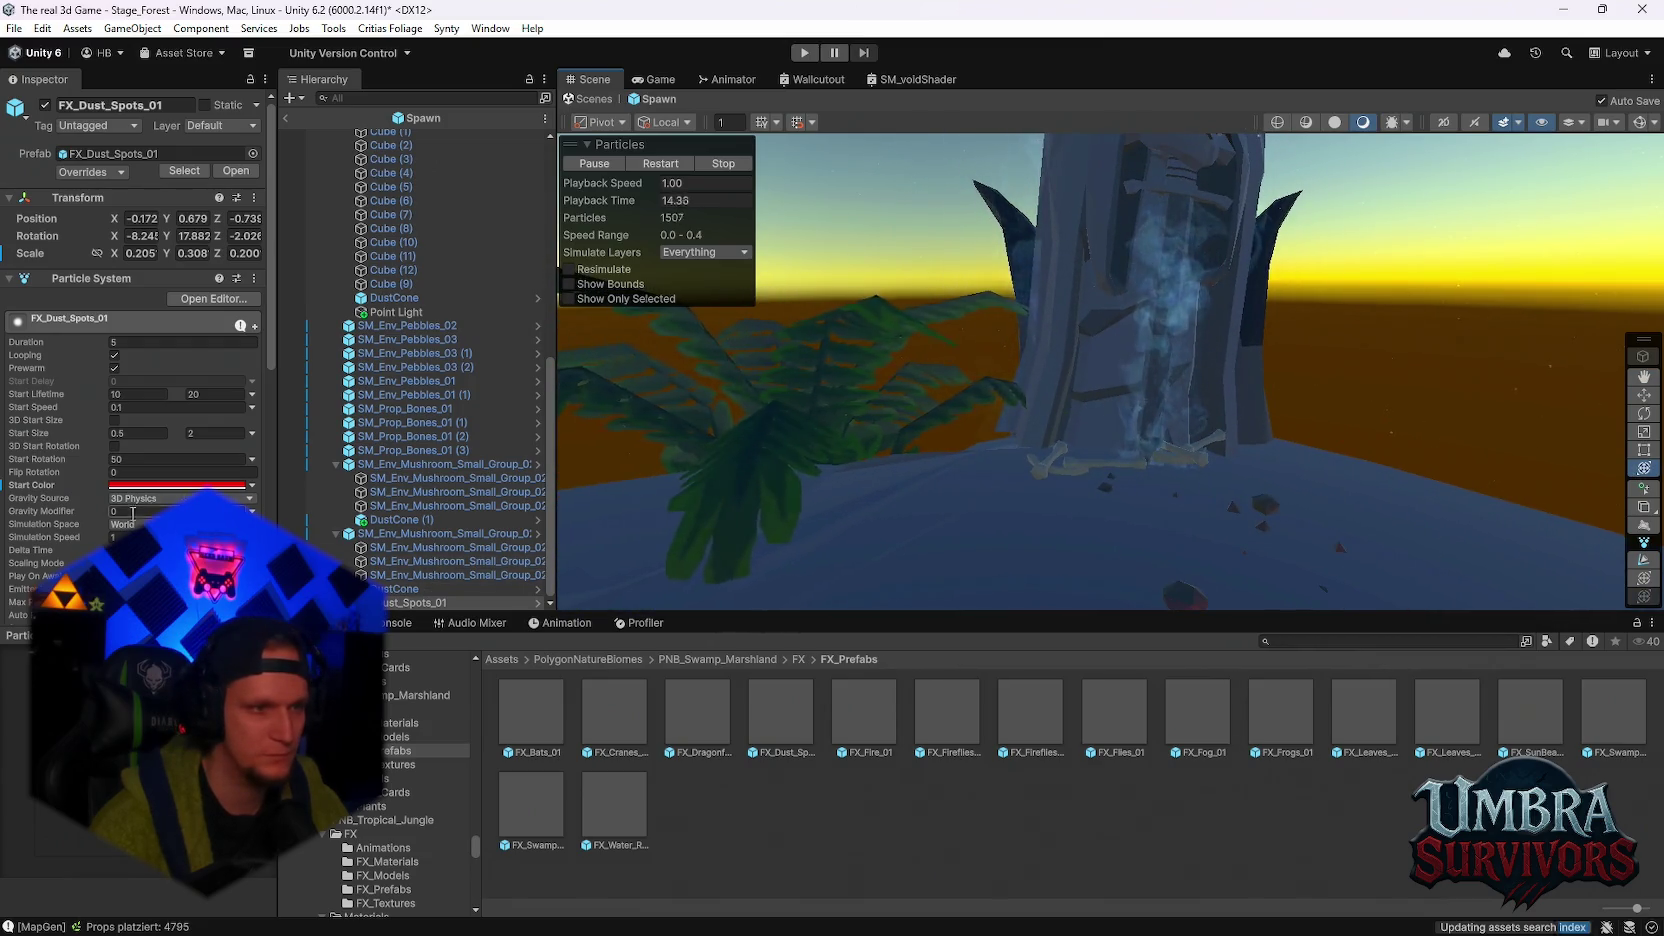
scroll(92, 469, down, 6)
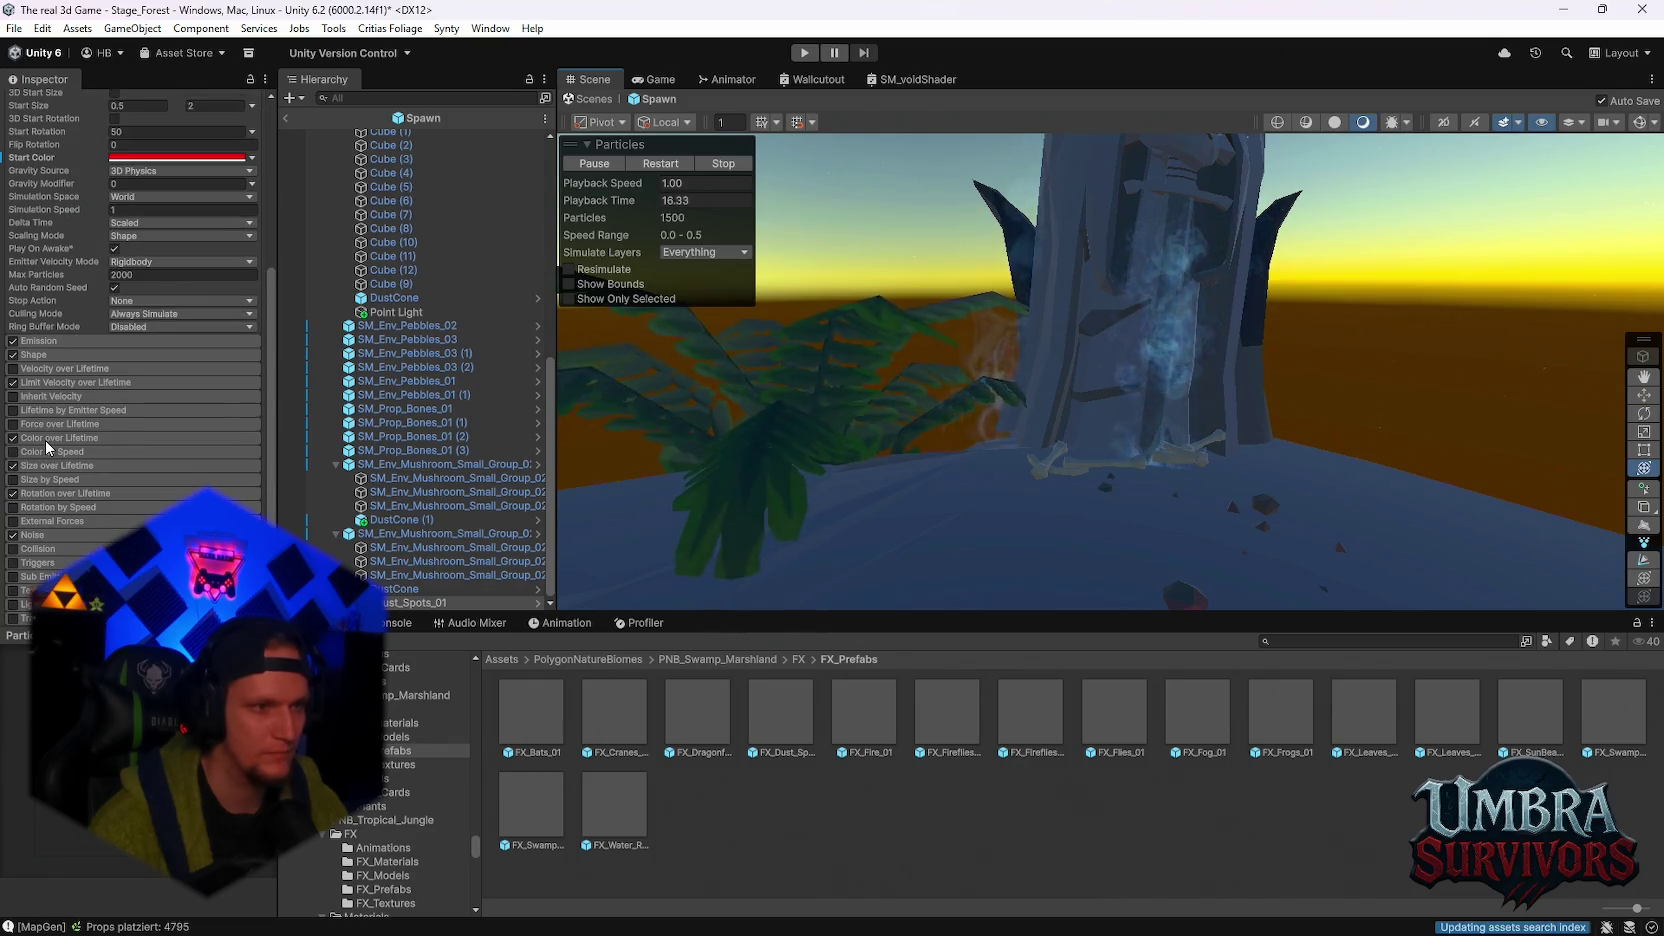
- Enable Color over Lifetime and set the gradient's end key to red (FF0000)
click(46, 439)
click(150, 458)
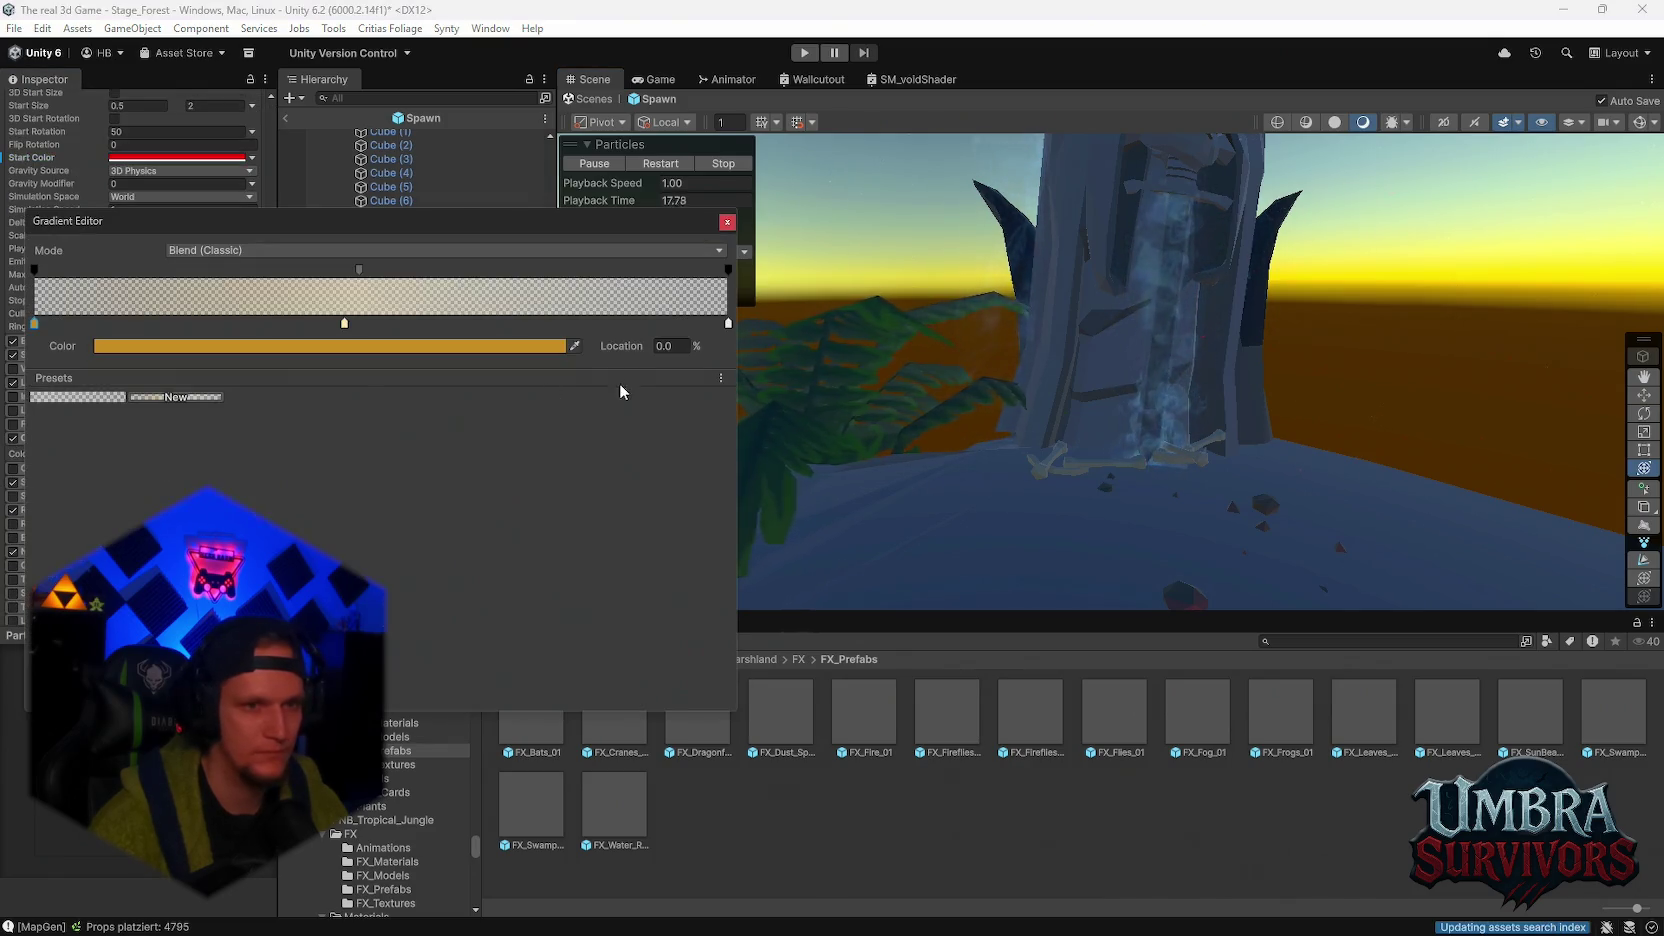
double_click(727, 323)
click(537, 717)
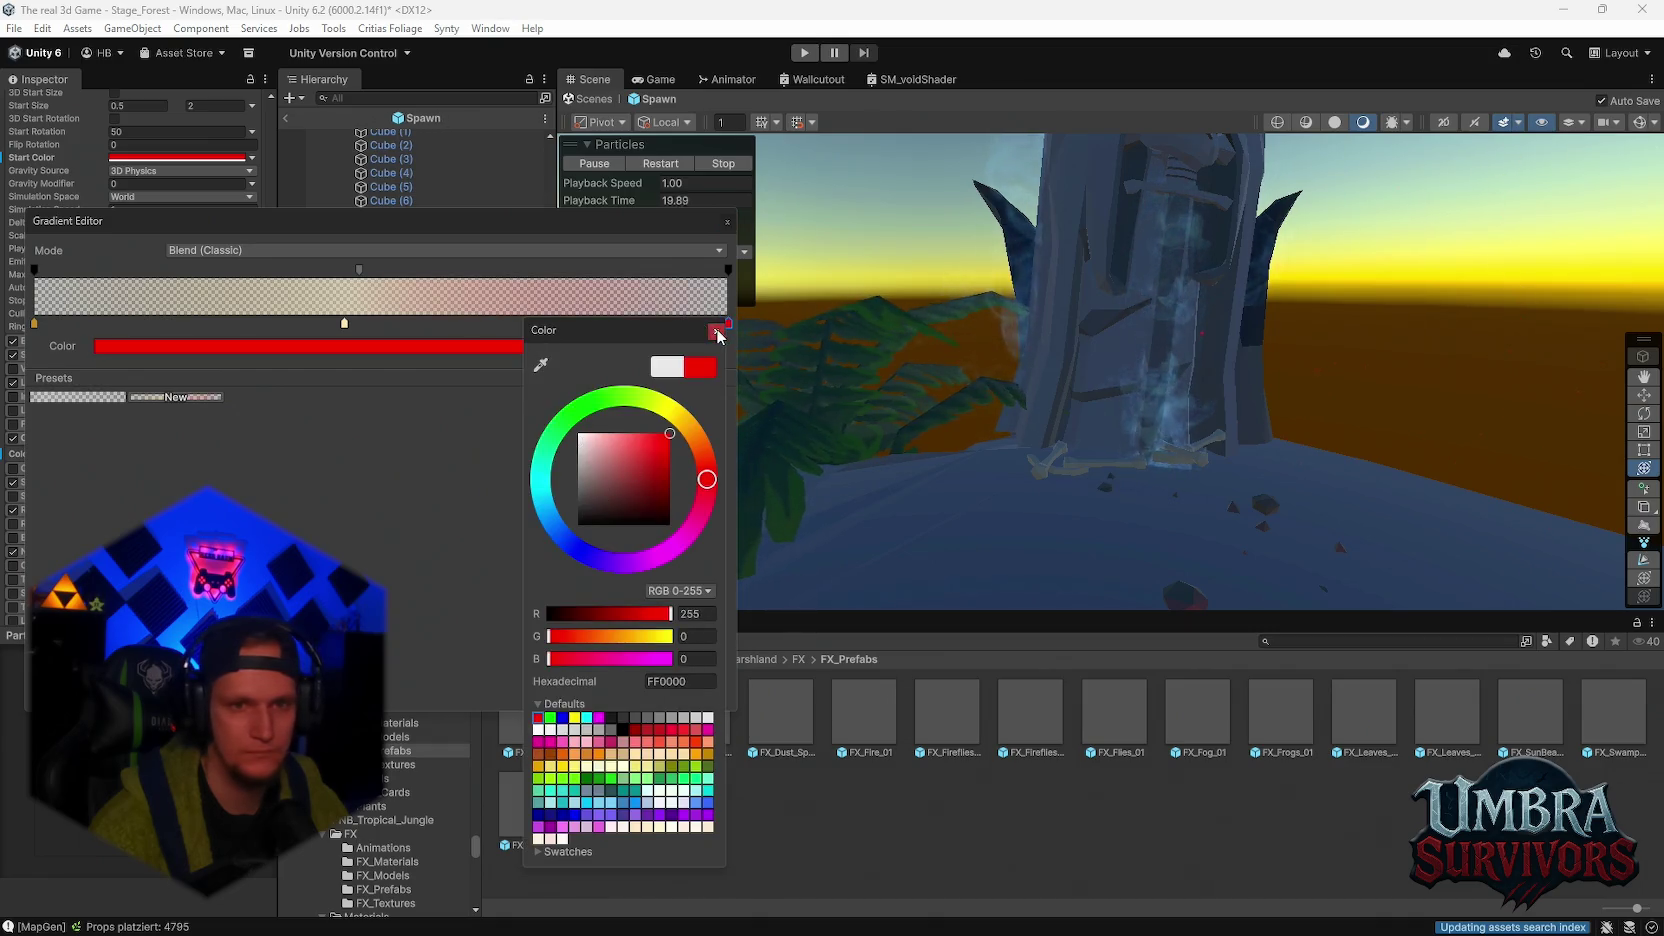
click(716, 330)
click(727, 221)
- Exit the Spawn prefab back to the full forest scene
mouse_move(1100, 345)
mouse_down()
mouse_move(1122, 340)
mouse_move(1153, 369)
mouse_up()
scroll(1156, 386, down, 5)
scroll(1069, 393, up, 10)
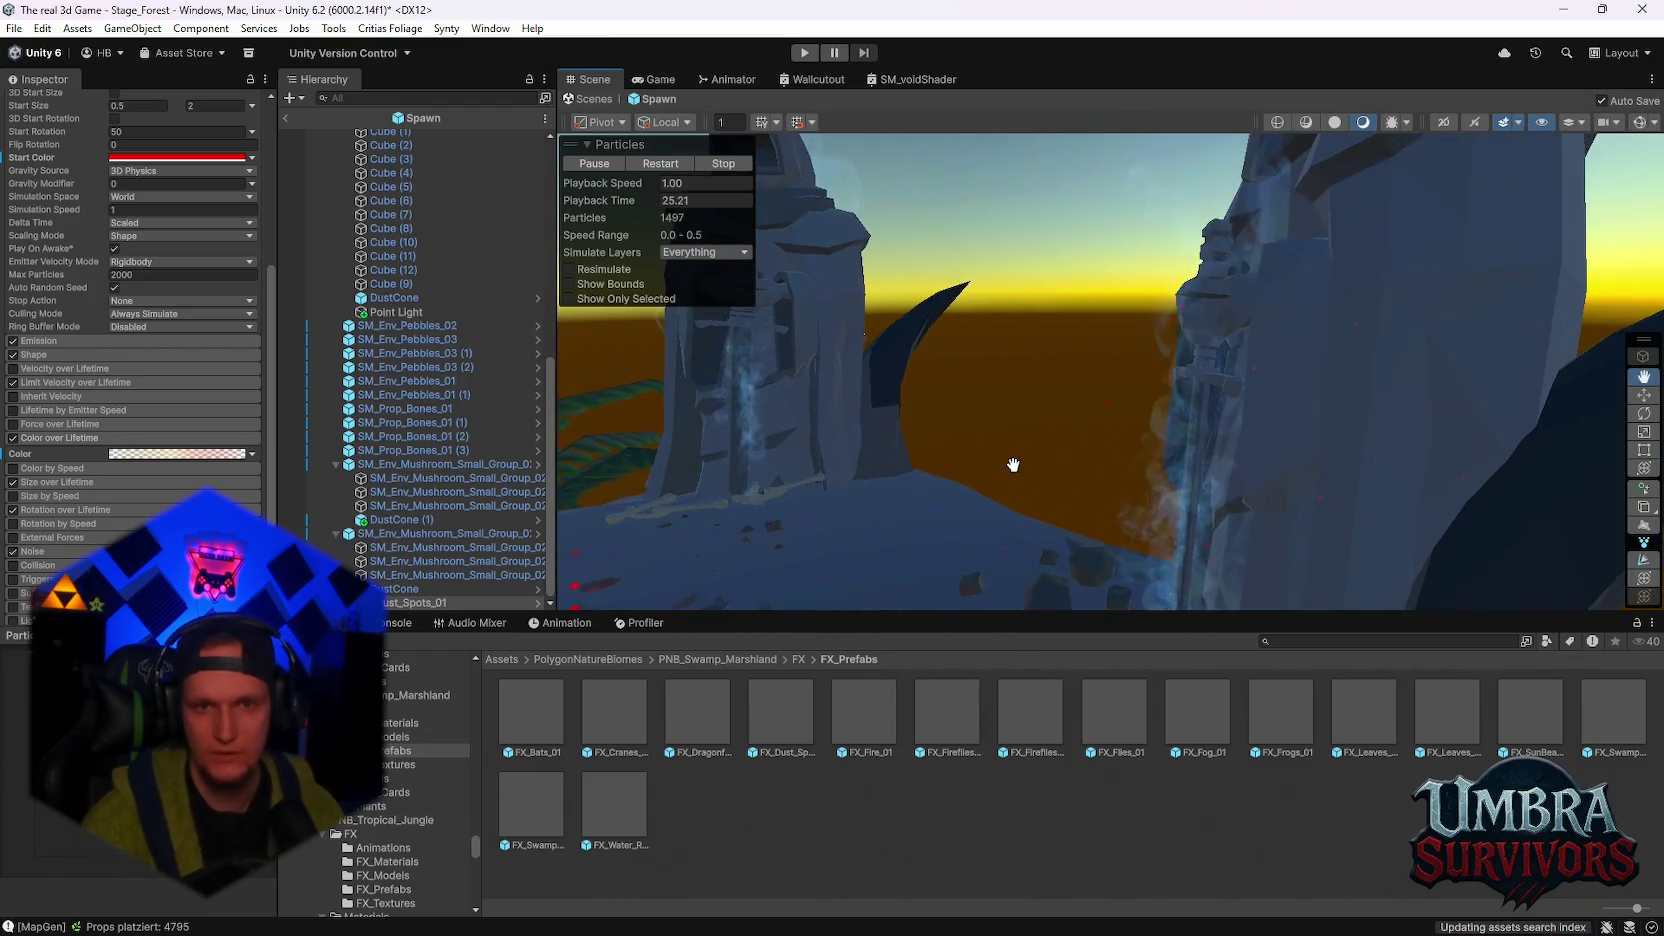
scroll(1013, 464, down, 10)
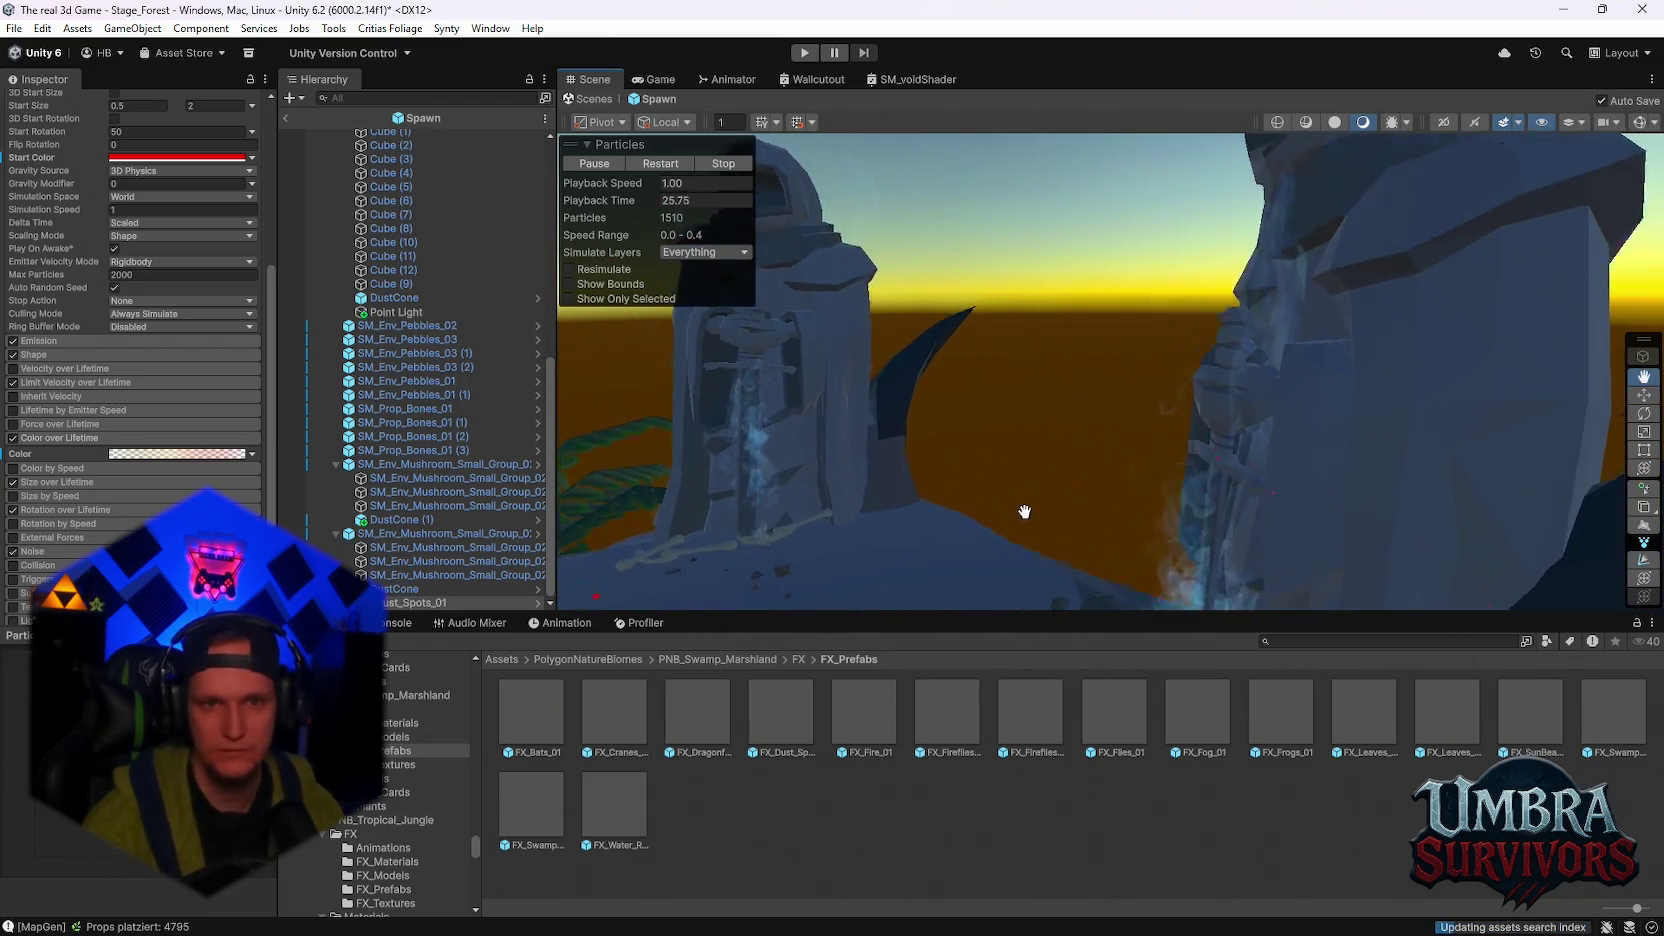
scroll(1135, 445, up, 8)
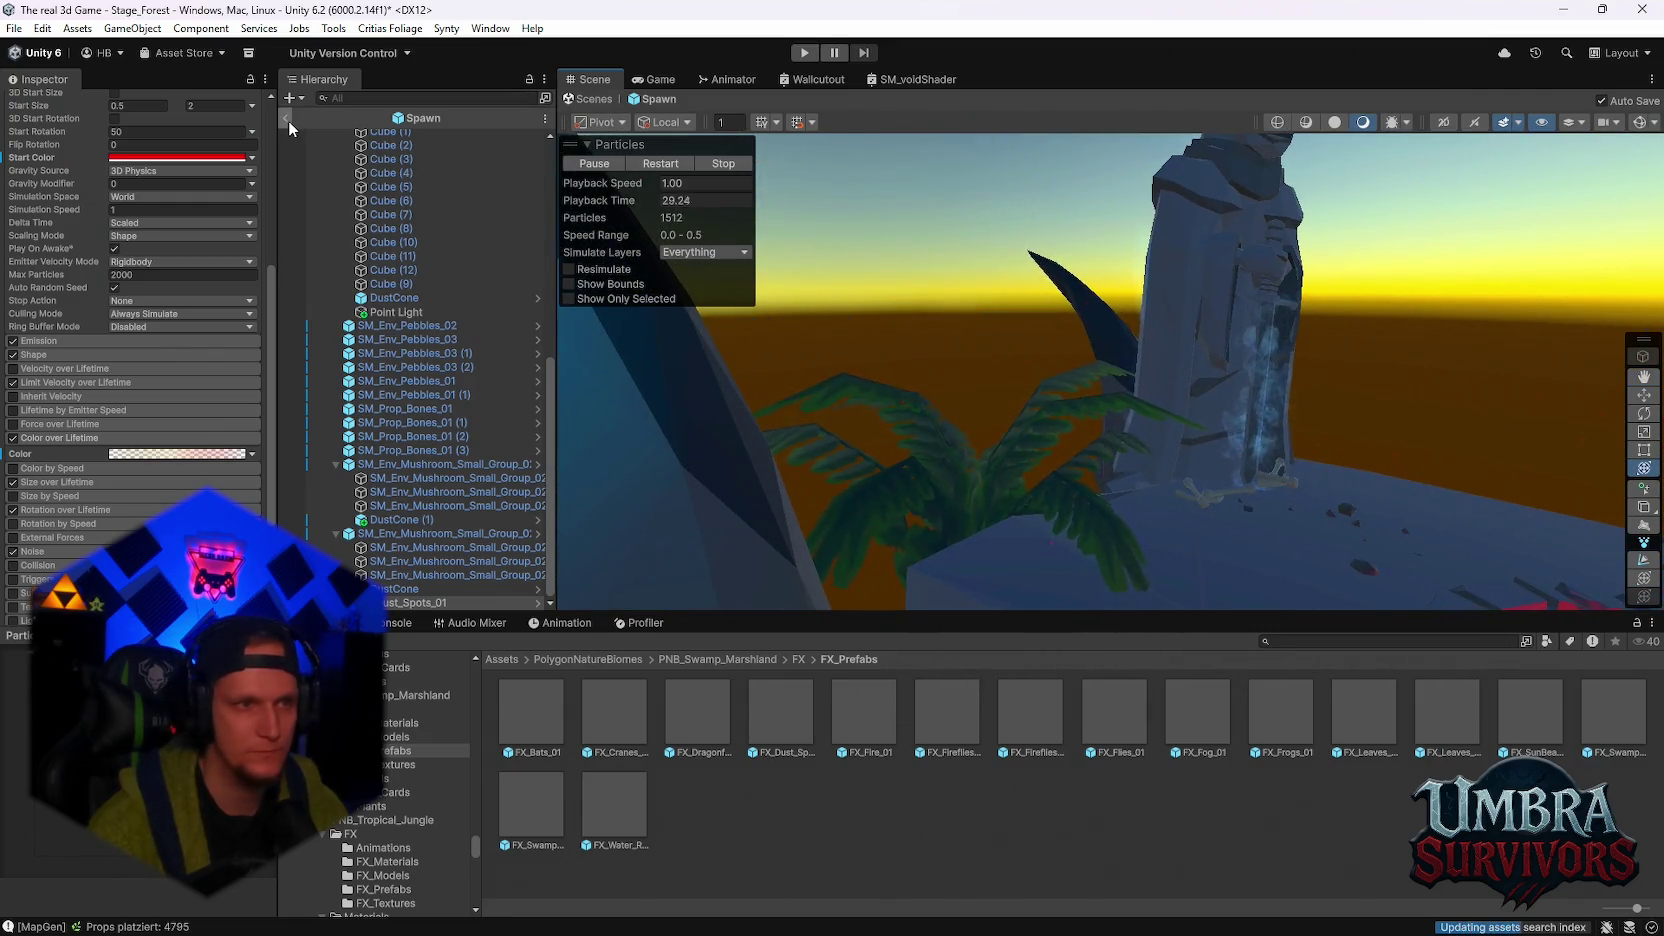
click(289, 120)
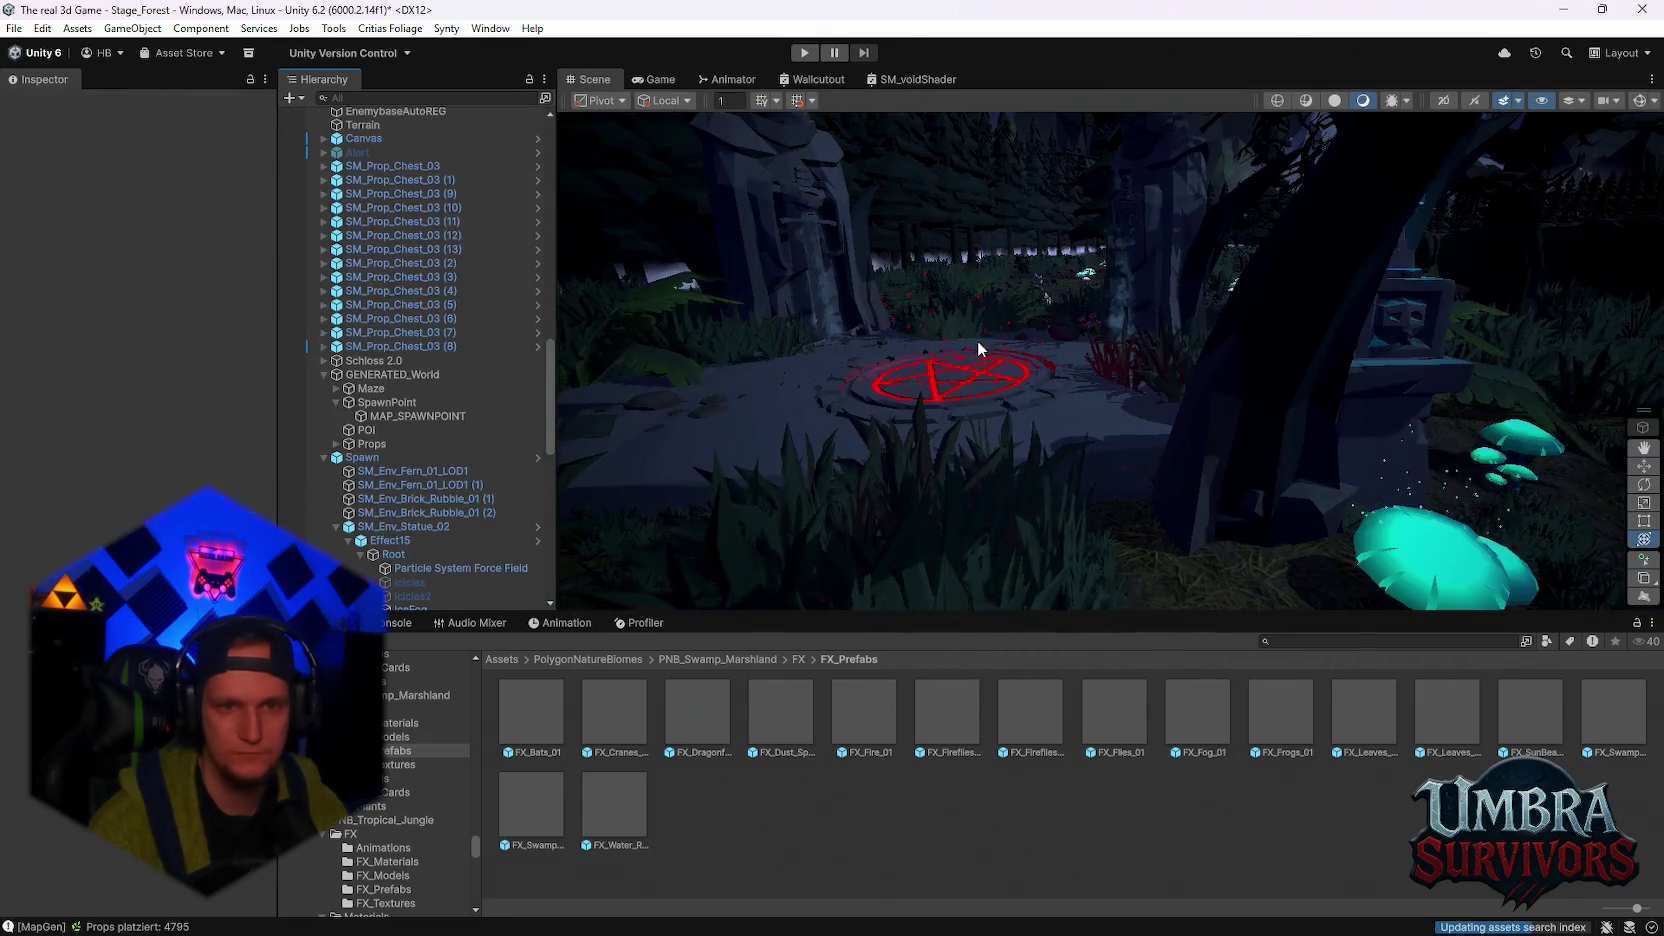
- Move the view to the red pentagram and drop the FX_SunBeams prefab onto it
scroll(1093, 443, up, 5)
mouse_move(1093, 443)
mouse_down()
mouse_move(1163, 375)
mouse_move(1226, 420)
mouse_move(1114, 420)
mouse_move(1144, 435)
mouse_move(1125, 353)
mouse_move(1036, 326)
mouse_move(1060, 360)
mouse_move(1100, 330)
mouse_move(1148, 340)
mouse_move(1109, 360)
mouse_up()
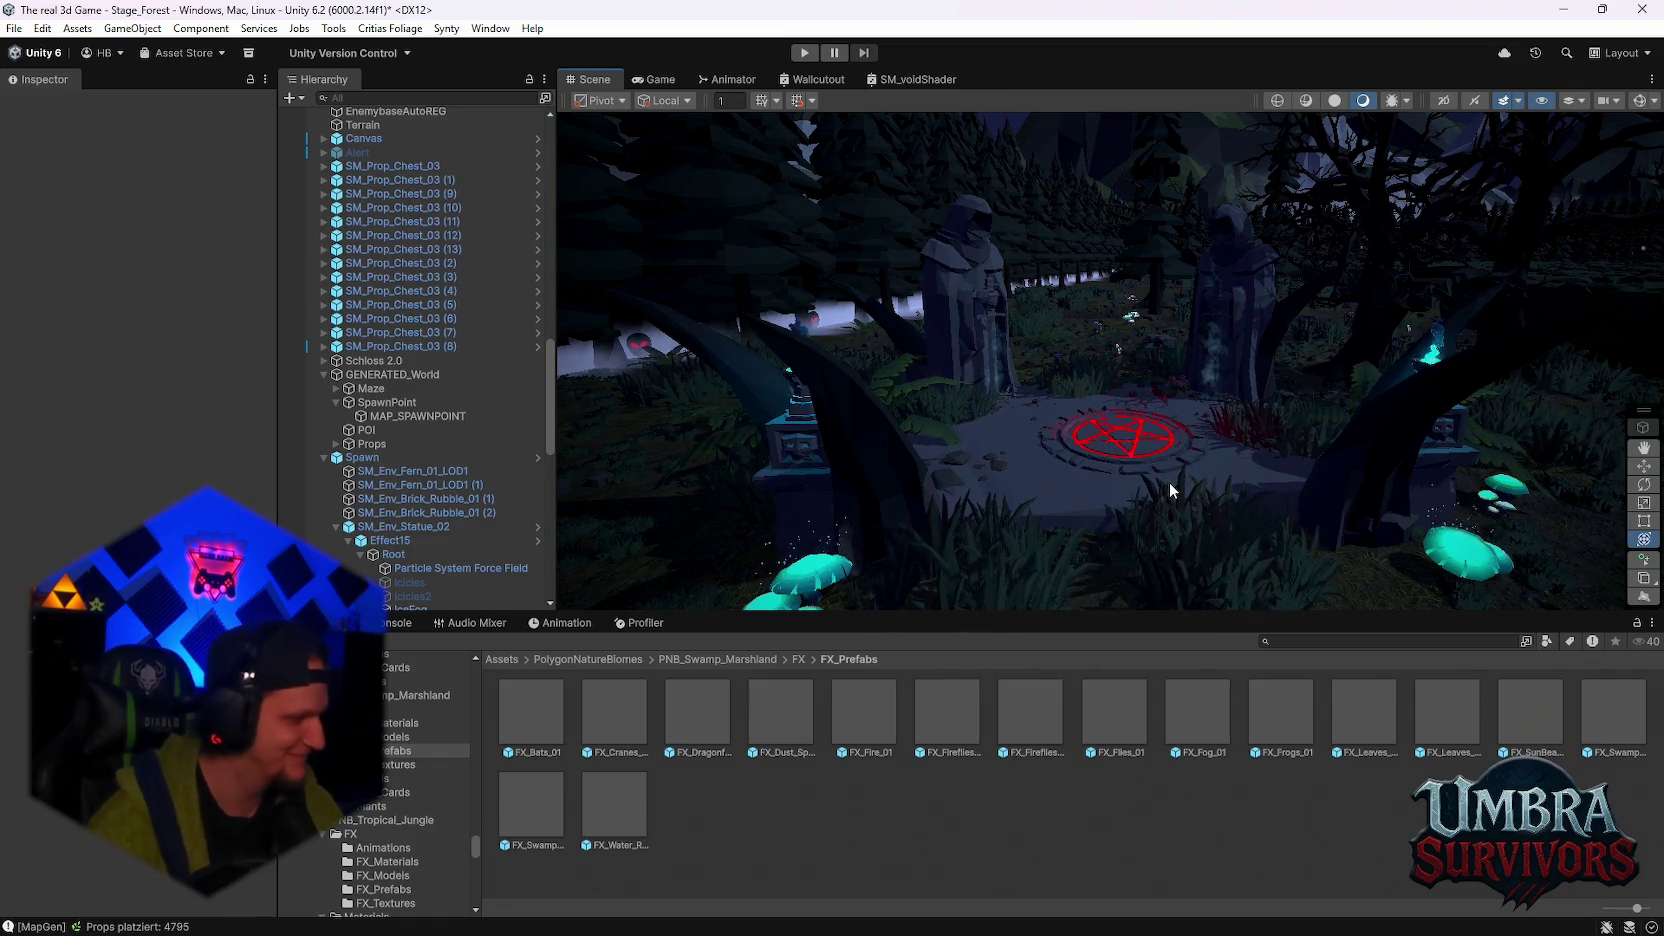
mouse_move(1277, 364)
mouse_down()
mouse_move(1160, 385)
mouse_move(1149, 340)
mouse_move(1196, 343)
mouse_move(1171, 354)
mouse_up()
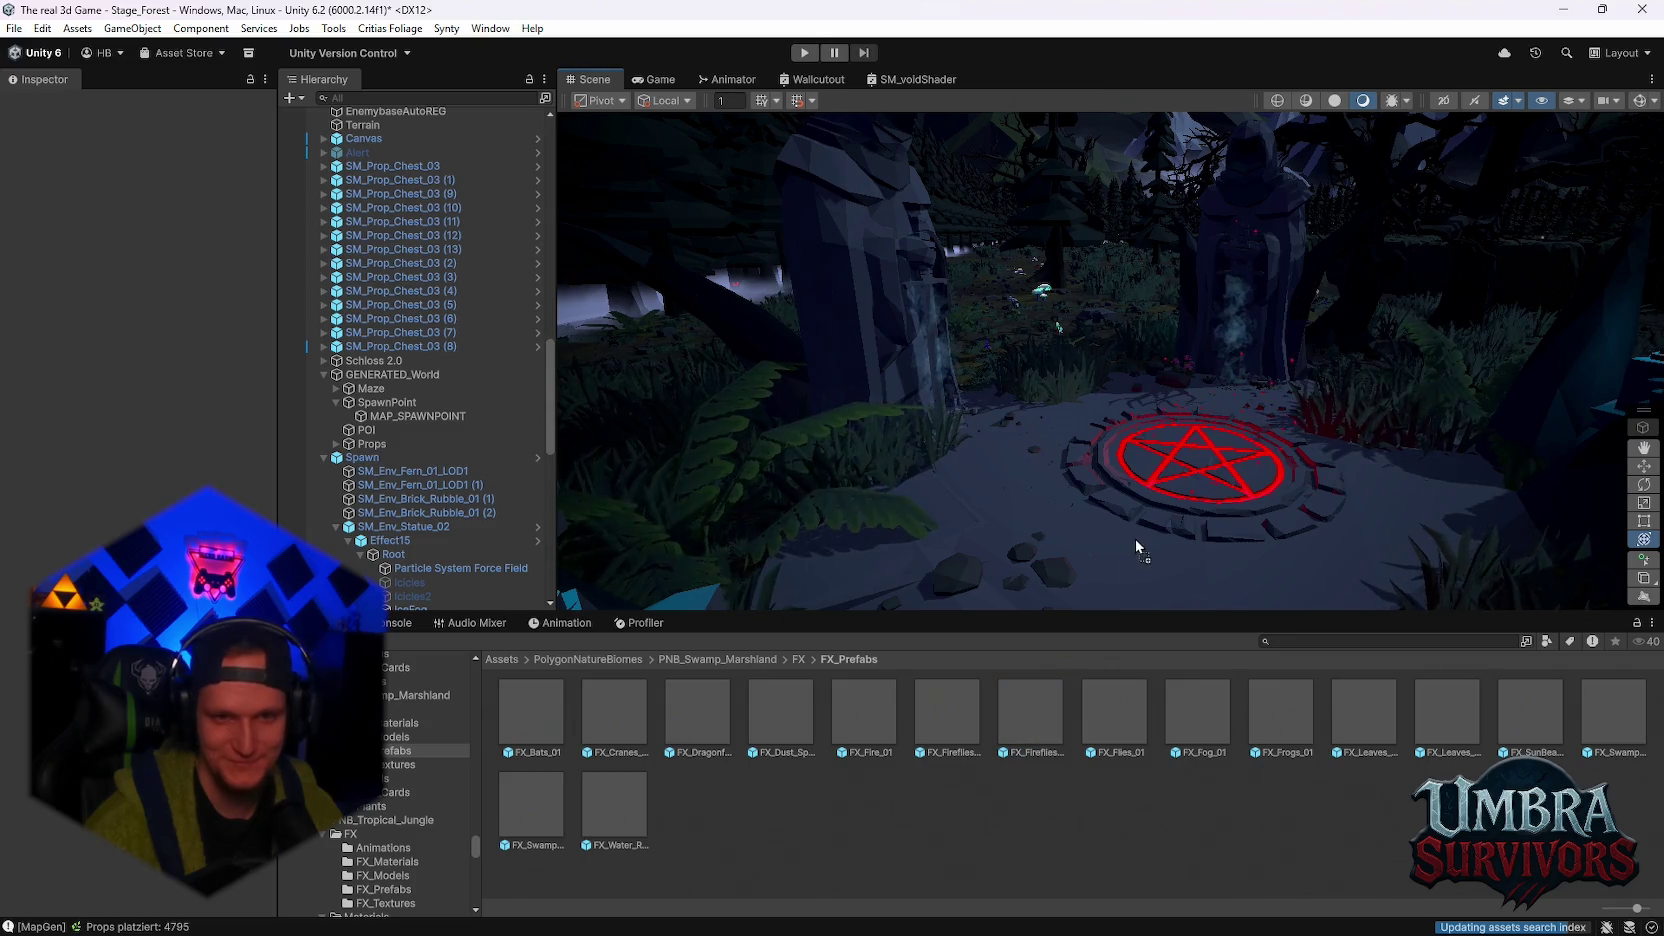
mouse_move(1299, 740)
mouse_down()
mouse_move(1336, 692)
mouse_move(1183, 567)
mouse_up()
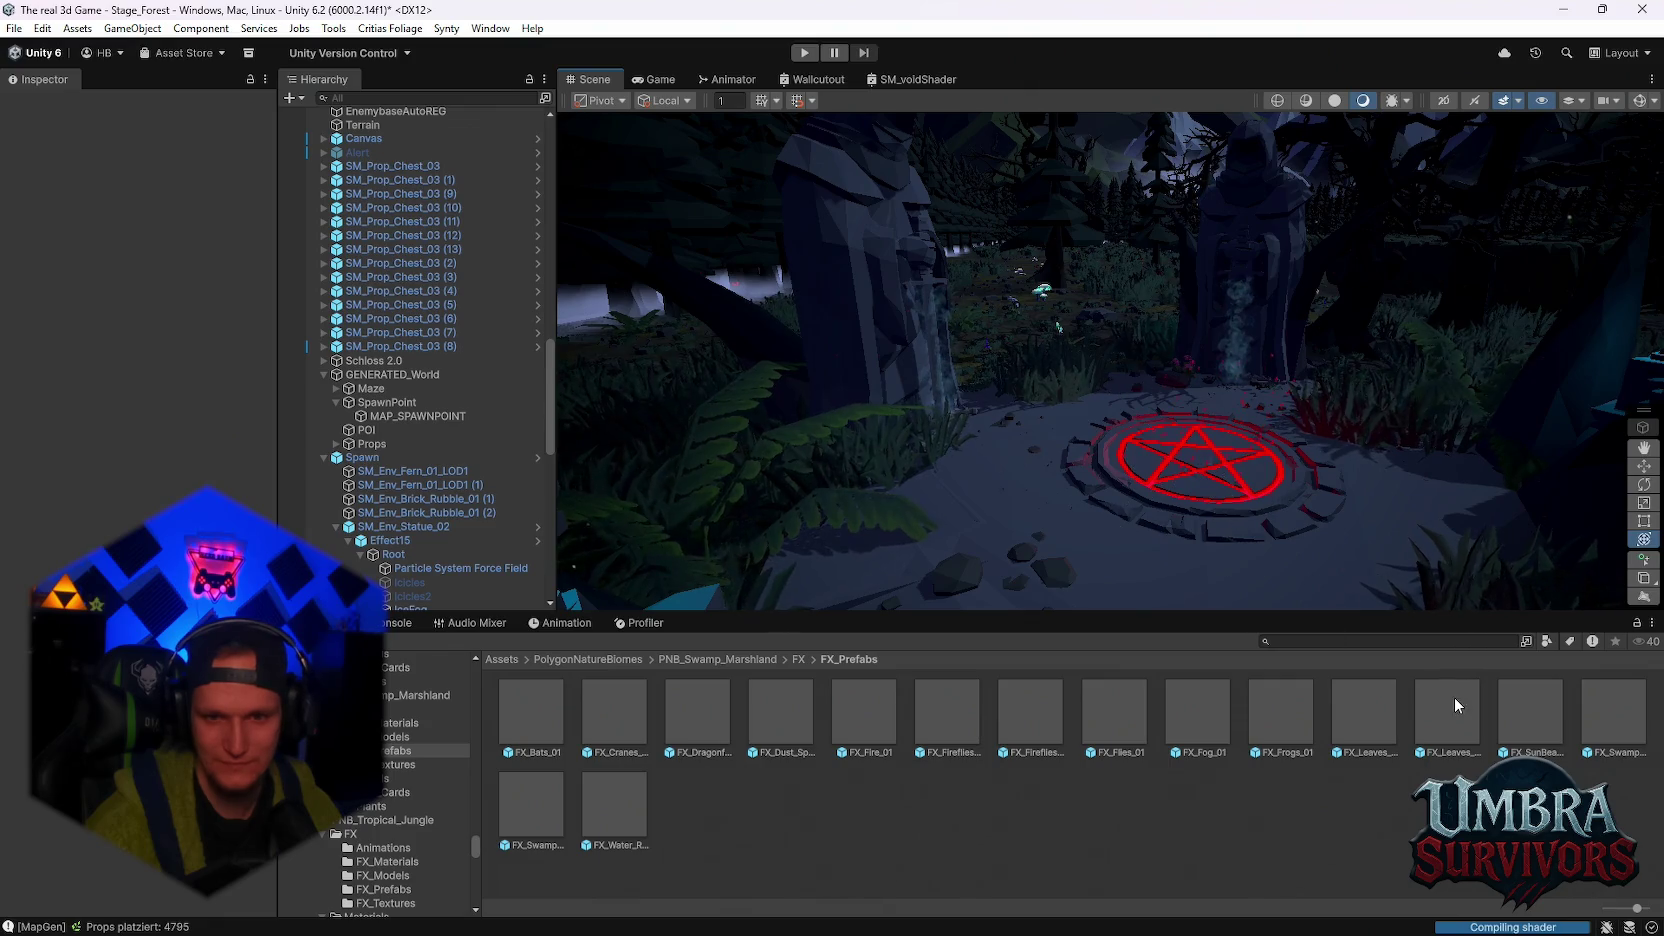
mouse_move(1530, 712)
mouse_down()
mouse_move(1083, 529)
mouse_move(965, 460)
mouse_move(1220, 516)
mouse_up()
- Frame the newly placed sunbeam and rotate it over the pentagram
key(f)
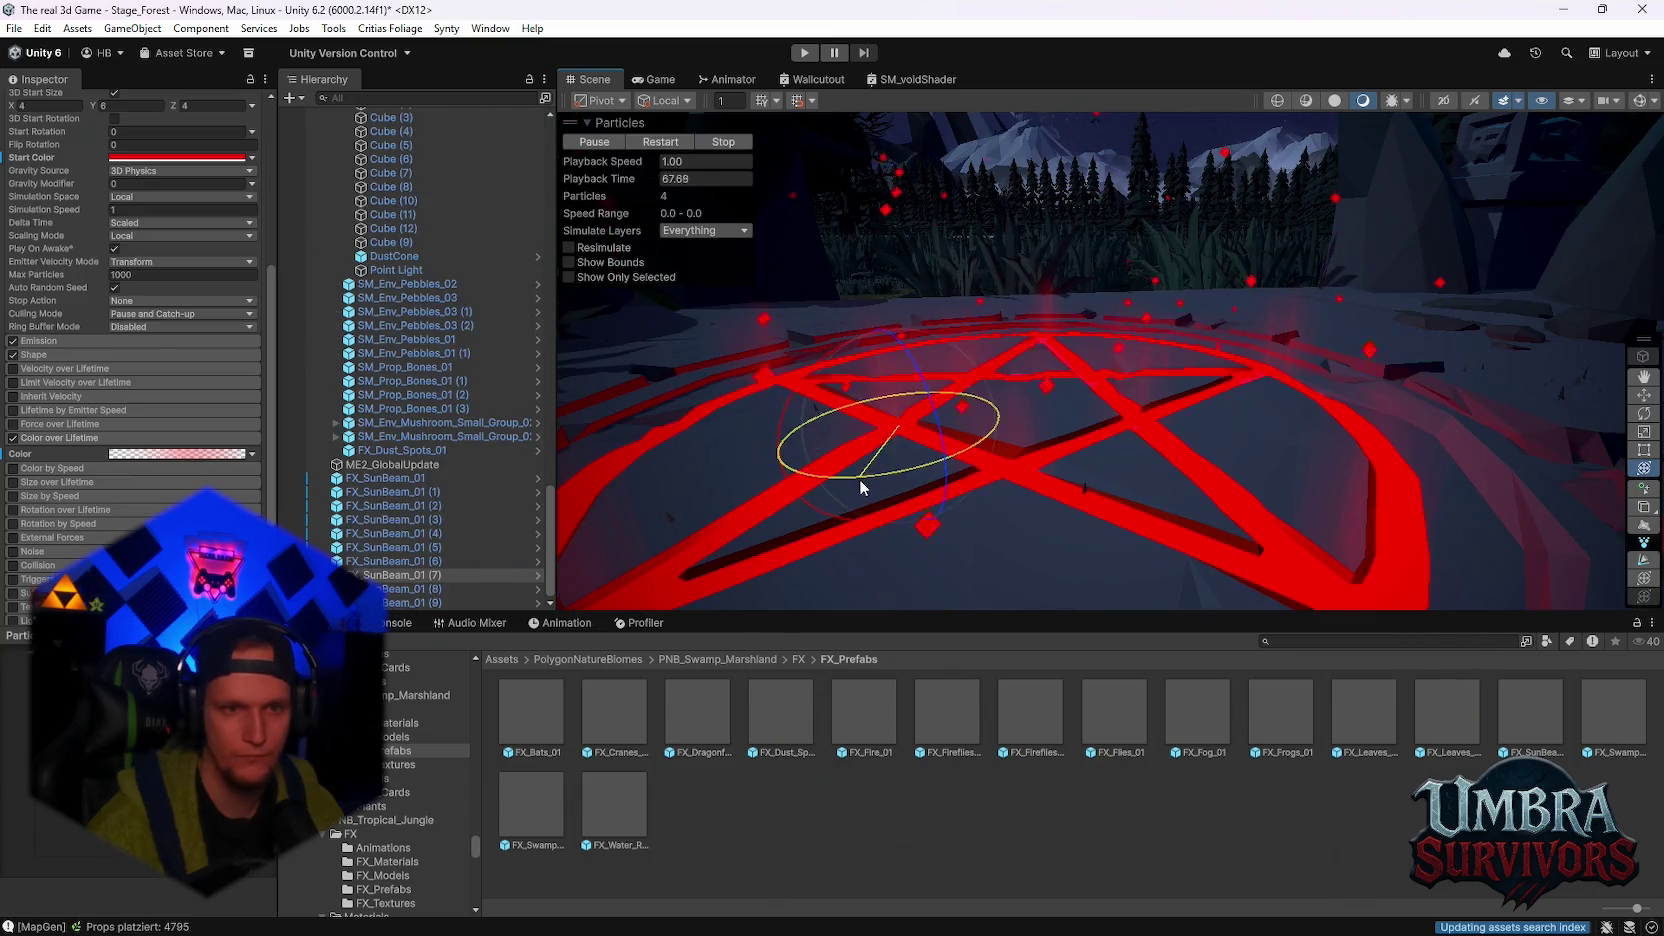
drag(700, 380, 1045, 456)
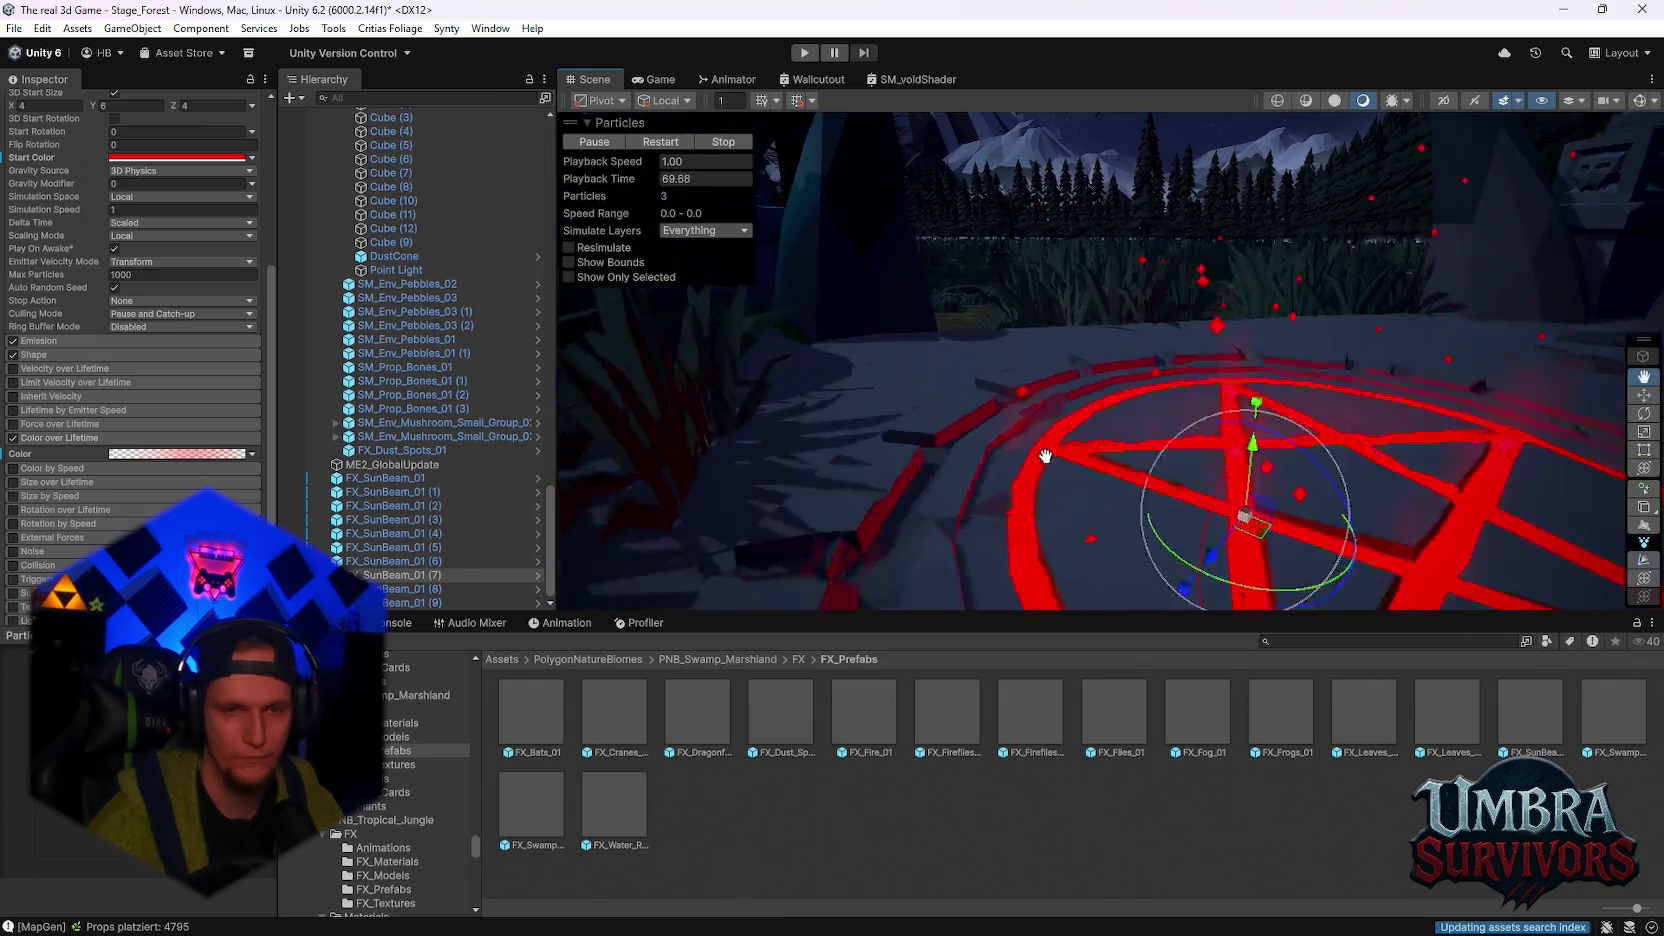
scroll(1243, 422, up, 5)
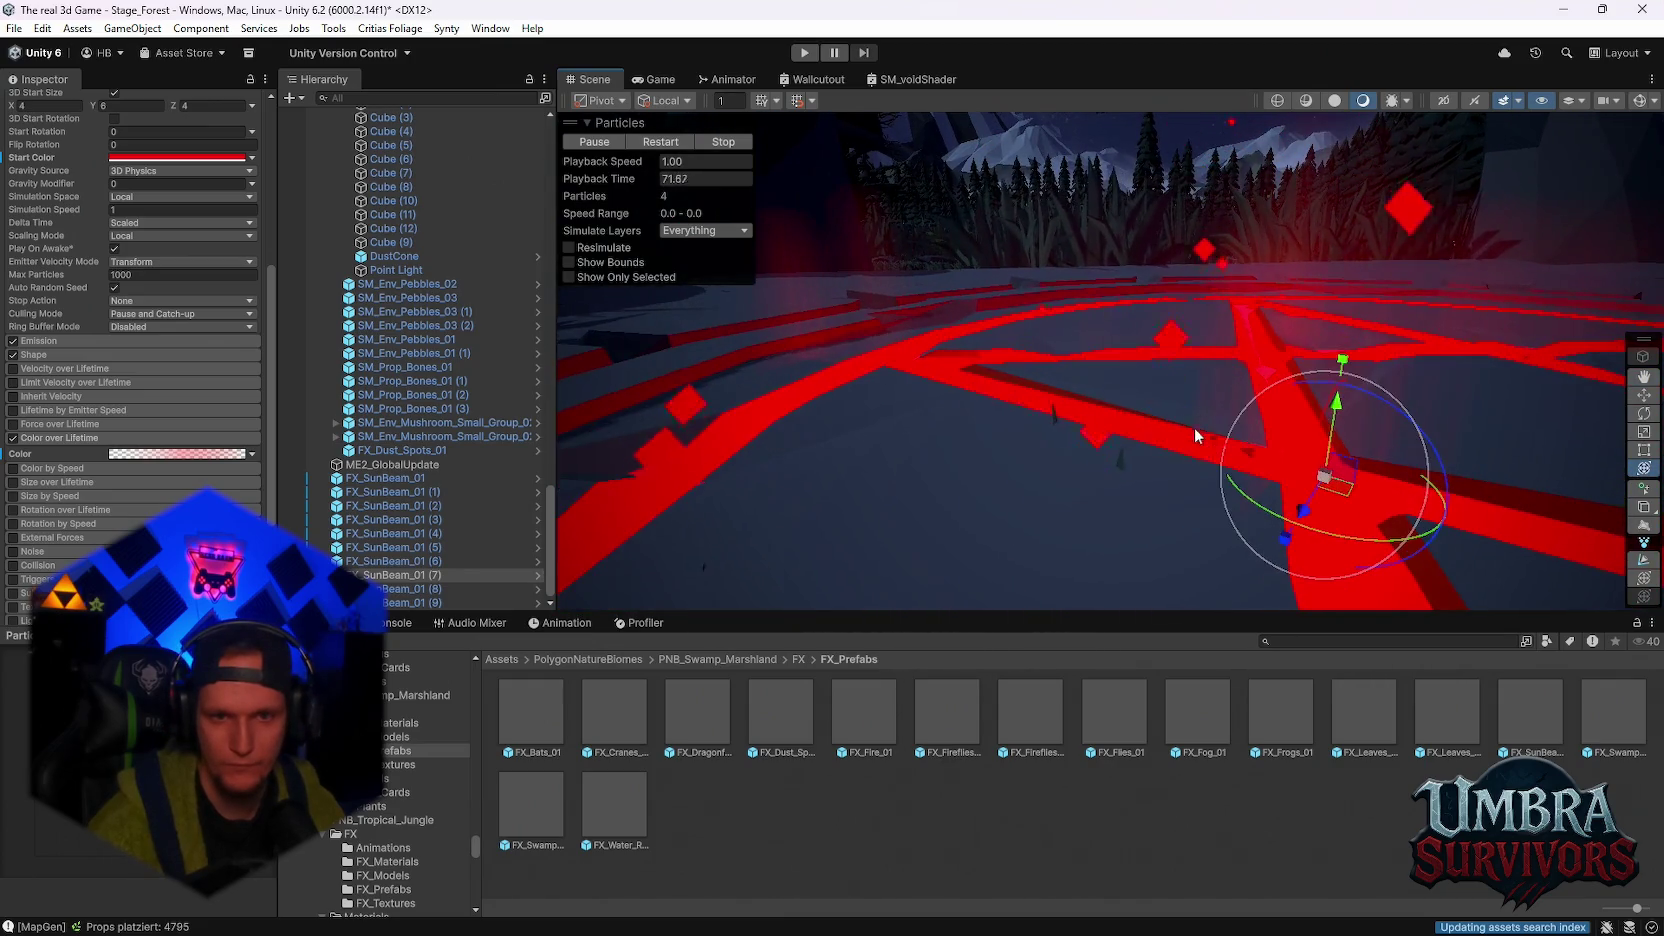
mouse_move(1024, 390)
mouse_down()
mouse_move(1253, 469)
mouse_move(1043, 394)
mouse_up()
scroll(1043, 394, up, 5)
scroll(1098, 436, down, 4)
scroll(977, 462, up, 2)
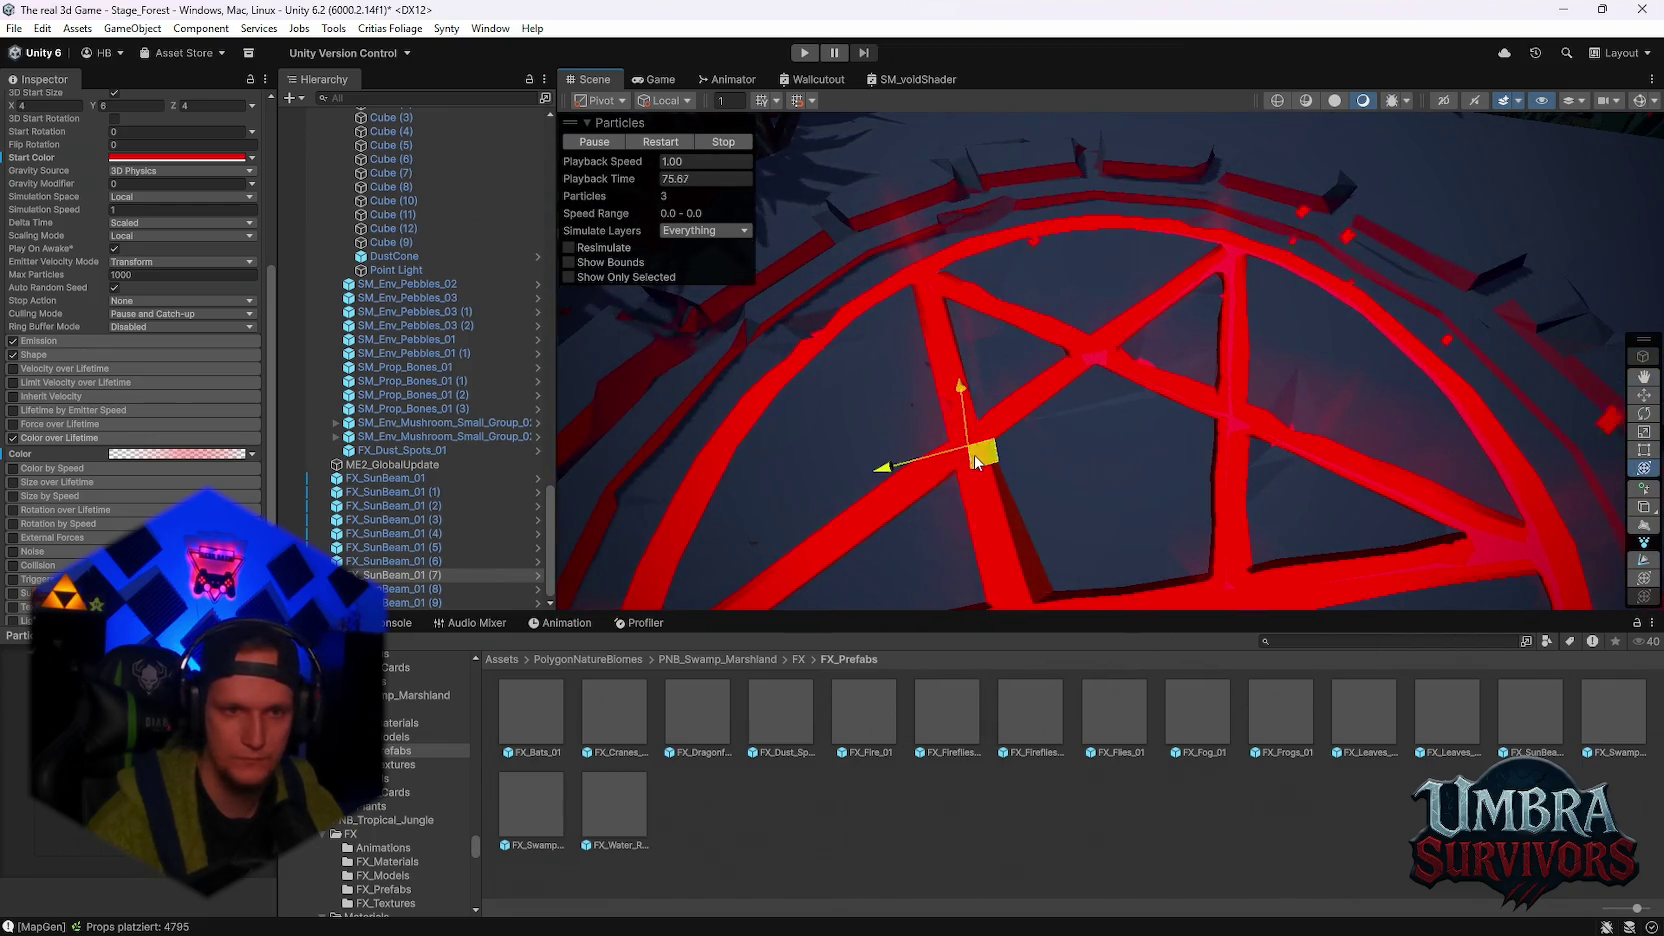
drag(935, 559, 990, 550)
scroll(1112, 532, down, 3)
scroll(1162, 382, up, 4)
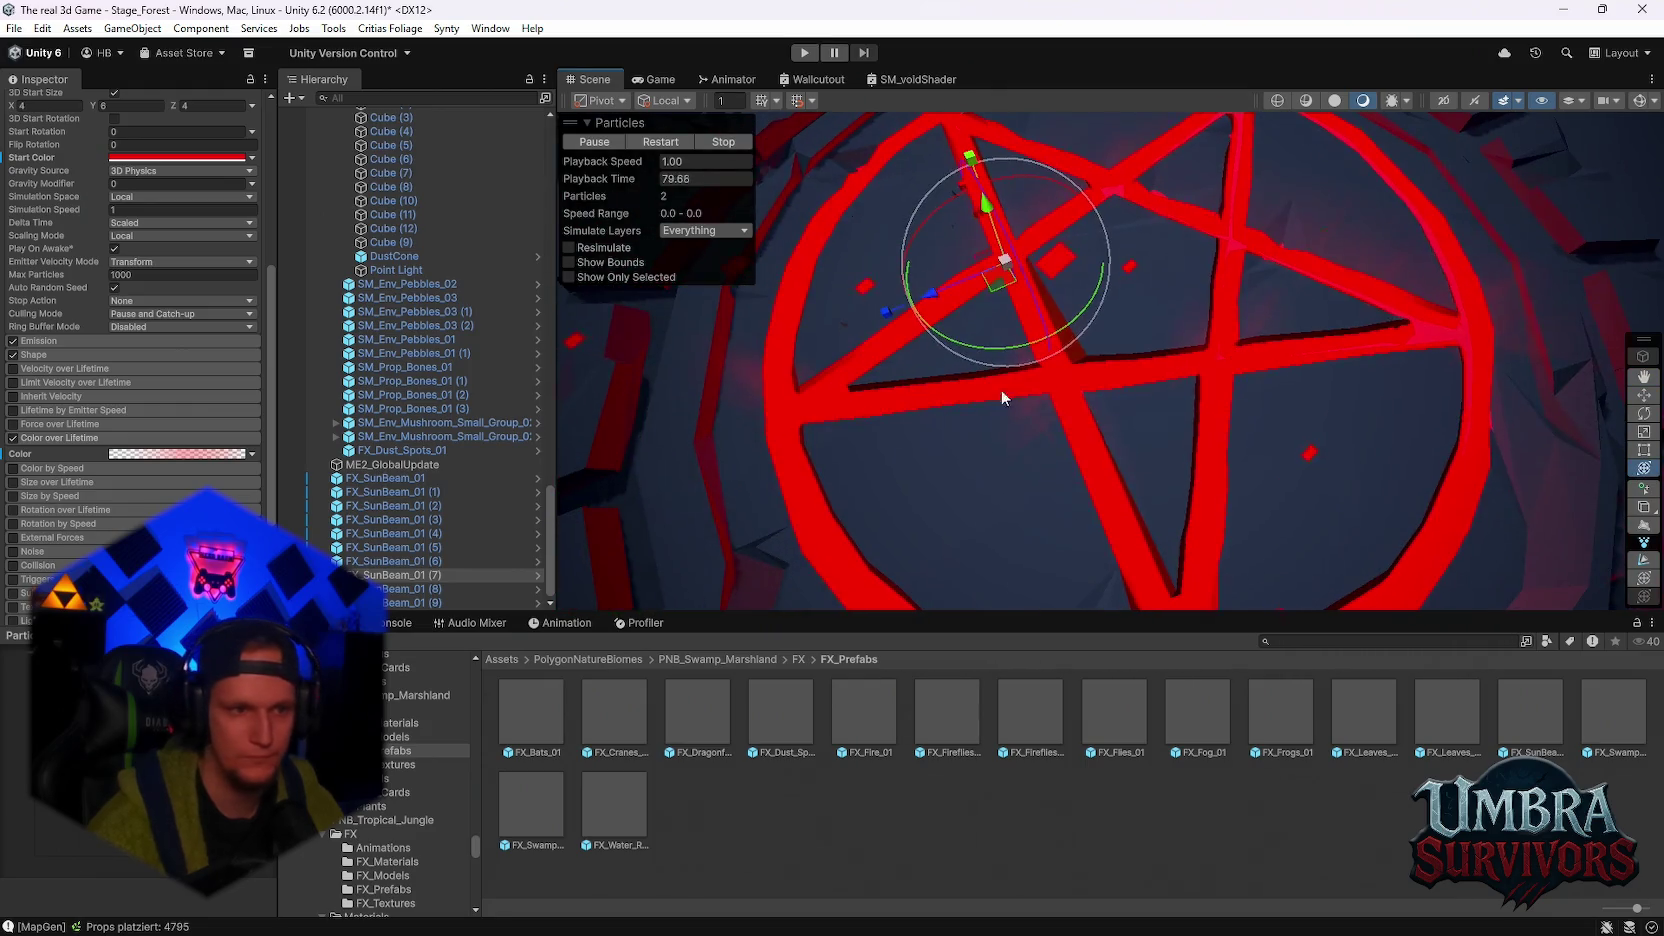
mouse_move(1099, 416)
mouse_down()
mouse_move(1082, 358)
mouse_move(1157, 317)
mouse_move(1162, 371)
mouse_move(1235, 418)
mouse_move(1270, 361)
mouse_move(1169, 342)
mouse_move(1213, 472)
mouse_move(1166, 431)
mouse_move(1297, 322)
mouse_up()
scroll(1170, 340, down, 3)
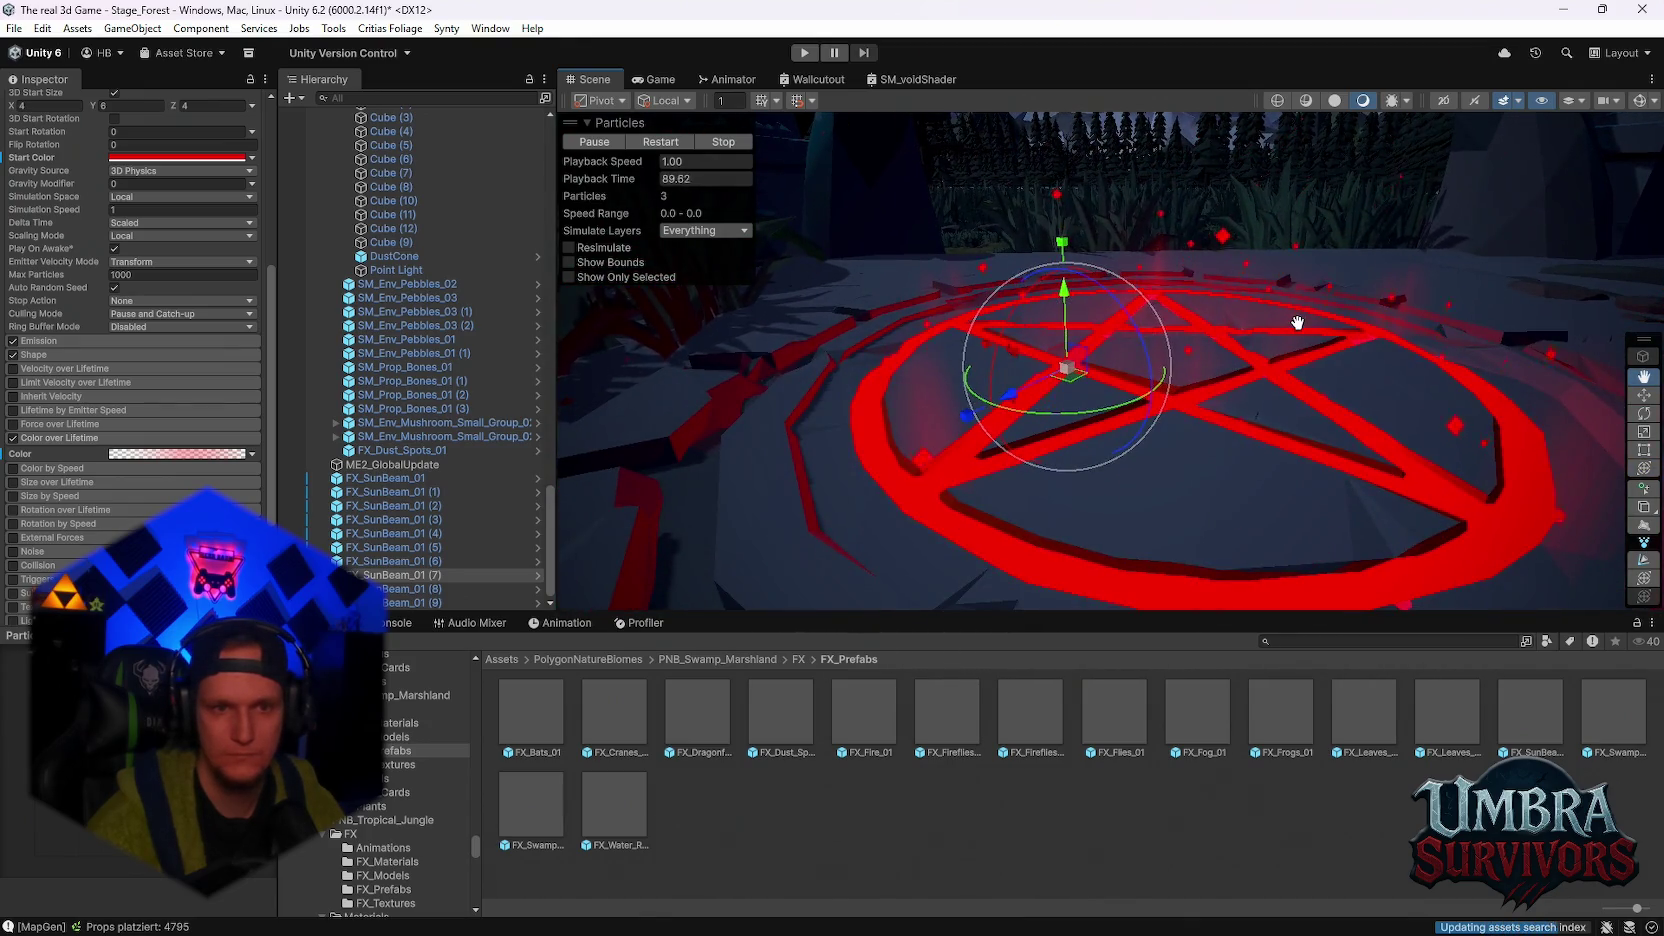
scroll(1297, 322, up, 2)
- Select and reshape the remaining sunbeam effects around the circle
click(881, 441)
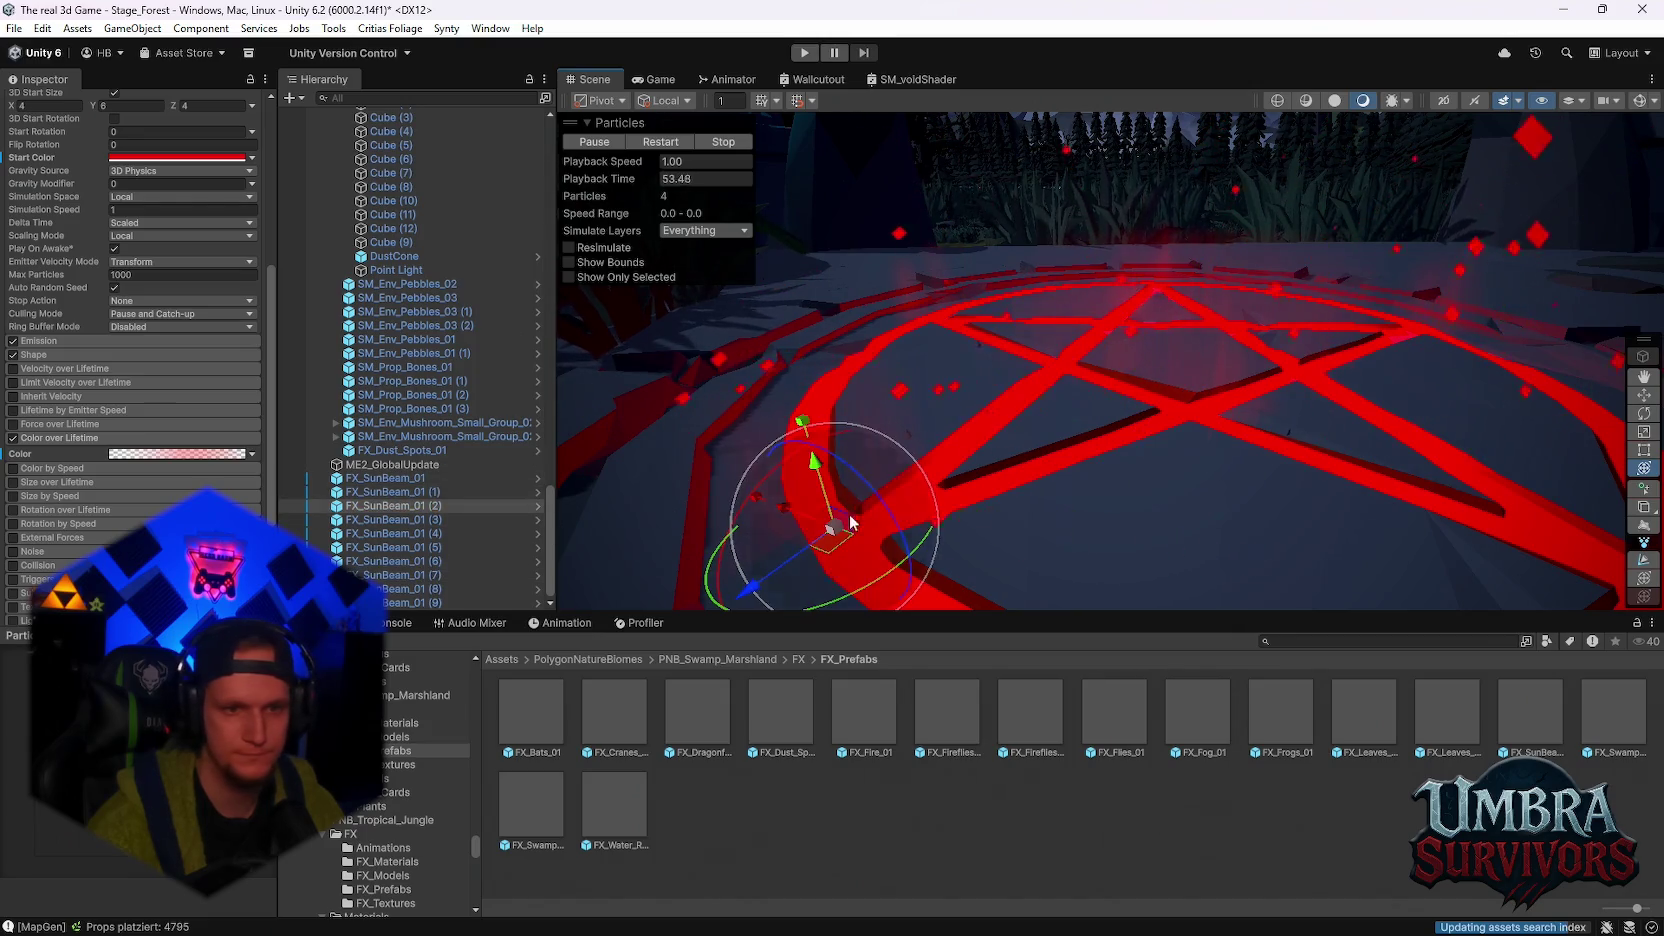
scroll(785, 486, up, 2)
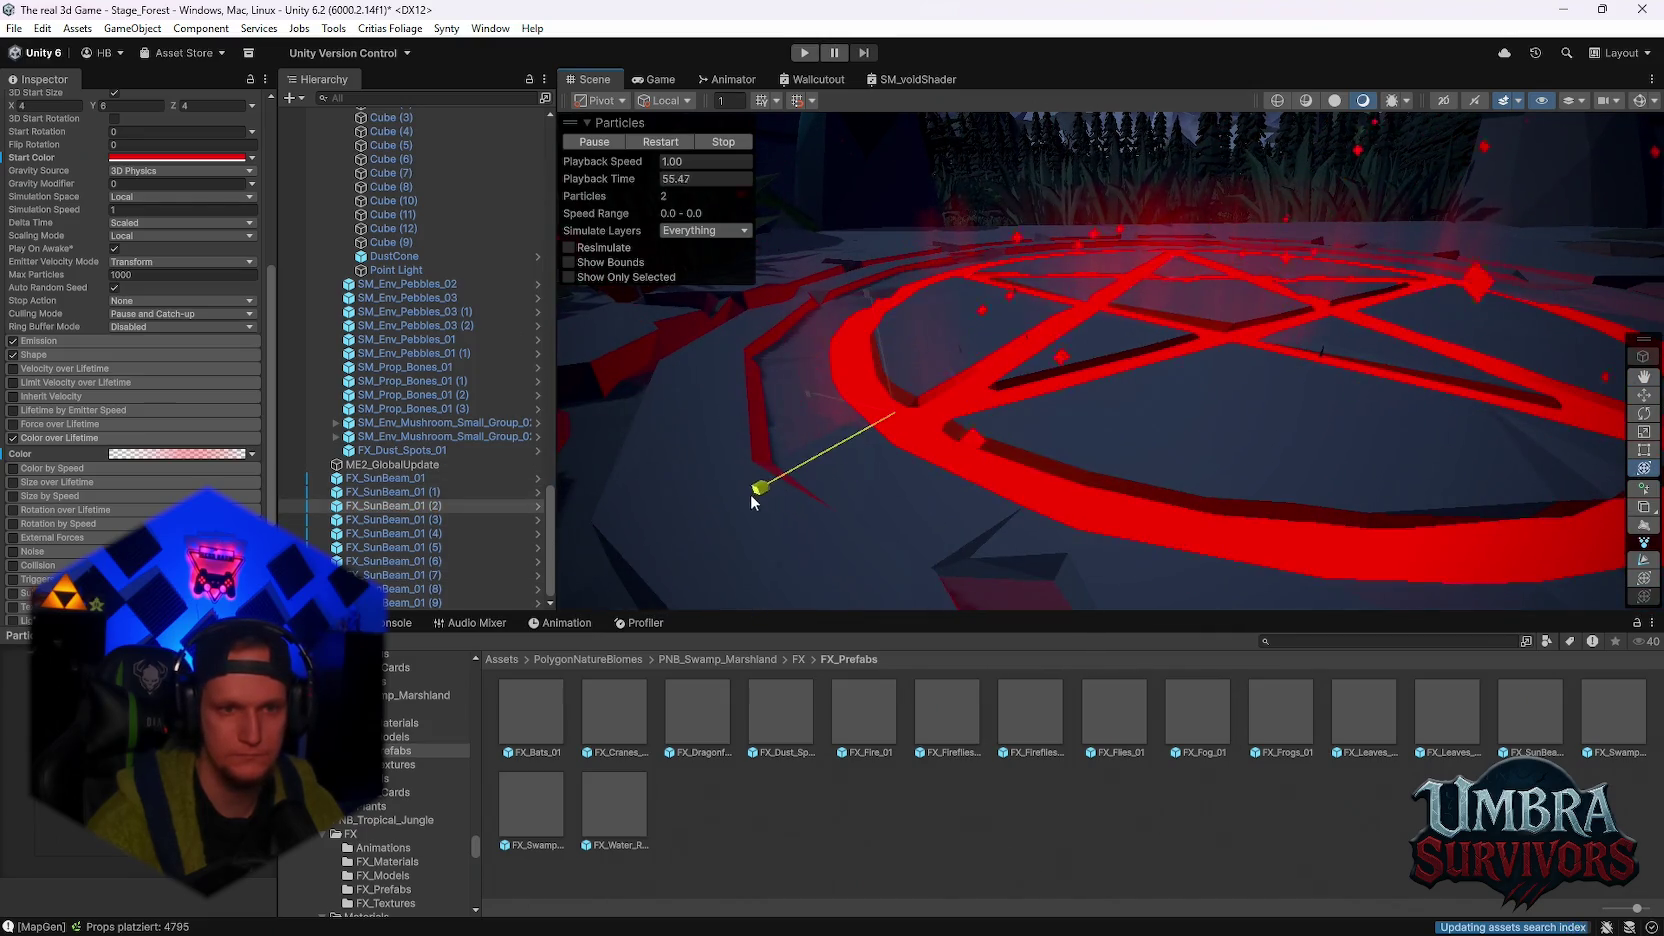
click(893, 412)
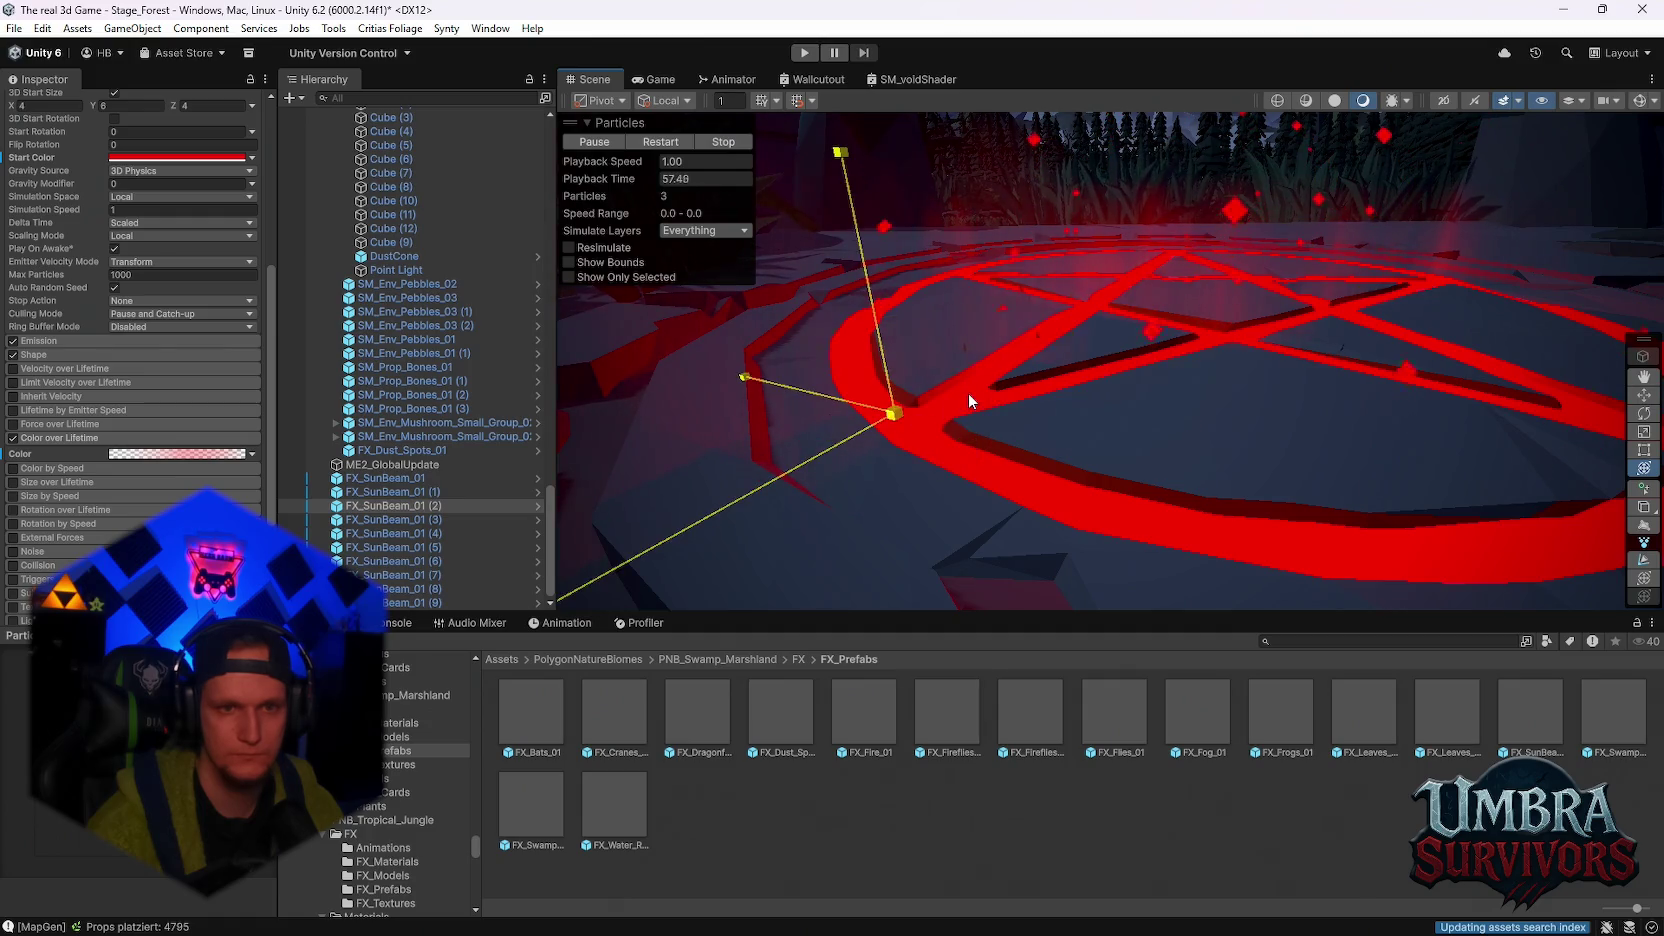
click(924, 424)
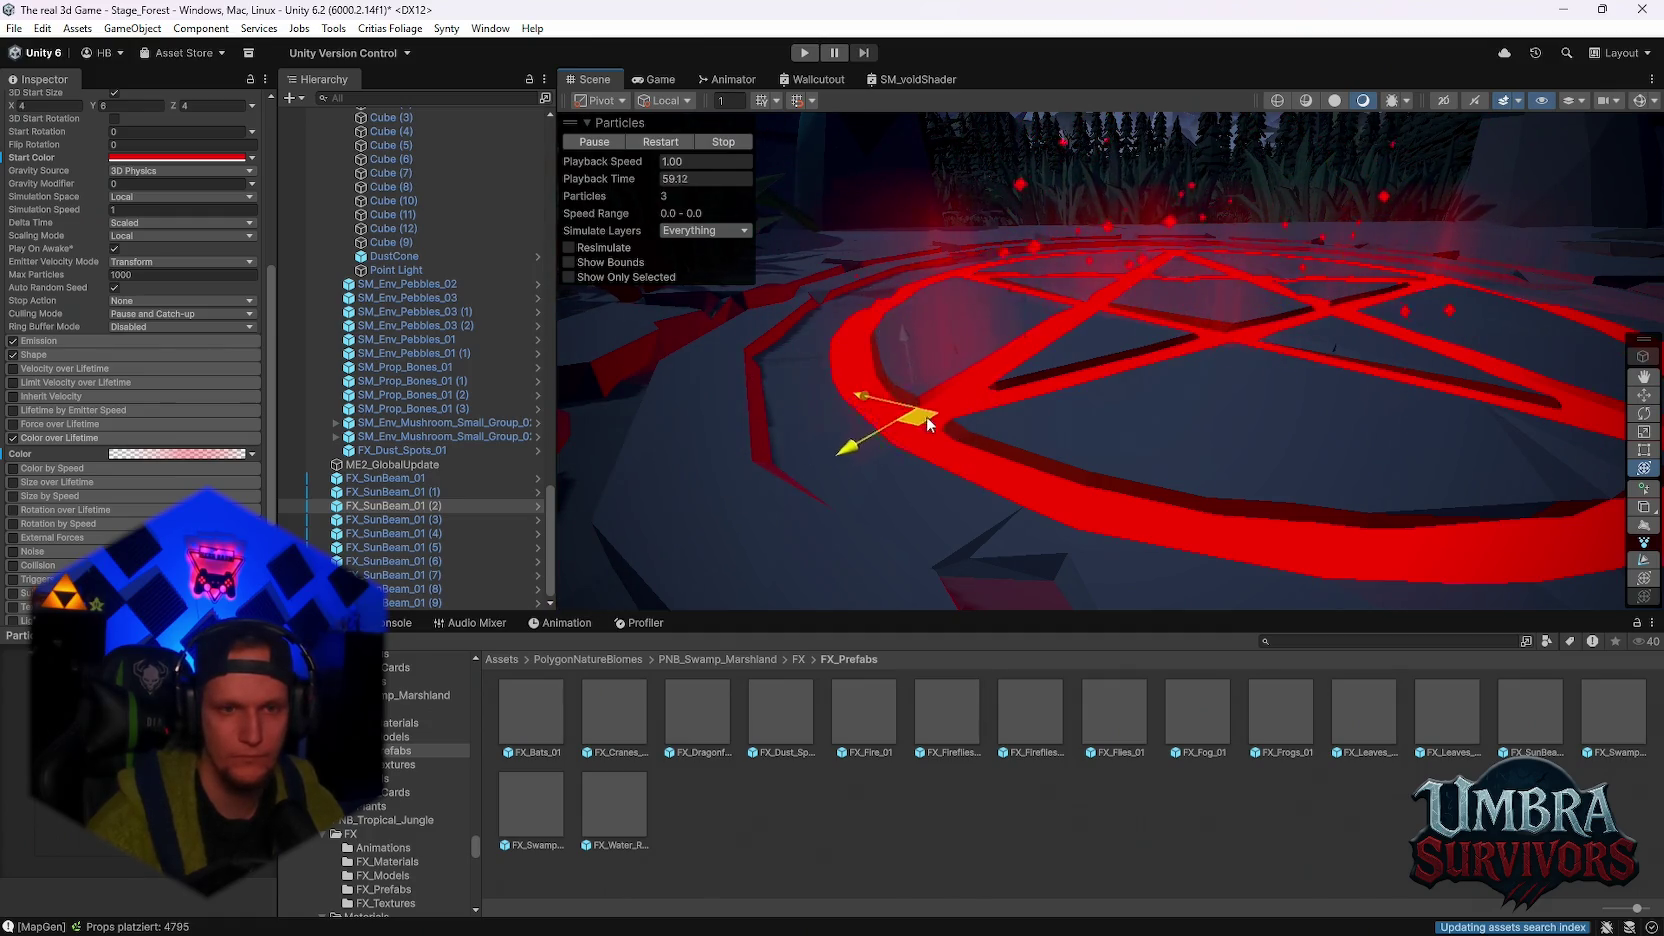
drag(970, 387, 1040, 432)
drag(870, 462, 880, 455)
mouse_move(1150, 357)
mouse_down()
mouse_move(1124, 231)
mouse_move(1181, 316)
mouse_move(1261, 274)
mouse_move(1205, 389)
mouse_move(1216, 422)
mouse_up()
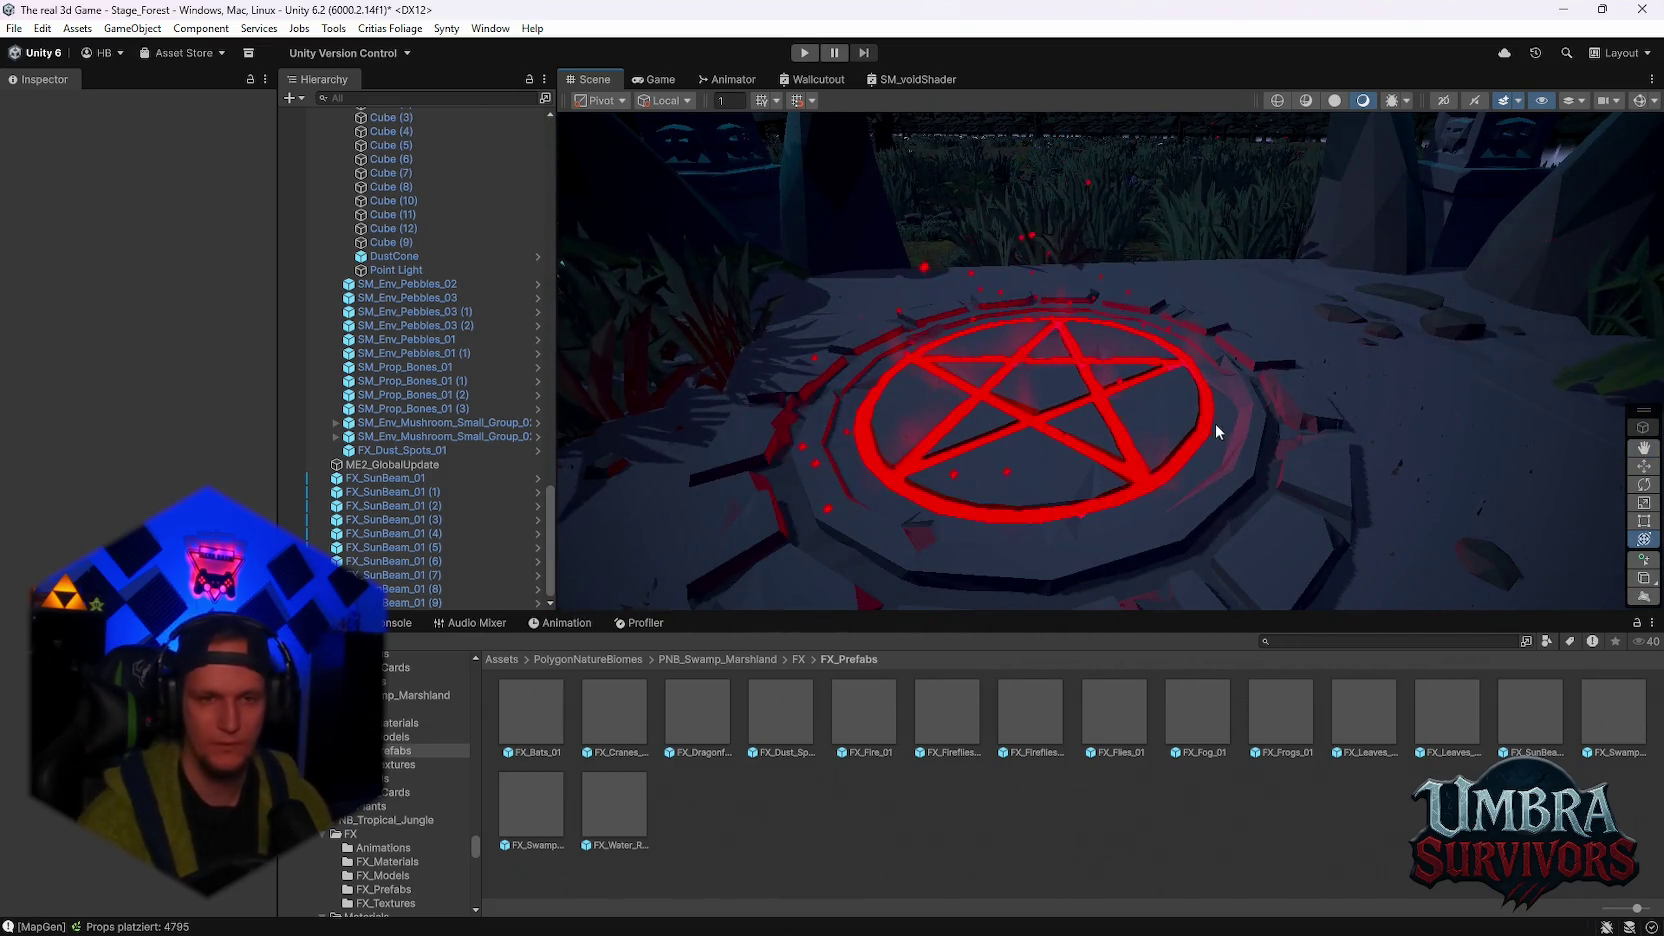
scroll(1206, 439, up, 6)
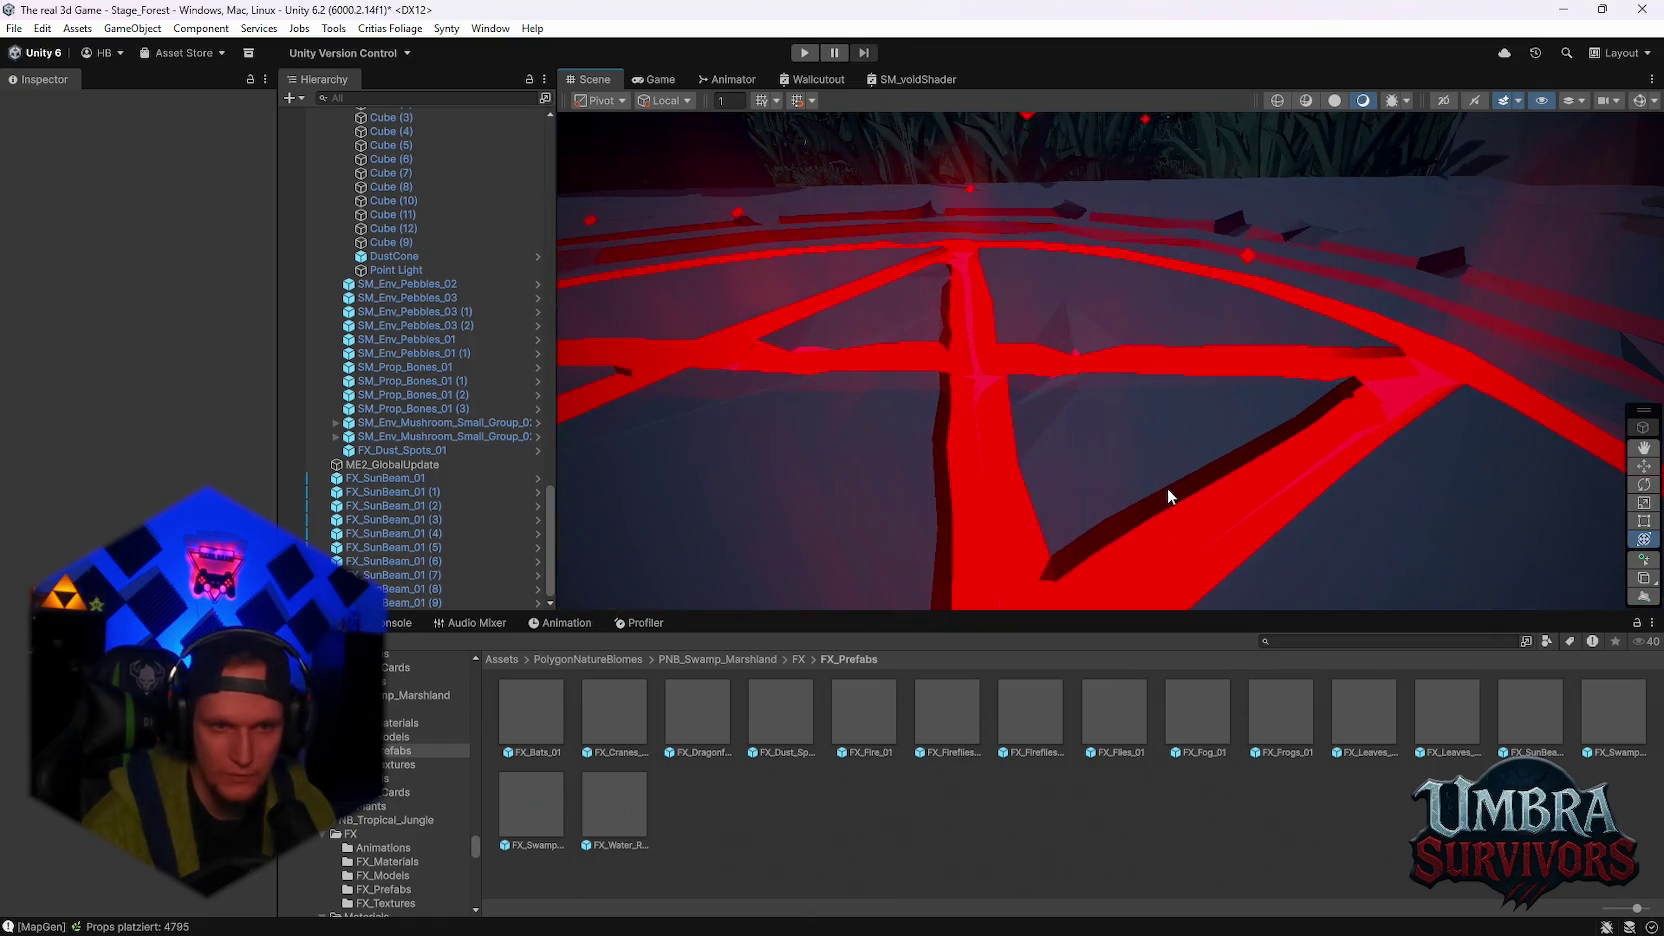
scroll(1171, 497, down, 3)
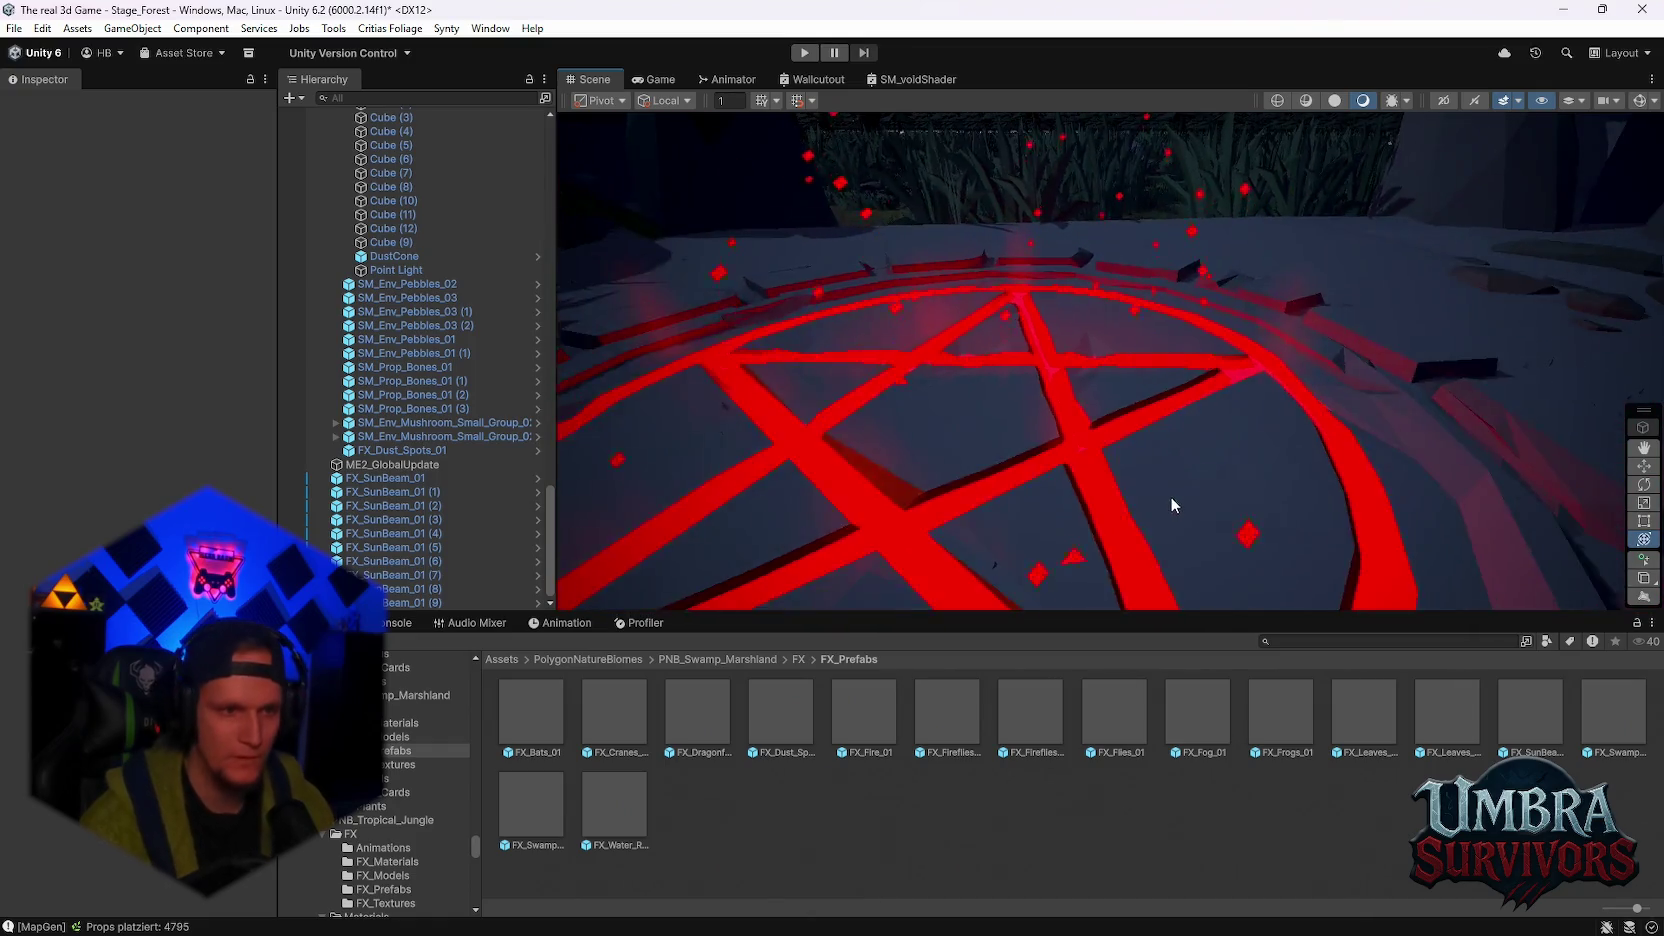
scroll(1172, 505, down, 2)
click(390, 478)
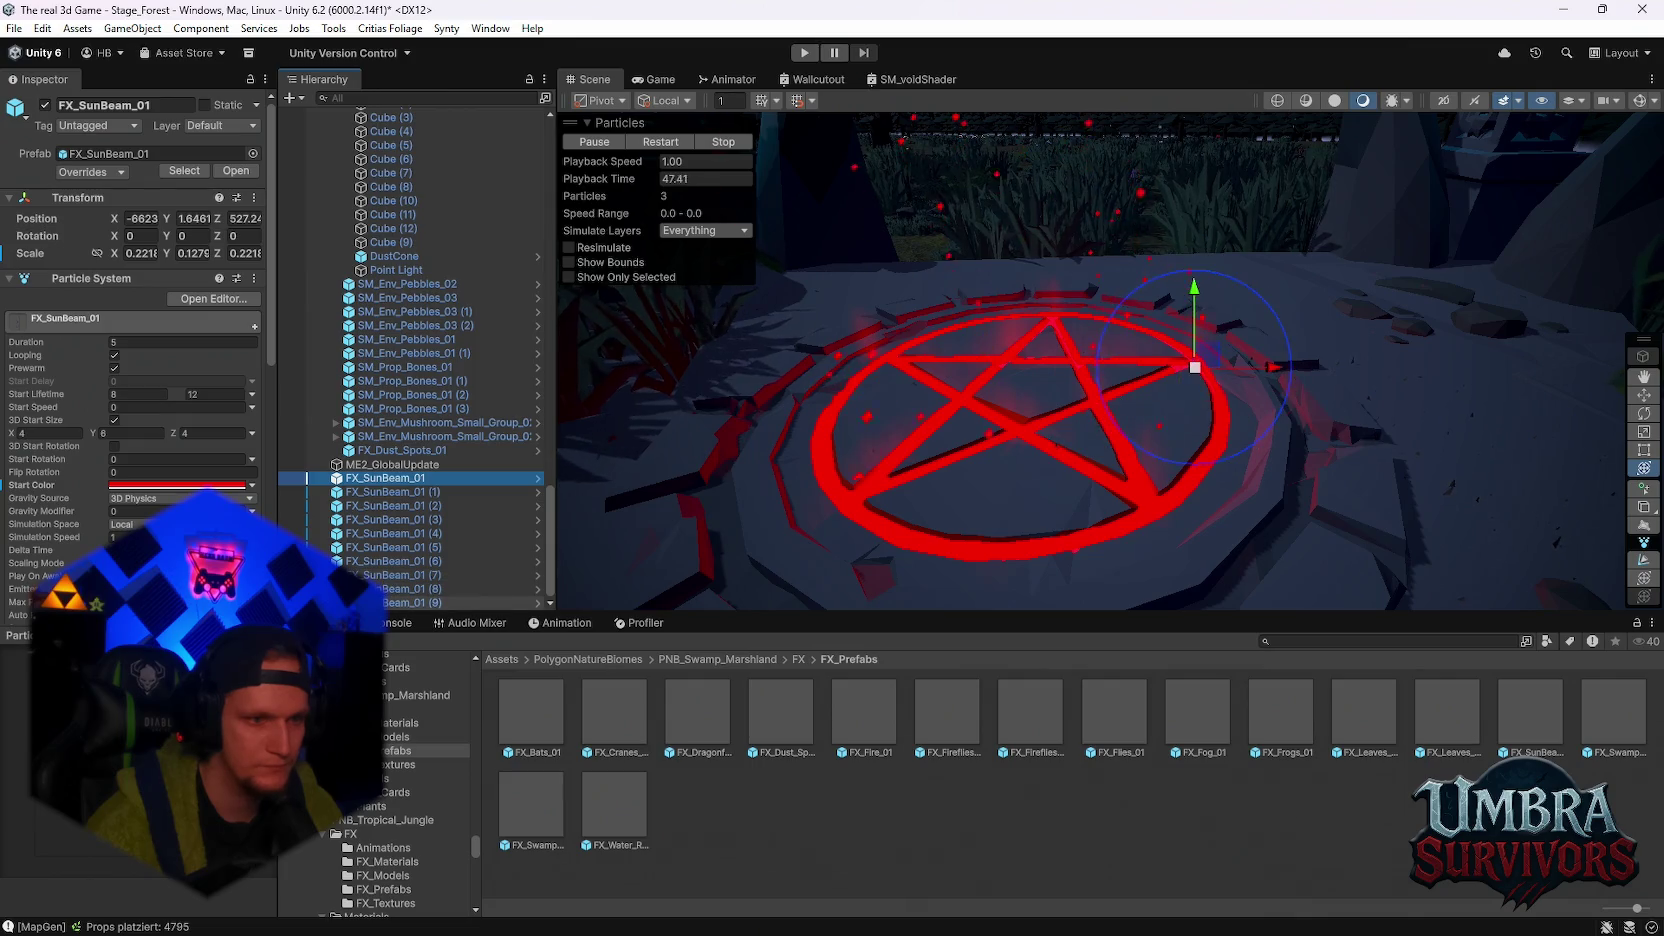
- Set Simulation Speed of all ten FX_SunBeam_01 particle systems to 3
shift+click(420, 602)
scroll(160, 320, up, 3)
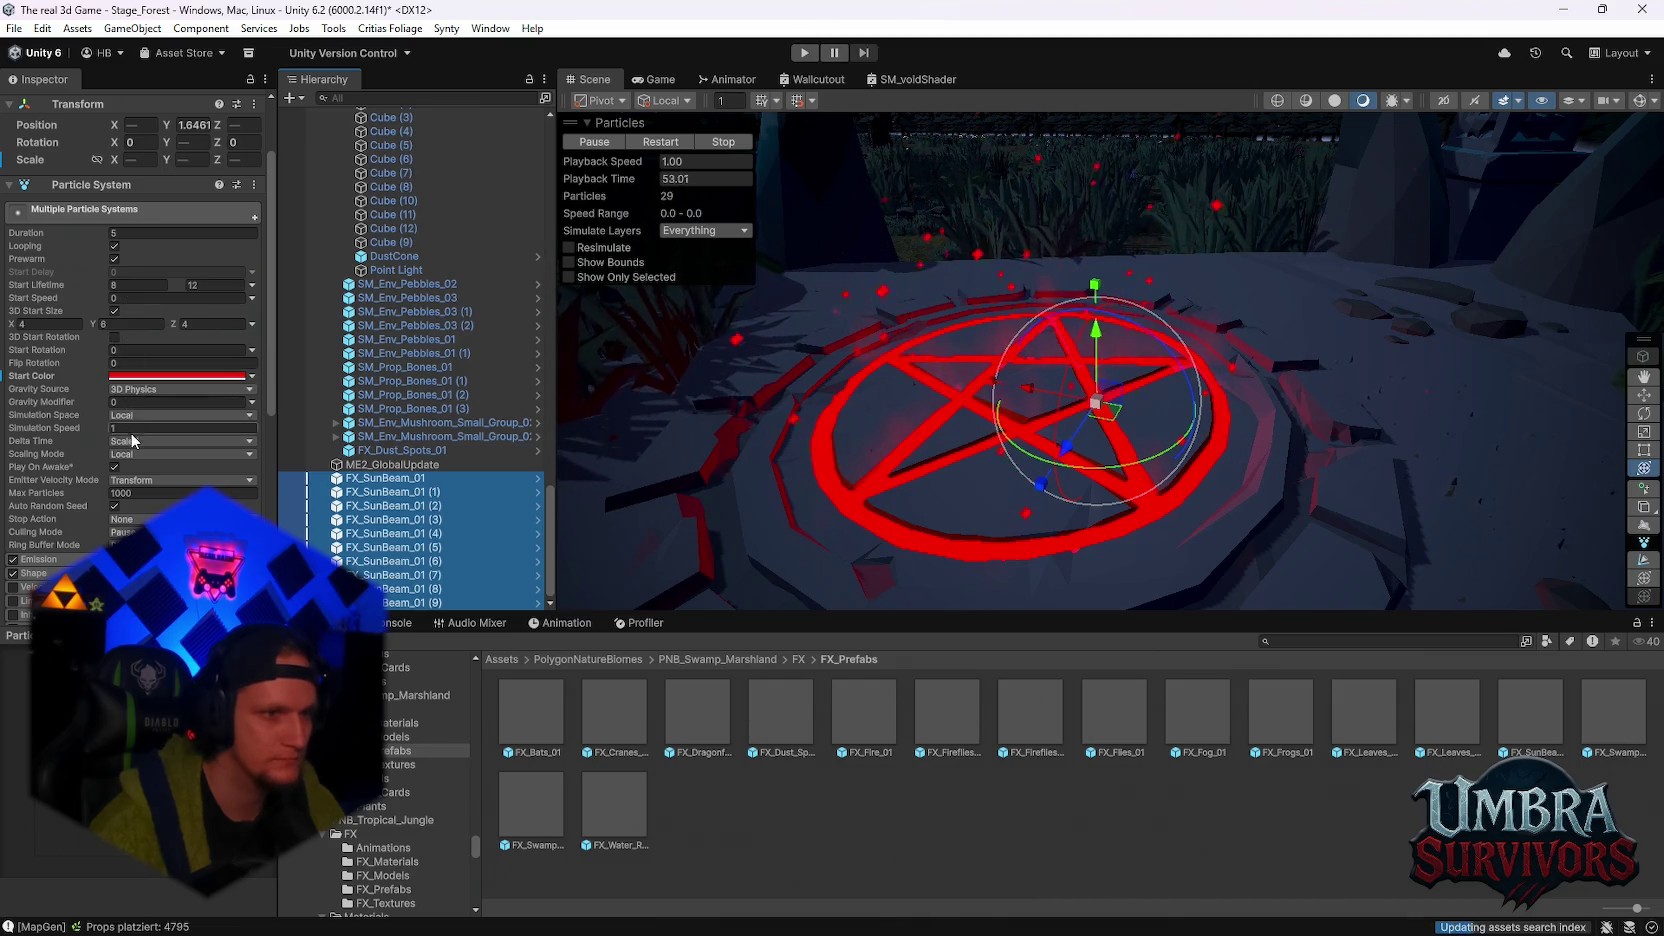
click(125, 427)
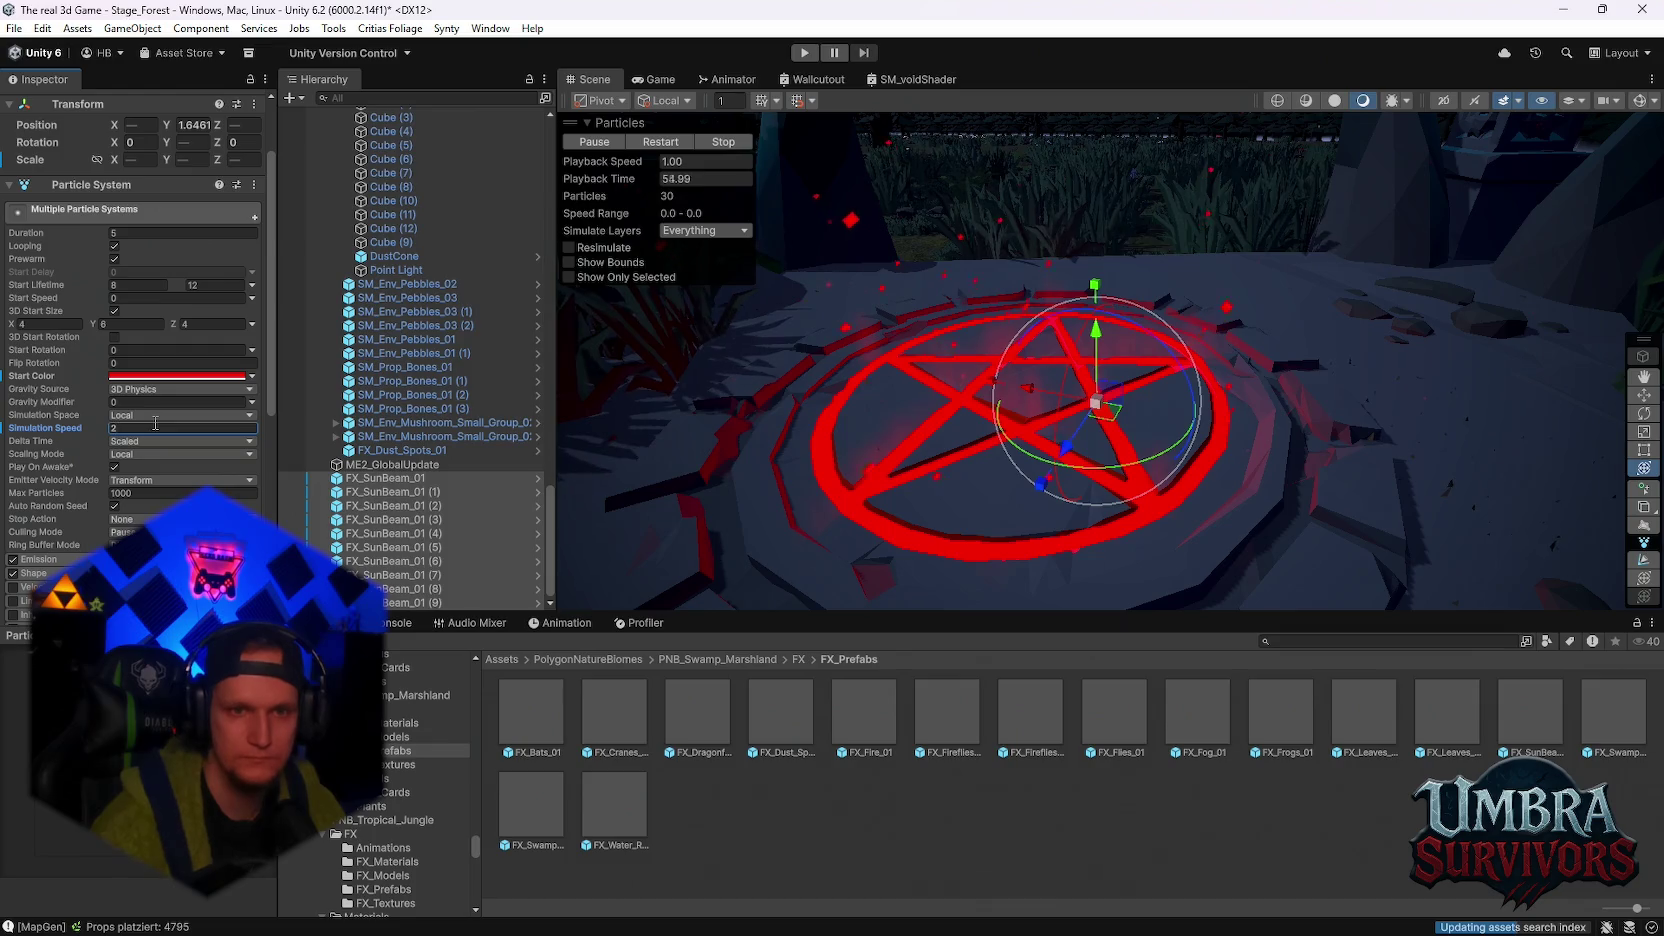
key(Return)
scroll(1050, 402, up, 8)
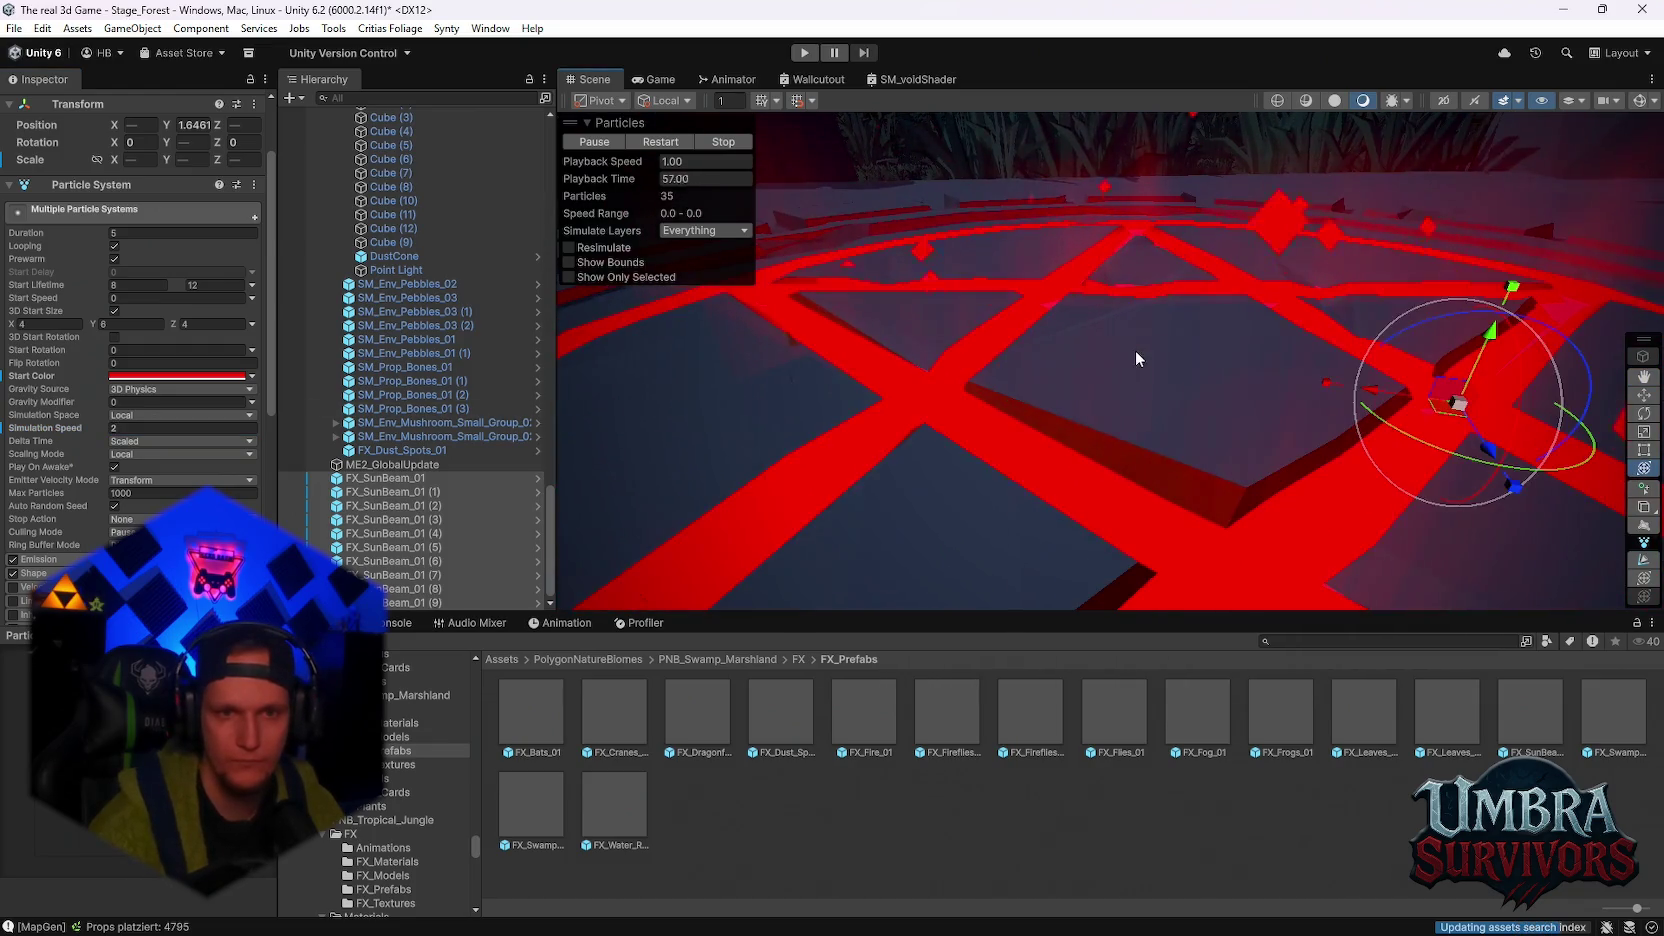
mouse_move(1141, 443)
mouse_down()
mouse_move(1138, 400)
mouse_move(1187, 510)
mouse_up()
scroll(1187, 510, down, 5)
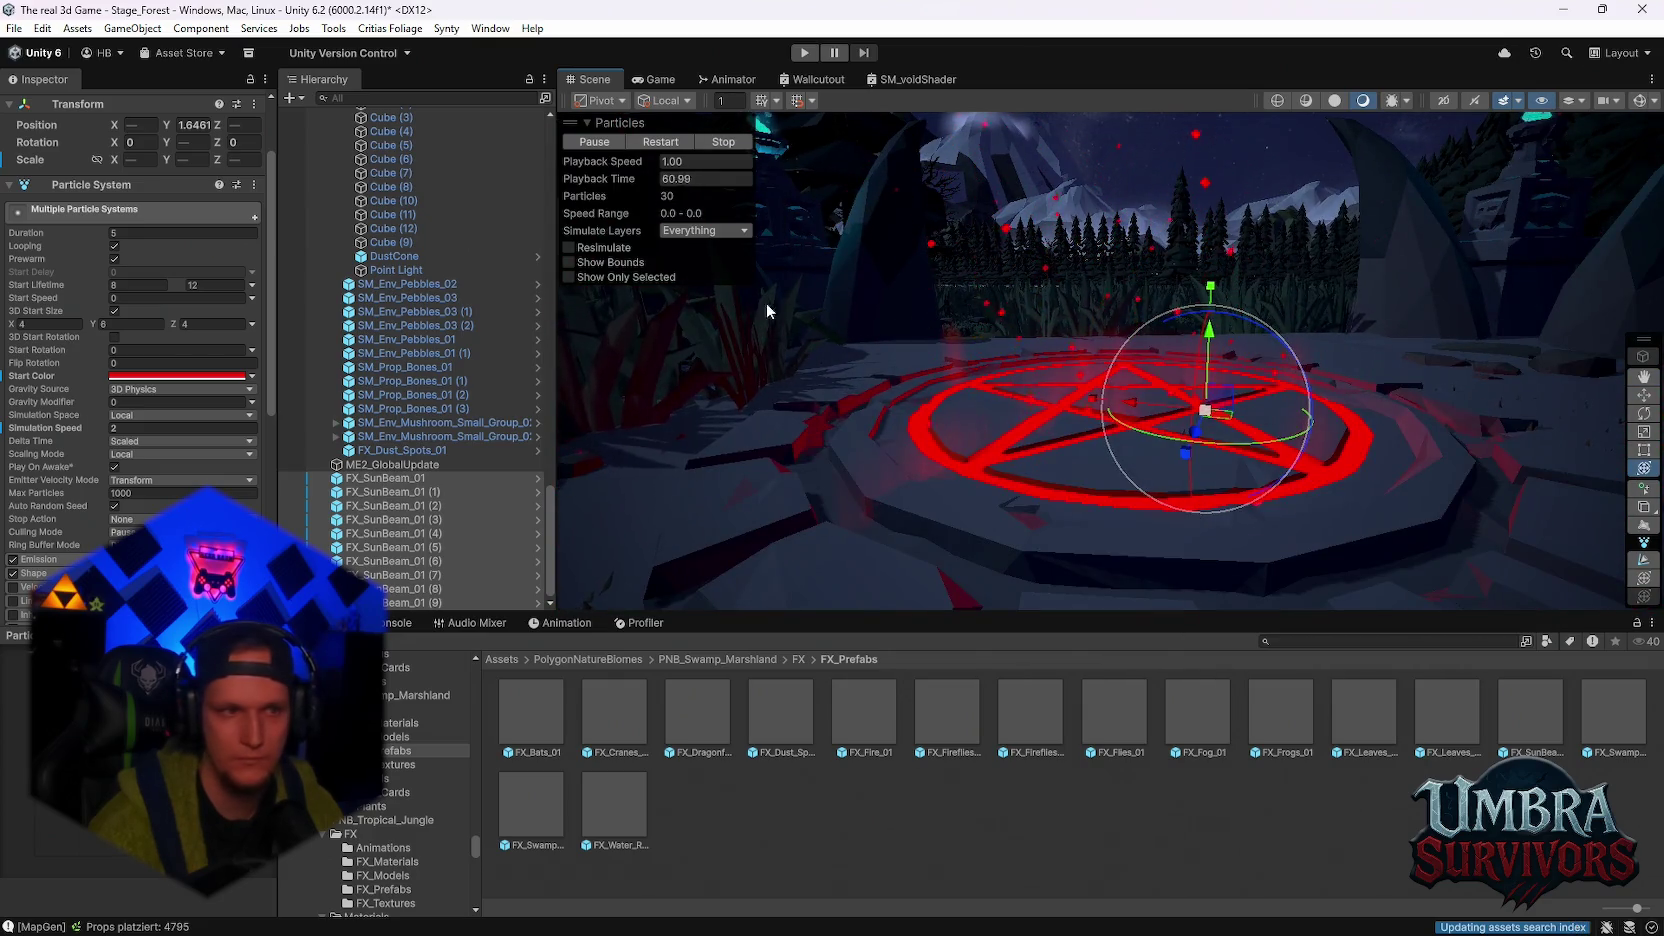
click(150, 428)
text(3)
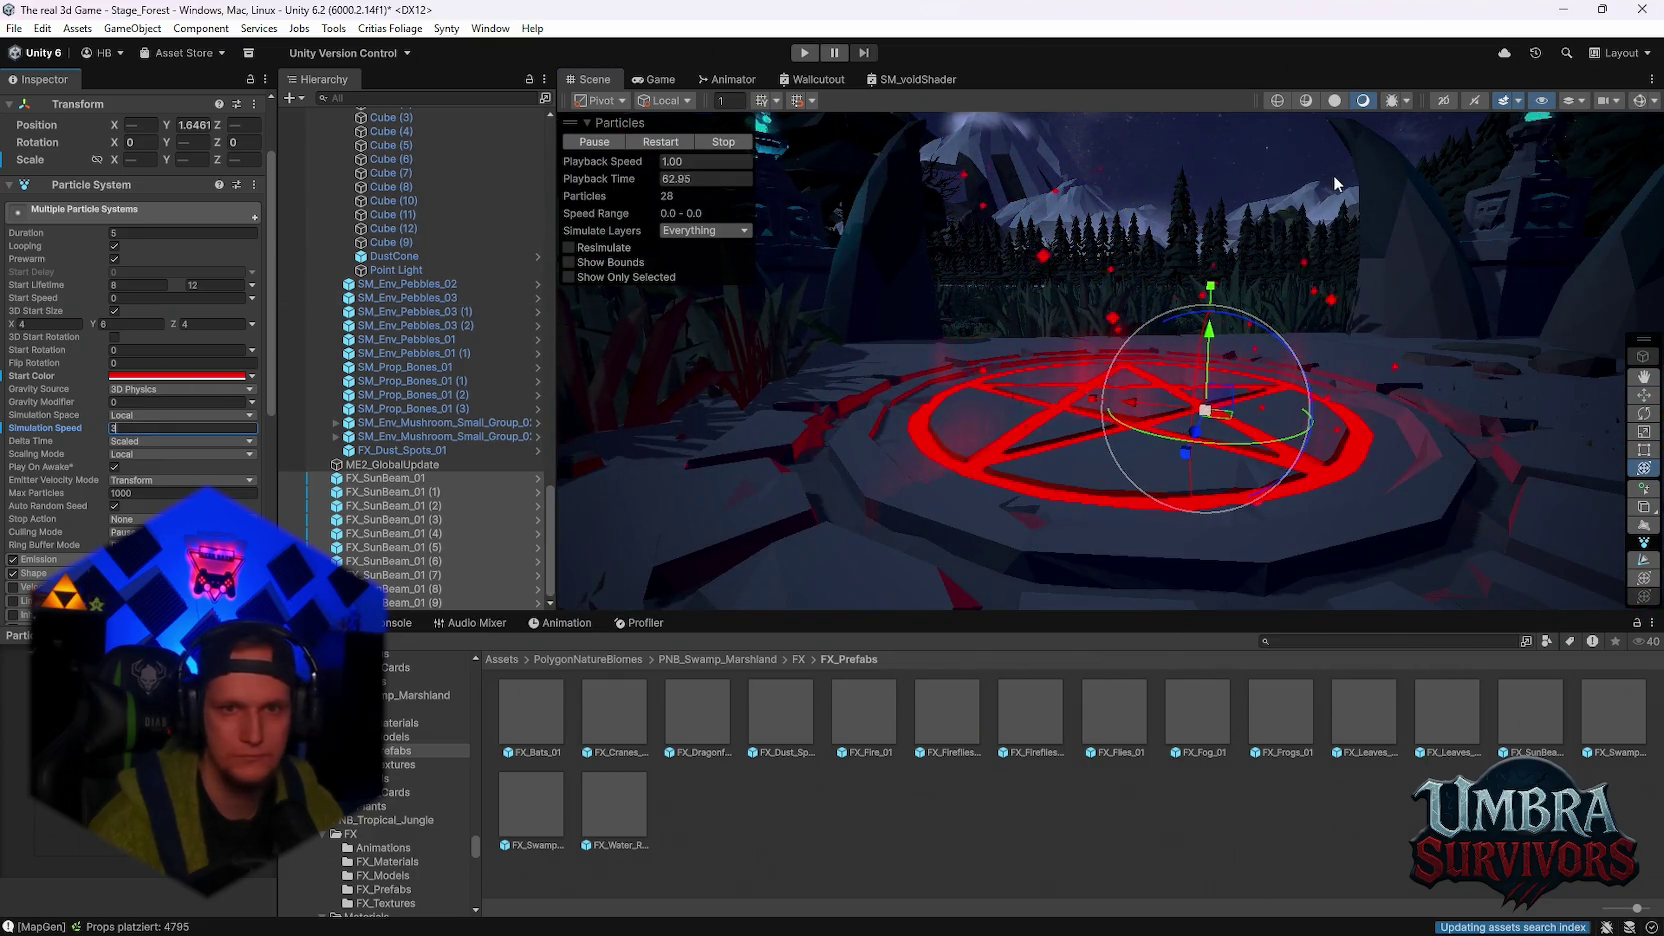
click(1271, 172)
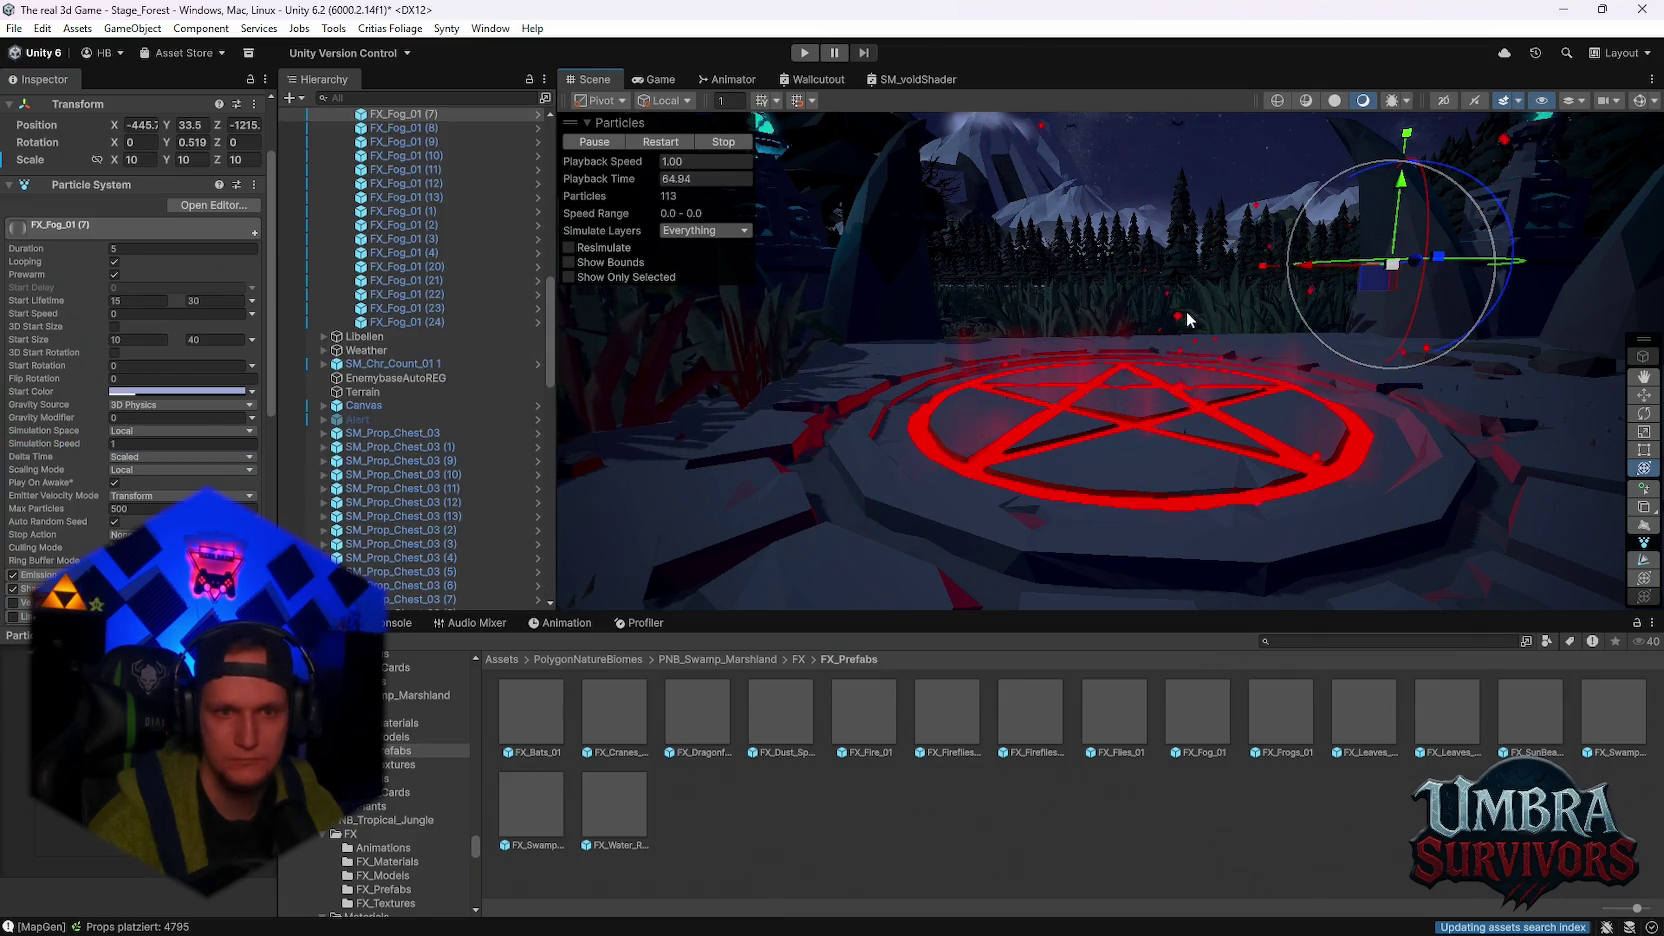
- Select FX_SunBeam_01 through FX_SunBeam_01 (9) and set Simulation Speed to 5
scroll(1187, 318, up, 5)
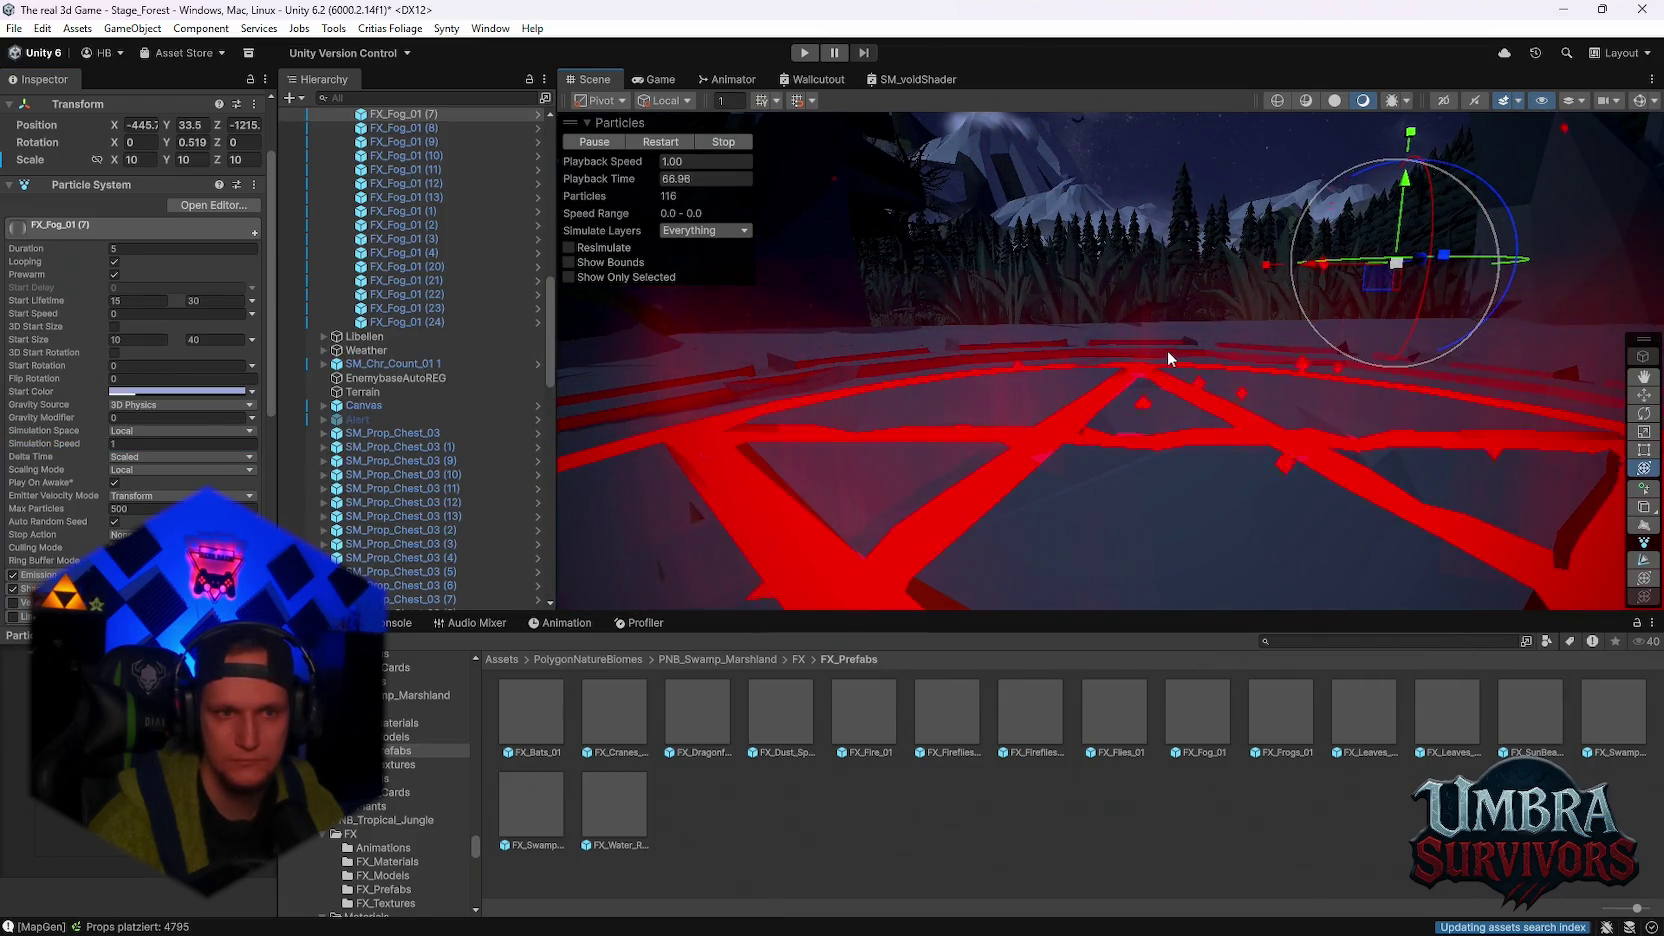
scroll(1167, 350, down, 5)
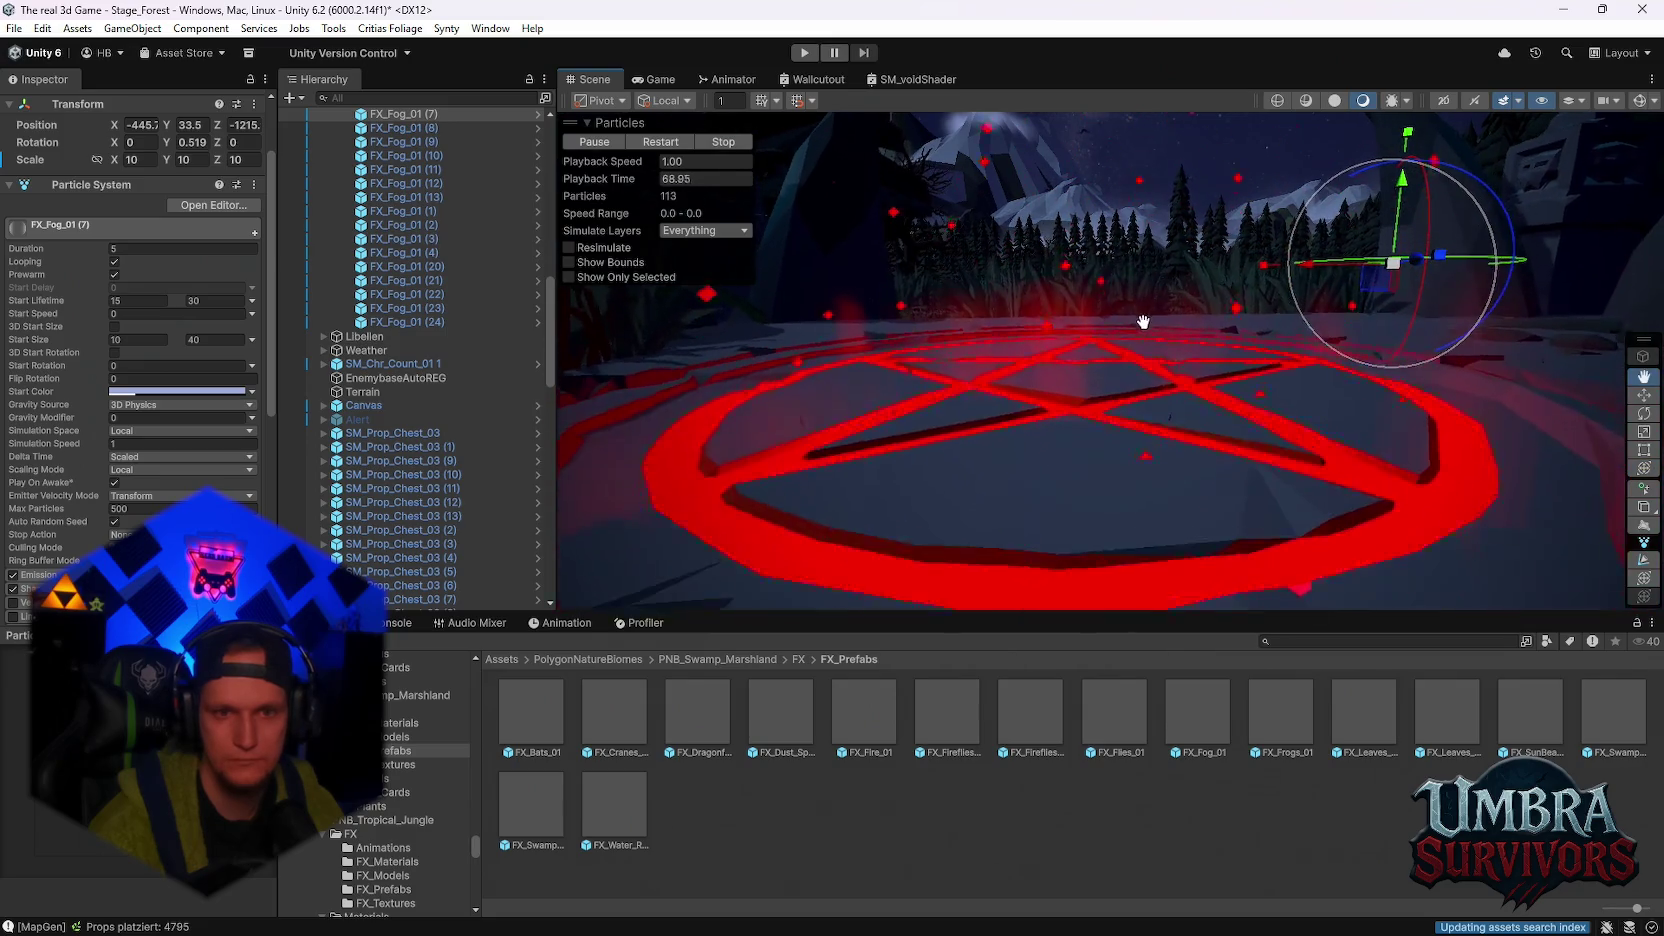
scroll(1143, 322, up, 3)
scroll(1201, 346, up, 2)
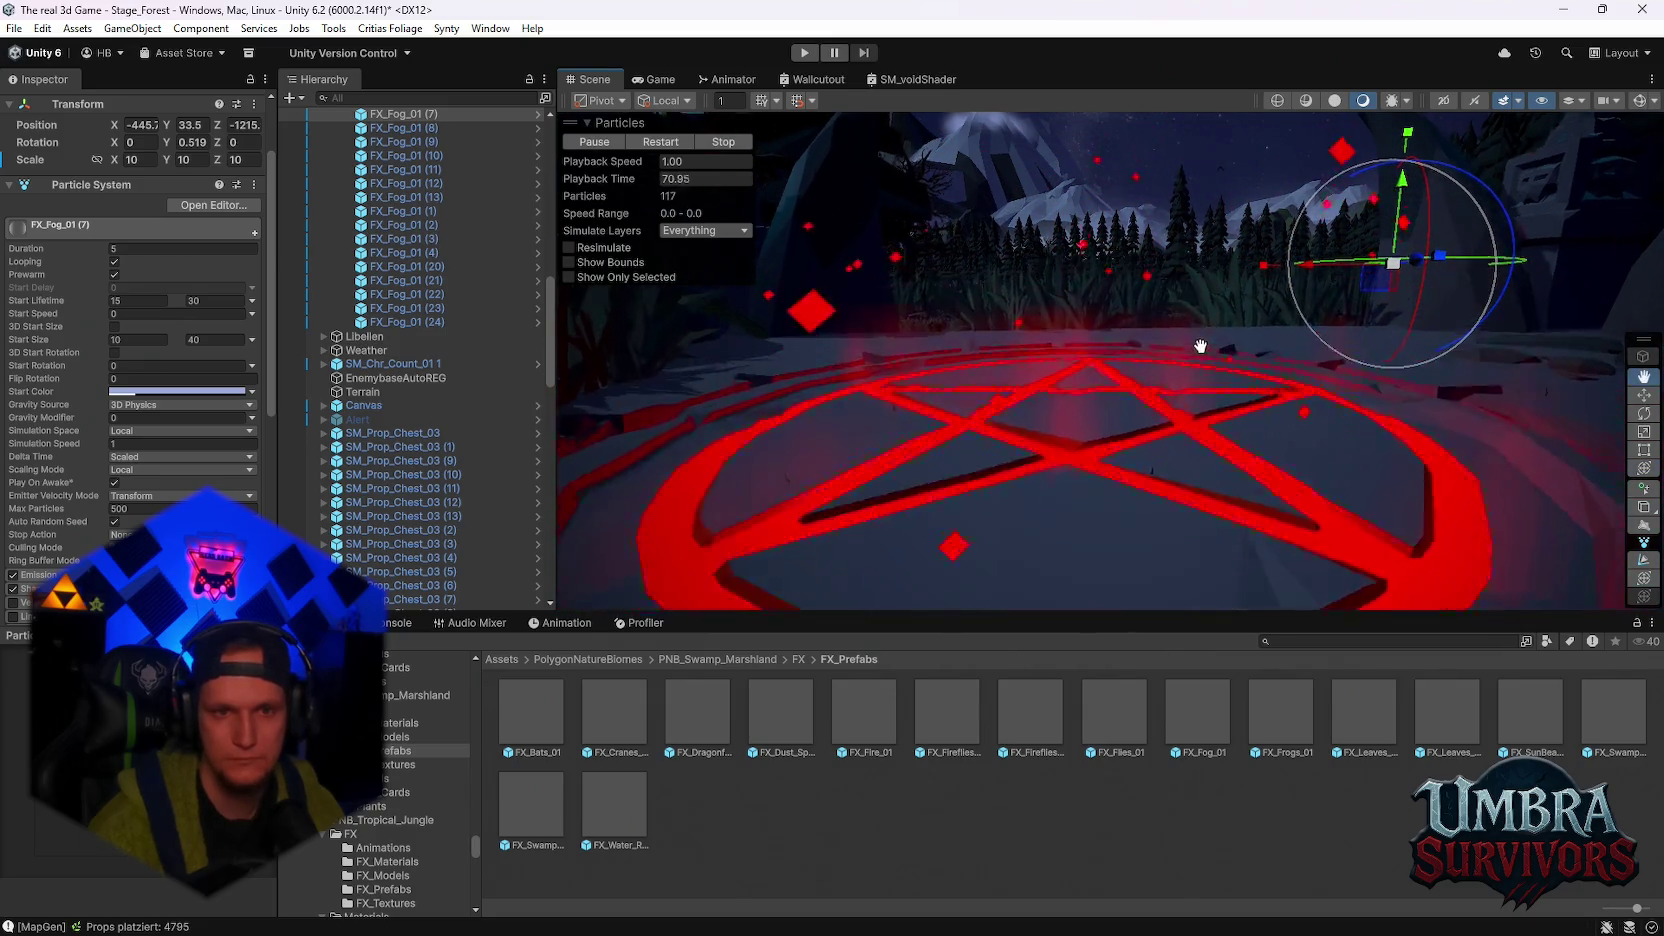
drag(1201, 346, 1222, 367)
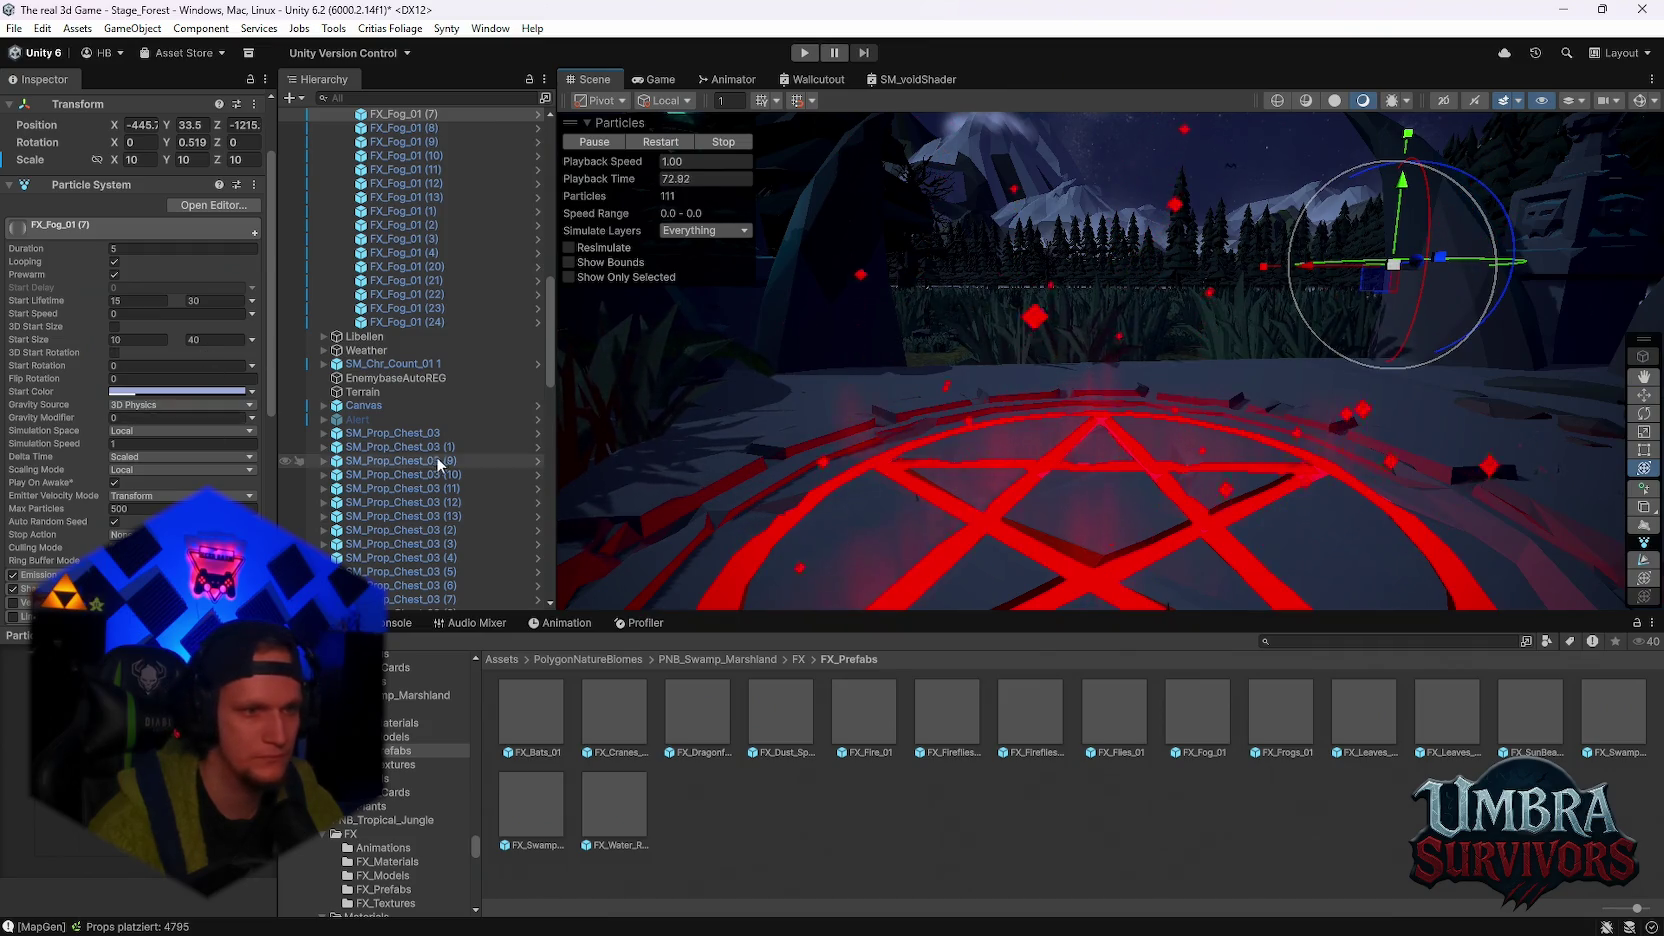
scroll(437, 463, down, 15)
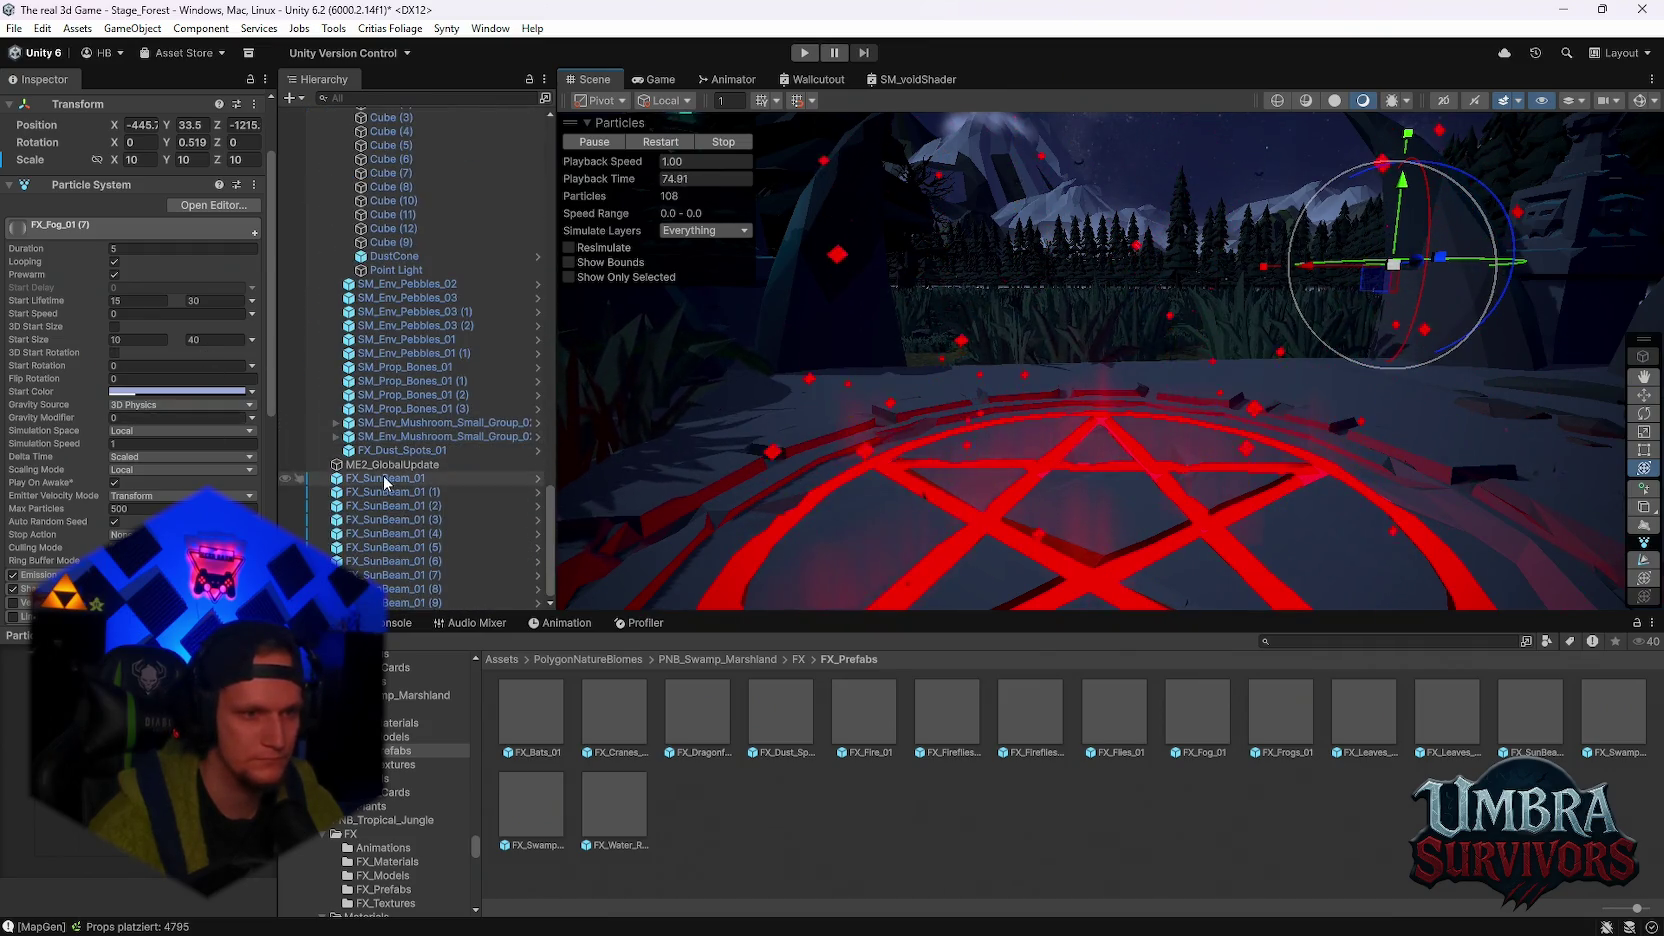
click(385, 482)
shift+click(420, 602)
click(180, 428)
text(5)
drag(788, 410, 844, 374)
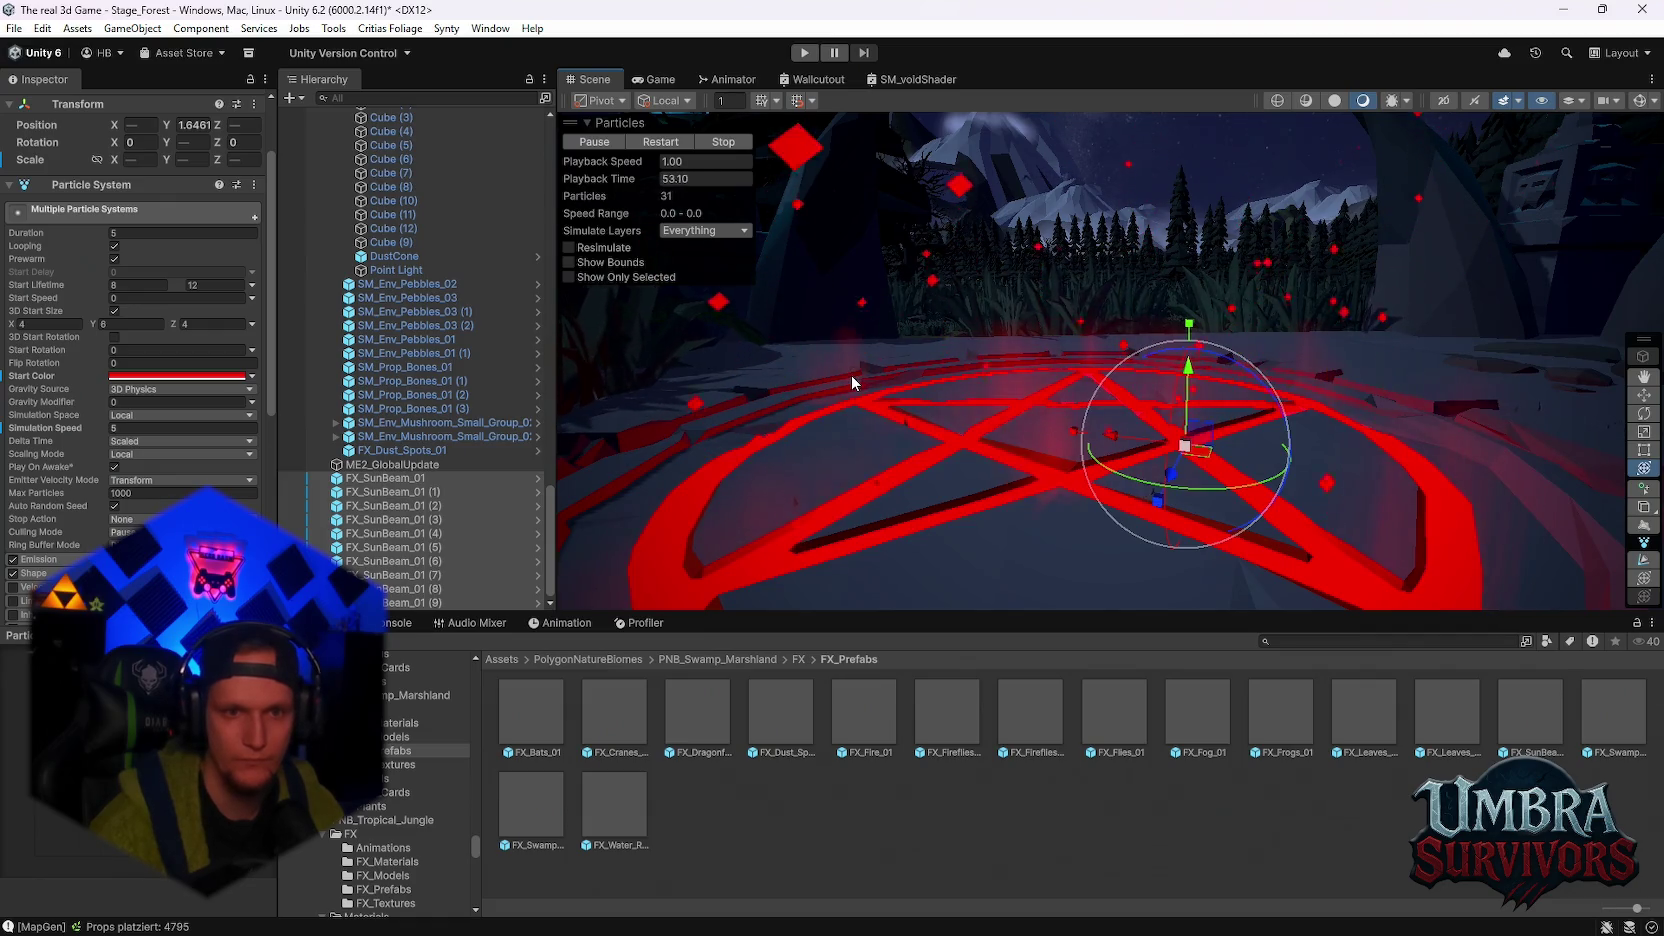
click(131, 427)
text(7)
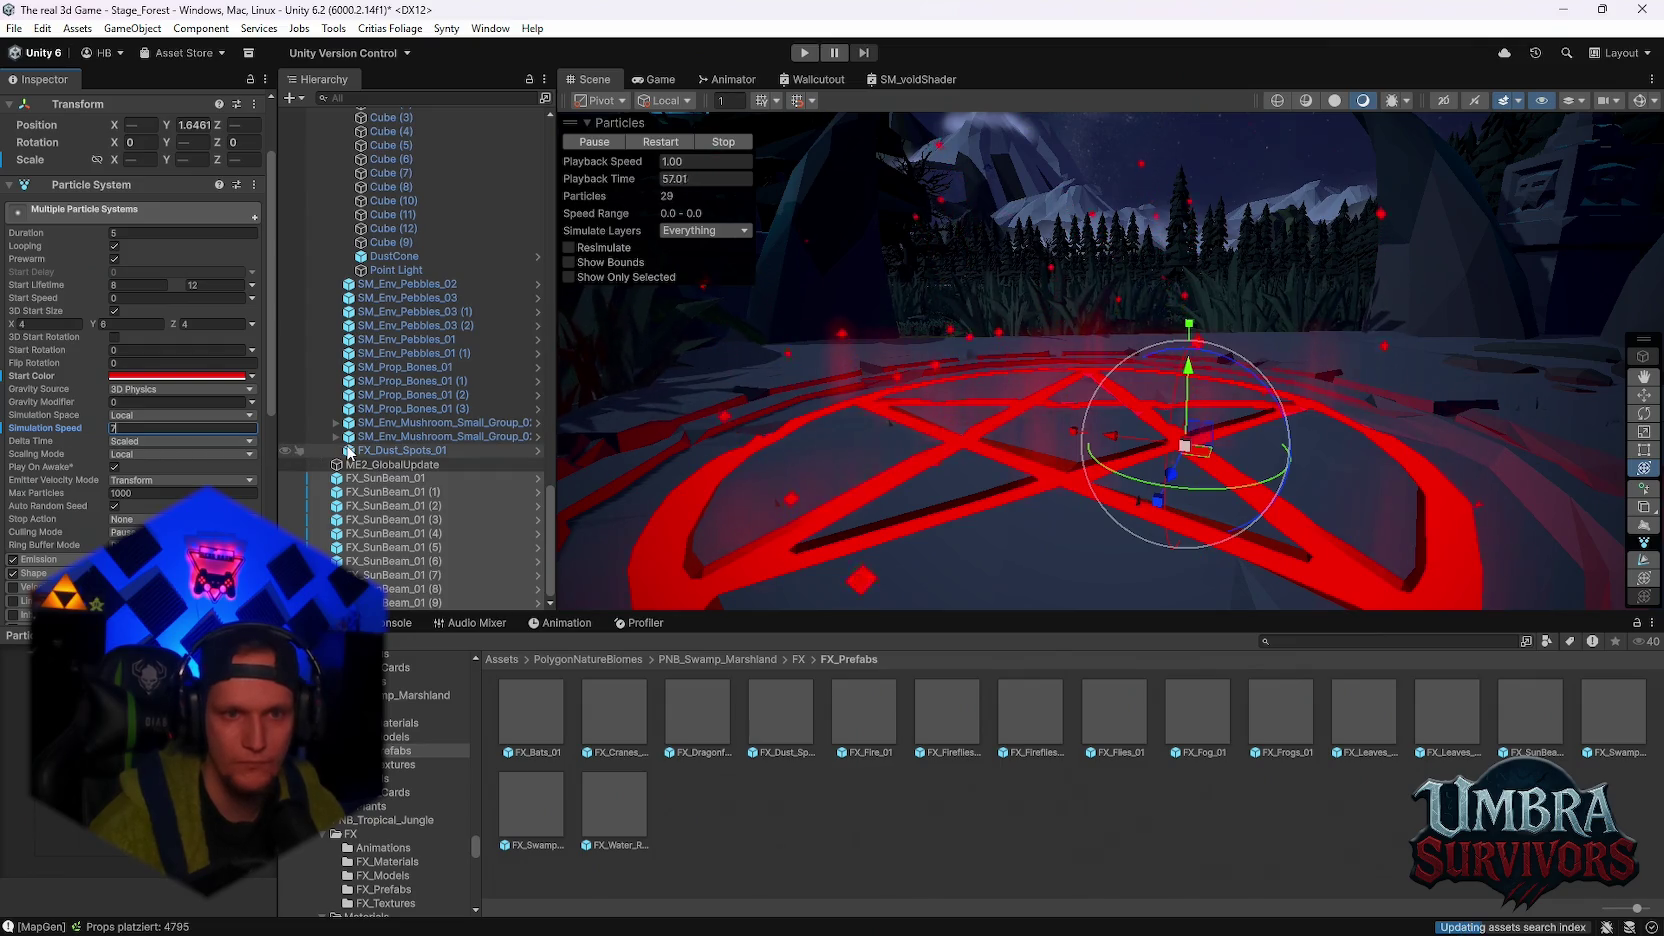
- Select fog effects FX_Fog_01 (7) and (8) and frame the view around the pentagram
click(1266, 159)
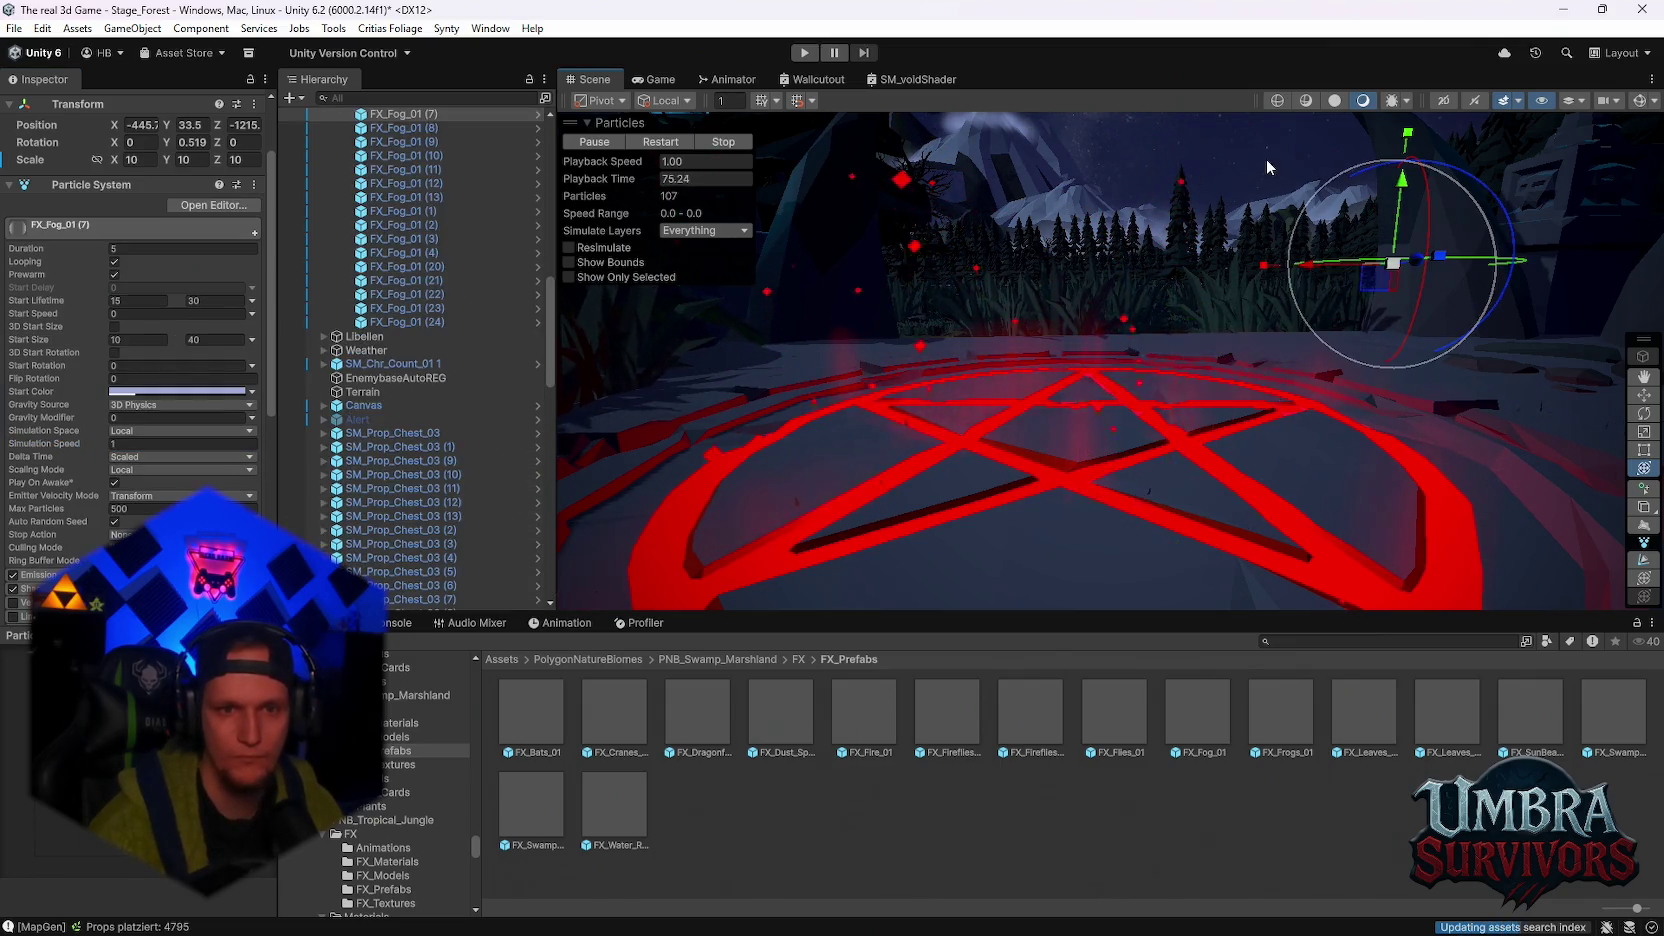
mouse_move(1244, 270)
mouse_down()
mouse_move(1237, 542)
mouse_move(1202, 492)
mouse_move(1145, 211)
mouse_move(1193, 320)
mouse_up()
scroll(1194, 326, down, 3)
click(1186, 400)
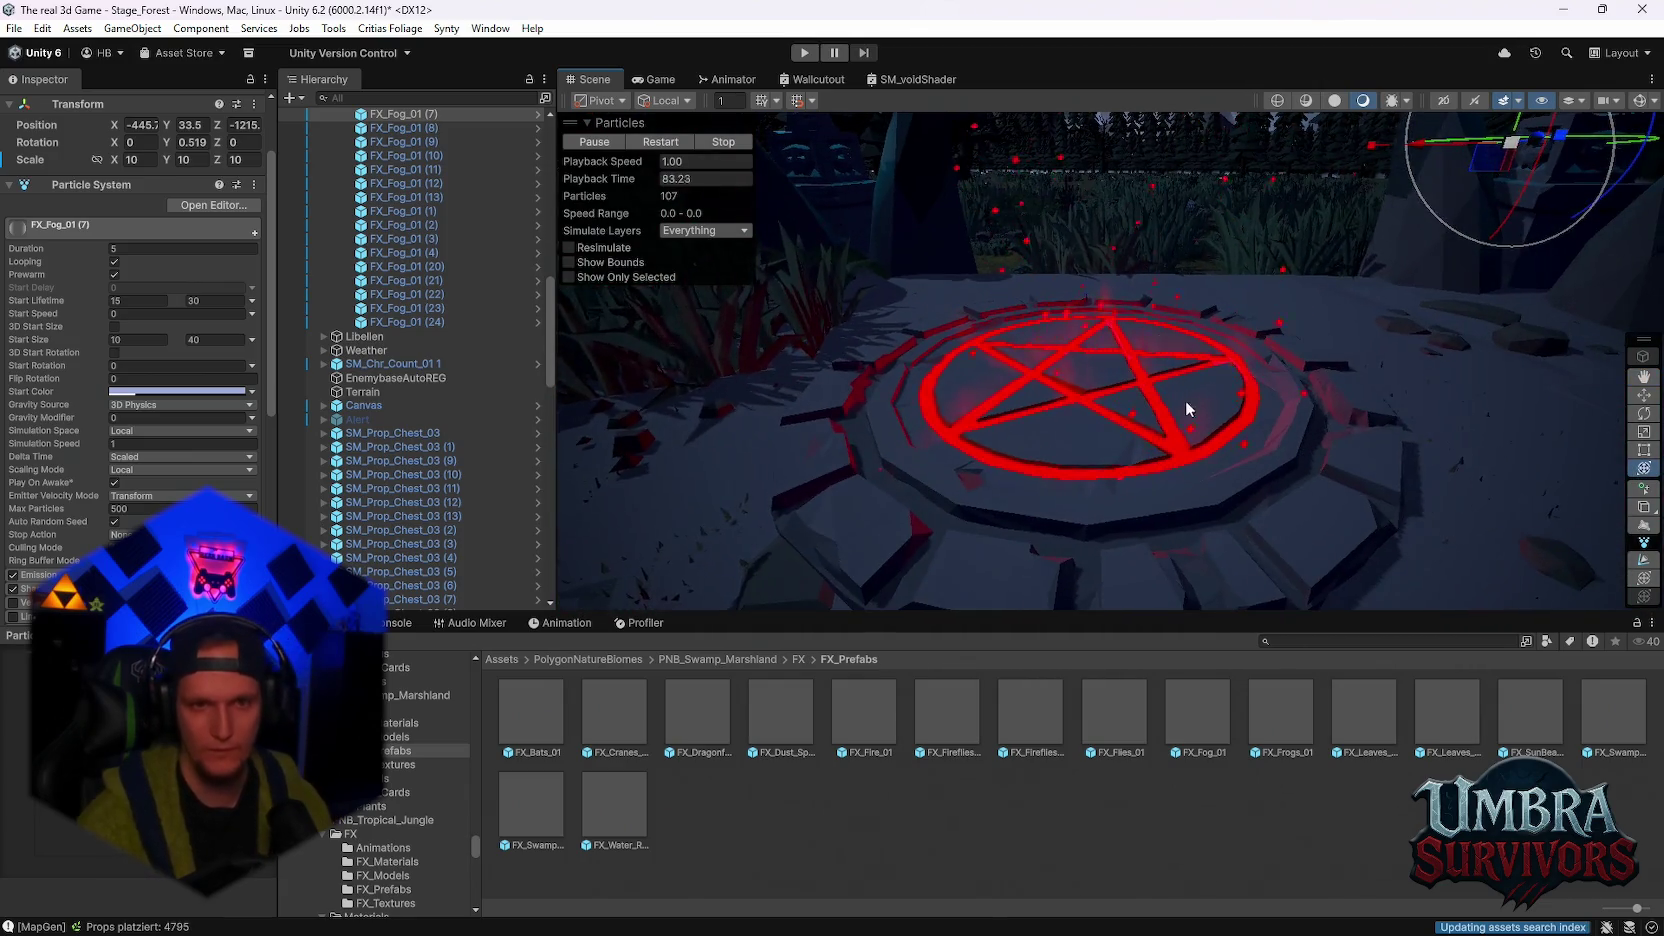
key(f)
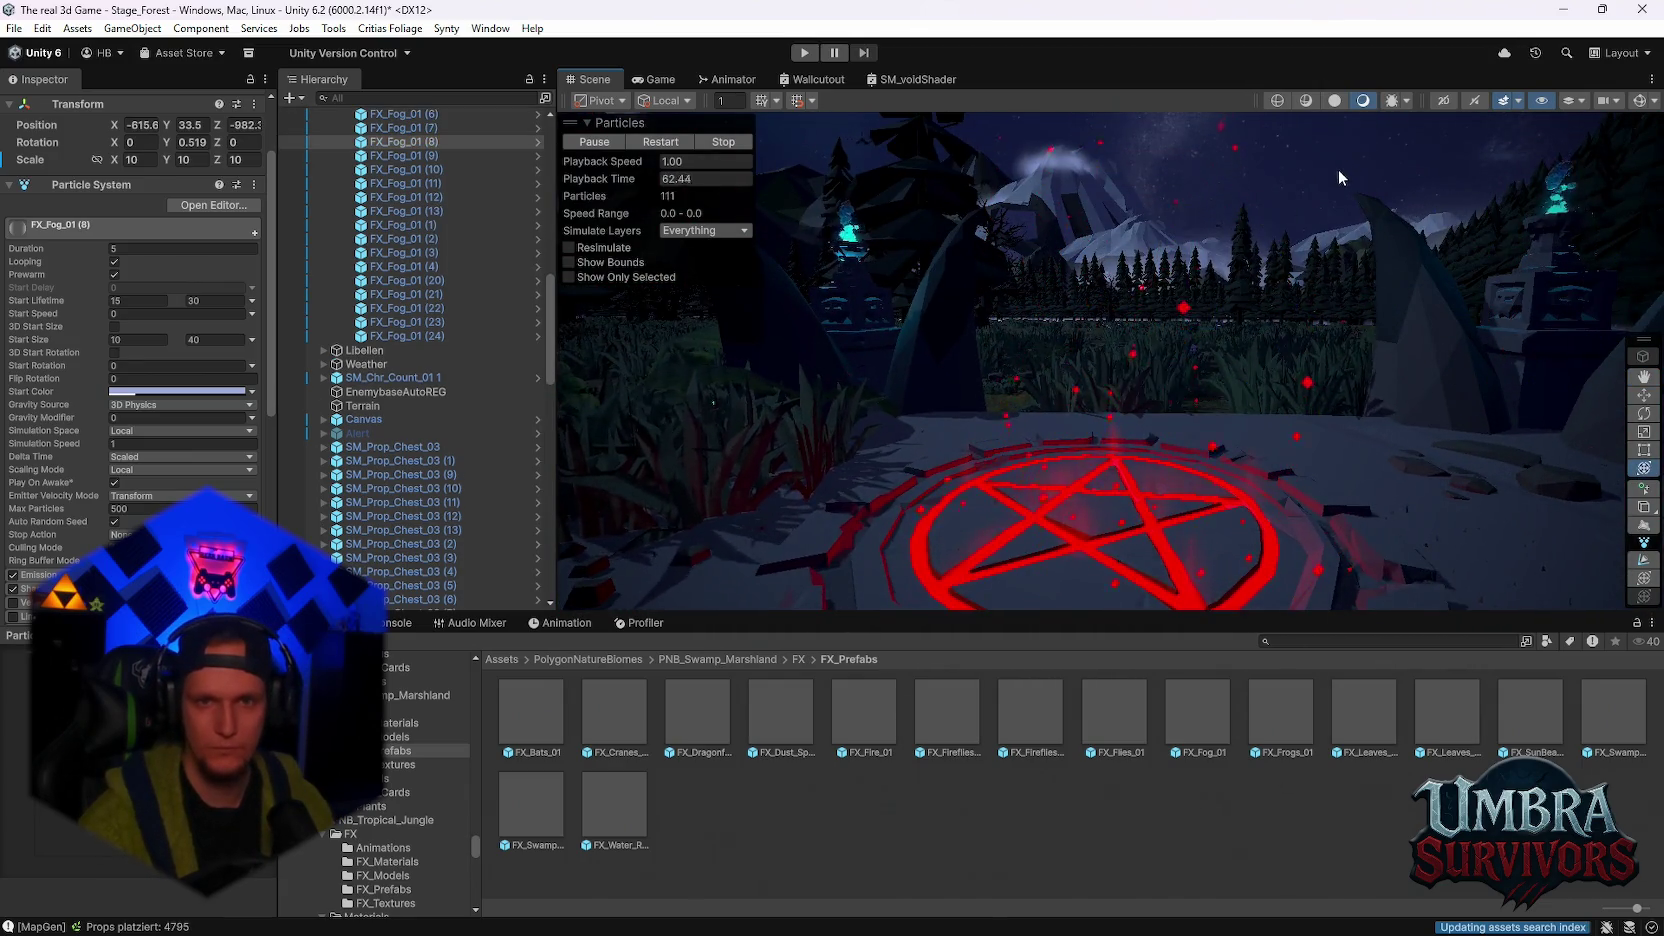
mouse_move(1338, 177)
mouse_down()
mouse_move(1274, 360)
mouse_move(1205, 387)
mouse_up()
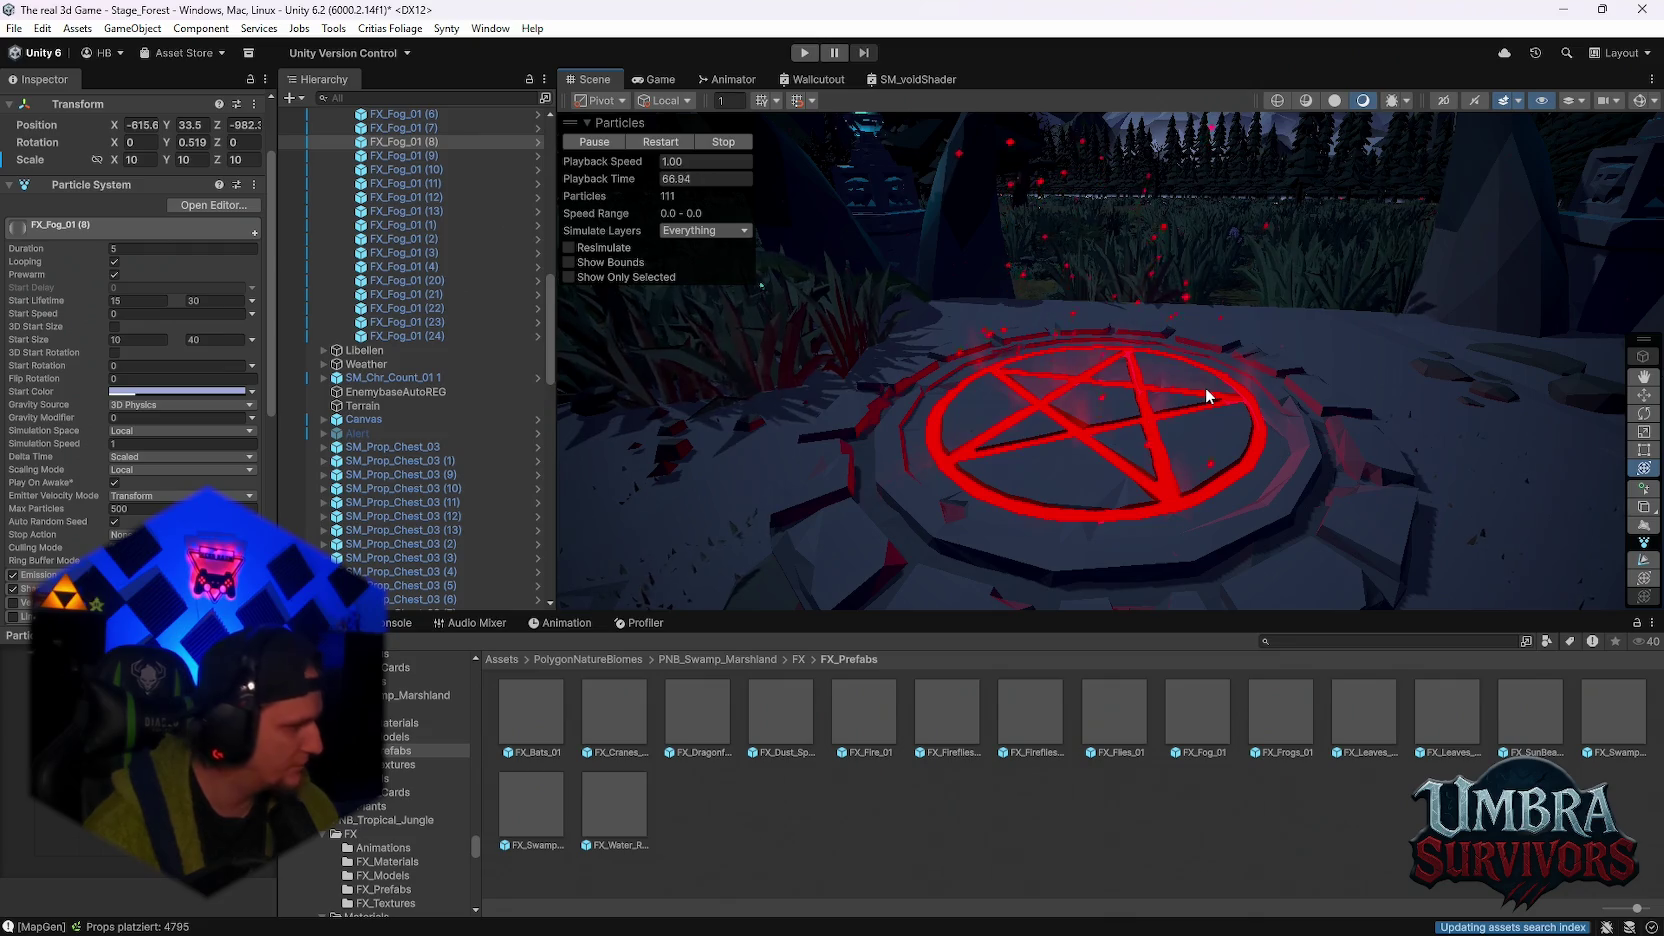
mouse_move(1242, 347)
mouse_down()
mouse_move(1264, 263)
mouse_move(1249, 155)
mouse_up()
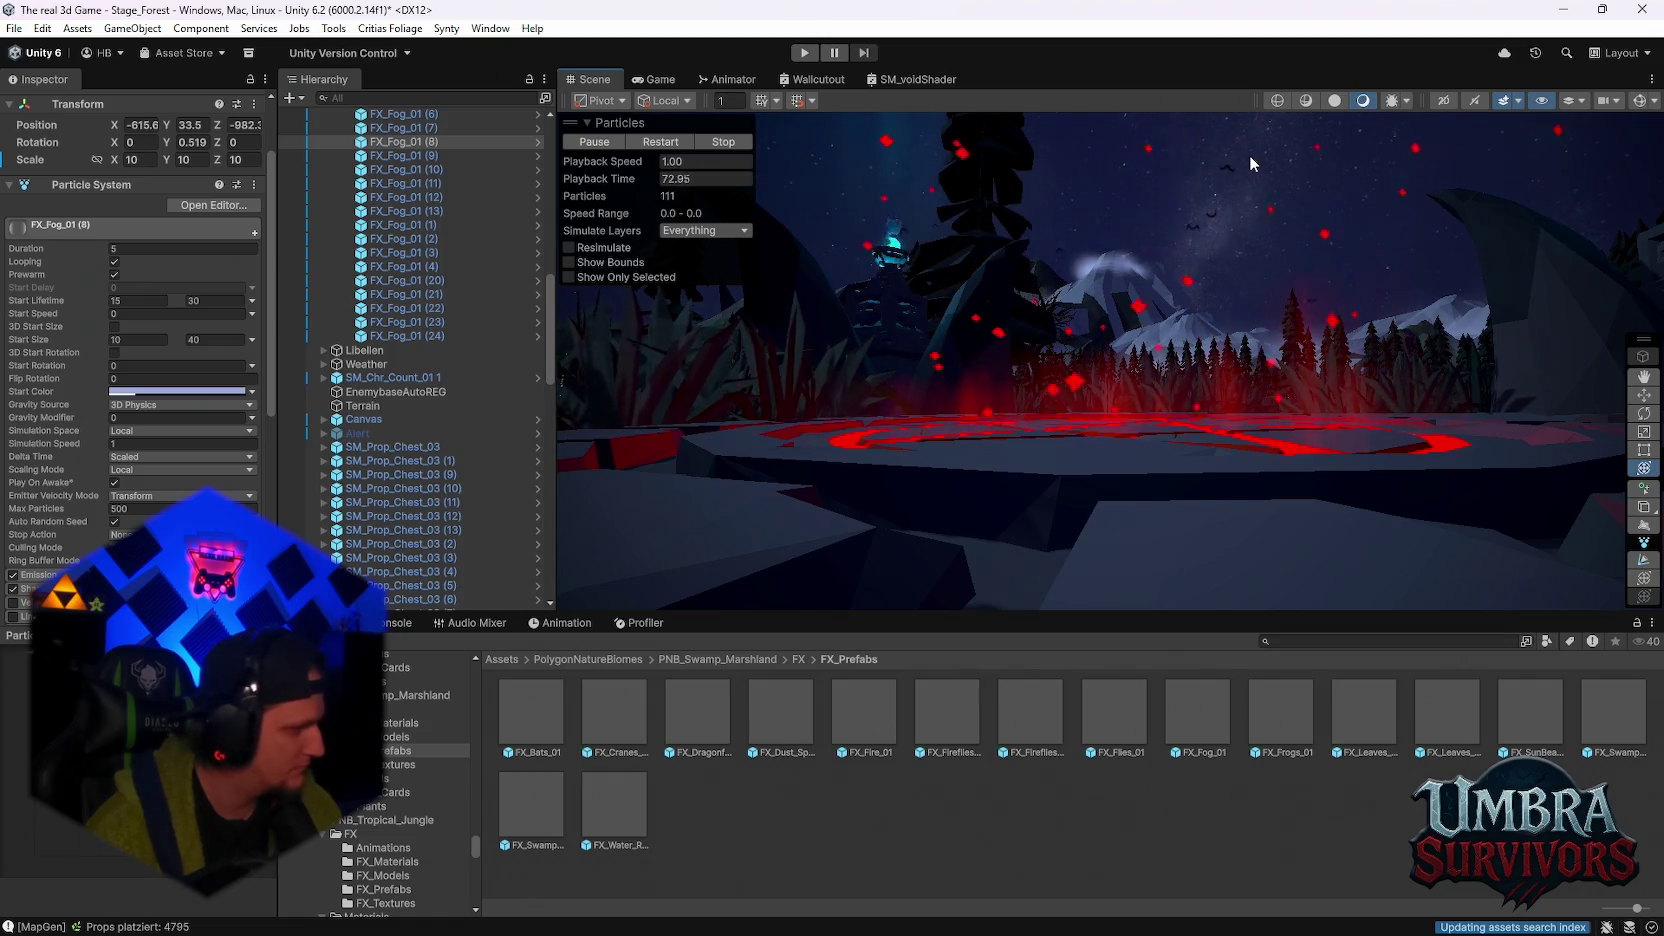
drag(1356, 218, 1342, 211)
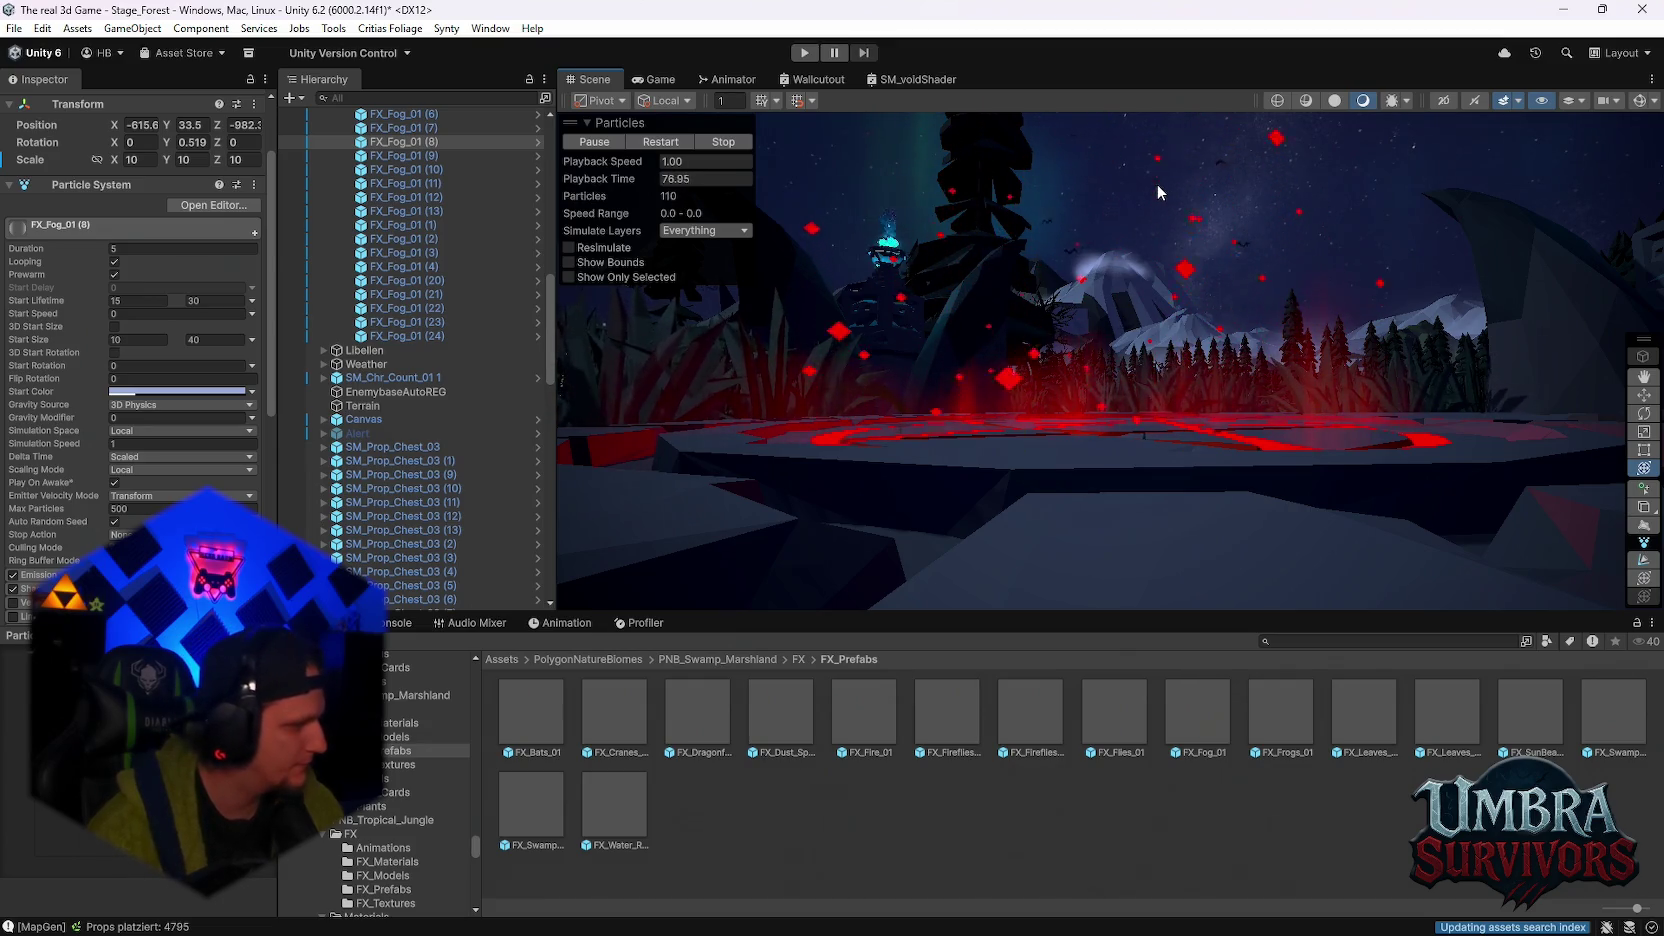
key(f)
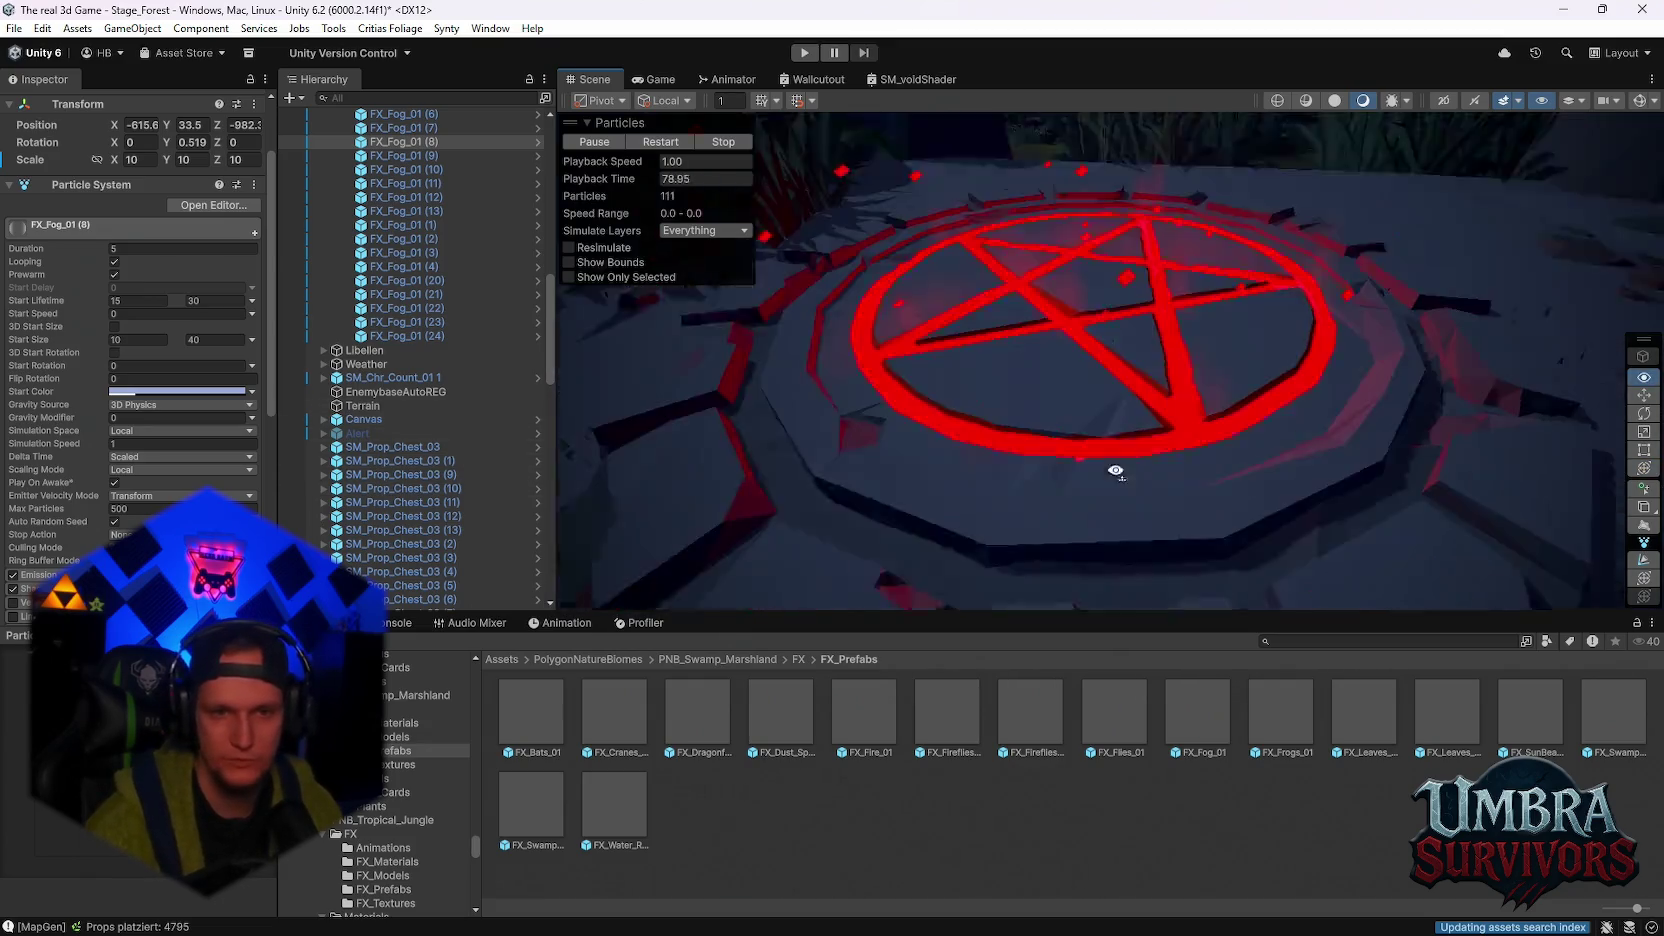
scroll(1157, 463, down, 3)
mouse_move(1162, 471)
mouse_down()
mouse_move(1132, 442)
mouse_move(1176, 426)
mouse_move(1031, 432)
mouse_move(1195, 260)
mouse_move(1063, 382)
mouse_up()
scroll(396, 810, down, 5)
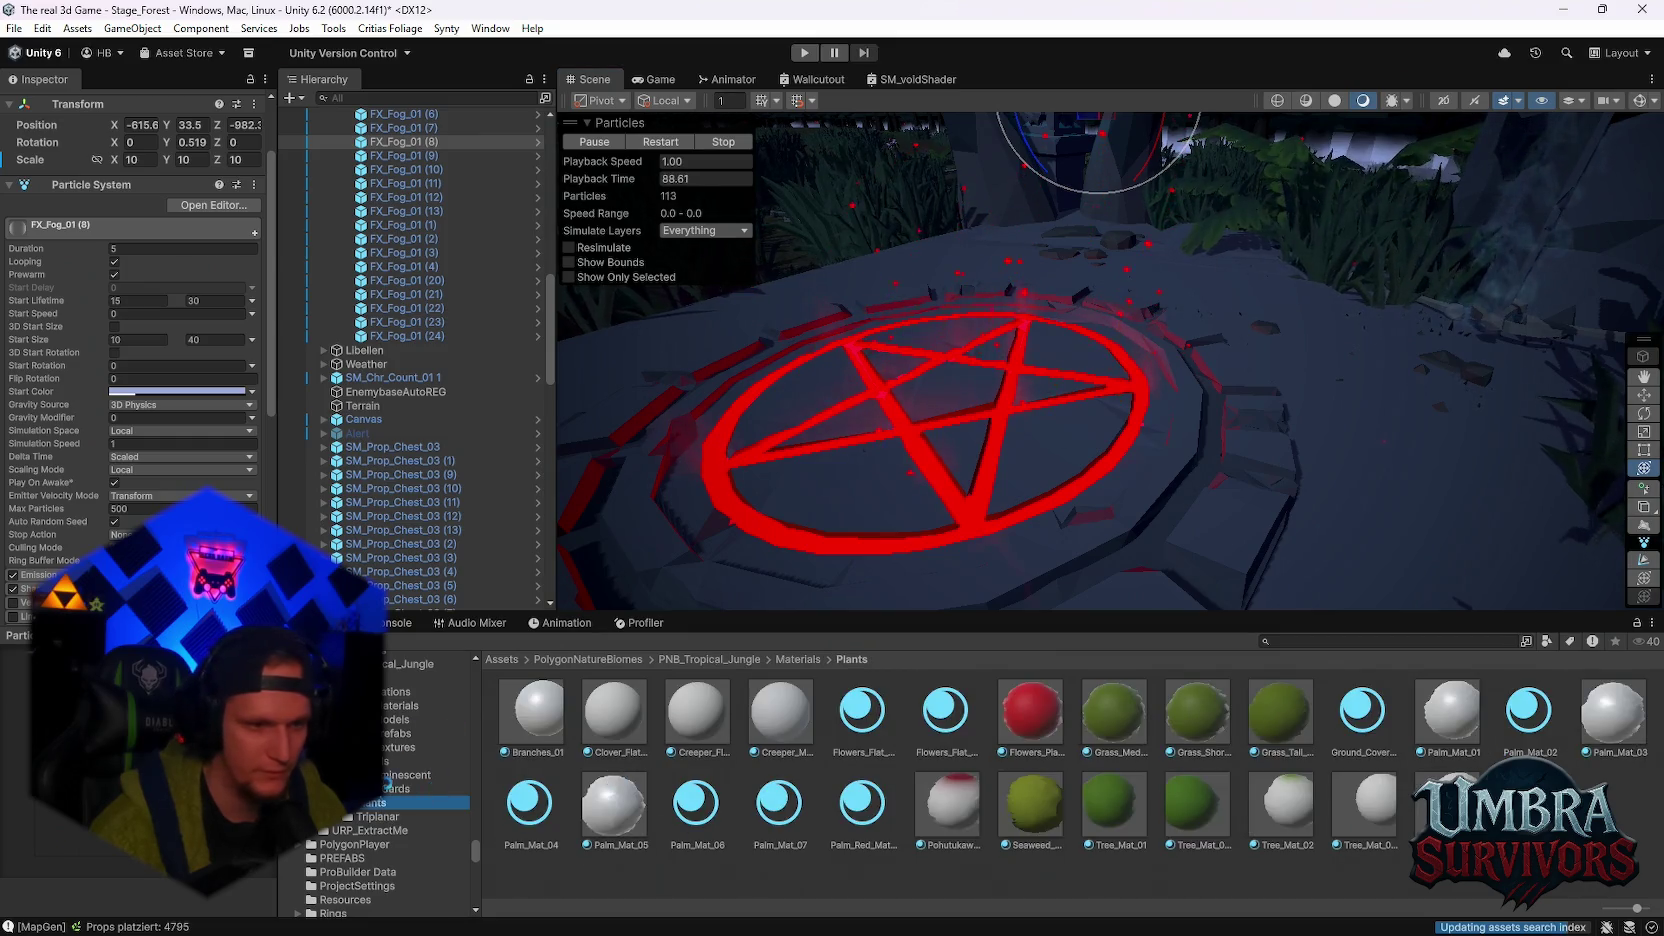
- Try placing FX_Birds and smoke effects from the jungle FX prefabs, then cancel
click(415, 733)
drag(616, 773, 1097, 515)
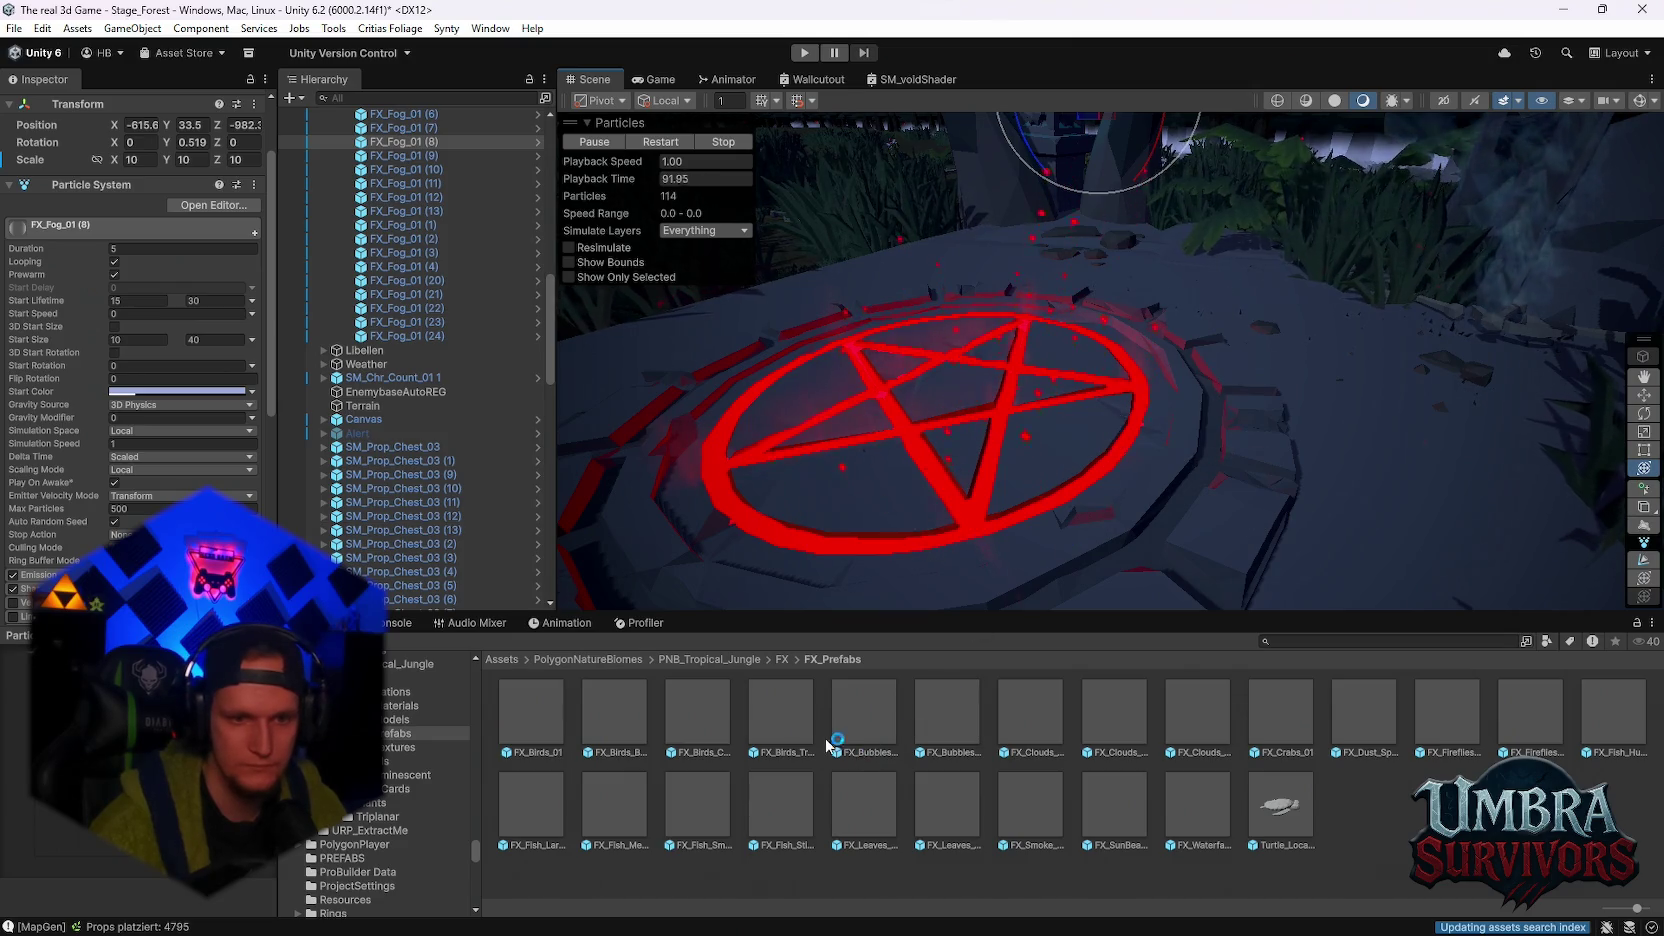
drag(1252, 529, 1263, 499)
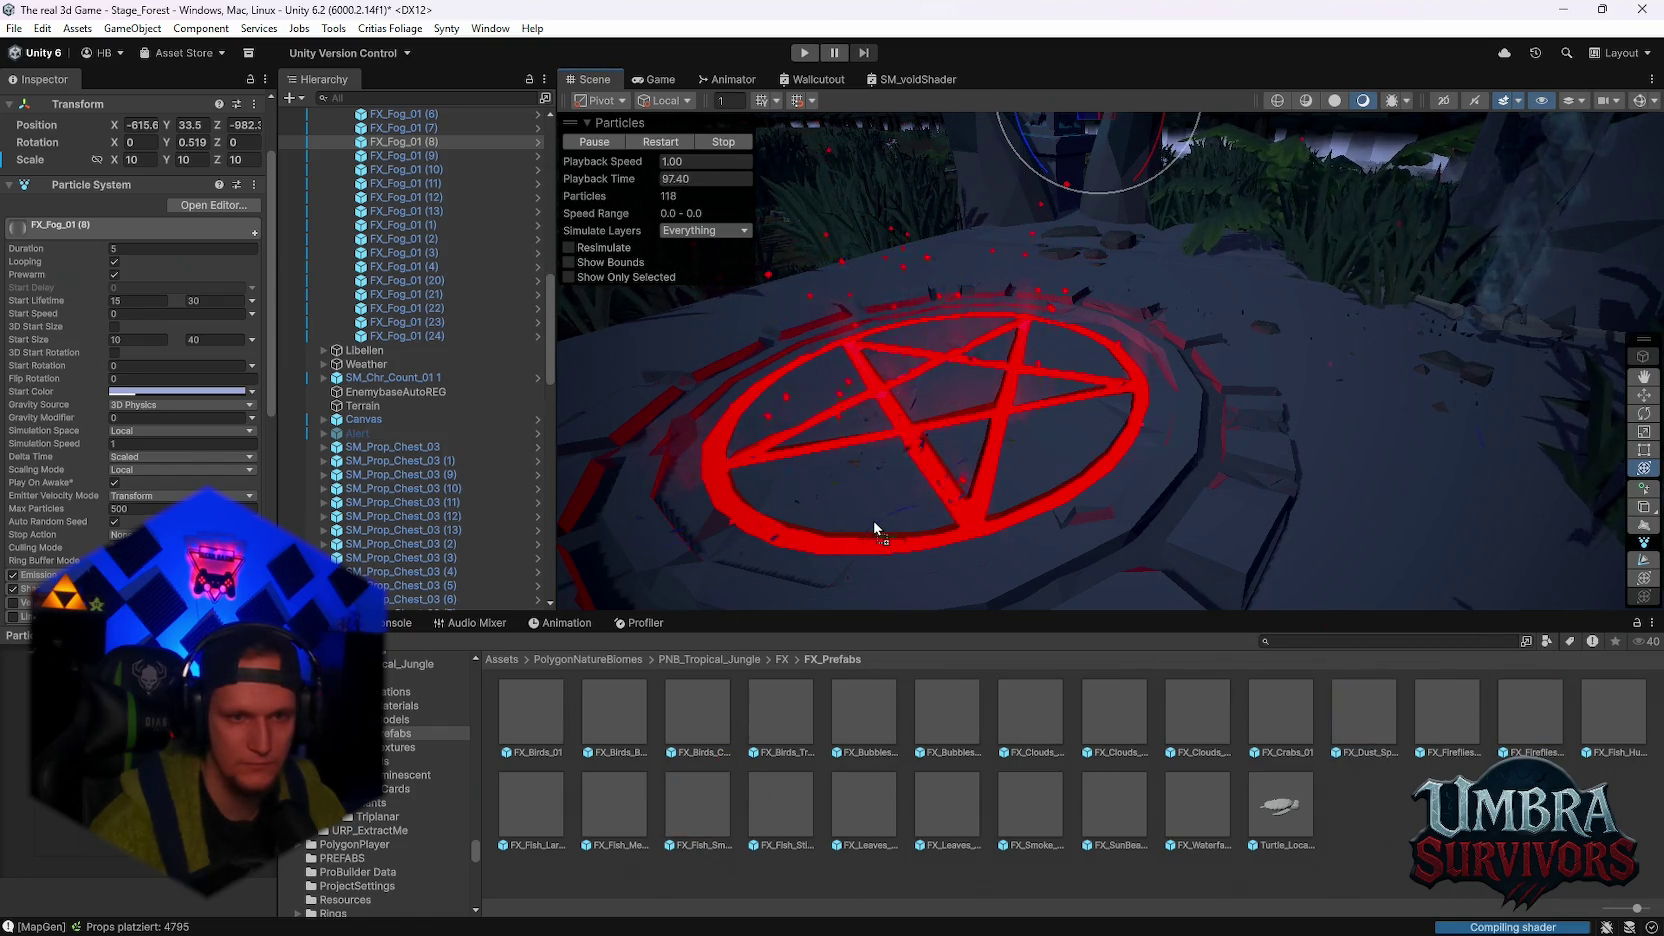
mouse_move(1035, 532)
mouse_down()
mouse_move(1029, 518)
mouse_move(1155, 713)
mouse_move(1152, 536)
mouse_move(1108, 400)
mouse_move(1089, 395)
mouse_up()
key(Escape)
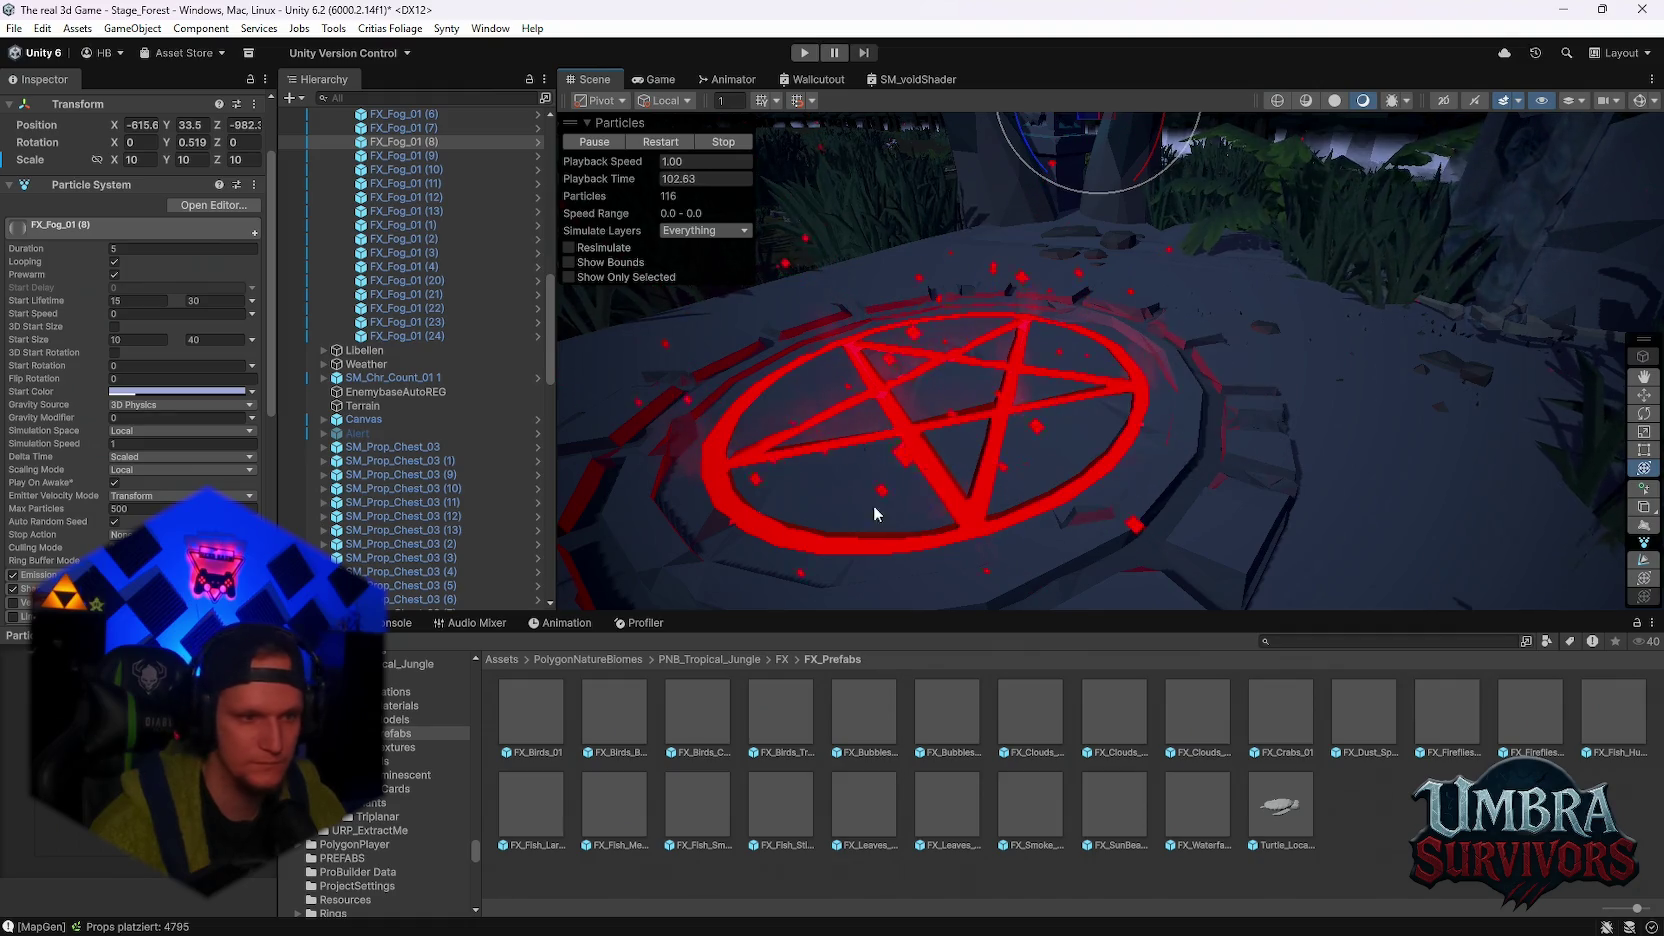
- Browse to PNB_Core/Prefabs and drop an SM_Env_Grass_01 clump on the stone platform
click(386, 760)
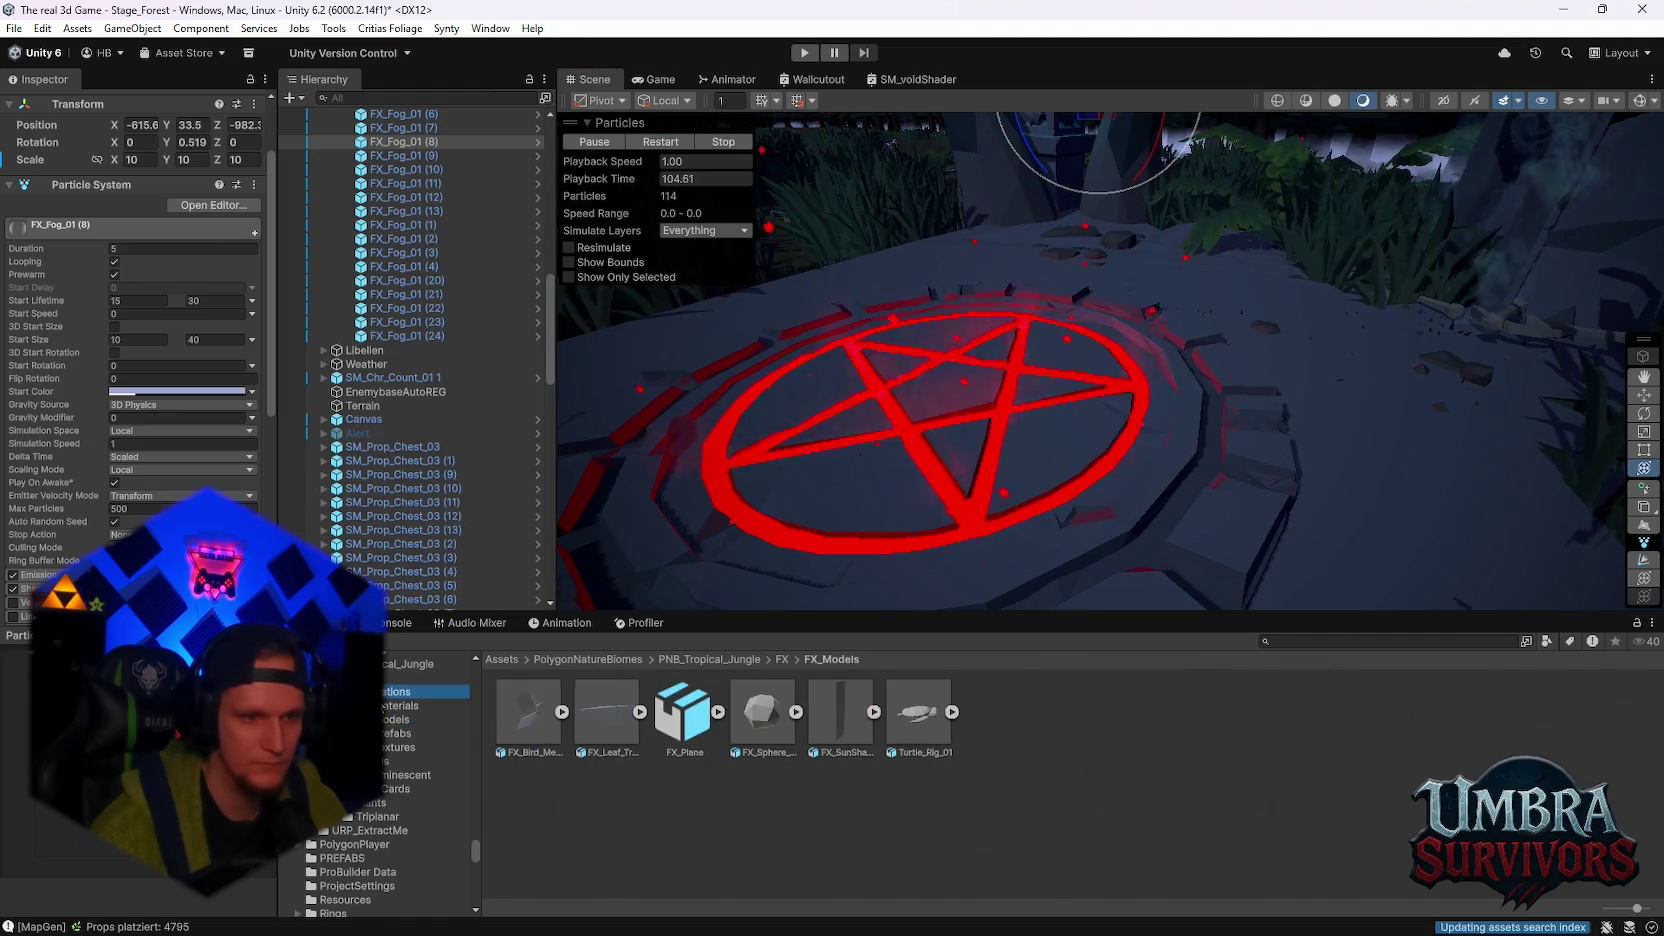
scroll(388, 760, up, 2)
click(389, 741)
click(396, 698)
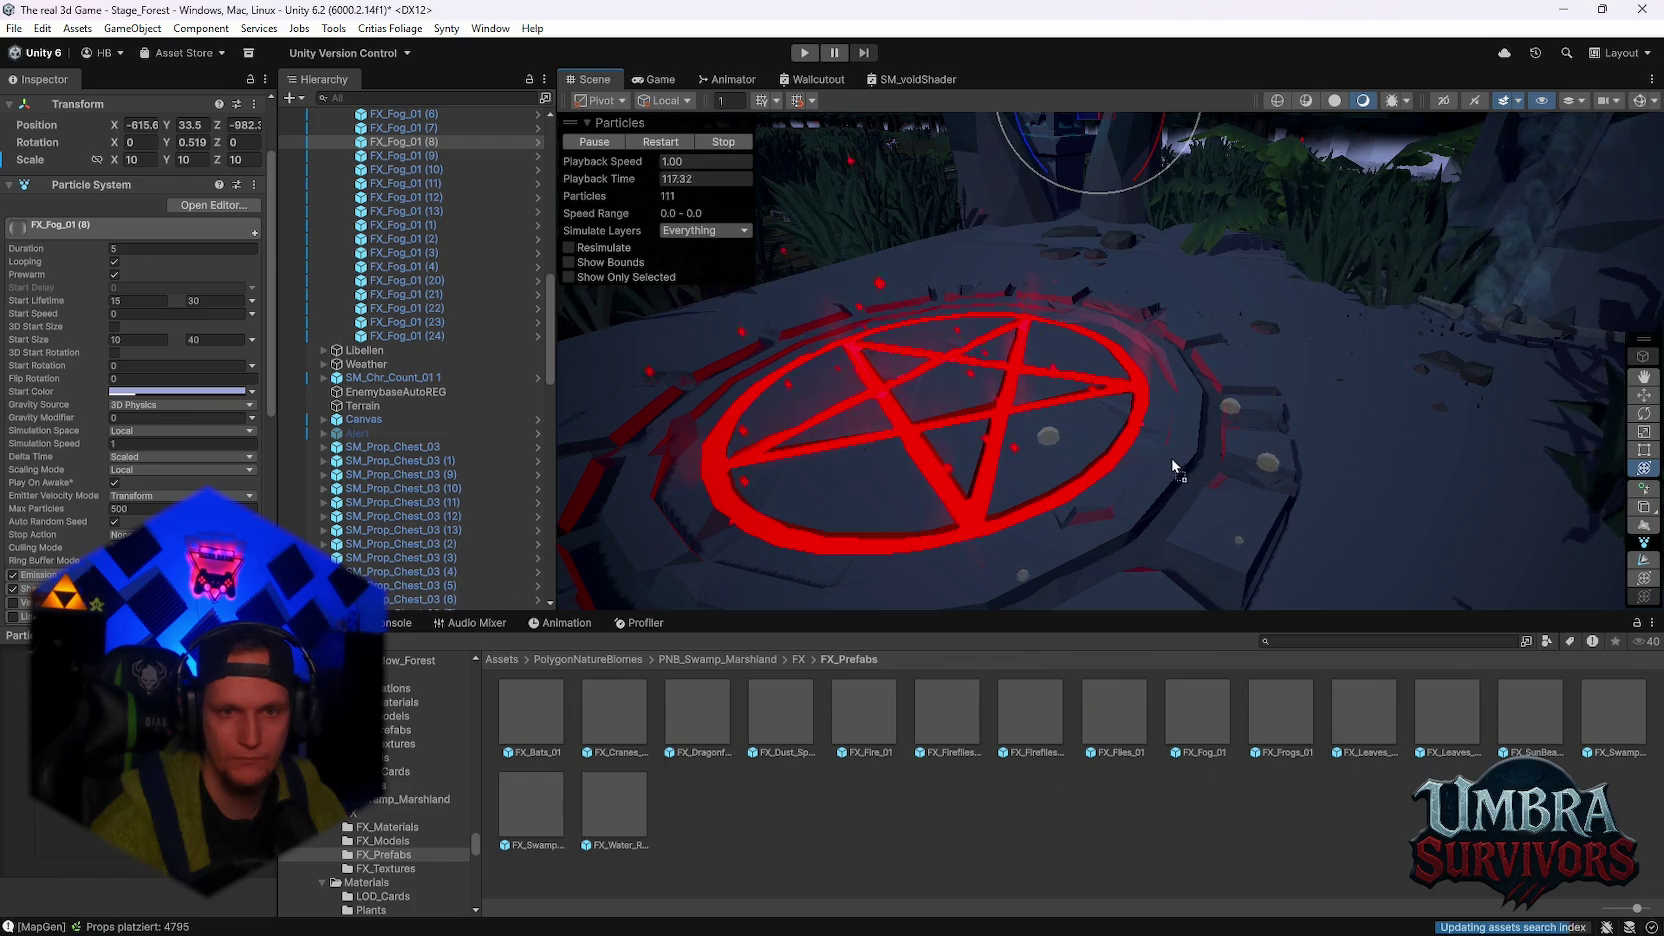
scroll(396, 790, down, 5)
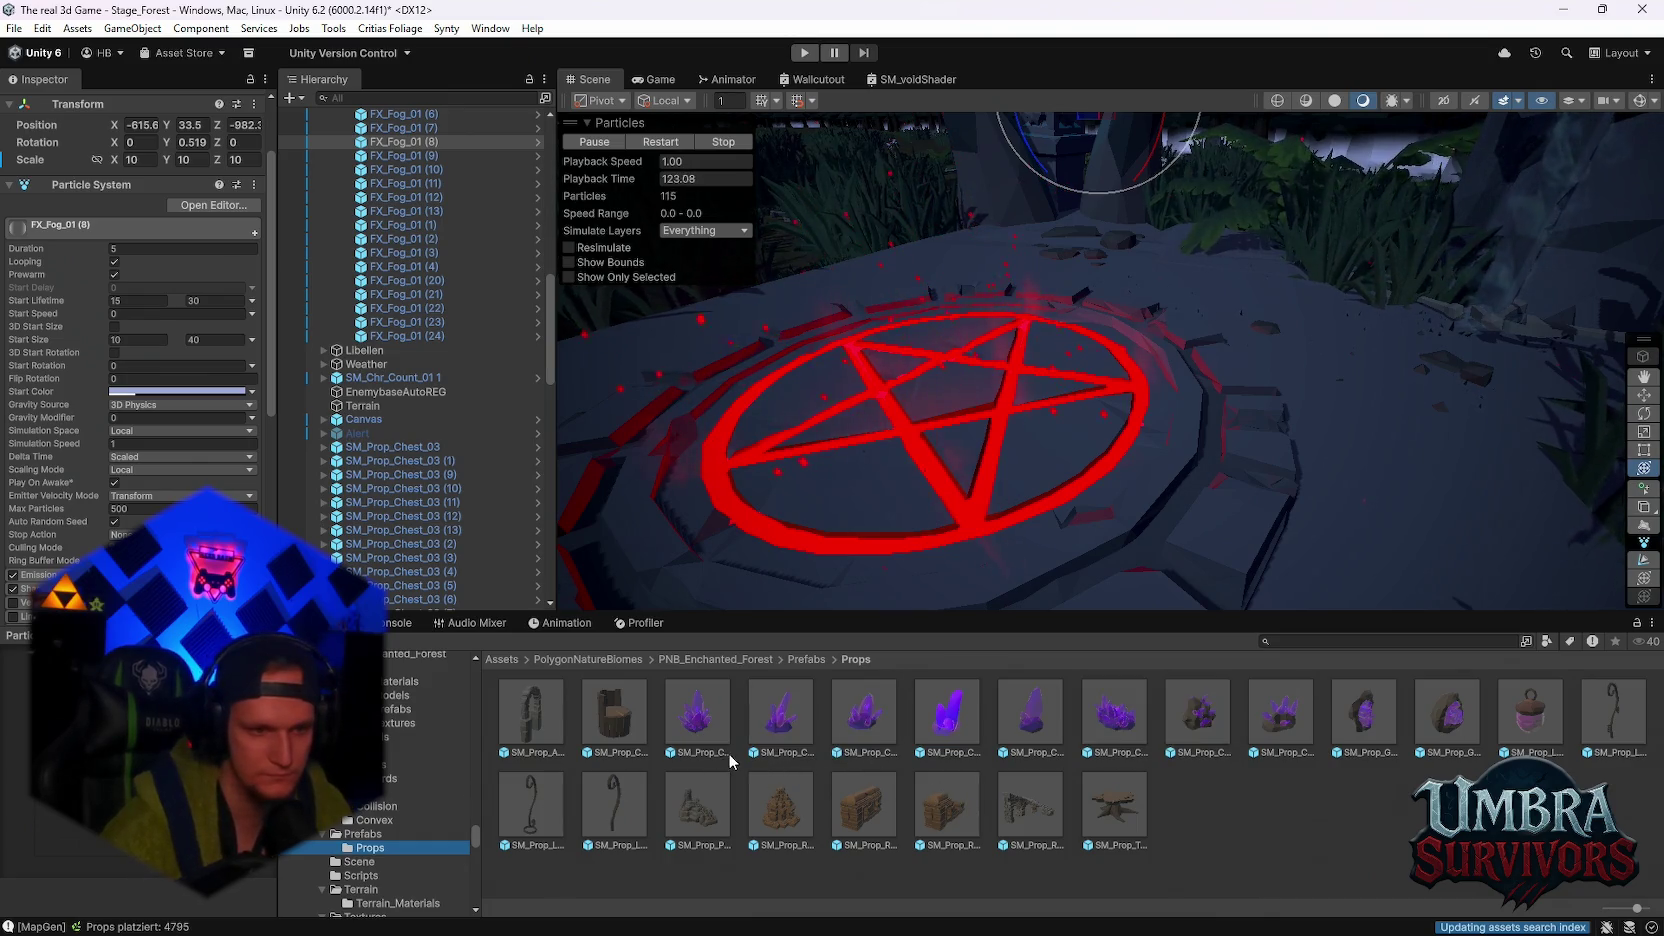
scroll(383, 805, up, 4)
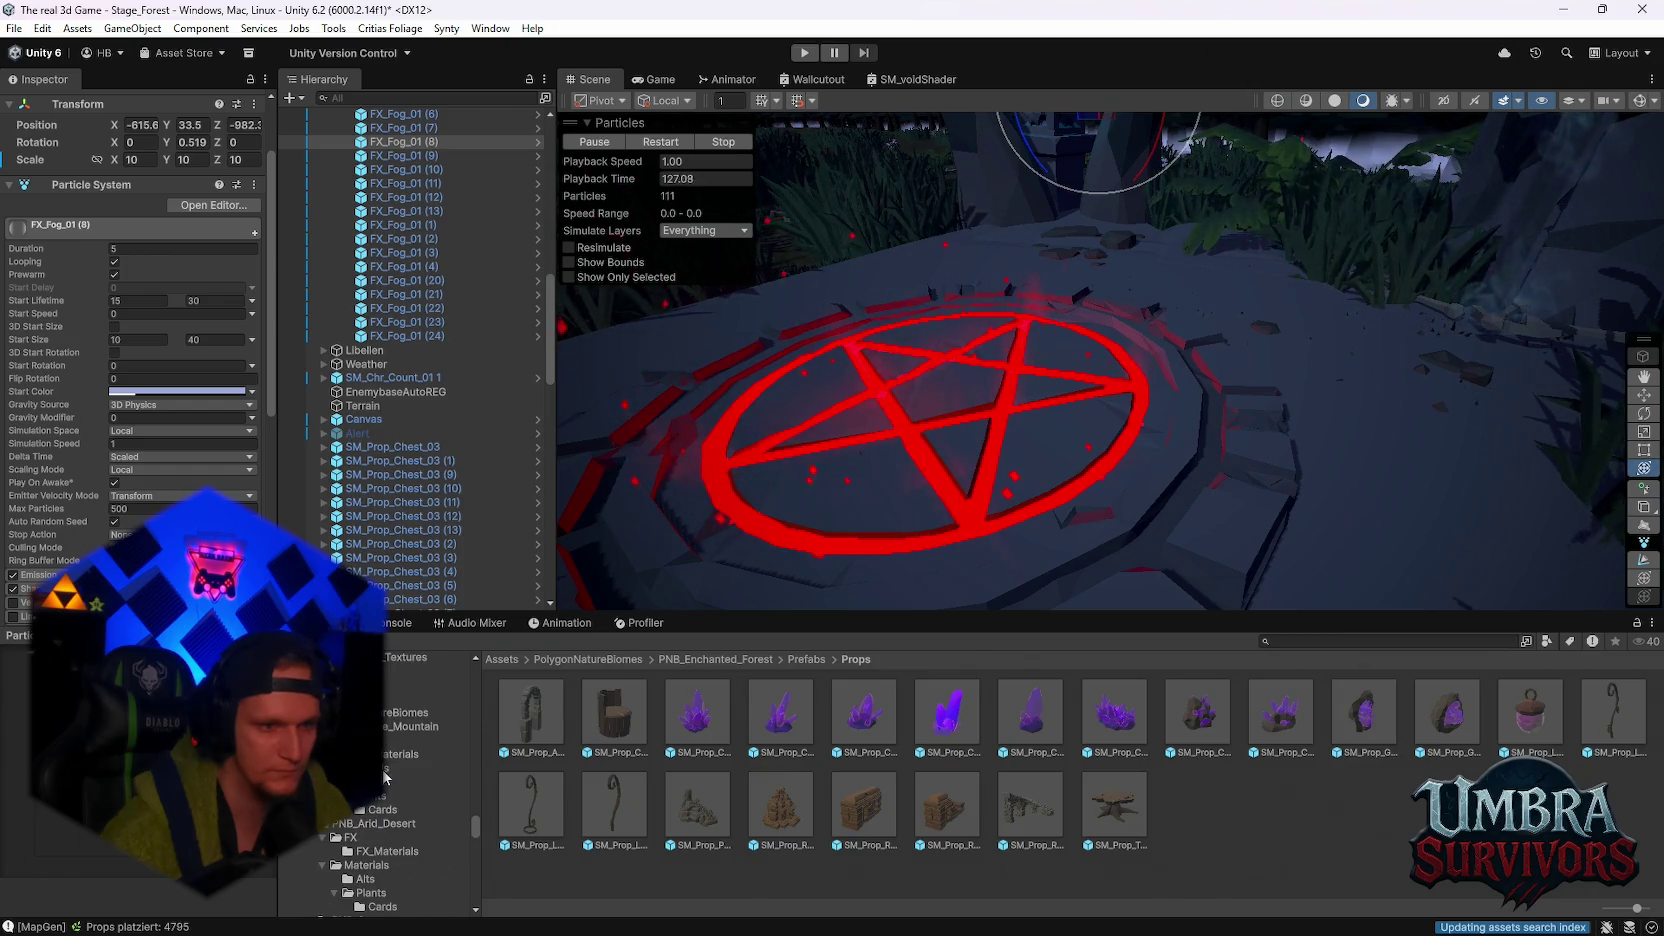
scroll(384, 776, down, 3)
scroll(384, 772, down, 2)
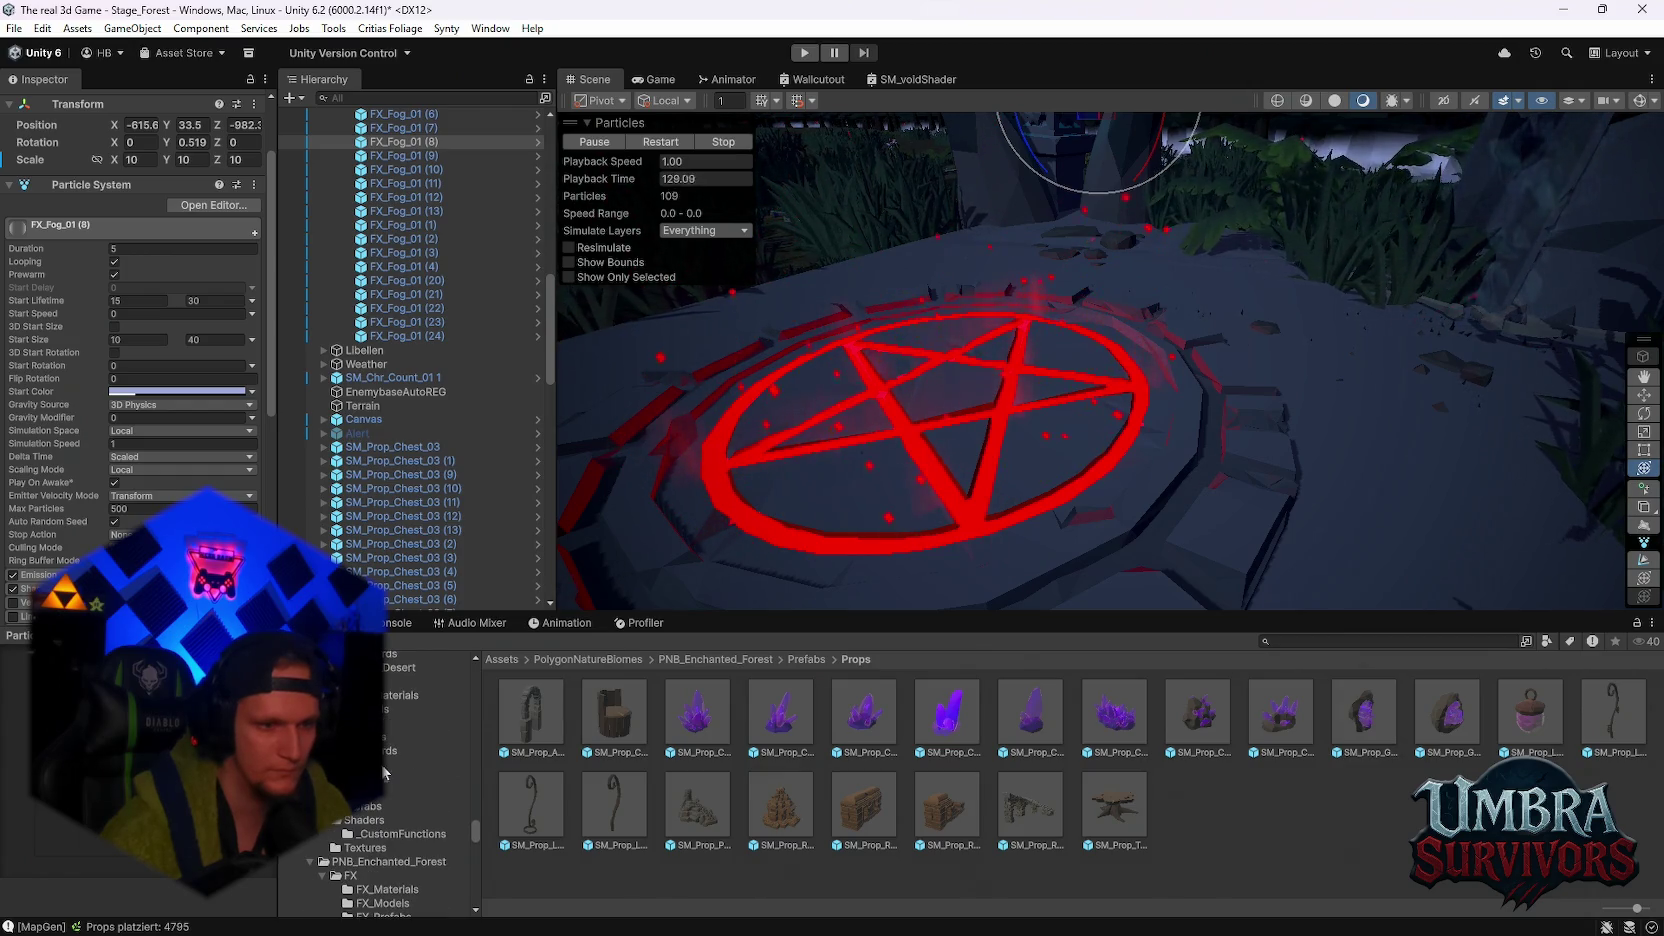
click(385, 722)
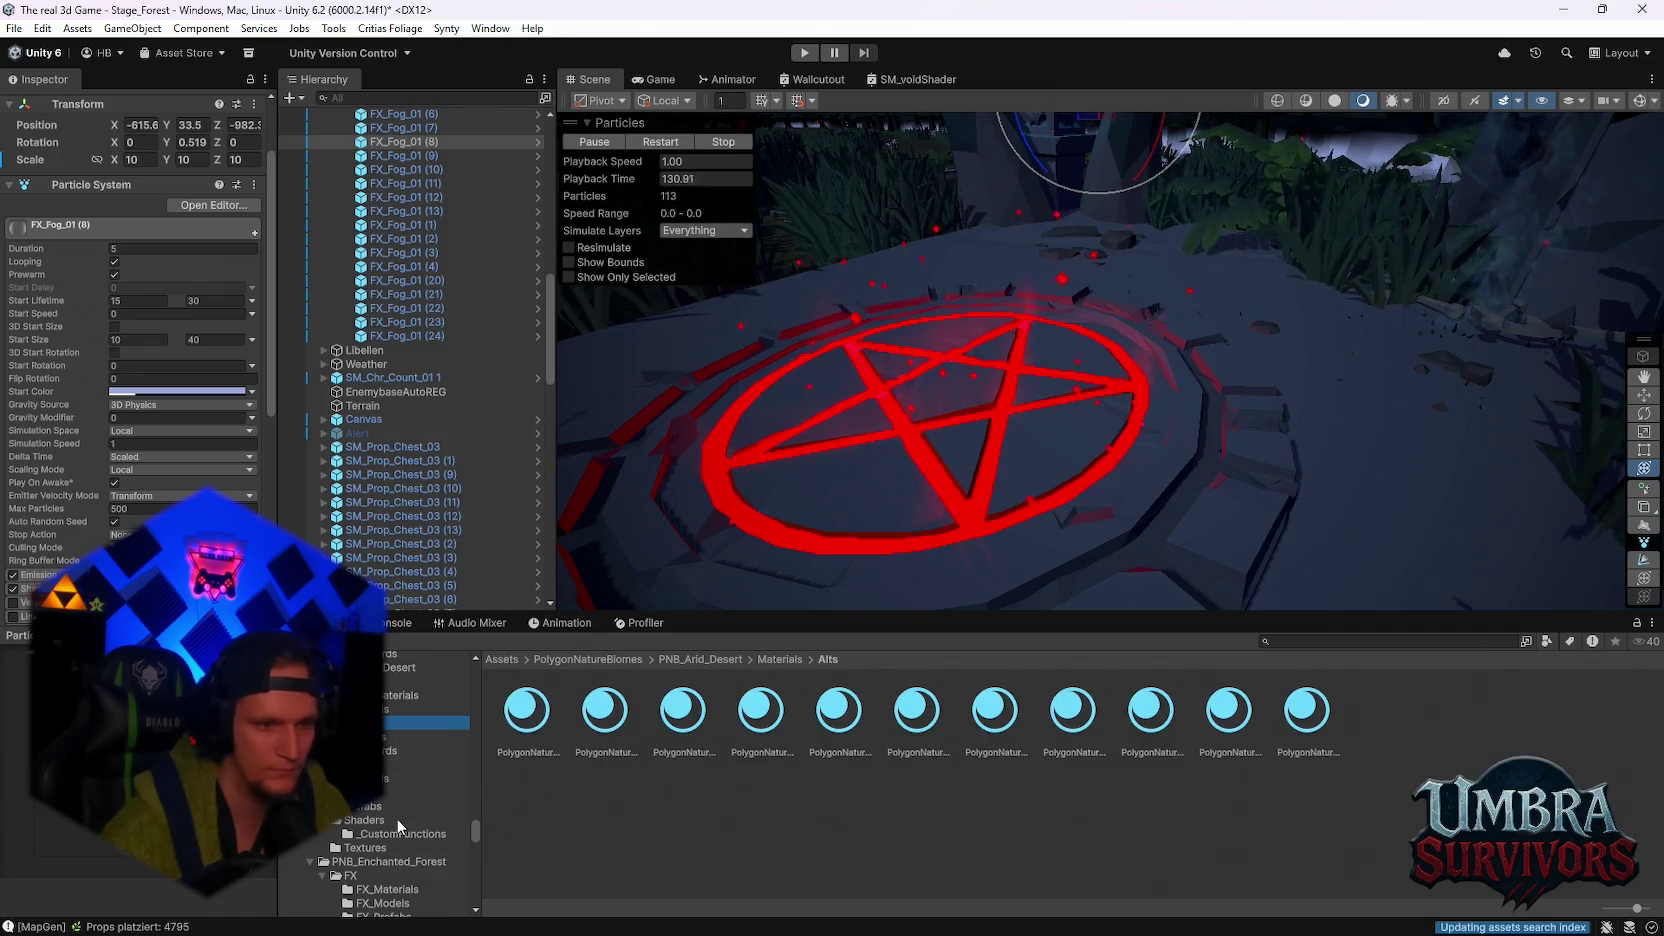
click(379, 807)
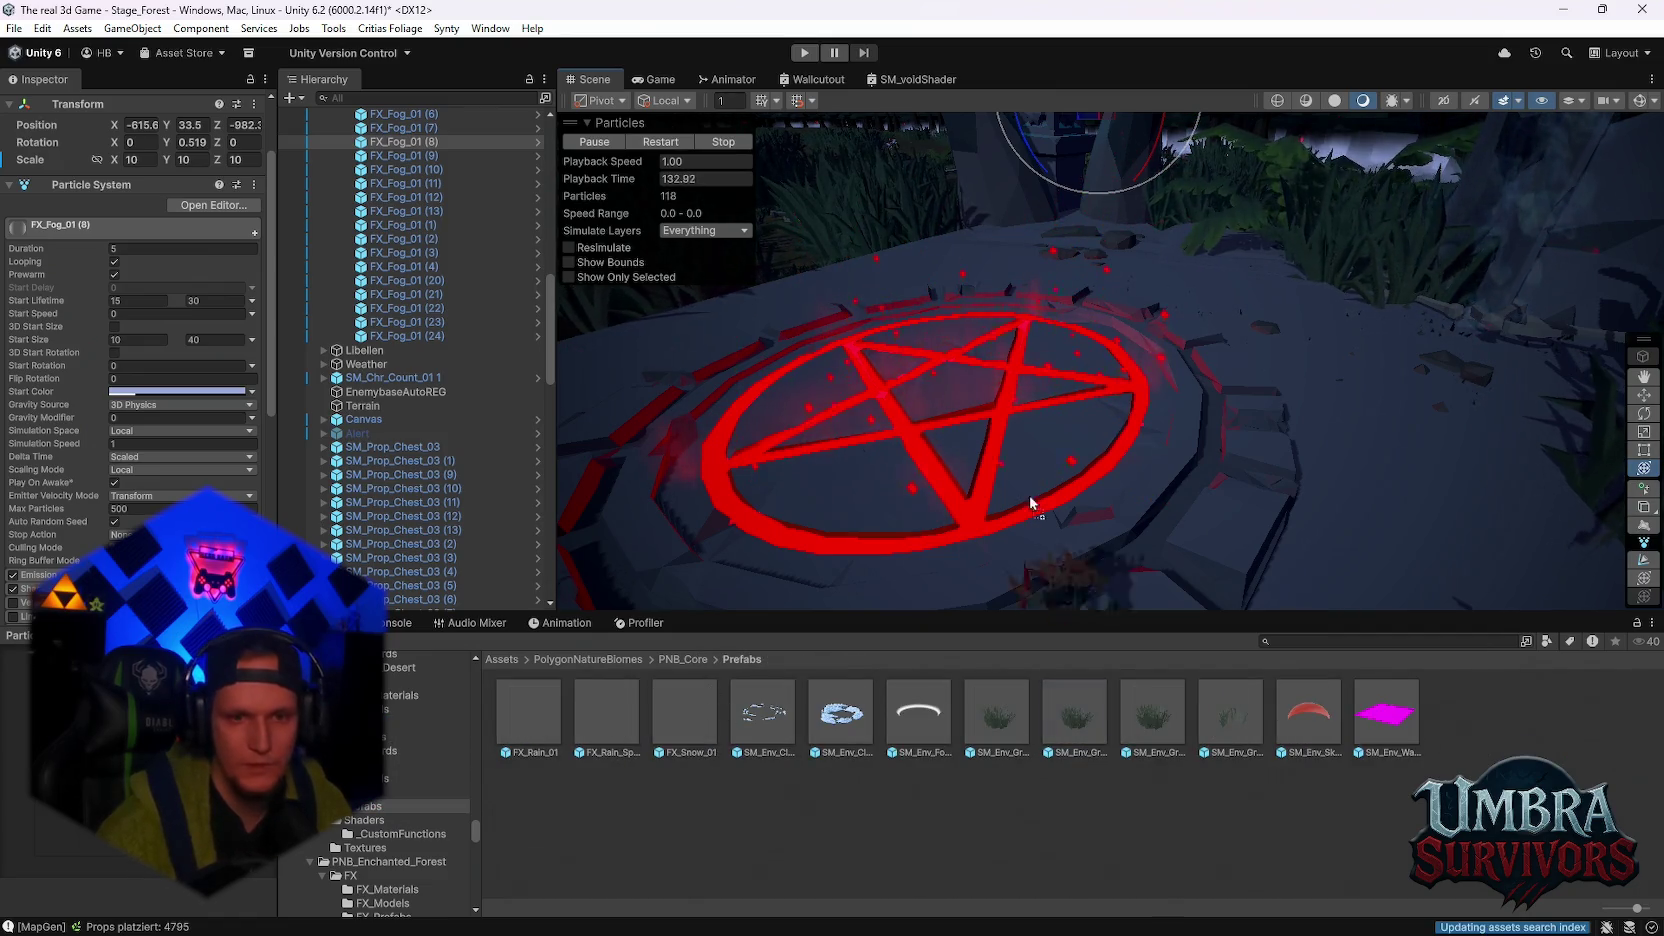
click(1320, 388)
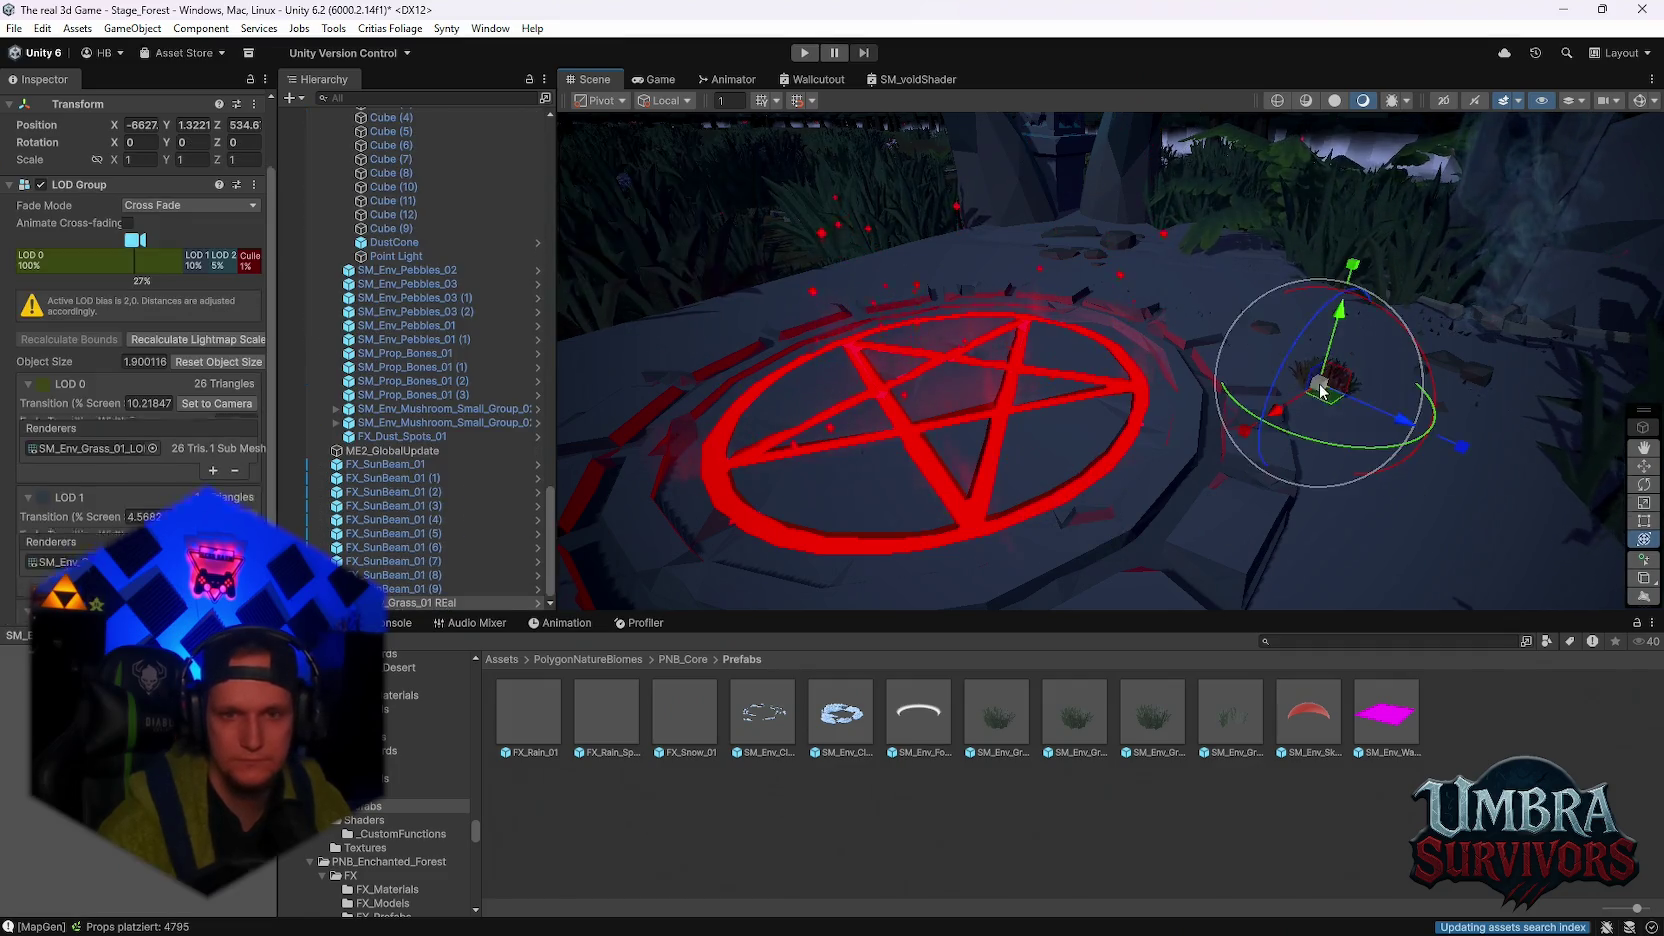
- Scale the grass clump up to a uniform 4.28
scroll(1320, 388, up, 5)
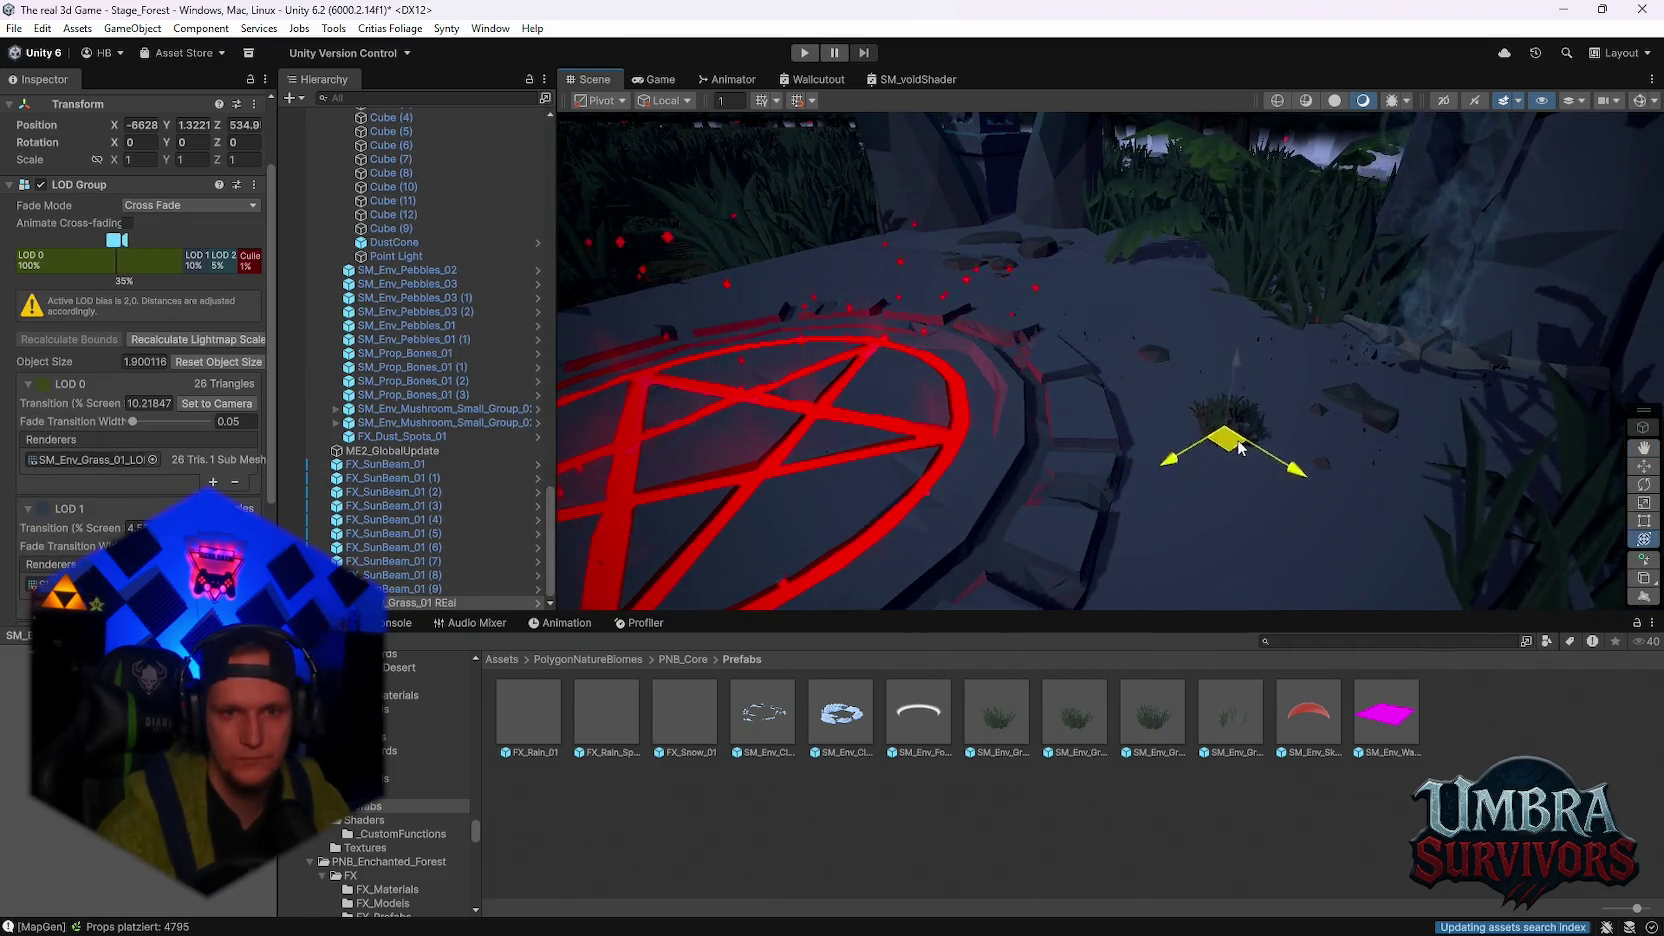
mouse_move(1240, 448)
mouse_down()
mouse_move(1422, 397)
mouse_move(1300, 410)
mouse_up()
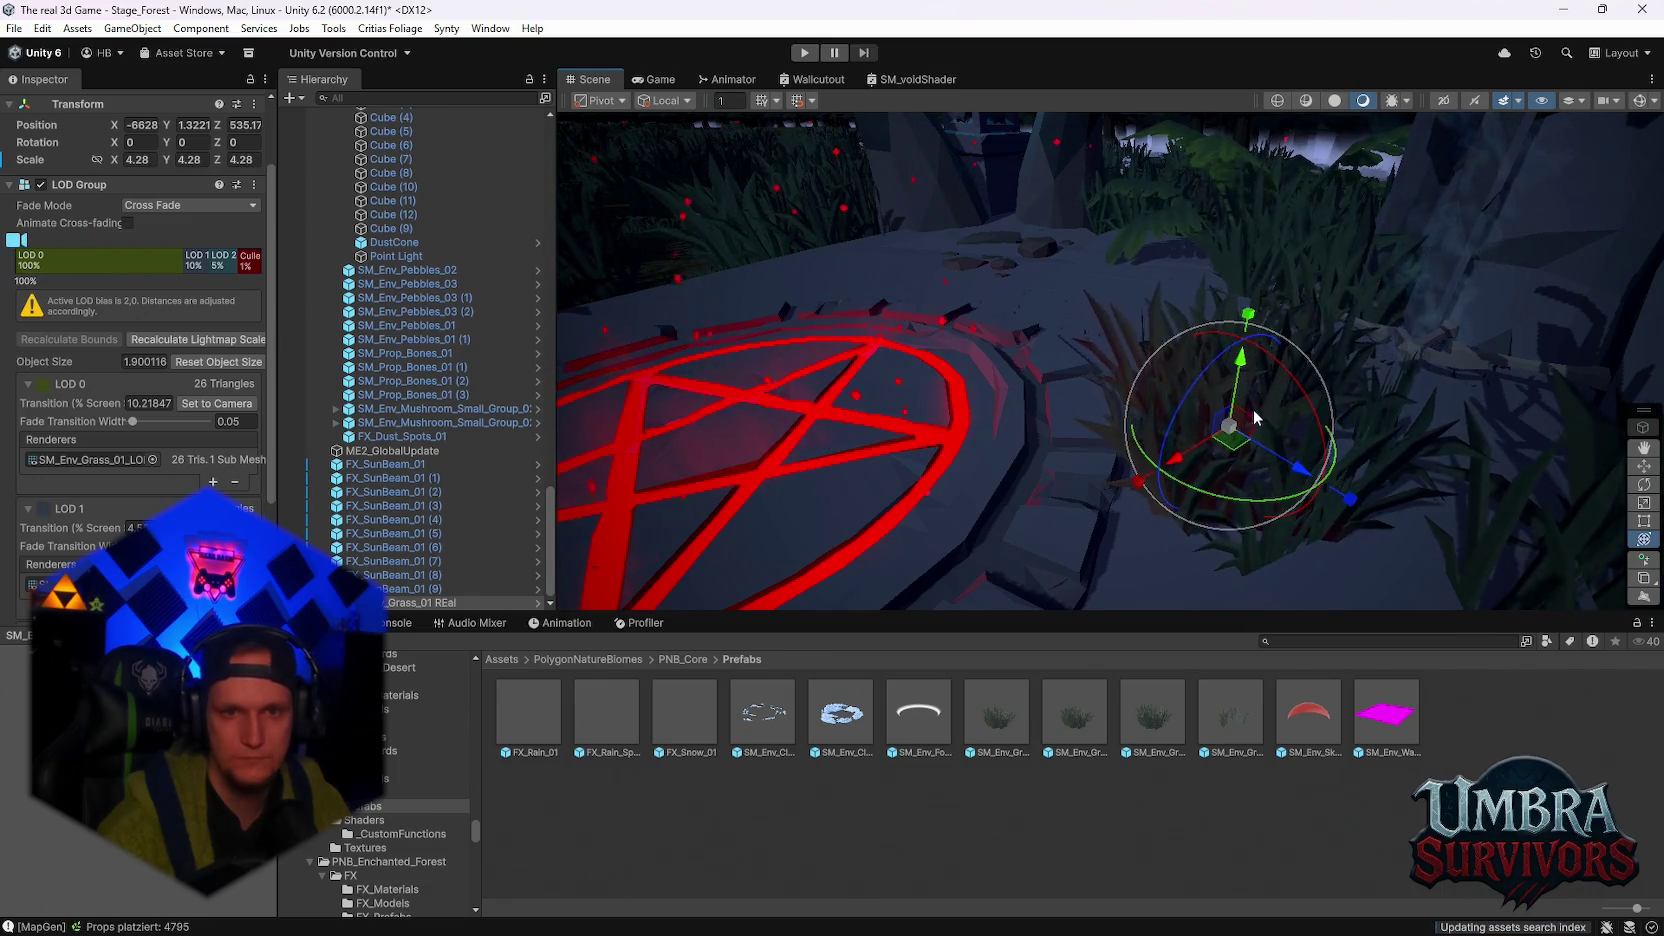
scroll(450, 384, up, 8)
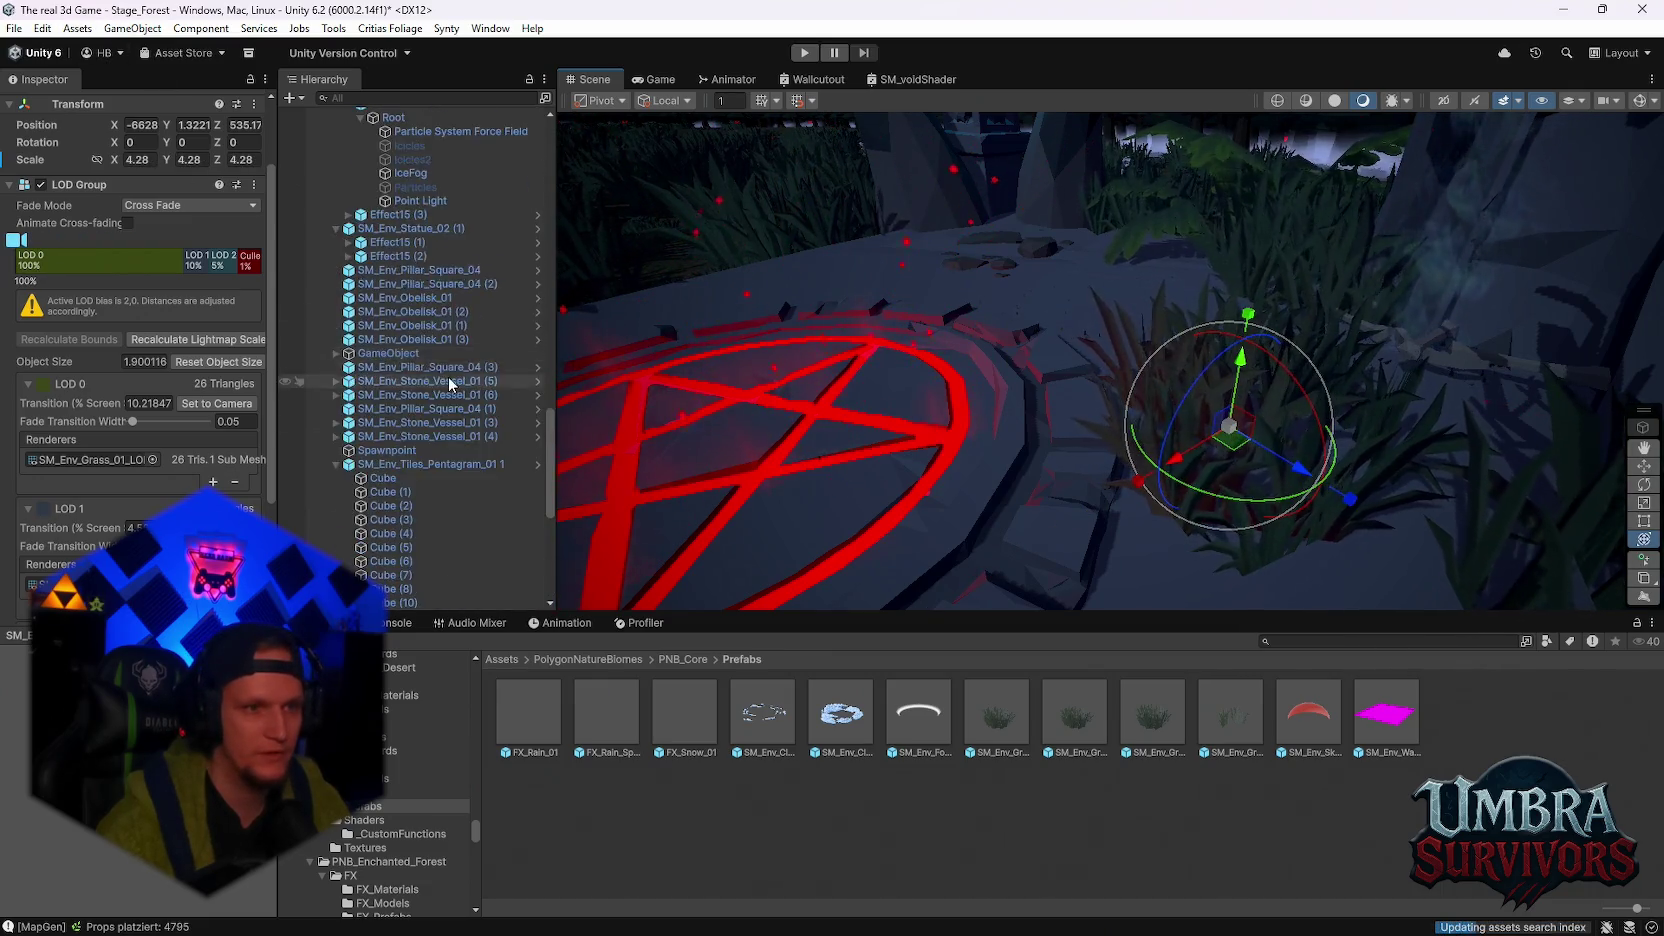
scroll(450, 384, up, 8)
- Select Spawn, review its PlayerSpawn tag and overrides, and open it in isolation
click(400, 437)
click(93, 127)
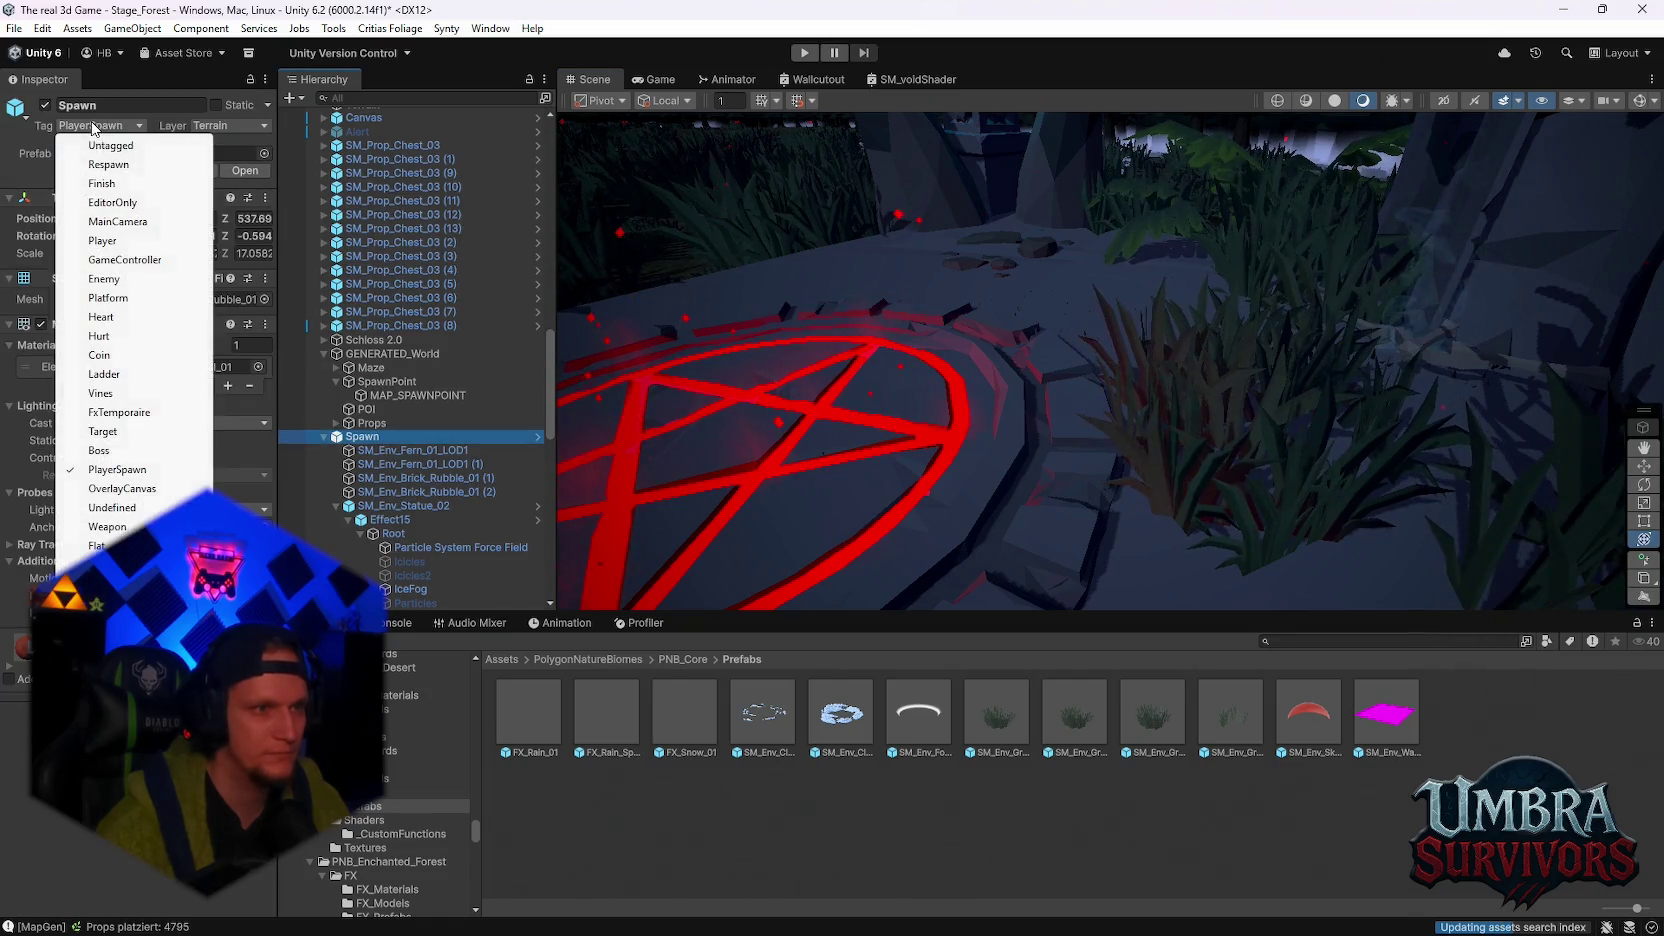
click(145, 88)
click(95, 171)
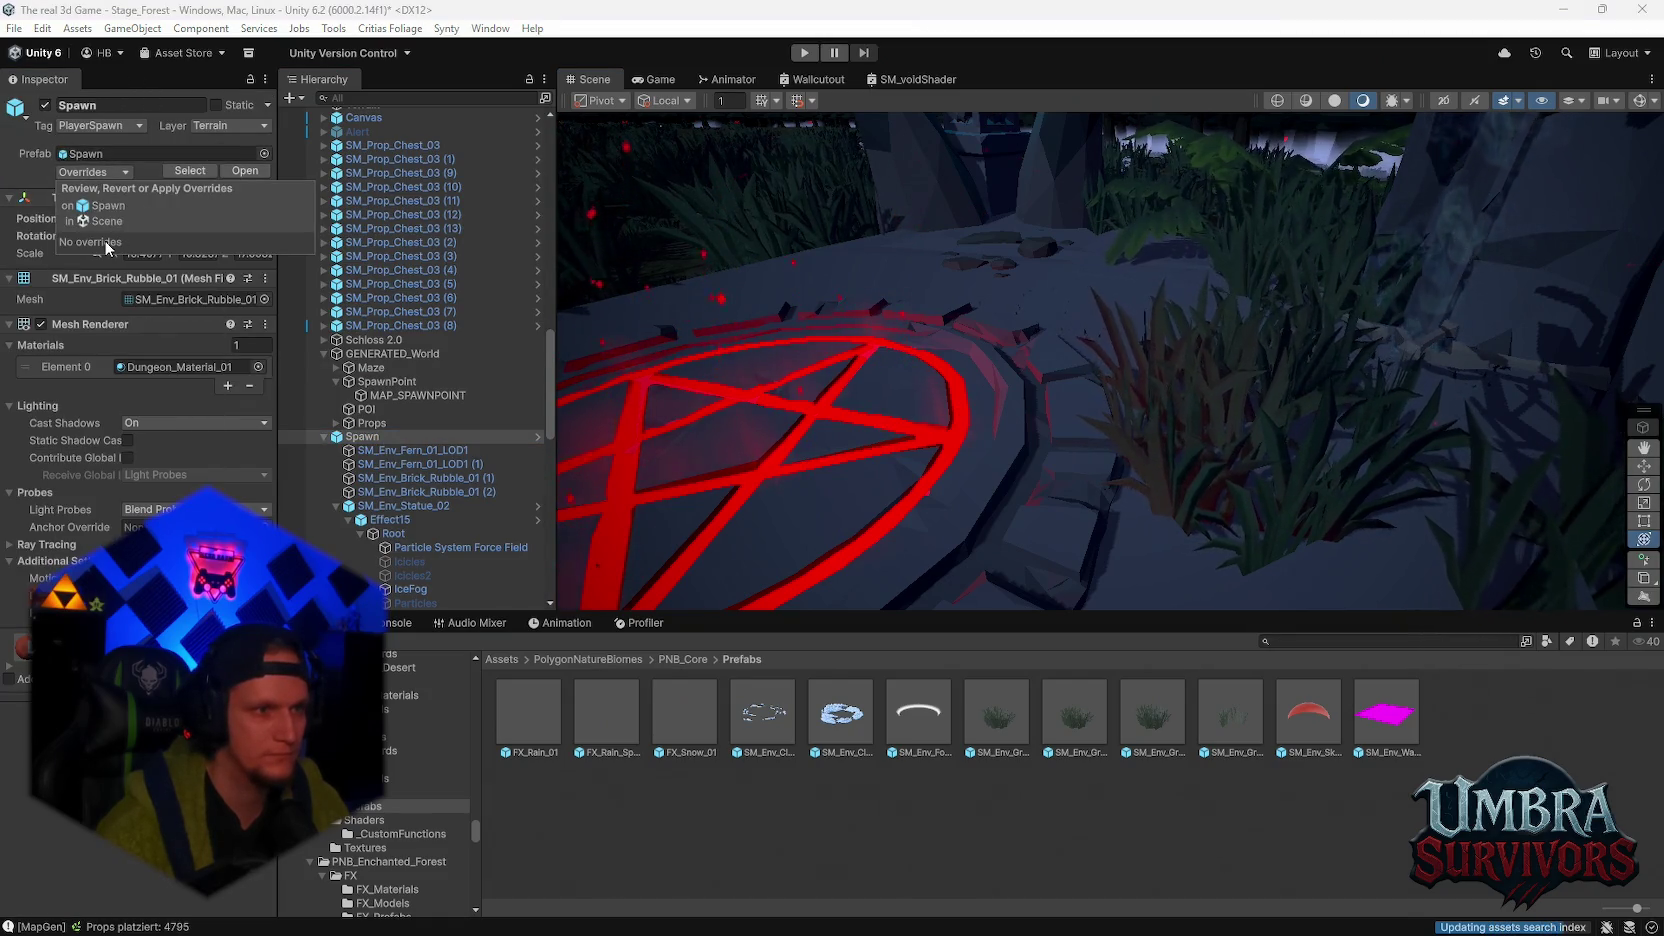
right_click(368, 437)
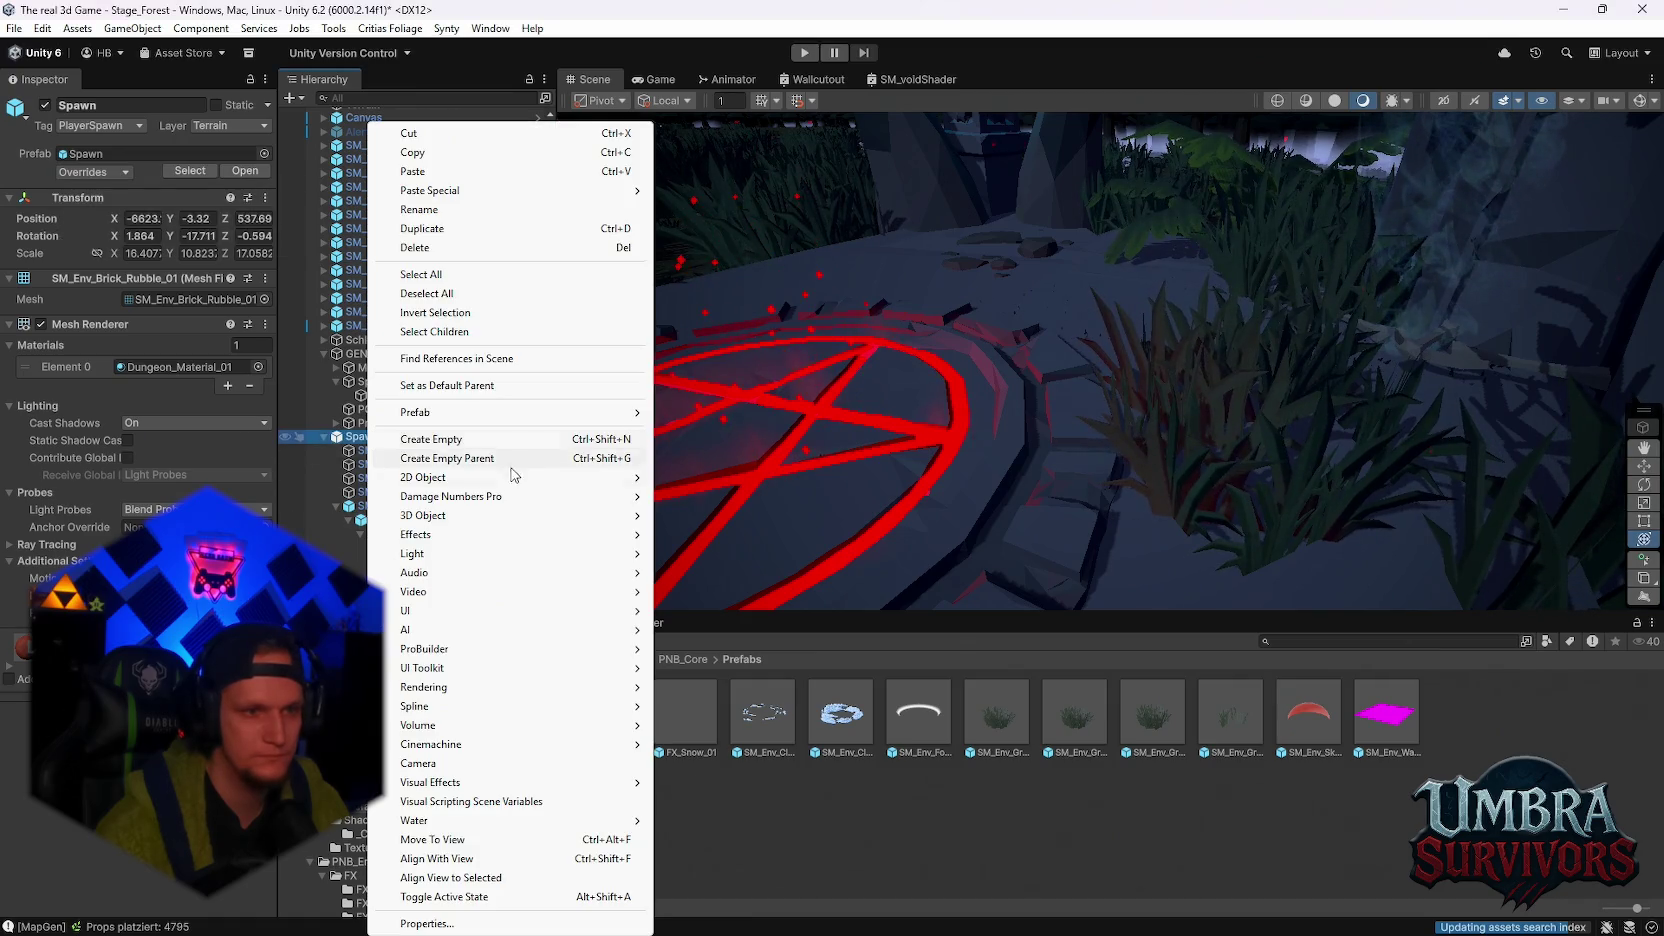
click(780, 431)
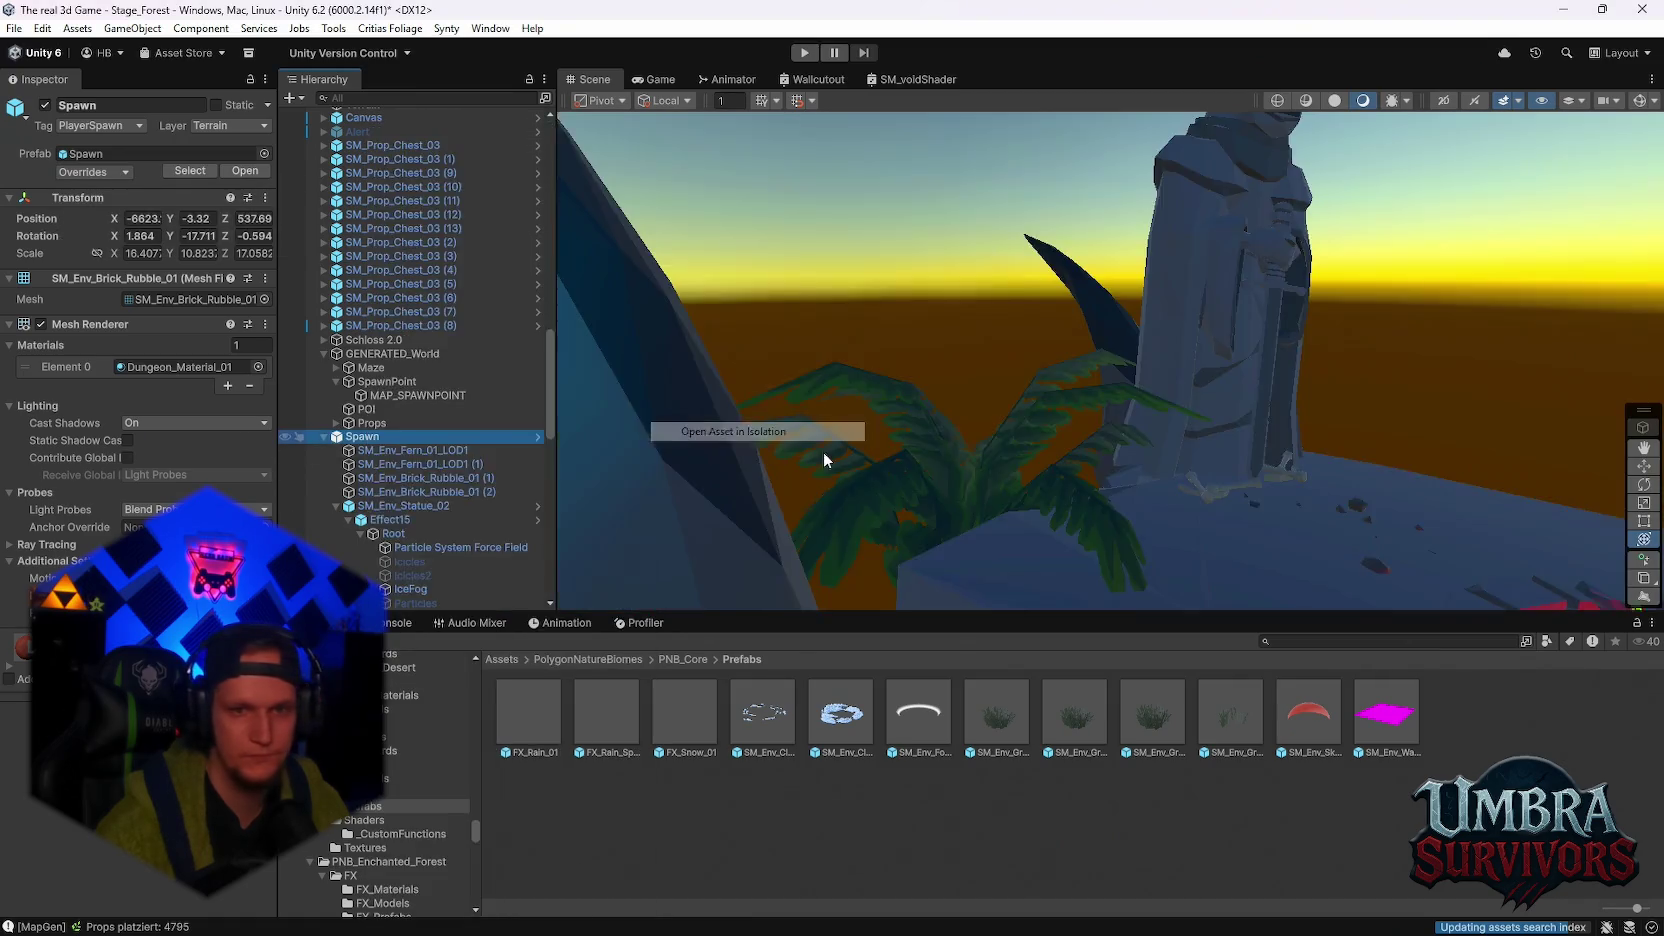
- Orbit around the isolated Spawn prefab, then exit back to the stage scene
key(f)
mouse_move(1424, 240)
mouse_down()
mouse_move(1394, 216)
mouse_move(1219, 240)
mouse_up()
scroll(1238, 306, up, 5)
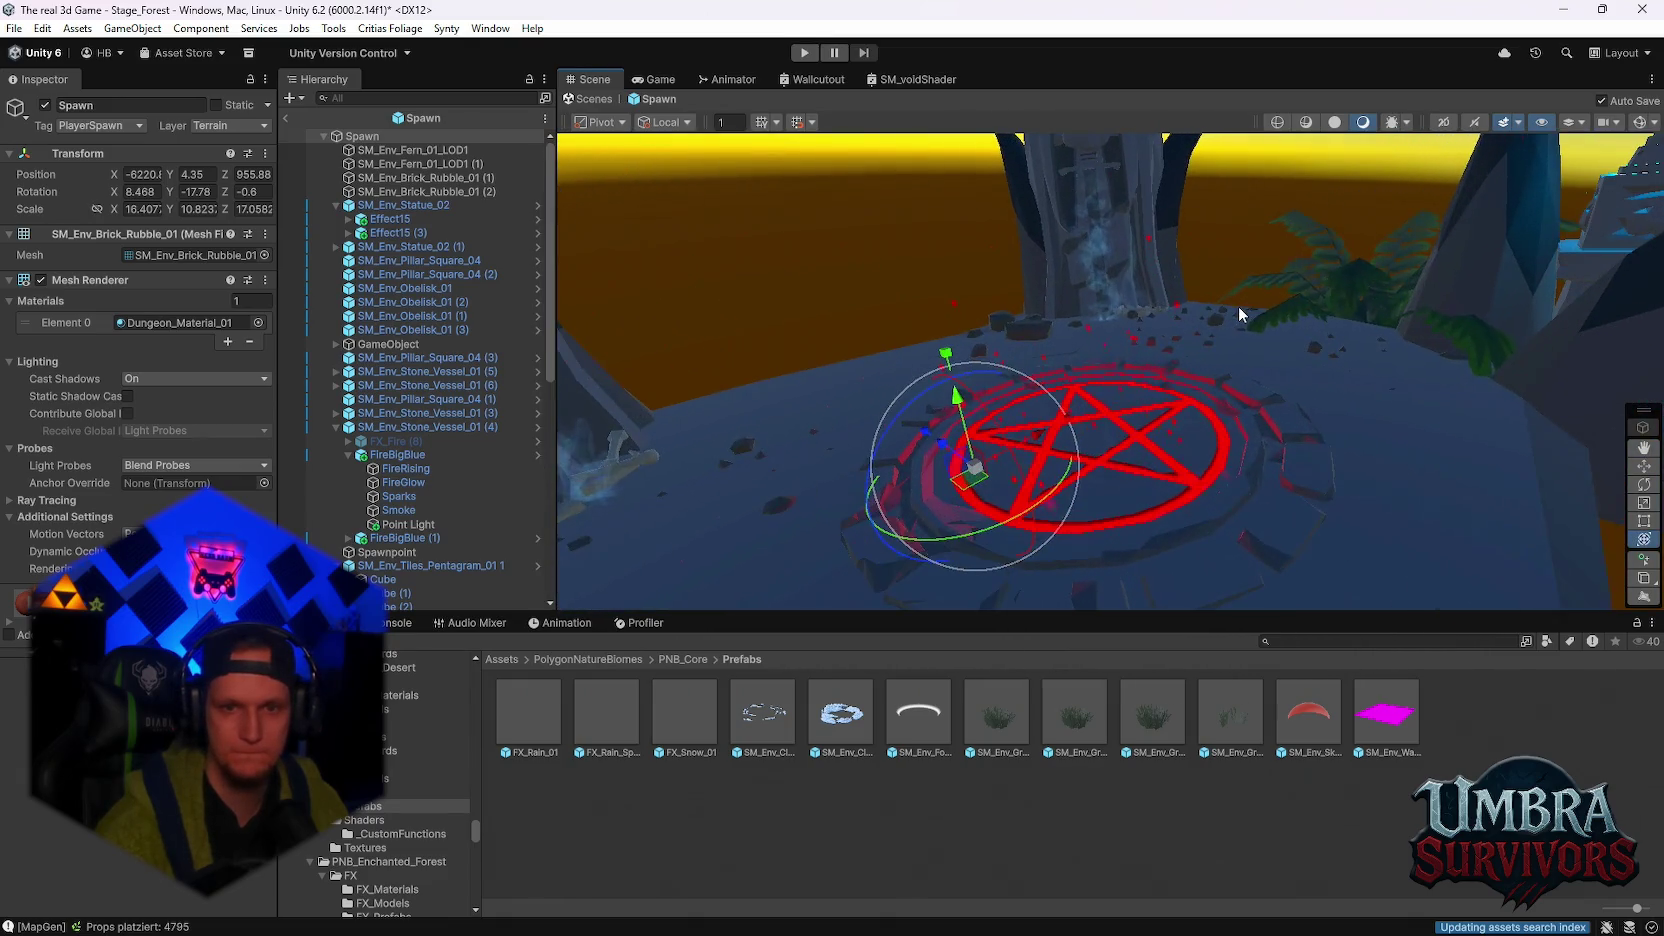
drag(1199, 377, 1136, 239)
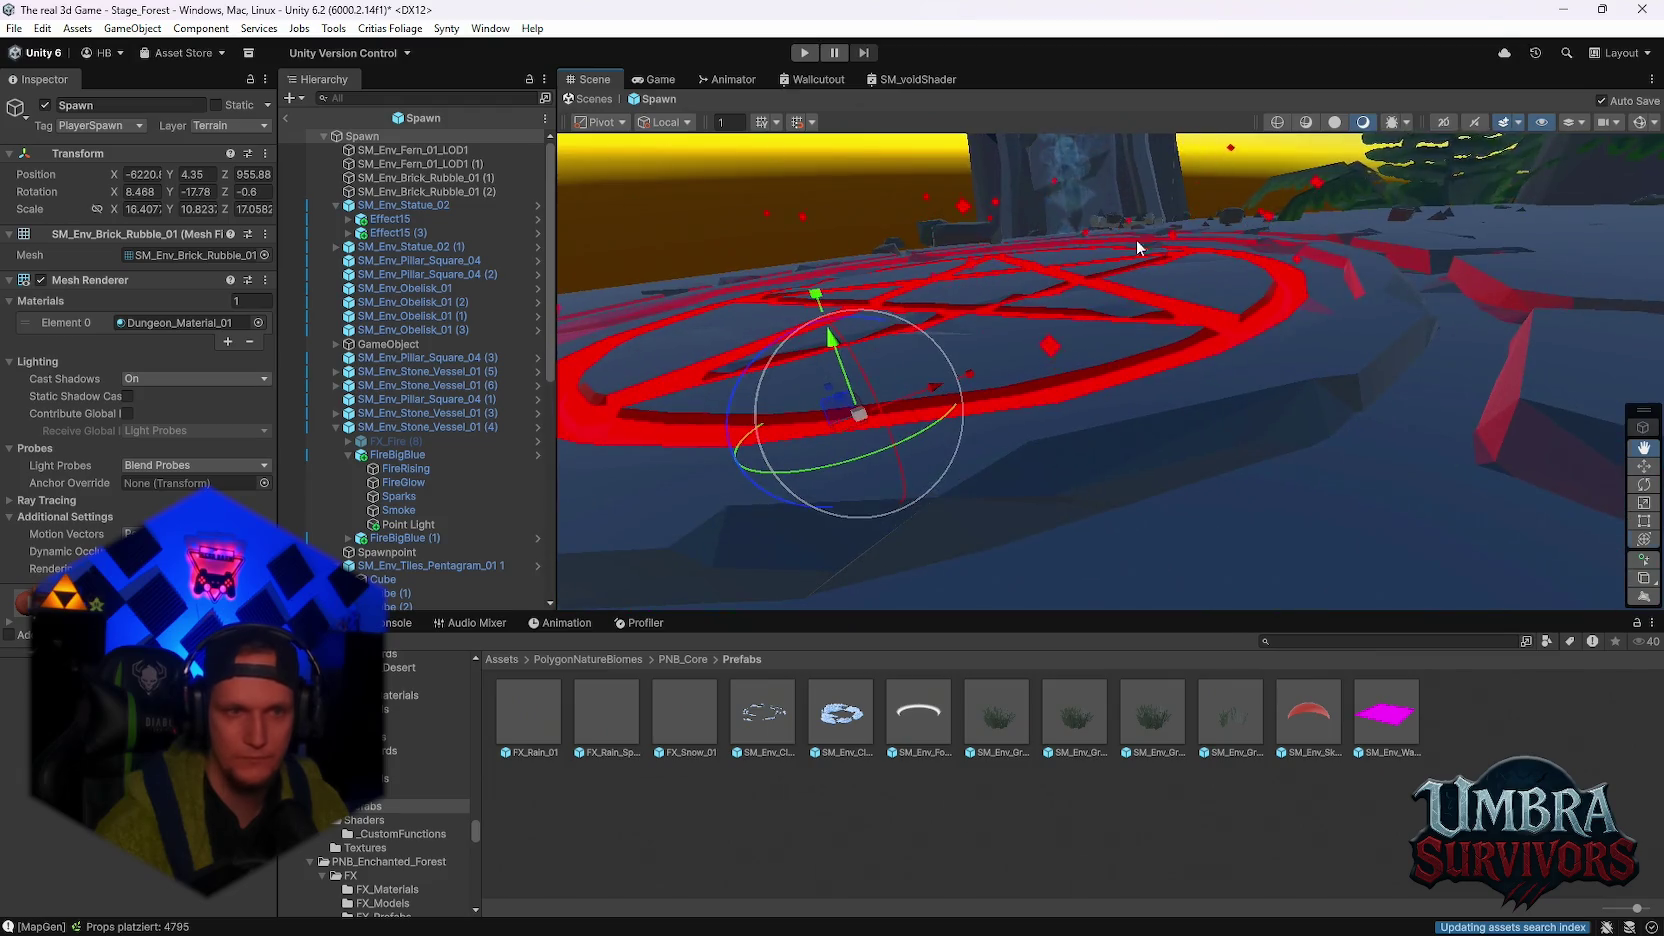
click(288, 118)
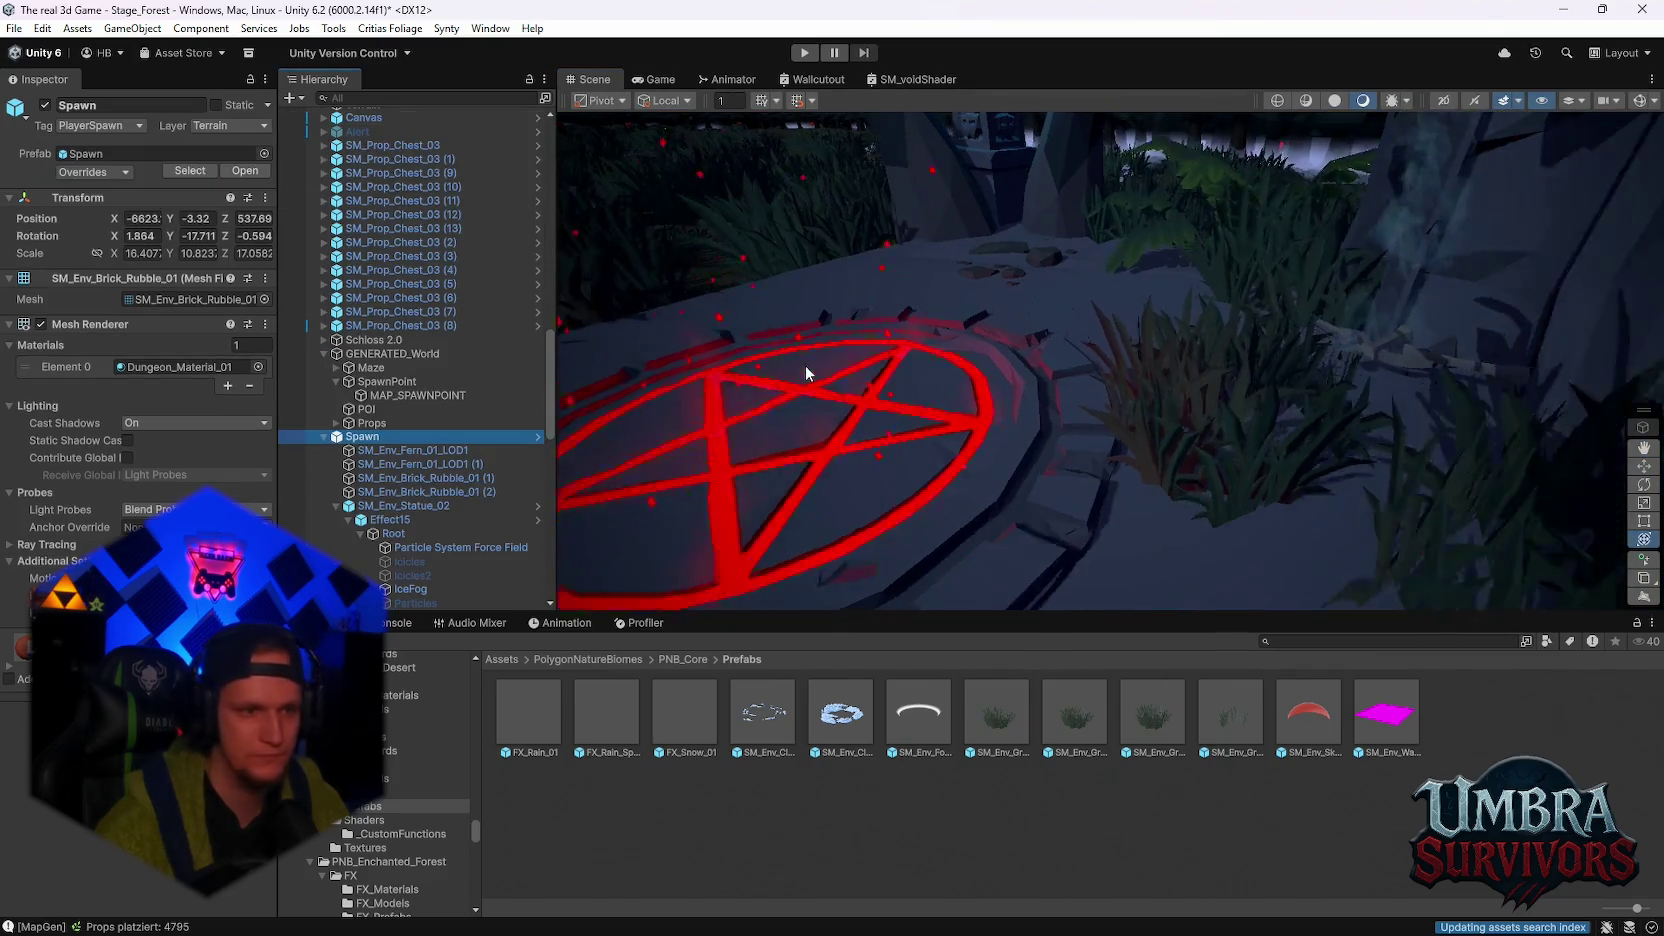
- Check Spawn's overrides and frame it from above in the Scene view
click(95, 172)
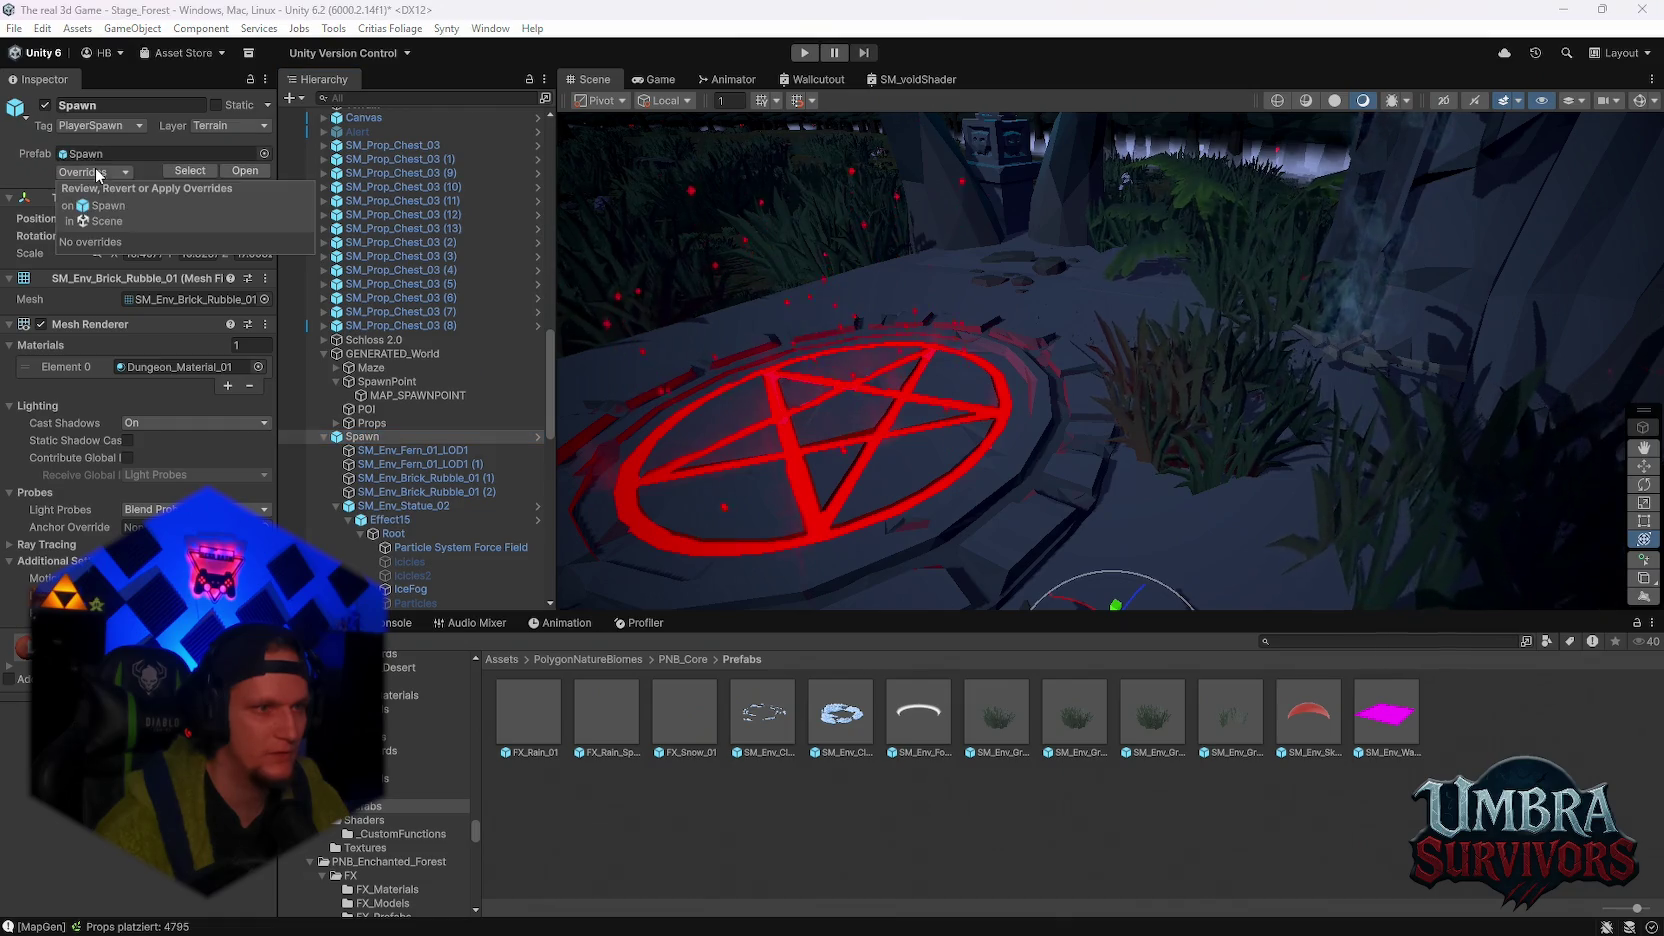
click(360, 437)
key(f)
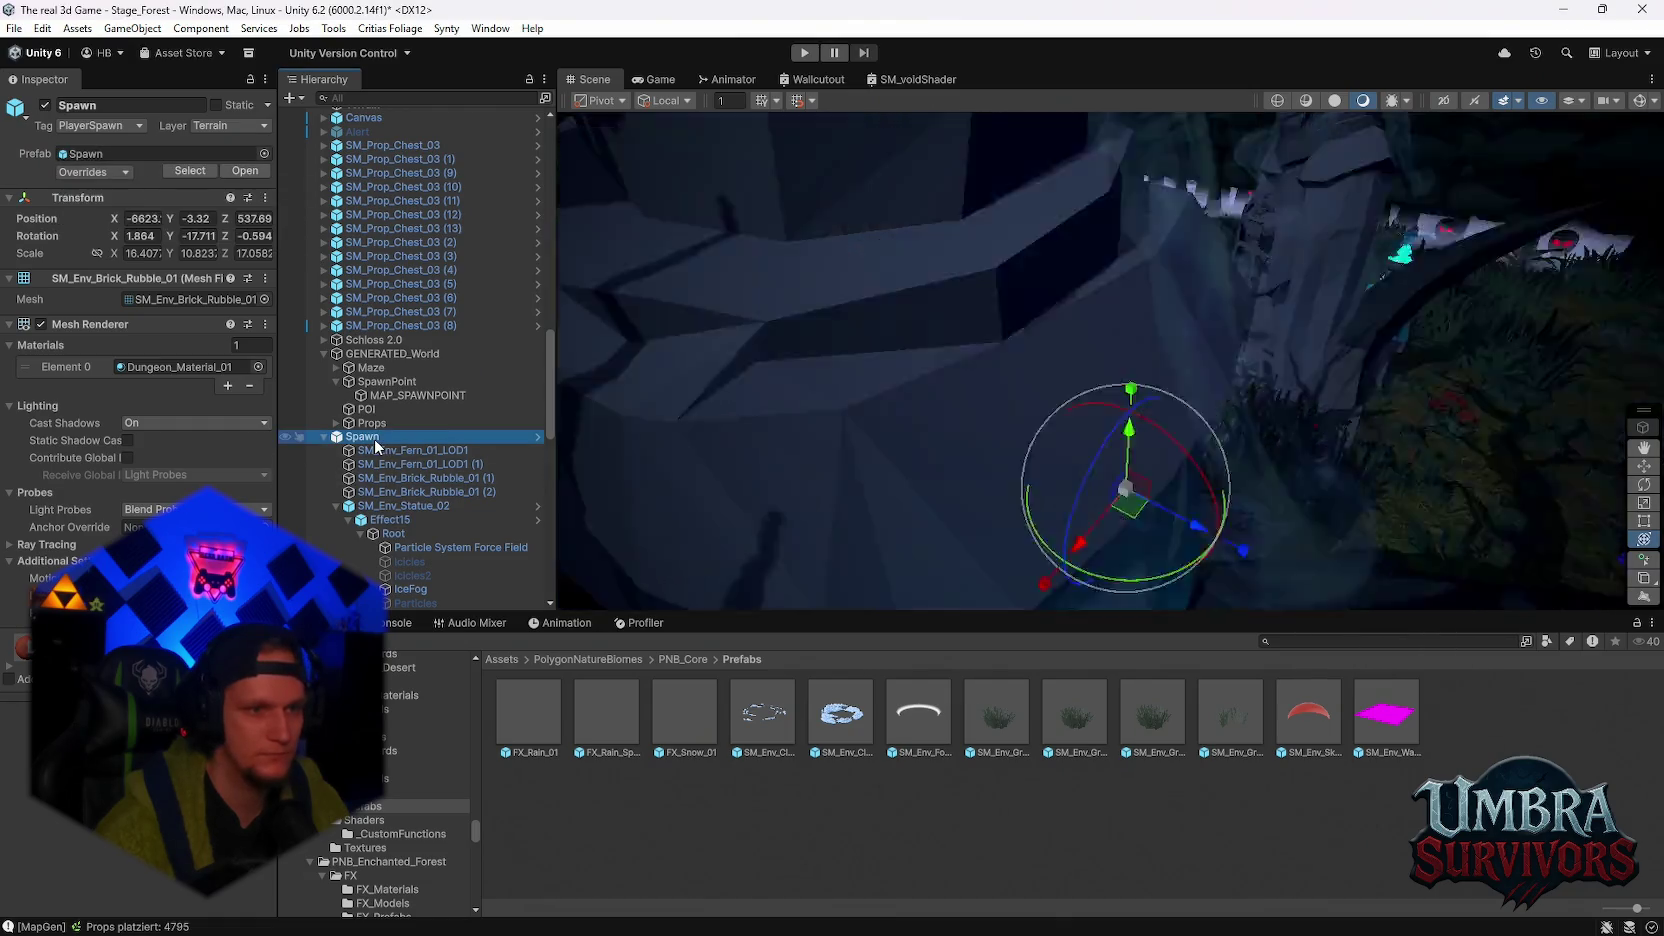
scroll(379, 495, up, 3)
scroll(1057, 395, up, 5)
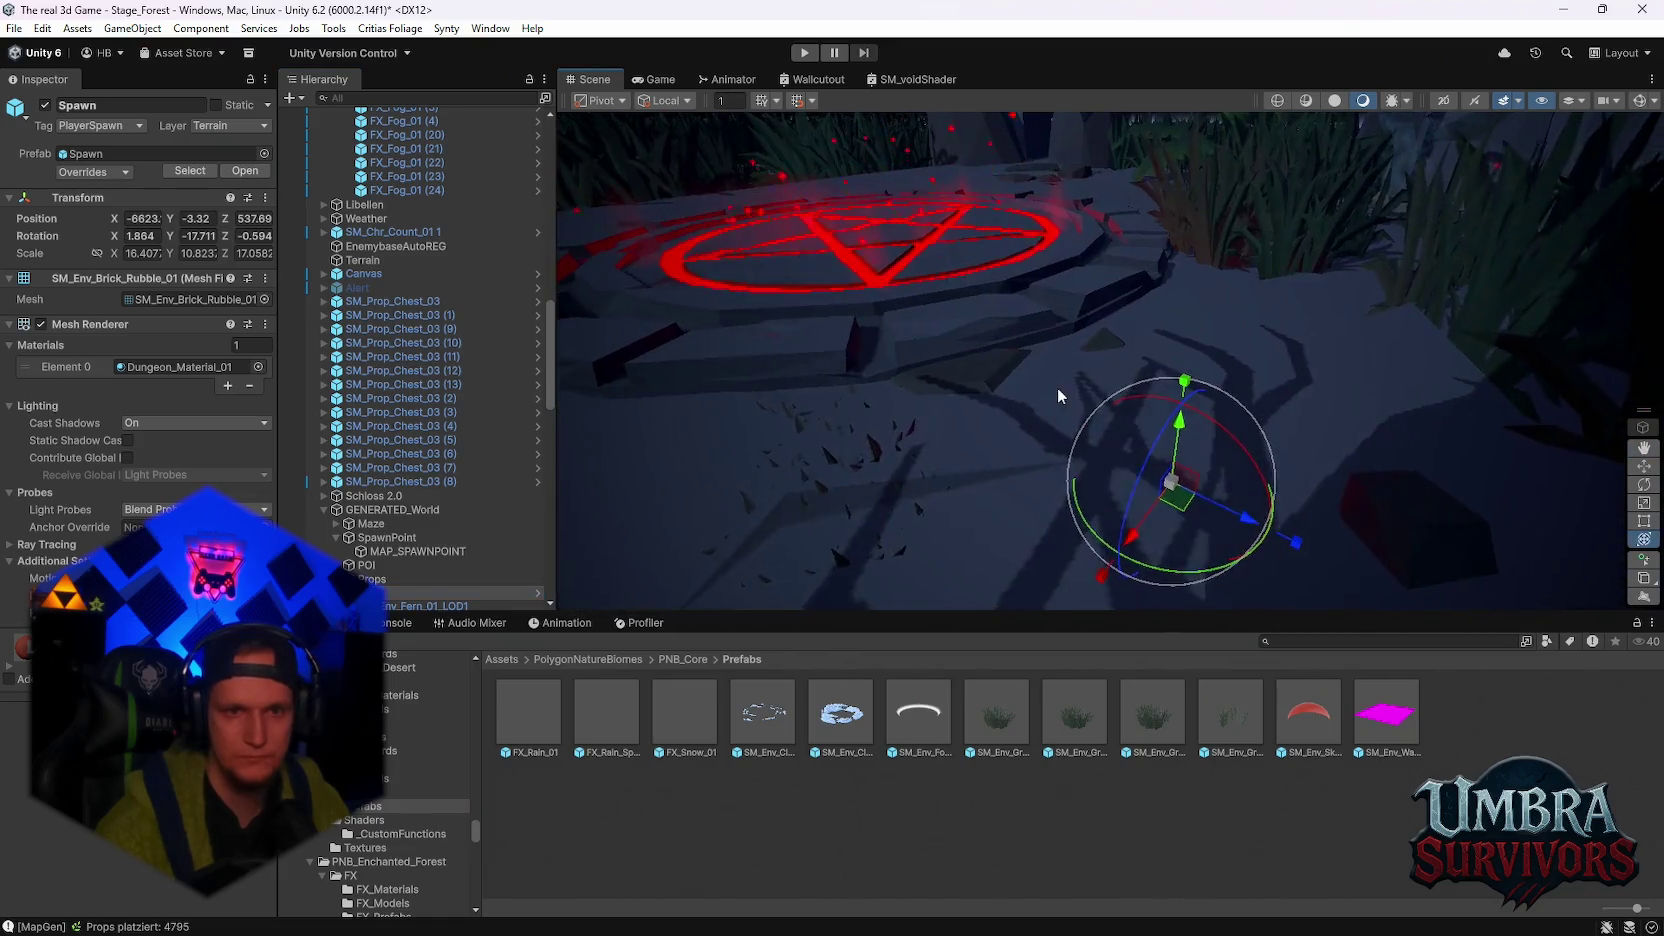
drag(1057, 395, 1074, 467)
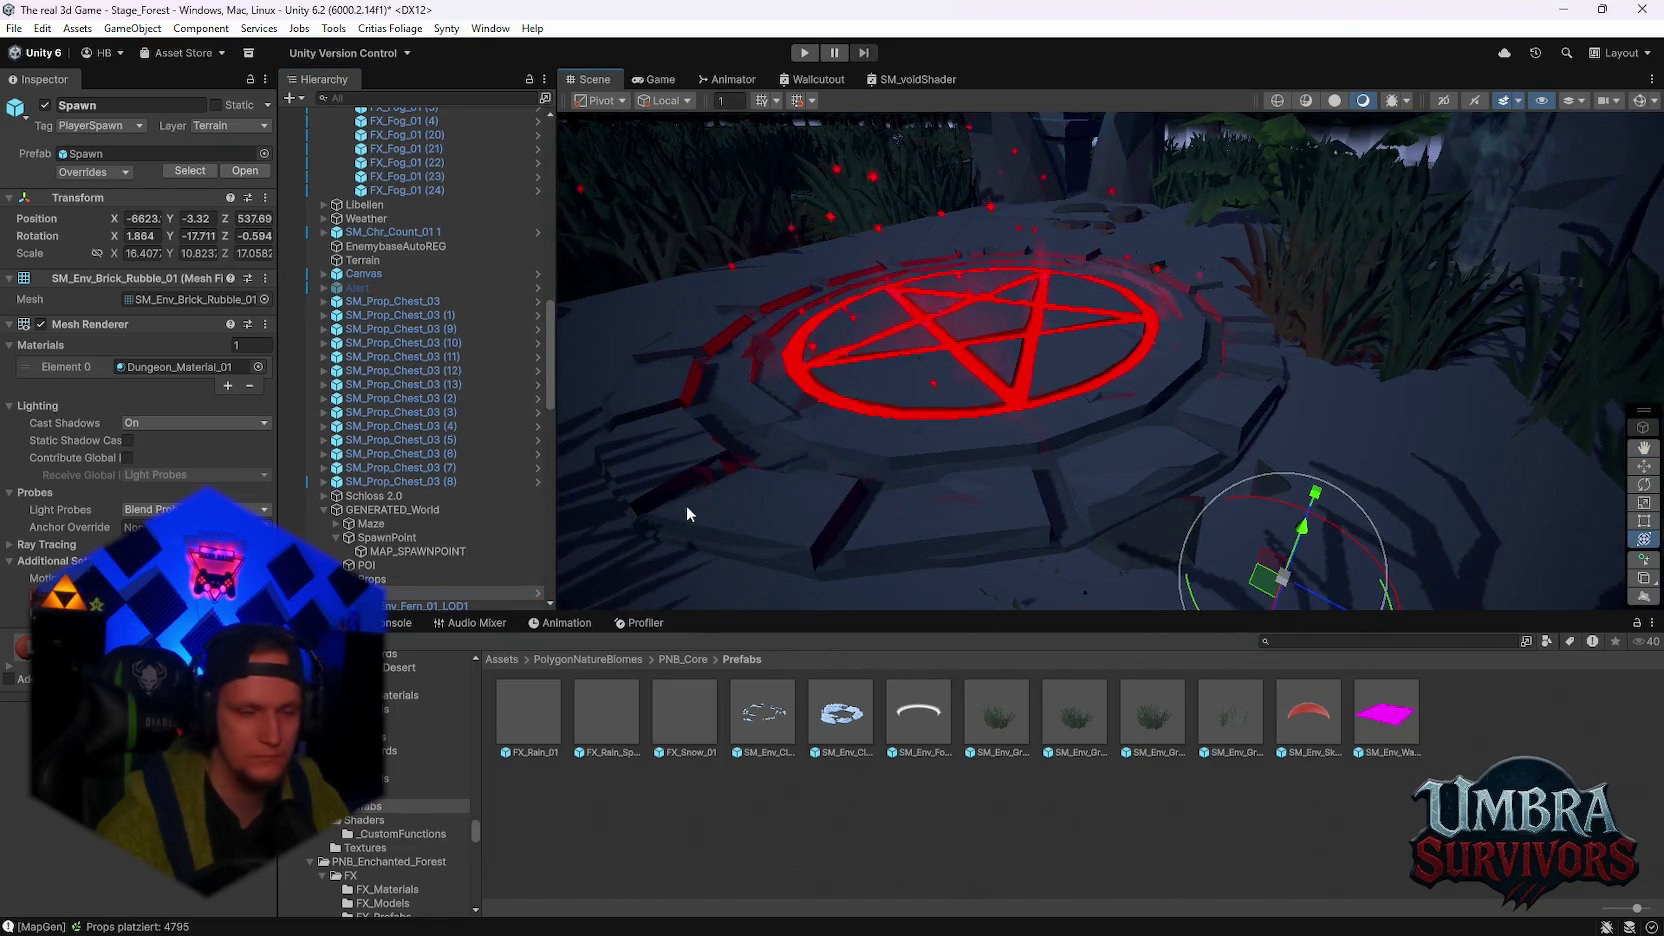
scroll(365, 537, down, 15)
scroll(365, 450, up, 5)
- Select all FX_SunBeam_01 copies, then reselect Spawn and review its overrides
click(323, 305)
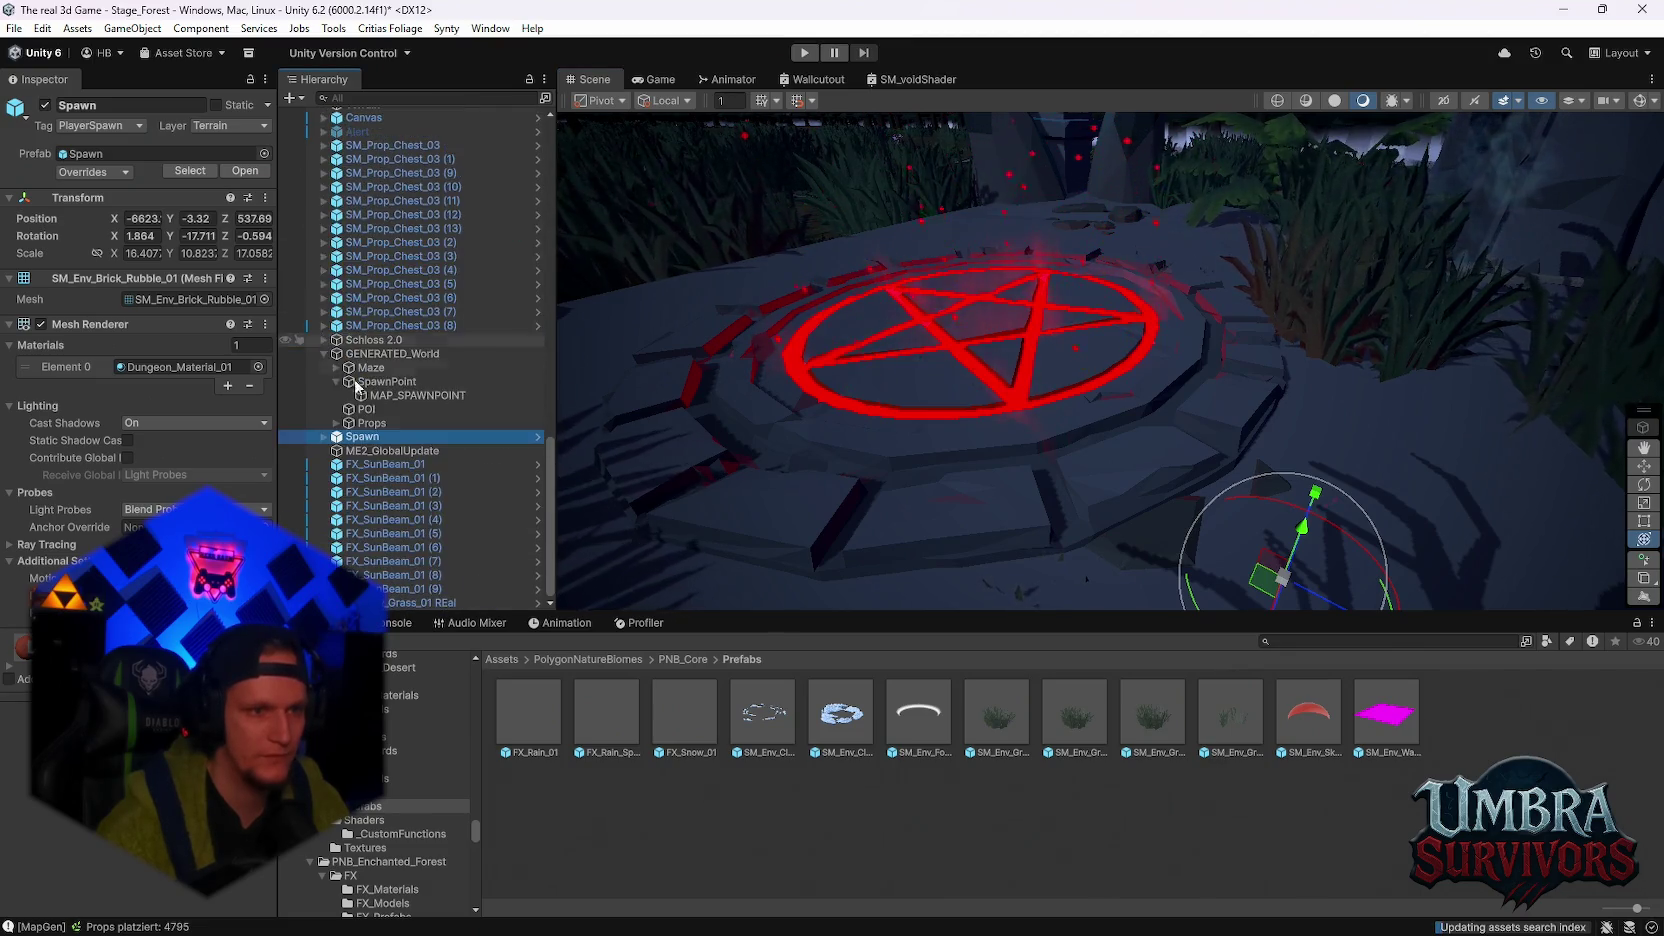
click(372, 467)
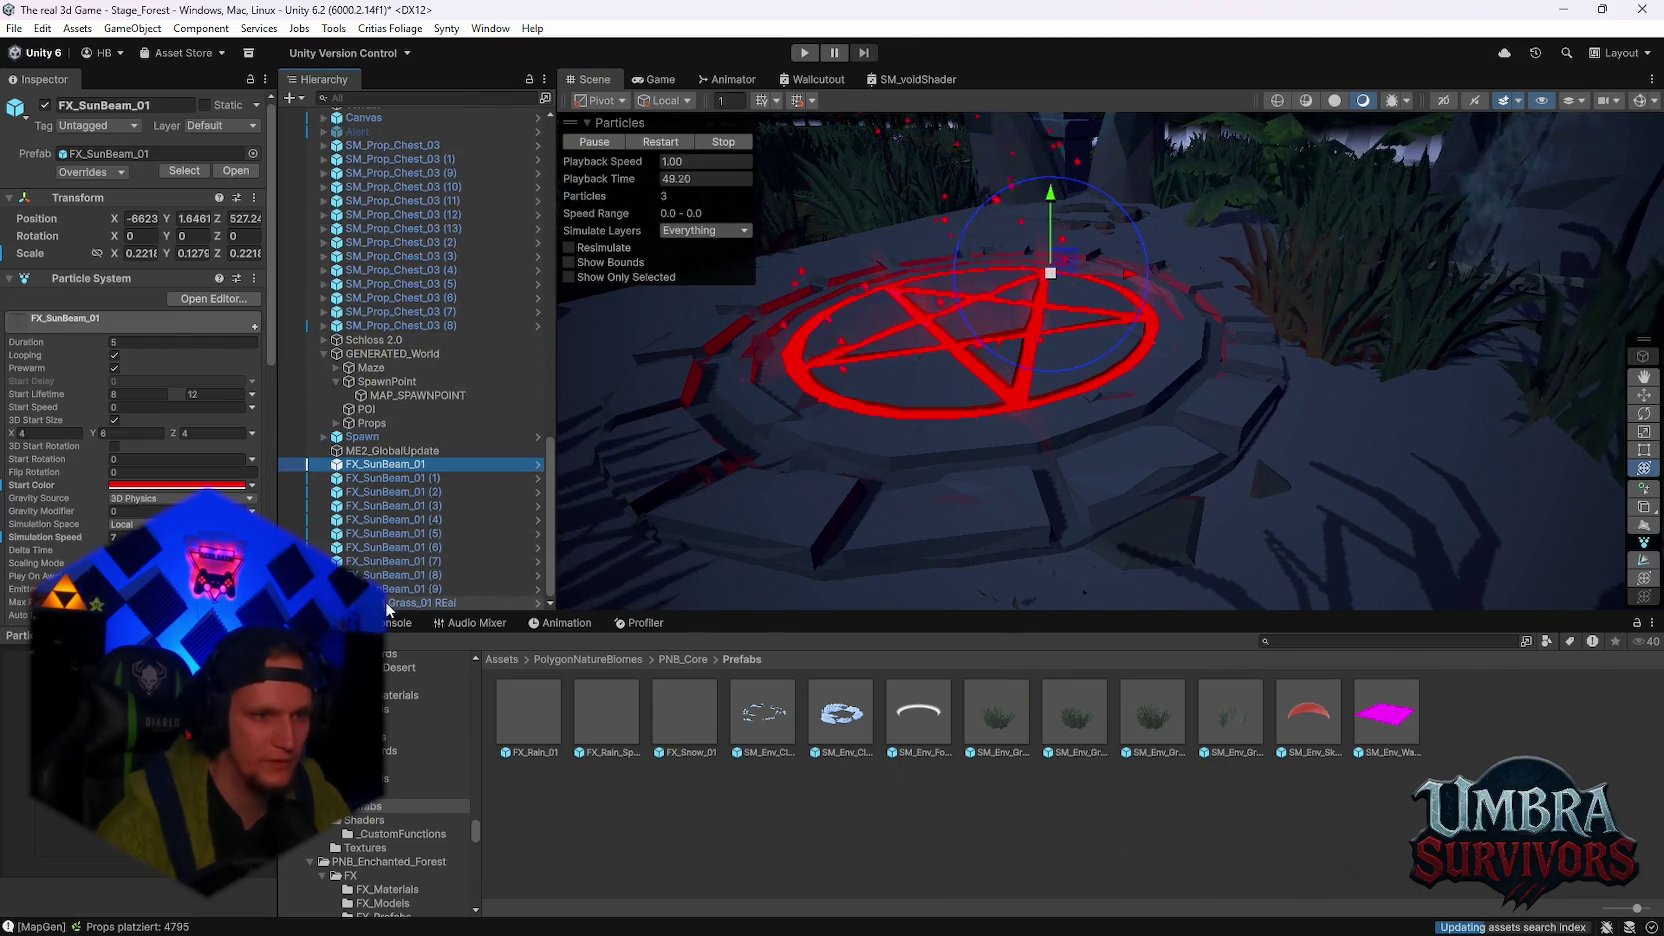
key(shift+End)
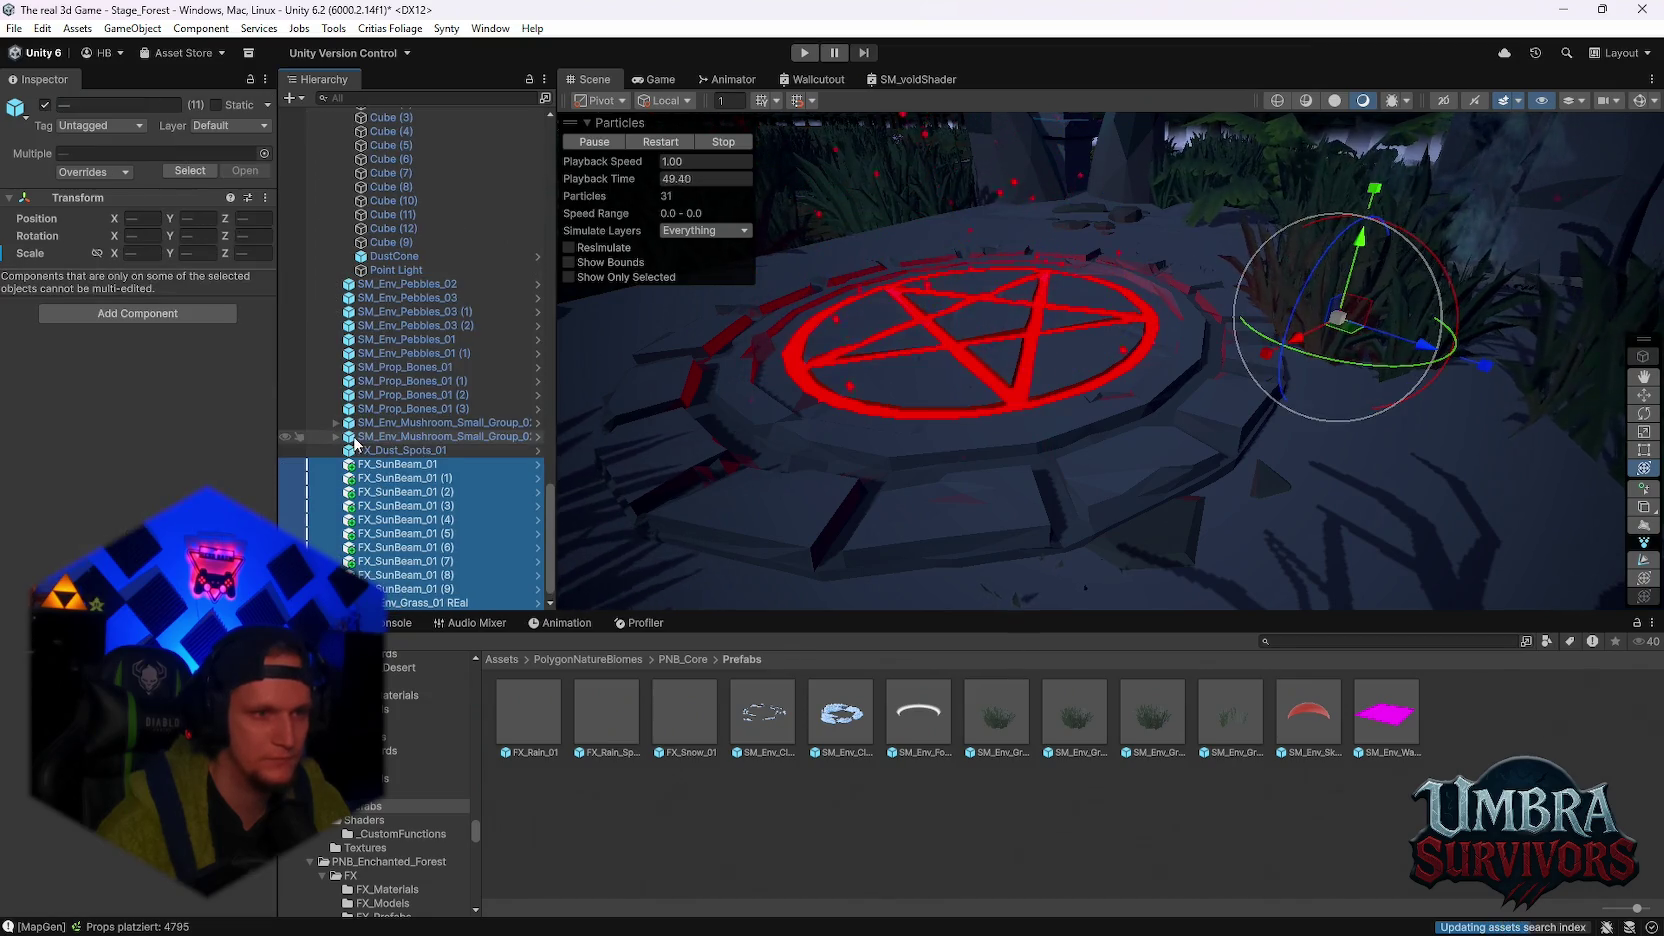
click(323, 437)
scroll(429, 452, down, 2)
click(368, 346)
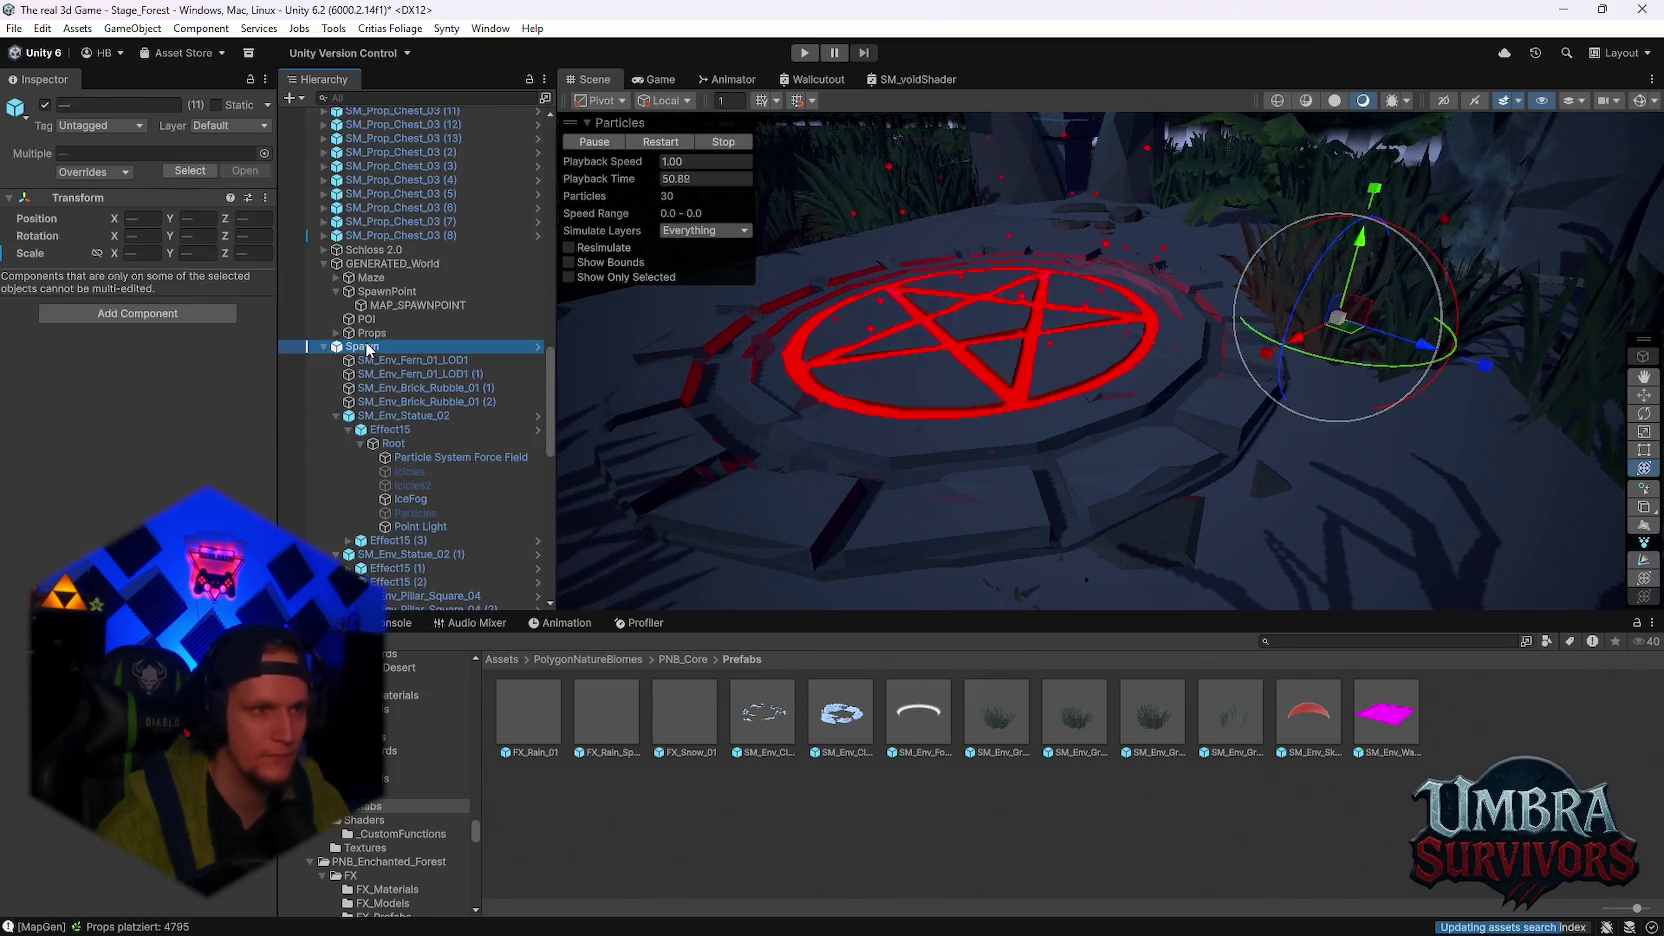
click(108, 172)
click(680, 552)
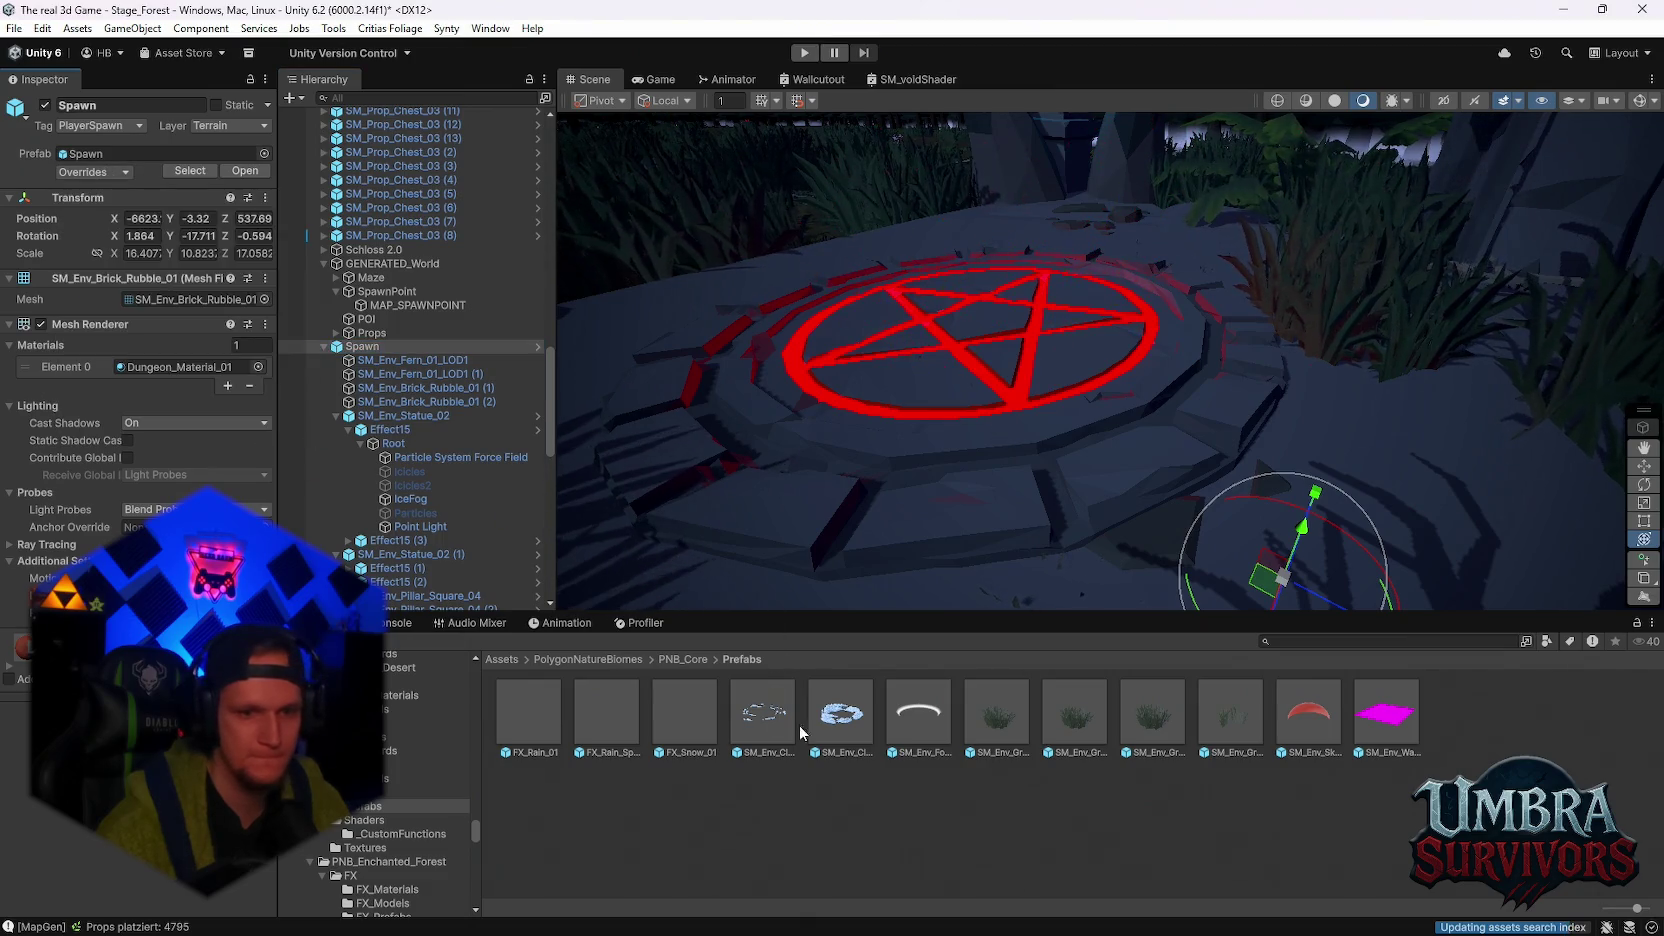
right_click(368, 346)
- Open the Spawn prefab in isolation and orbit around its pentagram
mouse_move(518, 414)
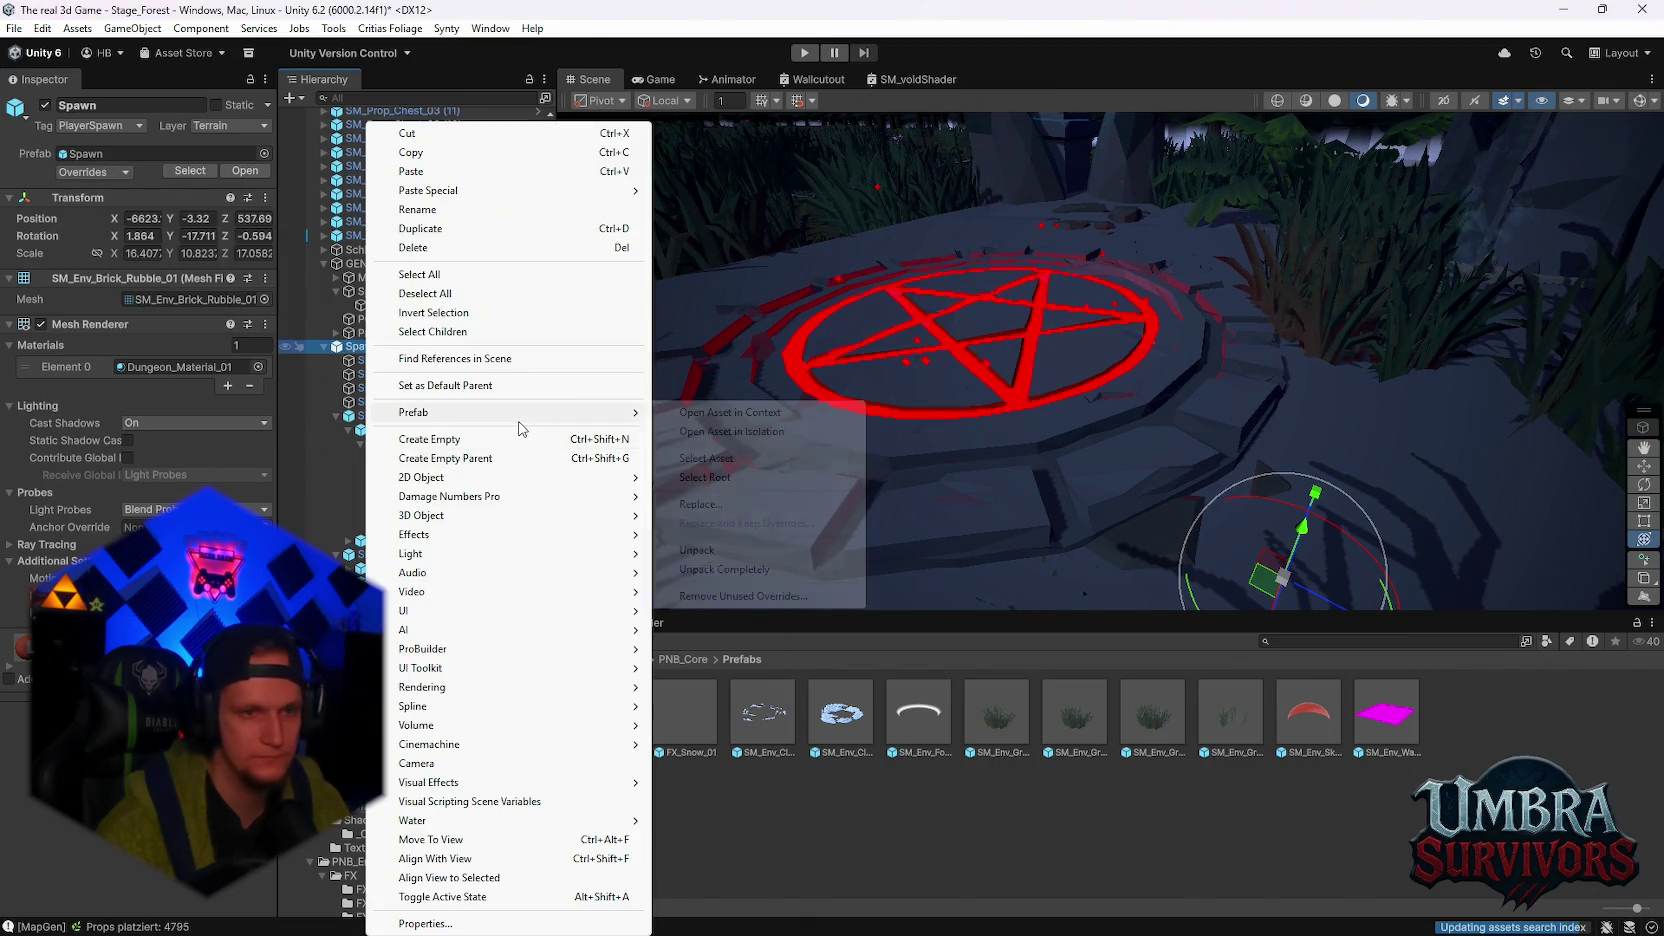
click(690, 433)
mouse_move(1092, 428)
mouse_down()
mouse_move(1092, 446)
mouse_move(1208, 503)
mouse_move(1099, 319)
mouse_move(1130, 384)
mouse_move(1118, 235)
mouse_move(1110, 345)
mouse_up()
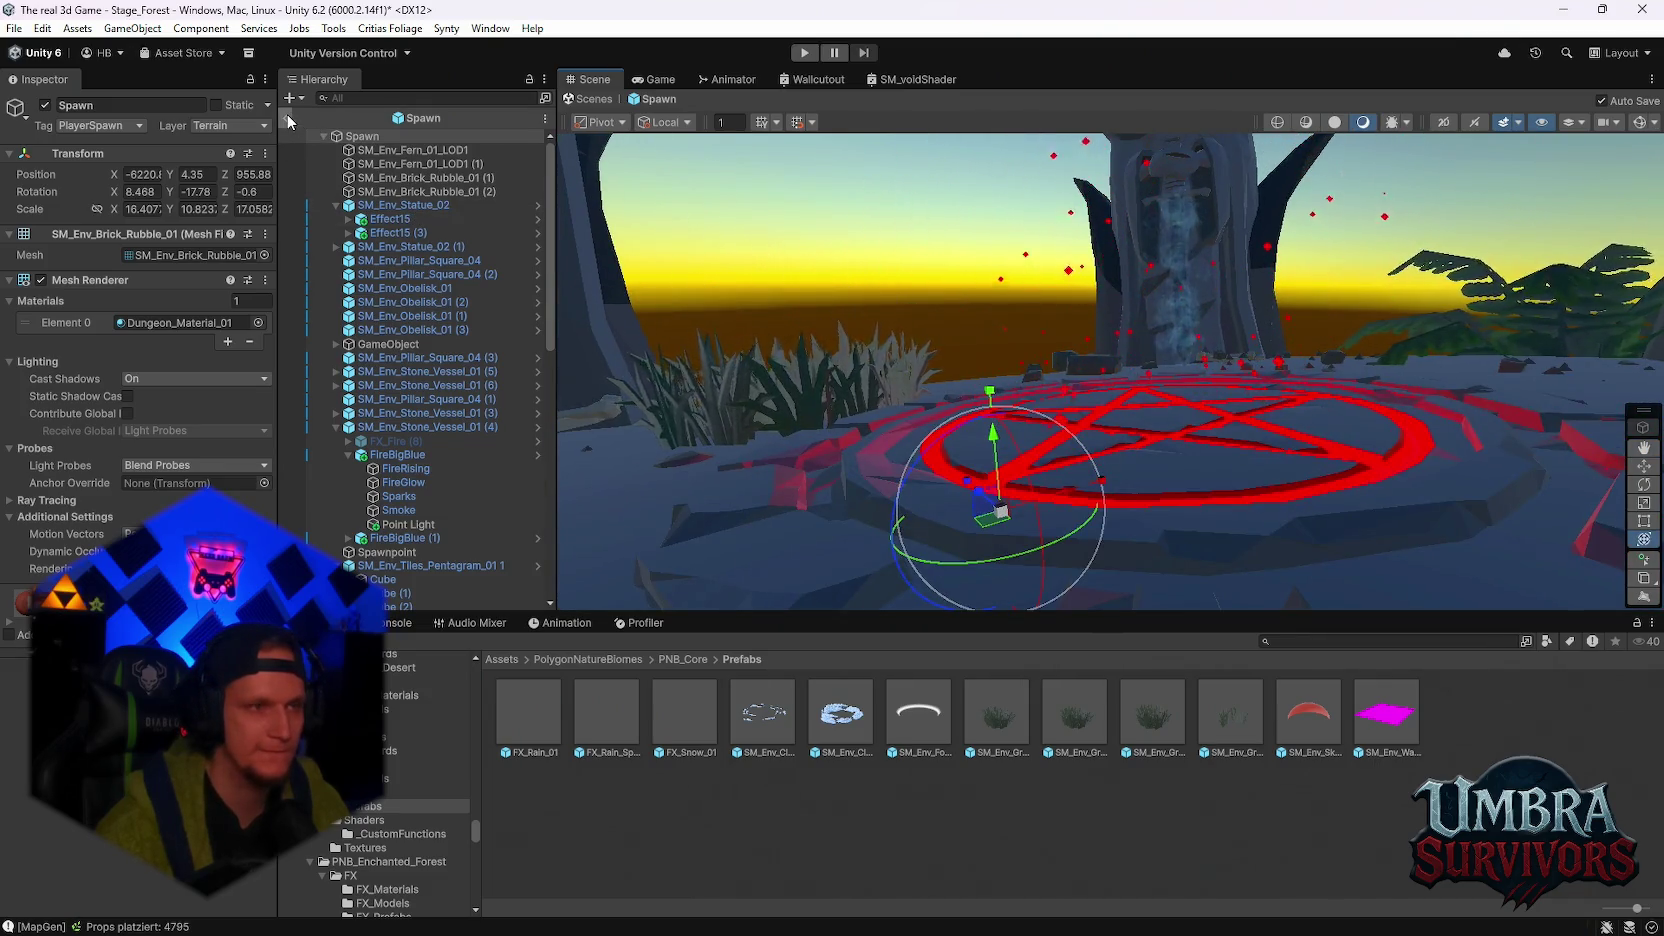
scroll(420, 374, down, 12)
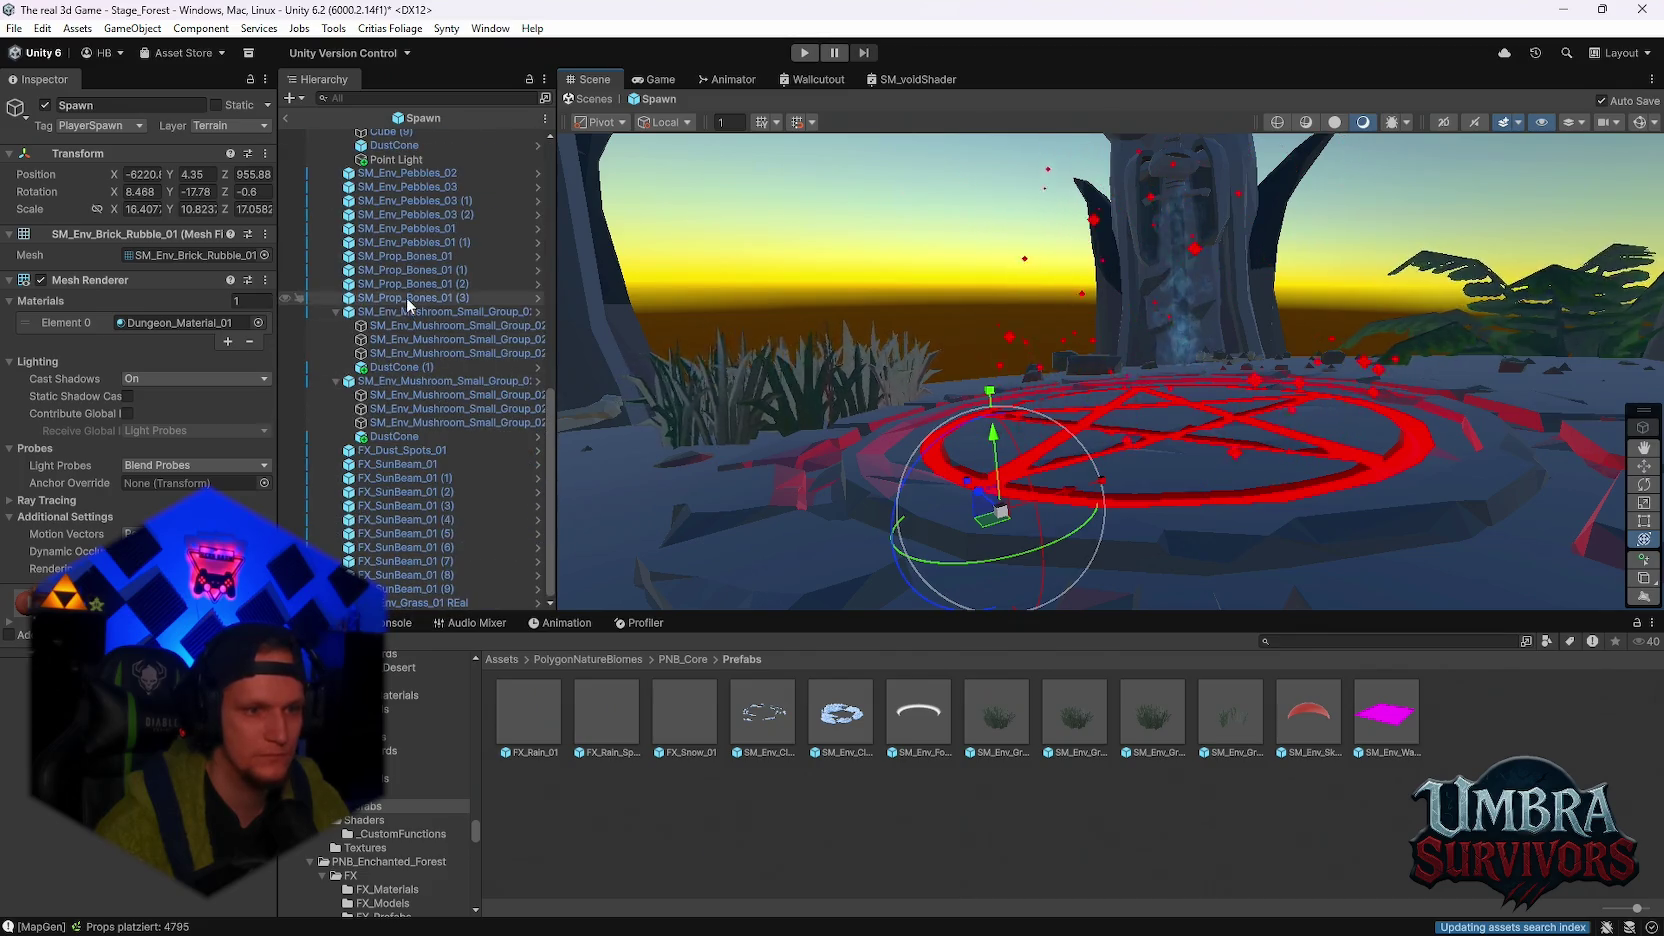
- Set the FX_SunBeam_01 (4) Transform Scale to X 1, Y 0.433, Z 1
double_click(433, 519)
mouse_move(1104, 383)
mouse_down()
mouse_move(1264, 362)
mouse_move(1112, 250)
mouse_up()
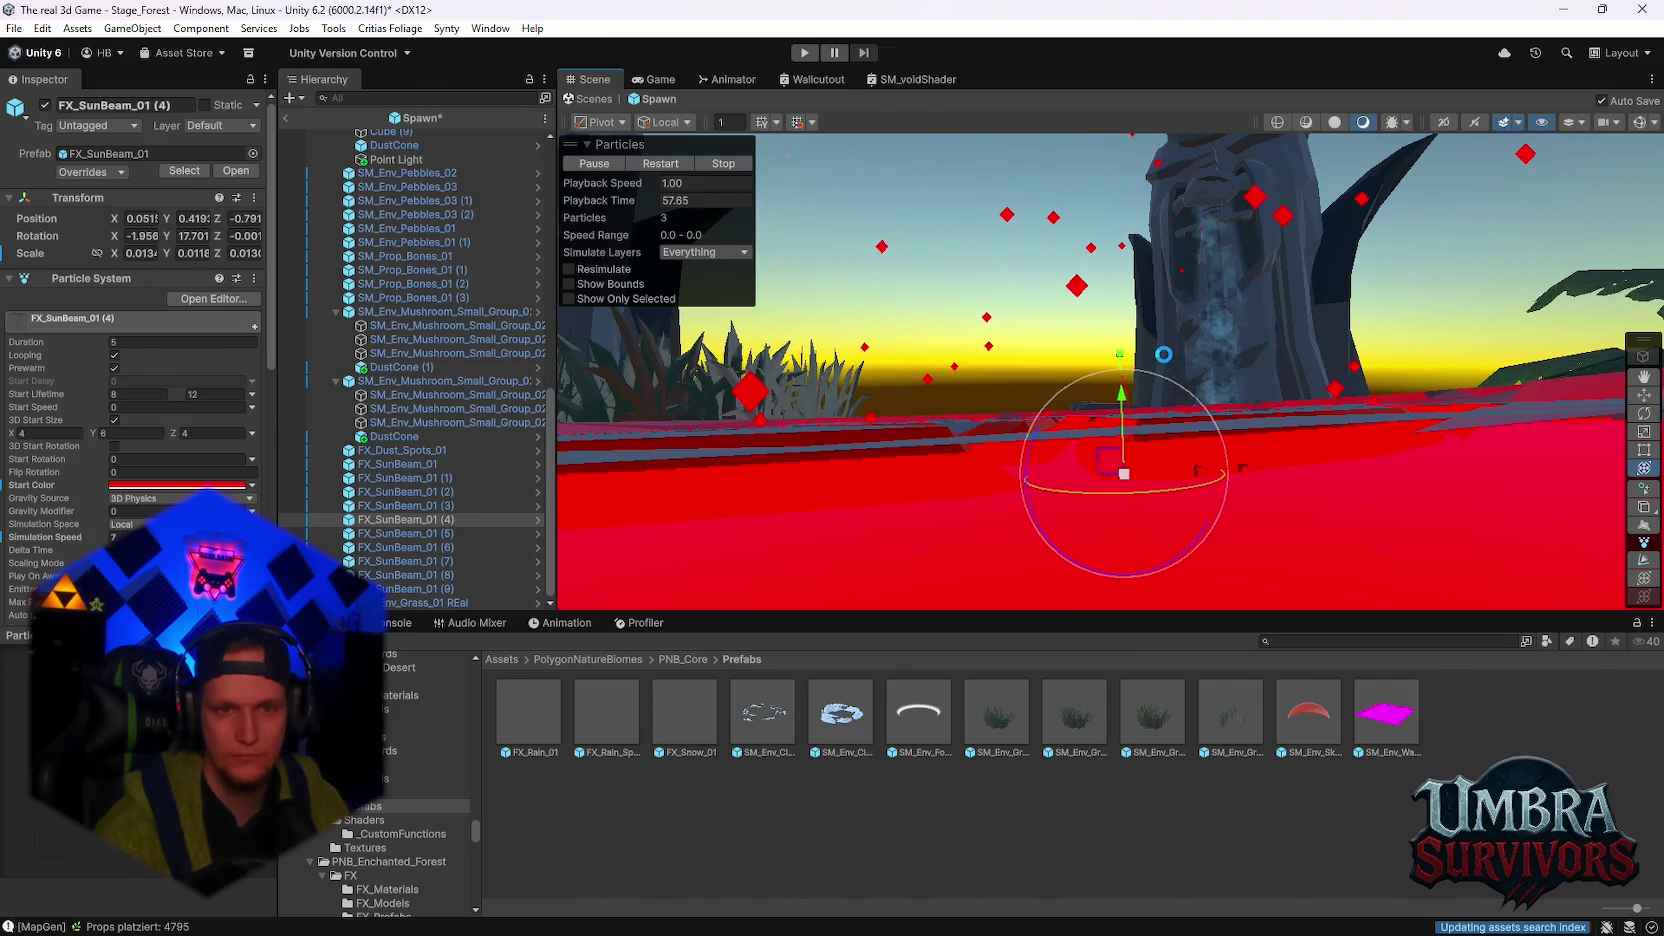
mouse_move(1166, 362)
mouse_down()
mouse_move(1150, 457)
mouse_move(916, 393)
mouse_move(780, 300)
mouse_up()
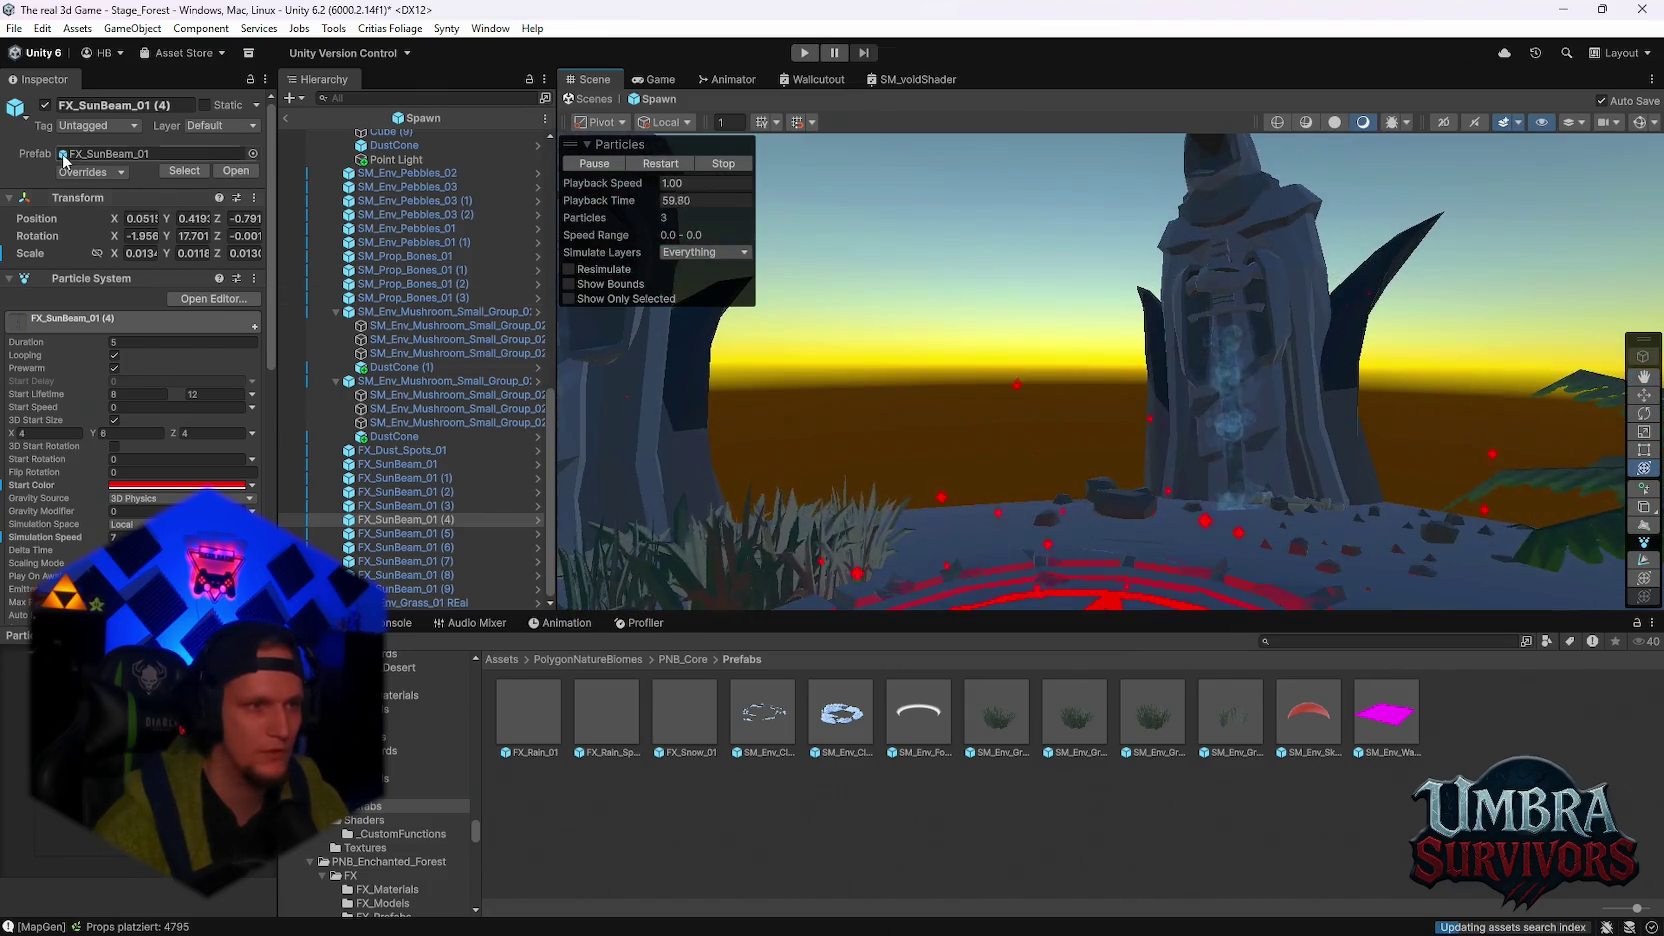
click(140, 253)
text(1)
key(Tab)
text(1)
key(Tab)
text(1)
key(Return)
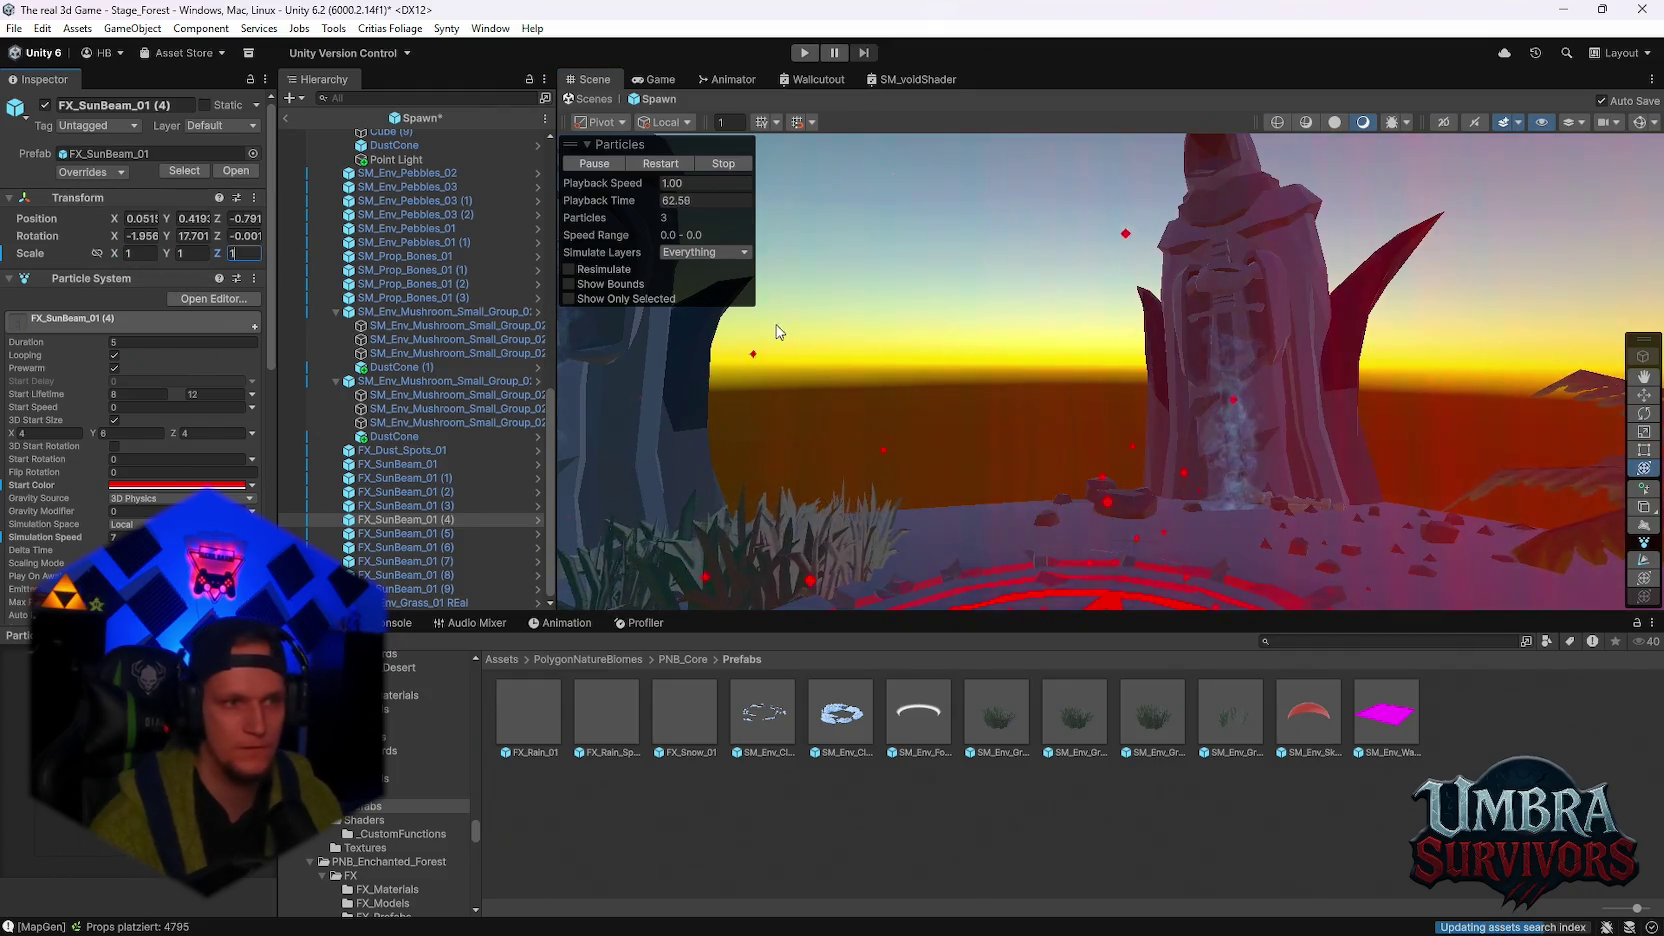
mouse_move(1018, 293)
mouse_down()
mouse_move(1066, 292)
mouse_move(1166, 517)
mouse_move(1119, 412)
mouse_up()
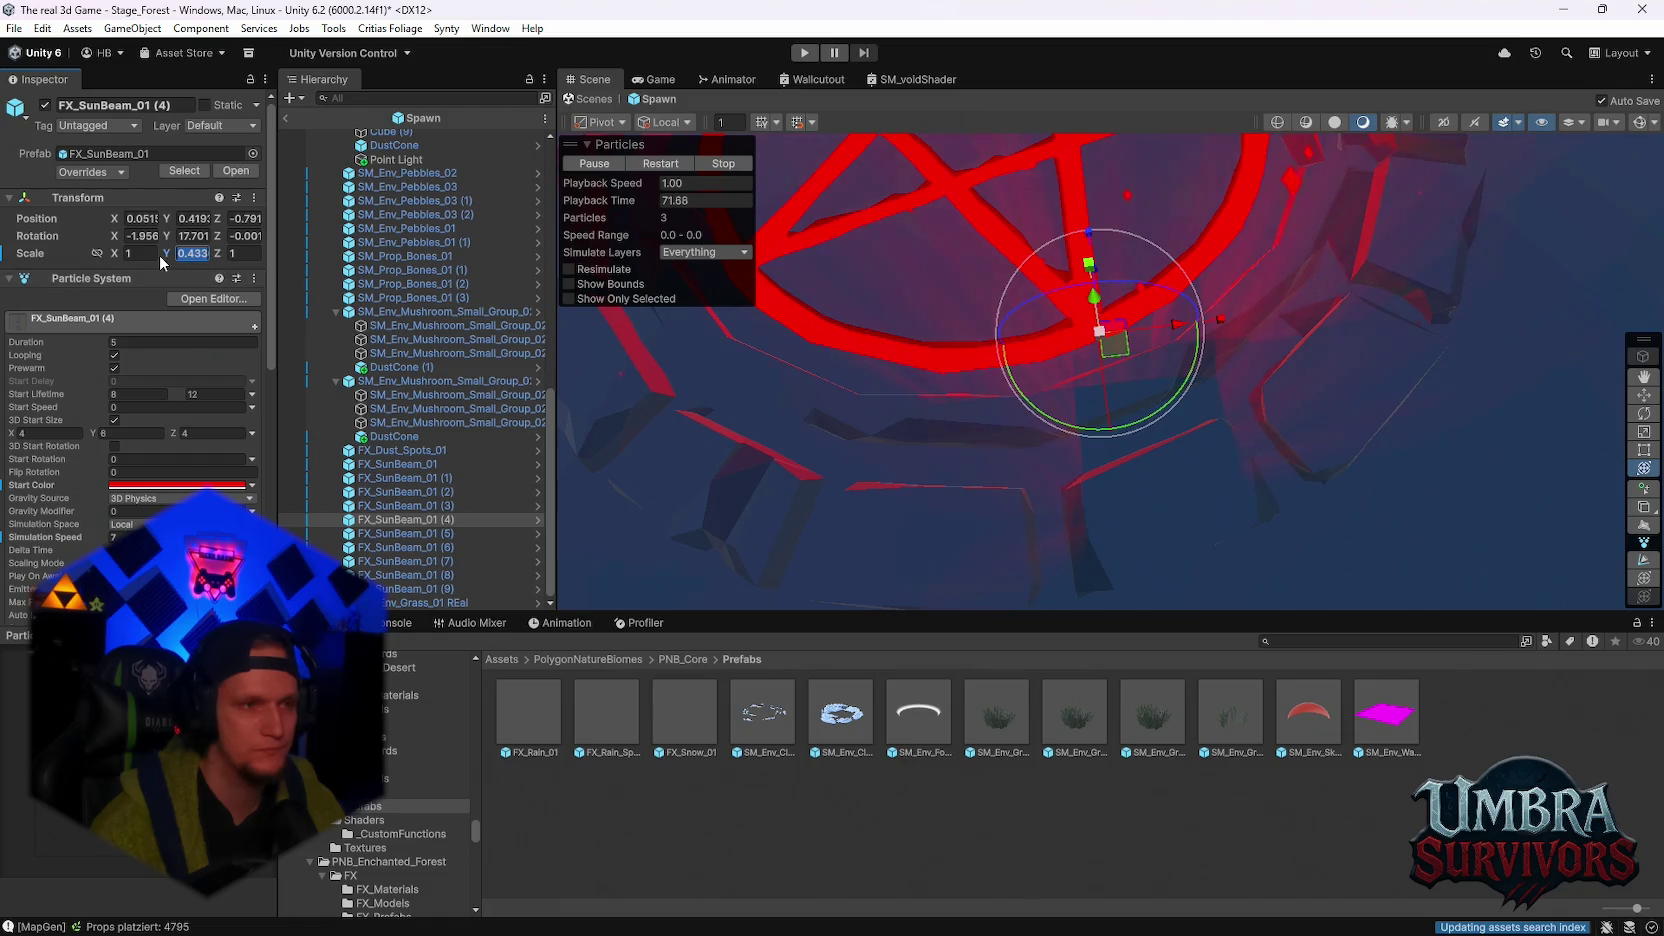
scroll(427, 367, up, 10)
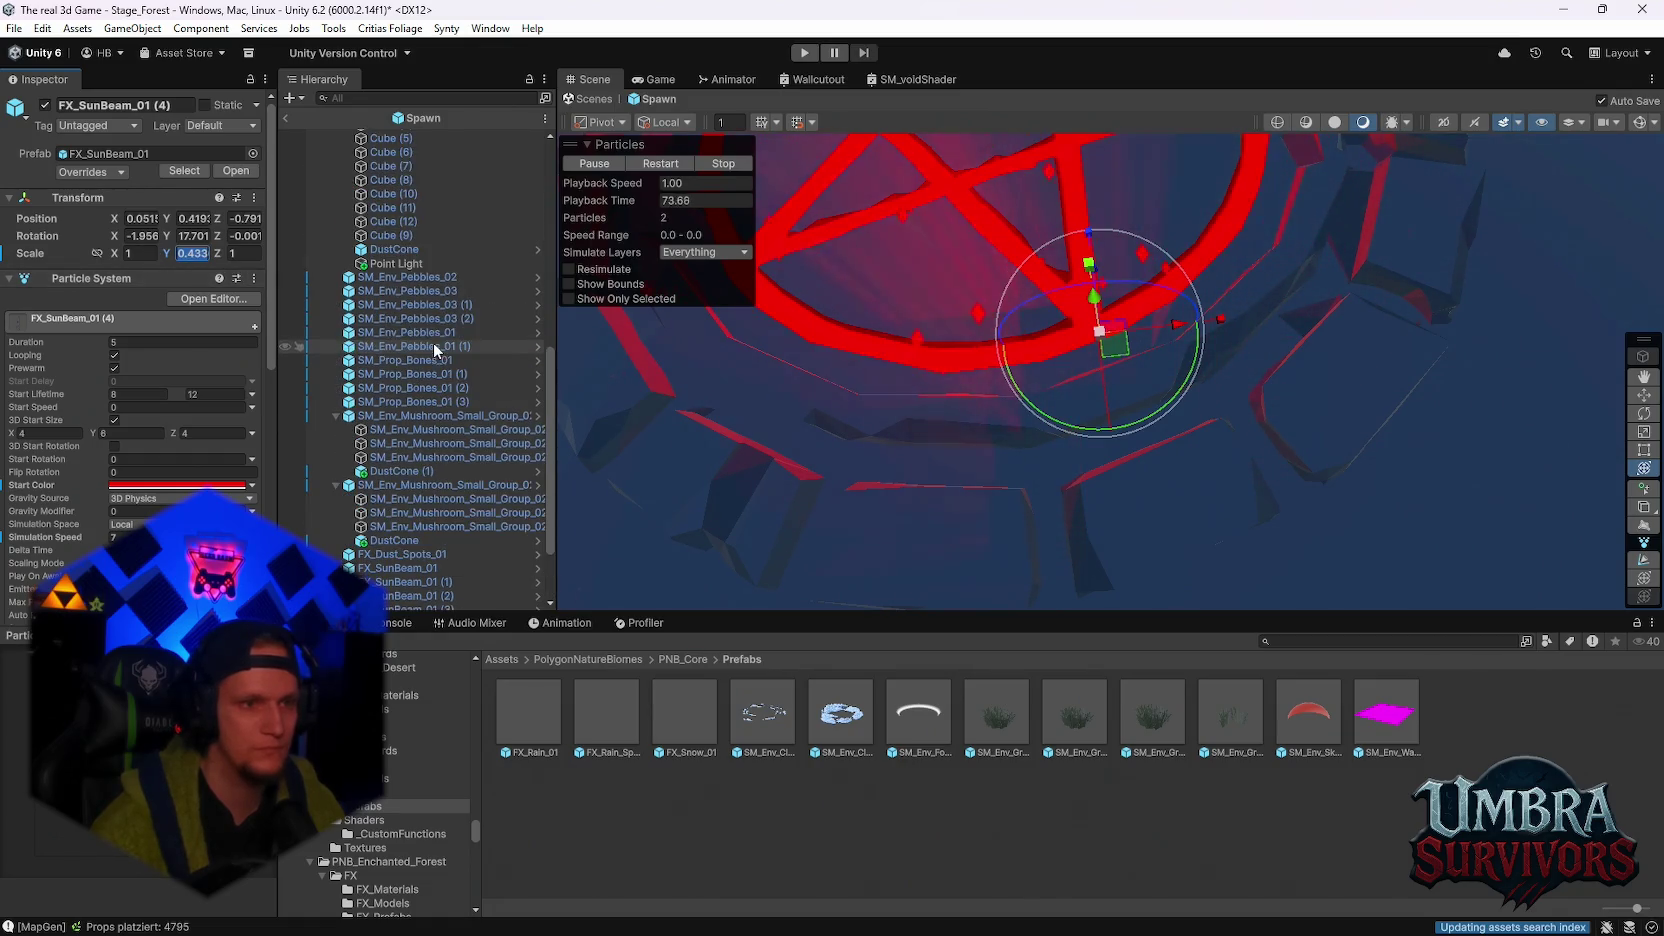
- Select all ten FX_SunBeam_01 sunbeams in the Hierarchy and frame them in the view
scroll(410, 320, down, 1)
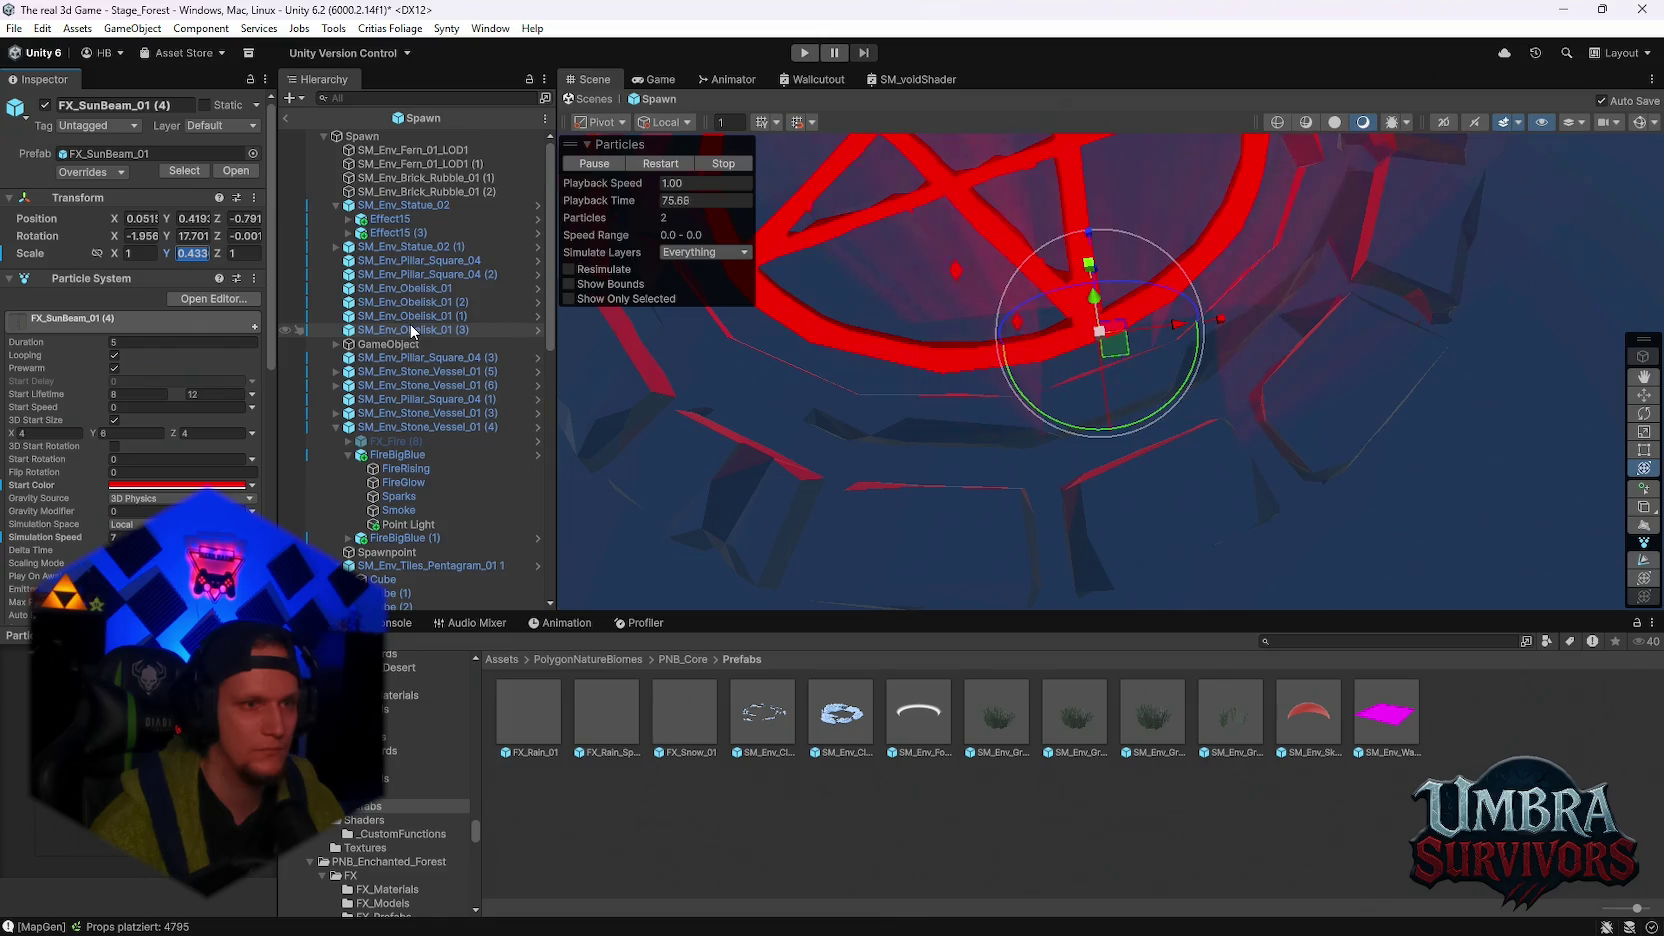
scroll(420, 300, up, 5)
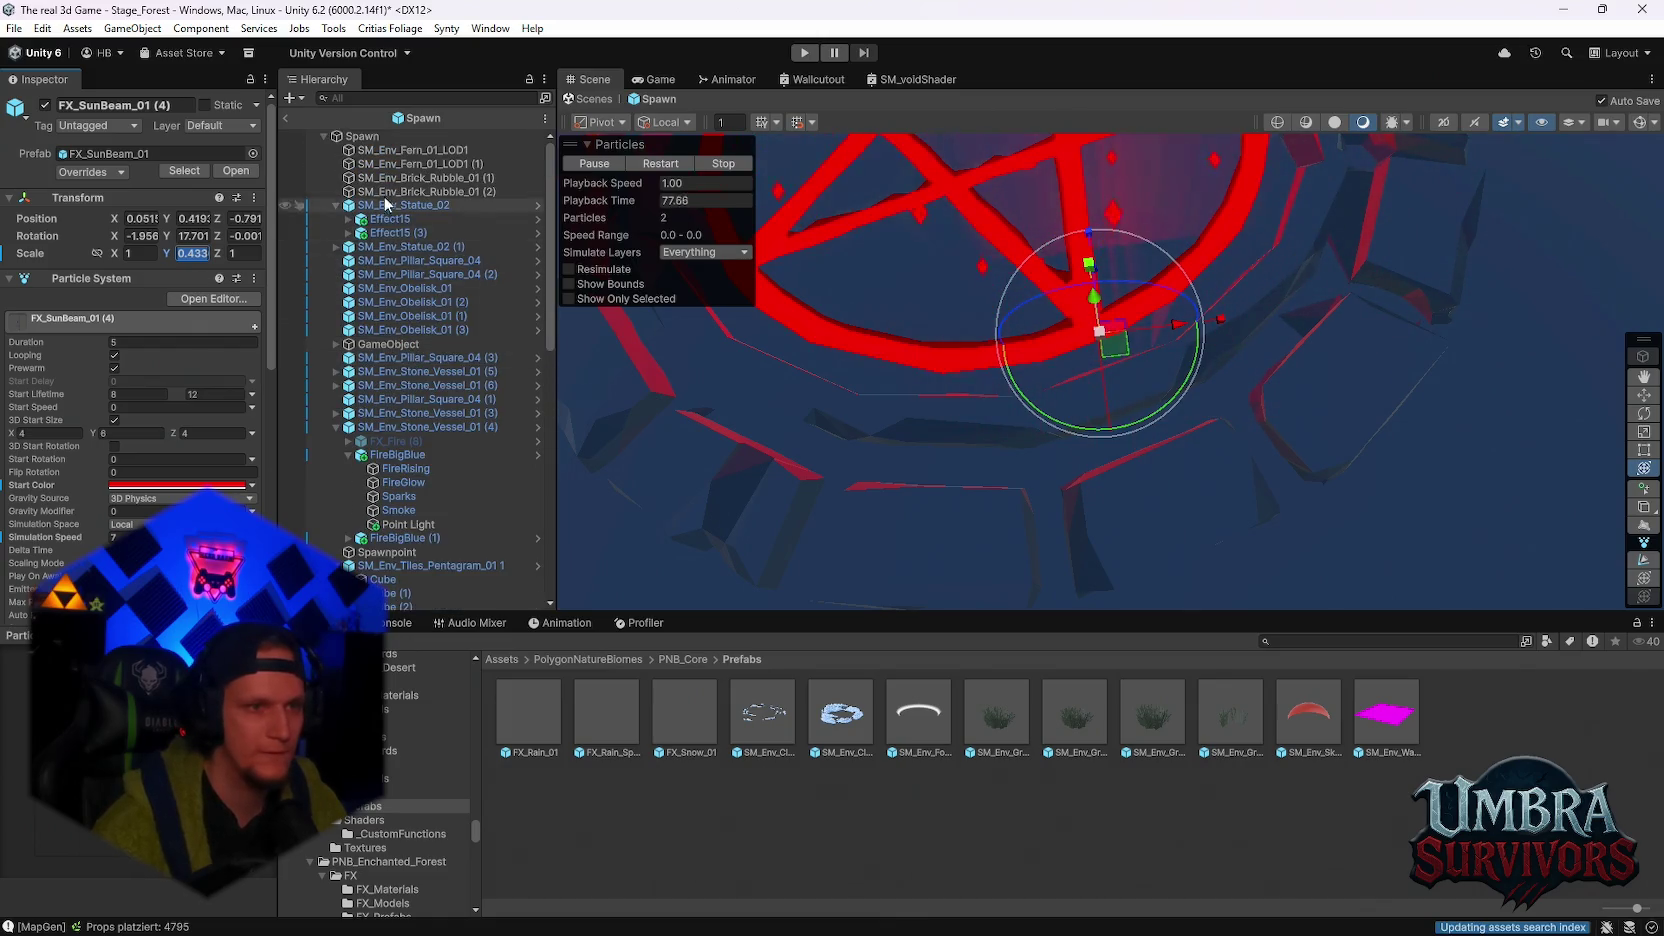
click(362, 136)
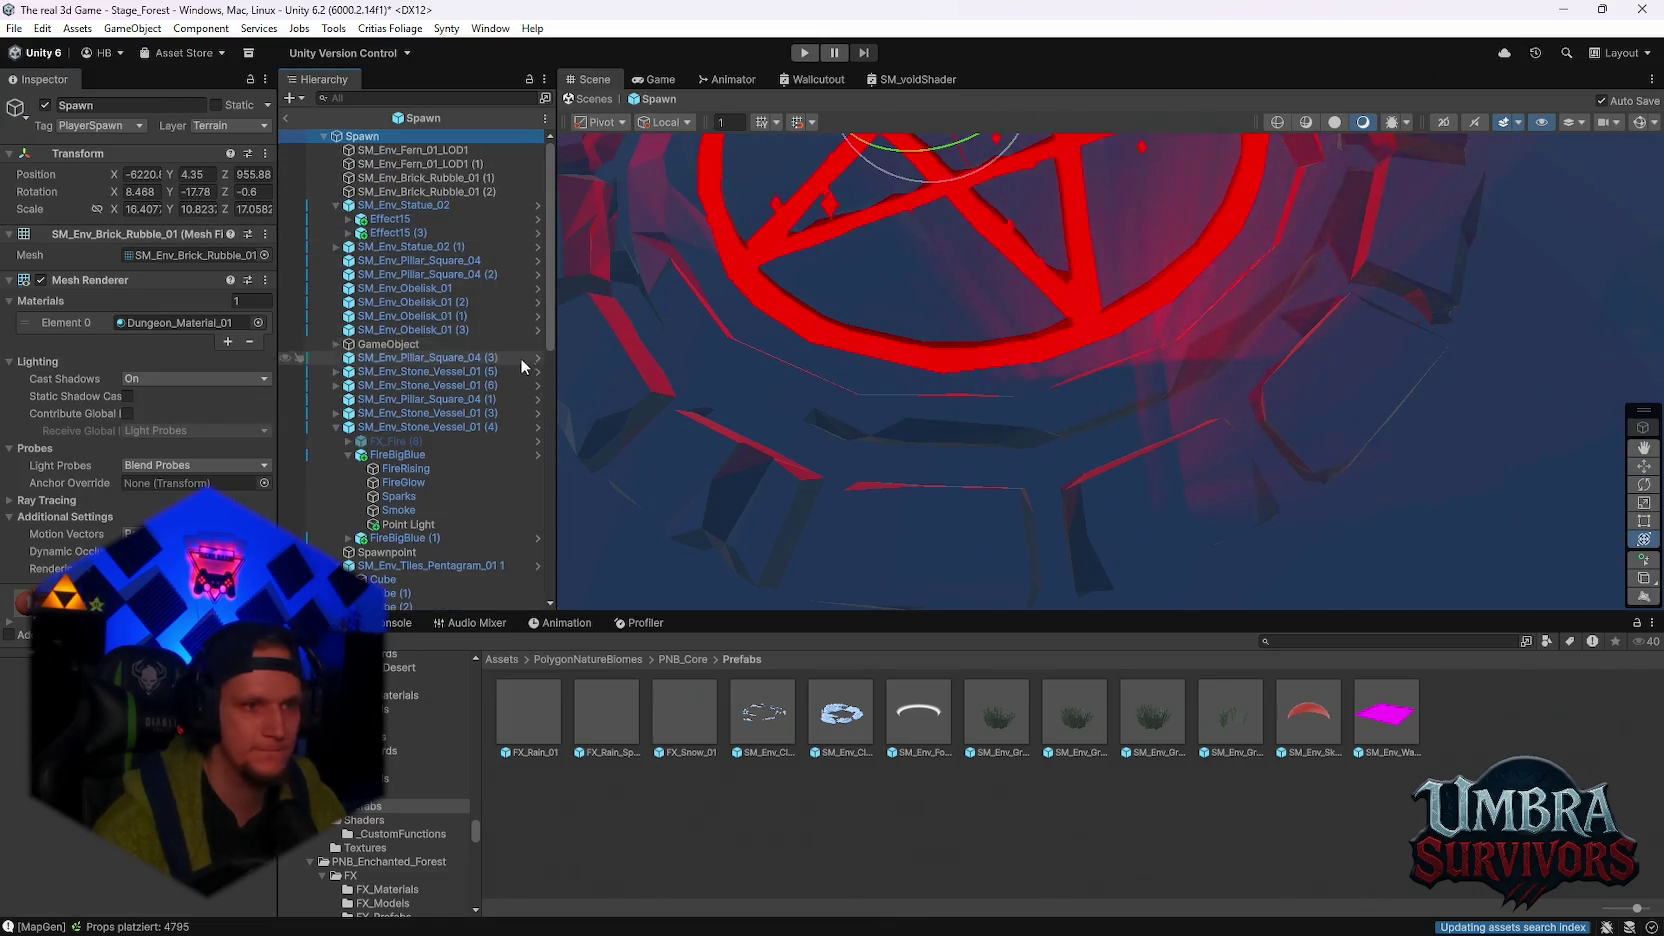
scroll(470, 400, down, 10)
click(390, 604)
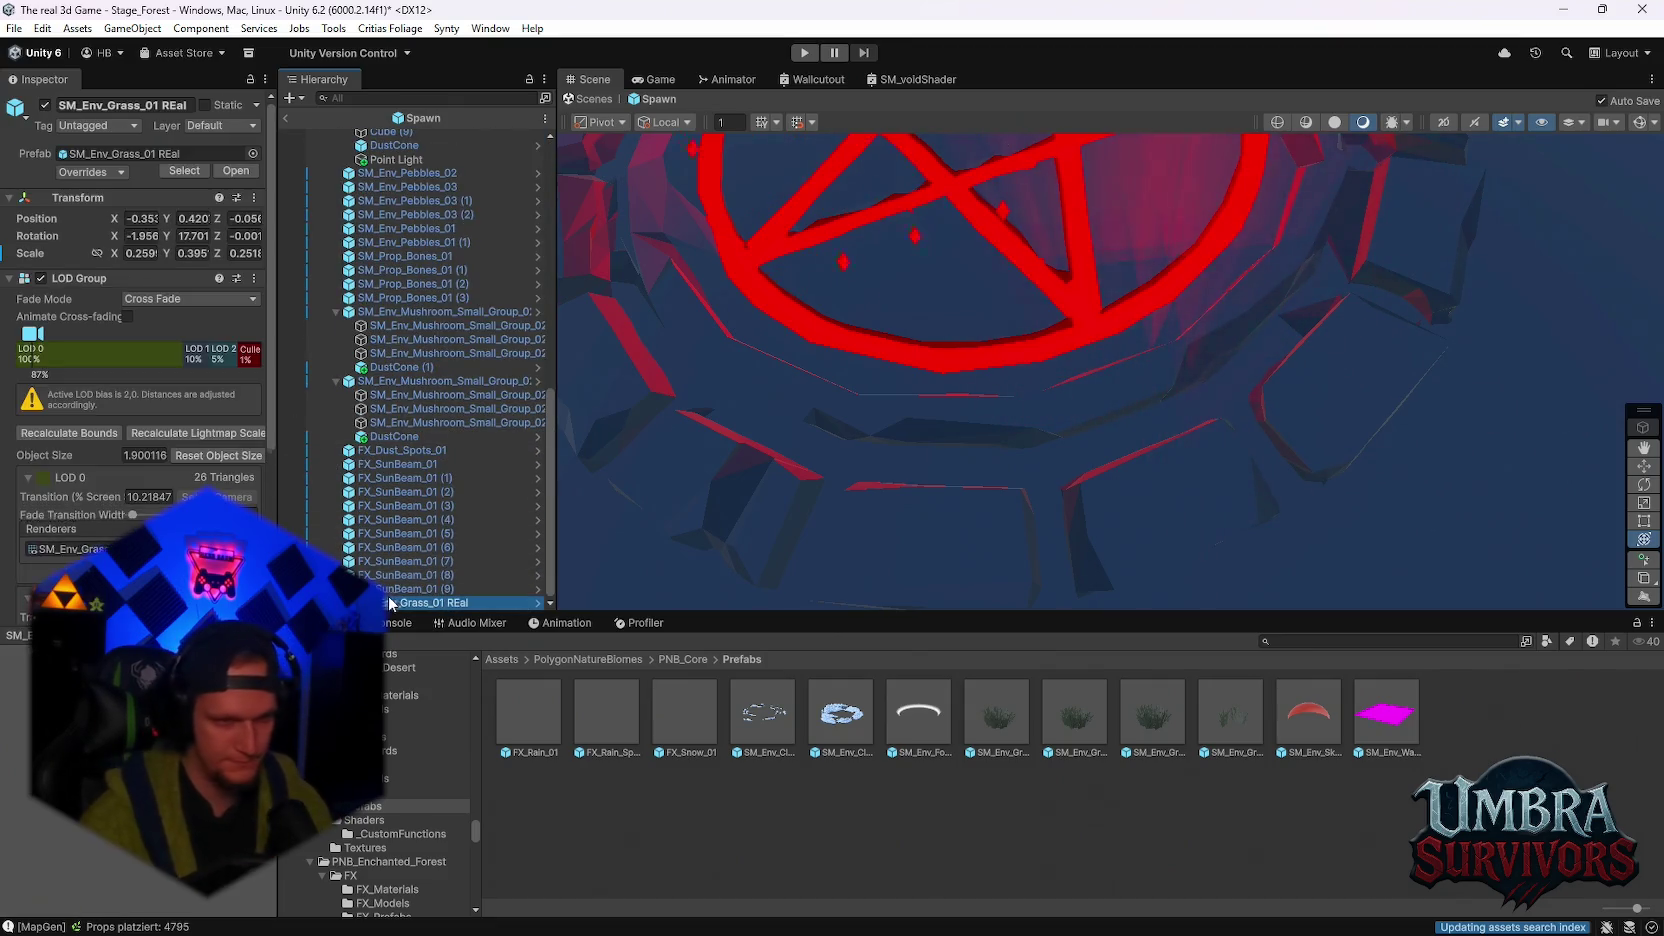
click(390, 589)
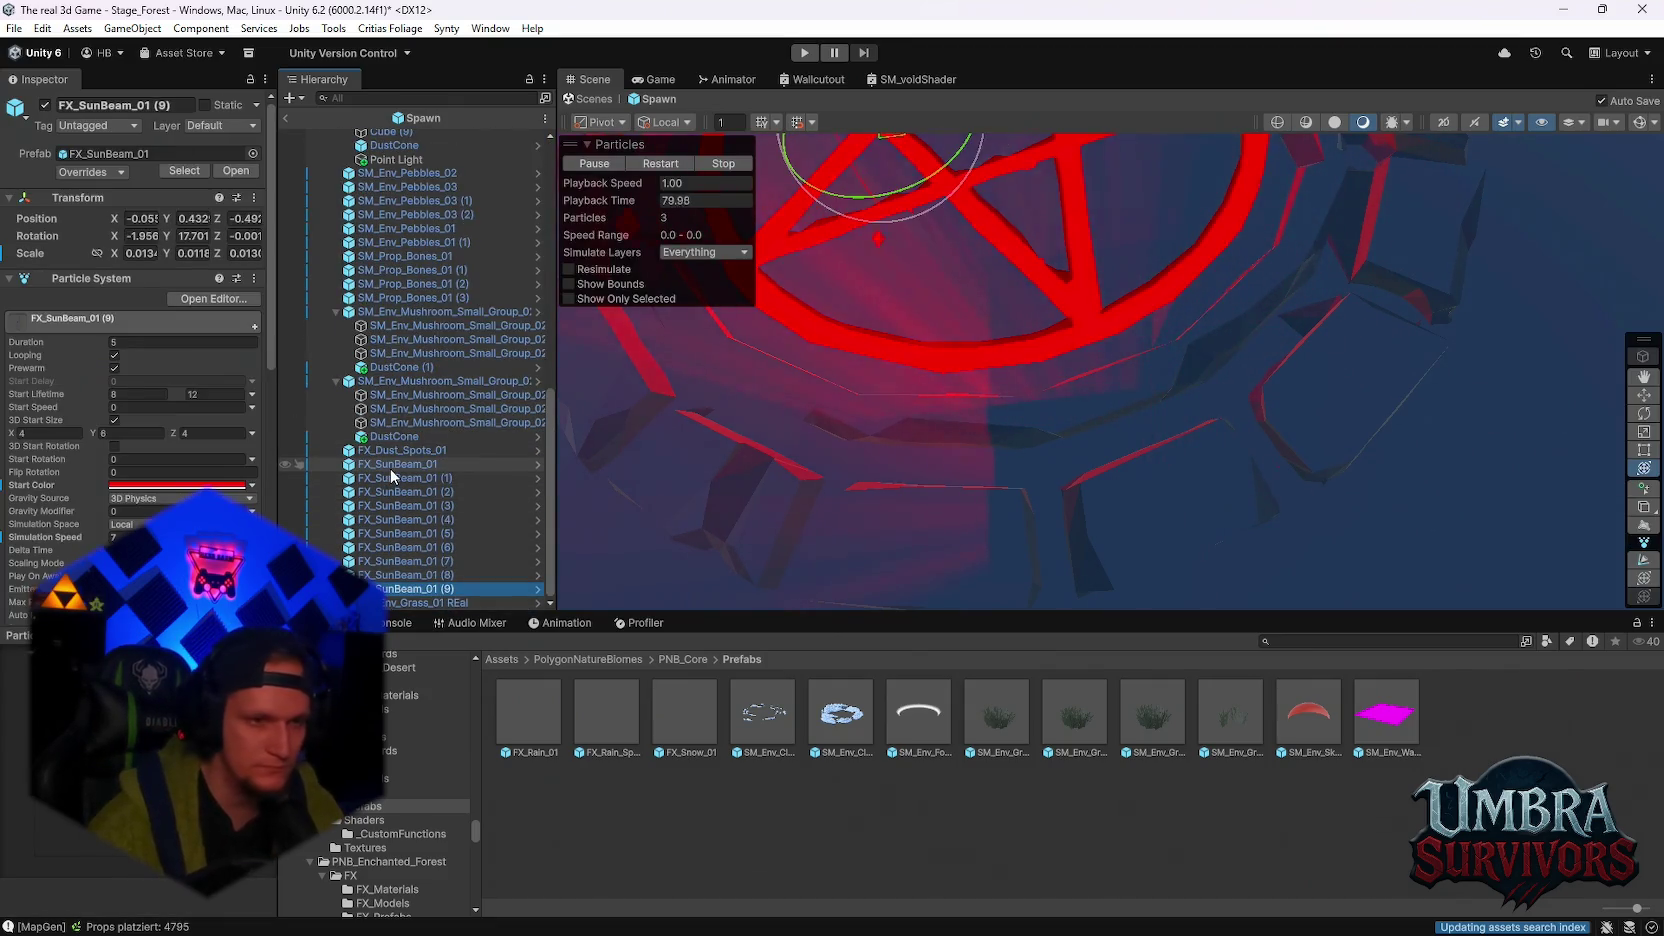
shift+click(390, 464)
key(f)
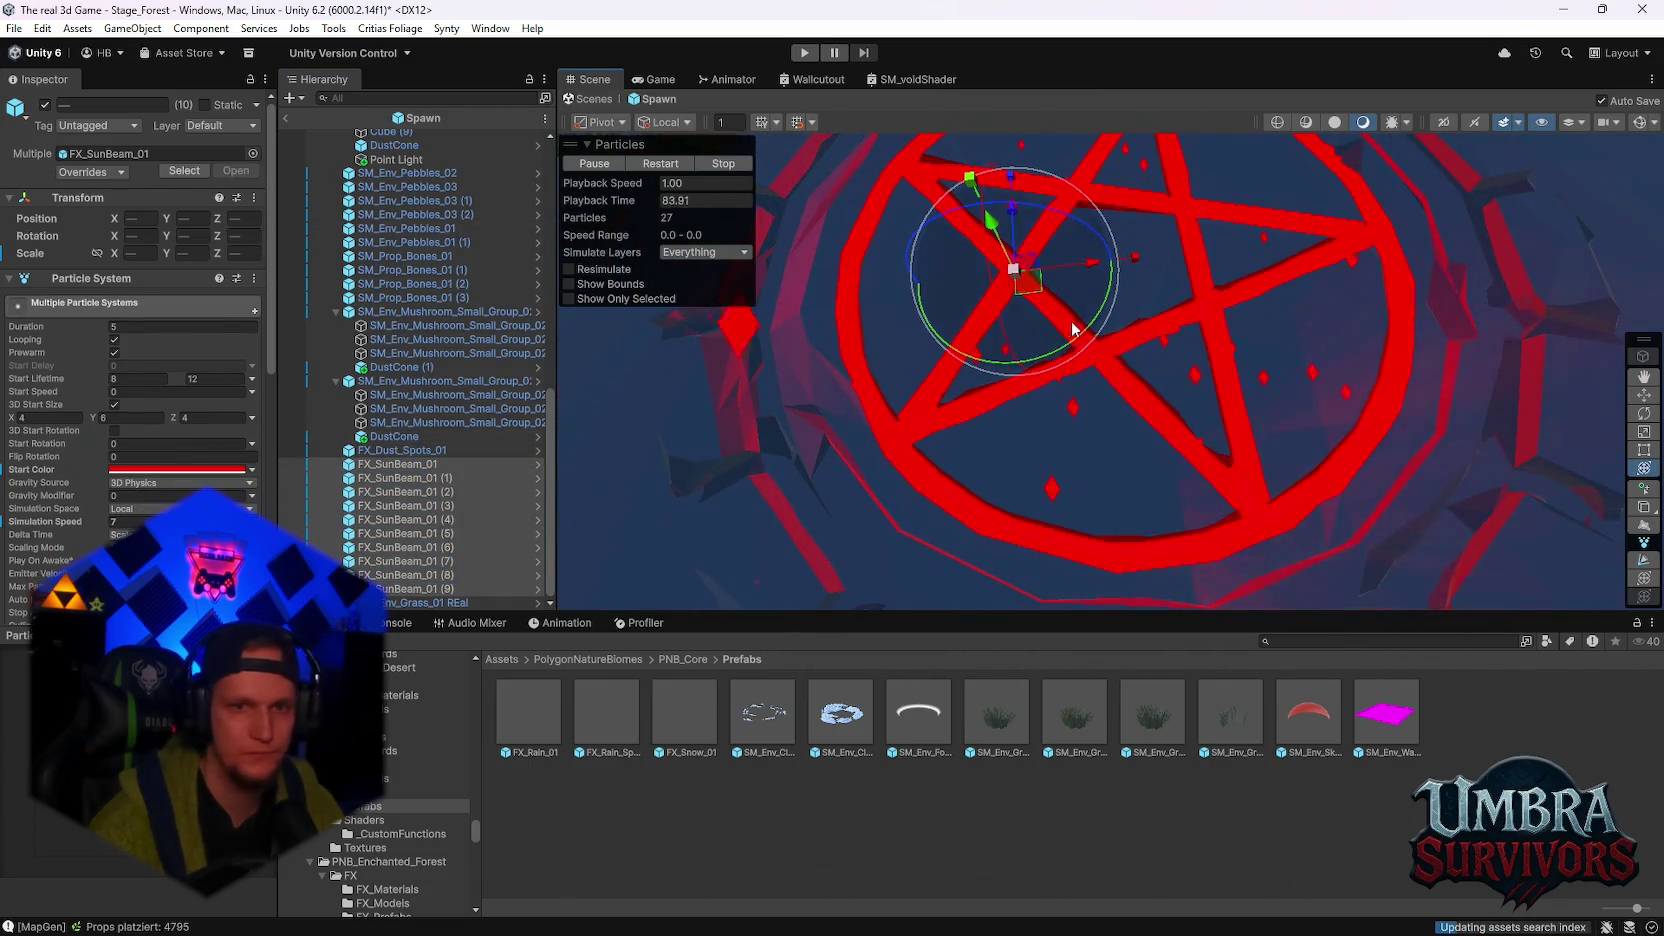
drag(1014, 265, 907, 176)
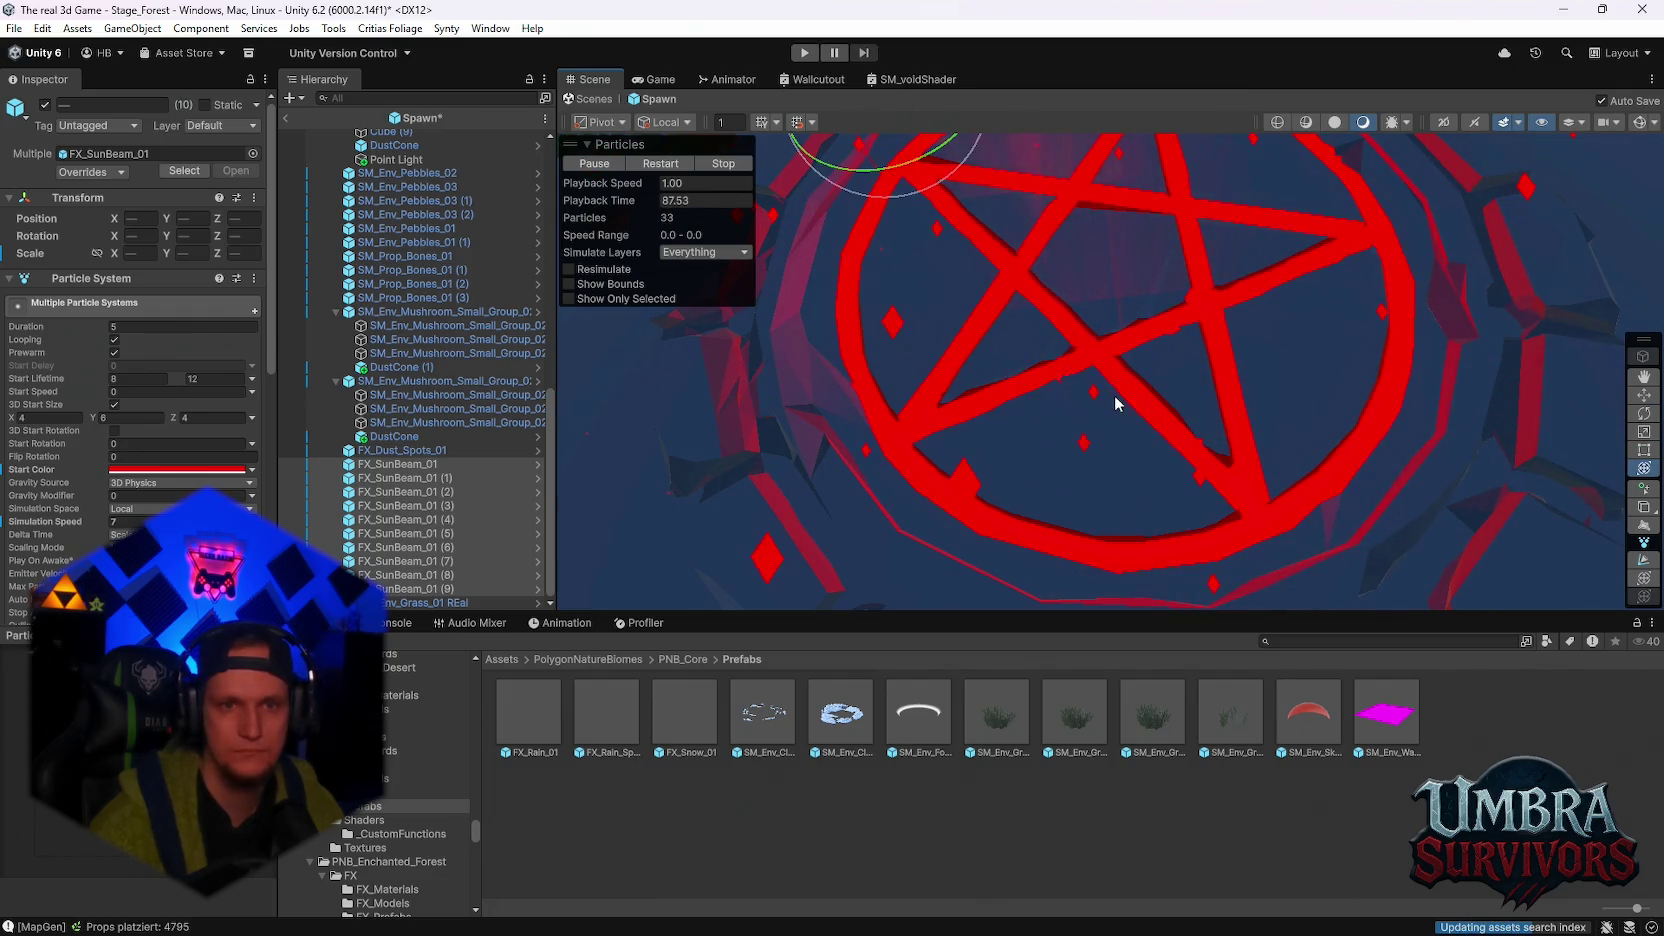
scroll(1114, 395, up, 3)
mouse_move(1098, 380)
mouse_down()
mouse_move(1102, 307)
mouse_move(1129, 375)
mouse_move(1063, 355)
mouse_up()
scroll(1104, 315, down, 3)
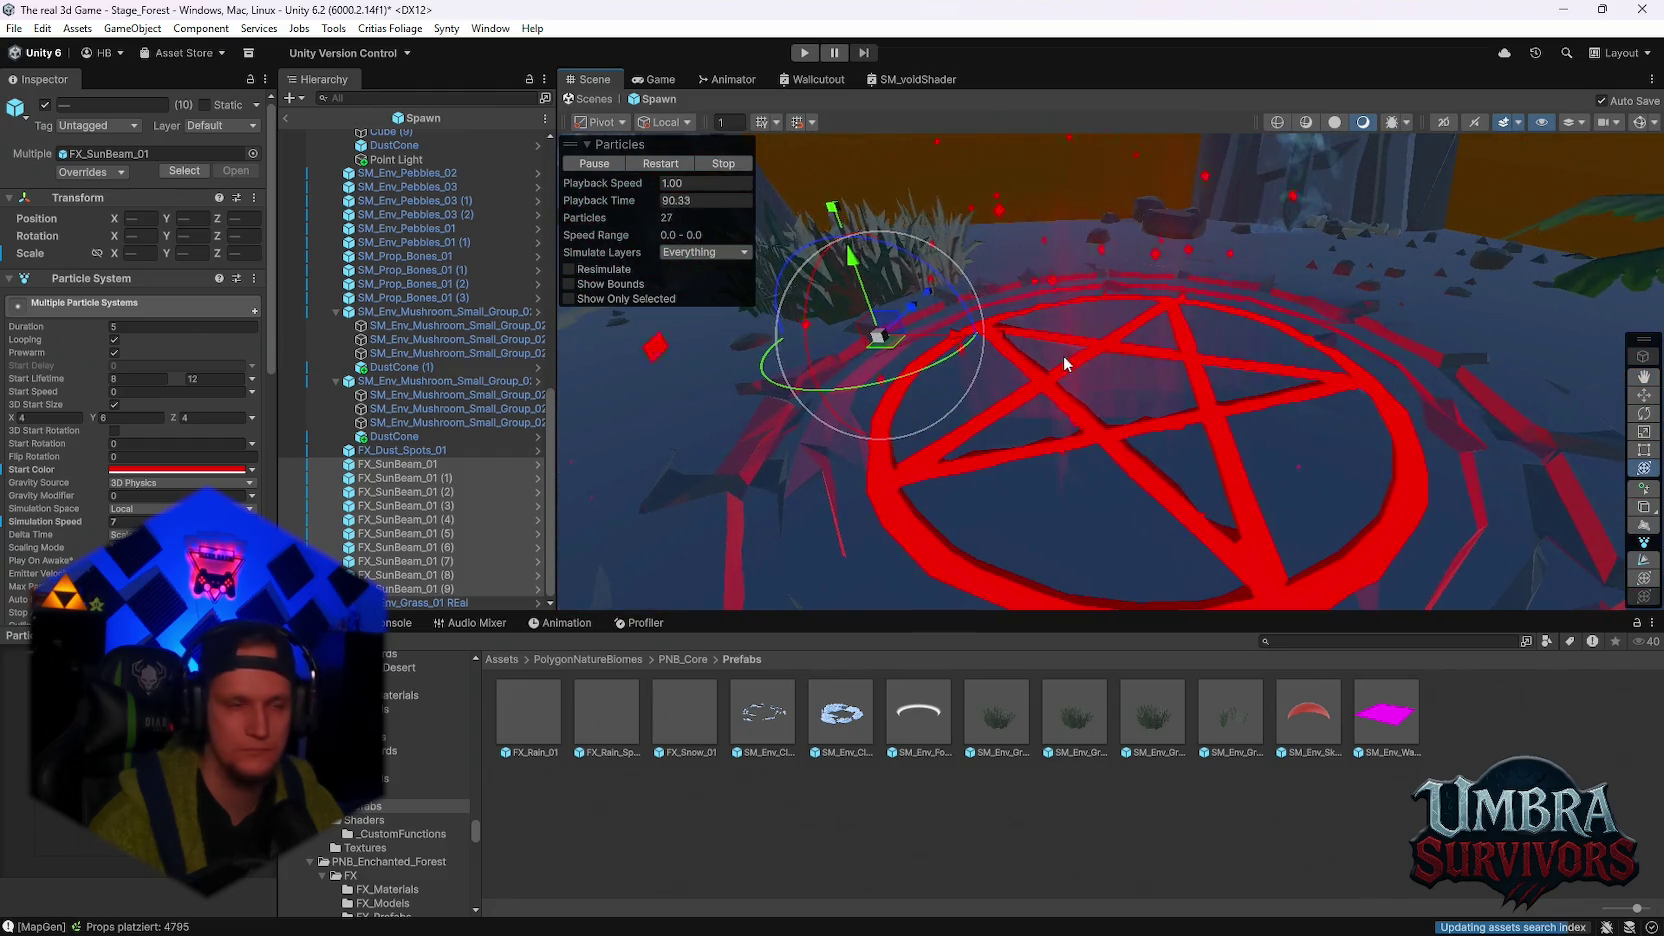
- Select sunbeam copies FX_SunBeam_01 (1) through (9) and delete them
click(420, 465)
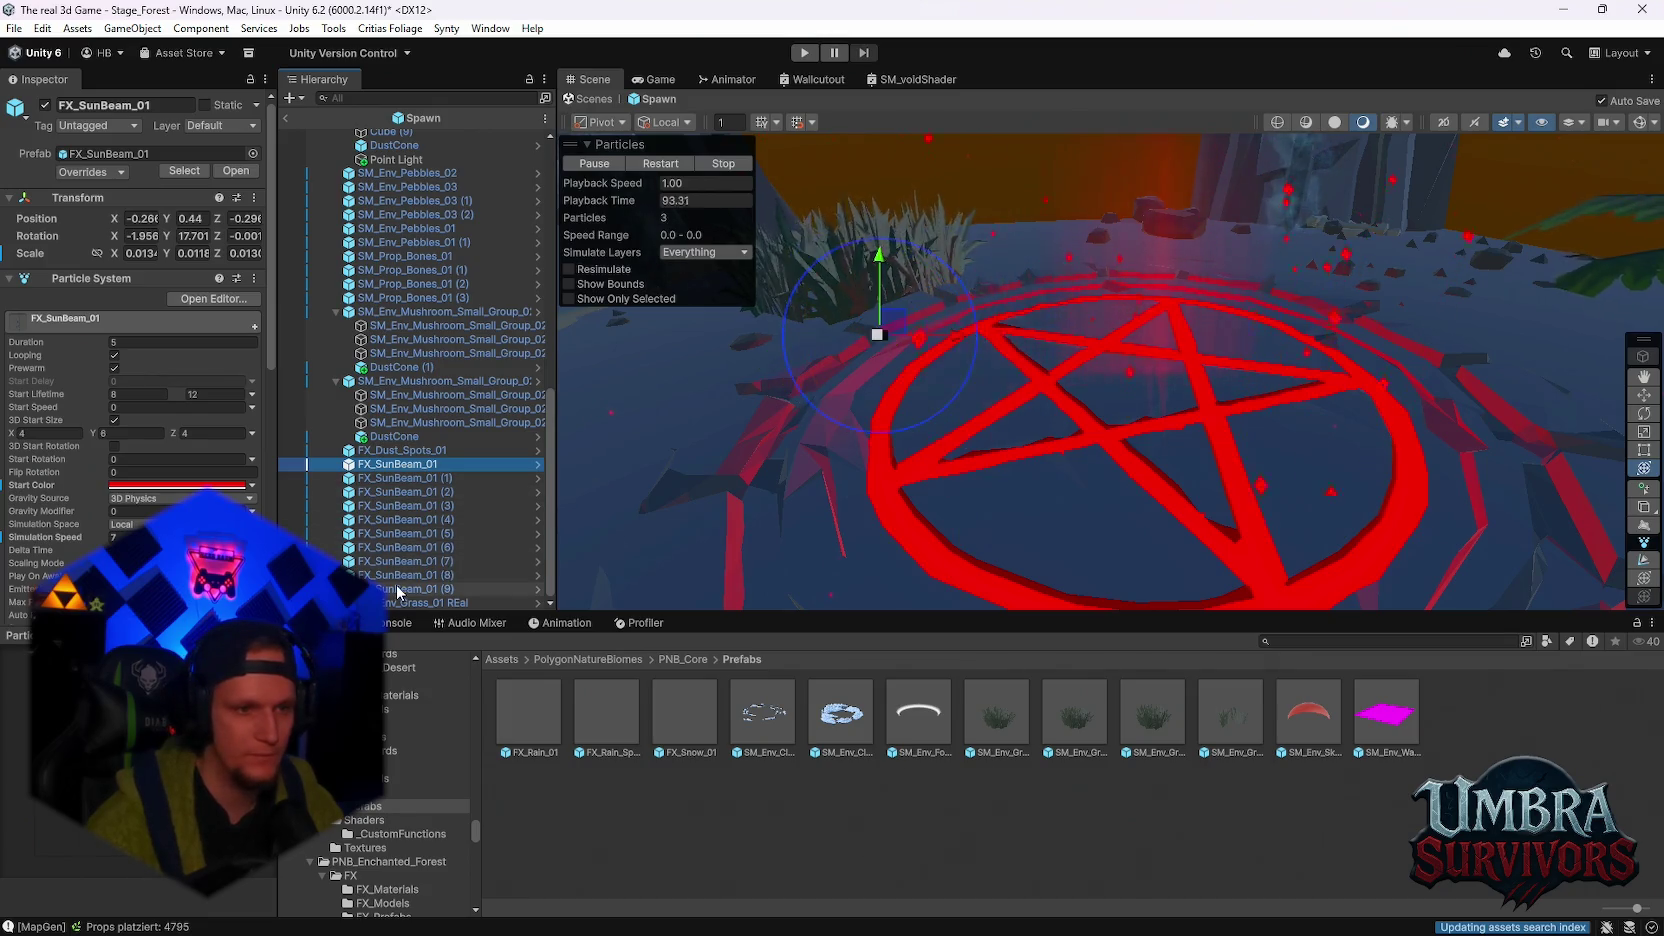
click(430, 588)
shift+click(410, 478)
key(Delete)
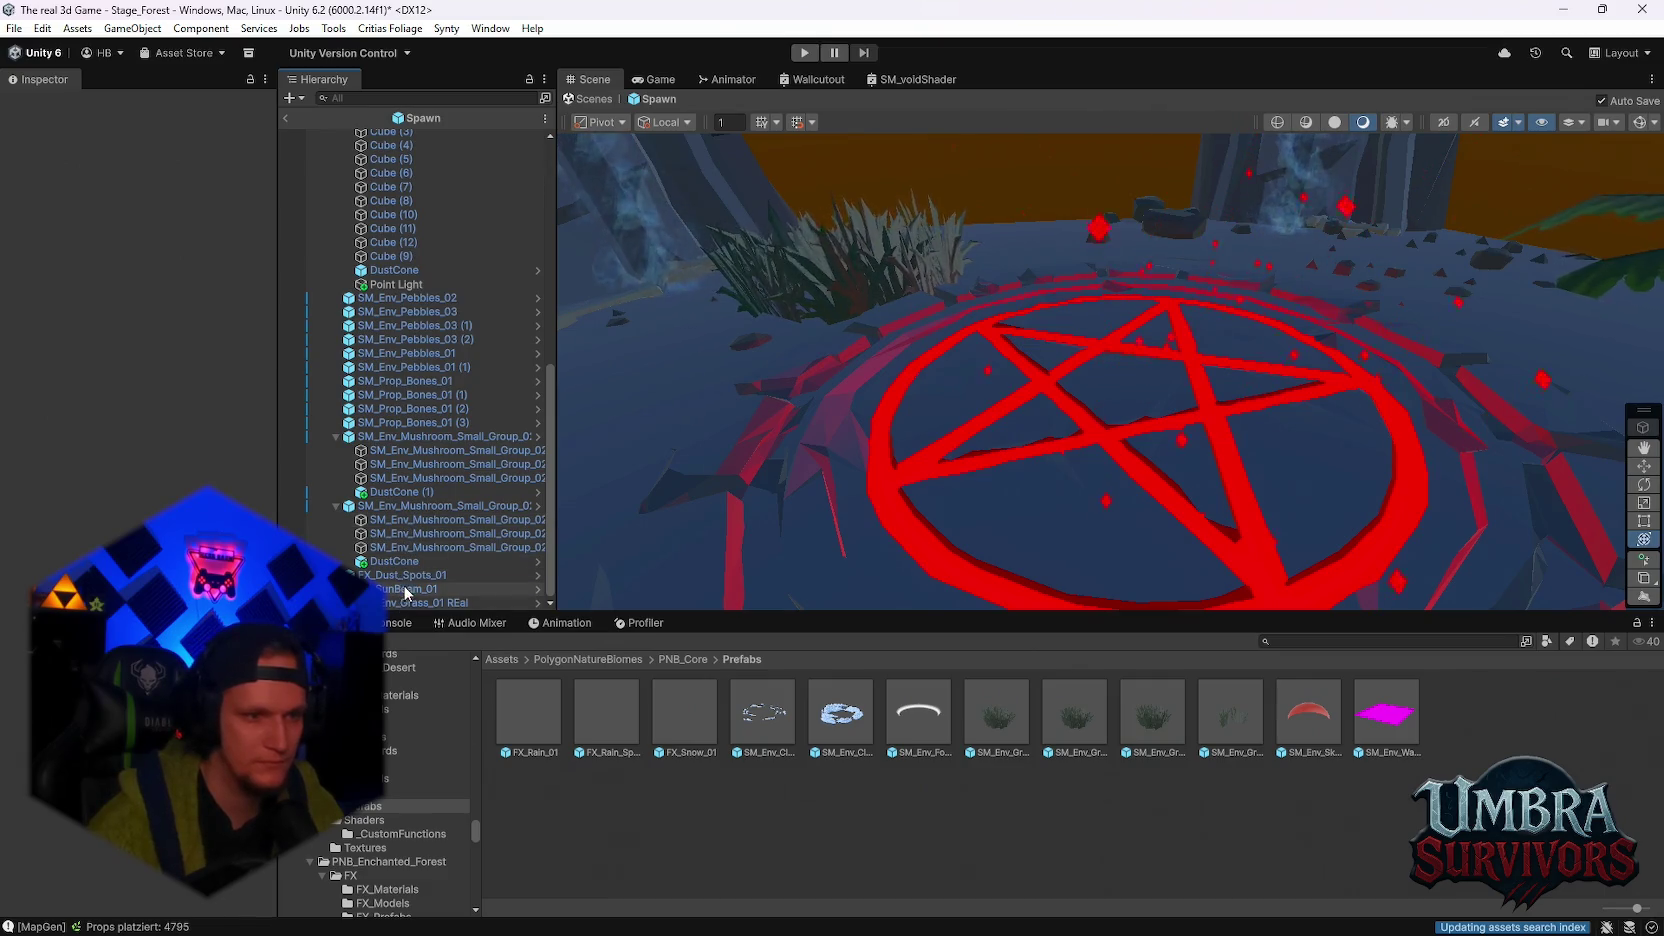
- Frame the remaining FX_SunBeam_01 and move it onto the red ring
double_click(398, 591)
drag(1120, 360, 1077, 330)
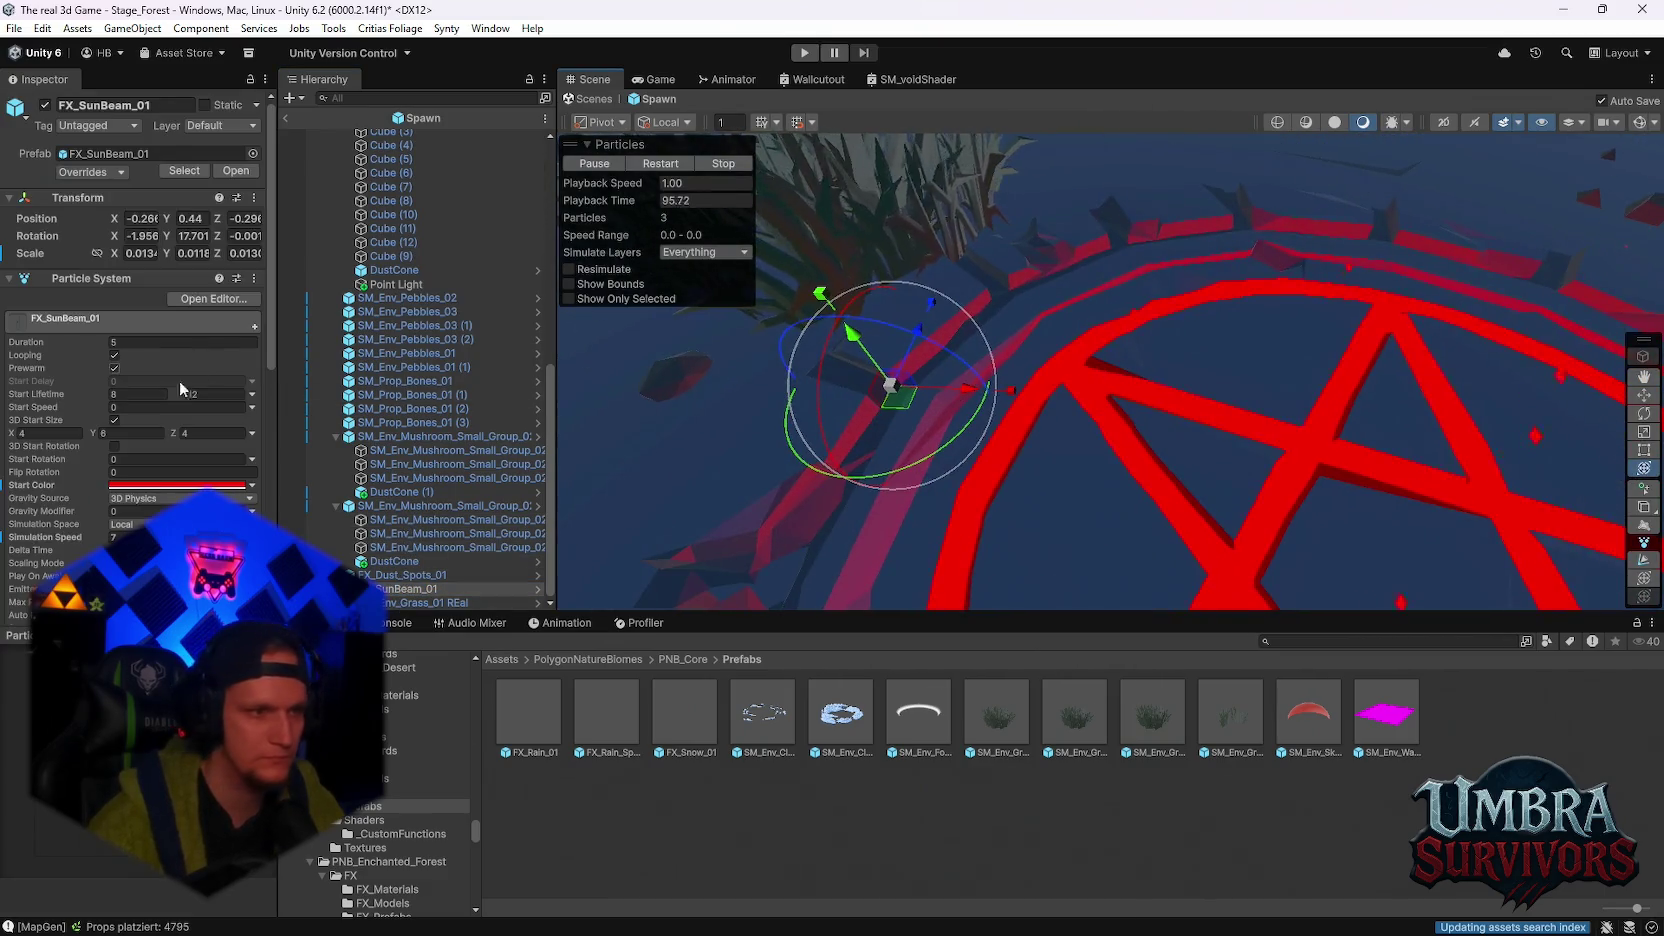
mouse_move(862, 362)
mouse_down()
mouse_move(1099, 383)
mouse_move(1097, 407)
mouse_up()
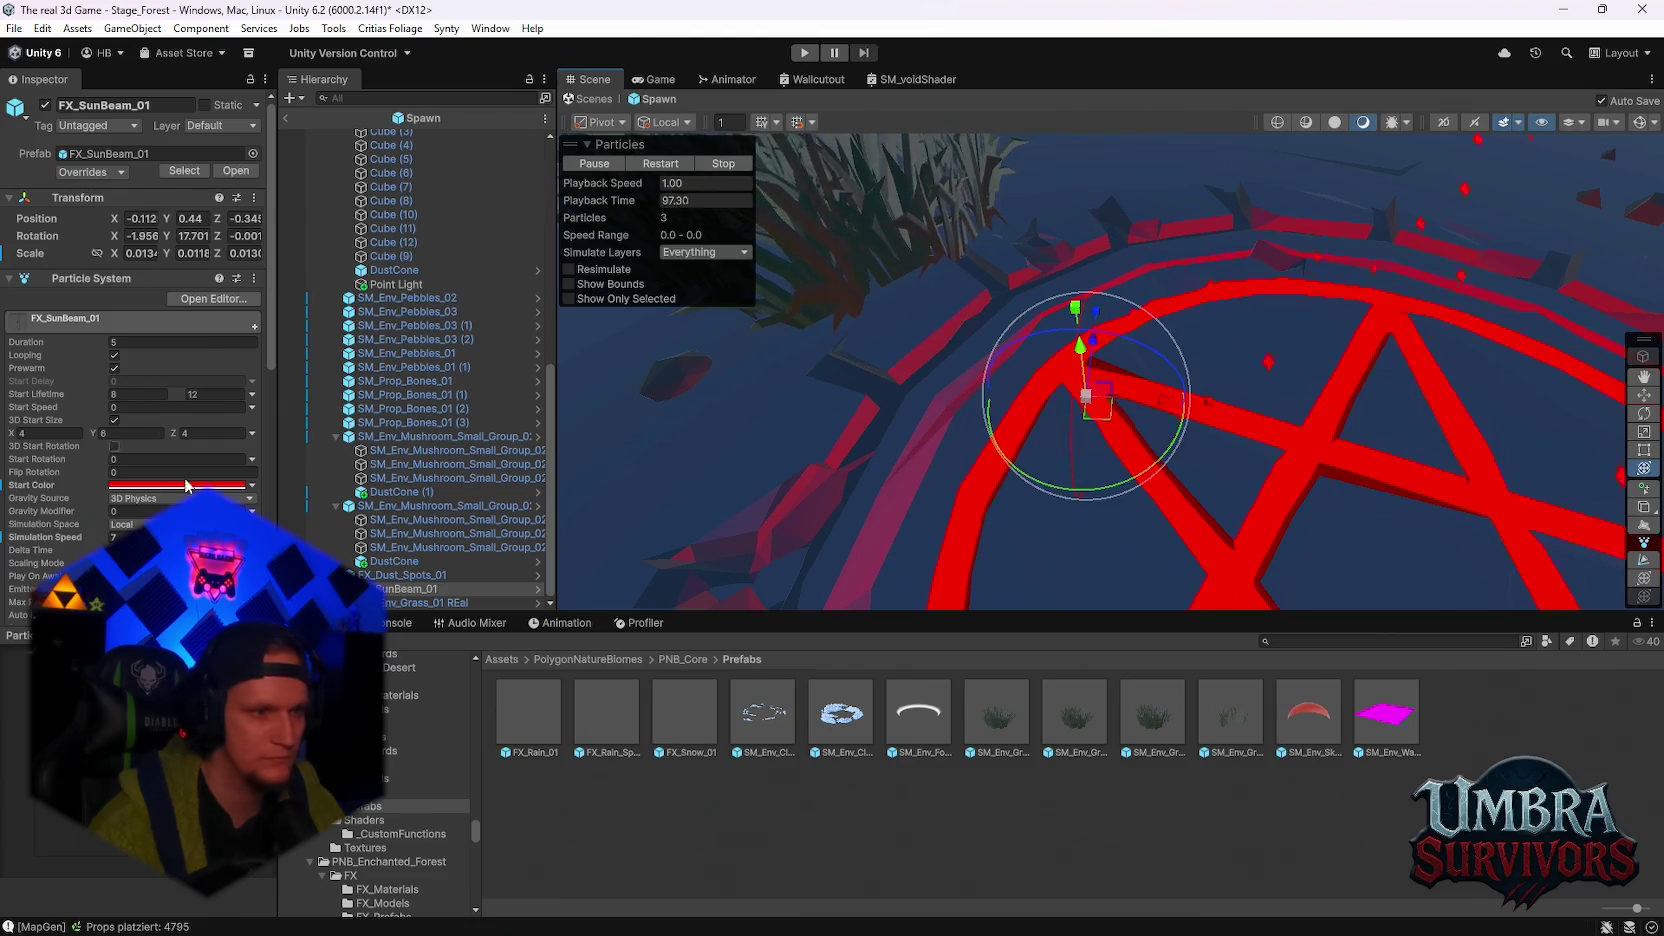
scroll(127, 458, down, 5)
- Enable Color over Lifetime and set the gradient's starting alpha key to 255
click(13, 438)
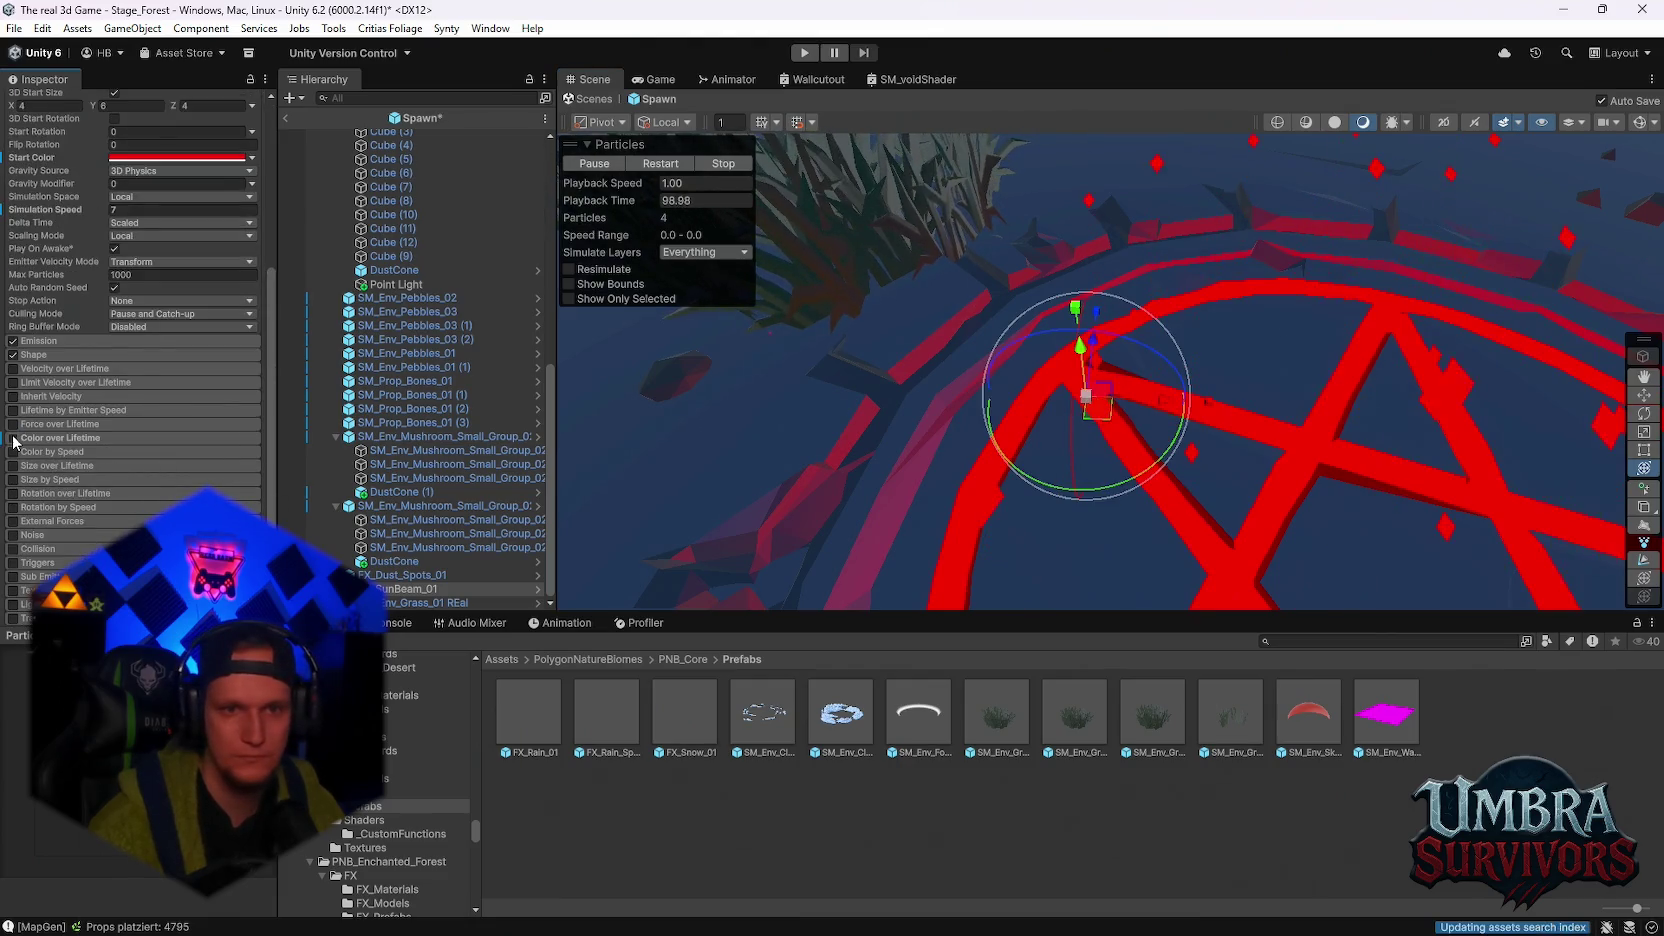
click(166, 454)
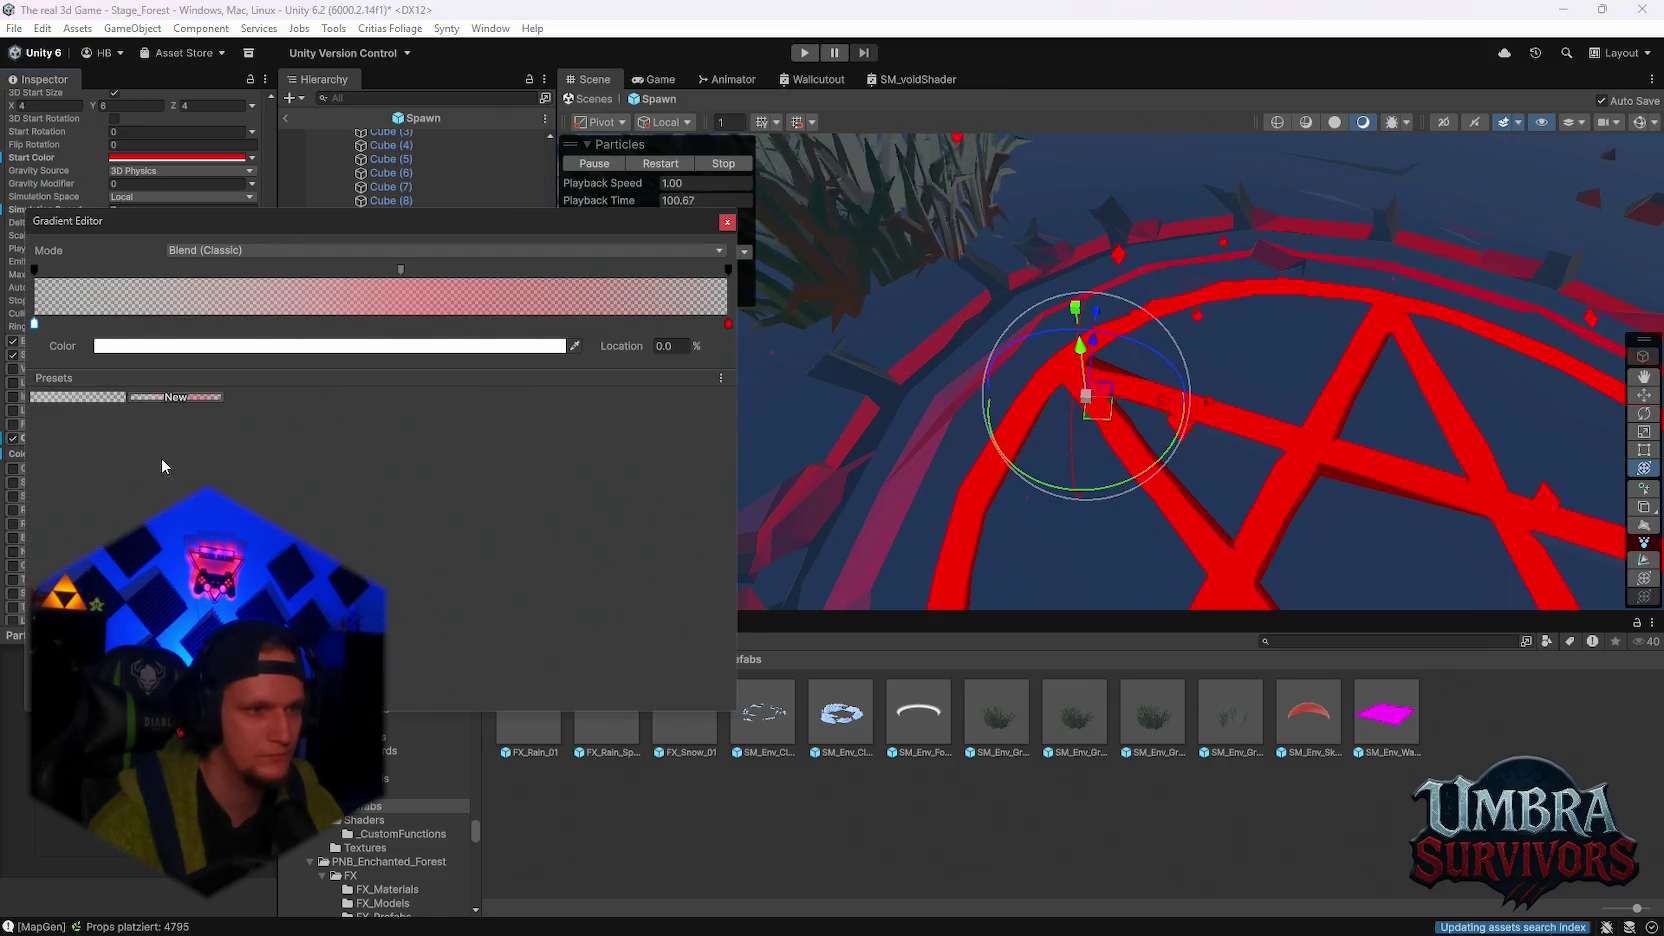
click(34, 269)
drag(153, 347, 690, 393)
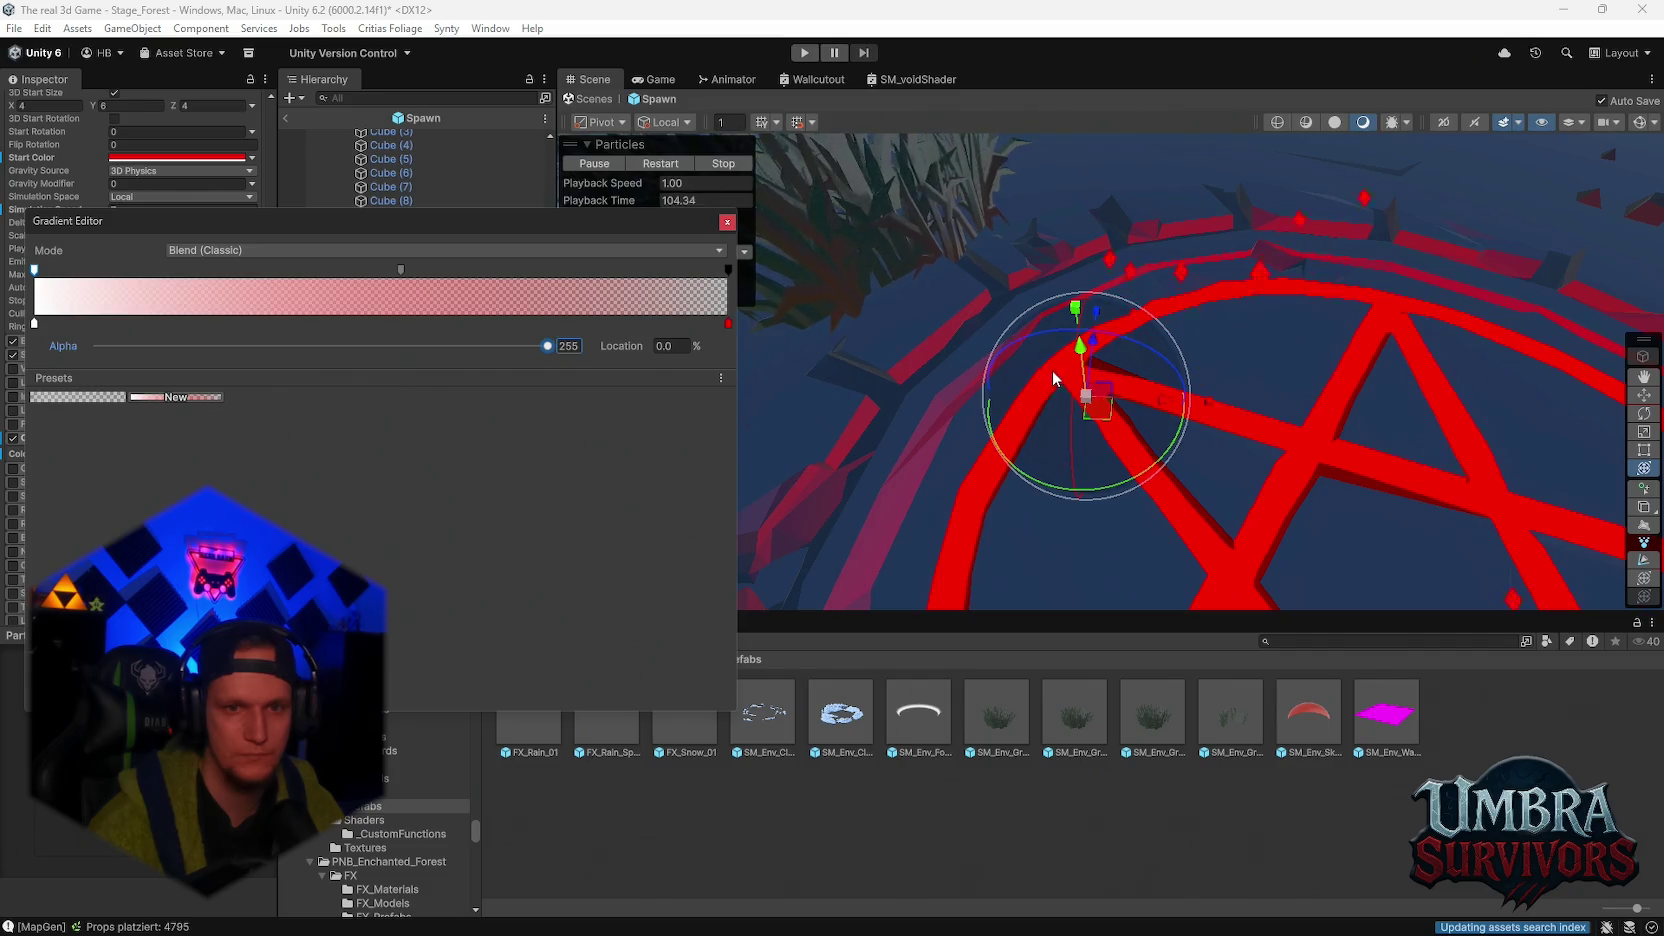
click(1087, 398)
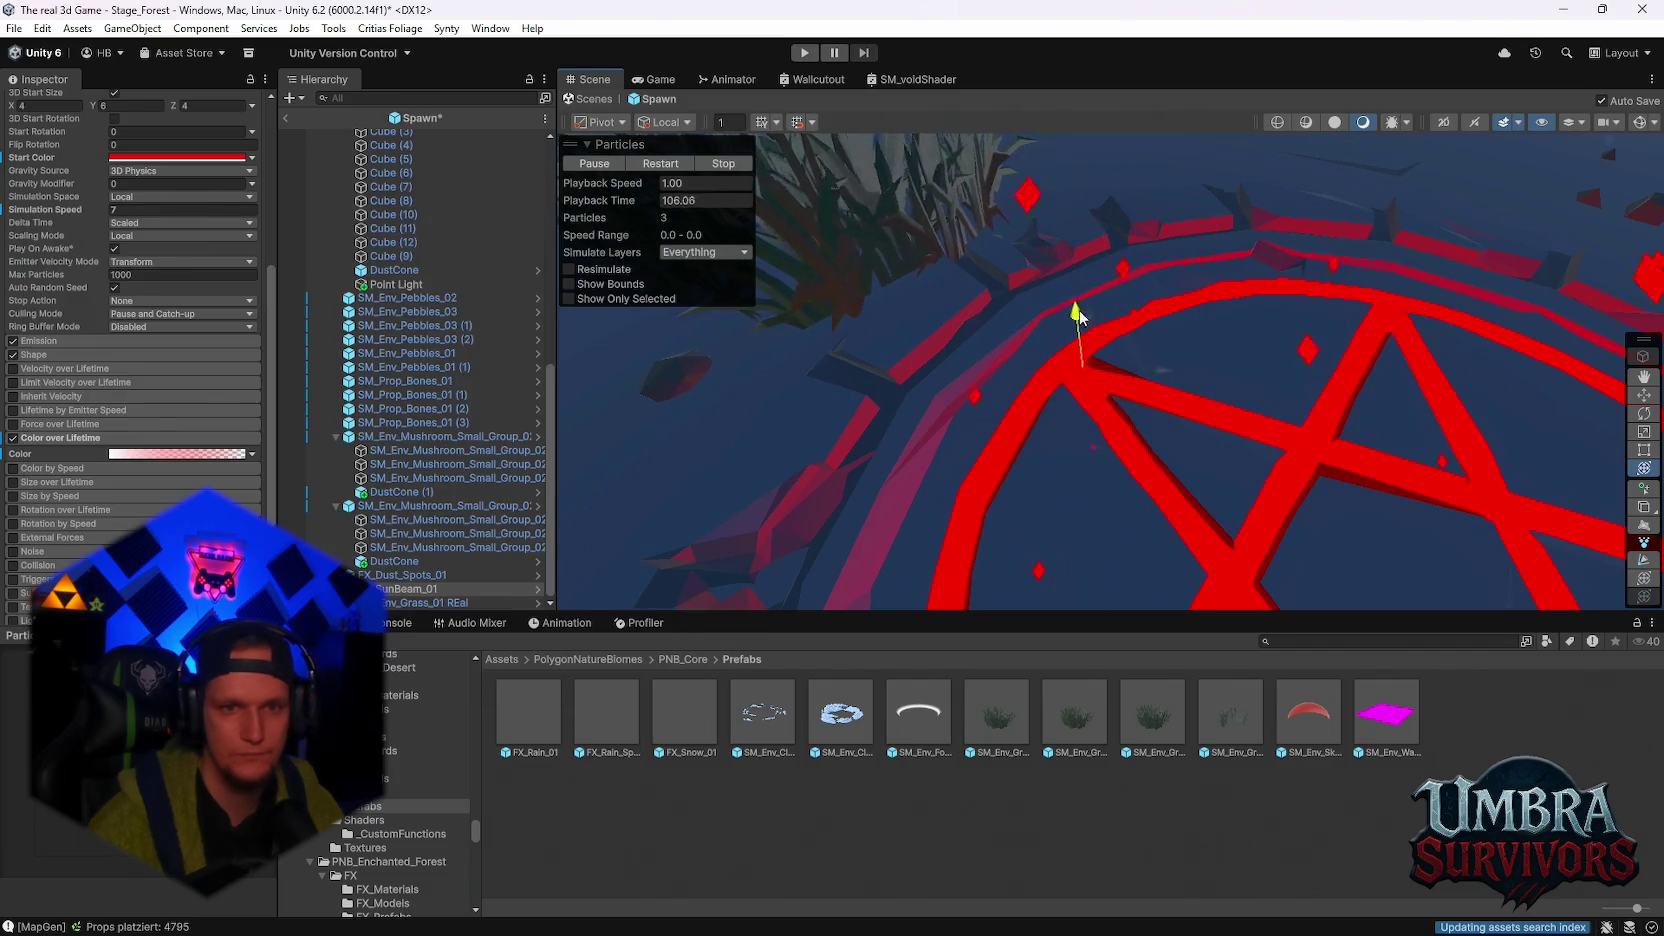
- Rotate the sunbeam around its vertical axis and slide it onto a pentagram line
scroll(1128, 414, up, 4)
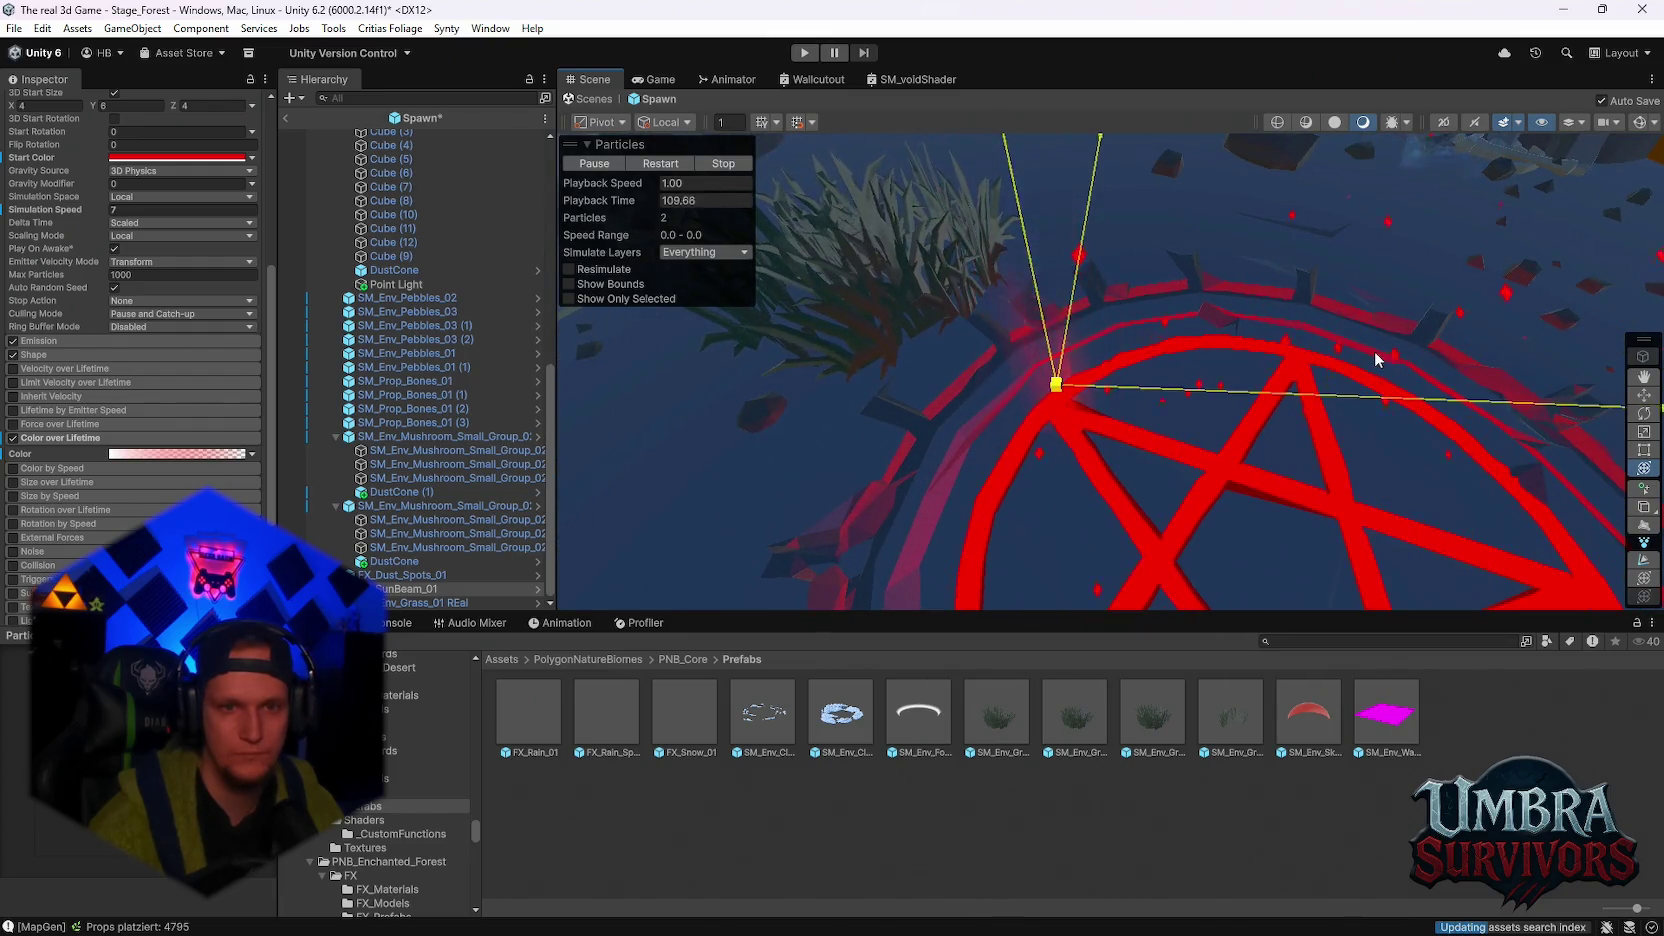
mouse_move(1150, 380)
mouse_down()
mouse_move(1202, 321)
mouse_move(1186, 343)
mouse_move(1126, 233)
mouse_move(1077, 255)
mouse_move(1092, 380)
mouse_move(1134, 114)
mouse_move(1134, 368)
mouse_move(1269, 384)
mouse_up()
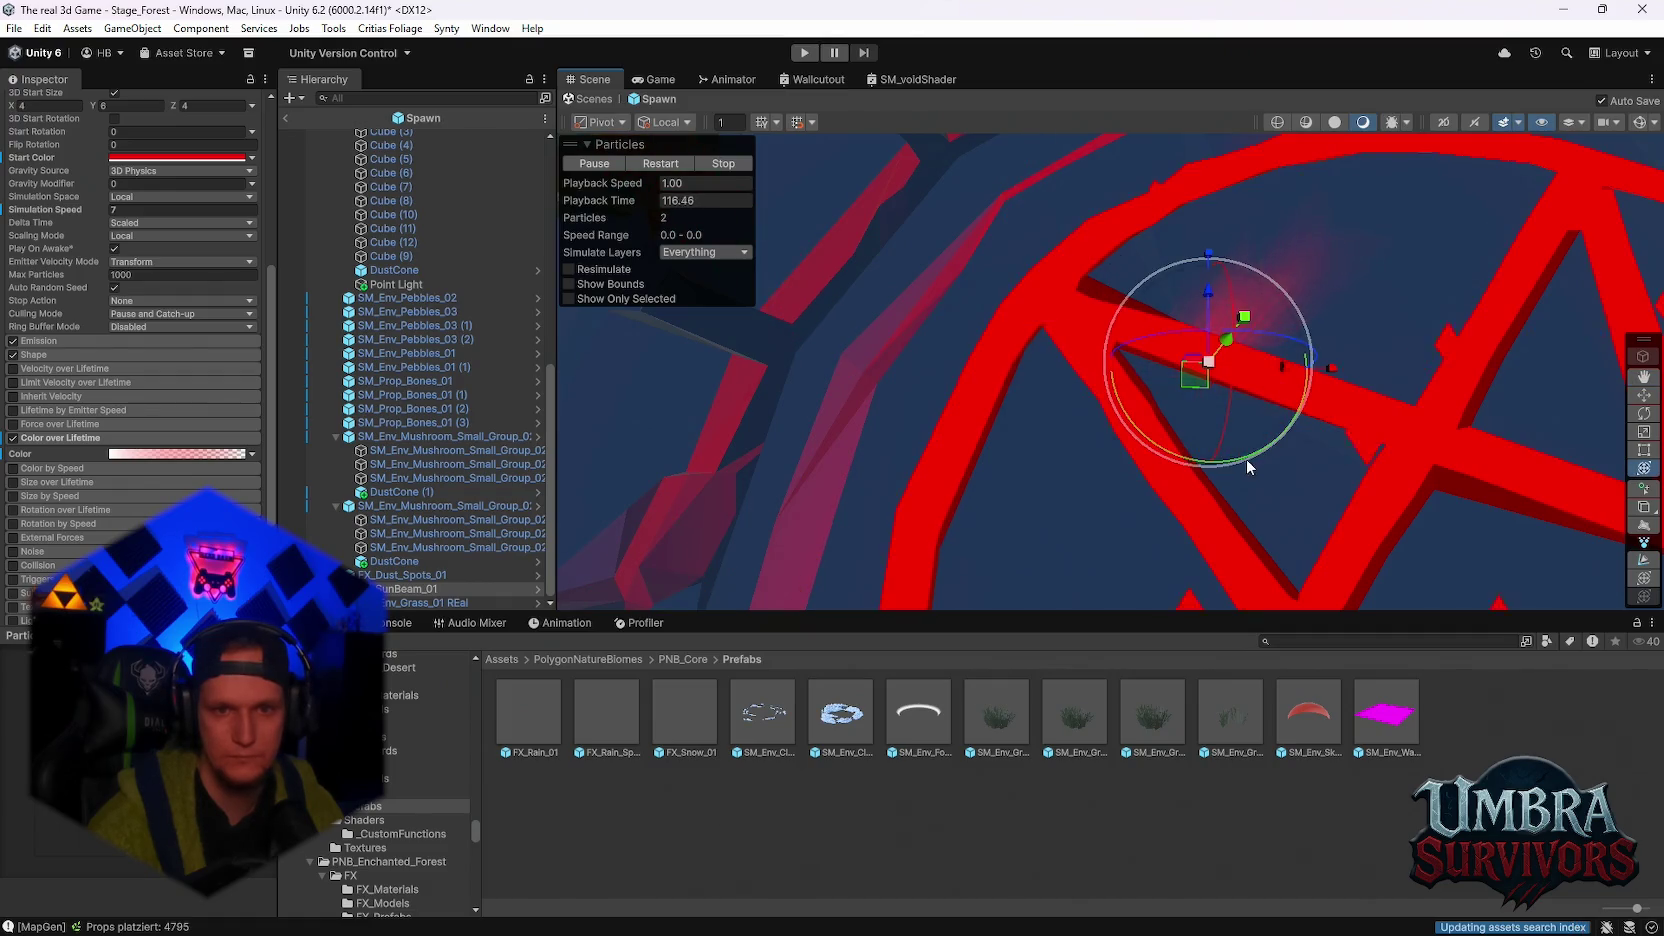
drag(1158, 455, 1329, 413)
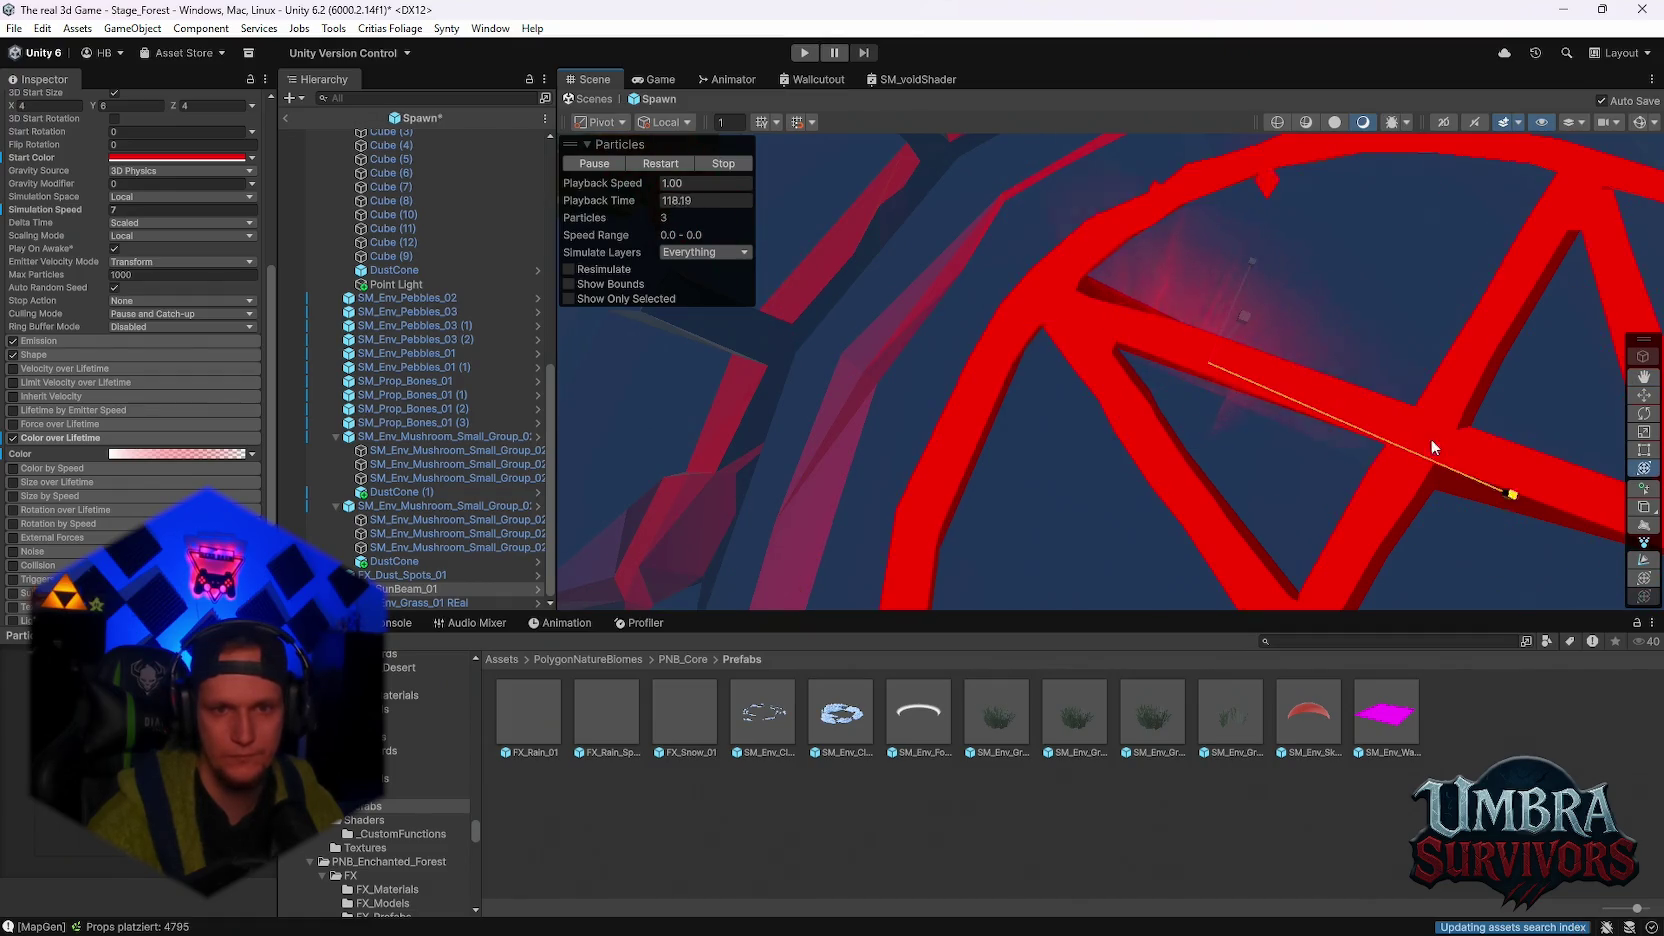
mouse_move(1242, 328)
mouse_down()
mouse_move(1189, 132)
mouse_move(1180, 198)
mouse_move(1263, 234)
mouse_move(1205, 282)
mouse_up()
drag(1108, 407, 1224, 437)
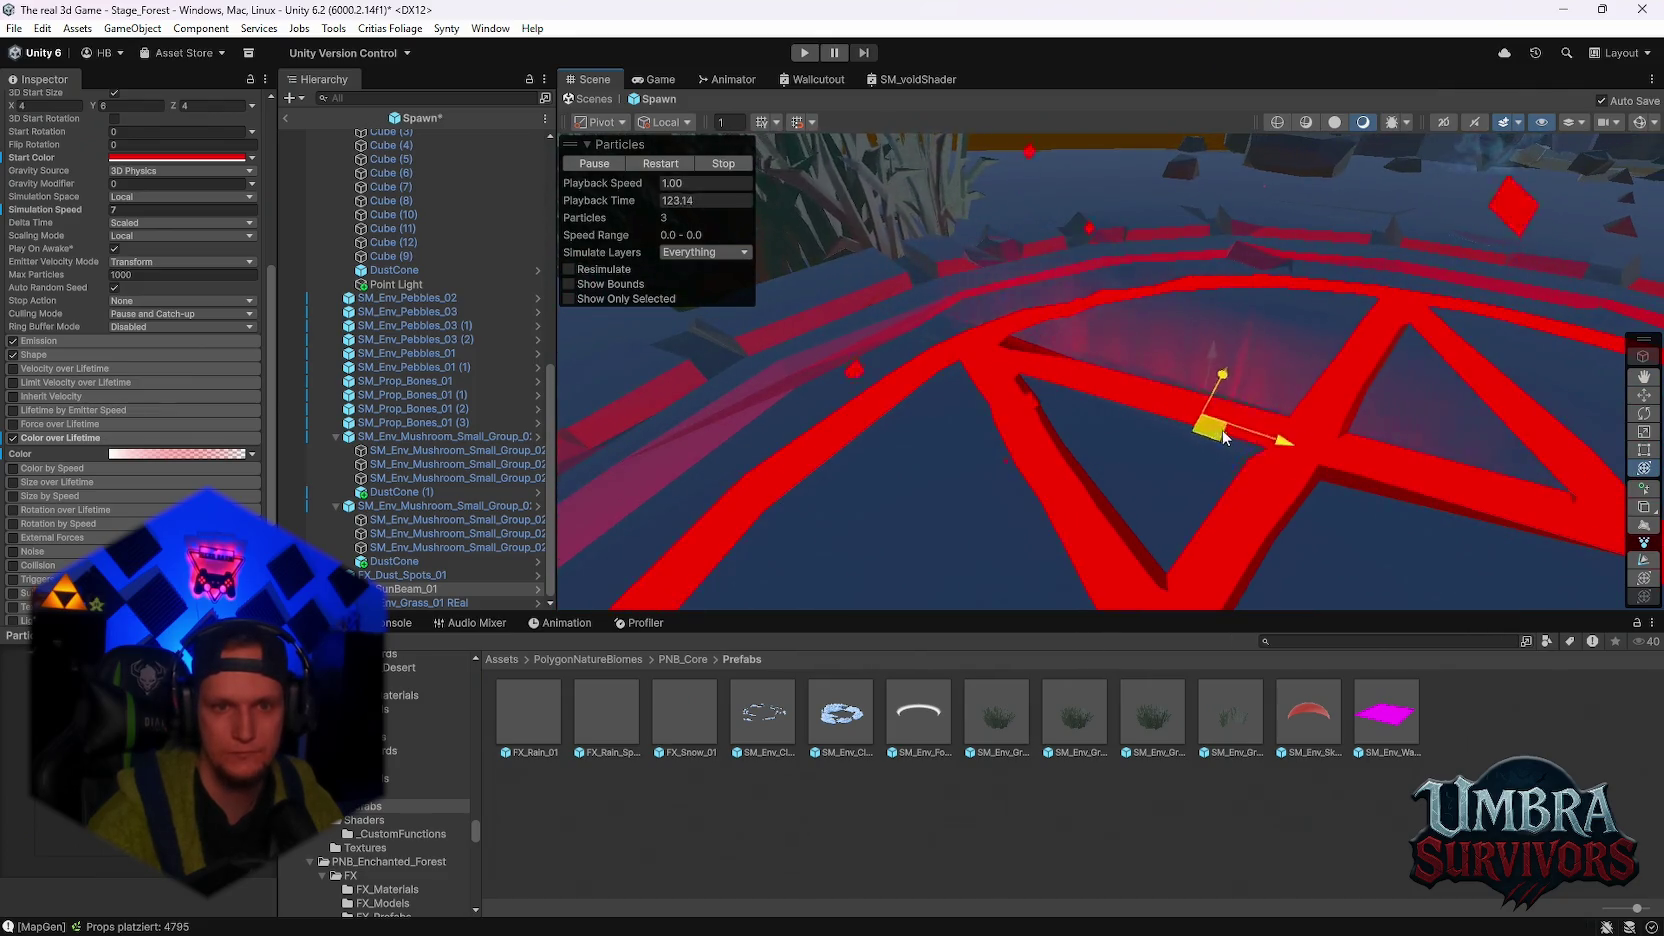
mouse_move(1343, 365)
mouse_down()
mouse_move(1306, 309)
mouse_move(1147, 490)
mouse_move(1135, 330)
mouse_move(1065, 342)
mouse_move(1268, 530)
mouse_up()
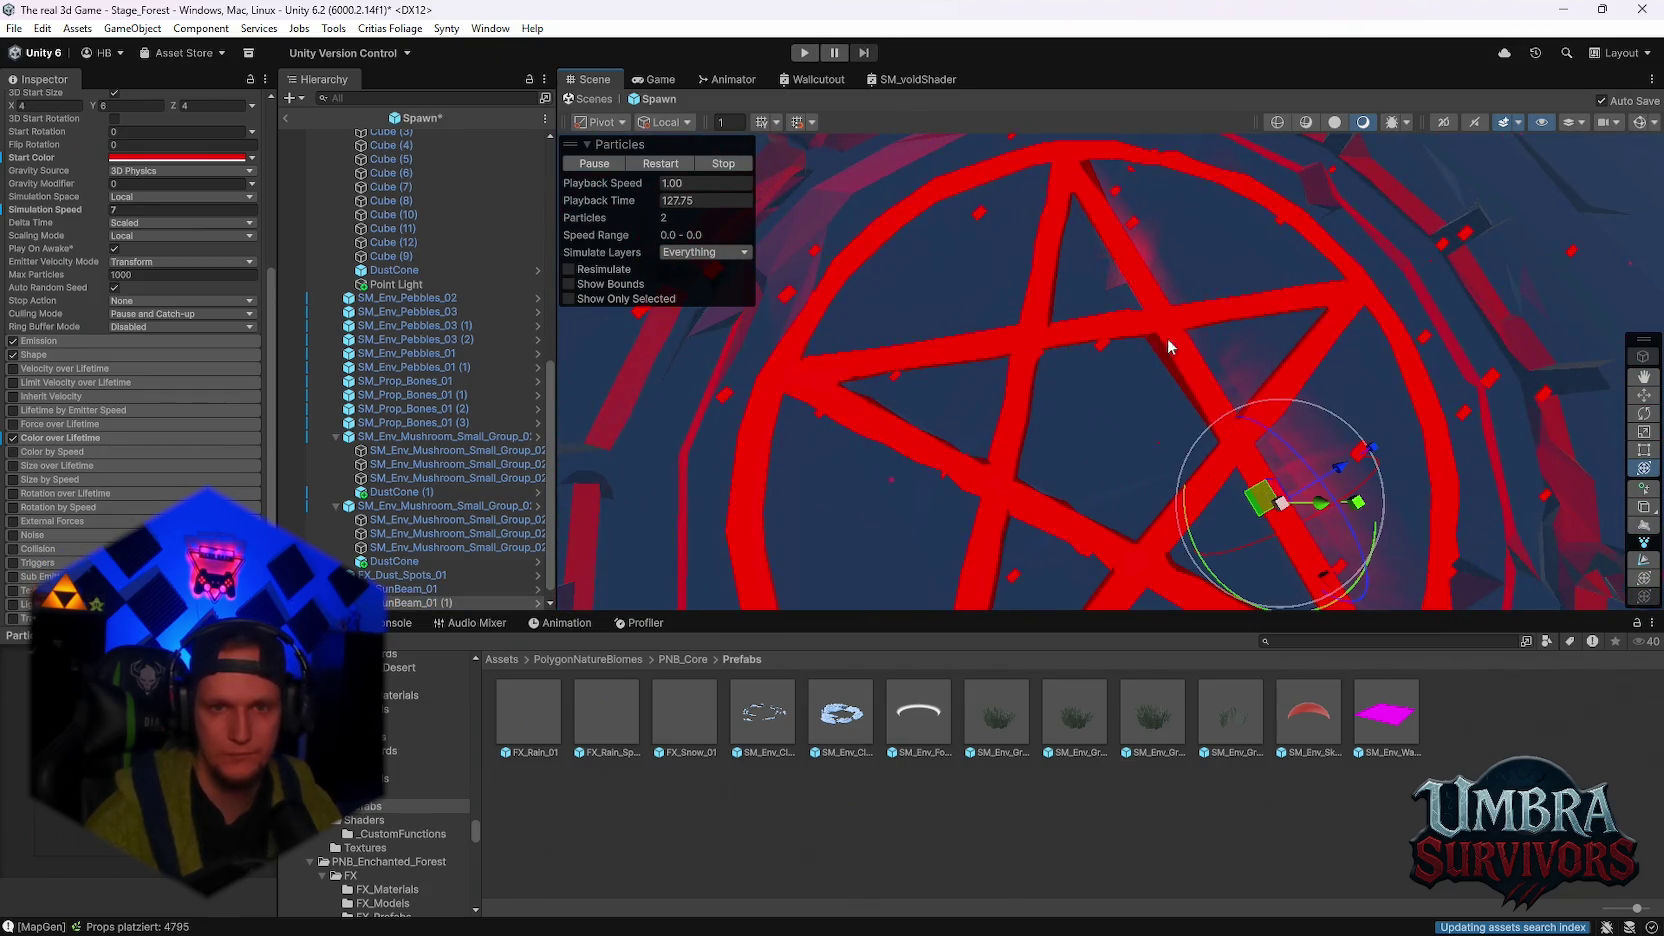
mouse_move(1168, 343)
mouse_down()
mouse_move(1099, 238)
mouse_move(1208, 424)
mouse_move(1185, 371)
mouse_move(1237, 435)
mouse_up()
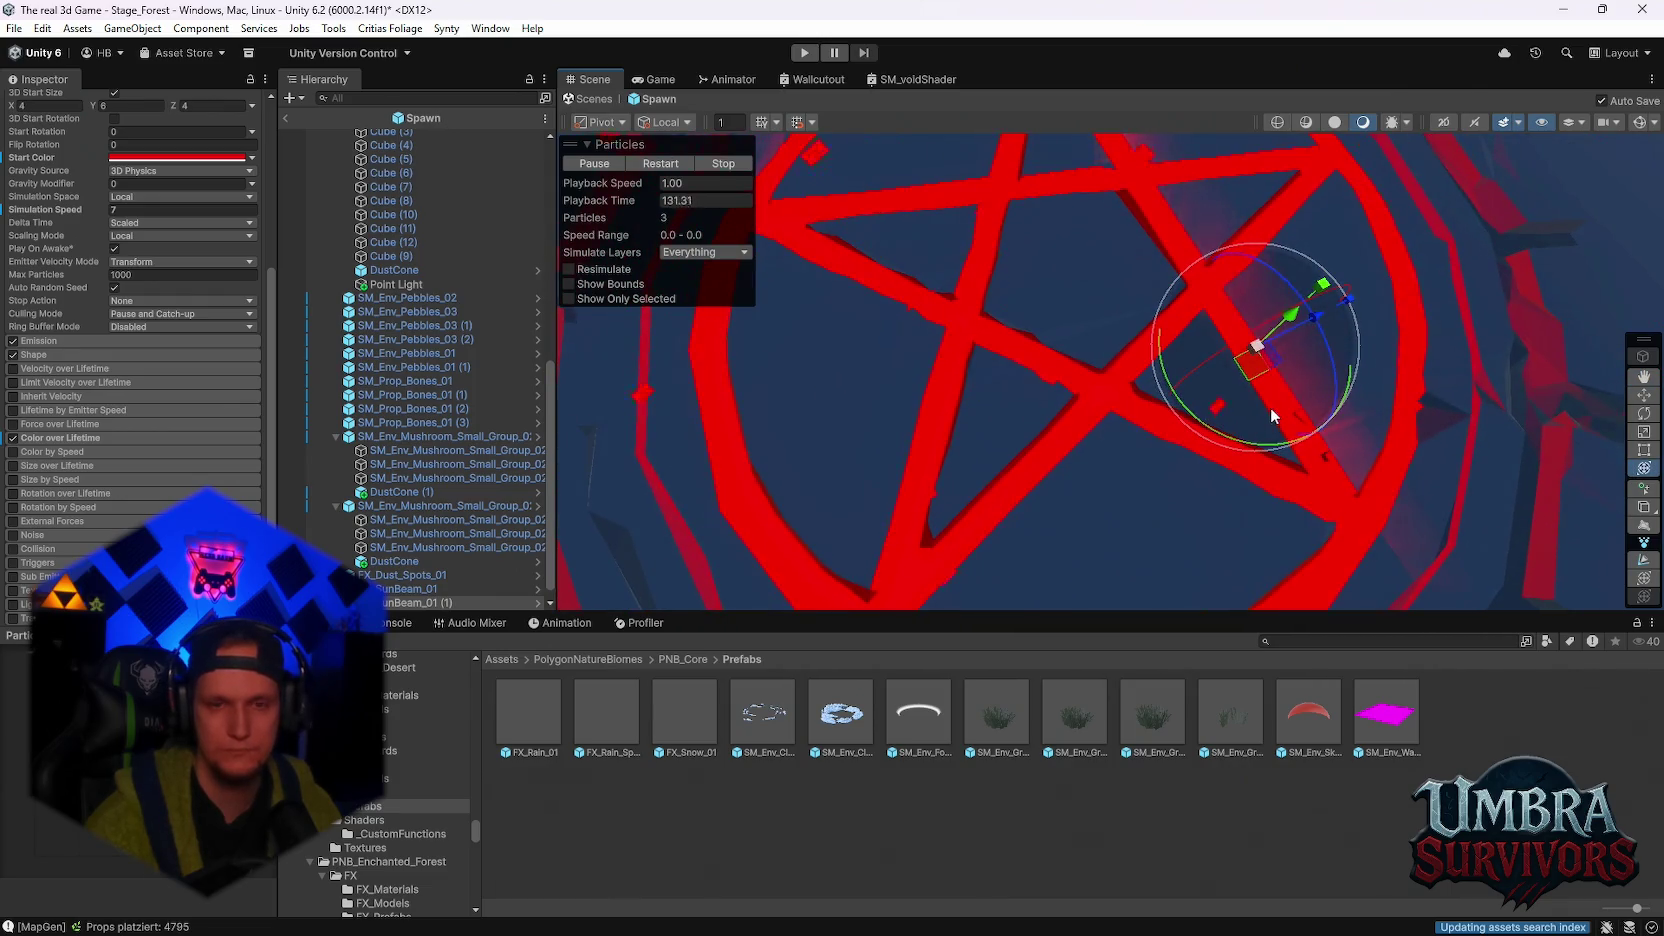
mouse_move(1349, 318)
mouse_down()
mouse_move(1278, 345)
mouse_move(1216, 320)
mouse_up()
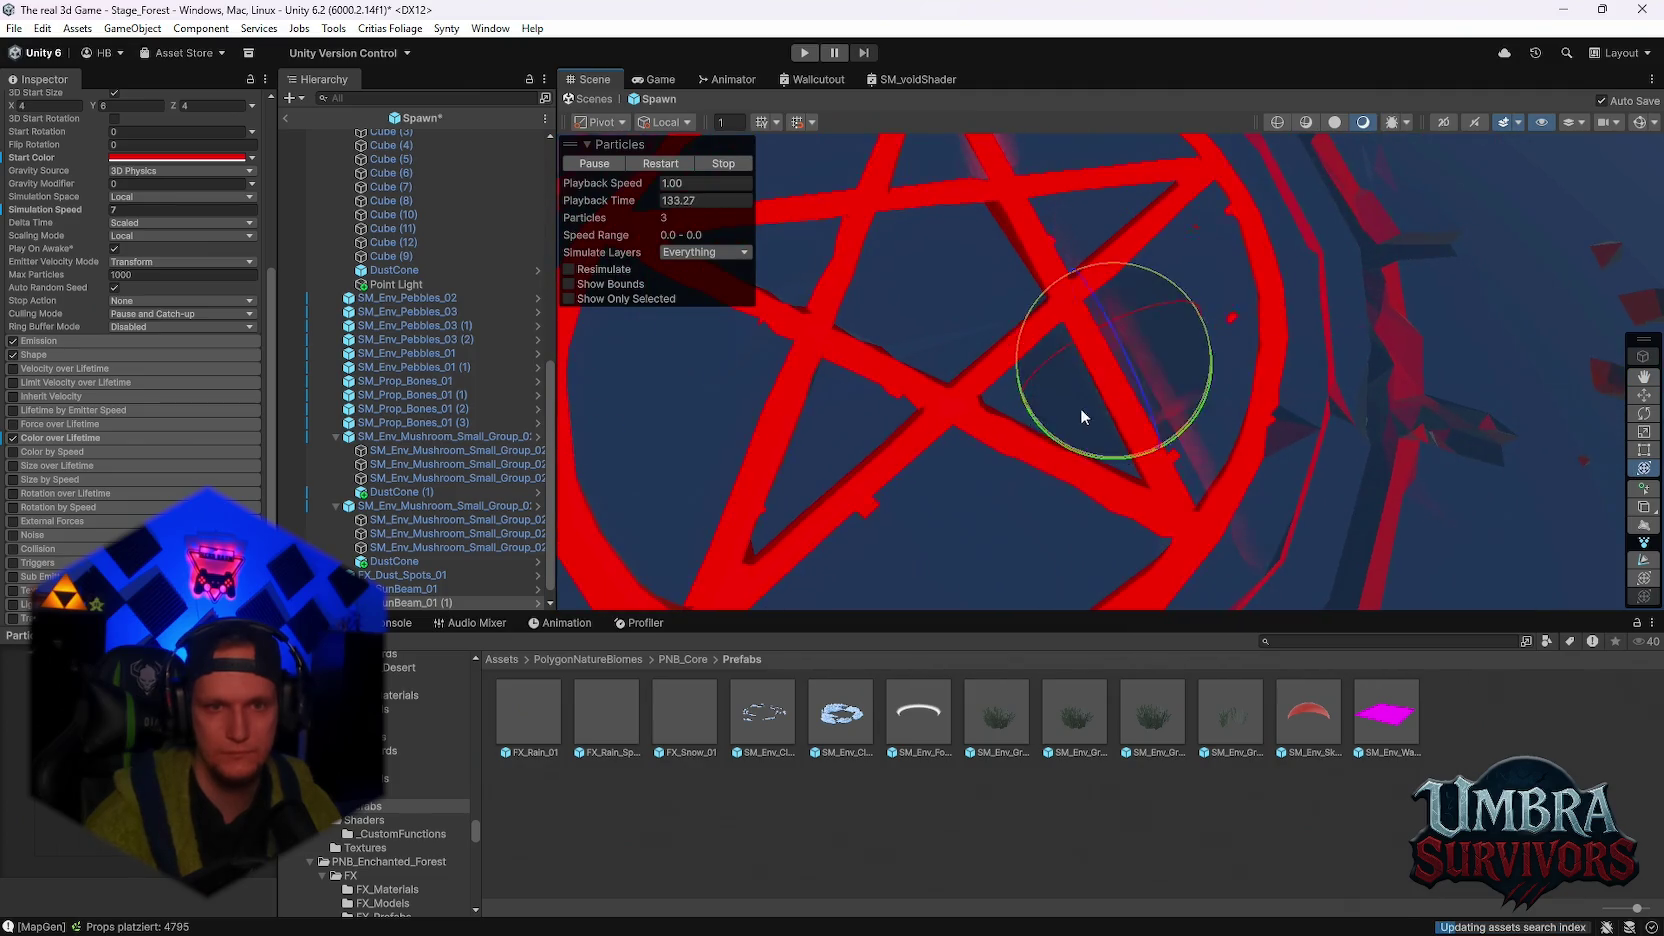
mouse_move(1081, 412)
mouse_down()
mouse_move(1110, 375)
mouse_move(1218, 397)
mouse_move(1160, 430)
mouse_up()
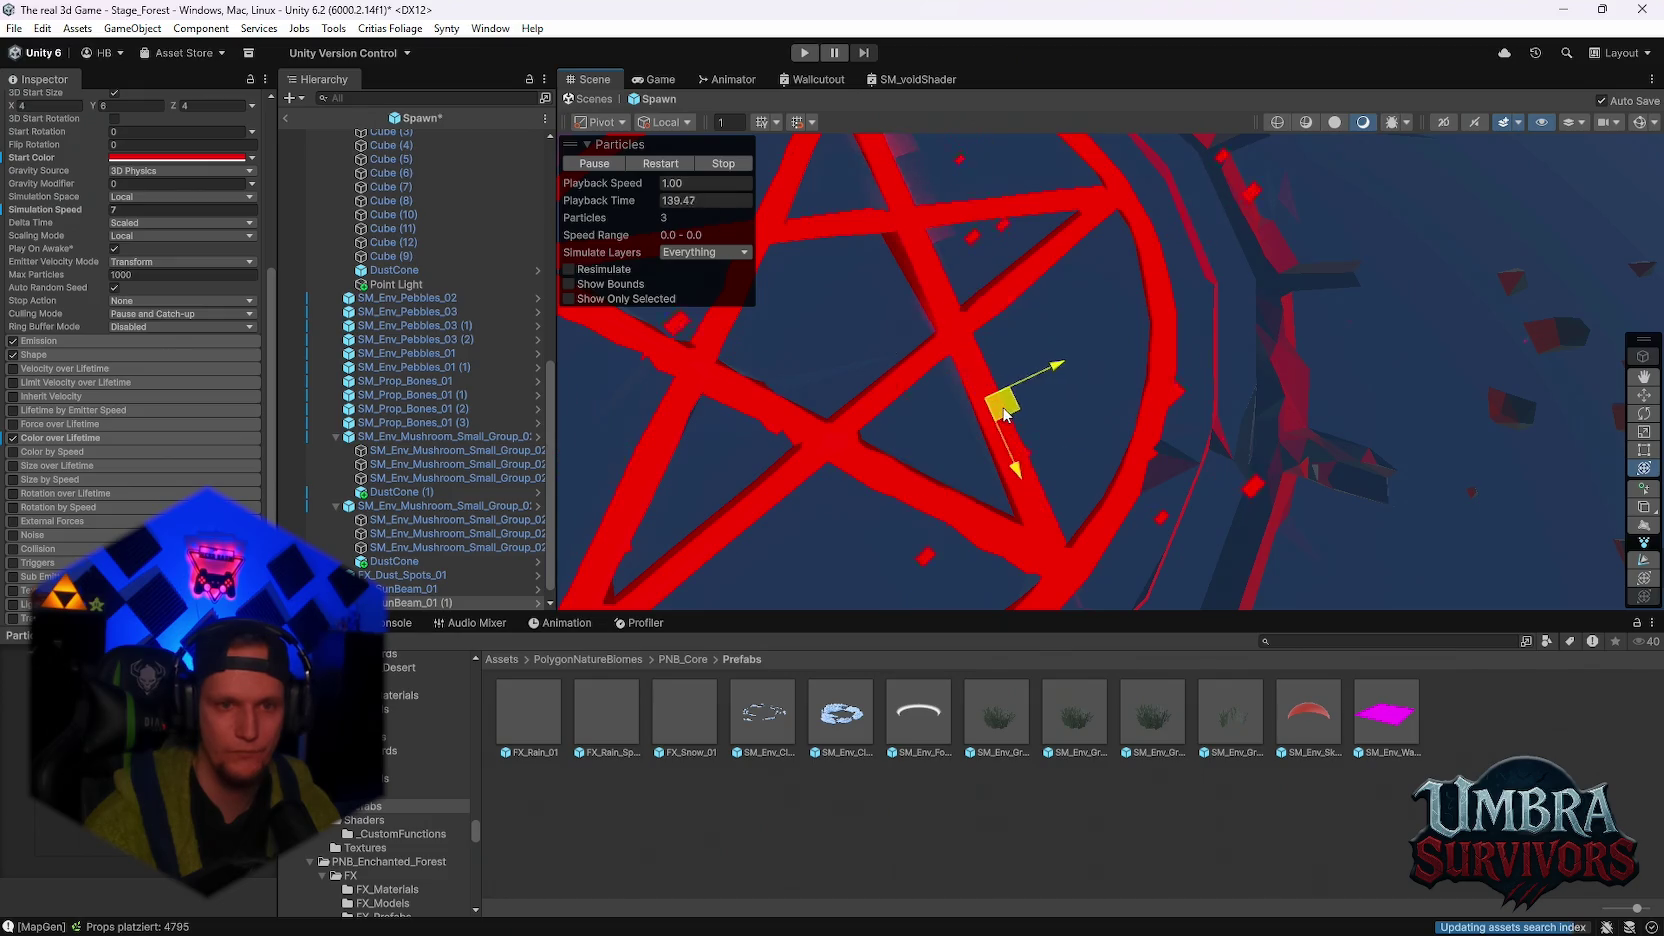
mouse_move(1105, 492)
mouse_down()
mouse_move(1181, 520)
mouse_move(1226, 360)
mouse_move(1260, 365)
mouse_move(1125, 447)
mouse_up()
- Duplicate the sunbeam twice, rotating and moving the first copy along a pentagram line
key(ctrl+d)
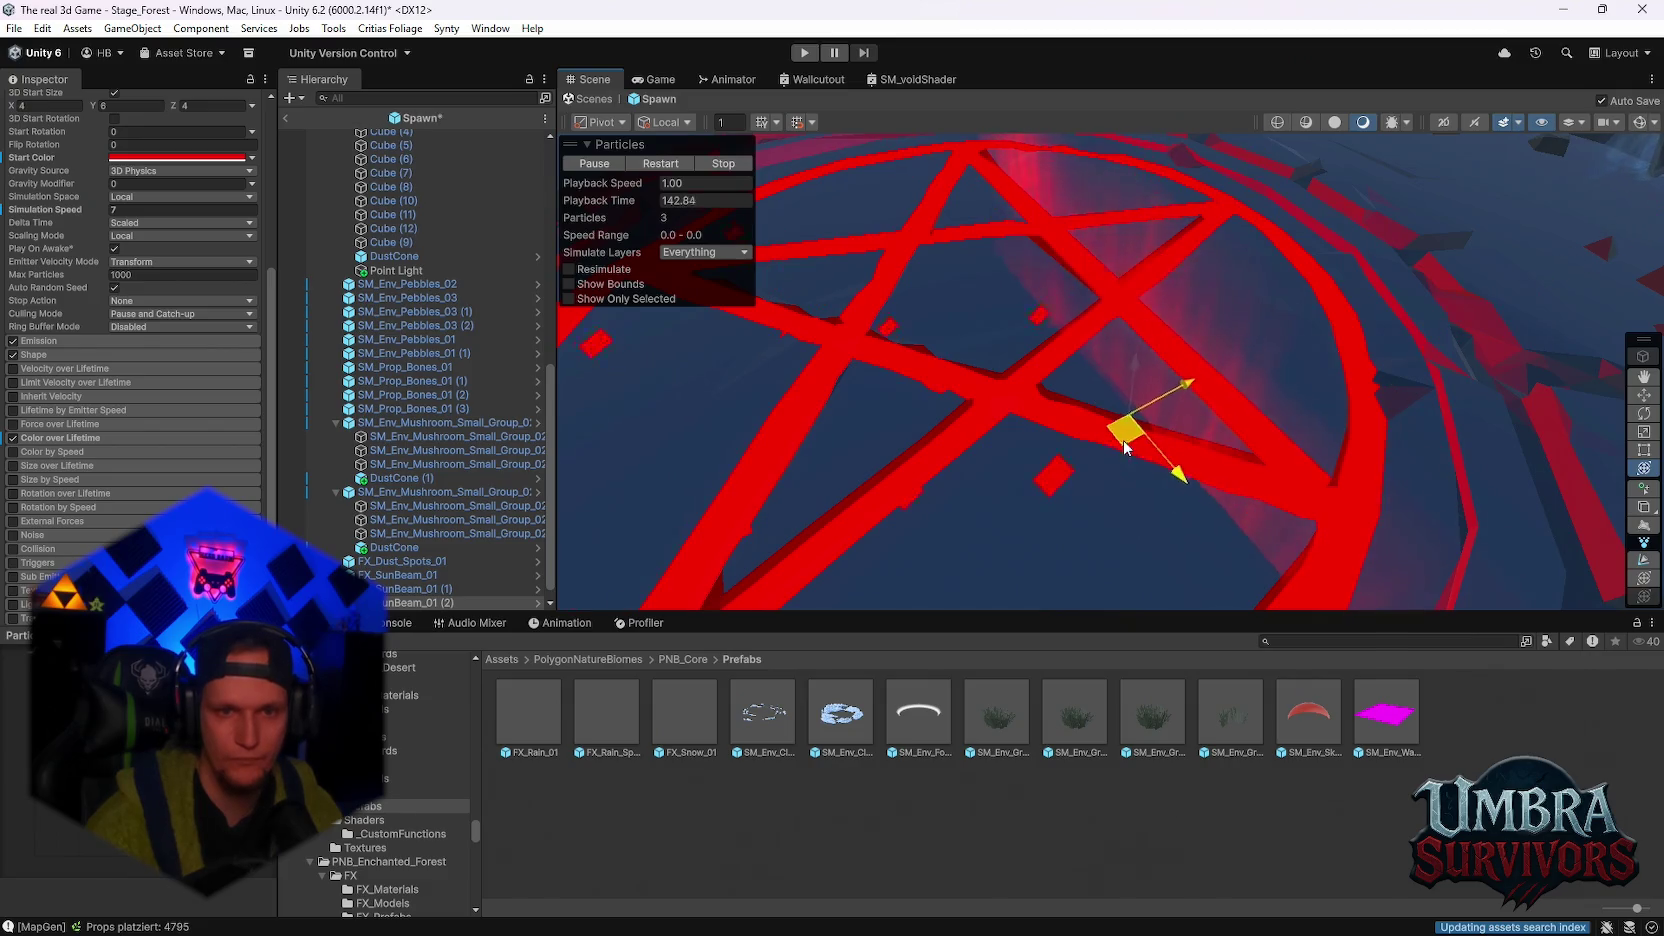
drag(1128, 504, 1258, 508)
mouse_move(1138, 426)
mouse_down()
mouse_move(1125, 446)
mouse_move(1040, 428)
mouse_up()
mouse_move(1196, 452)
mouse_down()
mouse_move(1300, 482)
mouse_move(1052, 393)
mouse_up()
key(ctrl+d)
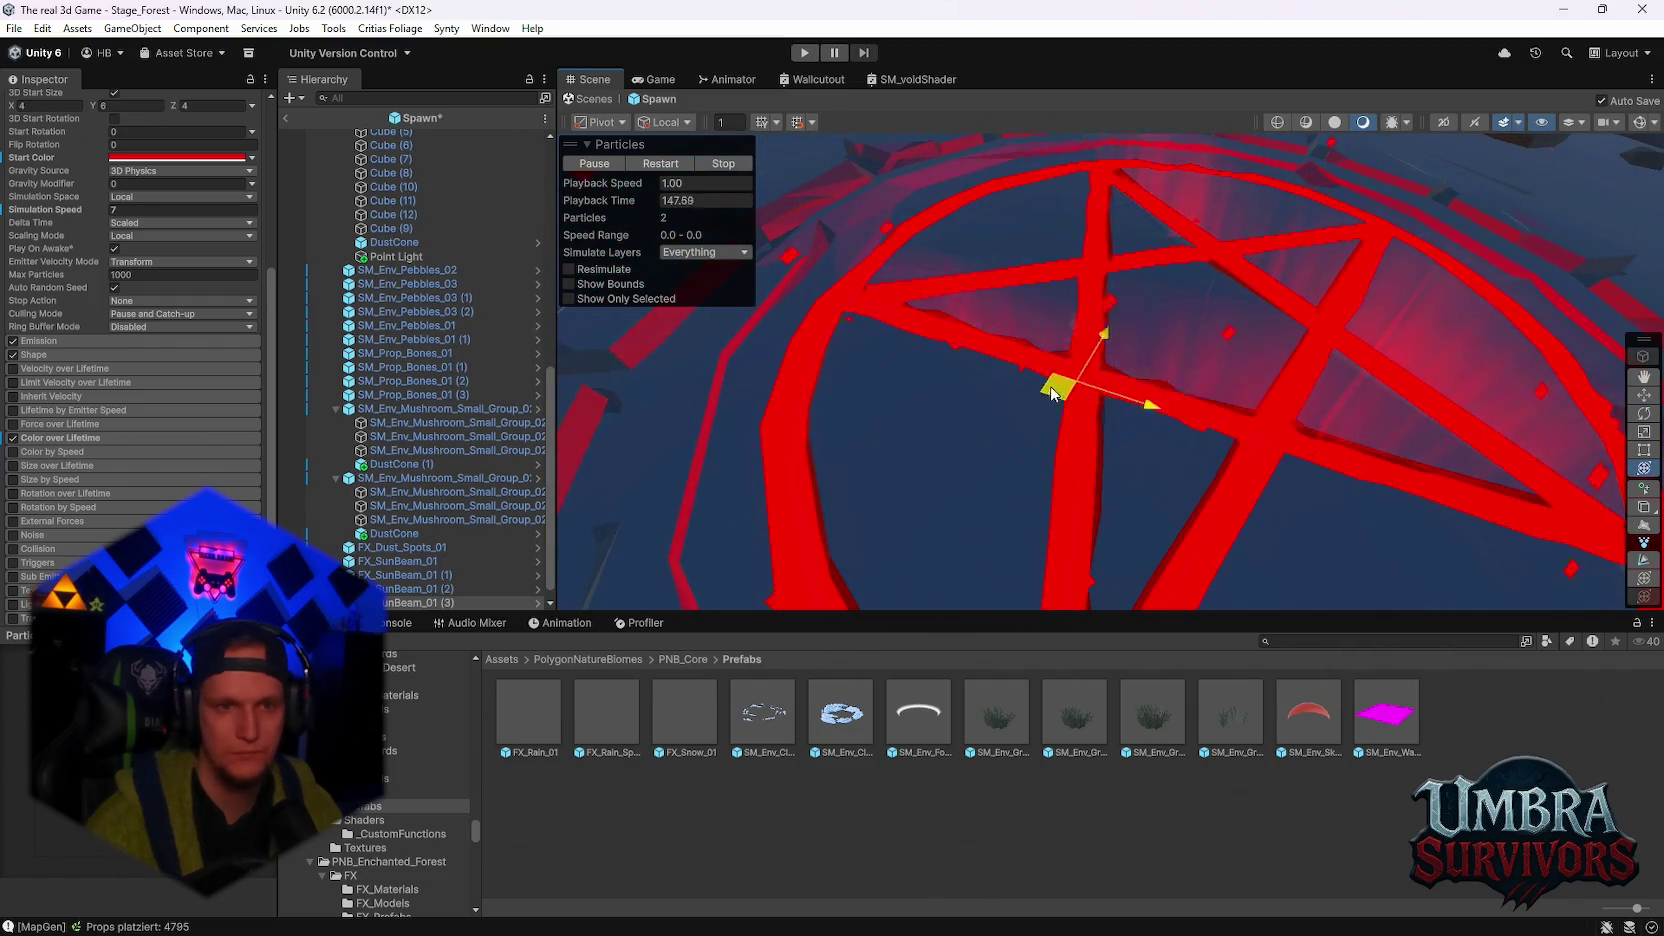
scroll(1162, 474, down, 5)
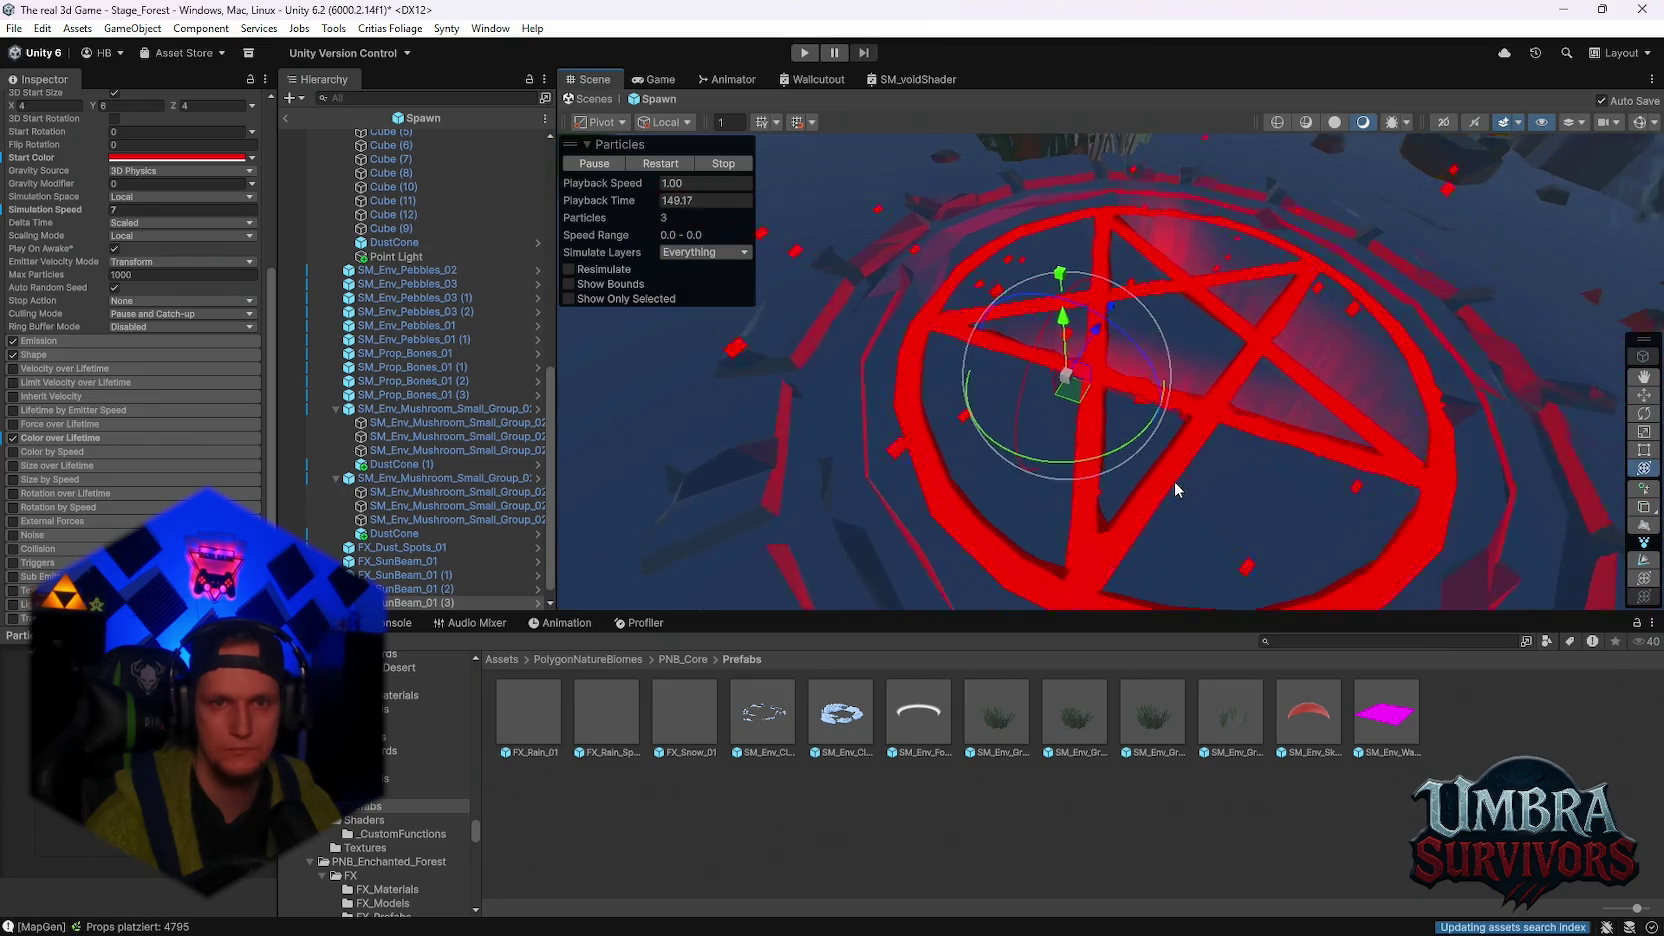
- Duplicate the sunbeam three more times, moving each copy onto a pentagram line
key(ctrl+d)
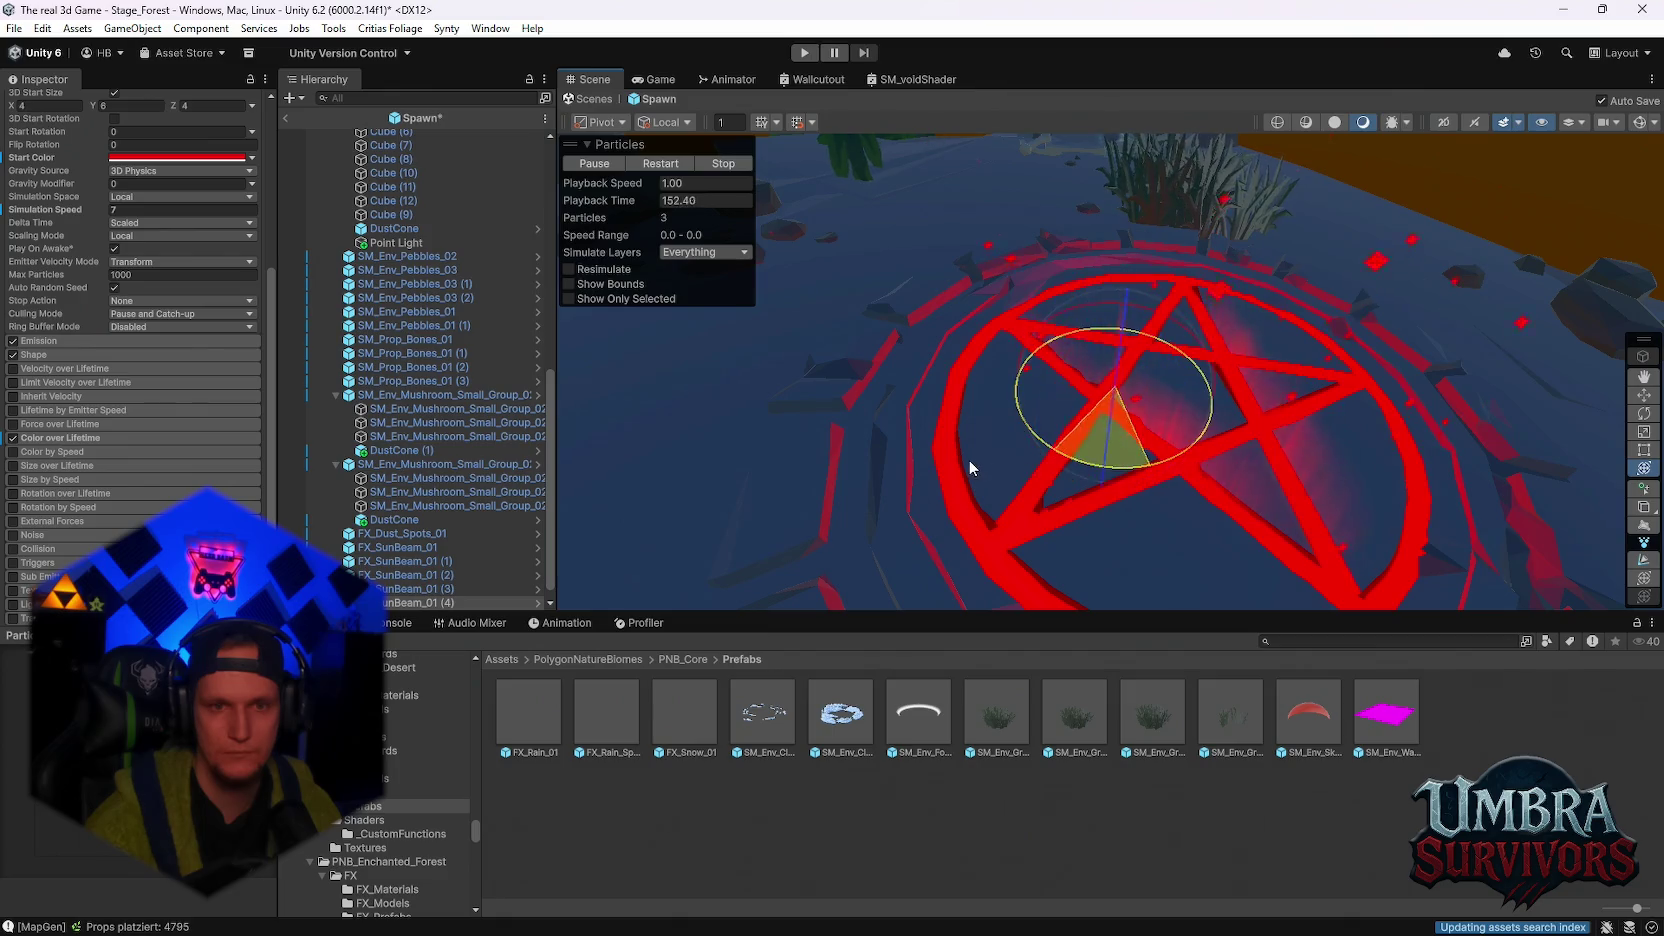
key(w)
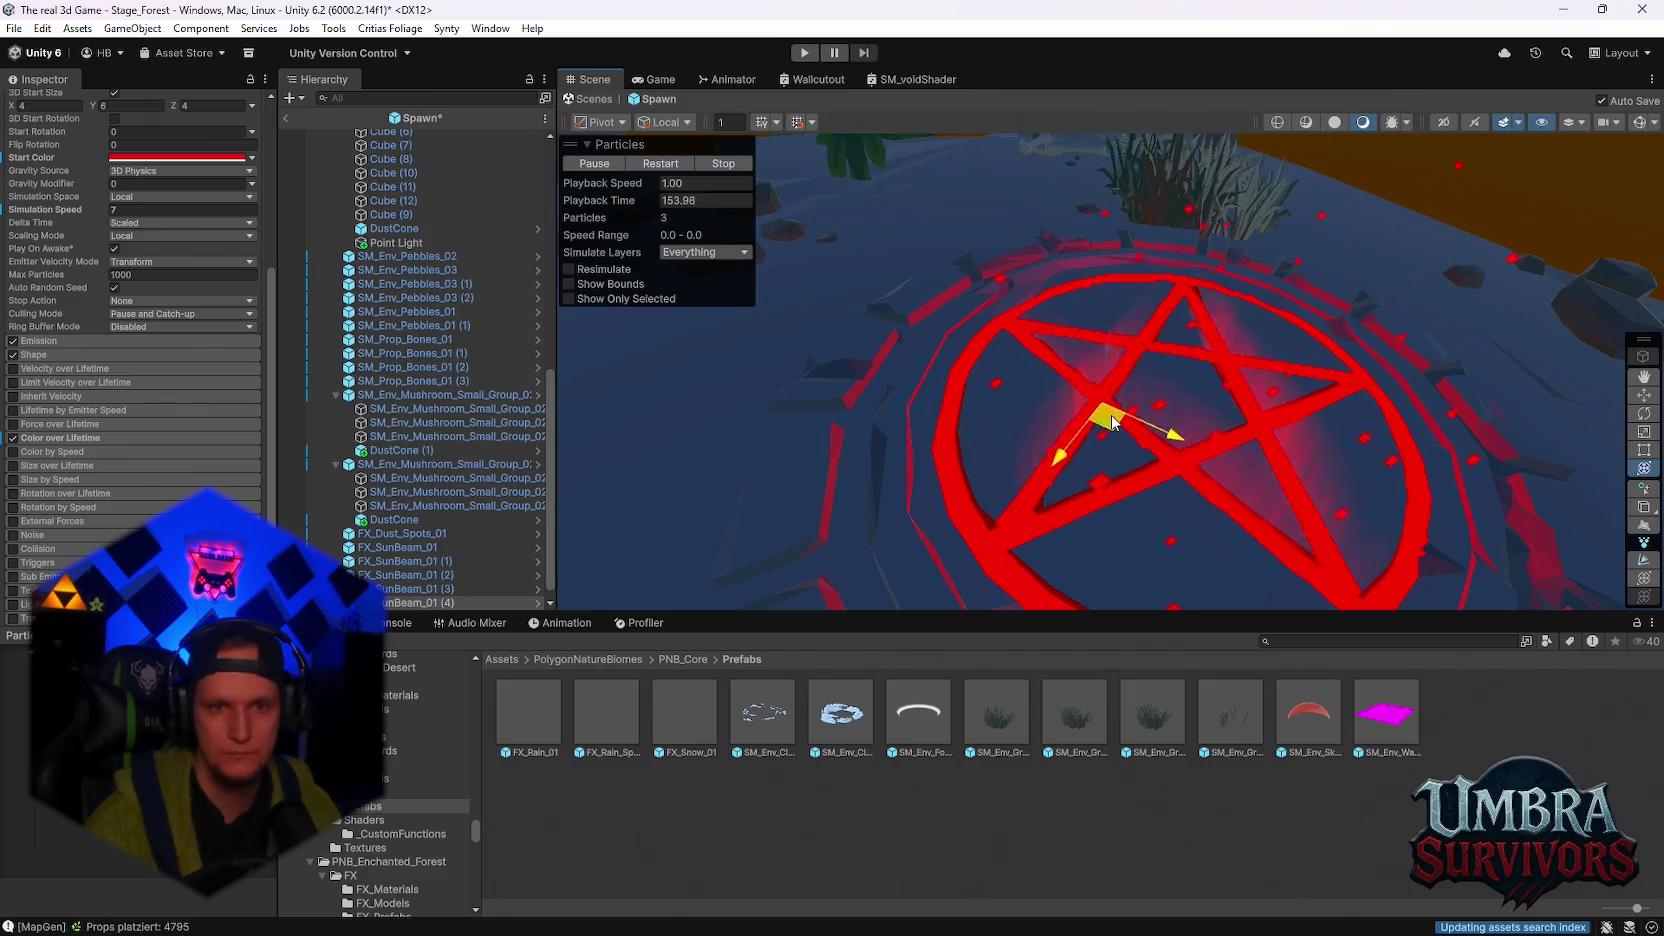
scroll(1118, 420, up, 3)
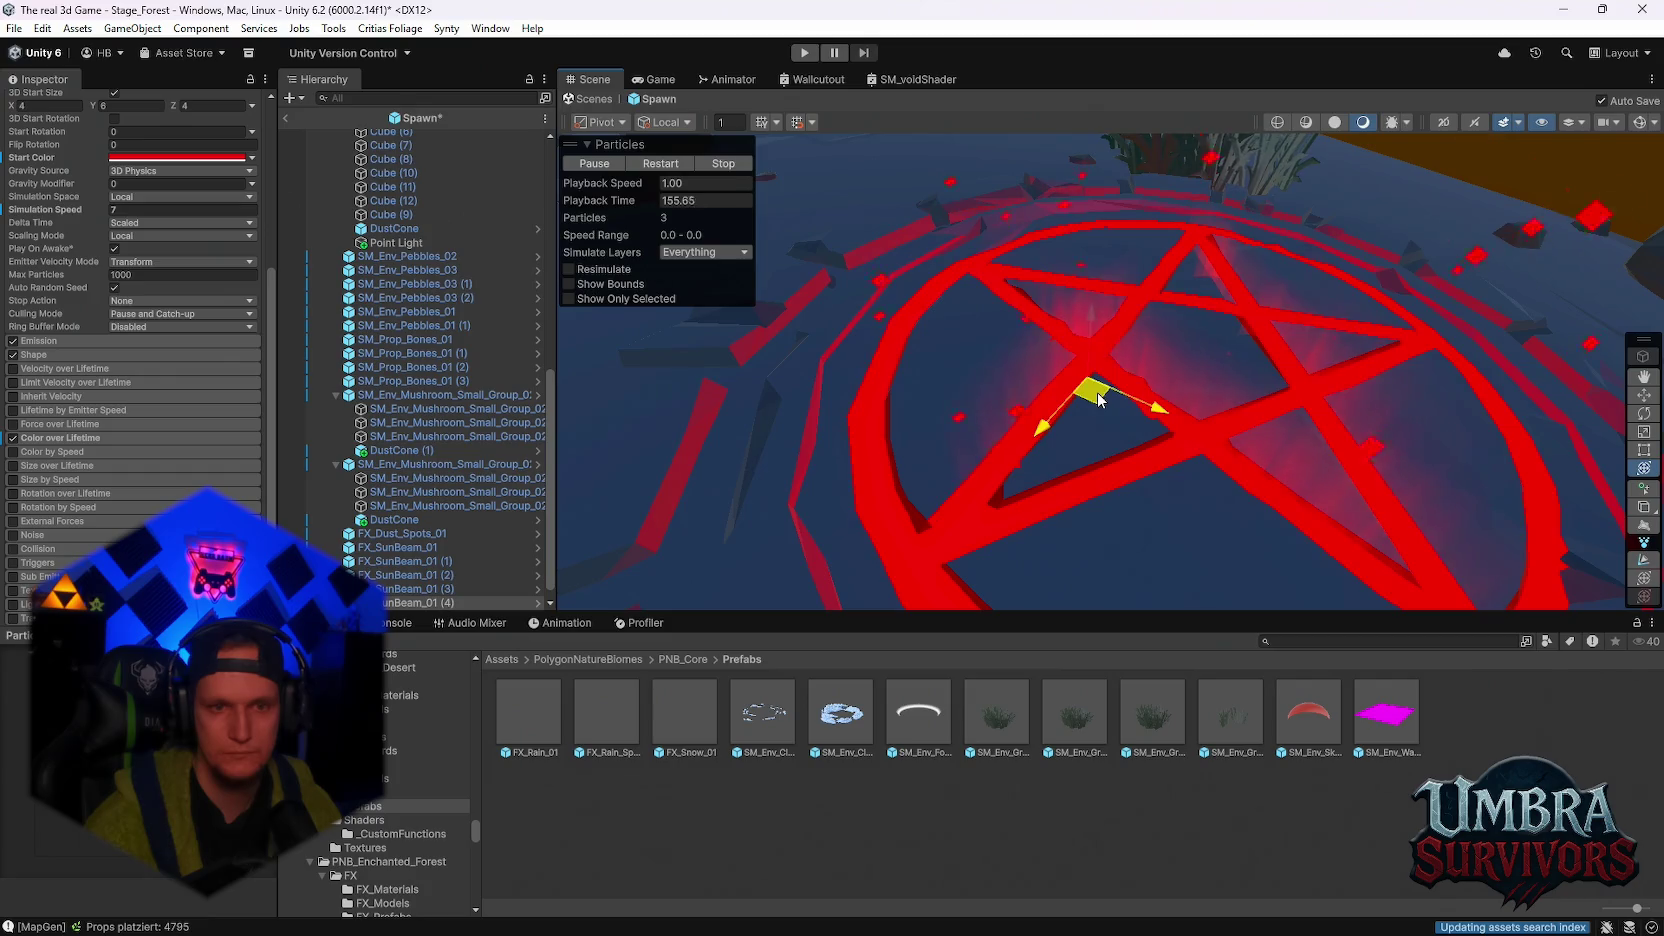
key(ctrl+d)
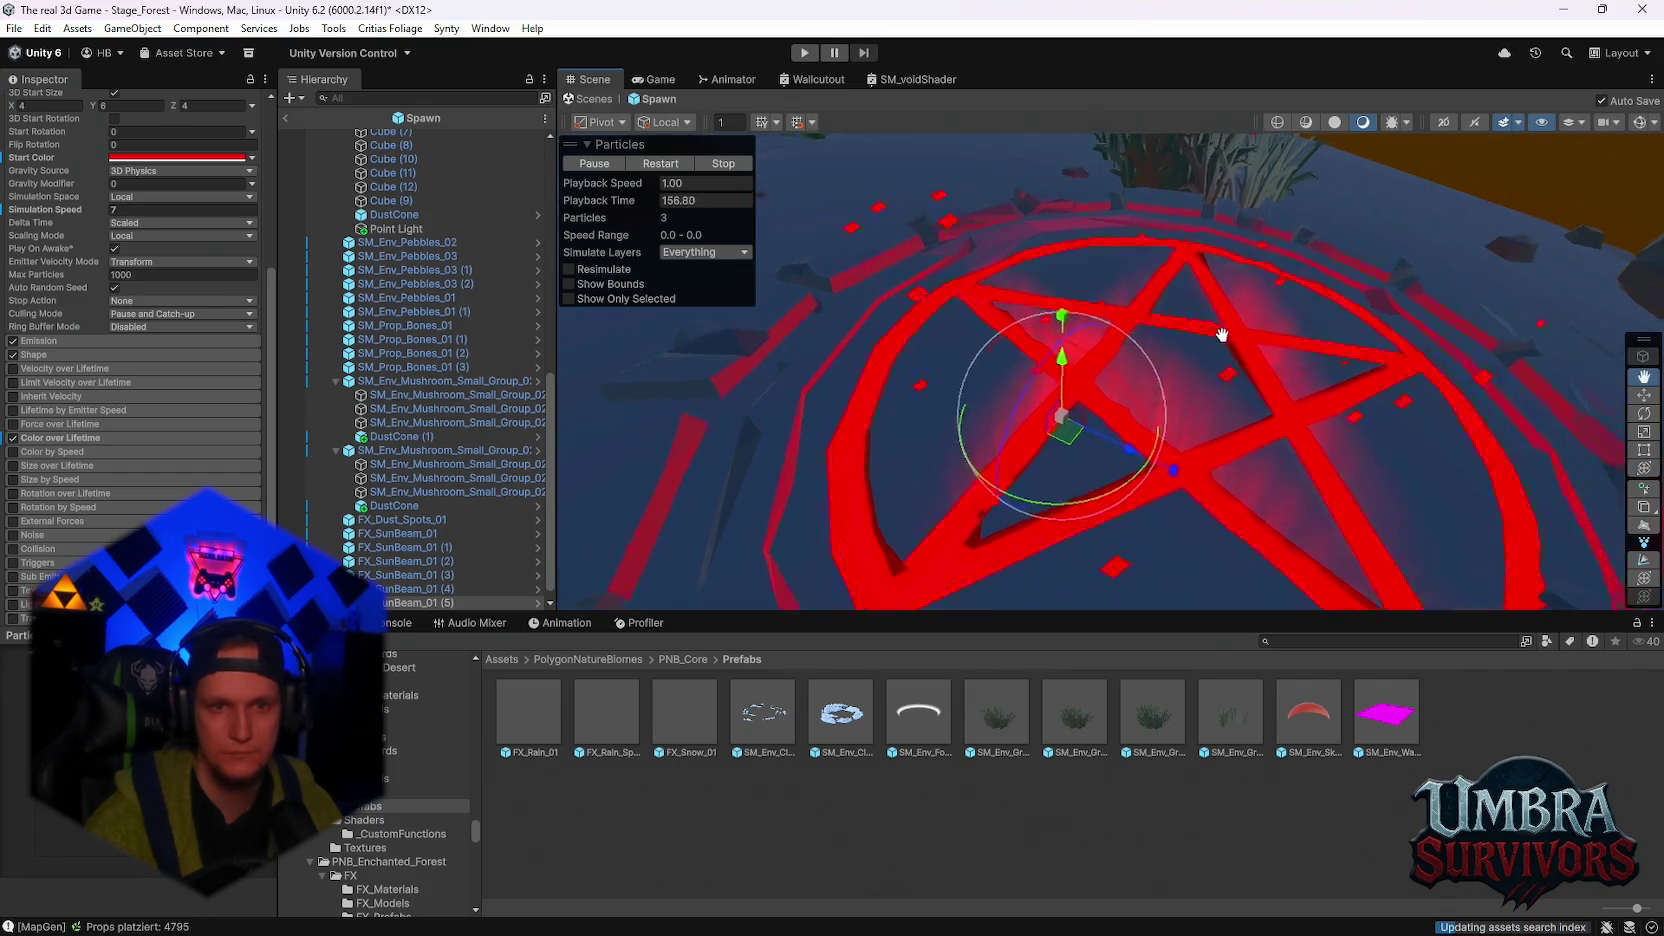
mouse_move(1137, 365)
mouse_down()
mouse_move(1150, 338)
mouse_move(1230, 416)
mouse_move(1124, 313)
mouse_move(1019, 363)
mouse_up()
key(ctrl+d)
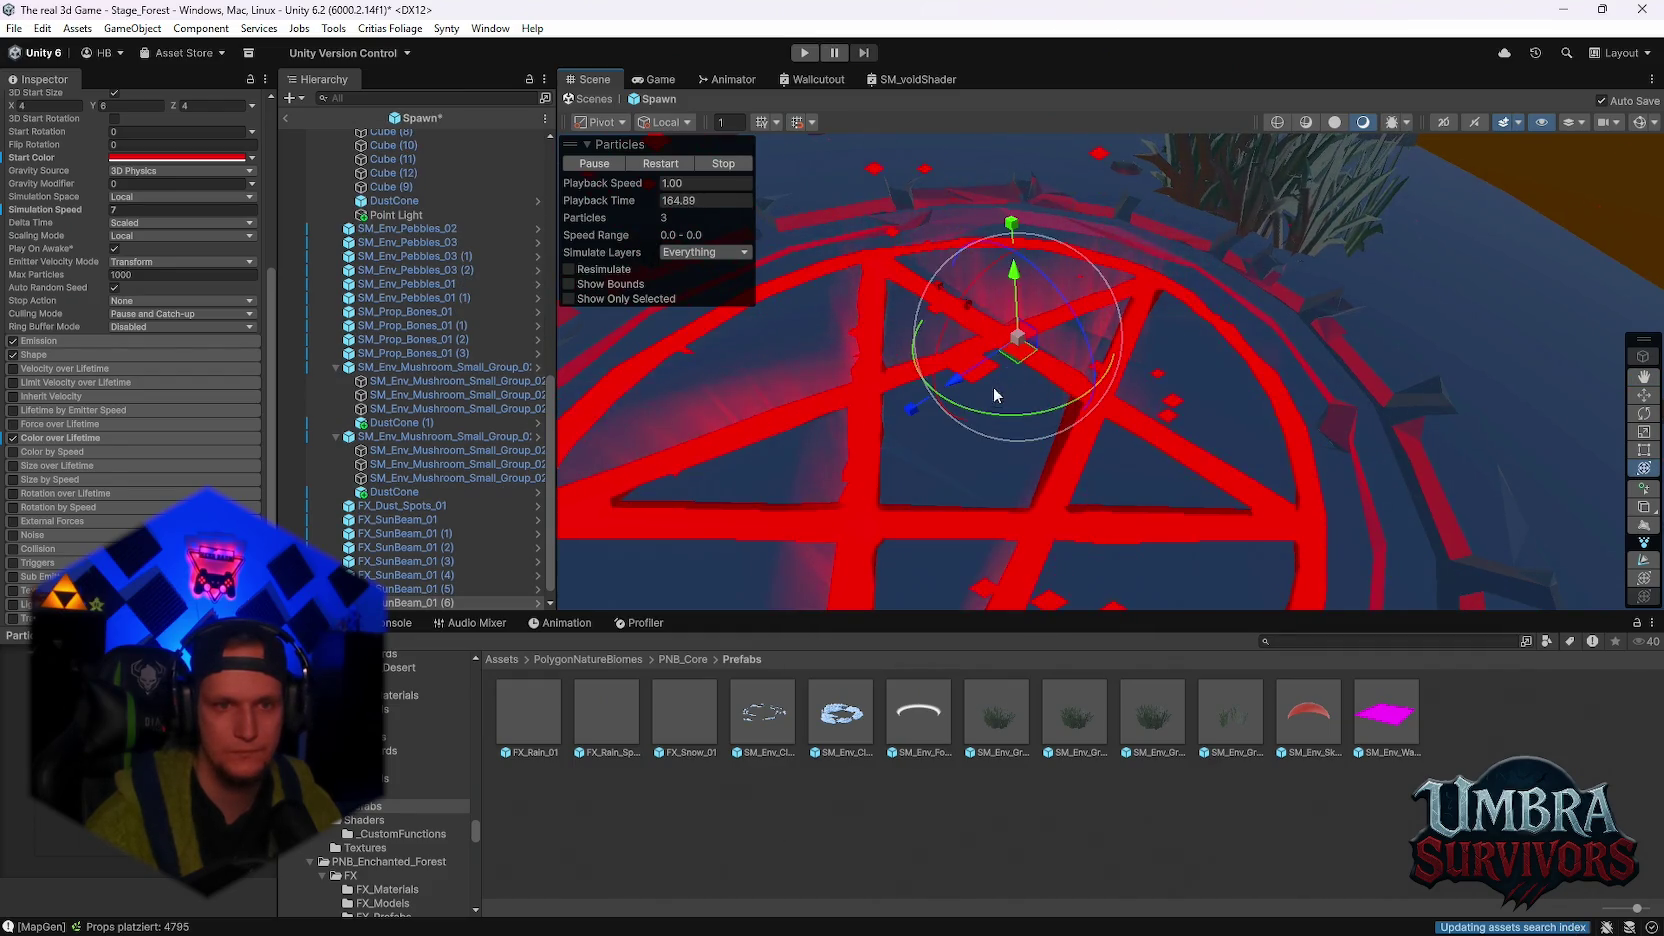
mouse_move(1018, 345)
mouse_down()
mouse_move(1028, 381)
mouse_move(1143, 460)
mouse_up()
- Add copies up to FX_SunBeam_01 (9), rotating and placing them on the lines, then select all sunbeams
key(ctrl+d)
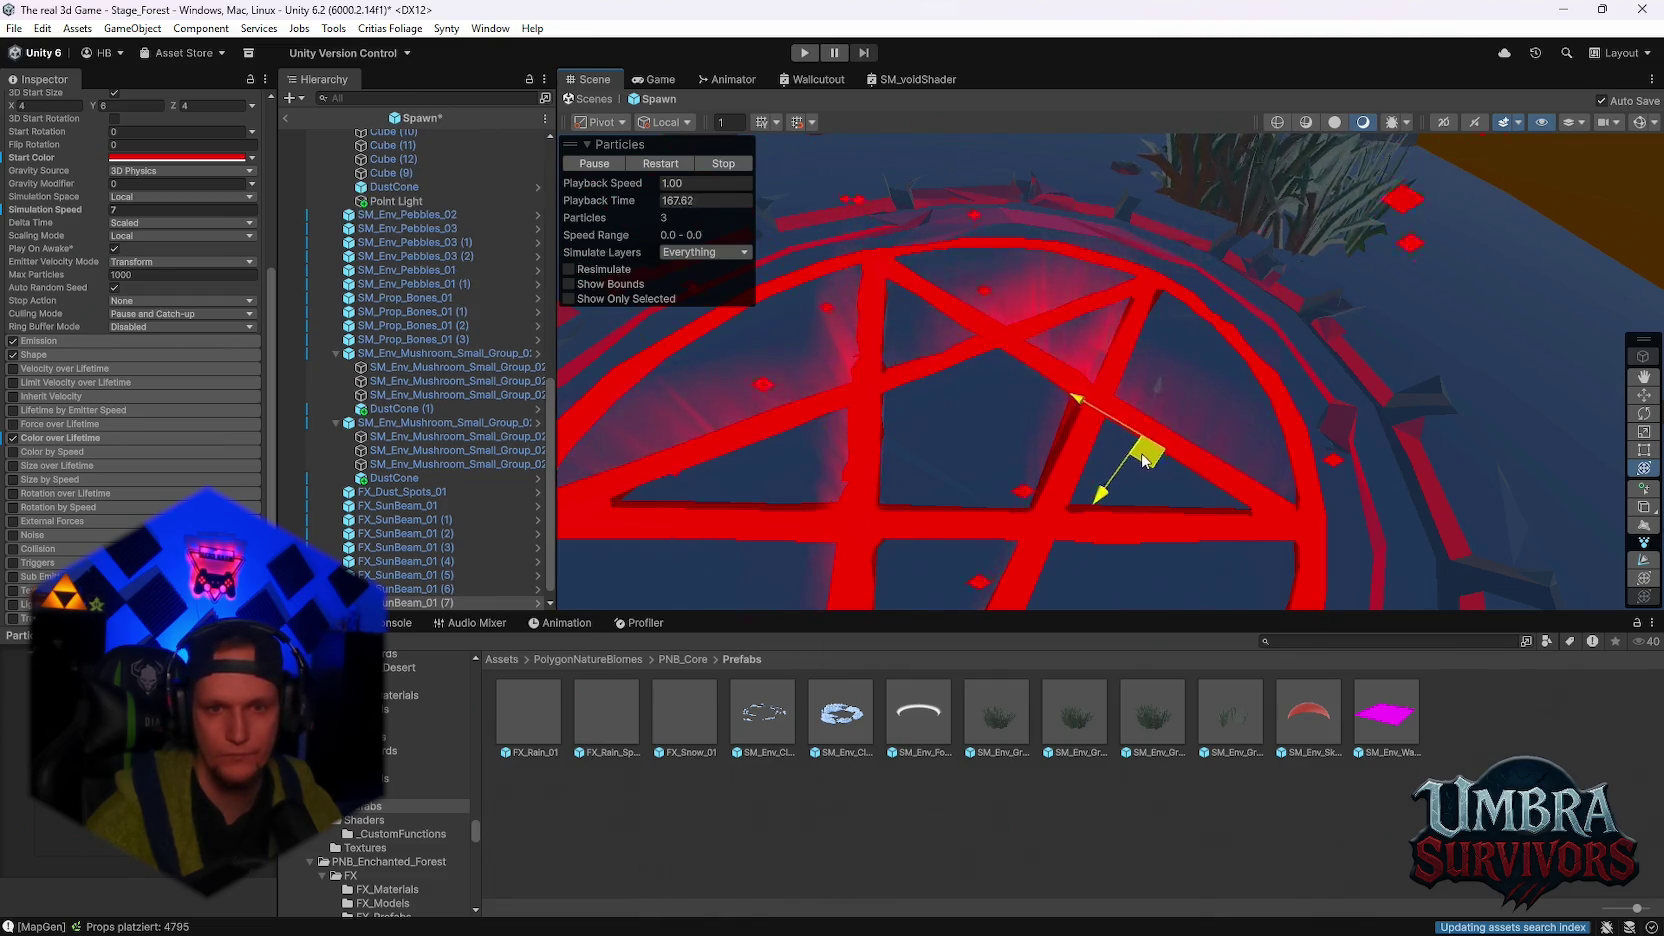
key(ctrl+d)
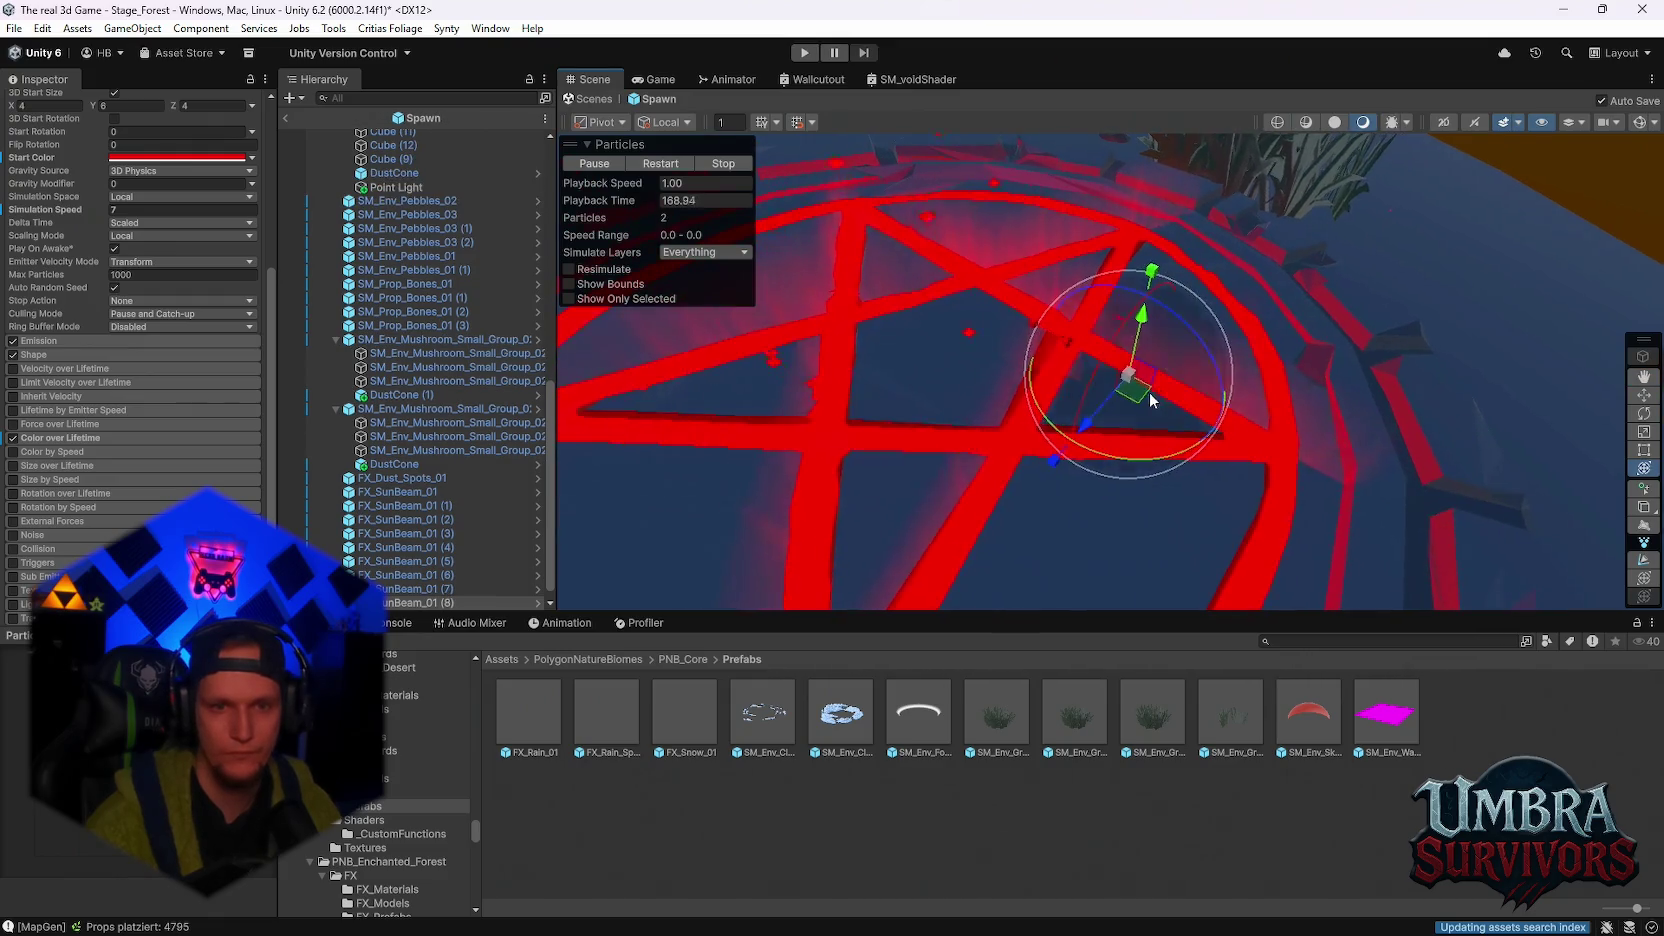
drag(1138, 388, 1081, 438)
drag(1096, 503, 1228, 500)
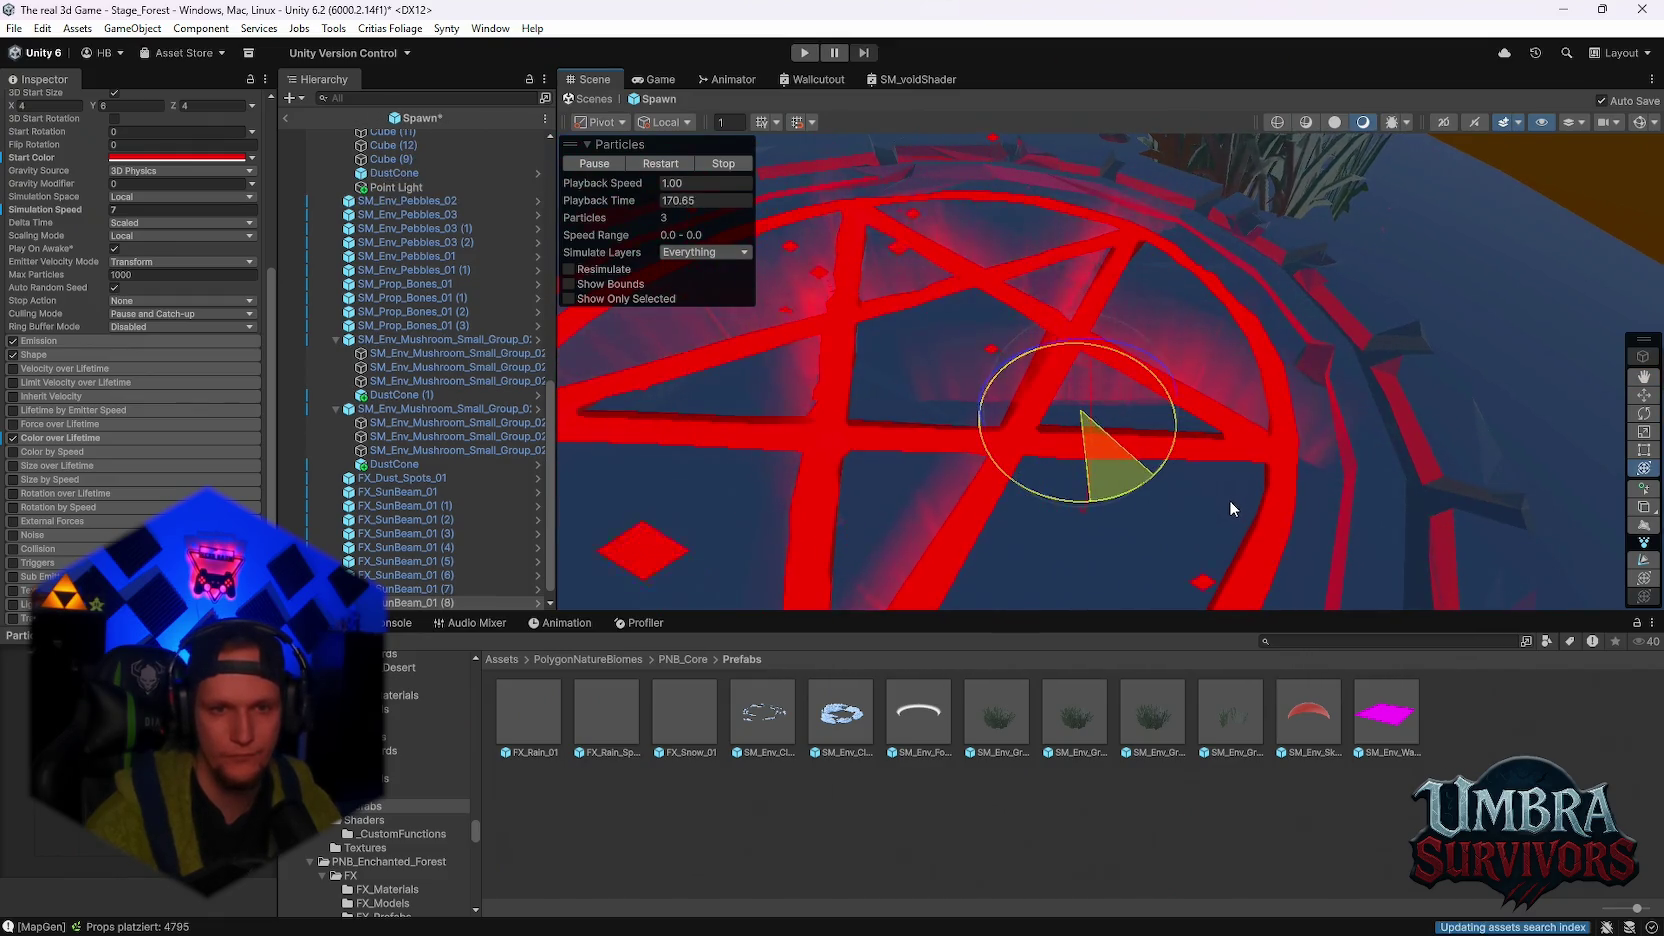
drag(1076, 417, 1052, 466)
key(ctrl+d)
mouse_move(1240, 455)
mouse_down()
mouse_move(972, 472)
mouse_move(910, 443)
mouse_move(915, 463)
mouse_up()
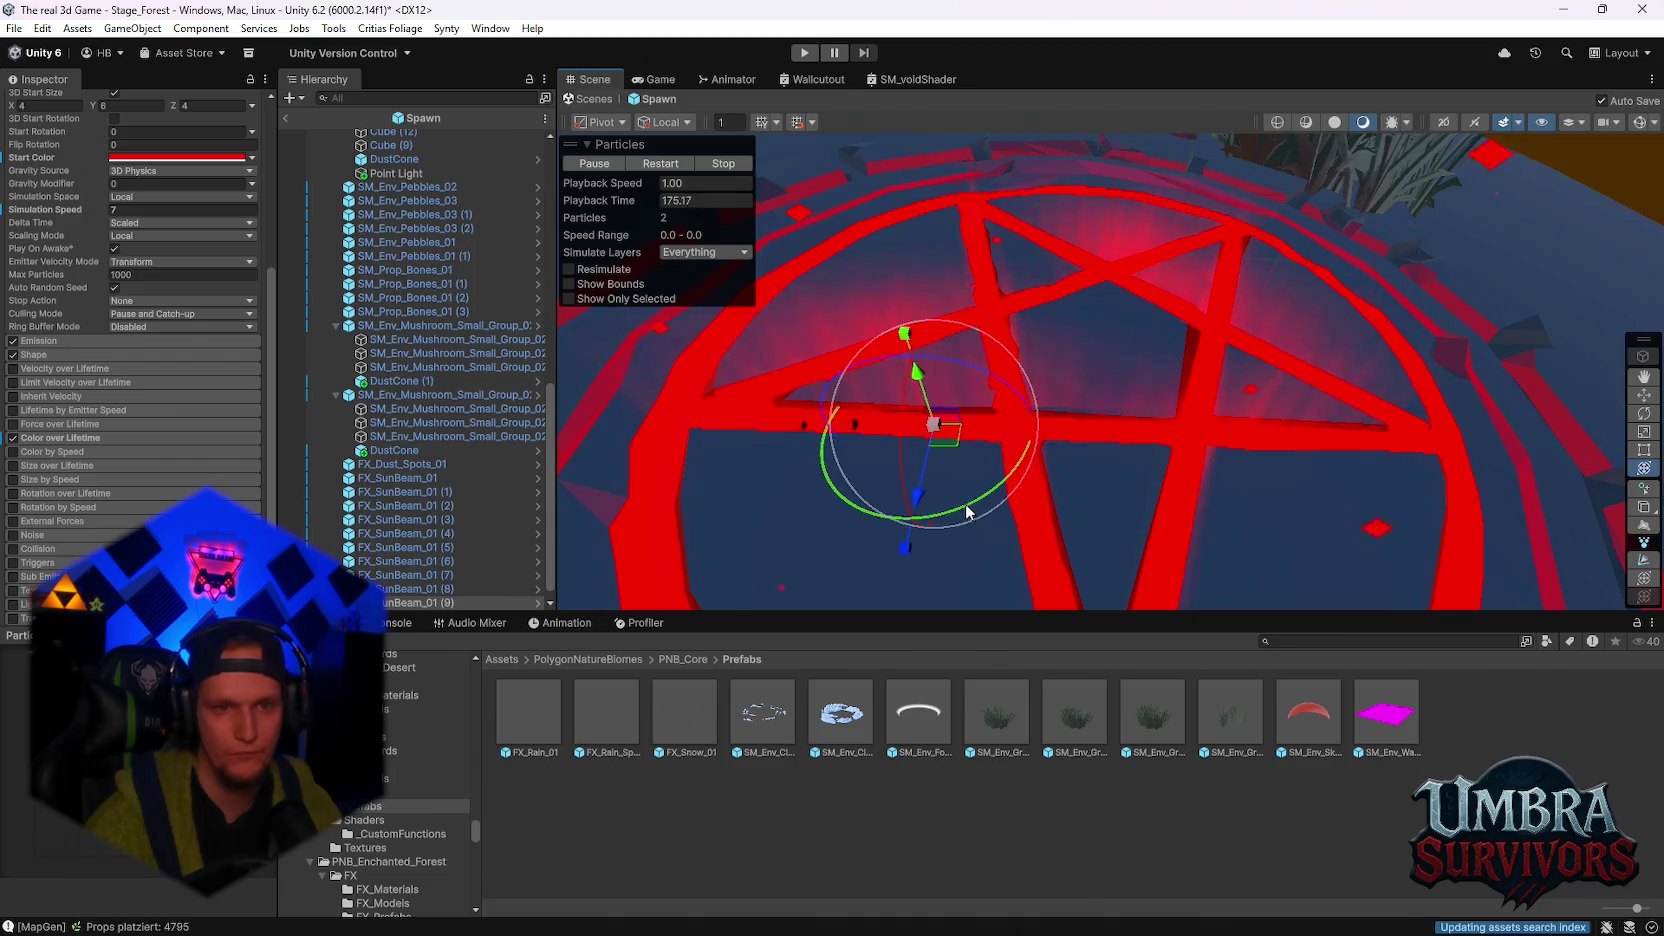
click(938, 445)
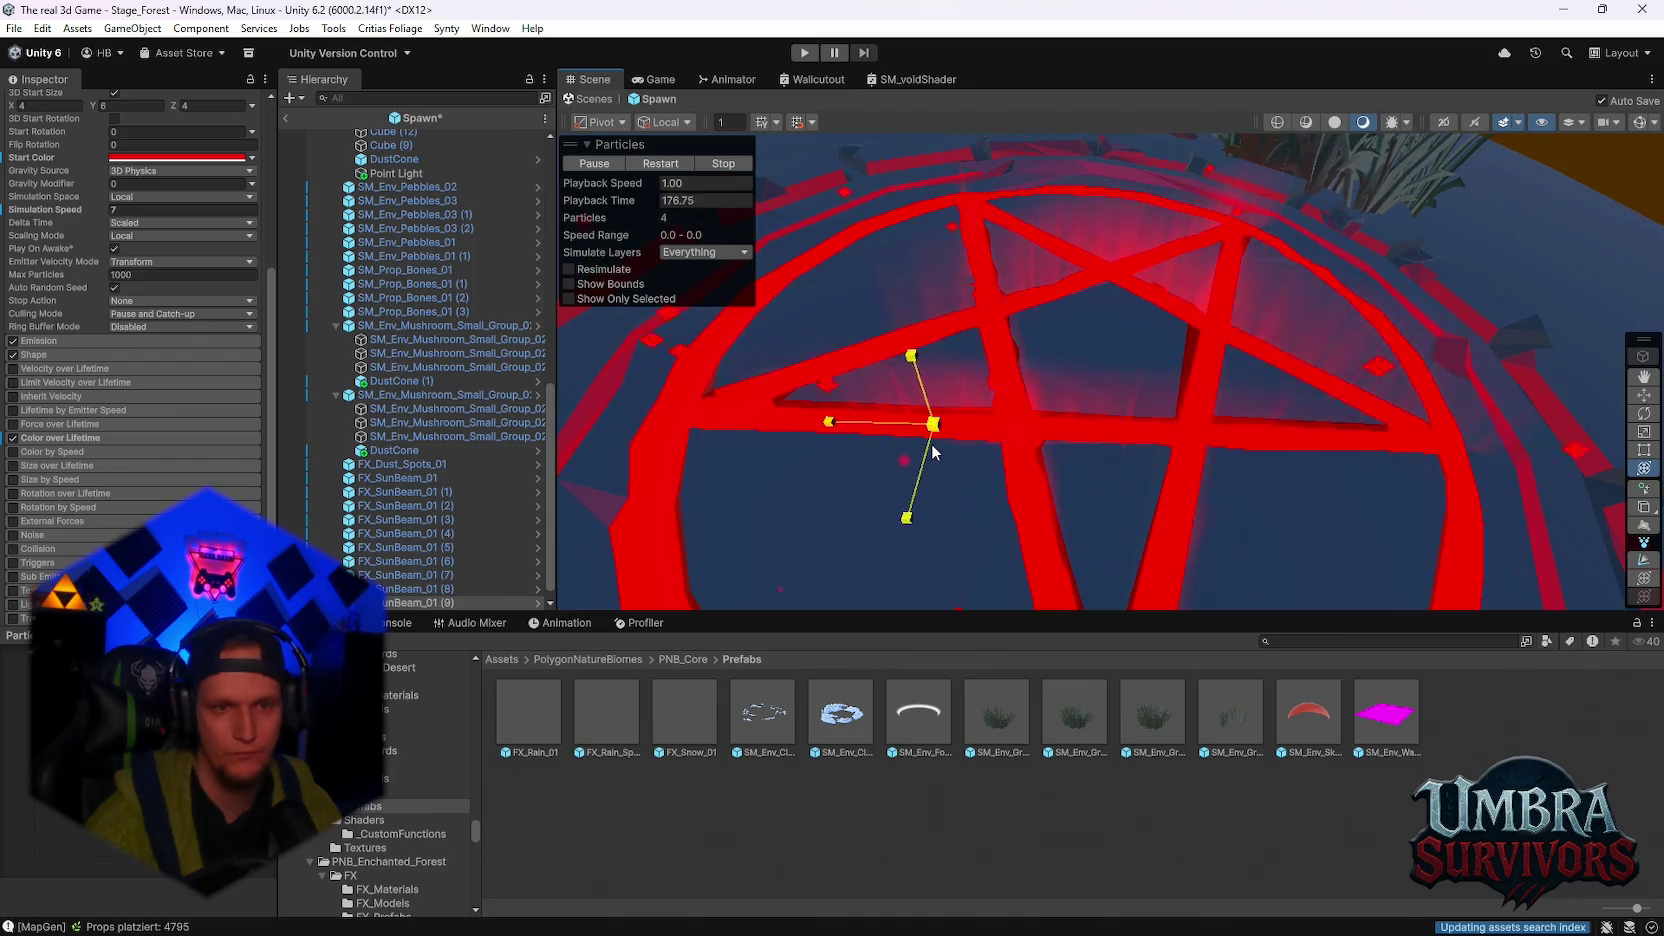
drag(947, 452, 941, 447)
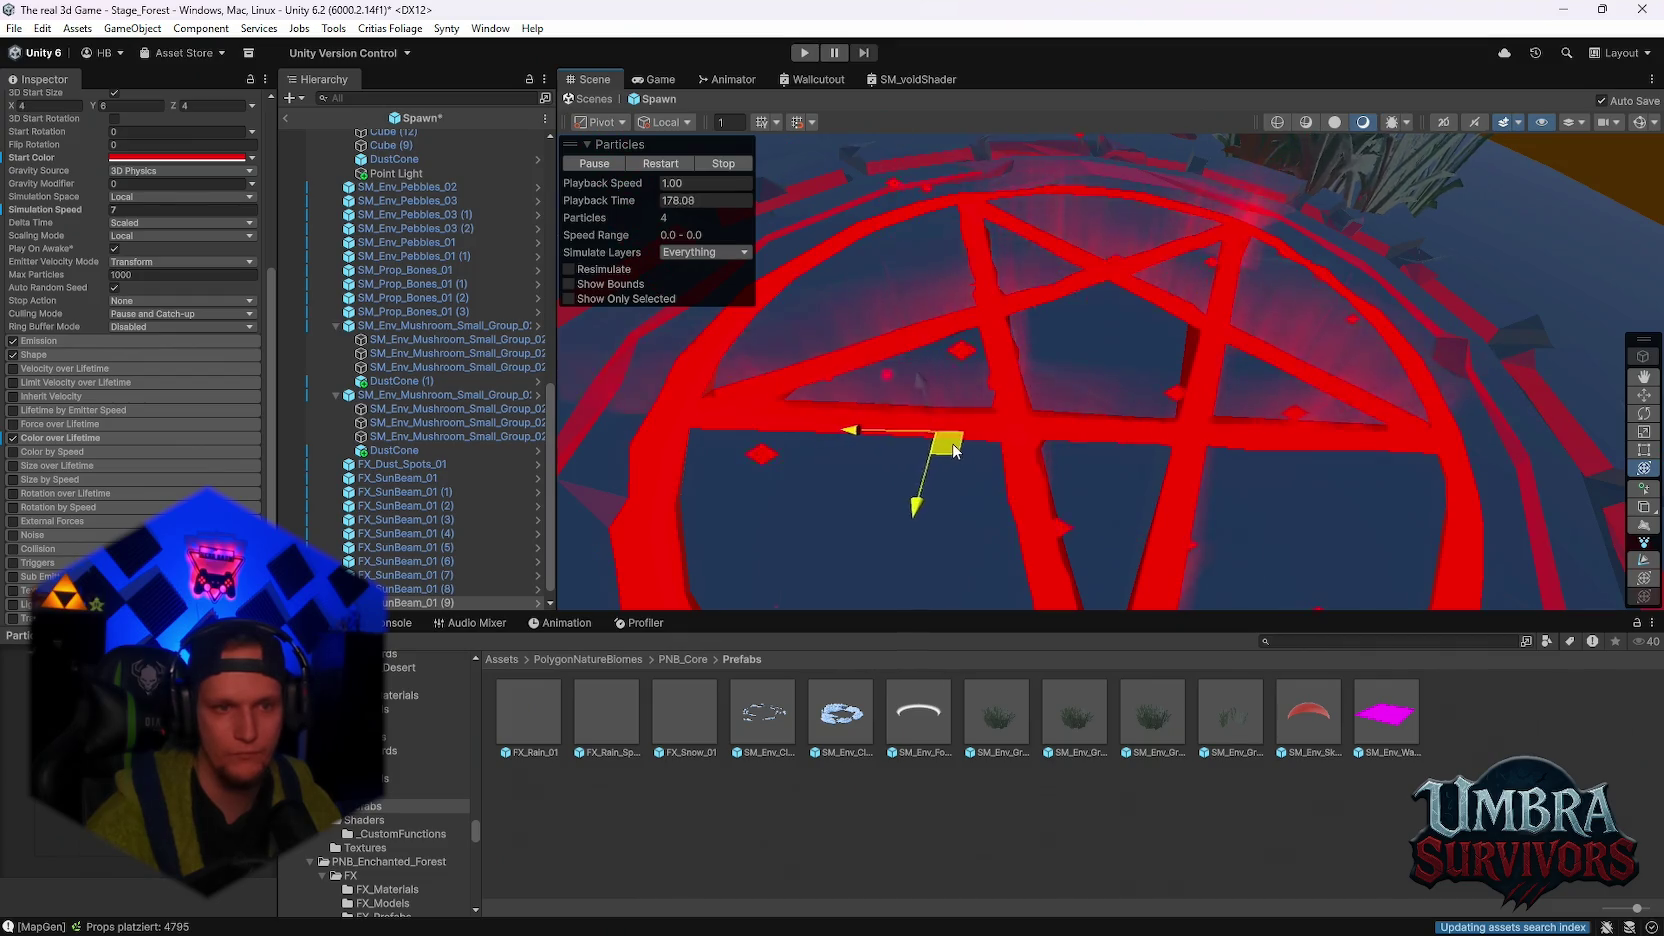
mouse_move(1139, 333)
mouse_down()
mouse_move(1103, 420)
mouse_move(1010, 390)
mouse_move(1101, 247)
mouse_move(1158, 306)
mouse_move(848, 335)
mouse_up()
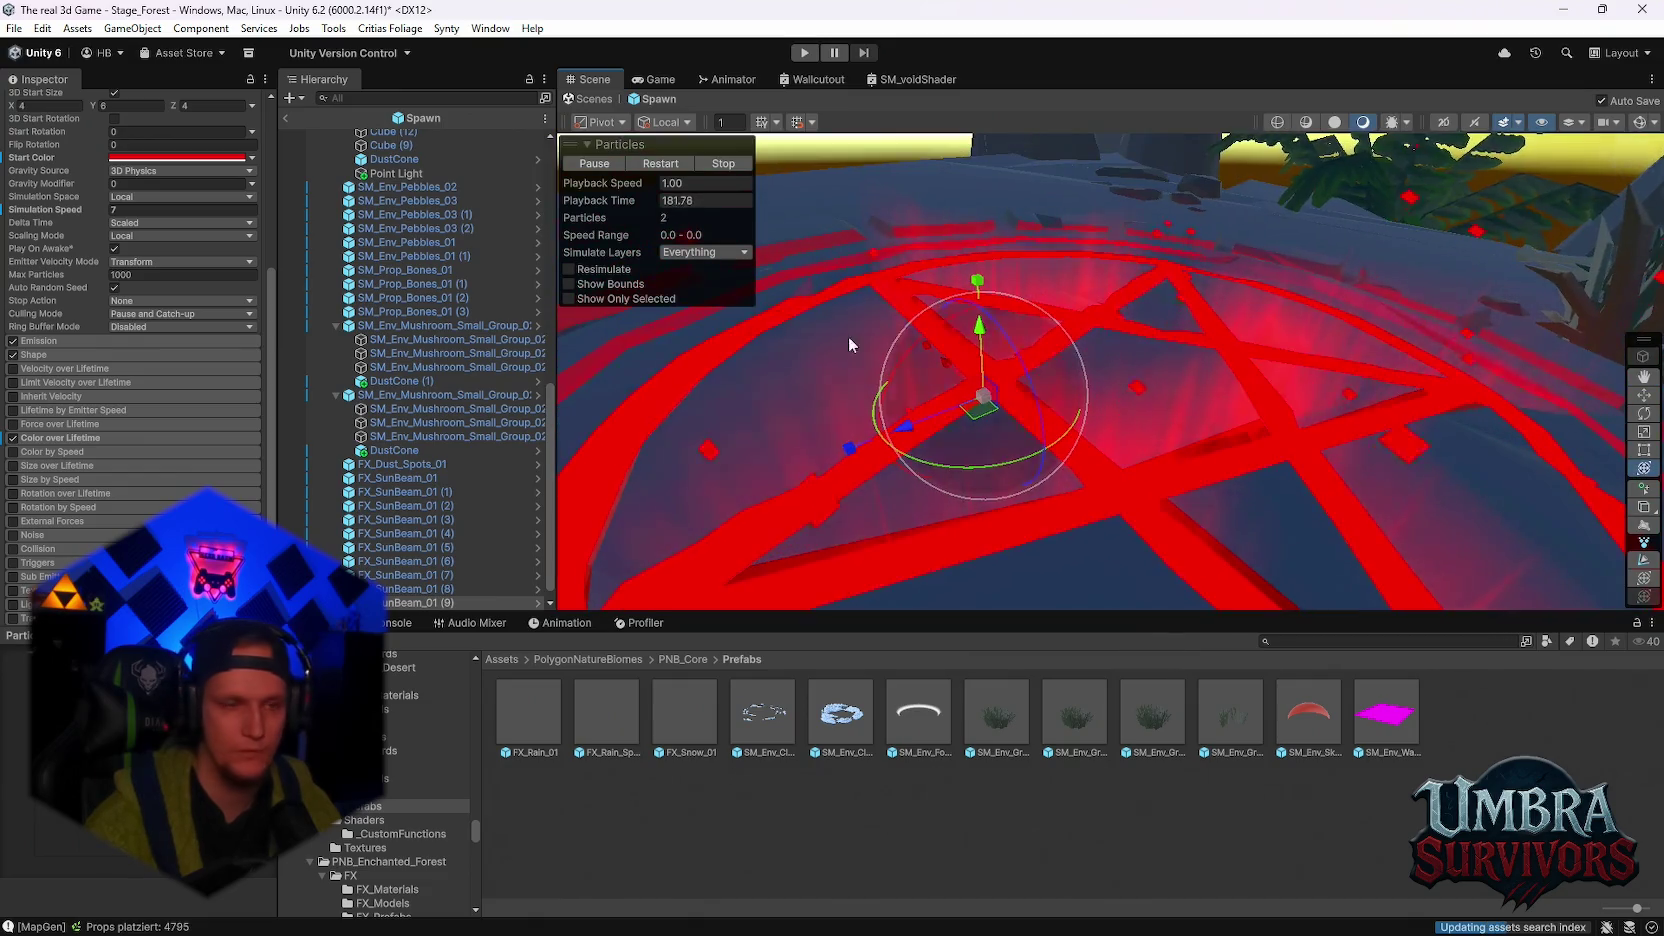
scroll(392, 466, down, 1)
click(392, 466)
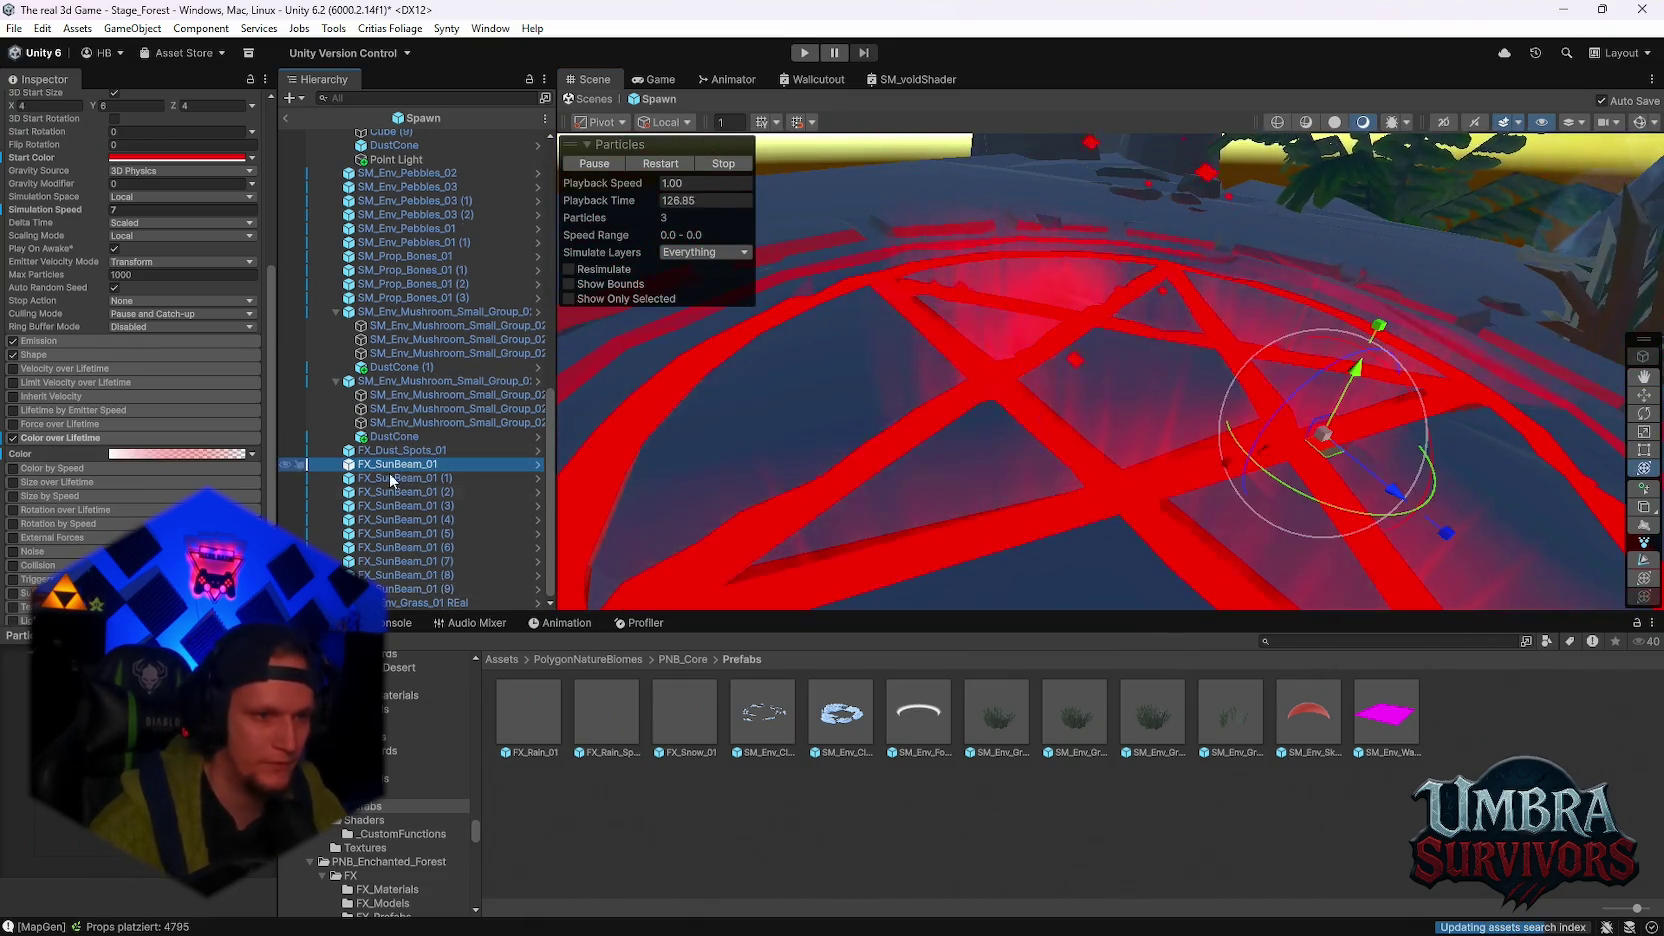
- Reactivate all ten selected sunbeams and review their Color over Lifetime gradient
shift+click(396, 592)
scroll(130, 300, up, 5)
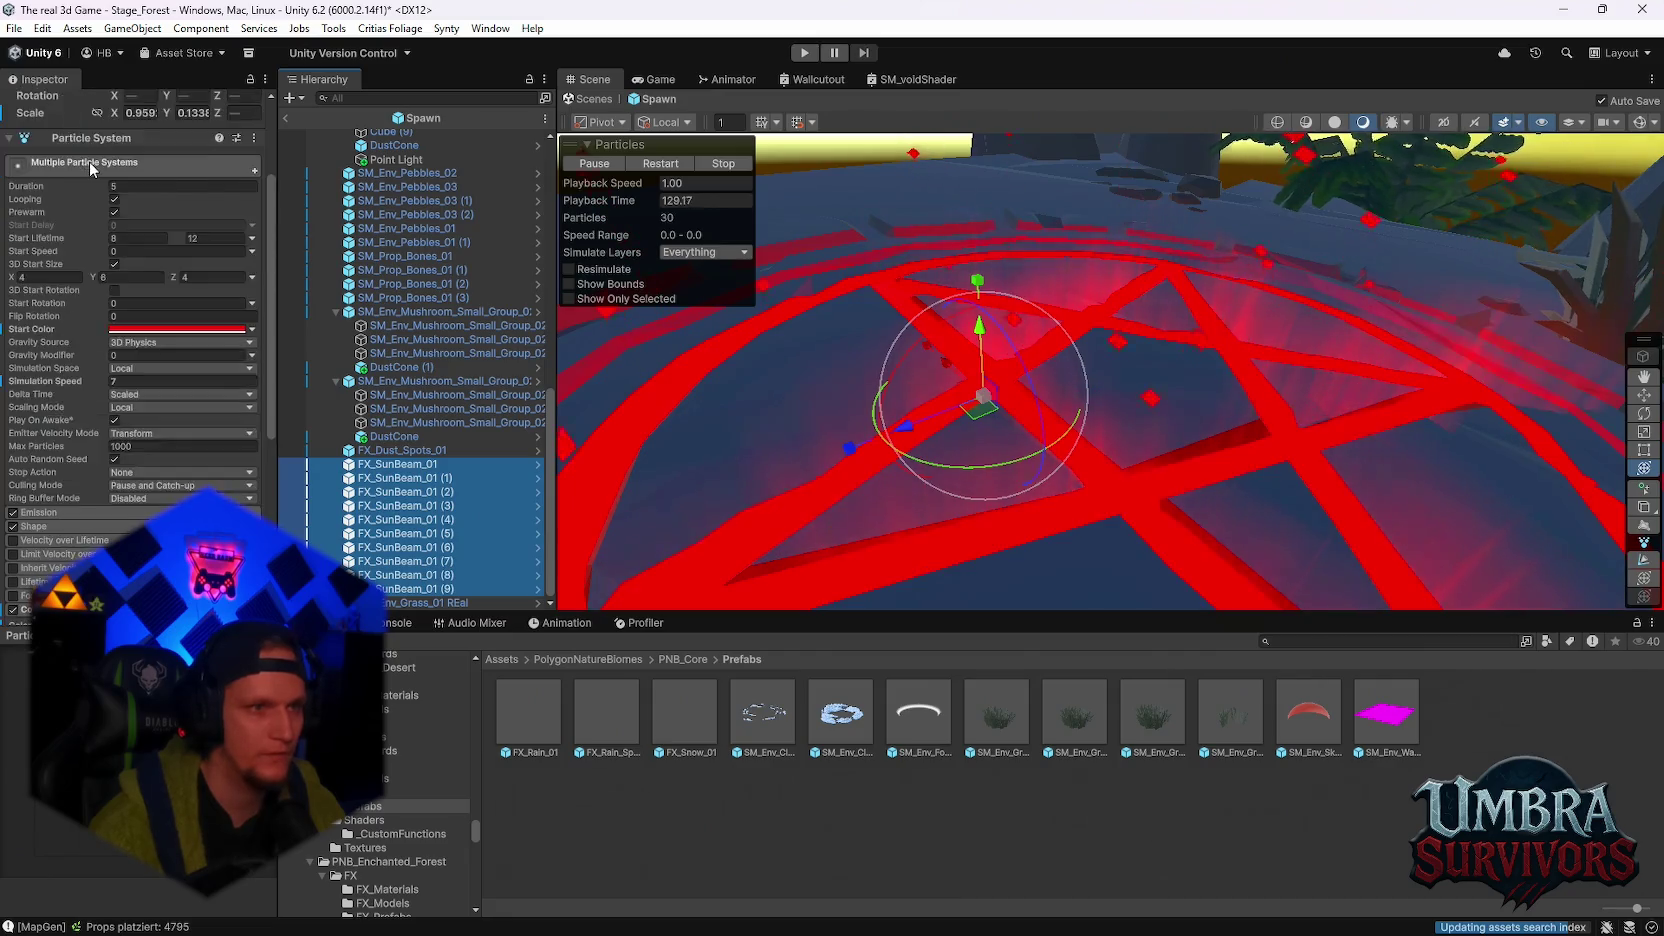
click(44, 105)
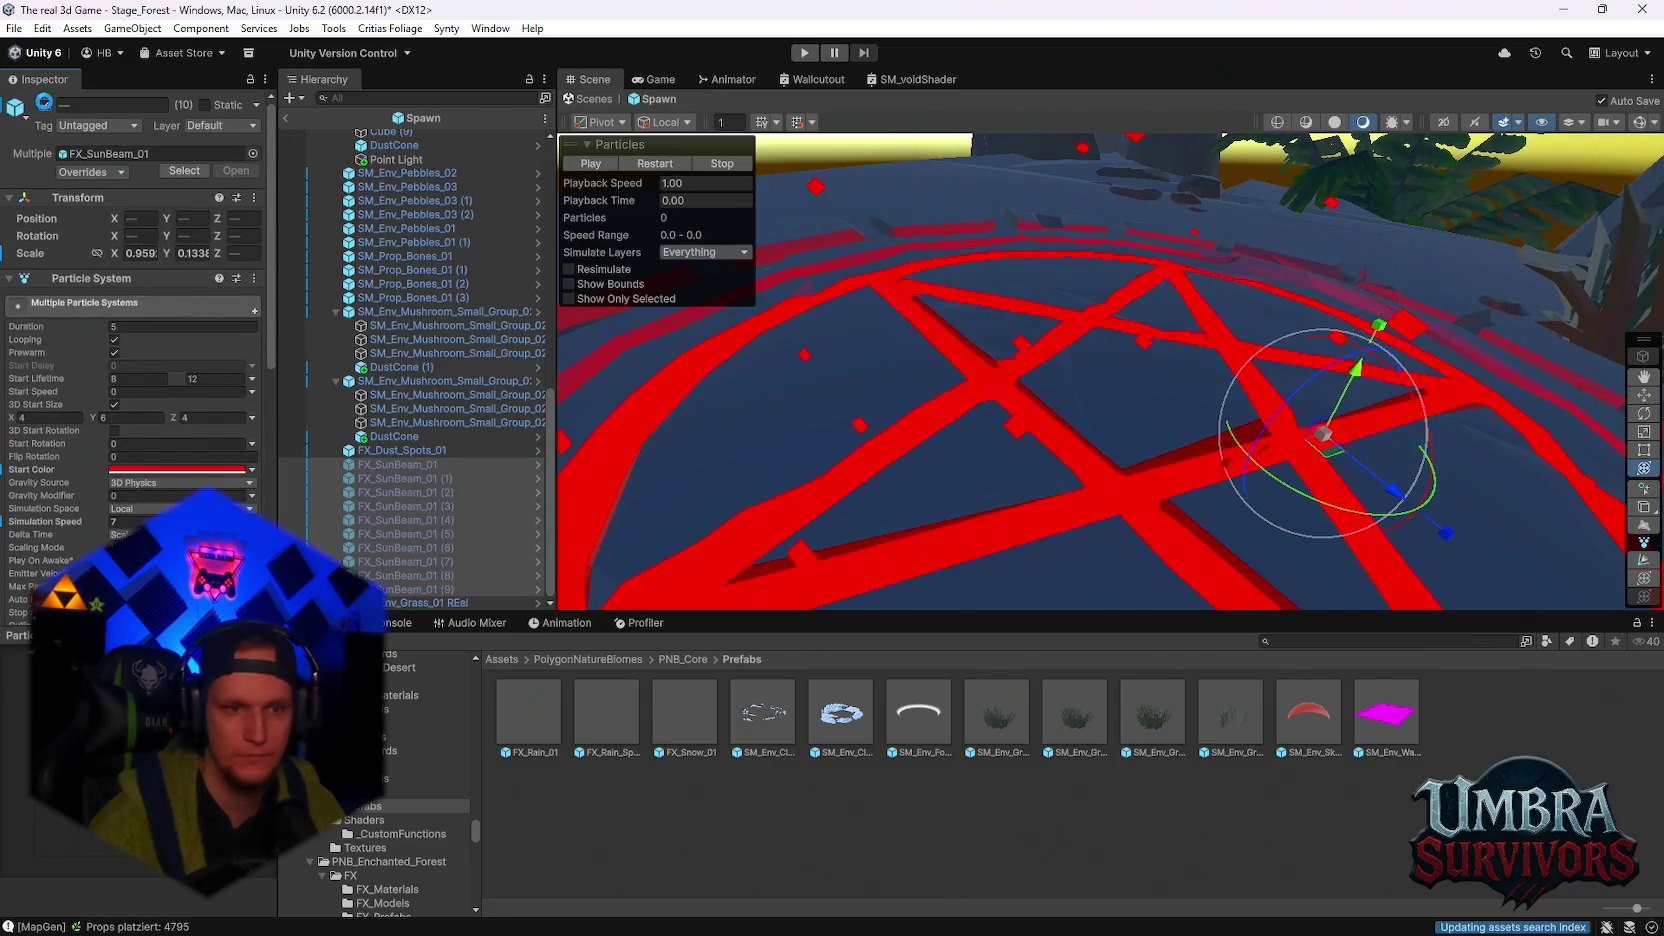
scroll(142, 456, down, 4)
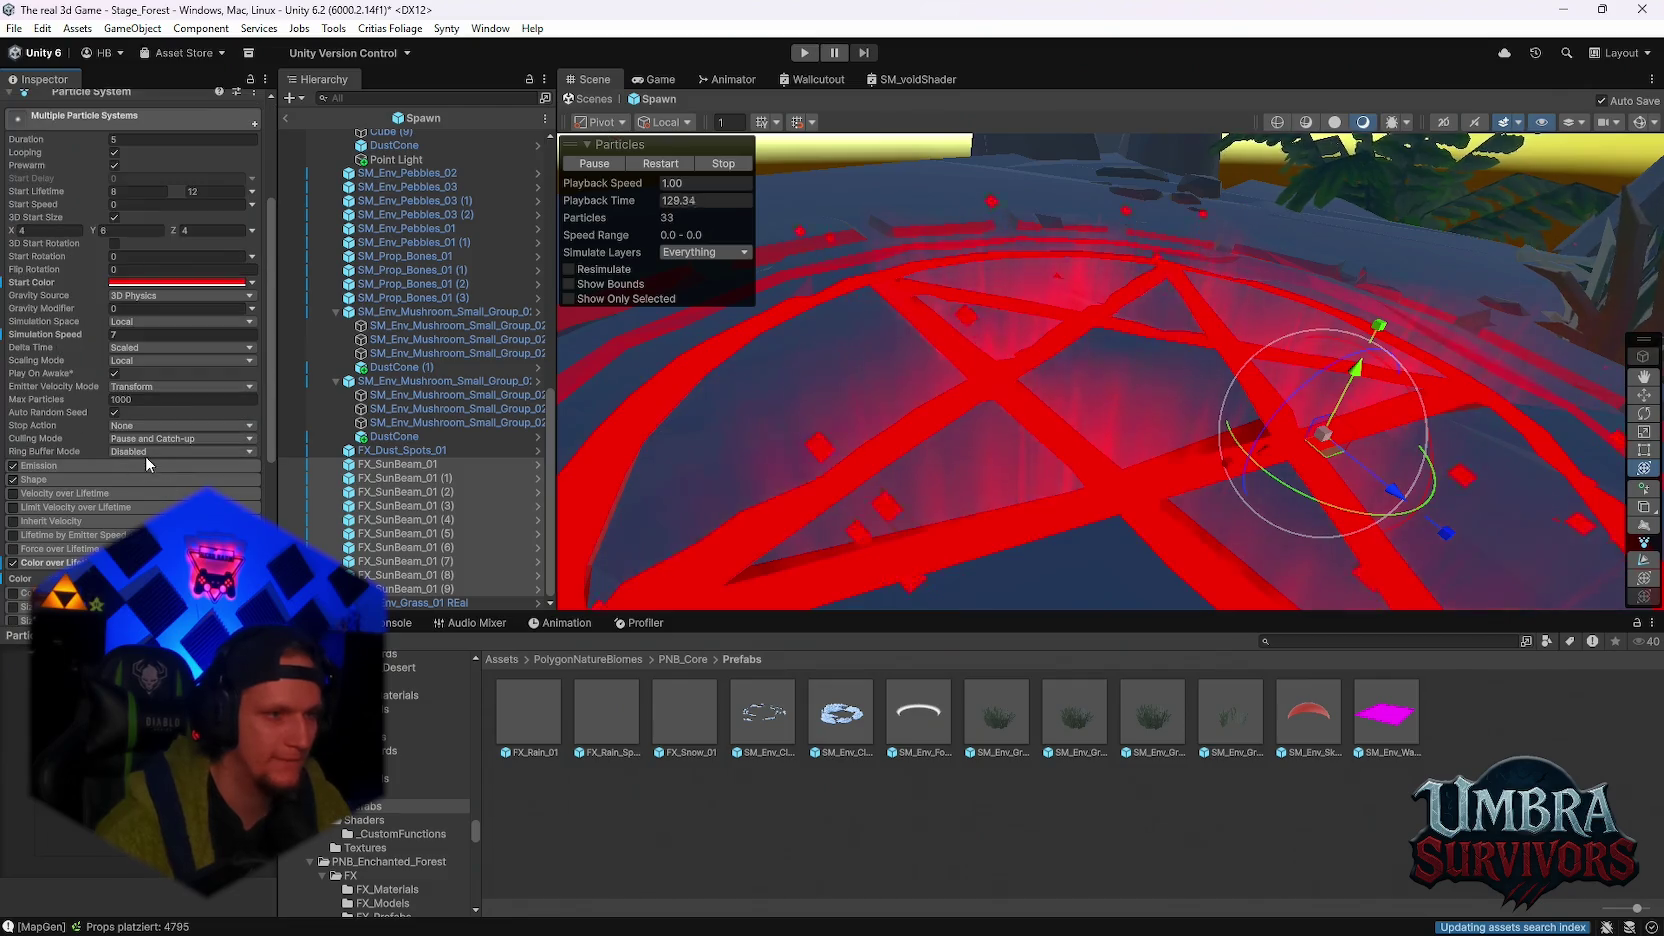
click(180, 578)
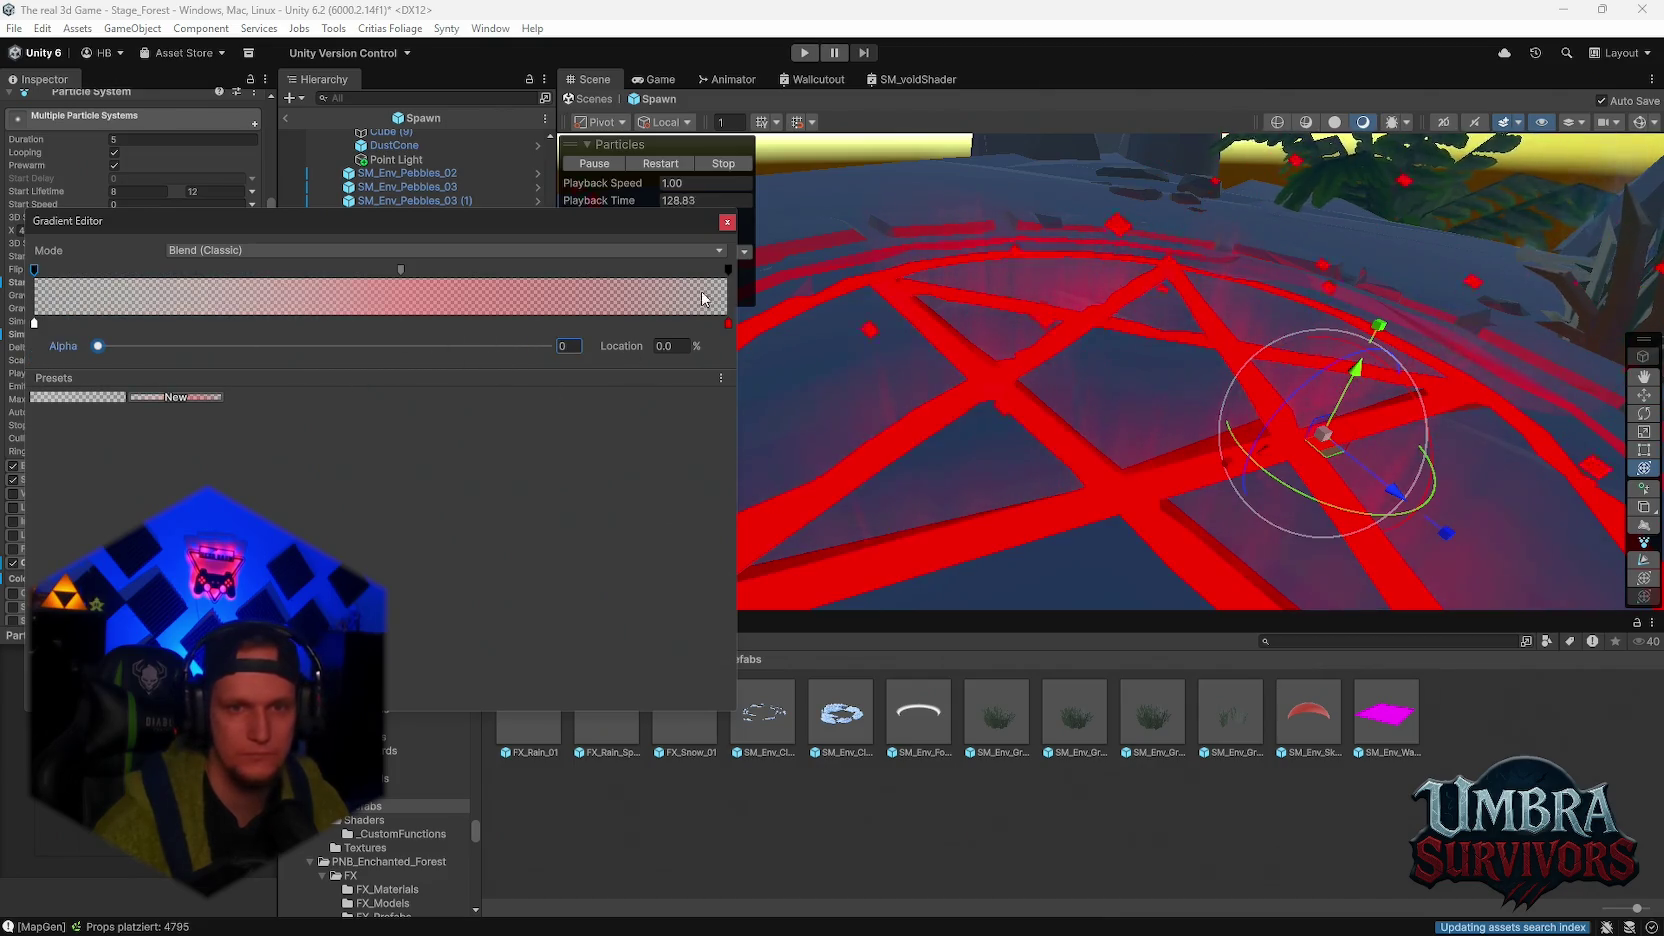
click(727, 222)
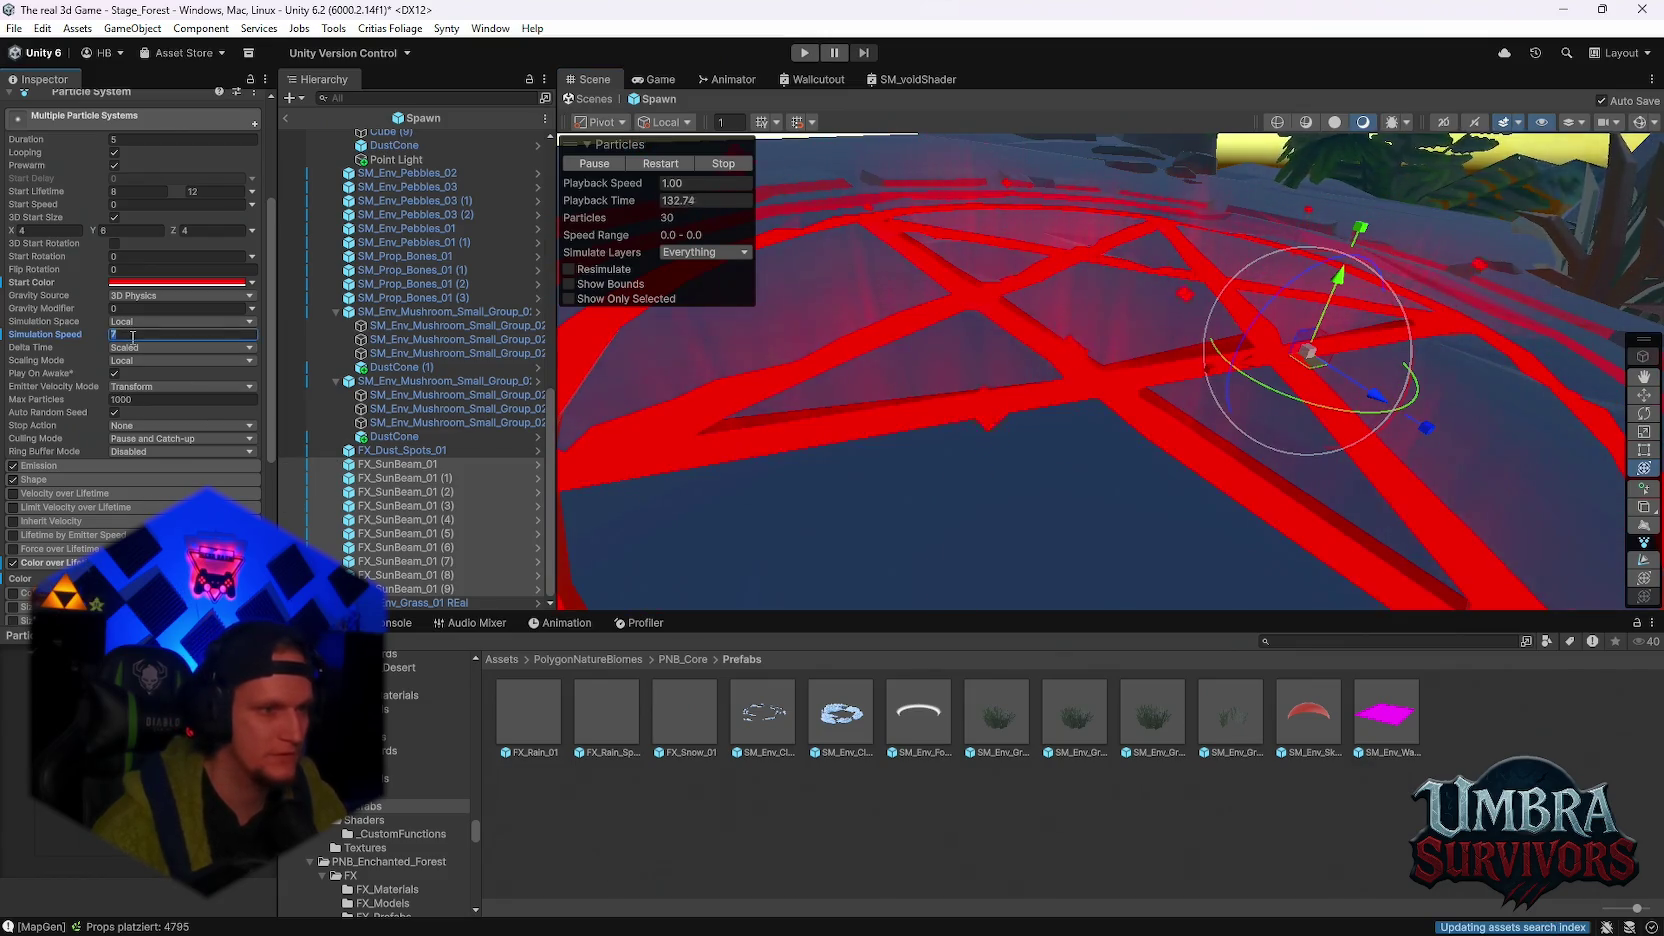
- Frame the pentagram, clear the selection and tilt the view to look down over it
scroll(420, 411, up, 5)
scroll(157, 413, up, 3)
mouse_move(927, 380)
mouse_down()
mouse_move(1257, 429)
mouse_move(1300, 390)
mouse_up()
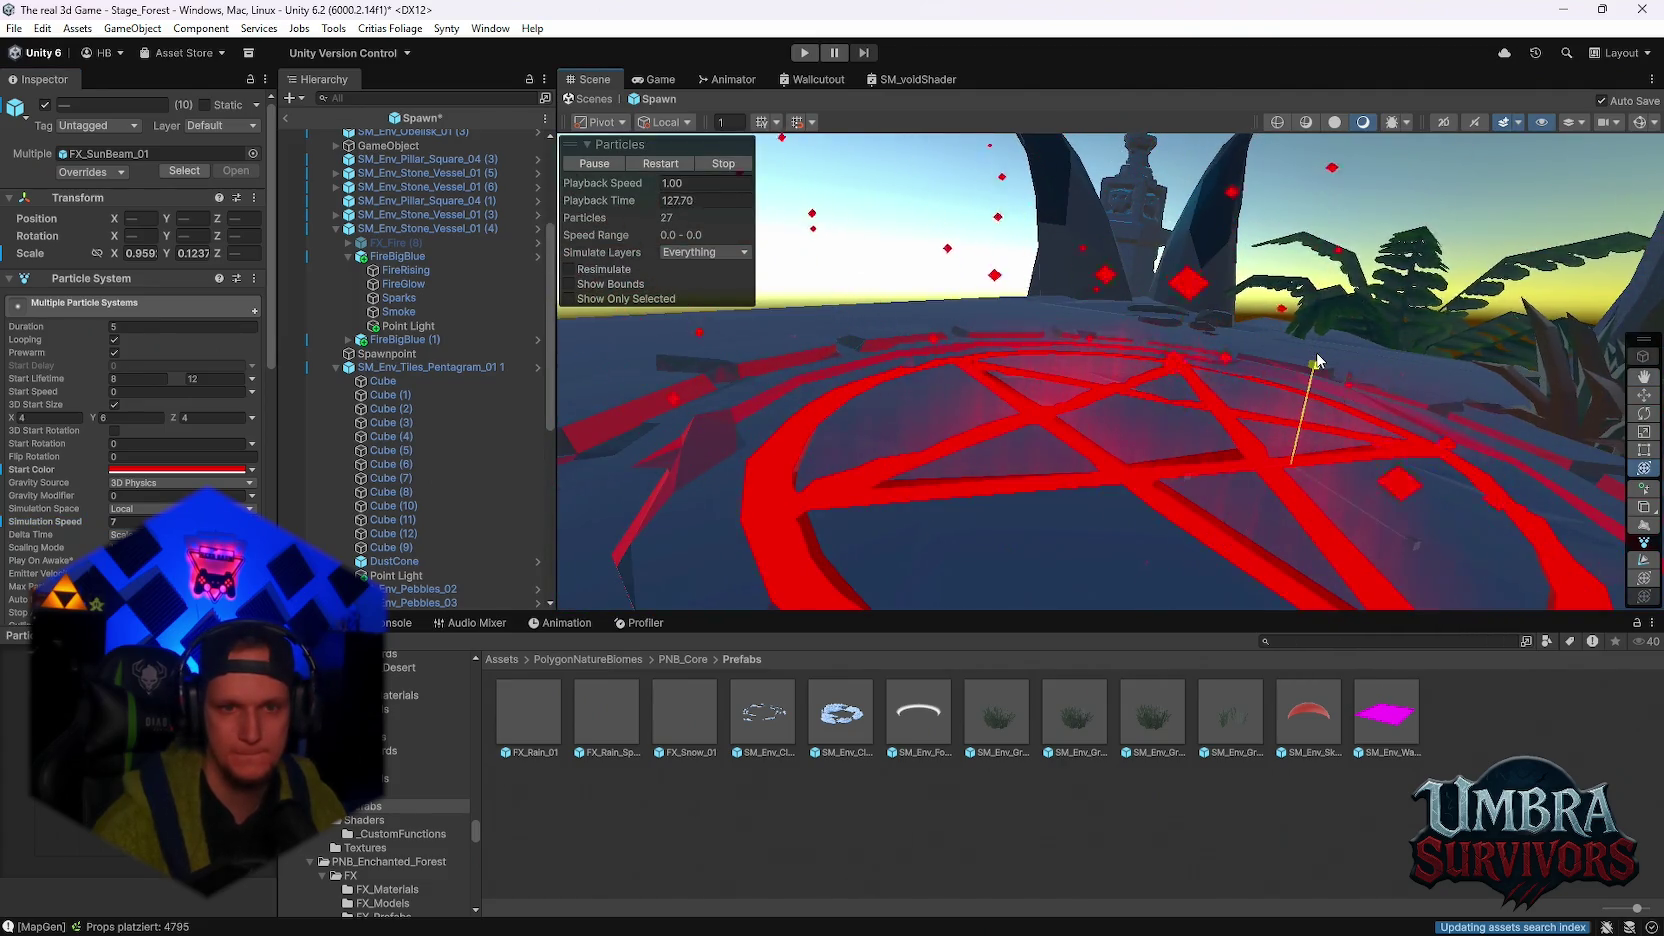
key(f)
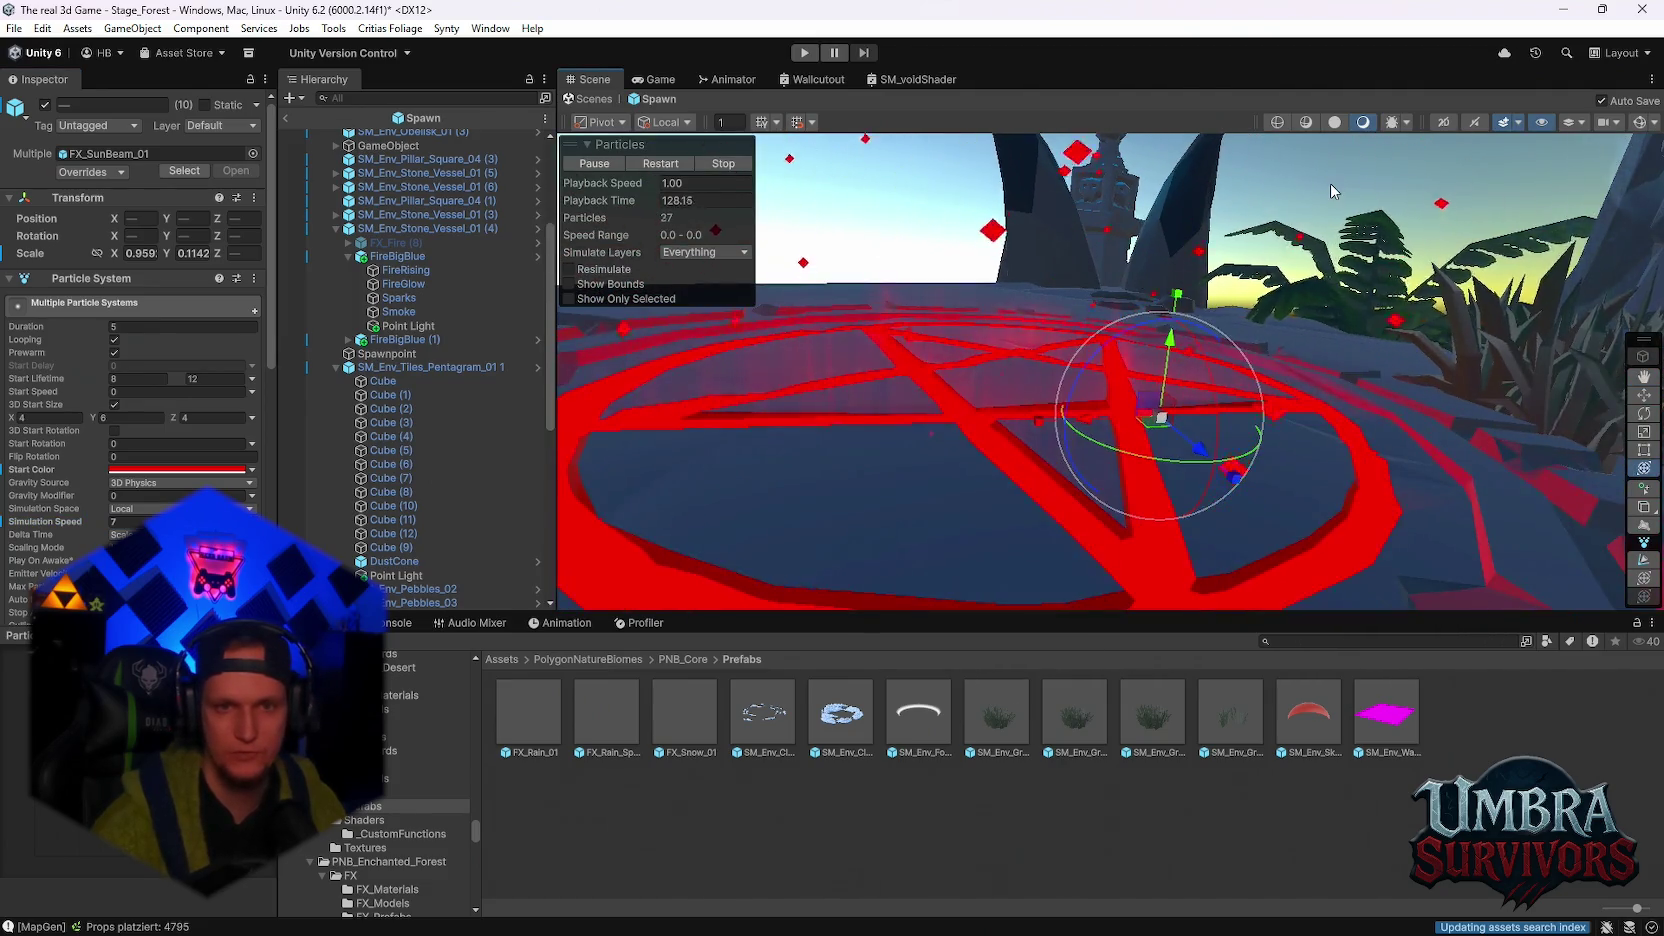
click(1043, 393)
mouse_move(1043, 385)
mouse_down()
mouse_move(1100, 327)
mouse_move(1073, 405)
mouse_move(1152, 393)
mouse_move(1138, 453)
mouse_move(1092, 435)
mouse_move(1118, 487)
mouse_move(1134, 383)
mouse_up()
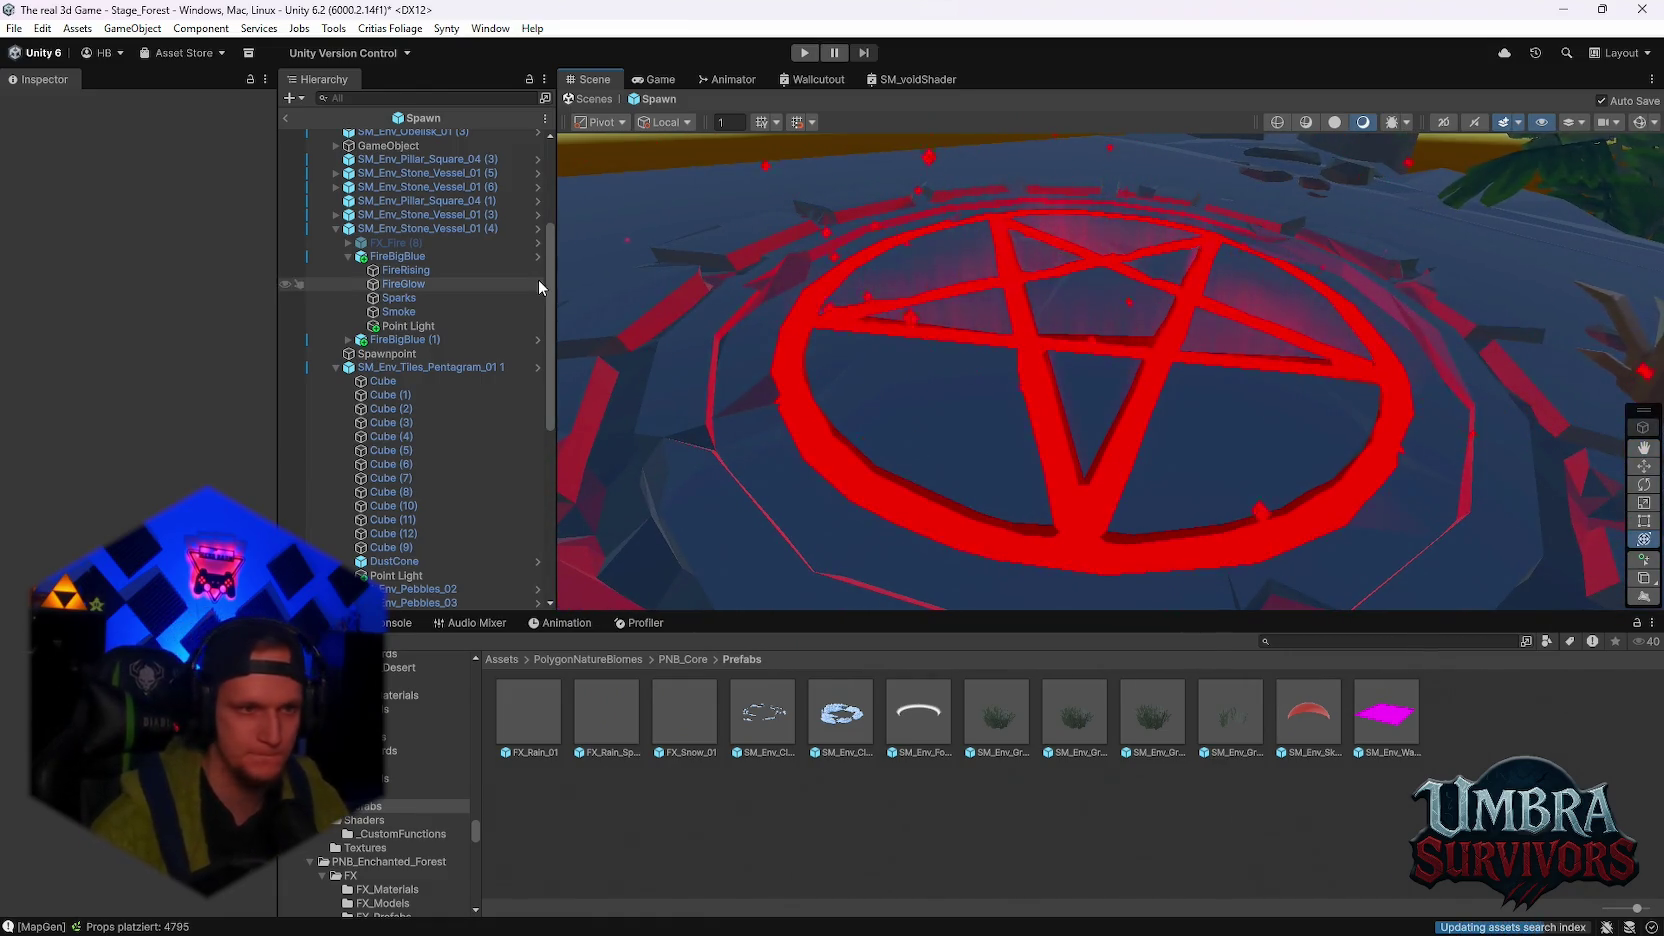
scroll(384, 386, up, 5)
click(305, 137)
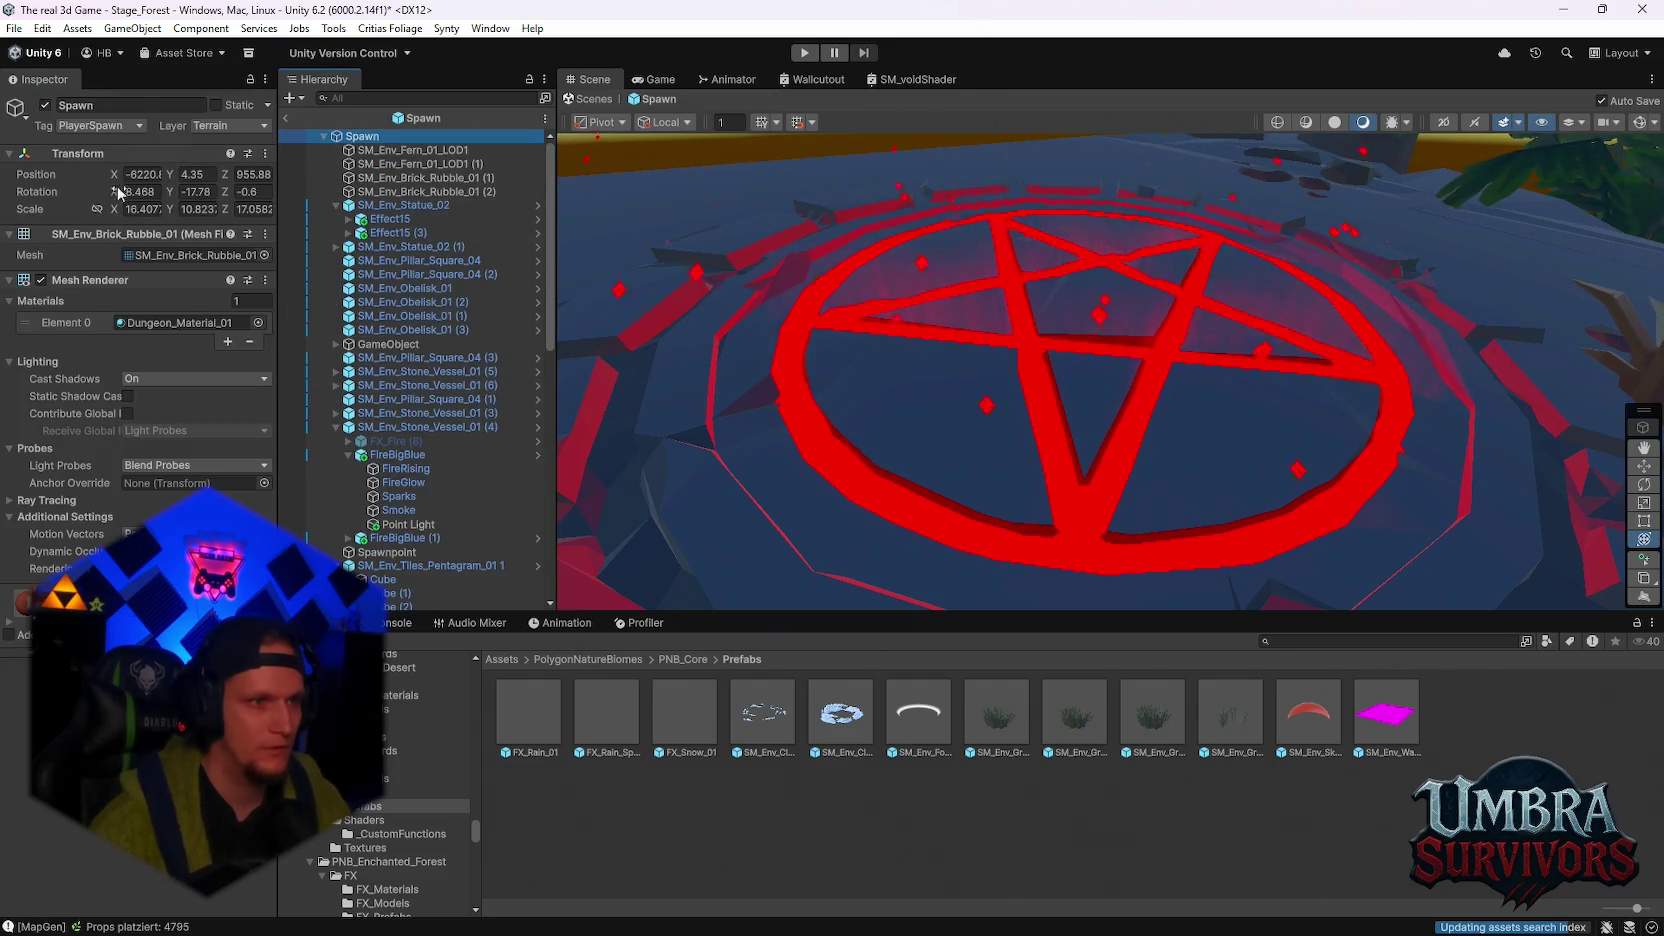
scroll(1048, 387, down, 2)
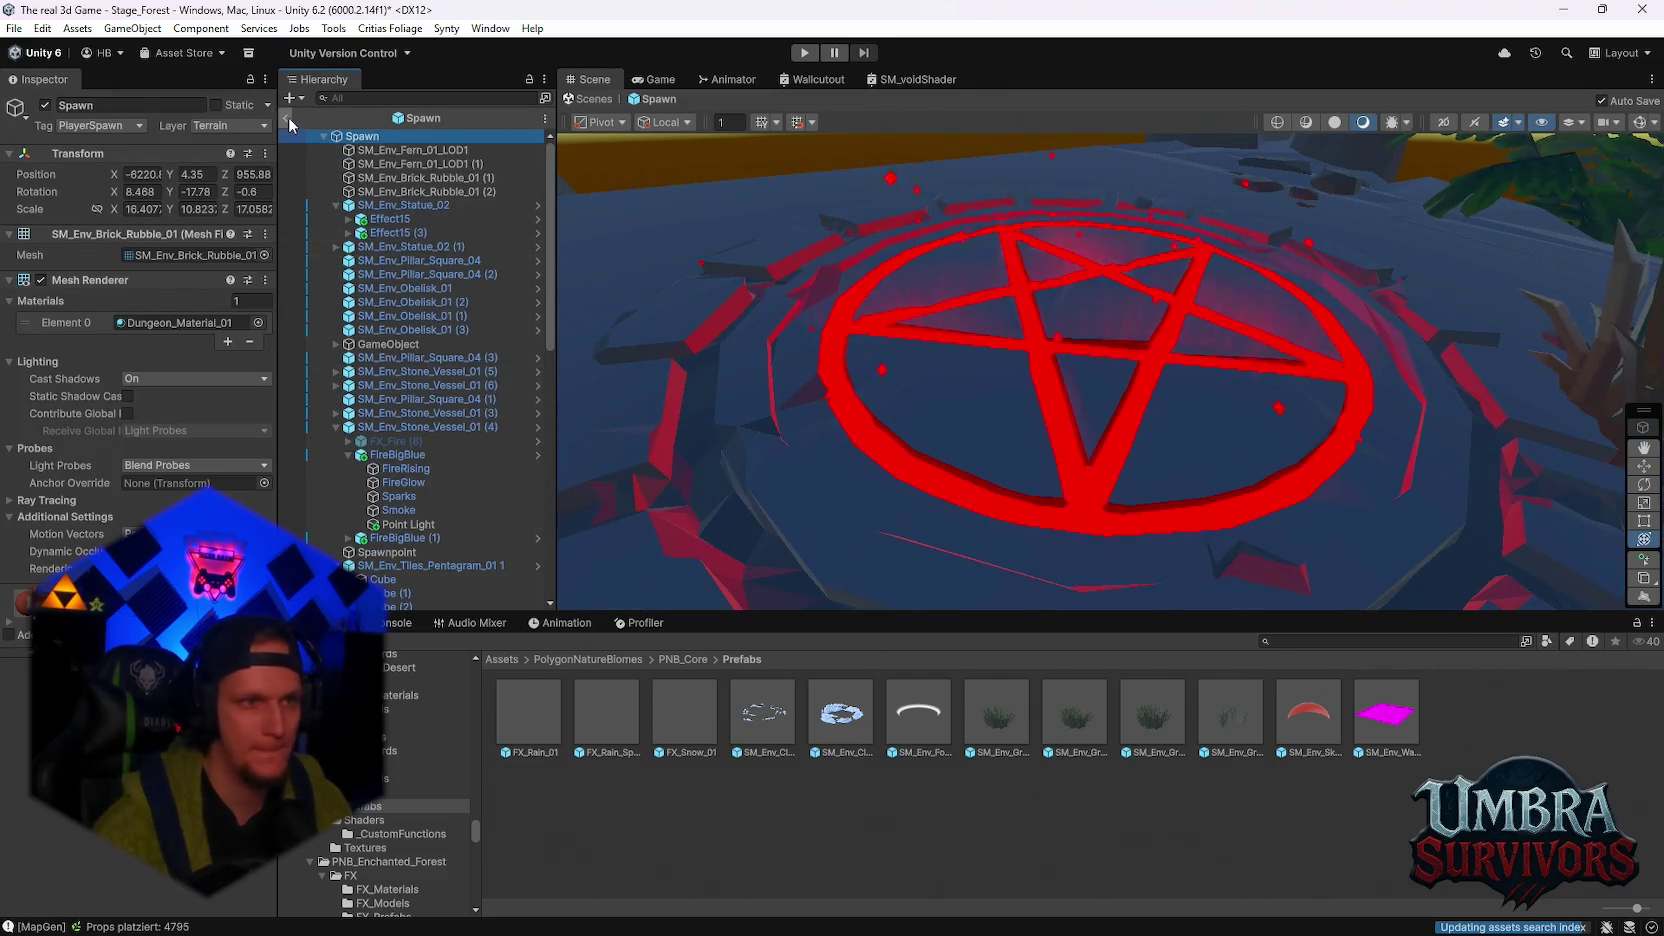
click(289, 119)
scroll(960, 330, up, 5)
mouse_move(1057, 346)
mouse_down()
mouse_move(1189, 501)
mouse_move(1296, 494)
mouse_move(1248, 509)
mouse_move(1118, 87)
mouse_move(1080, 480)
mouse_move(1020, 312)
mouse_up()
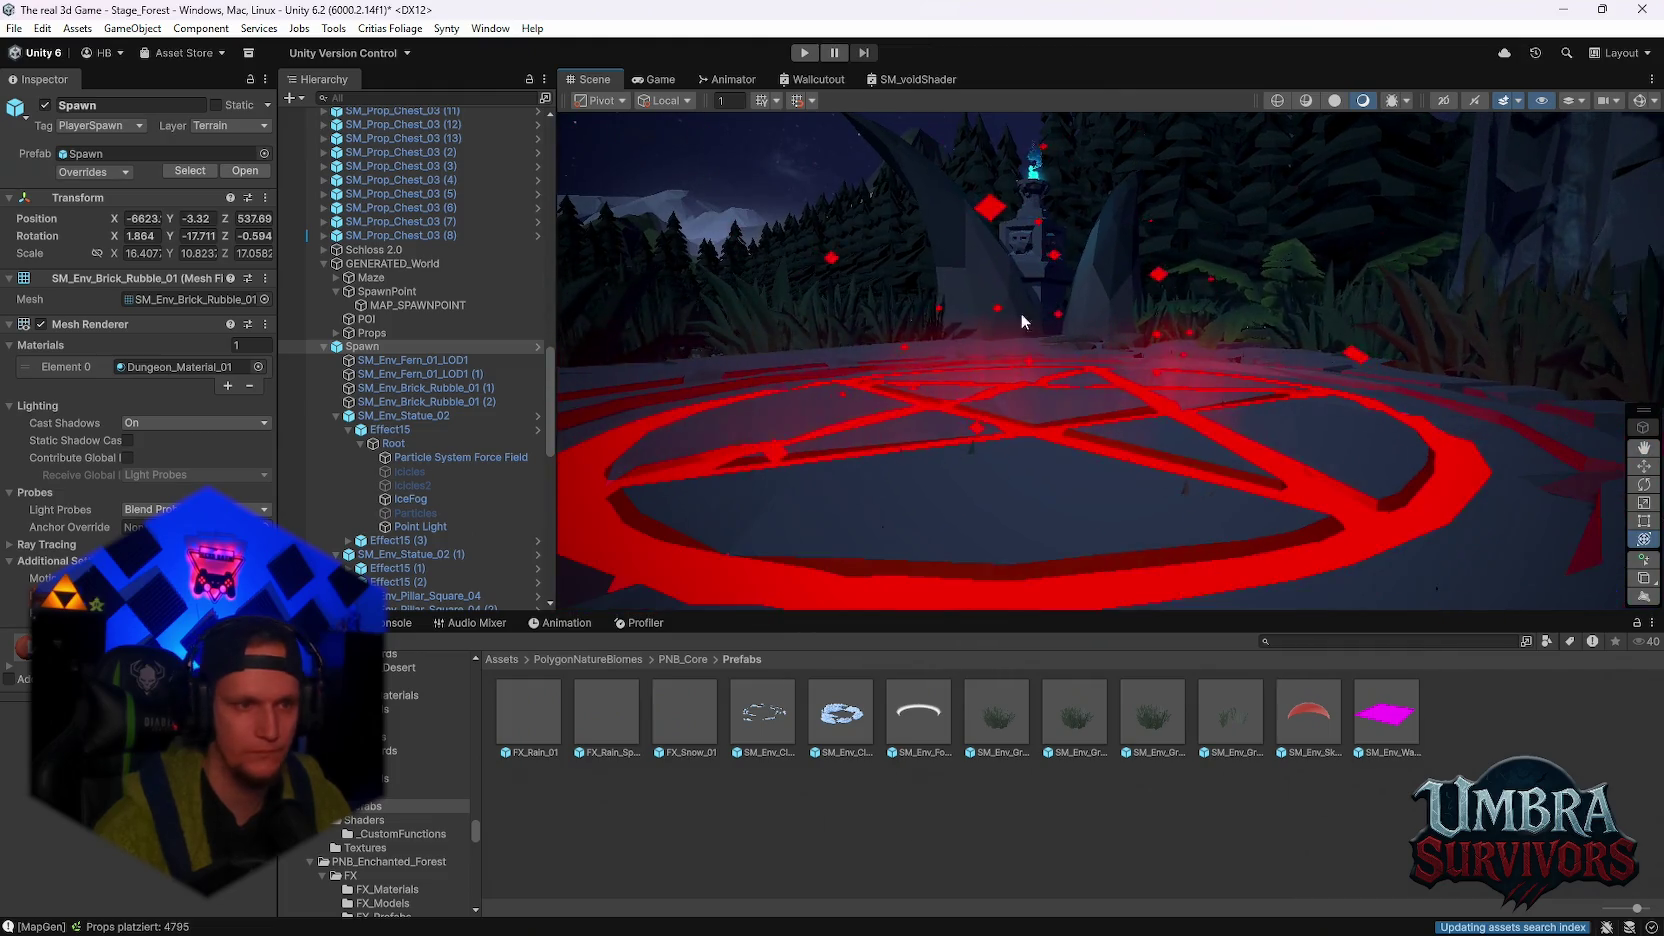
click(100, 173)
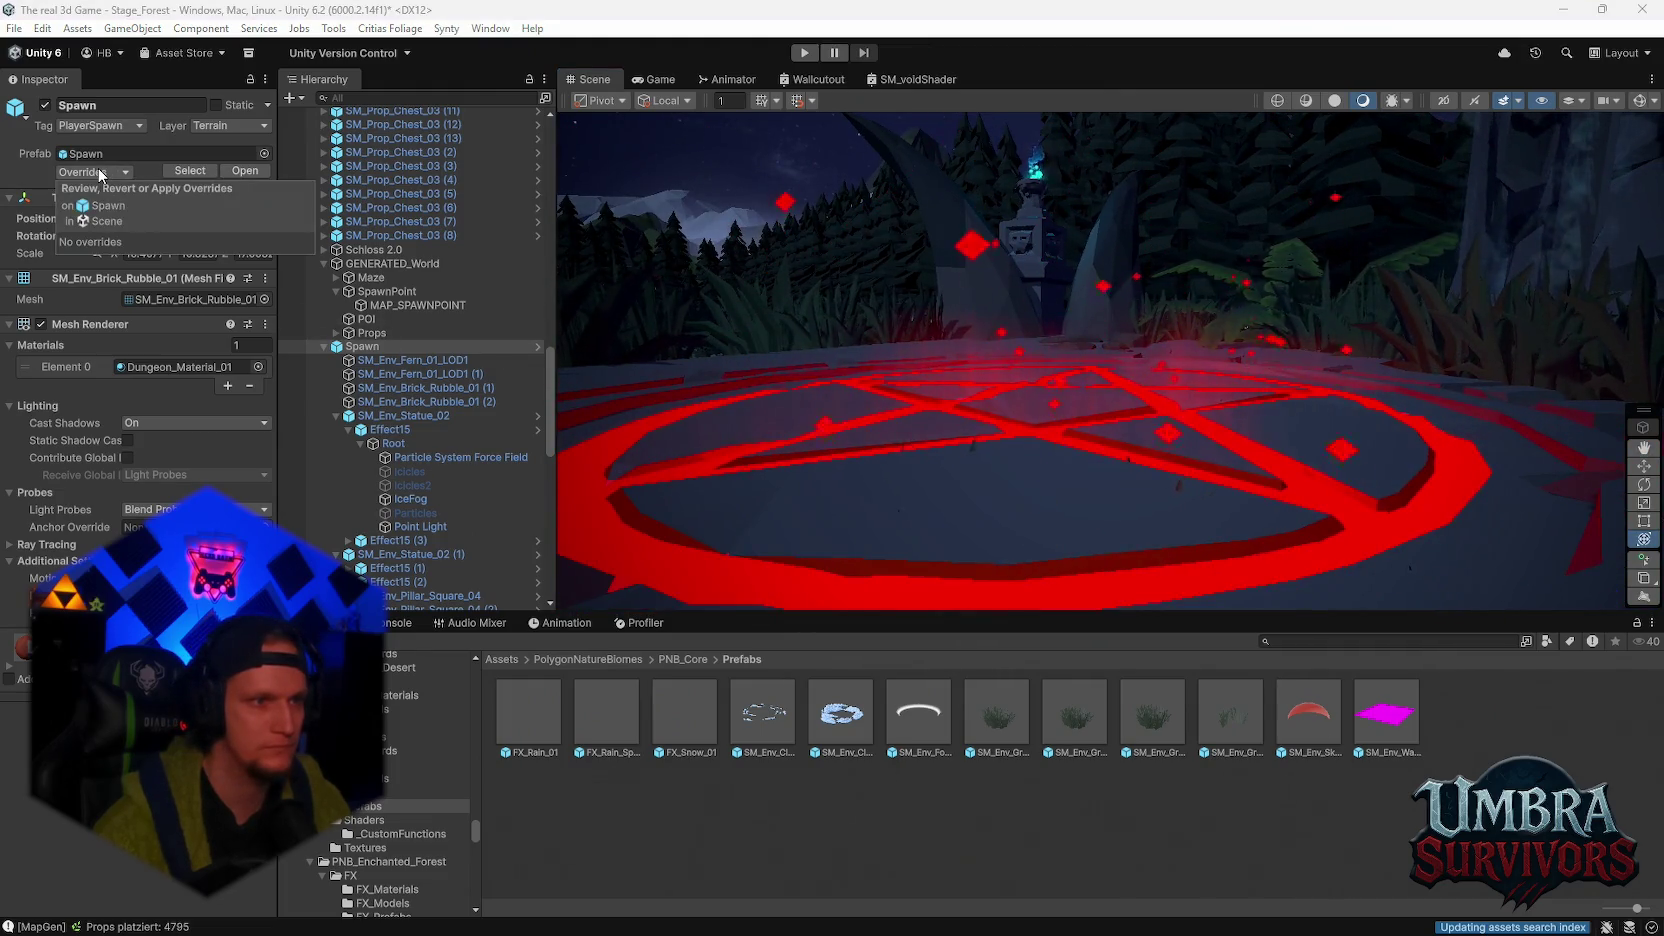
click(27, 179)
mouse_move(954, 386)
mouse_down()
mouse_move(1043, 422)
mouse_move(1058, 376)
mouse_move(1299, 405)
mouse_move(1191, 360)
mouse_up()
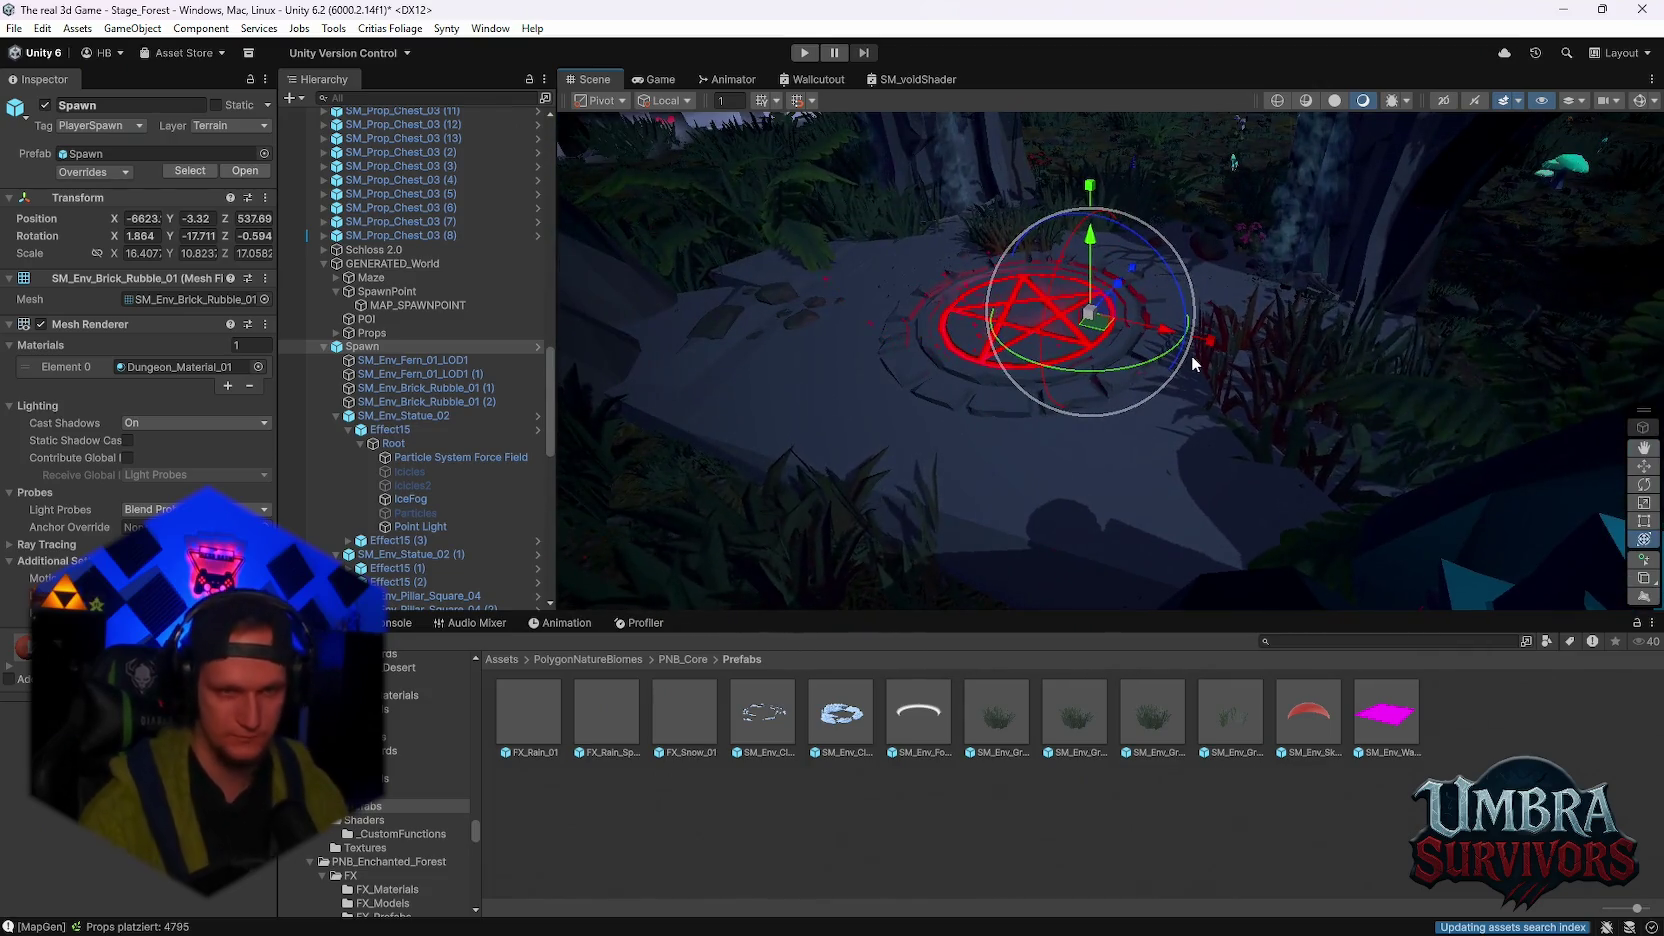
key(q)
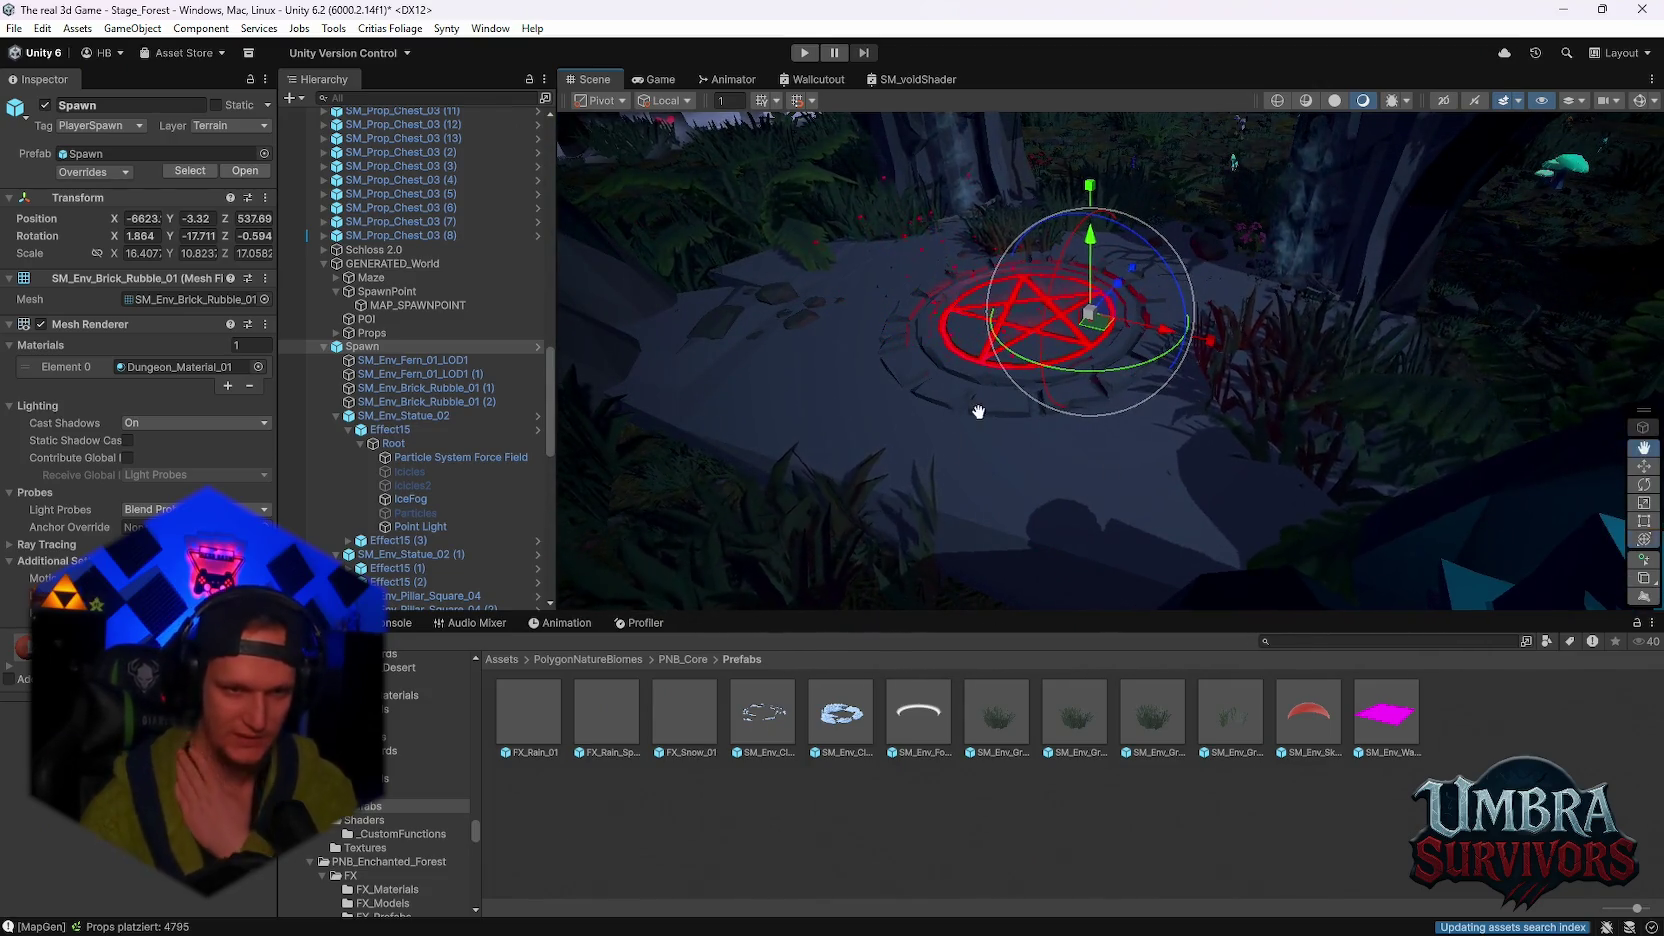
drag(978, 412, 1124, 351)
scroll(366, 843, up, 3)
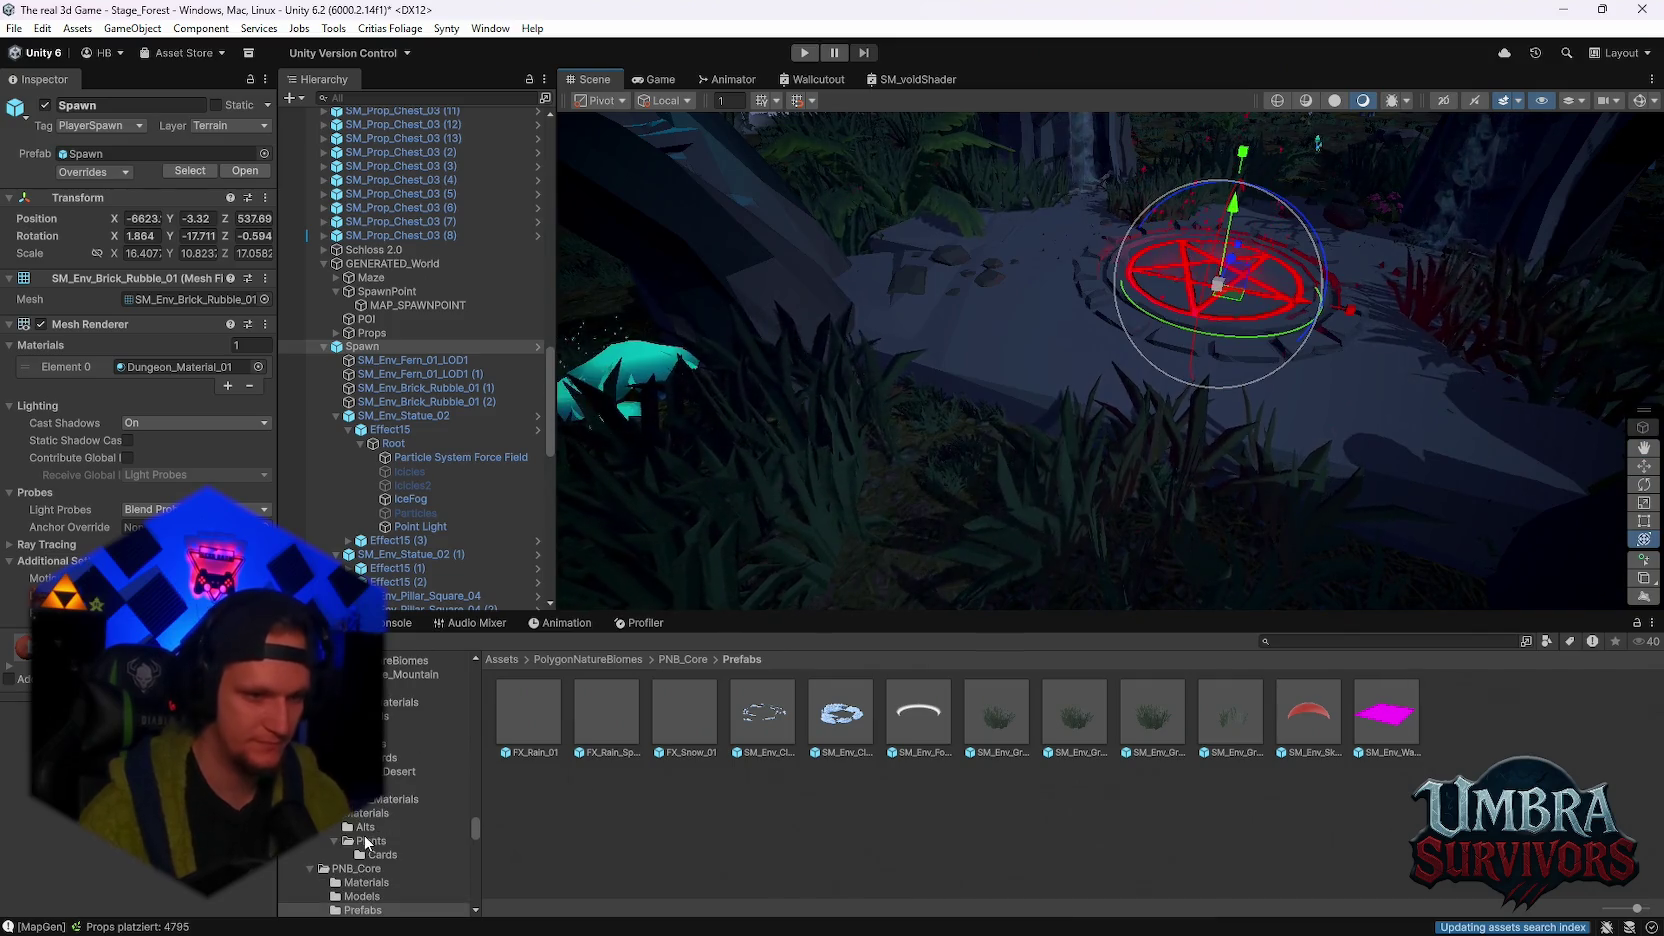
click(366, 843)
scroll(395, 798, down, 3)
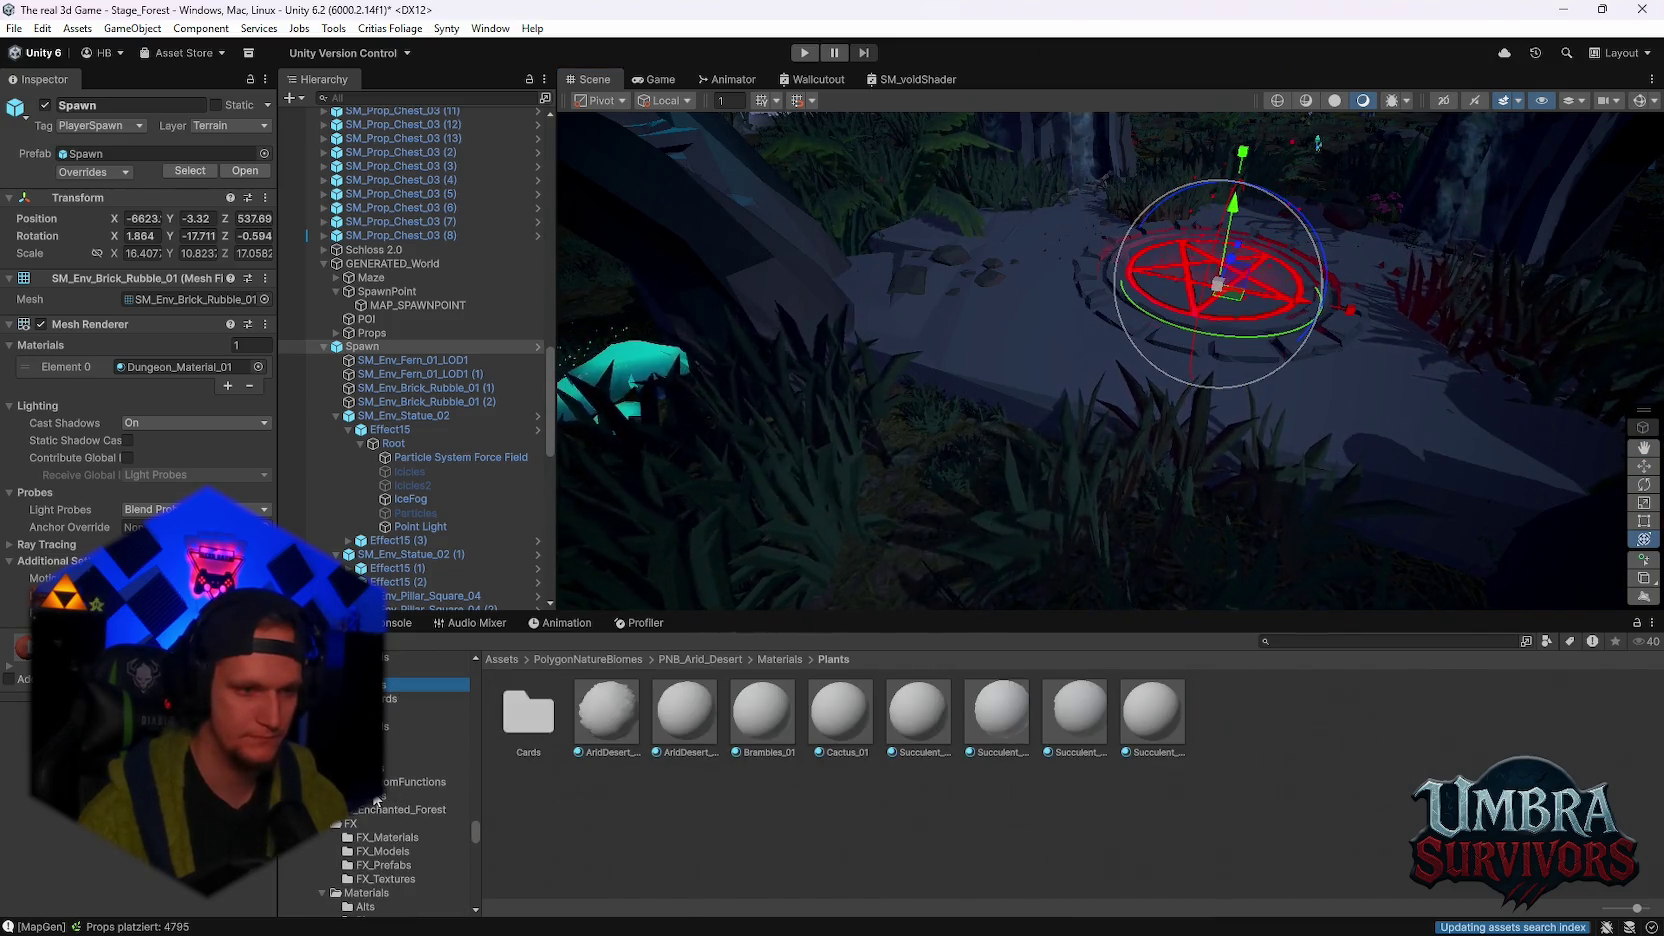
key(Down)
key(Down)
key(Down)
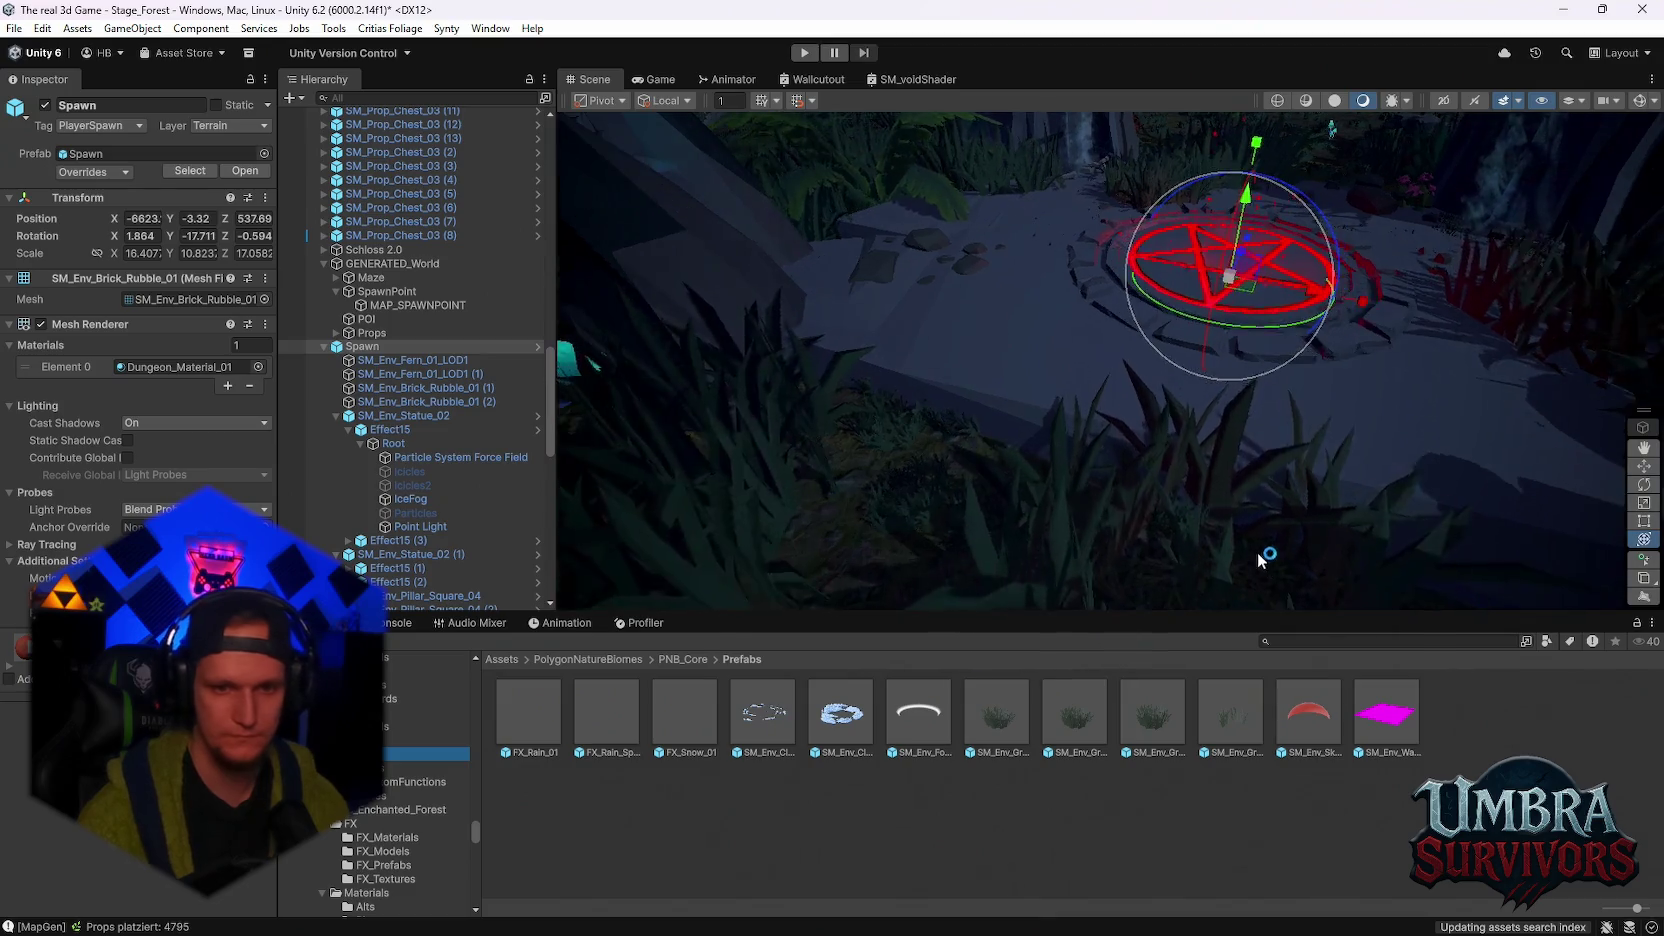
scroll(1257, 552, up, 3)
drag(1075, 712, 1085, 690)
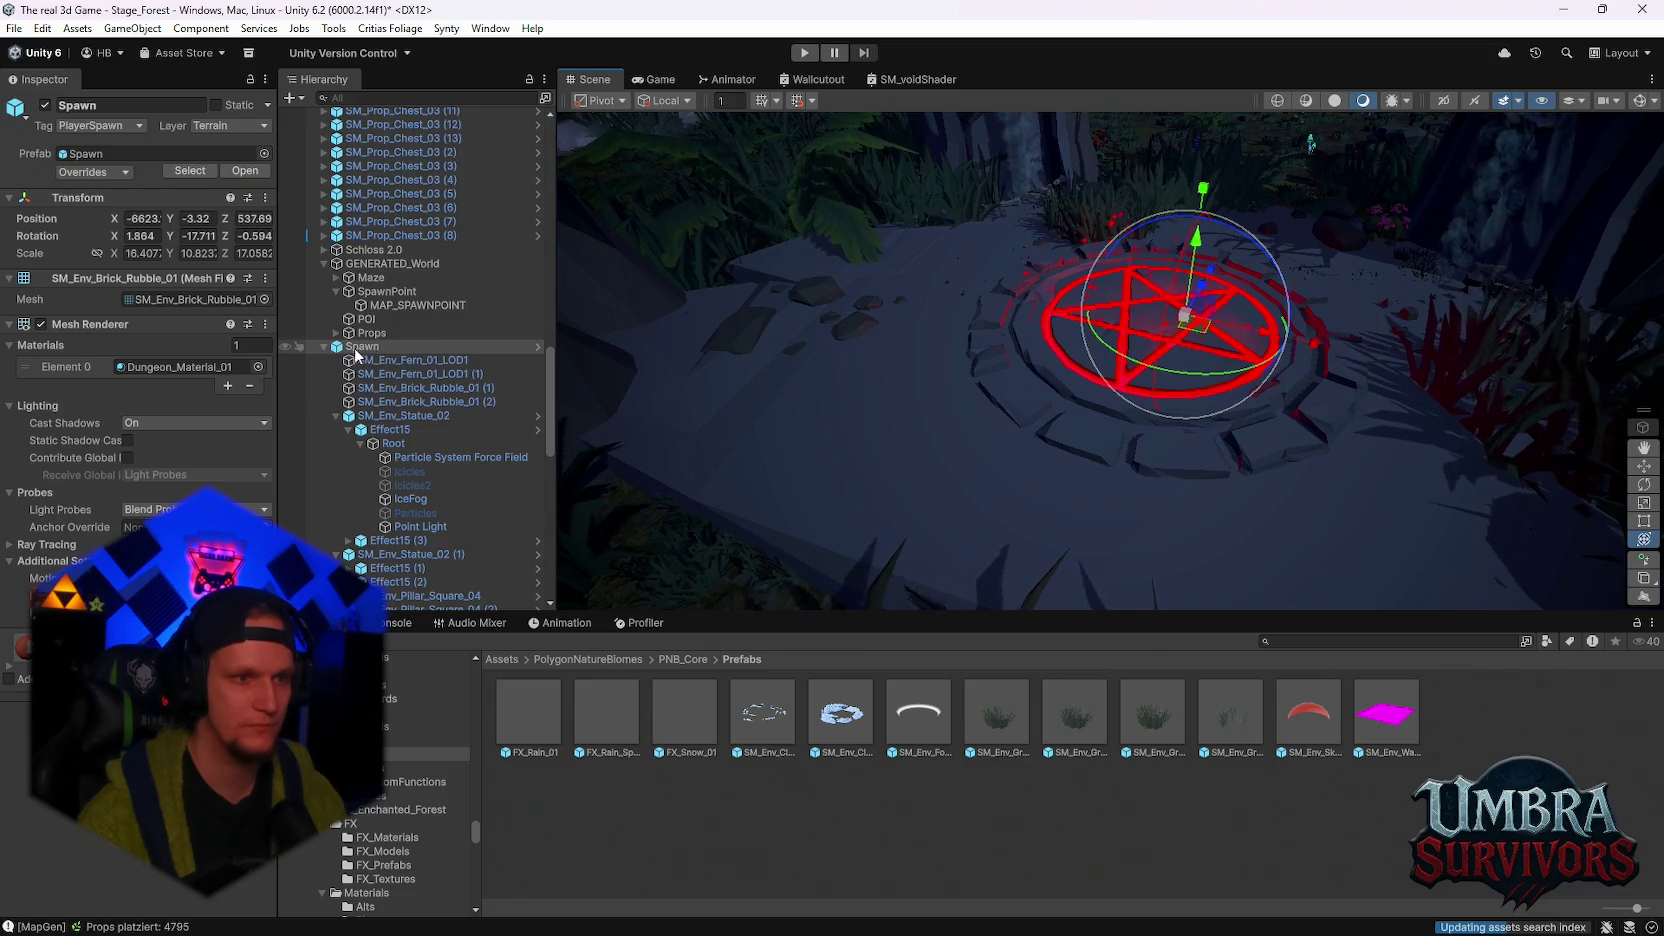
right_click(357, 350)
mouse_move(445, 413)
click(715, 440)
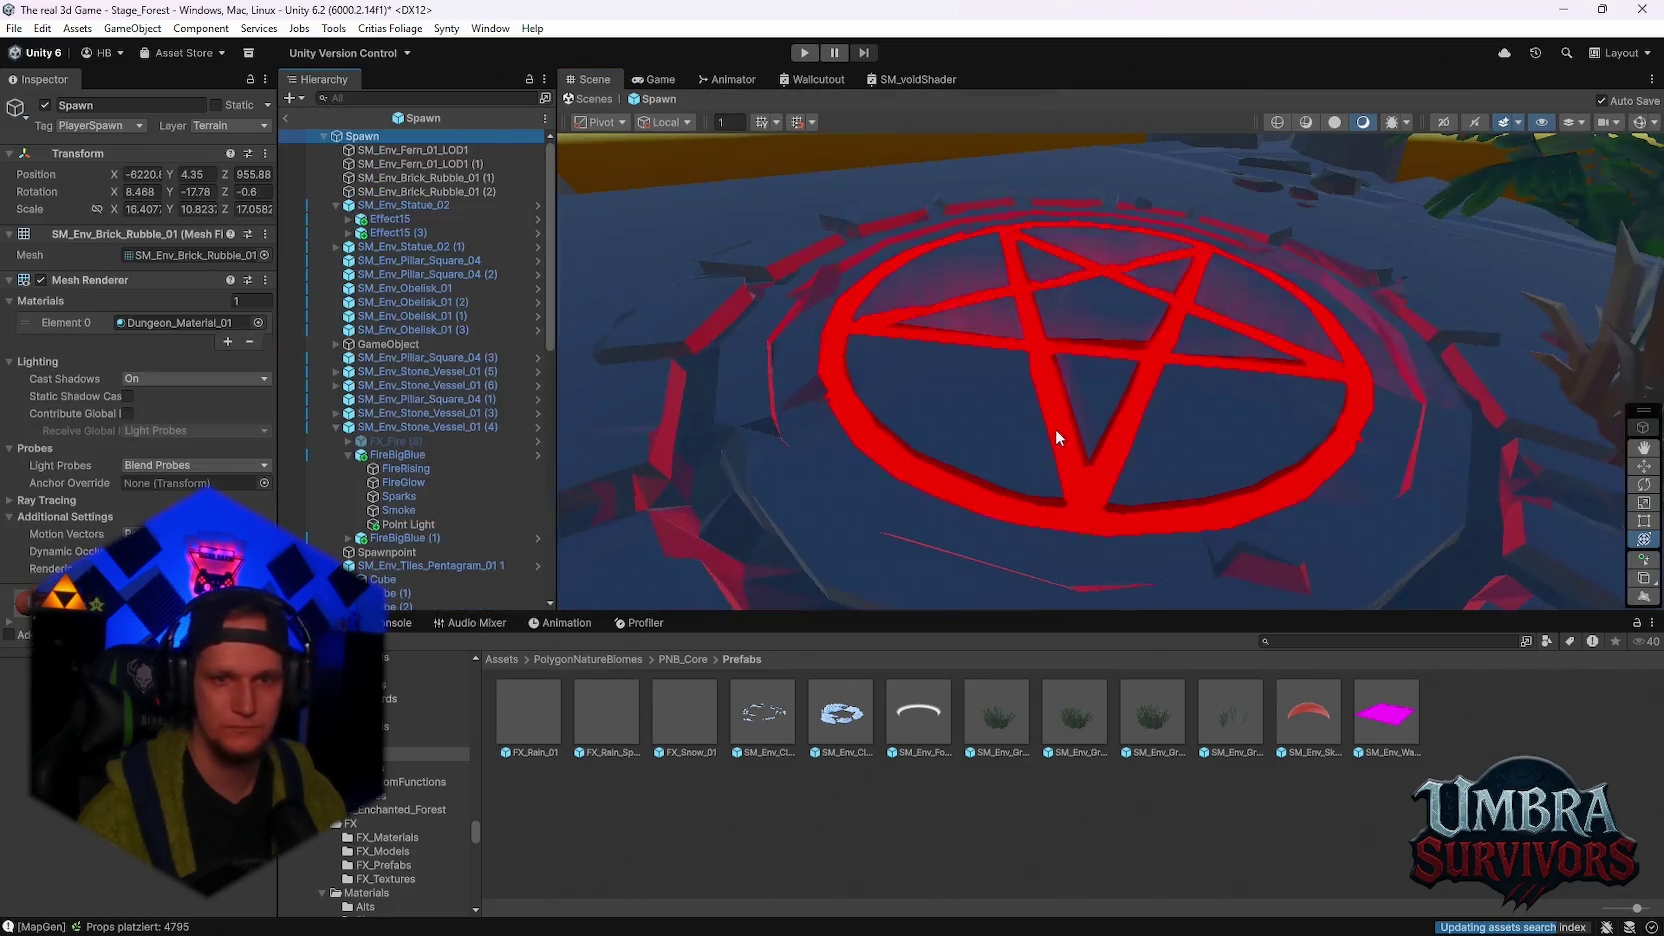
- Move the grass clump toward the rocks, then duplicate it and shrink the copy in a new spot
click(1230, 360)
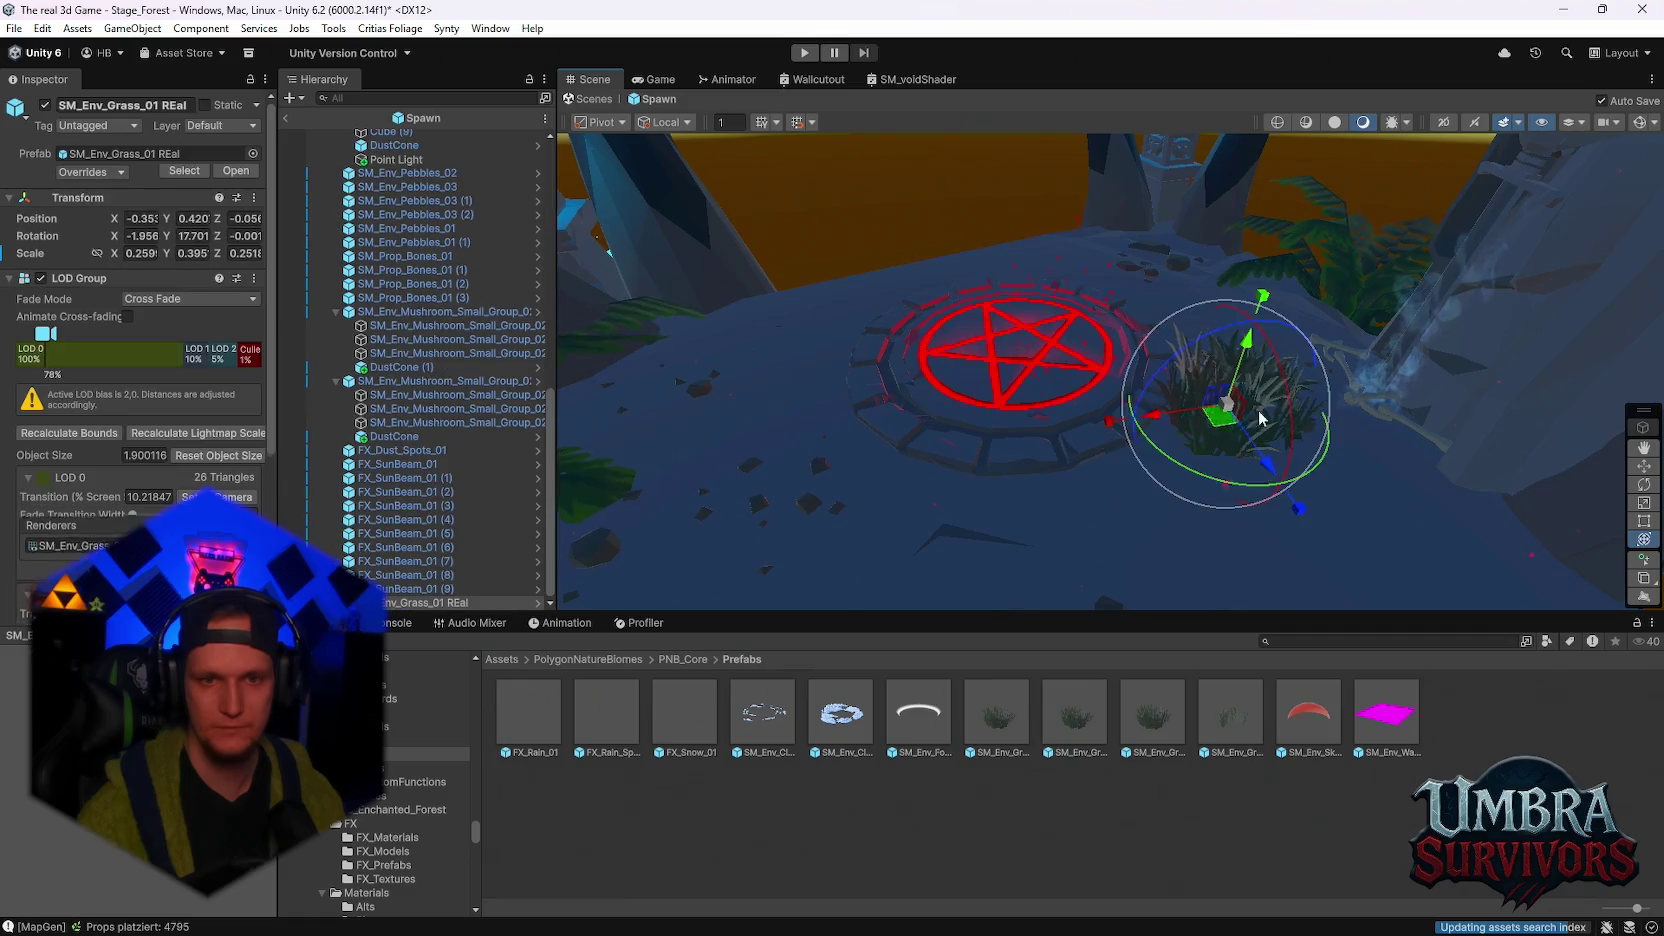
mouse_move(1170, 463)
mouse_down()
mouse_move(1213, 335)
mouse_move(1240, 340)
mouse_move(1216, 299)
mouse_move(1136, 382)
mouse_move(1391, 307)
mouse_move(1245, 406)
mouse_move(1280, 399)
mouse_move(1105, 303)
mouse_up()
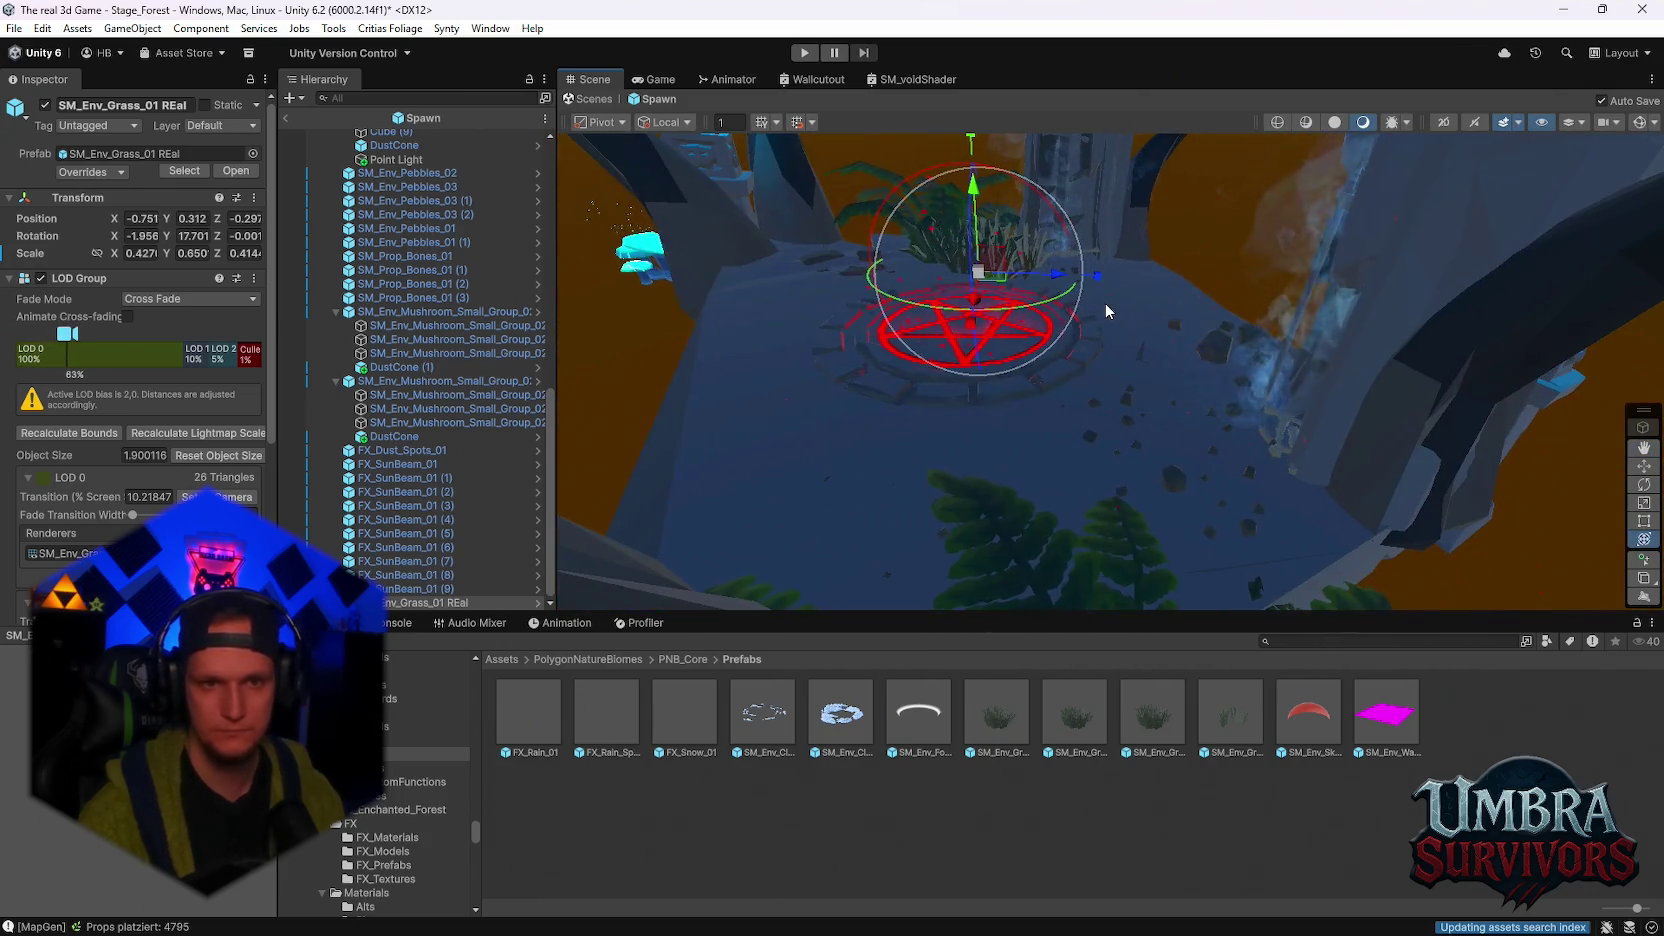
key(ctrl+d)
mouse_move(996, 266)
mouse_down()
mouse_move(987, 302)
mouse_move(1005, 306)
mouse_move(819, 390)
mouse_move(1164, 378)
mouse_move(1349, 257)
mouse_move(1150, 299)
mouse_move(1245, 383)
mouse_up()
drag(1352, 421, 1385, 378)
- Nudge and shrink the grass copy with the combined gizmo, then delete another grass clump
key(y)
mouse_move(1268, 356)
mouse_down()
mouse_move(1280, 446)
mouse_move(1263, 353)
mouse_up()
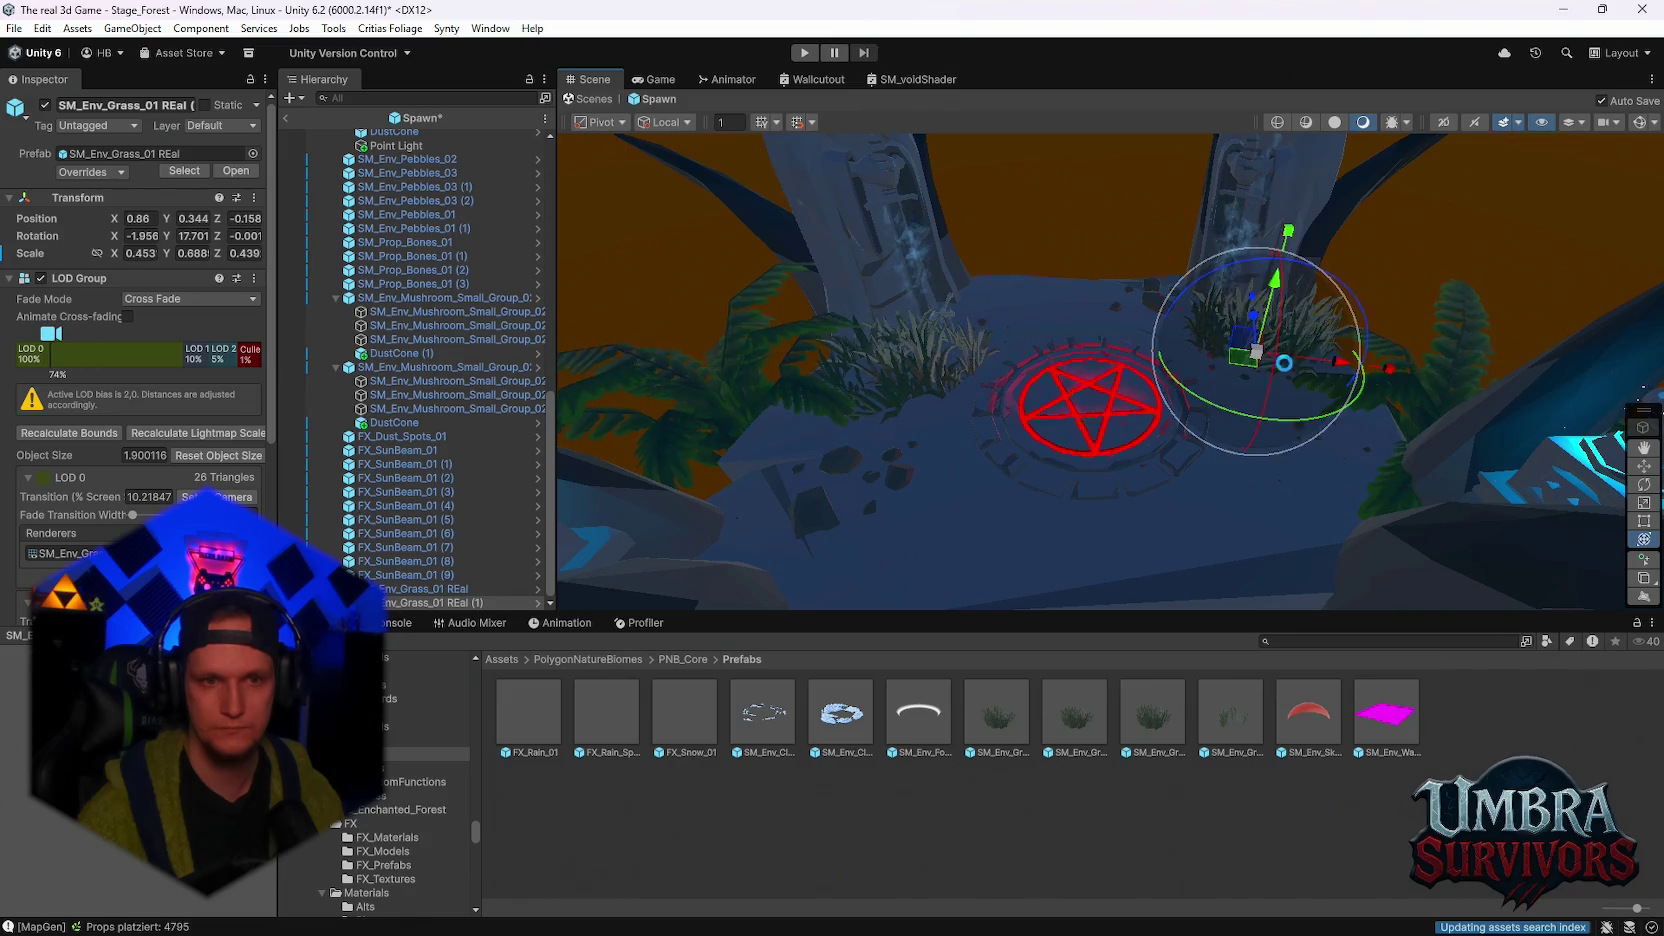
scroll(1292, 400, up, 3)
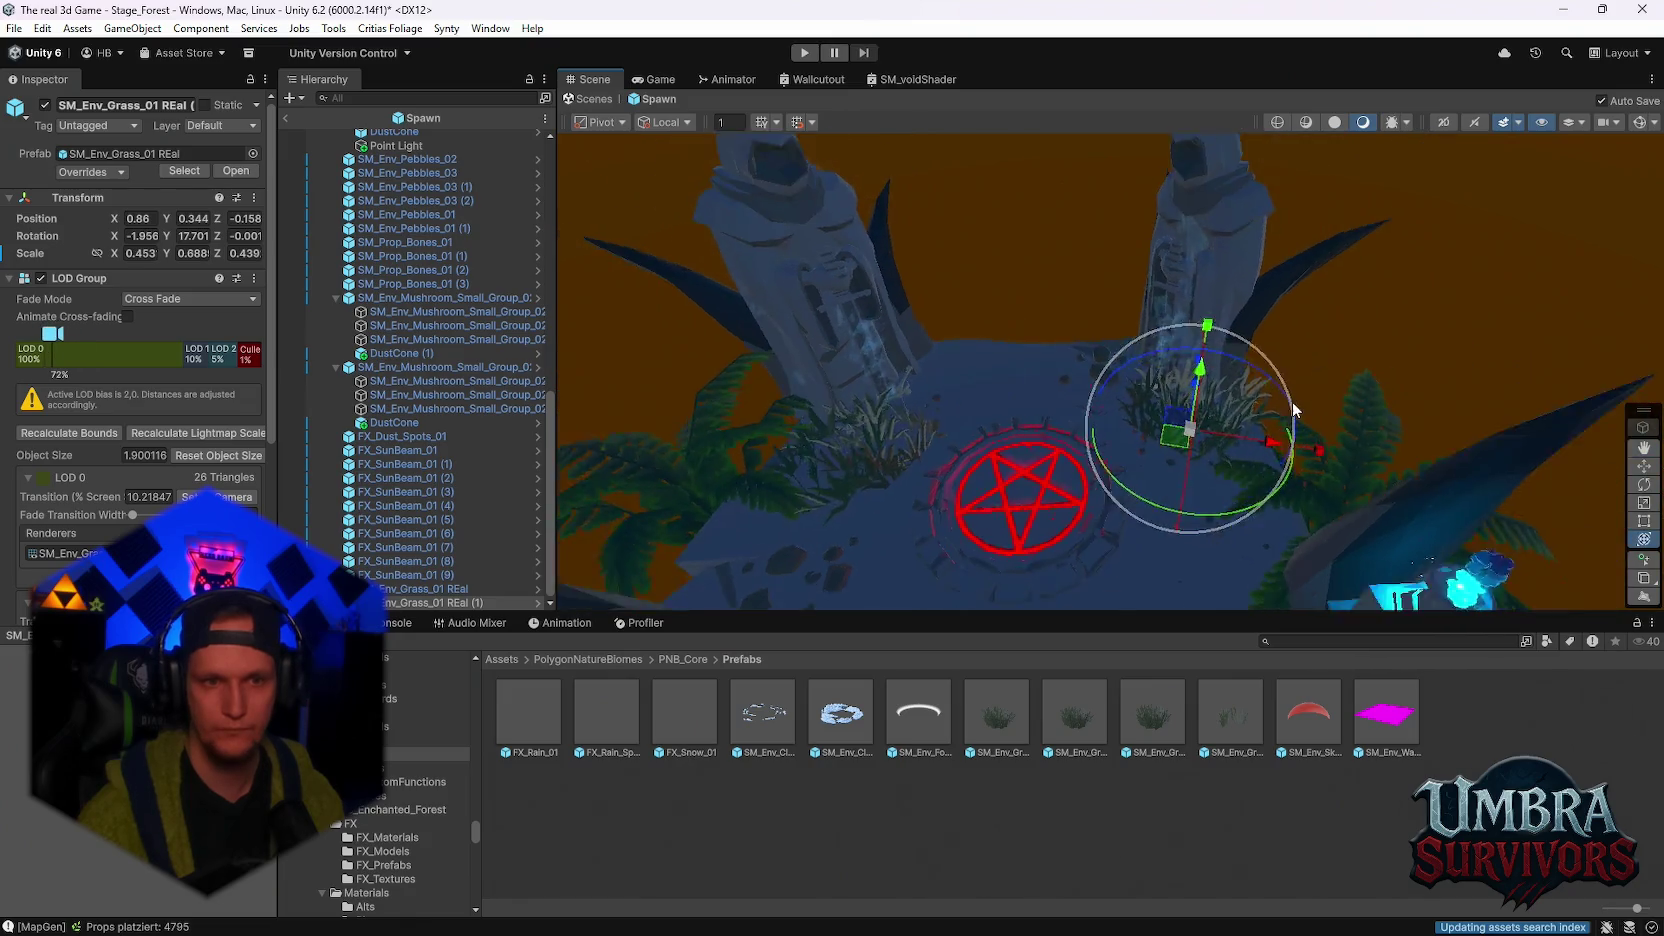
mouse_move(1251, 485)
mouse_down()
mouse_move(1280, 498)
mouse_move(1235, 467)
mouse_move(1272, 470)
mouse_up()
scroll(1320, 283, down, 3)
mouse_move(1303, 270)
mouse_down()
mouse_move(1399, 280)
mouse_move(1300, 292)
mouse_up()
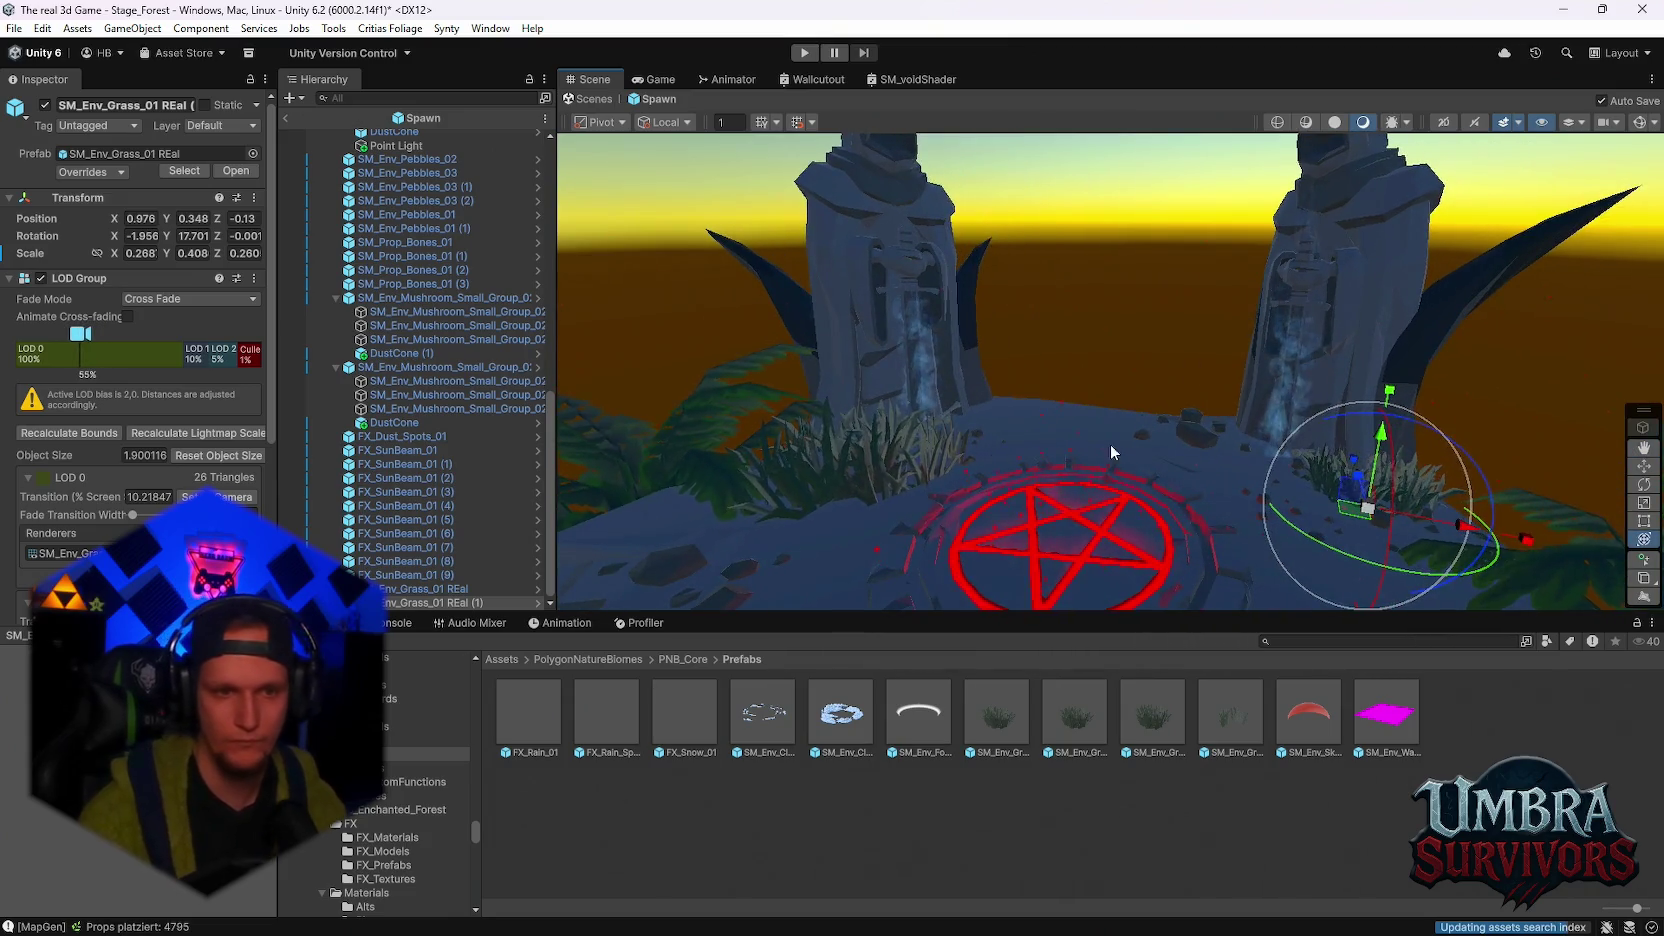
drag(915, 447, 985, 516)
click(978, 545)
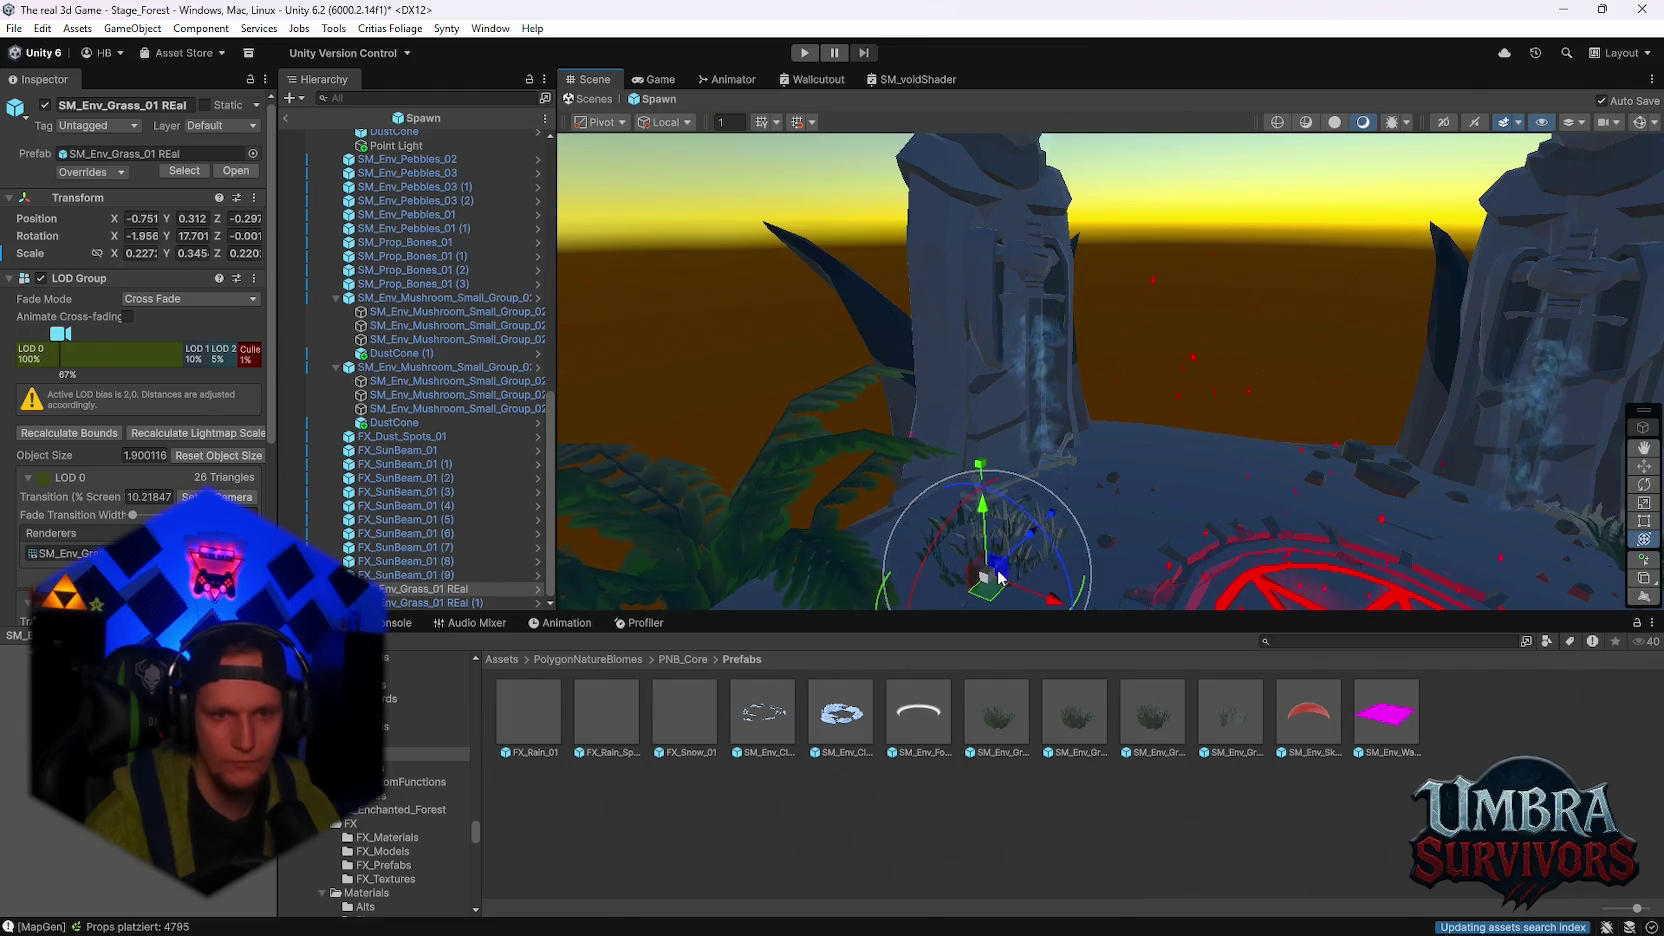
key(Delete)
- Duplicate the right-side grass clump and slide the copy beside the statue
mouse_move(999, 577)
mouse_down()
mouse_move(1394, 475)
mouse_move(848, 594)
mouse_move(732, 595)
mouse_up()
click(1394, 467)
key(ctrl+d)
mouse_move(1200, 537)
mouse_down()
mouse_move(1029, 446)
mouse_move(1077, 494)
mouse_move(868, 425)
mouse_up()
mouse_move(866, 430)
mouse_down()
mouse_move(839, 431)
mouse_move(971, 454)
mouse_up()
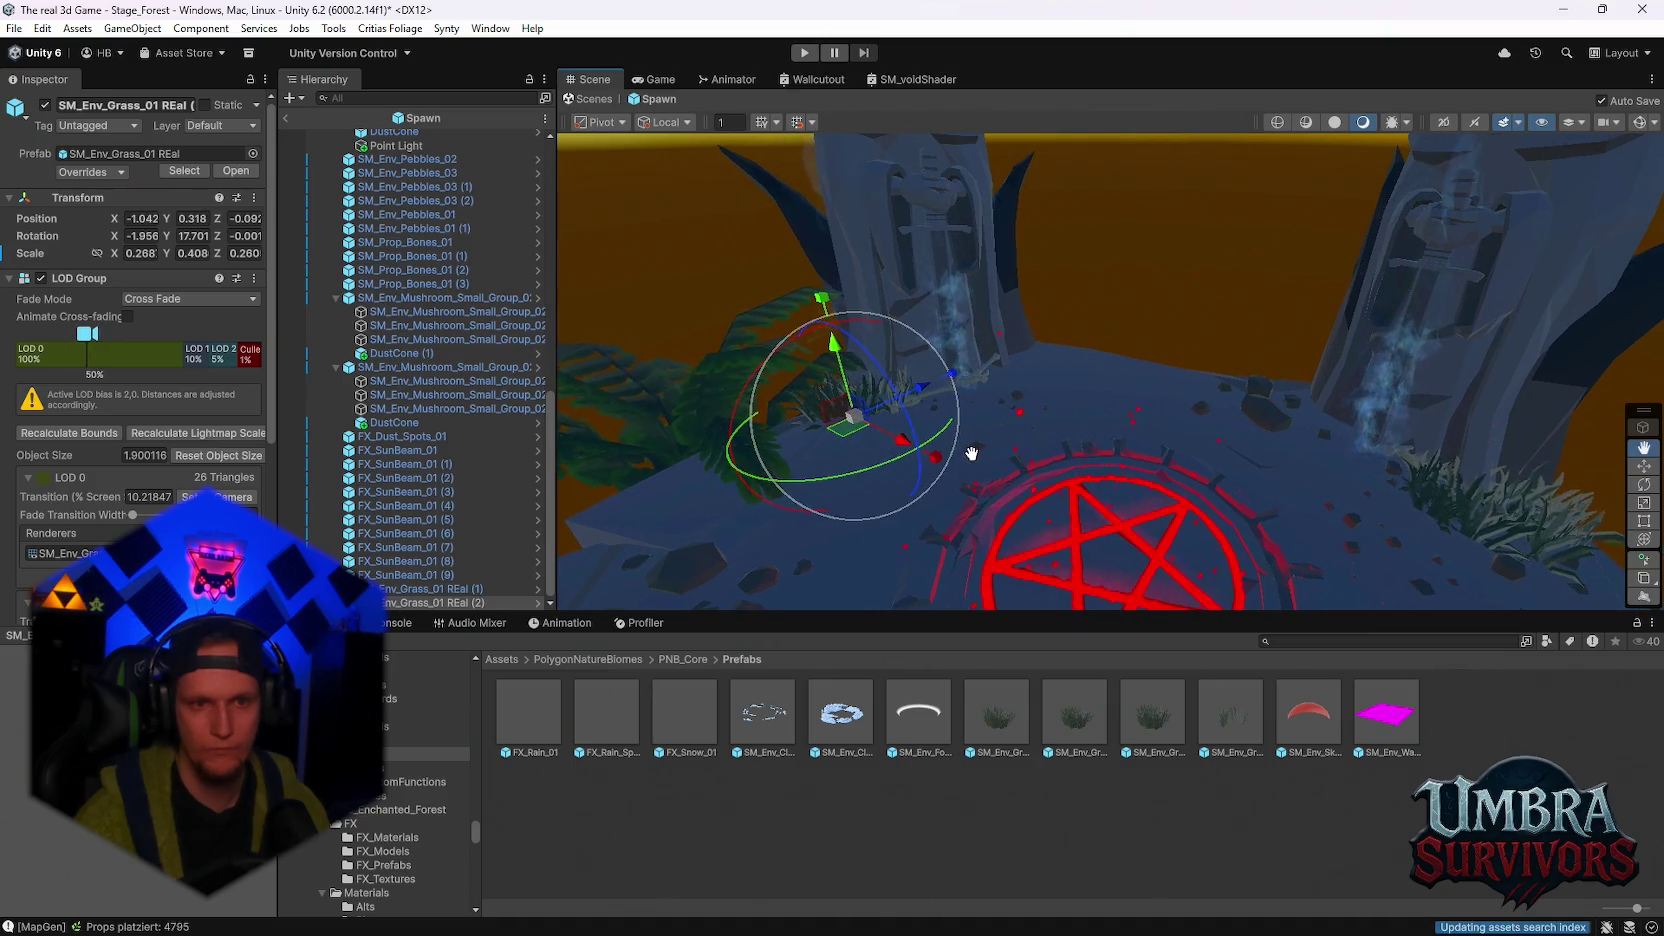
drag(1104, 438, 1150, 450)
mouse_move(893, 430)
mouse_down()
mouse_move(1060, 440)
mouse_move(1040, 395)
mouse_up()
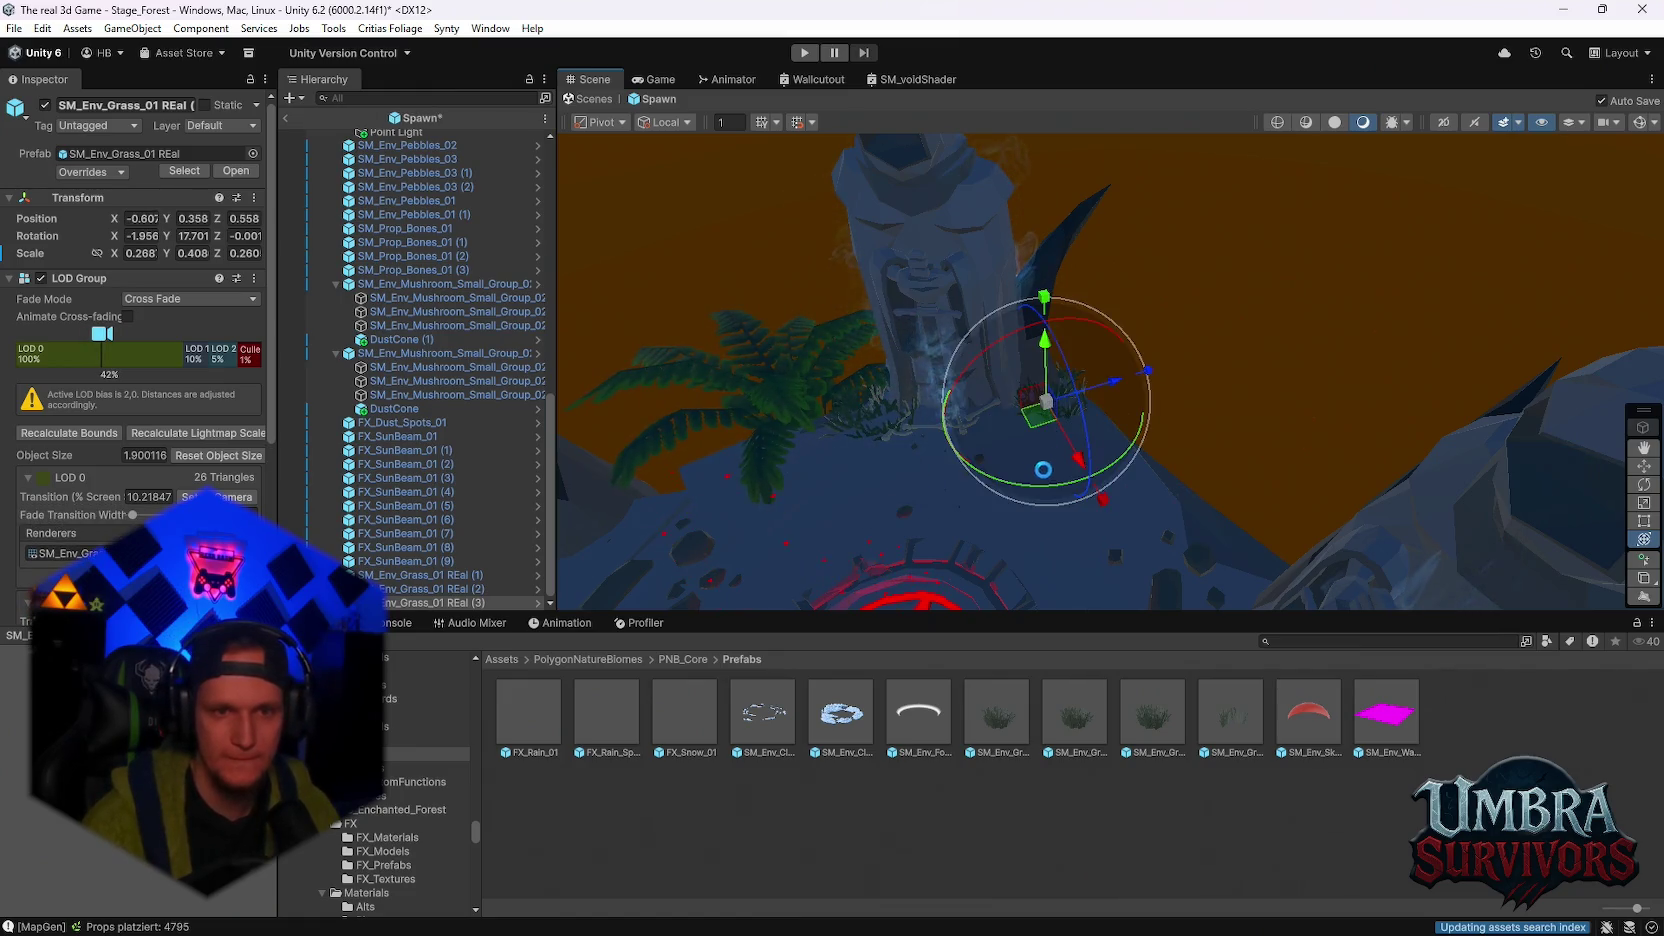
- Duplicate the first grass copy again and place it across the ground near the statue
click(1193, 426)
key(ctrl+d)
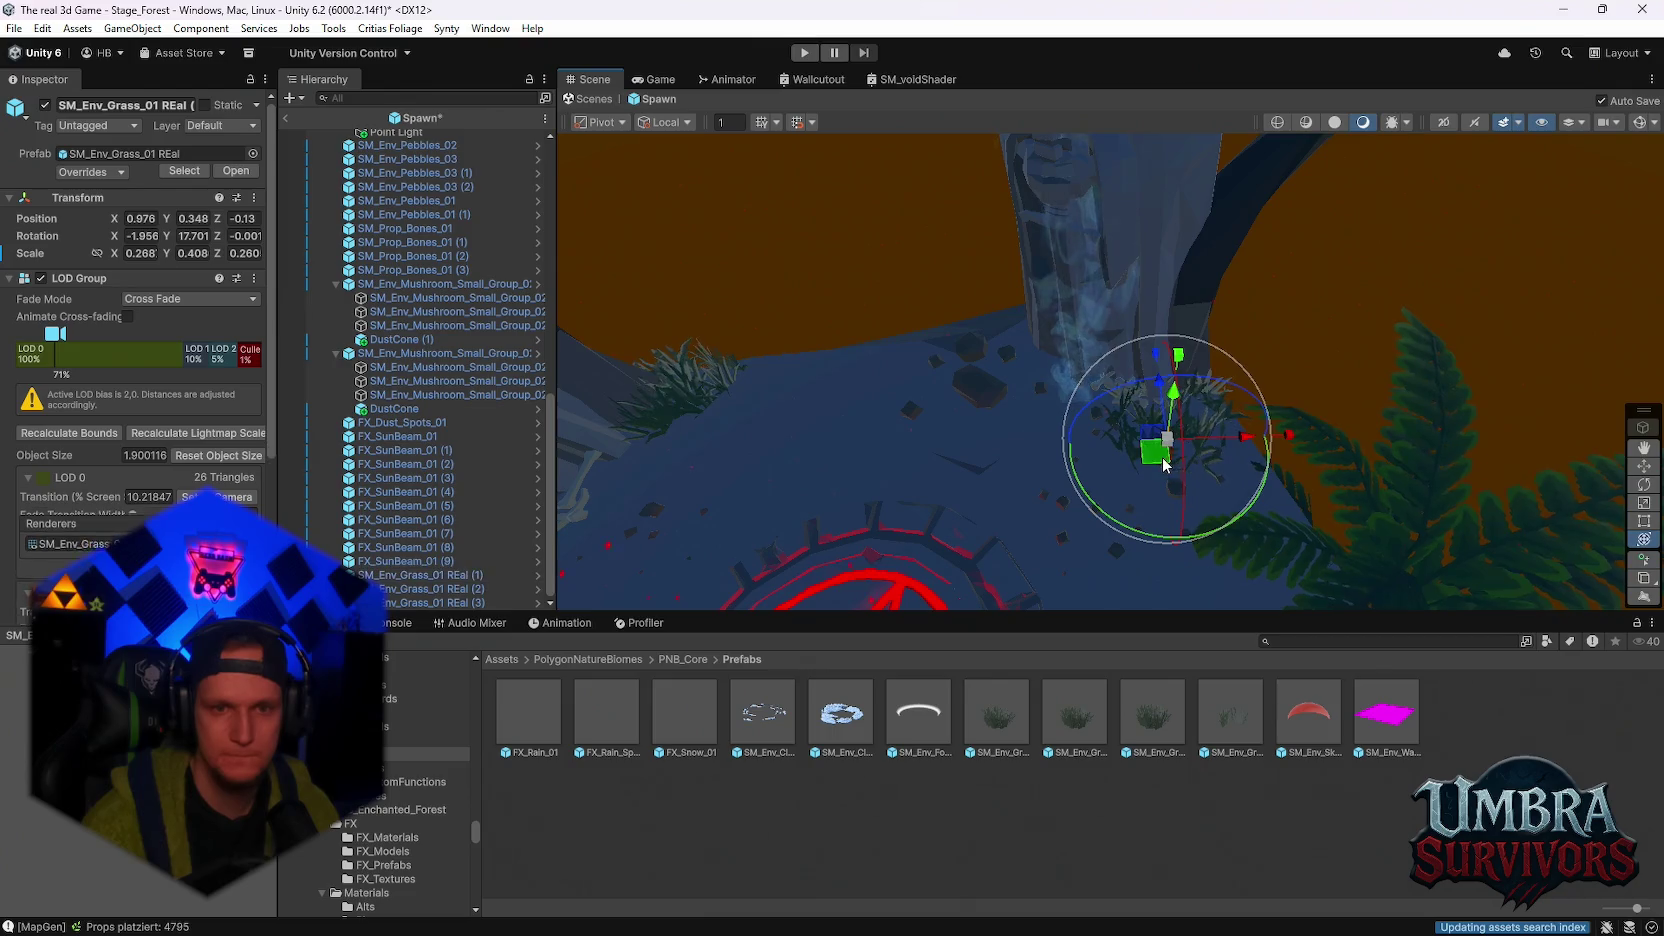
drag(1167, 438, 995, 360)
scroll(1186, 408, up, 2)
mouse_move(1186, 408)
mouse_down()
mouse_move(1120, 400)
mouse_move(1150, 380)
mouse_move(1340, 500)
mouse_move(1385, 427)
mouse_move(1326, 457)
mouse_move(1355, 438)
mouse_move(1181, 388)
mouse_move(1470, 370)
mouse_move(1533, 344)
mouse_up()
click(1377, 262)
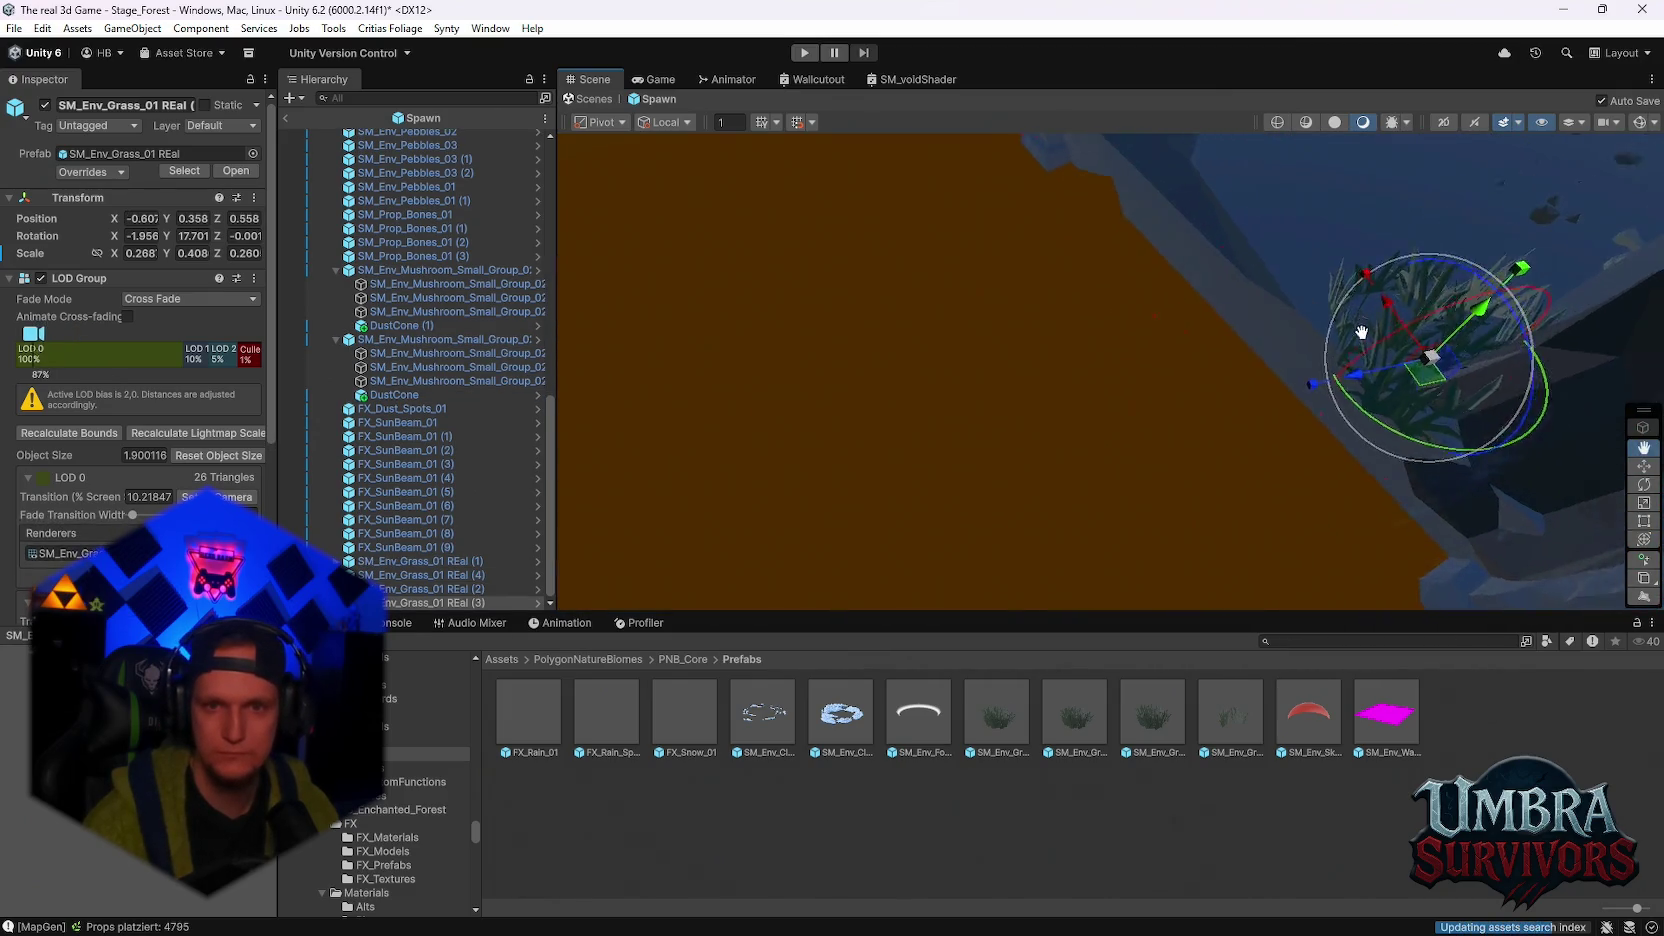
mouse_move(1353, 483)
mouse_down()
mouse_move(1313, 634)
mouse_move(1381, 483)
mouse_up()
click(1171, 497)
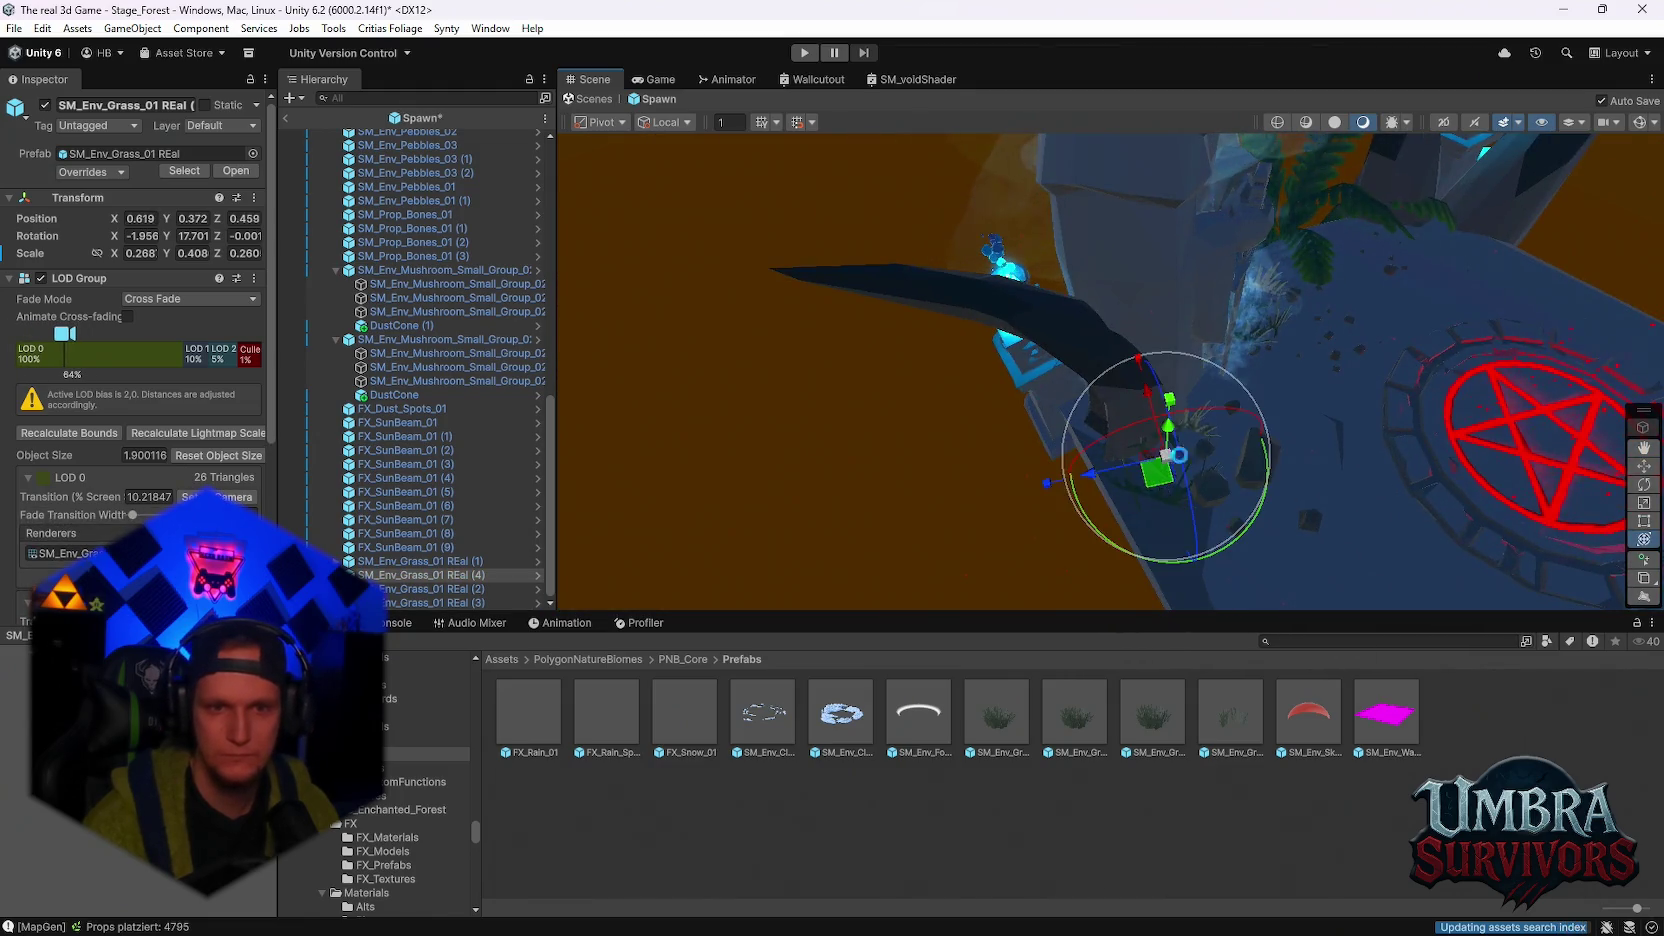
mouse_move(1399, 392)
mouse_down()
mouse_move(1327, 321)
mouse_move(1026, 250)
mouse_move(946, 178)
mouse_move(1170, 340)
mouse_move(1197, 300)
mouse_move(1143, 365)
mouse_move(962, 462)
mouse_up()
click(1197, 300)
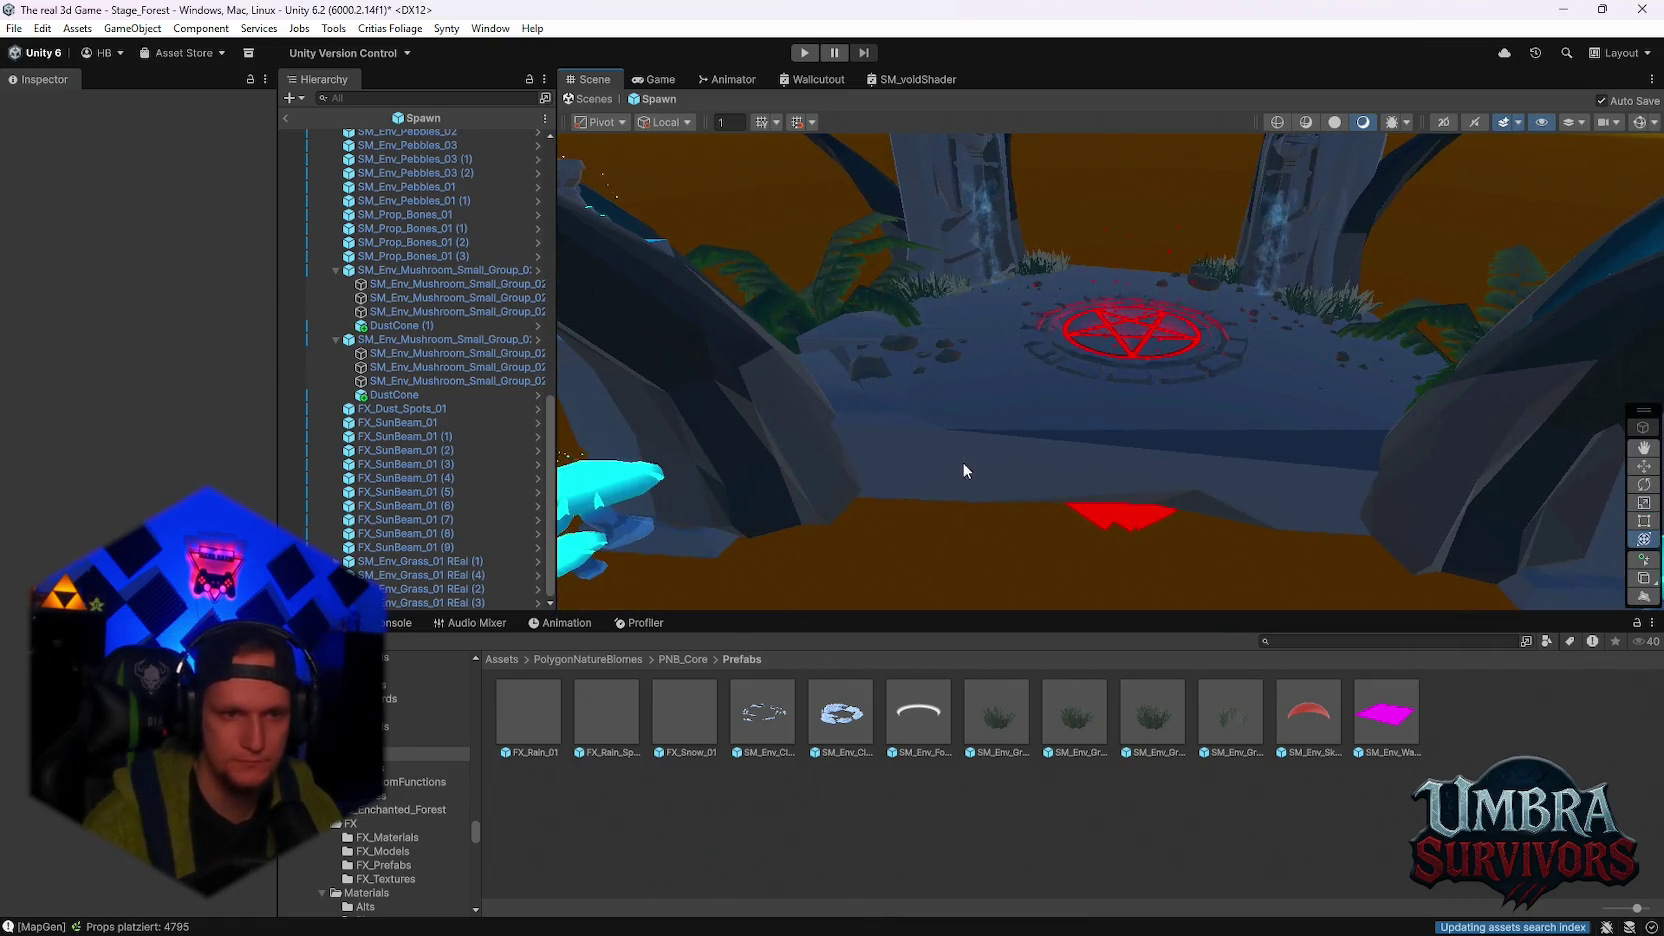
- Browse to Stage_Forest > Spawn in the Project panel and drag Prefab_Stairs_Brick_03 into the scene
click(420, 740)
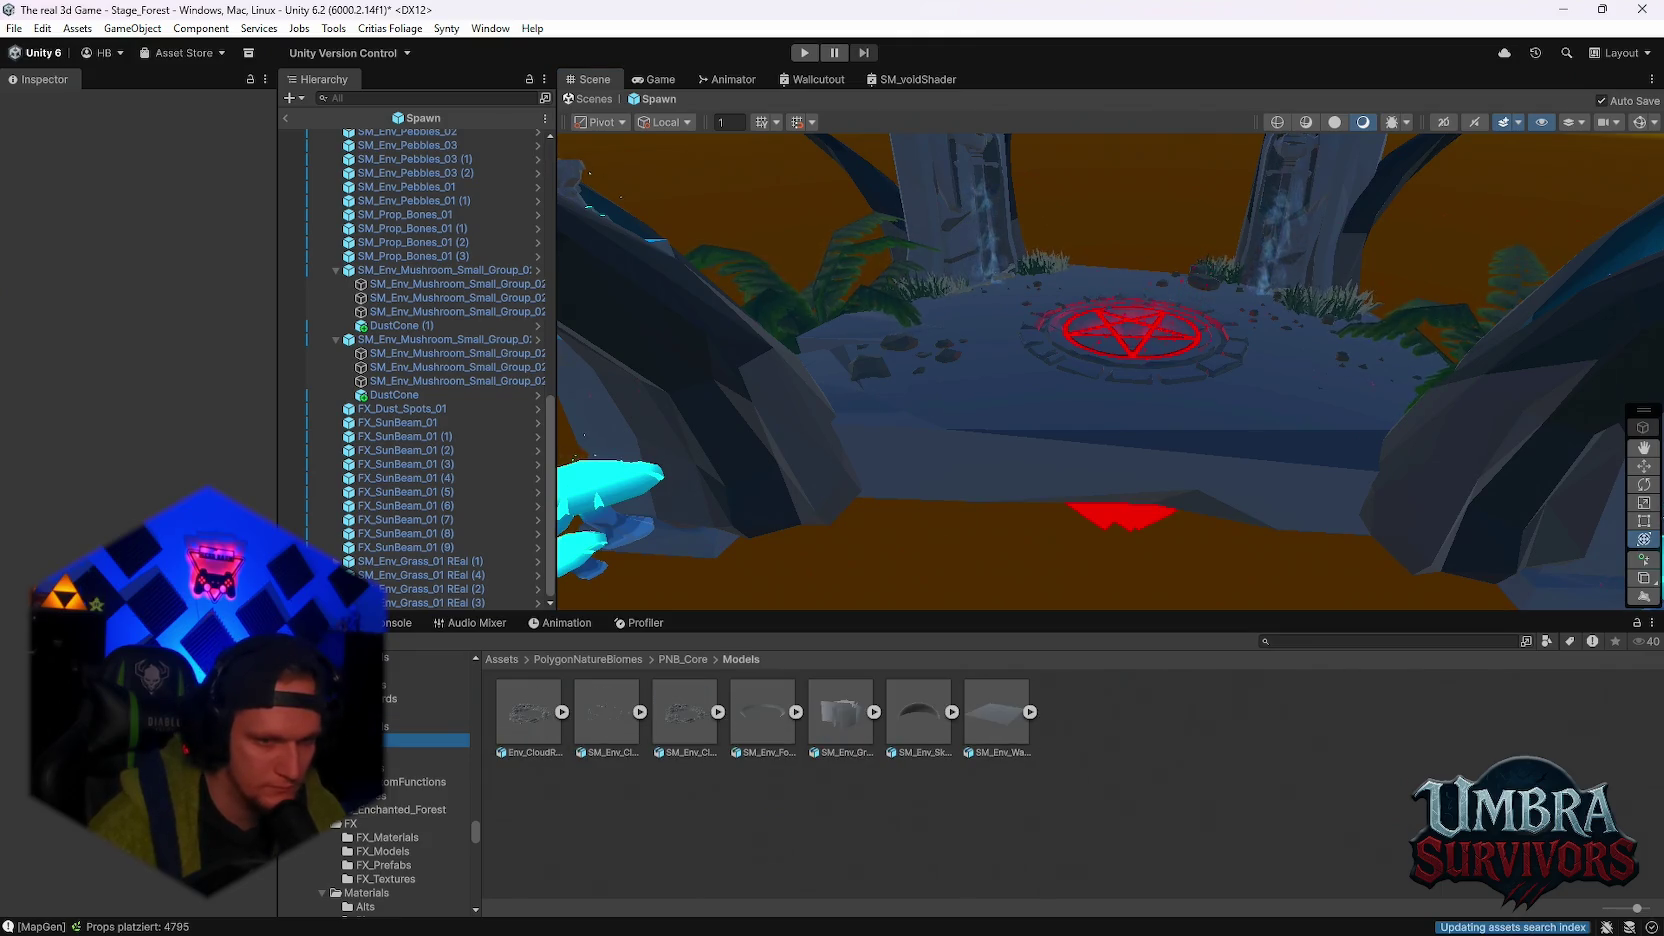
drag(1042, 516, 973, 542)
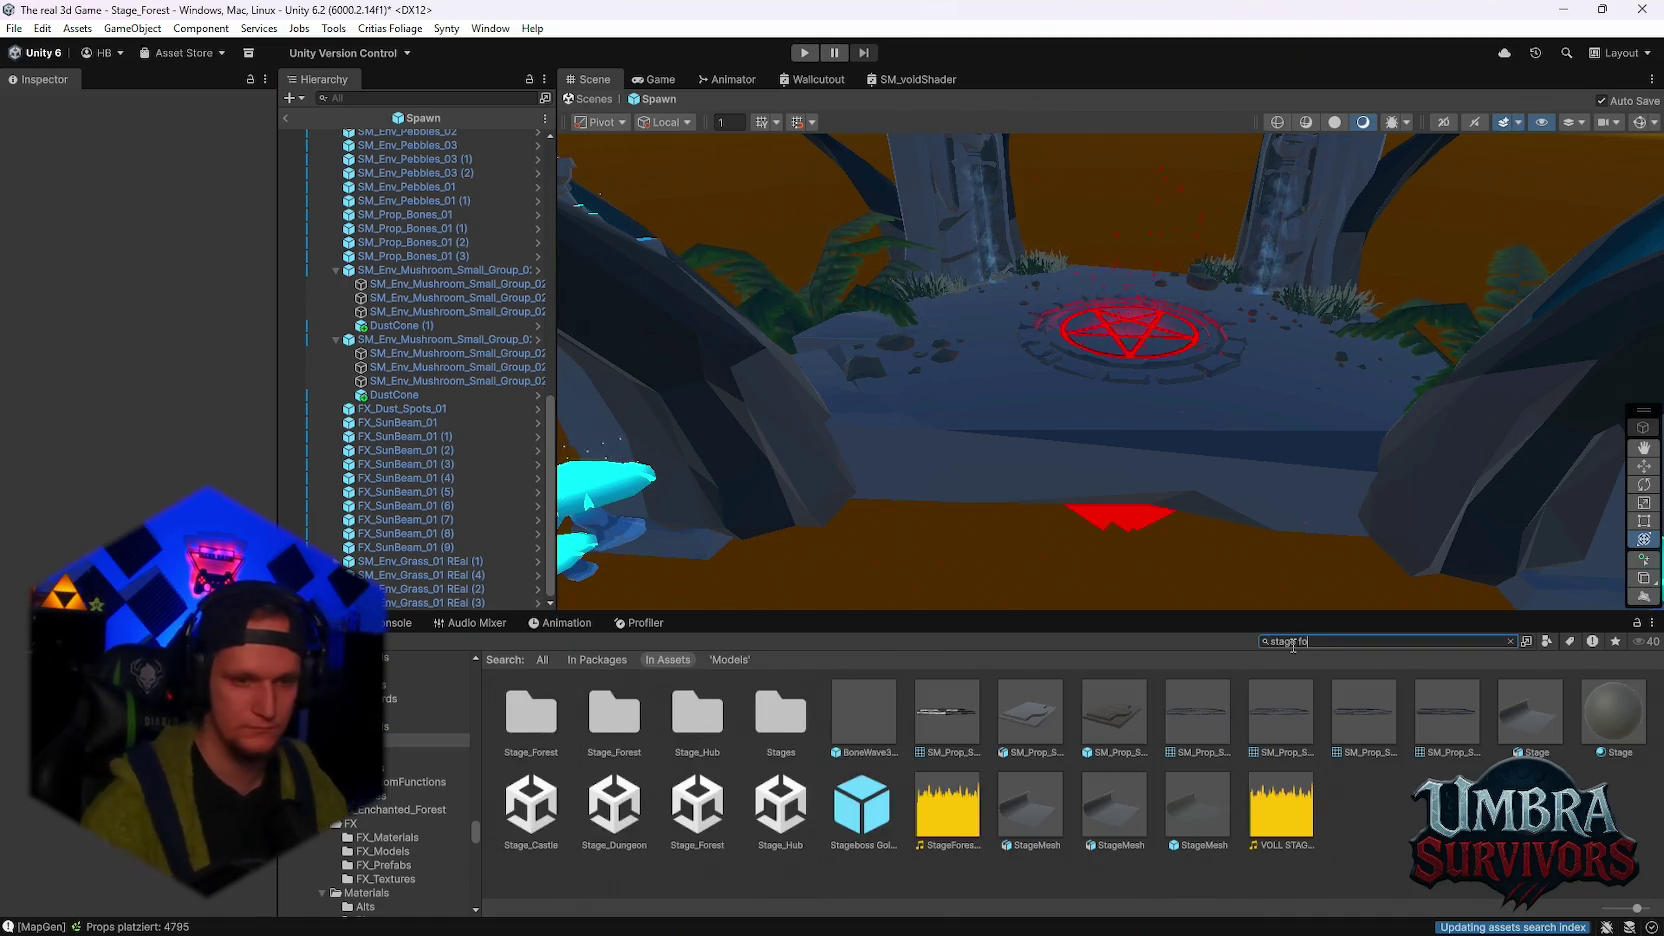
double_click(614, 712)
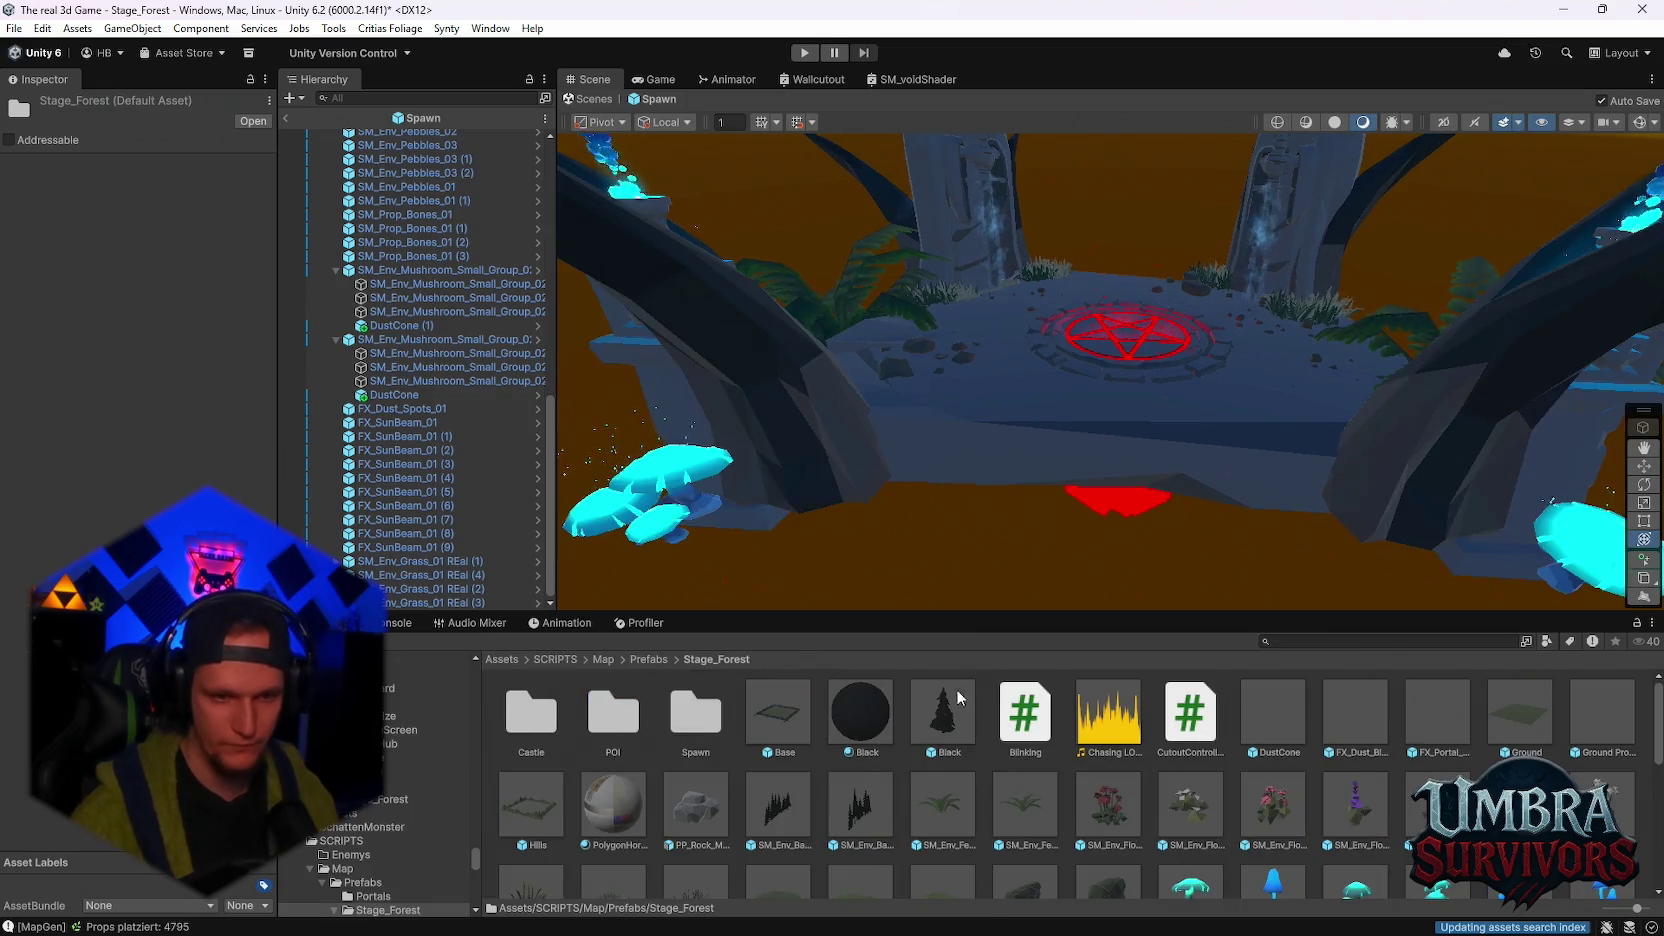
double_click(697, 714)
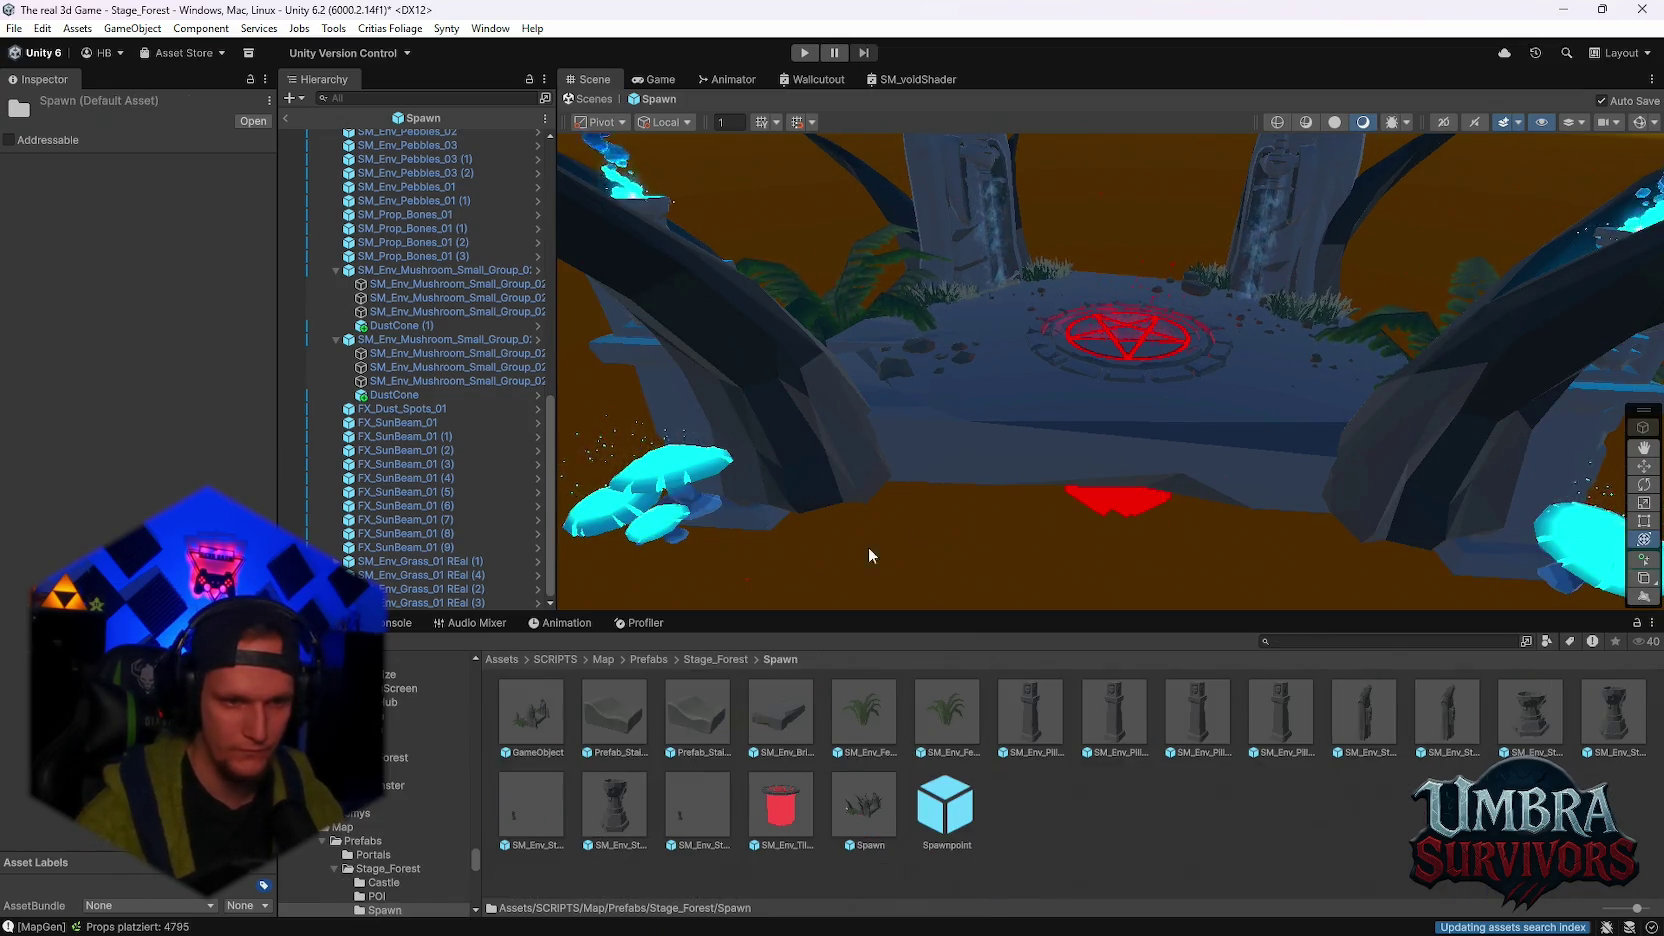
mouse_move(1010, 432)
mouse_down()
mouse_move(1043, 492)
mouse_move(1521, 429)
mouse_move(1069, 465)
mouse_move(1037, 374)
mouse_move(1152, 480)
mouse_move(1160, 378)
mouse_move(998, 580)
mouse_move(1048, 533)
mouse_move(1114, 322)
mouse_up()
- Turn the stair brick toward the pentagram platform and slide it into place
right_click(1248, 244)
click(1258, 289)
mouse_move(1258, 289)
mouse_down()
mouse_move(1262, 356)
mouse_move(1090, 435)
mouse_move(1117, 422)
mouse_up()
mouse_move(1134, 497)
mouse_down()
mouse_move(1142, 510)
mouse_move(1242, 464)
mouse_move(1173, 436)
mouse_move(1121, 299)
mouse_move(1167, 396)
mouse_move(1079, 415)
mouse_up()
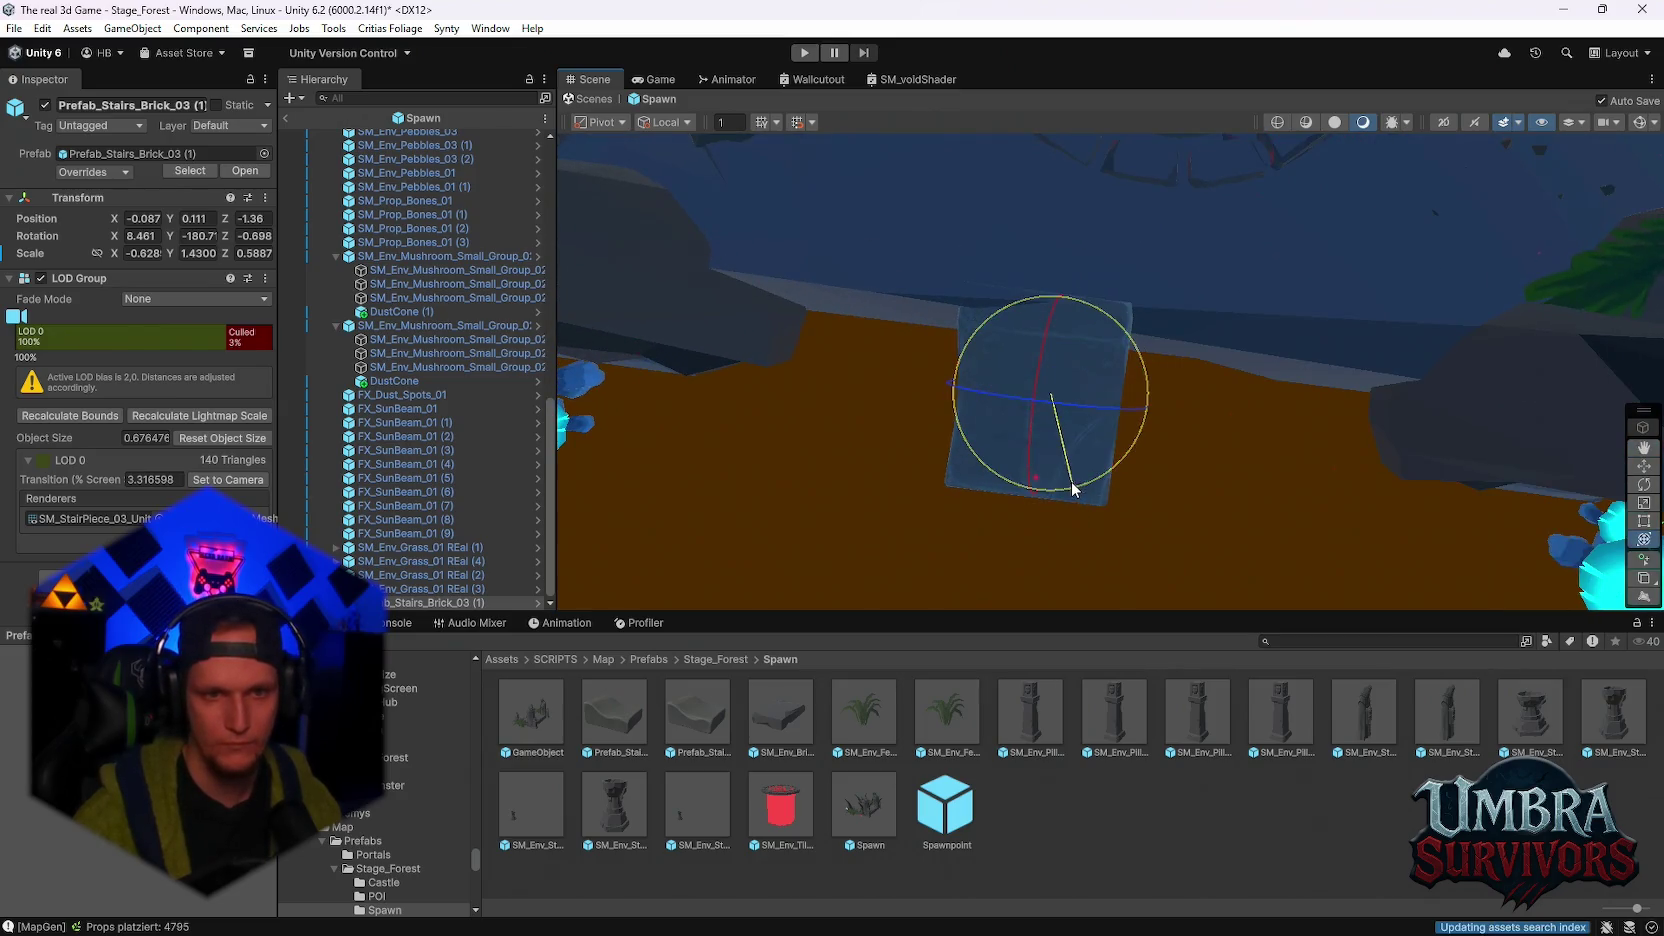
key(w)
drag(1060, 390, 1066, 400)
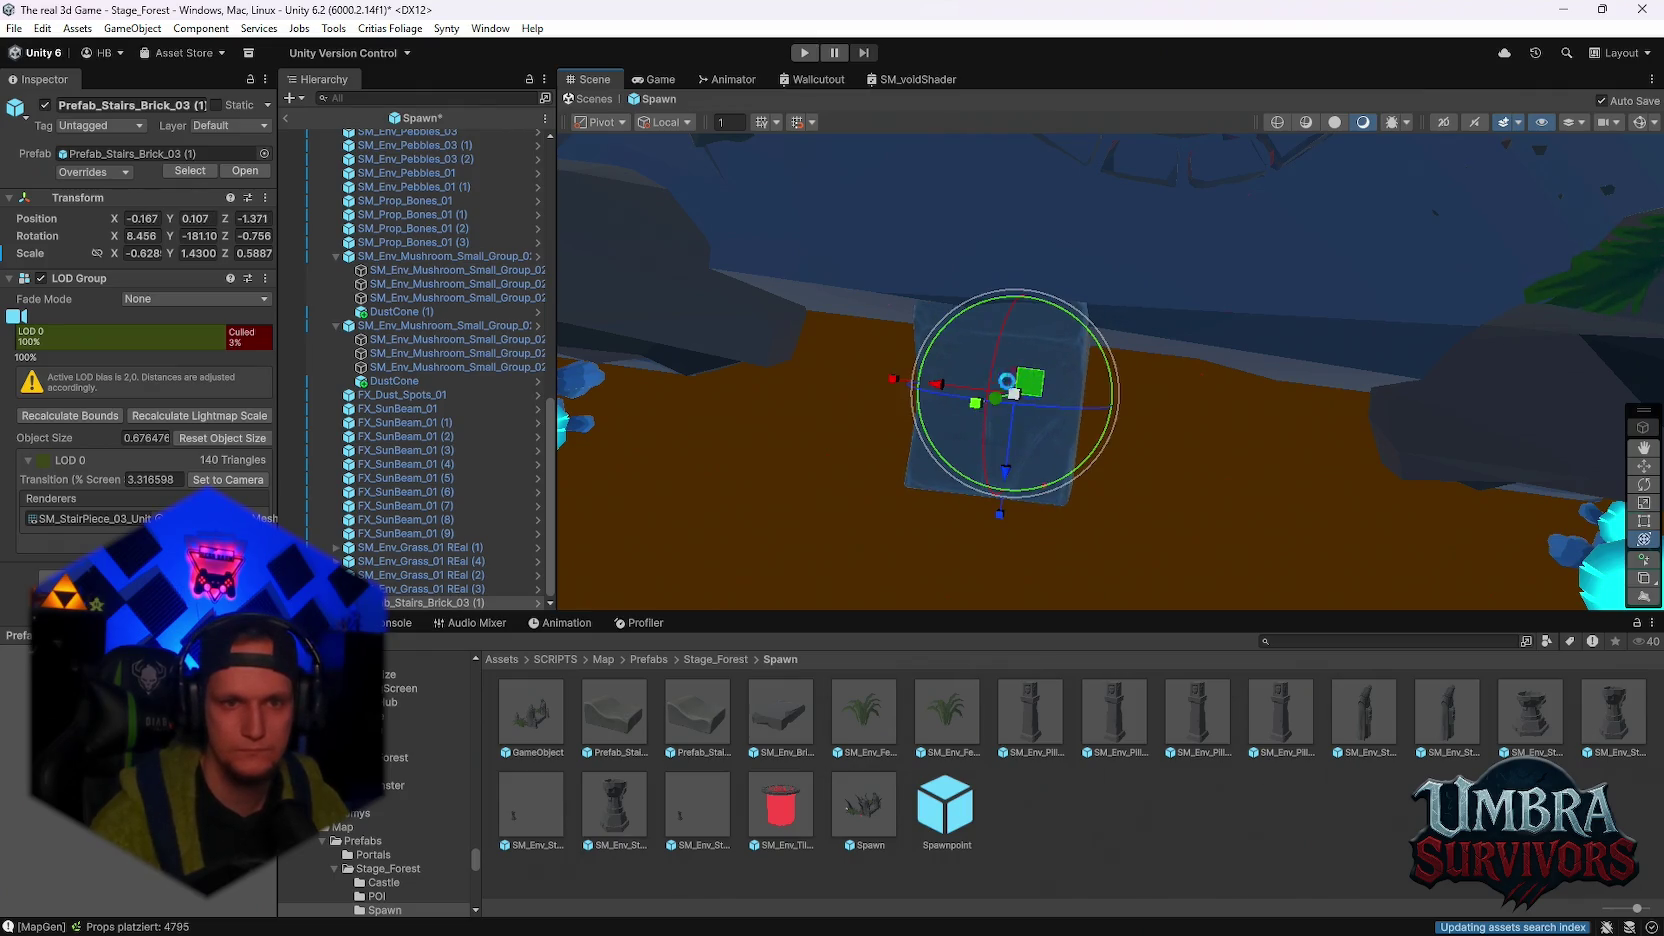
mouse_move(1015, 405)
mouse_down()
mouse_move(1090, 400)
mouse_move(934, 371)
mouse_up()
- Duplicate the stair brick and set the copy beside the original
key(ctrl+d)
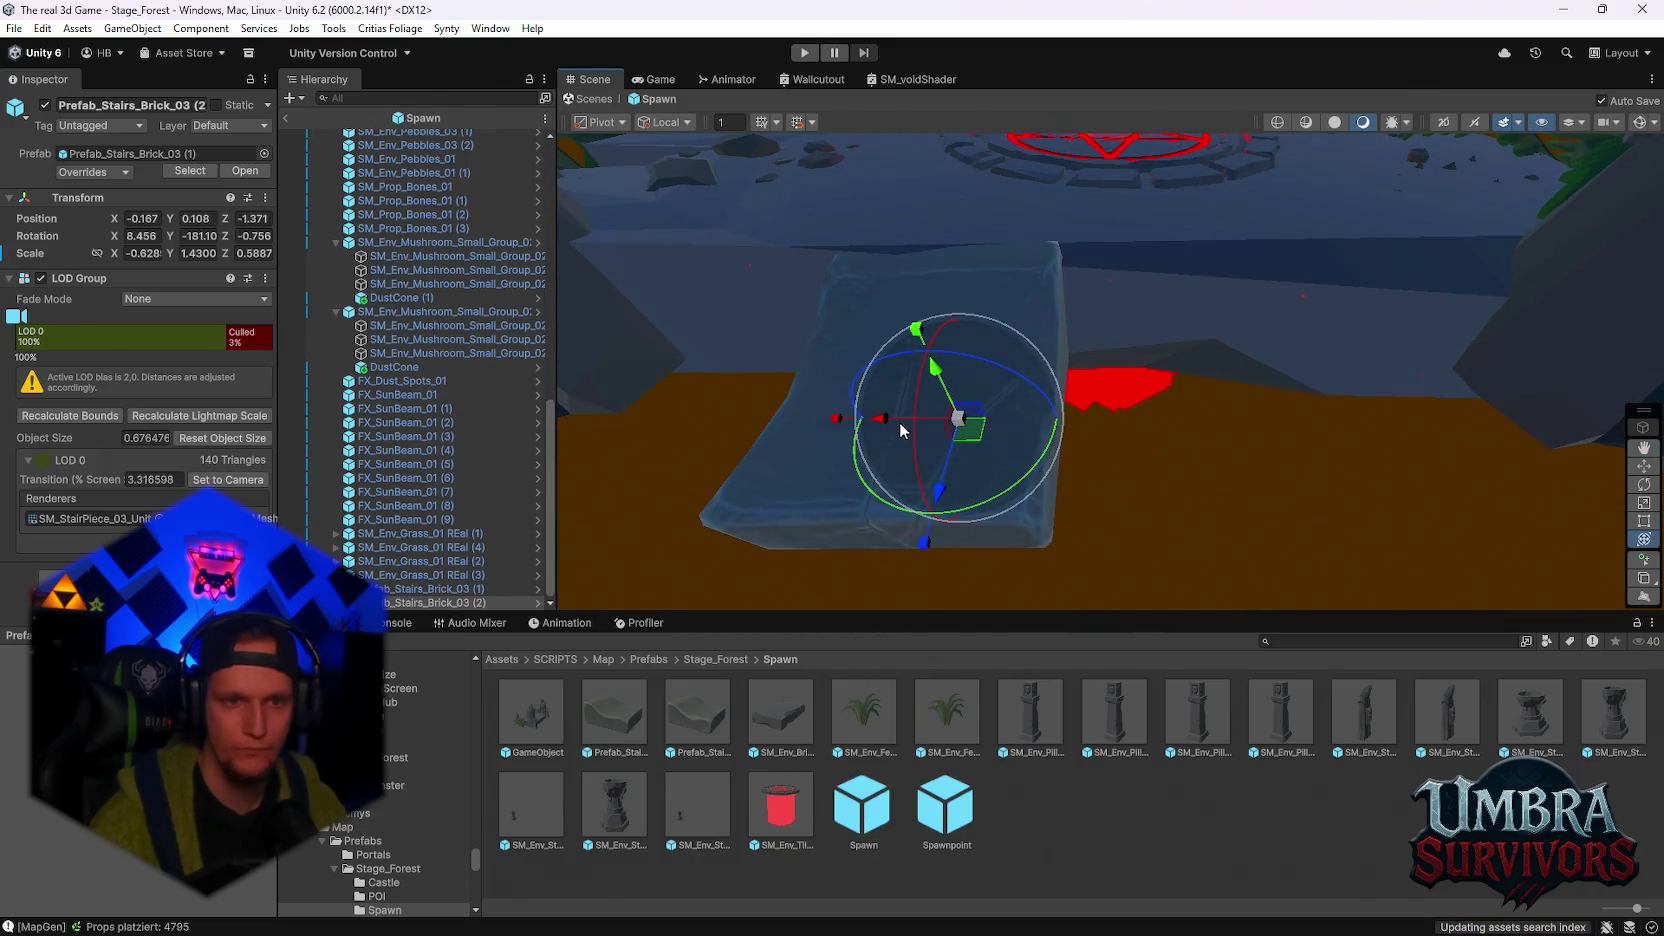
mouse_move(974, 434)
mouse_down()
mouse_move(1138, 426)
mouse_move(1059, 427)
mouse_move(1125, 427)
mouse_move(1102, 432)
mouse_up()
scroll(1154, 445, down, 5)
mouse_move(1195, 264)
mouse_down()
mouse_move(1242, 257)
mouse_move(1166, 390)
mouse_up()
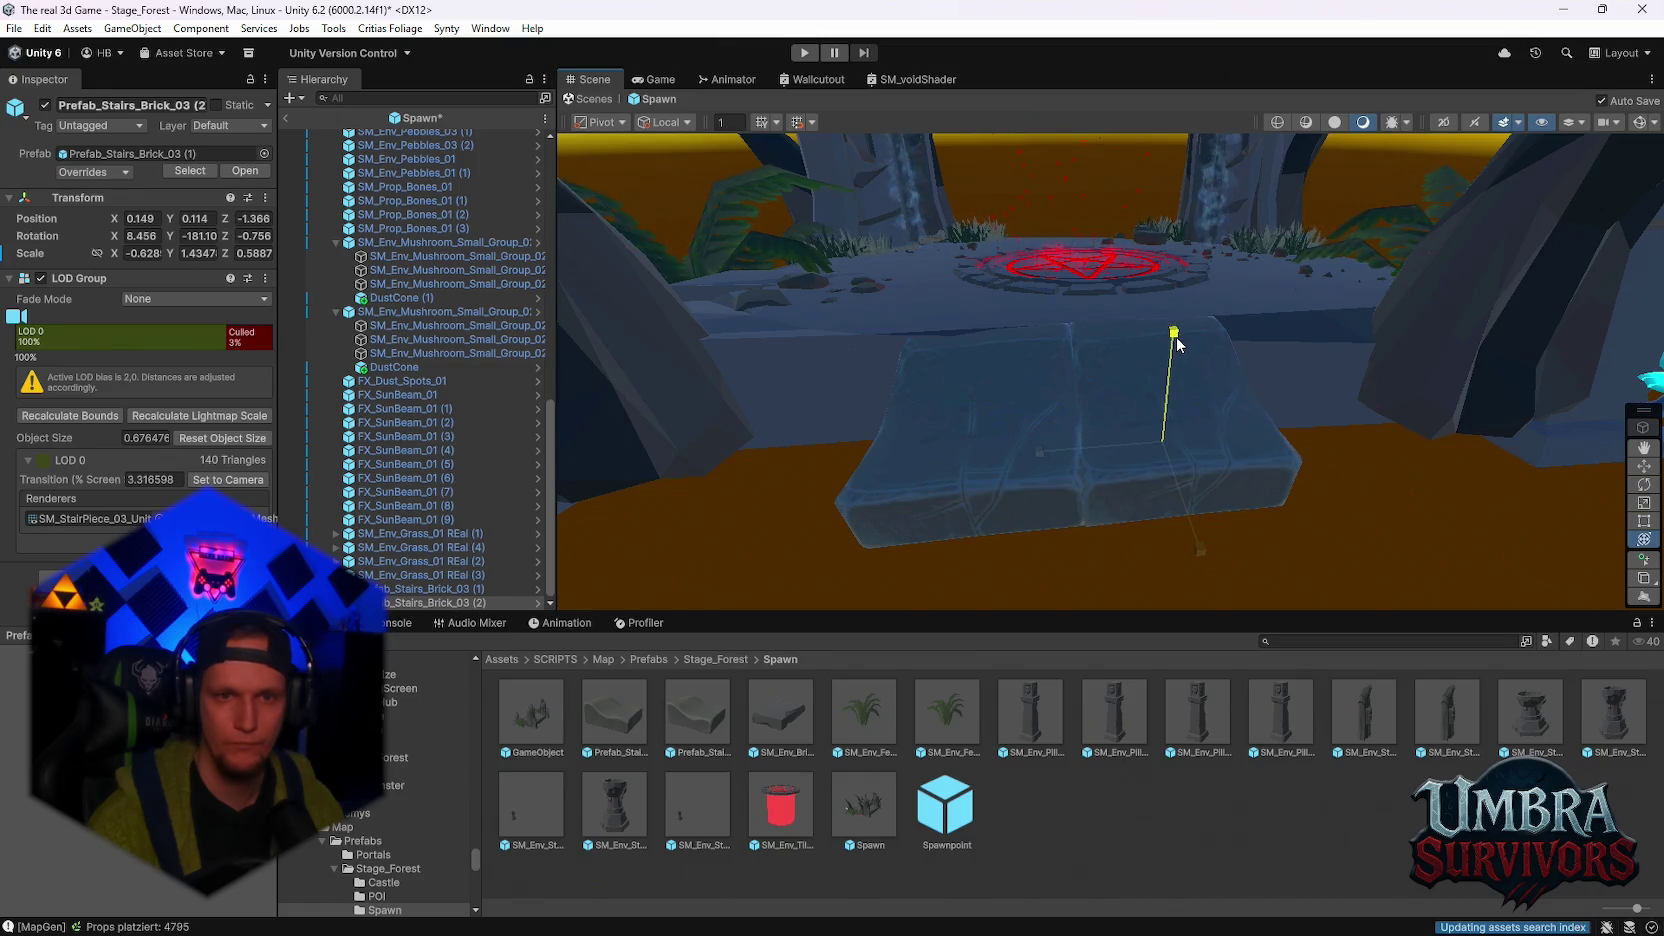
drag(1298, 306, 1150, 322)
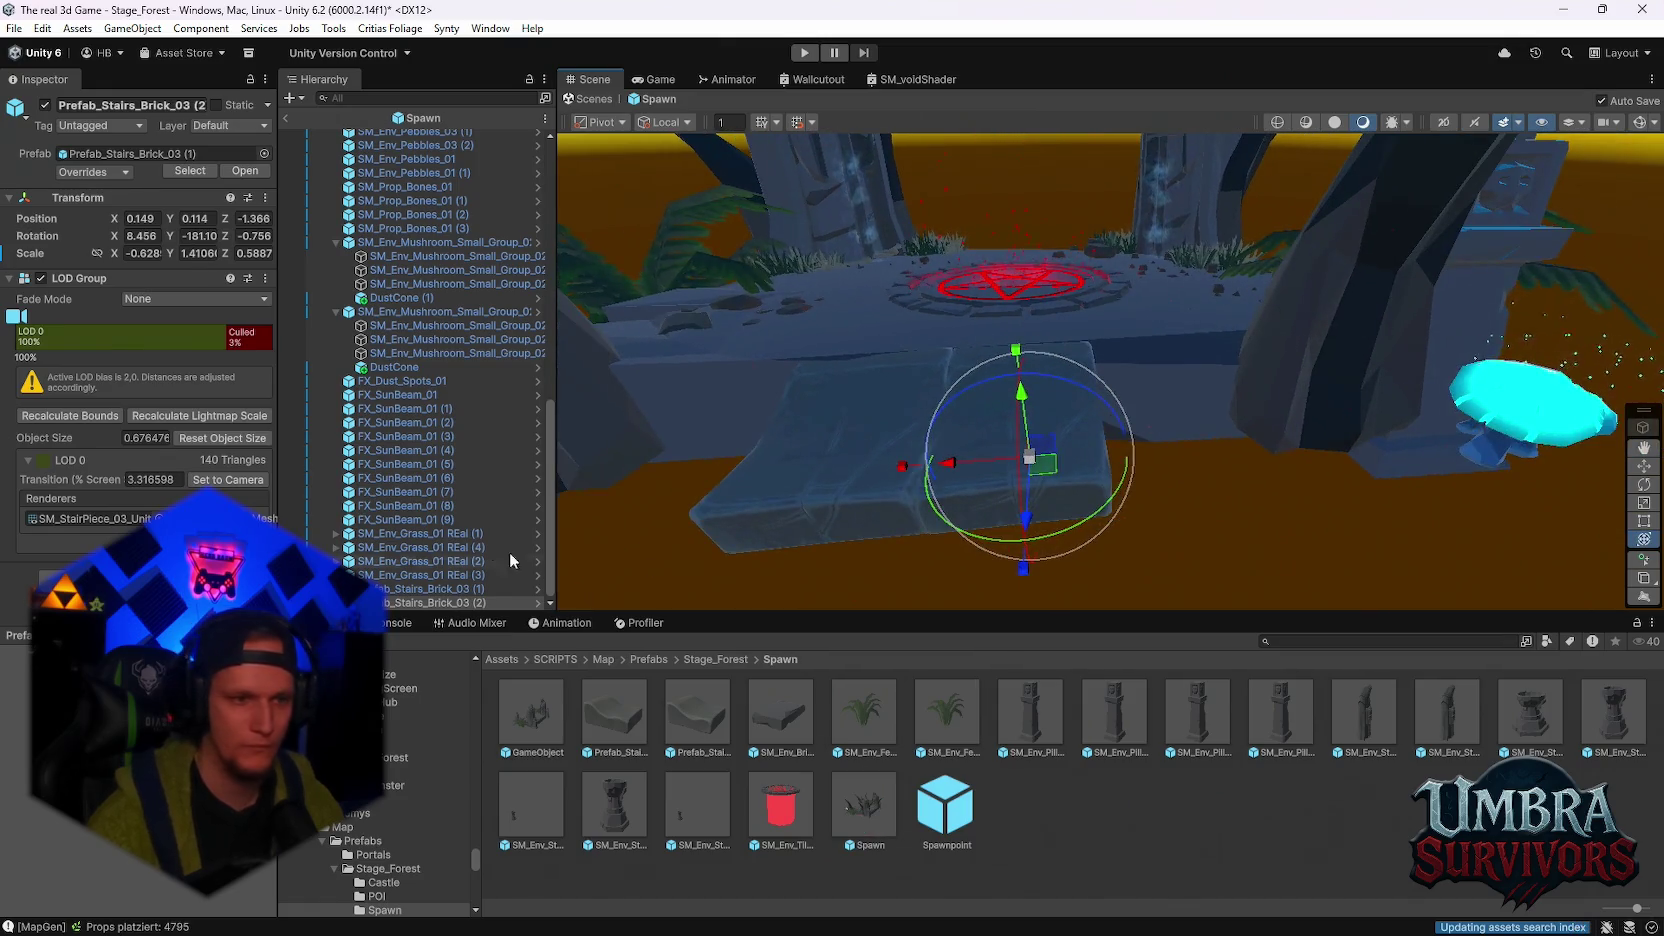
- Select both stair bricks and shift them together into line below the pentagram
click(452, 587)
mouse_move(1294, 340)
mouse_down()
mouse_move(1318, 483)
mouse_move(1274, 371)
mouse_up()
drag(953, 476, 953, 485)
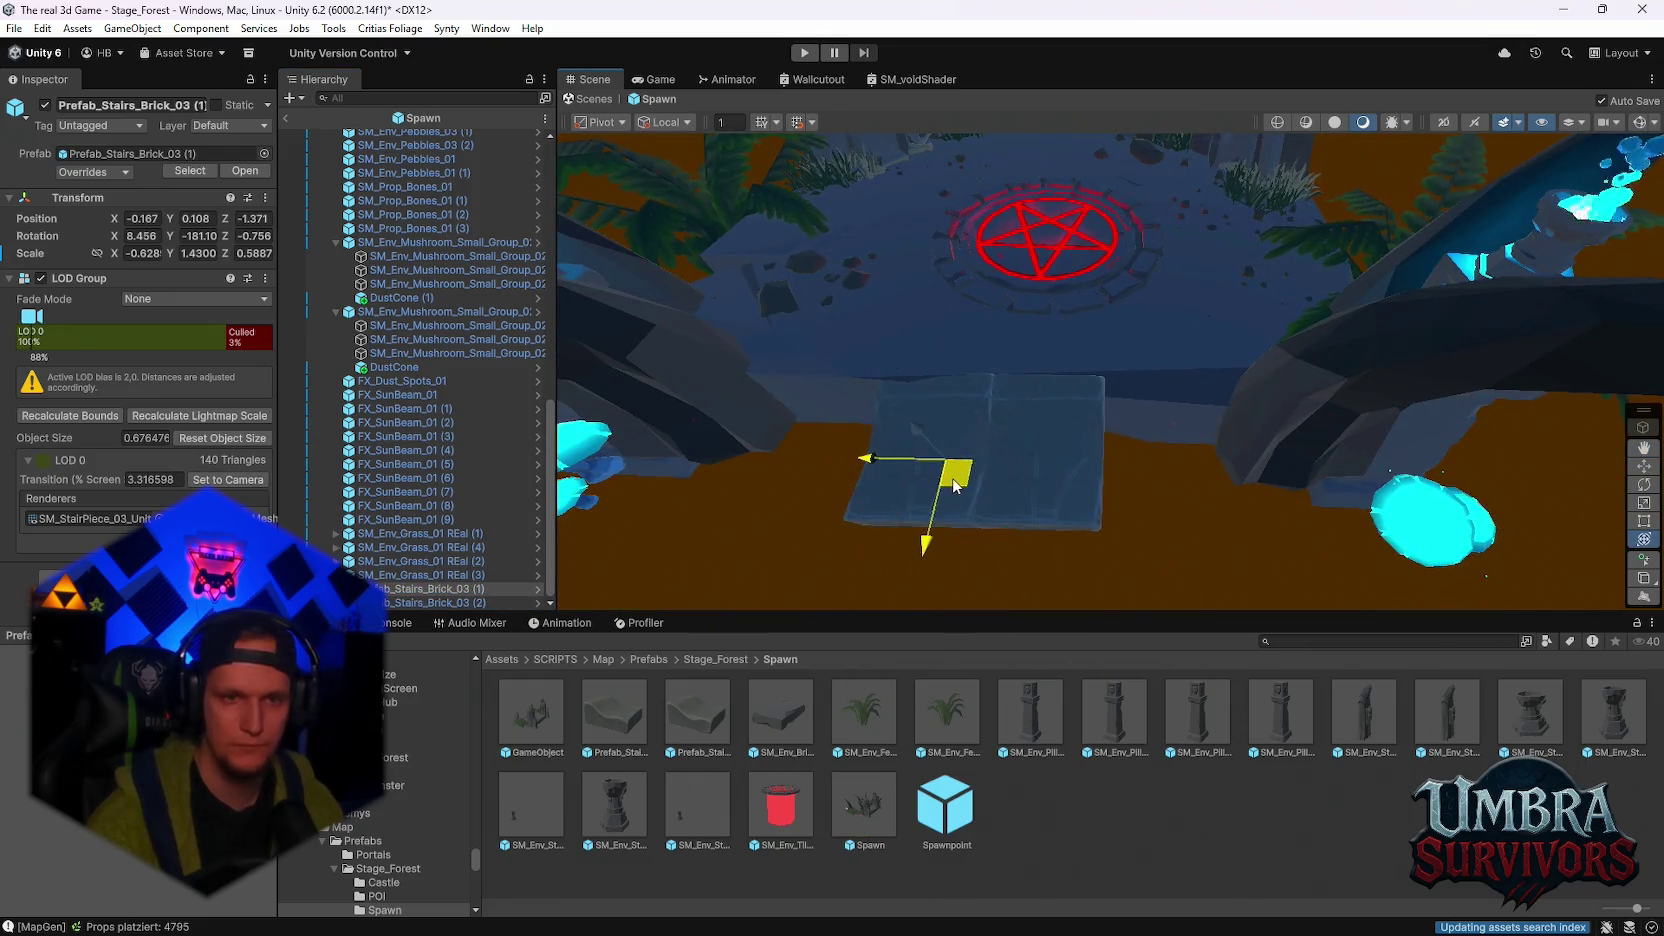
shift+click(458, 603)
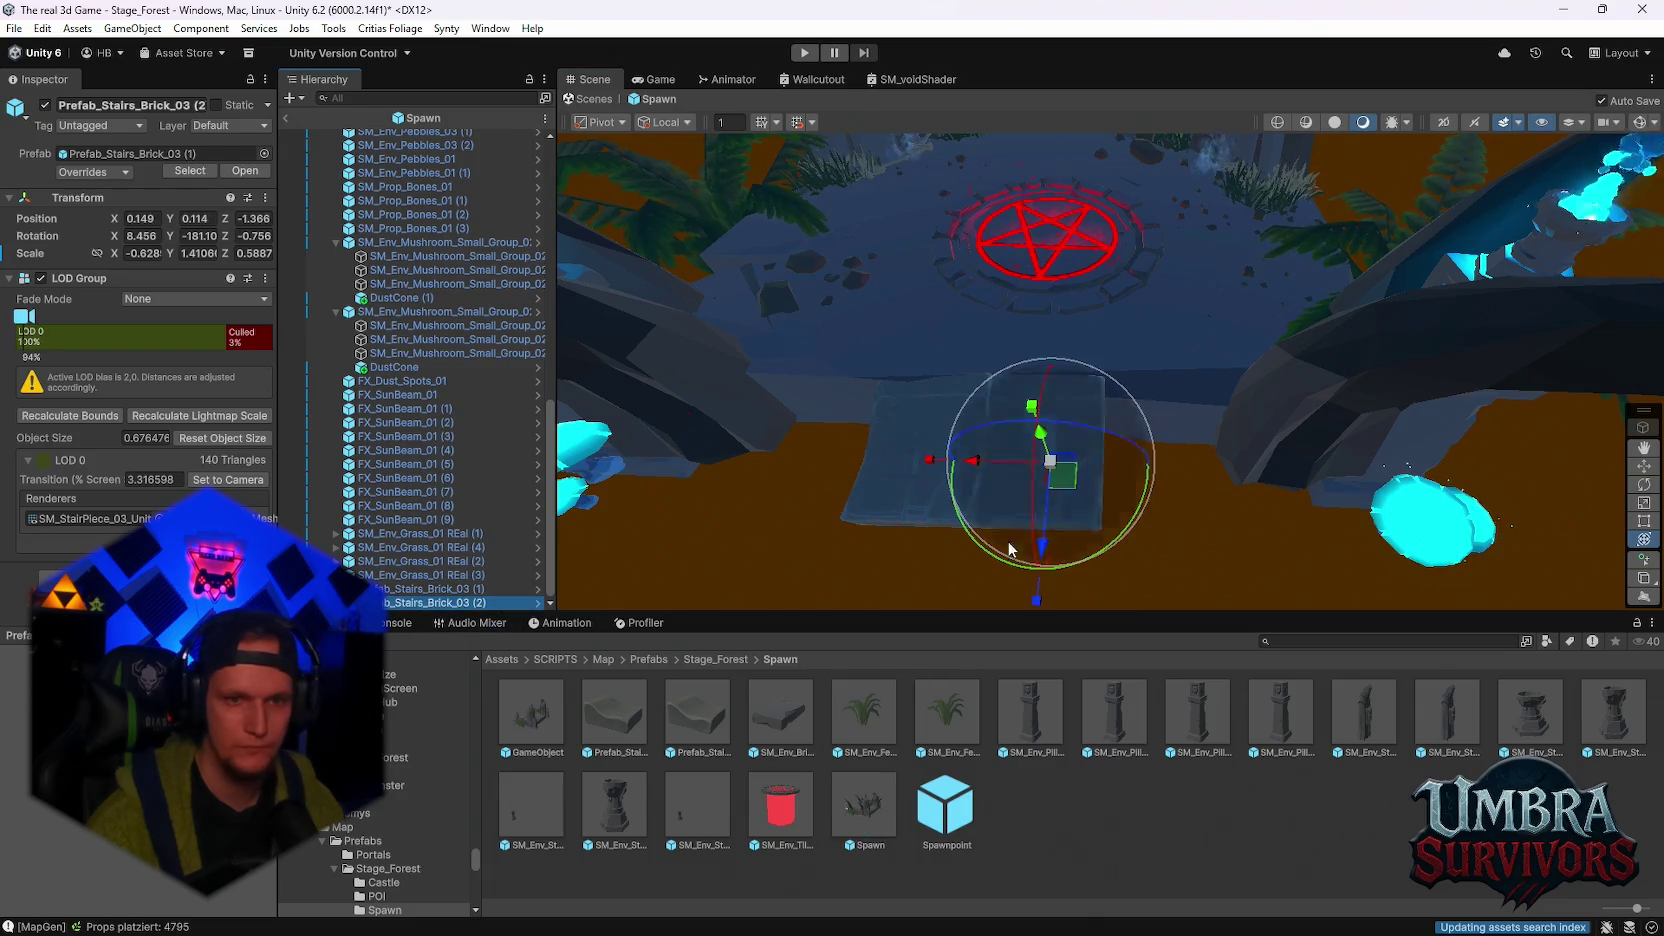
mouse_move(1013, 466)
mouse_down()
mouse_move(1155, 438)
mouse_move(1238, 487)
mouse_up()
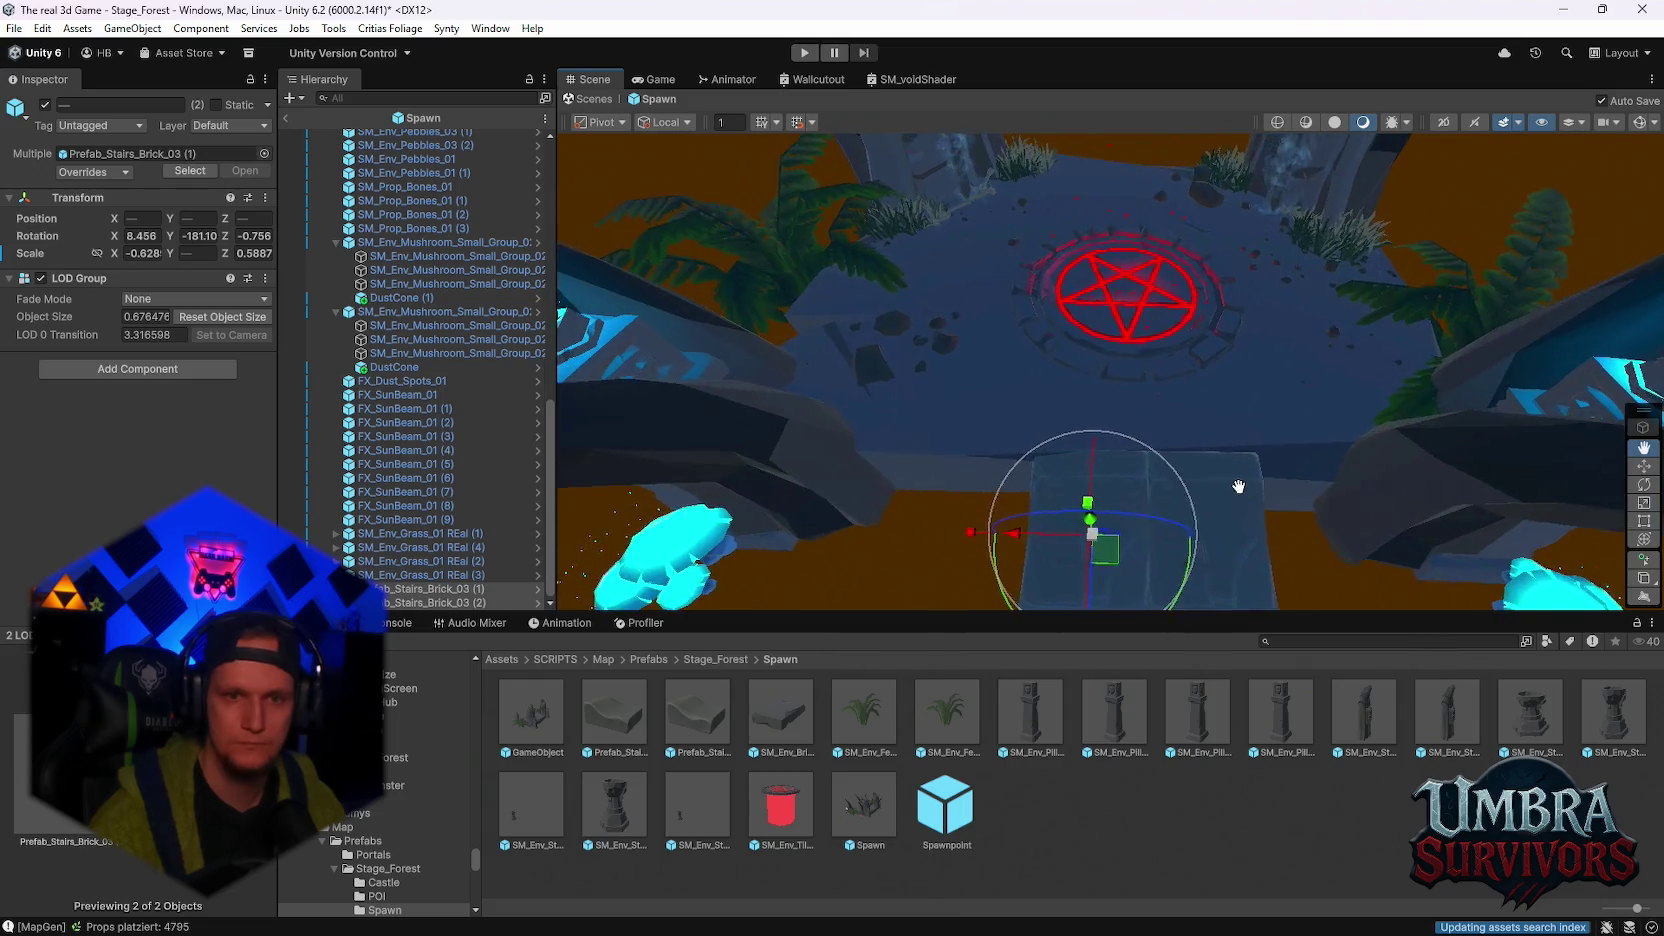
drag(1041, 523, 1025, 527)
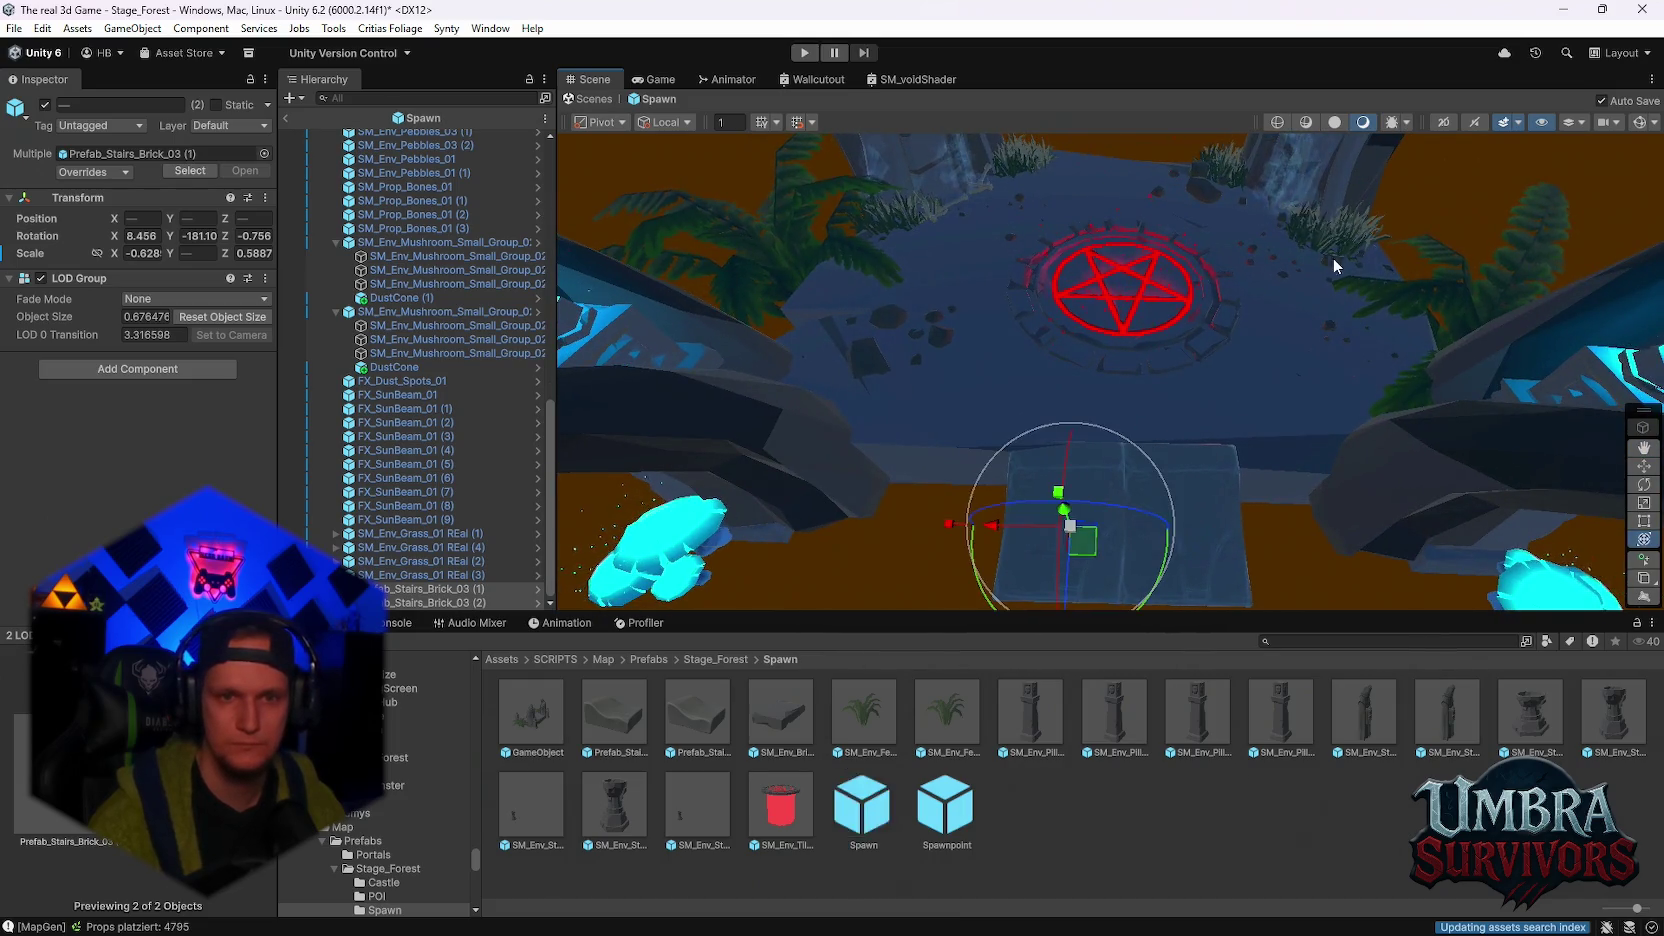
key(f)
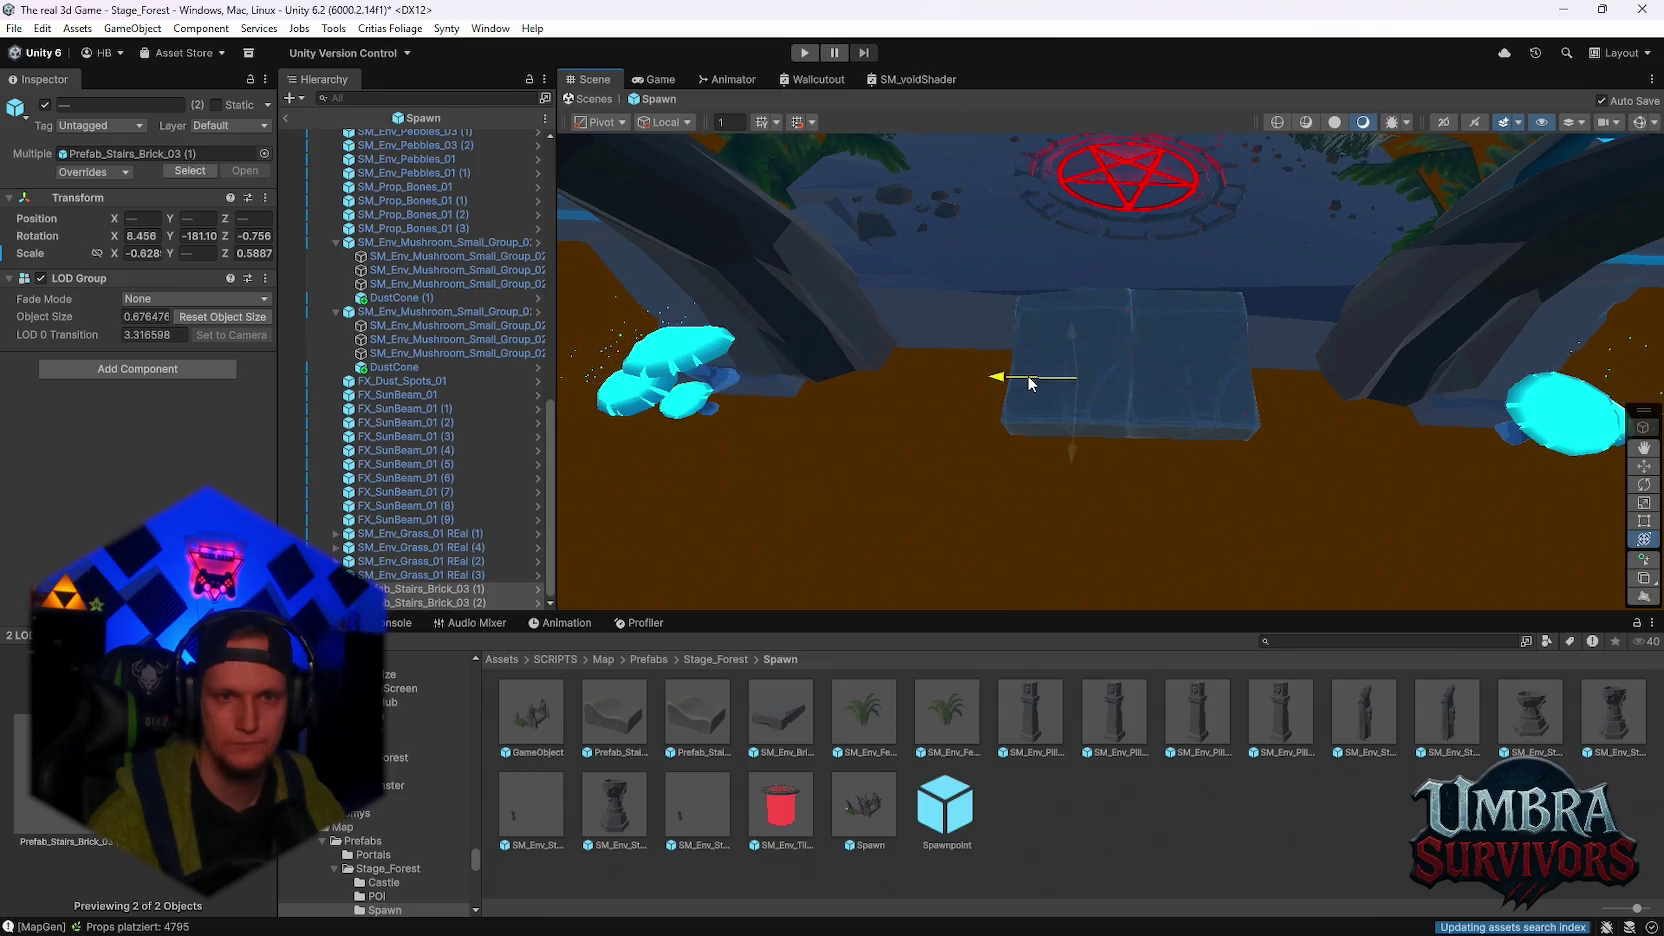
- Duplicate the stair pair and move the copies to another side of the platform
mouse_move(1277, 211)
mouse_down()
mouse_move(1282, 150)
mouse_move(1222, 425)
mouse_move(1251, 358)
mouse_move(1169, 380)
mouse_move(1268, 393)
mouse_move(1121, 370)
mouse_up()
key(ctrl+d)
mouse_move(878, 306)
mouse_down()
mouse_move(1043, 432)
mouse_move(1100, 441)
mouse_up()
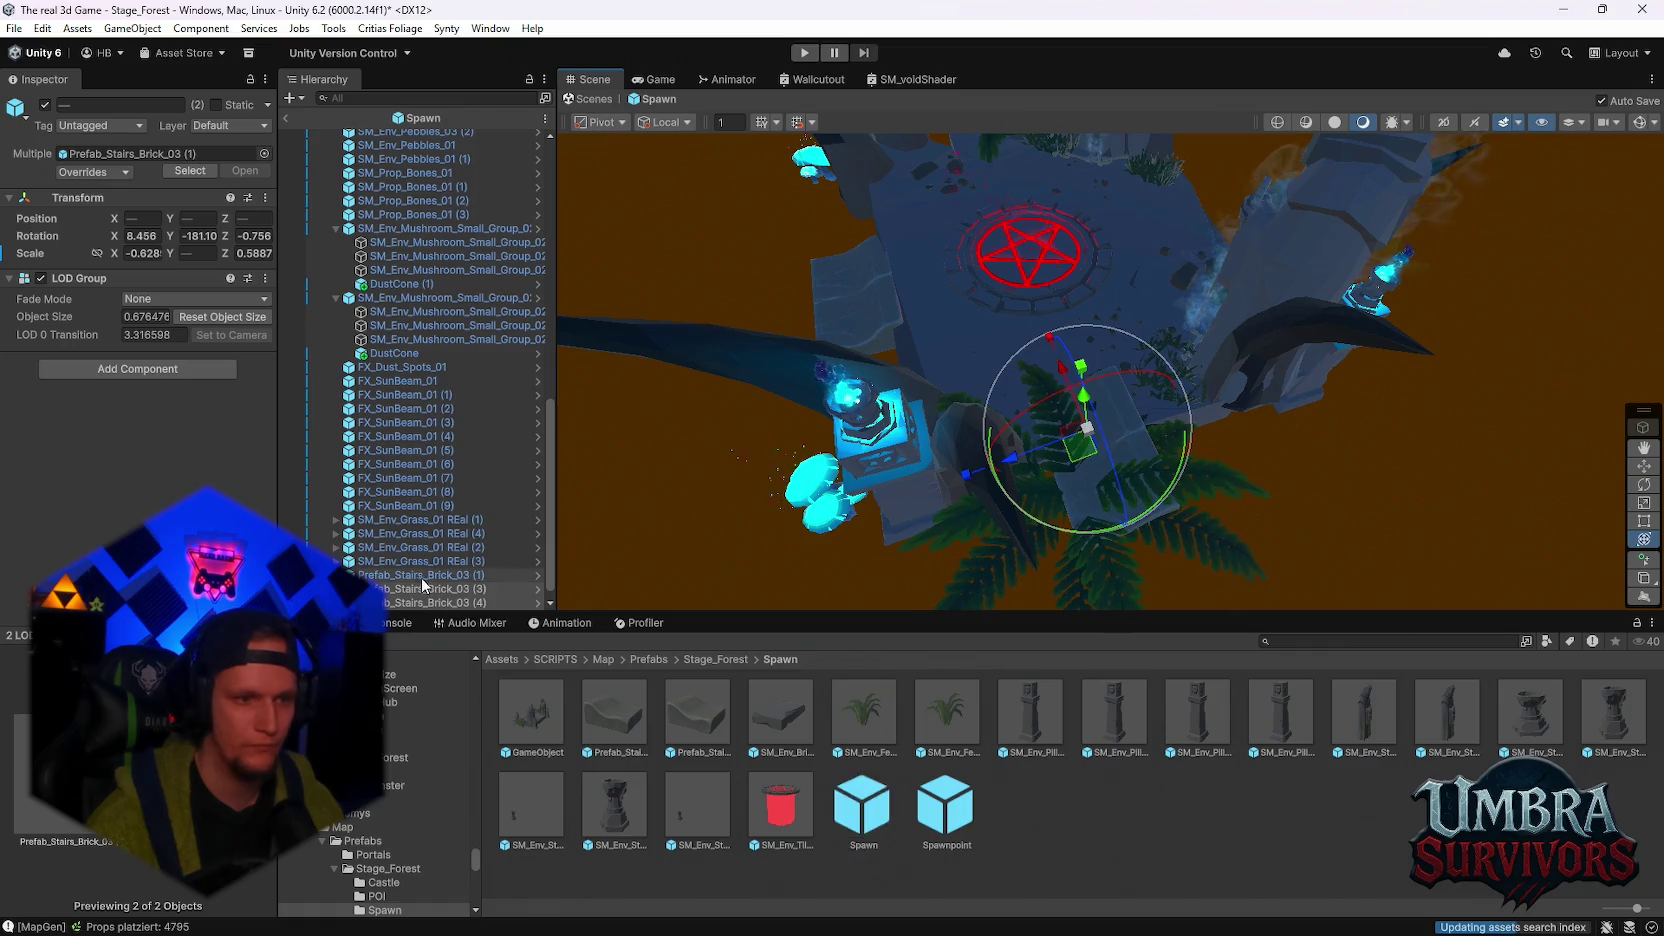
right_click(421, 577)
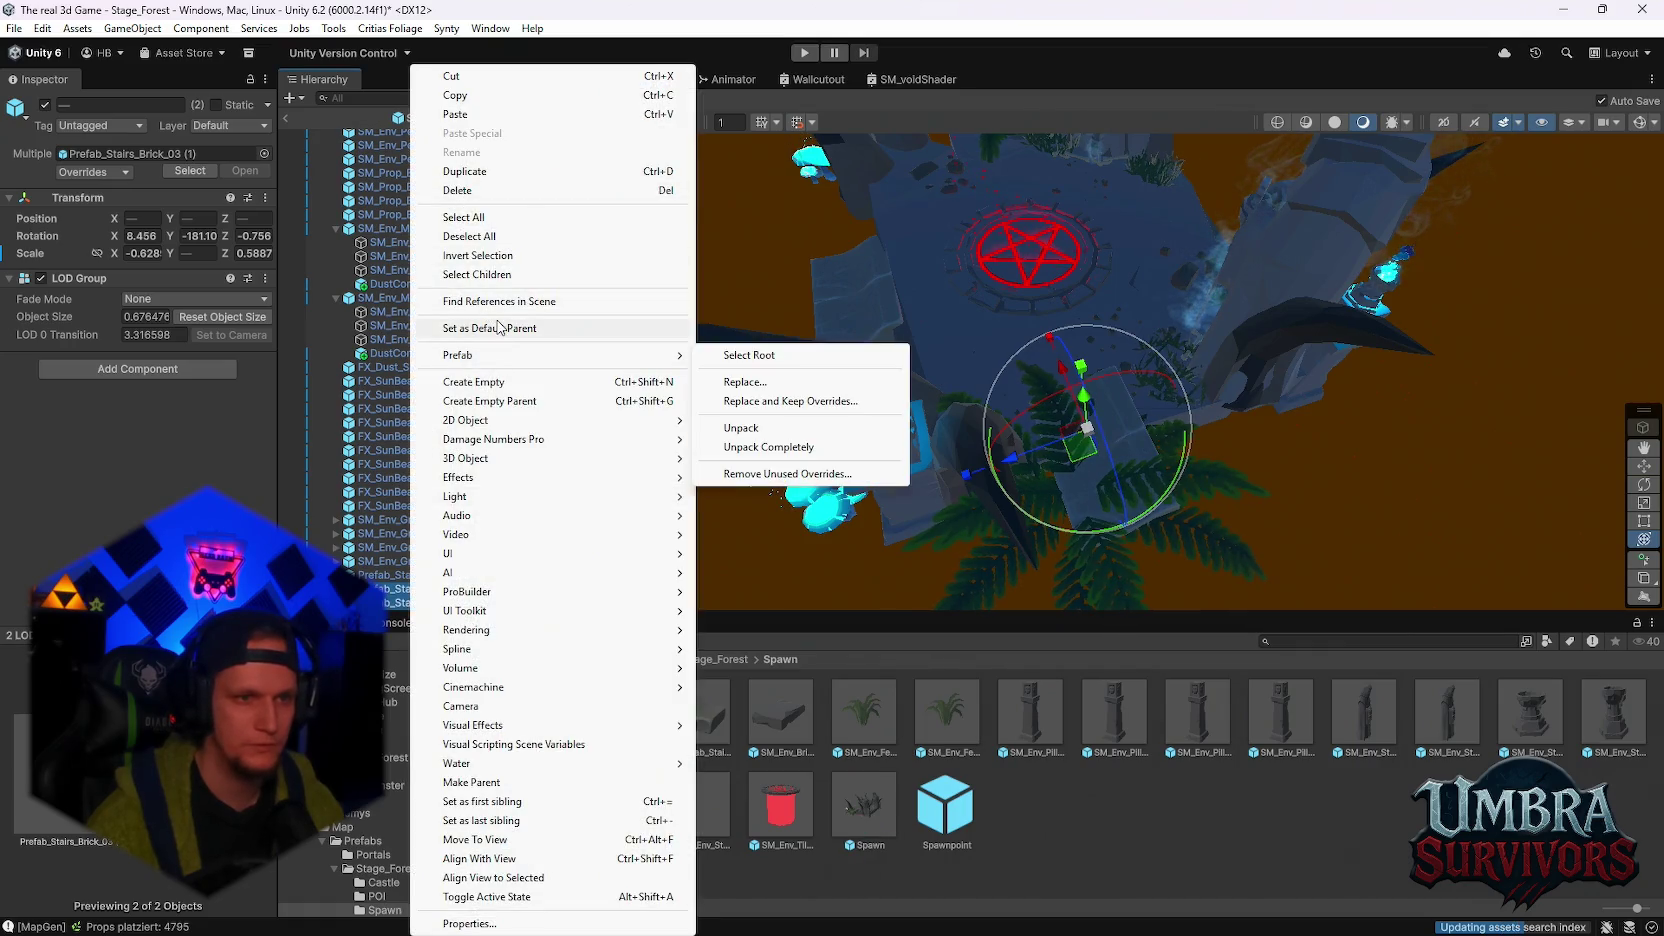
click(497, 403)
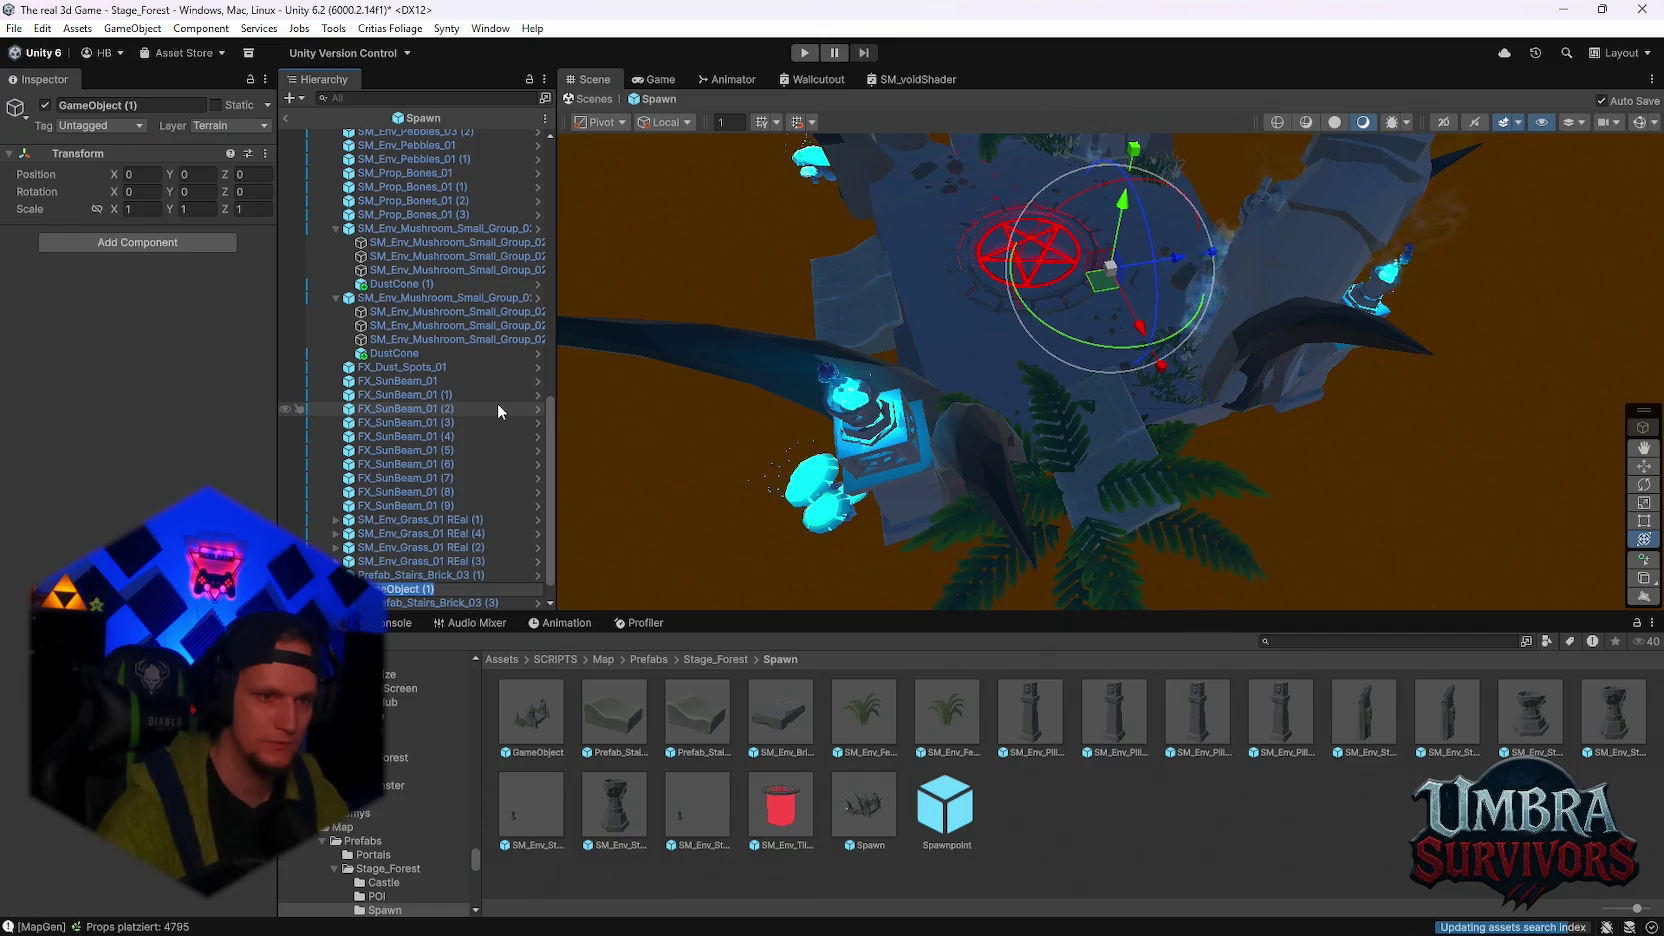
mouse_move(1084, 338)
mouse_down()
mouse_move(1216, 333)
mouse_move(1140, 380)
mouse_up()
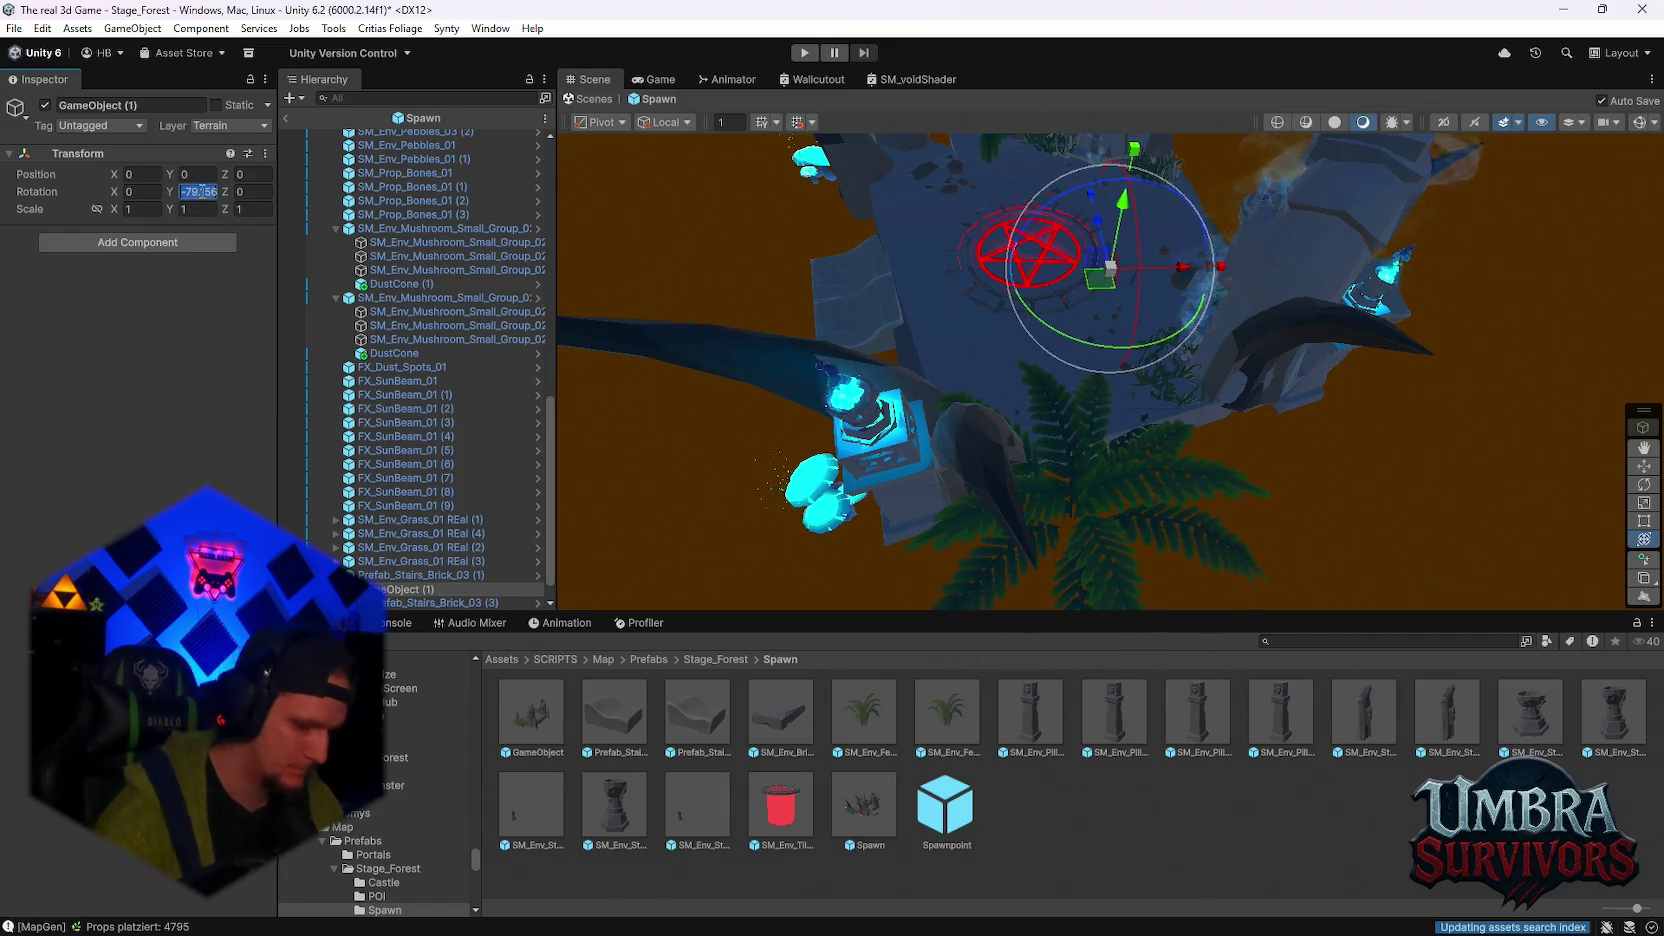
text(-90)
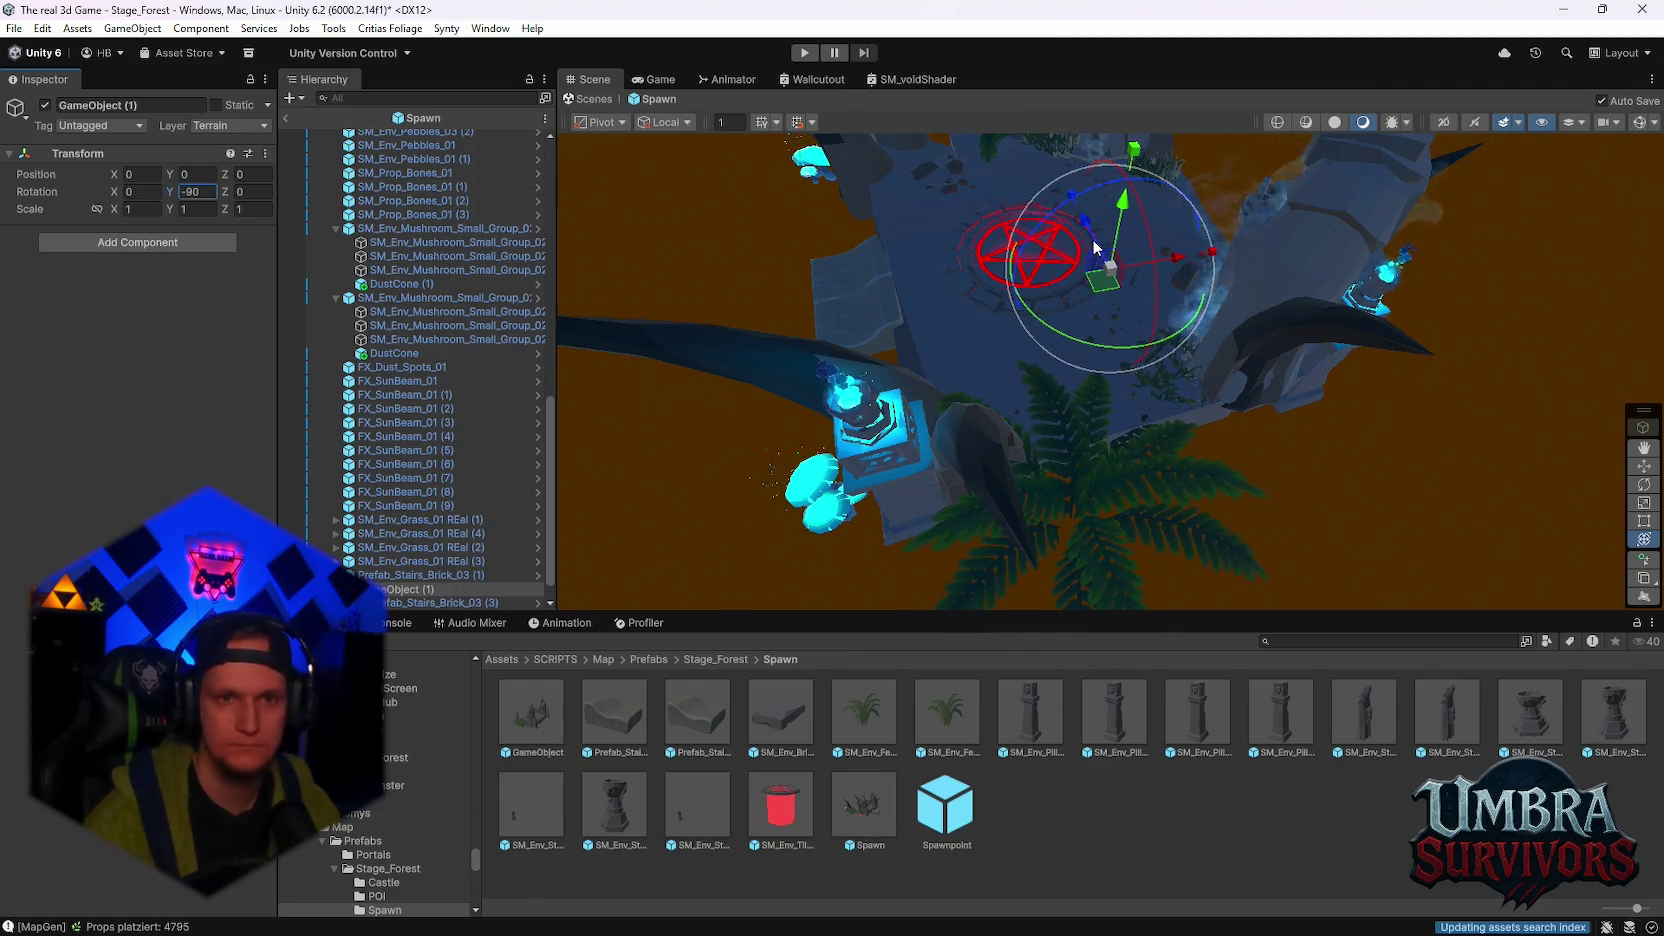
mouse_move(1103, 285)
mouse_down()
mouse_move(1170, 437)
mouse_move(1150, 355)
mouse_move(878, 438)
mouse_up()
mouse_move(1221, 477)
mouse_down()
mouse_move(1071, 320)
mouse_move(825, 416)
mouse_move(847, 273)
mouse_move(800, 390)
mouse_move(805, 410)
mouse_move(817, 400)
mouse_up()
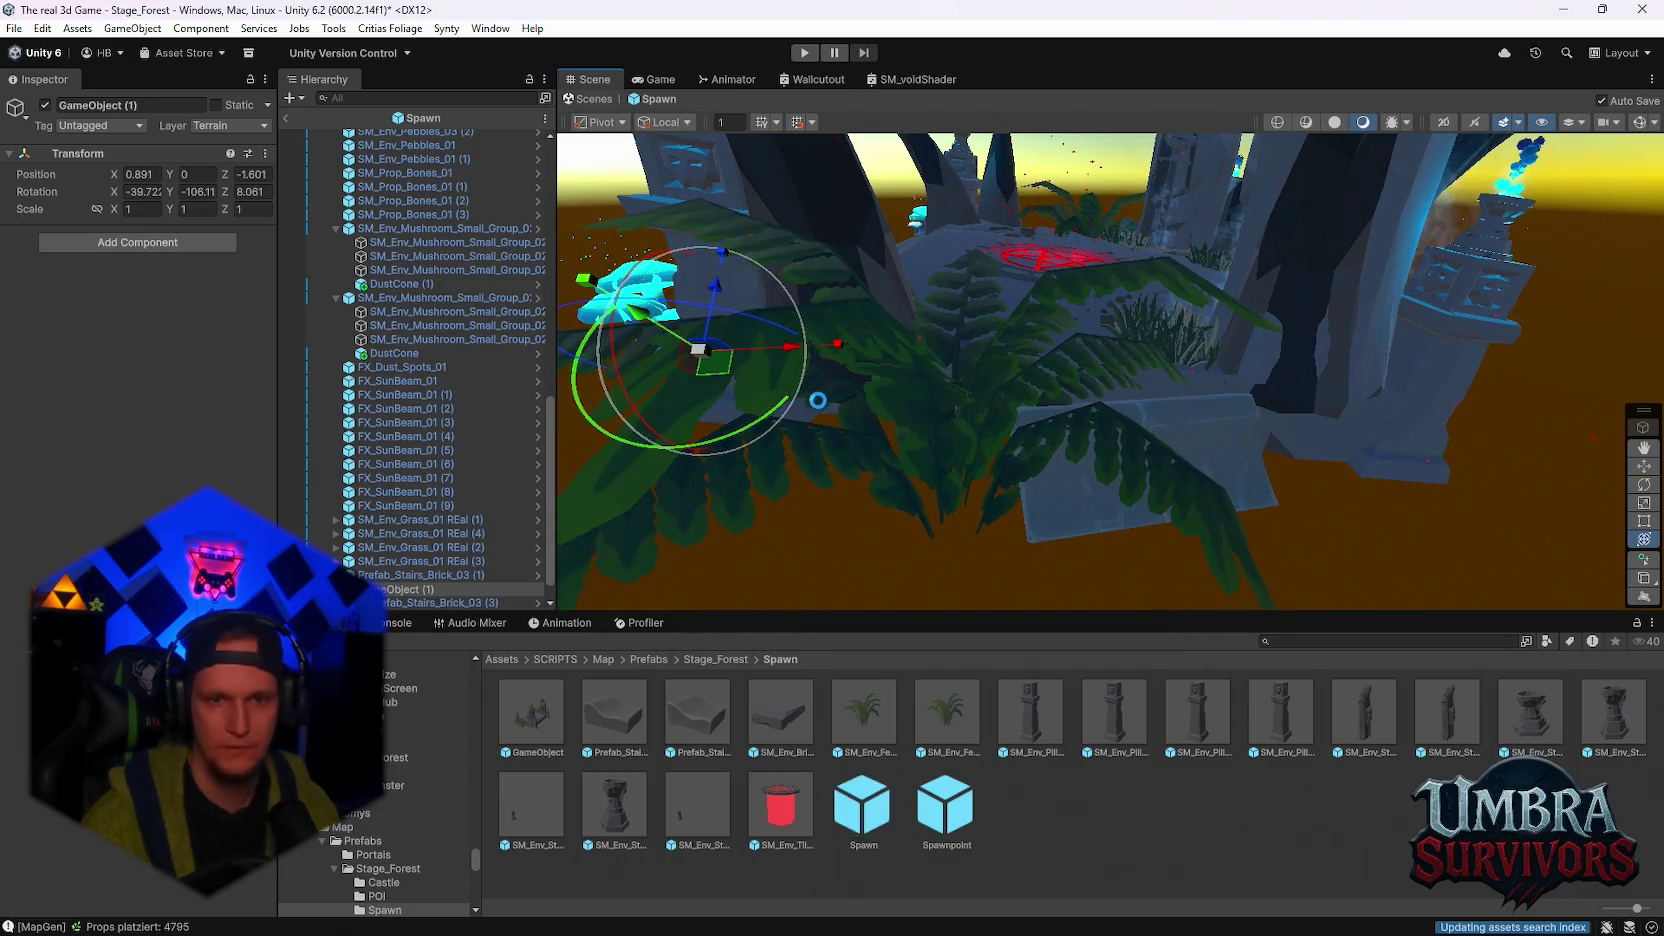
key(ctrl+z)
key(ctrl+z)
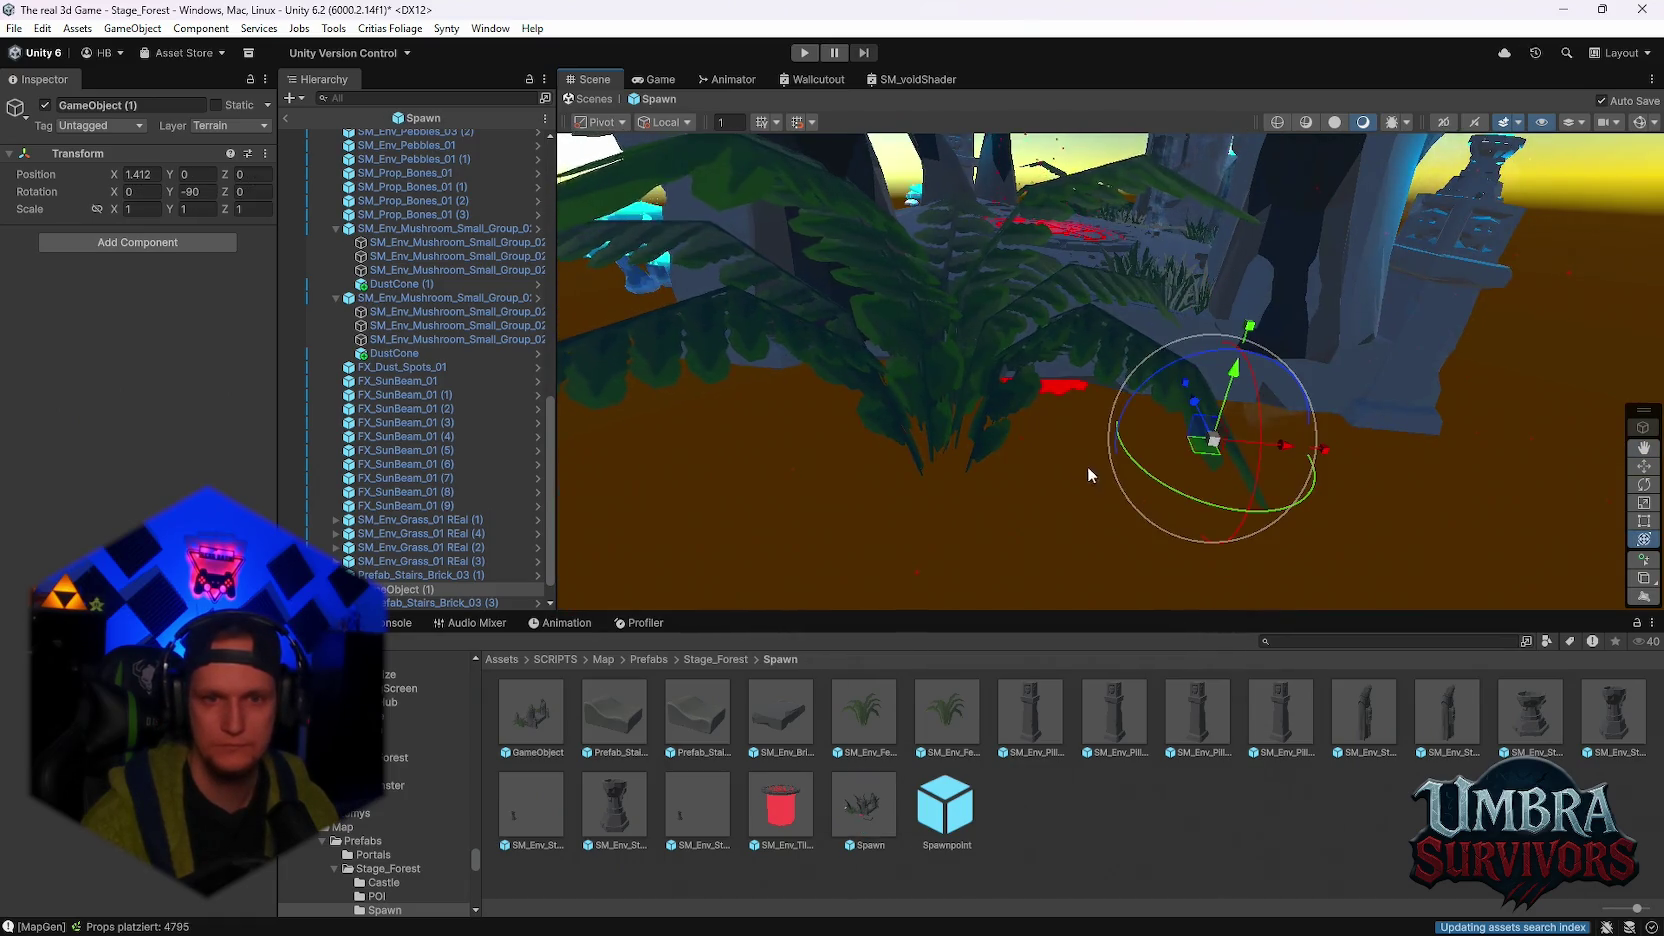
key(ctrl+z)
drag(1178, 394, 851, 270)
key(f)
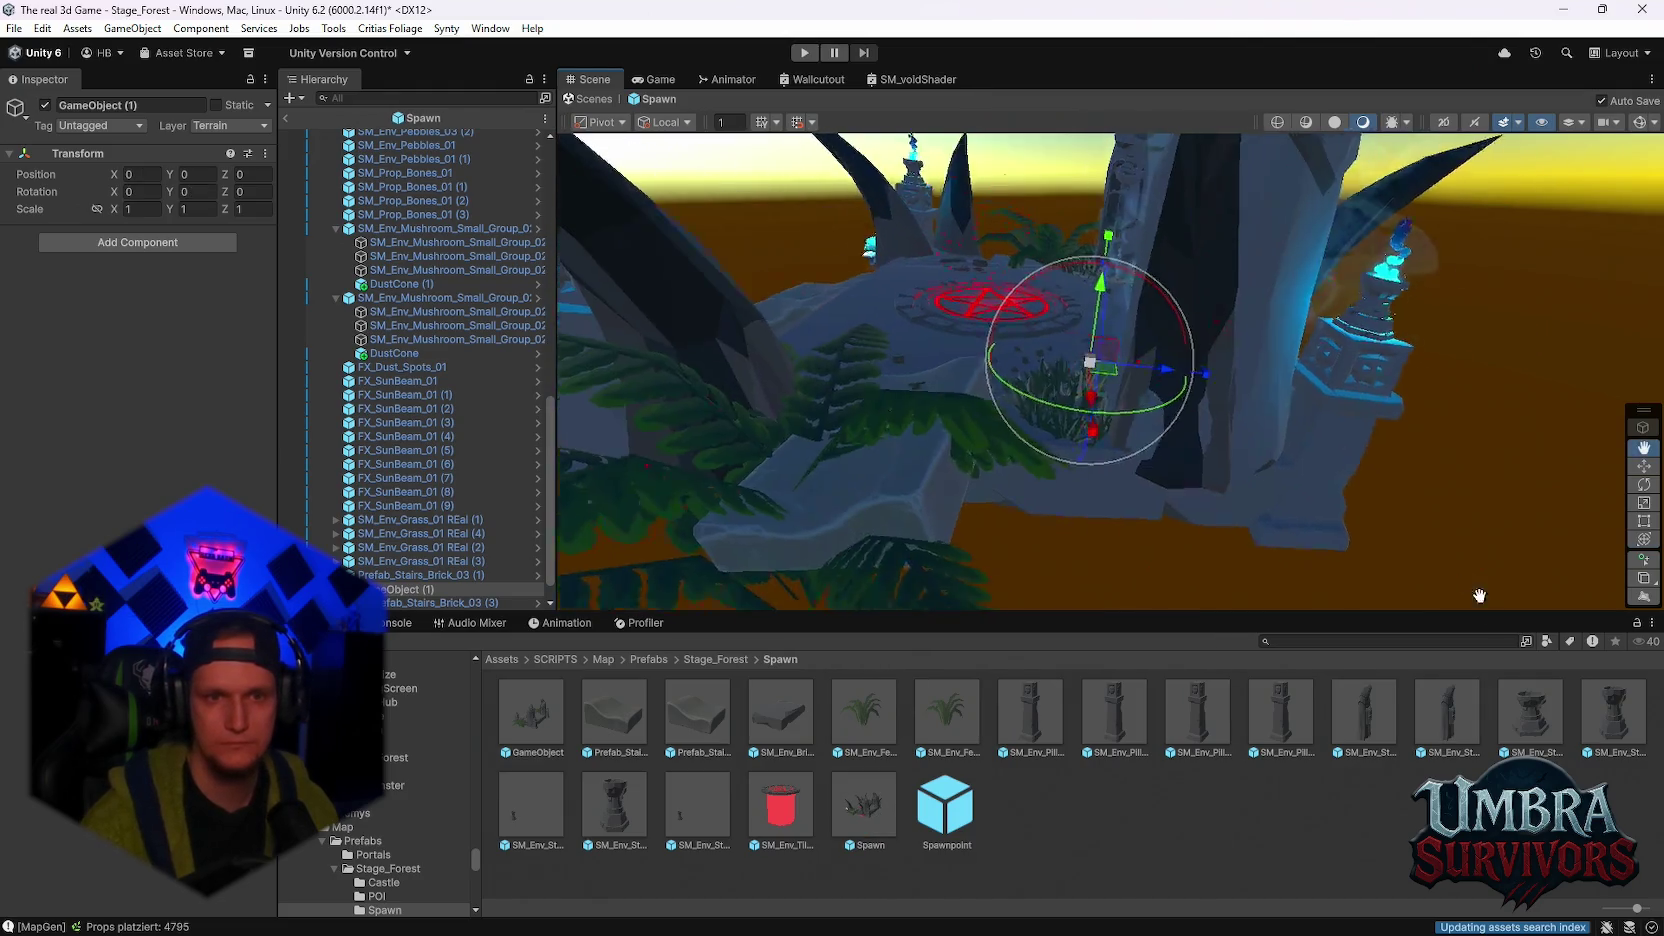
key(ctrl+z)
key(f)
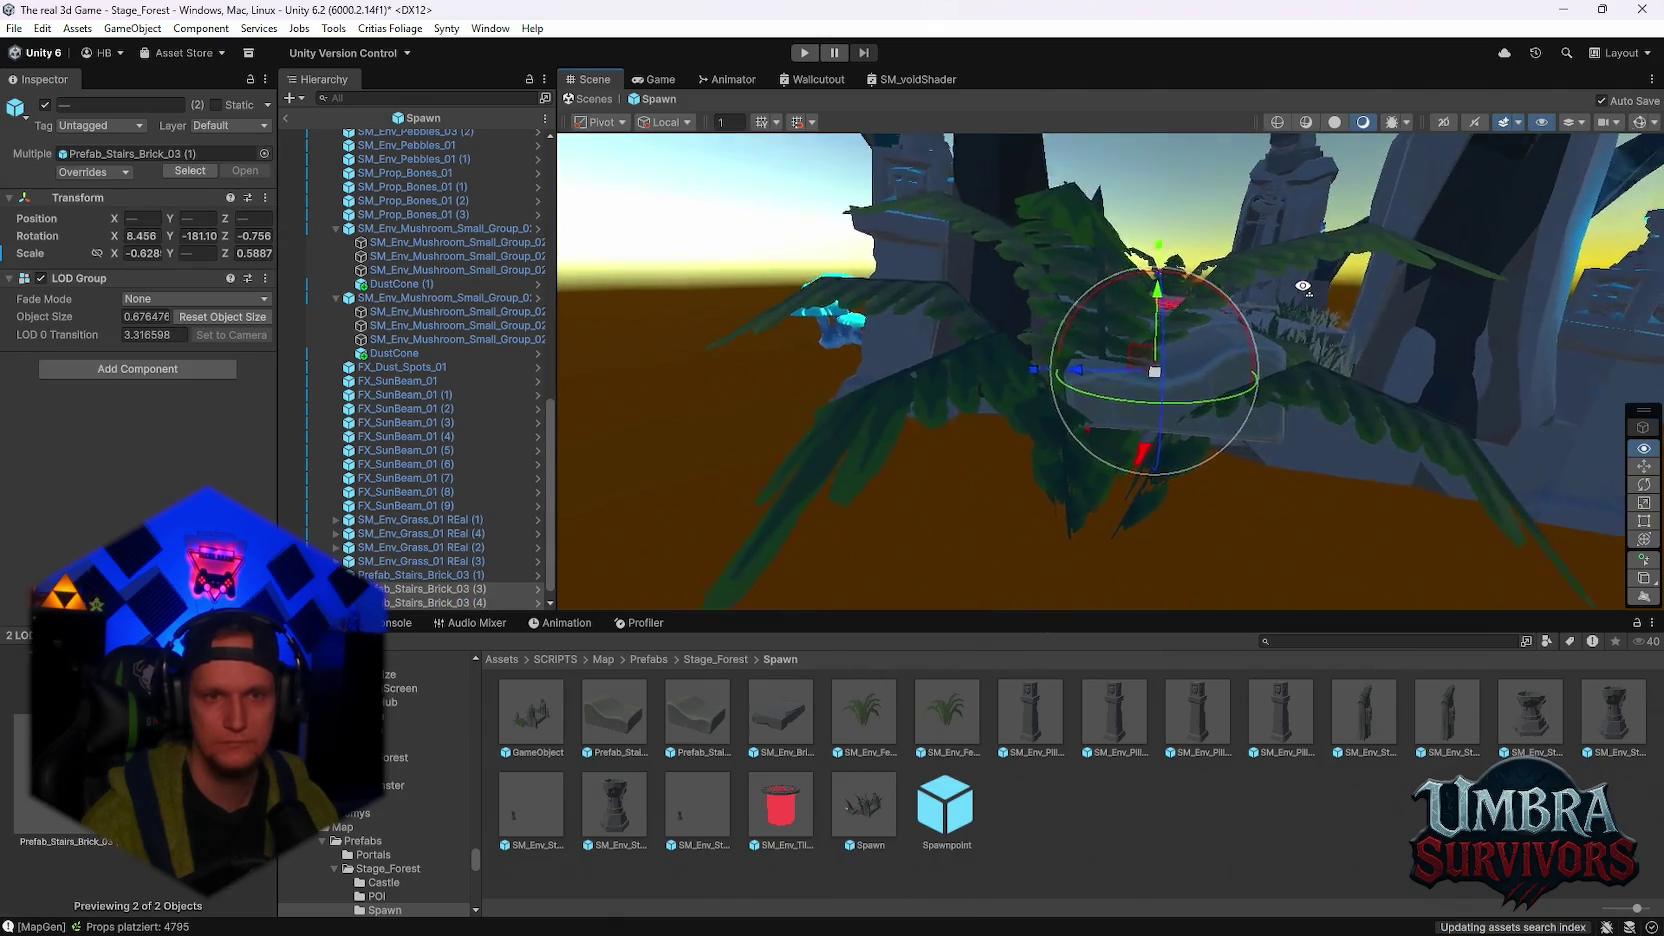
mouse_move(1226, 349)
mouse_down()
mouse_move(1101, 442)
mouse_move(1196, 520)
mouse_move(1225, 488)
mouse_move(1180, 543)
mouse_up()
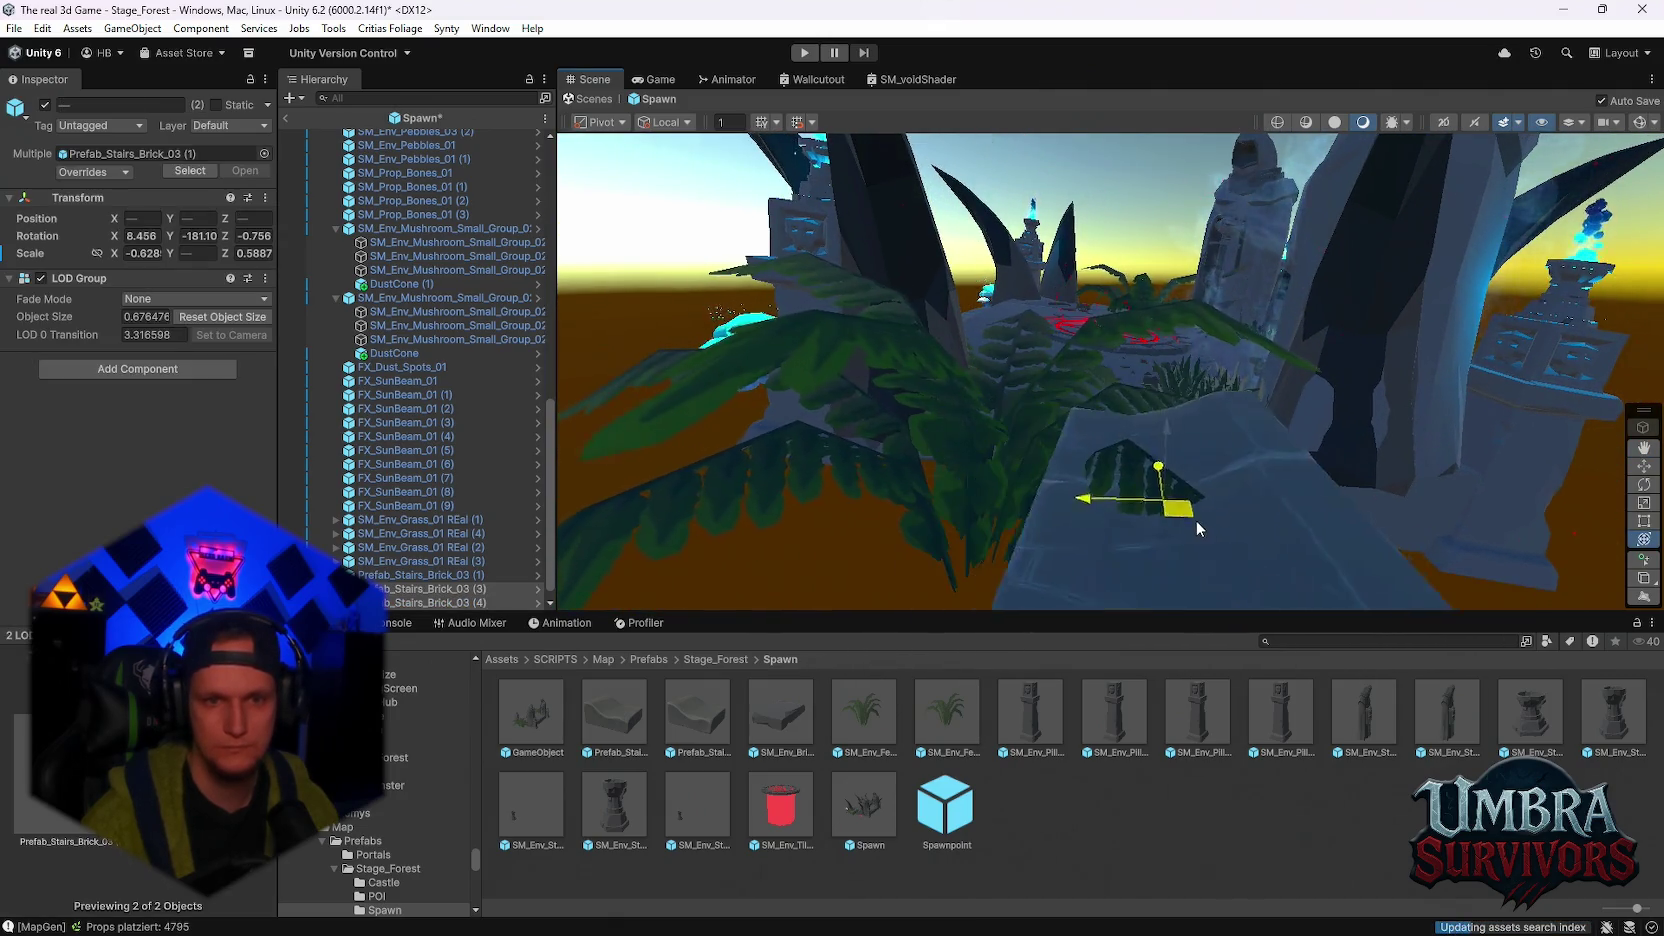
key(f)
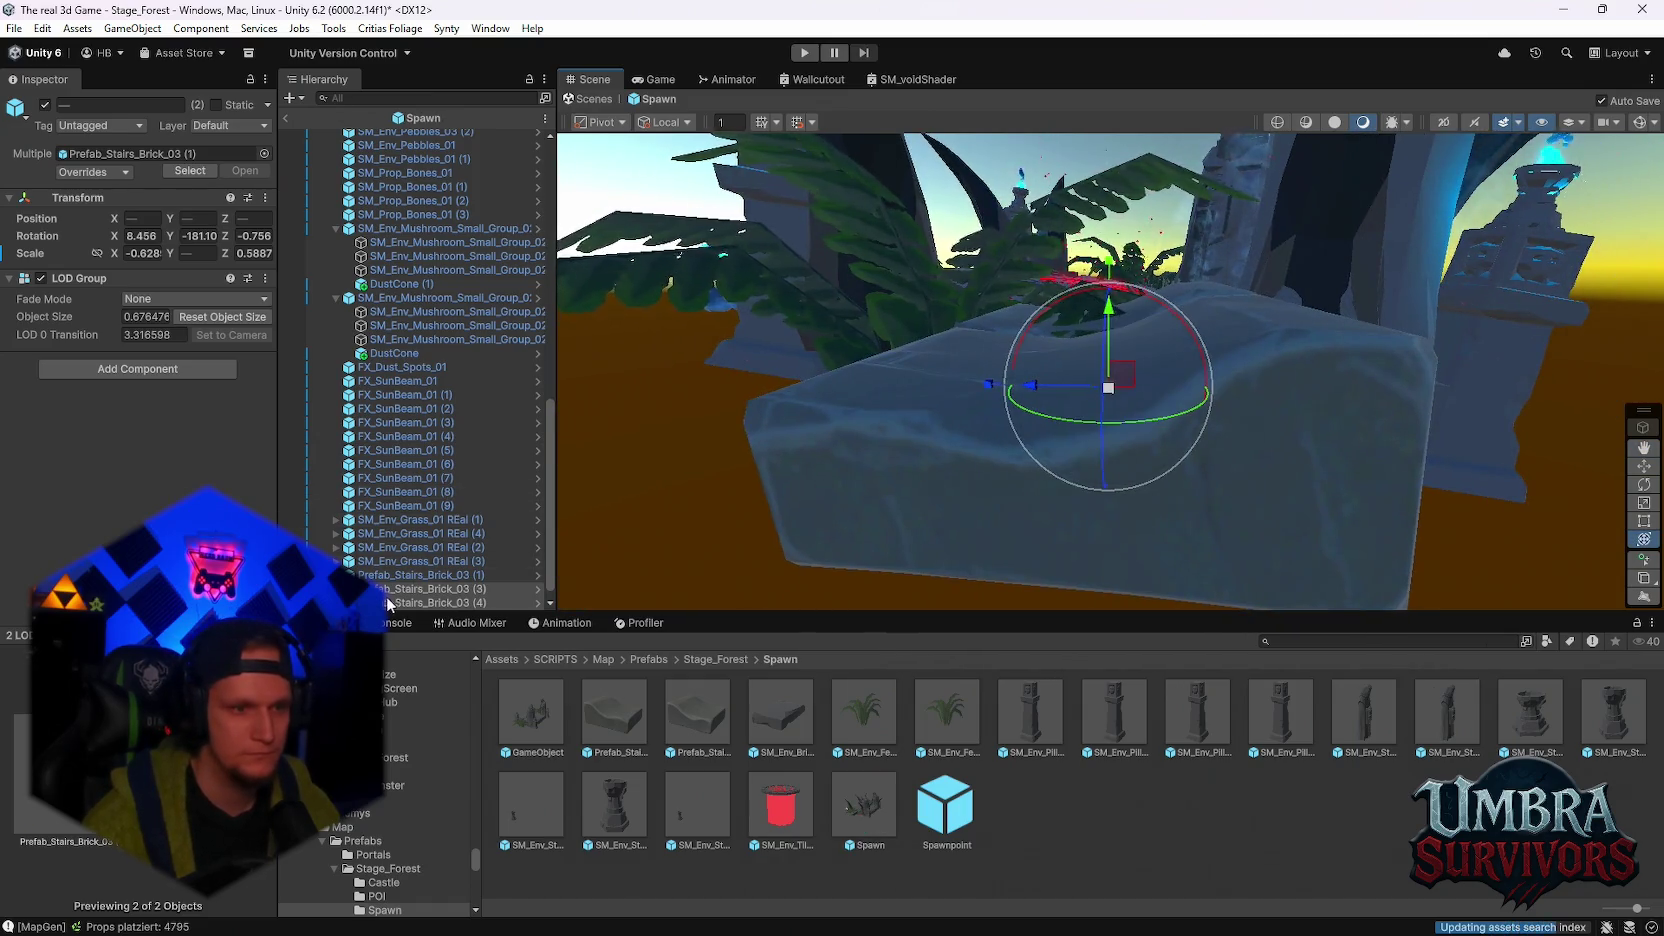
right_click(388, 603)
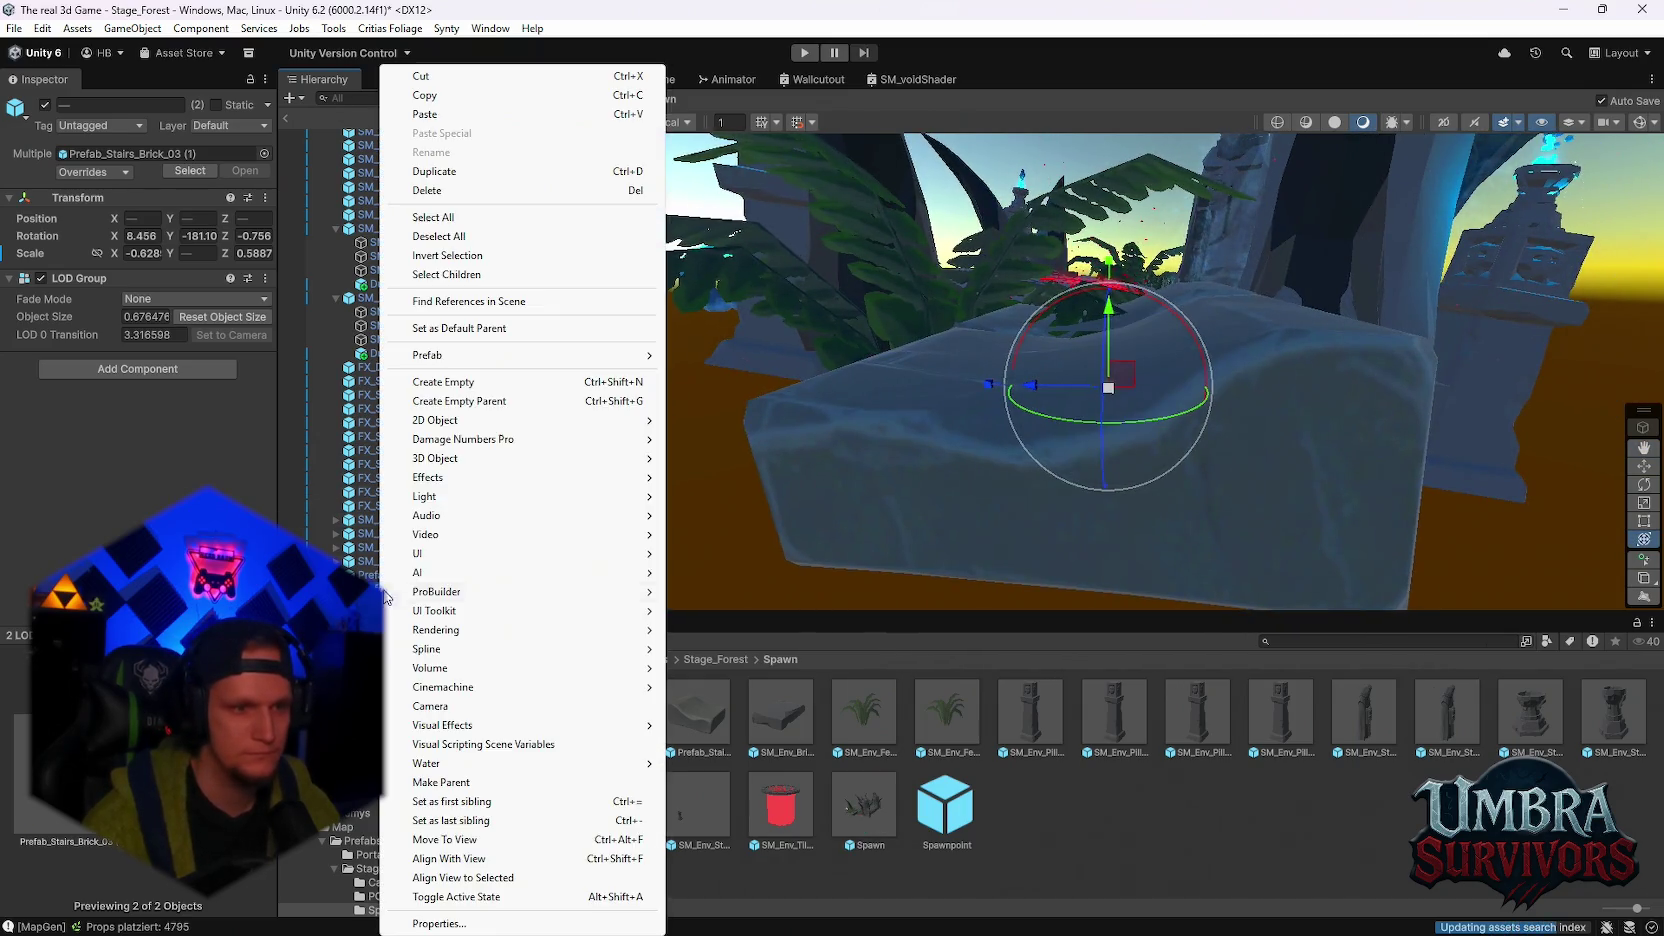
- Group the copied stair bricks (3) and (4) under a new empty parent, rotated to Y -88.35
click(455, 401)
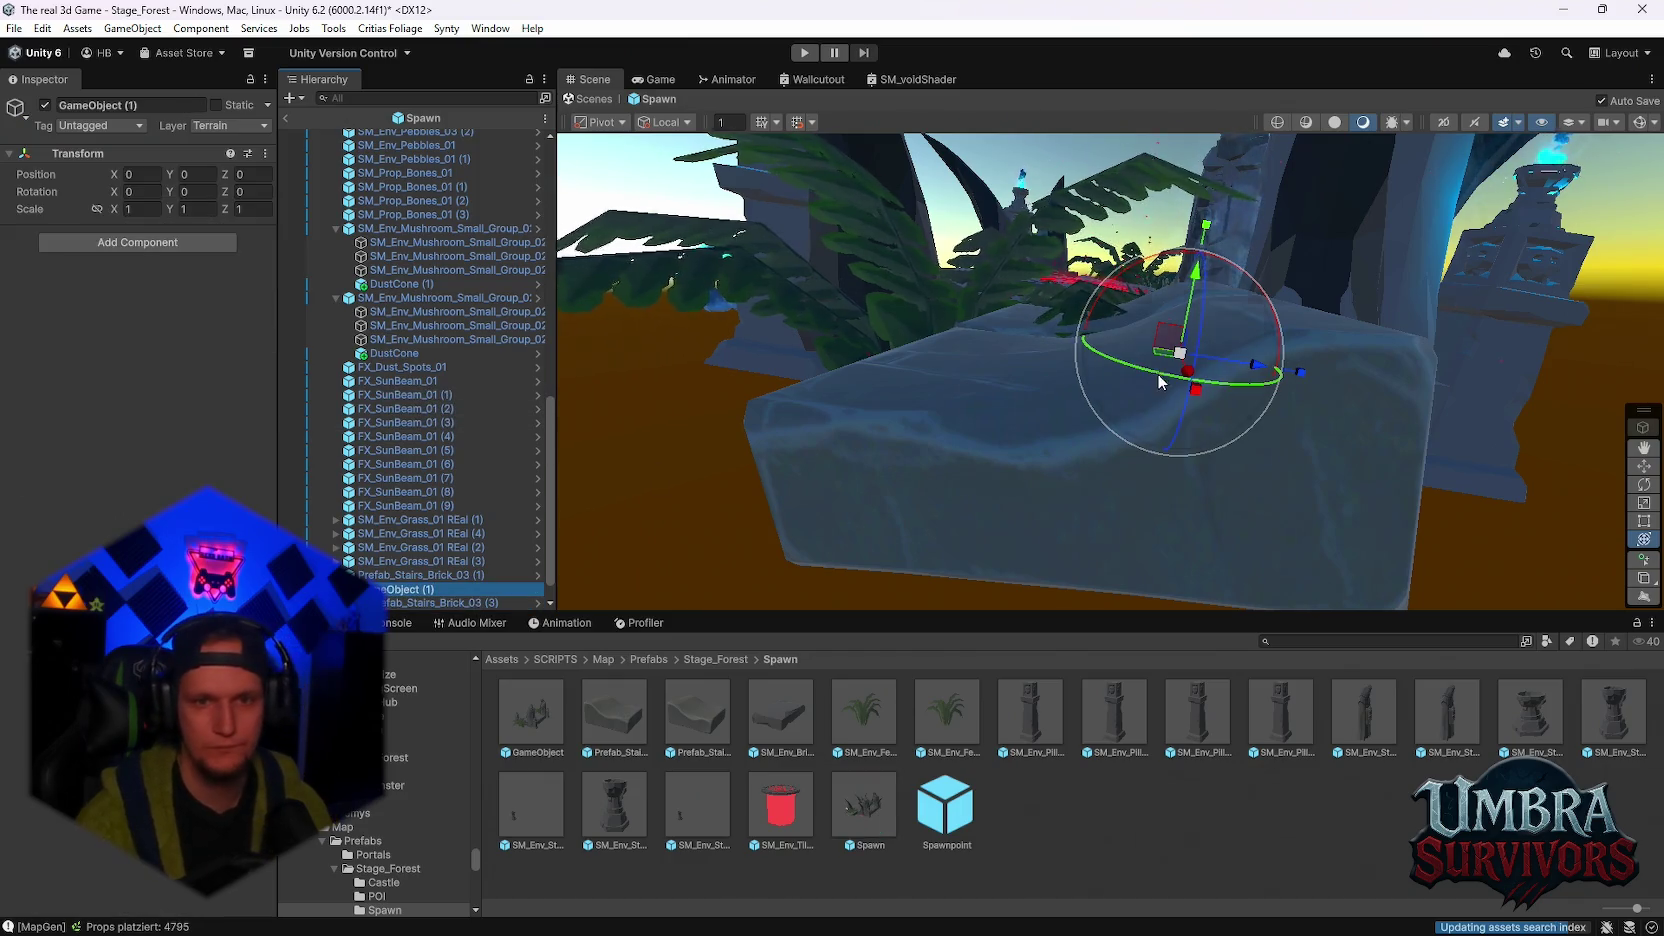
drag(1148, 376, 1405, 404)
mouse_move(1199, 372)
mouse_down()
mouse_move(1041, 365)
mouse_move(801, 389)
mouse_up()
mouse_move(971, 425)
mouse_down()
mouse_move(1171, 337)
mouse_move(1100, 347)
mouse_move(1090, 420)
mouse_move(1036, 509)
mouse_move(1150, 478)
mouse_move(1135, 187)
mouse_move(1078, 424)
mouse_up()
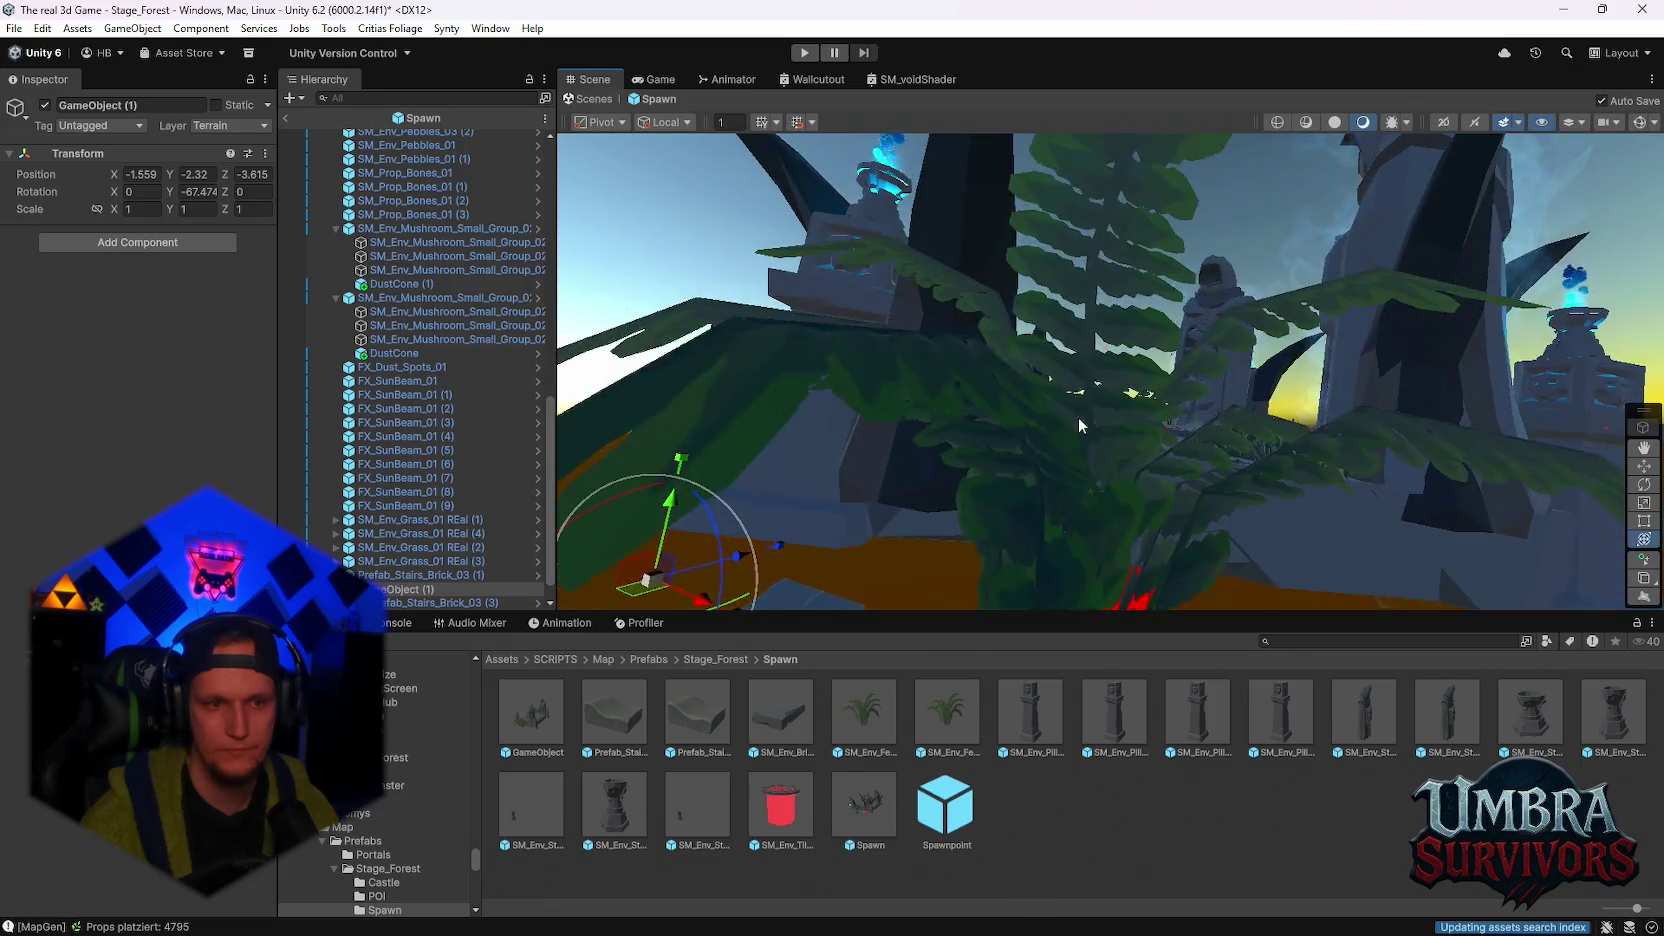
scroll(1078, 424, down, 2)
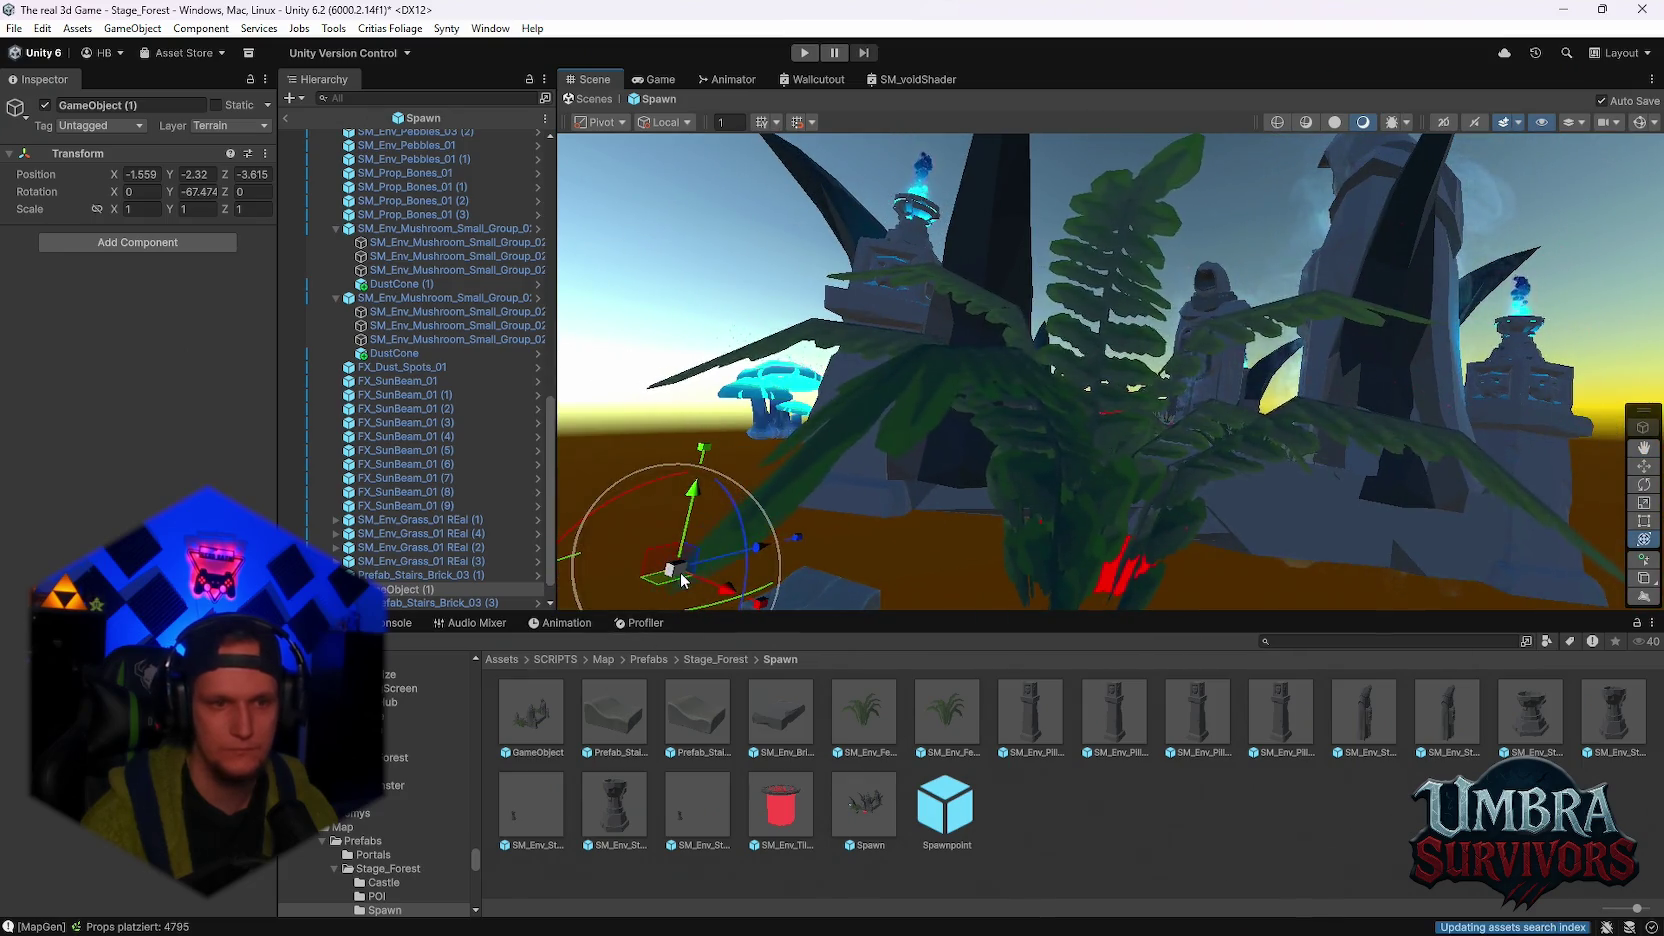
- Move GameObject (1) beside the platform at 0.892, -0.28, -2.101
mouse_move(692, 500)
mouse_down()
mouse_move(765, 393)
mouse_move(885, 440)
mouse_move(1207, 485)
mouse_move(1190, 470)
mouse_up()
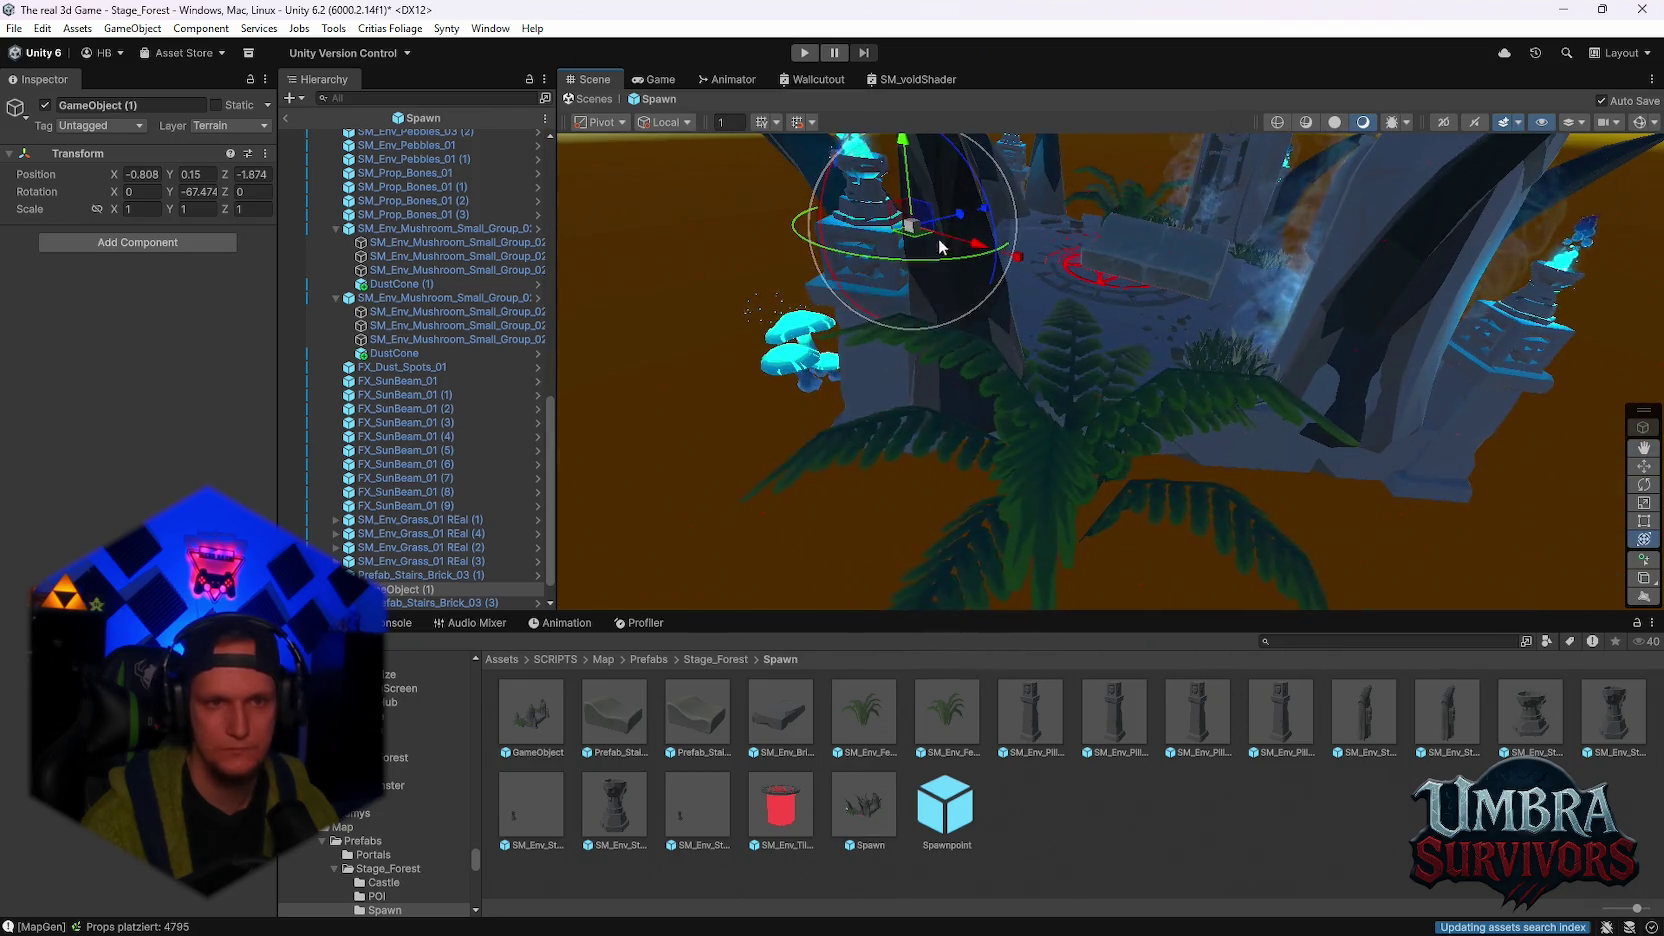
mouse_move(918, 252)
mouse_down()
mouse_move(790, 275)
mouse_move(731, 324)
mouse_up()
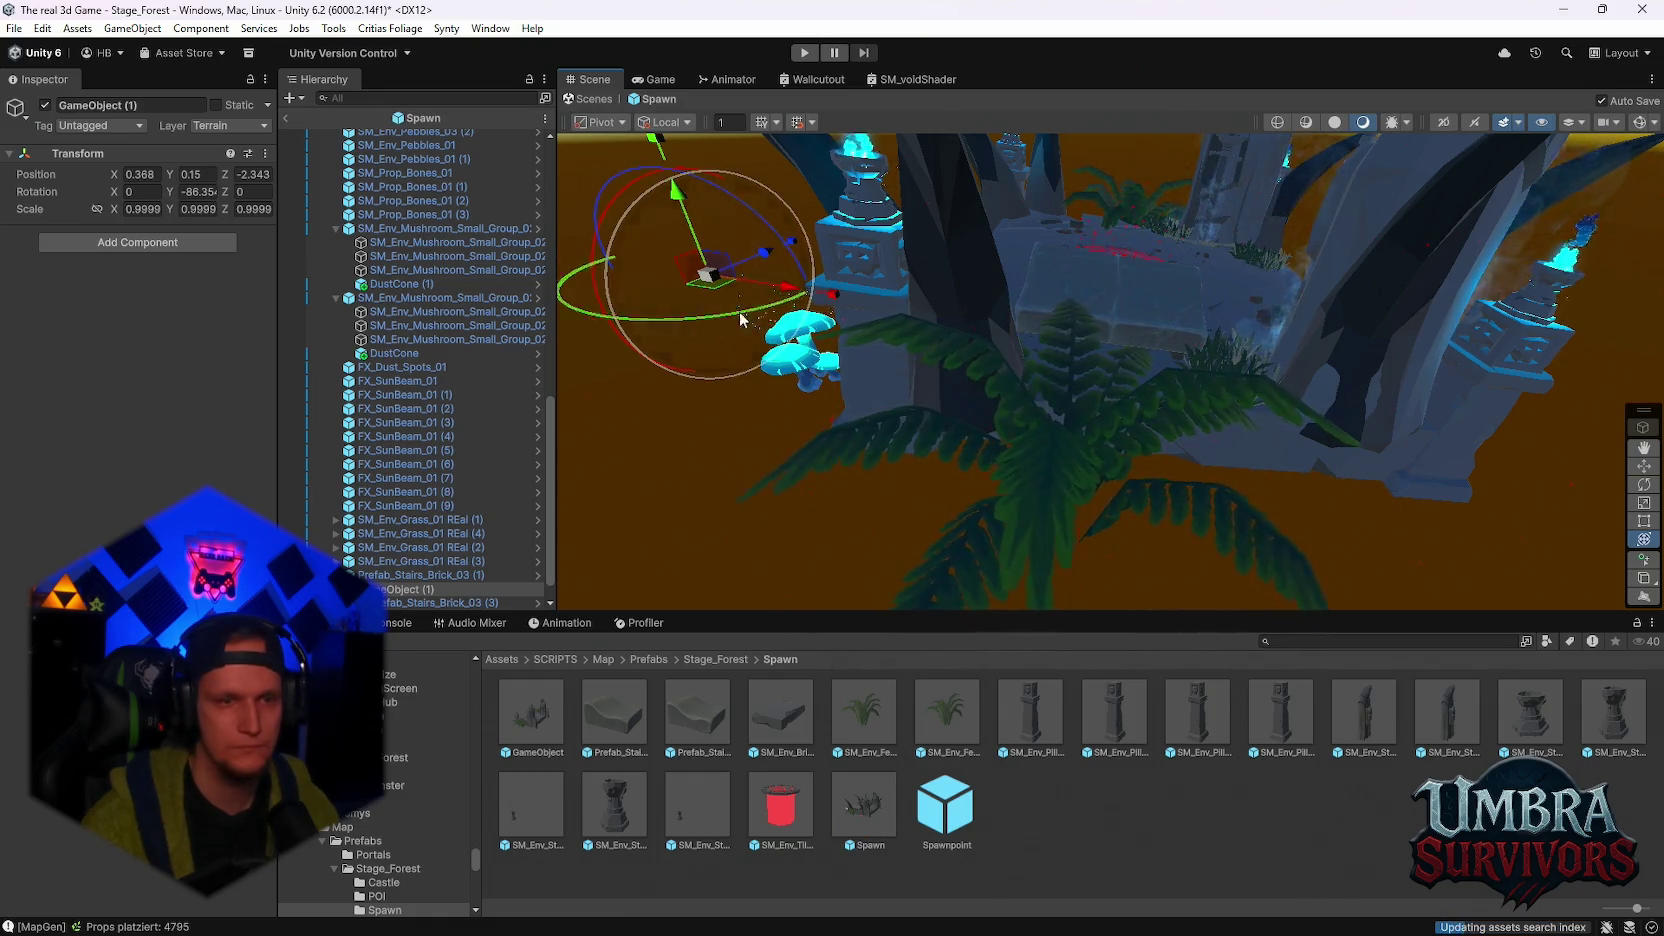
drag(716, 287, 728, 313)
drag(703, 252, 703, 332)
mouse_move(1251, 332)
mouse_down()
mouse_move(1167, 294)
mouse_move(1209, 361)
mouse_move(1008, 337)
mouse_up()
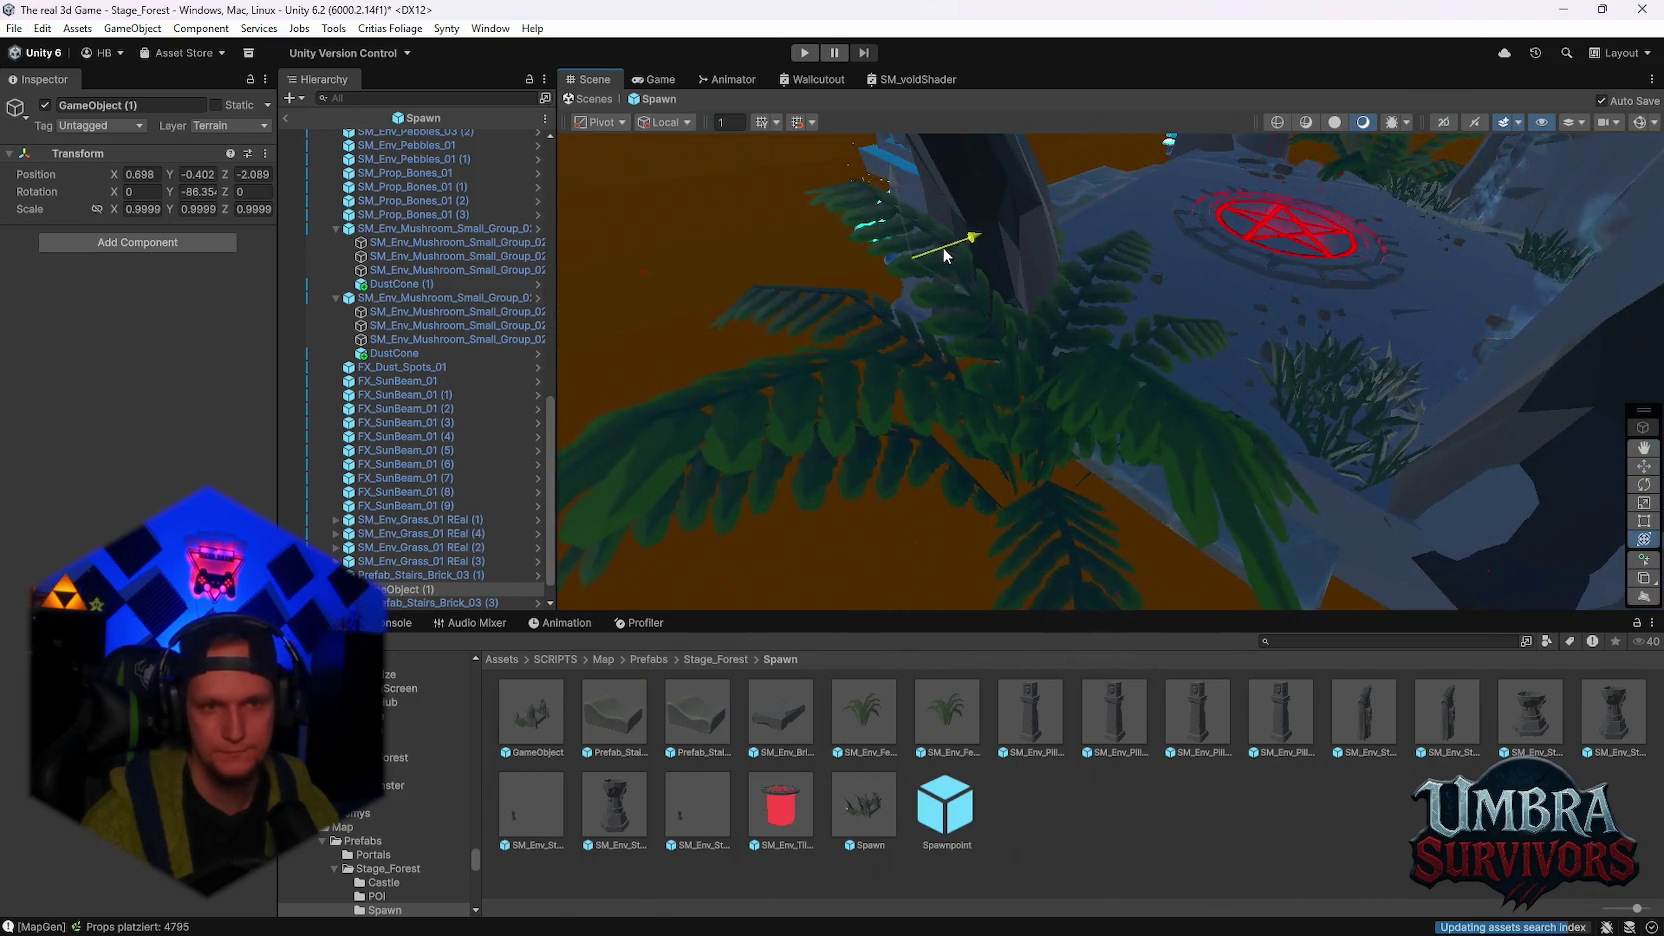
mouse_move(945, 255)
mouse_down()
mouse_move(910, 259)
mouse_move(864, 209)
mouse_up()
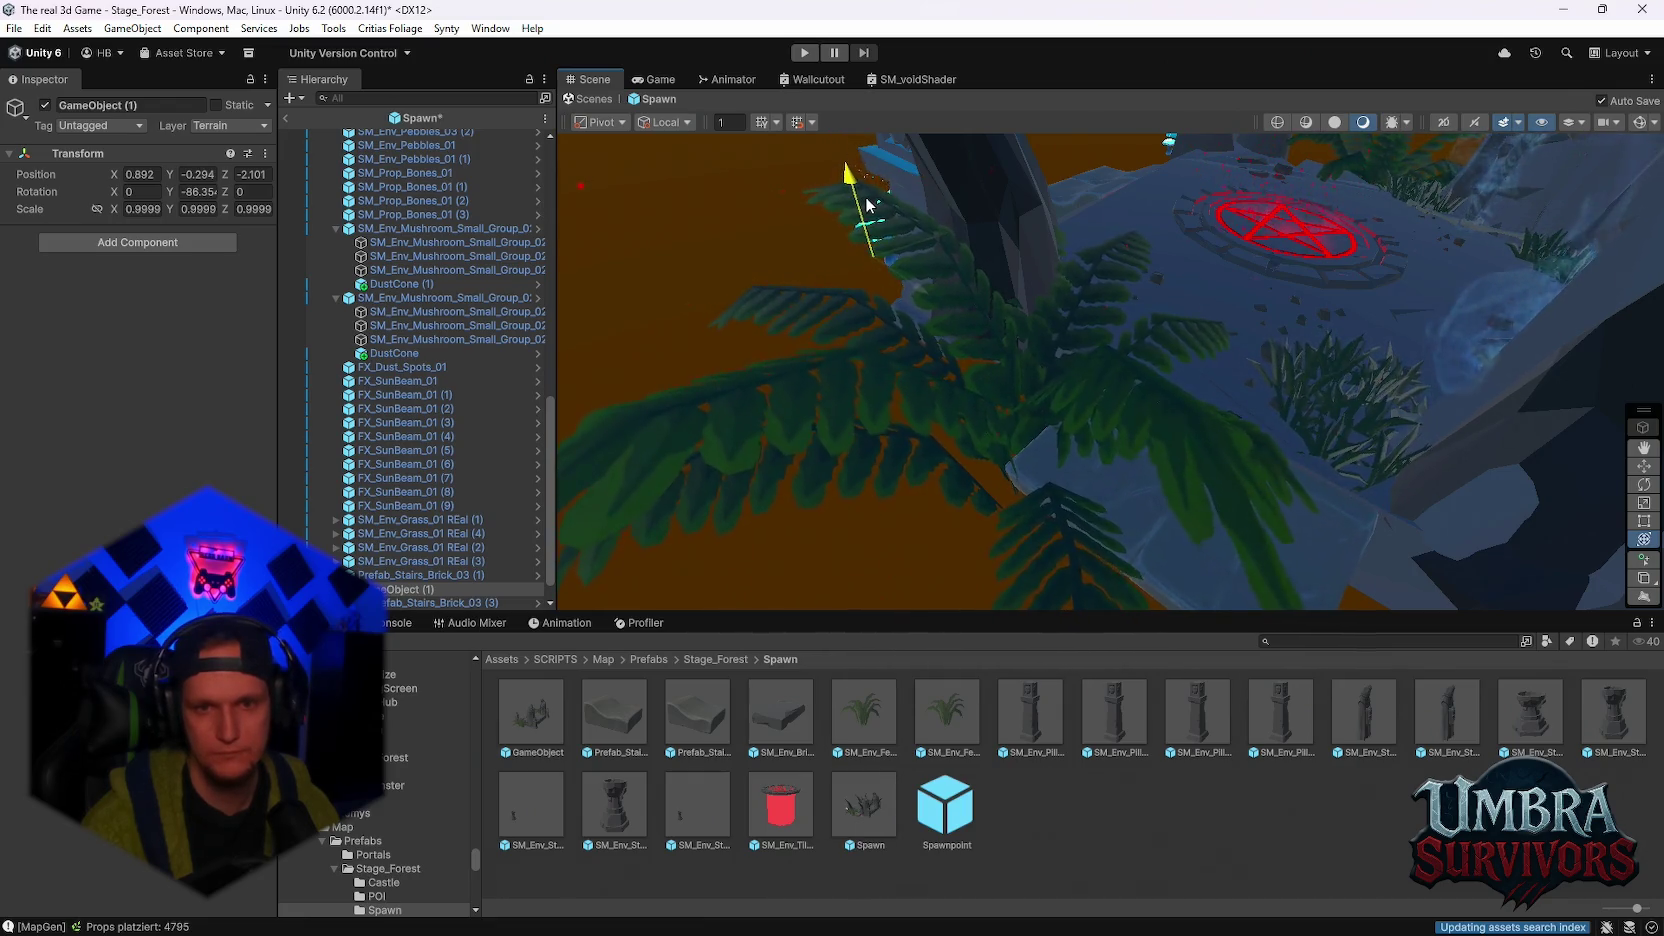
mouse_move(1228, 358)
mouse_down()
mouse_move(1191, 358)
mouse_move(1092, 167)
mouse_move(1221, 326)
mouse_move(926, 268)
mouse_move(842, 322)
mouse_move(1197, 330)
mouse_move(1168, 402)
mouse_move(1289, 446)
mouse_move(995, 312)
mouse_move(962, 271)
mouse_move(1156, 362)
mouse_move(921, 290)
mouse_move(1000, 354)
mouse_move(1128, 299)
mouse_move(1098, 232)
mouse_move(1174, 384)
mouse_move(968, 373)
mouse_move(1130, 372)
mouse_up()
right_click(935, 296)
scroll(395, 562, down, 1)
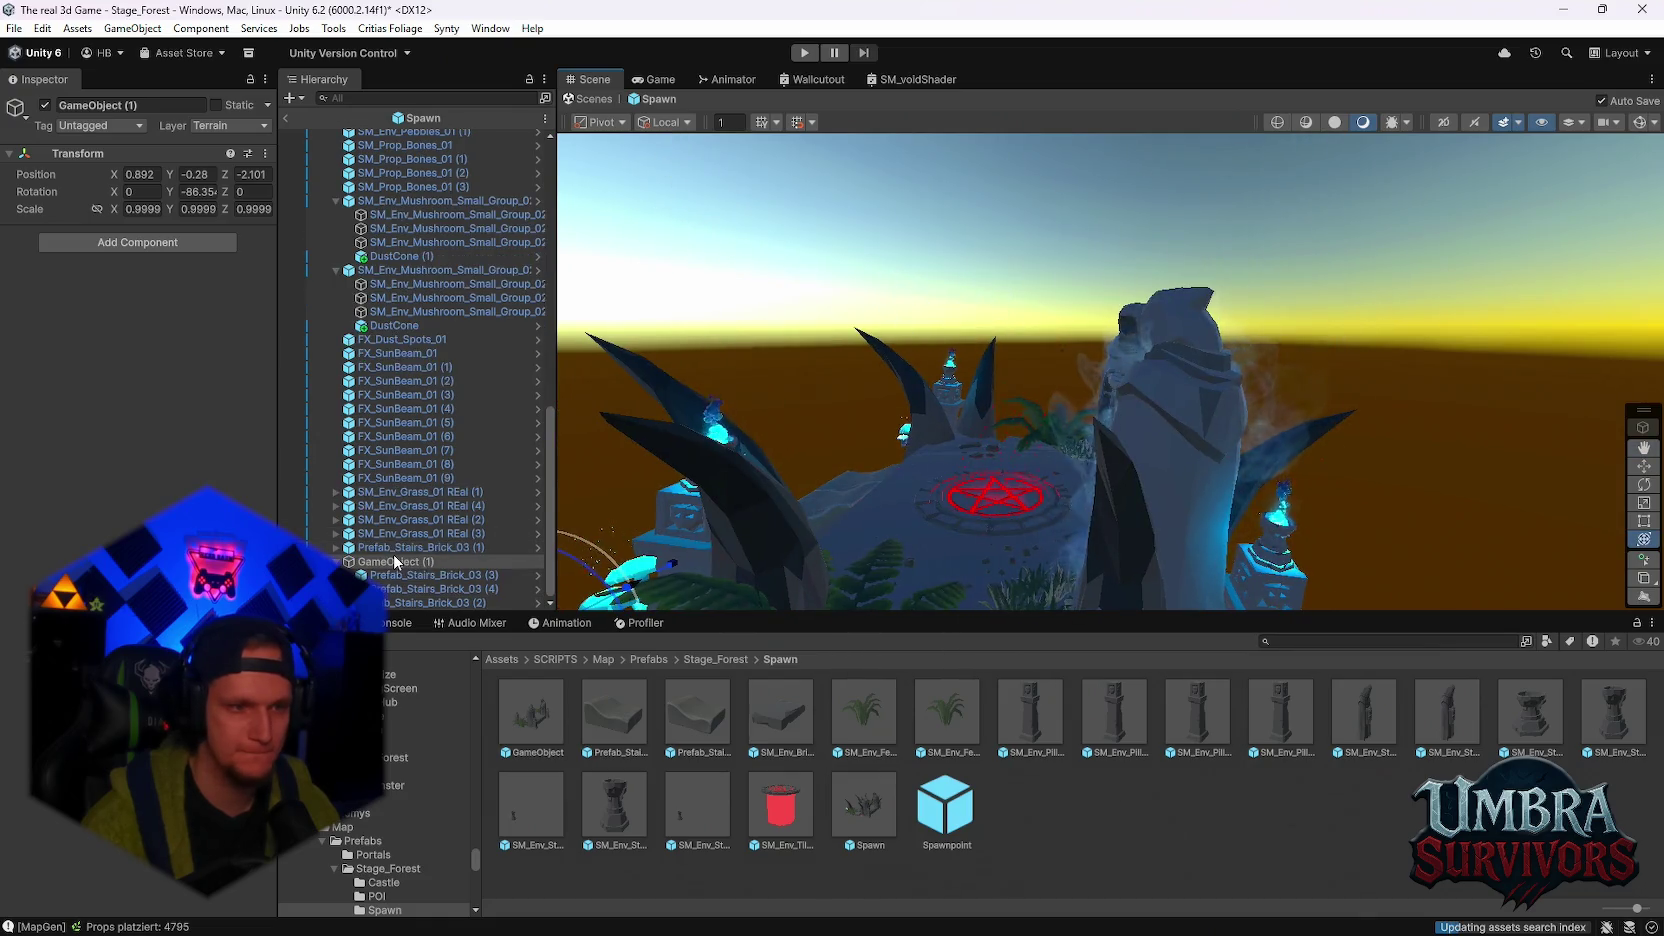
- Mirror GameObject (2) by setting its Z scale to -0.999
drag(1091, 298, 1023, 345)
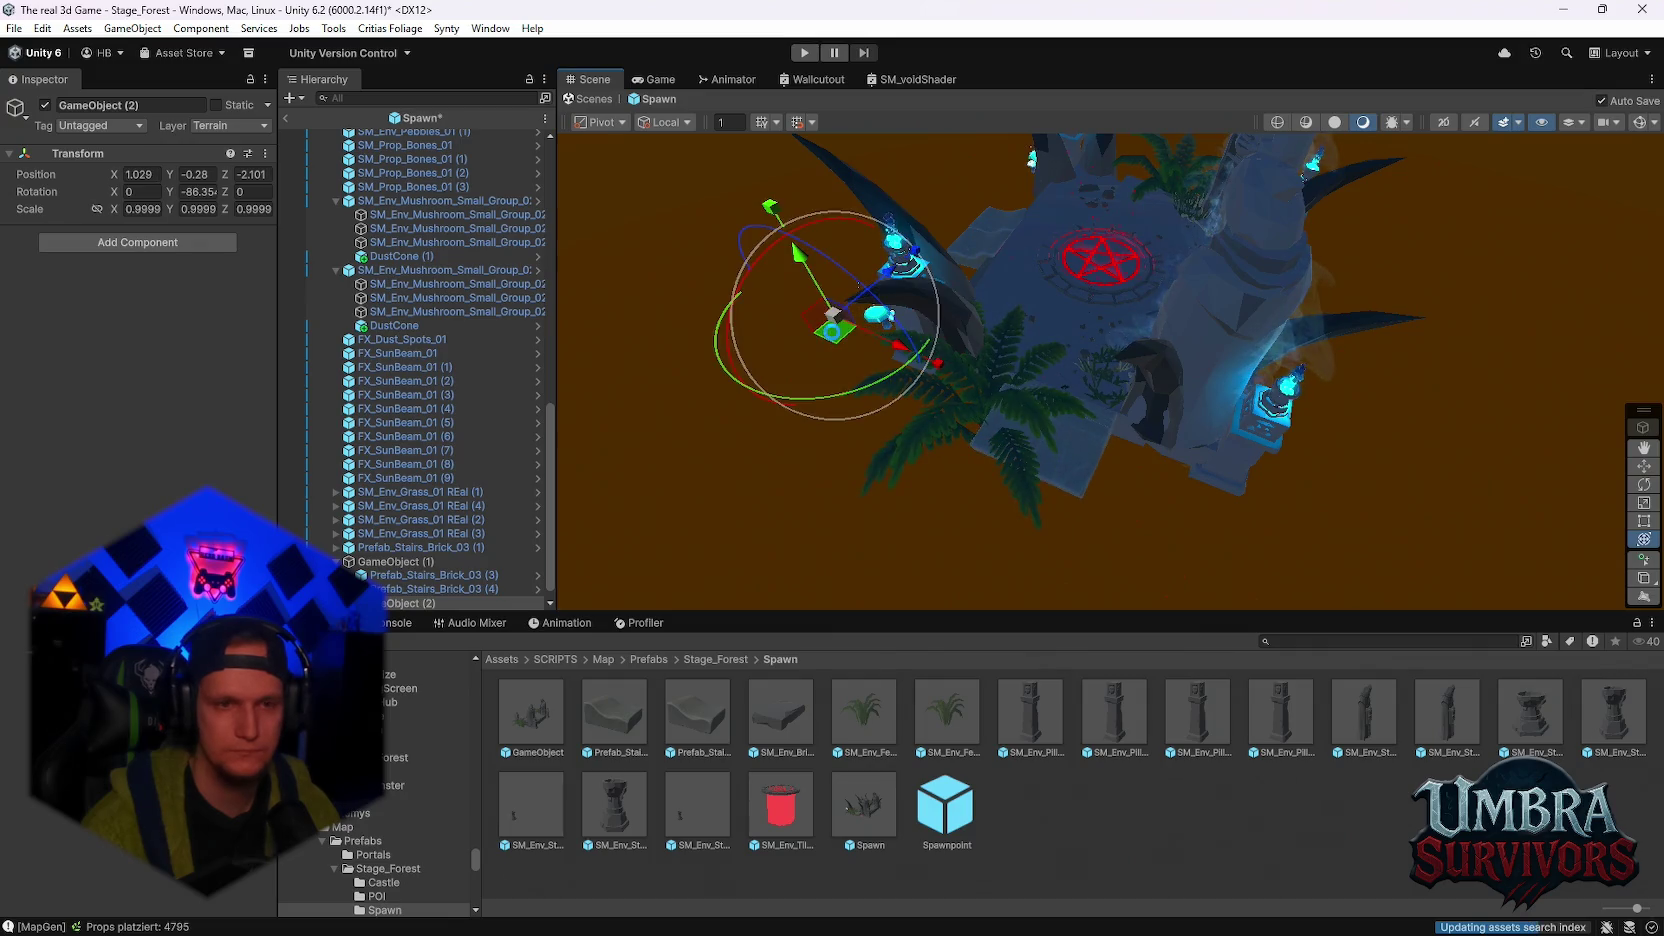
drag(899, 290, 928, 242)
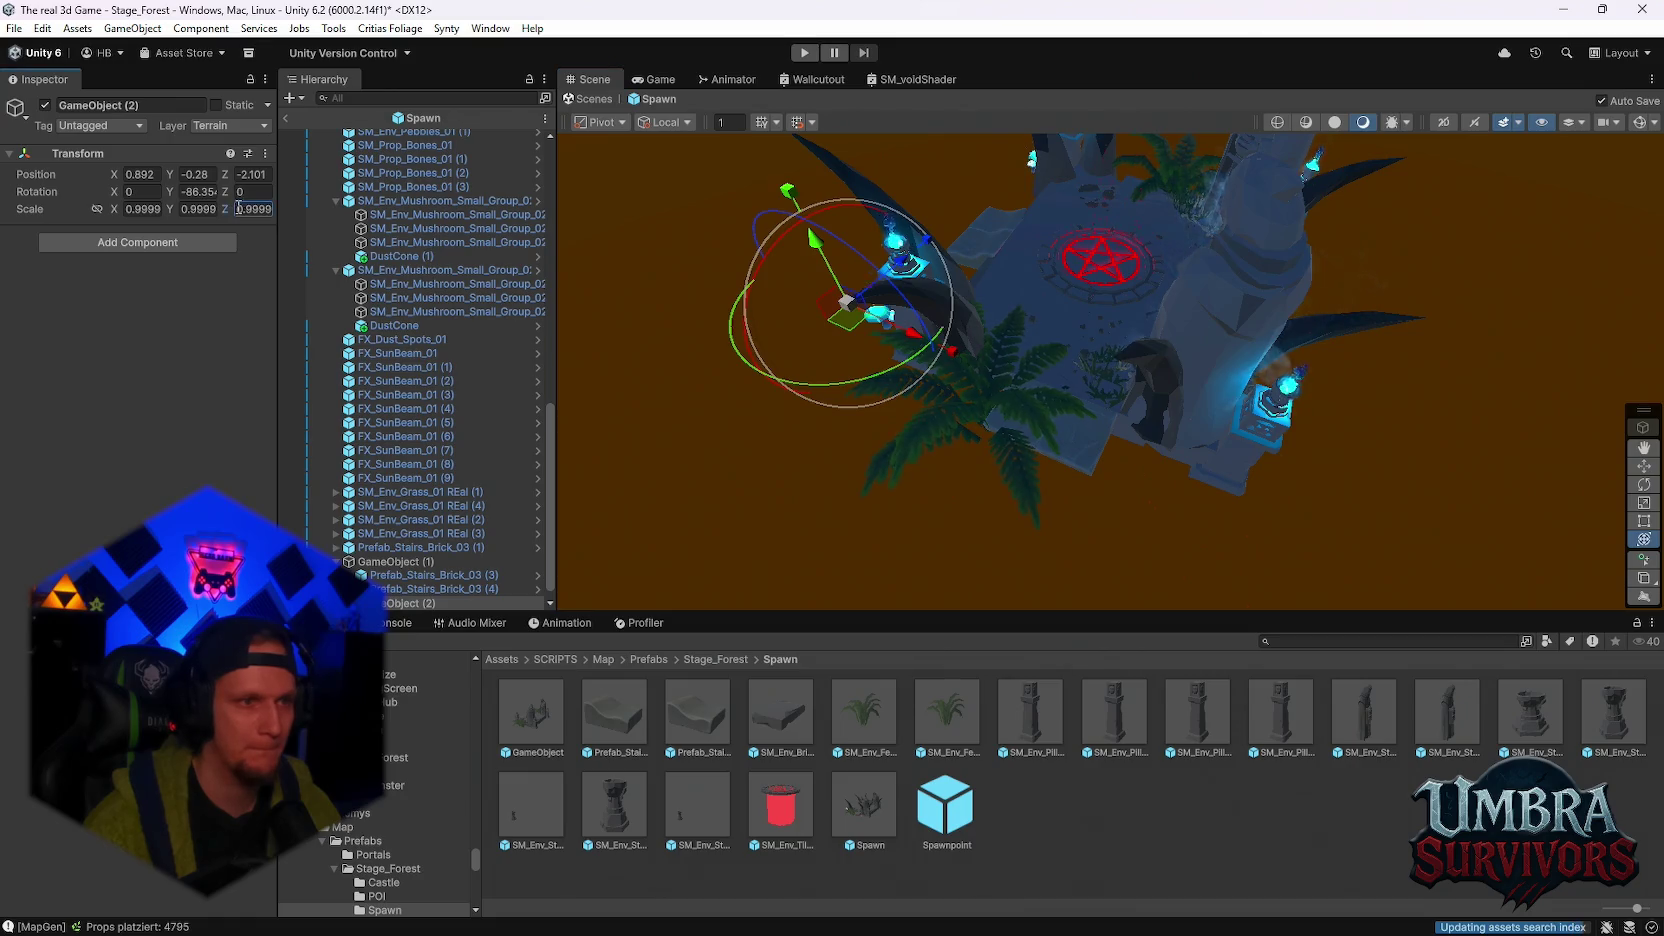
text(-)
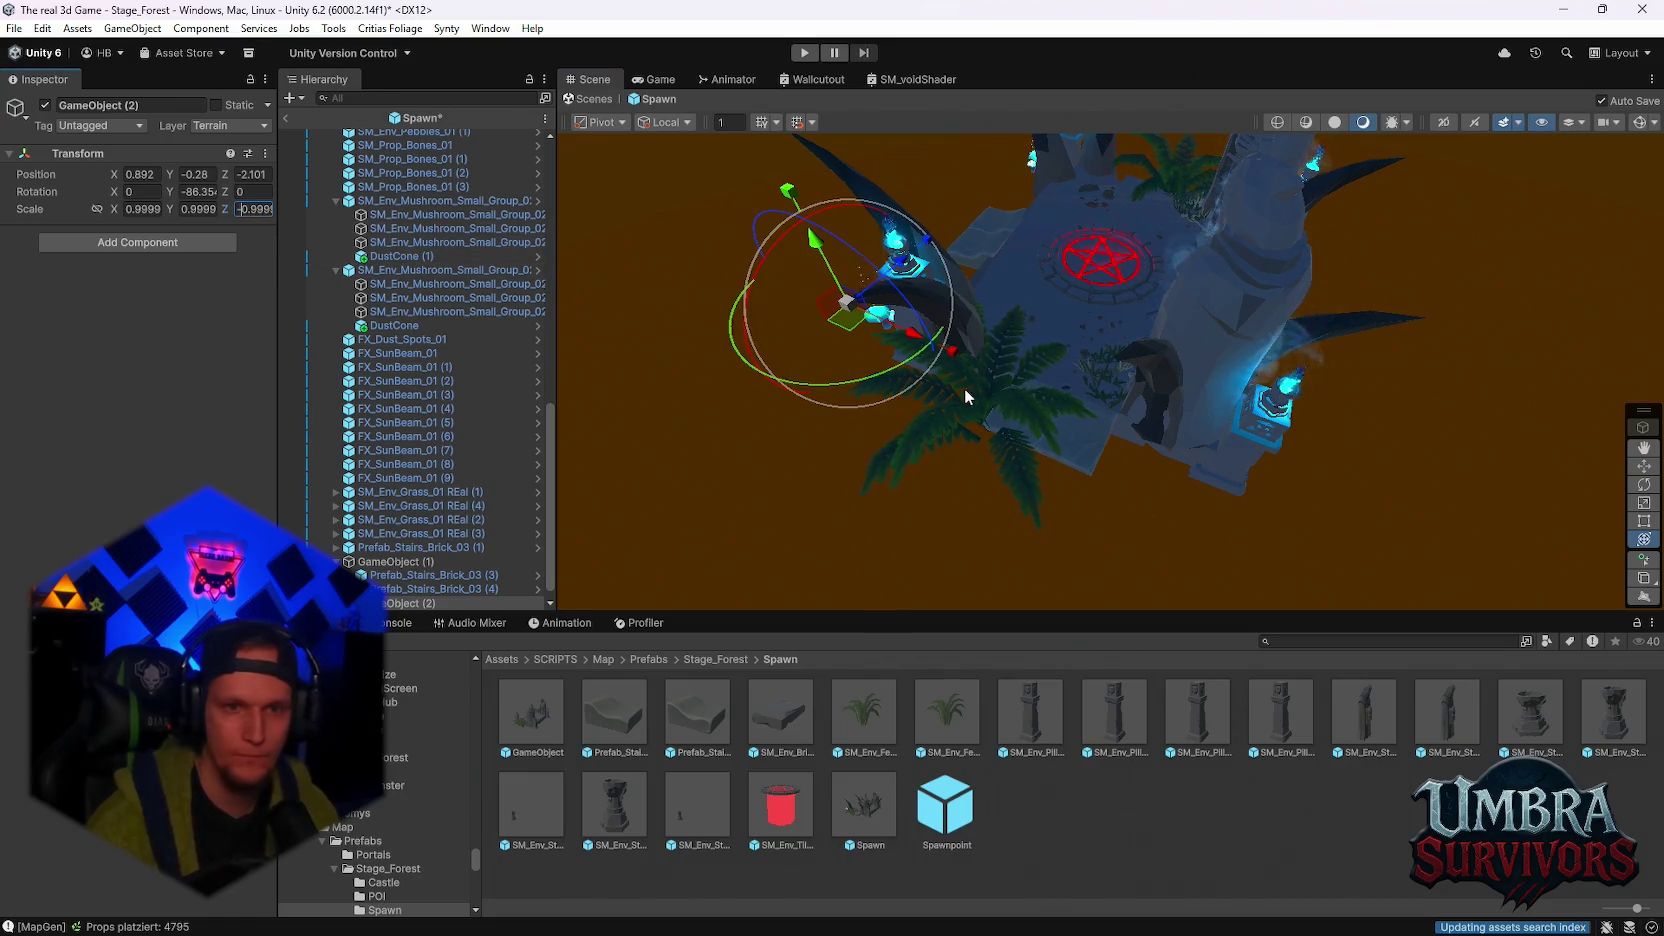
- Move GameObject (2) to -1.09, -0.28, -2.205 at the platform edge by the mushrooms
drag(875, 315, 893, 325)
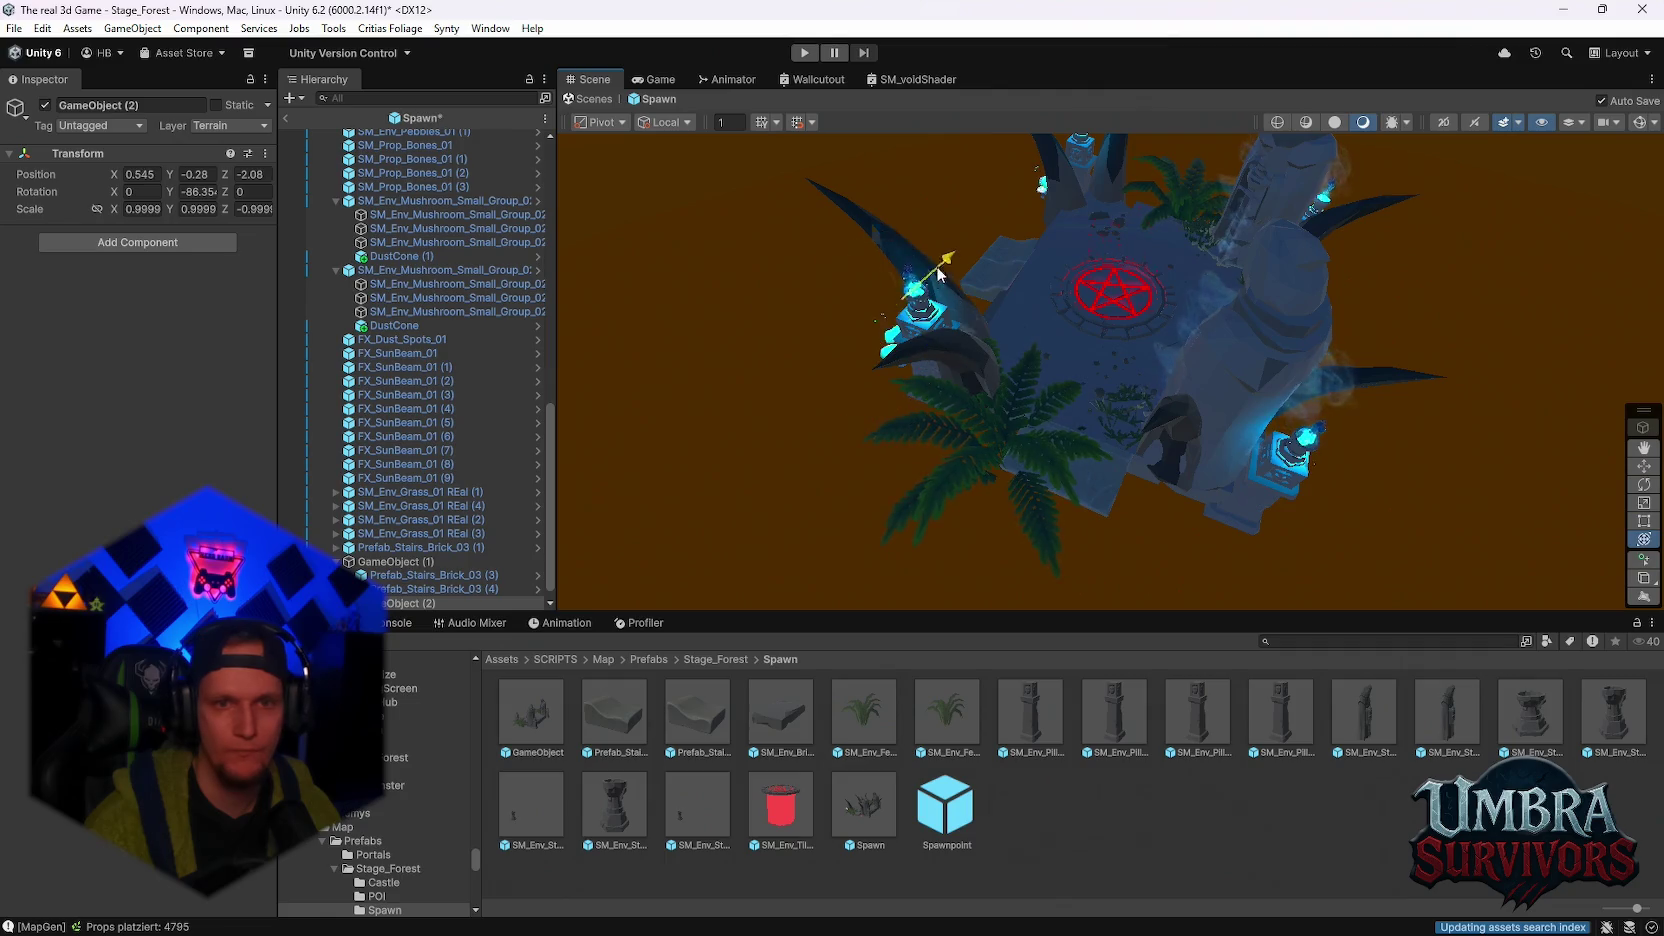
key(f)
mouse_move(1316, 209)
mouse_down()
mouse_move(1254, 298)
mouse_move(910, 208)
mouse_move(1290, 416)
mouse_move(1208, 354)
mouse_up()
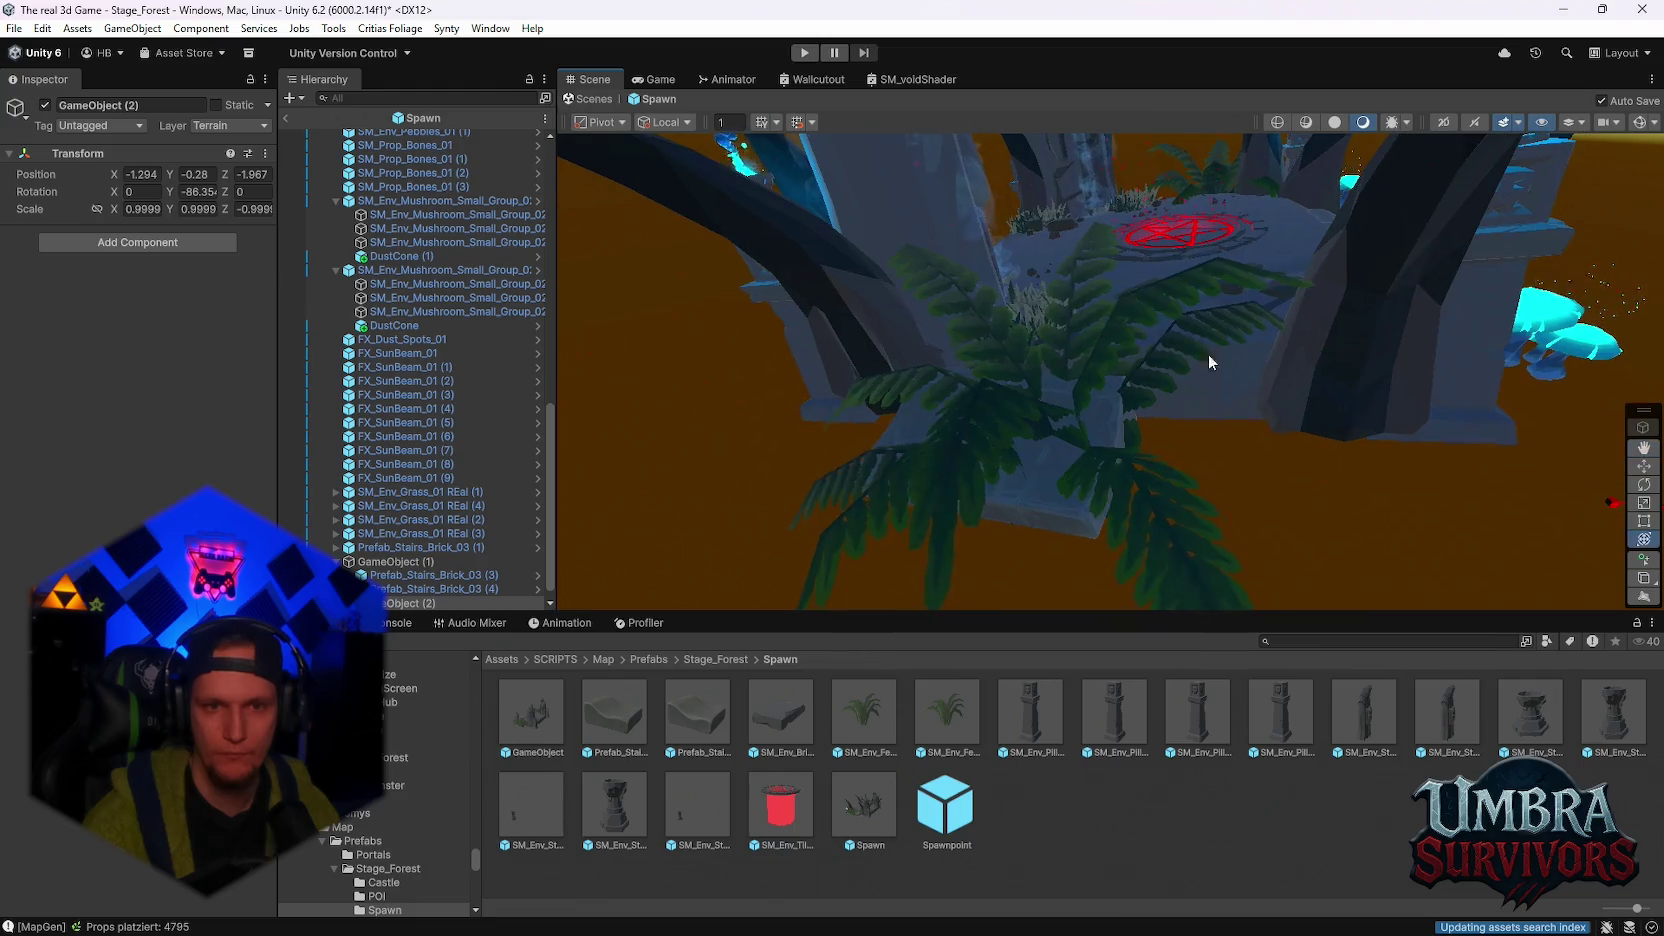
drag(1440, 384, 1145, 382)
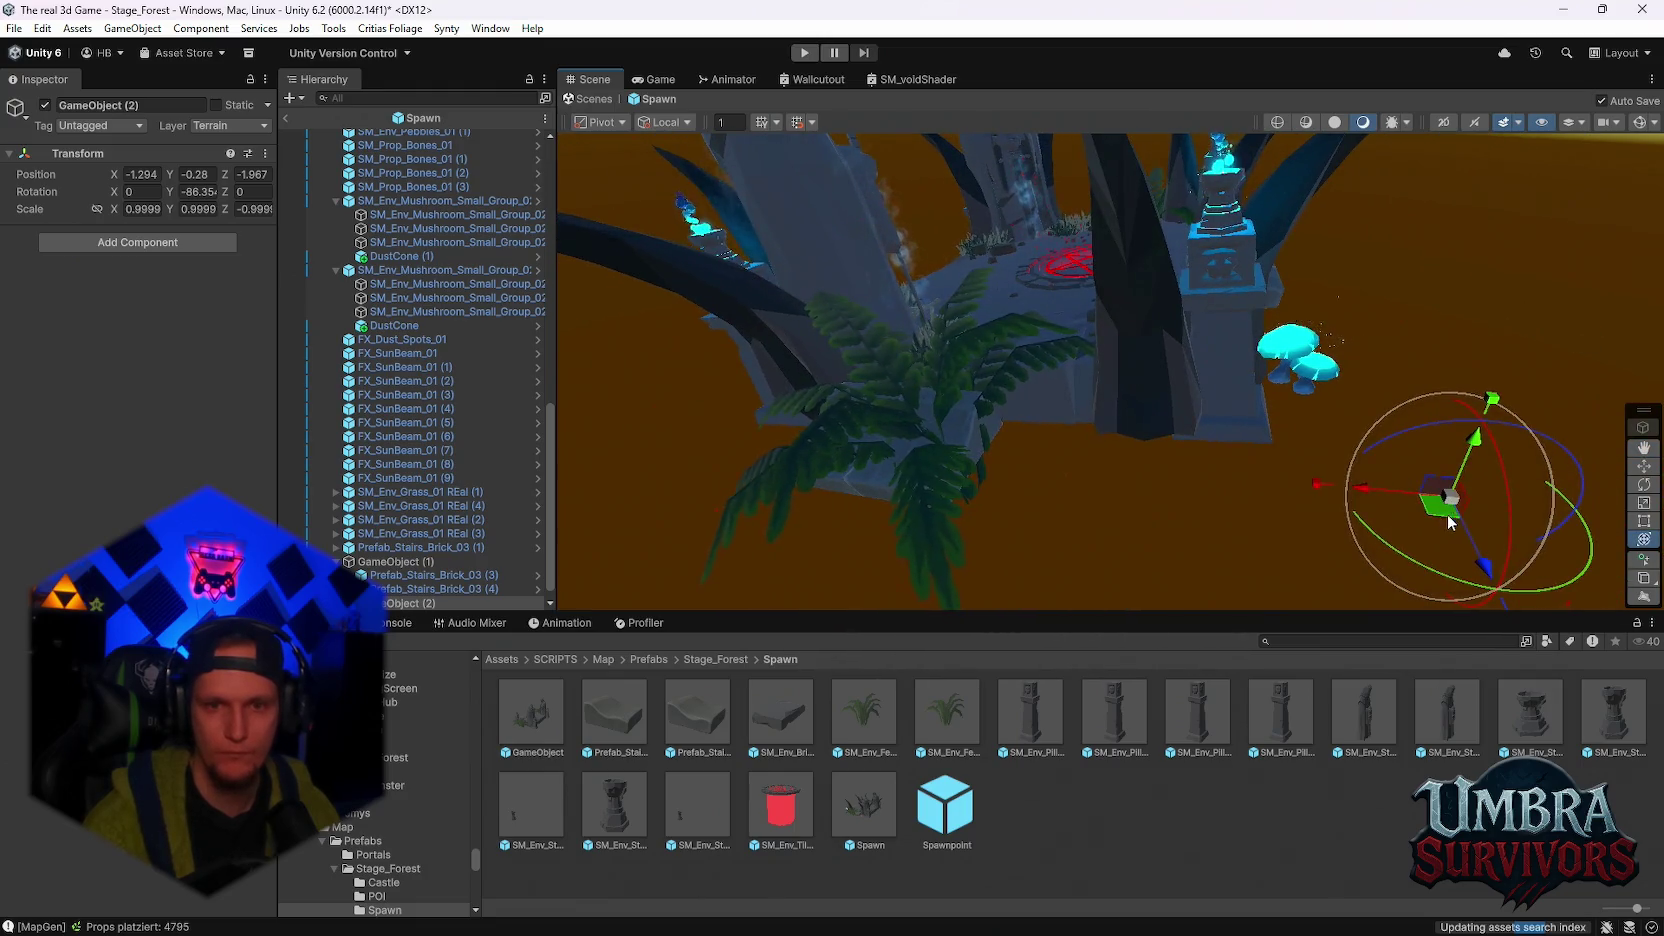
drag(1456, 491, 1522, 484)
mouse_move(1151, 360)
mouse_down()
mouse_move(978, 296)
mouse_move(1084, 251)
mouse_move(1365, 320)
mouse_move(1296, 343)
mouse_move(1190, 233)
mouse_move(997, 116)
mouse_move(1002, 188)
mouse_move(969, 297)
mouse_move(1145, 400)
mouse_move(1099, 175)
mouse_move(1008, 268)
mouse_move(1112, 374)
mouse_move(1080, 387)
mouse_move(1137, 427)
mouse_move(943, 200)
mouse_move(1051, 290)
mouse_move(1137, 310)
mouse_move(1073, 342)
mouse_move(1196, 338)
mouse_move(1085, 271)
mouse_move(938, 236)
mouse_move(757, 396)
mouse_up()
mouse_move(660, 346)
mouse_down()
mouse_move(1063, 358)
mouse_move(1022, 332)
mouse_move(1234, 404)
mouse_move(933, 452)
mouse_move(1306, 472)
mouse_up()
click(1306, 472)
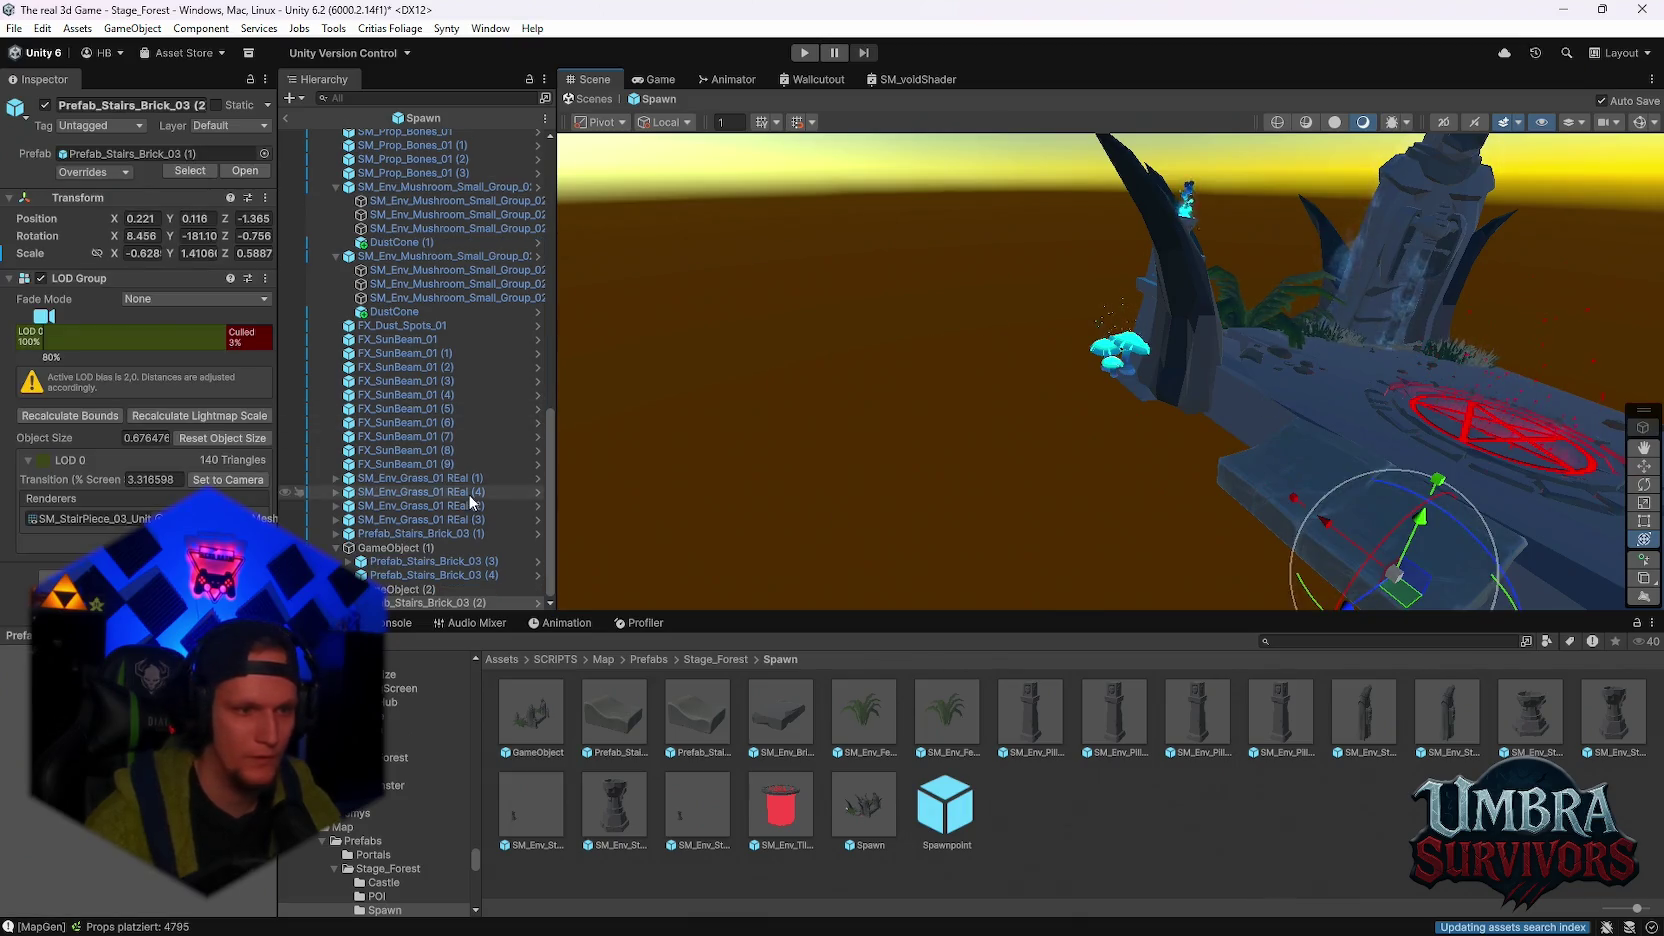
- Group stair bricks (1) and (2) under a new parent, GameObject (3), with Z scale -1
ctrl+click(432, 534)
right_click(431, 541)
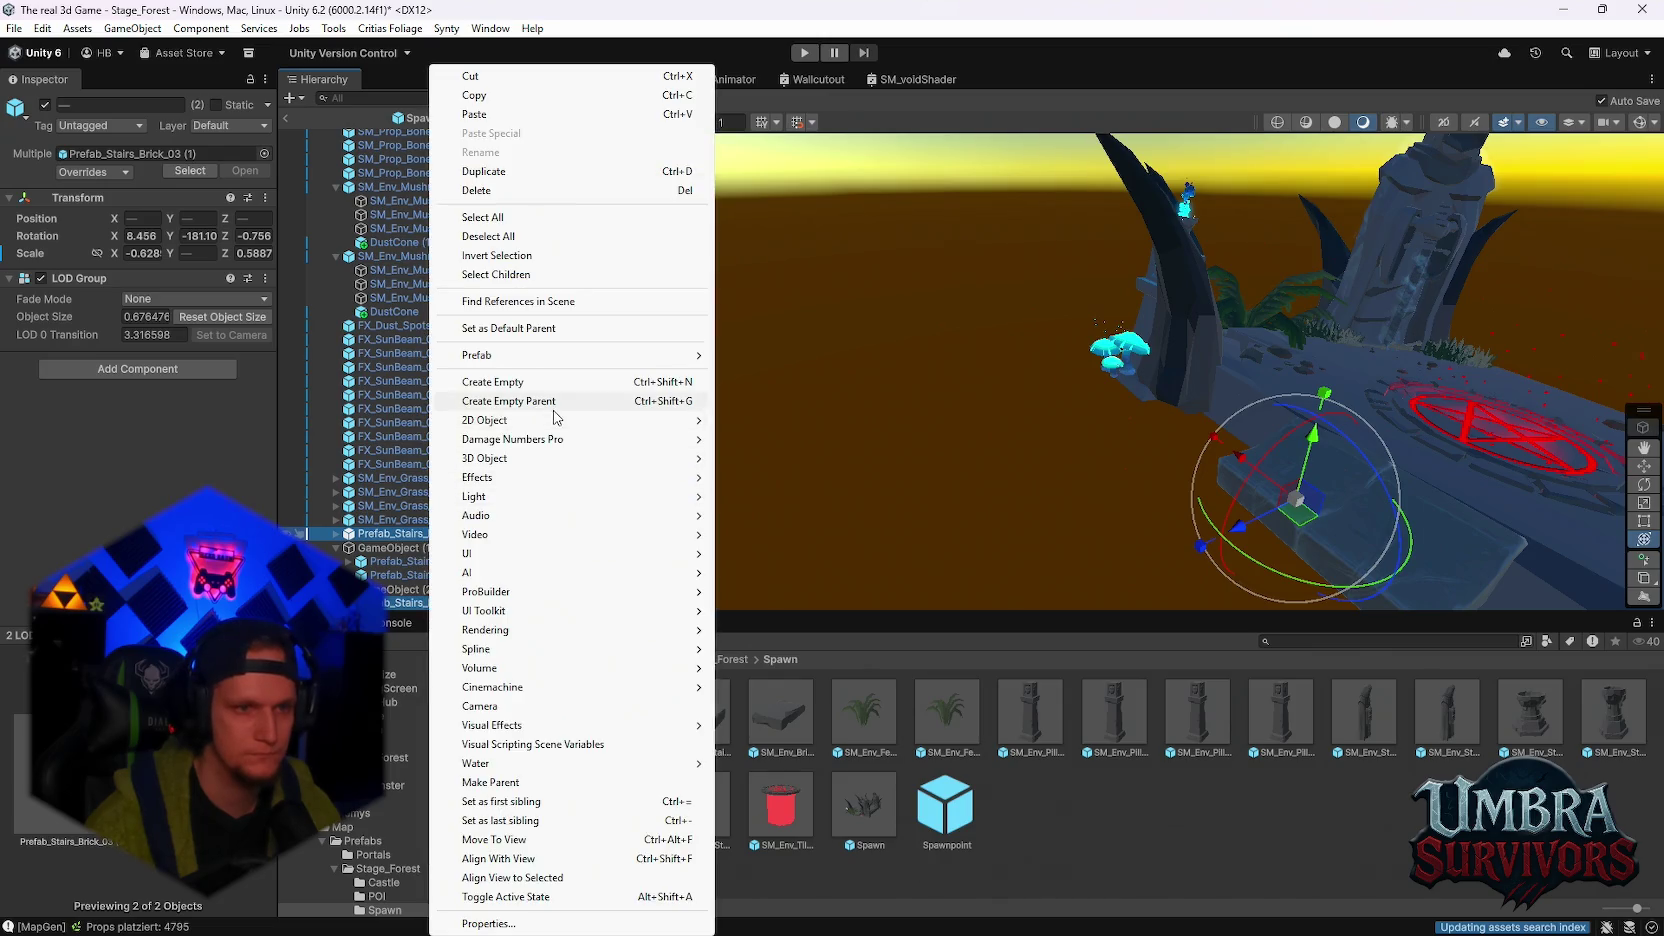
click(554, 410)
drag(1313, 495, 762, 383)
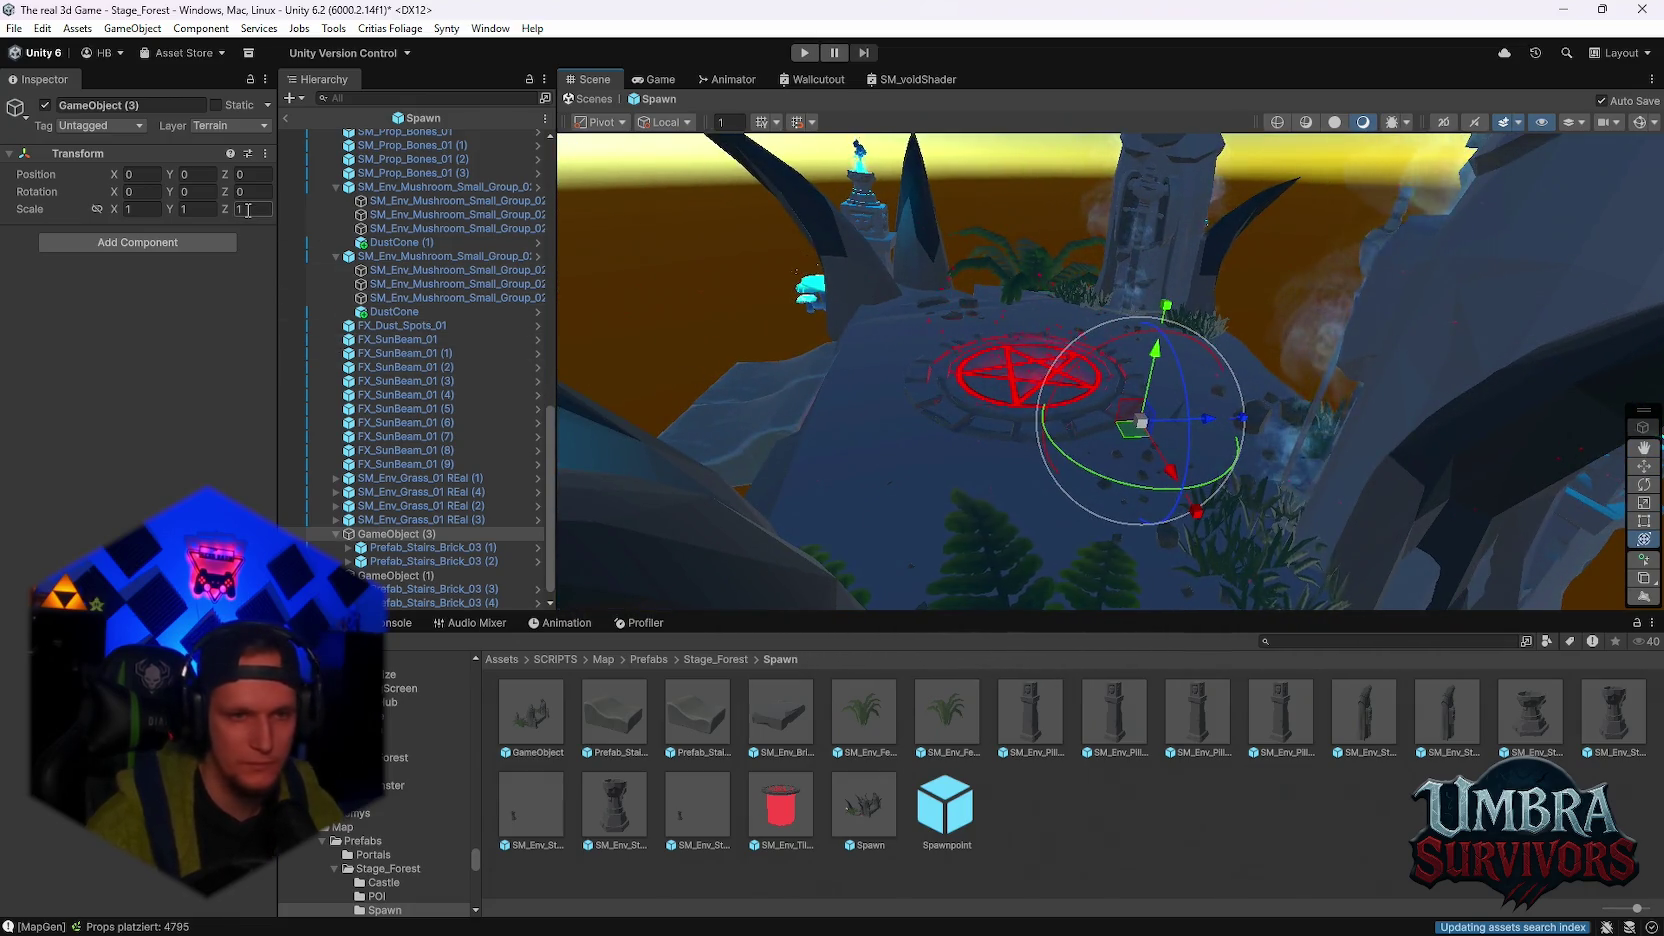
drag(1242, 418, 1212, 420)
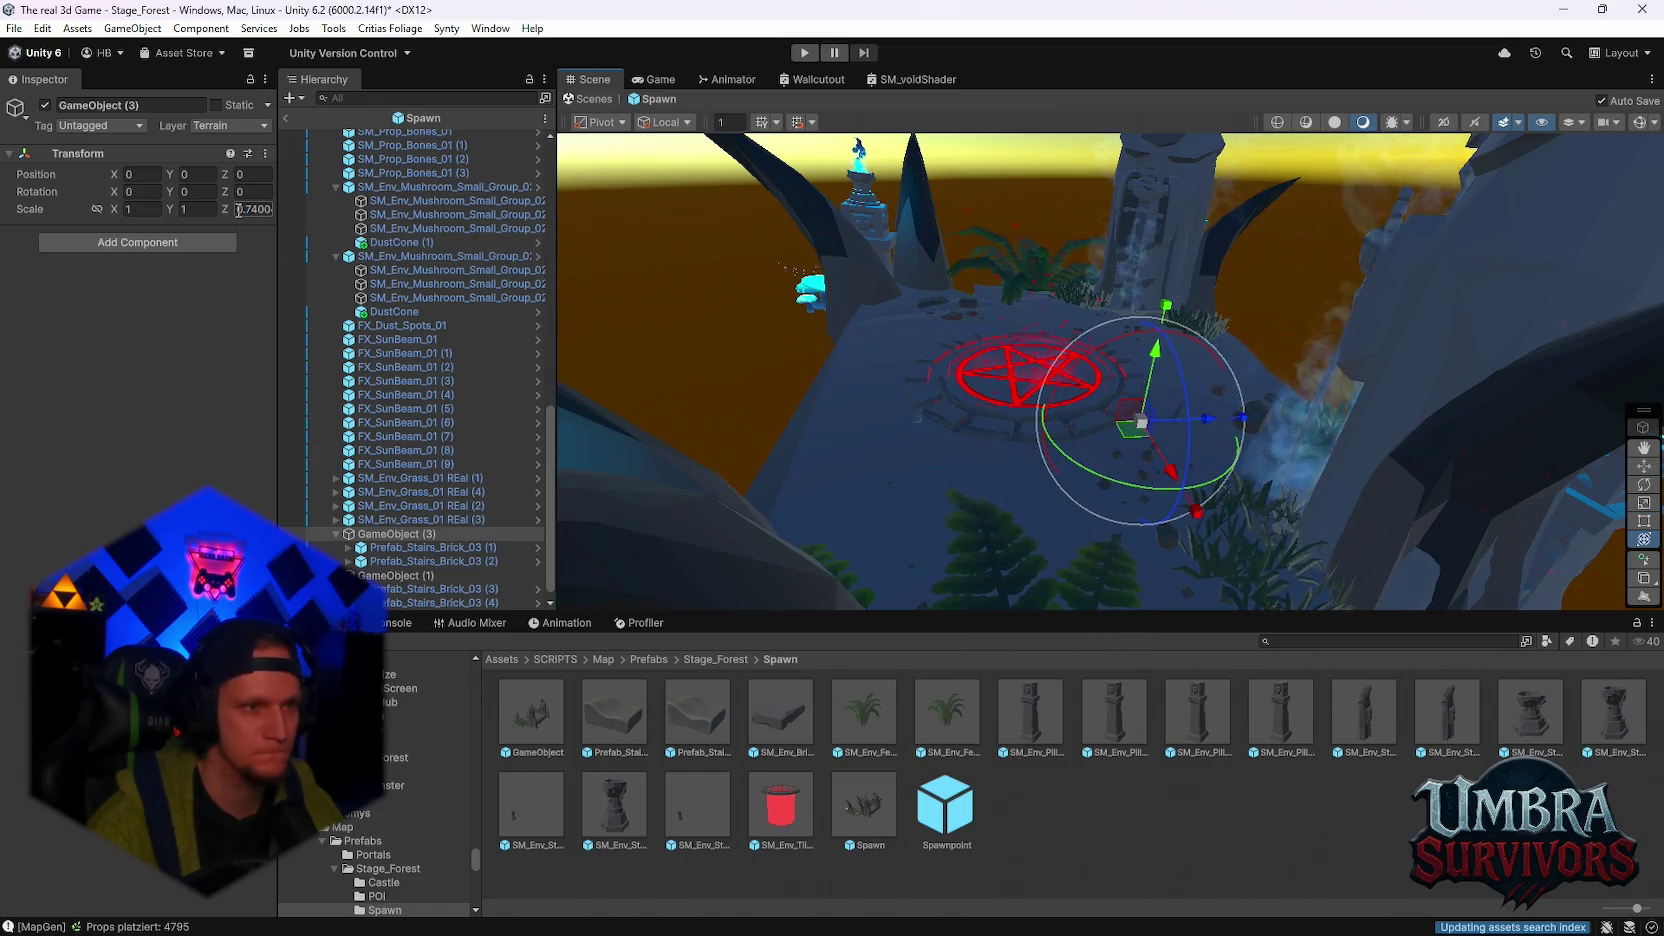
click(238, 209)
text(-1)
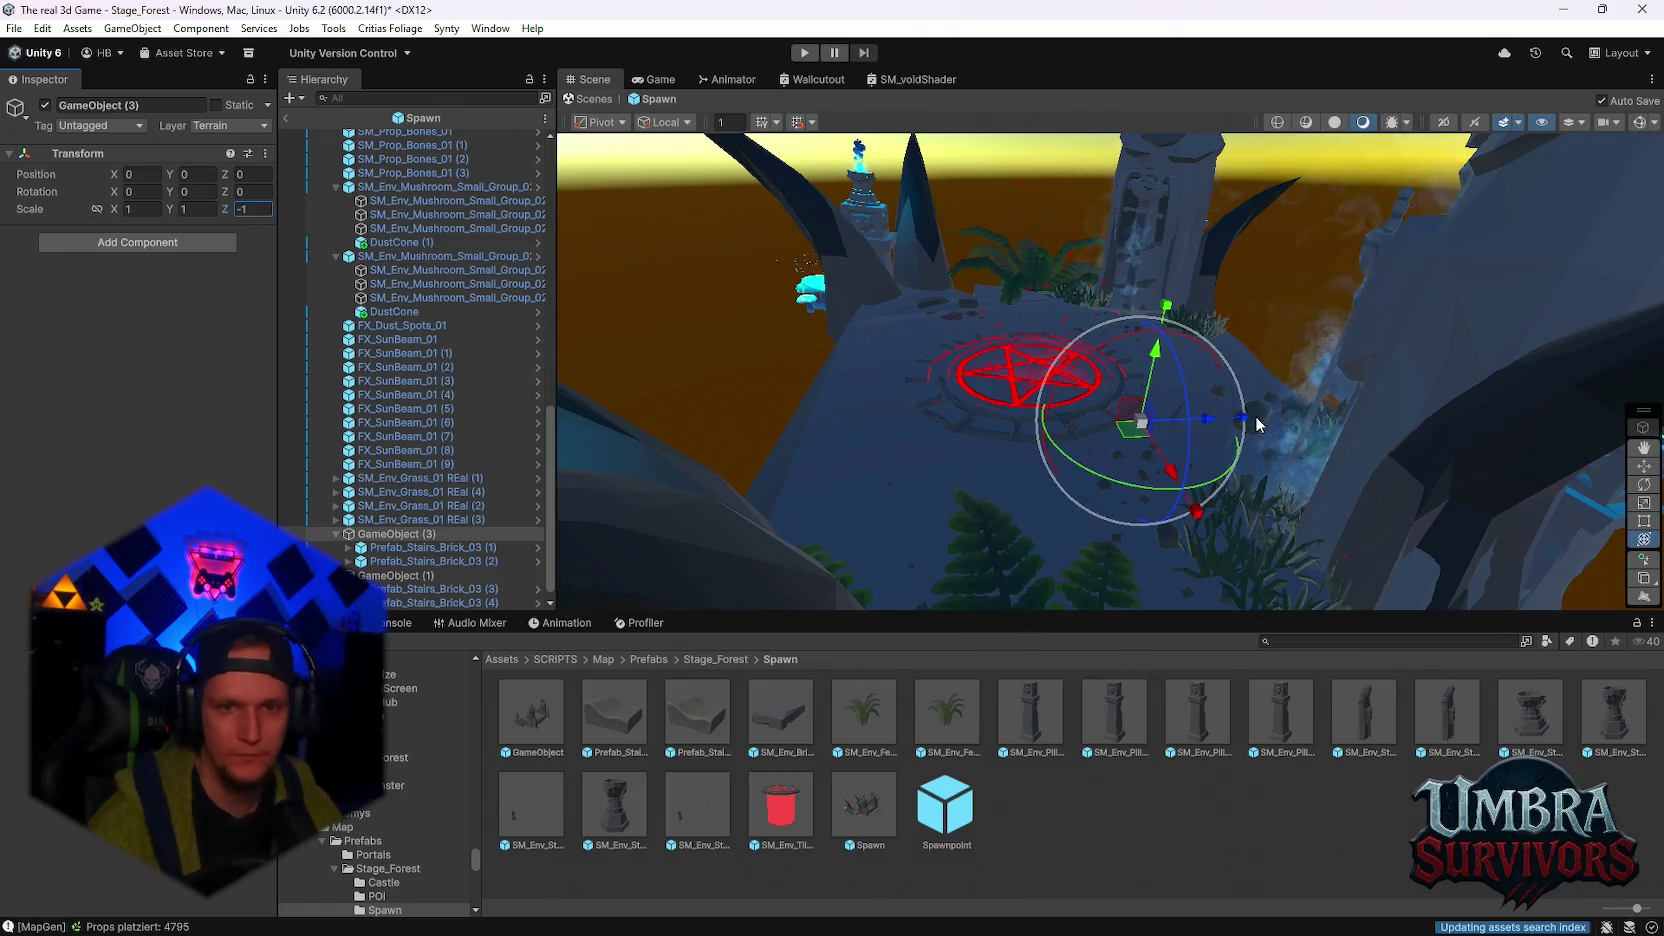
- Push GameObject (3) against the platform edge at -0.022, -0.022, -0.572
mouse_move(1243, 418)
mouse_down()
mouse_move(1230, 398)
mouse_move(1265, 428)
mouse_up()
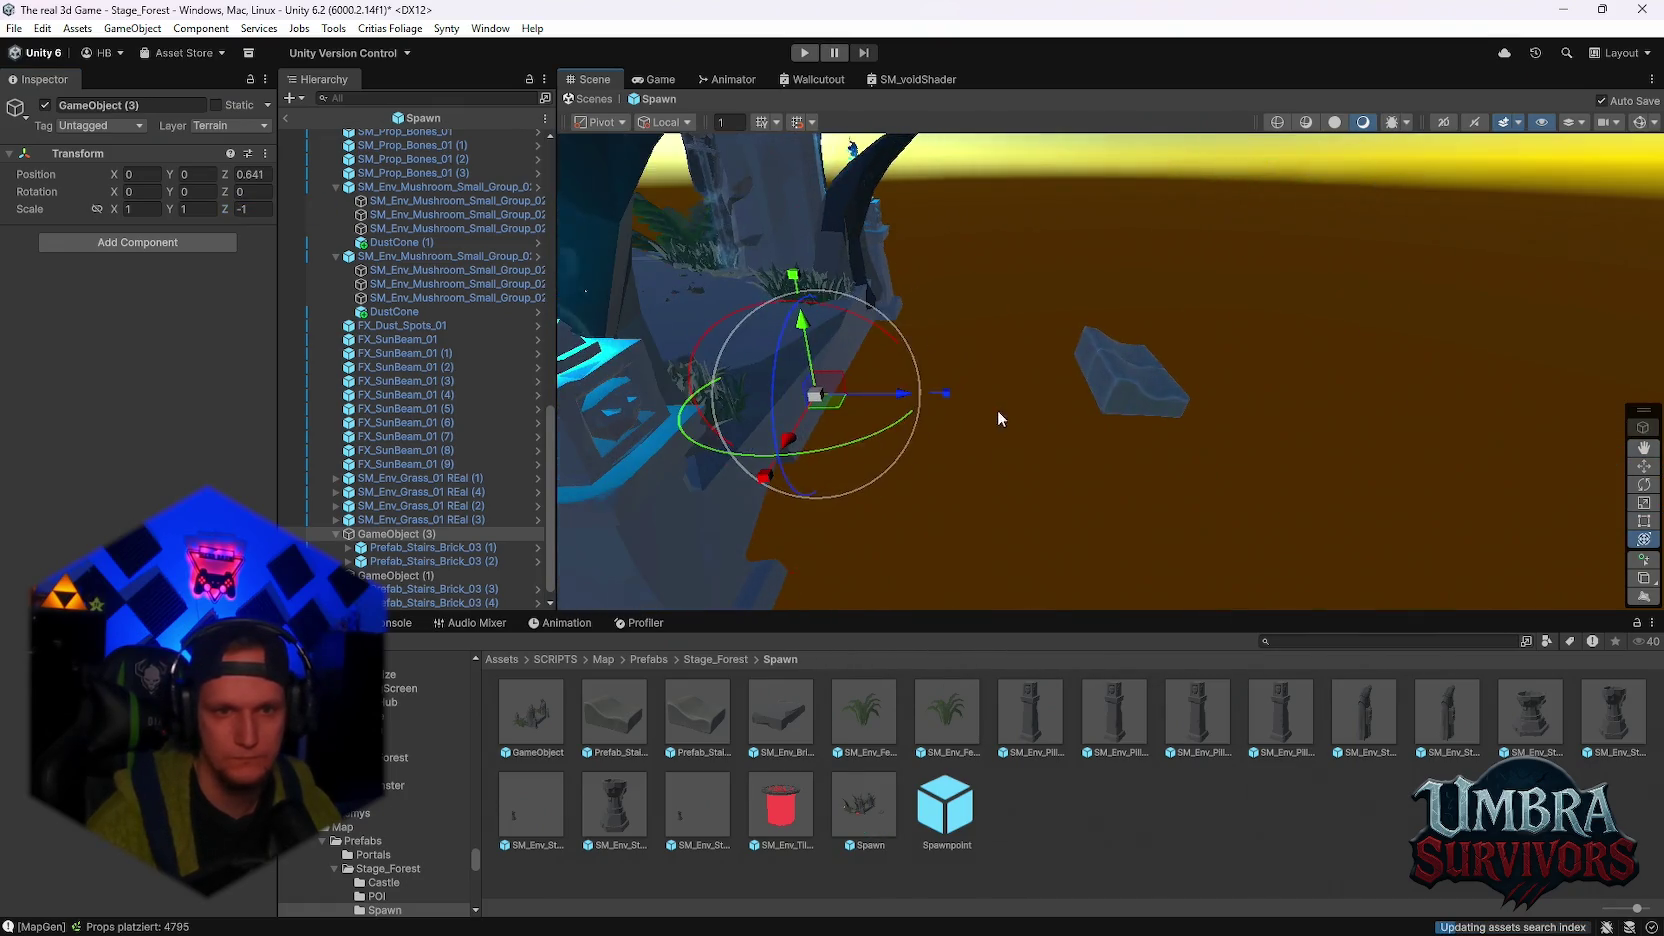
drag(874, 400, 600, 400)
key(ctrl+z)
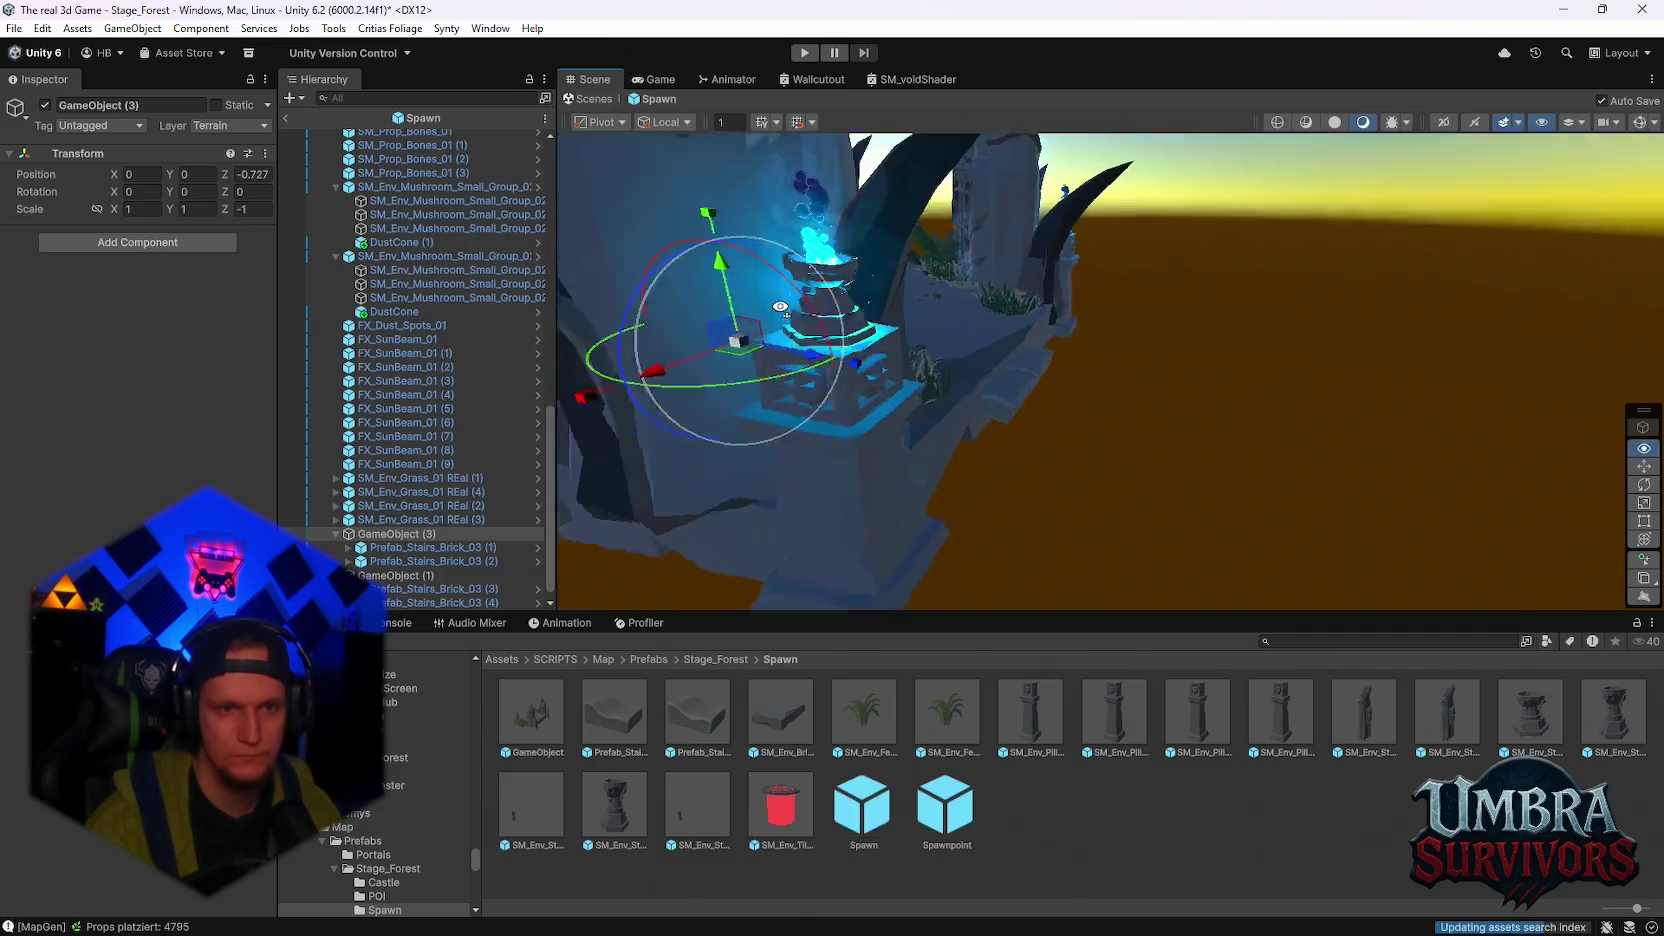
scroll(917, 398, up, 5)
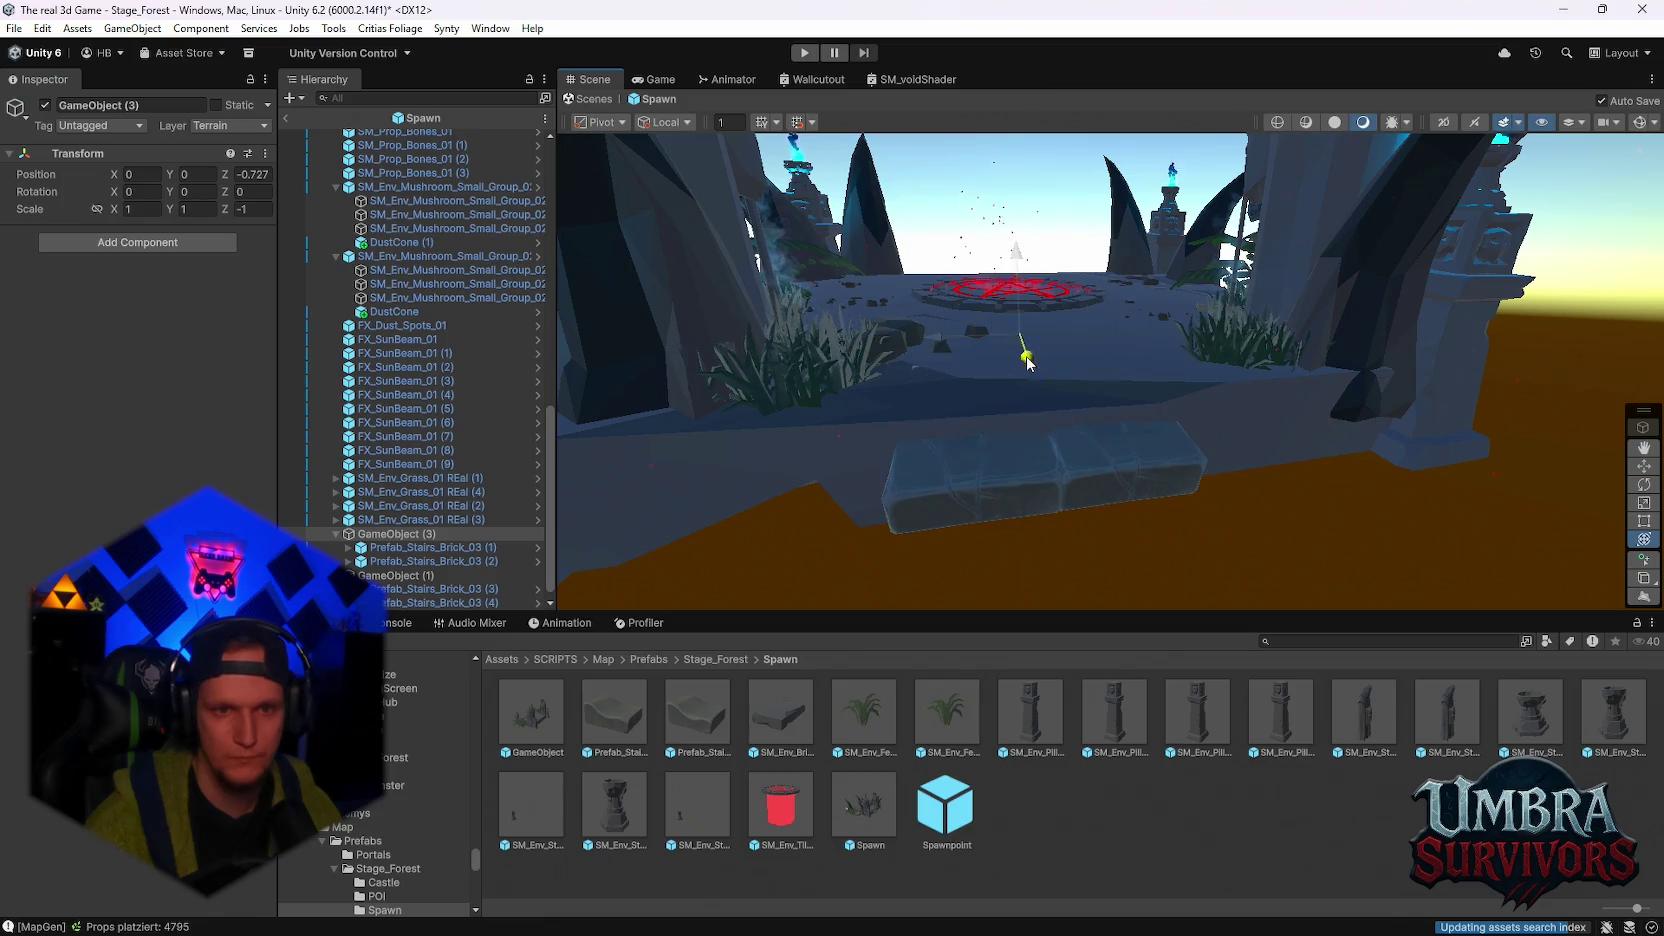
drag(1015, 382, 974, 376)
drag(1020, 296, 1020, 292)
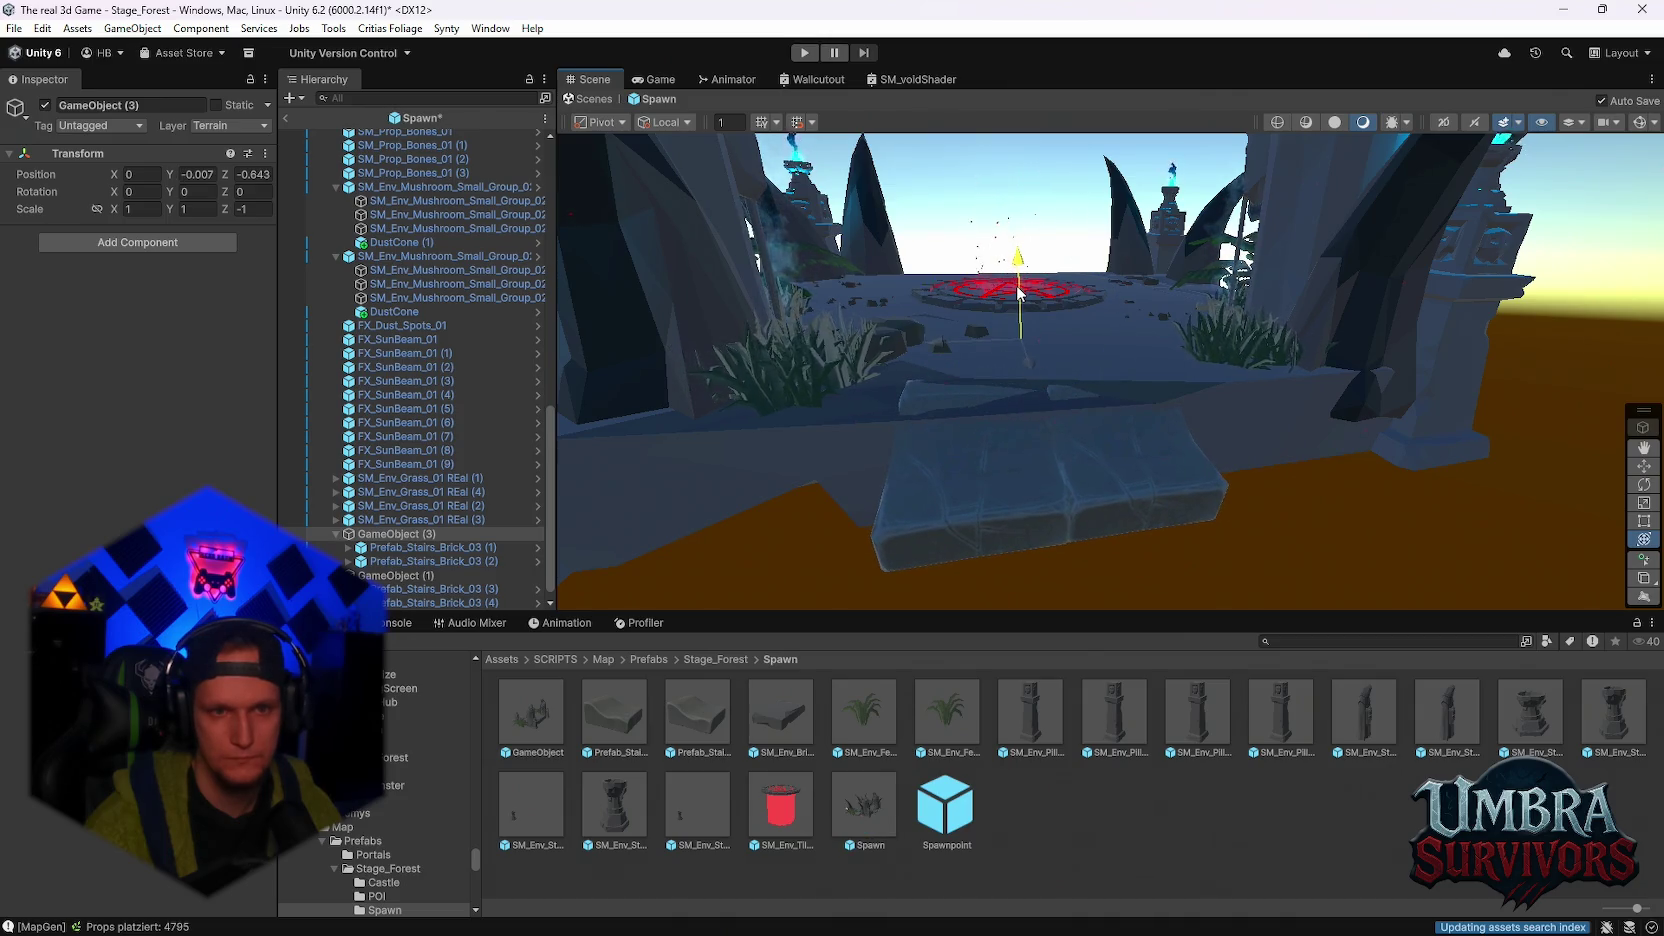
drag(881, 417, 1313, 338)
drag(1000, 363, 1042, 330)
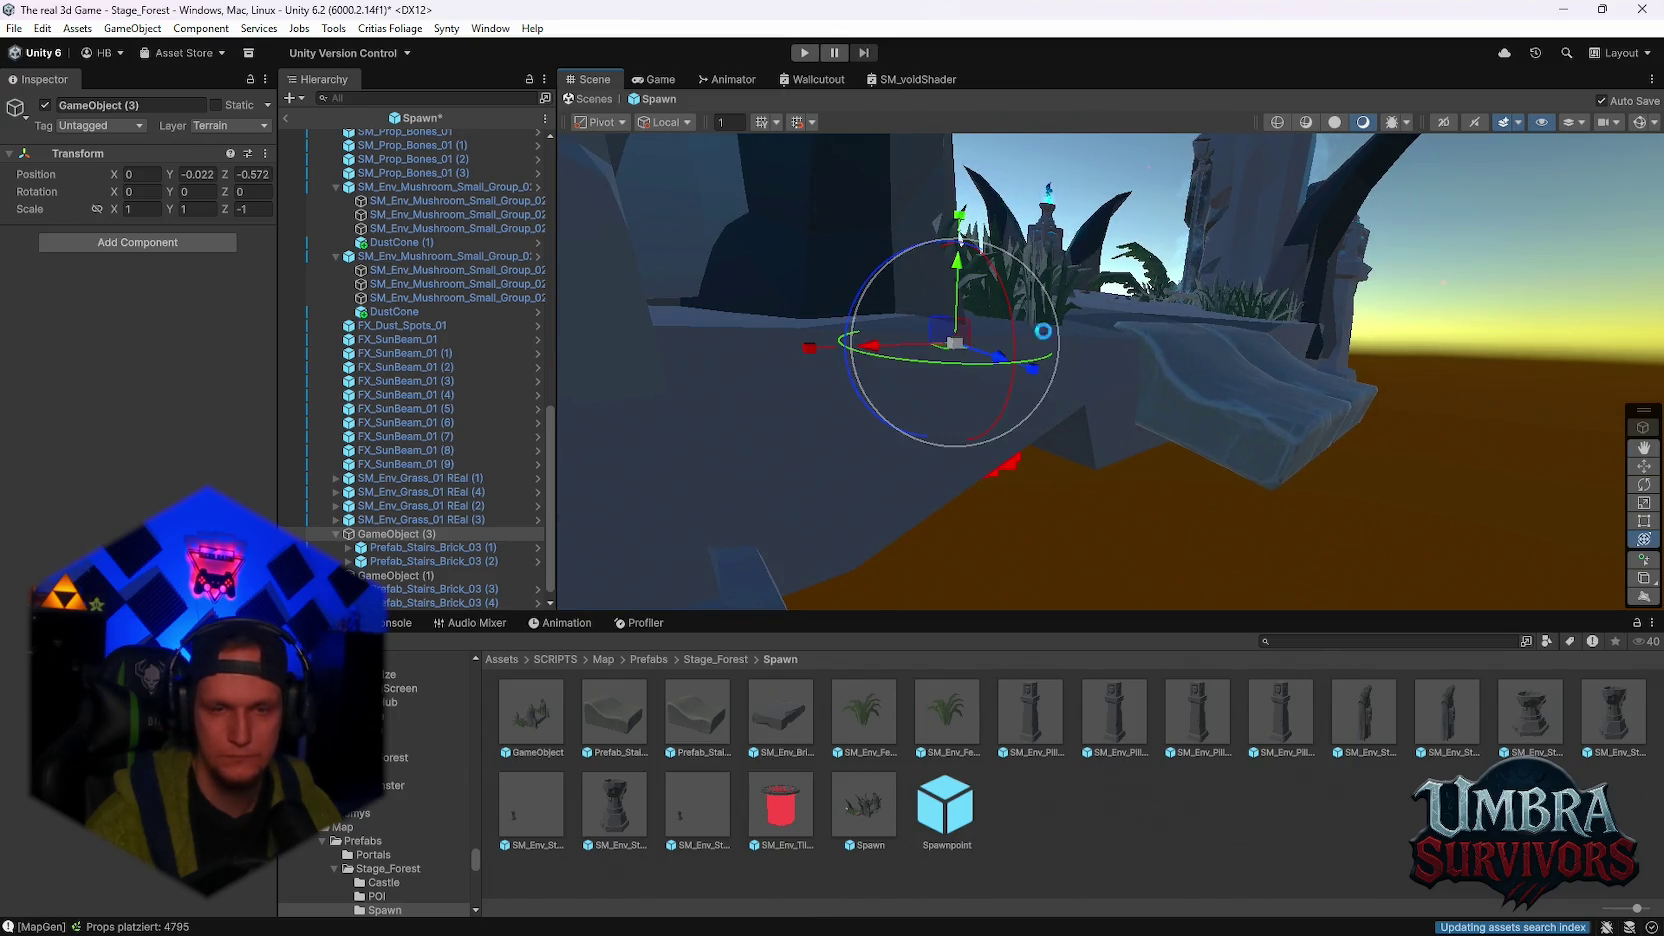
mouse_move(1329, 258)
mouse_down()
mouse_move(1108, 454)
mouse_move(1058, 446)
mouse_move(1016, 385)
mouse_move(1134, 491)
mouse_move(991, 446)
mouse_move(1186, 385)
mouse_move(1144, 375)
mouse_move(1170, 414)
mouse_move(1076, 370)
mouse_up()
mouse_move(1063, 305)
mouse_down()
mouse_move(1075, 290)
mouse_move(1030, 305)
mouse_move(1092, 464)
mouse_move(1151, 401)
mouse_move(1130, 480)
mouse_move(1132, 360)
mouse_move(1102, 326)
mouse_up()
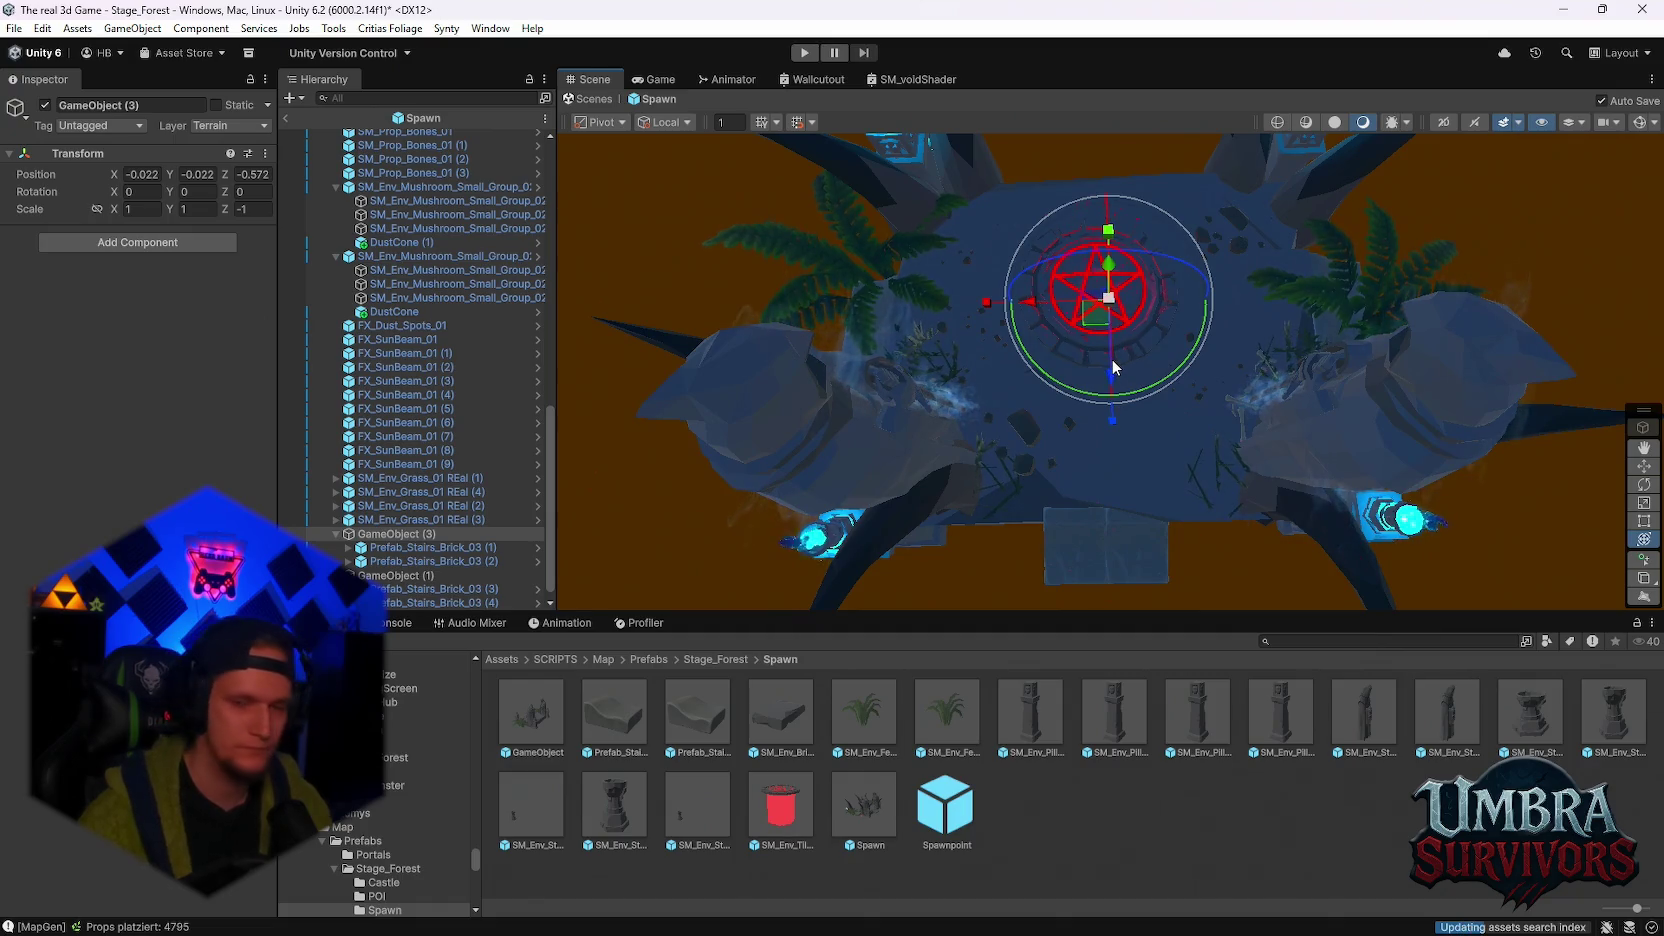
- Duplicate the stair group as GameObject (4) and move it toward the platform's far side
key(ctrl+d)
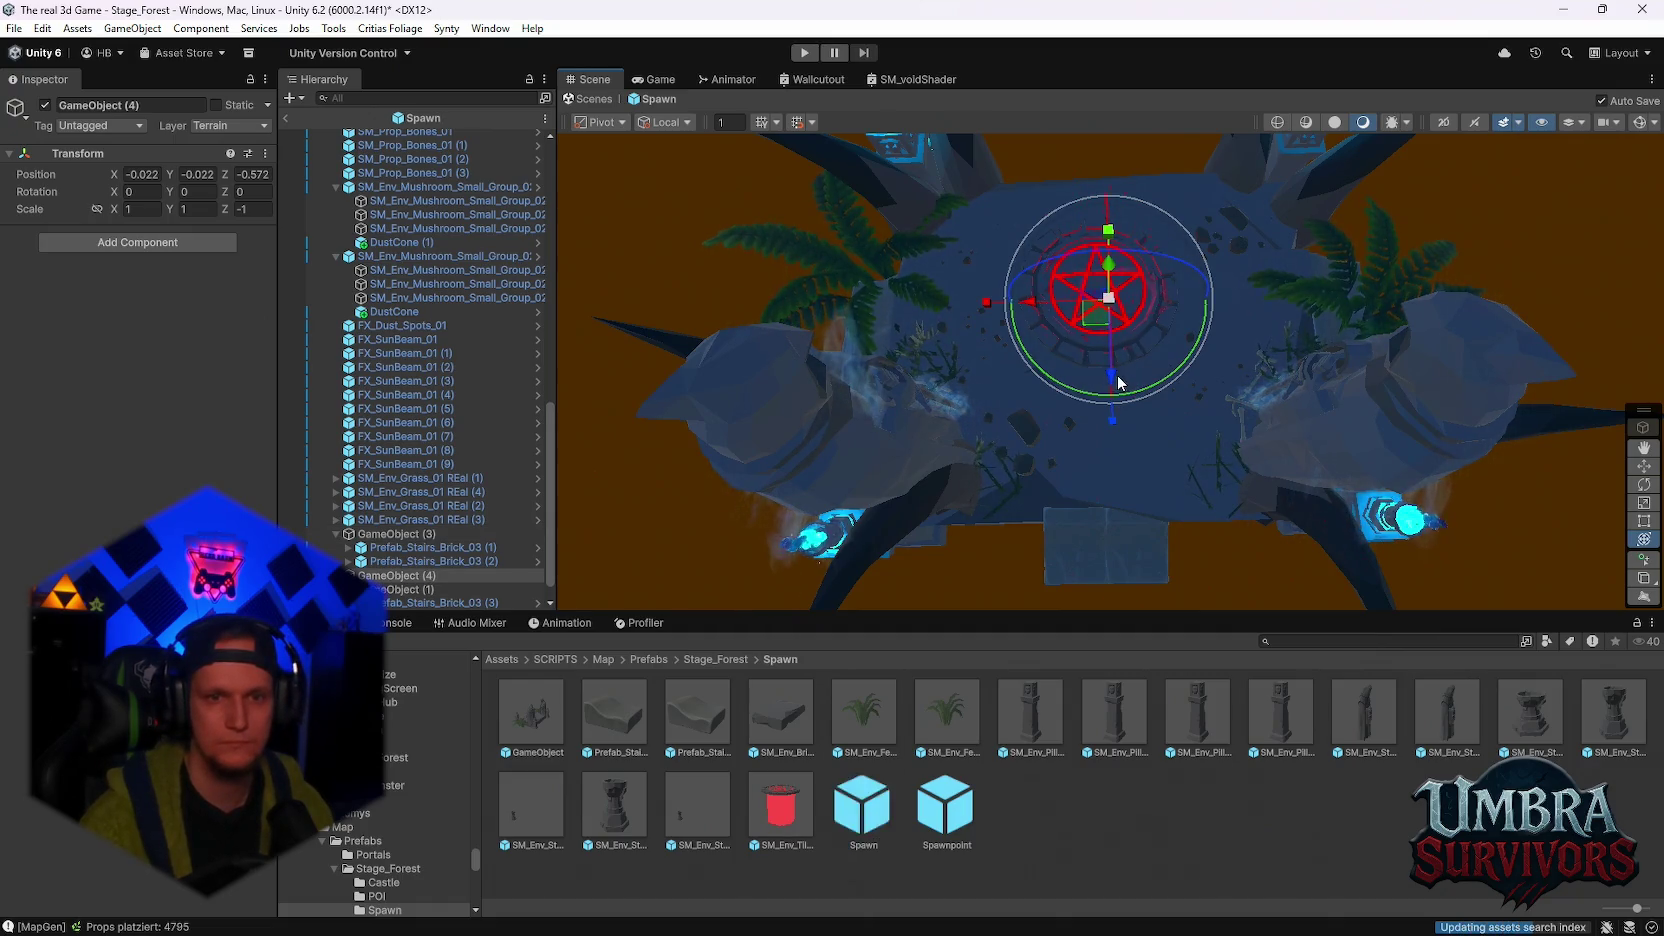
mouse_move(1151, 227)
mouse_down()
mouse_move(1174, 343)
mouse_move(1138, 270)
mouse_up()
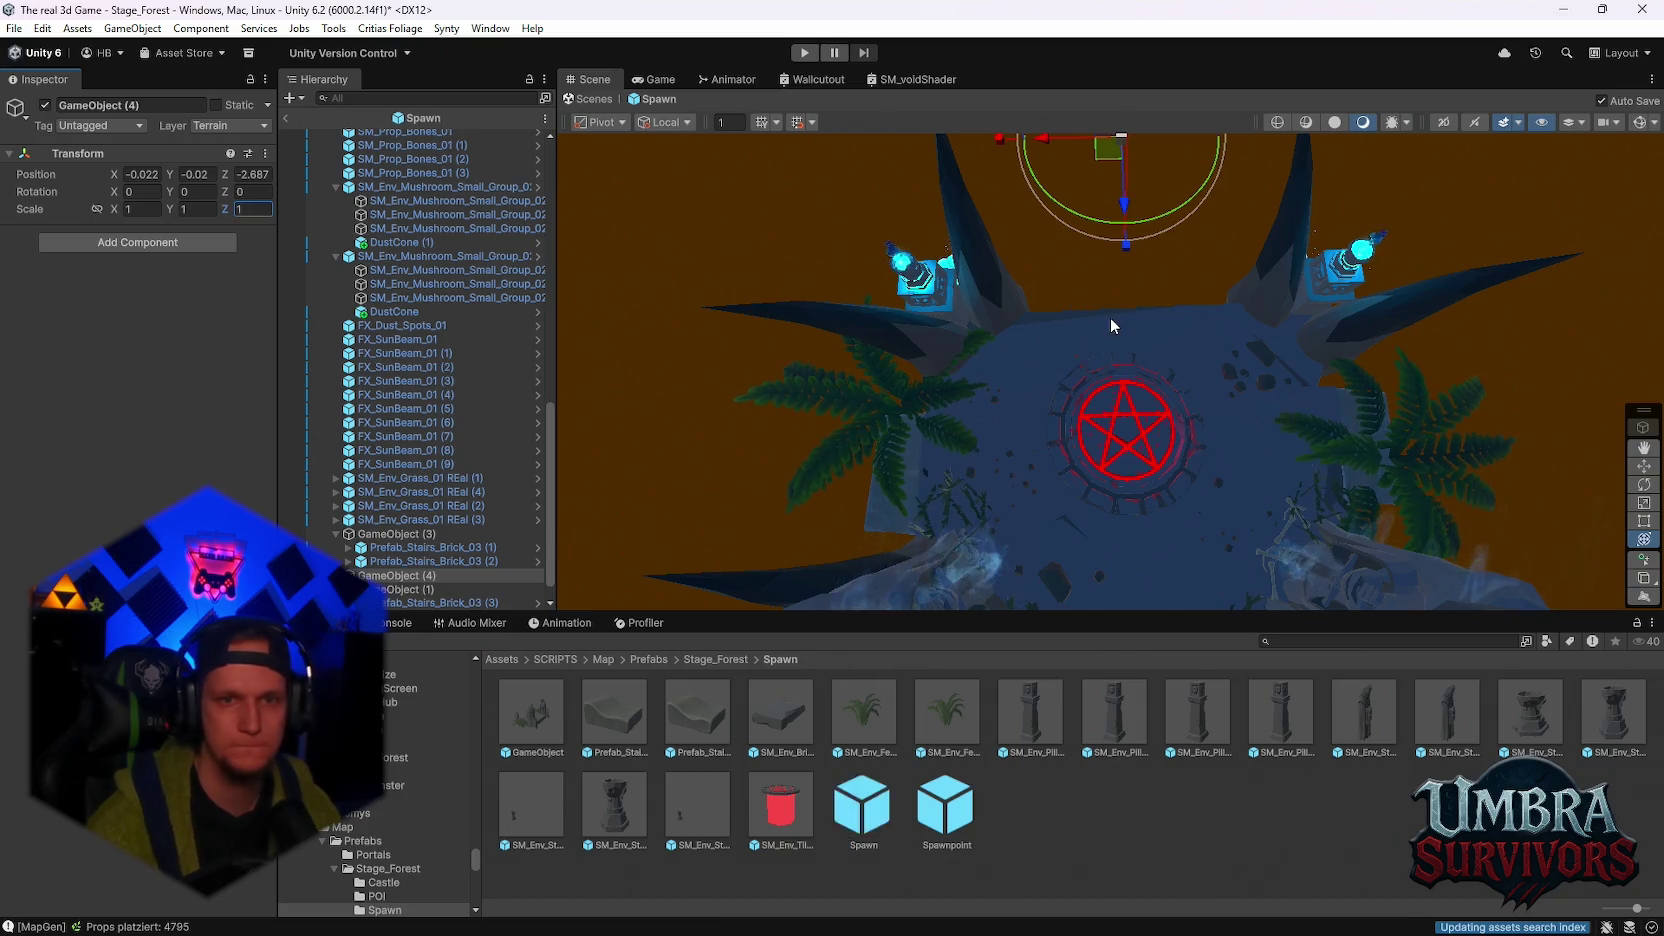
mouse_move(1169, 186)
mouse_down()
mouse_move(1164, 290)
mouse_move(809, 263)
mouse_up()
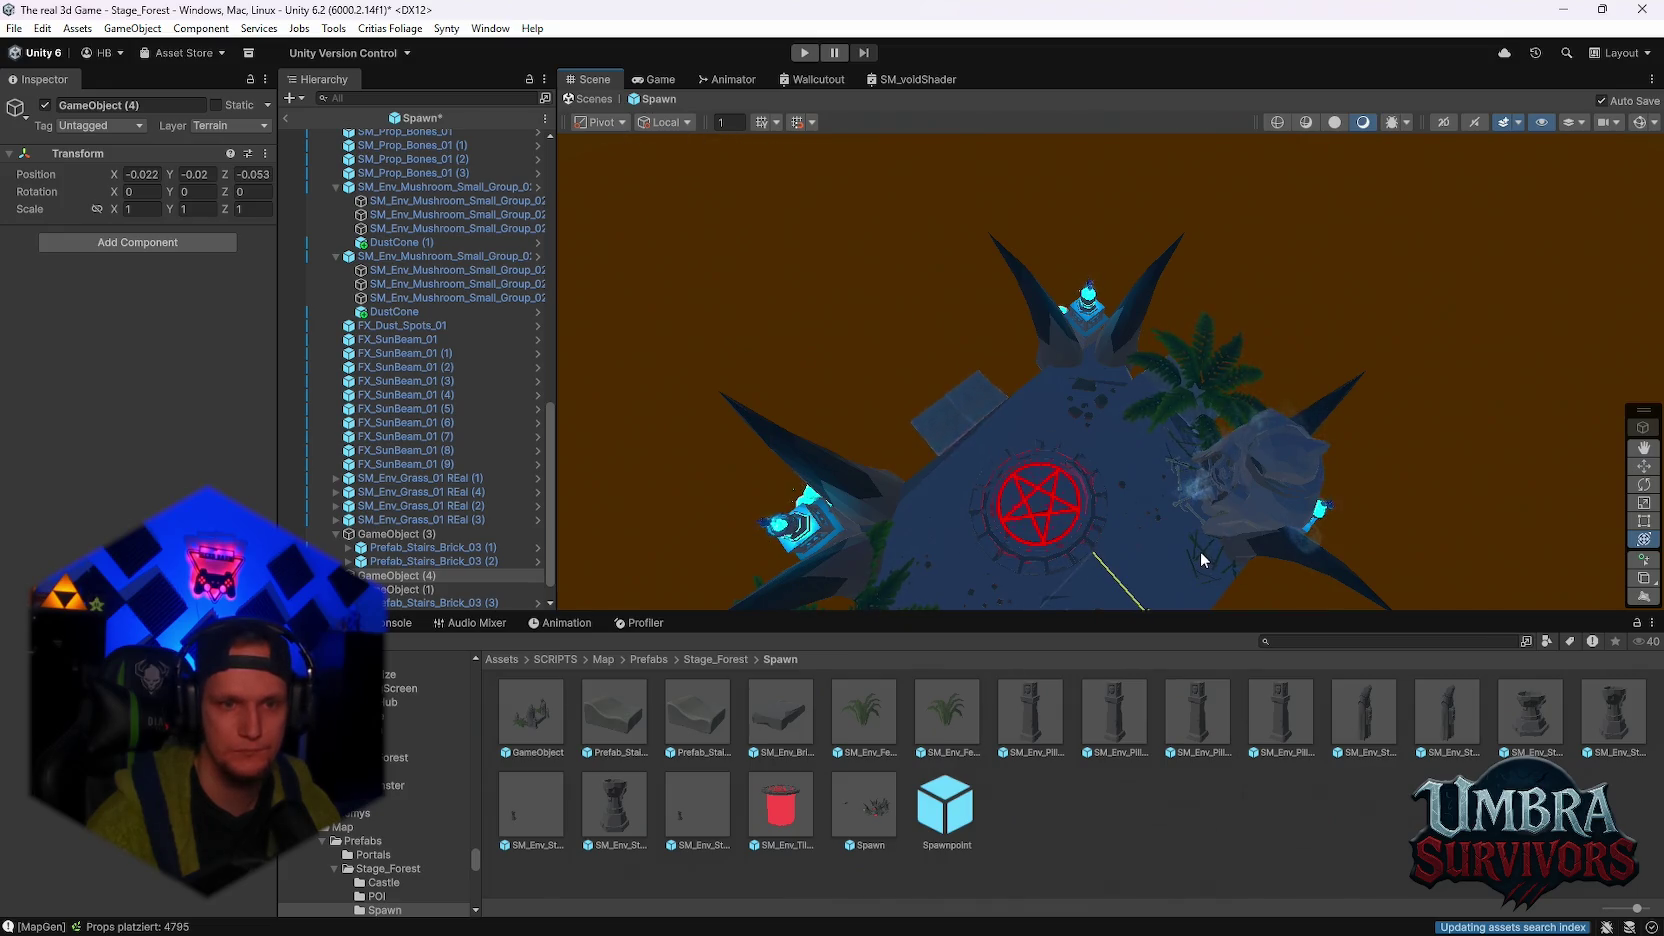
mouse_move(1205, 552)
mouse_down()
mouse_move(1086, 129)
mouse_move(1171, 191)
mouse_move(1194, 413)
mouse_up()
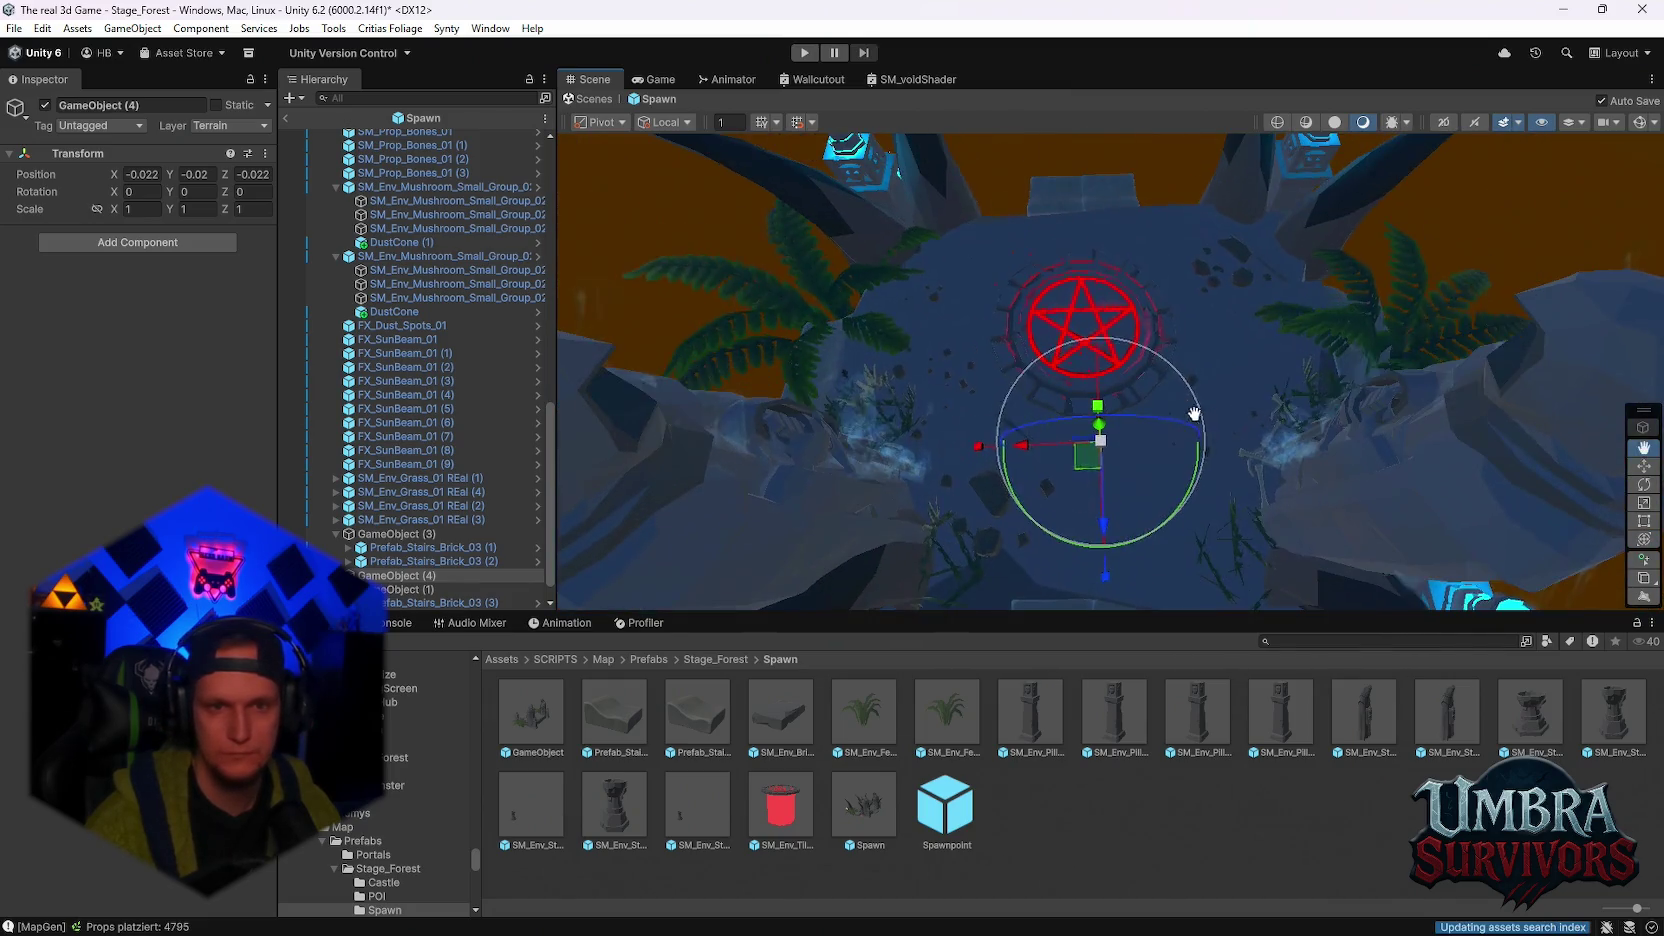
- Select the red pentagram tile together with all the FX_SunBeam_01 effects through (9)
click(1078, 305)
scroll(430, 432, down, 5)
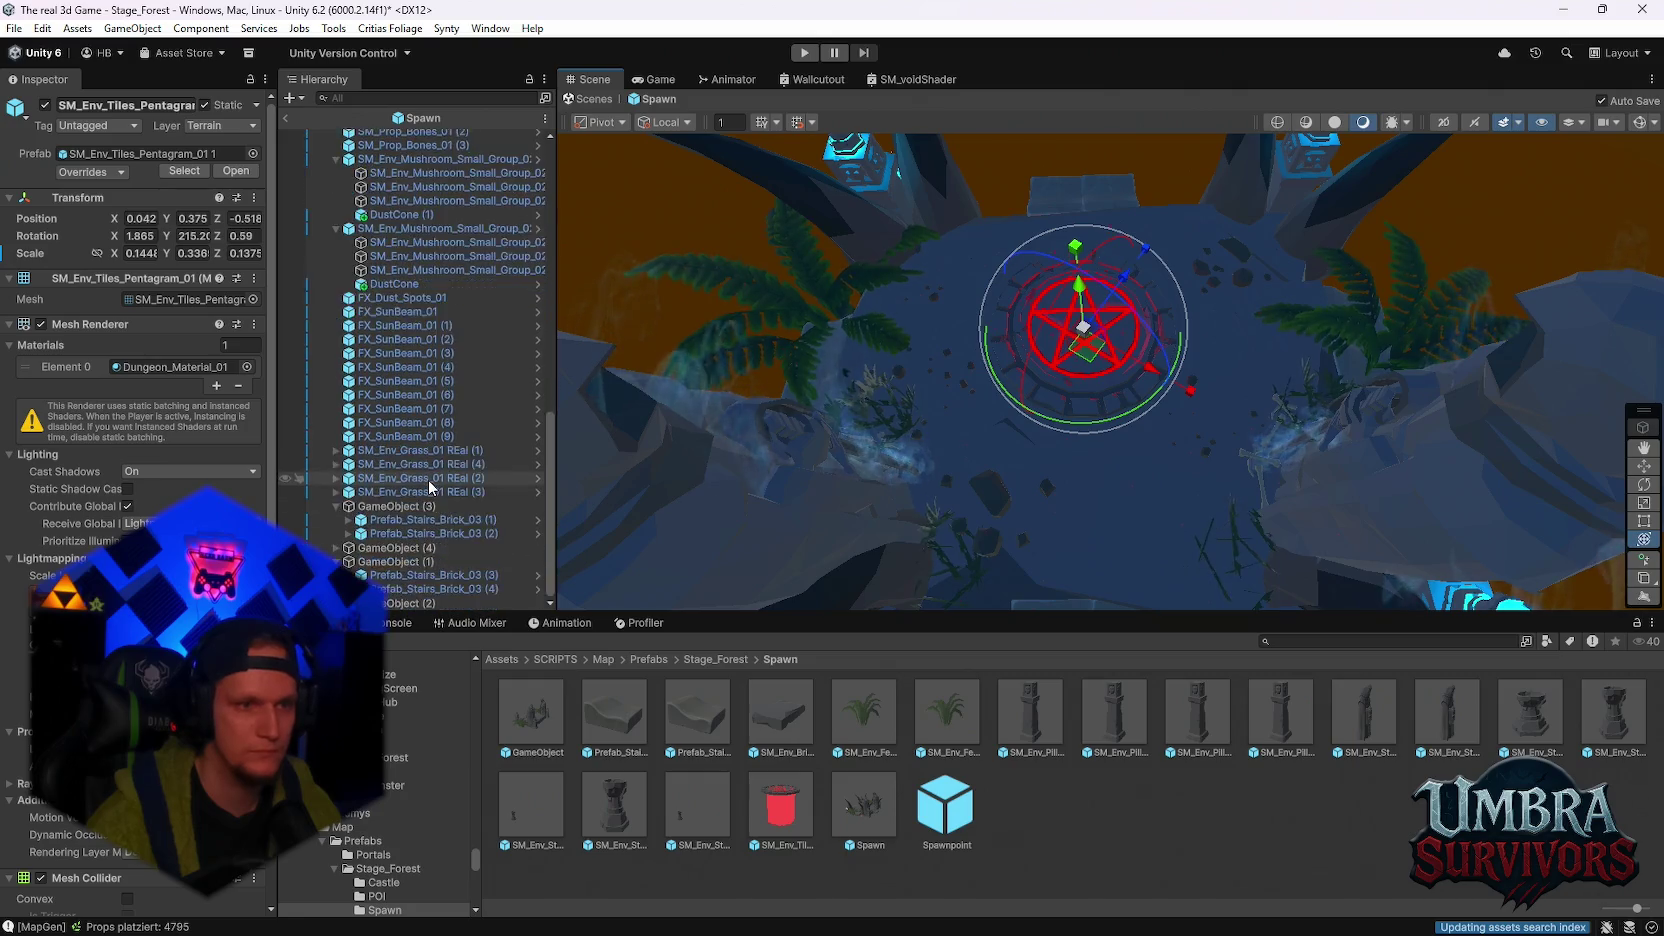
scroll(430, 432, down, 5)
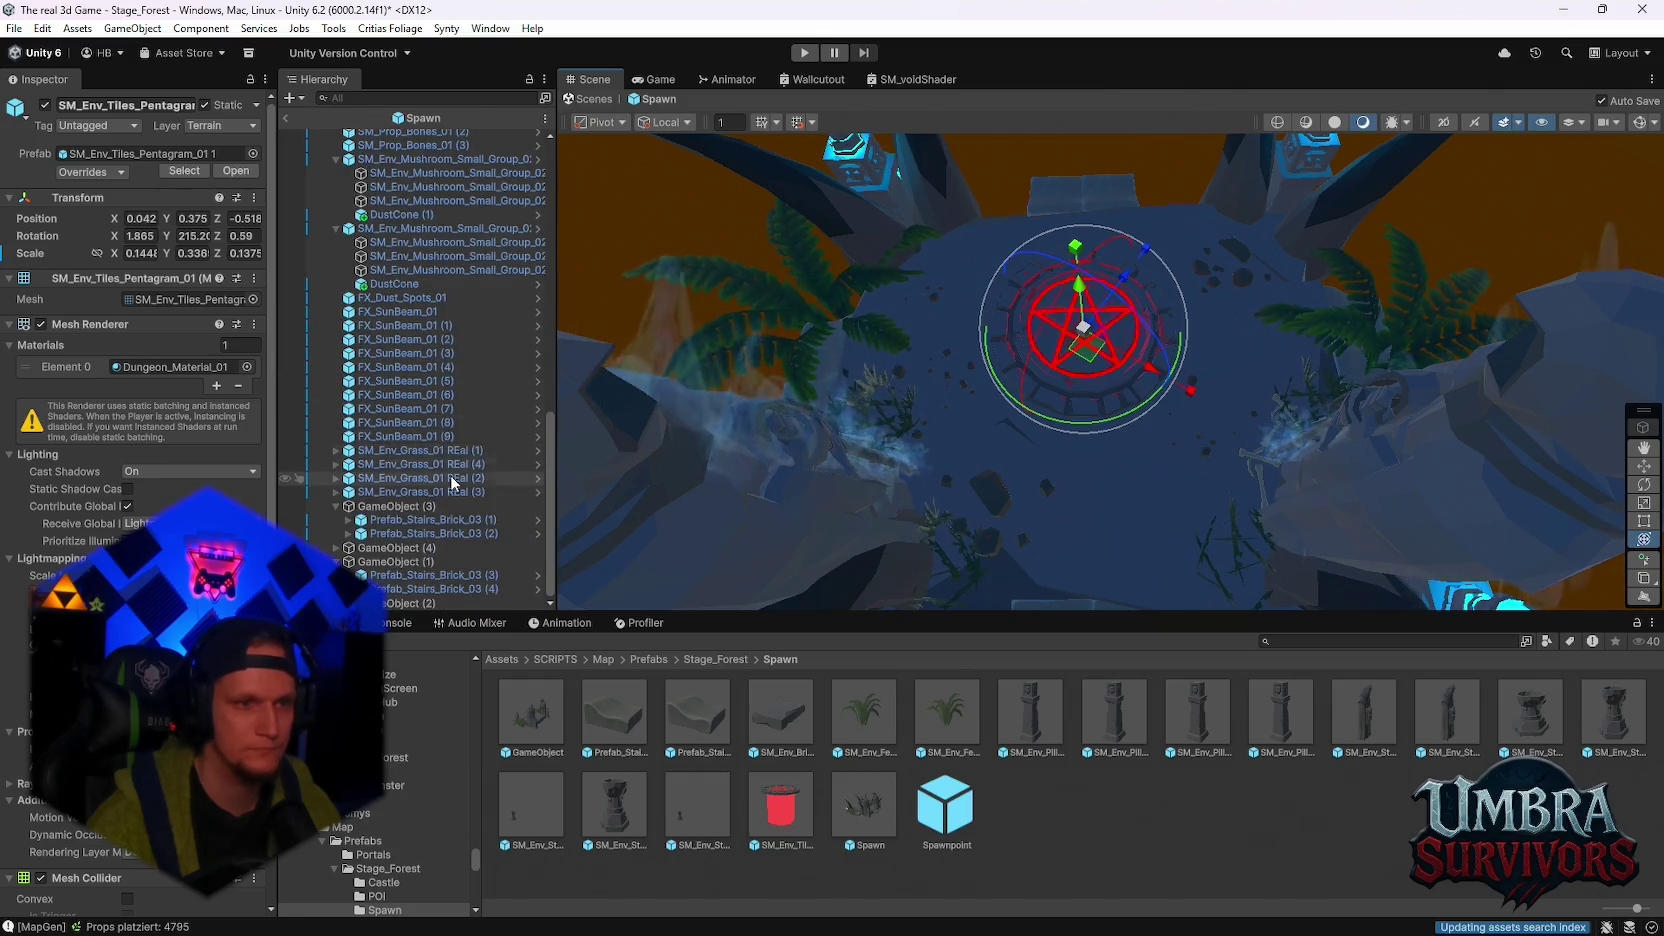
scroll(455, 478, up, 12)
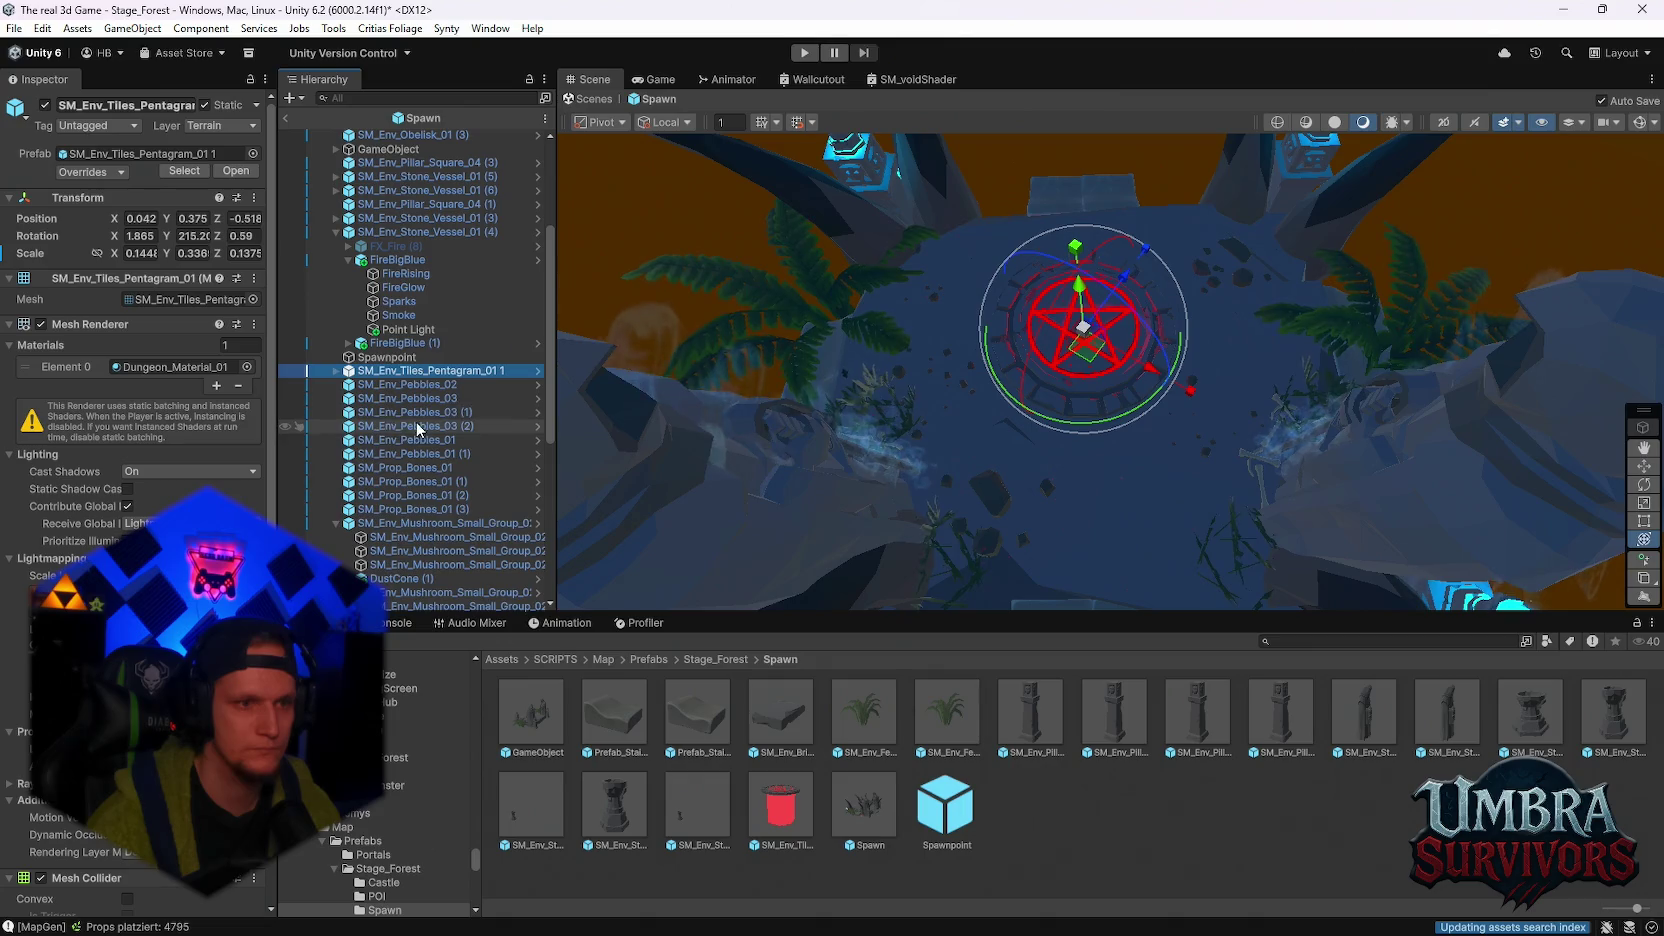
scroll(455, 490, down, 2)
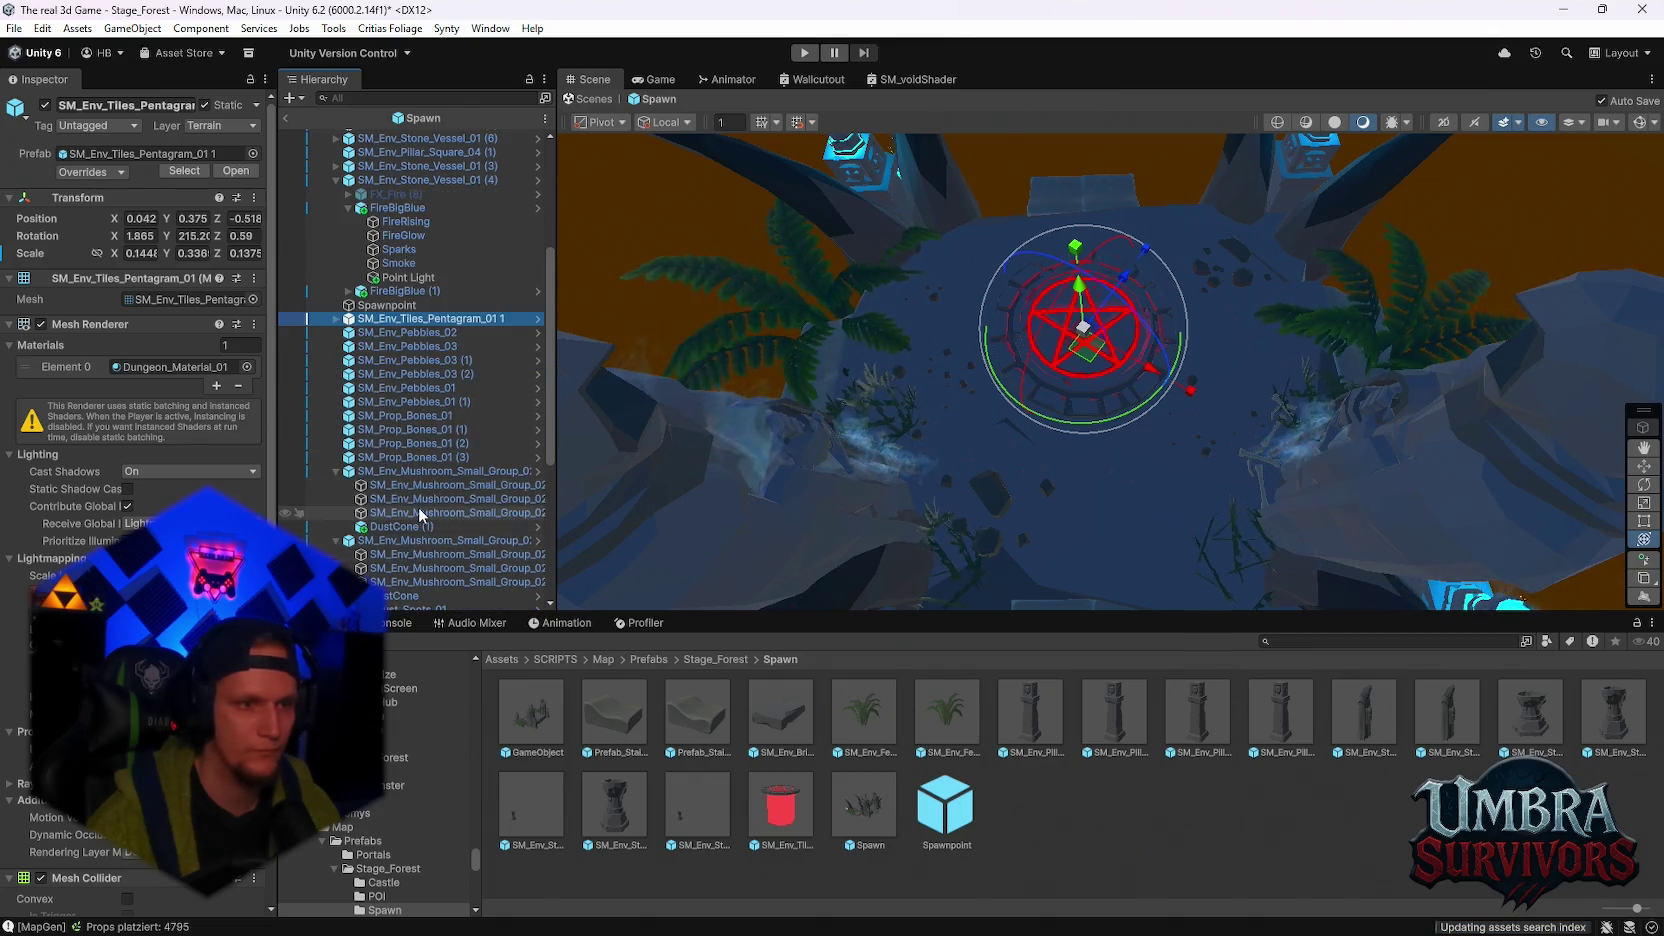
scroll(420, 510, down, 9)
ctrl+click(400, 363)
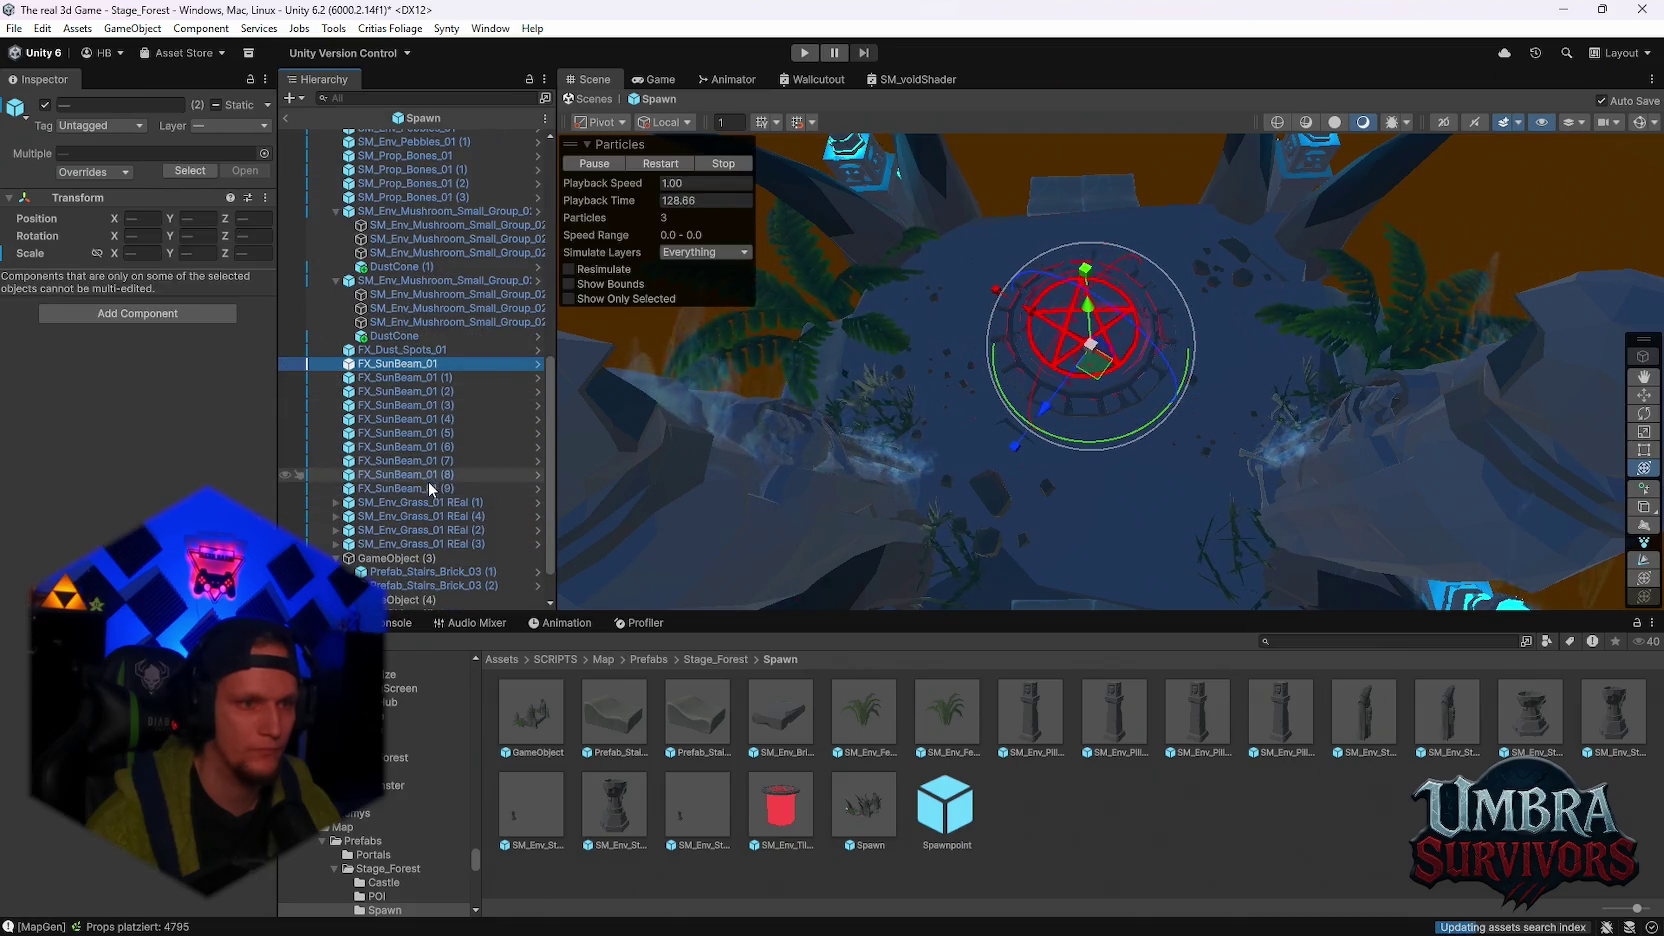
ctrl+click(432, 489)
ctrl+click(400, 377)
ctrl+click(400, 391)
ctrl+click(400, 405)
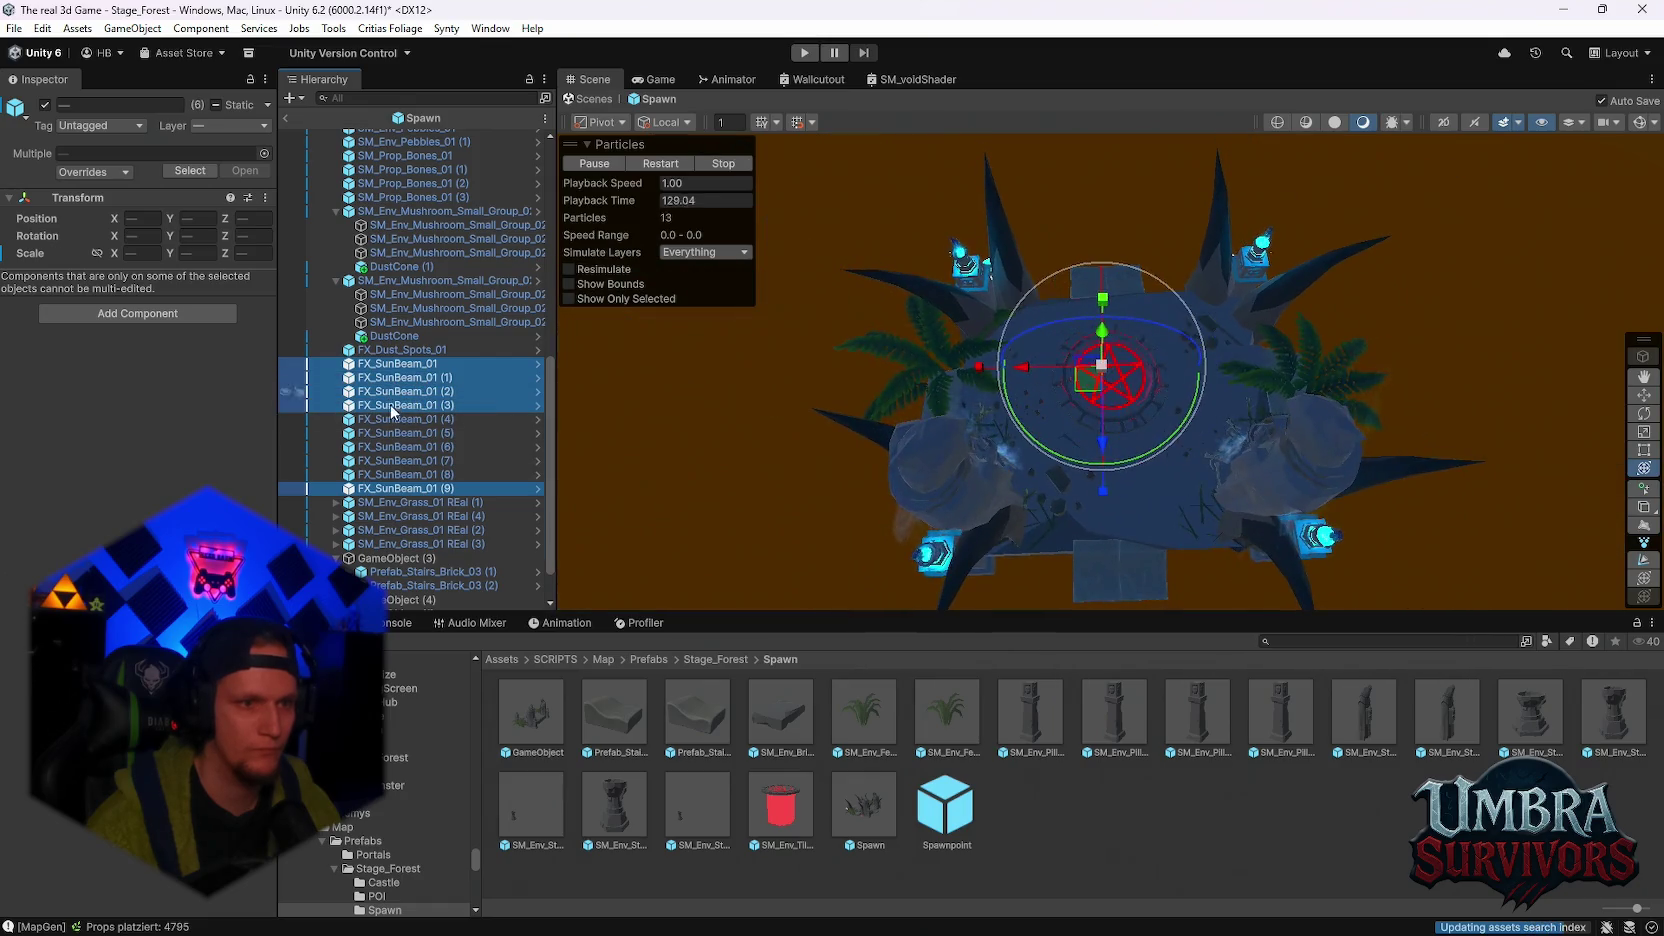
ctrl+click(400, 419)
ctrl+click(400, 433)
ctrl+click(400, 447)
ctrl+click(400, 461)
ctrl+click(400, 474)
scroll(941, 443, up, 2)
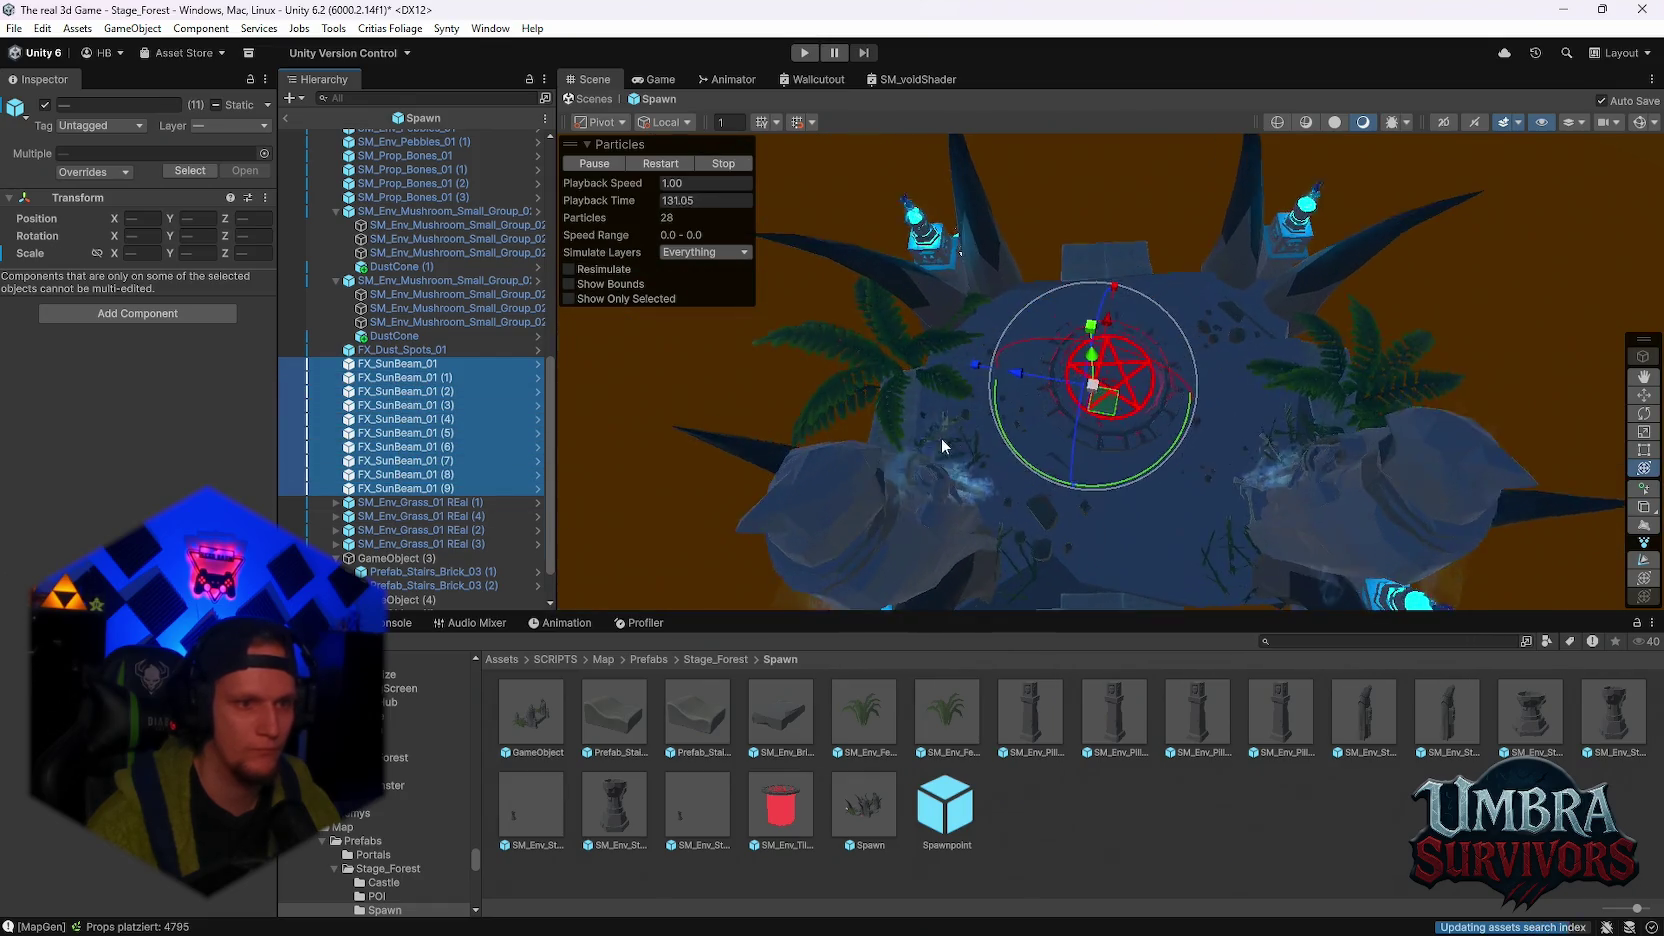
scroll(941, 438, up, 5)
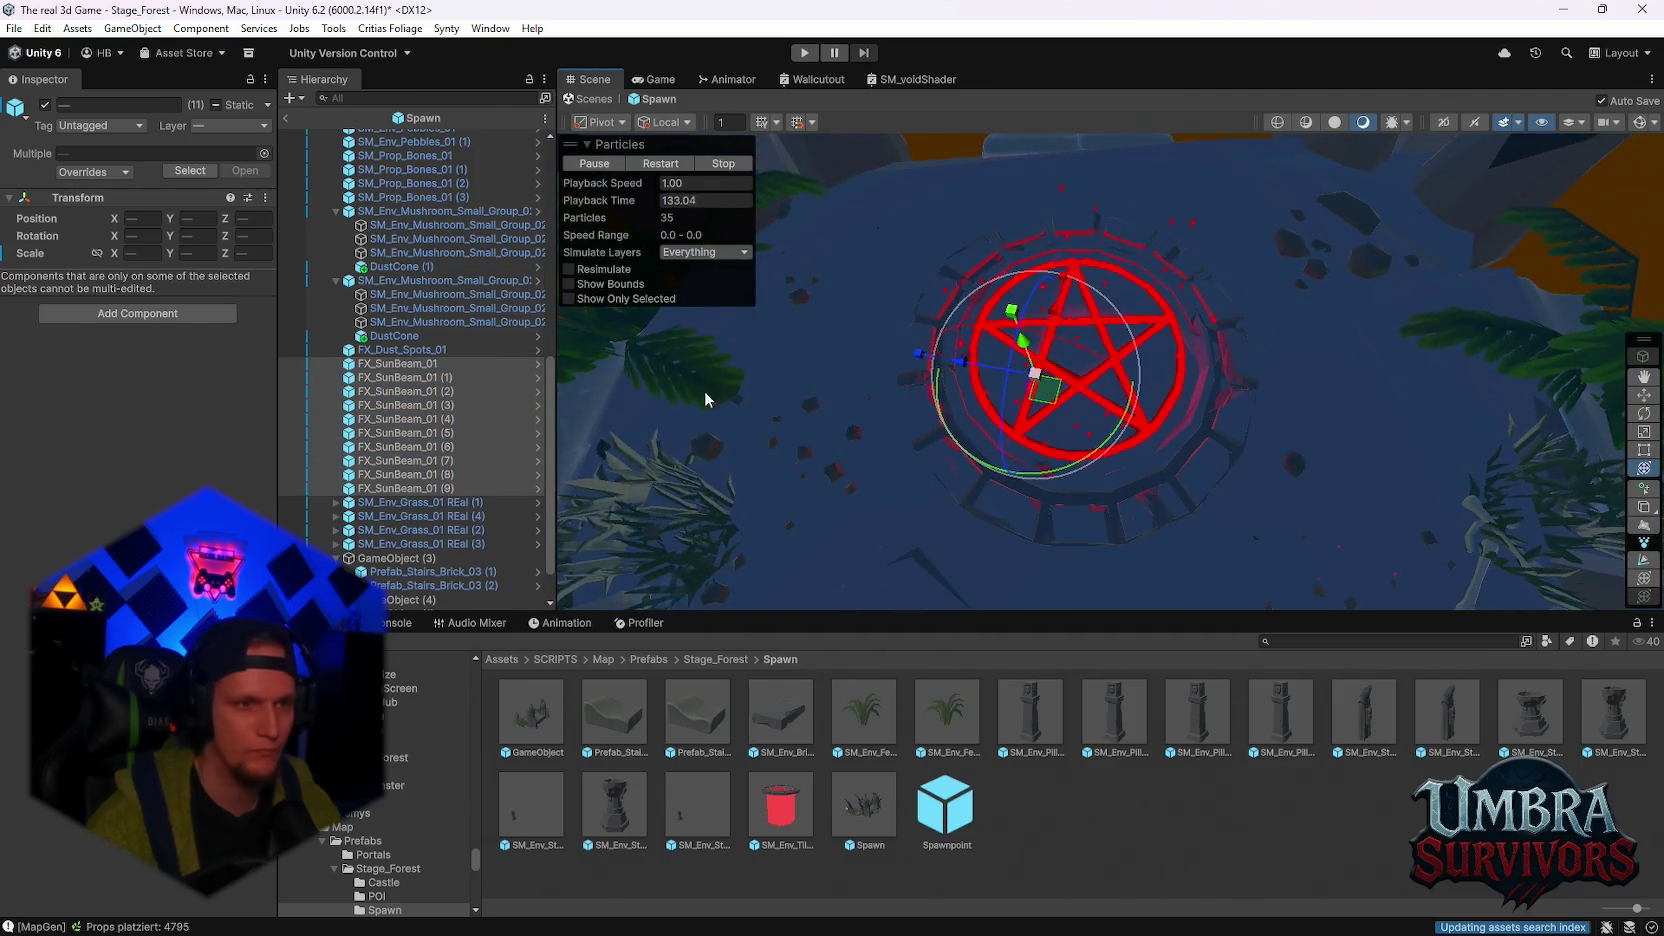
scroll(395, 400, up, 8)
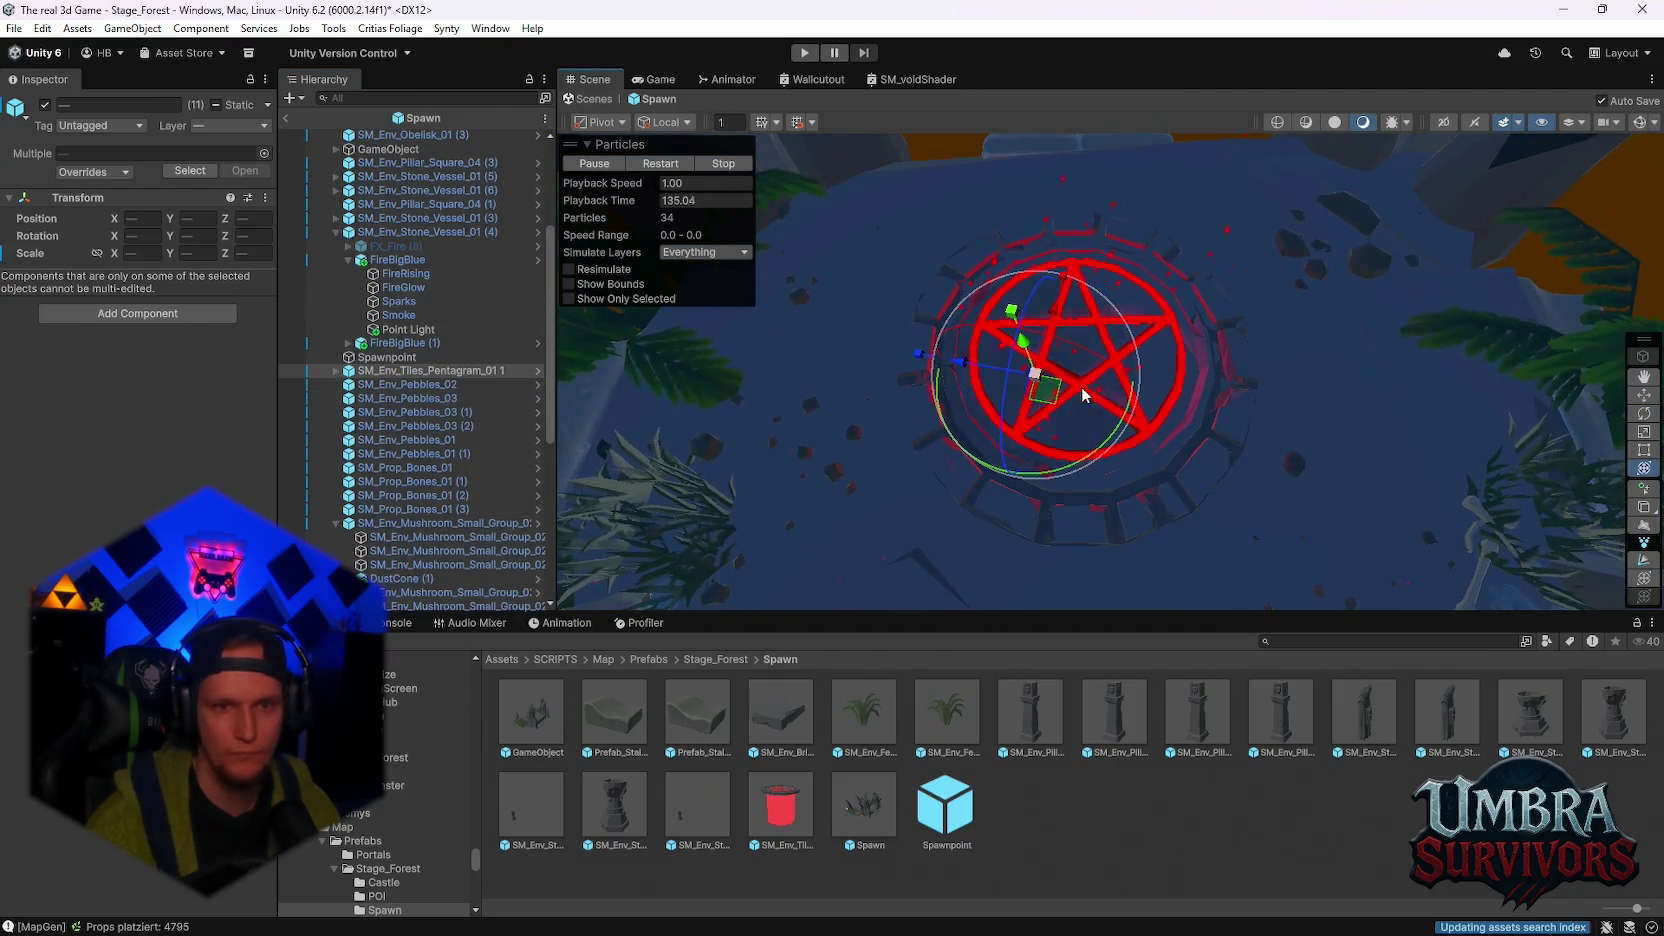
scroll(1083, 395, down, 3)
- Shift, rotate and scale up the selected pentagram and sunbeam objects
drag(1056, 332, 1062, 332)
scroll(1118, 389, down, 3)
scroll(1113, 380, up, 1)
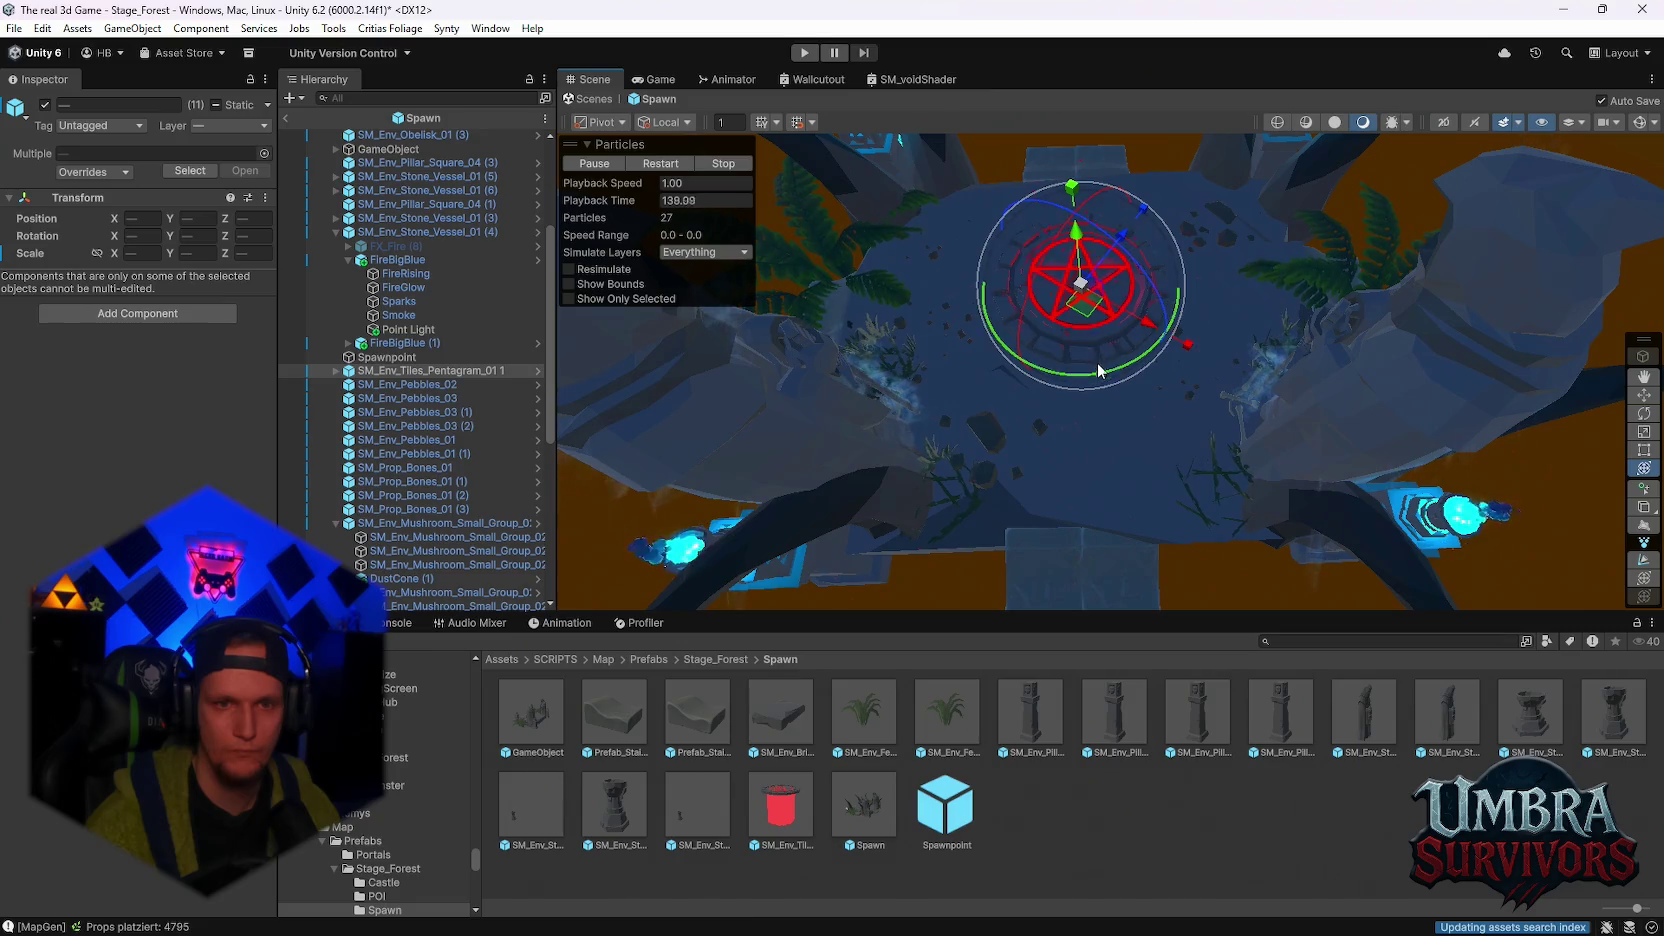
drag(1098, 371, 1150, 354)
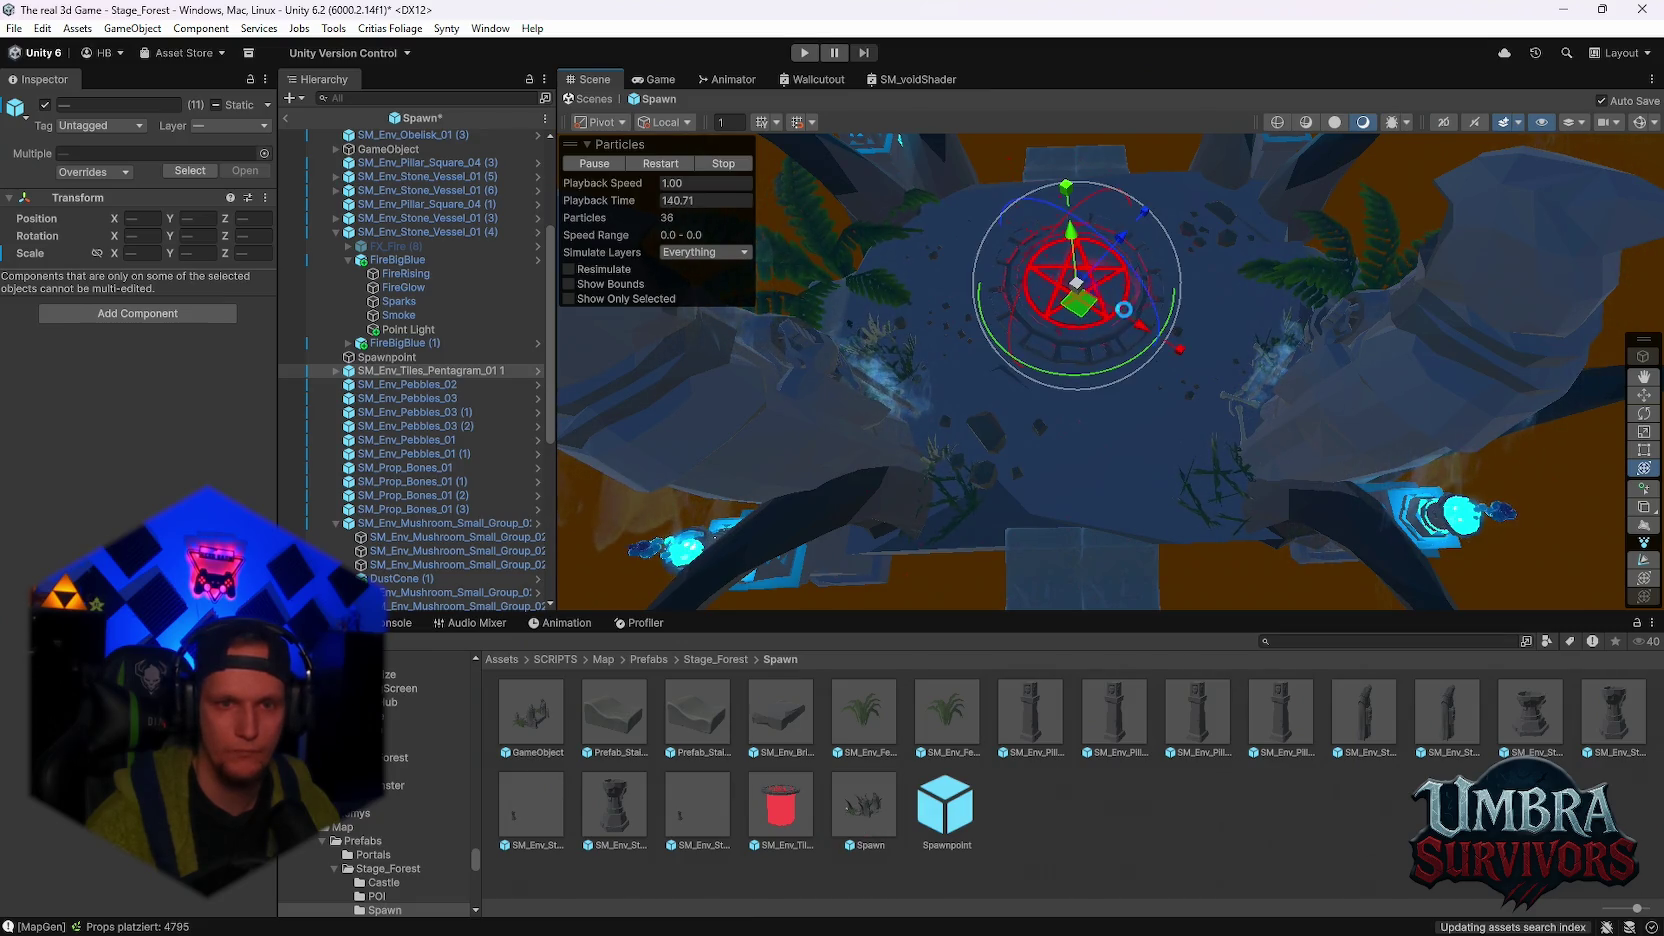
drag(1075, 279, 1084, 302)
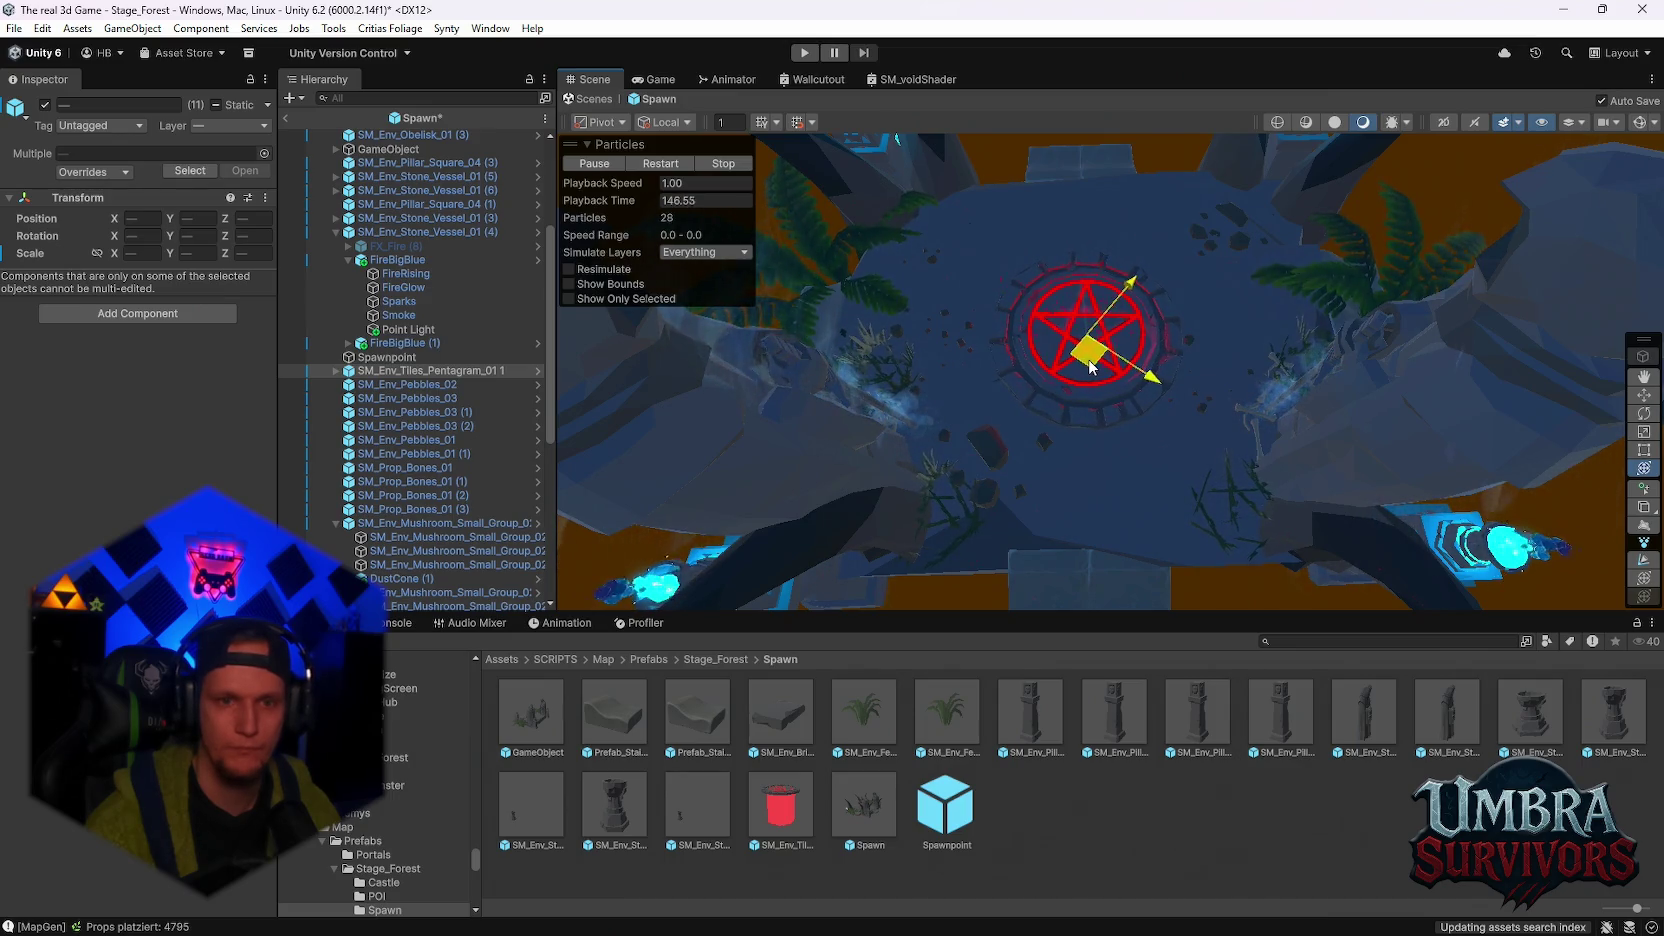
mouse_move(1132, 368)
mouse_down()
mouse_move(1236, 297)
mouse_move(1106, 287)
mouse_move(1193, 276)
mouse_move(1150, 254)
mouse_move(1140, 356)
mouse_move(1131, 246)
mouse_move(1131, 318)
mouse_move(1186, 310)
mouse_move(1187, 271)
mouse_move(1172, 308)
mouse_move(1200, 307)
mouse_move(1187, 455)
mouse_up()
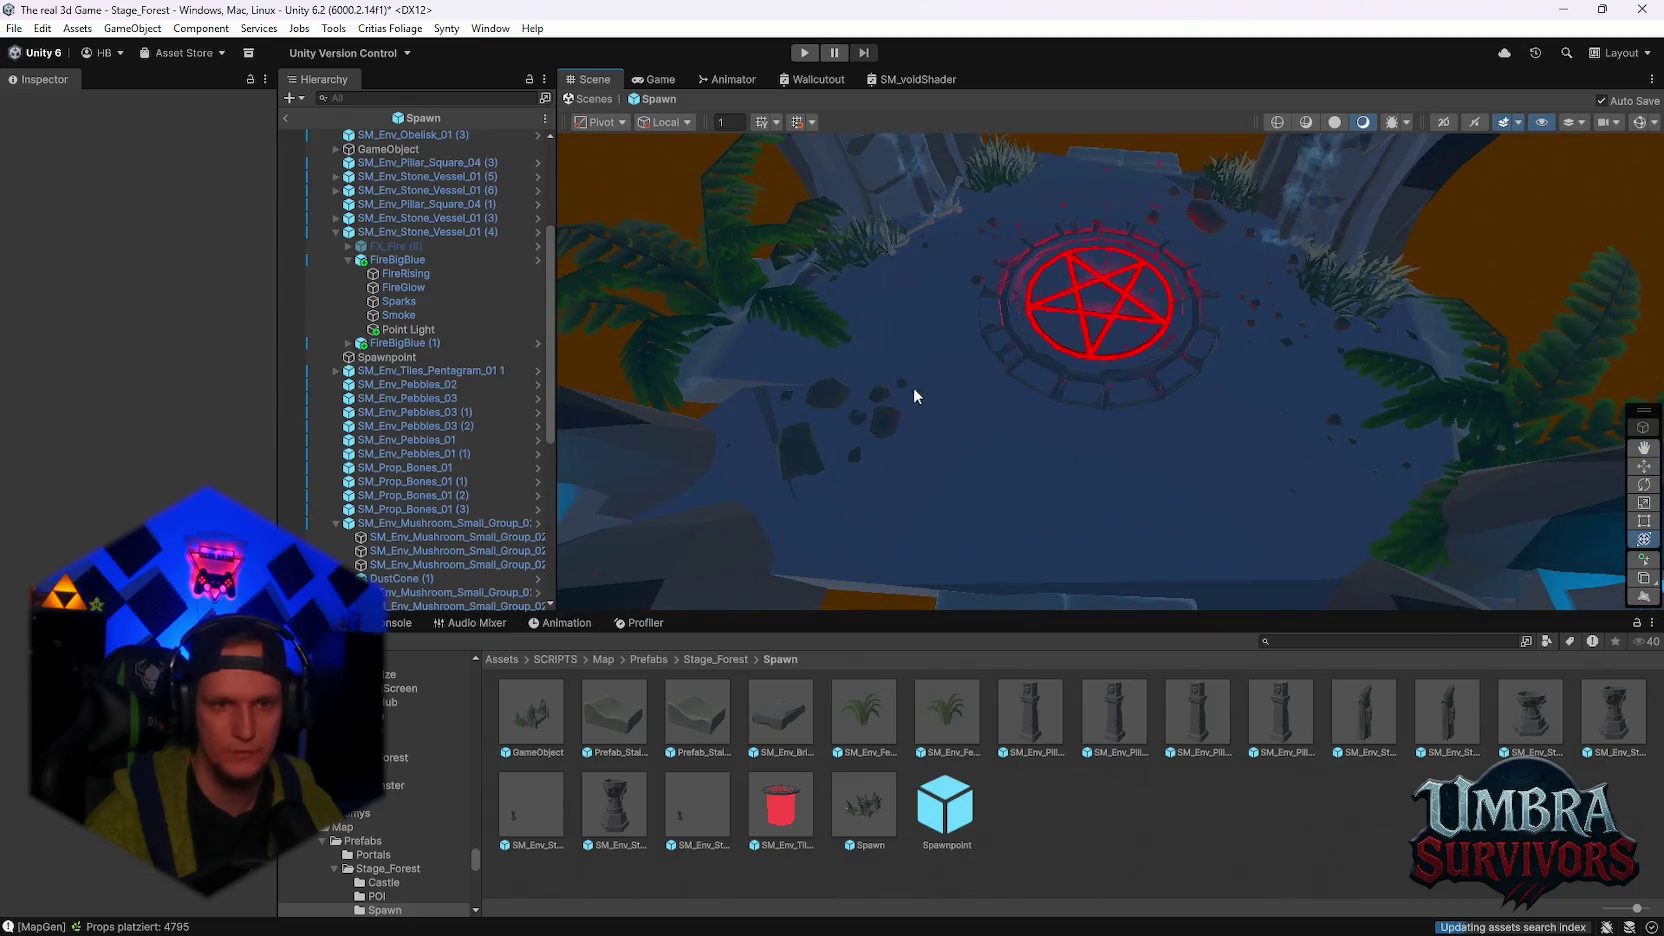
- Move a pebble cluster, then duplicate SM_Env_Pebbles_03 and drag the copy left
click(796, 453)
mouse_move(826, 474)
mouse_down()
mouse_move(1015, 600)
mouse_move(1150, 545)
mouse_move(853, 505)
mouse_move(810, 460)
mouse_up()
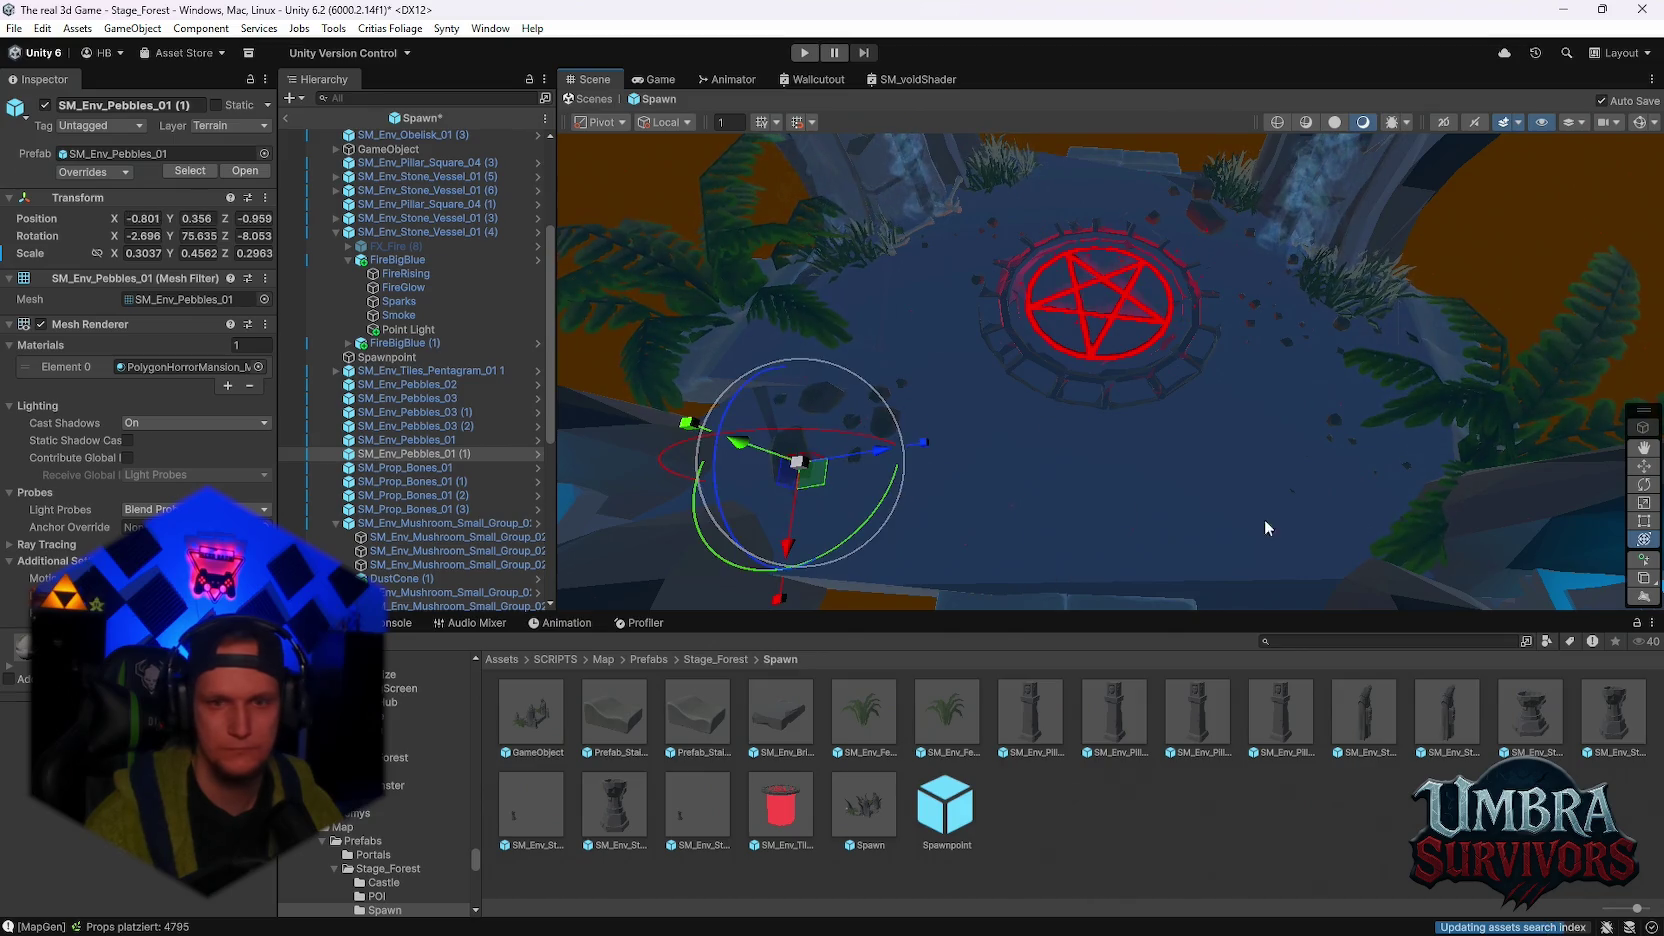
click(1336, 416)
key(ctrl+d)
mouse_move(1352, 502)
mouse_down()
mouse_move(1110, 528)
mouse_move(1088, 493)
mouse_move(1093, 434)
mouse_up()
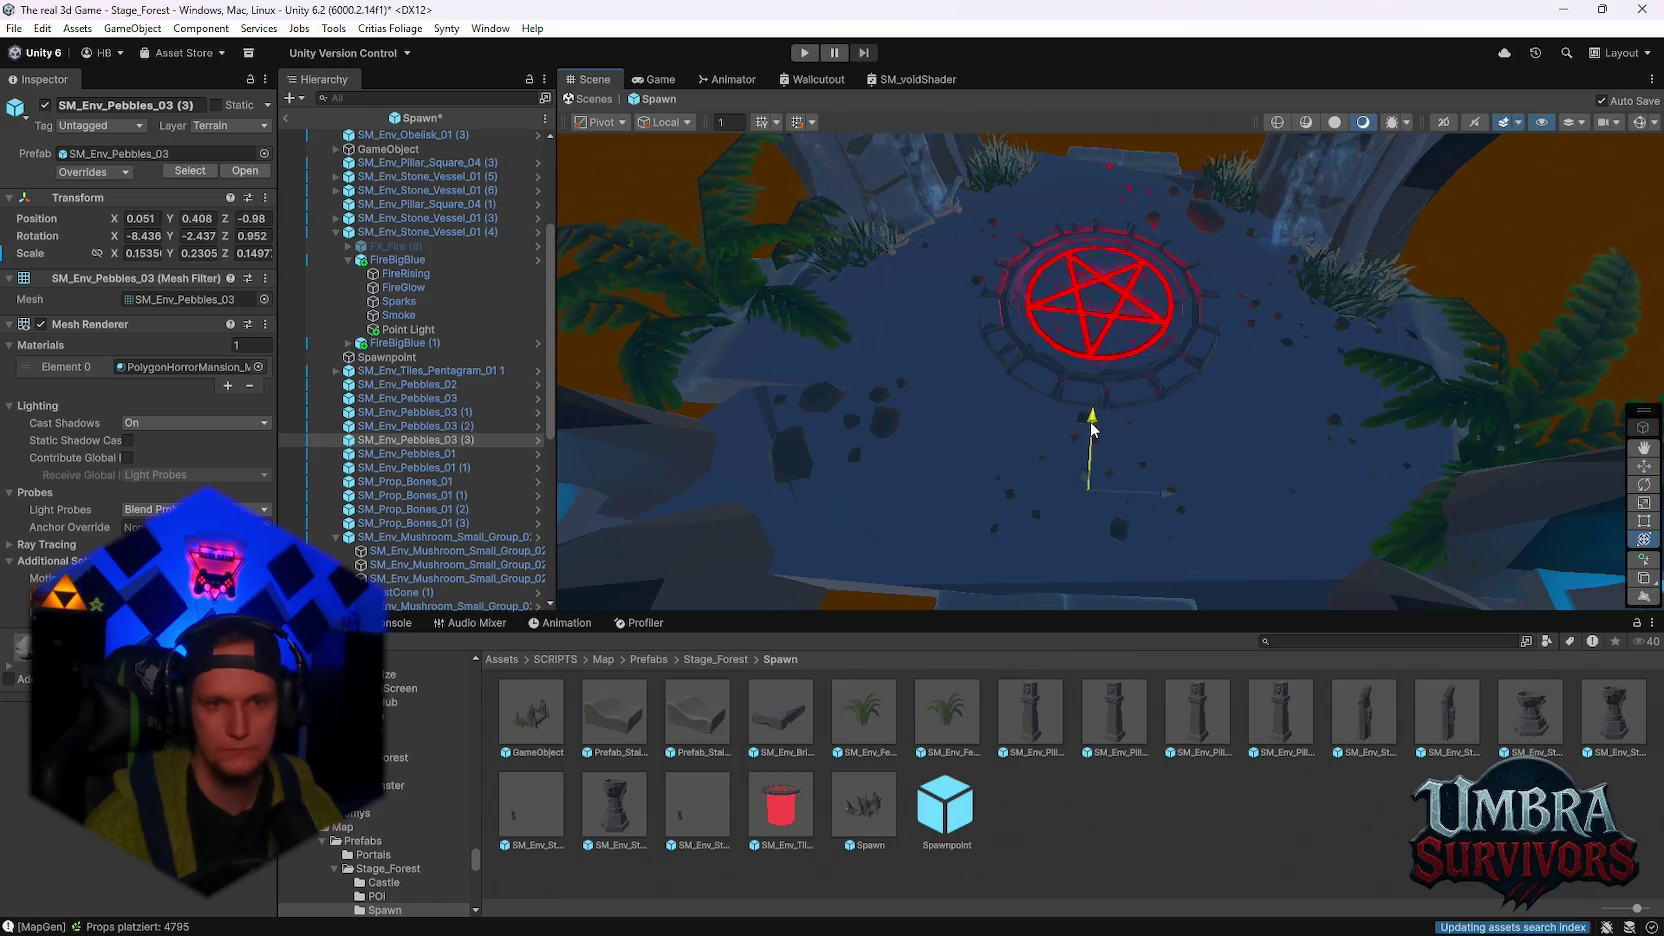
mouse_move(1235, 455)
mouse_down()
mouse_move(985, 175)
mouse_move(1254, 484)
mouse_move(1218, 403)
mouse_move(1313, 270)
mouse_up()
click(1349, 367)
mouse_move(1349, 367)
mouse_down()
mouse_move(1316, 454)
mouse_move(1278, 464)
mouse_move(1188, 323)
mouse_move(1081, 345)
mouse_move(1121, 318)
mouse_move(1082, 287)
mouse_up()
- Tilt SM_Env_Pebbles_03 (3) to rotation -4.224, -2.367, 0.944
click(928, 262)
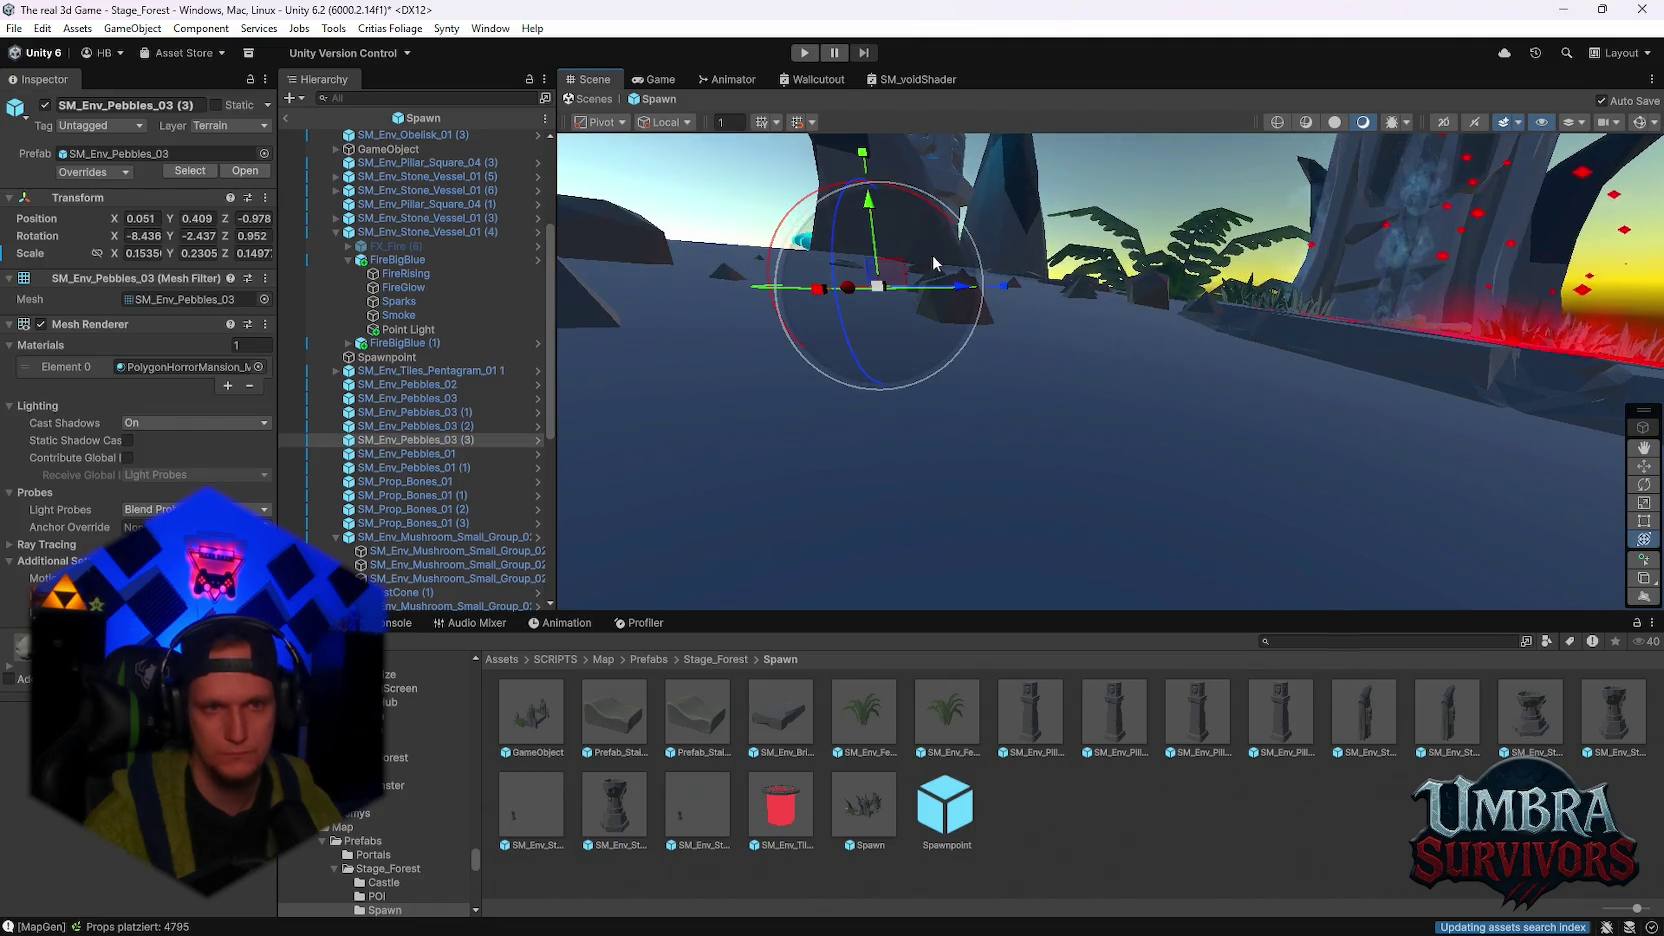
mouse_move(918, 203)
mouse_down()
mouse_move(937, 214)
mouse_move(920, 230)
mouse_up()
mouse_move(922, 310)
mouse_down()
mouse_move(1074, 322)
mouse_move(1075, 303)
mouse_move(1129, 345)
mouse_move(988, 327)
mouse_move(1114, 358)
mouse_move(1070, 345)
mouse_move(1040, 414)
mouse_move(1120, 480)
mouse_up()
mouse_move(1288, 638)
mouse_down()
mouse_move(1104, 428)
mouse_move(1260, 430)
mouse_move(1158, 325)
mouse_move(1181, 371)
mouse_move(668, 263)
mouse_up()
click(1156, 323)
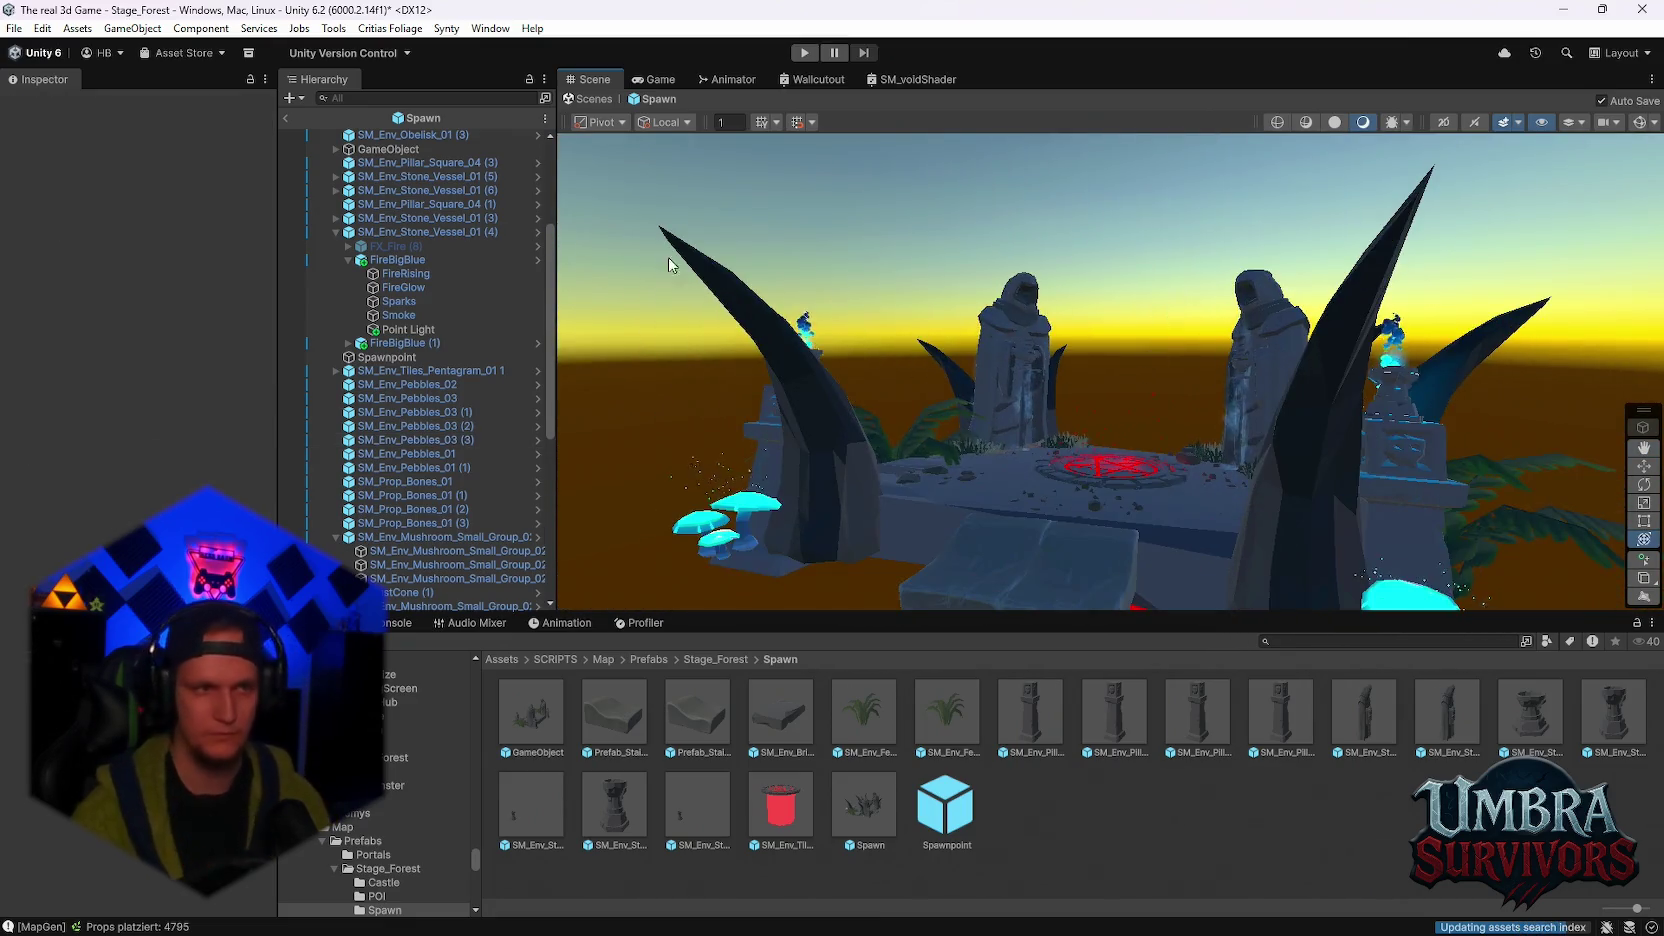
scroll(395, 218, up, 5)
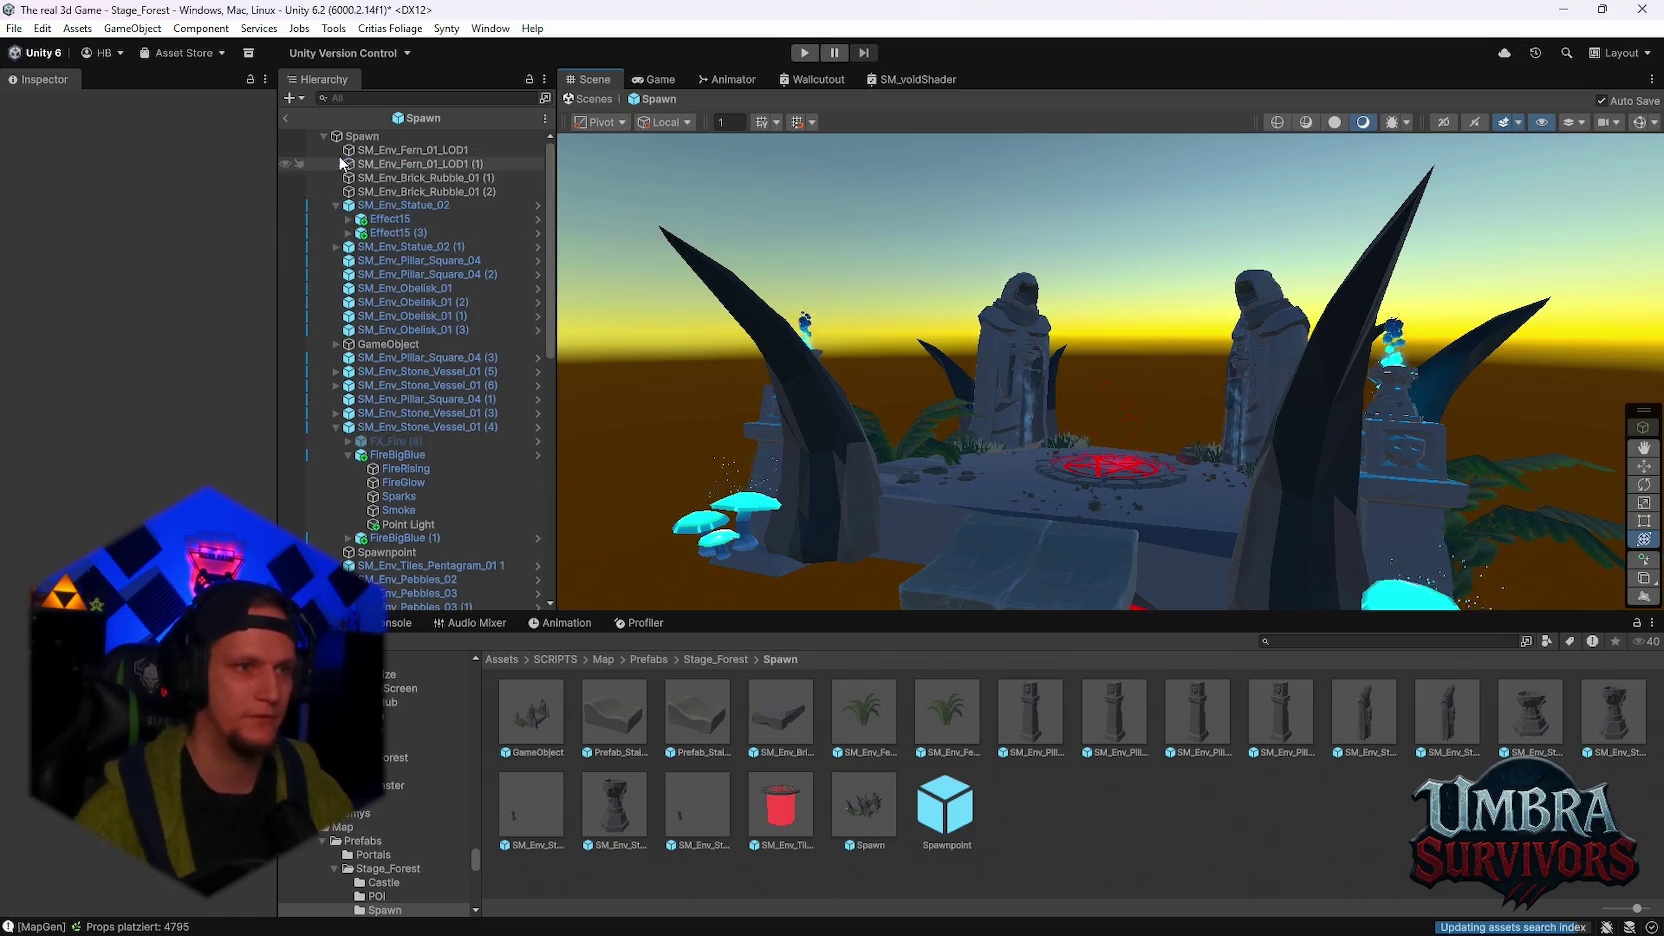
- Leave the Spawn prefab and return to the full Stage_Forest scene
right_click(353, 136)
click(1160, 801)
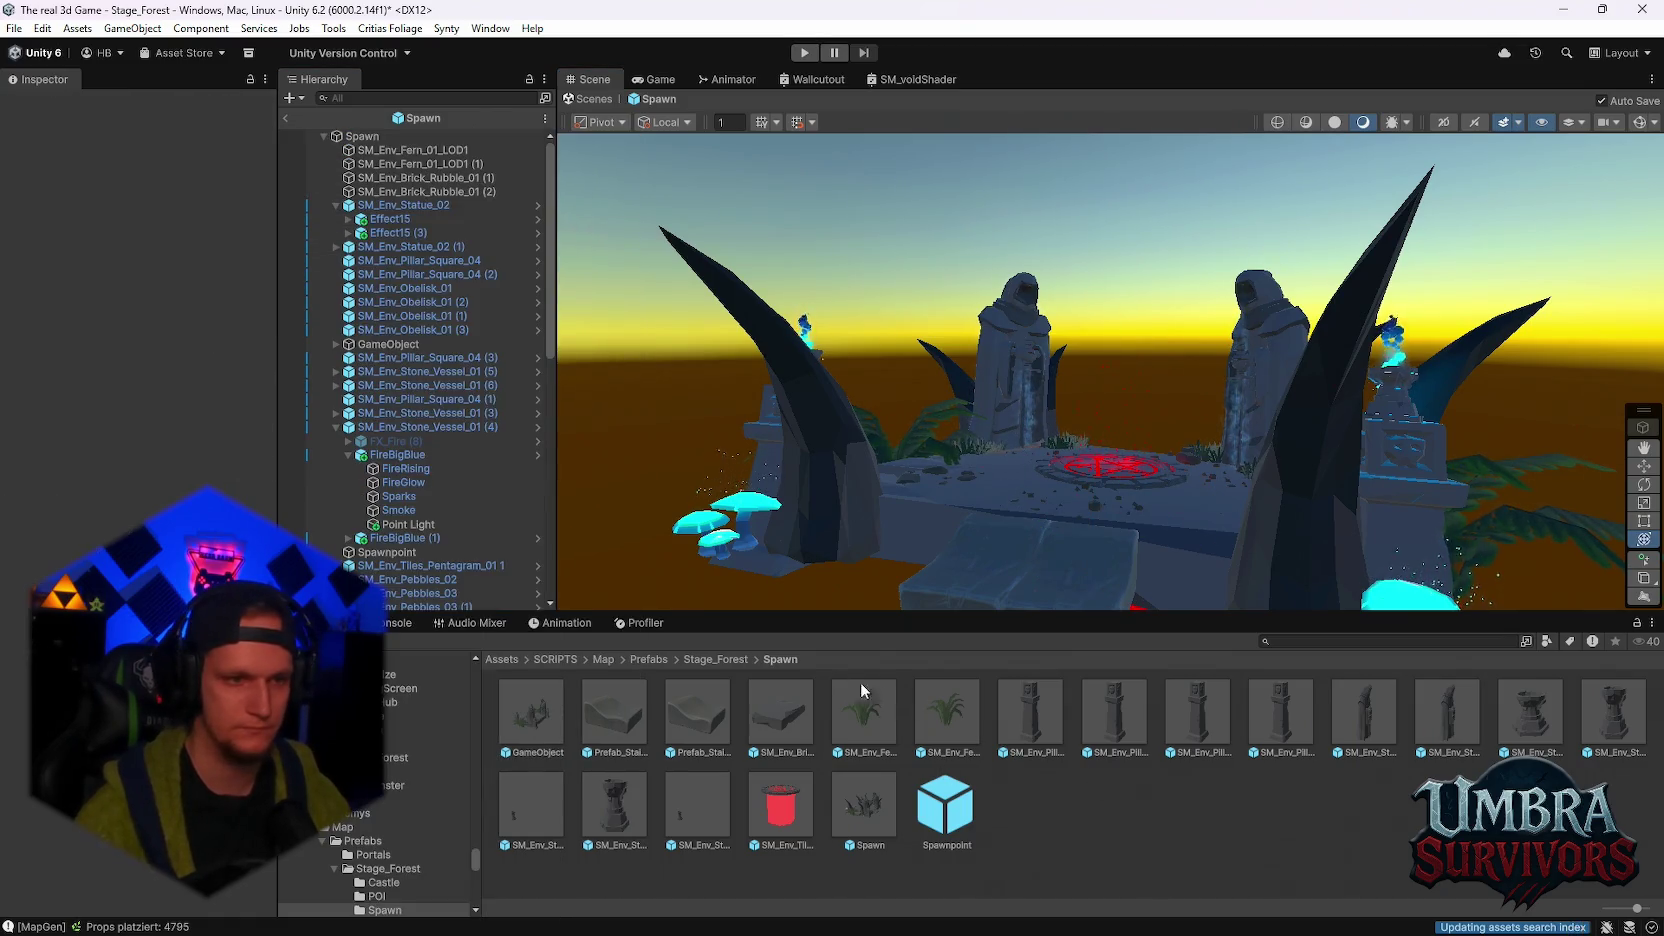
click(360, 137)
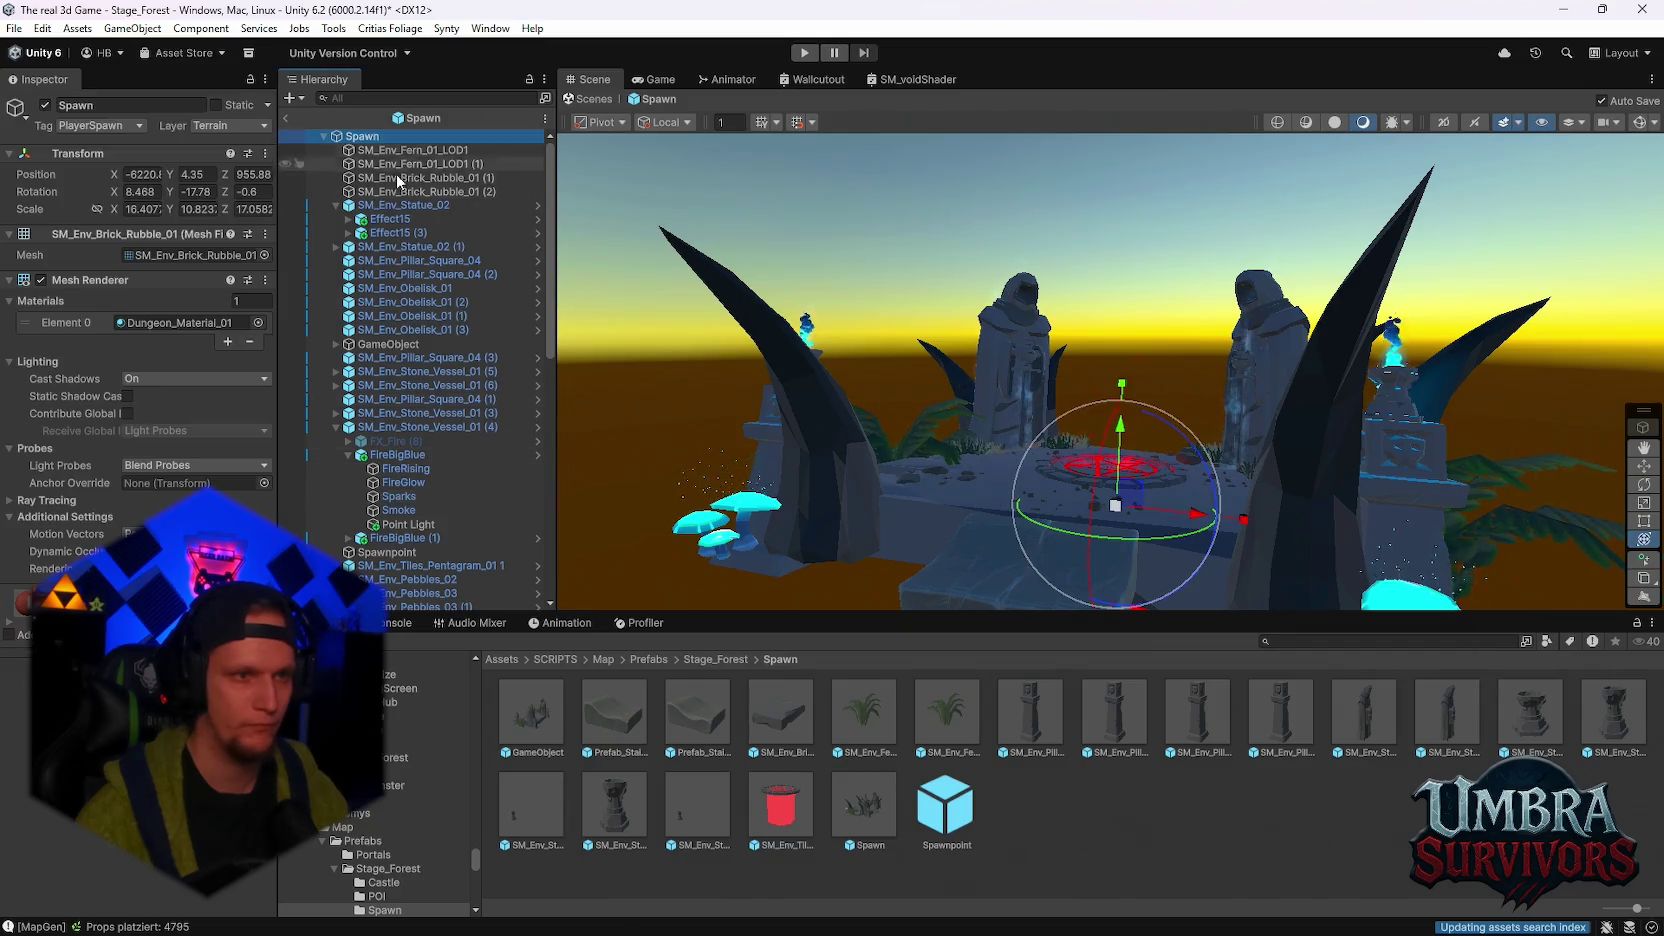
click(289, 120)
scroll(1143, 512, down, 5)
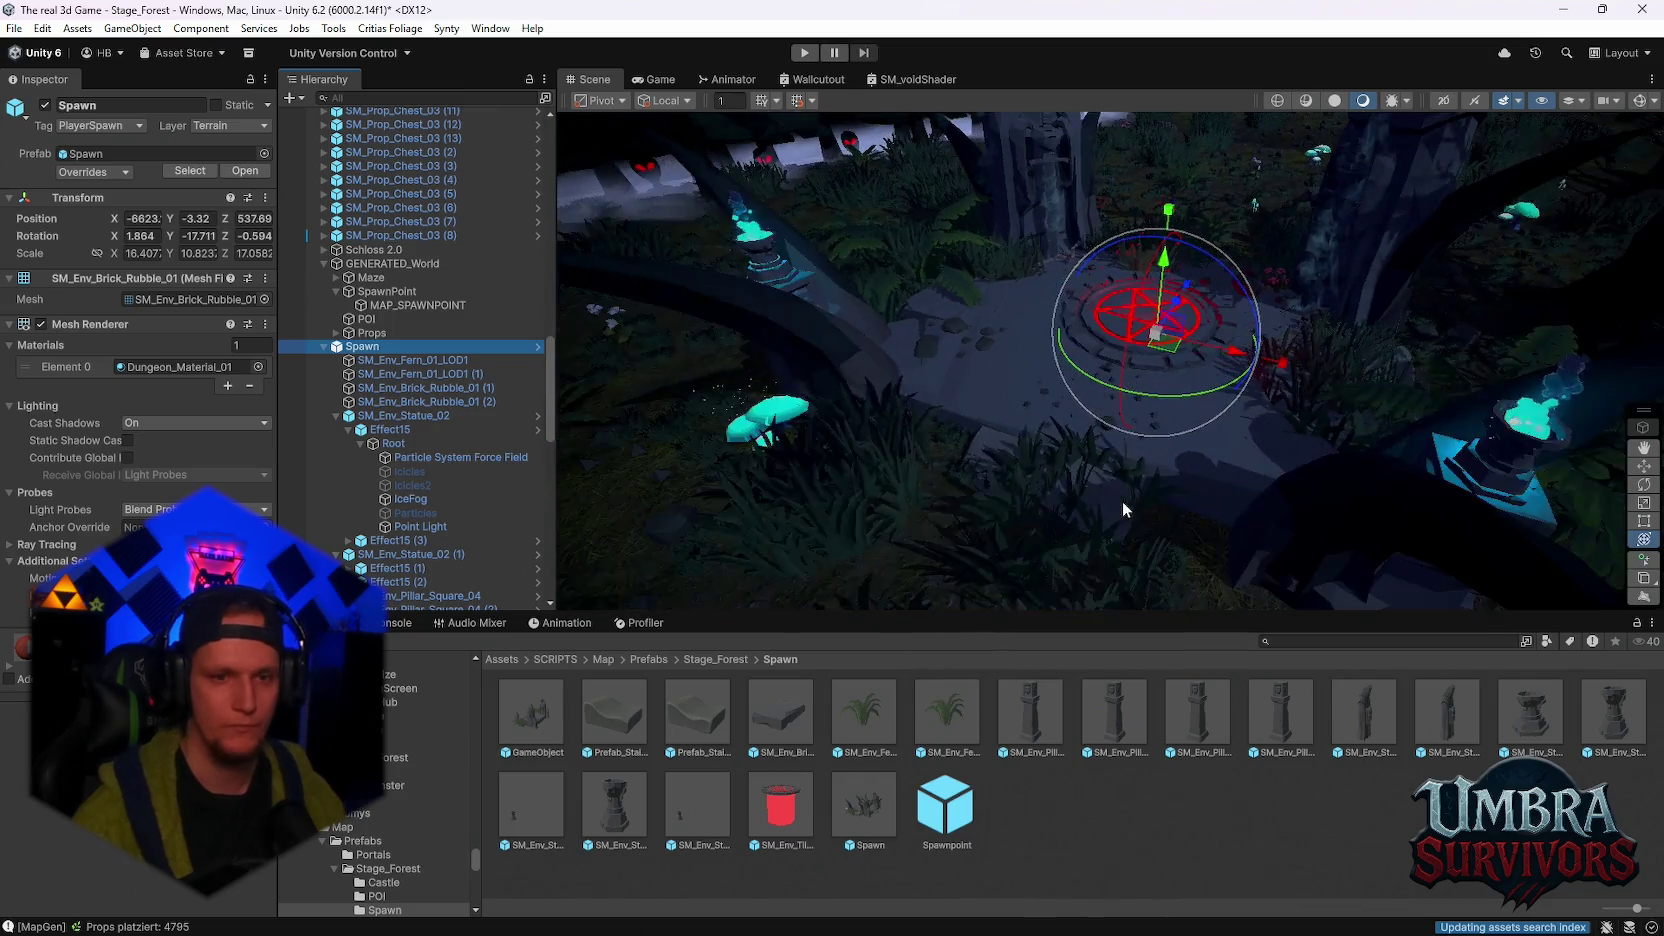
scroll(400, 440, up, 15)
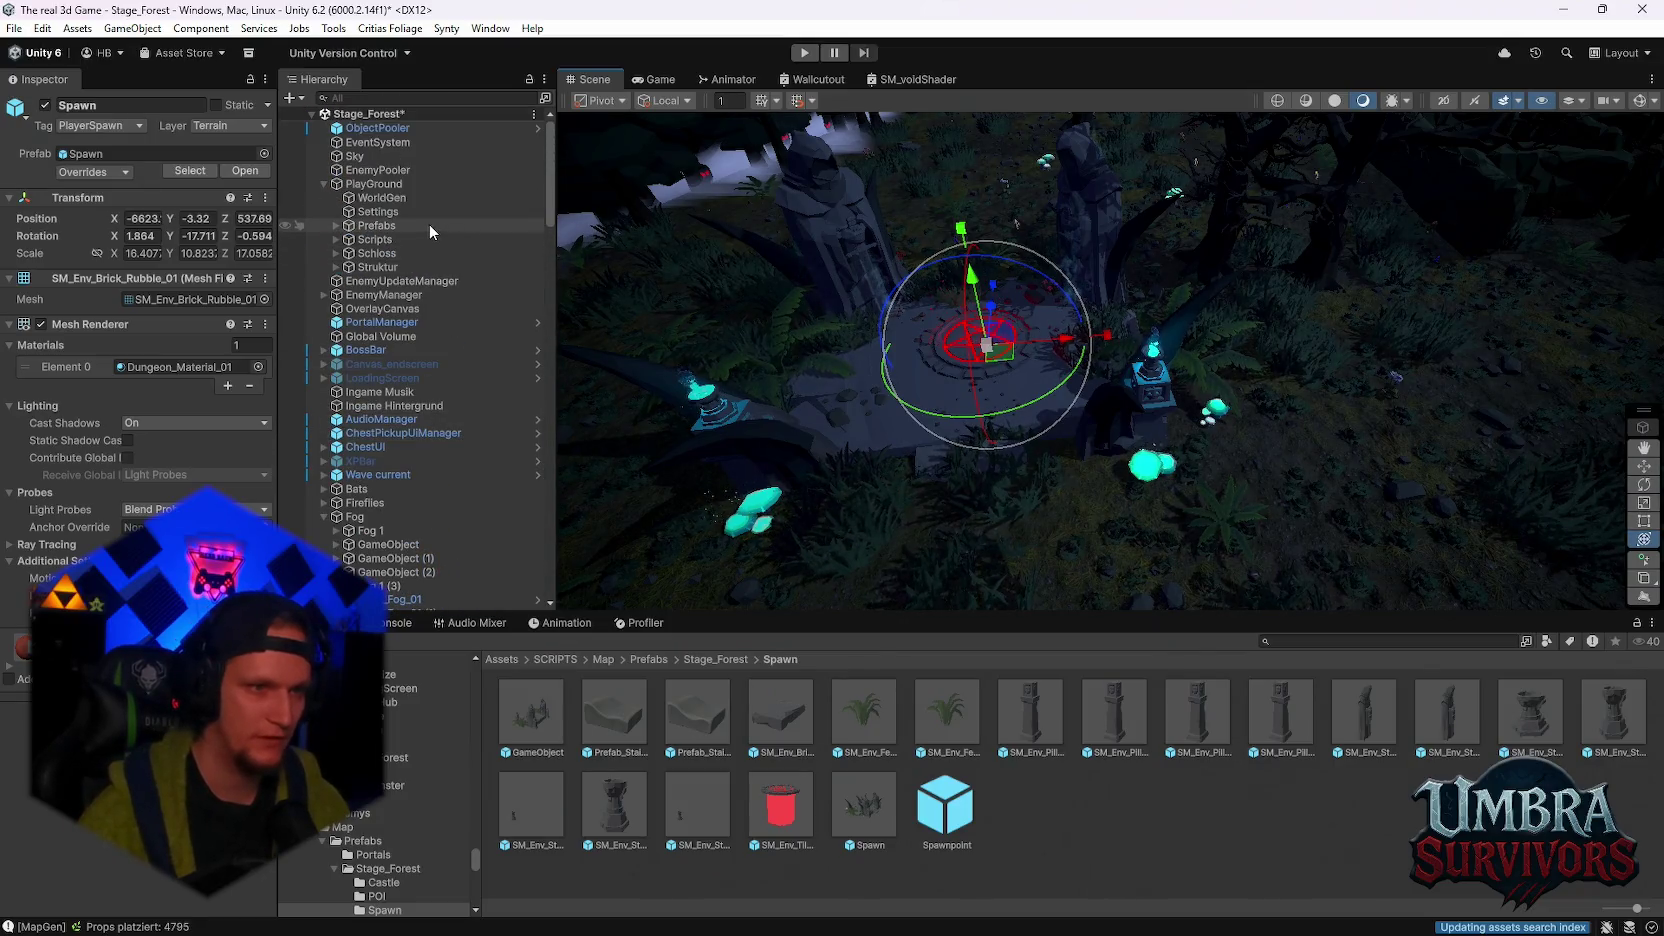
- Run Generate World from the WorldGen Map Generator component menu
click(382, 198)
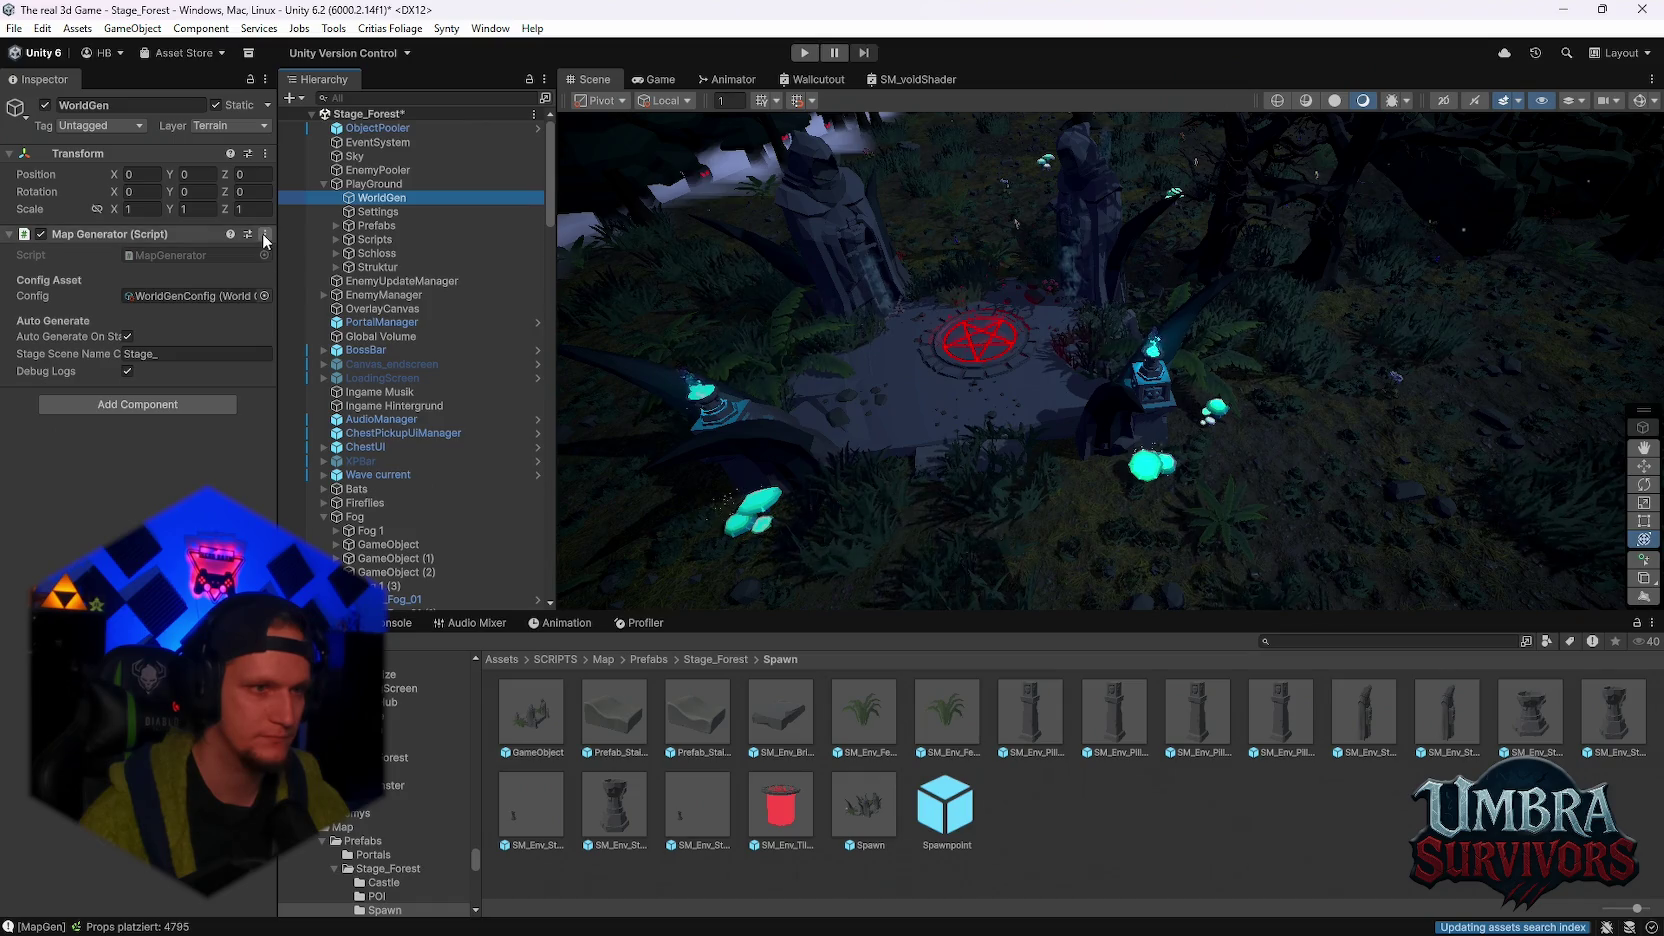
click(265, 236)
click(335, 513)
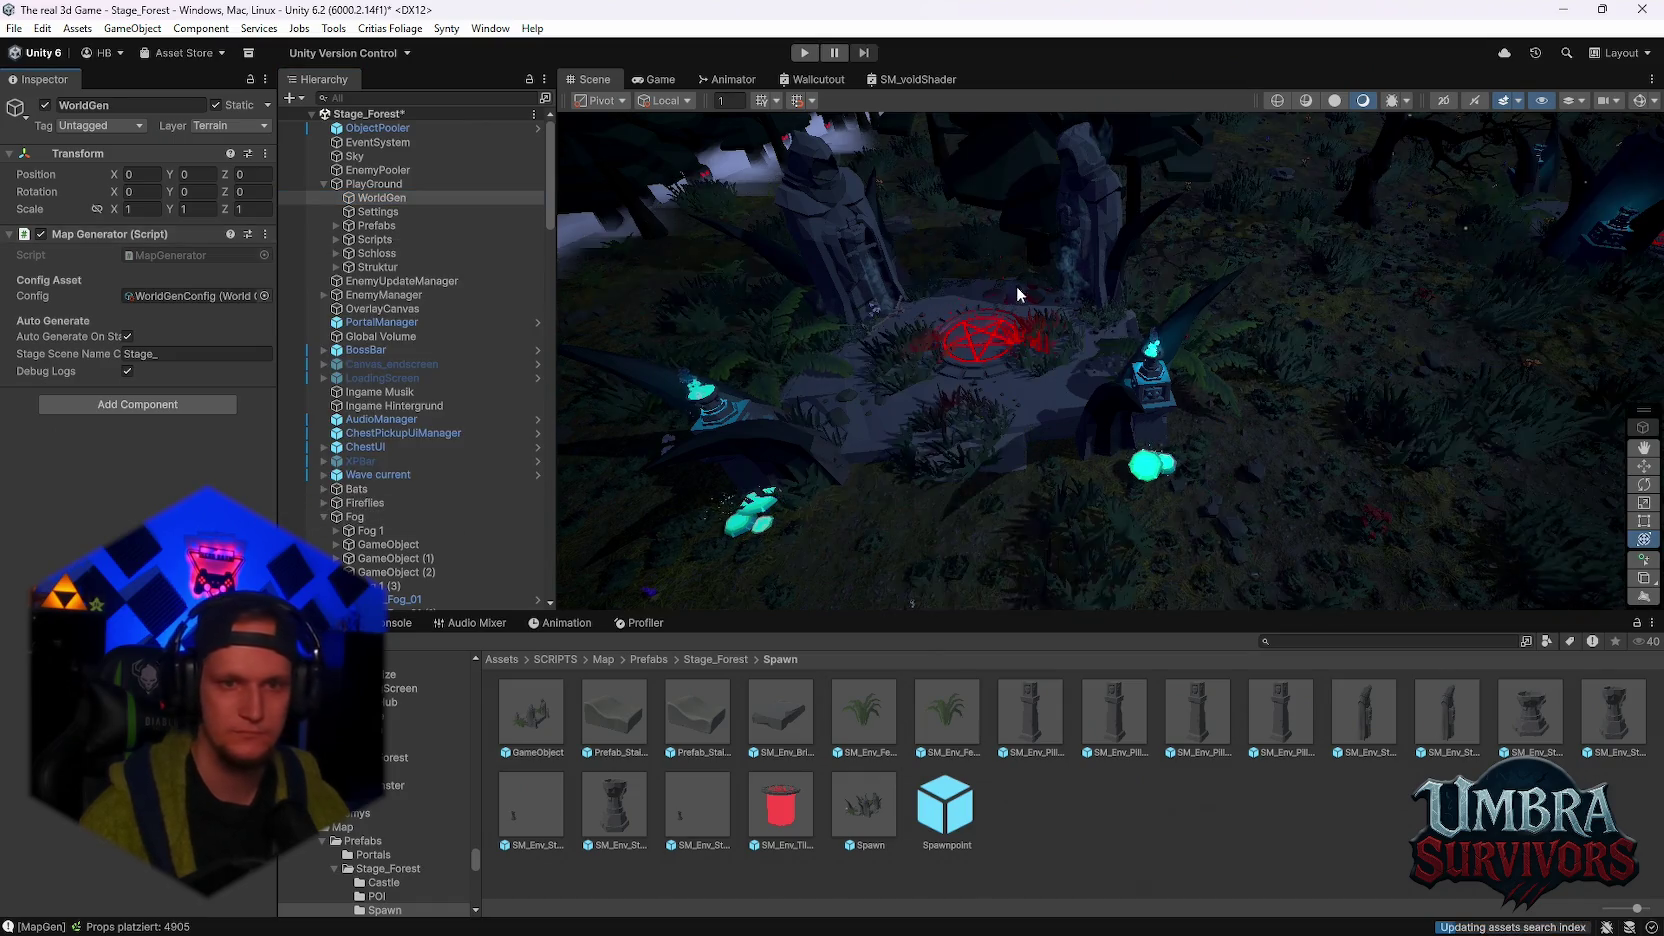
scroll(1113, 317, down, 3)
scroll(1113, 317, down, 3)
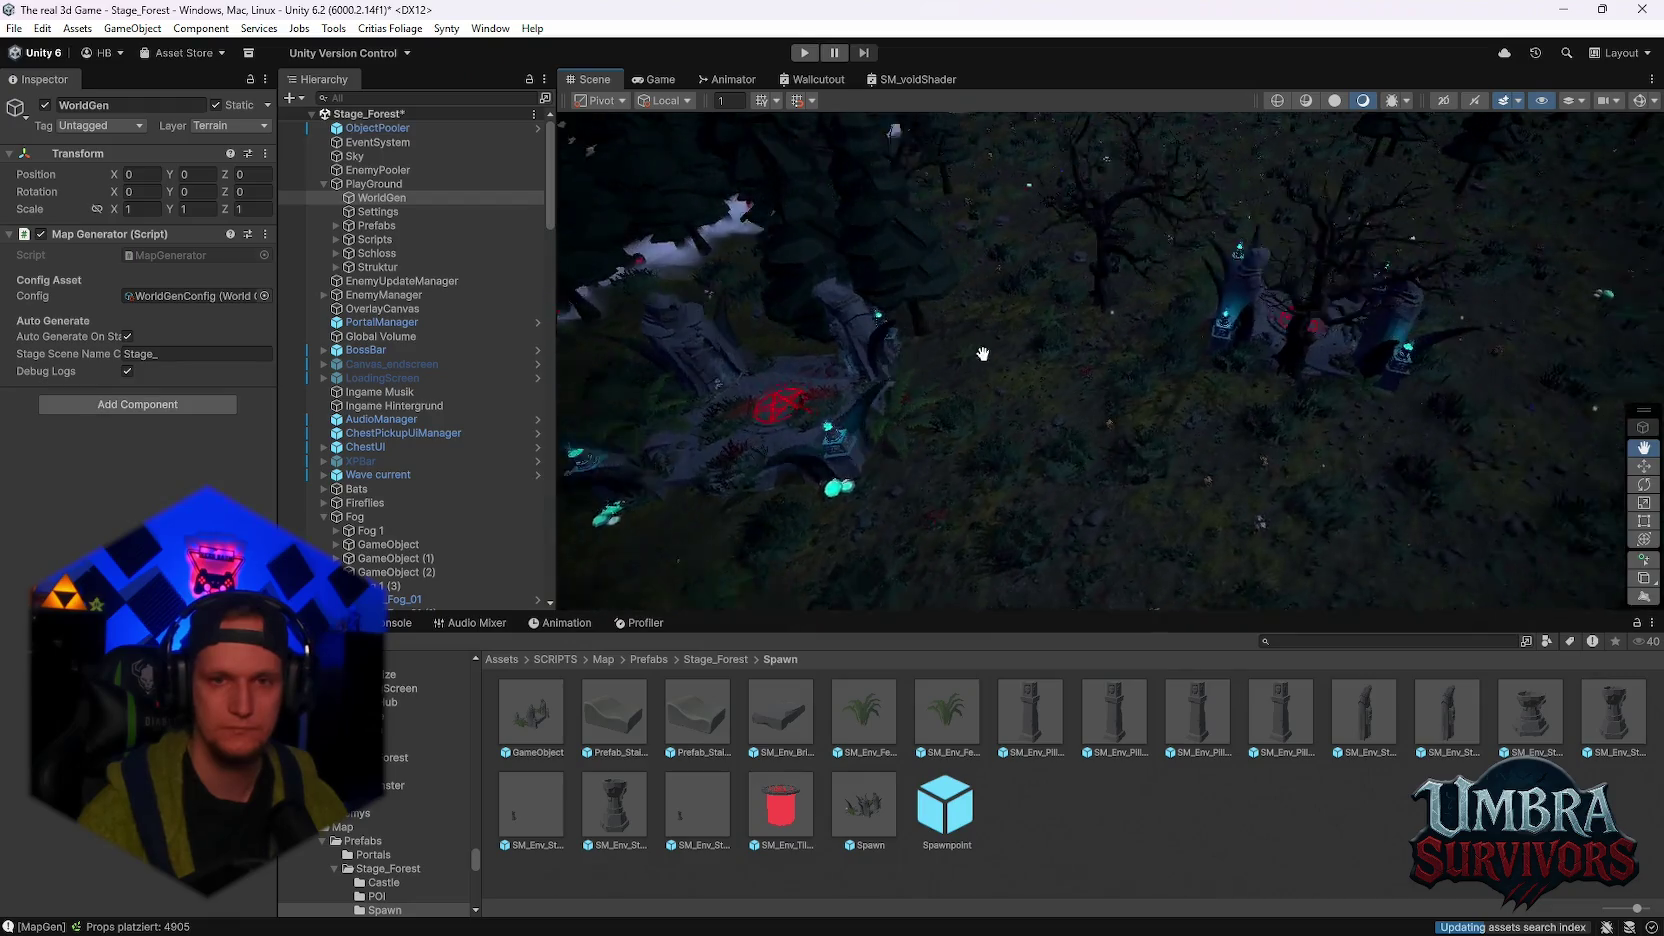
scroll(530, 477, down, 3)
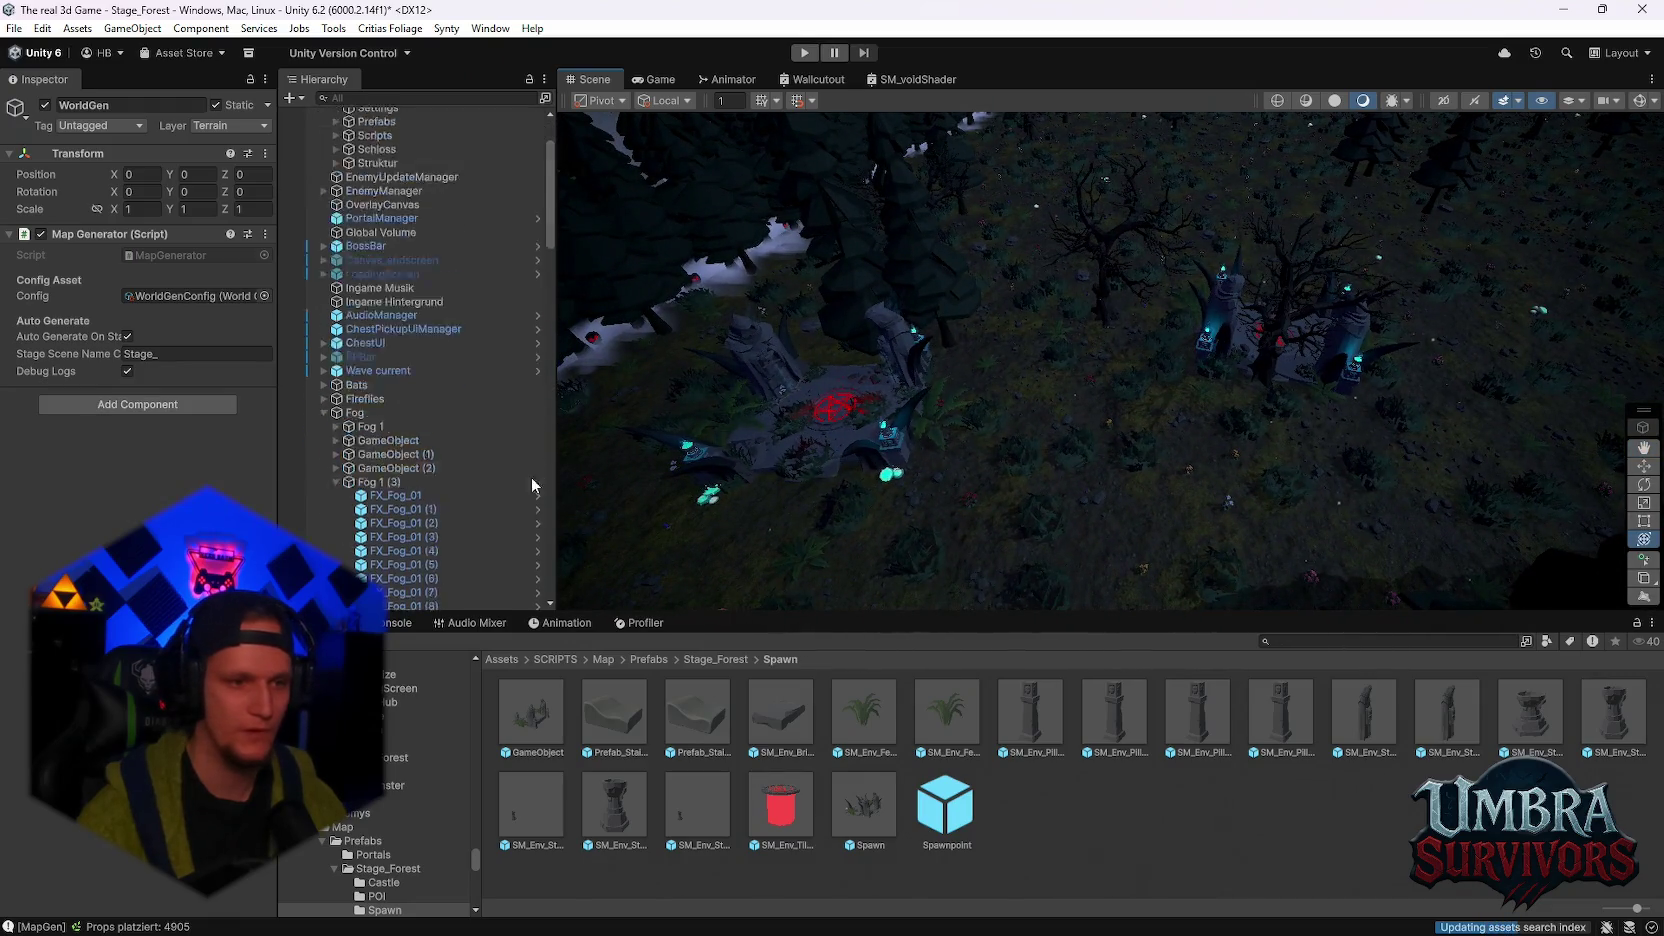
scroll(530, 477, down, 15)
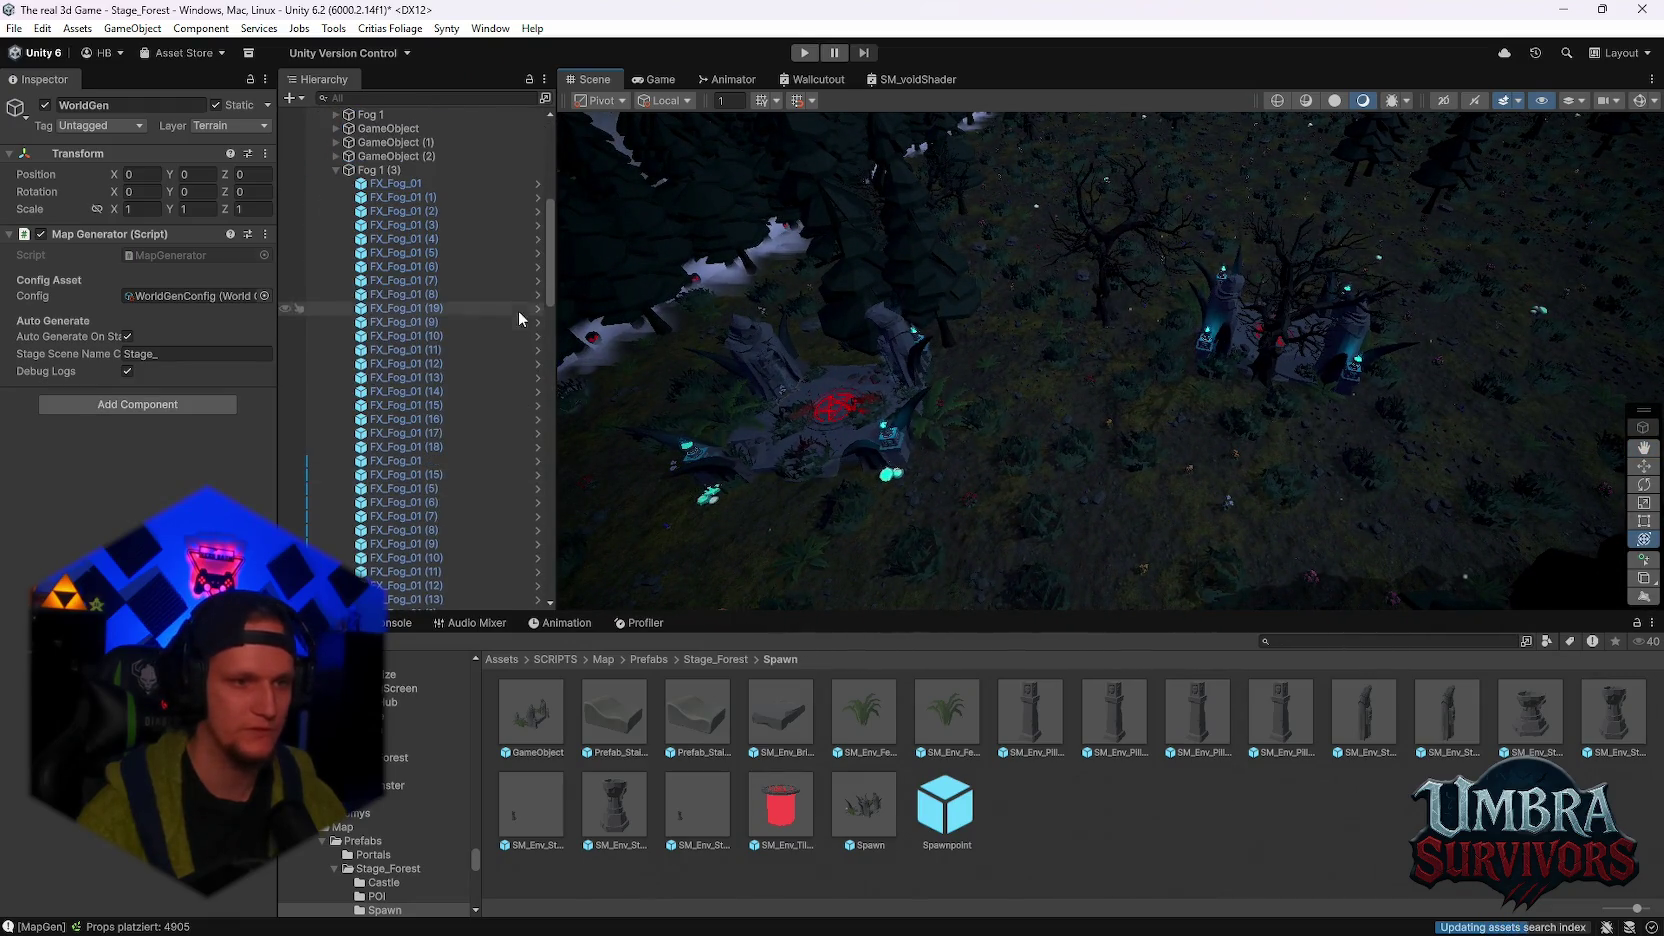
scroll(530, 456, down, 10)
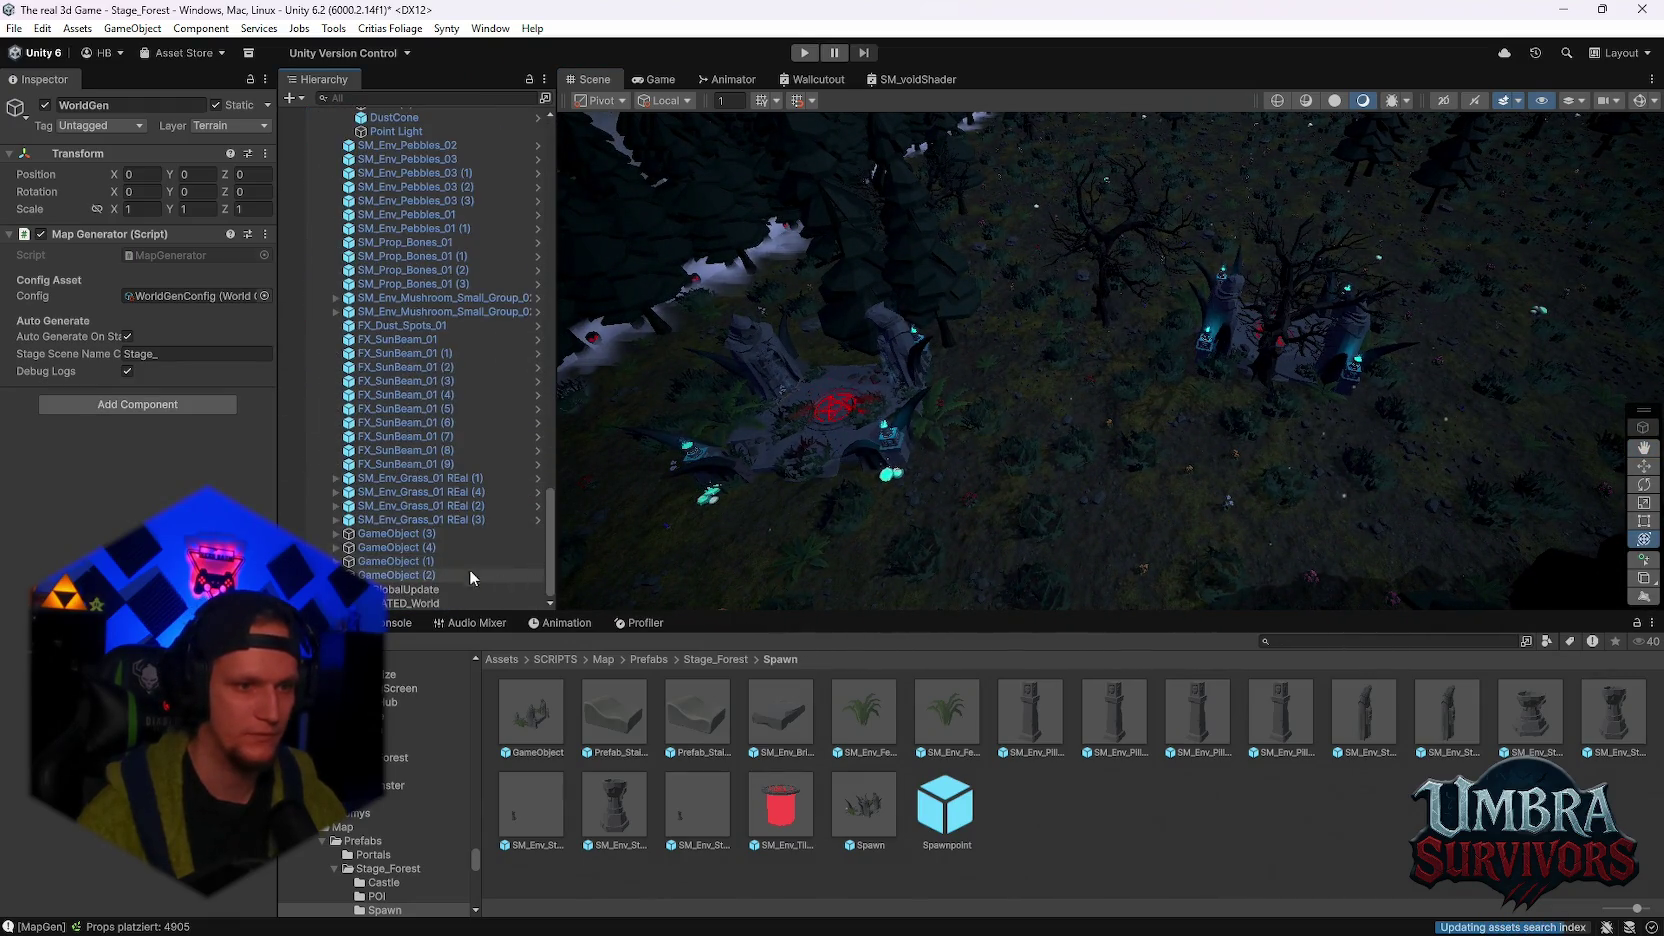
scroll(415, 566, up, 9)
- Clear the hierarchy search, select Spawn and confirm it has no pending overrides
click(390, 99)
text(ga)
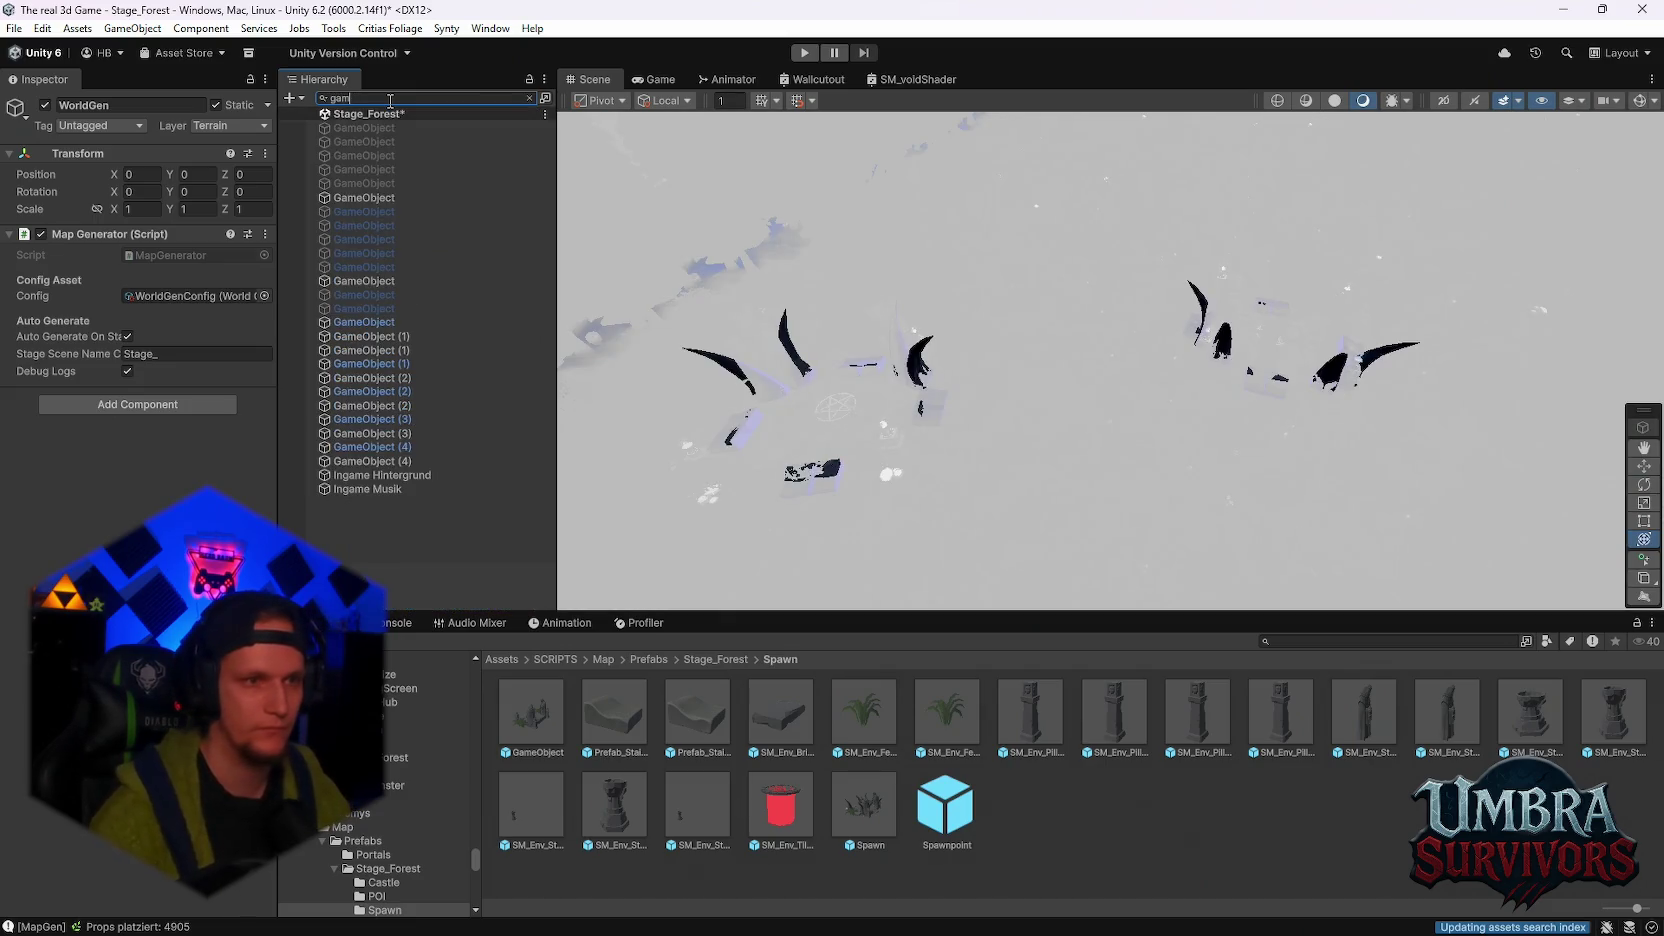
key(BackSpace)
key(BackSpace)
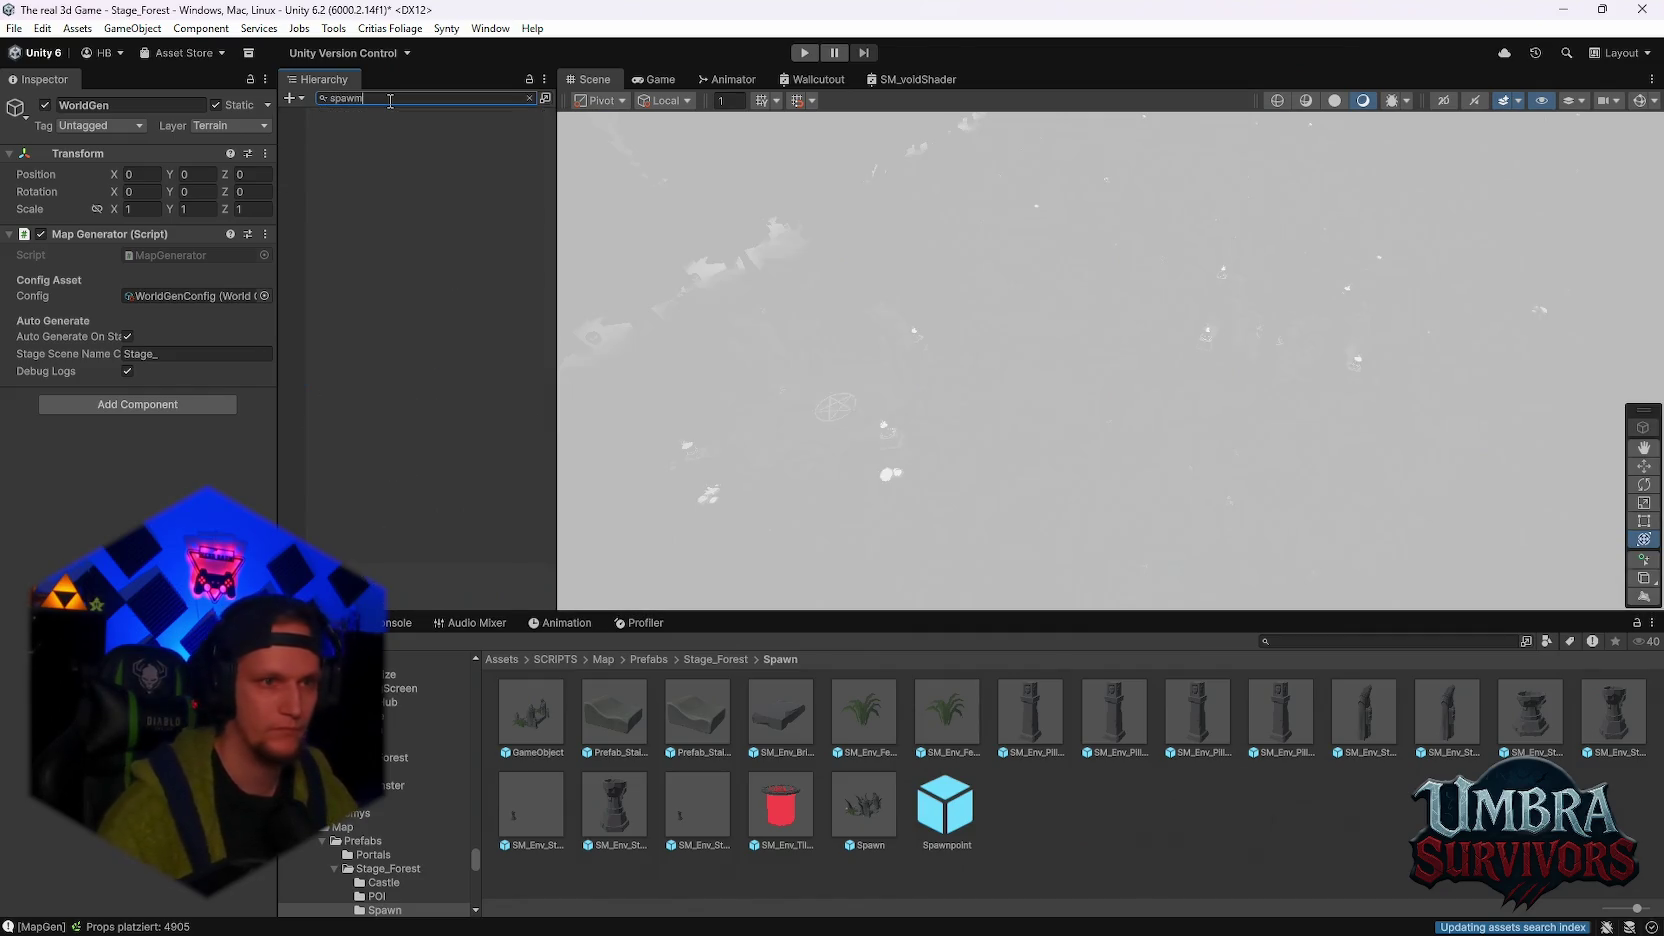
key(BackSpace)
key(BackSpace)
key(BackSpace)
click(826, 416)
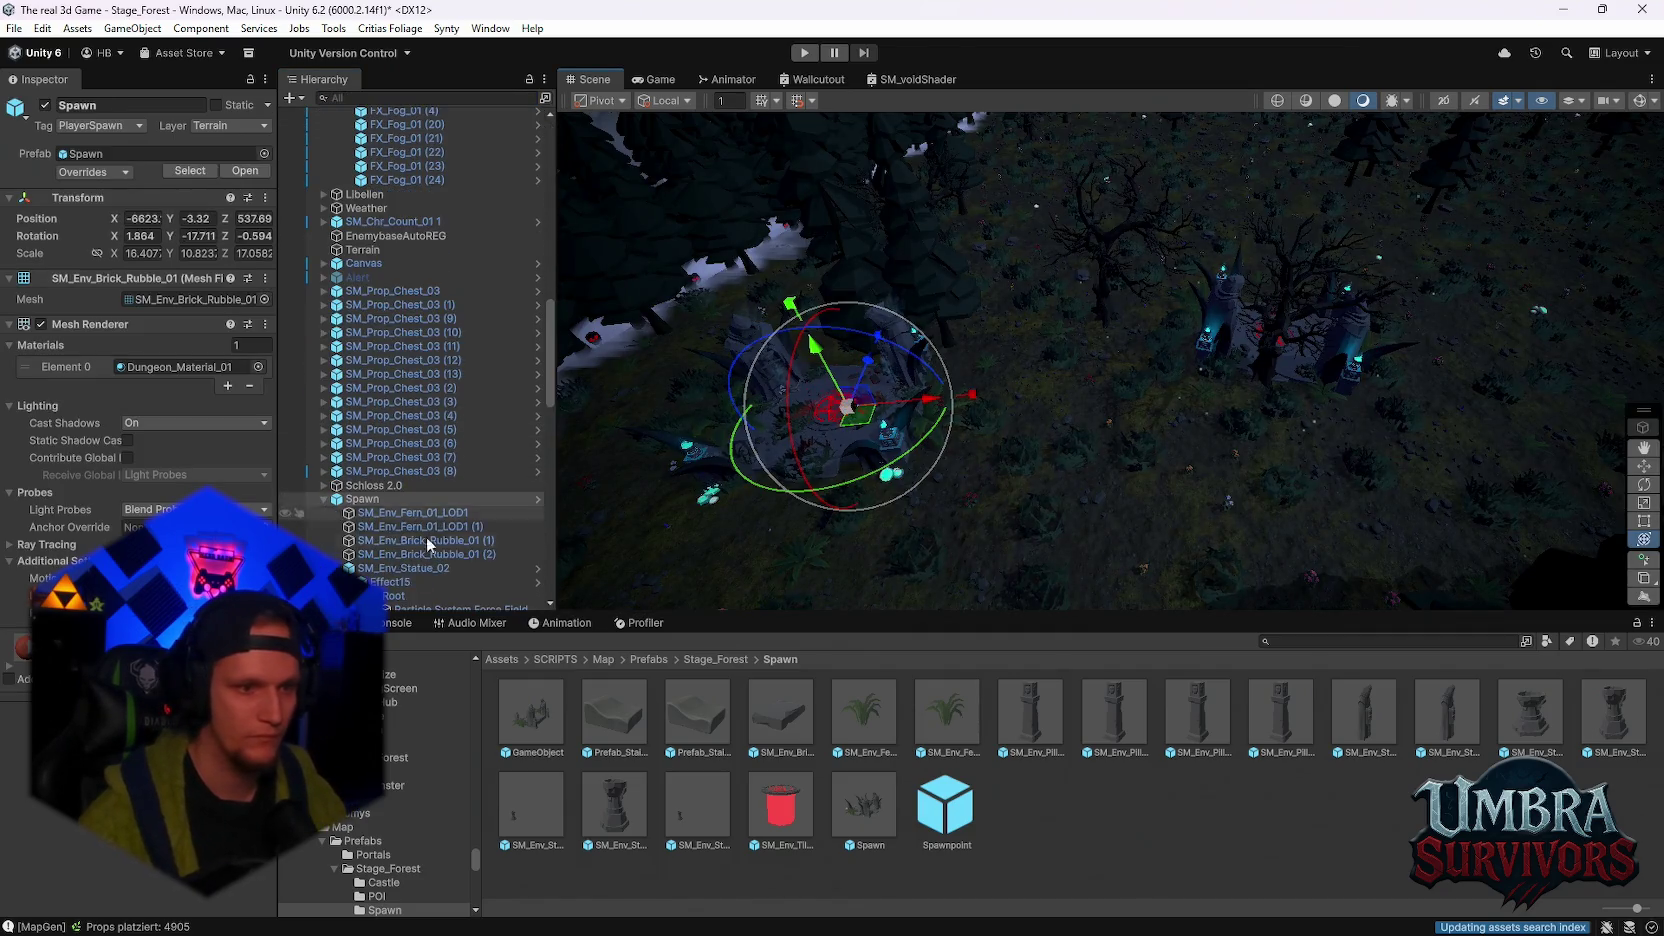
click(114, 171)
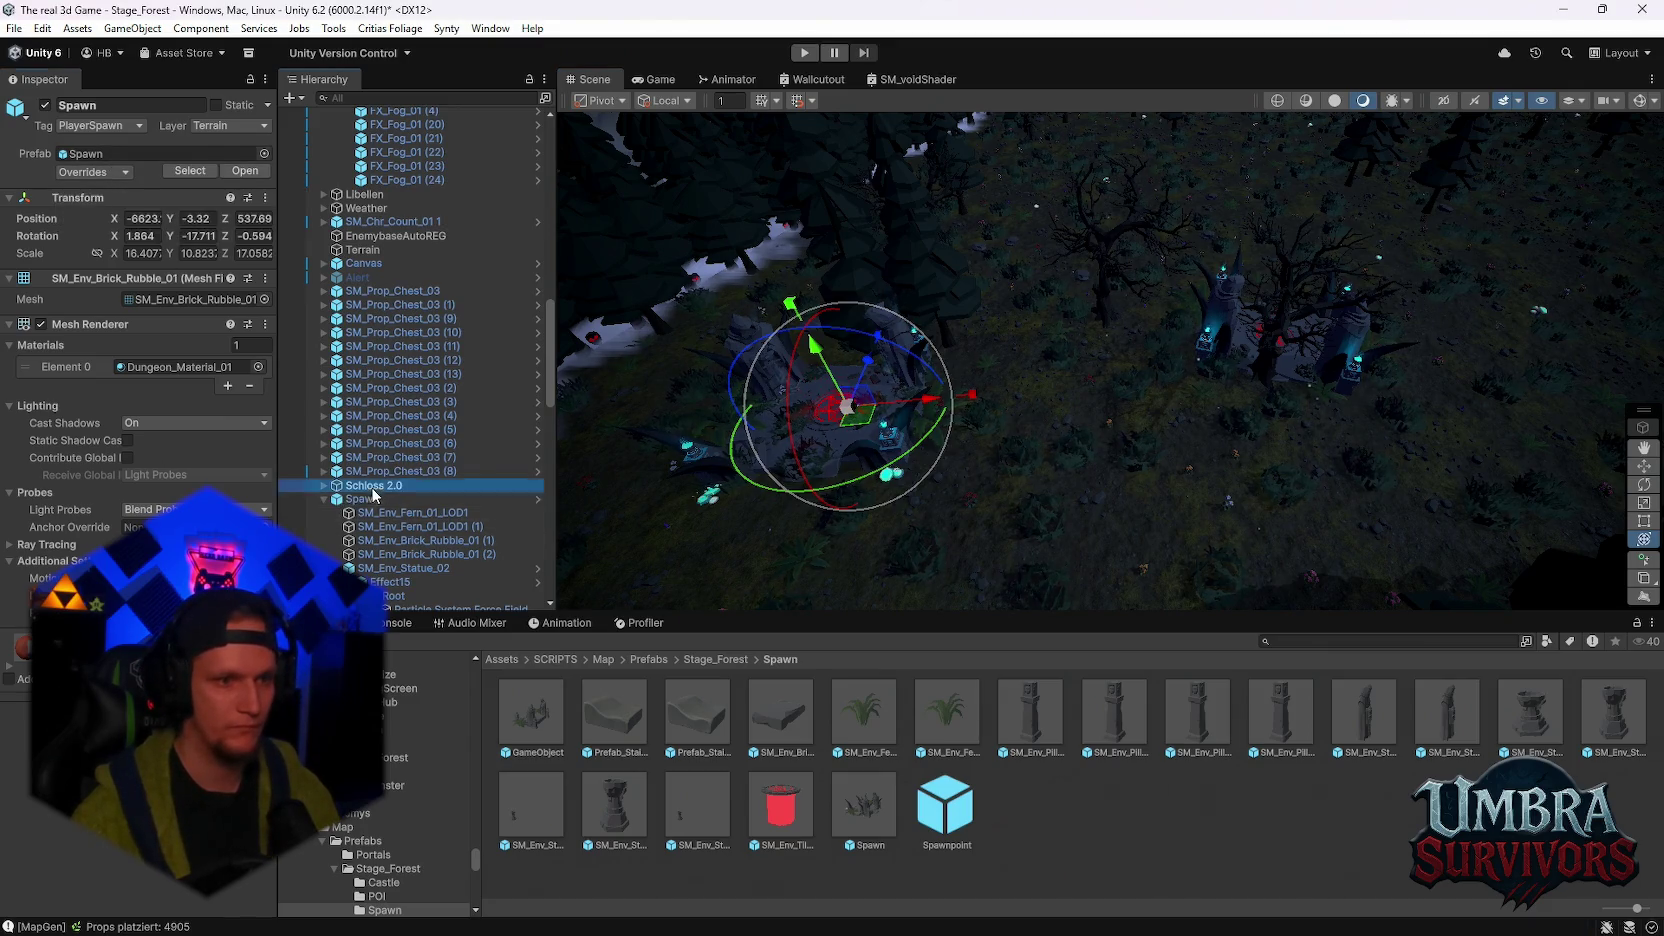
click(1294, 311)
scroll(1306, 290, up, 10)
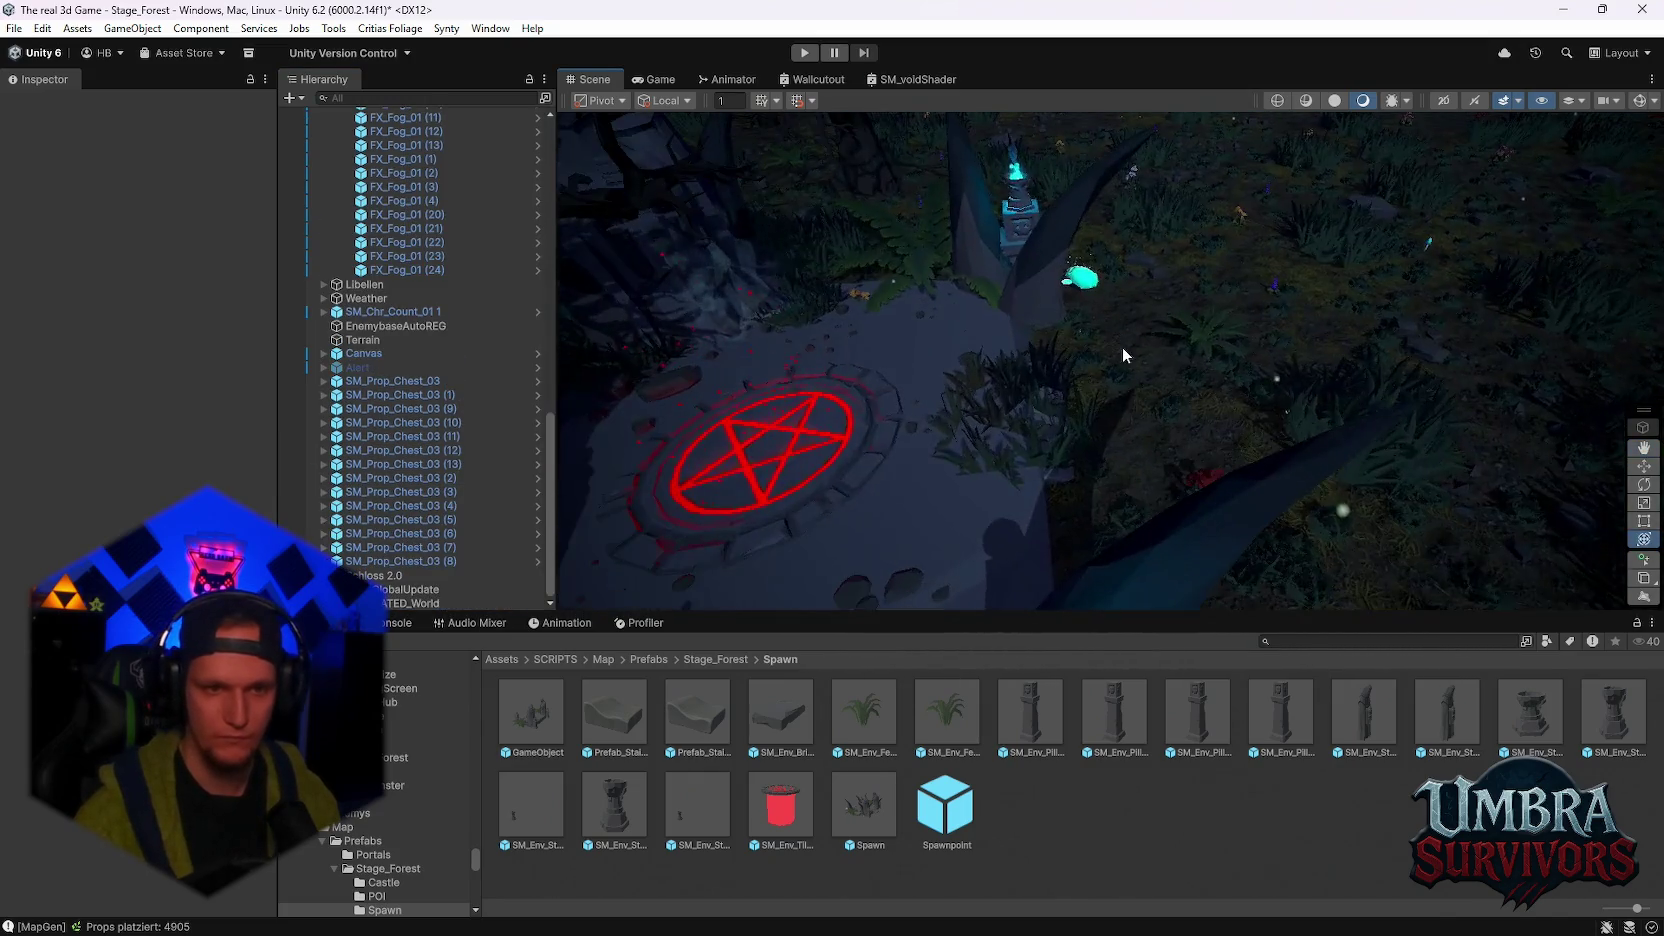
- Maximize the Scene view and look around the pentagram altar, stone lantern and bare tree
mouse_move(1122, 347)
mouse_down()
mouse_move(965, 306)
mouse_move(1080, 422)
mouse_move(1058, 334)
mouse_move(1084, 408)
mouse_move(1076, 341)
mouse_move(1025, 316)
mouse_move(1010, 357)
mouse_move(1039, 347)
mouse_move(1041, 385)
mouse_move(1003, 464)
mouse_move(973, 453)
mouse_move(1127, 503)
mouse_move(1300, 430)
mouse_move(1240, 419)
mouse_move(1217, 369)
mouse_move(1134, 447)
mouse_move(1079, 471)
mouse_move(1286, 363)
mouse_move(1407, 328)
mouse_move(1305, 361)
mouse_move(1006, 163)
mouse_up()
double_click(572, 80)
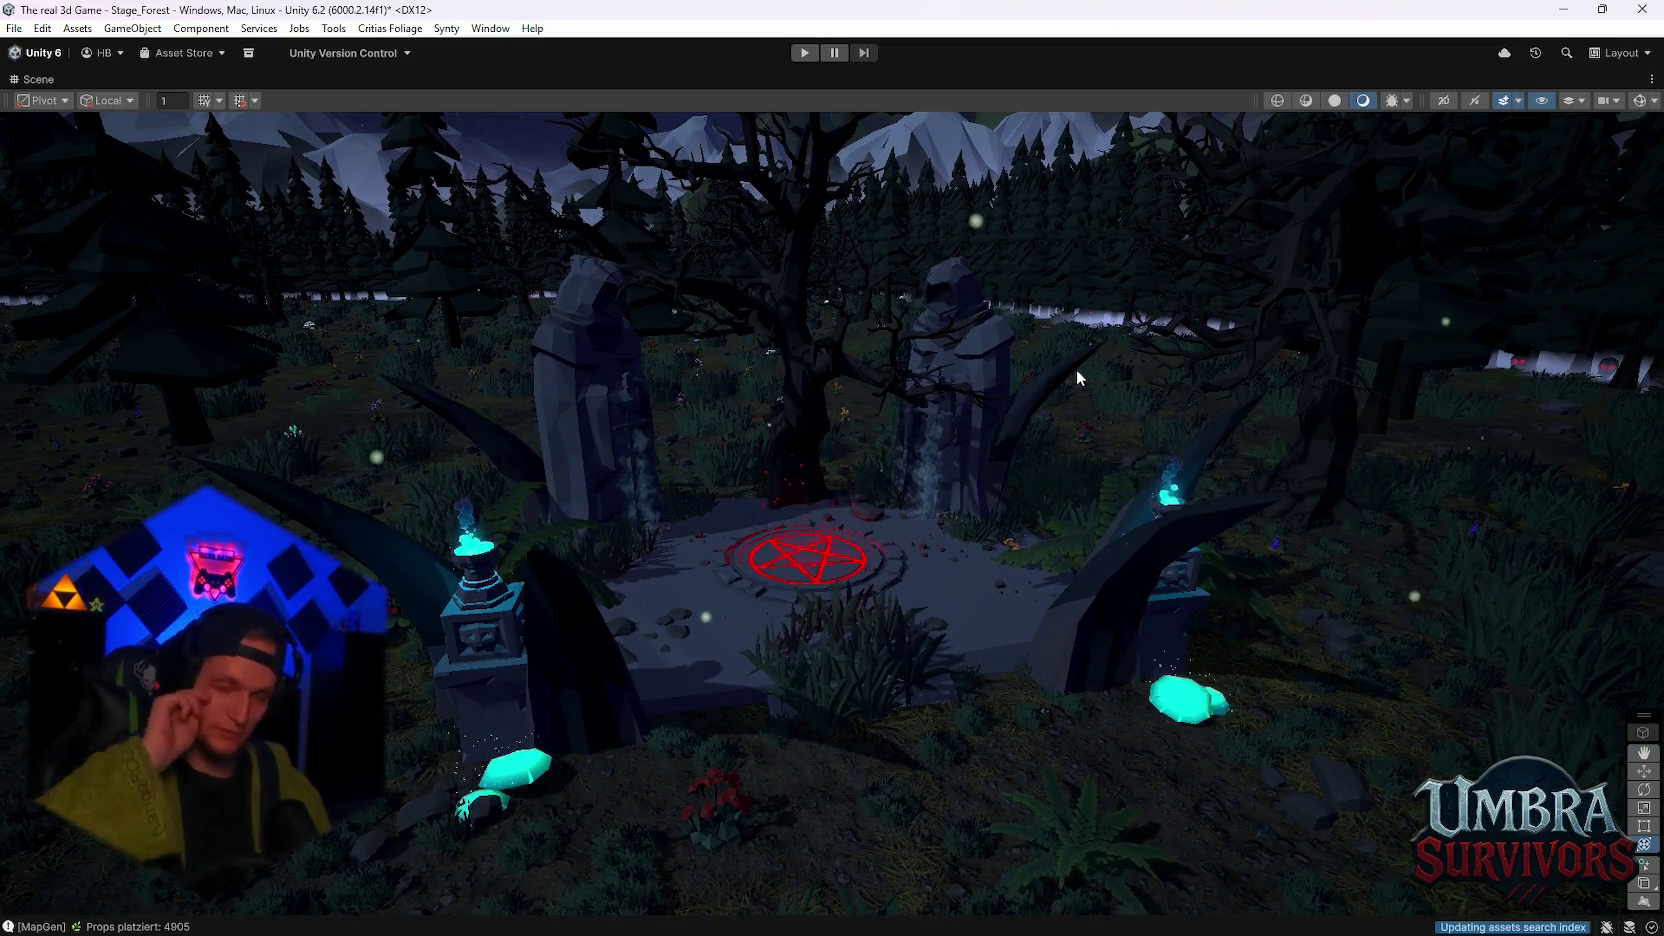
scroll(854, 478, up, 3)
mouse_move(854, 478)
mouse_down()
mouse_move(1076, 453)
mouse_move(1009, 493)
mouse_move(874, 472)
mouse_move(926, 465)
mouse_move(859, 686)
mouse_up()
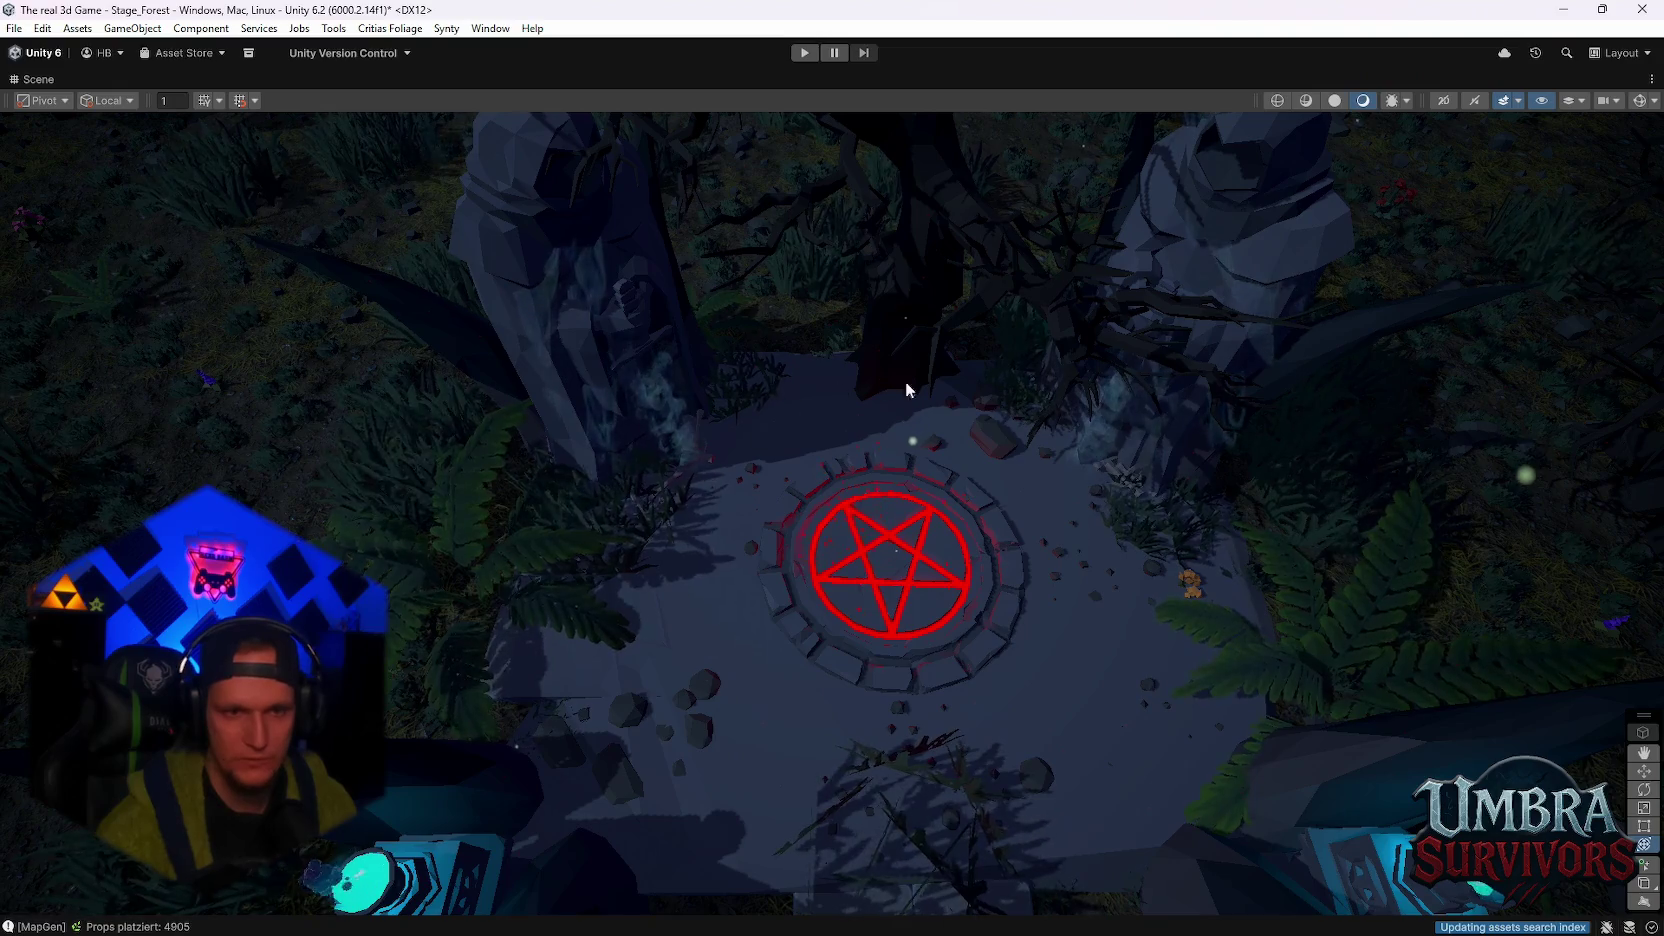
mouse_move(765, 539)
mouse_down()
mouse_move(1010, 412)
mouse_move(918, 598)
mouse_move(928, 514)
mouse_move(910, 503)
mouse_up()
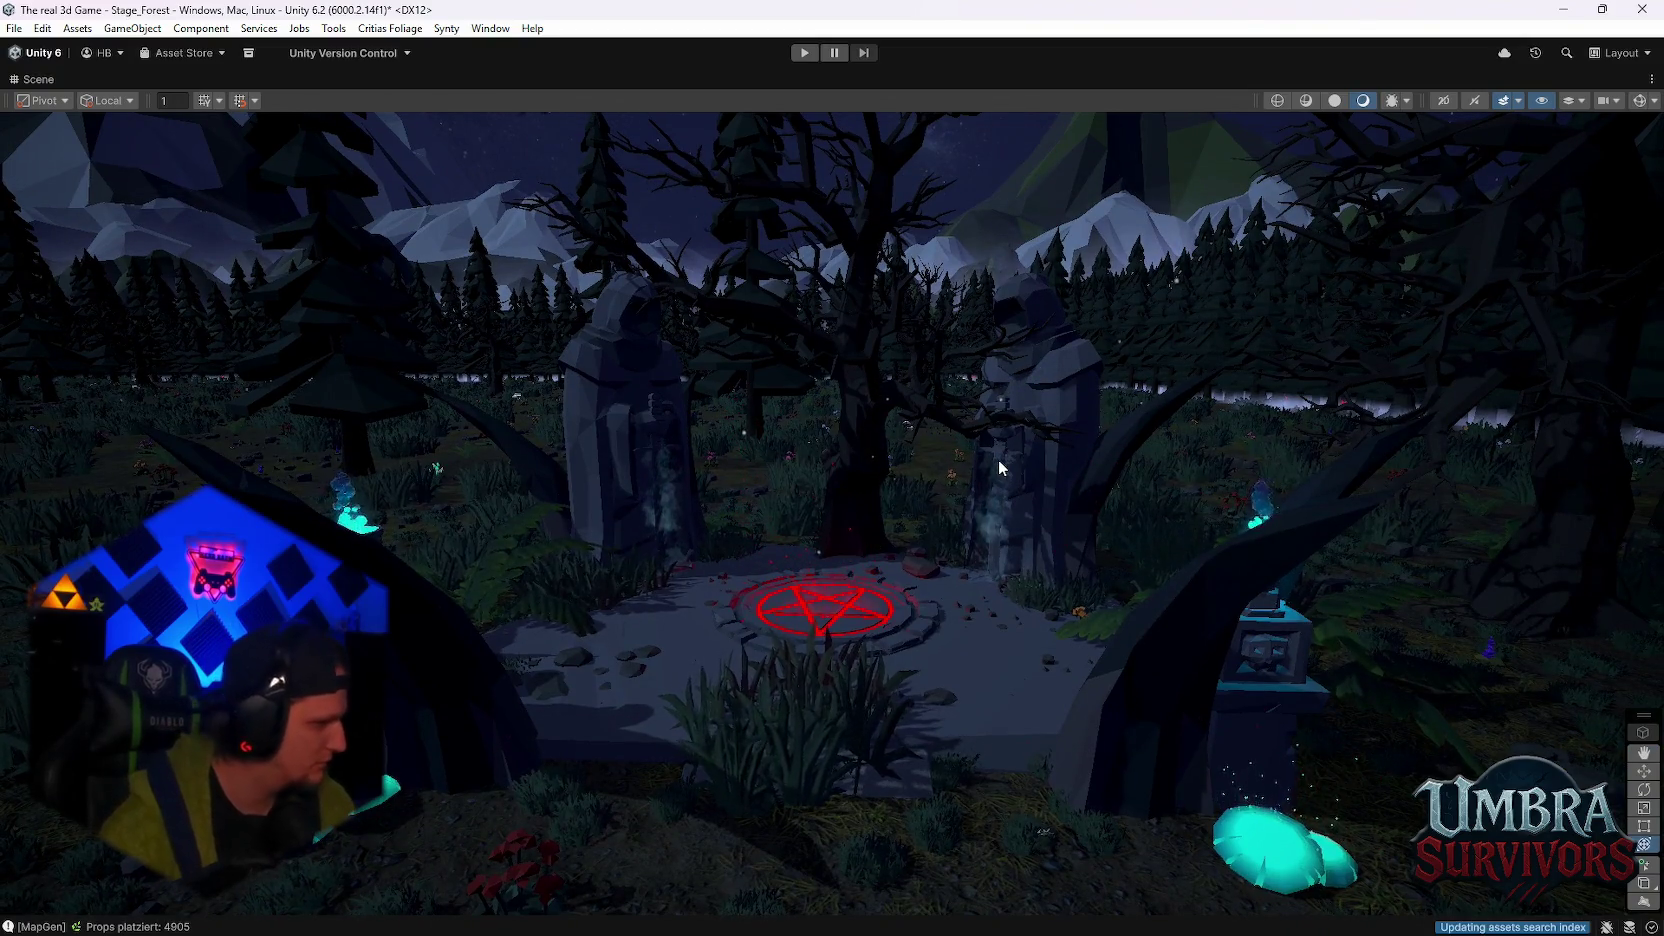
mouse_move(814, 452)
mouse_down()
mouse_move(1212, 322)
mouse_move(1077, 349)
mouse_move(1174, 371)
mouse_move(1081, 375)
mouse_move(1069, 459)
mouse_move(1118, 432)
mouse_move(1144, 386)
mouse_move(935, 556)
mouse_move(589, 393)
mouse_move(677, 485)
mouse_move(659, 443)
mouse_move(874, 450)
mouse_move(594, 475)
mouse_move(1010, 509)
mouse_move(977, 539)
mouse_up()
right_click(975, 534)
mouse_move(921, 457)
mouse_down()
mouse_move(980, 401)
mouse_move(1050, 374)
mouse_move(1058, 329)
mouse_up()
right_click(1049, 372)
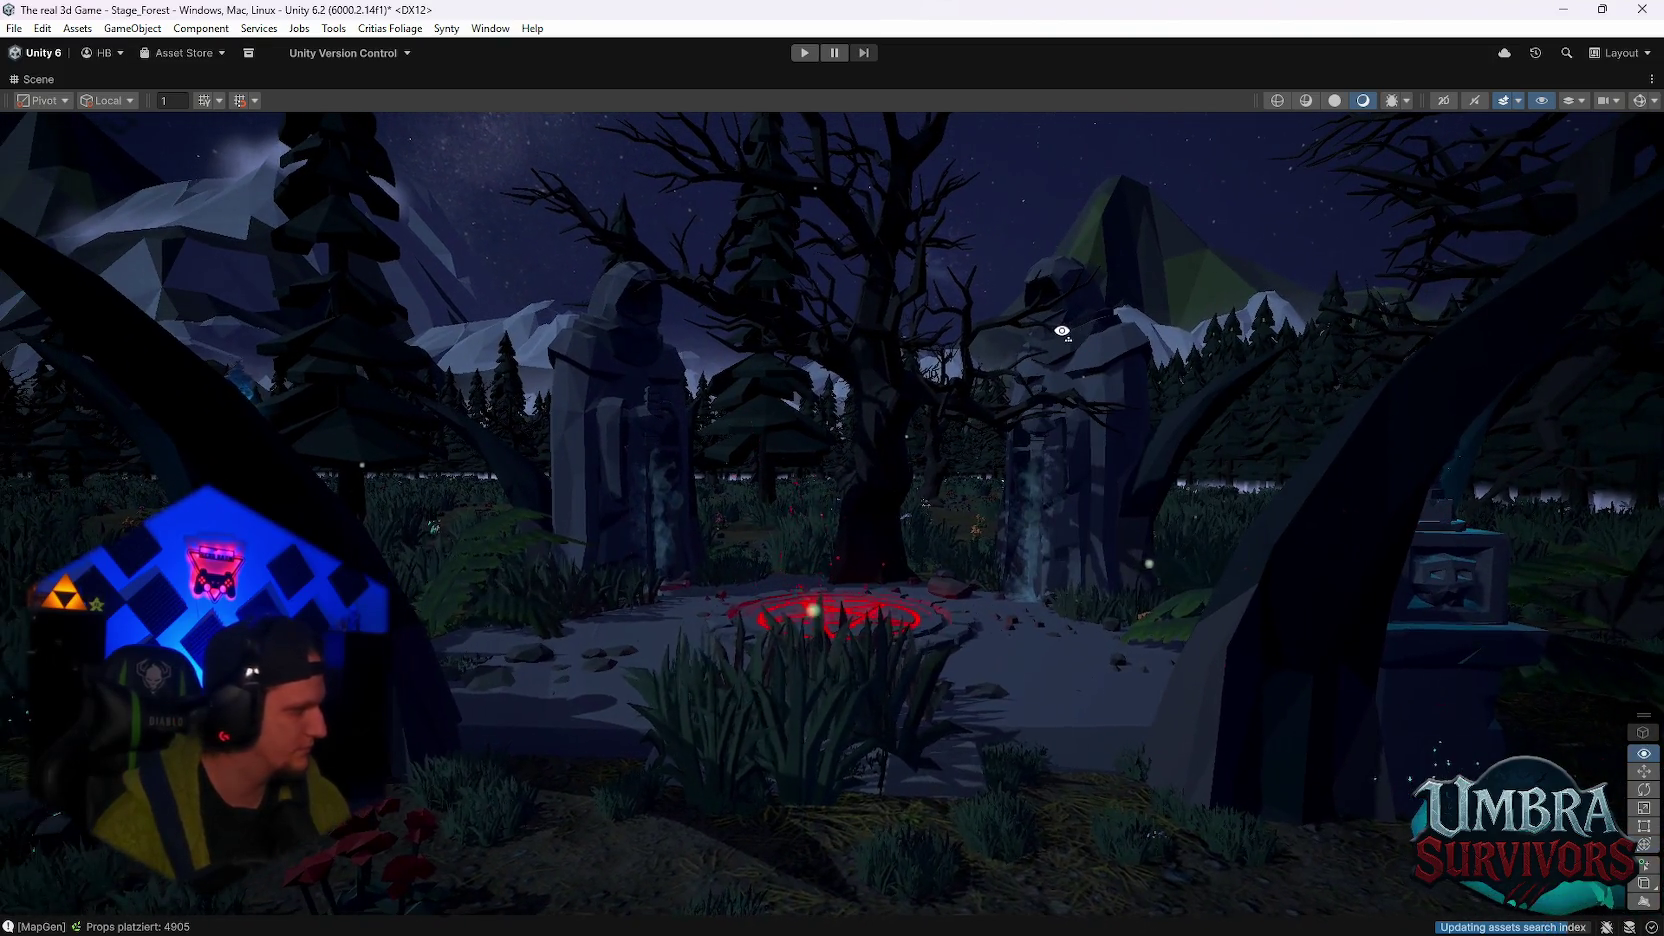
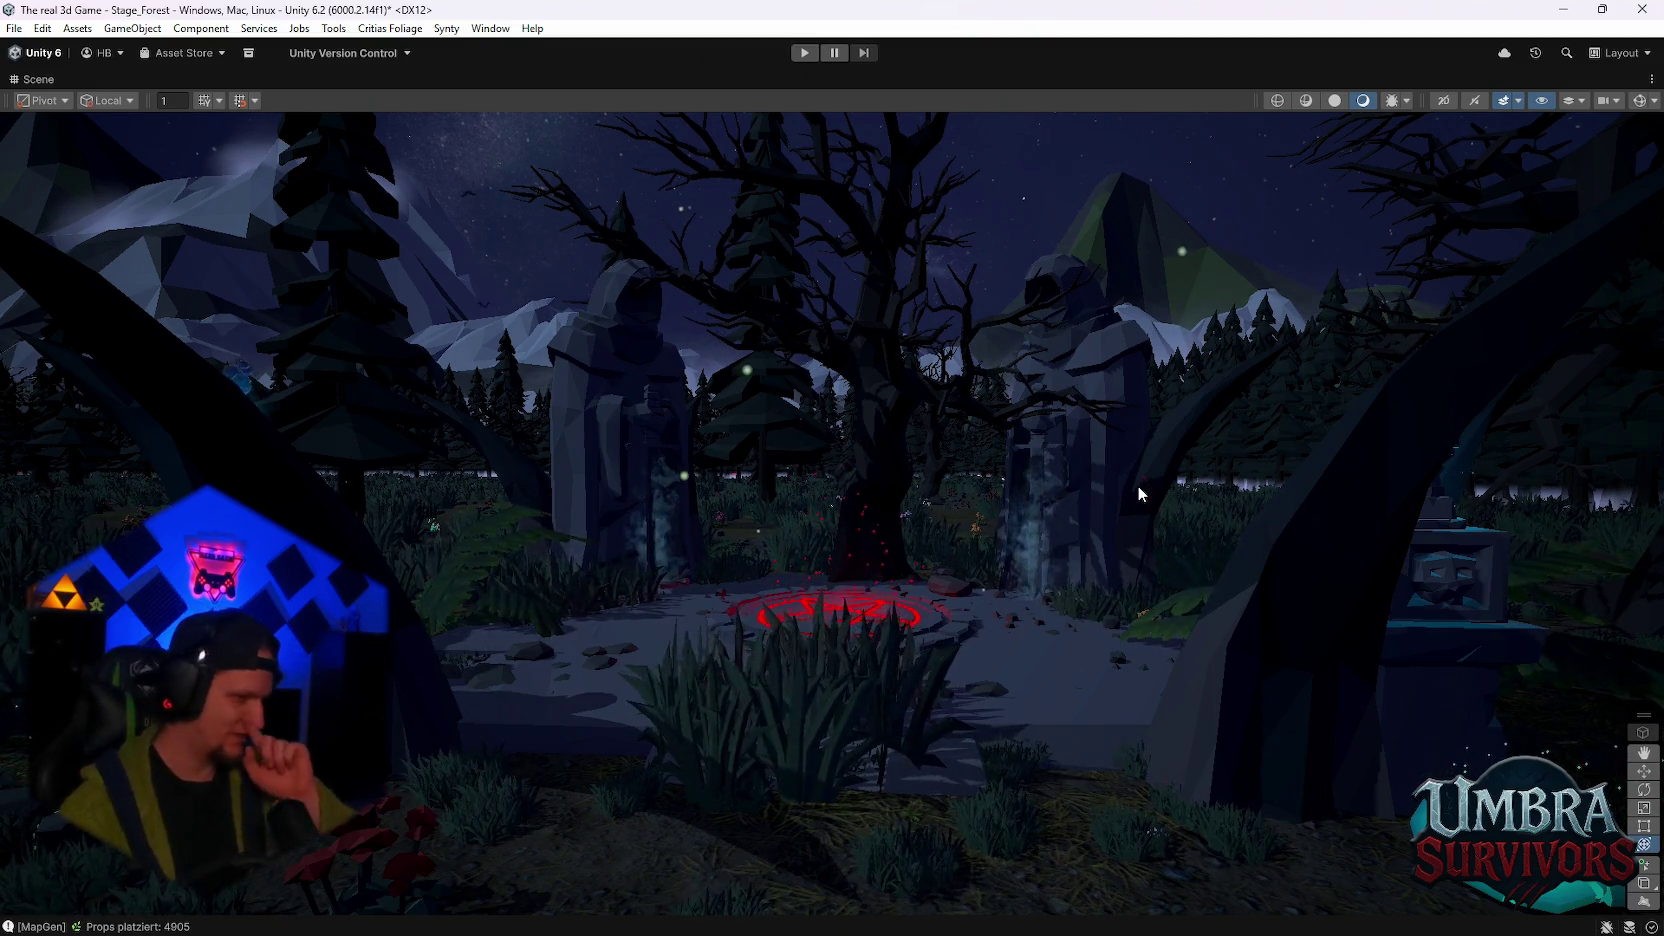
- Orbit and zoom around the pentagram clearing toward the lantern and mushroom, then restore the full layout
scroll(1080, 578, up, 2)
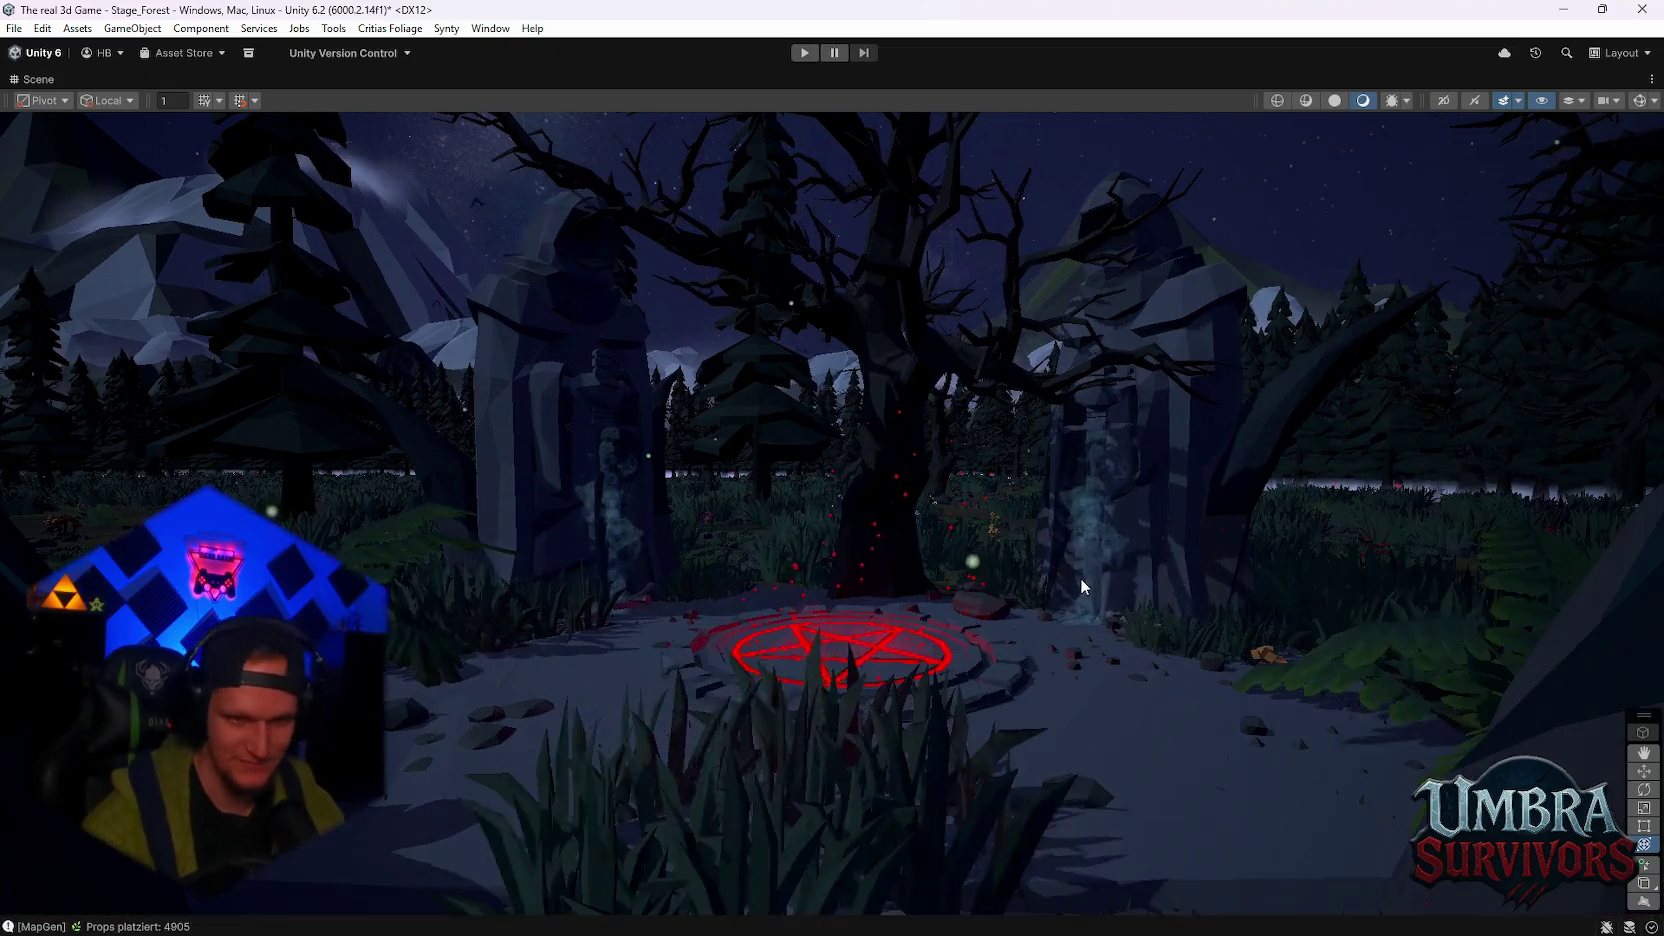
scroll(1008, 578, up, 2)
scroll(1008, 578, down, 4)
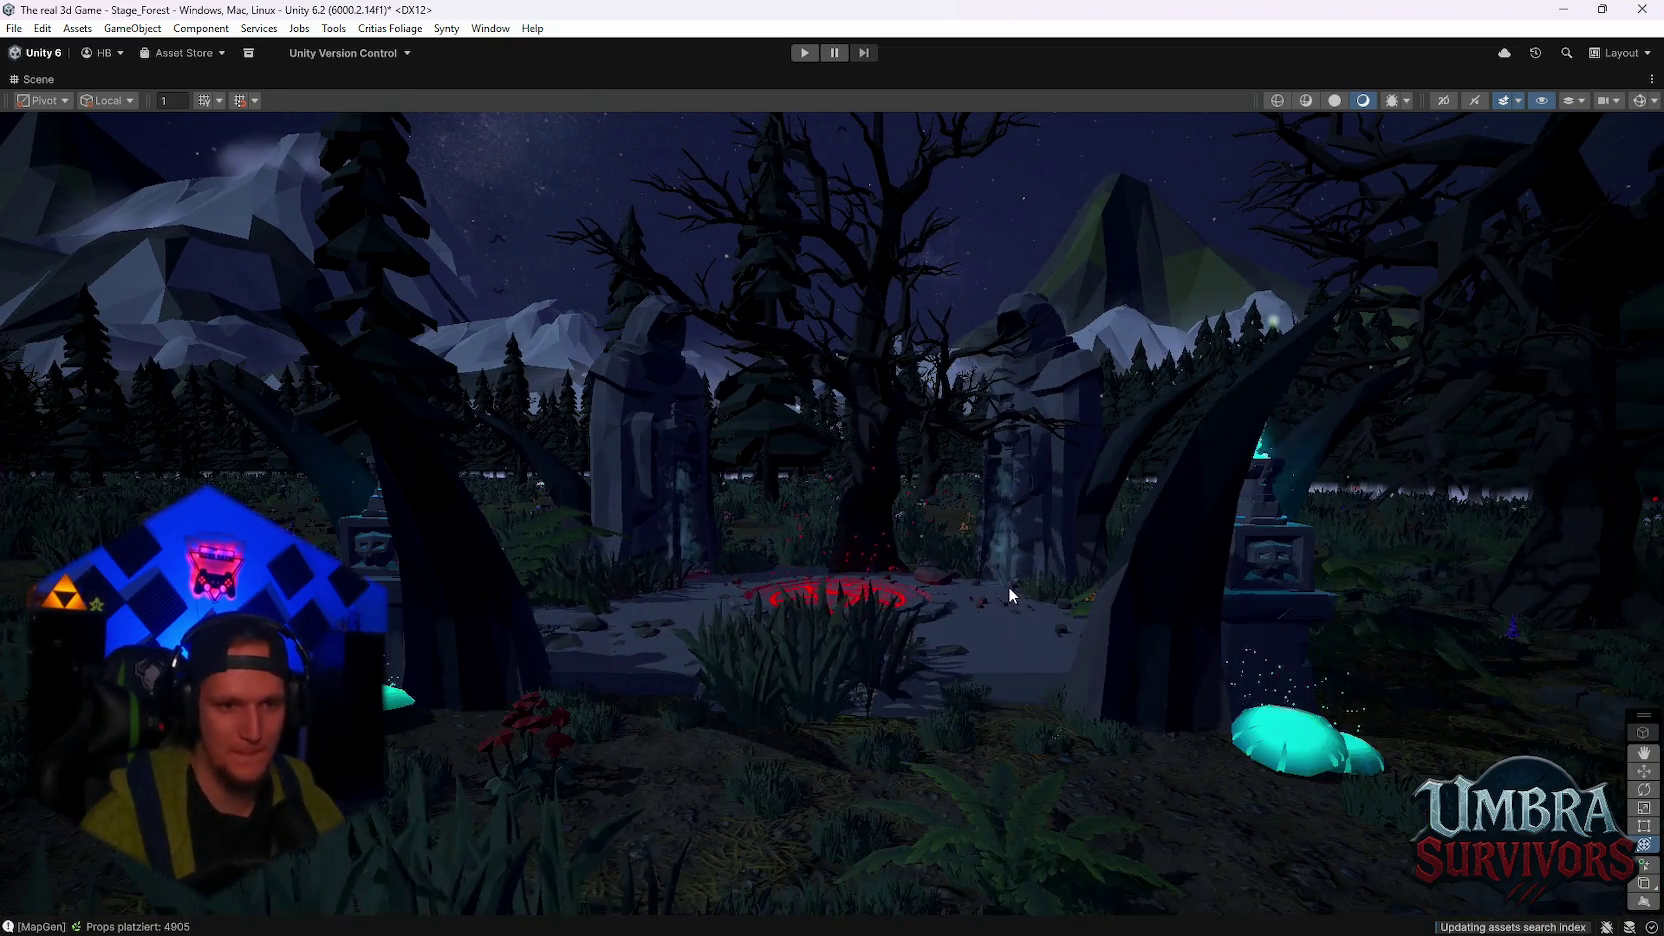
mouse_move(890, 448)
mouse_down()
mouse_move(897, 610)
mouse_move(904, 558)
mouse_up()
scroll(902, 558, up, 2)
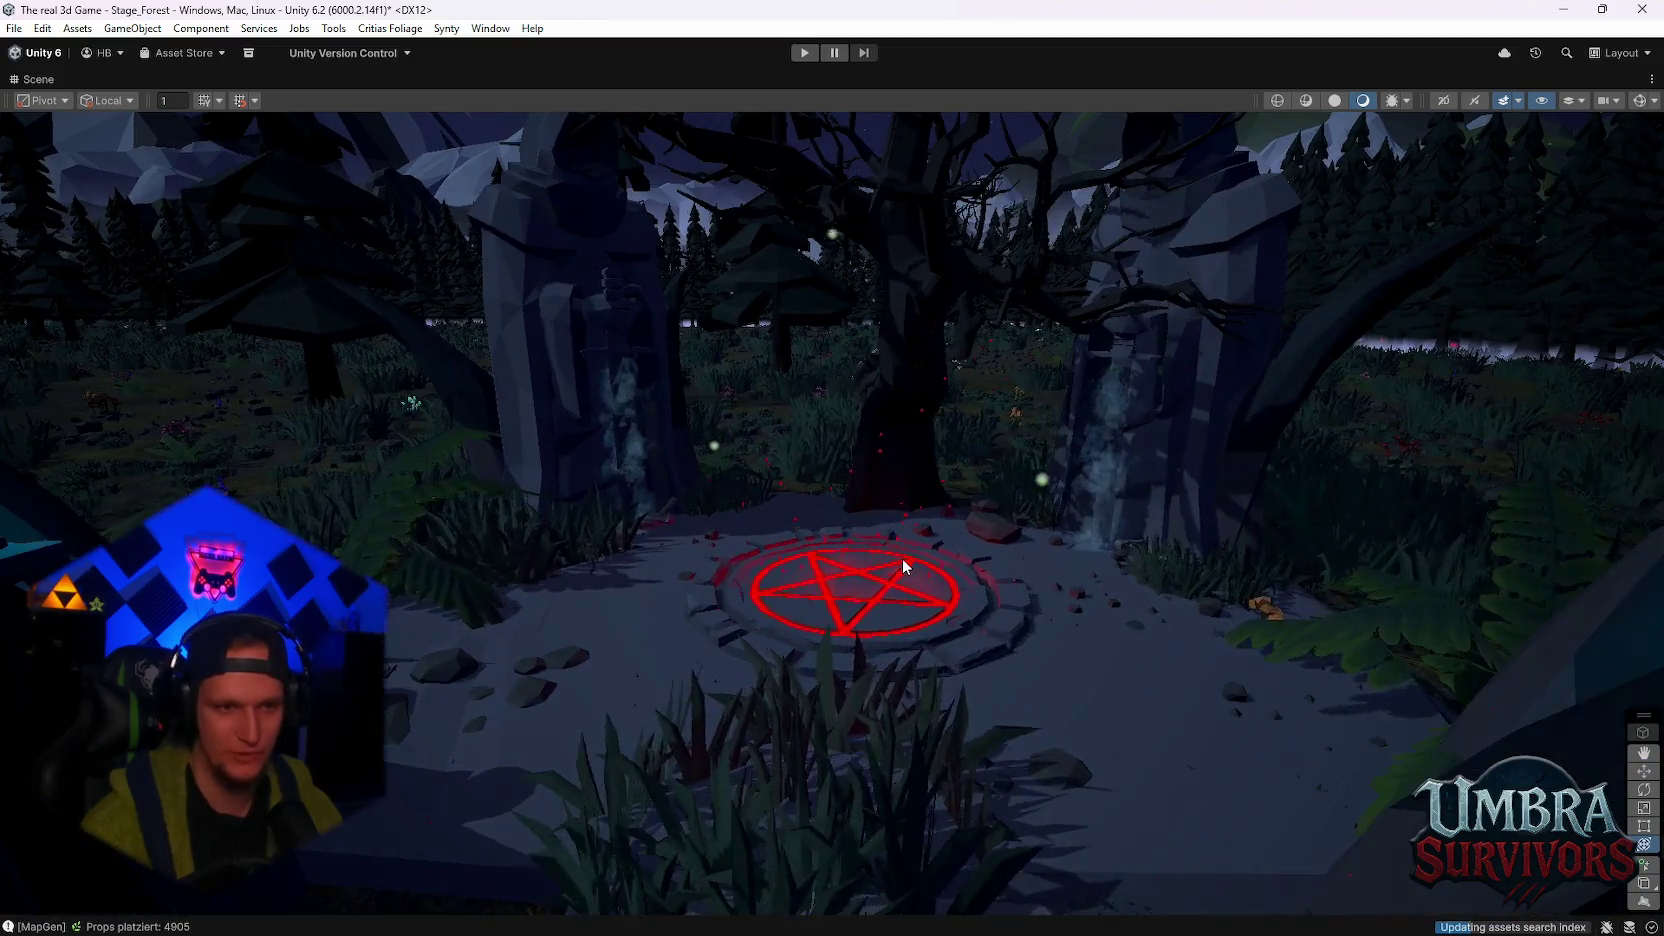
scroll(909, 558, down, 1)
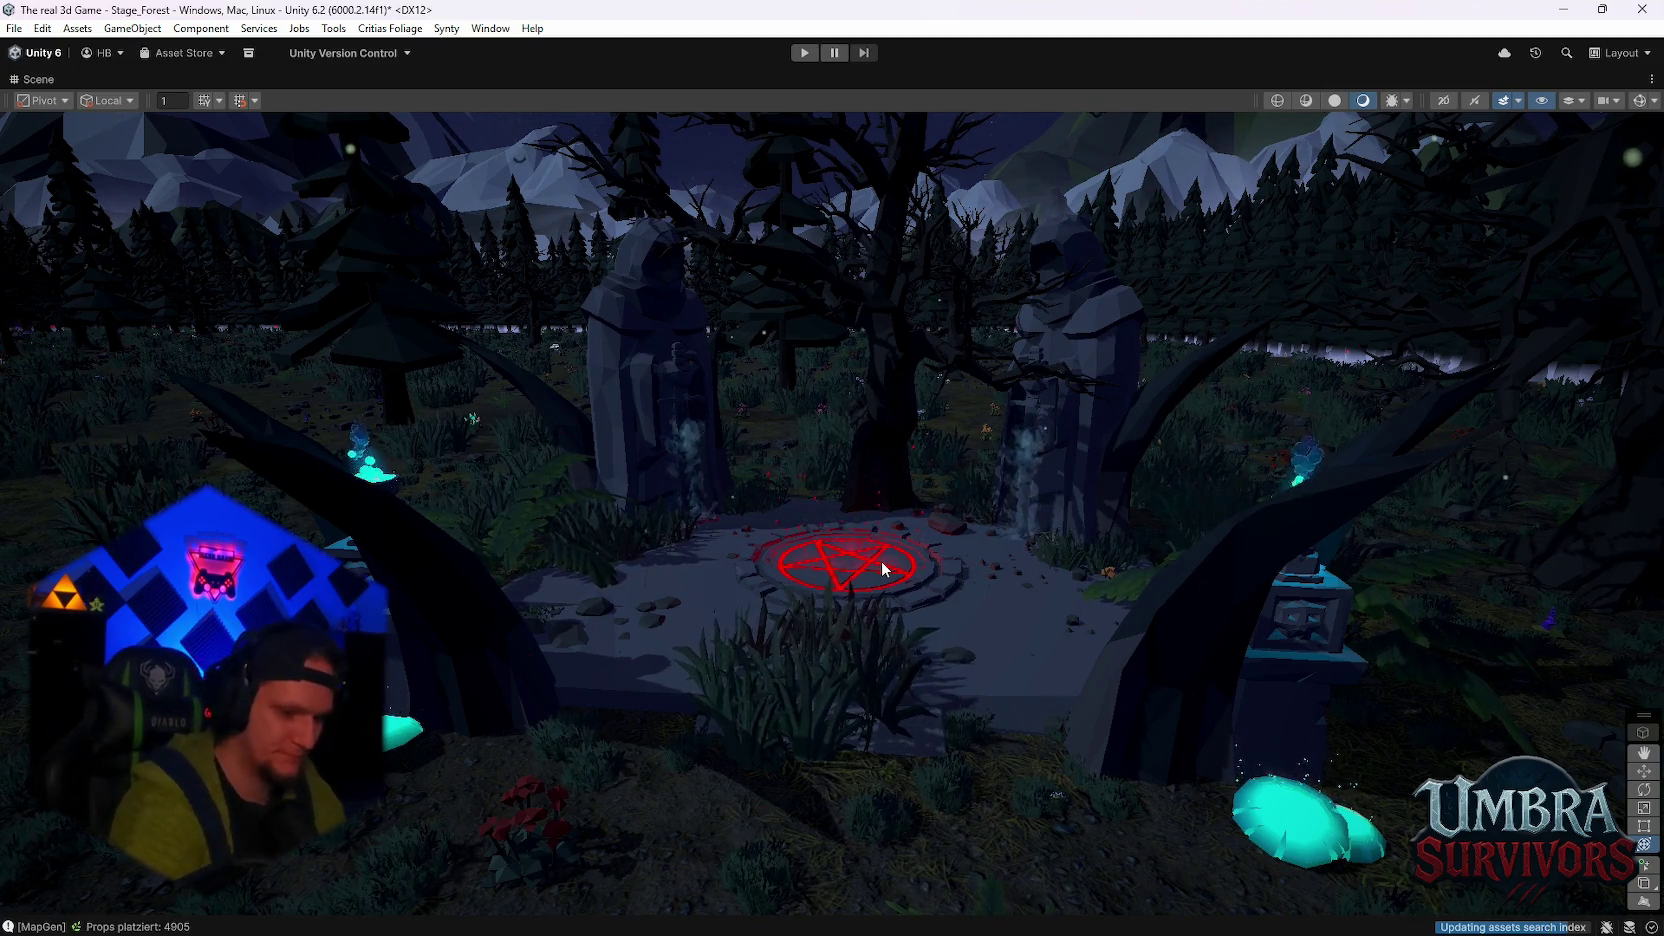
mouse_move(881, 560)
mouse_down()
mouse_move(854, 519)
mouse_move(829, 575)
mouse_move(871, 510)
mouse_move(1009, 458)
mouse_move(1010, 509)
mouse_move(1003, 449)
mouse_move(1055, 531)
mouse_move(811, 528)
mouse_move(1003, 565)
mouse_move(877, 511)
mouse_move(936, 487)
mouse_move(977, 546)
mouse_move(1037, 514)
mouse_move(1045, 580)
mouse_up()
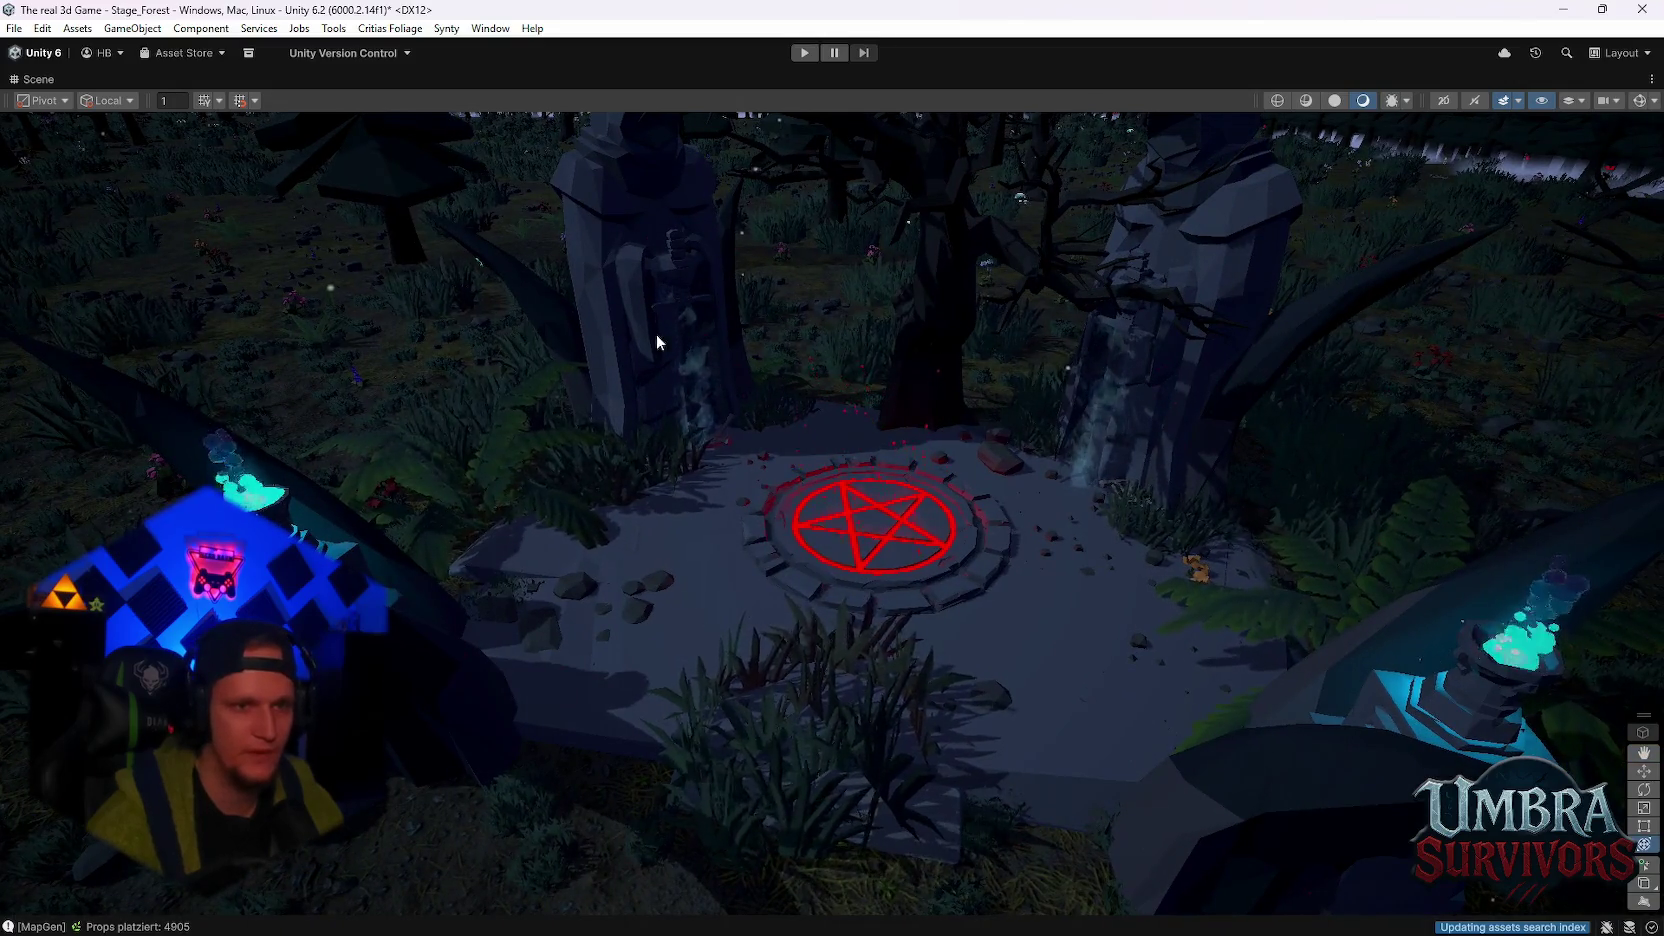
scroll(786, 425, down, 5)
drag(928, 380, 780, 370)
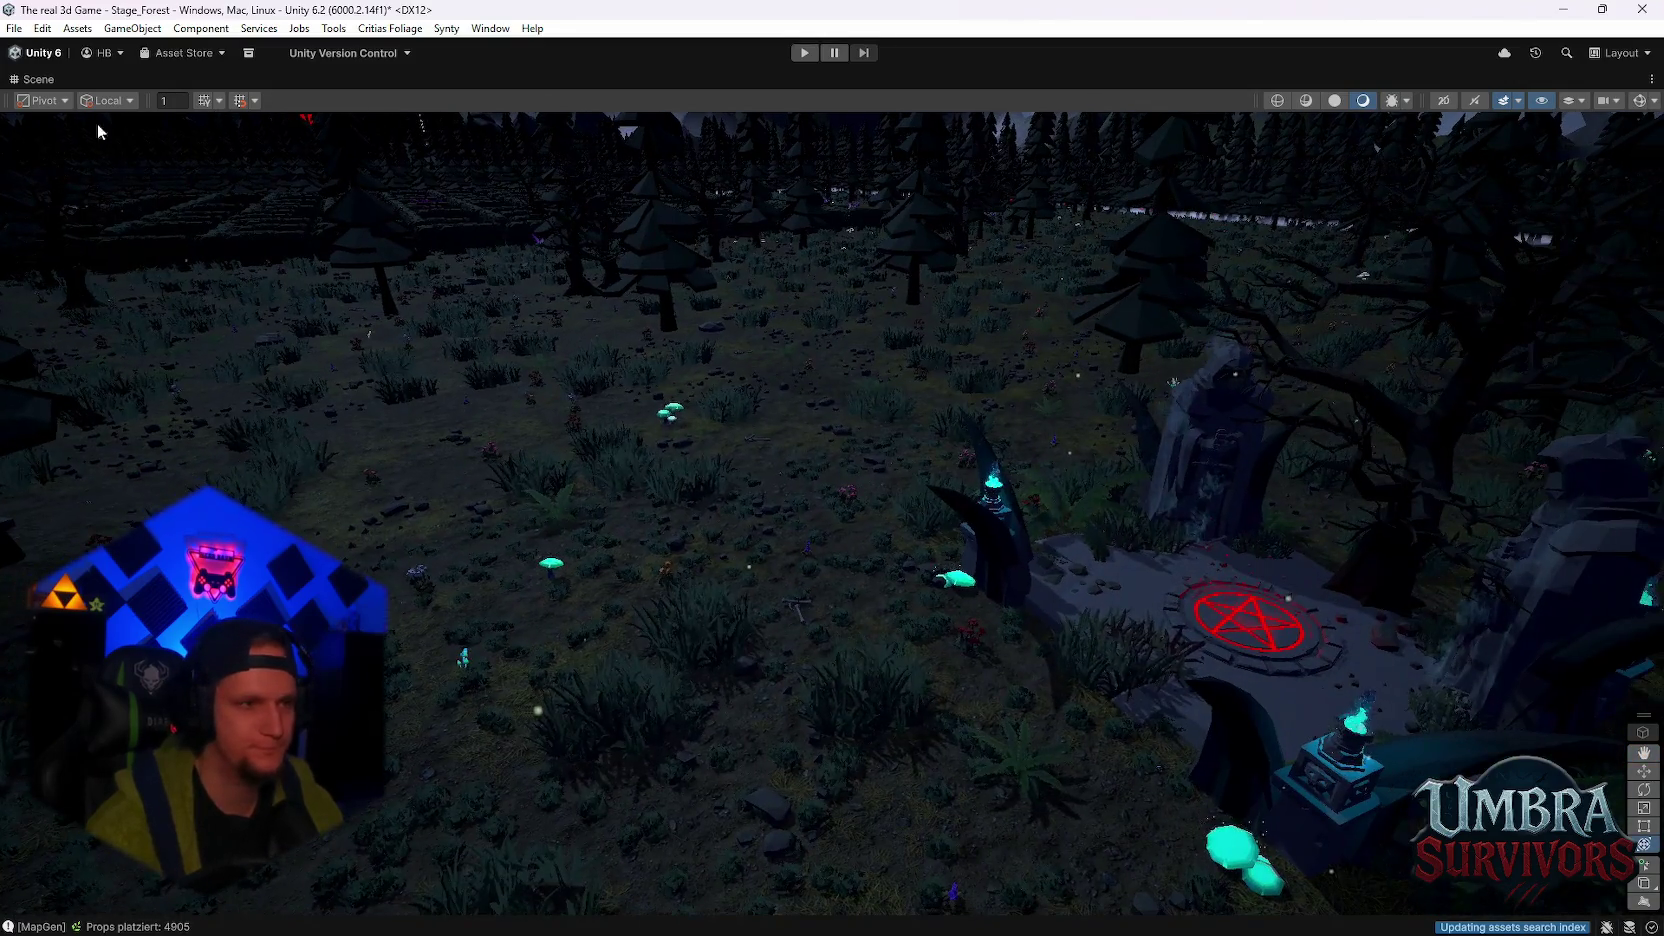
key(shift+space)
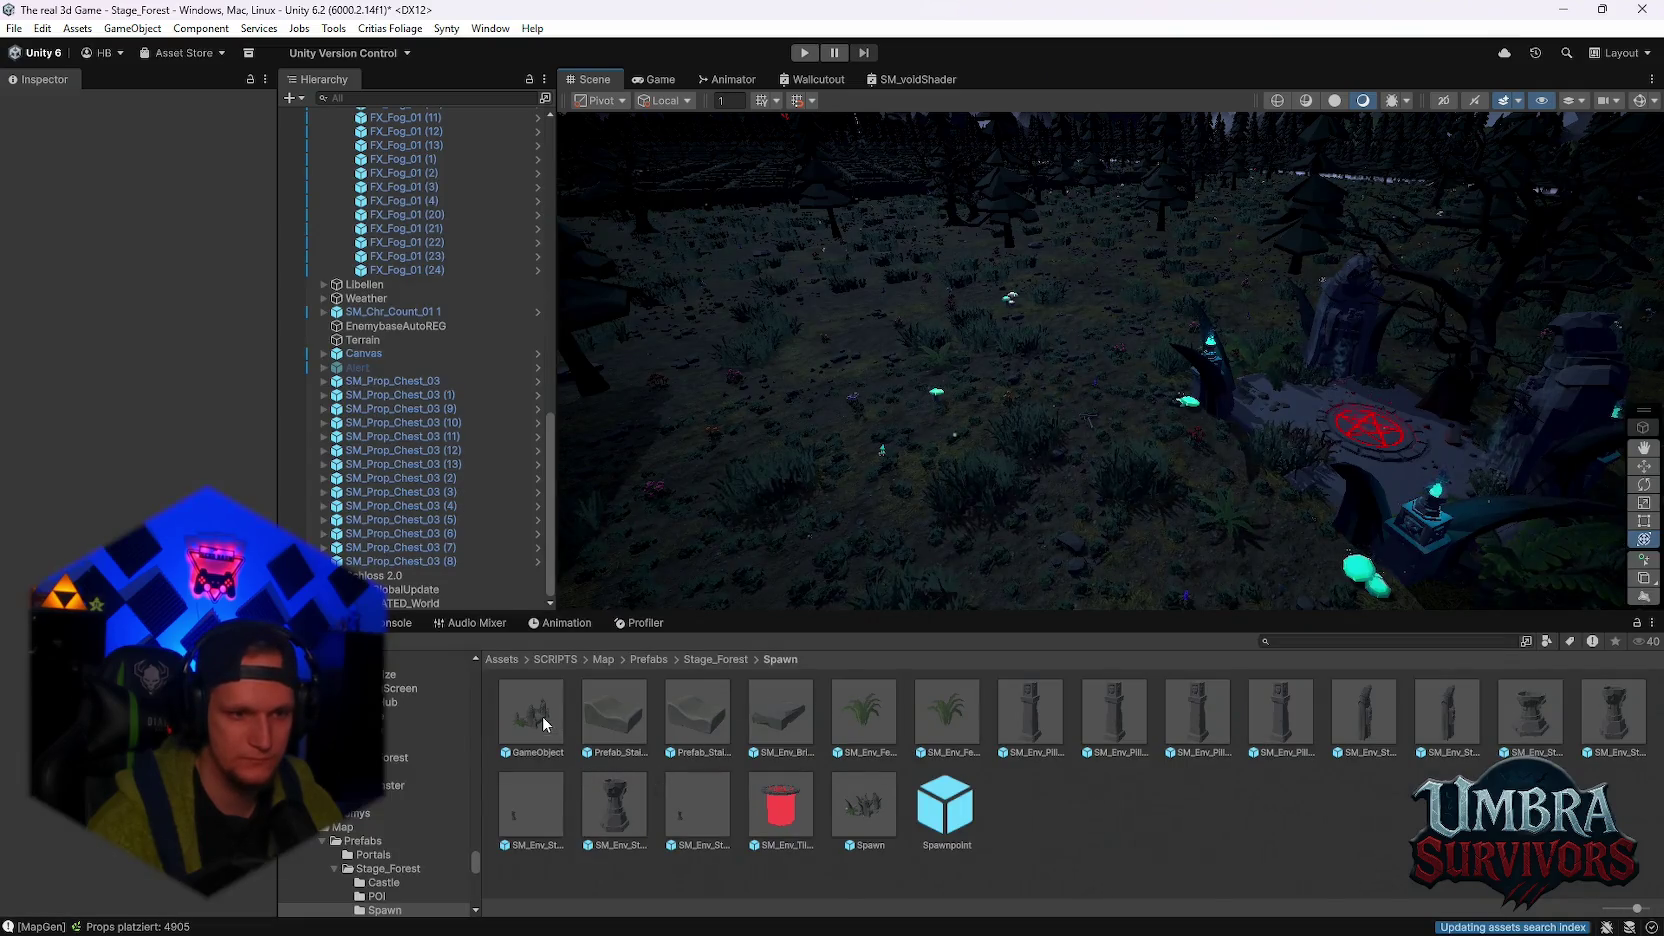
- Open the Spawn folder's GameObject prefab in prefab editing mode
double_click(542, 715)
scroll(425, 387, down, 3)
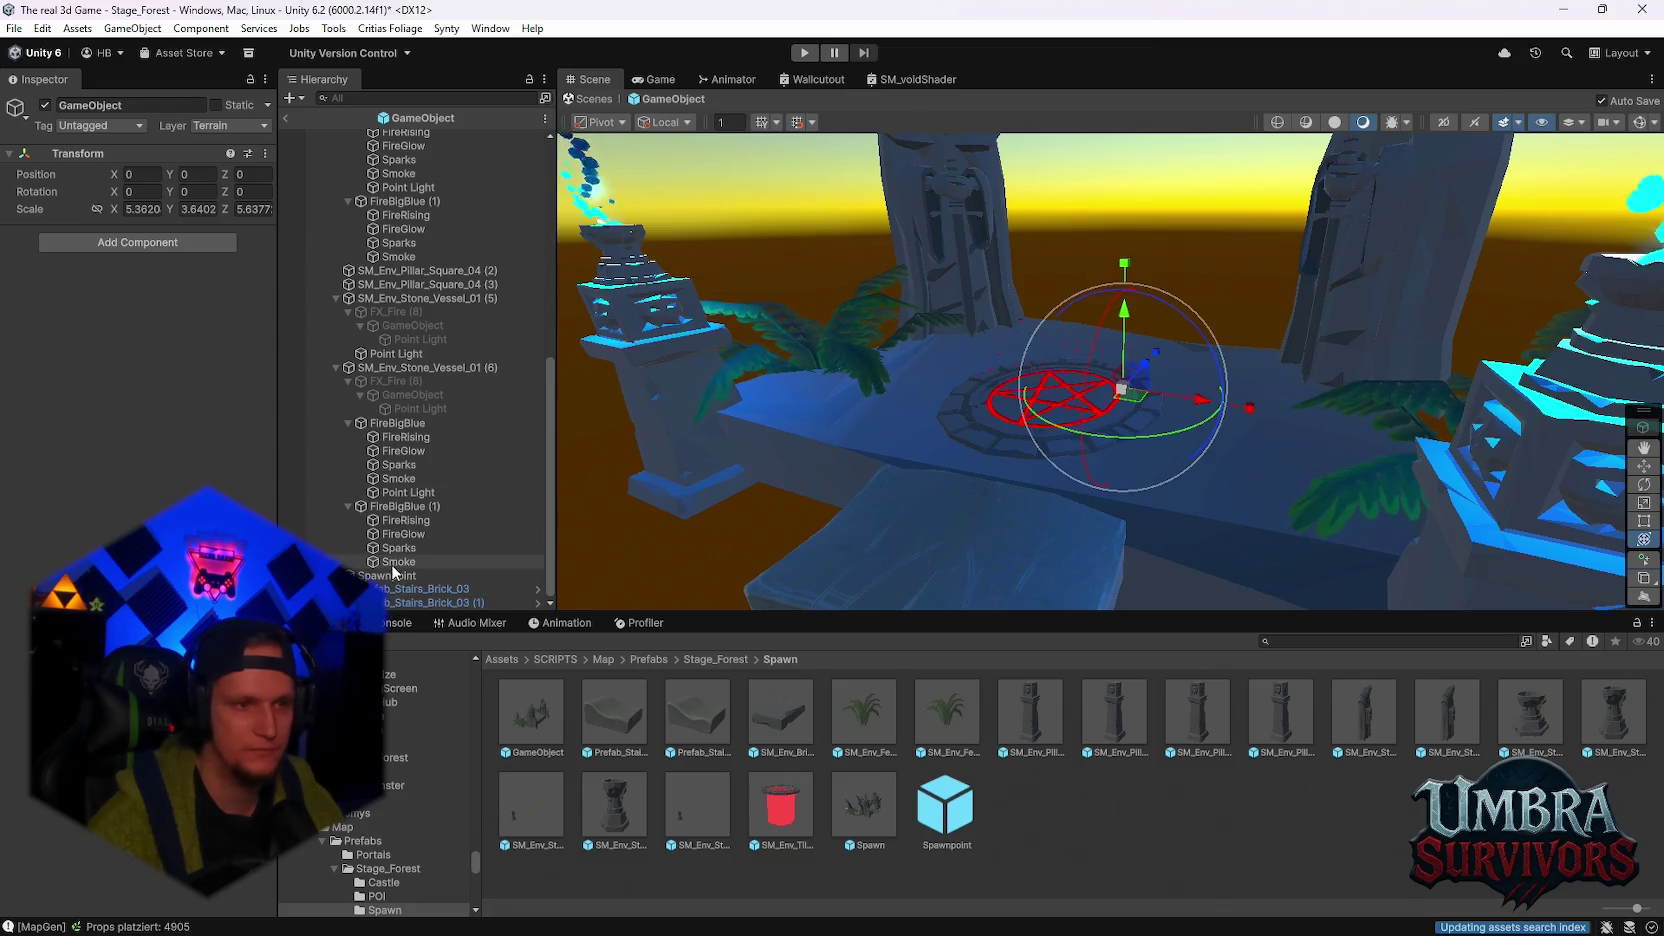
scroll(334, 367, up, 5)
- Collapse the stone vessel and pentagram tile children, then select all 17 prefab children
click(337, 492)
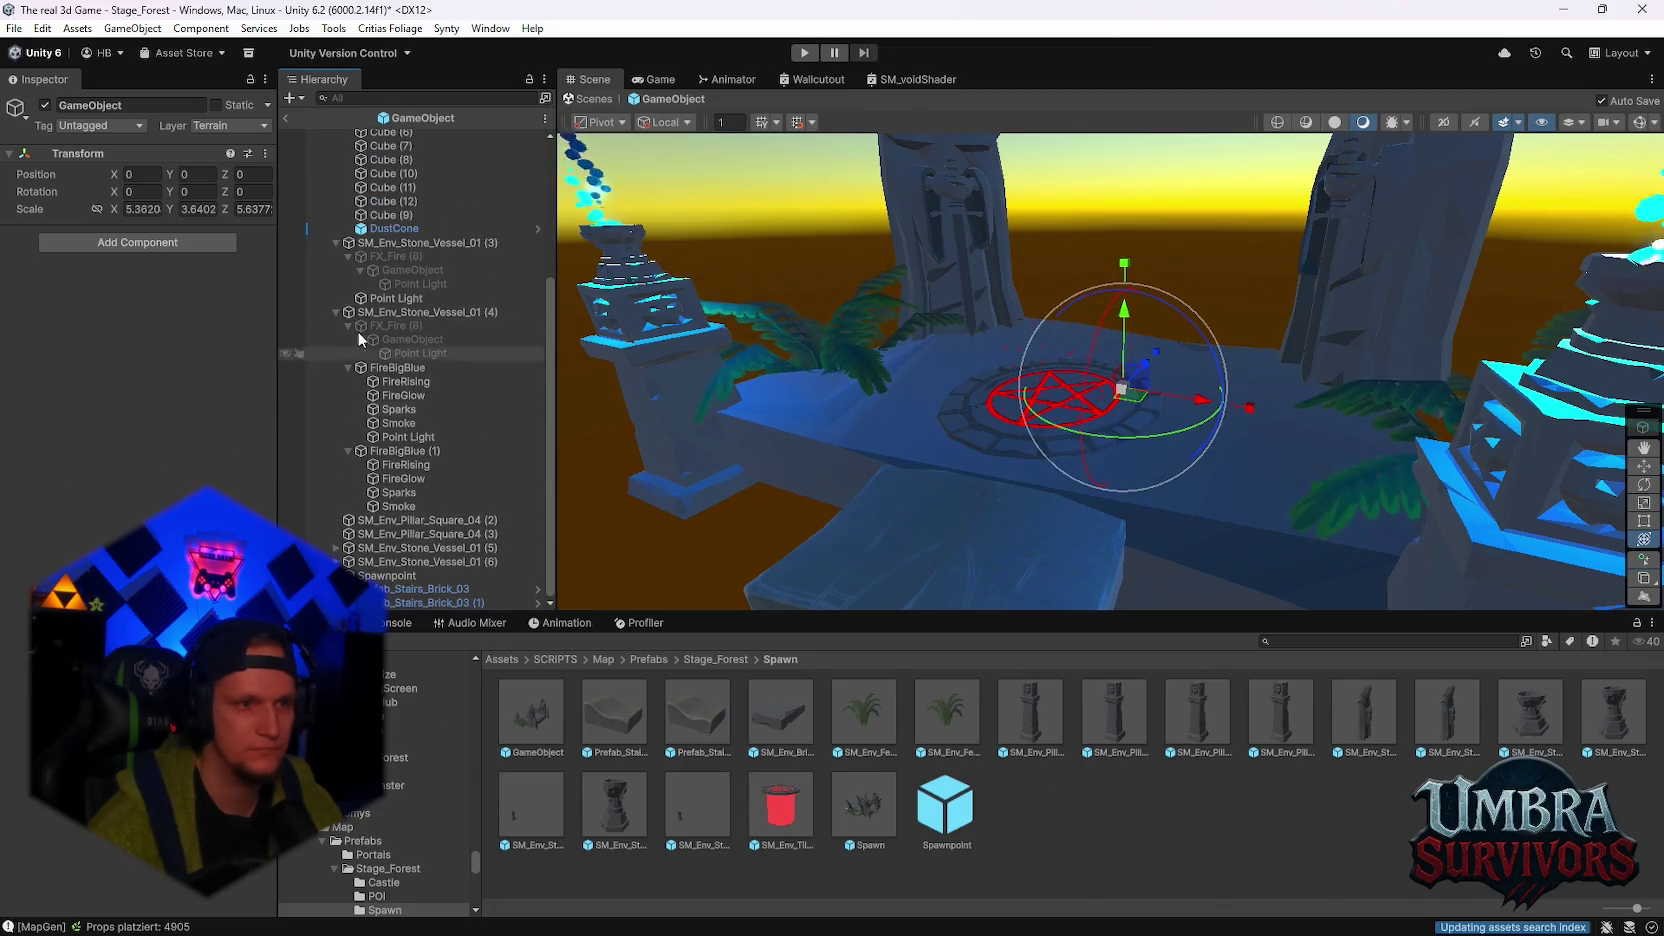
scroll(337, 384, up, 5)
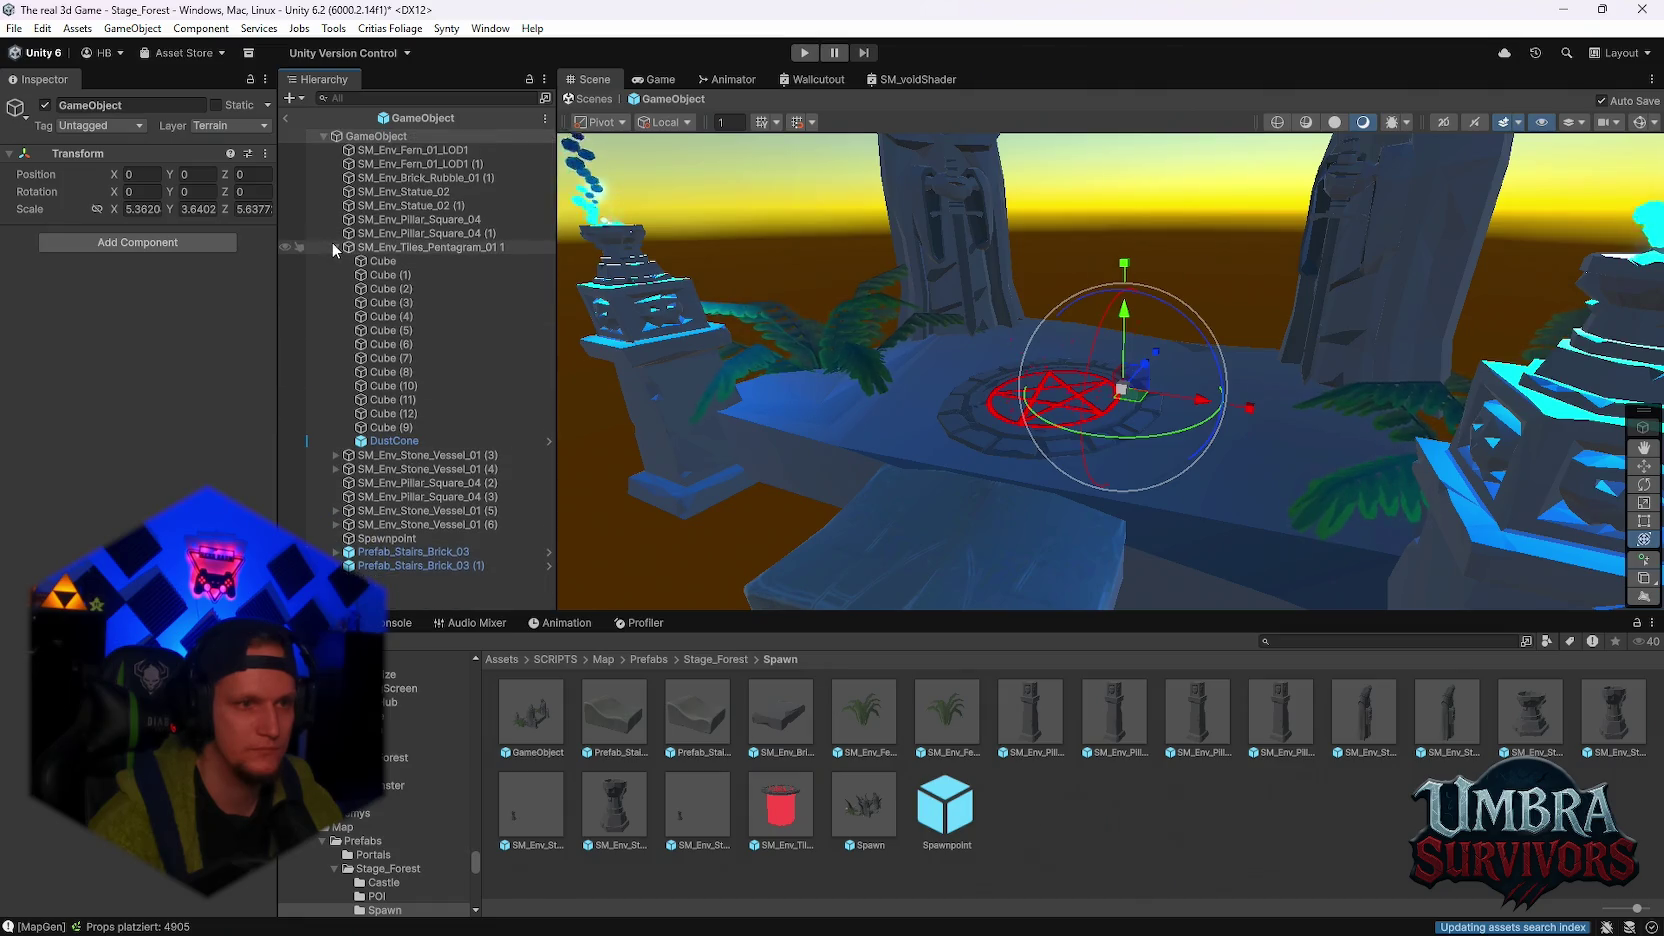
click(336, 247)
click(400, 150)
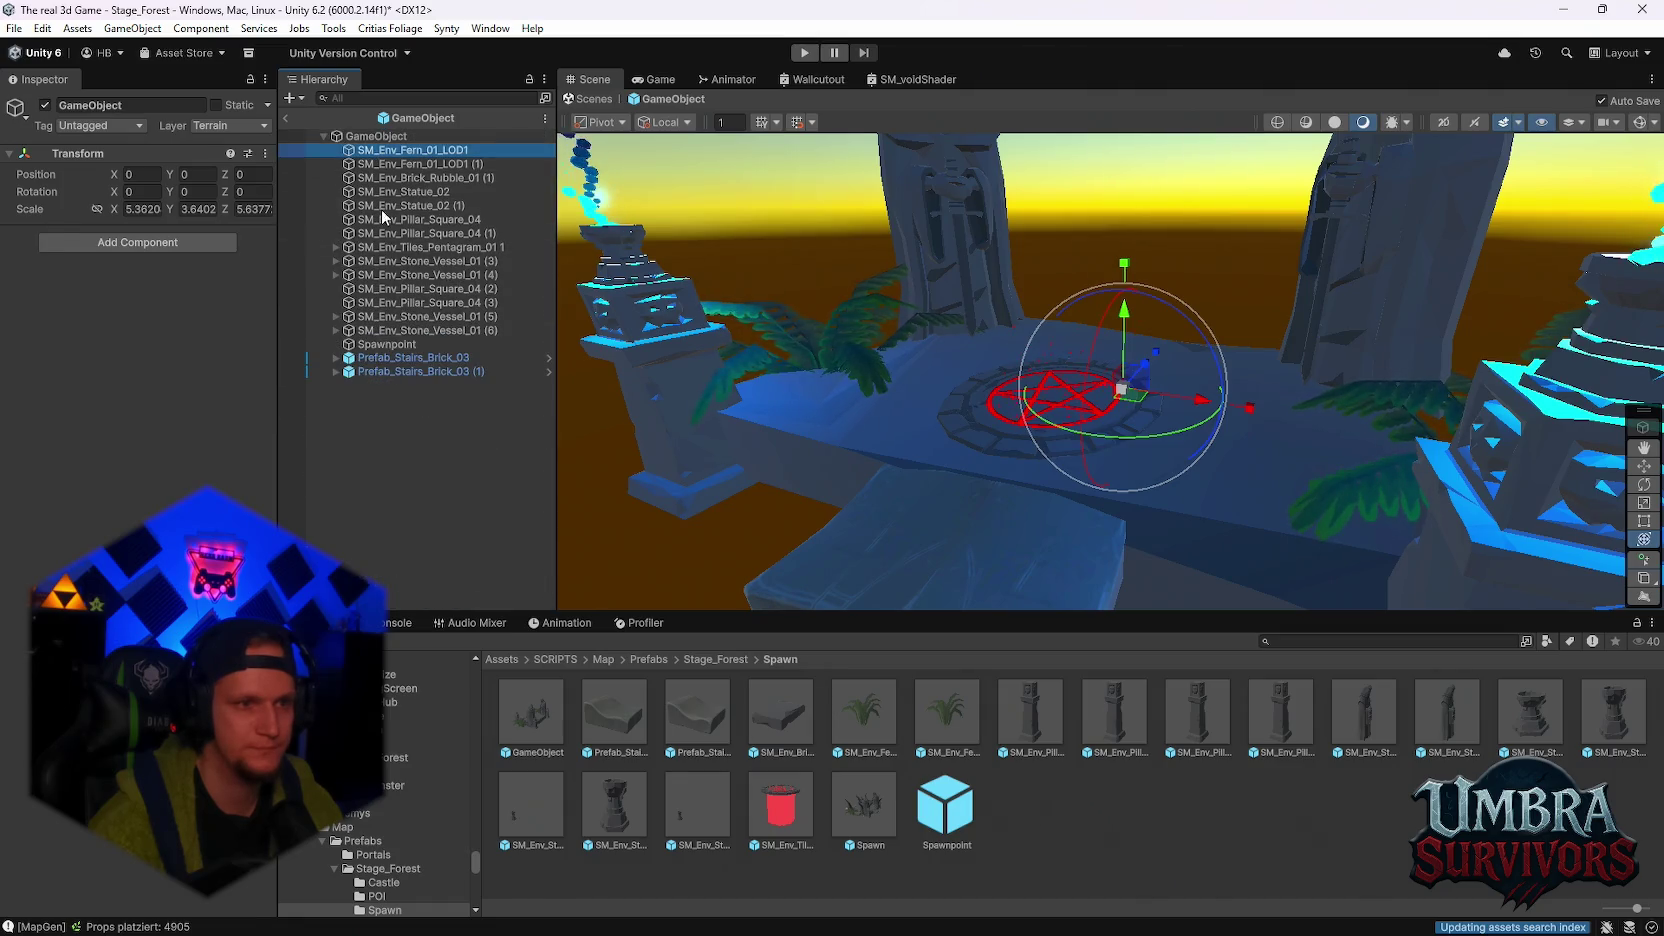
shift+click(382, 368)
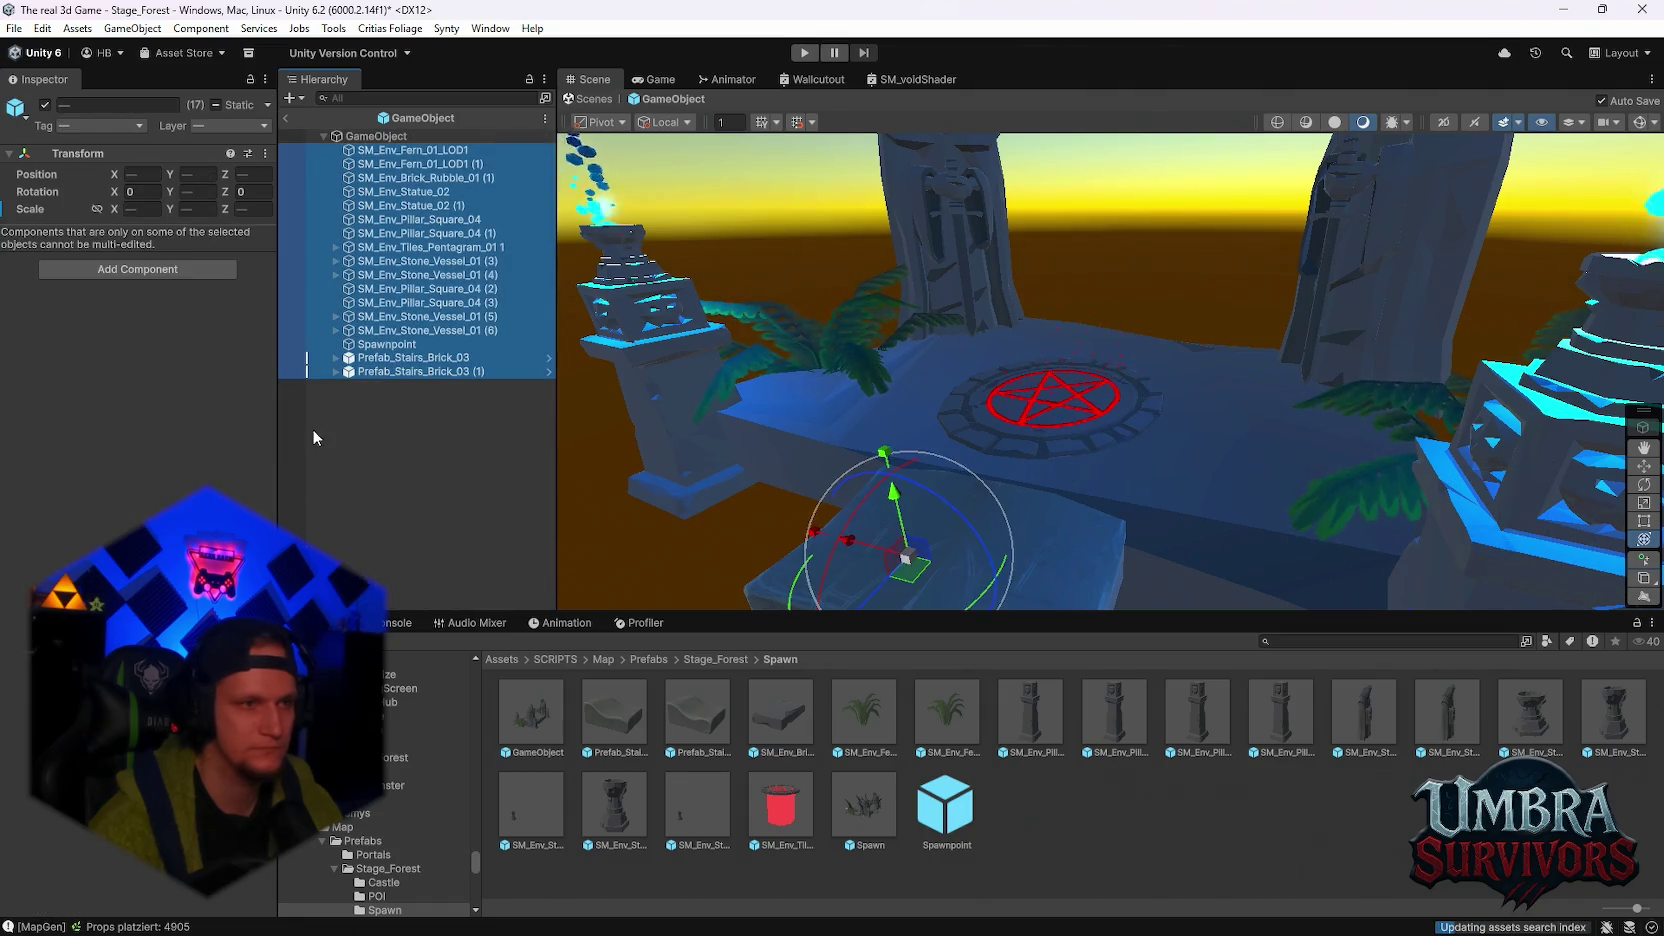
- Search the component list for 'ligmesh', then dismiss the search
click(133, 276)
text(lig)
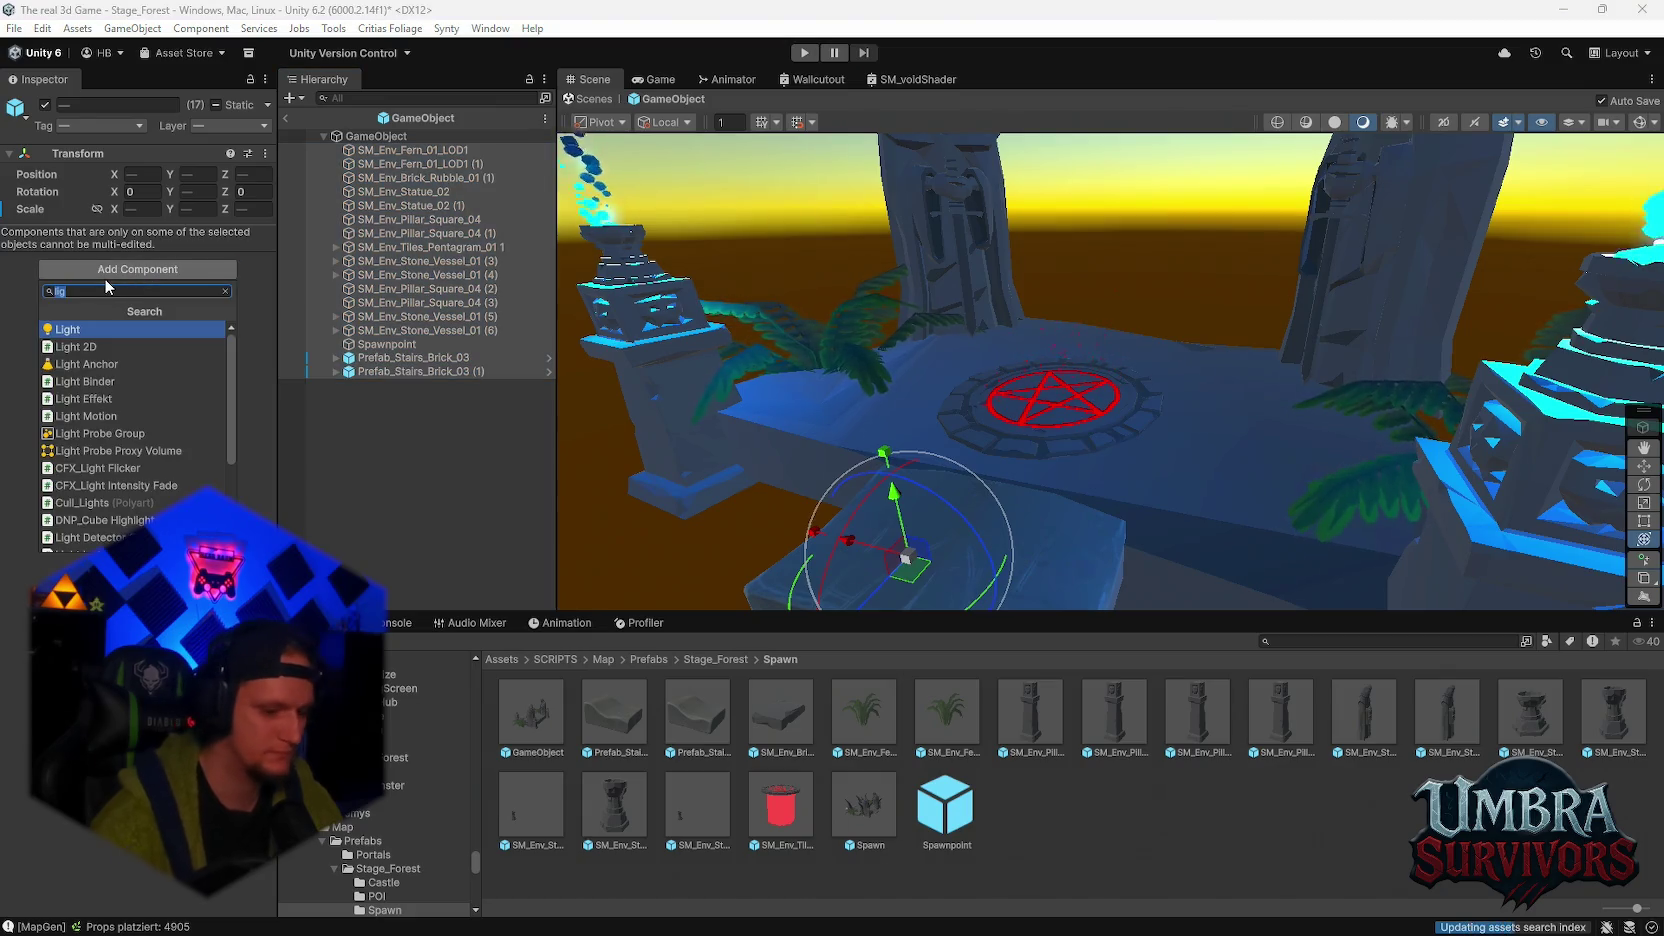
text(mesh)
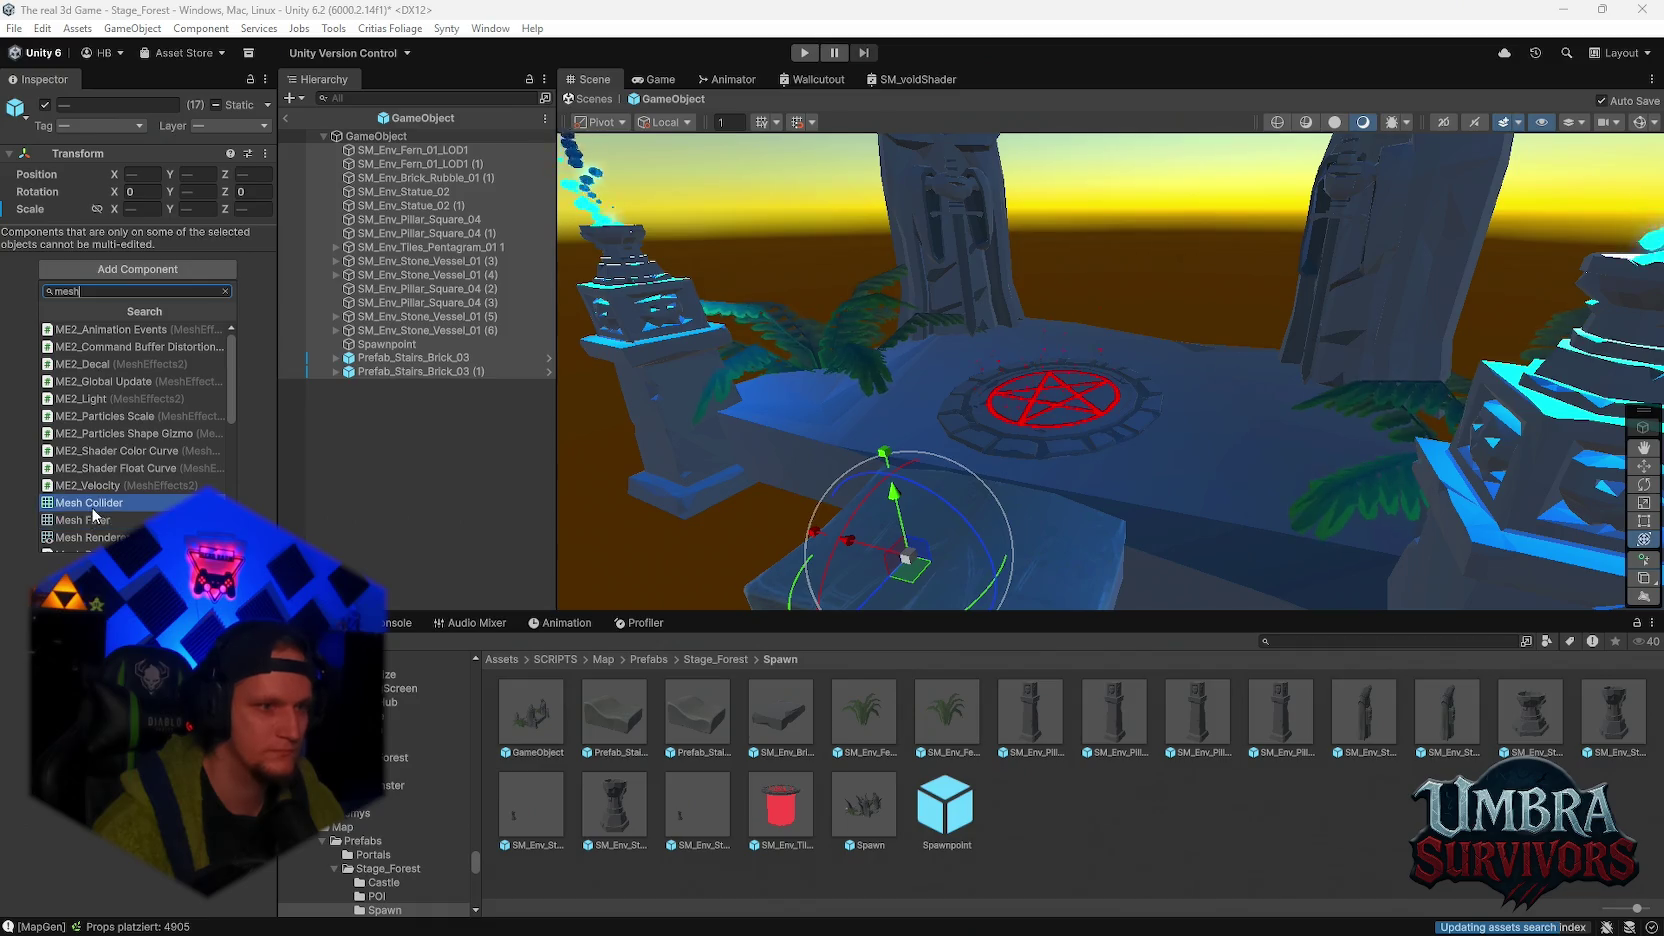
click(400, 302)
- Select both Prefab_Stairs_Brick_03 objects and add a Mesh Collider to them
click(390, 151)
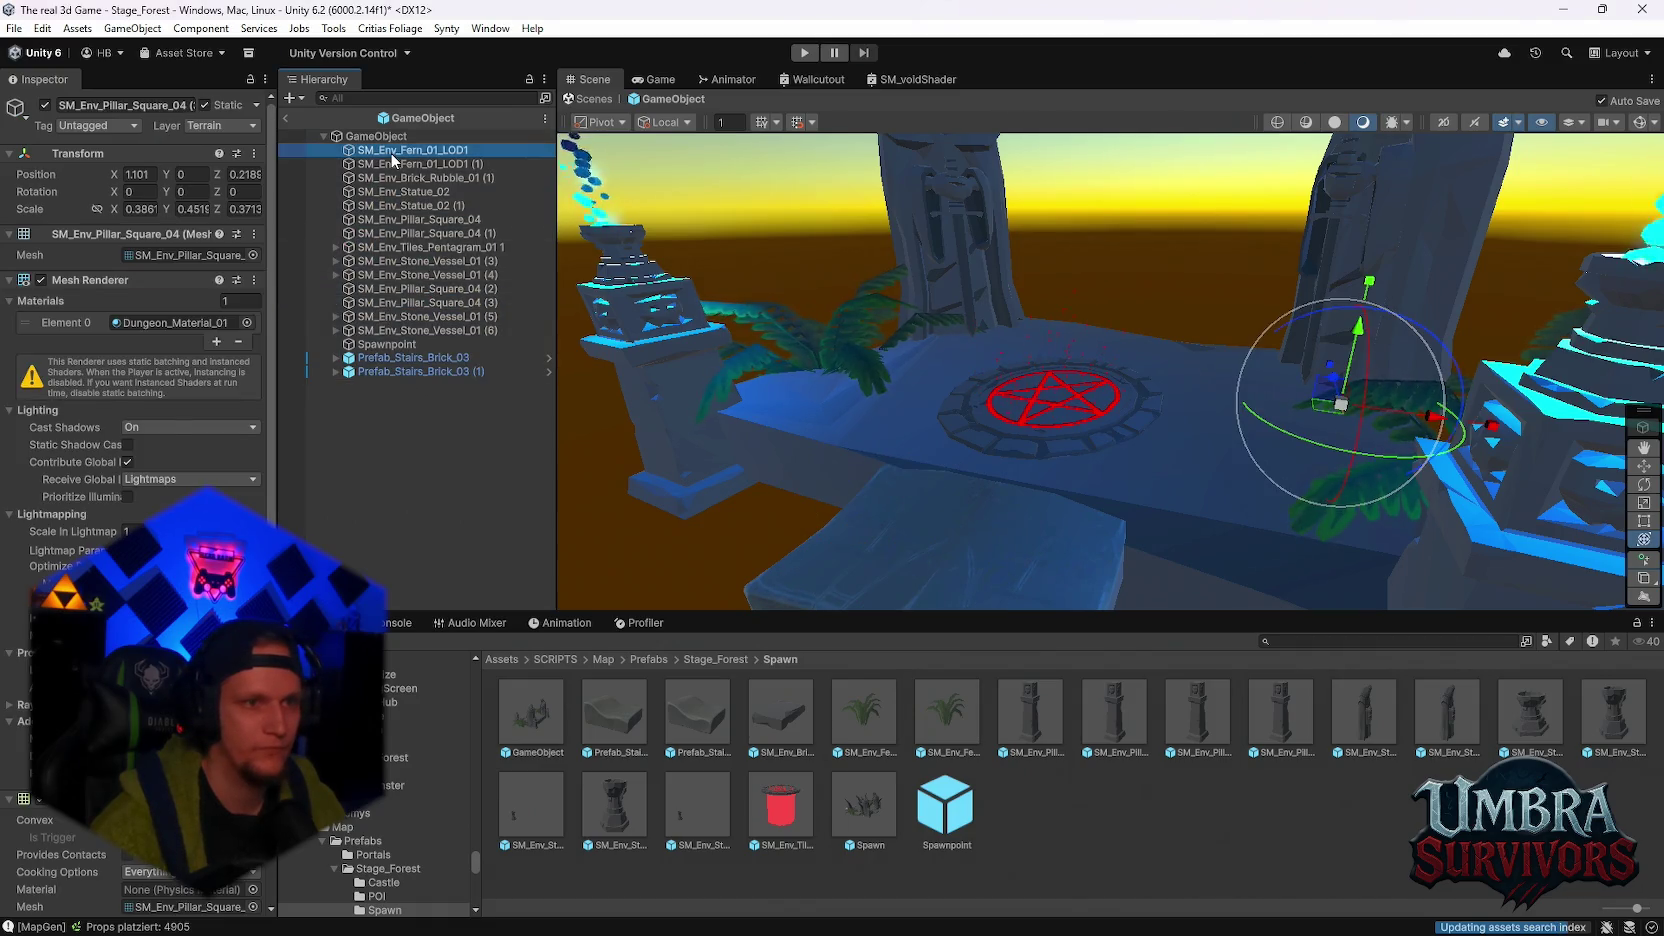
click(436, 179)
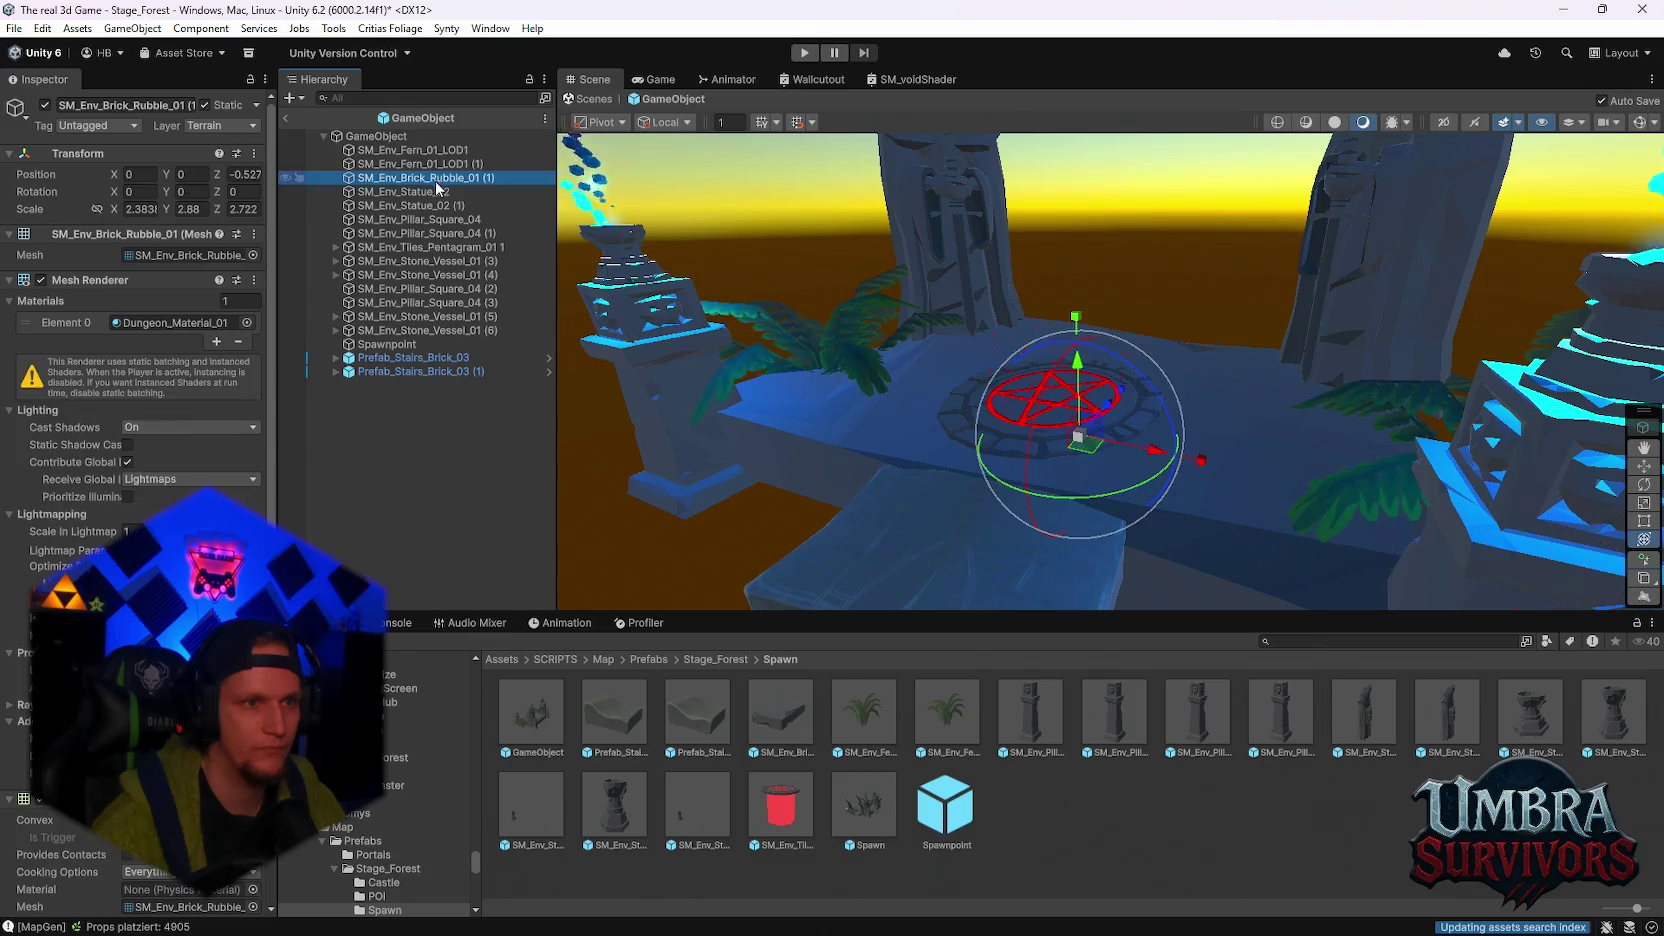
shift+click(425, 330)
scroll(190, 418, down, 4)
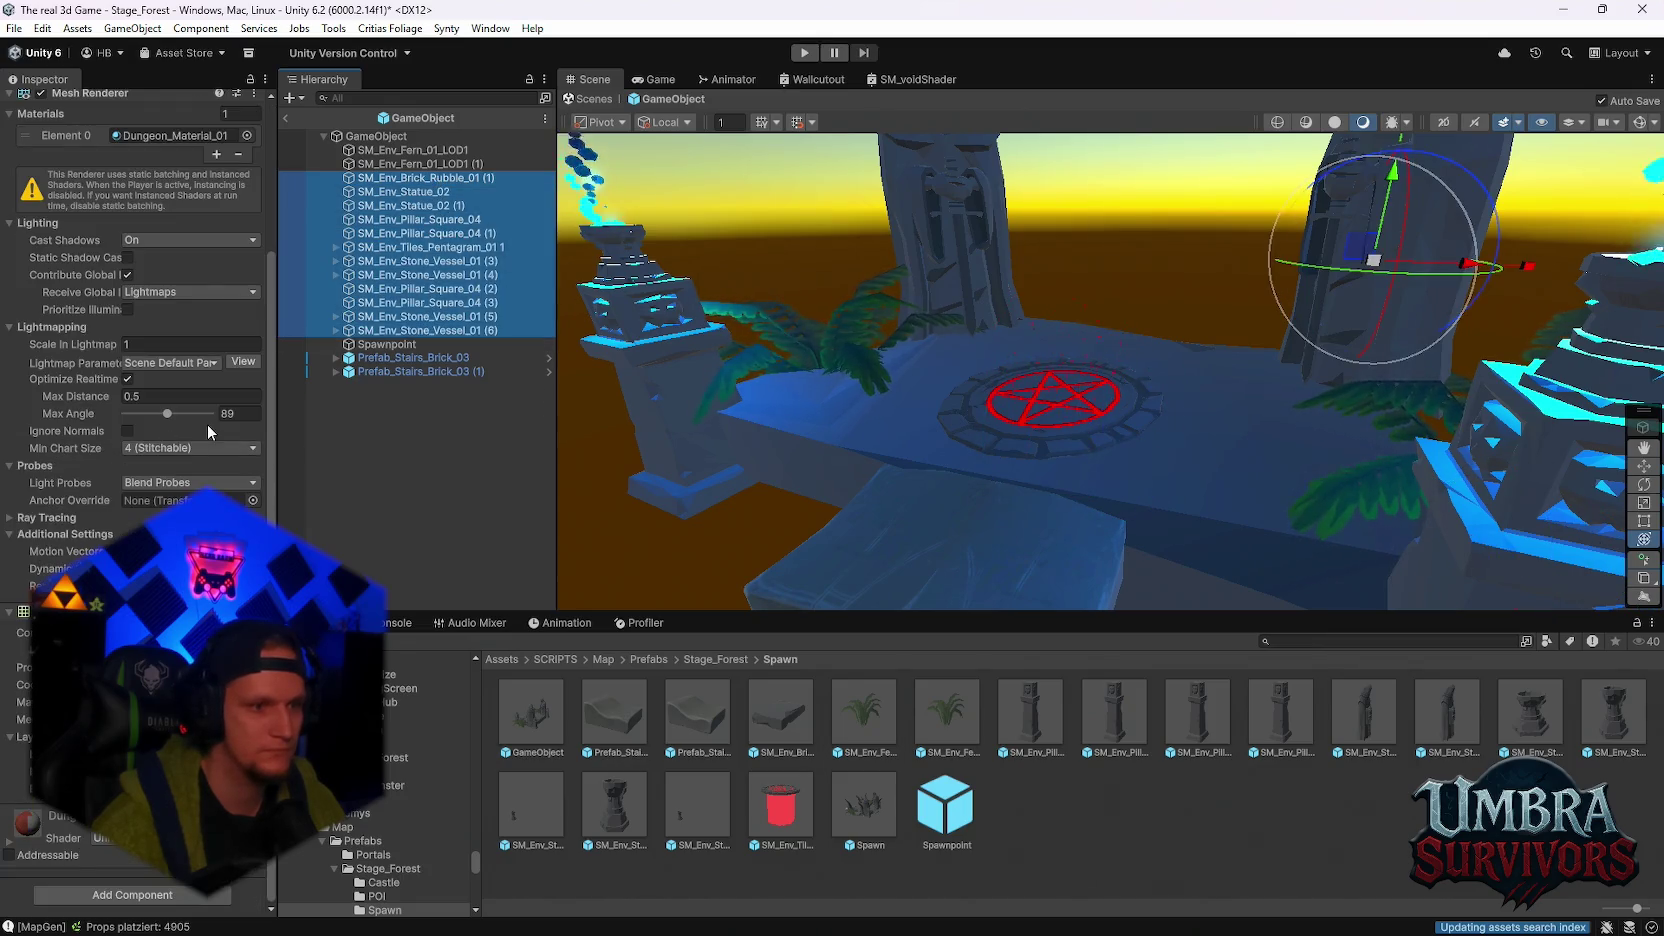
ctrl+click(410, 360)
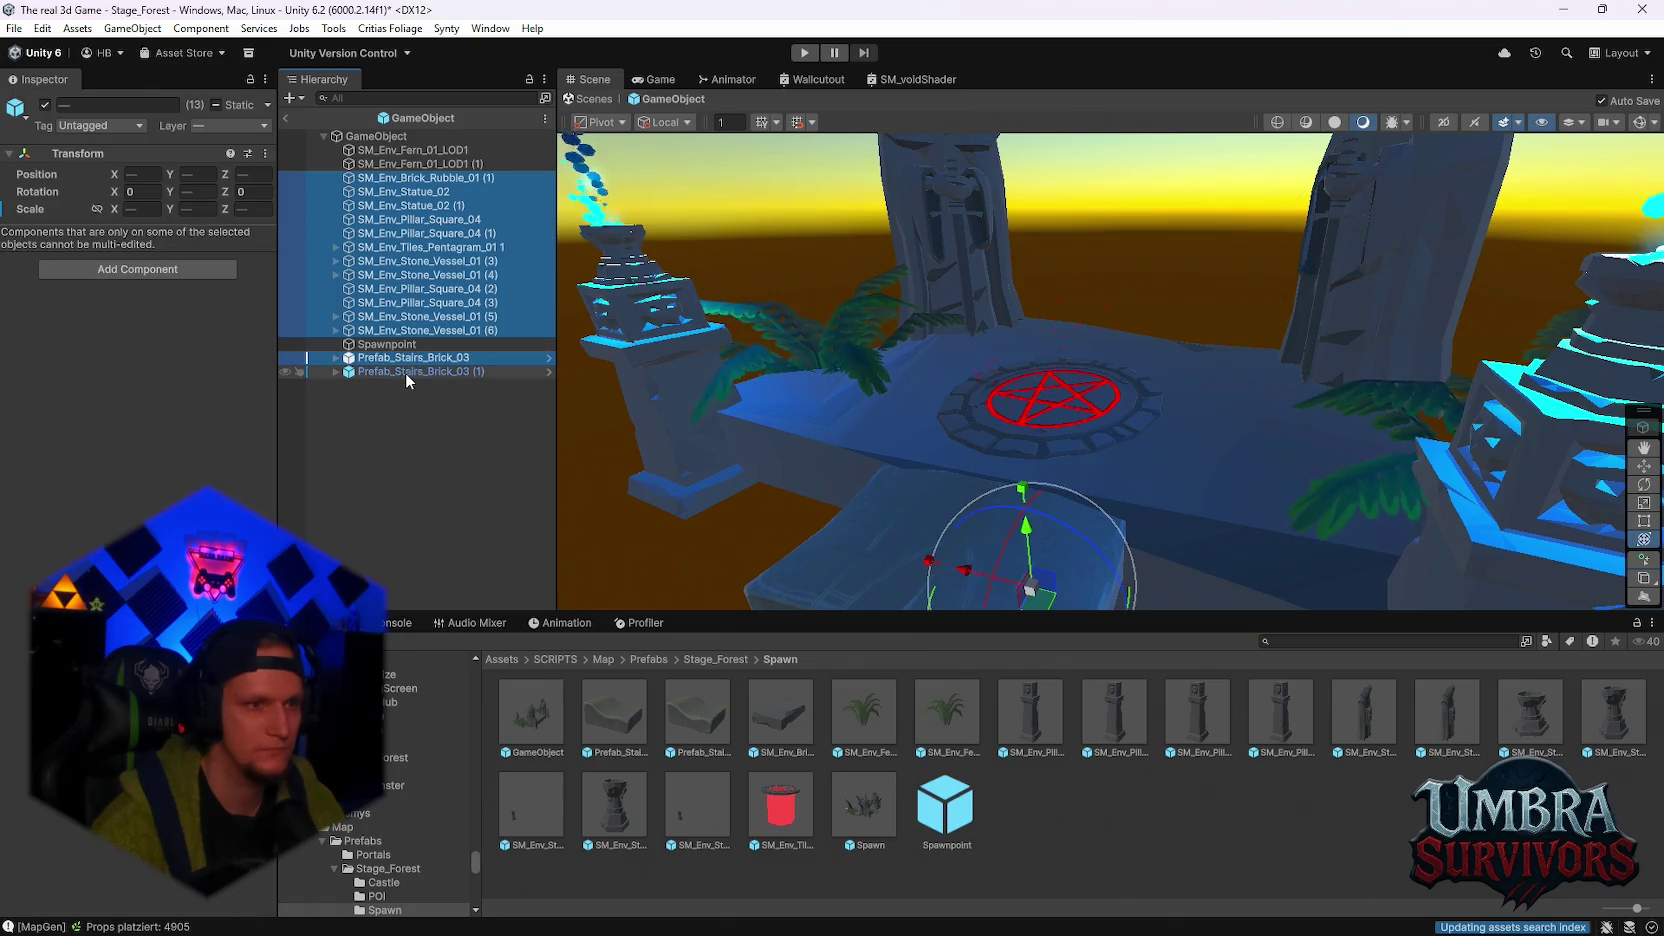
click(390, 360)
shift+click(330, 372)
click(137, 368)
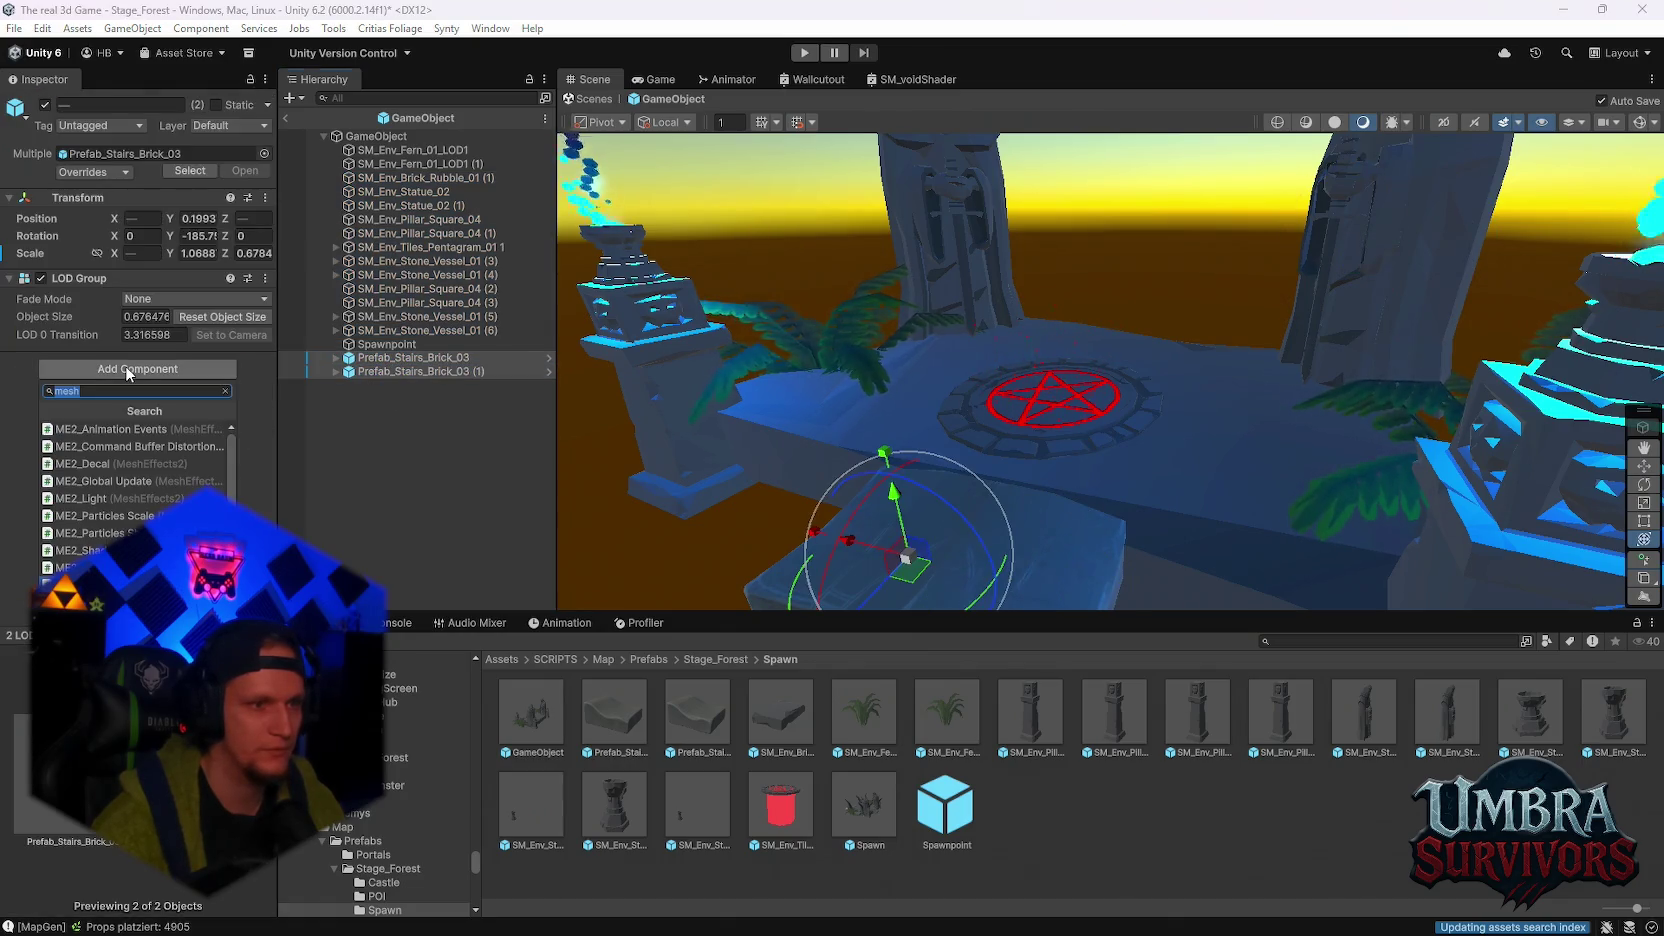
click(227, 492)
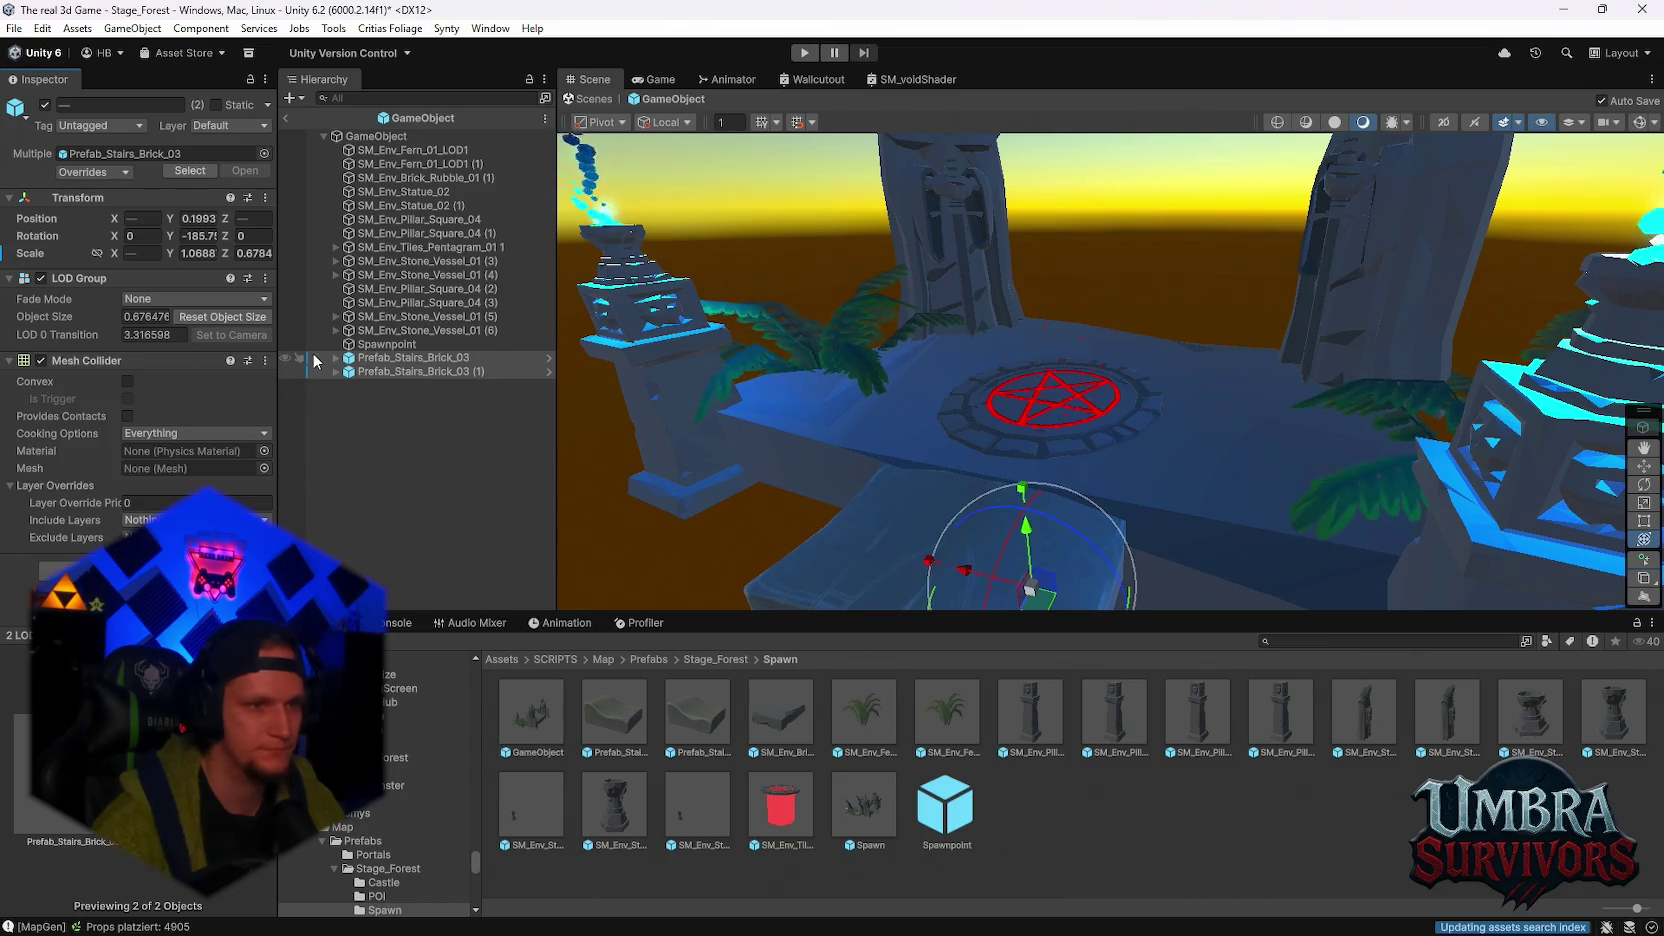
- Reselect both stairs objects, then select the stair piece inside the first stairs
click(372, 344)
click(372, 358)
shift+click(339, 372)
scroll(137, 475, down, 3)
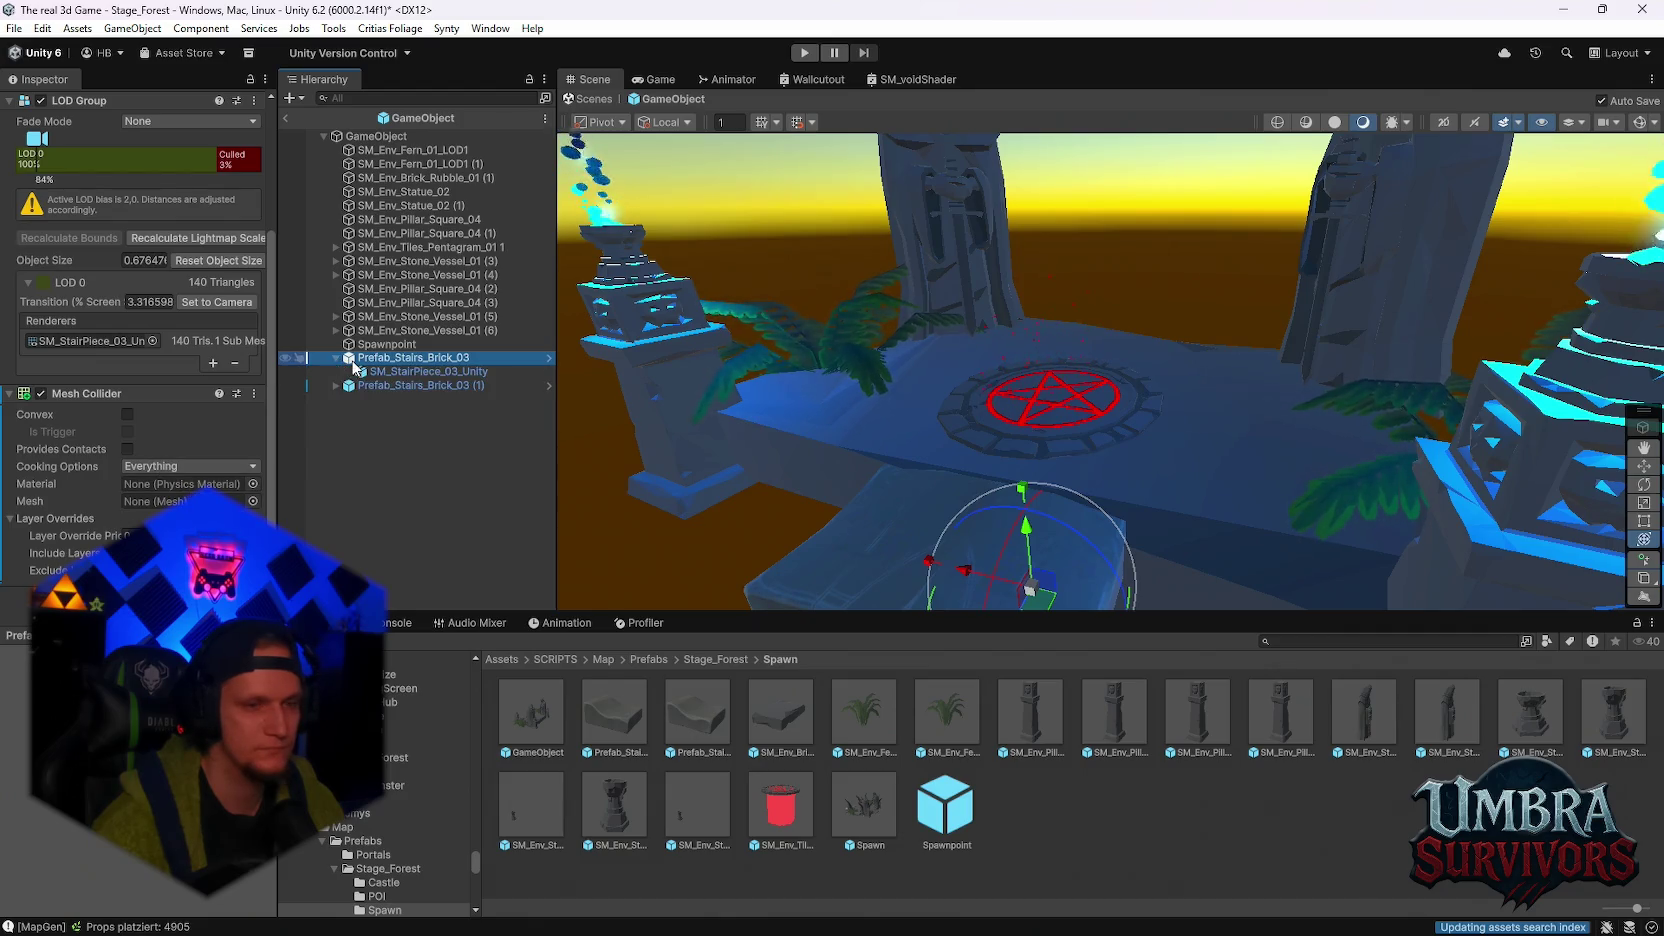
click(390, 372)
drag(1250, 330, 1617, 132)
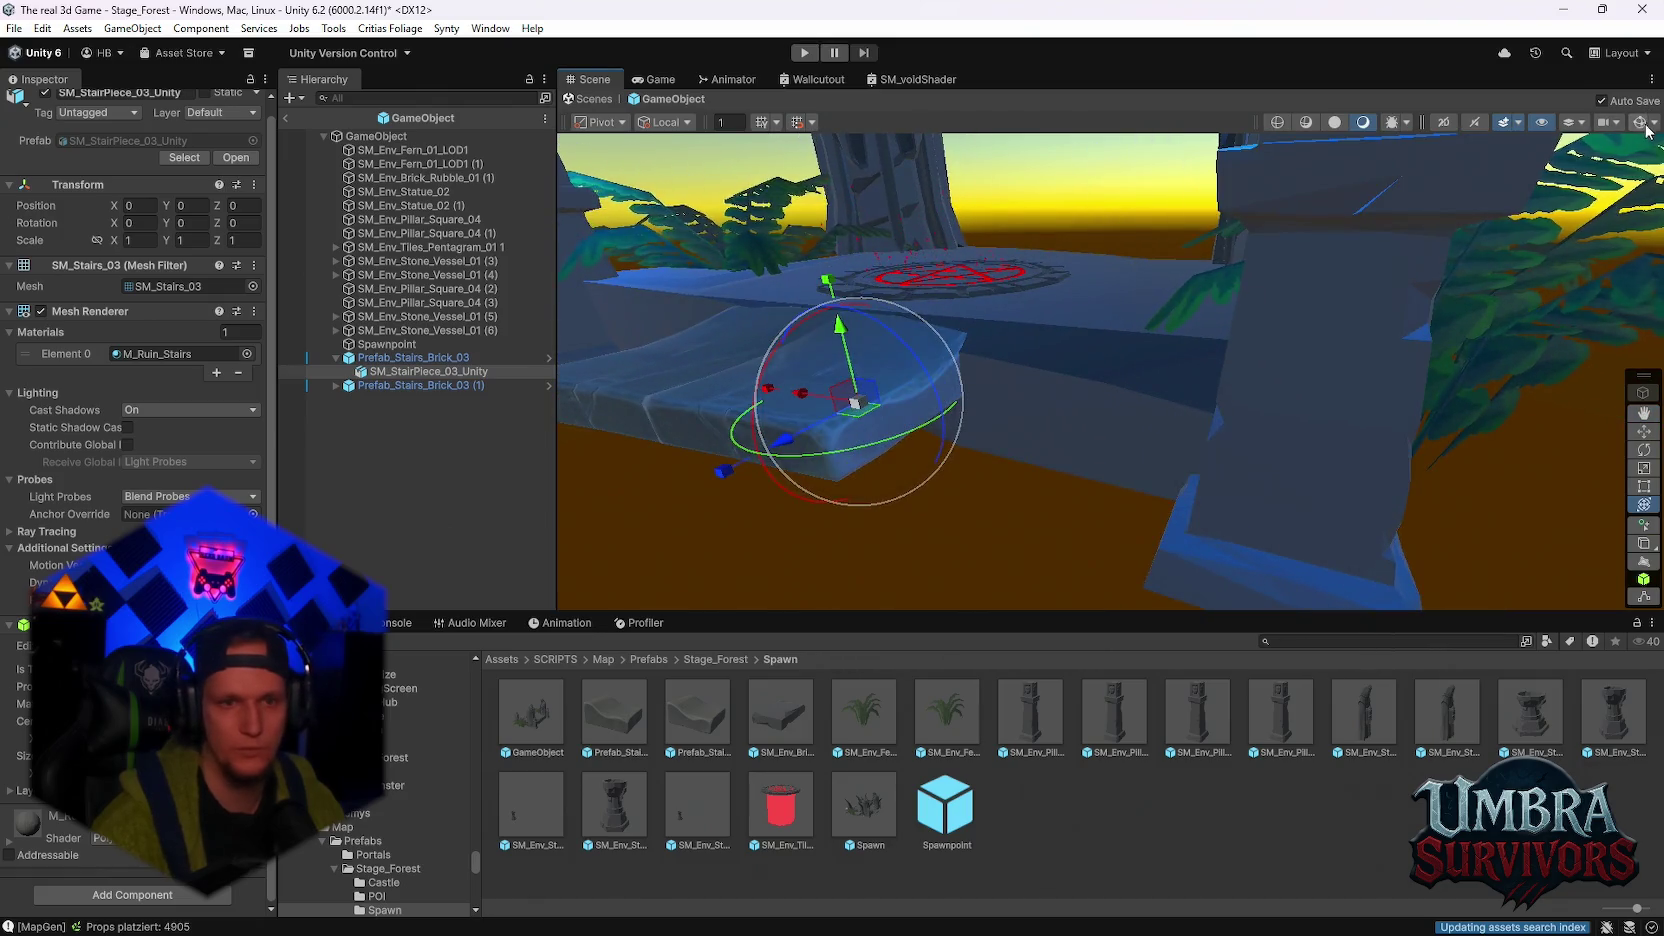
scroll(1082, 384, down, 5)
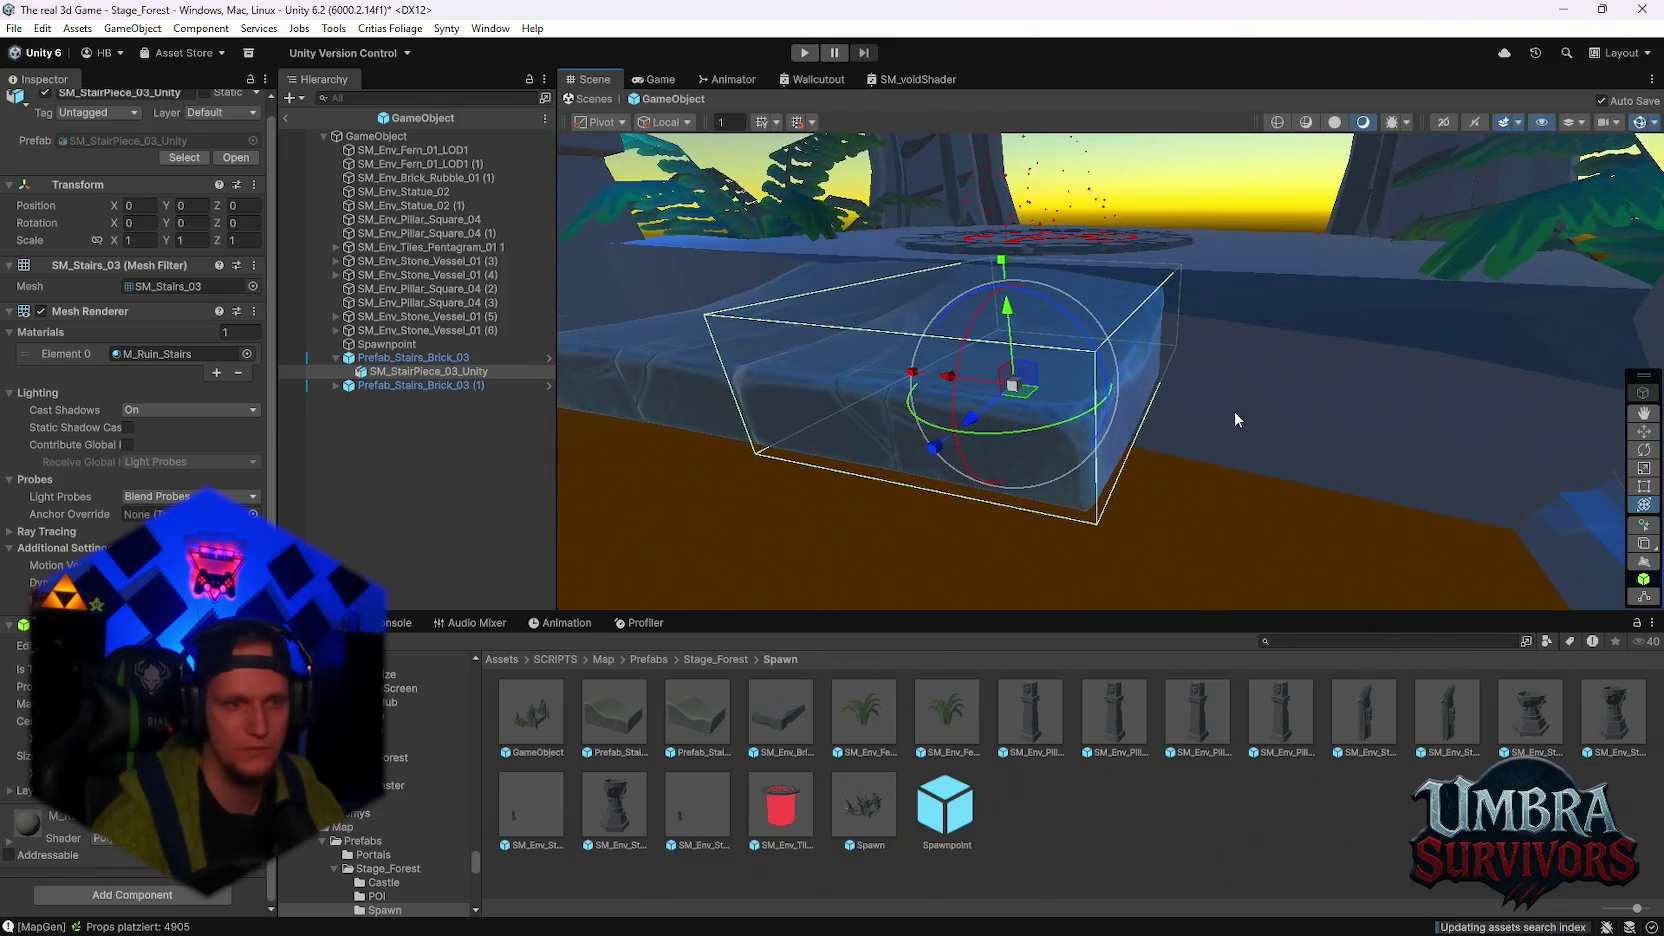
mouse_move(1120, 445)
mouse_down()
mouse_move(959, 457)
mouse_move(940, 483)
mouse_move(1068, 471)
mouse_move(990, 522)
mouse_up()
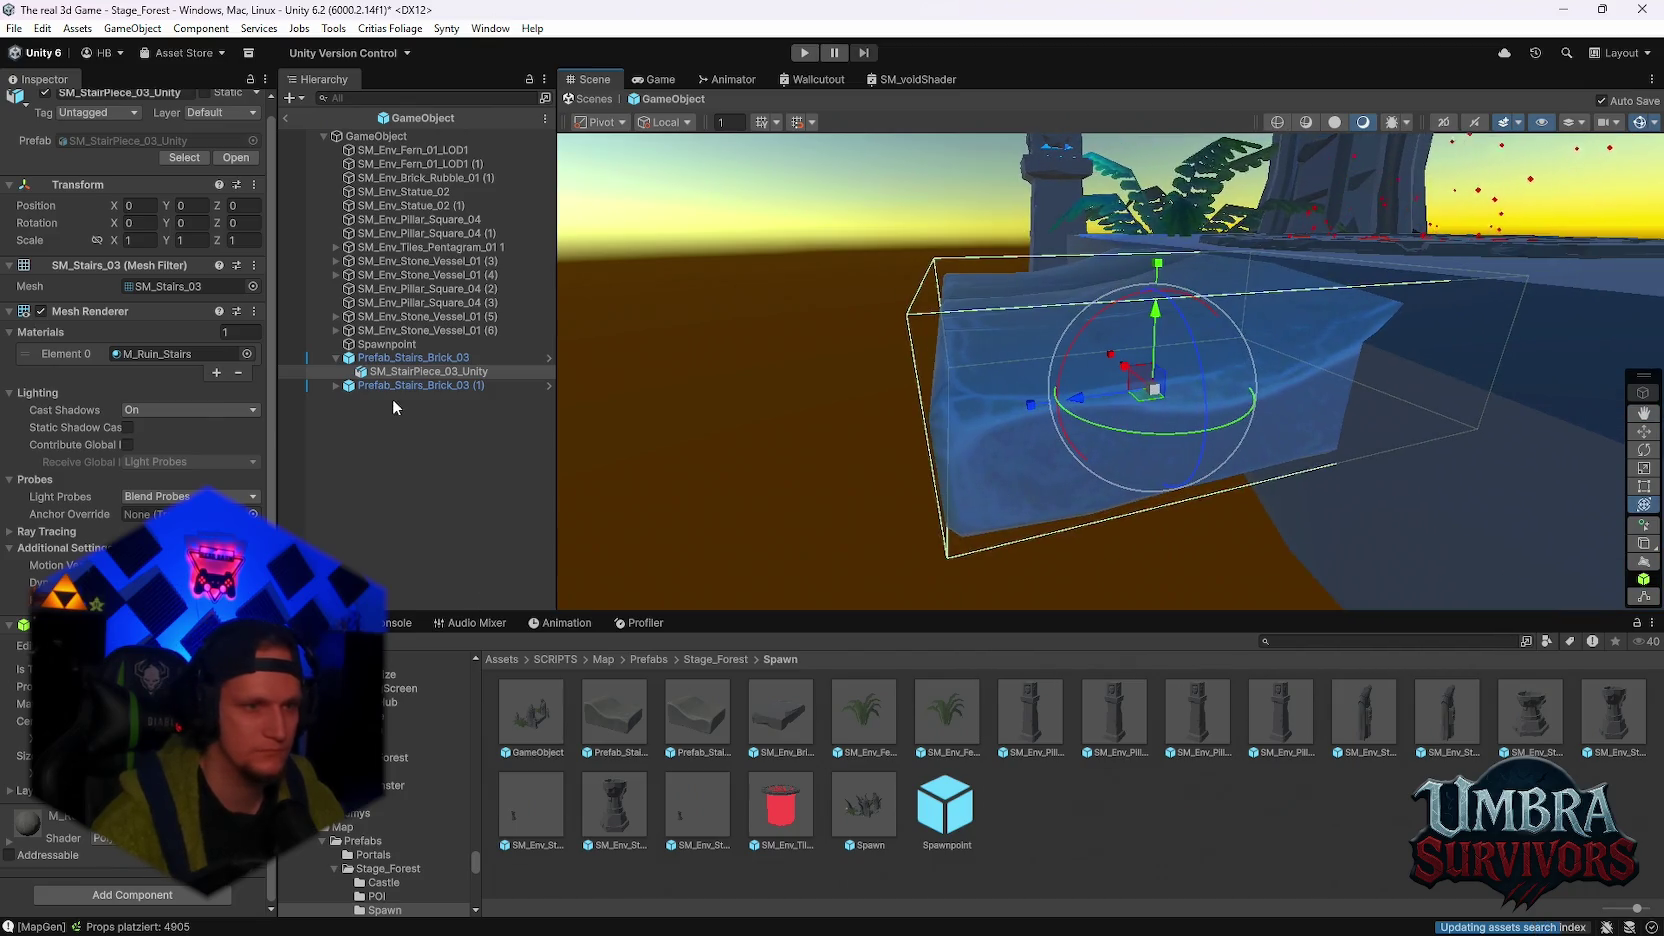
click(336, 385)
ctrl+click(428, 399)
click(112, 845)
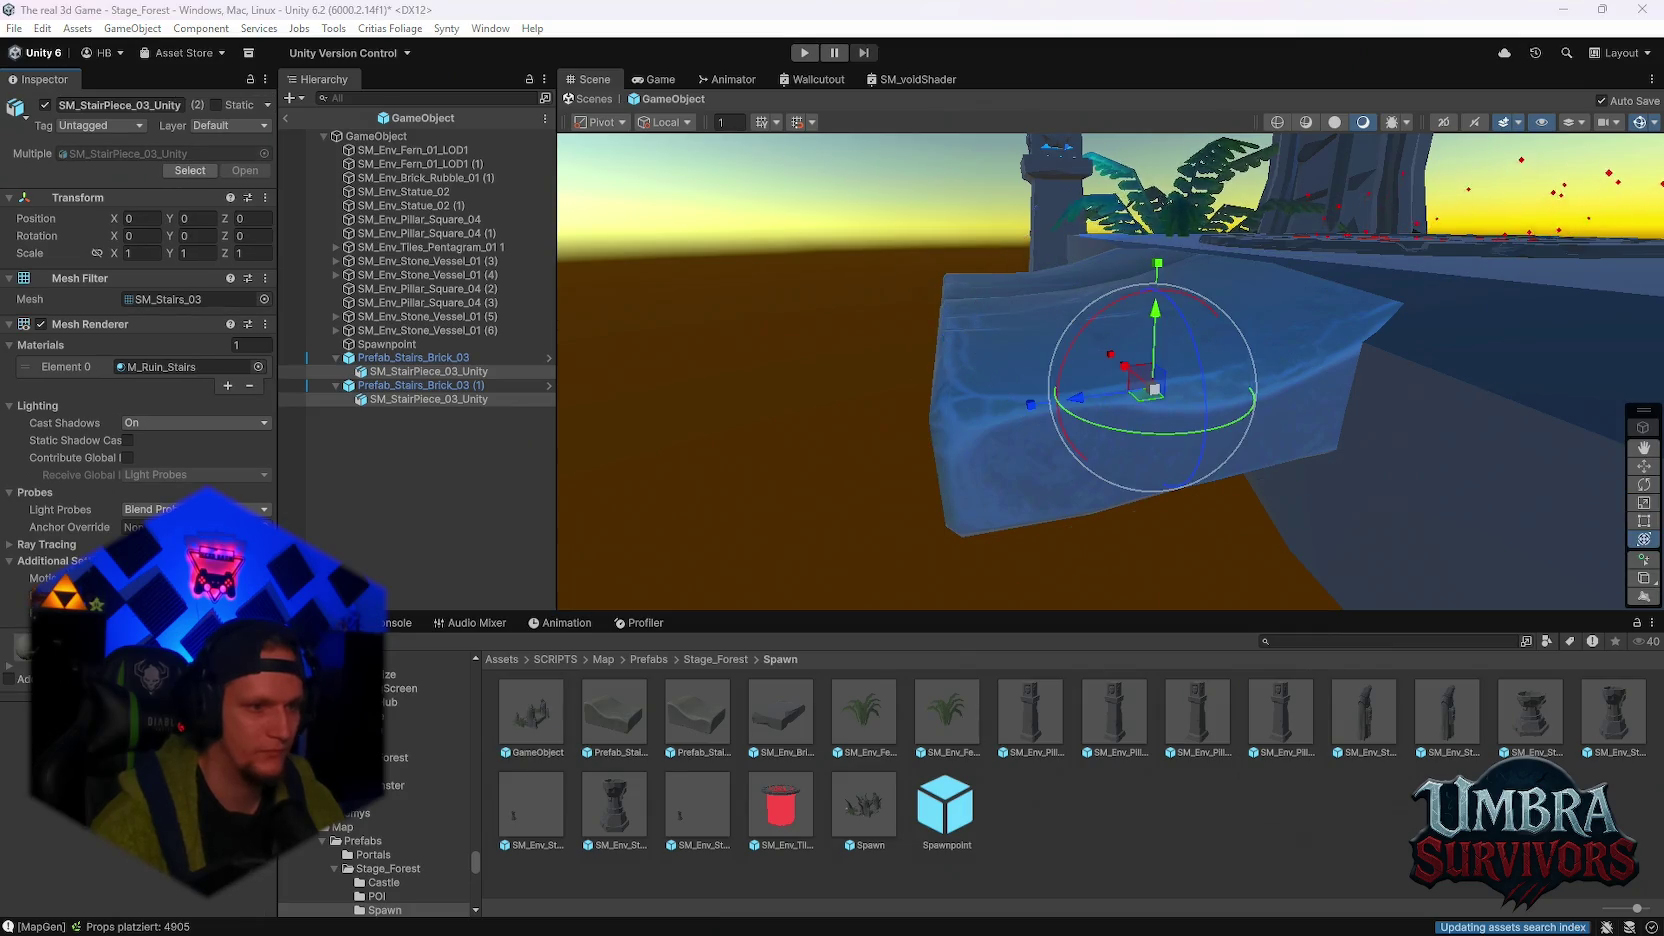
click(132, 901)
text(mesh)
click(104, 885)
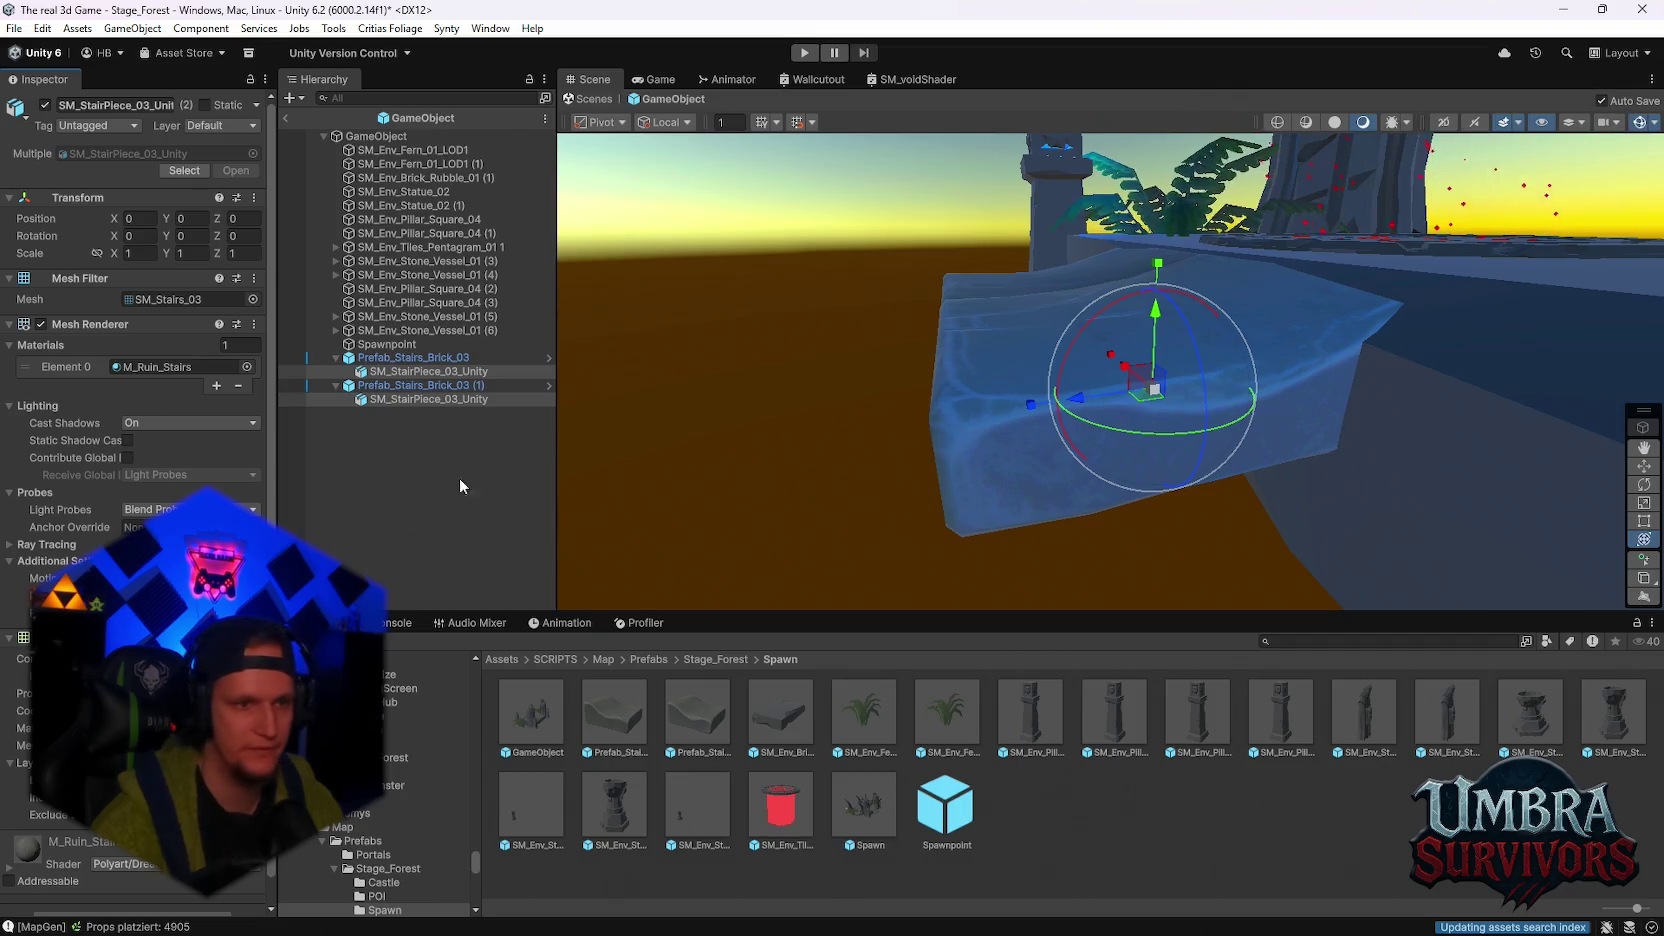
click(429, 371)
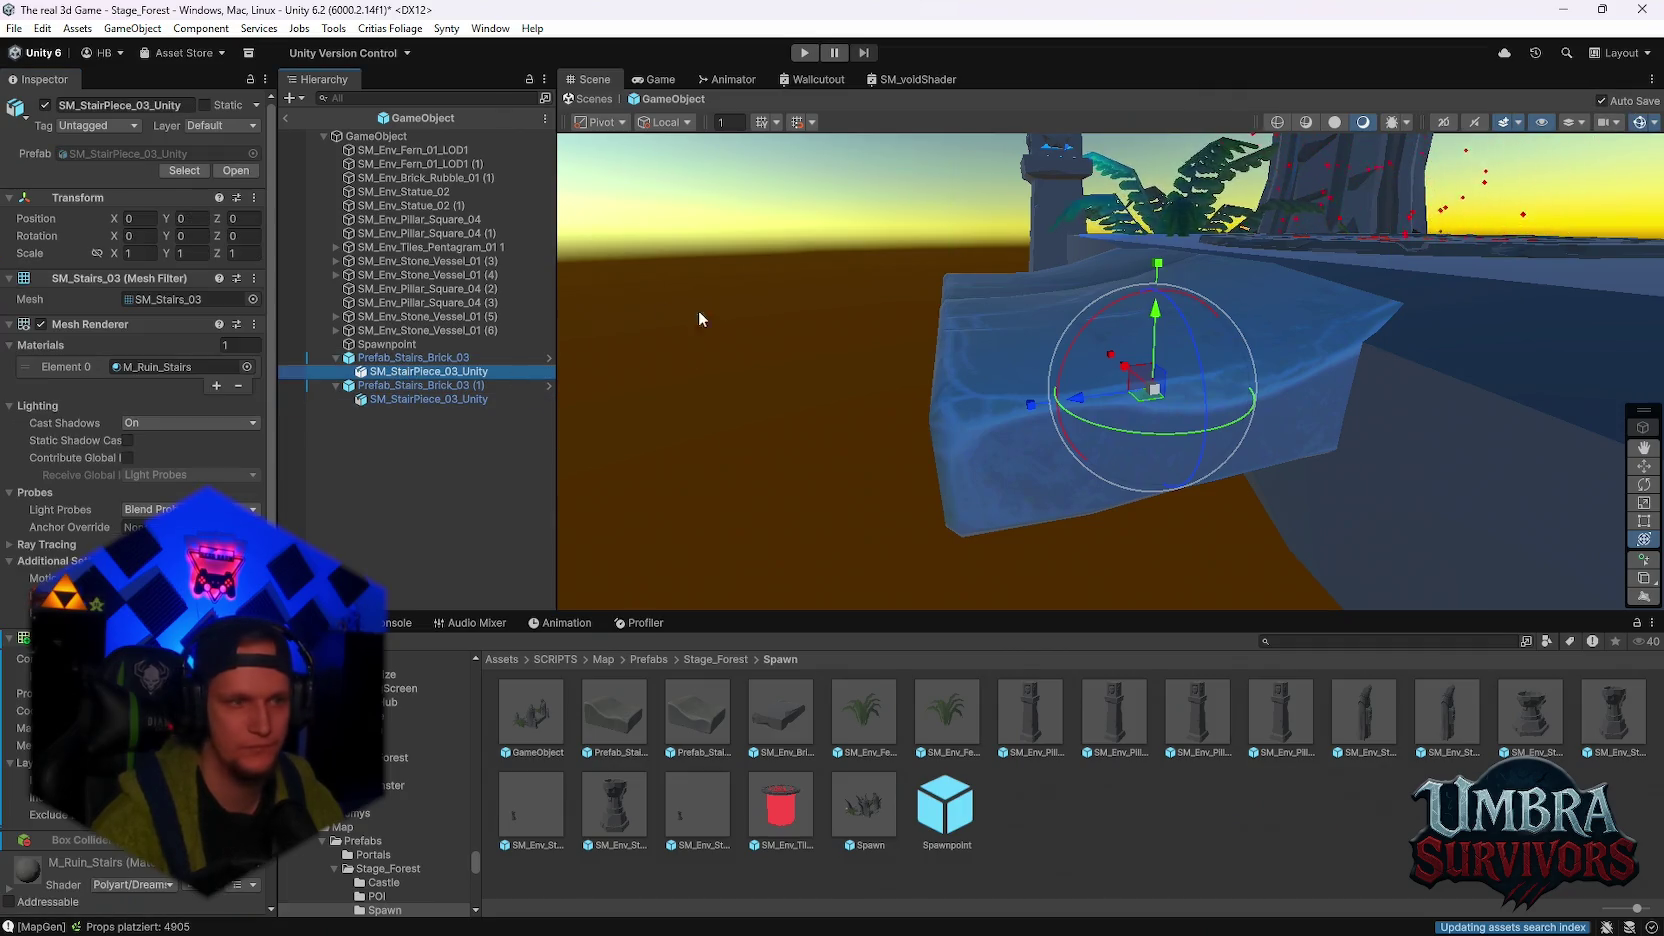
mouse_move(775, 262)
mouse_down()
mouse_move(1268, 382)
mouse_move(1401, 273)
mouse_up()
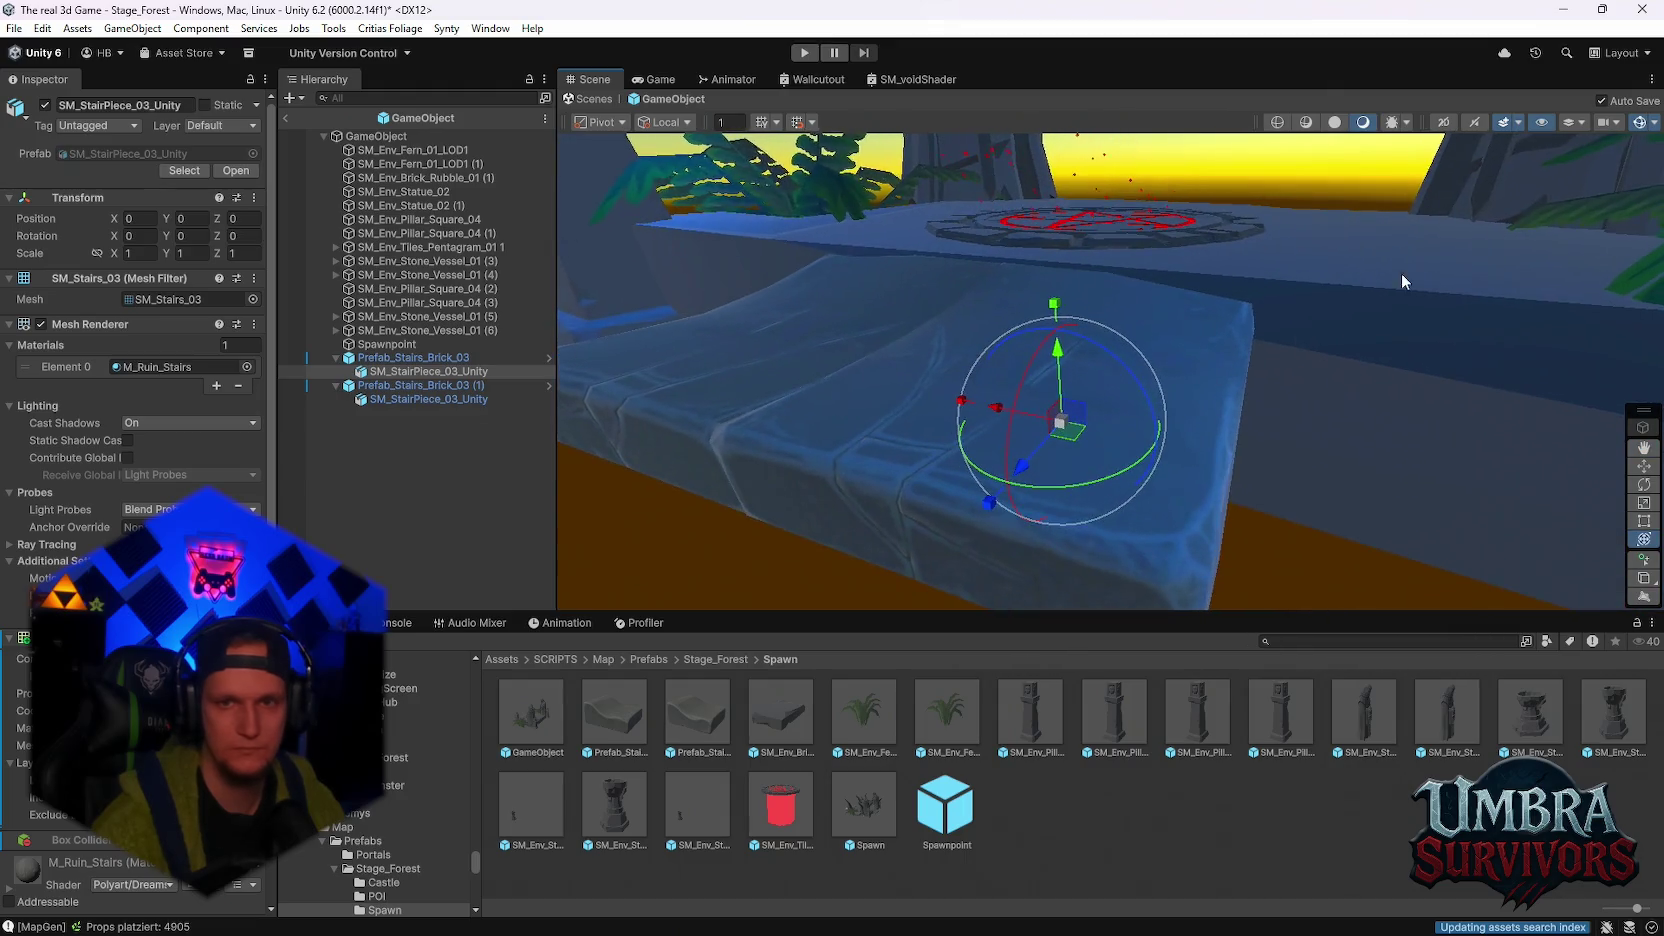
scroll(140, 400, down, 1)
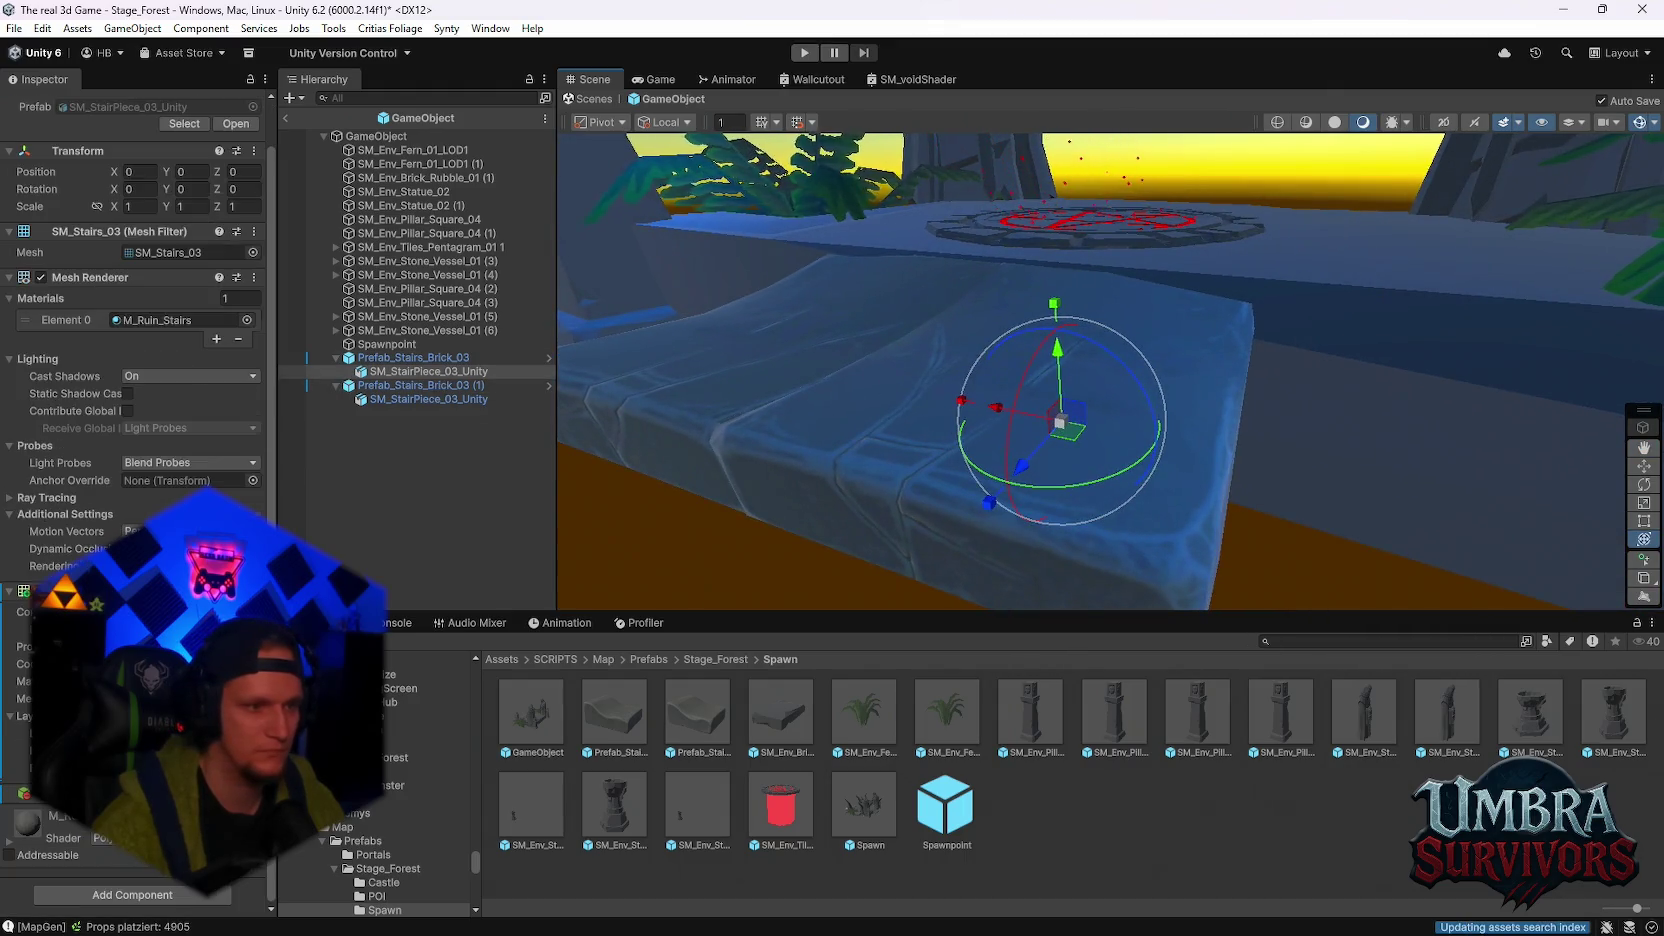
scroll(81, 457, up, 1)
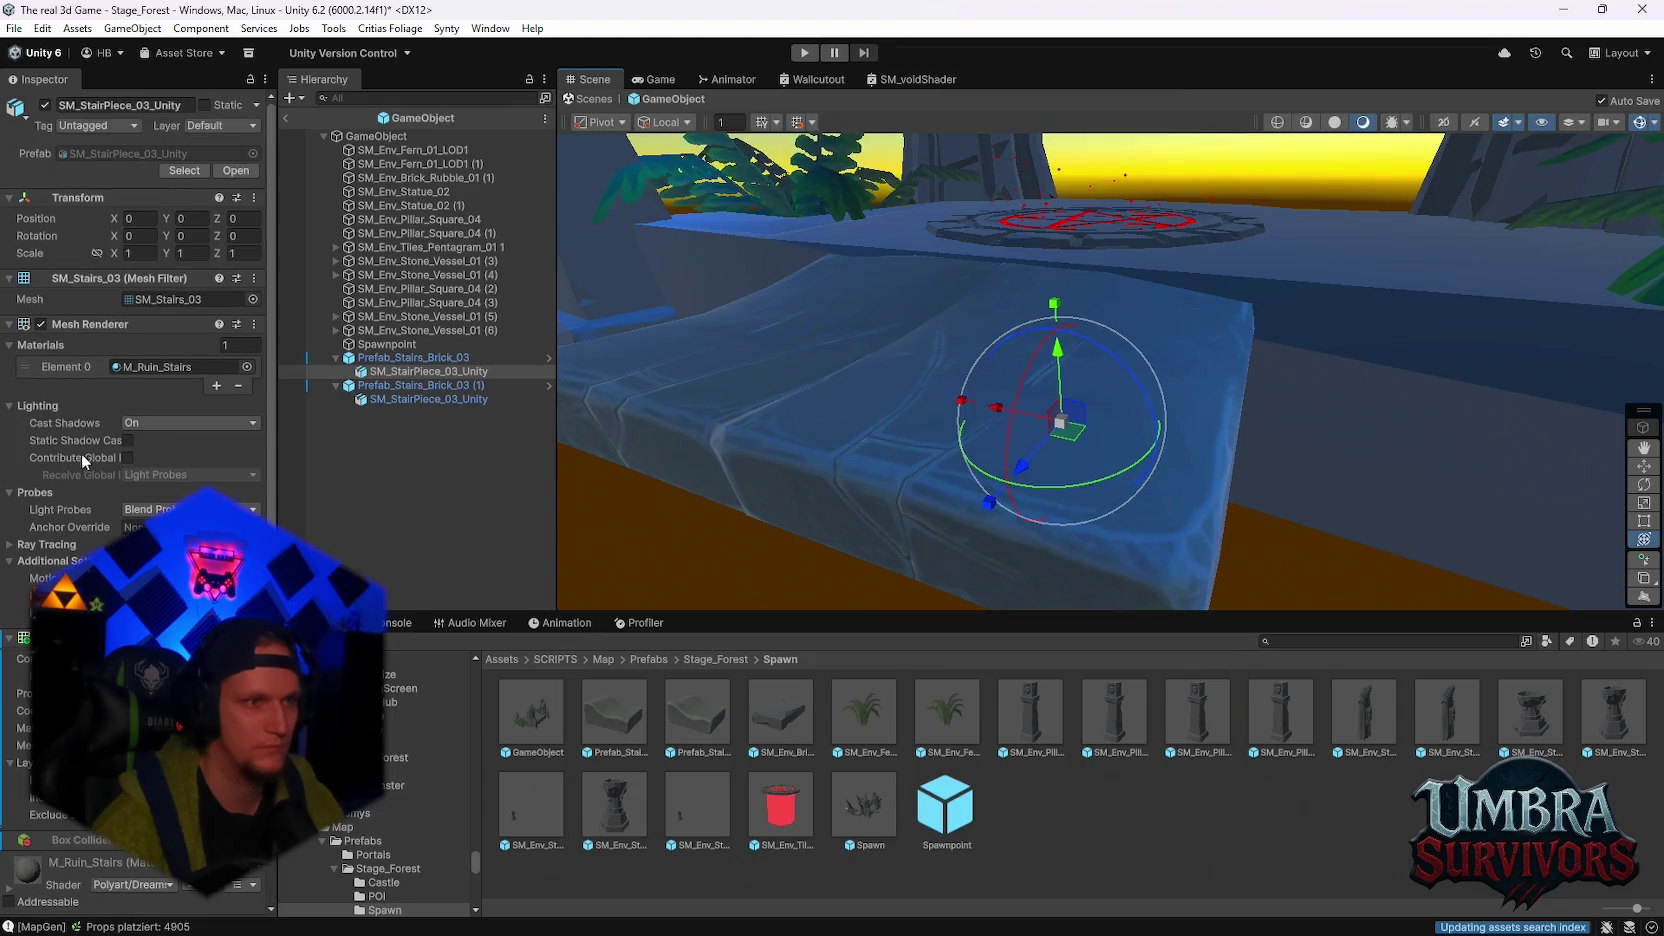
click(104, 127)
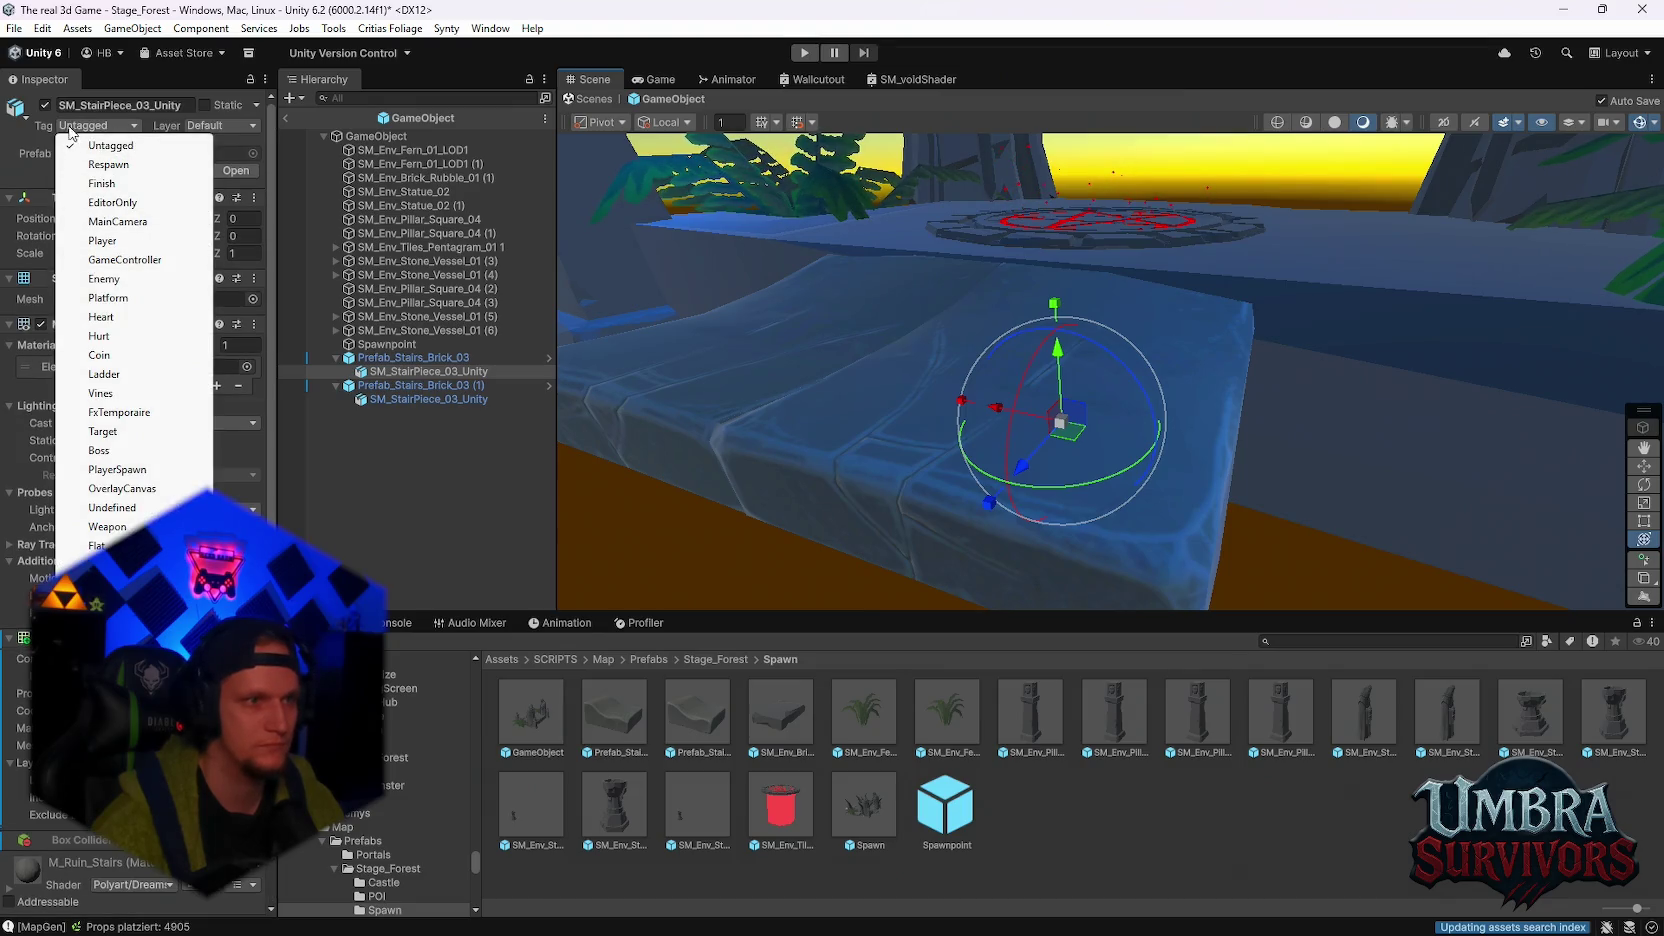
click(18, 116)
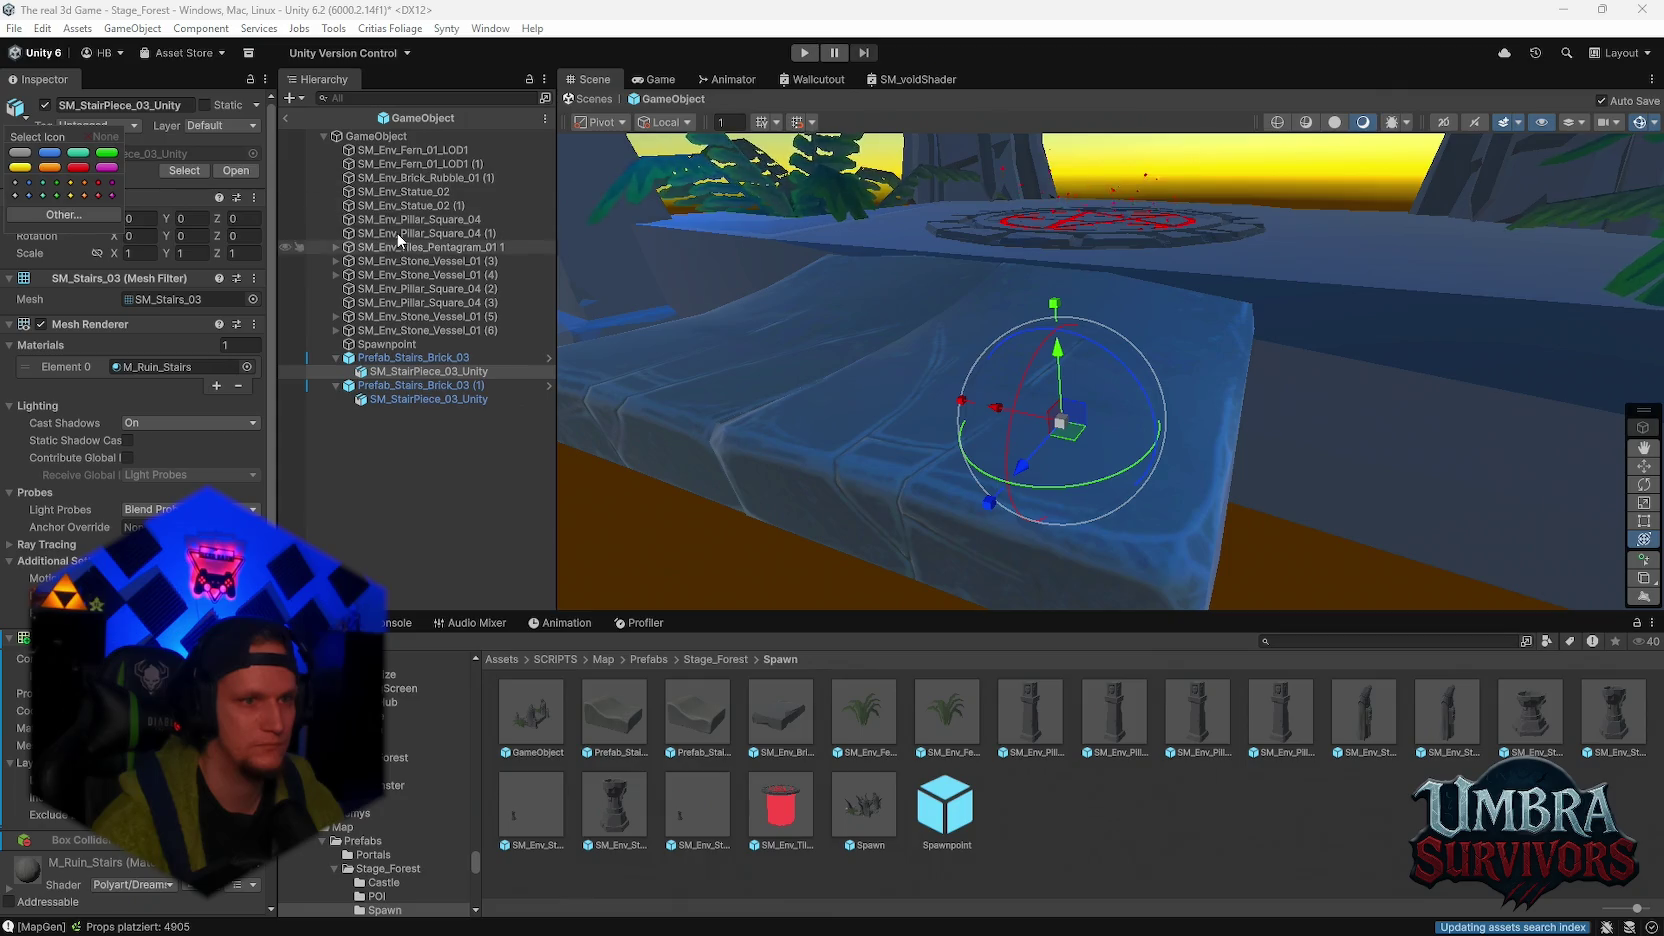
click(368, 136)
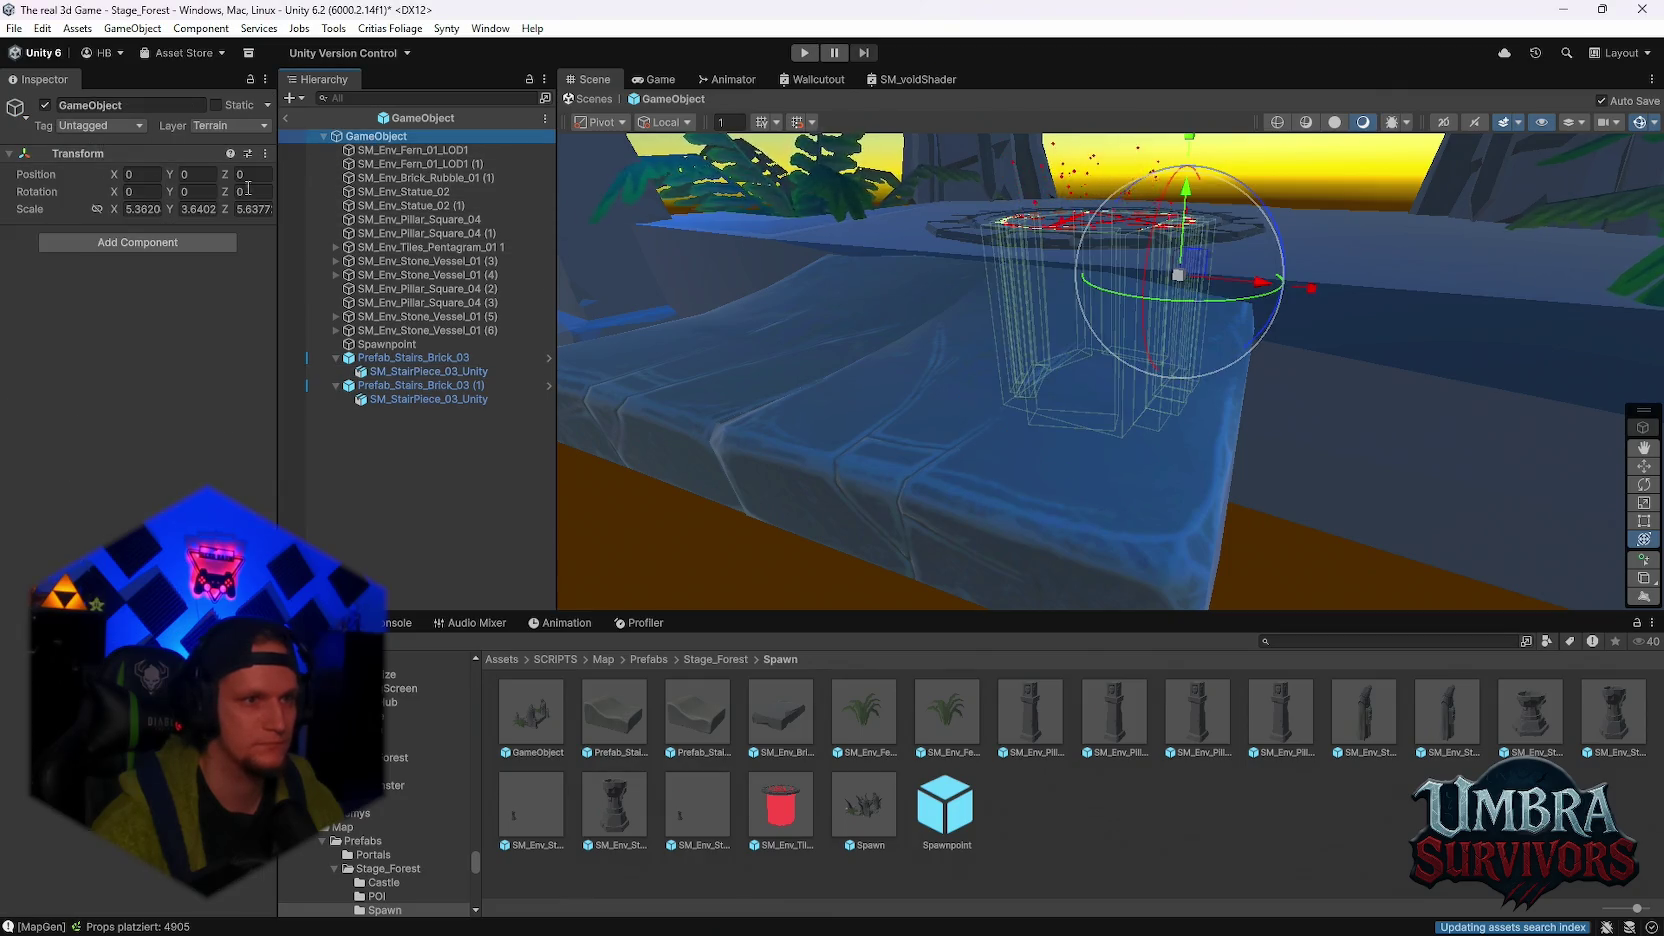
double_click(401, 359)
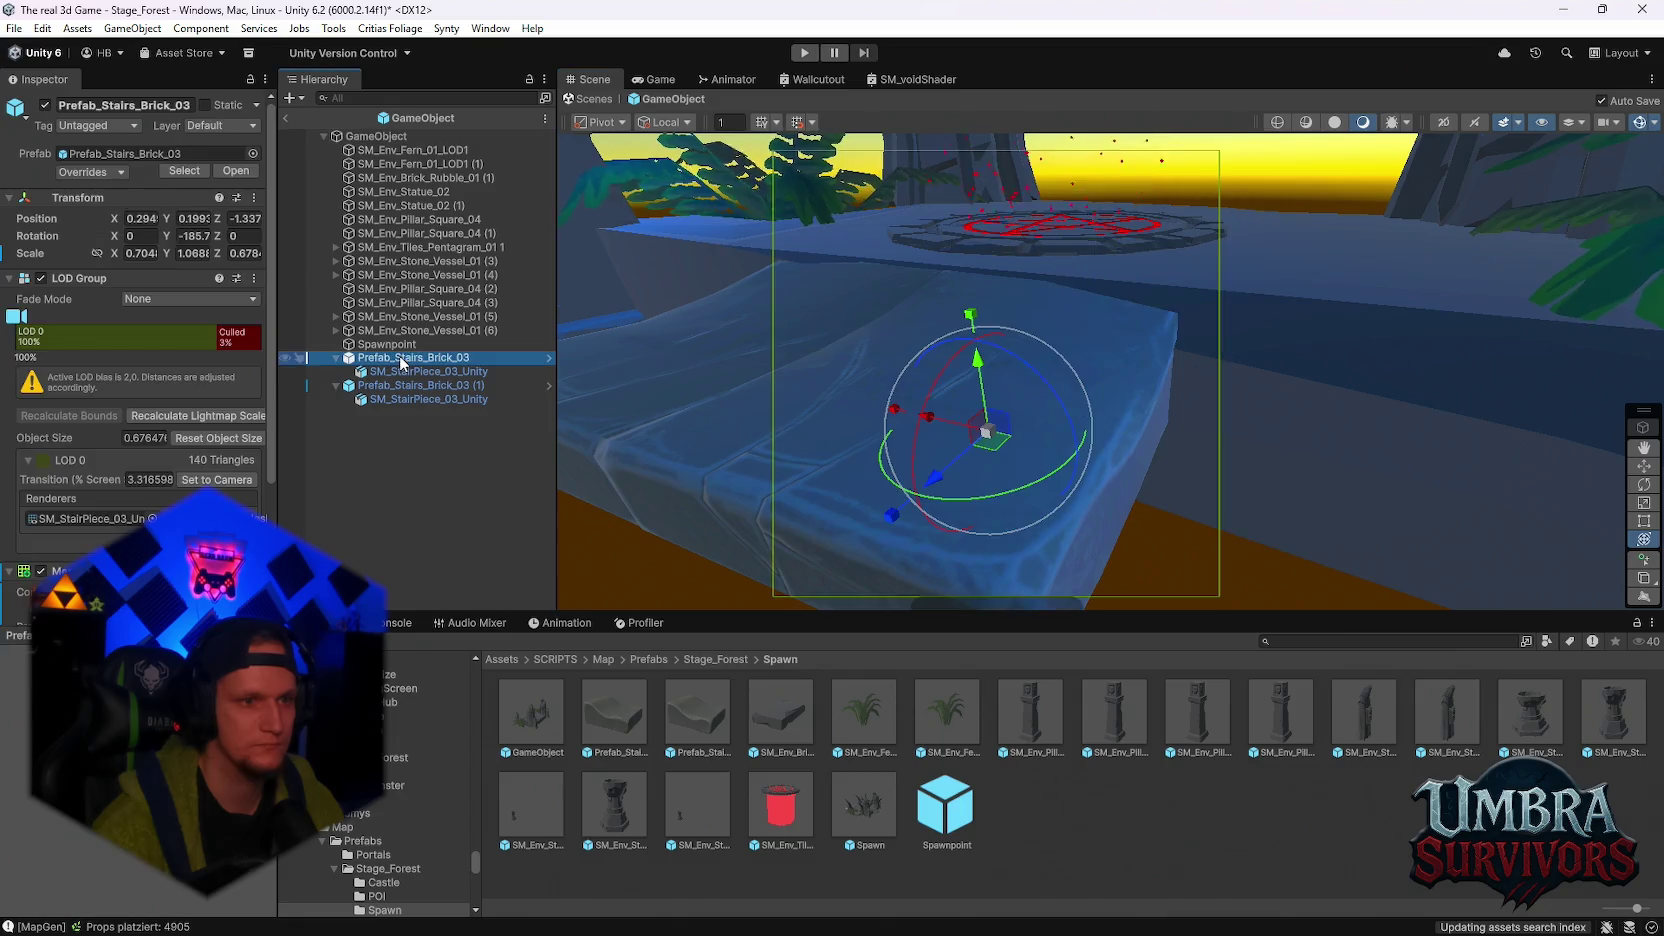
scroll(185, 413, down, 3)
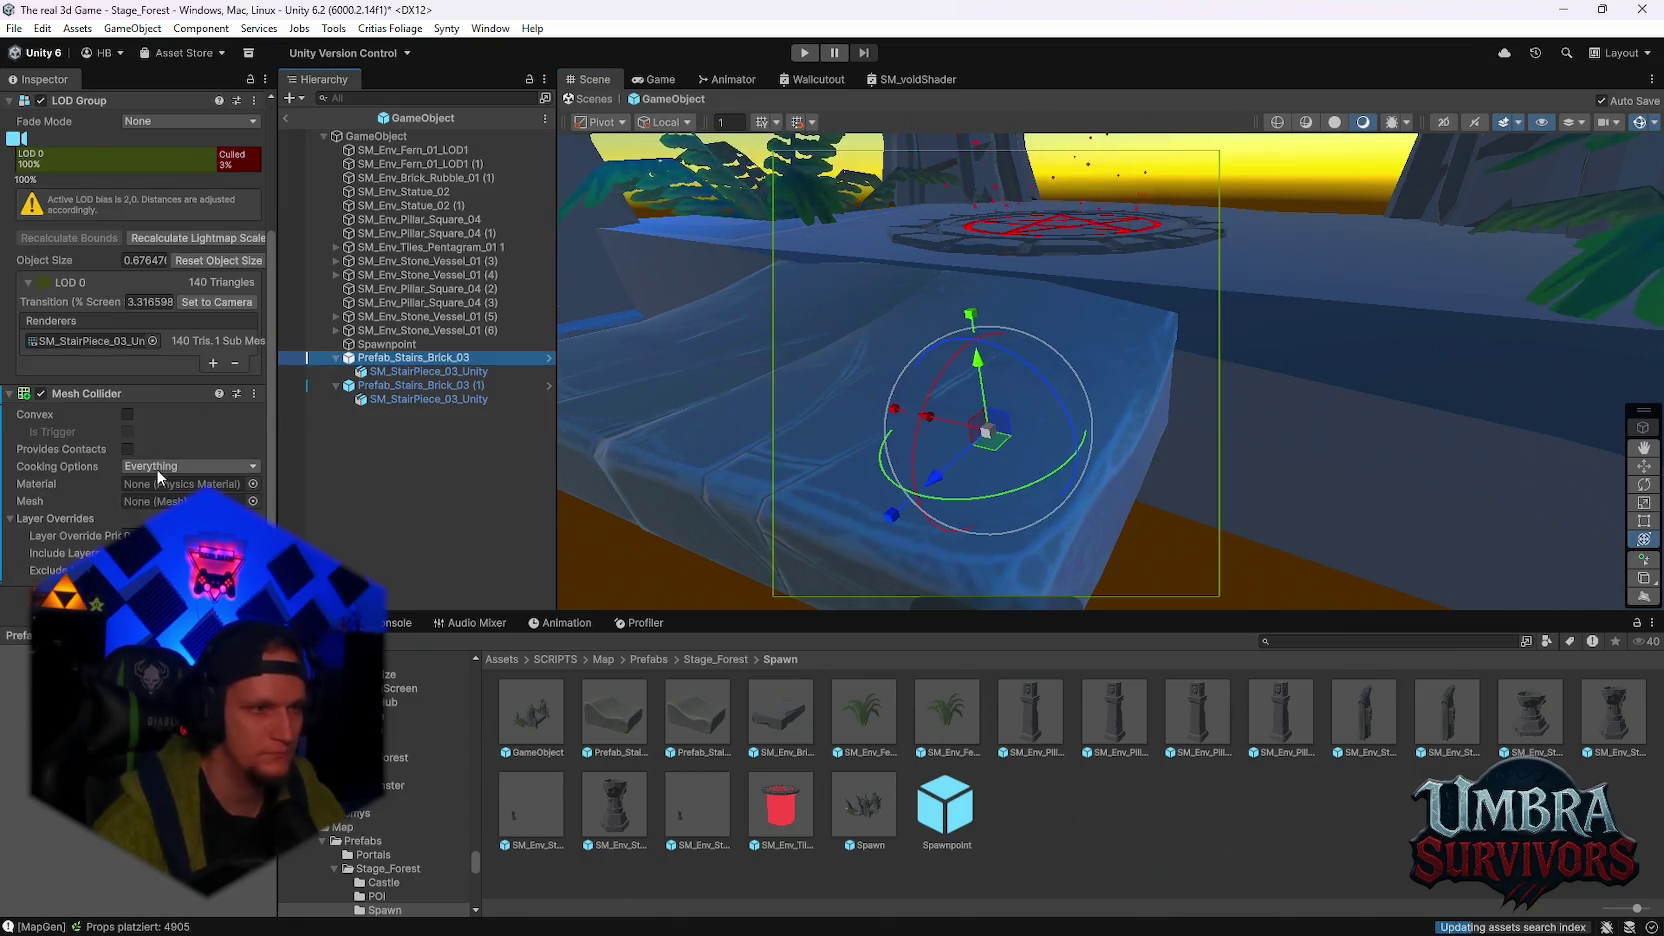
click(442, 400)
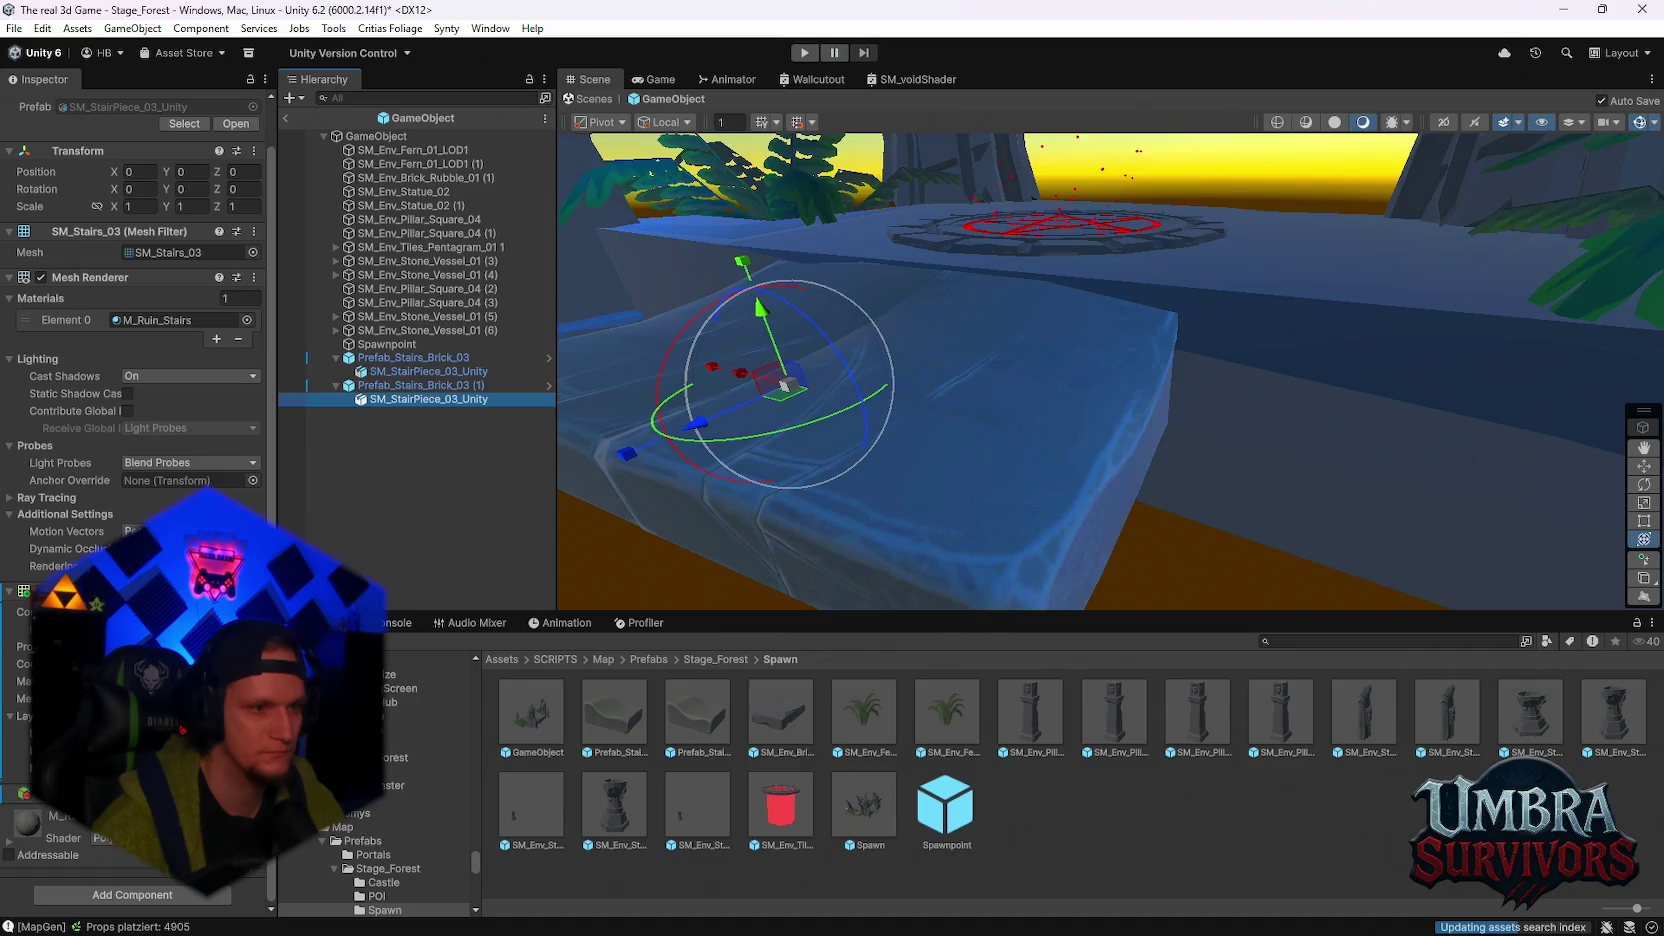
click(445, 371)
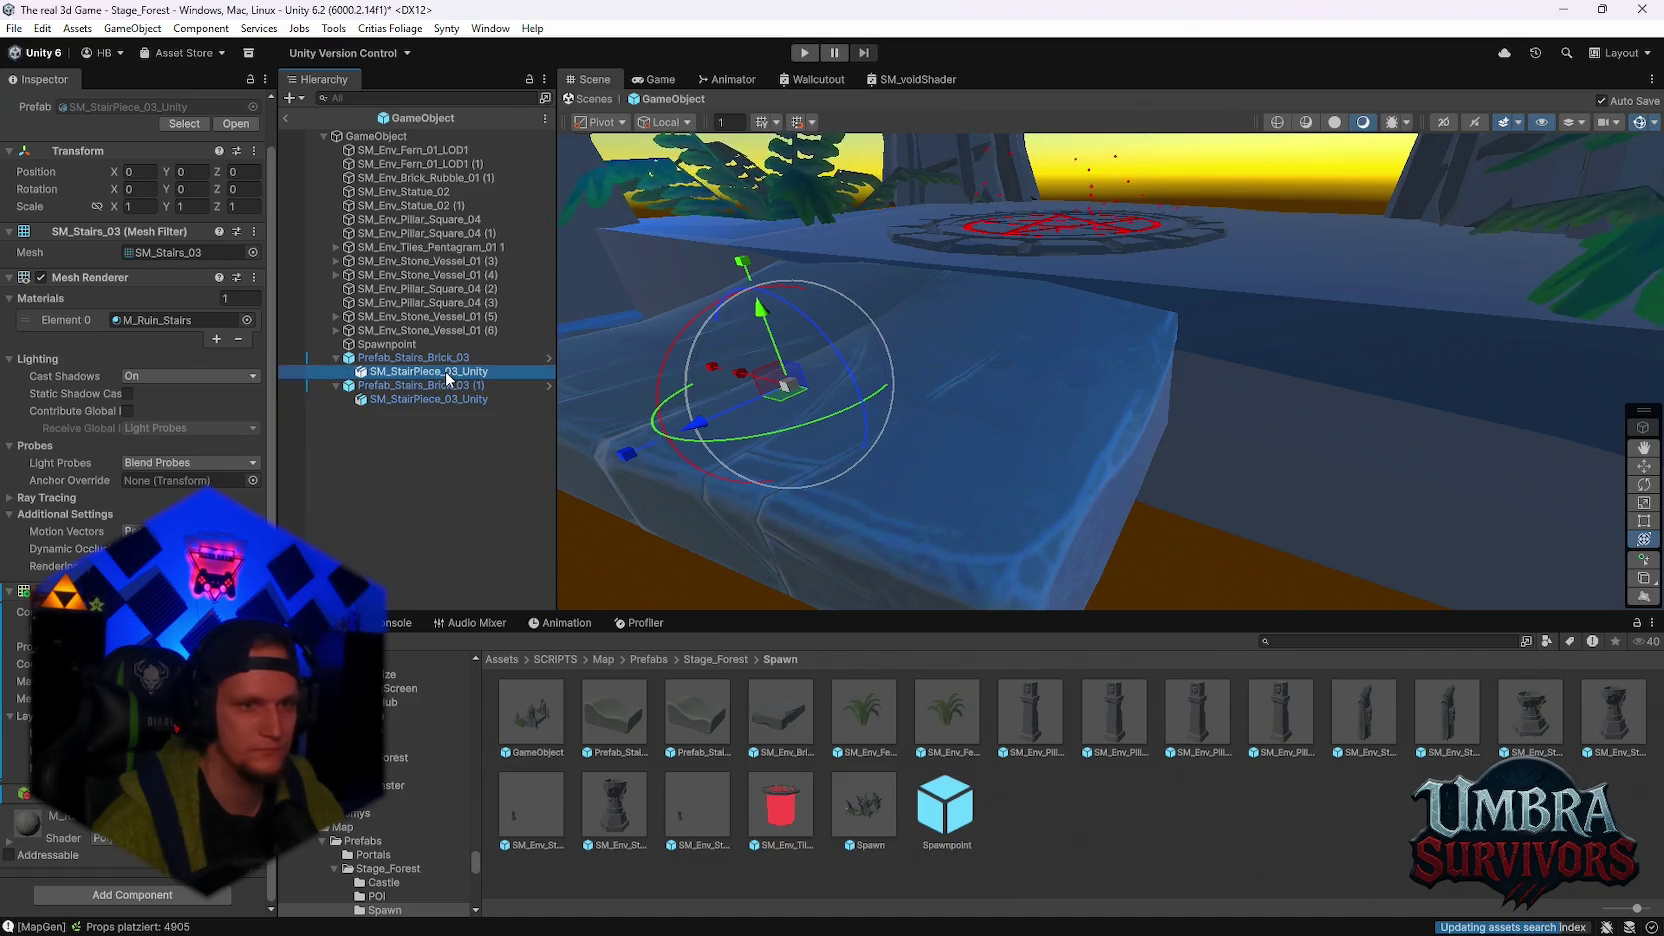
click(383, 401)
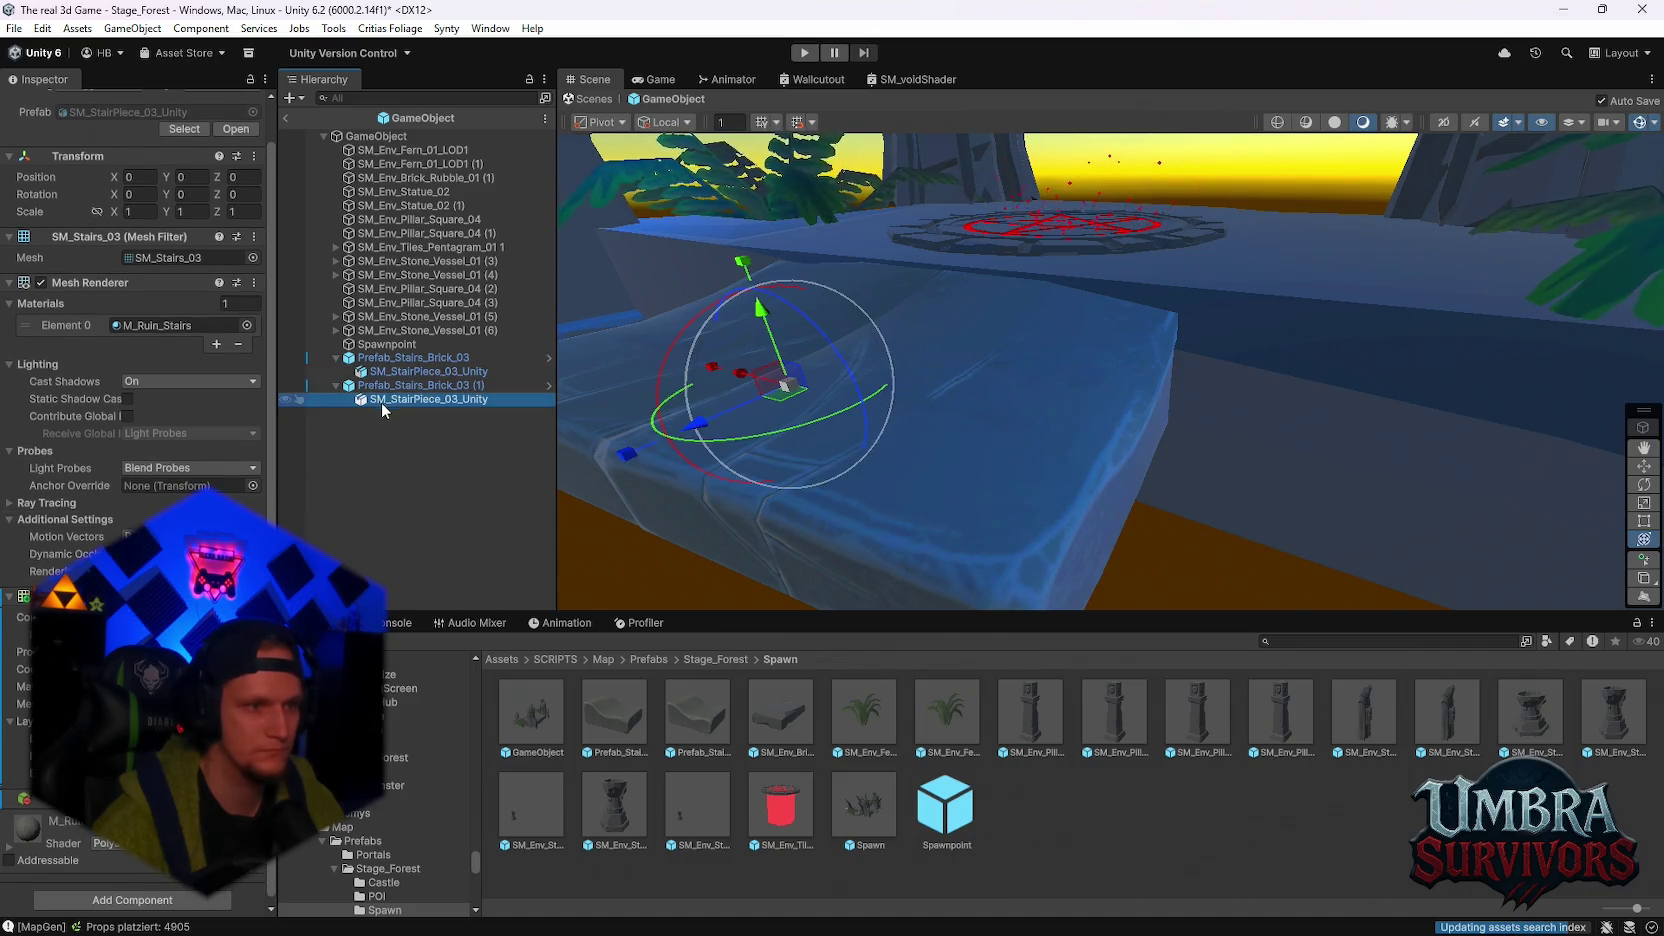
mouse_move(640, 575)
mouse_down()
mouse_move(710, 592)
mouse_move(933, 520)
mouse_move(897, 569)
mouse_move(748, 666)
mouse_move(901, 653)
mouse_move(998, 394)
mouse_move(1339, 363)
mouse_move(967, 436)
mouse_up()
click(285, 117)
- Orbit across the forest stage and pentagram floor to a wide view of the field
mouse_move(962, 354)
mouse_down()
mouse_move(1303, 417)
mouse_move(1019, 338)
mouse_move(1190, 395)
mouse_move(1054, 448)
mouse_move(1124, 452)
mouse_move(1122, 371)
mouse_move(1073, 309)
mouse_move(1036, 327)
mouse_move(1235, 396)
mouse_move(1226, 297)
mouse_move(1300, 282)
mouse_move(1140, 222)
mouse_move(1123, 191)
mouse_up()
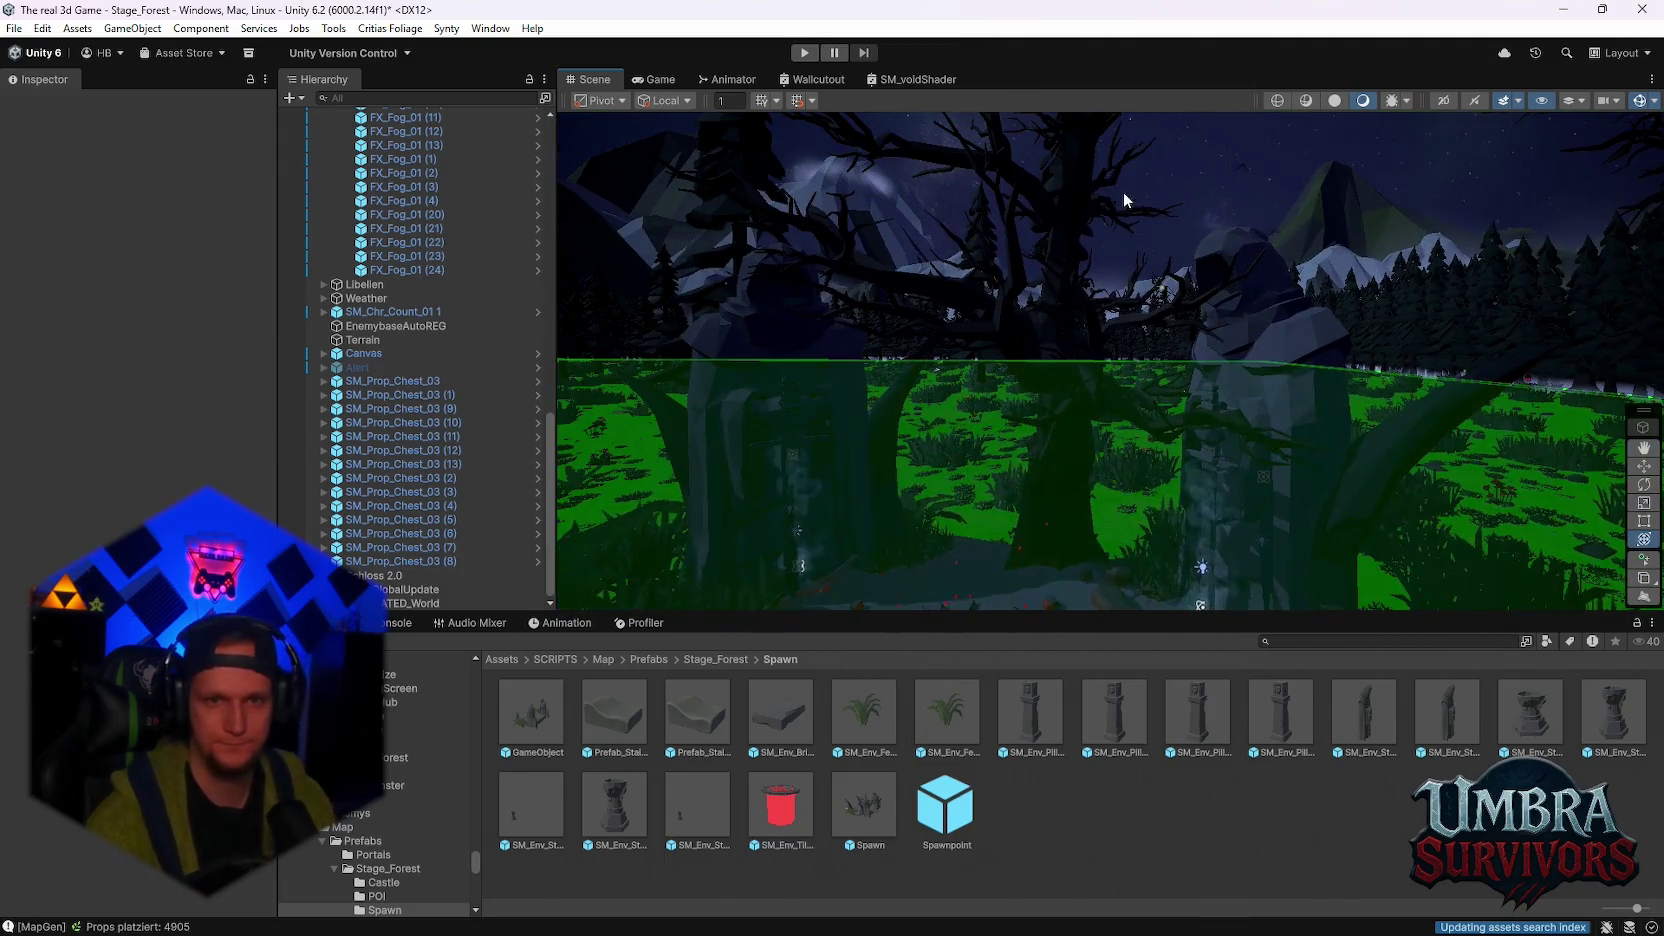
mouse_move(1127, 430)
mouse_down()
mouse_move(1144, 369)
mouse_move(1144, 420)
mouse_move(1014, 509)
mouse_move(1088, 539)
mouse_move(1099, 598)
mouse_move(1129, 516)
mouse_move(1163, 494)
mouse_move(1125, 509)
mouse_move(1160, 518)
mouse_move(1193, 474)
mouse_move(1190, 420)
mouse_move(1047, 334)
mouse_move(1323, 379)
mouse_move(994, 348)
mouse_move(1034, 374)
mouse_move(1040, 453)
mouse_move(1154, 448)
mouse_move(1165, 371)
mouse_up()
scroll(1166, 380, up, 3)
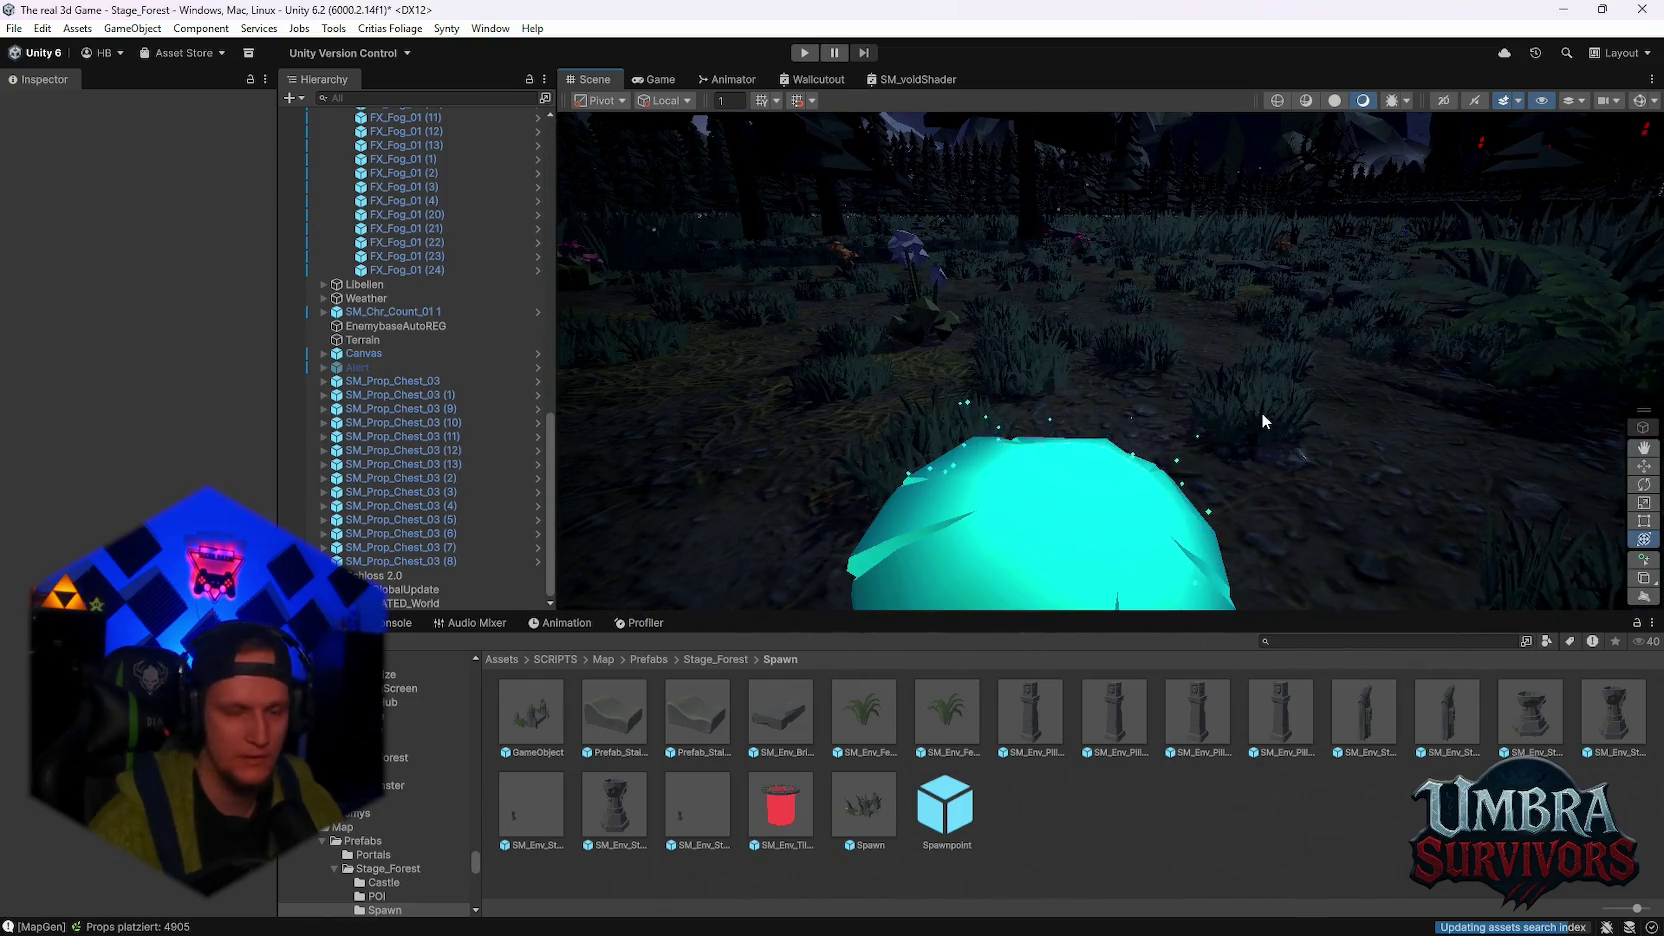
scroll(1086, 311, down, 5)
mouse_move(1239, 380)
mouse_down()
mouse_move(977, 375)
mouse_move(1047, 360)
mouse_move(821, 345)
mouse_move(1211, 301)
mouse_move(1191, 316)
mouse_move(1174, 286)
mouse_move(1269, 280)
mouse_up()
- Select the glowing mushroom group and frame it in the Scene view with F
key(y)
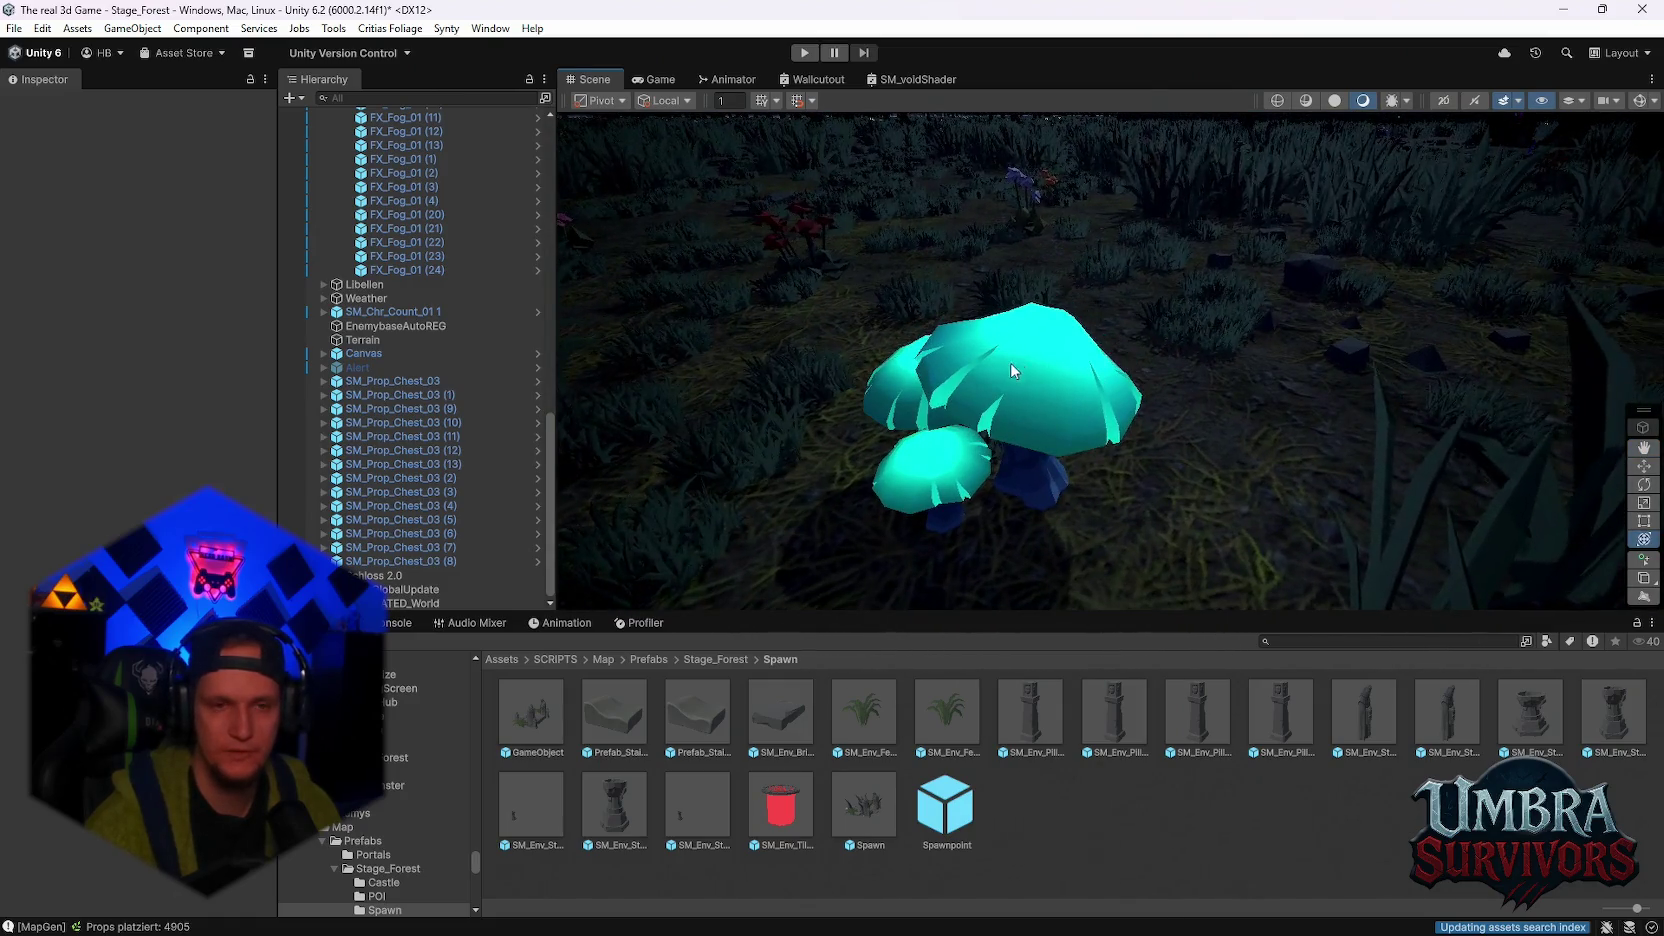
click(1050, 361)
scroll(1088, 378, down, 5)
mouse_move(1088, 378)
mouse_down()
mouse_move(1273, 334)
mouse_move(1336, 290)
mouse_move(1088, 323)
mouse_move(1289, 294)
mouse_up()
key(q)
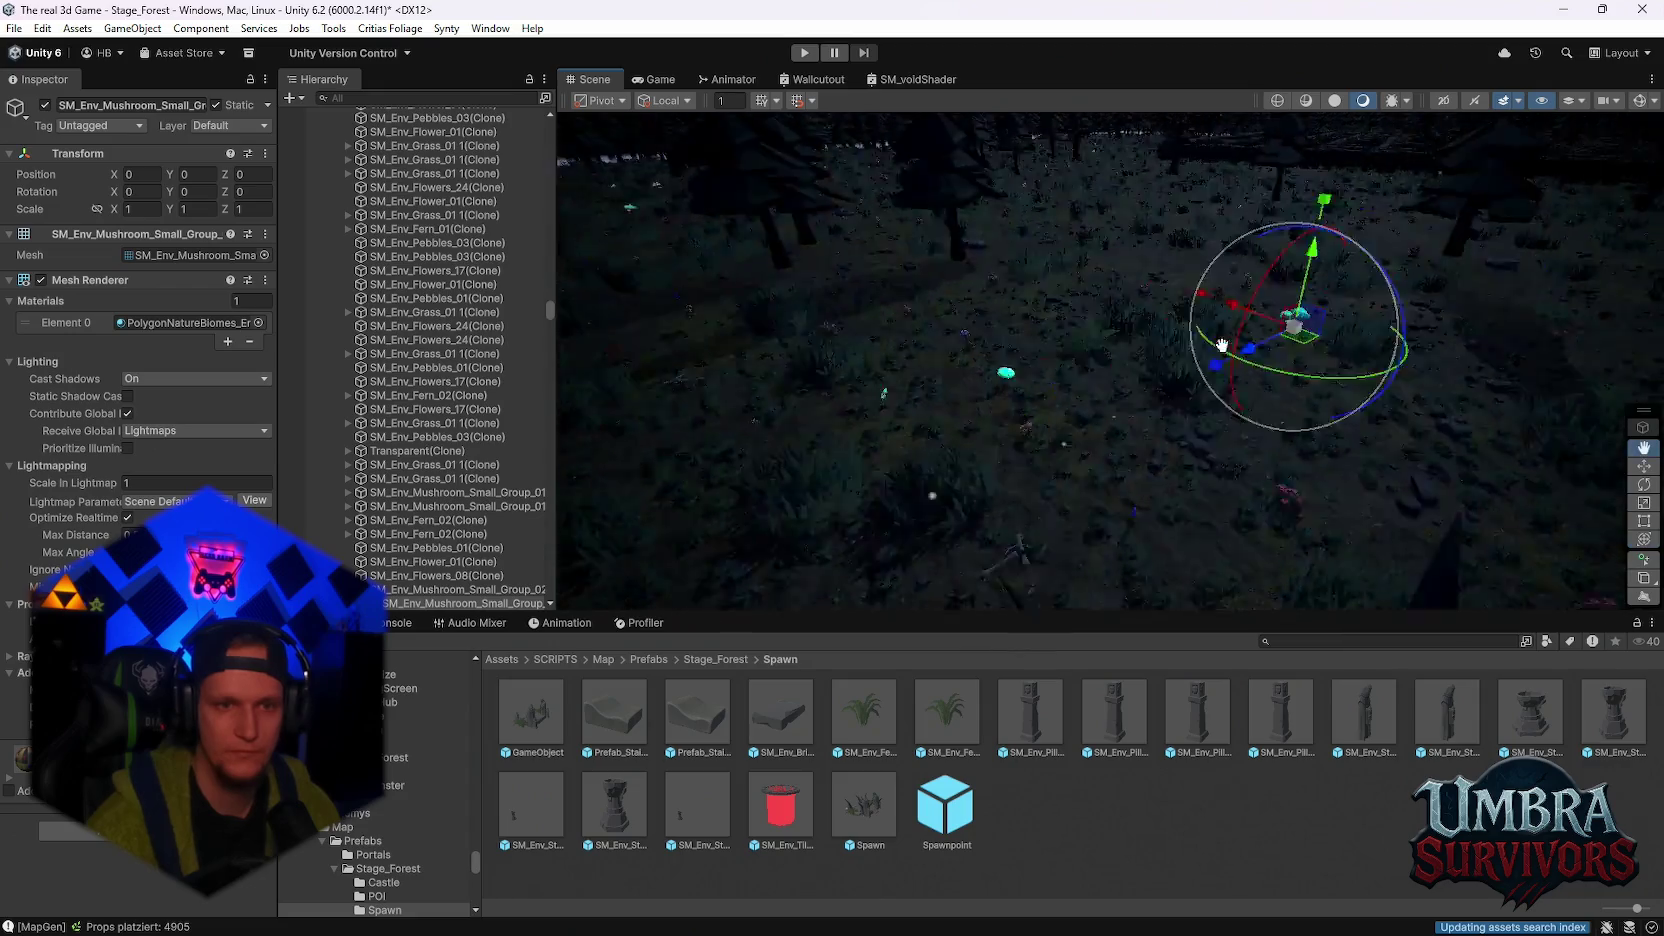
key(f)
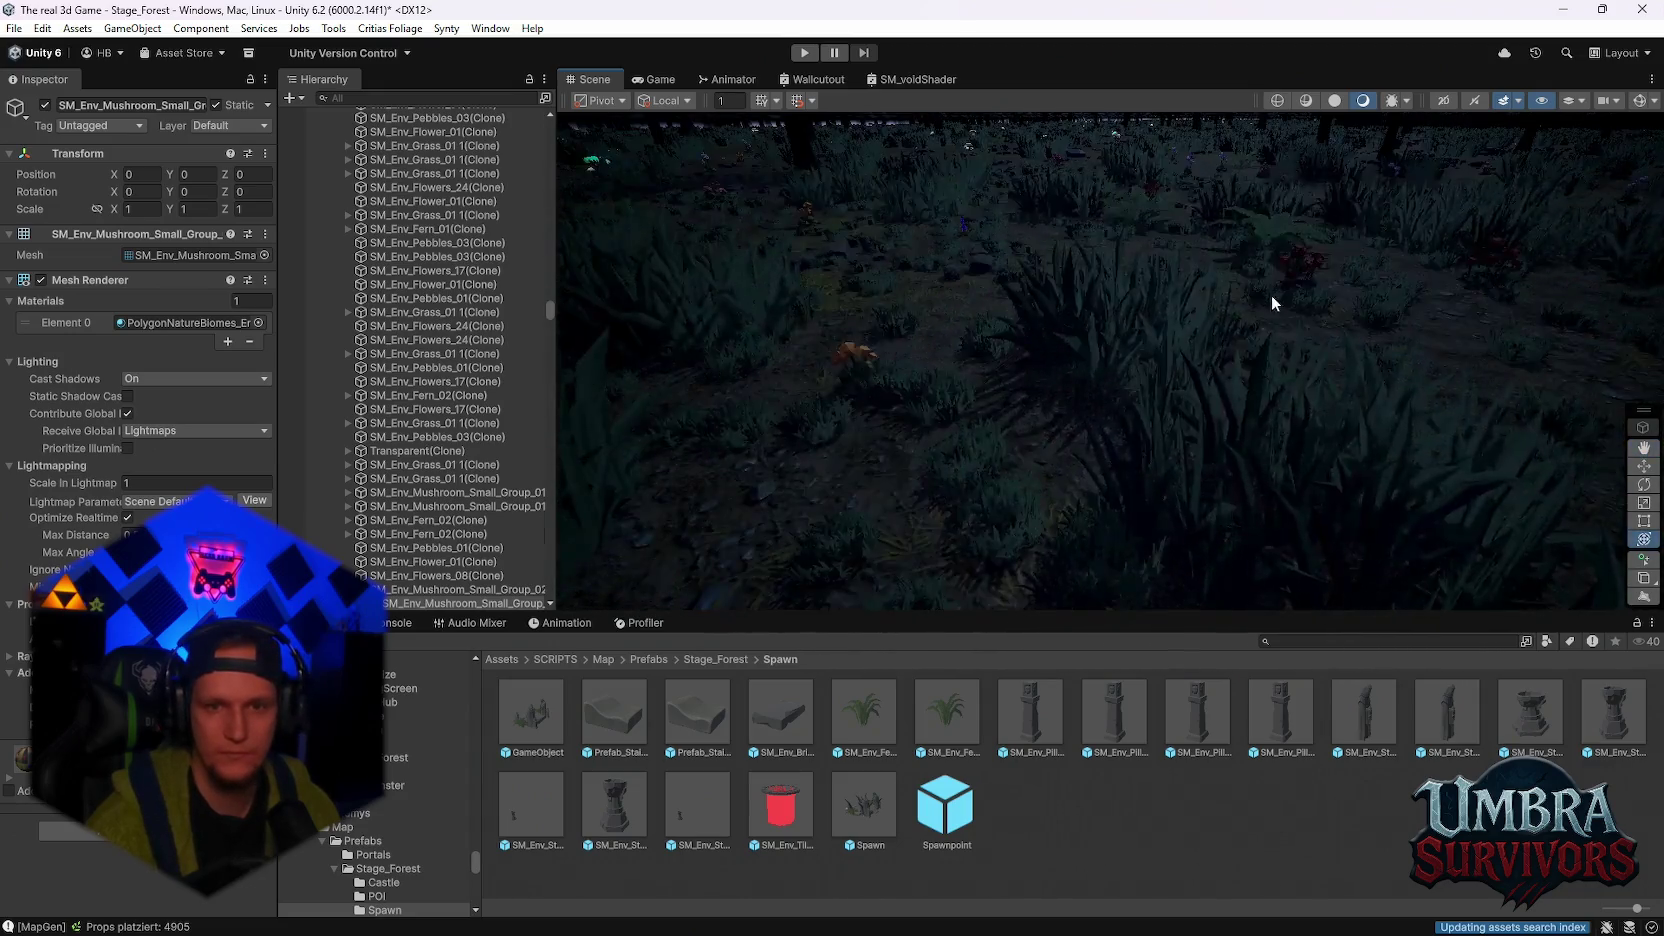
scroll(1250, 289, up, 5)
scroll(1260, 287, down, 5)
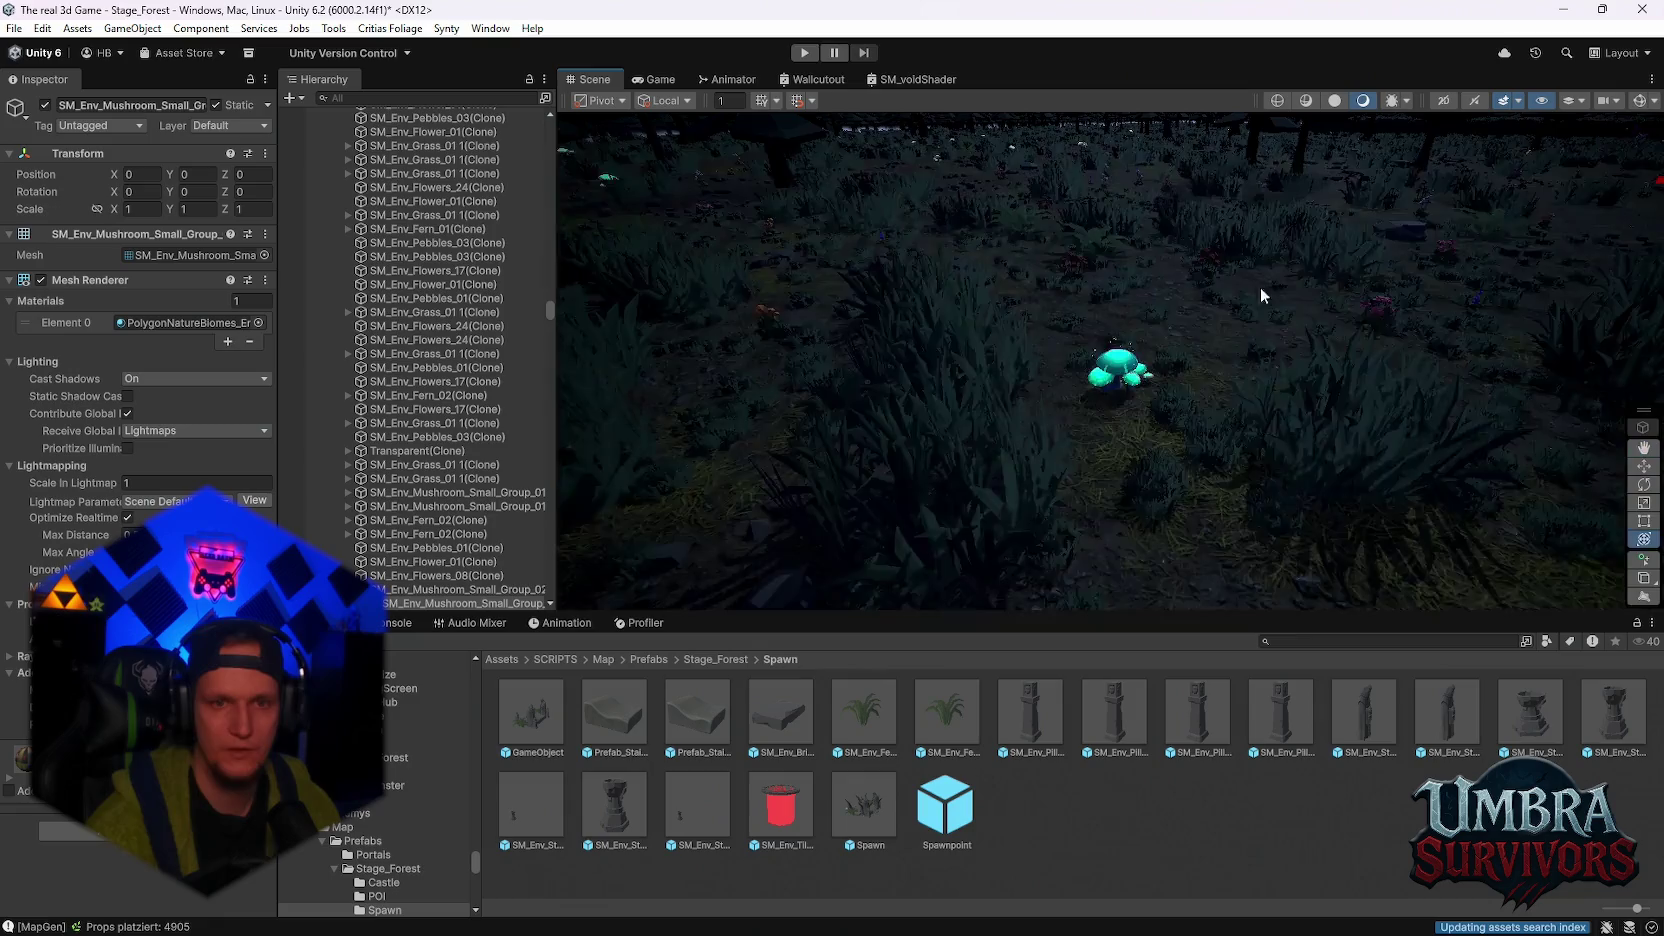
scroll(1147, 361, up, 5)
key(y)
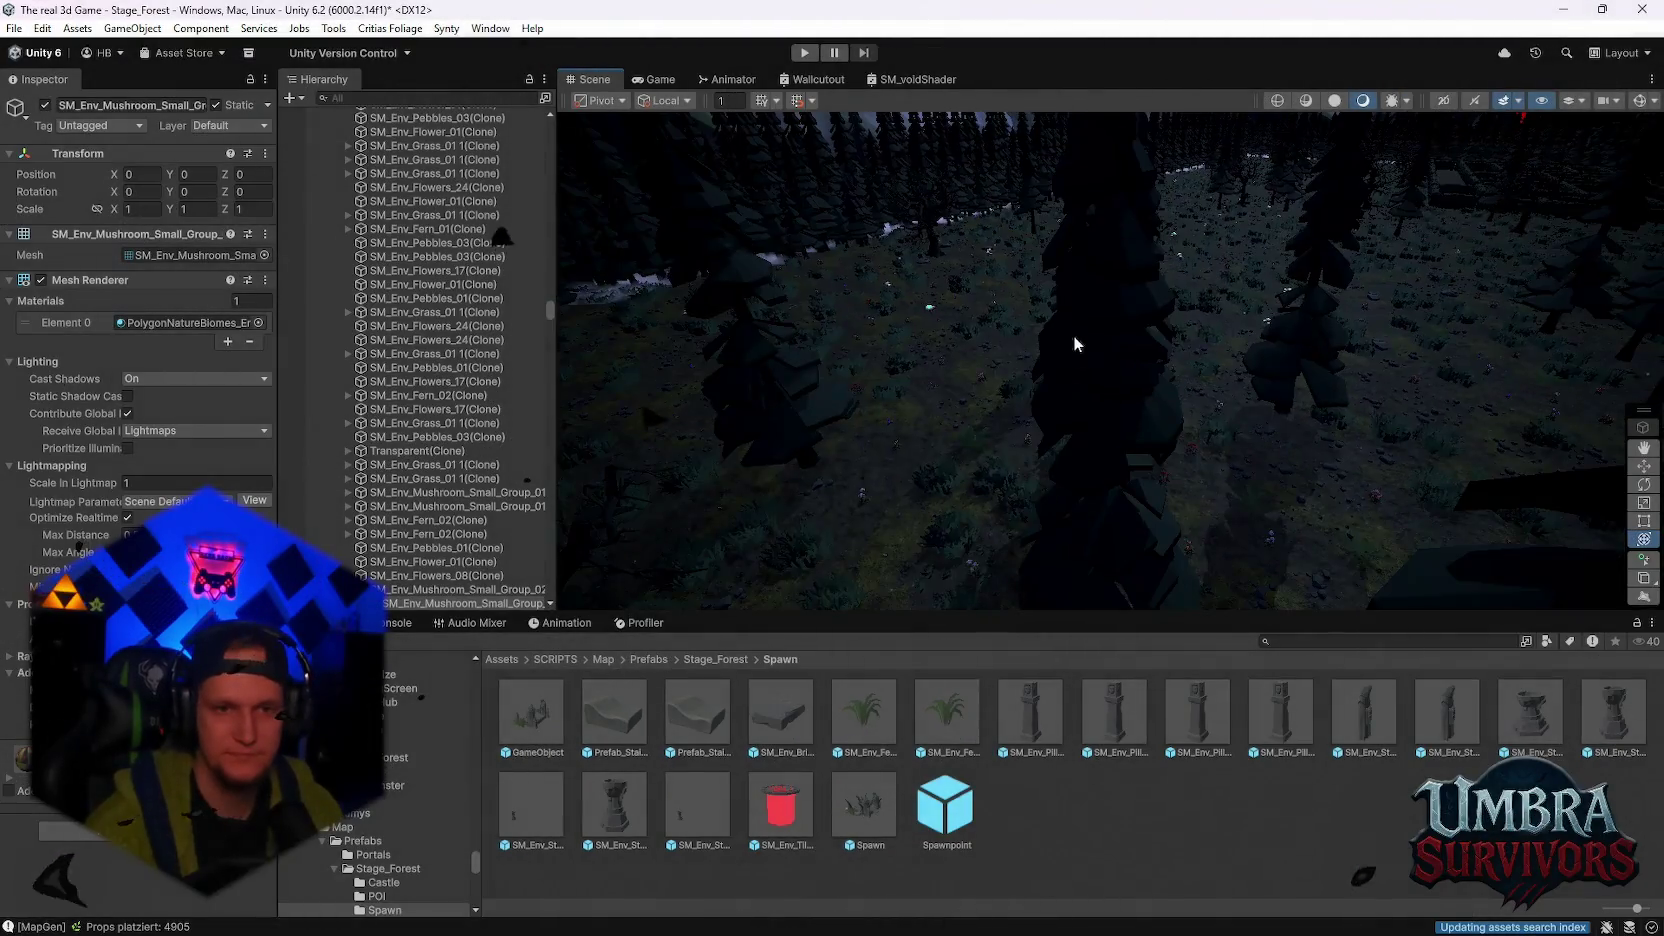
- Turn the Scene view toward the hedge maze and the red-lit castle beyond it
mouse_move(1072, 335)
mouse_down()
mouse_move(1040, 347)
mouse_move(1044, 436)
mouse_move(1209, 497)
mouse_move(1142, 496)
mouse_move(1086, 456)
mouse_move(1157, 298)
mouse_move(1337, 257)
mouse_move(1252, 371)
mouse_move(1307, 245)
mouse_move(1243, 336)
mouse_move(1226, 323)
mouse_move(1159, 338)
mouse_move(1257, 395)
mouse_move(871, 420)
mouse_move(1316, 410)
mouse_move(822, 468)
mouse_move(1088, 375)
mouse_move(1098, 406)
mouse_up()
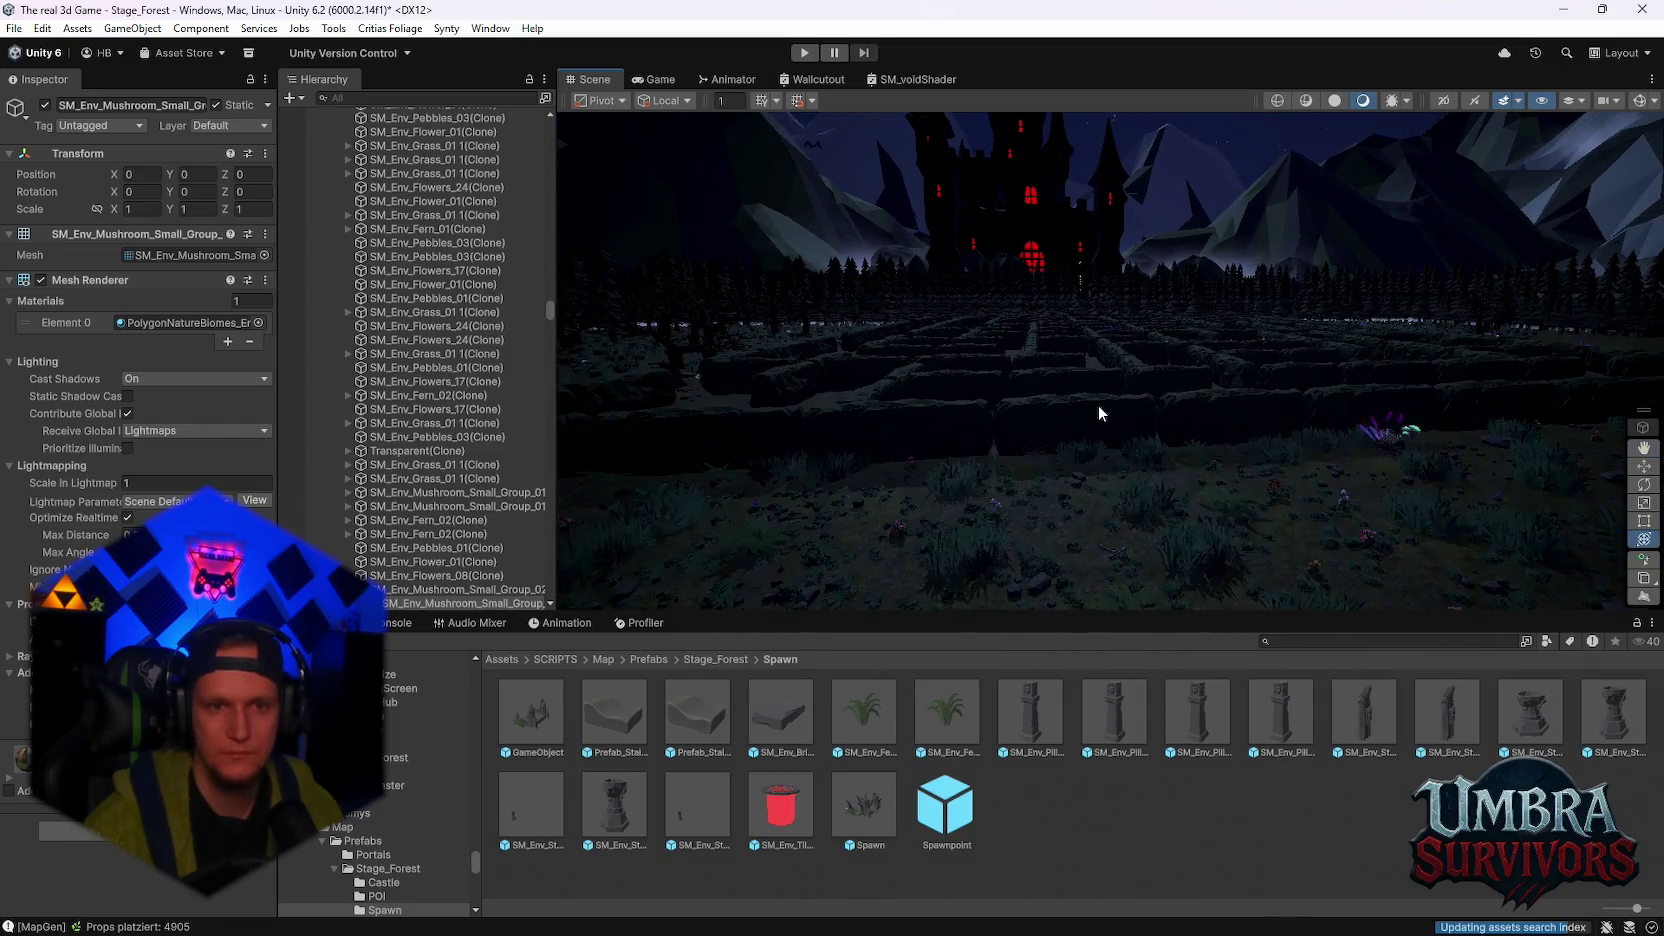
- Select the castle's glass piece, a nearby transparent object, a maze hedge and a chest
scroll(1098, 406, up, 5)
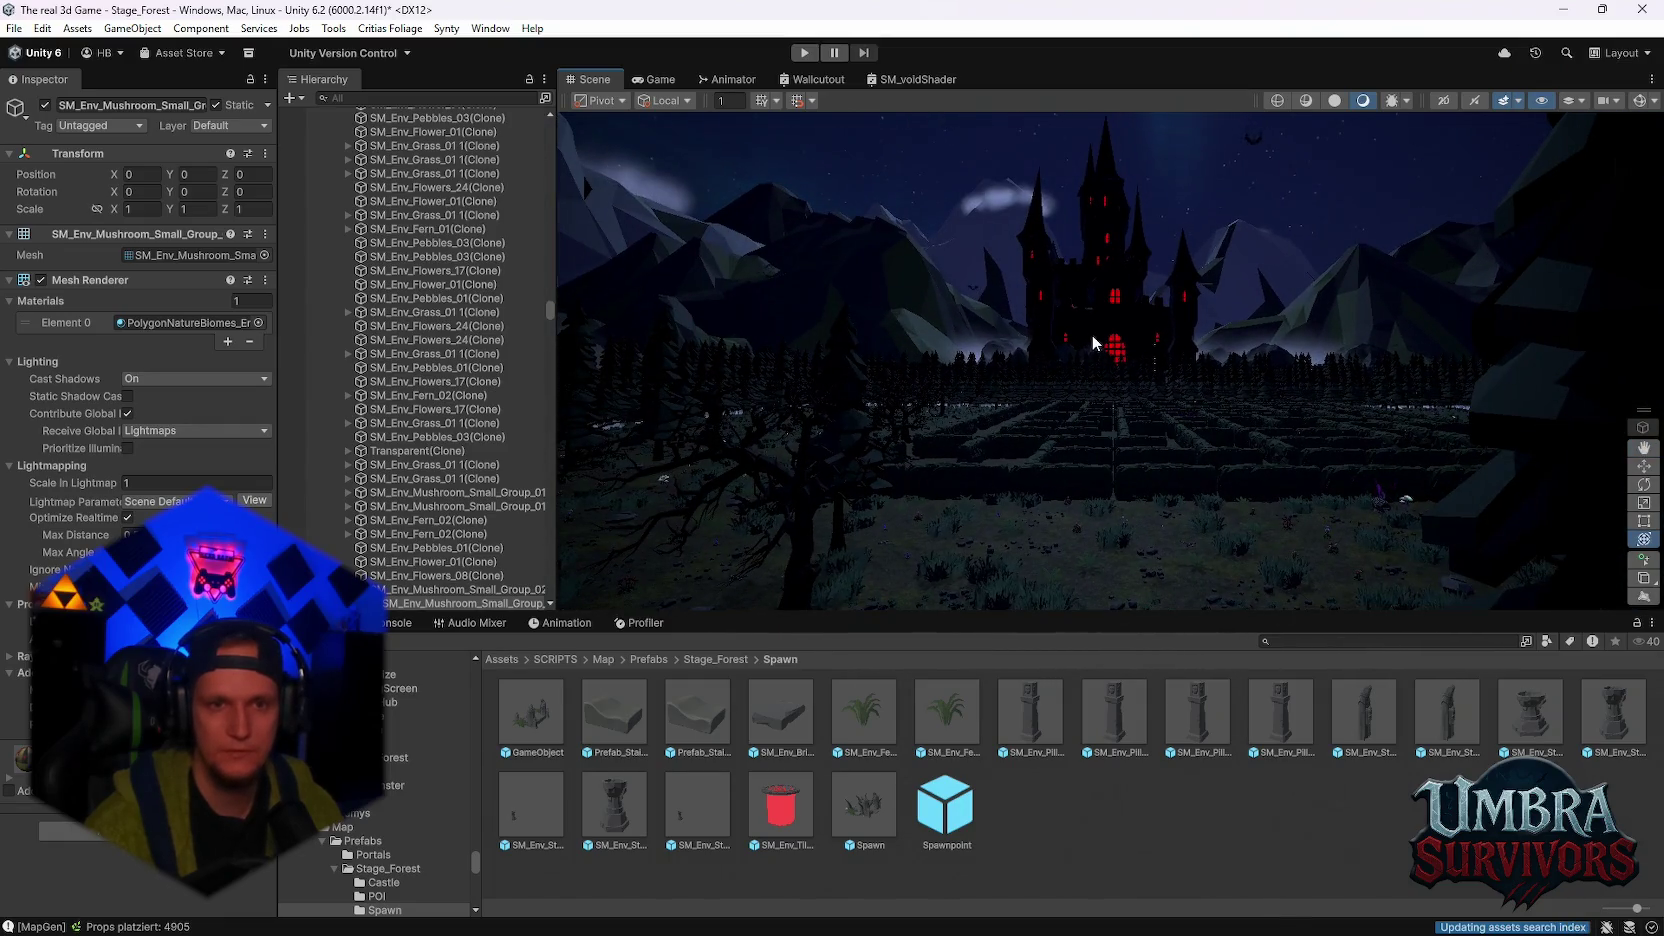
click(1118, 300)
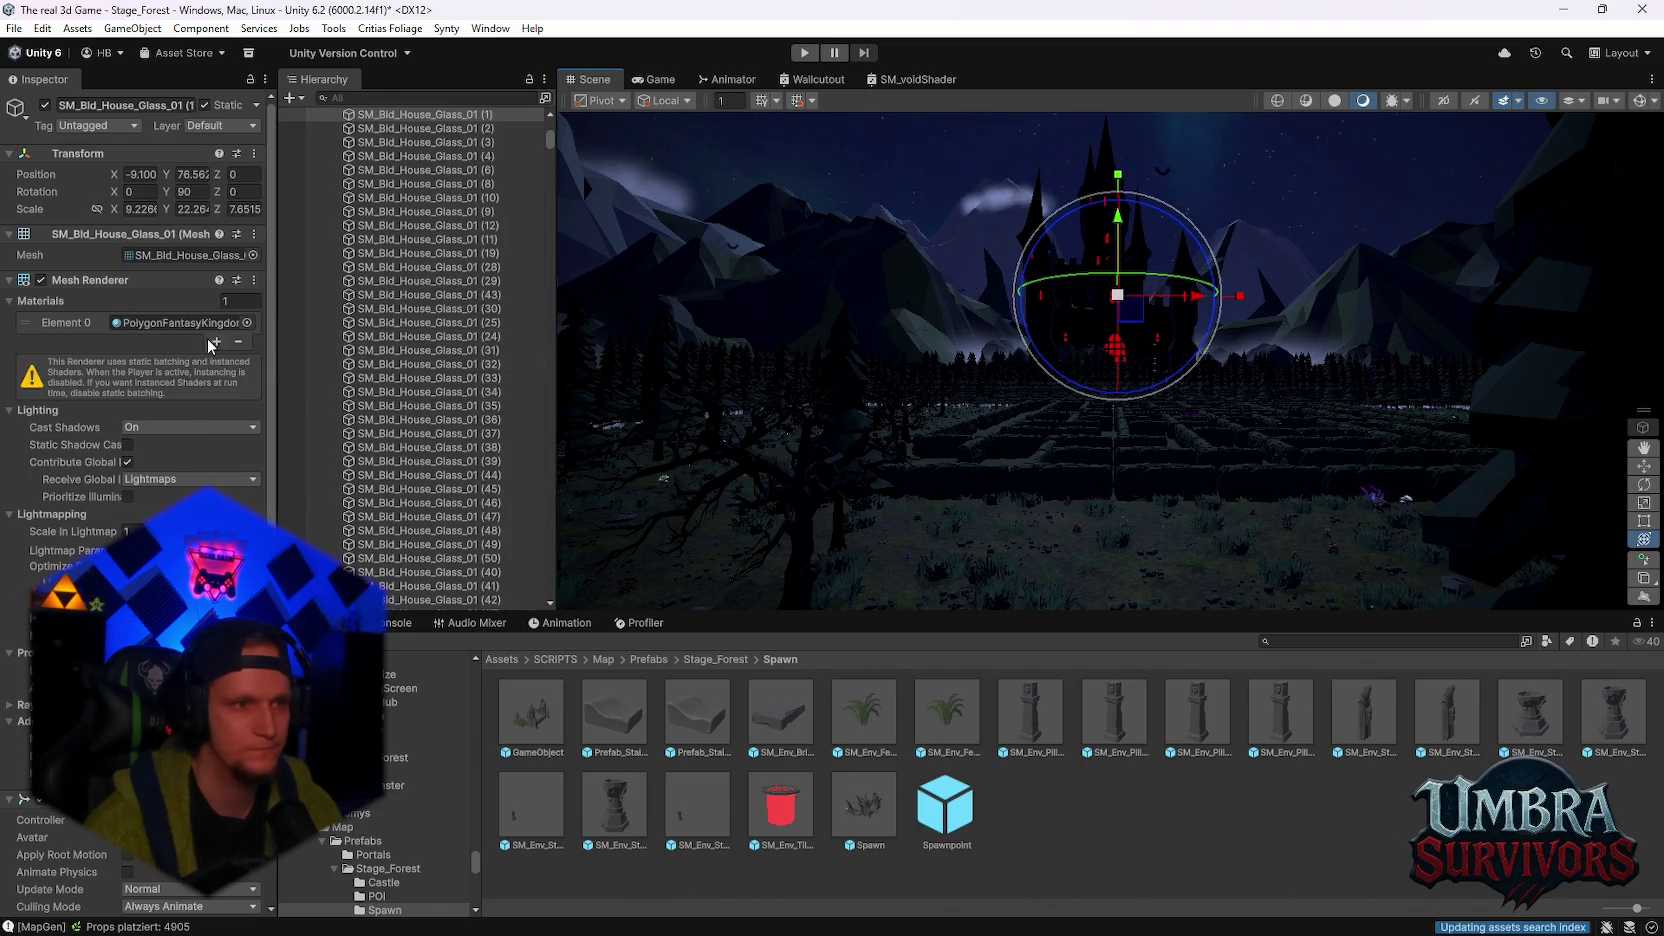
scroll(755, 408, up, 5)
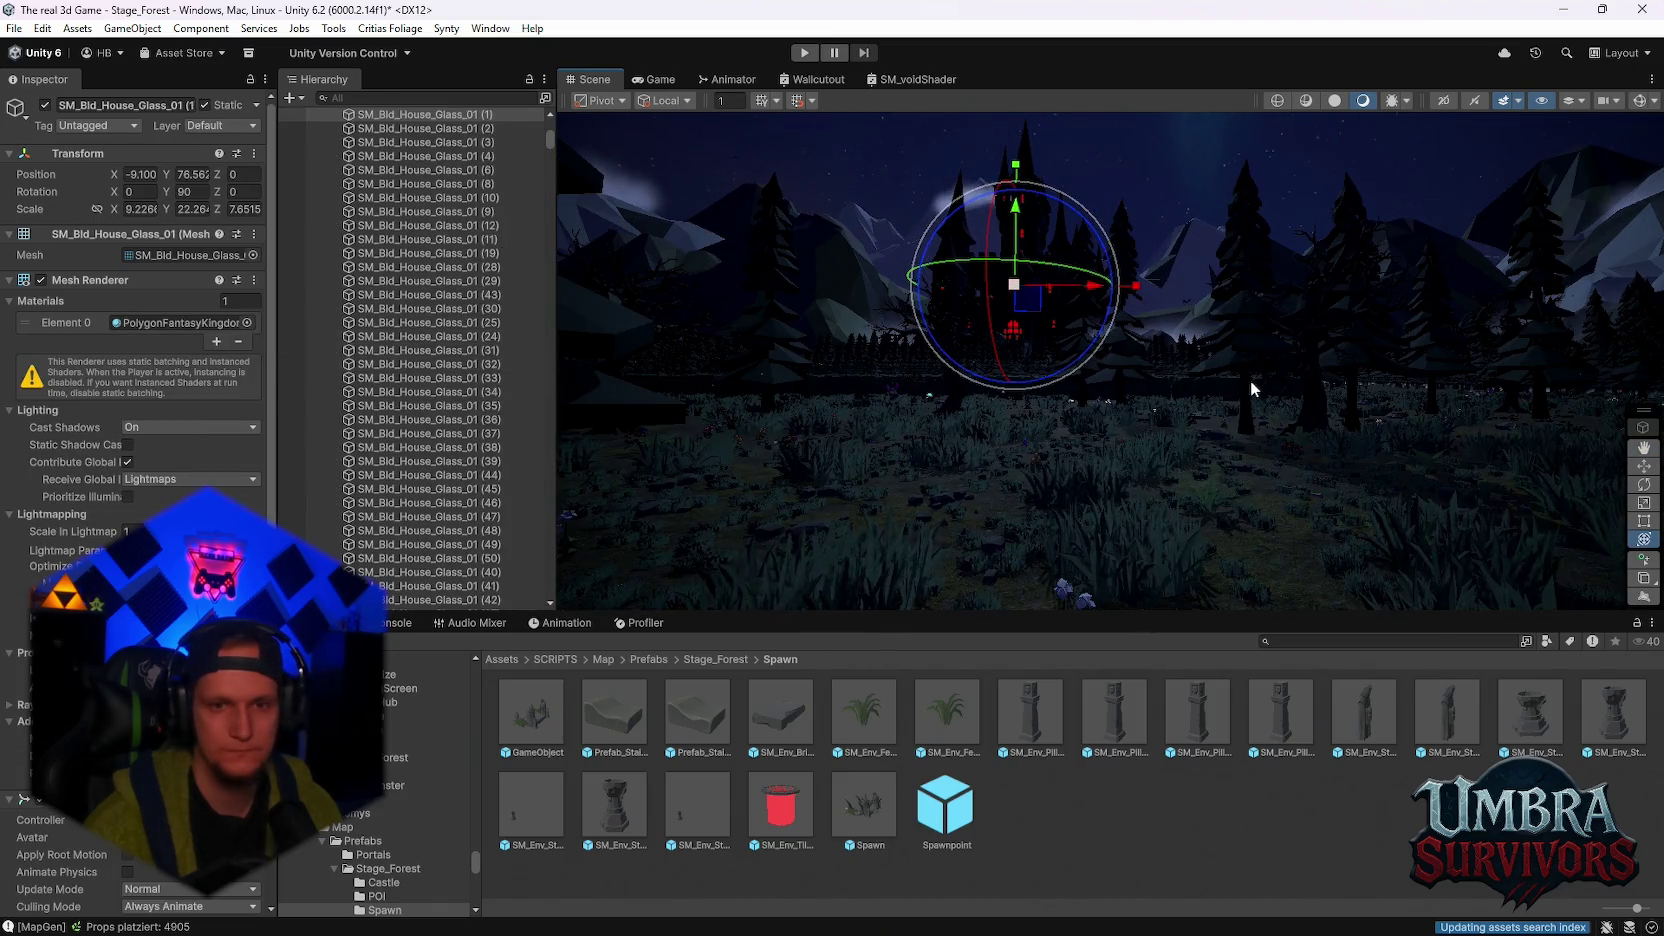
click(1251, 370)
mouse_move(1251, 367)
mouse_down()
mouse_move(1198, 388)
mouse_move(1220, 440)
mouse_move(1196, 543)
mouse_move(1238, 517)
mouse_move(1156, 485)
mouse_move(1251, 377)
mouse_move(1229, 375)
mouse_move(1211, 416)
mouse_move(1113, 419)
mouse_move(1162, 472)
mouse_move(1173, 458)
mouse_move(1065, 314)
mouse_move(1056, 339)
mouse_move(1107, 227)
mouse_move(774, 211)
mouse_move(1170, 412)
mouse_move(1355, 384)
mouse_move(1221, 389)
mouse_move(1271, 386)
mouse_move(1196, 290)
mouse_move(1195, 359)
mouse_move(1274, 323)
mouse_move(1263, 342)
mouse_move(1208, 370)
mouse_move(1311, 271)
mouse_move(1300, 295)
mouse_up()
click(1232, 391)
click(1113, 481)
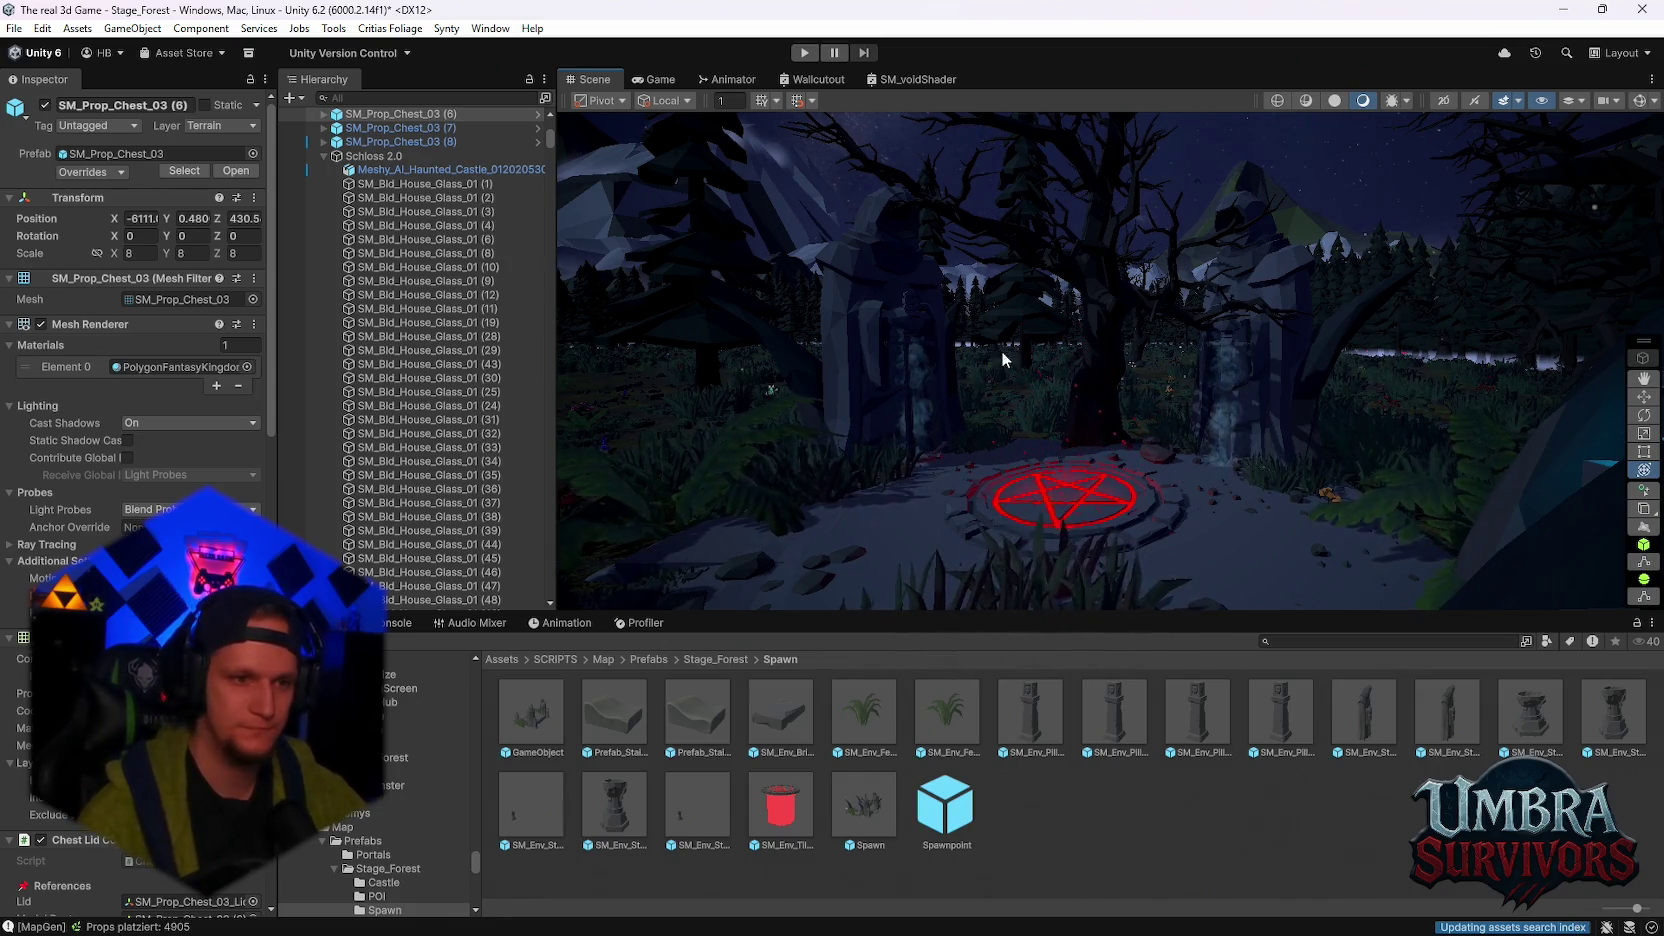
- Collapse Schloss 2.0 in the Hierarchy and orbit to an overhead view of the maze
click(323, 156)
scroll(1184, 390, down, 3)
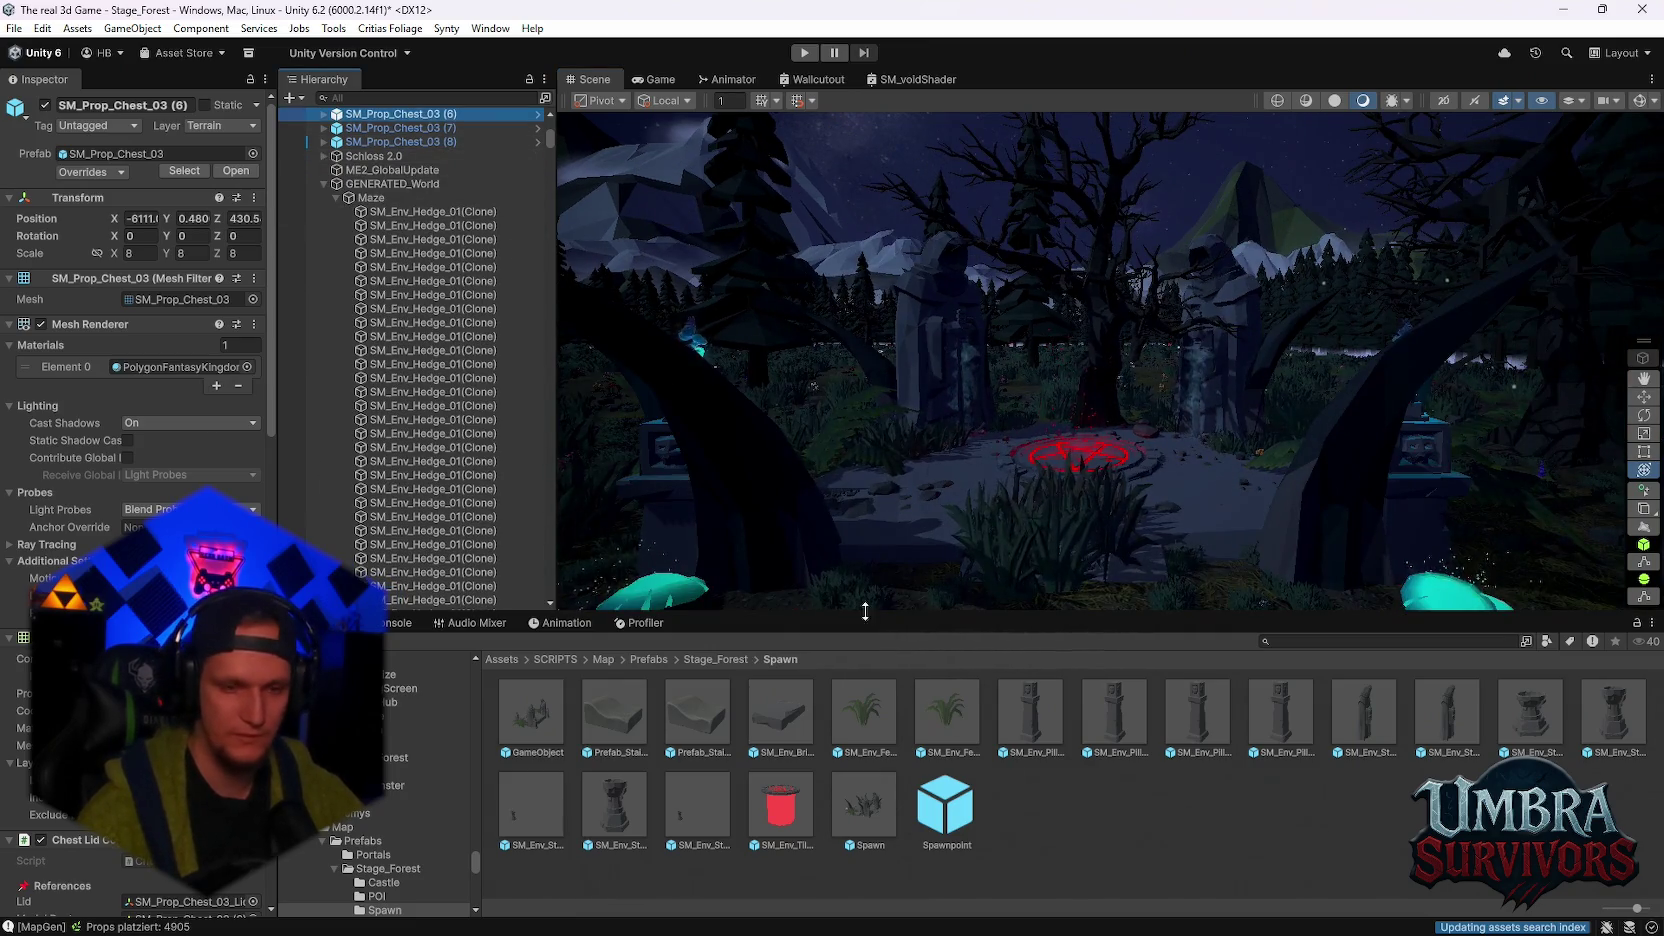
mouse_move(1184, 390)
alt+mouse_down()
mouse_move(1037, 400)
mouse_move(1088, 432)
mouse_move(1060, 380)
mouse_move(1248, 488)
alt+mouse_up()
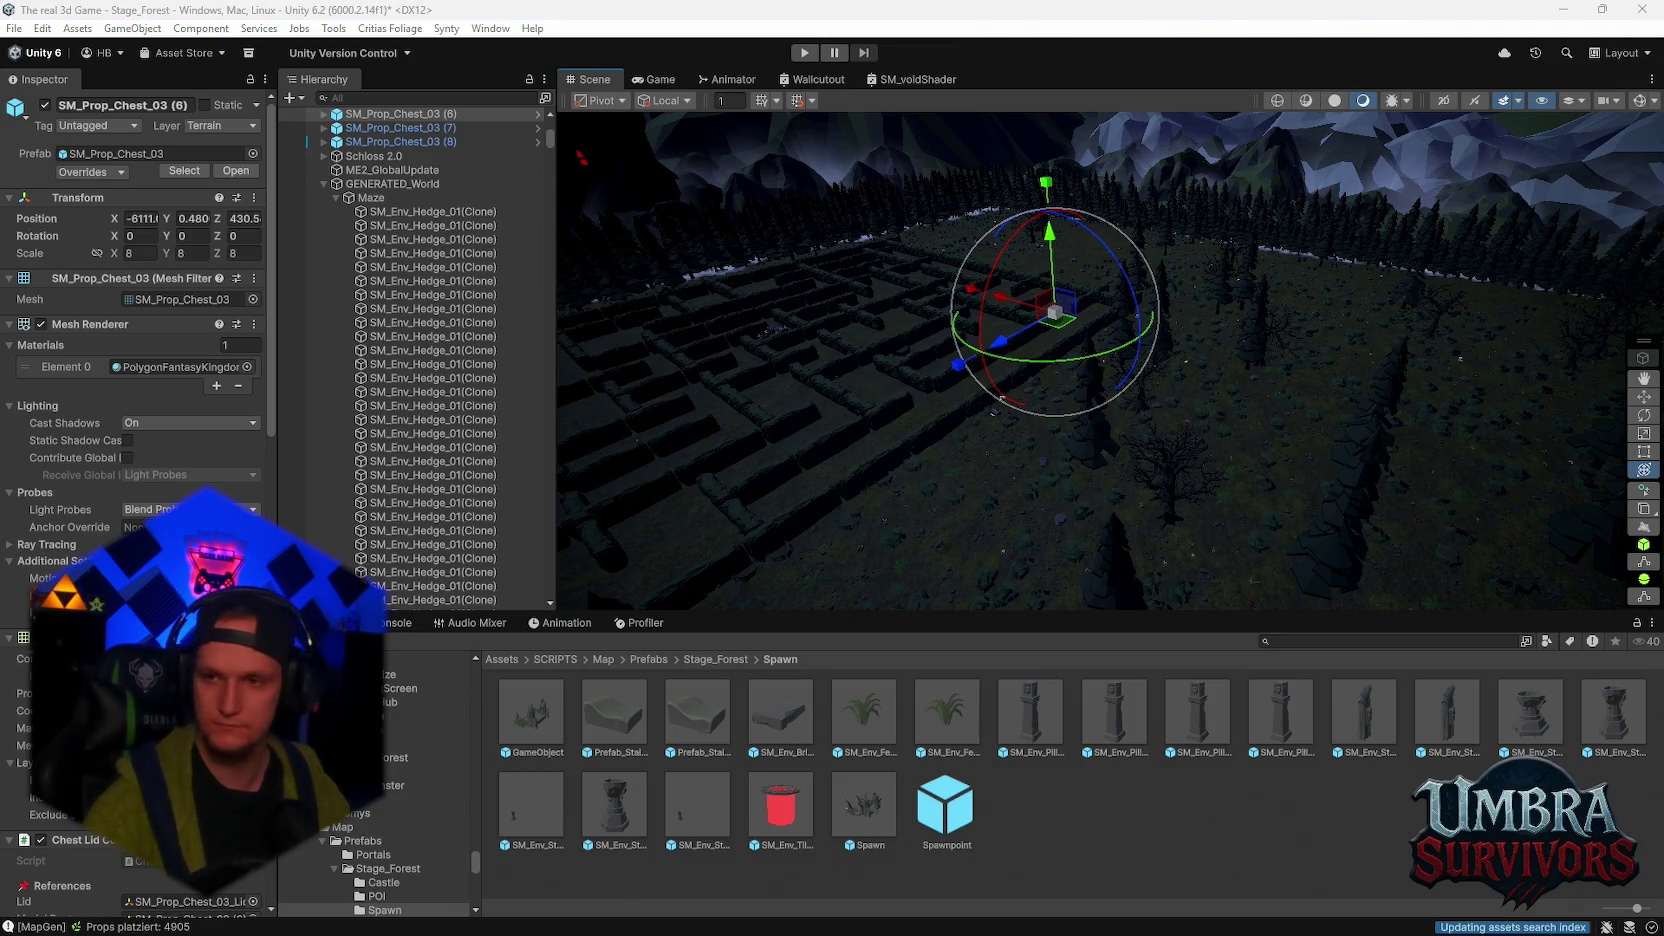
scroll(420, 310, up, 15)
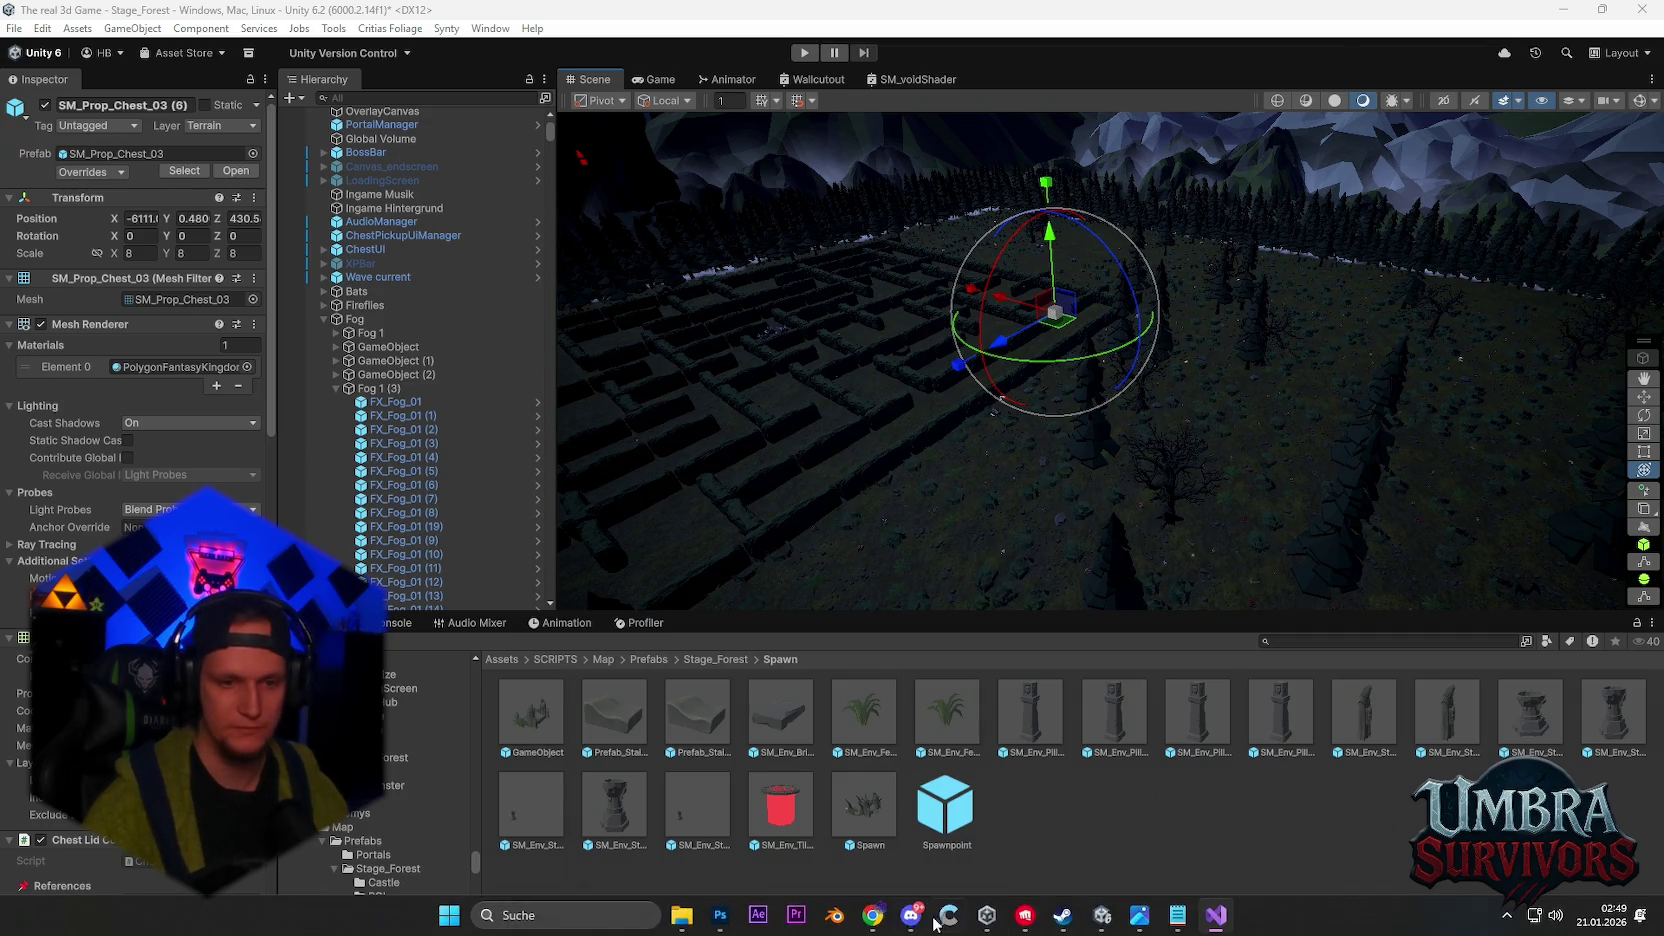
- Bring Meshy forward, close the Odins Speer in Umbra Style tab, and return to Unity
mouse_move(873, 915)
click(681, 849)
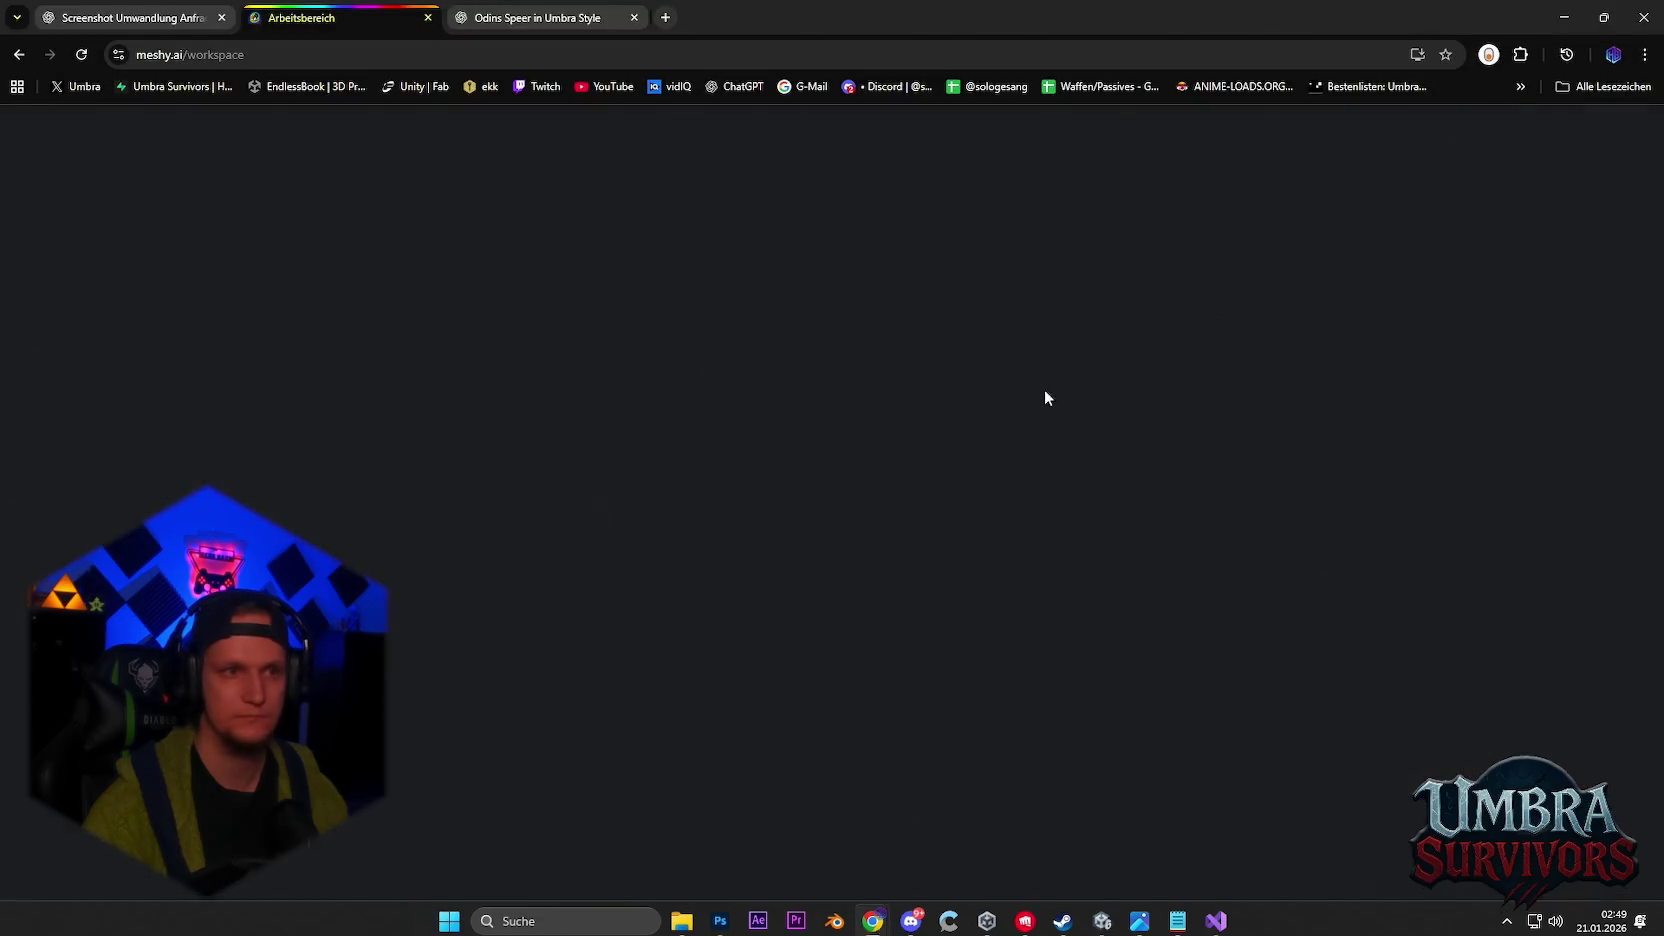
click(634, 17)
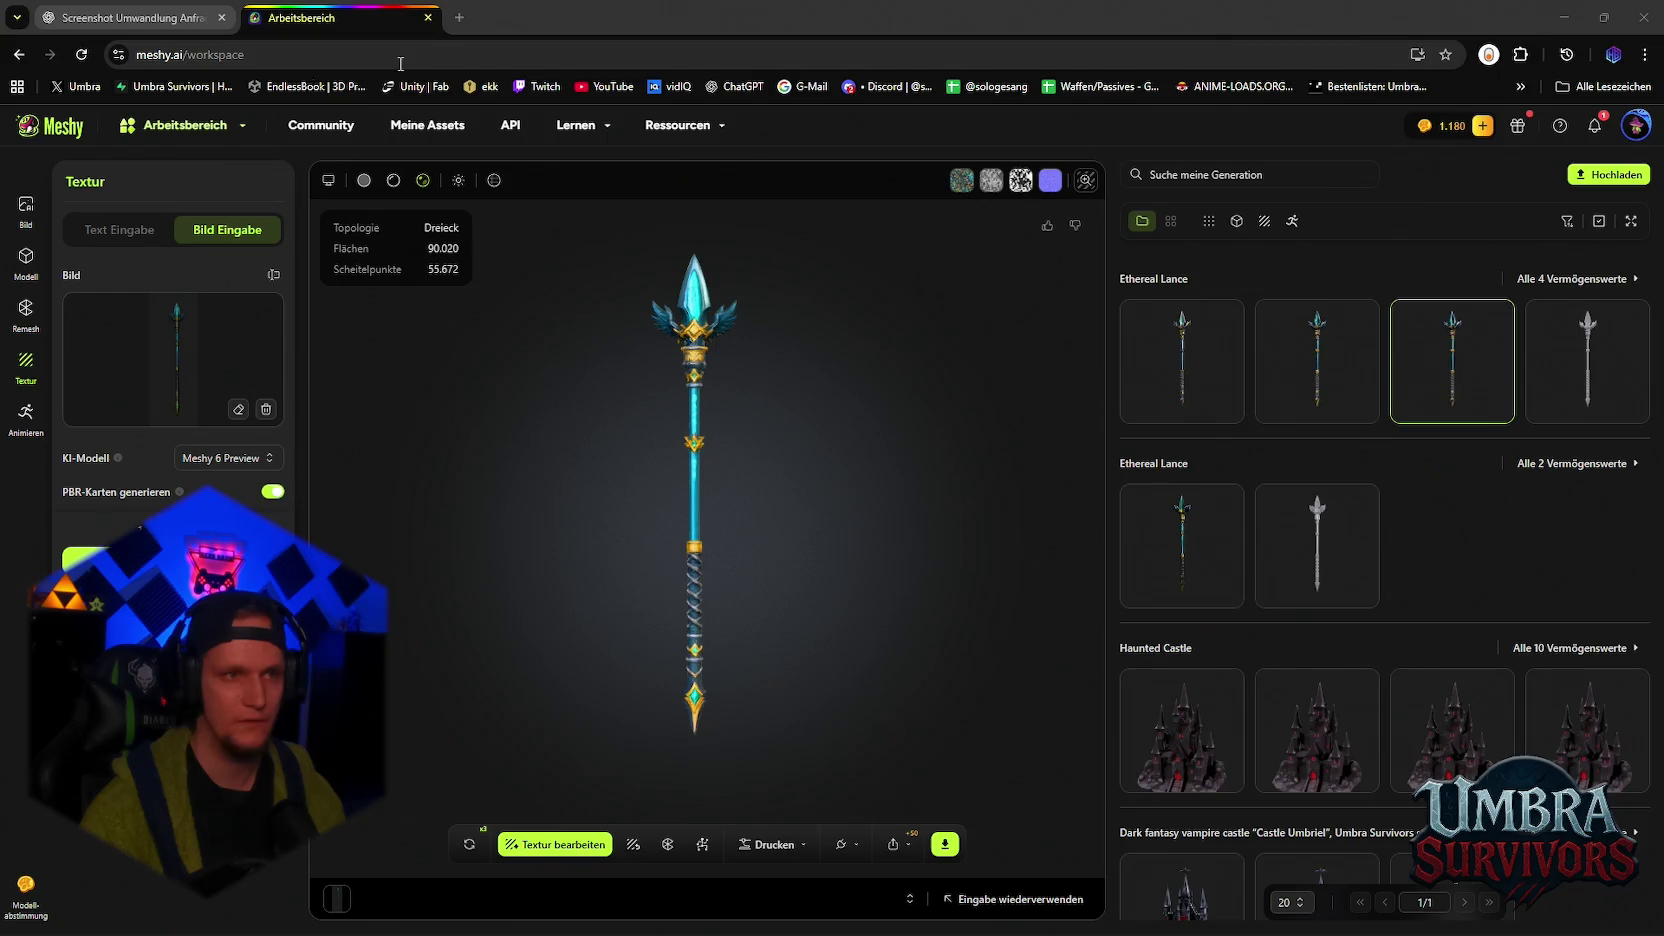
key(alt+Tab)
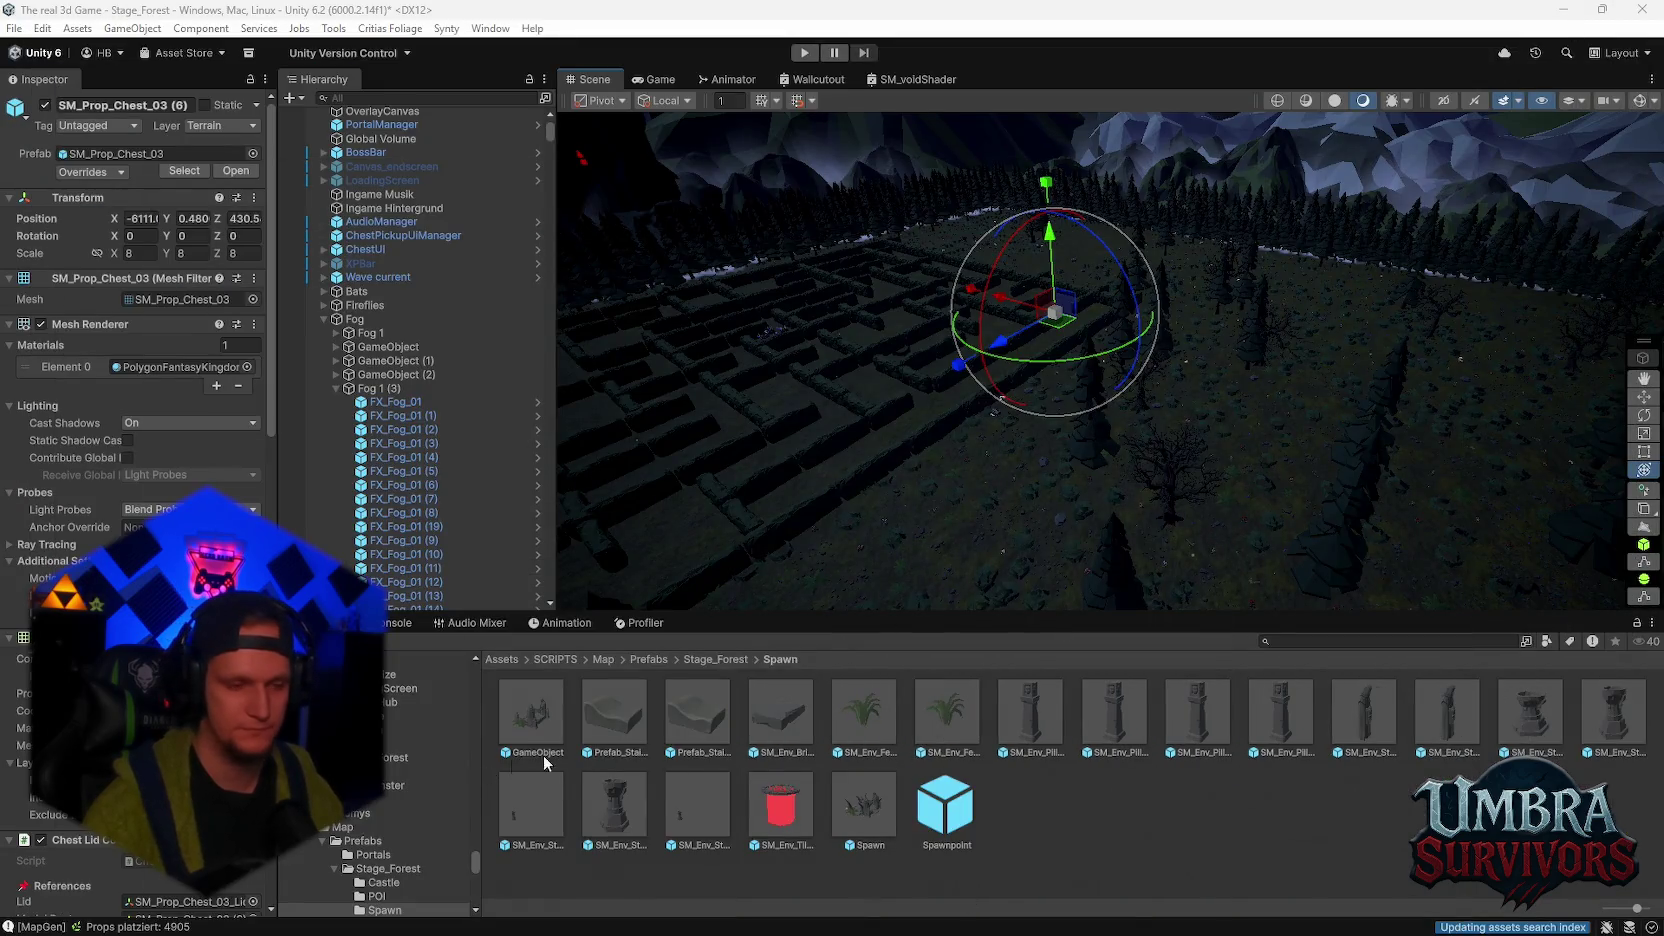
- Select WorldGen and open its WorldGenConfig asset: 10×10 cells, size 5, 3 exits
scroll(432, 251, up, 5)
click(390, 211)
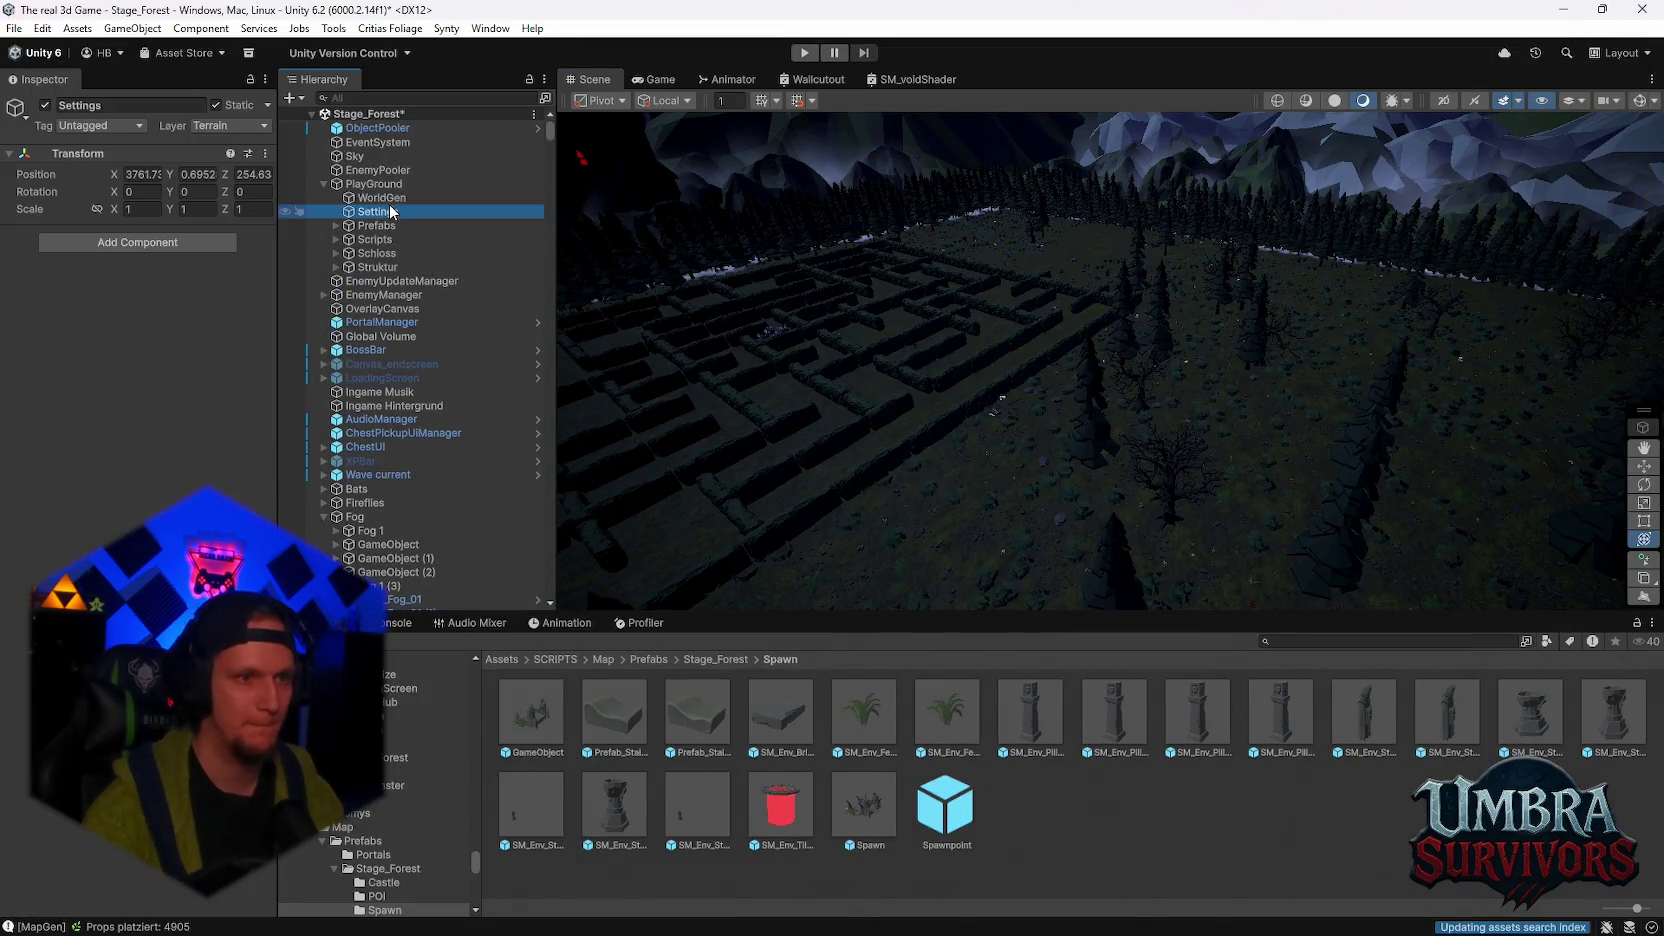
click(381, 197)
click(190, 296)
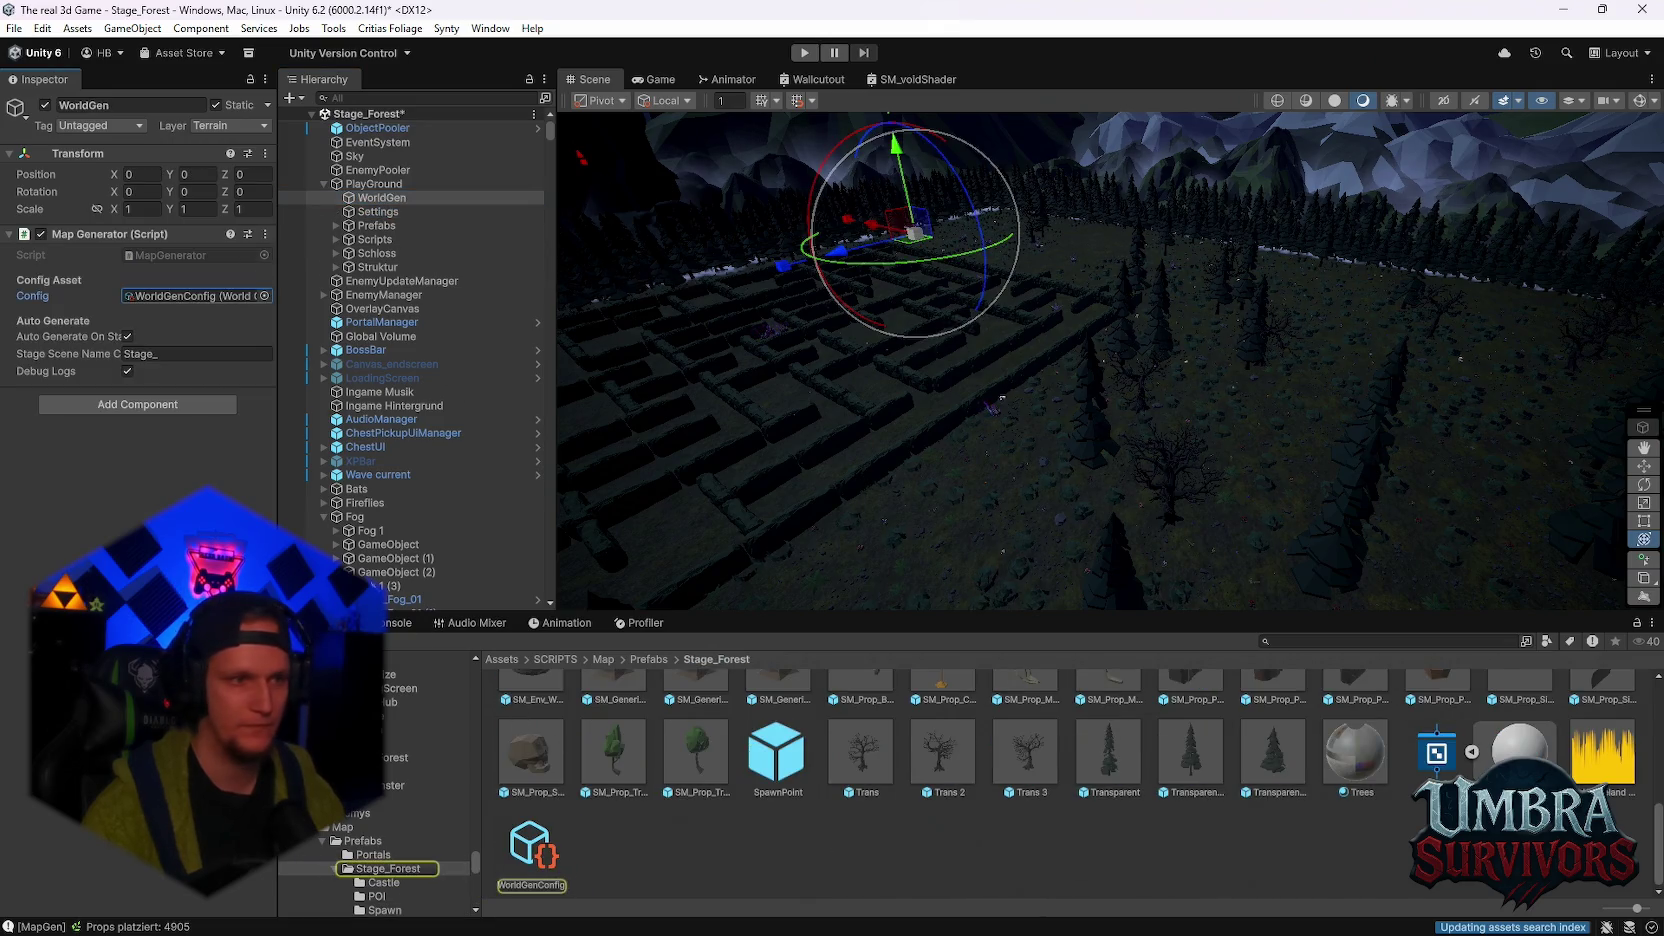
click(540, 860)
click(258, 100)
click(550, 217)
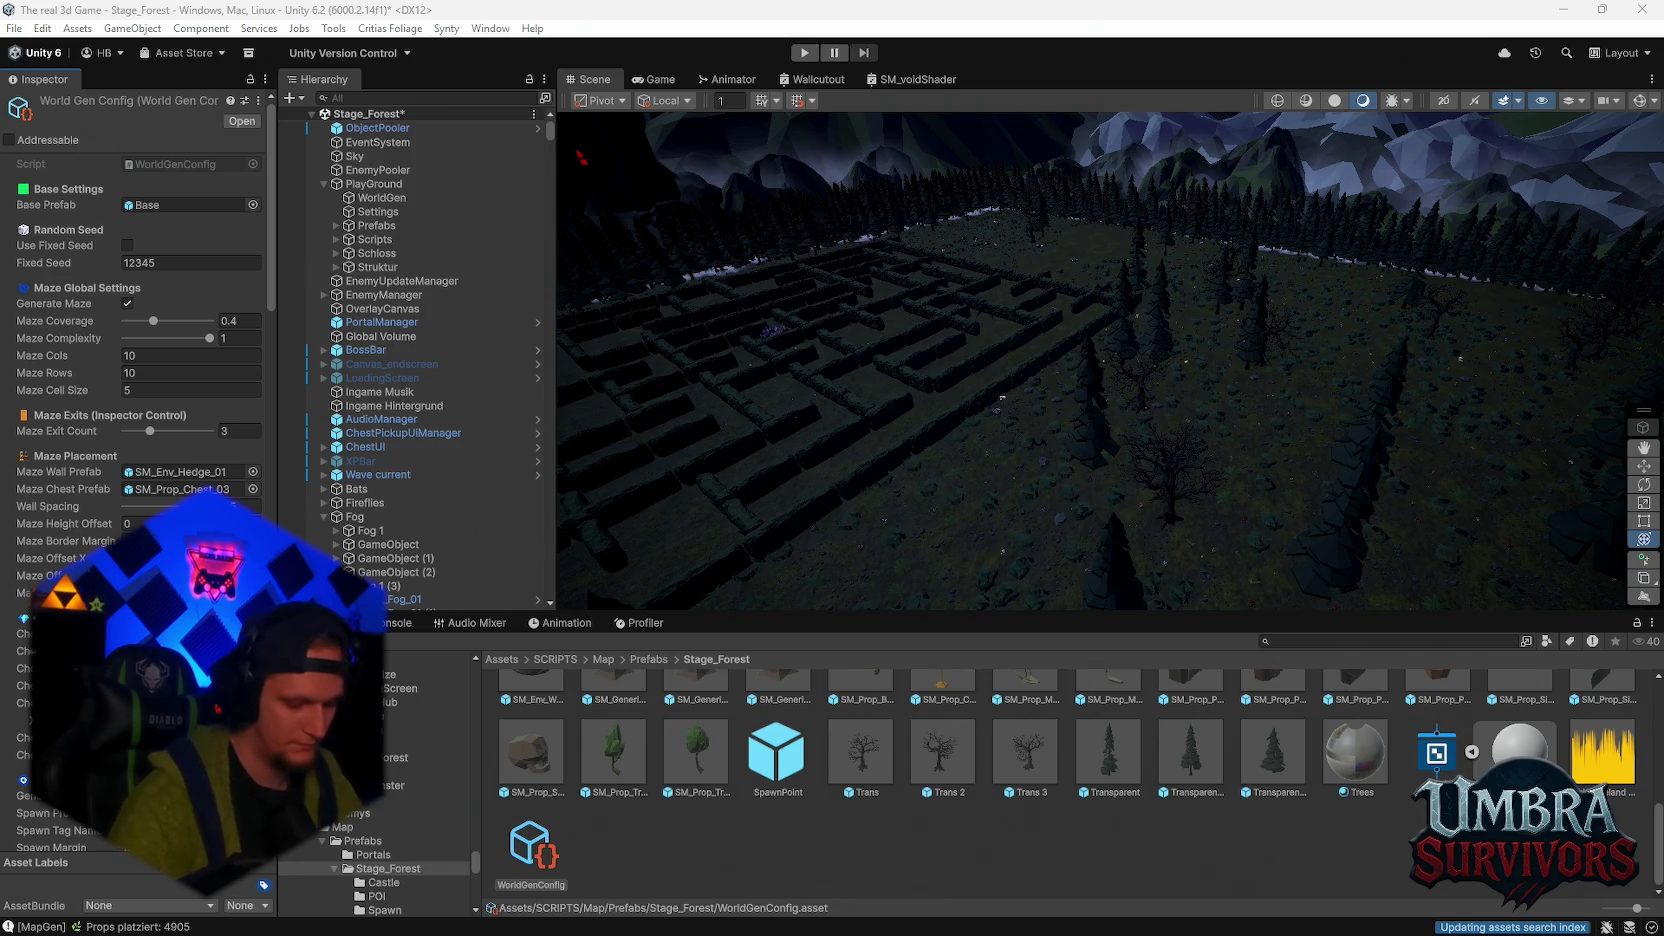
scroll(1110, 360, up, 2)
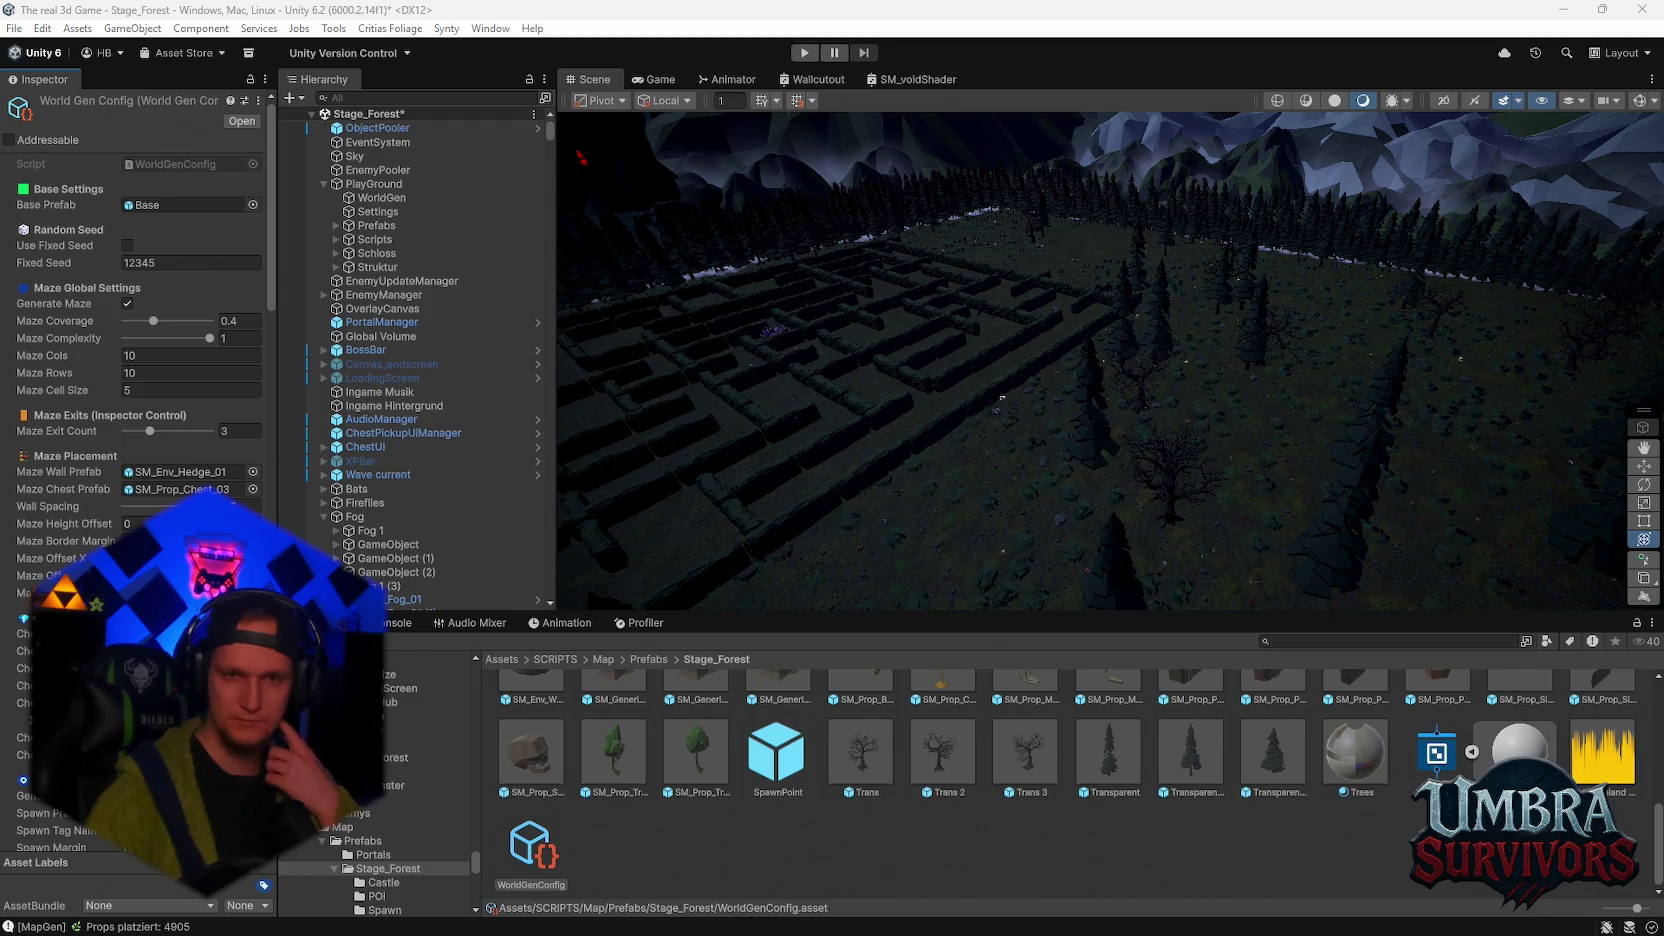
scroll(979, 514, up, 5)
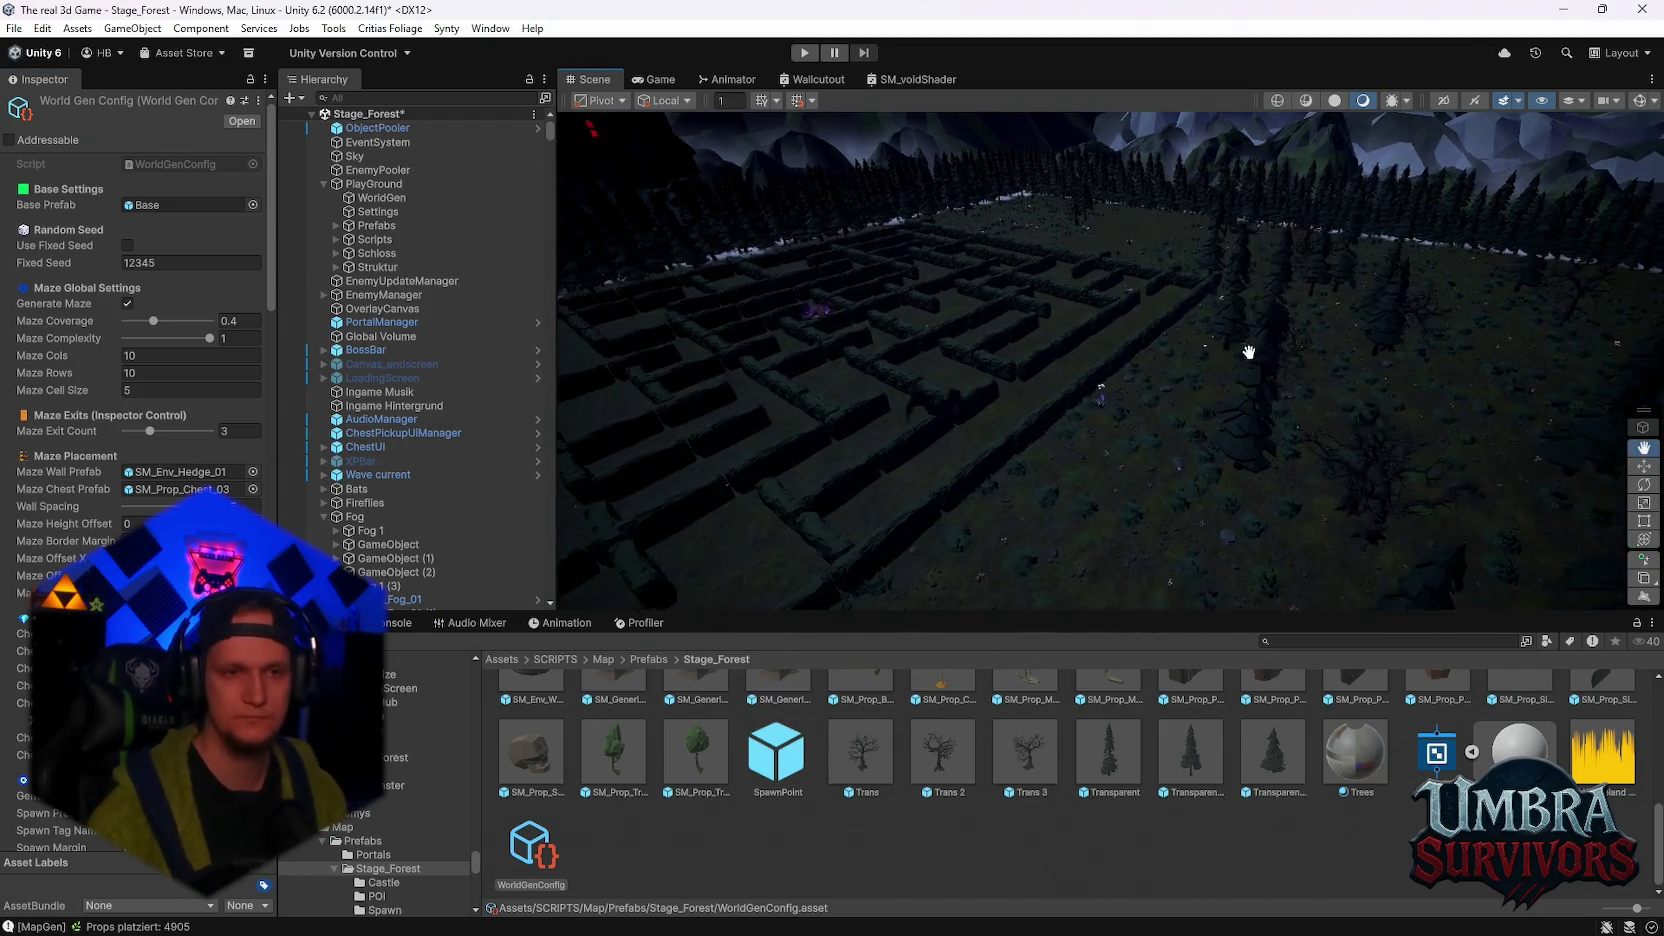
scroll(1130, 392, up, 3)
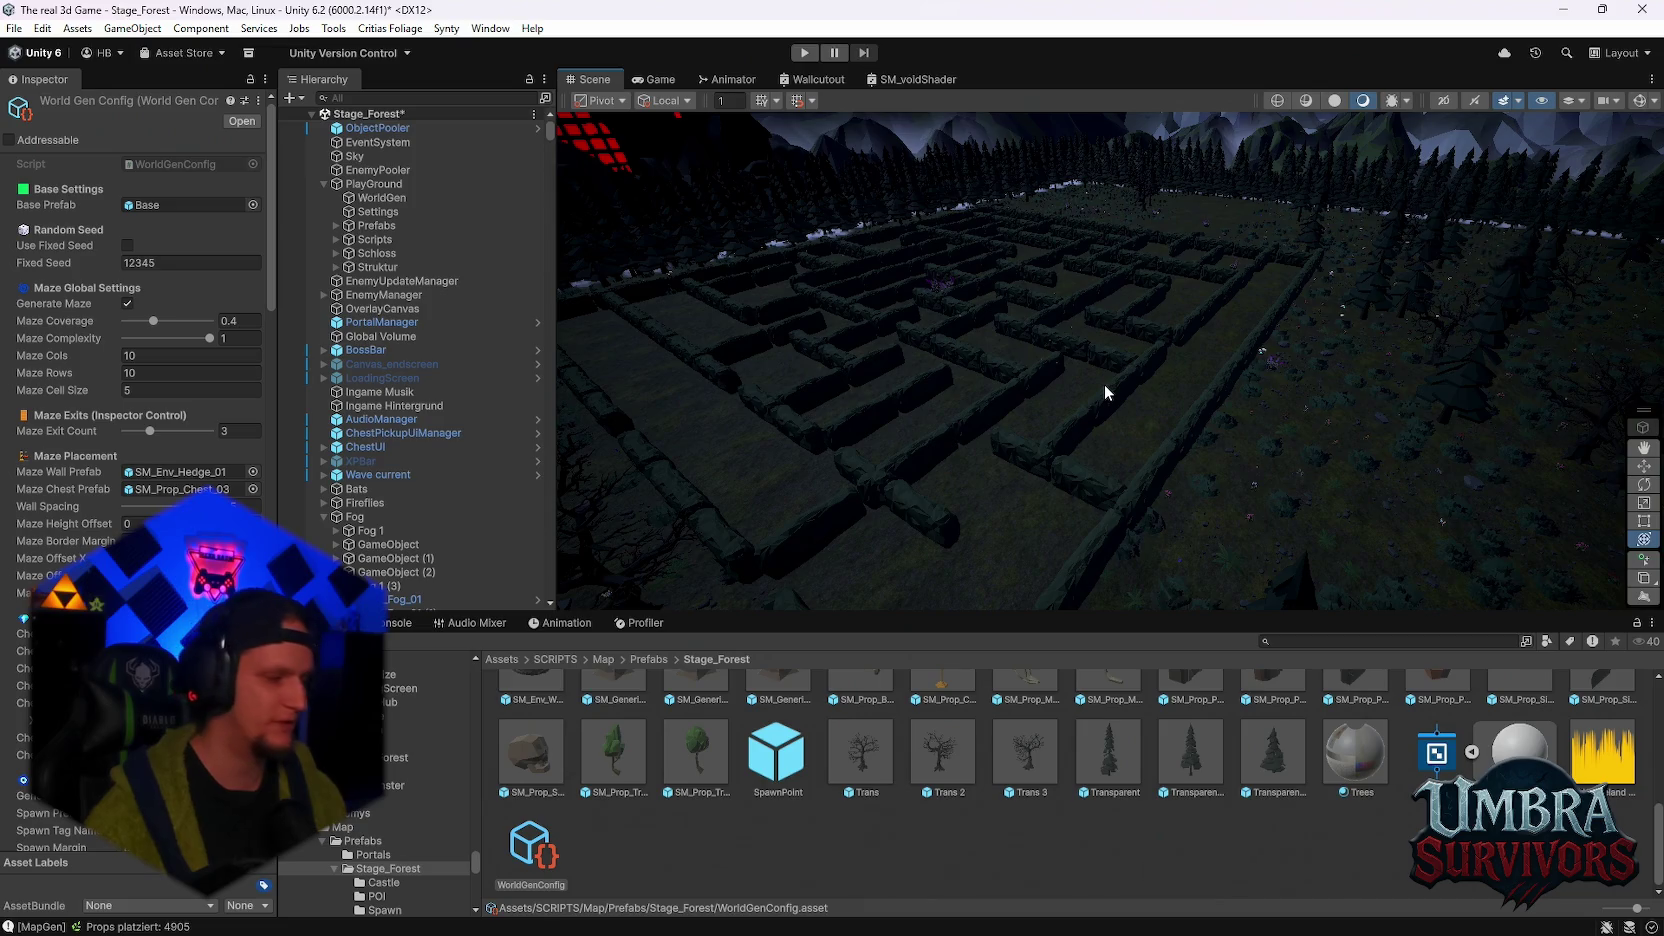
mouse_move(1104, 384)
mouse_down()
mouse_move(962, 311)
mouse_move(1031, 384)
mouse_move(1051, 167)
mouse_up()
scroll(1031, 390, up, 3)
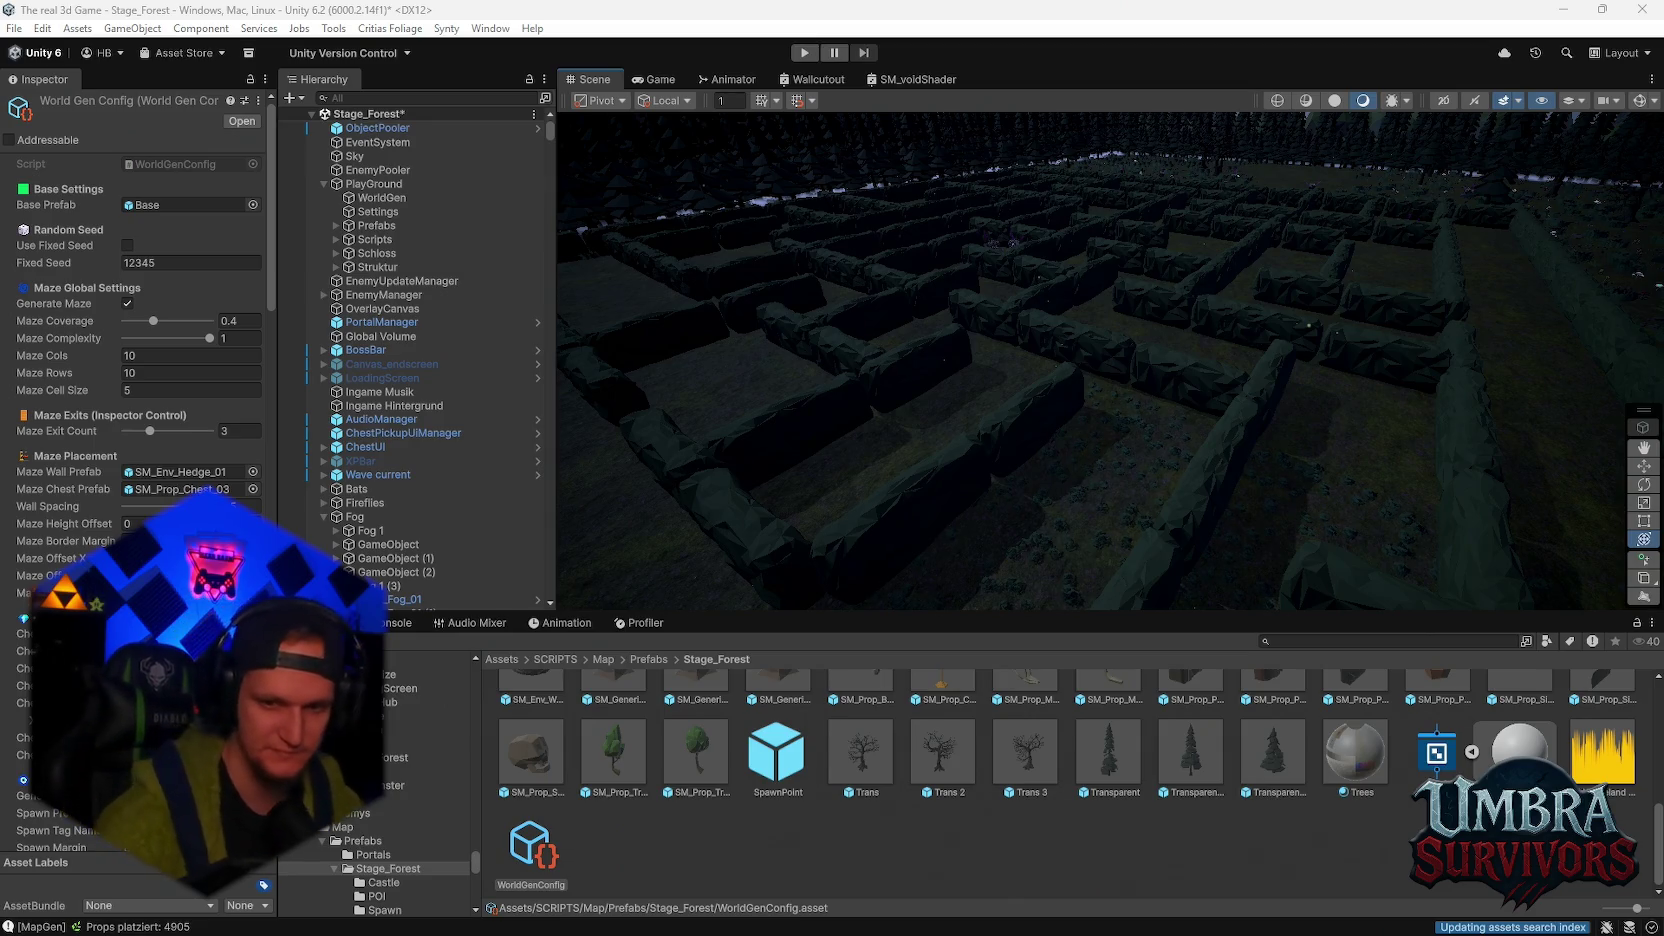
scroll(757, 578, down, 5)
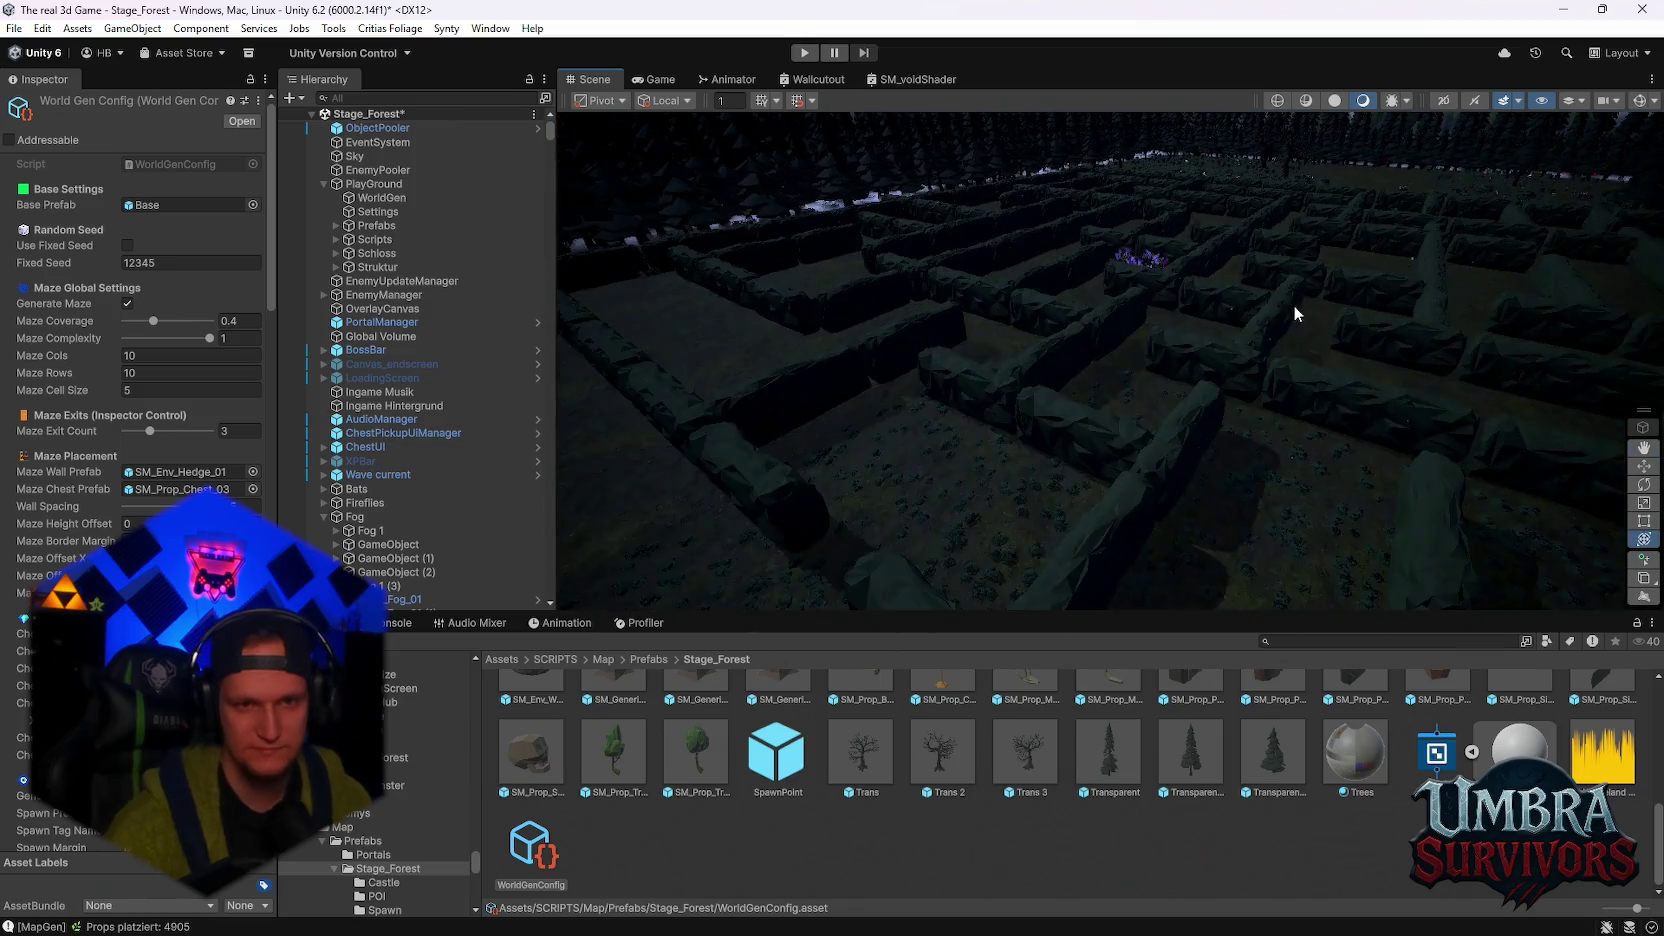
mouse_move(1151, 363)
mouse_down()
mouse_move(1137, 286)
mouse_move(1126, 357)
mouse_move(1293, 409)
mouse_move(844, 447)
mouse_move(1044, 432)
mouse_move(1068, 389)
mouse_move(1354, 396)
mouse_move(1236, 443)
mouse_move(1228, 417)
mouse_move(1282, 351)
mouse_move(1115, 372)
mouse_up()
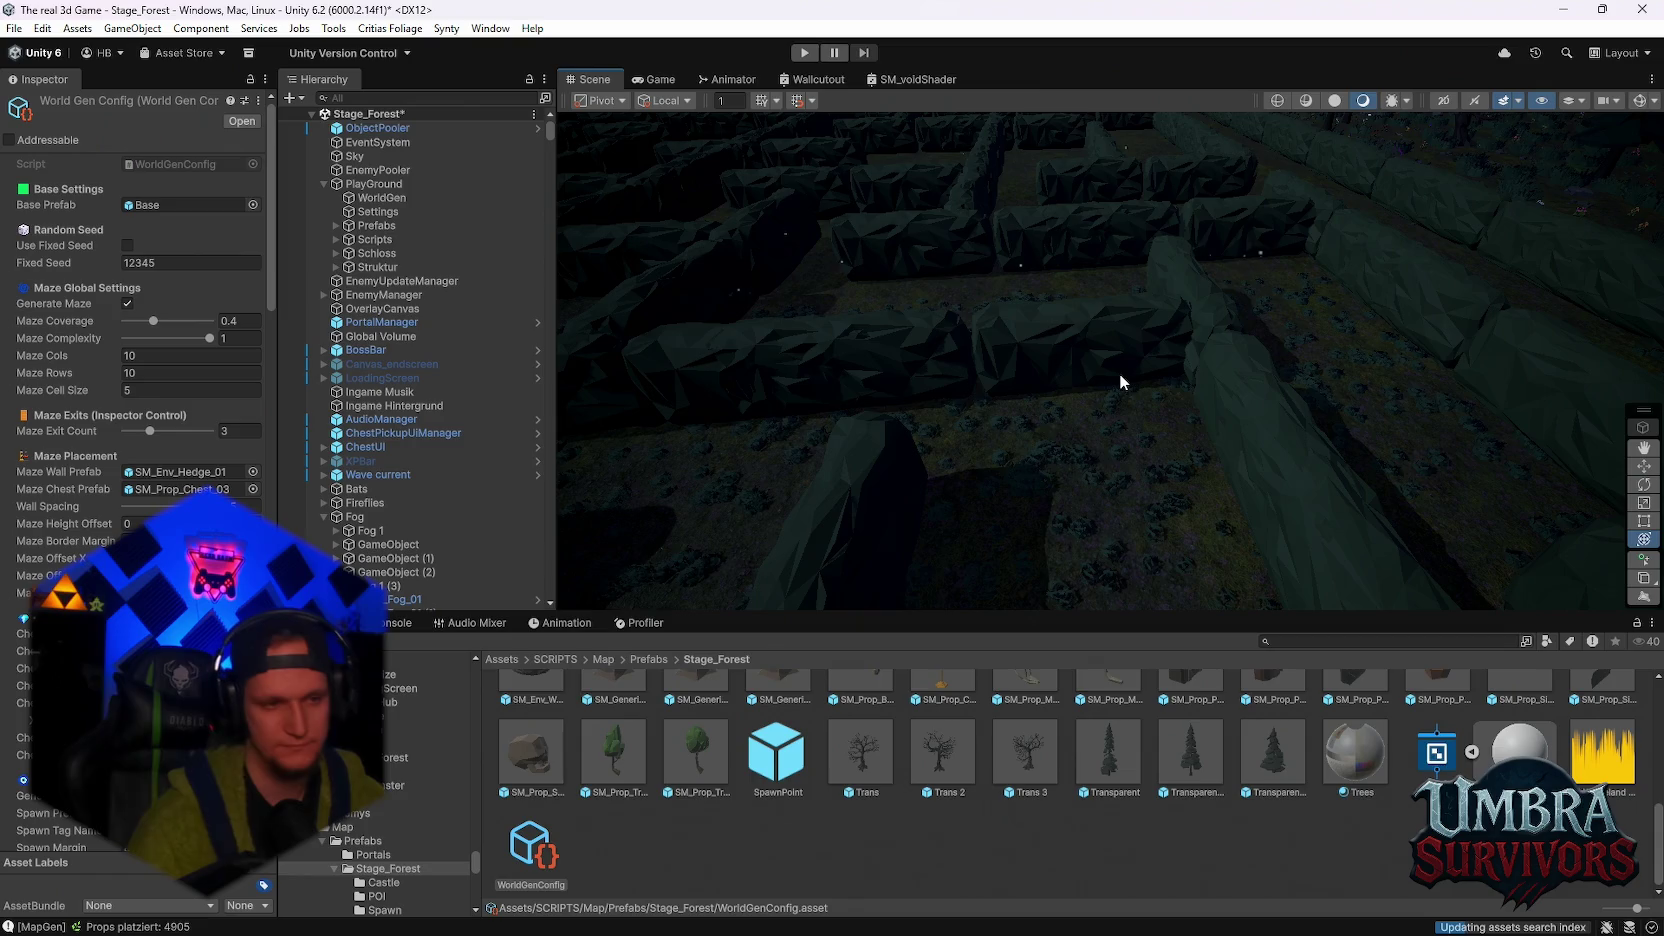
scroll(1093, 358, down, 5)
mouse_move(1030, 338)
mouse_down()
mouse_move(1000, 330)
mouse_move(970, 360)
mouse_move(1000, 300)
mouse_move(1002, 235)
mouse_up()
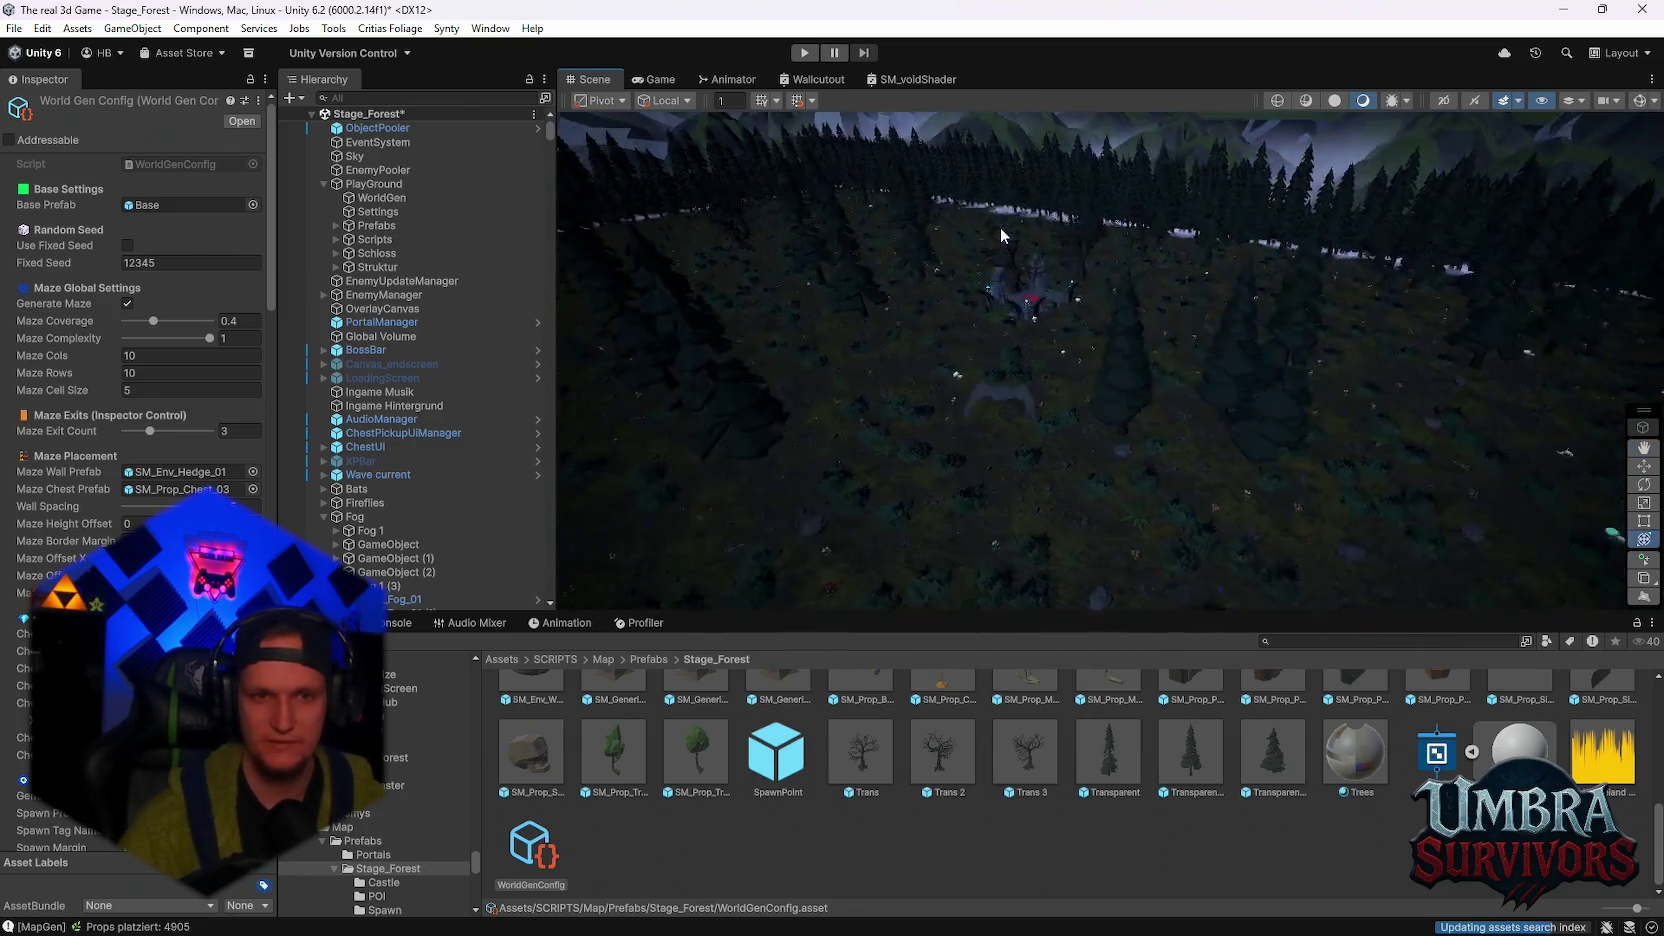
scroll(1002, 235, up, 10)
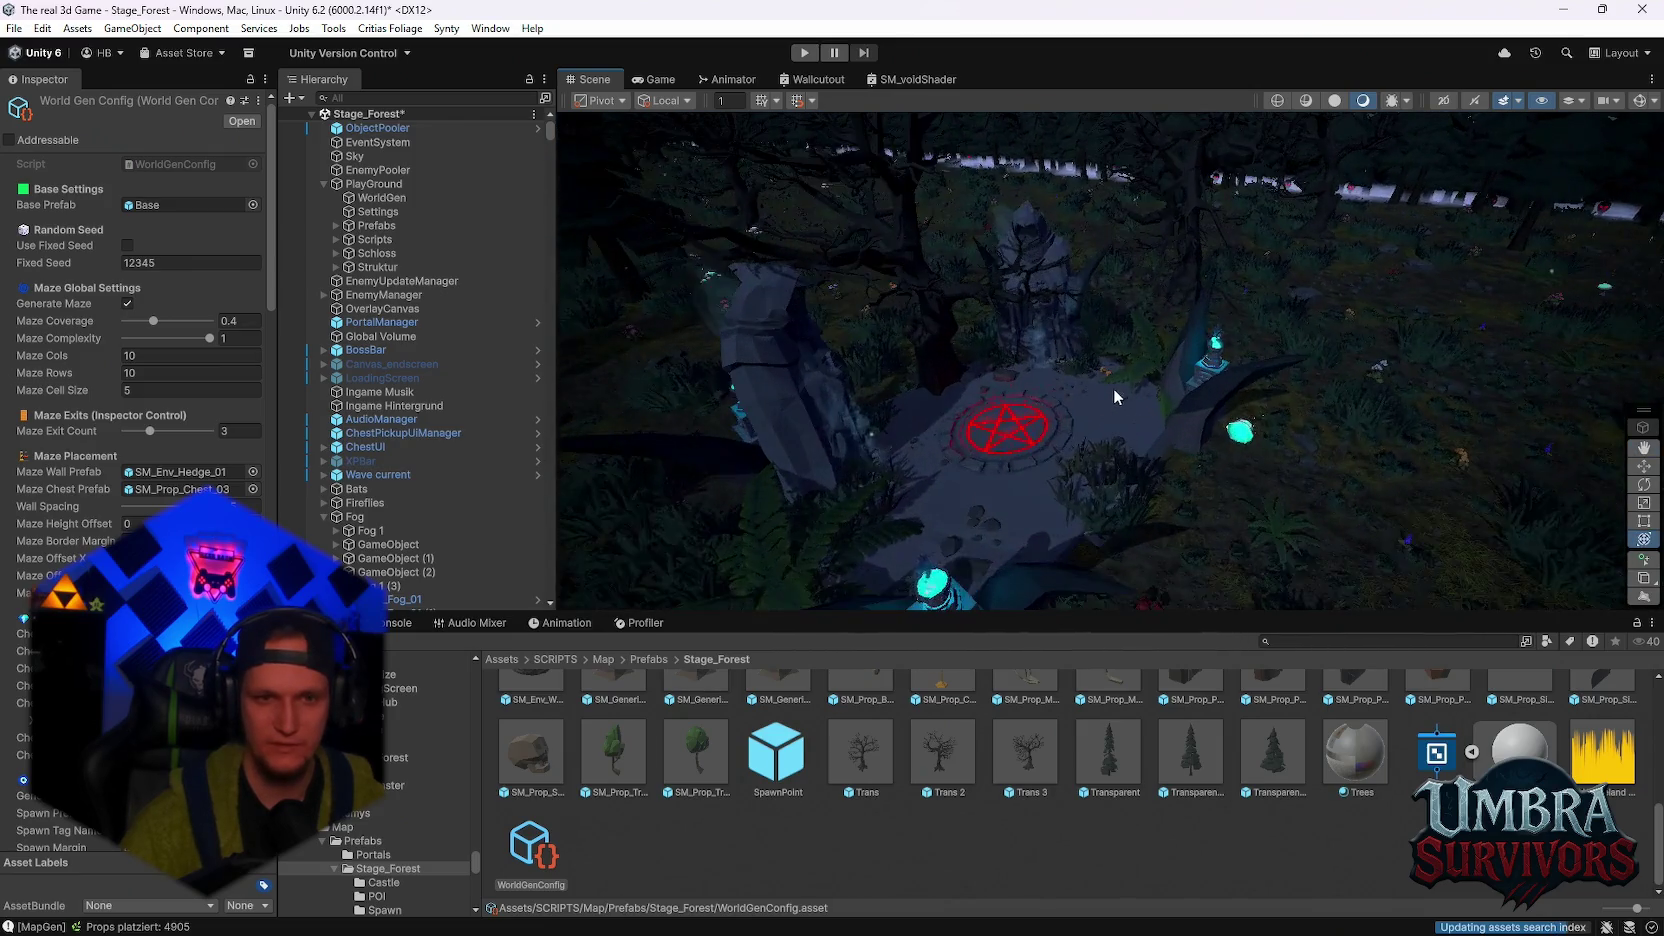
mouse_move(1117, 397)
mouse_down()
mouse_move(1300, 420)
mouse_move(1200, 260)
mouse_move(1230, 240)
mouse_move(1222, 222)
mouse_move(1159, 290)
mouse_up()
scroll(1163, 297, down, 6)
mouse_move(1208, 371)
mouse_down()
mouse_move(1237, 375)
mouse_move(975, 474)
mouse_move(930, 400)
mouse_move(770, 410)
mouse_move(1110, 420)
mouse_move(1290, 404)
mouse_move(1090, 333)
mouse_move(1348, 267)
mouse_move(958, 334)
mouse_move(1177, 312)
mouse_move(1371, 257)
mouse_move(1400, 212)
mouse_move(1006, 357)
mouse_move(1088, 321)
mouse_up()
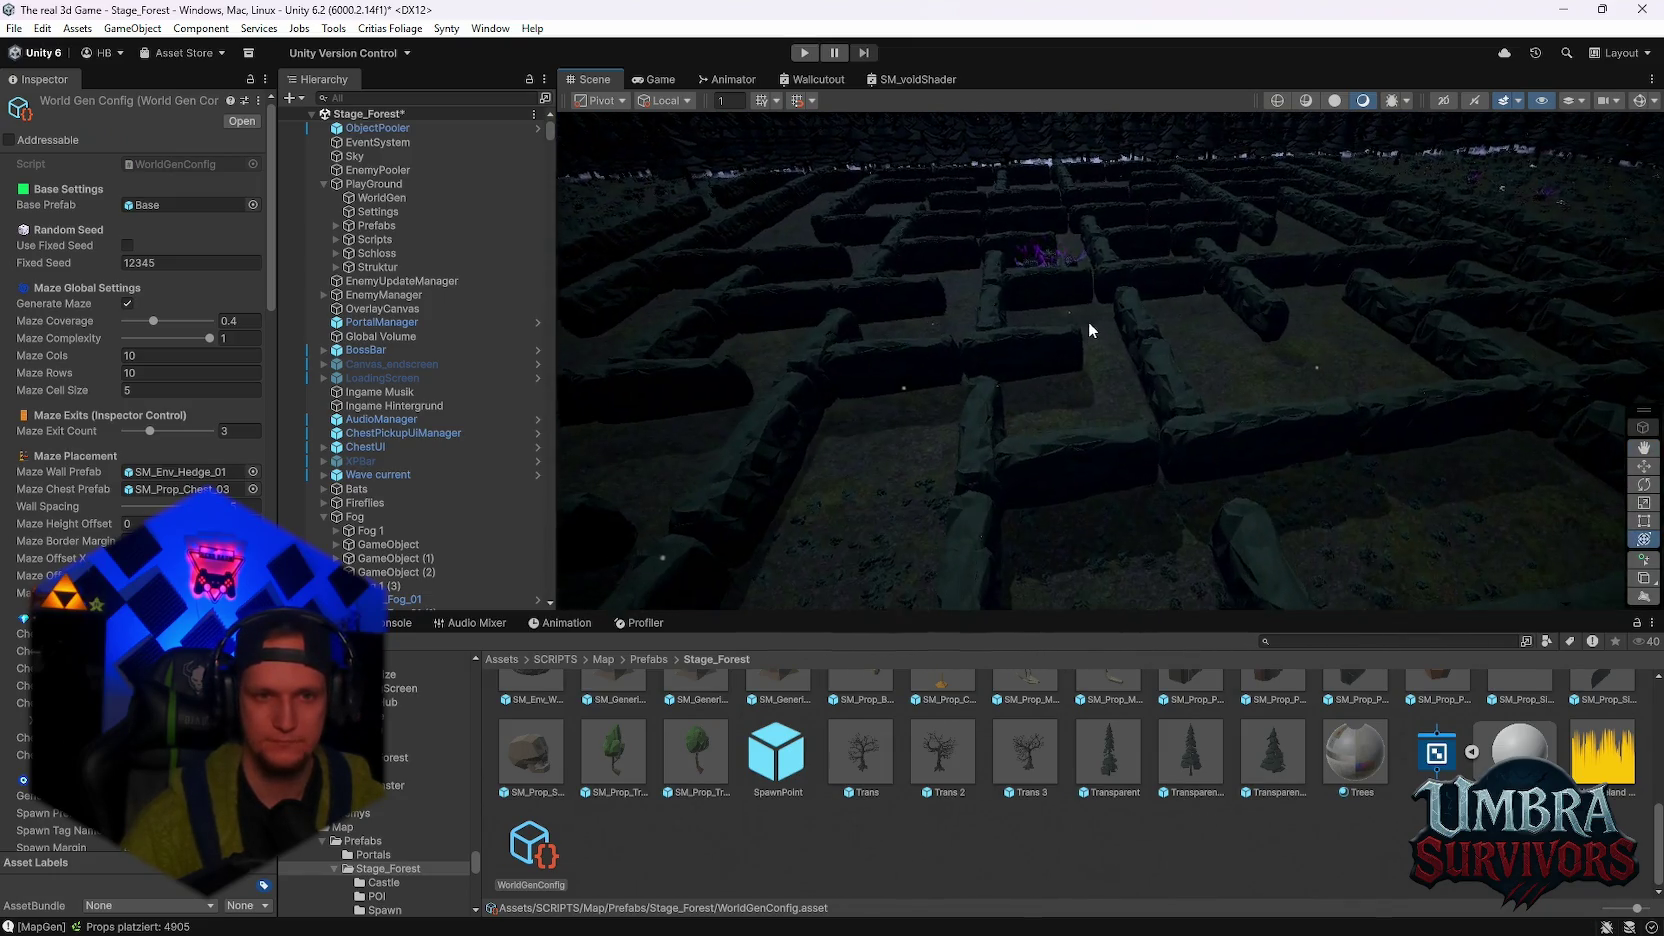
scroll(1088, 321, up, 5)
mouse_move(1032, 380)
mouse_down()
mouse_move(1192, 338)
mouse_move(1088, 400)
mouse_up()
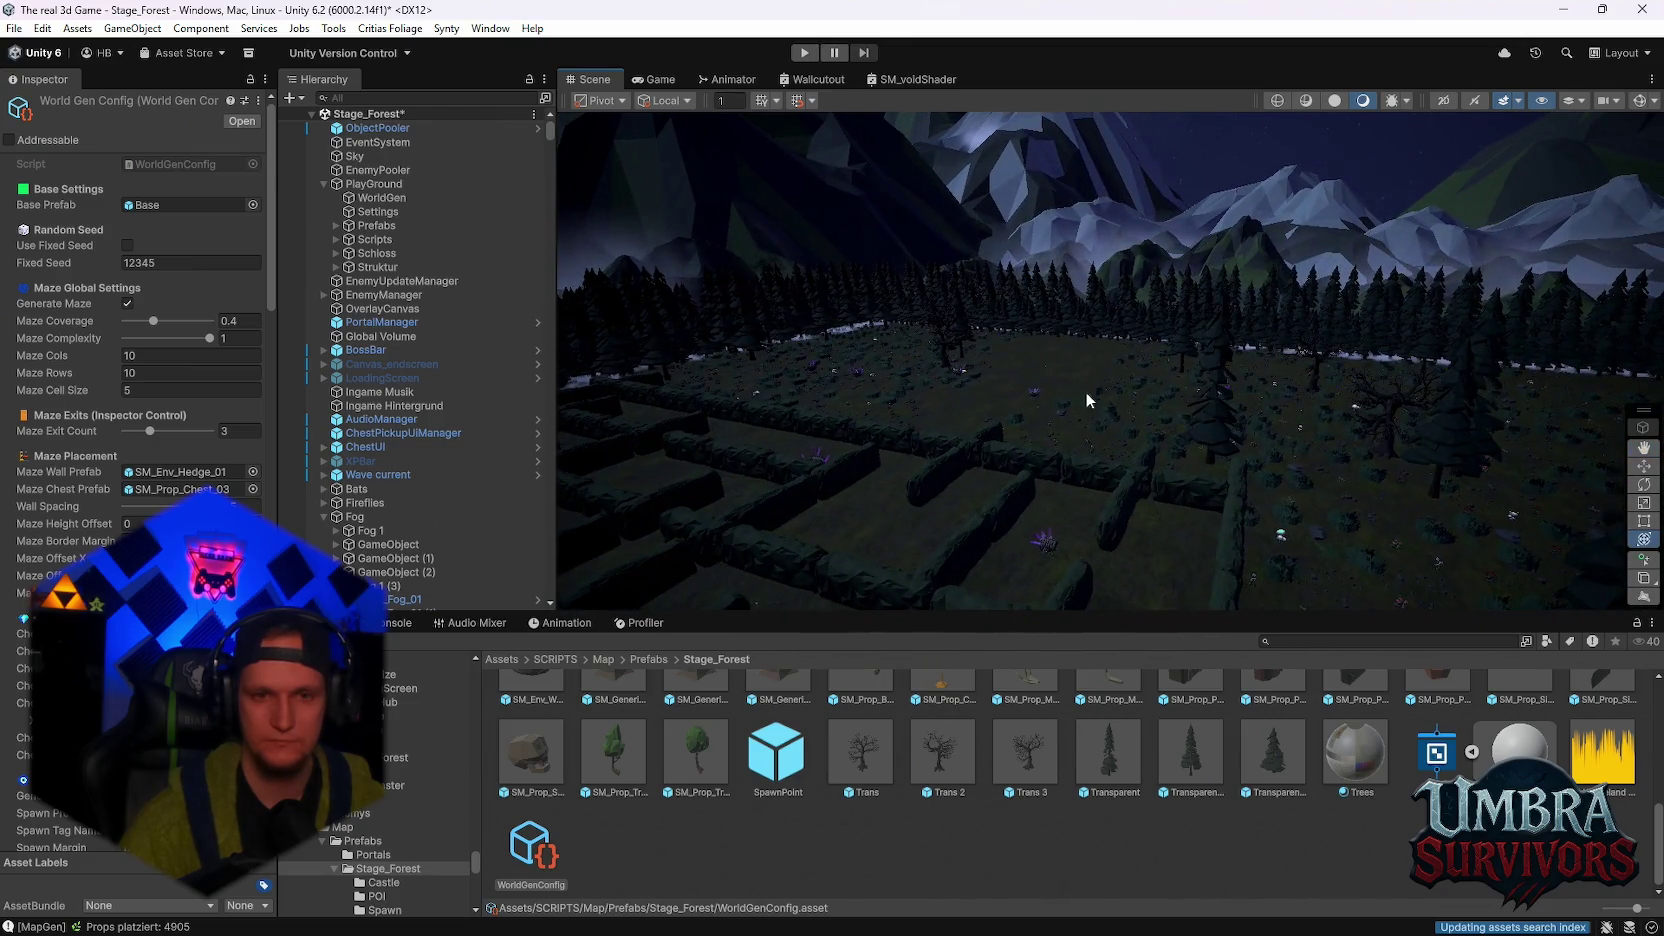
- Collapse Fog and GENERATED_World, then delete every SM_Prop_Chest_03 object from the Hierarchy
click(440, 392)
scroll(448, 448, down, 15)
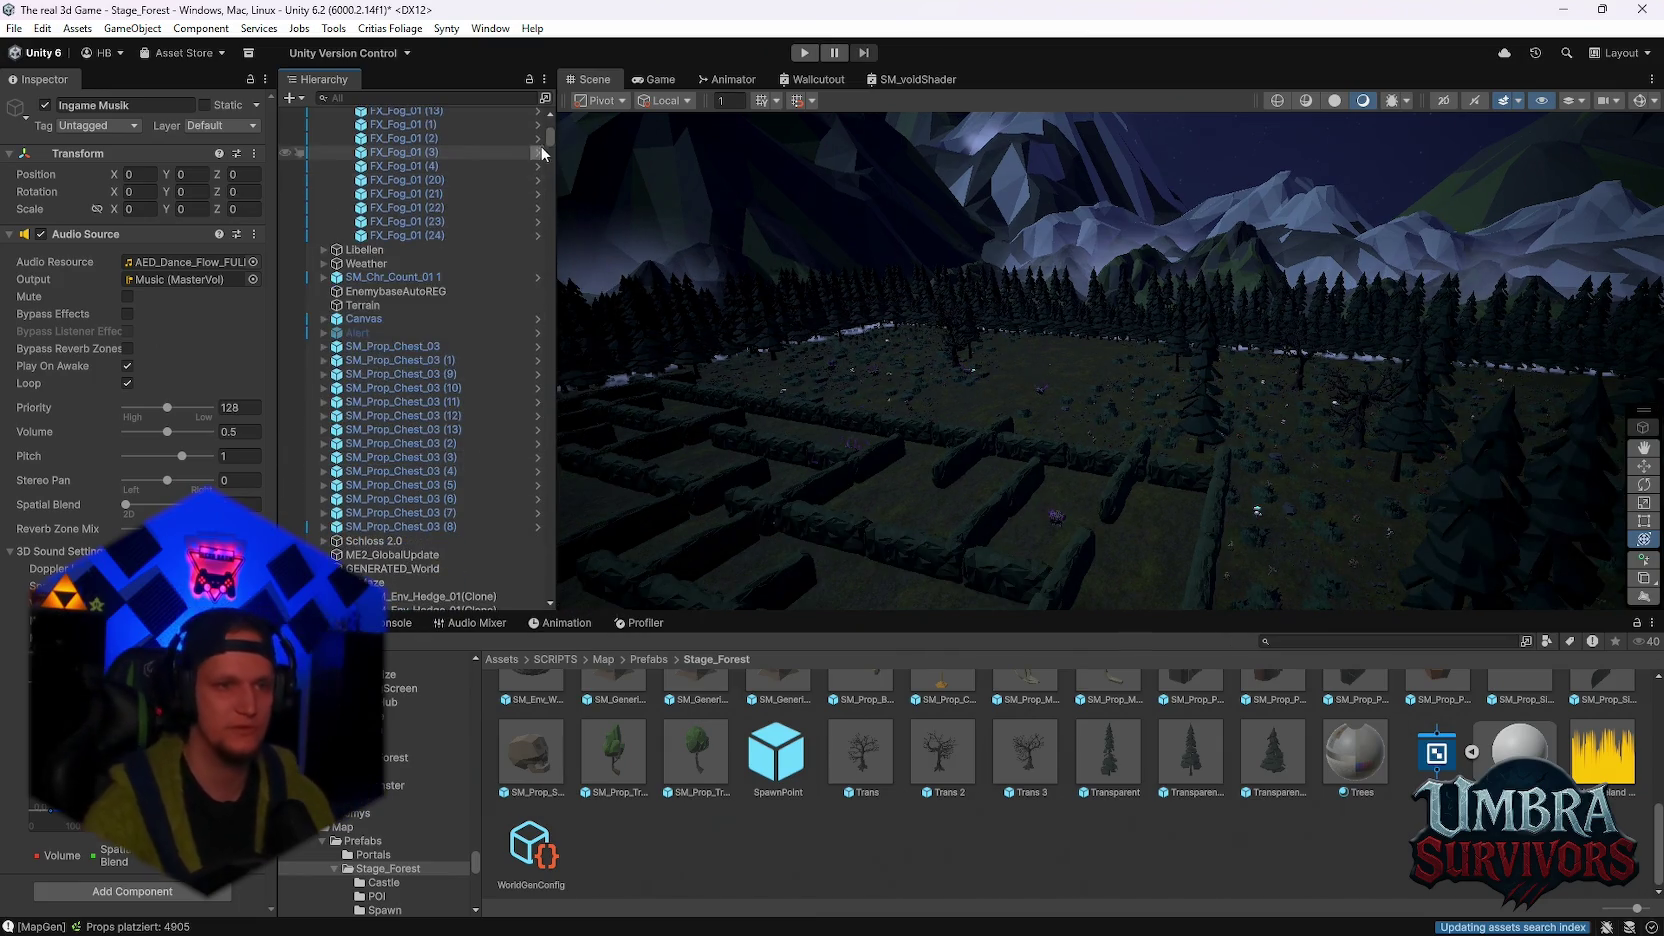
mouse_move(547, 144)
mouse_down()
mouse_move(563, 607)
mouse_move(560, 127)
mouse_up()
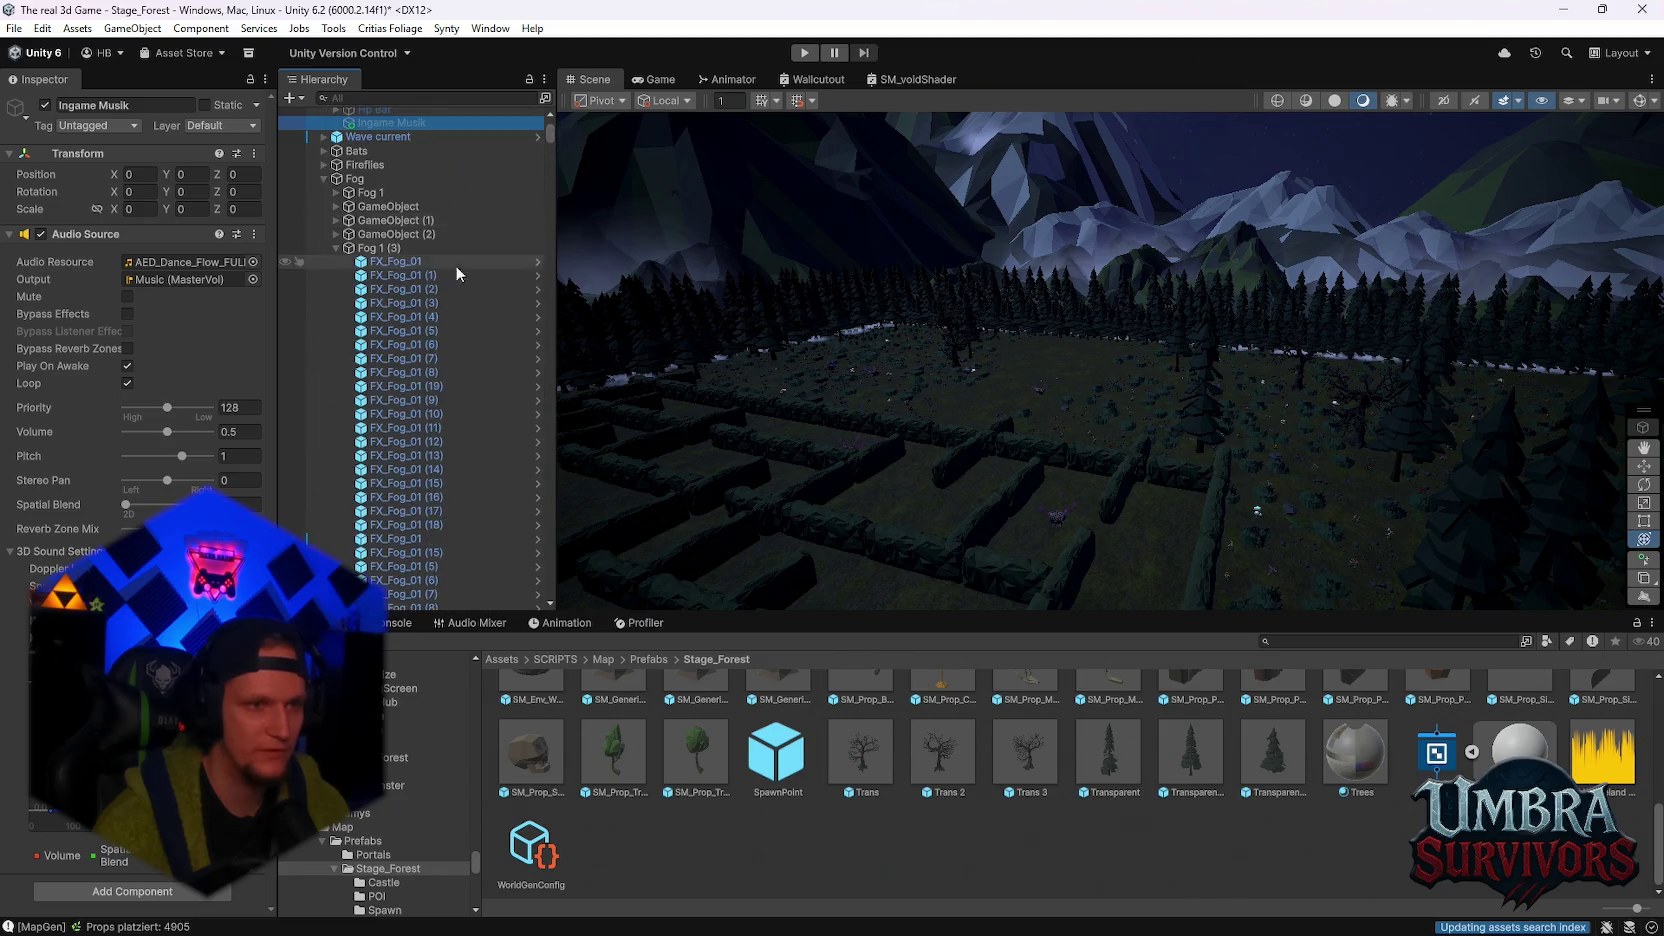
click(323, 179)
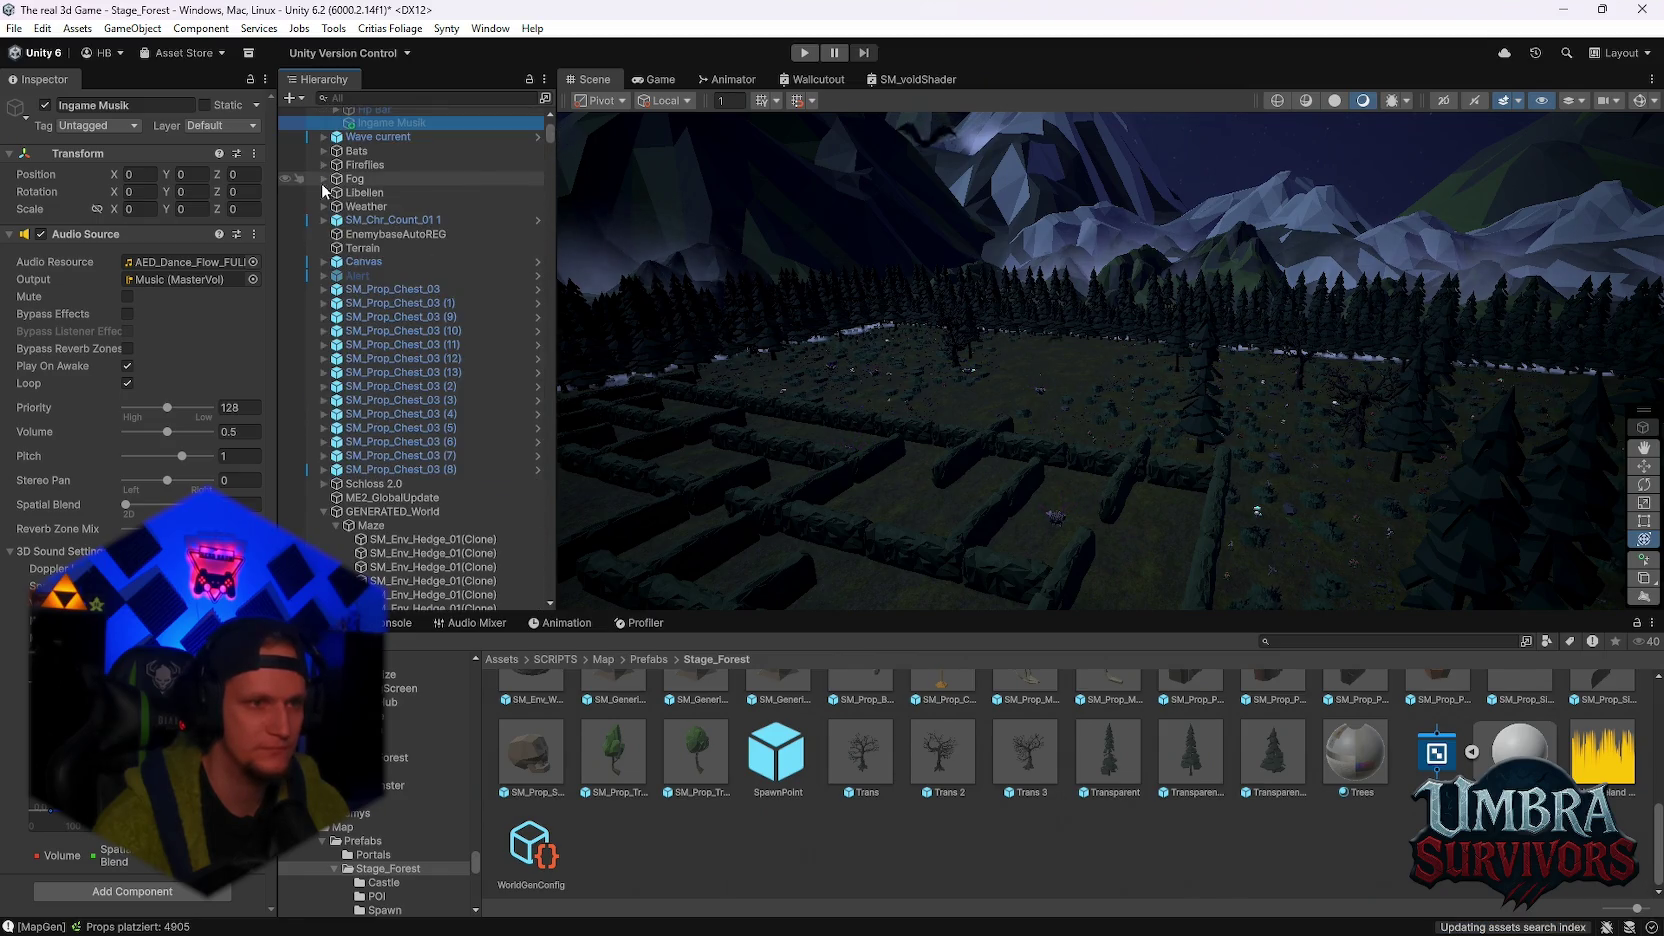
click(322, 510)
click(384, 385)
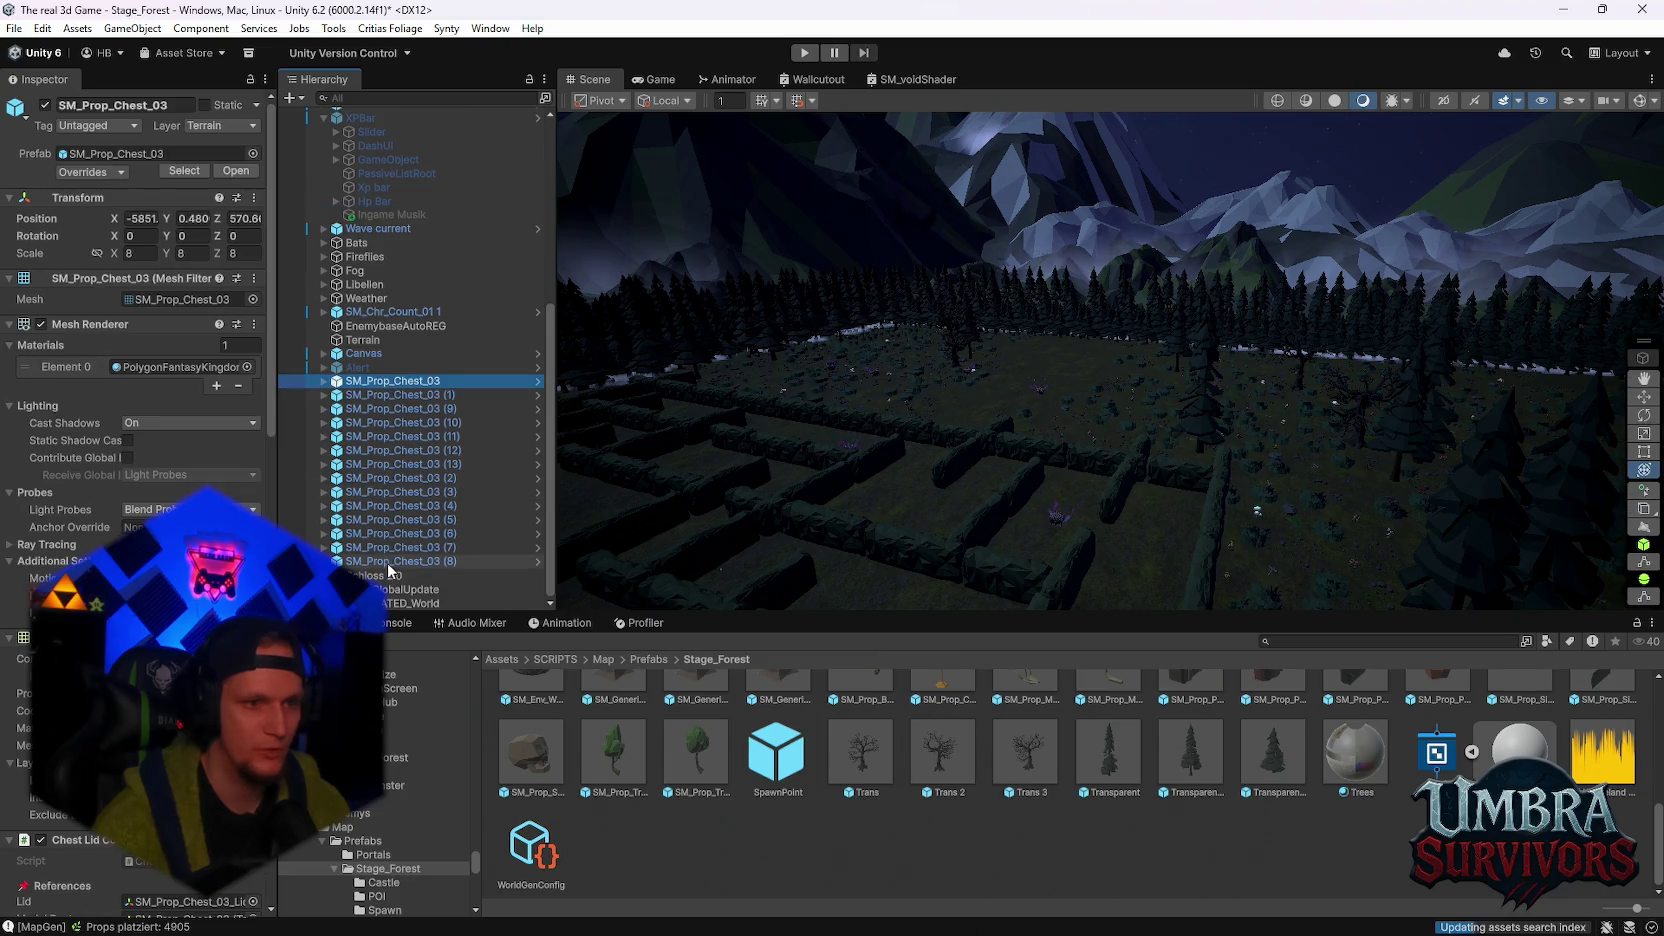
shift+click(387, 562)
key(Delete)
- Reopen the WorldGenConfig settings through WorldGen's Config field, with a wider Inspector
scroll(829, 432, down, 5)
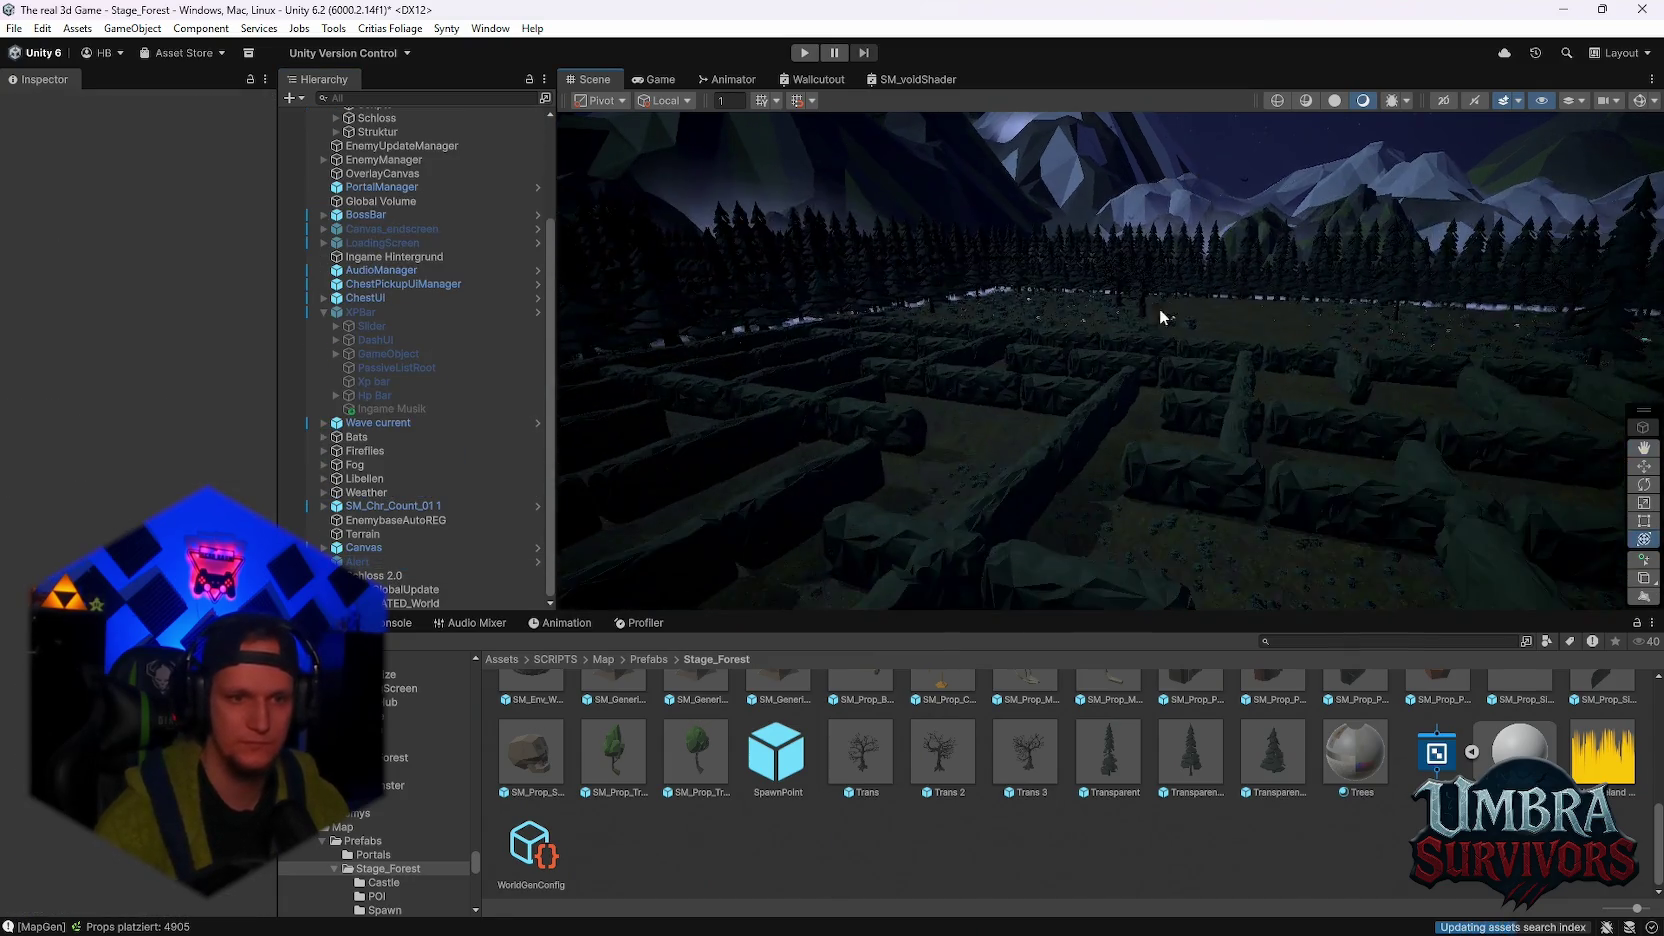
scroll(1067, 465, down, 3)
click(1039, 335)
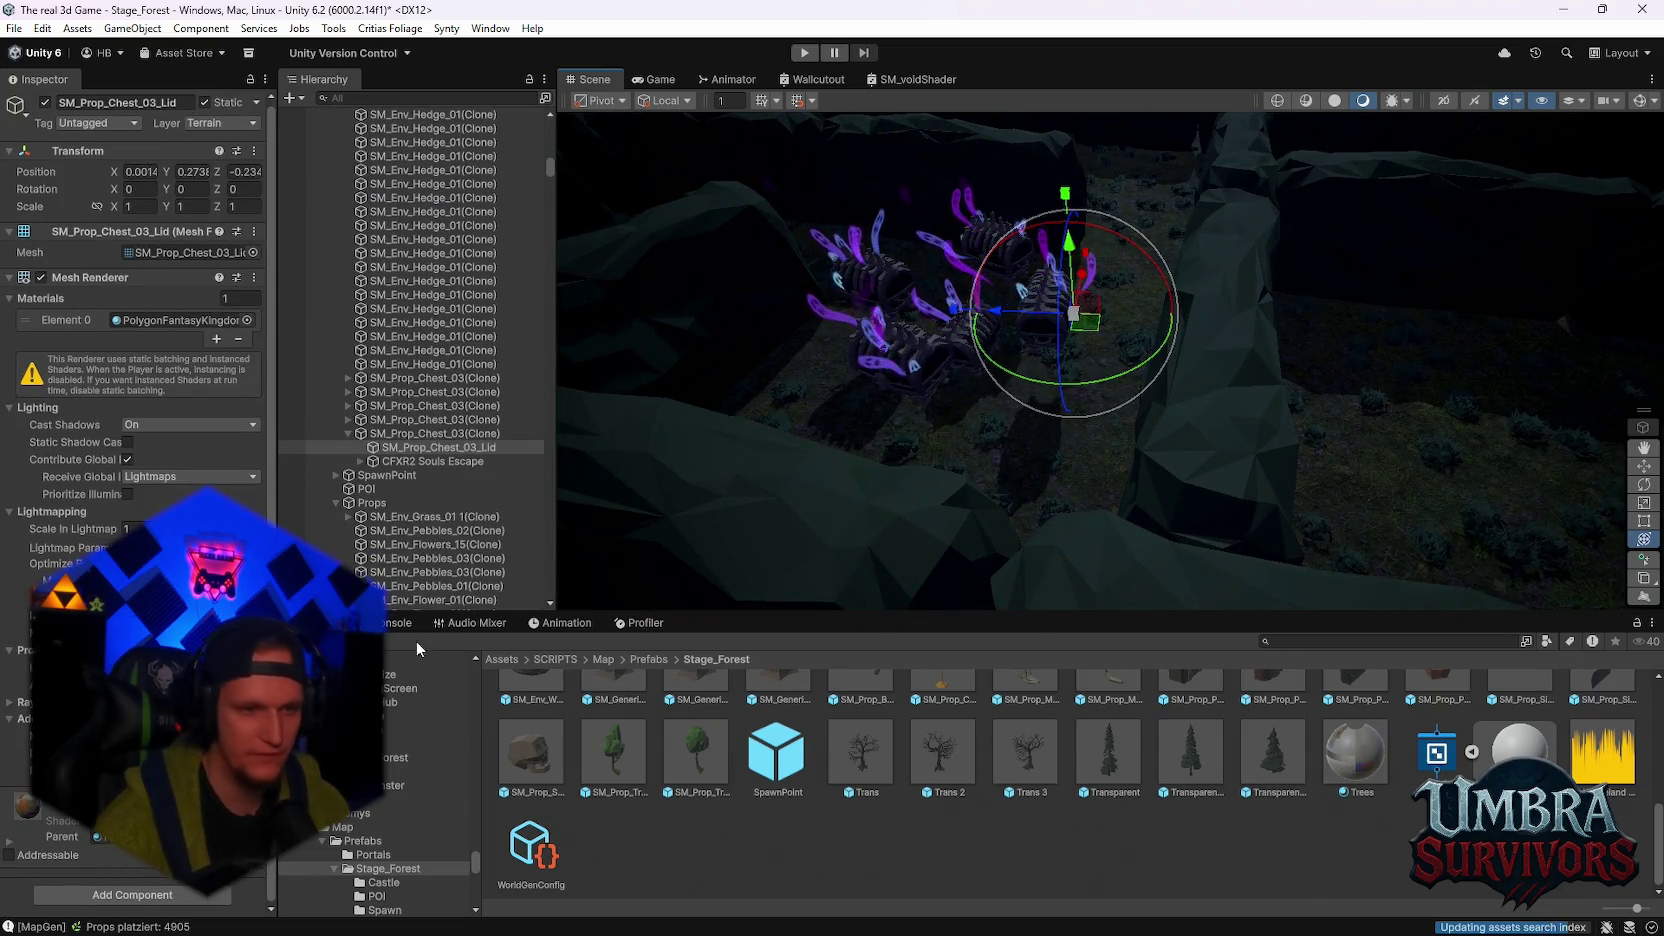
click(524, 851)
drag(279, 459, 408, 459)
scroll(607, 168, up, 5)
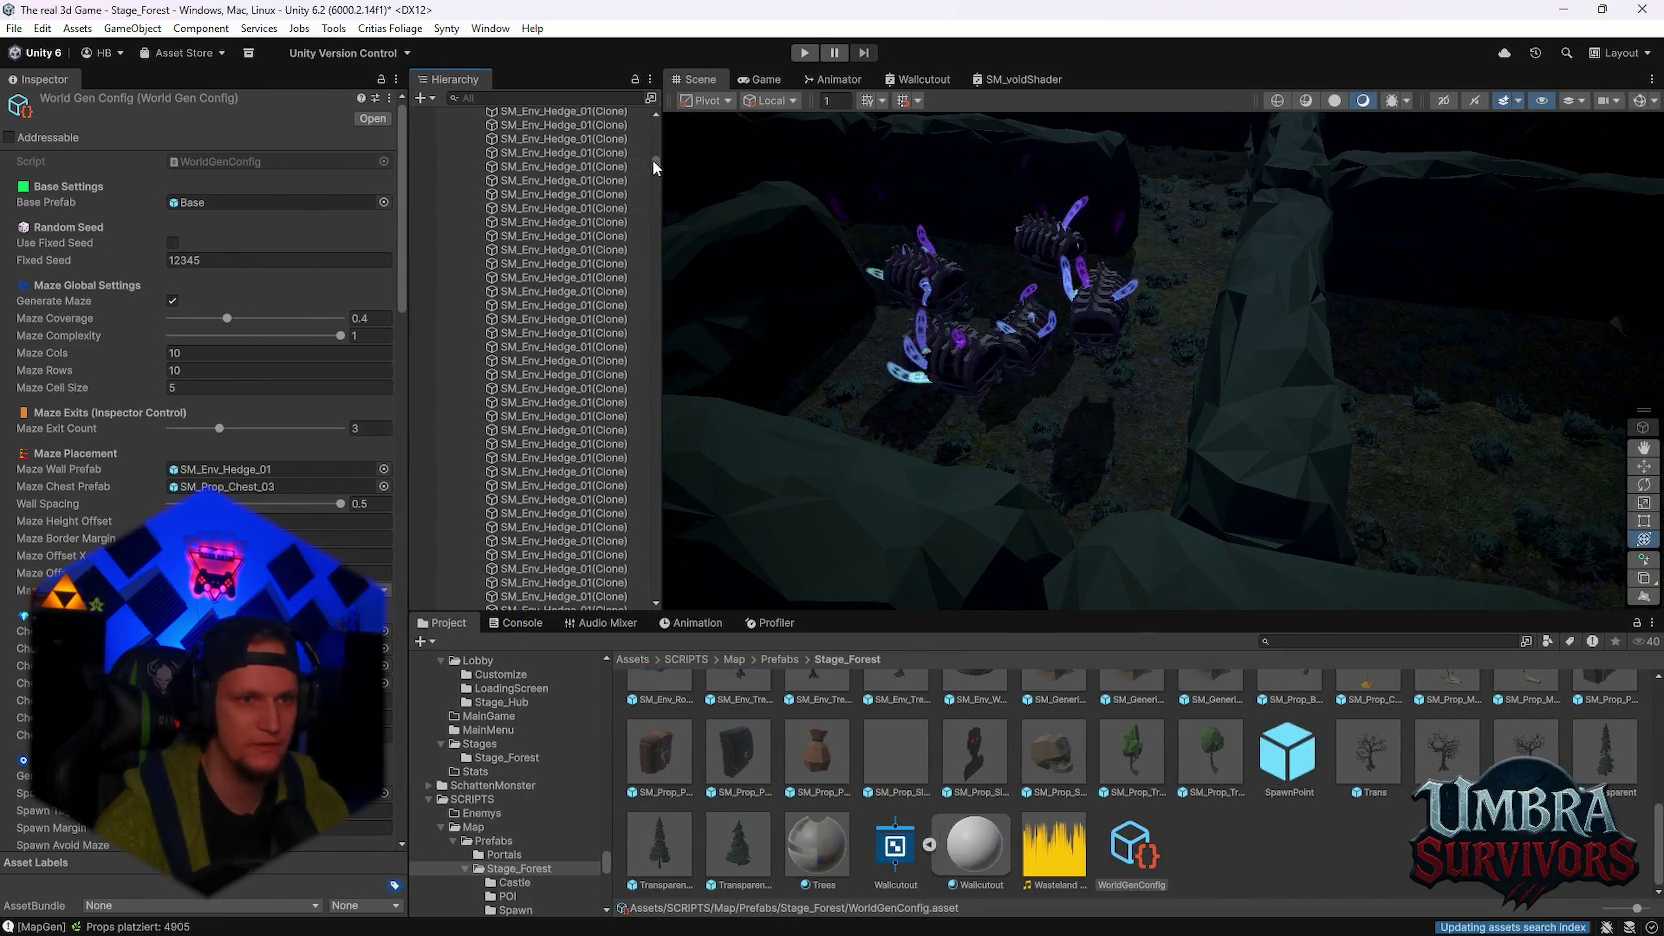
drag(655, 167, 655, 125)
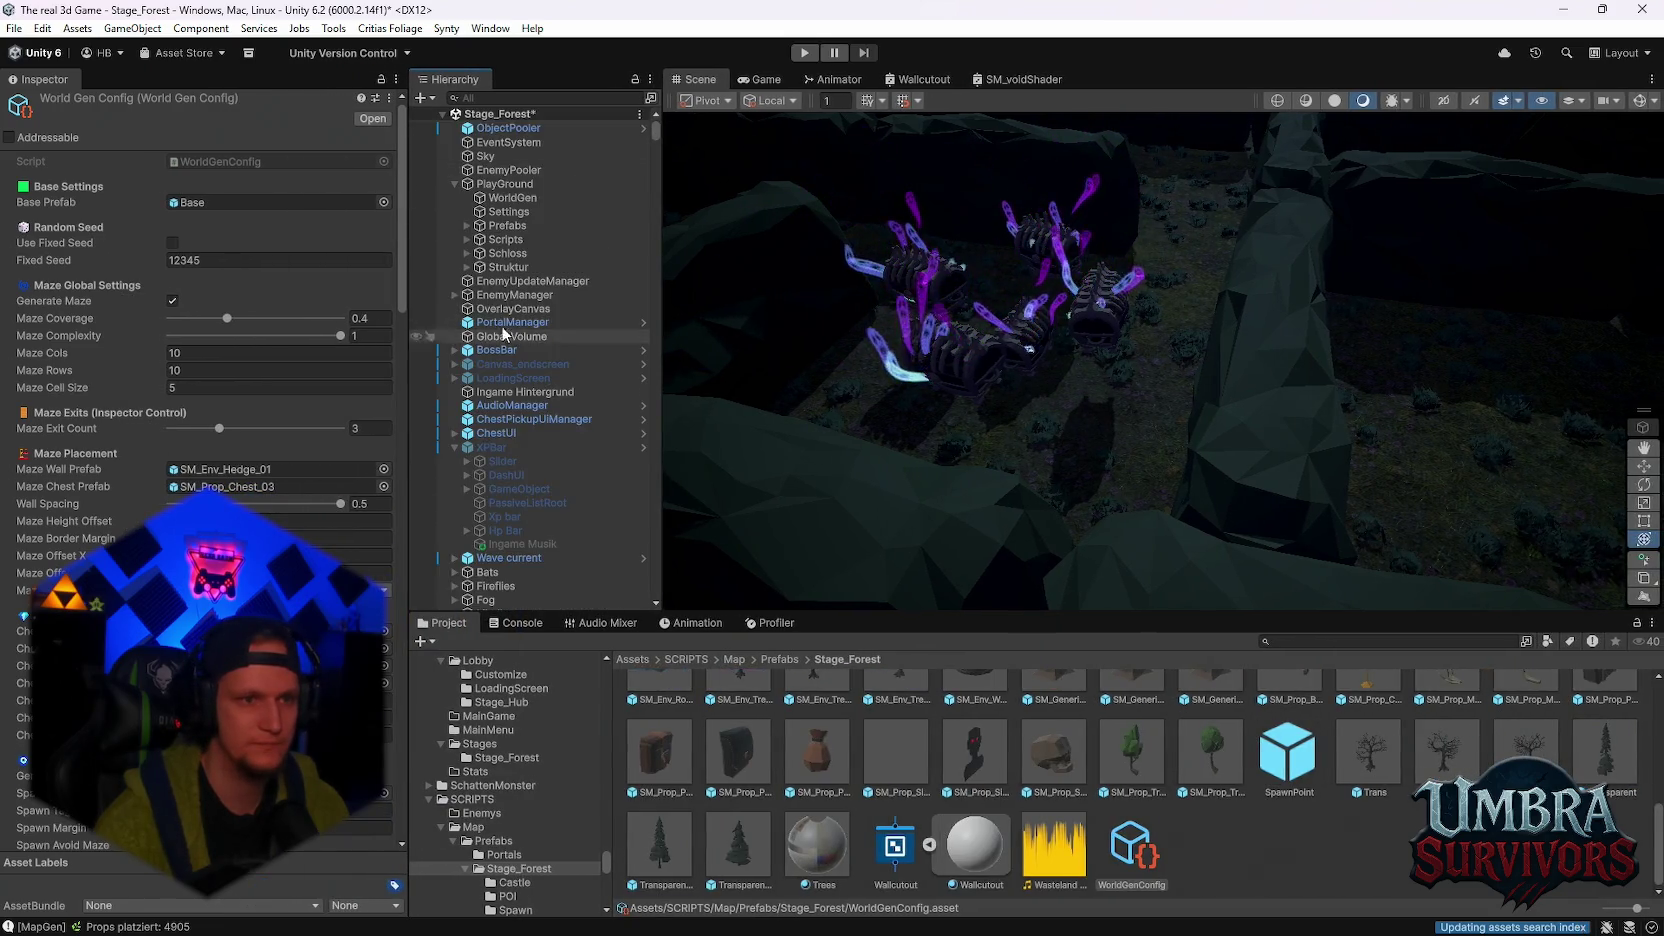
click(513, 198)
click(269, 296)
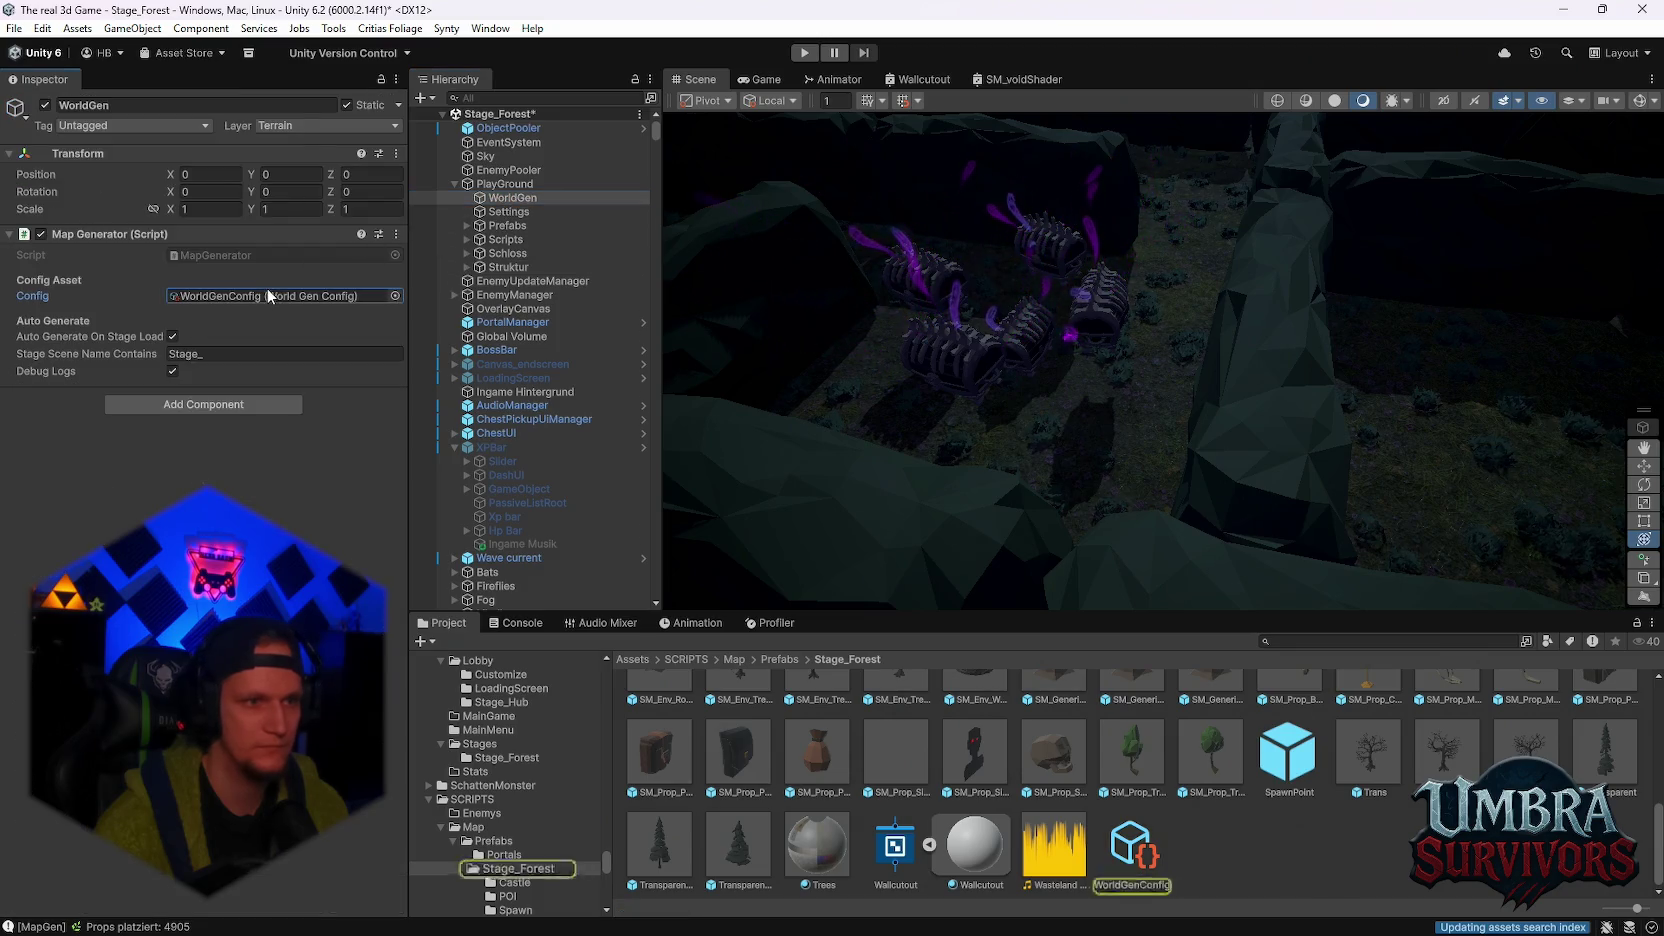
click(1135, 860)
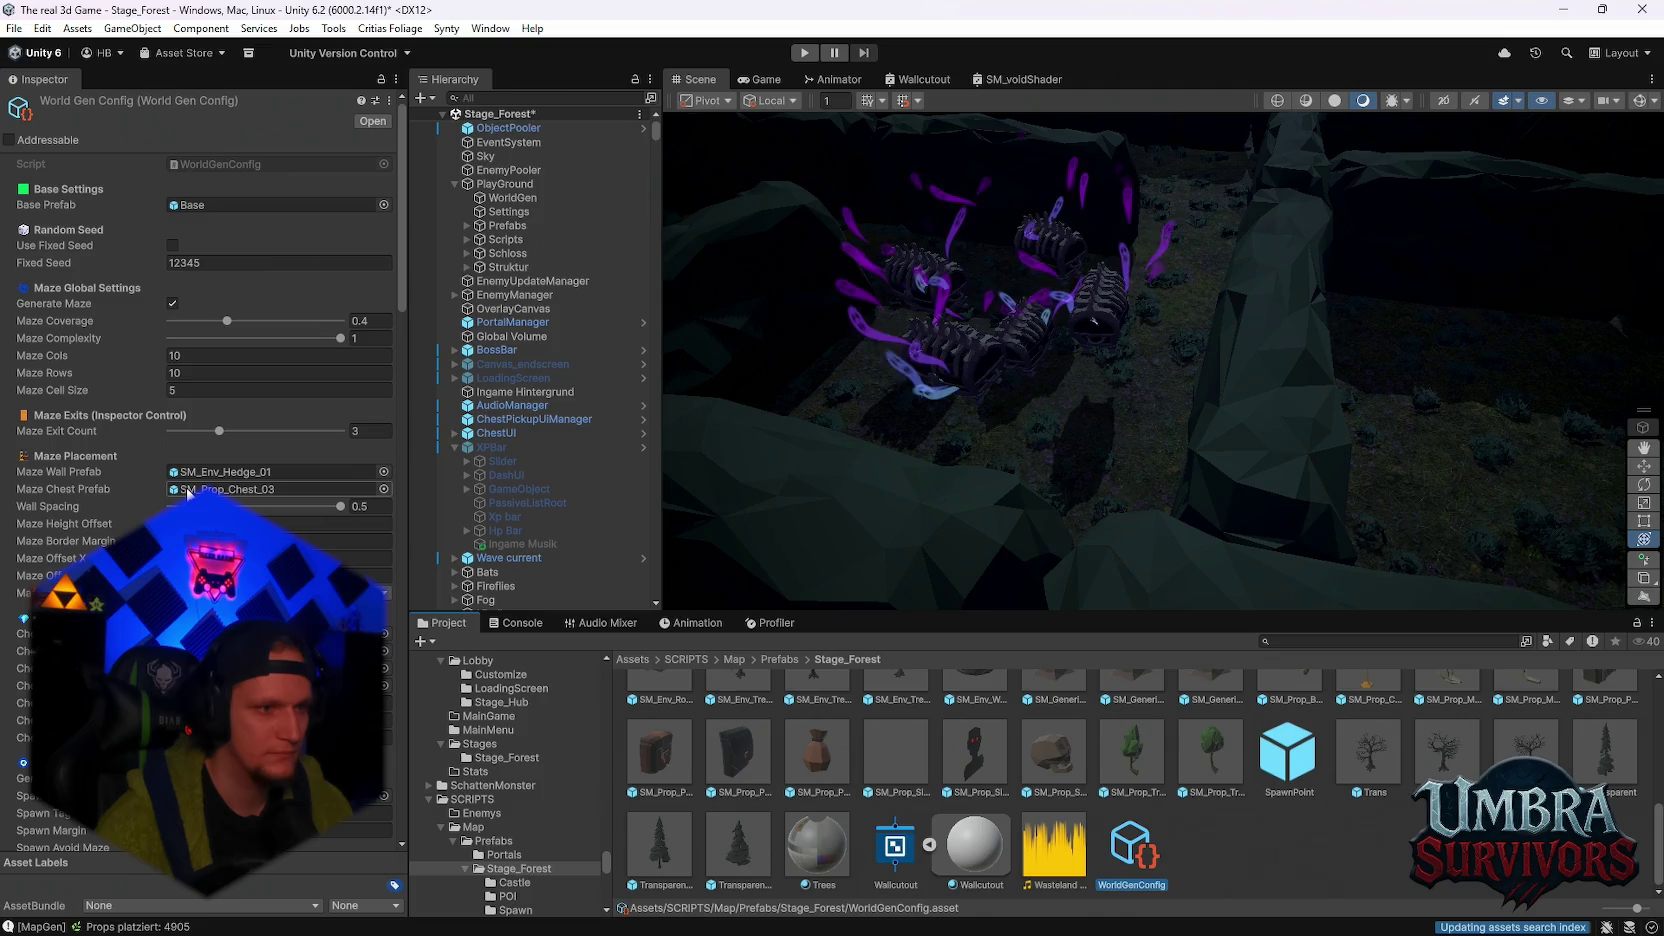
- Find the SM_Prop_Chest_03 prefab and inspect a spawned chest clone in the scene
click(190, 489)
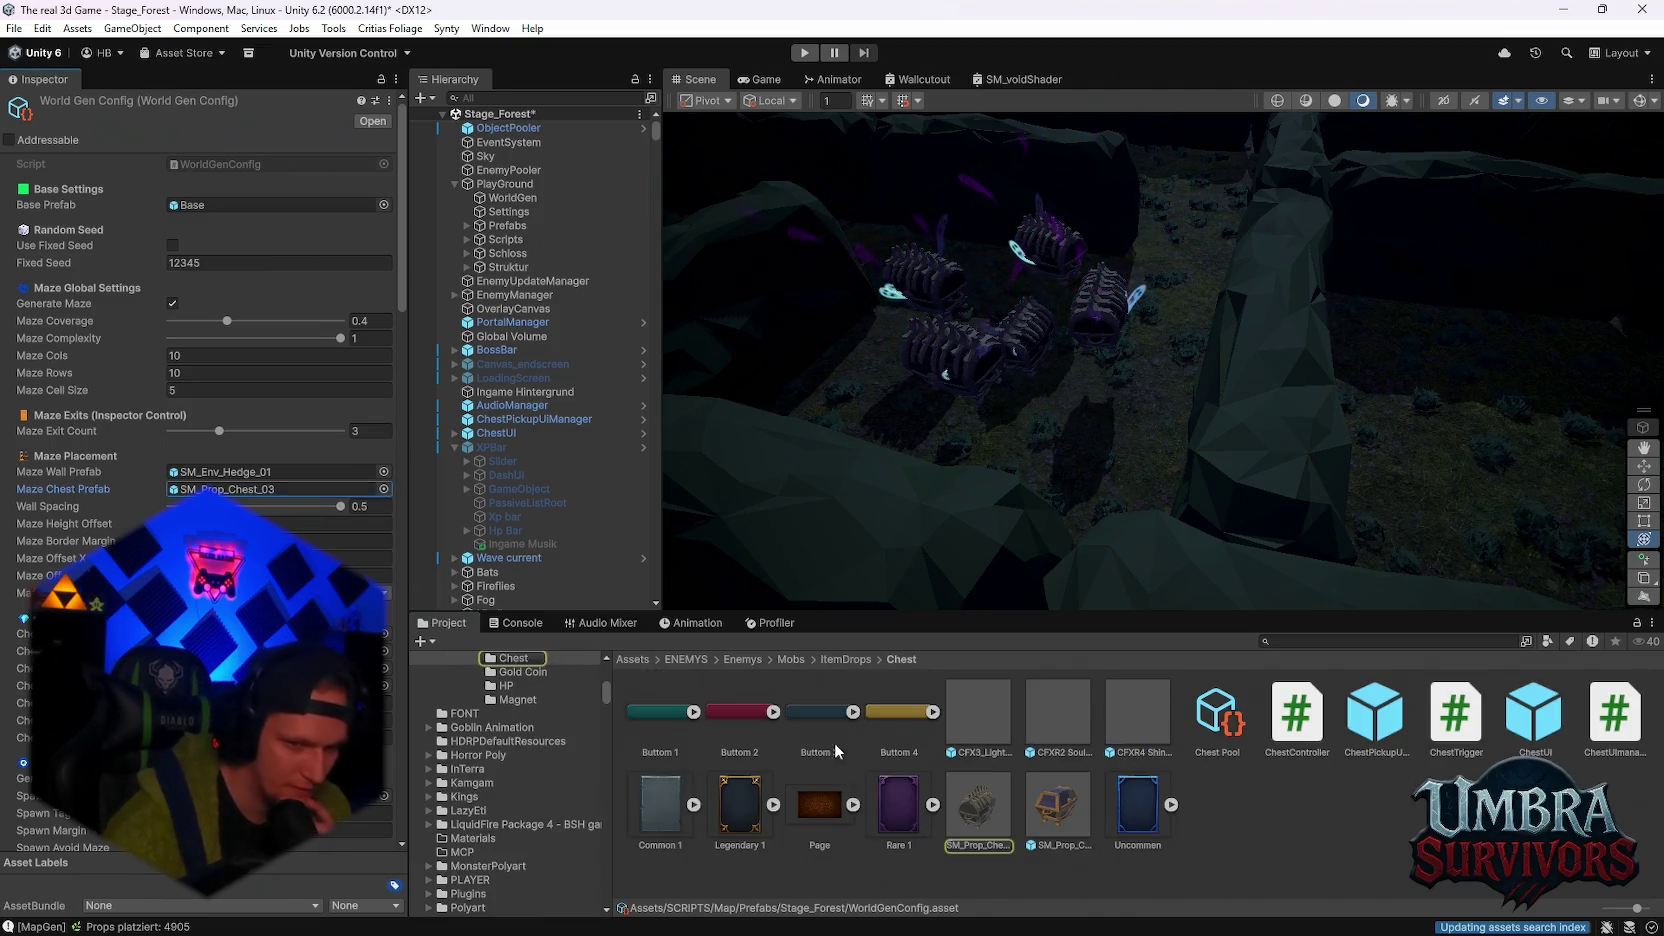
scroll(1015, 503, up, 5)
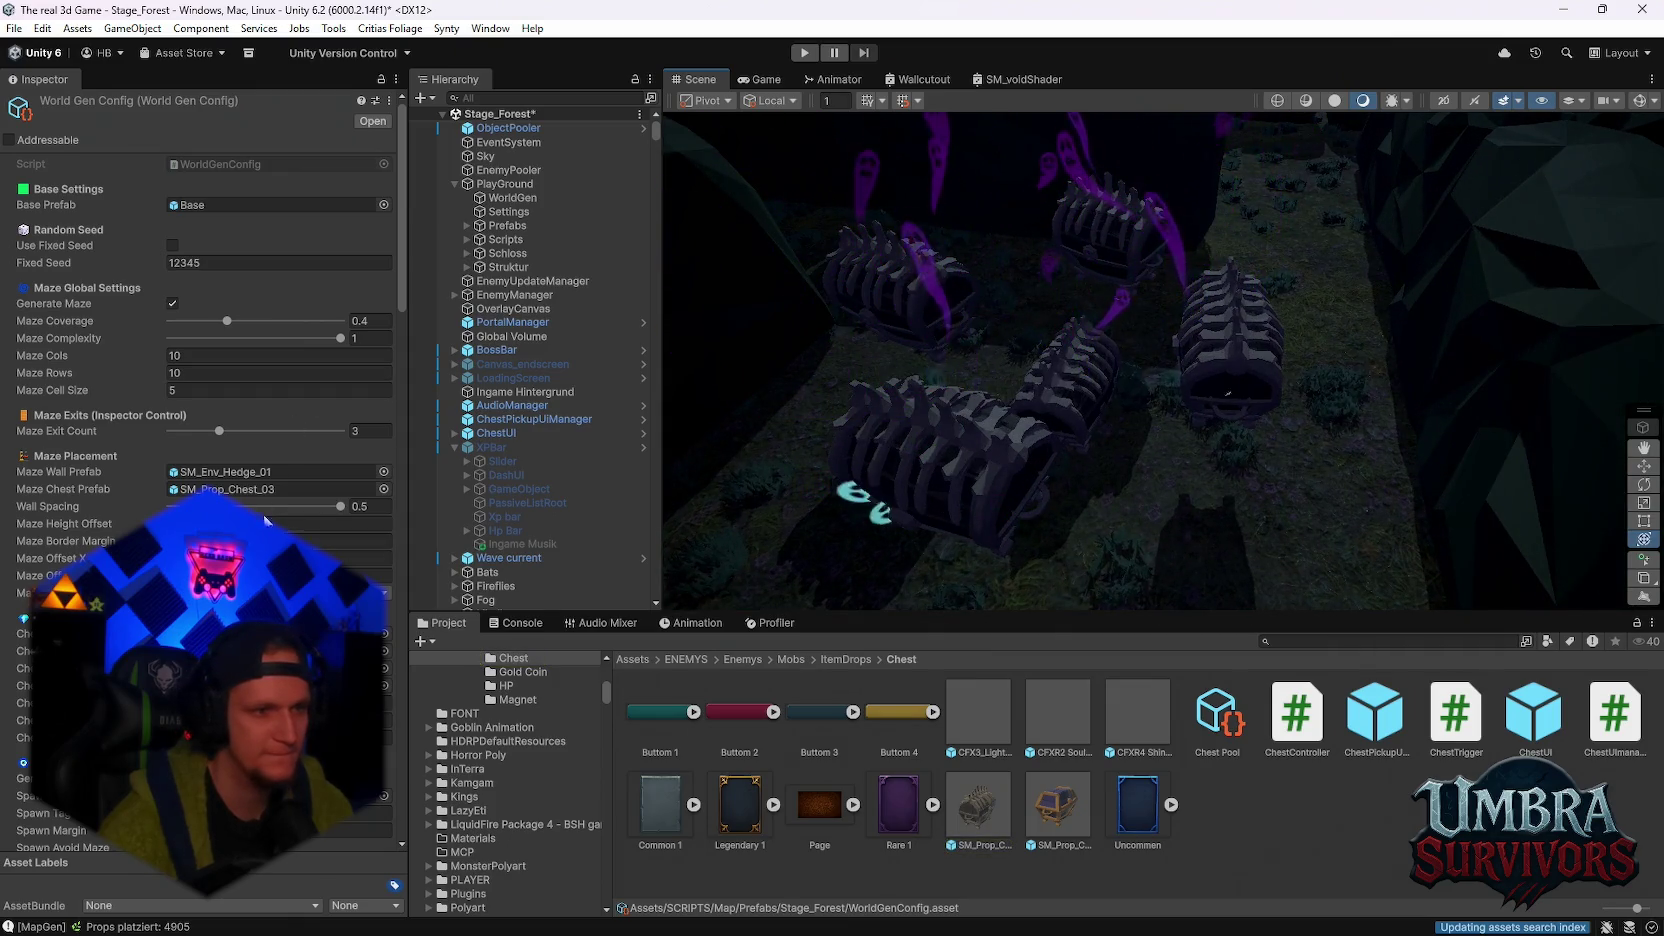
drag(978, 805, 295, 490)
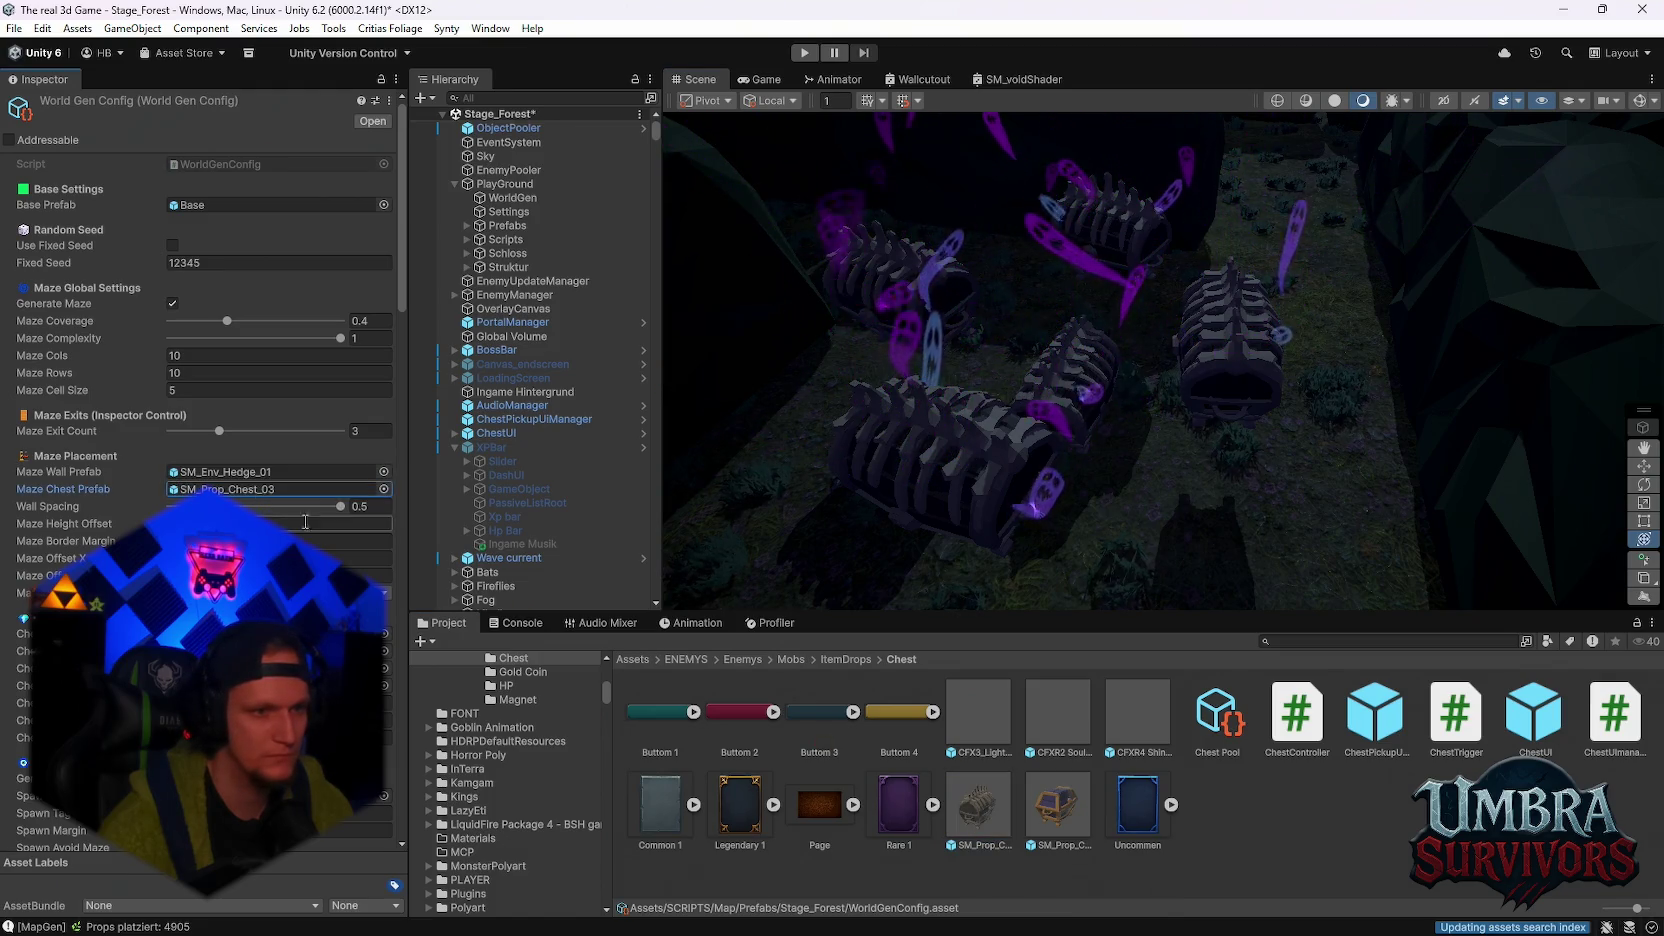
click(989, 798)
scroll(200, 400, down, 10)
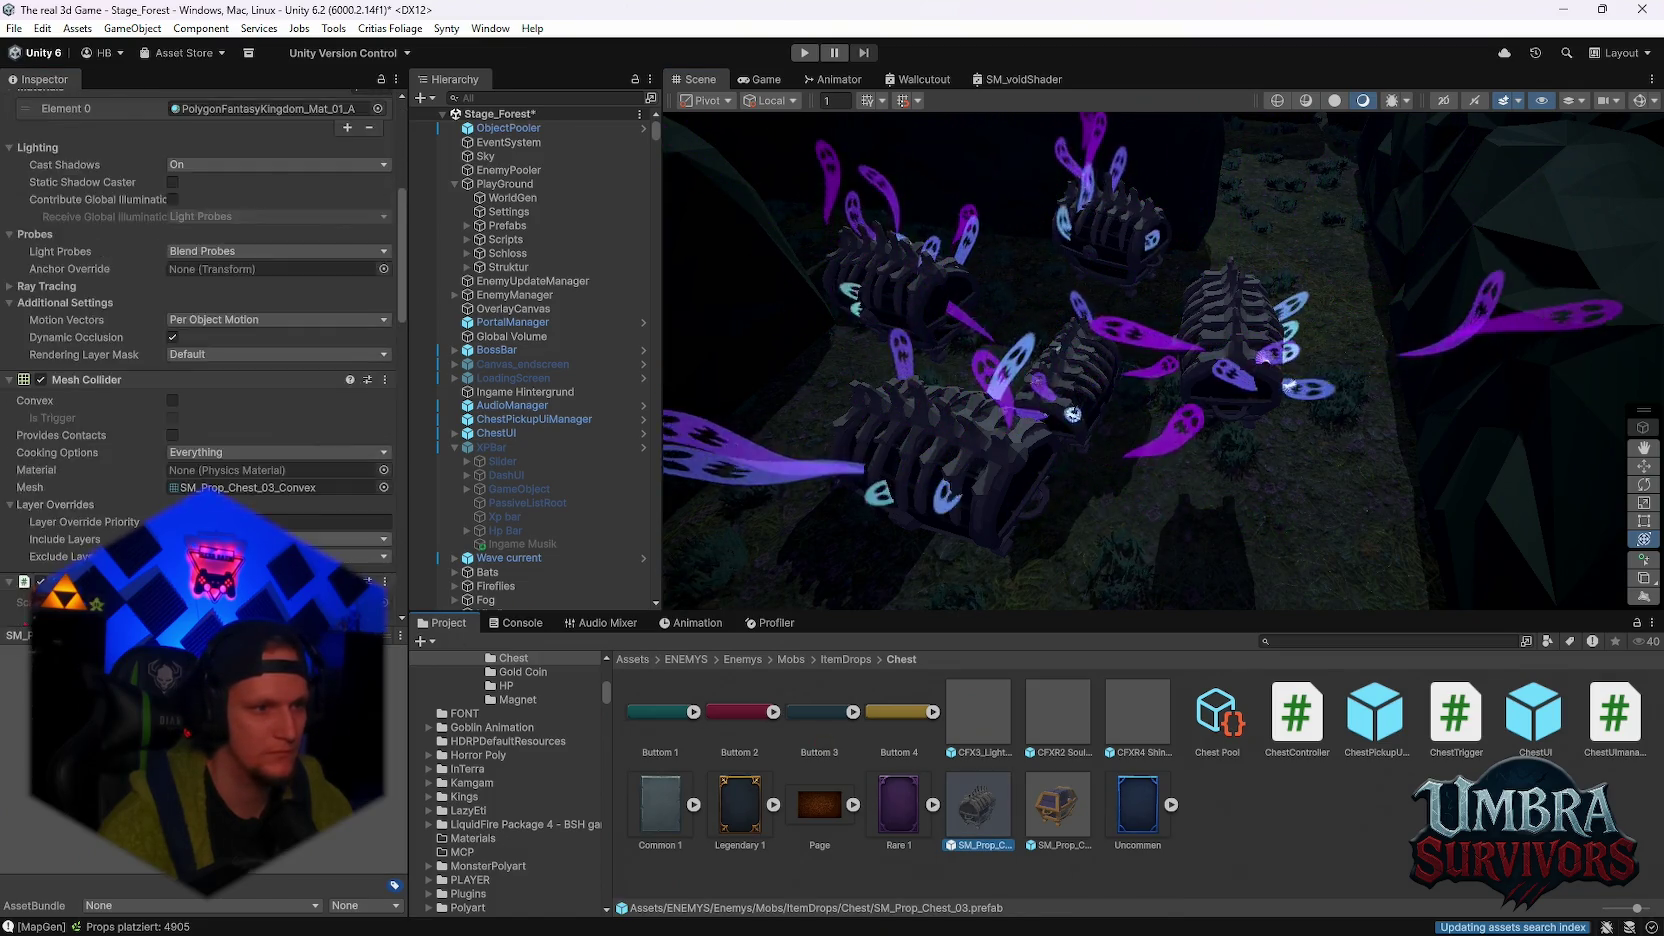
click(923, 460)
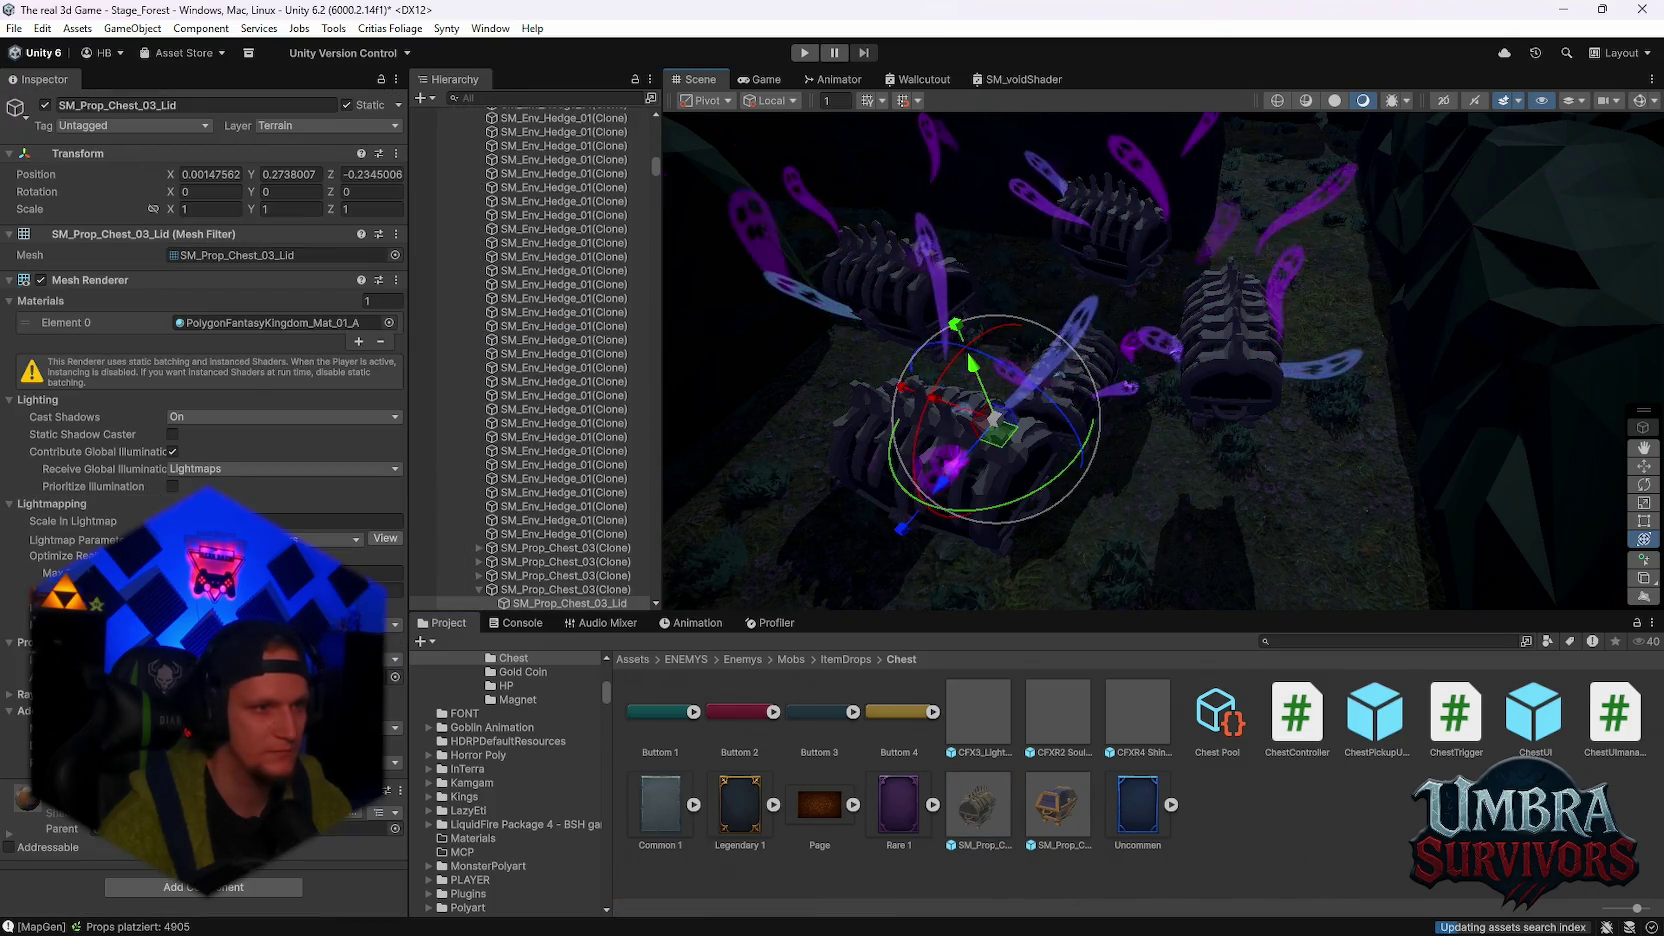
scroll(563, 517, down, 3)
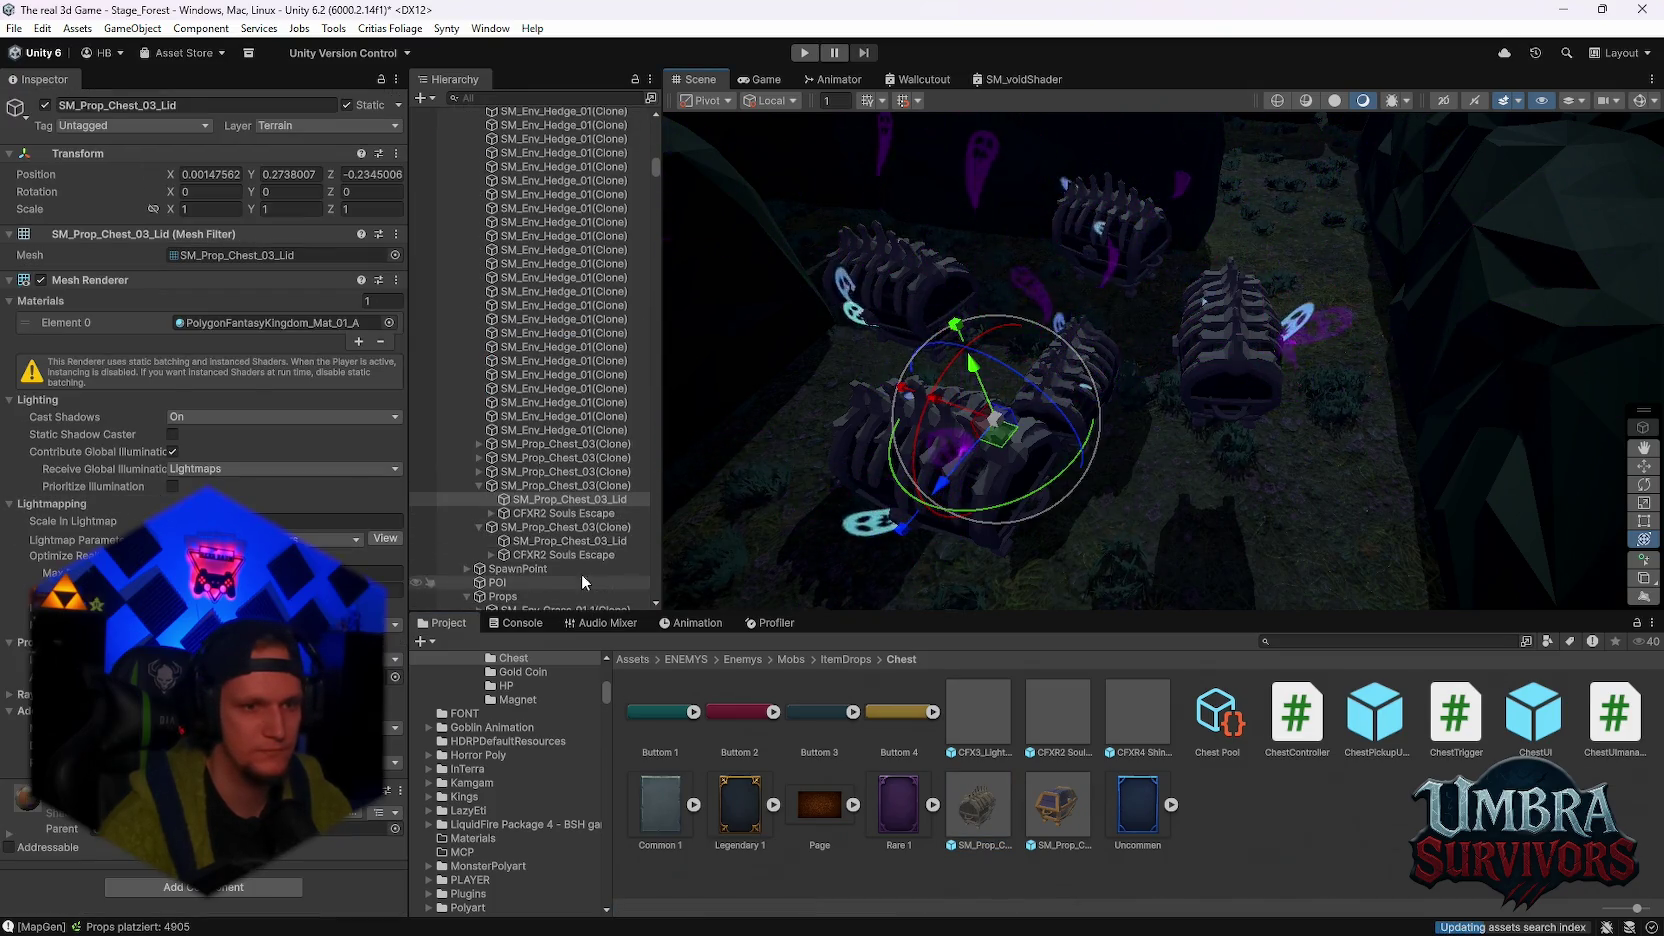
click(537, 486)
scroll(200, 400, down, 10)
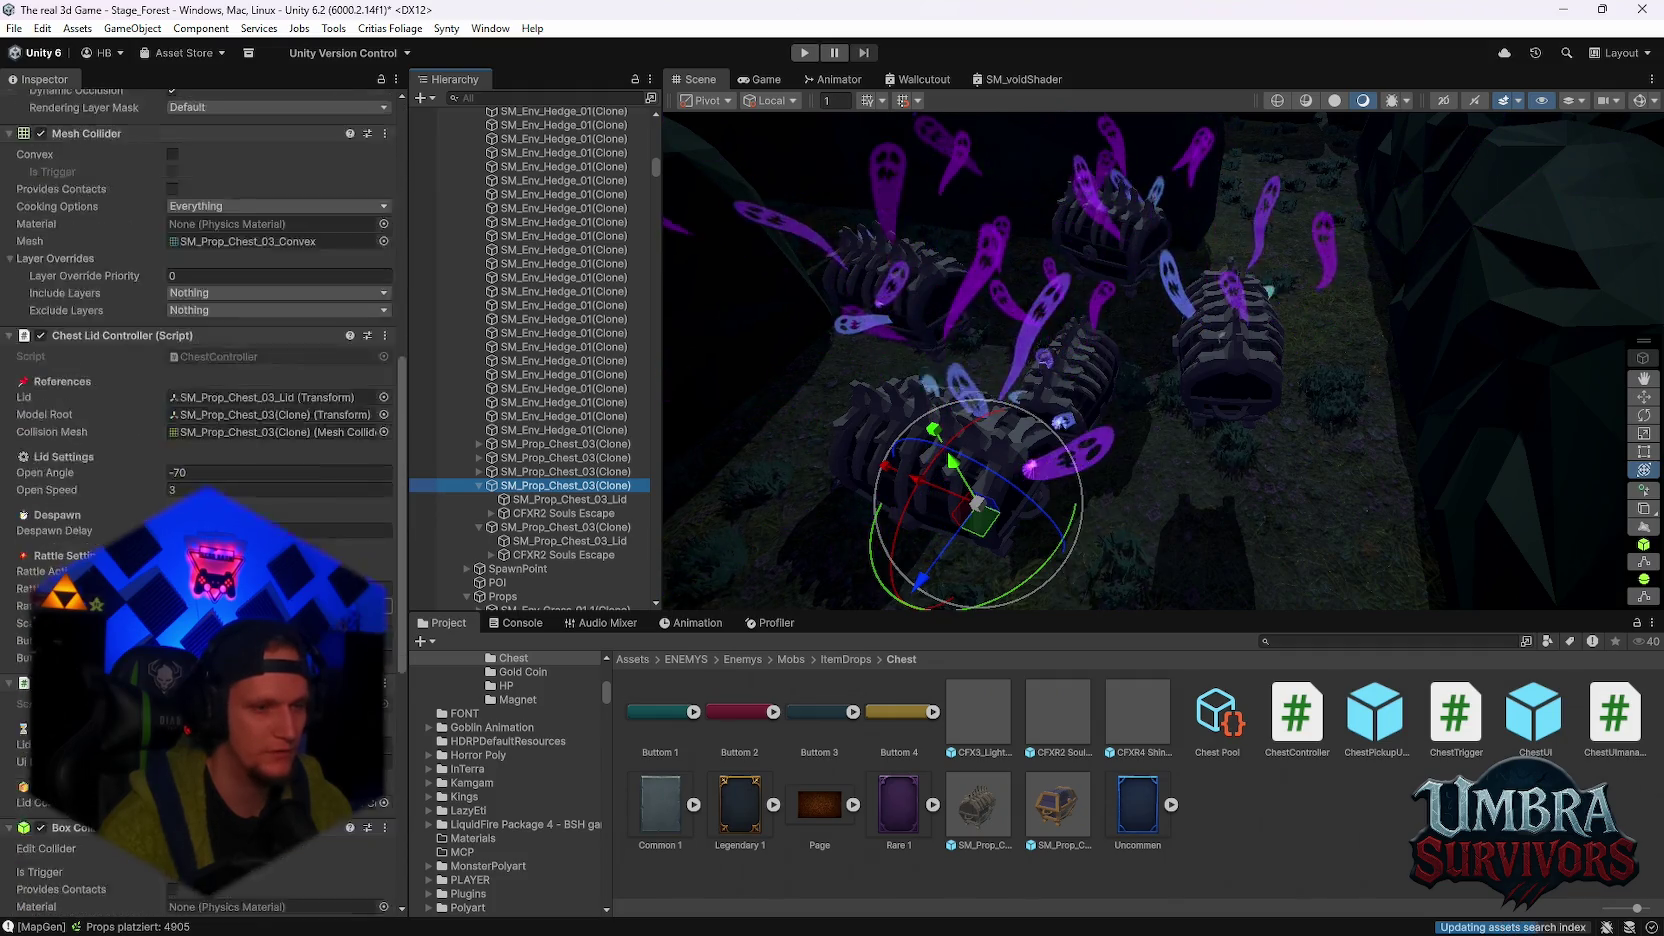
scroll(200, 400, down, 3)
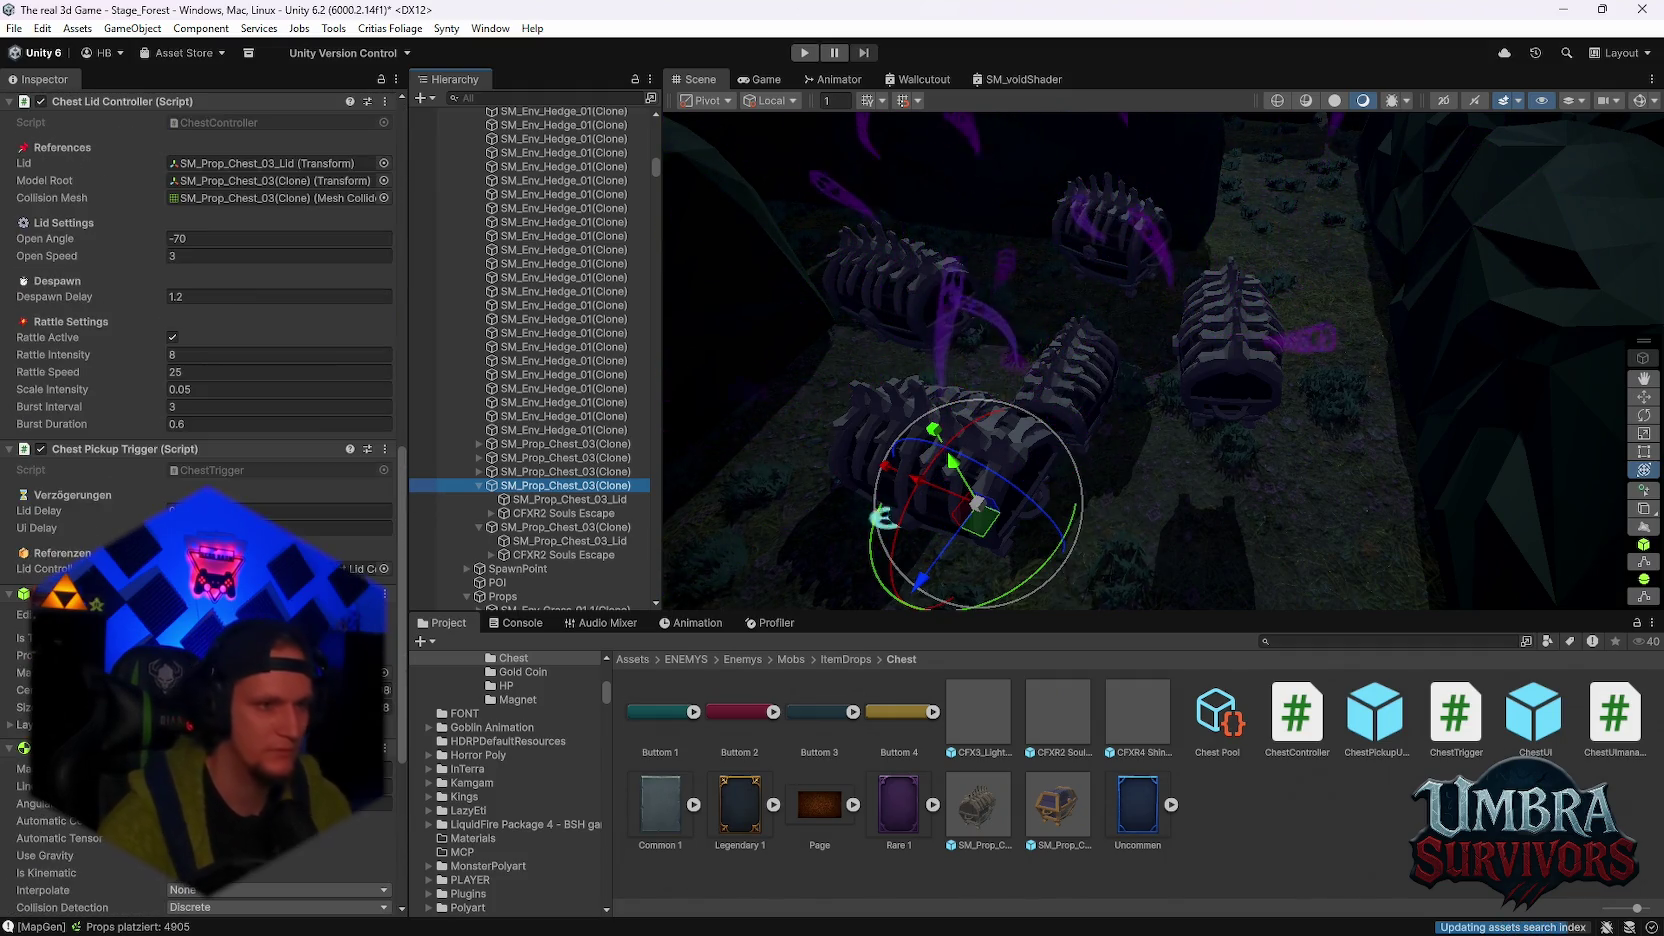
scroll(200, 400, up, 3)
scroll(200, 400, down, 4)
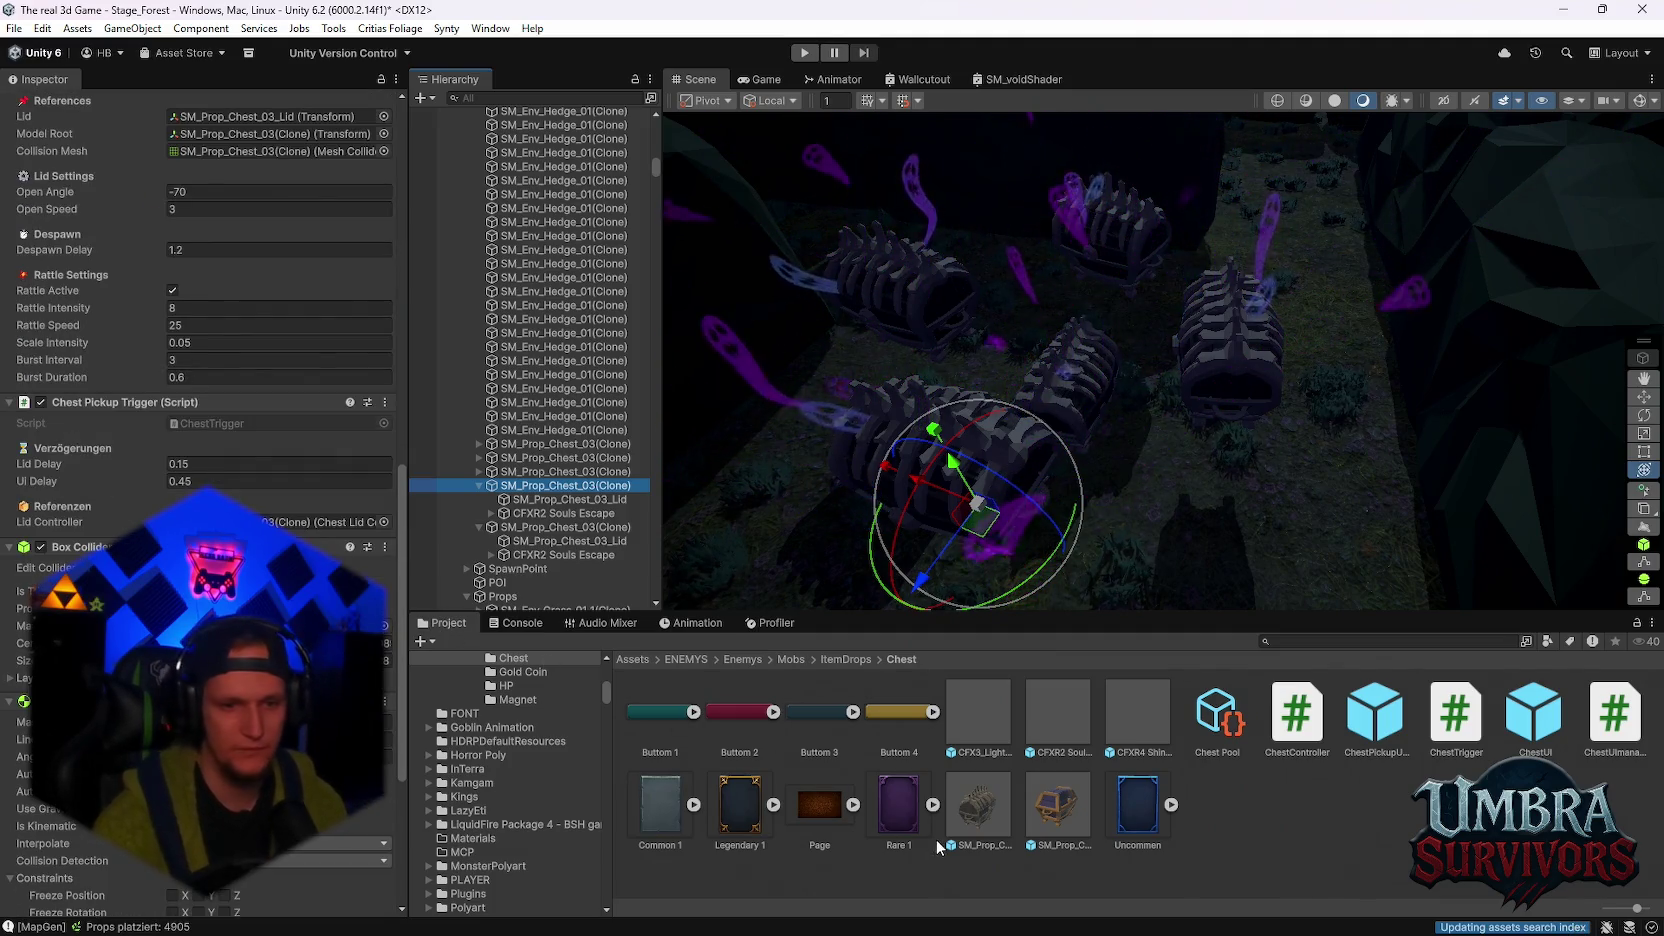
click(962, 820)
- Change the SM_Prop_Chest_03 prefab's Rigidbody Mass from 100 to 1000
click(962, 820)
scroll(238, 494, down, 10)
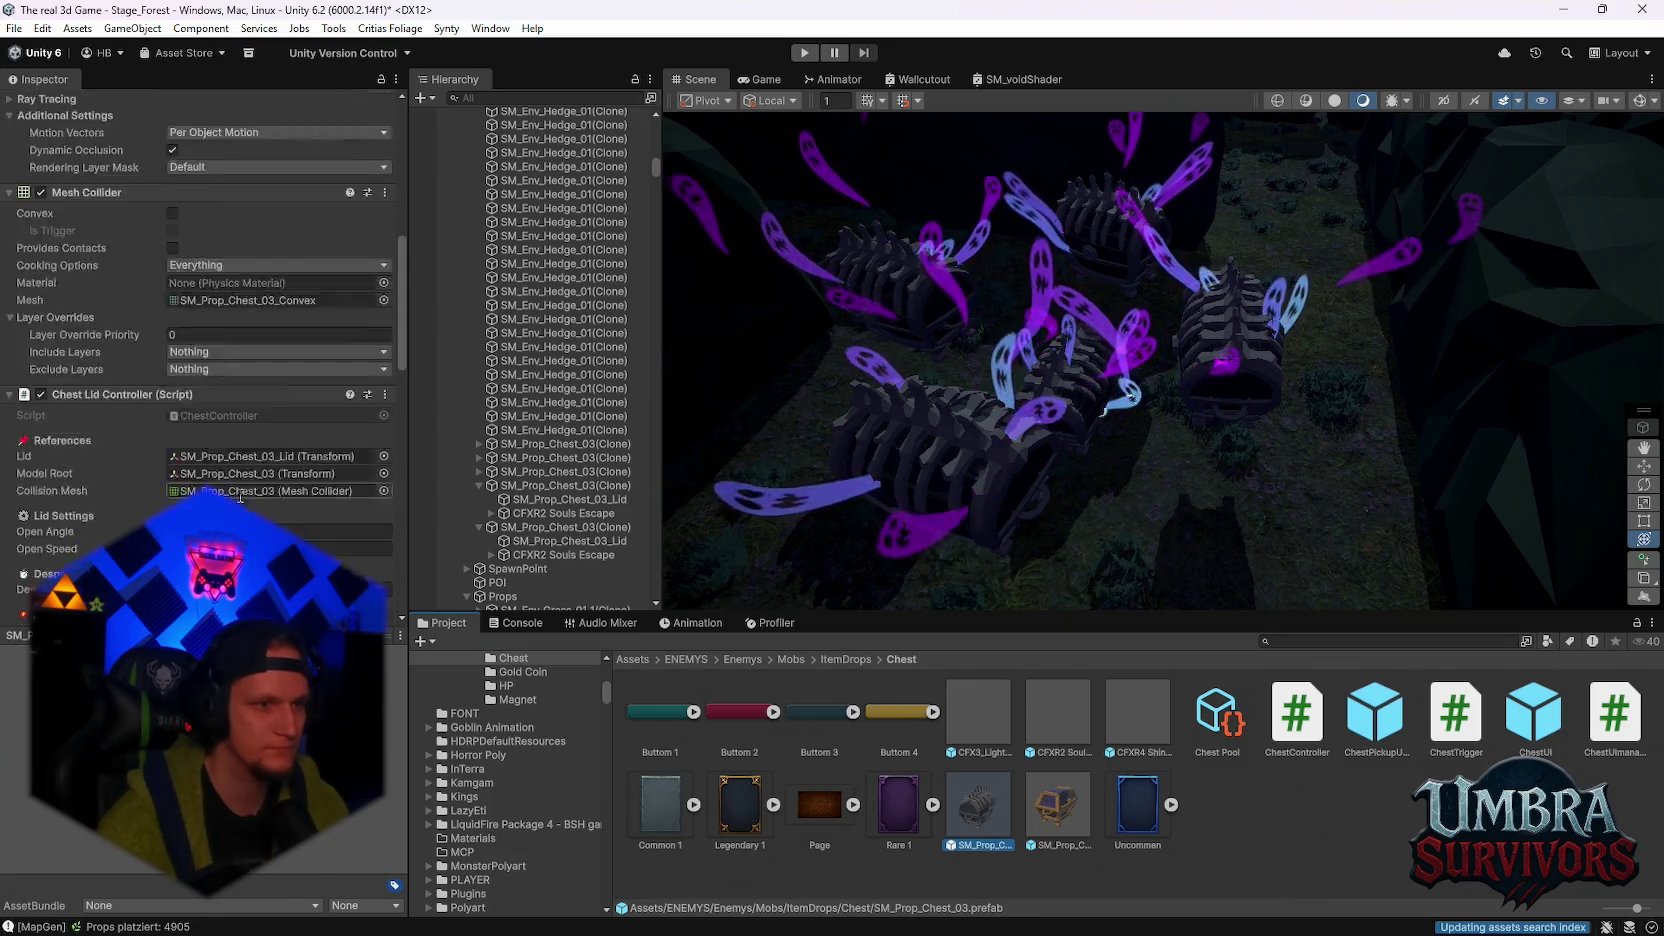
scroll(245, 470, down, 5)
click(224, 406)
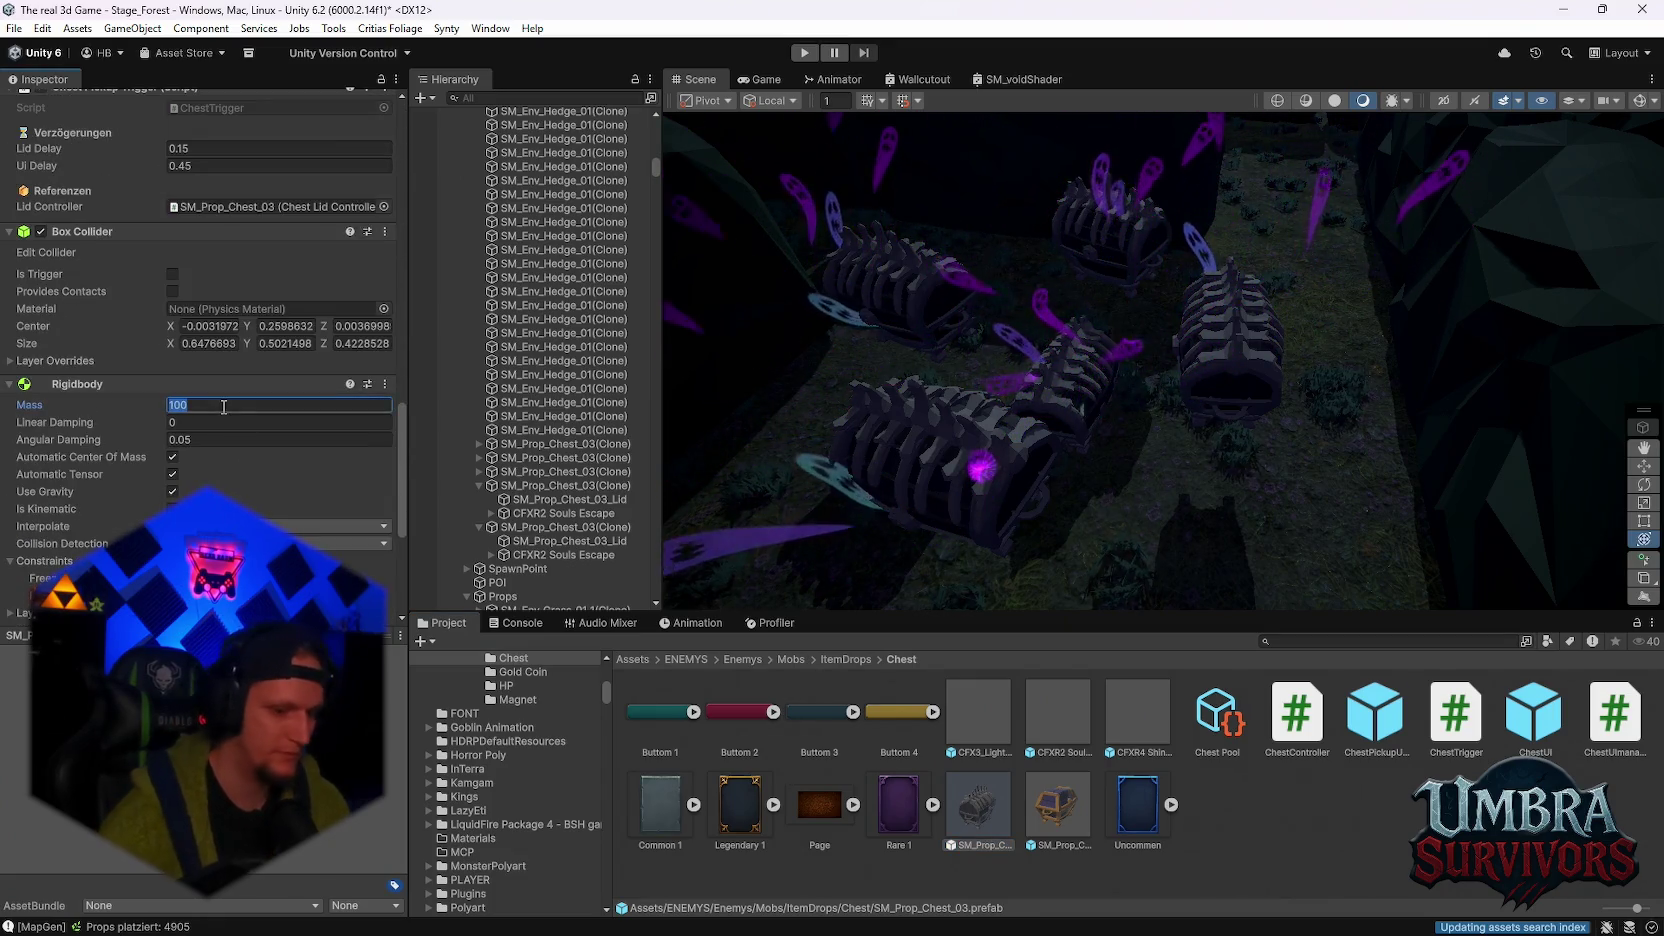
scroll(231, 415, up, 8)
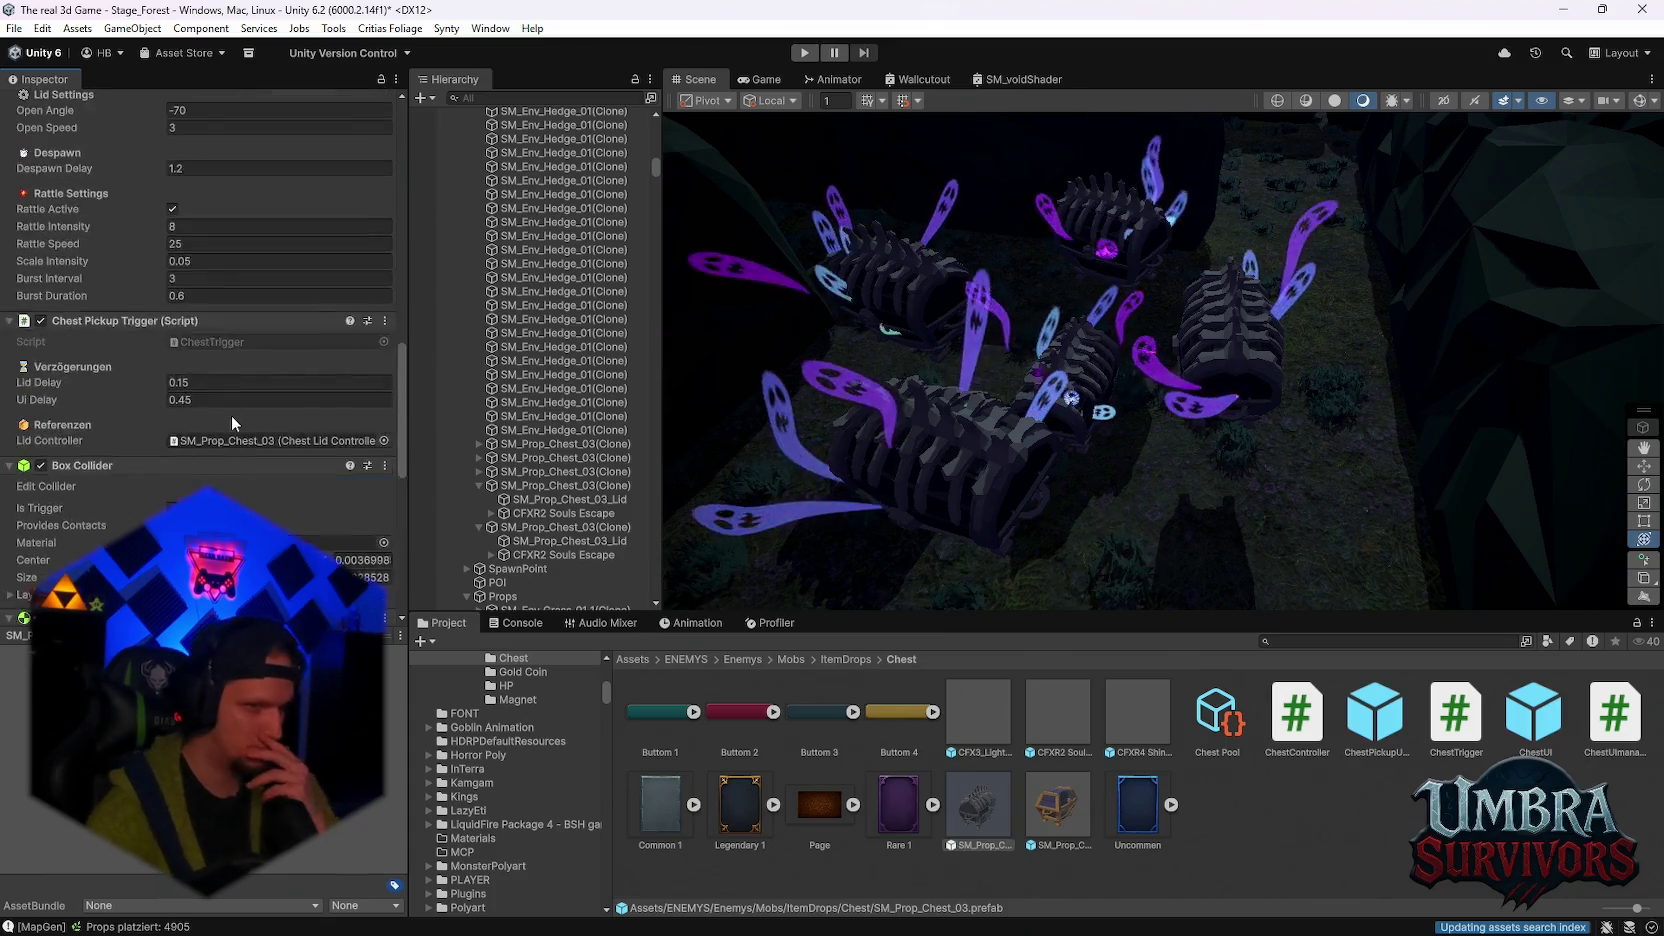
scroll(250, 413, up, 10)
scroll(290, 381, down, 15)
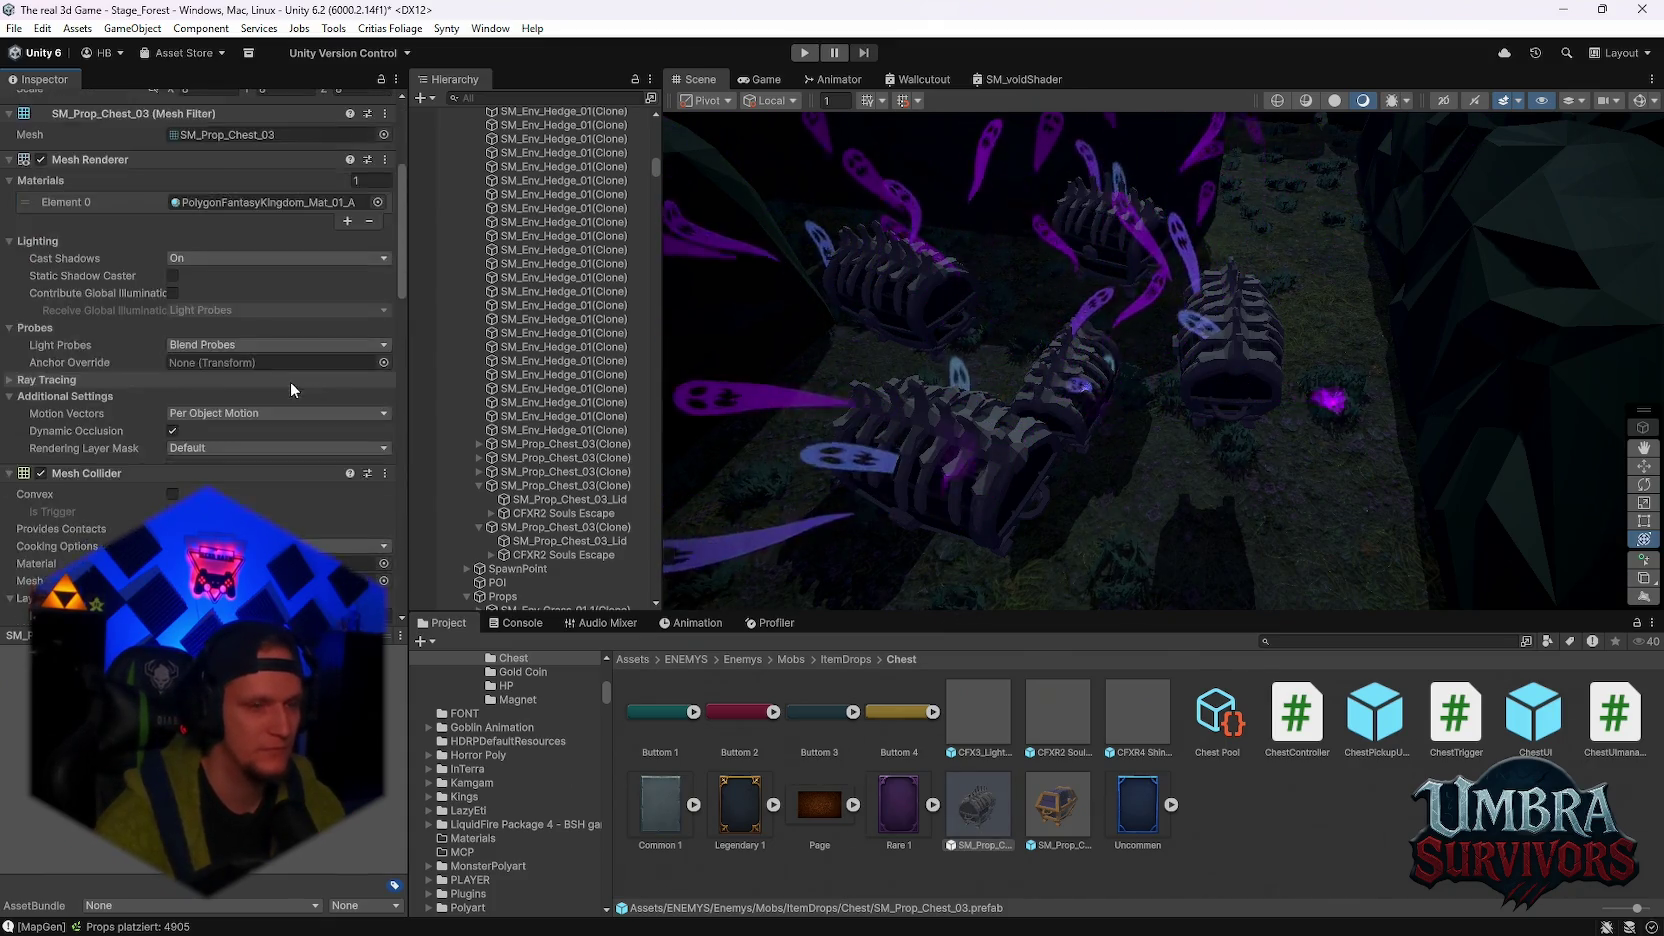
scroll(290, 384, down, 10)
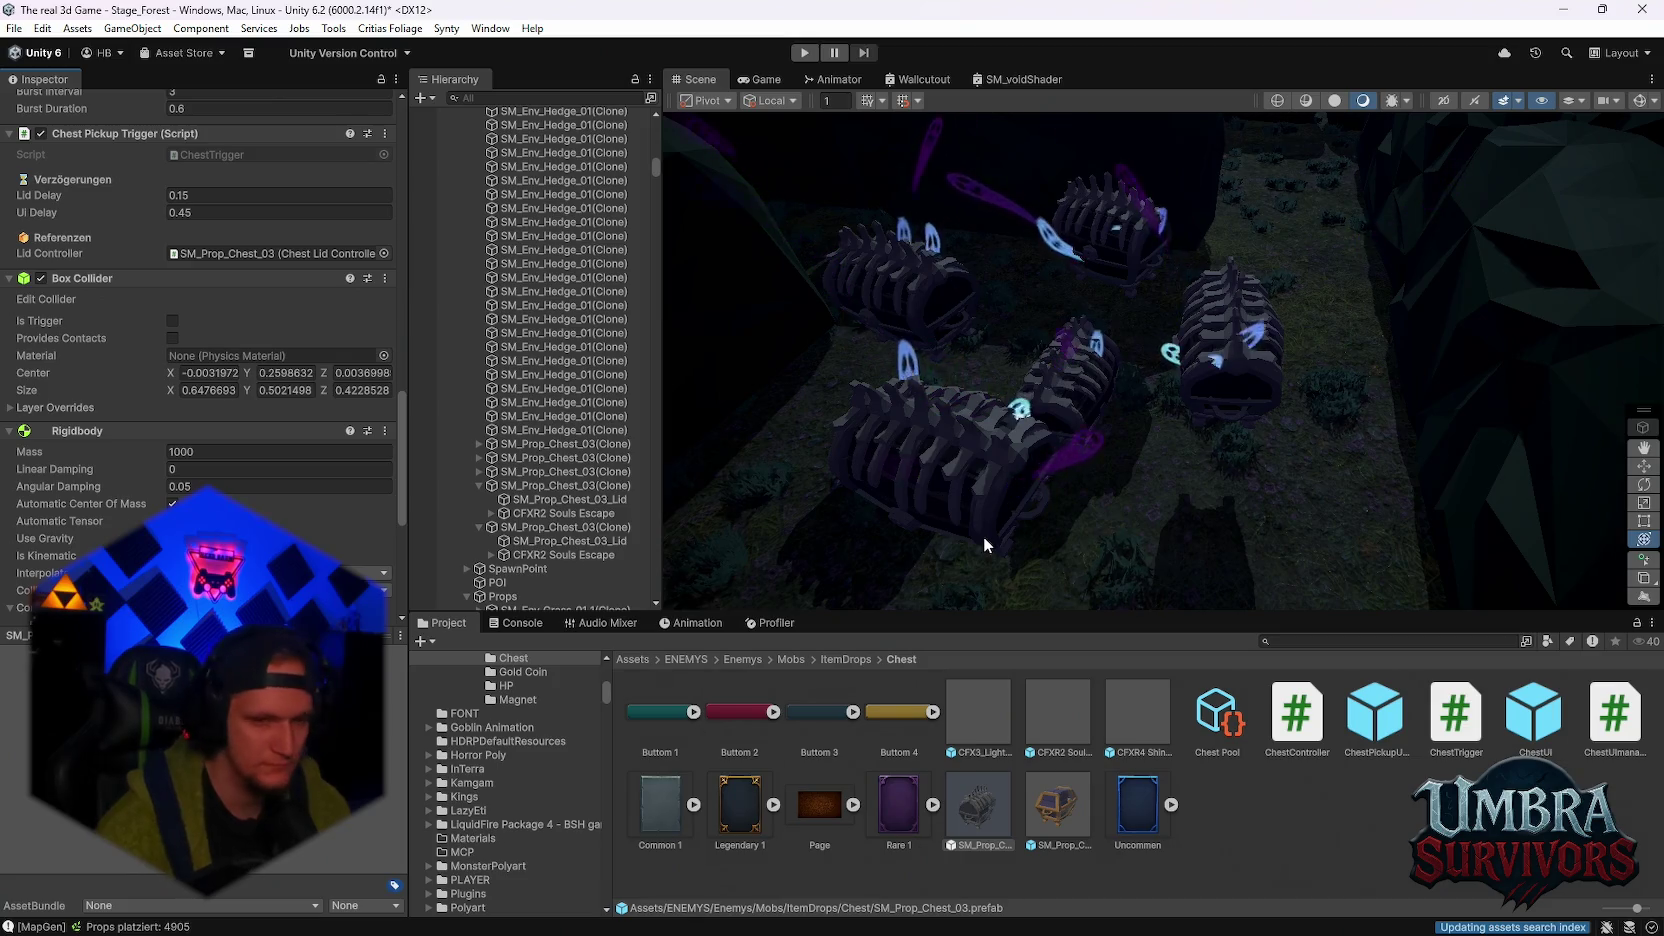
scroll(983, 536, down, 3)
scroll(983, 536, down, 6)
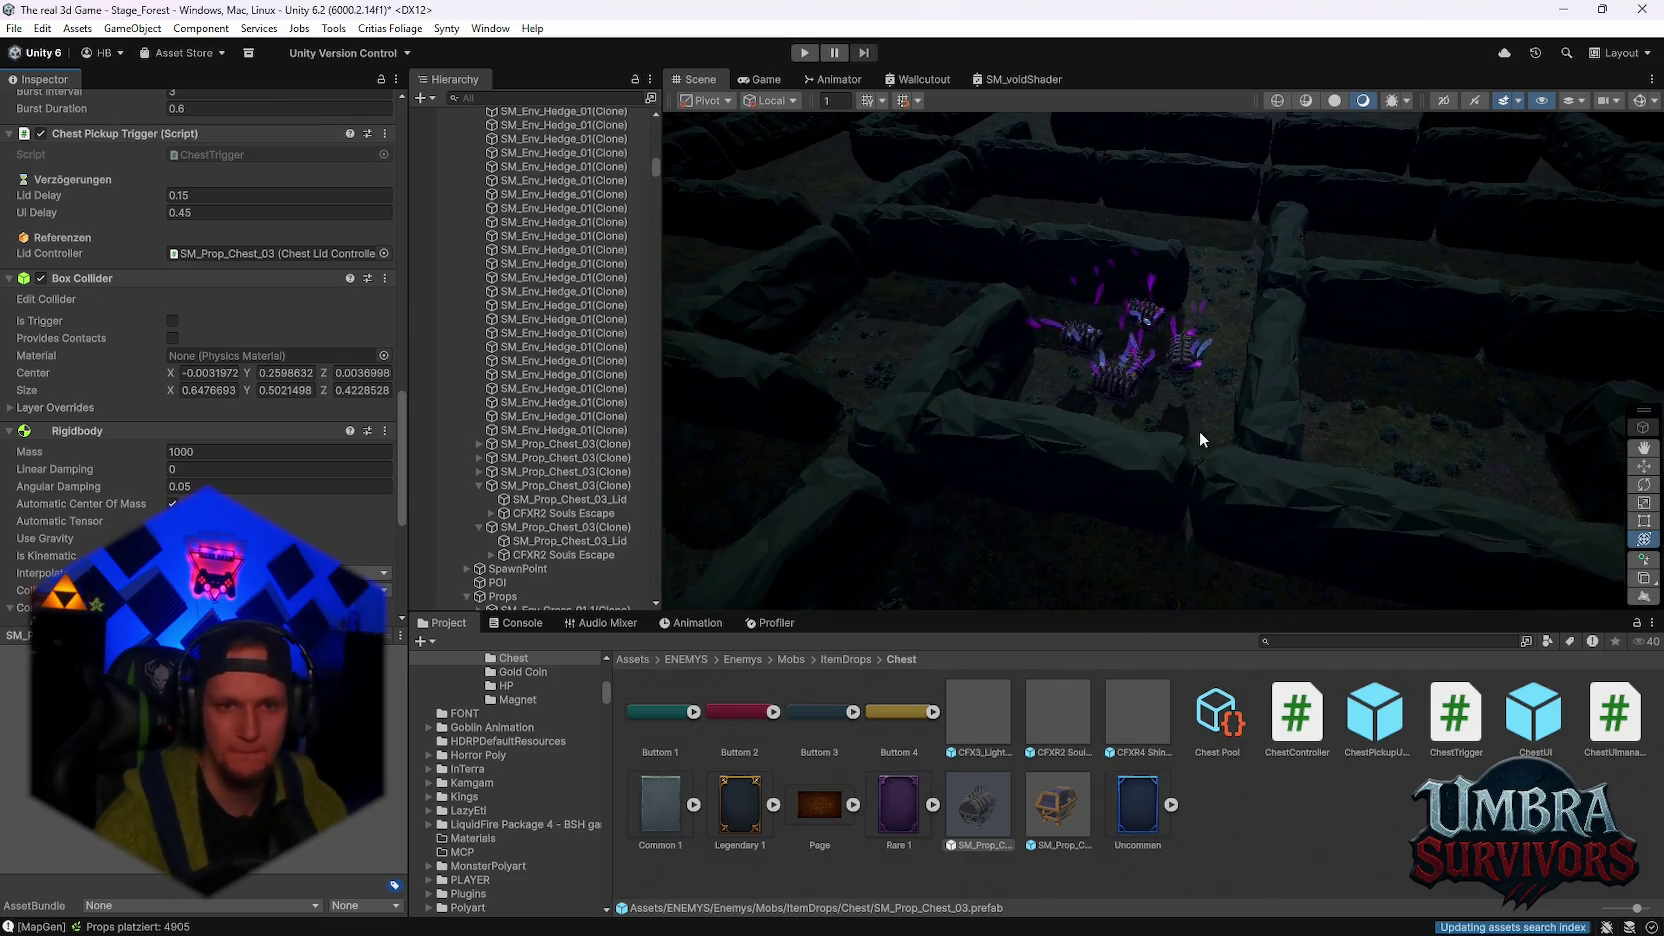
drag(1199, 430, 1206, 546)
scroll(1206, 546, down, 5)
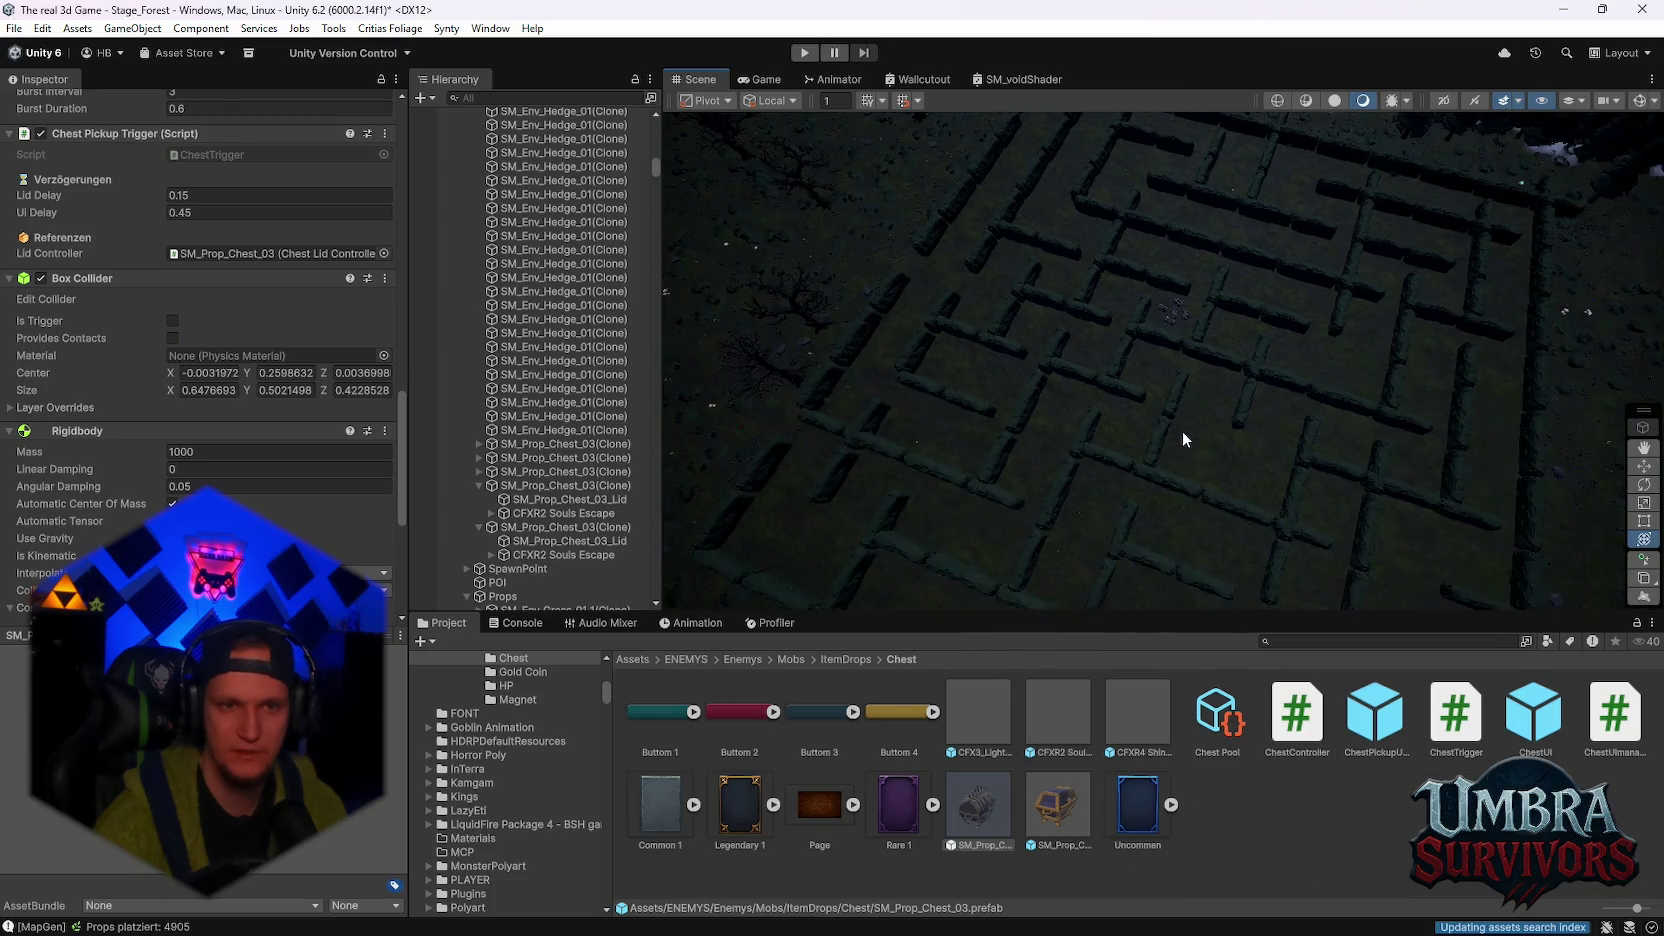
scroll(1206, 381, up, 2)
mouse_move(1206, 381)
mouse_down()
mouse_move(1207, 431)
mouse_move(1231, 453)
mouse_up()
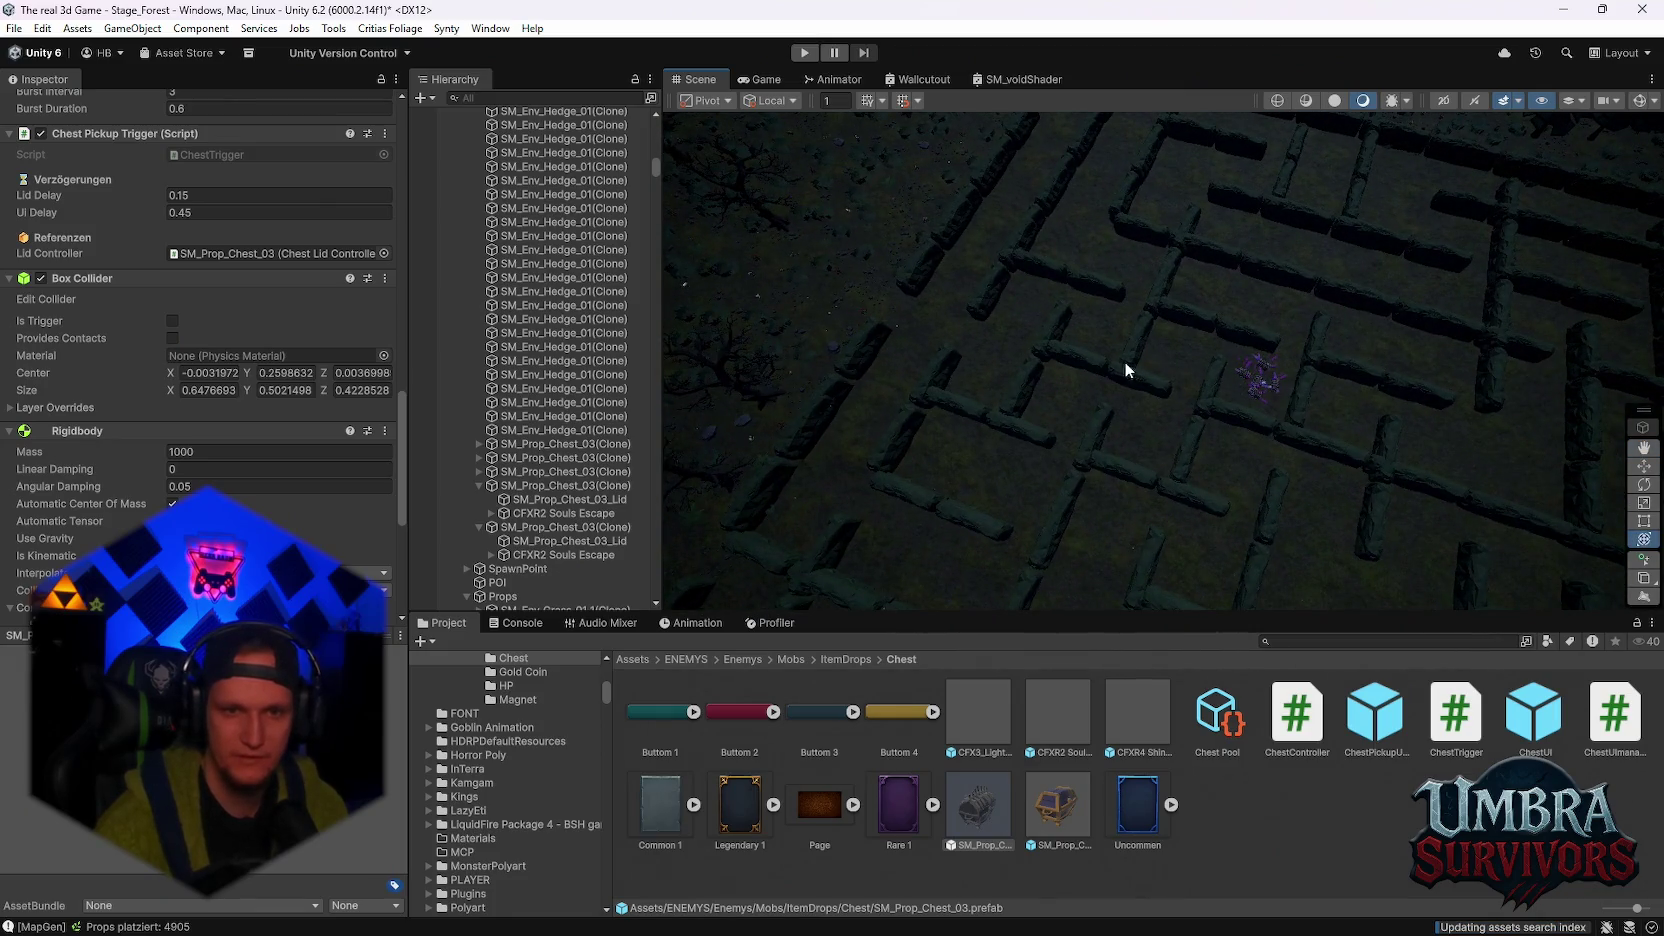
mouse_move(1248, 302)
mouse_down()
mouse_move(946, 398)
mouse_move(940, 360)
mouse_move(1050, 133)
mouse_move(1257, 439)
mouse_move(1267, 357)
mouse_move(1211, 583)
mouse_move(1250, 395)
mouse_move(1010, 230)
mouse_move(988, 195)
mouse_up()
mouse_move(939, 432)
mouse_down()
mouse_move(1088, 316)
mouse_move(1025, 256)
mouse_move(987, 162)
mouse_up()
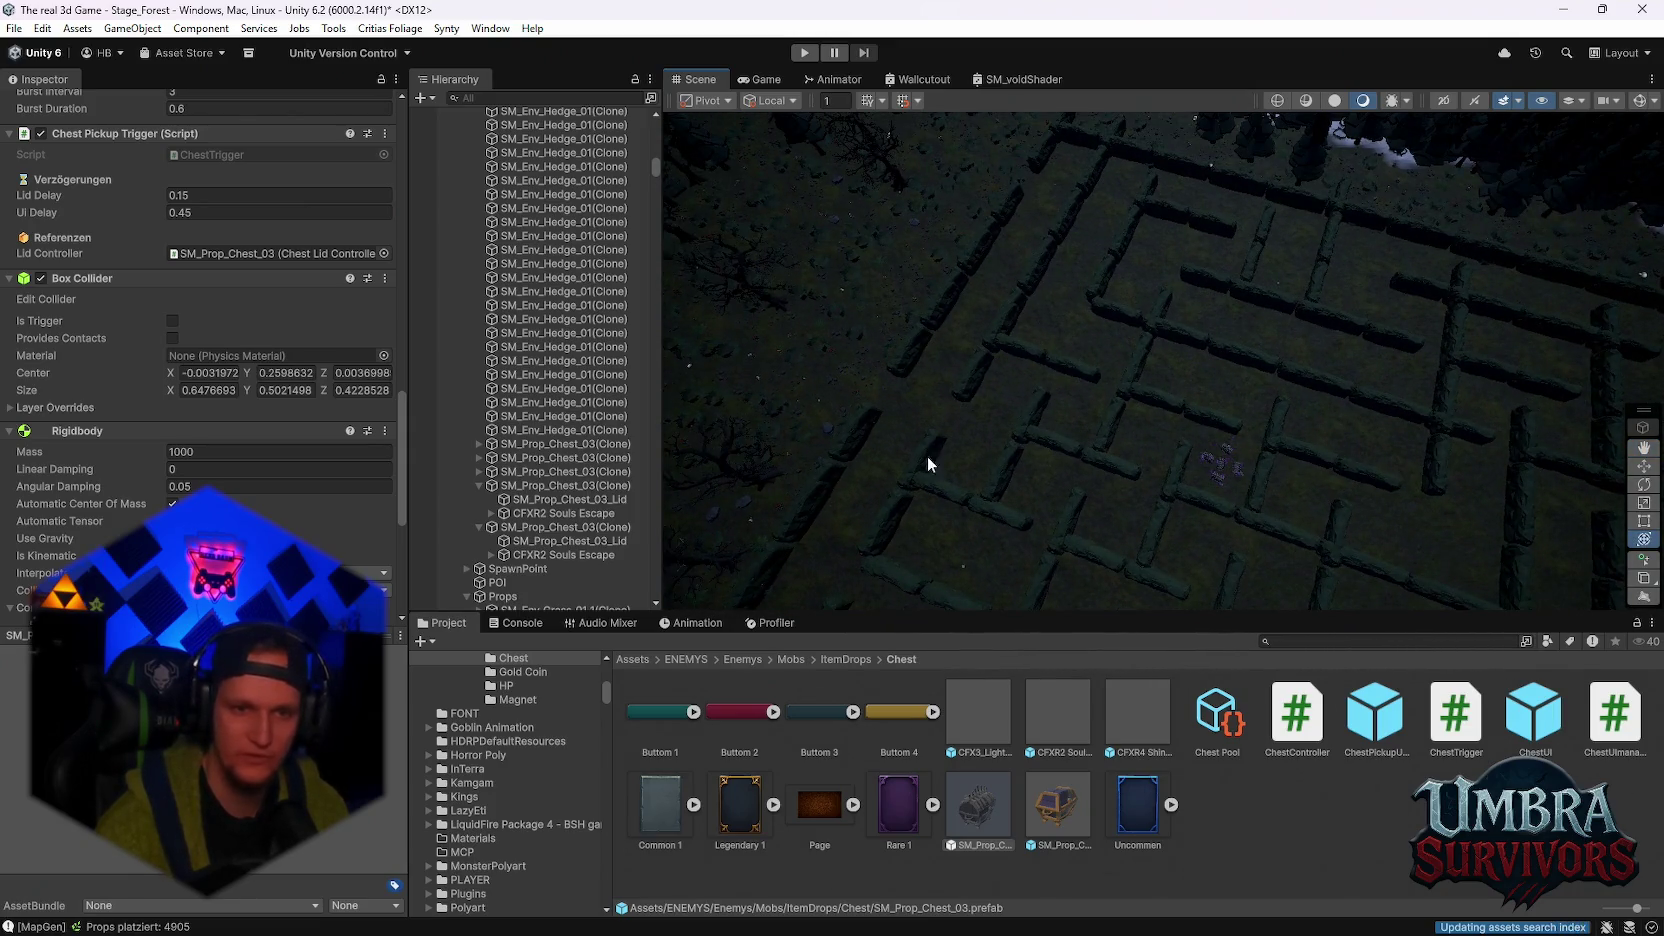
drag(928, 458, 904, 419)
mouse_move(1265, 378)
mouse_down()
mouse_move(1274, 327)
mouse_move(1337, 546)
mouse_move(1274, 446)
mouse_move(965, 500)
mouse_move(1021, 427)
mouse_move(1209, 425)
mouse_up()
mouse_move(1329, 362)
mouse_down()
mouse_move(1277, 360)
mouse_move(1337, 464)
mouse_move(929, 405)
mouse_move(1032, 376)
mouse_move(1148, 290)
mouse_move(1186, 407)
mouse_up()
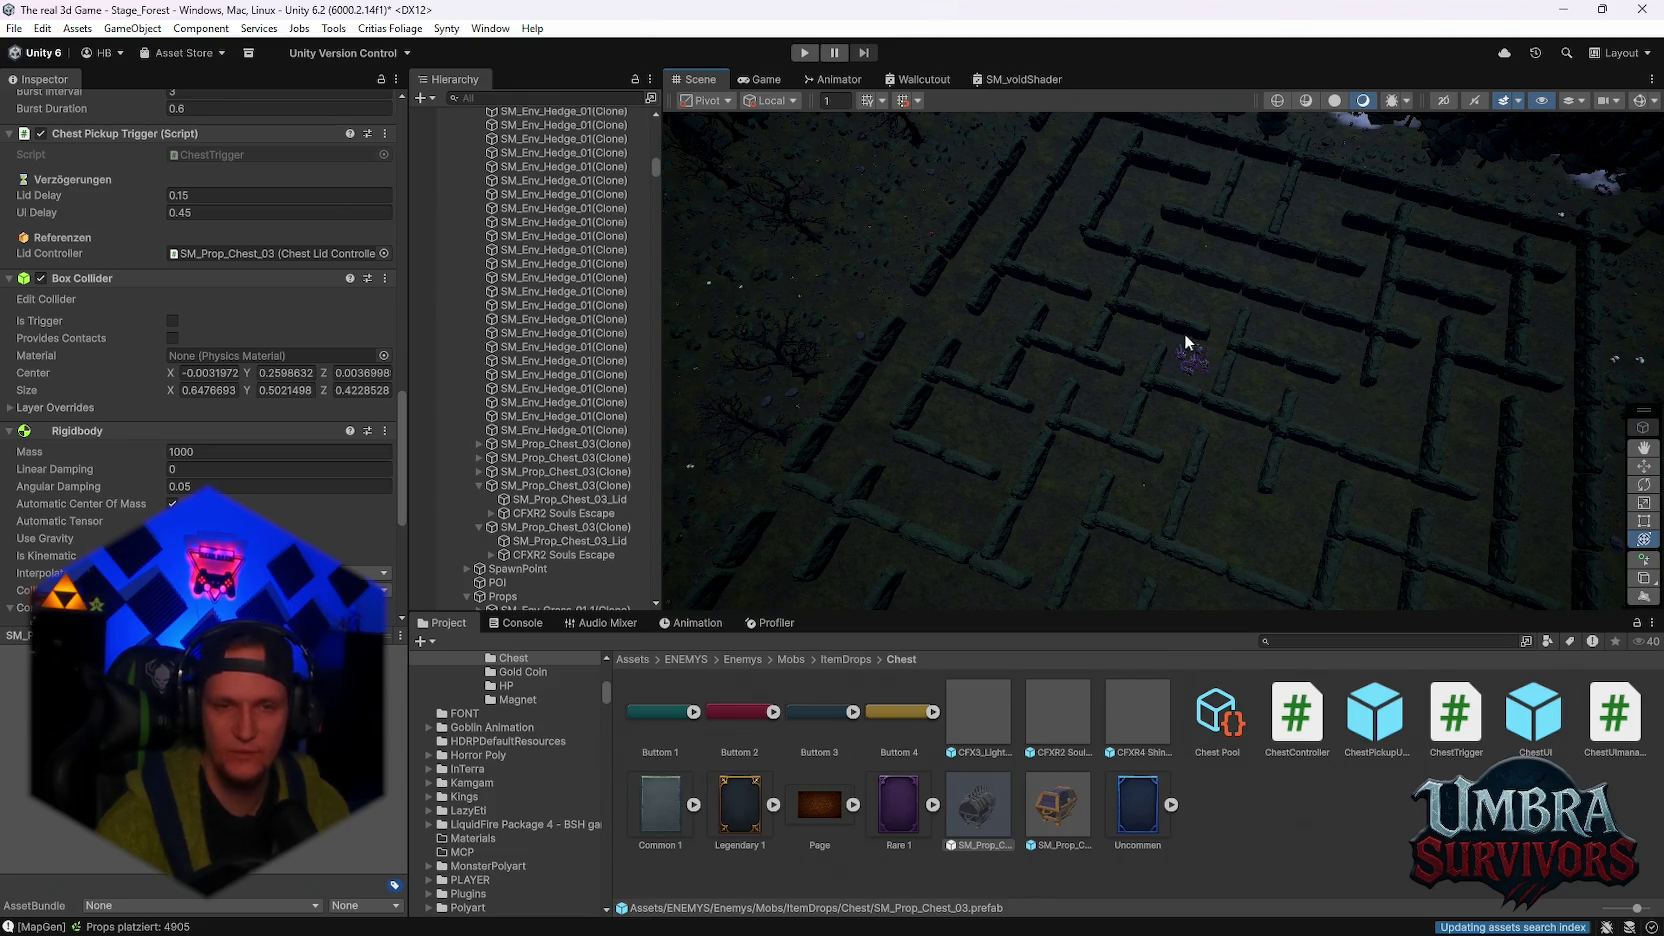
drag(1164, 333, 1214, 374)
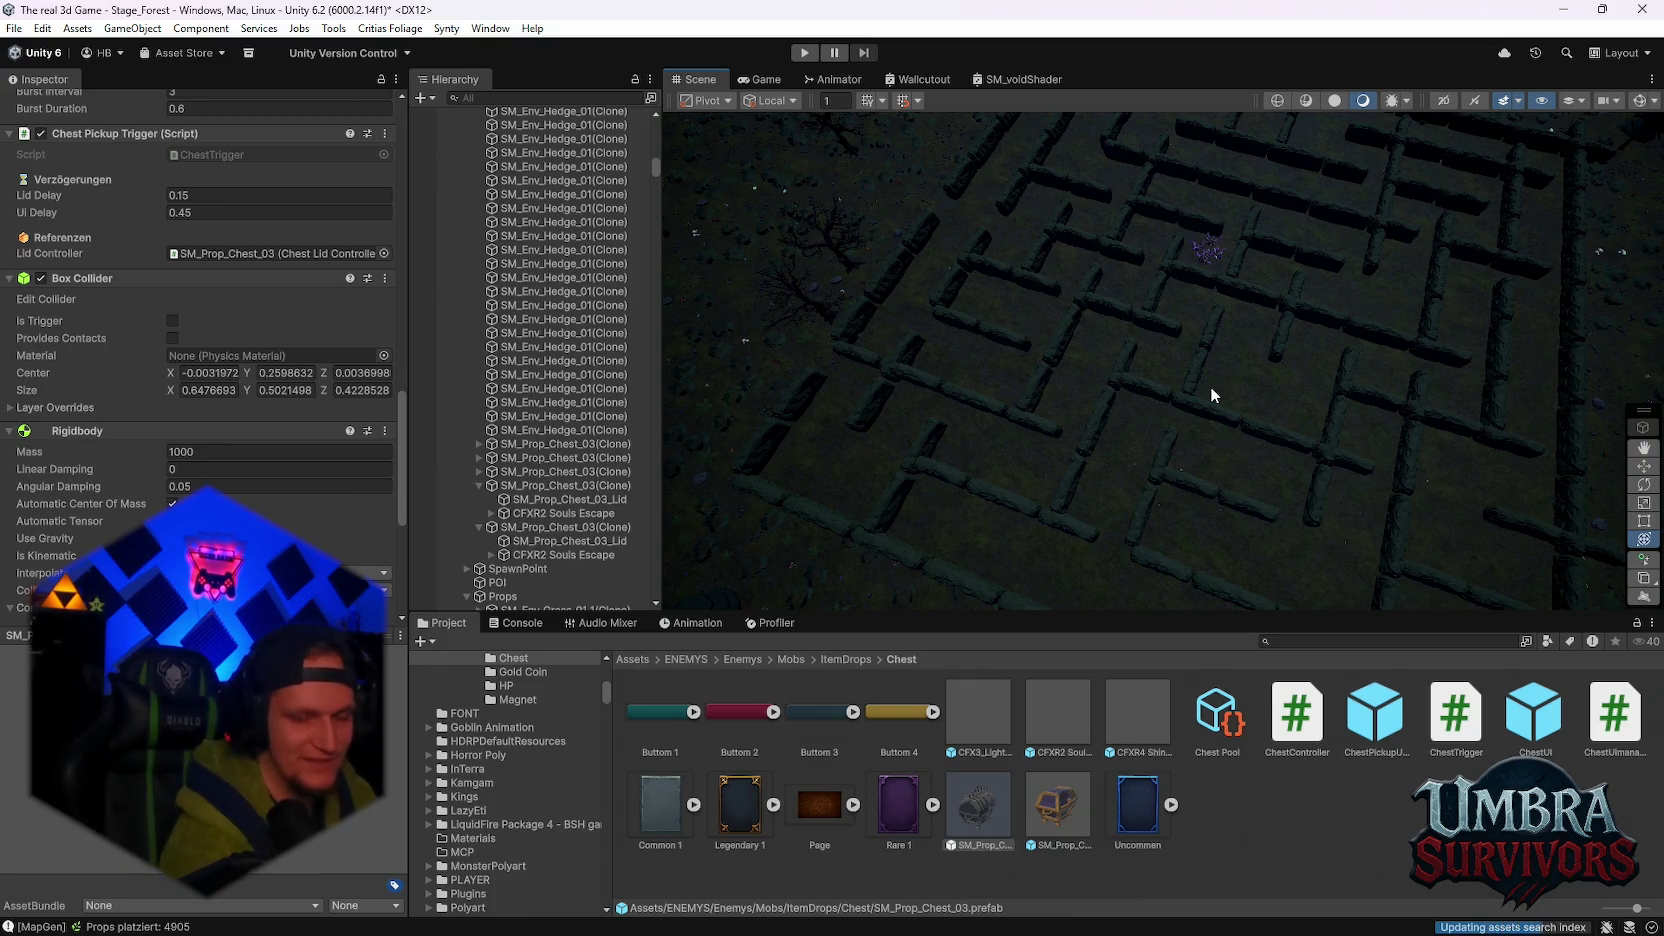
mouse_move(1210, 386)
mouse_down()
mouse_move(1210, 283)
mouse_move(1161, 300)
mouse_move(1181, 371)
mouse_move(1108, 438)
mouse_move(1184, 392)
mouse_move(1260, 387)
mouse_move(1219, 417)
mouse_move(1237, 327)
mouse_move(1323, 482)
mouse_move(1248, 334)
mouse_move(1268, 478)
mouse_move(1240, 380)
mouse_up()
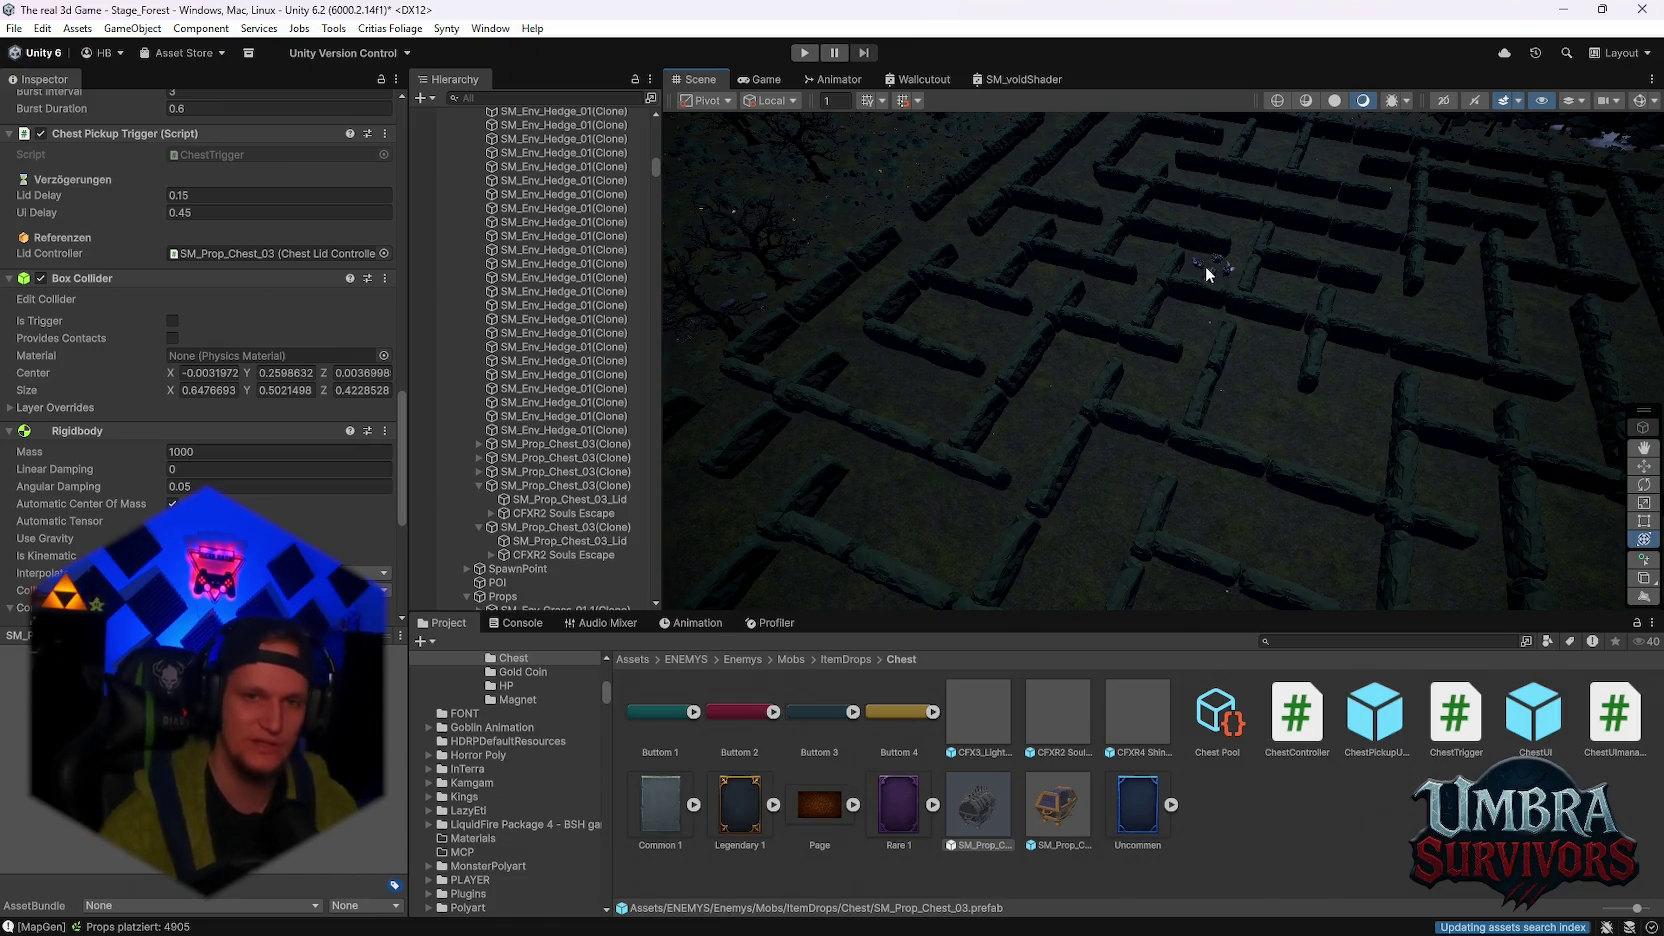
mouse_move(1205, 266)
mouse_down()
mouse_move(1456, 155)
mouse_move(1252, 345)
mouse_move(1215, 227)
mouse_move(1235, 198)
mouse_move(1196, 296)
mouse_move(1222, 358)
mouse_up()
scroll(1122, 332, down, 3)
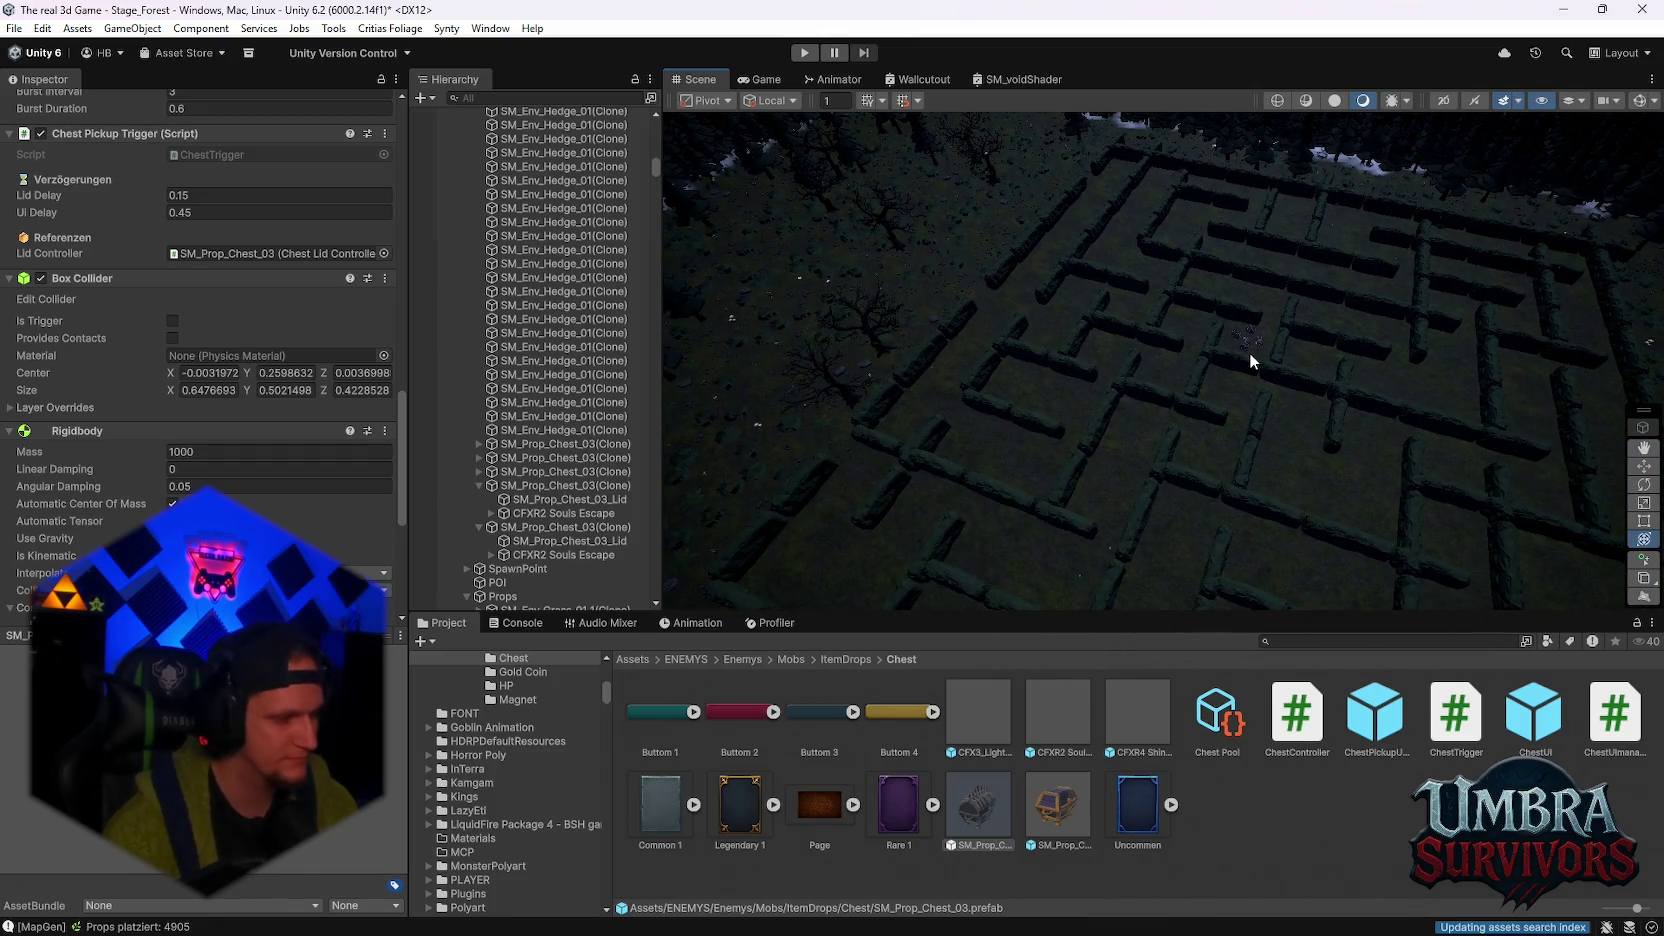
scroll(1243, 351, up, 5)
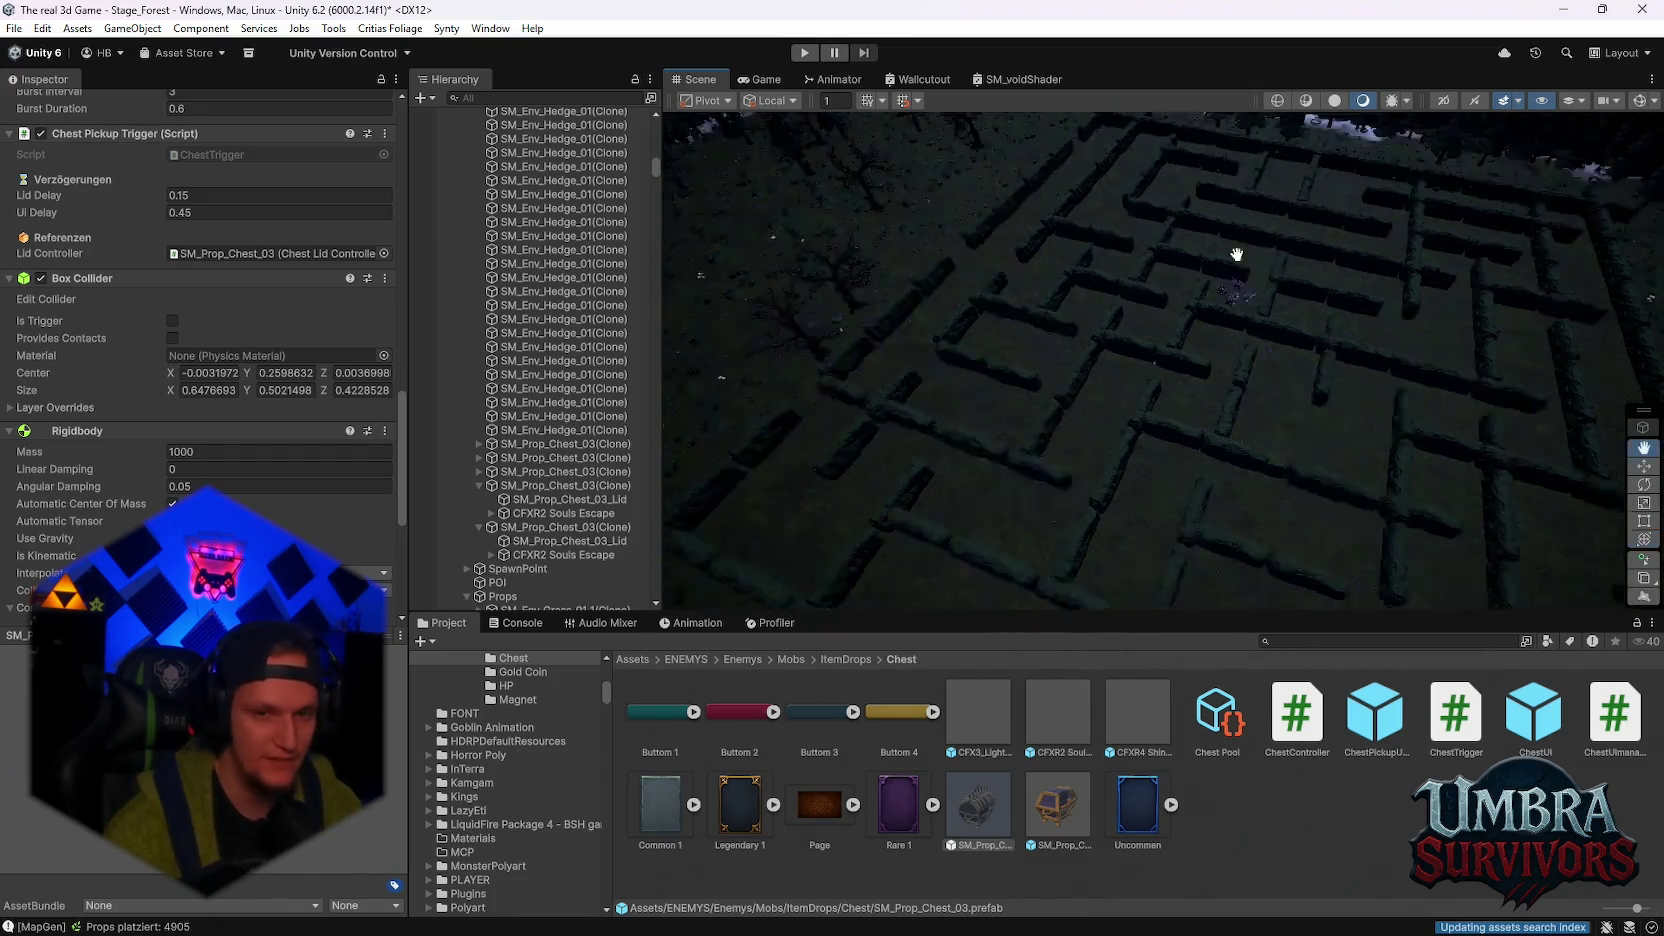
mouse_move(1150, 315)
mouse_down()
mouse_move(1018, 260)
mouse_move(1096, 409)
mouse_move(1152, 438)
mouse_move(1268, 307)
mouse_up()
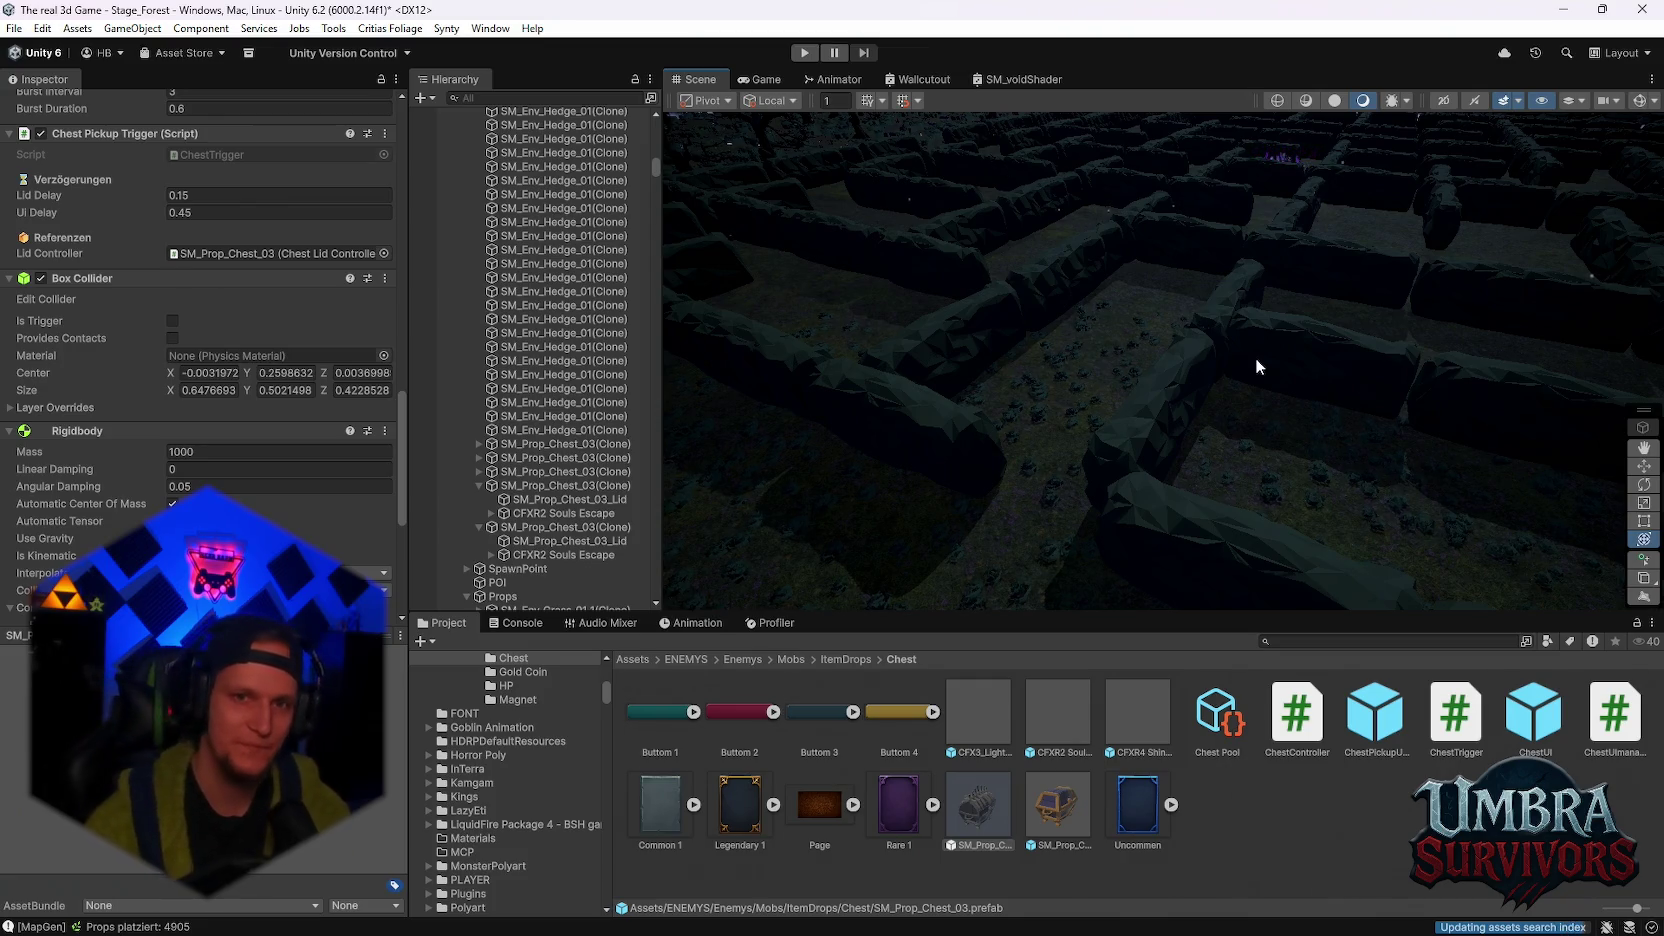
mouse_move(1256, 366)
mouse_down()
mouse_move(1222, 316)
mouse_move(1186, 380)
mouse_move(1221, 256)
mouse_move(1192, 332)
mouse_up()
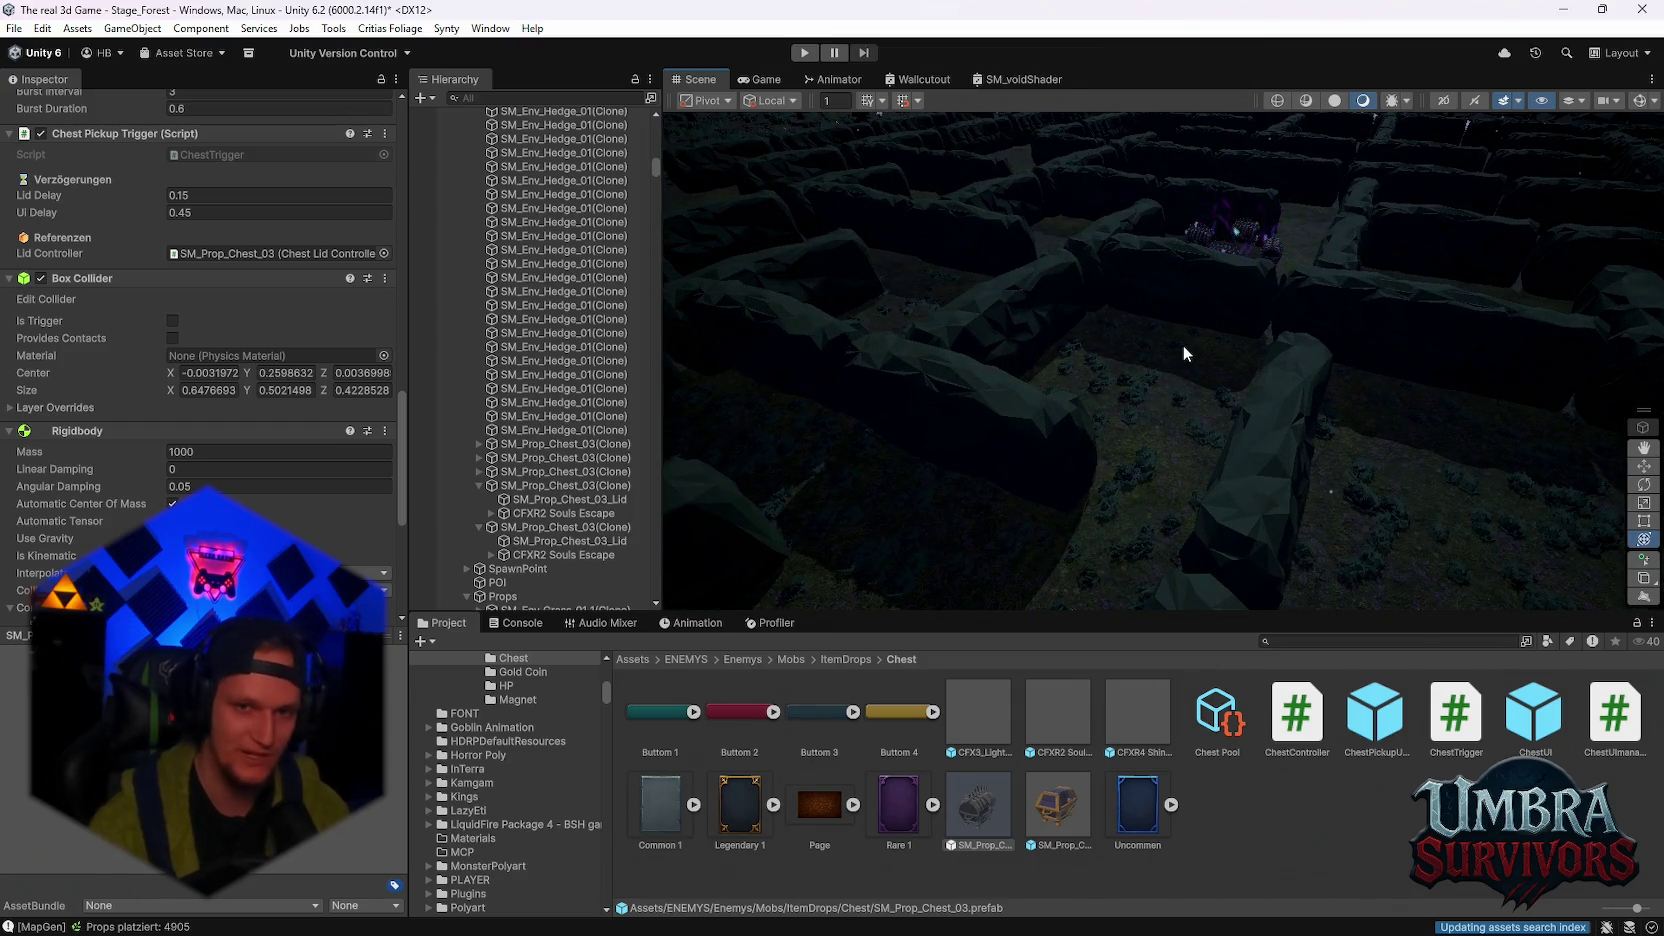
mouse_move(1183, 344)
mouse_down()
mouse_move(1326, 426)
mouse_move(1089, 426)
mouse_move(1112, 413)
mouse_move(1154, 434)
mouse_move(1088, 413)
mouse_move(1070, 438)
mouse_move(1269, 452)
mouse_move(1143, 377)
mouse_up()
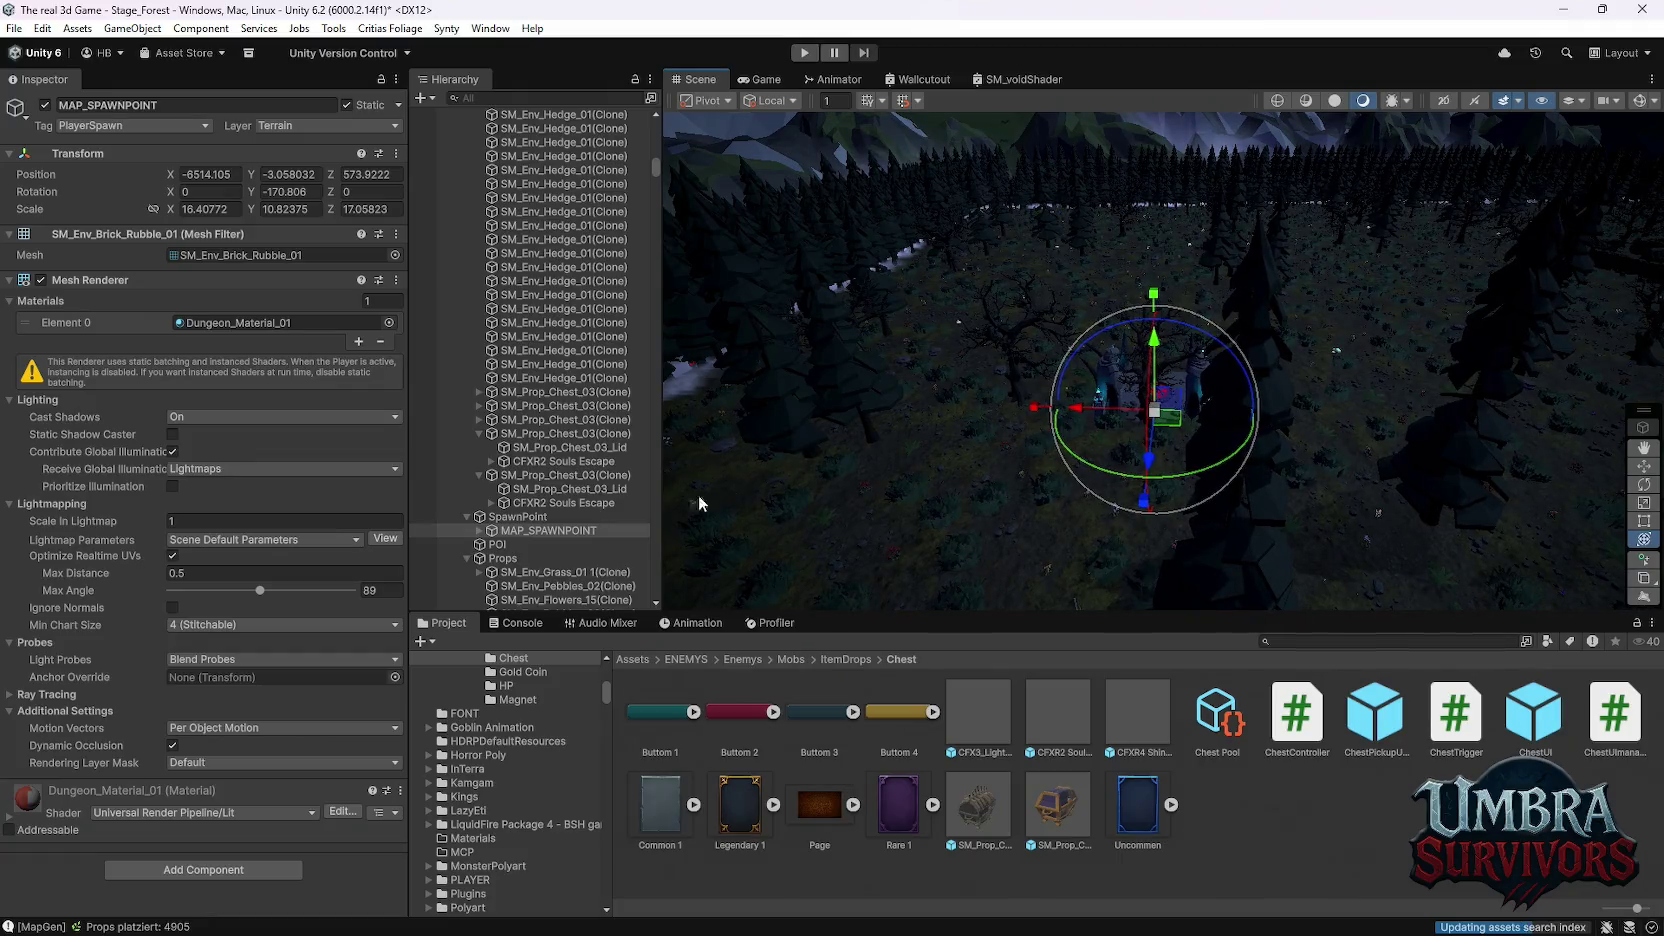
- Deselect MAP_SPAWNPOINT and maximize the Scene view over the ferns and spawn clearing
mouse_move(1296, 328)
mouse_down()
mouse_move(1306, 361)
mouse_move(1260, 148)
mouse_move(1326, 306)
mouse_move(1125, 371)
mouse_move(1166, 309)
mouse_move(1210, 325)
mouse_move(1227, 262)
mouse_up()
click(1396, 190)
right_click(1396, 185)
double_click(700, 79)
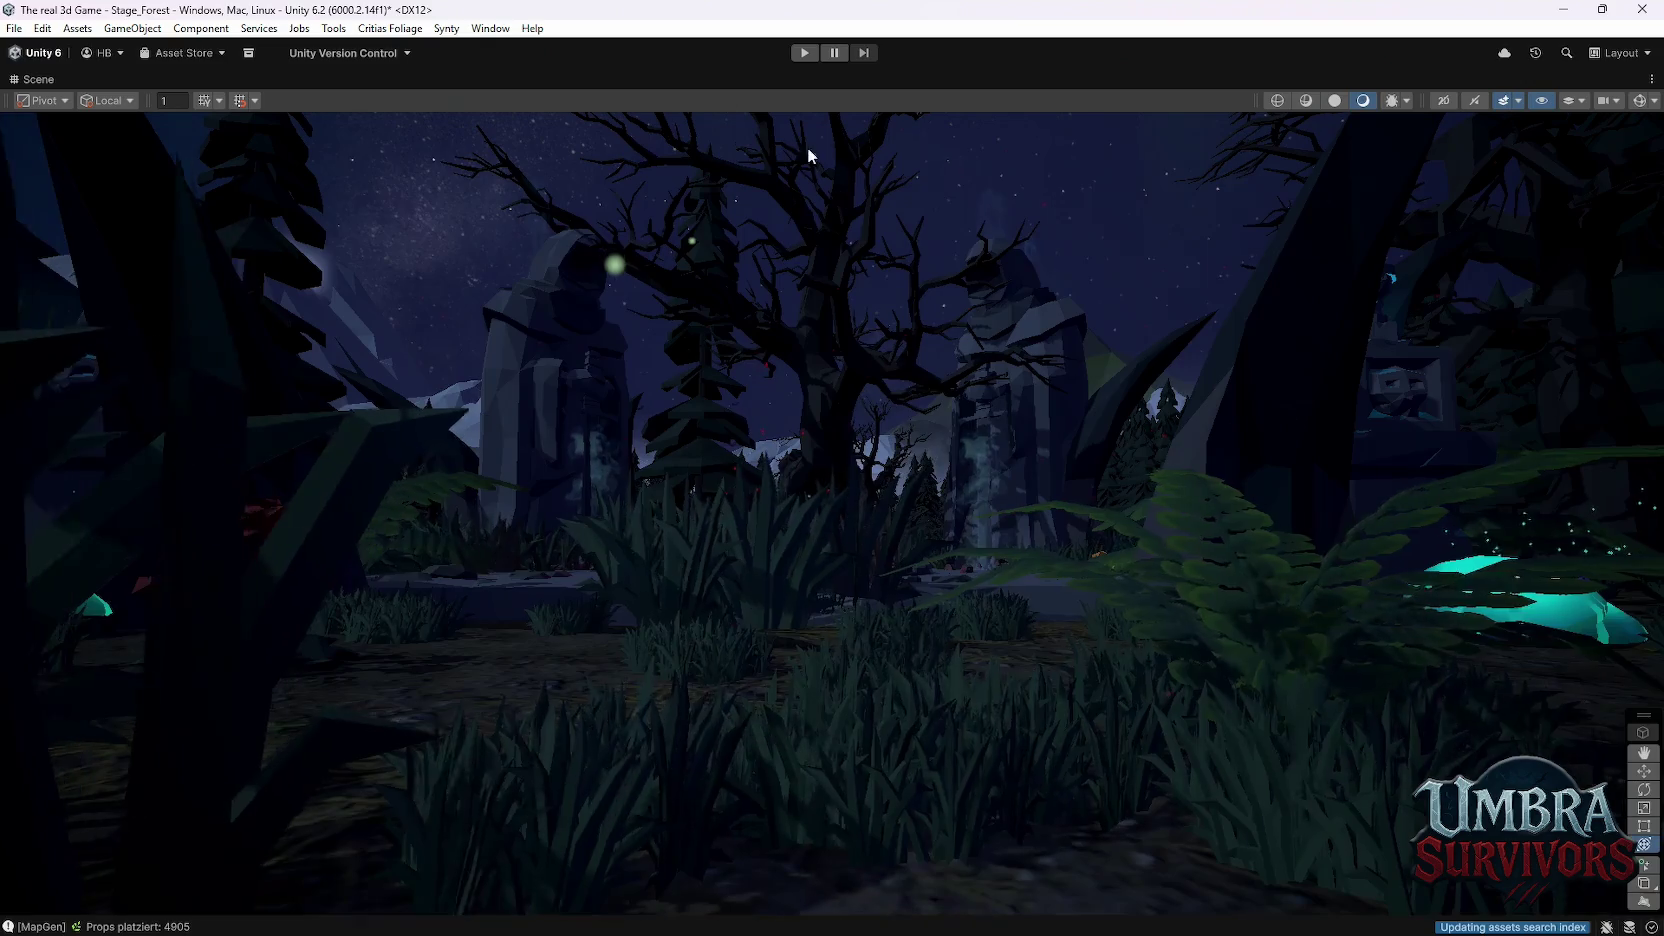
- Dock the scene tools overlay horizontally in the Scene toolbar and capture a screen snip
mouse_move(936, 315)
mouse_down()
mouse_move(958, 301)
mouse_move(925, 353)
mouse_move(973, 357)
mouse_move(971, 409)
mouse_move(940, 404)
mouse_move(903, 501)
mouse_move(930, 572)
mouse_up()
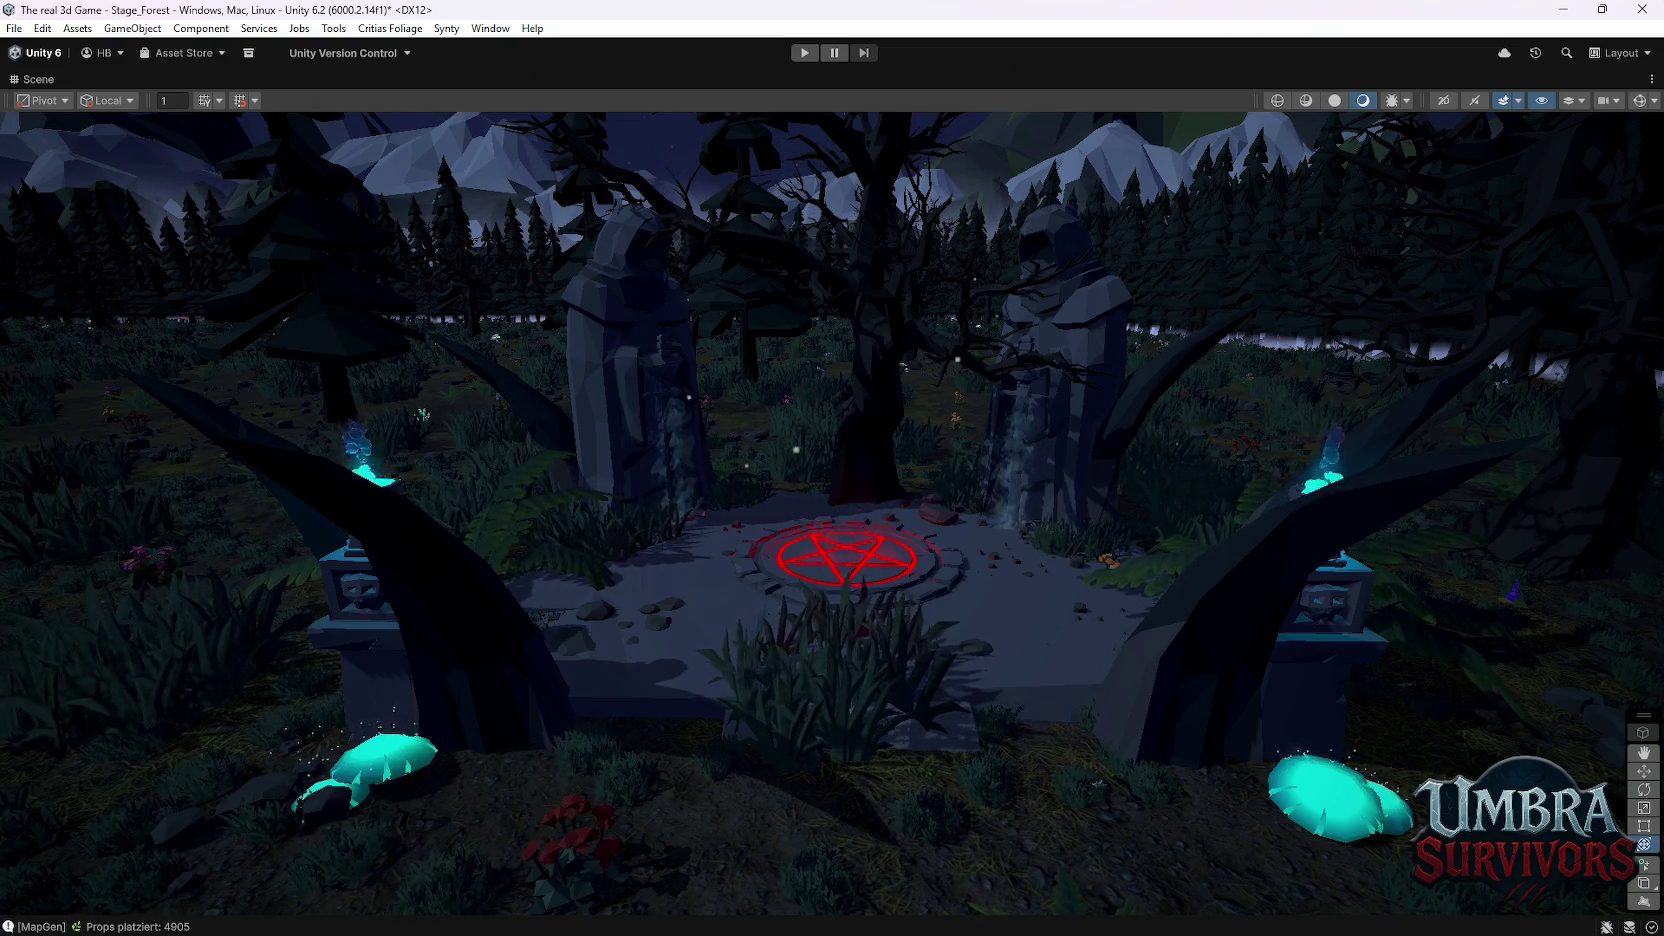
drag(1643, 714, 1653, 788)
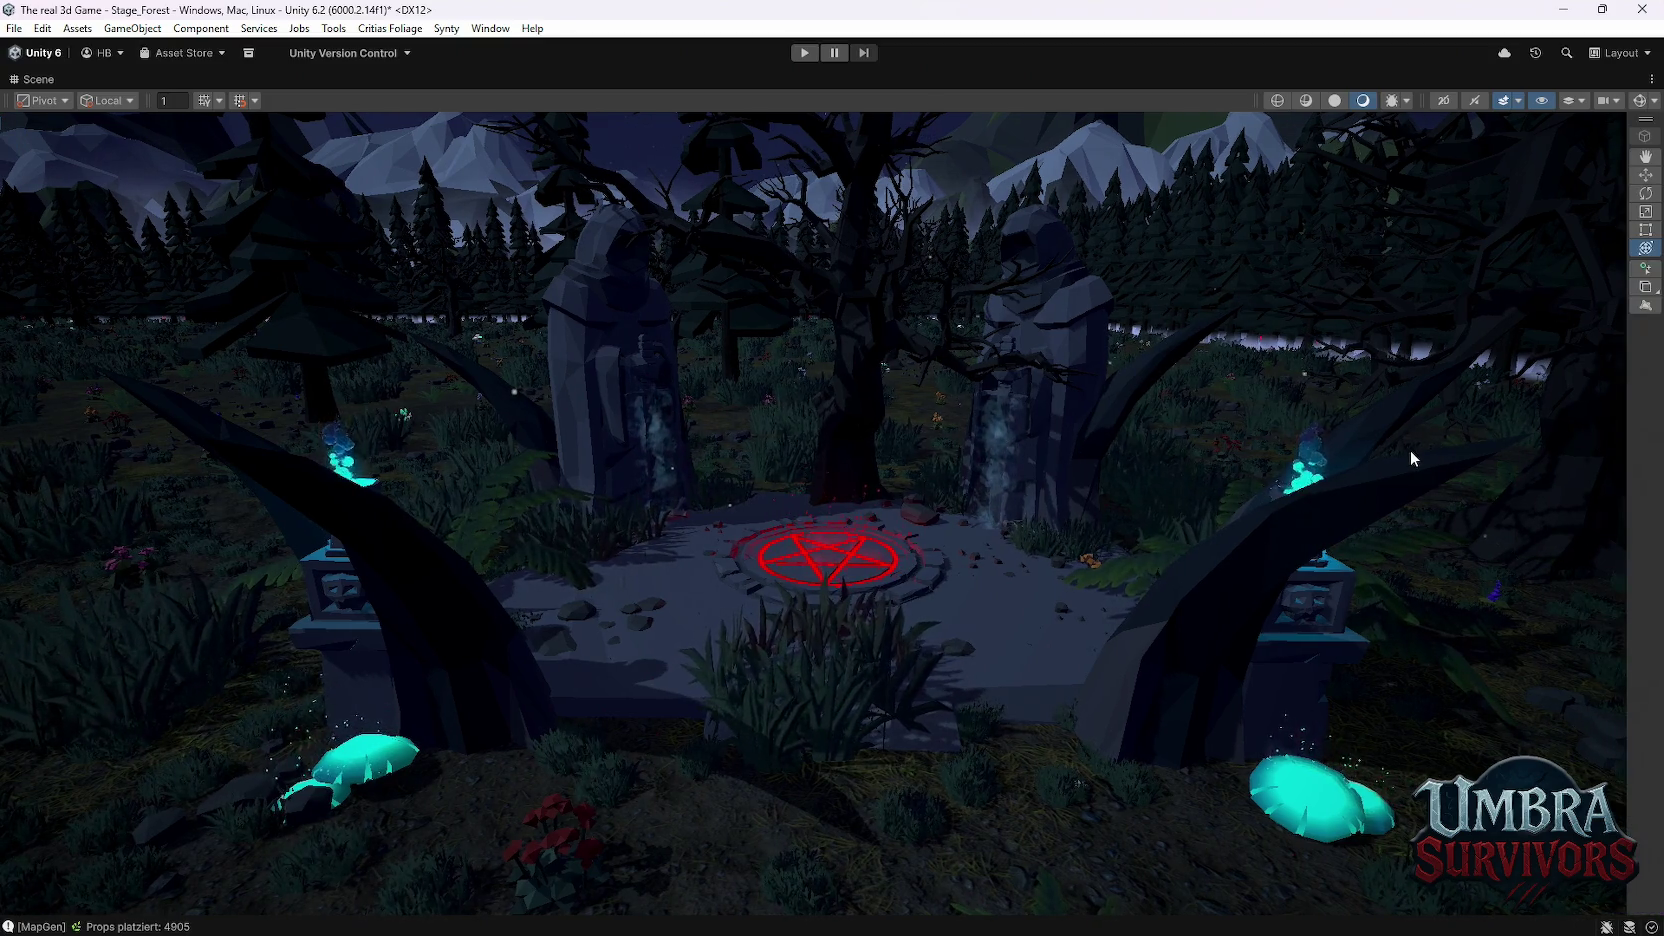
drag(1646, 117, 1243, 100)
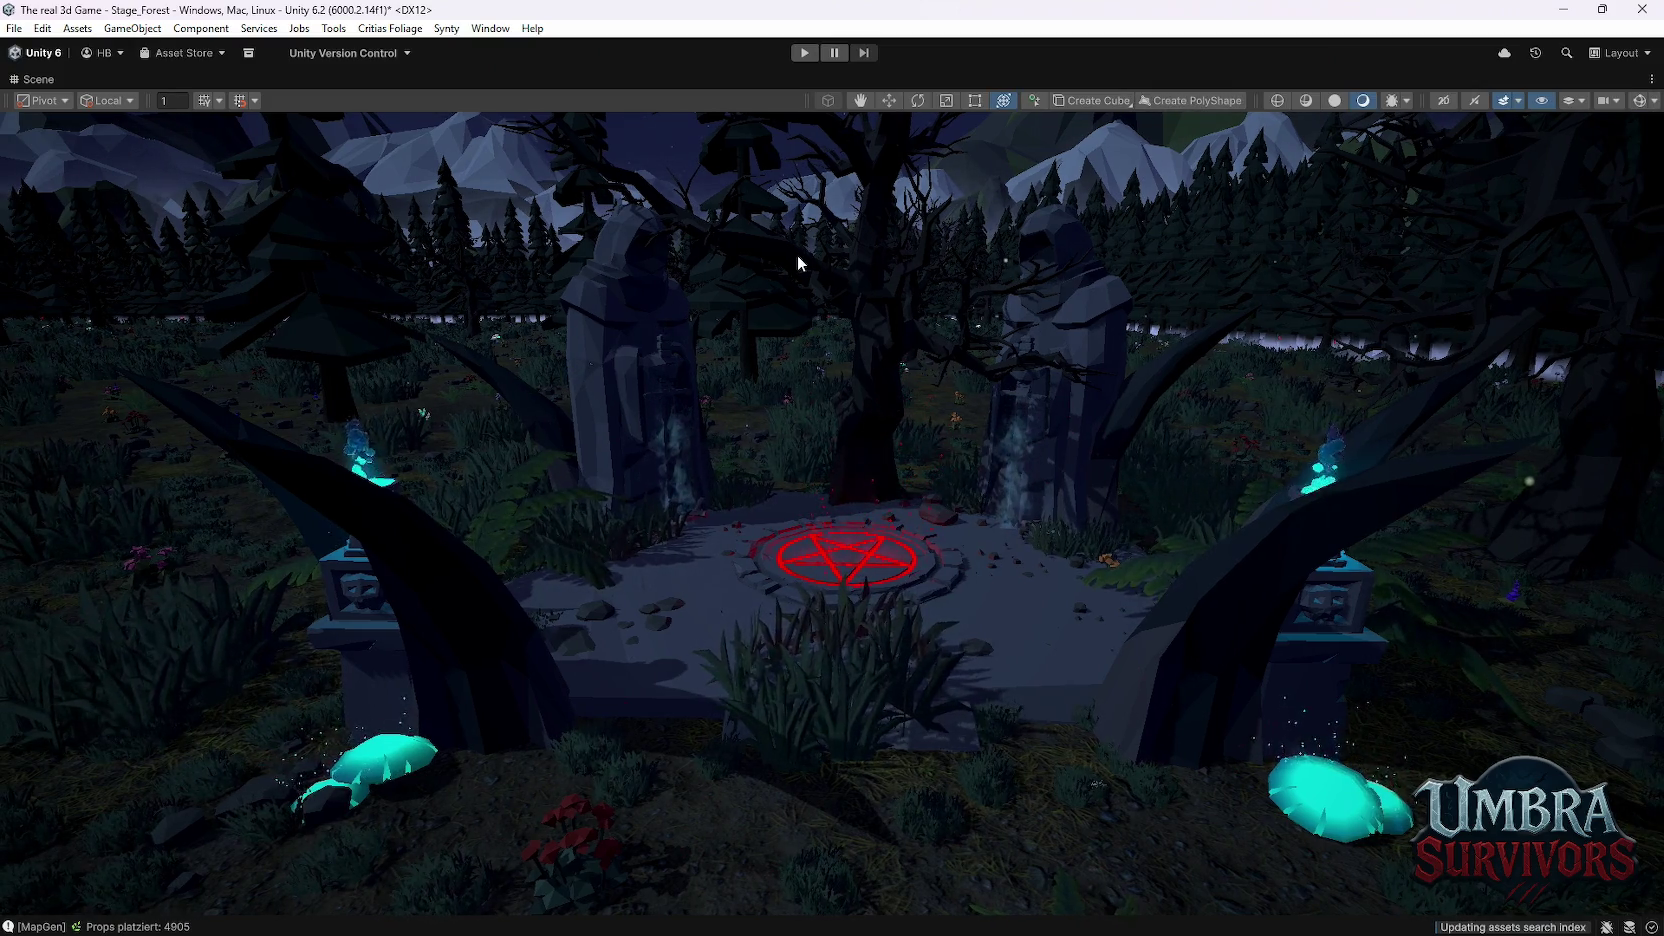
key(super+shift+s)
mouse_move(2, 110)
mouse_down()
mouse_move(576, 509)
mouse_move(1565, 925)
mouse_move(1660, 928)
mouse_up()
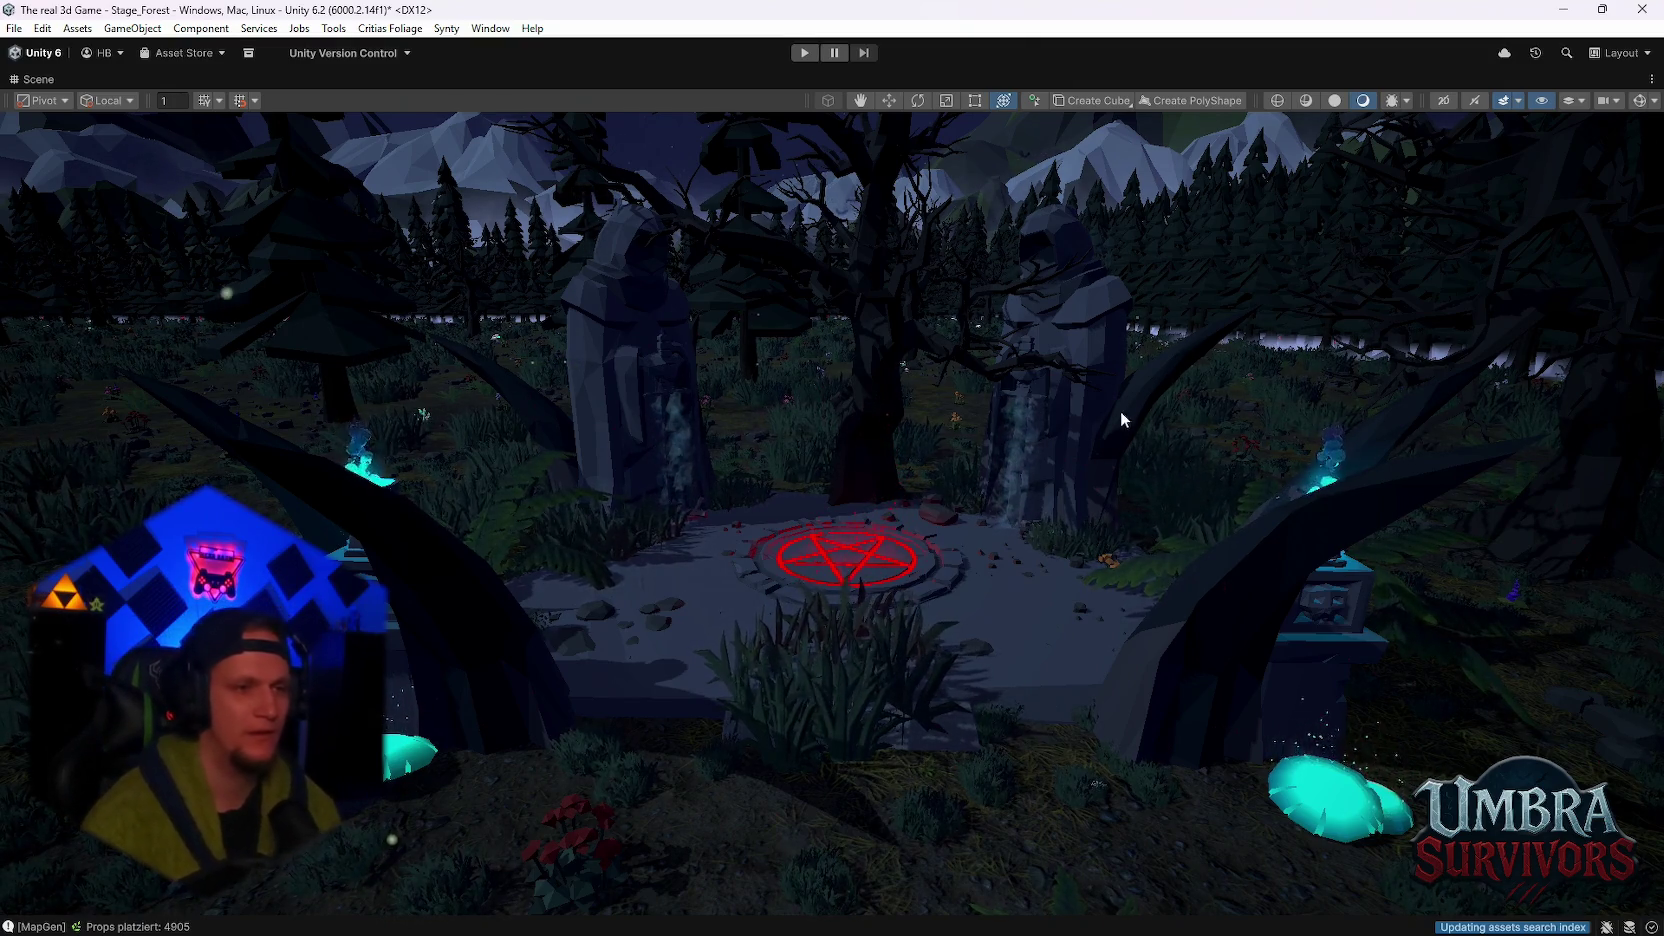
- Frame the statue, brazier and pentagram, then restore the full editor layout
scroll(1065, 428, up, 4)
mouse_move(1065, 428)
mouse_down()
mouse_move(966, 474)
mouse_move(1040, 438)
mouse_move(985, 514)
mouse_up()
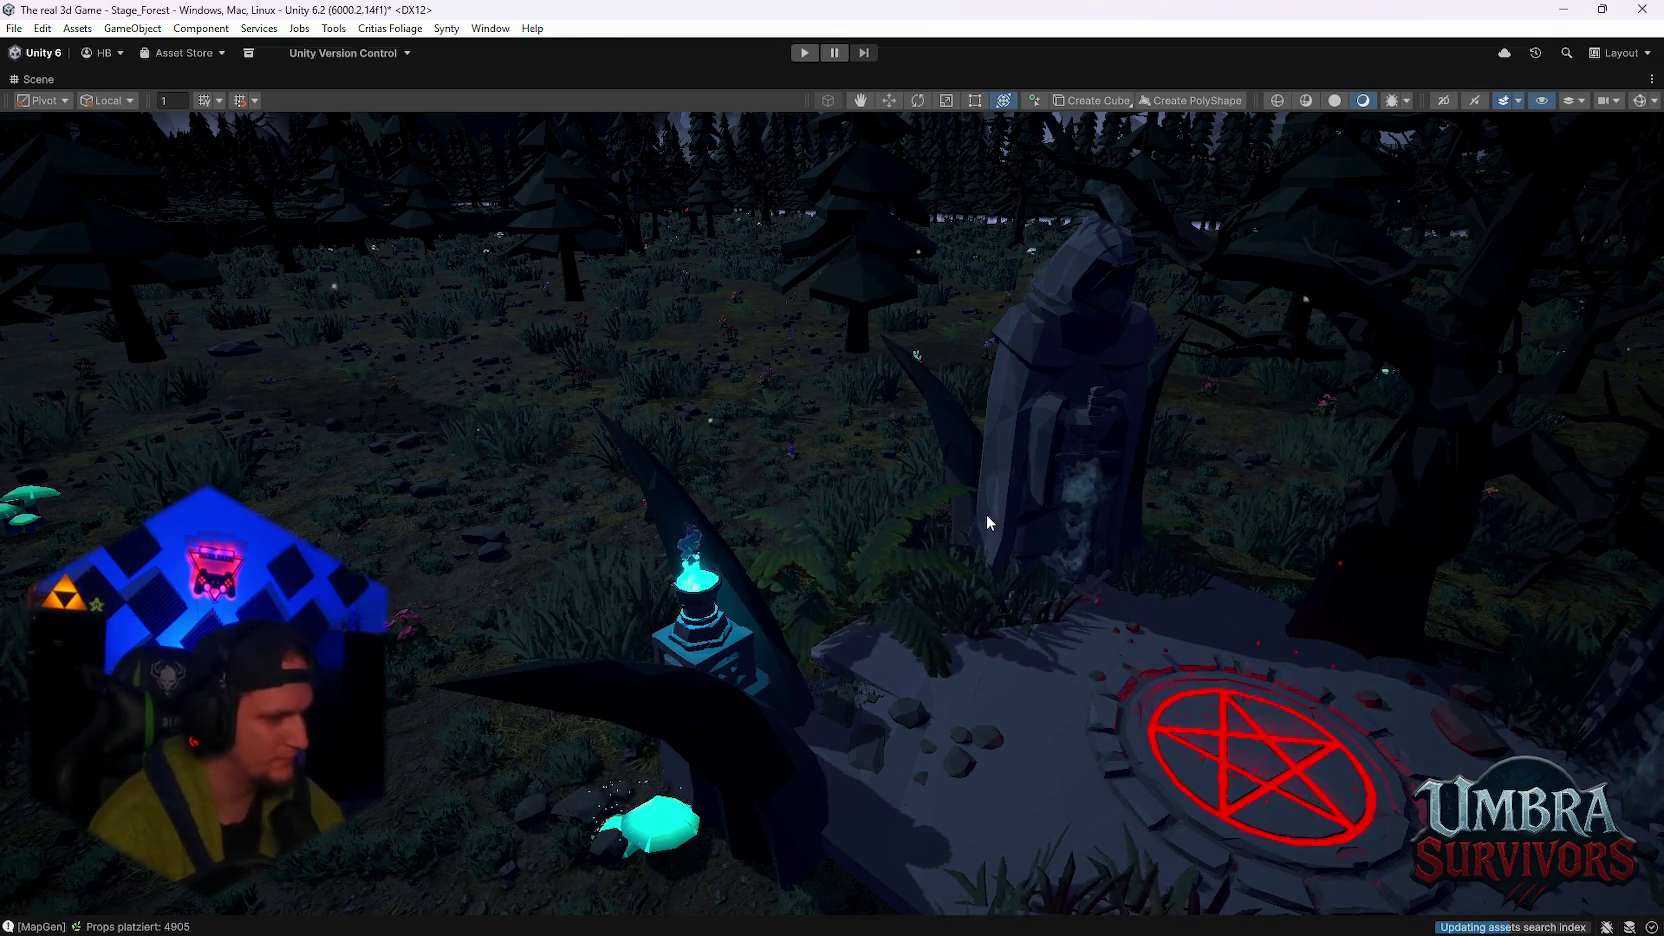
mouse_move(1024, 489)
mouse_down()
mouse_move(970, 486)
mouse_move(734, 393)
mouse_up()
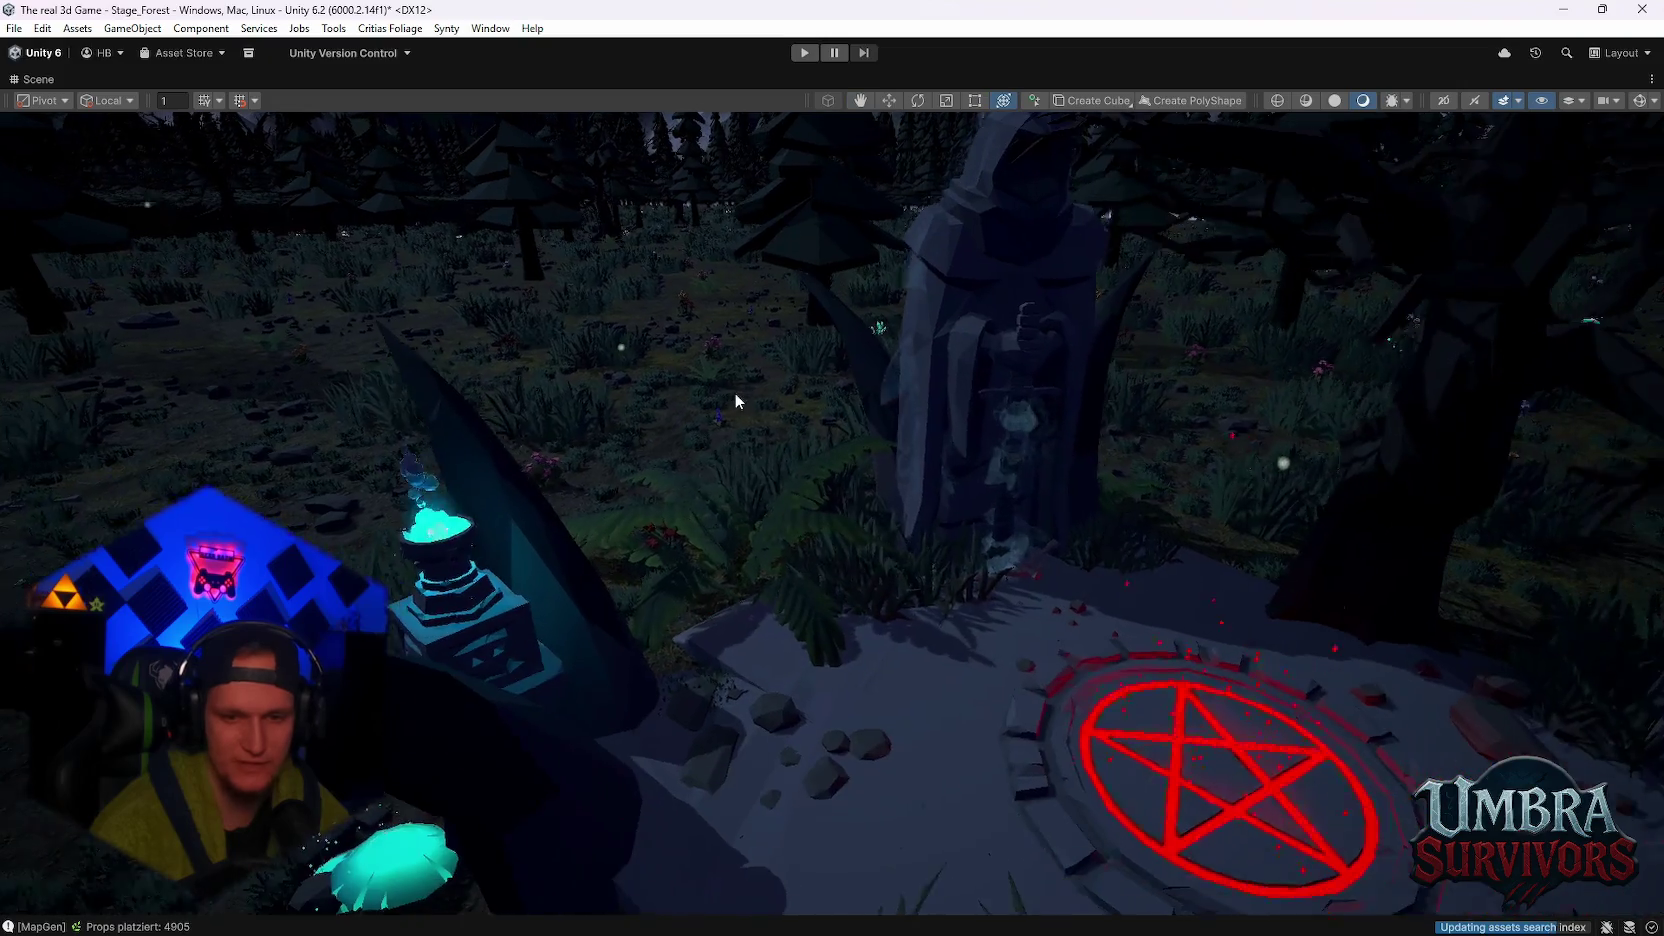
scroll(734, 393, down, 2)
double_click(38, 79)
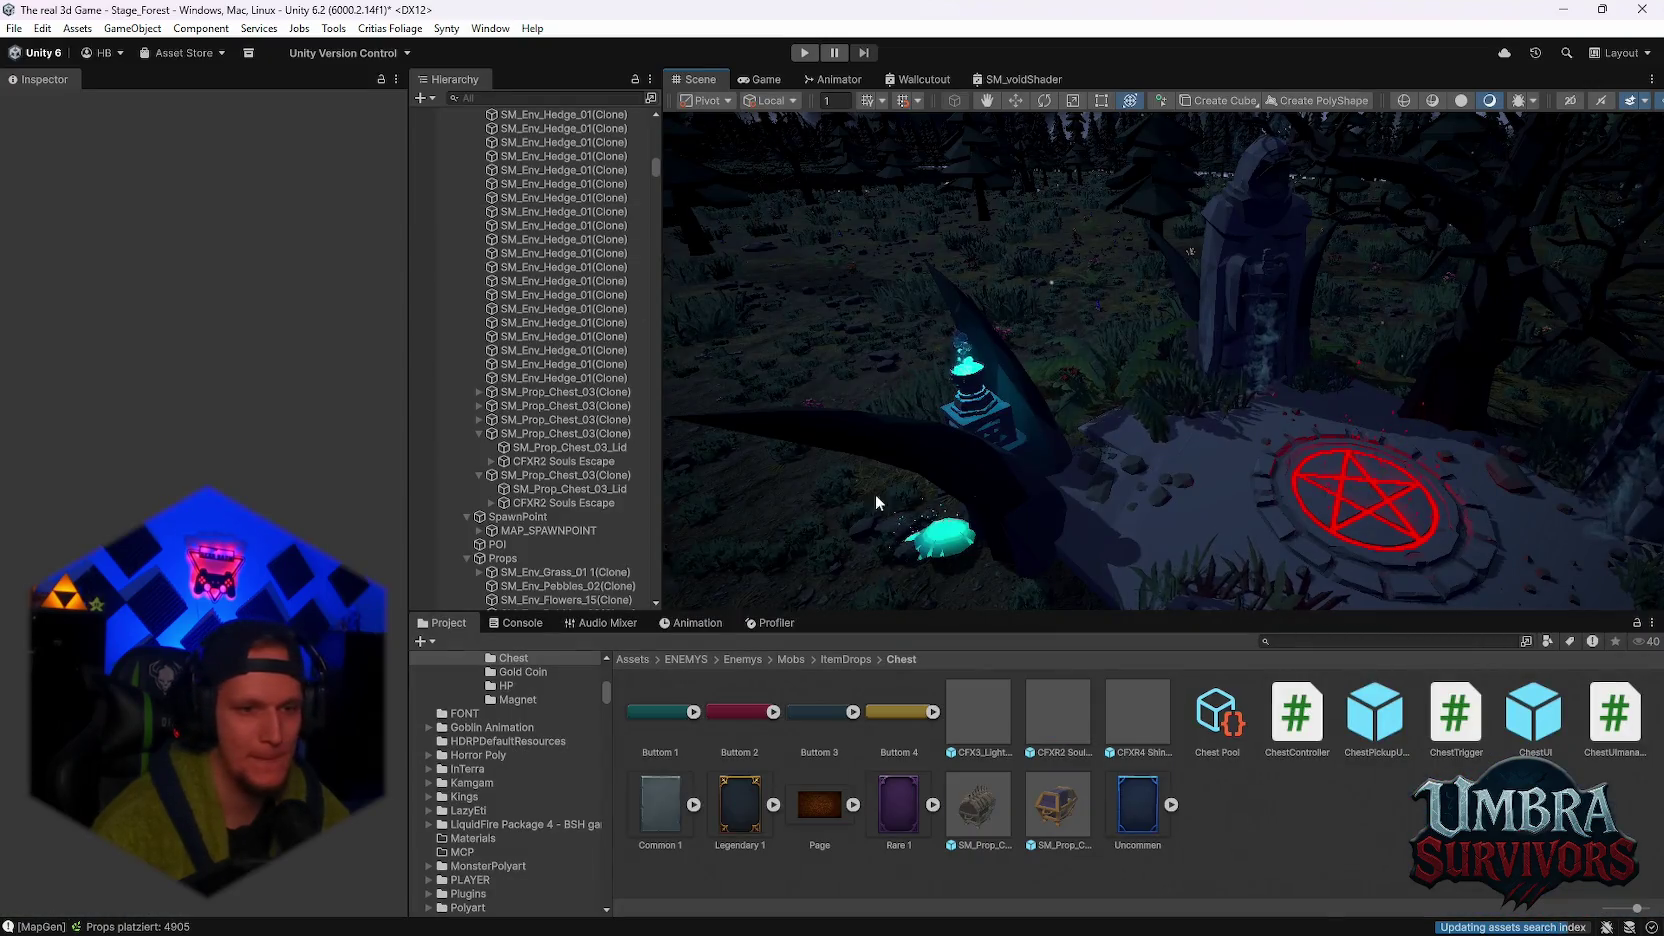
- Wait for Assembly-CSharp to recompile, then show the resulting compile errors
scroll(1028, 498, down, 1)
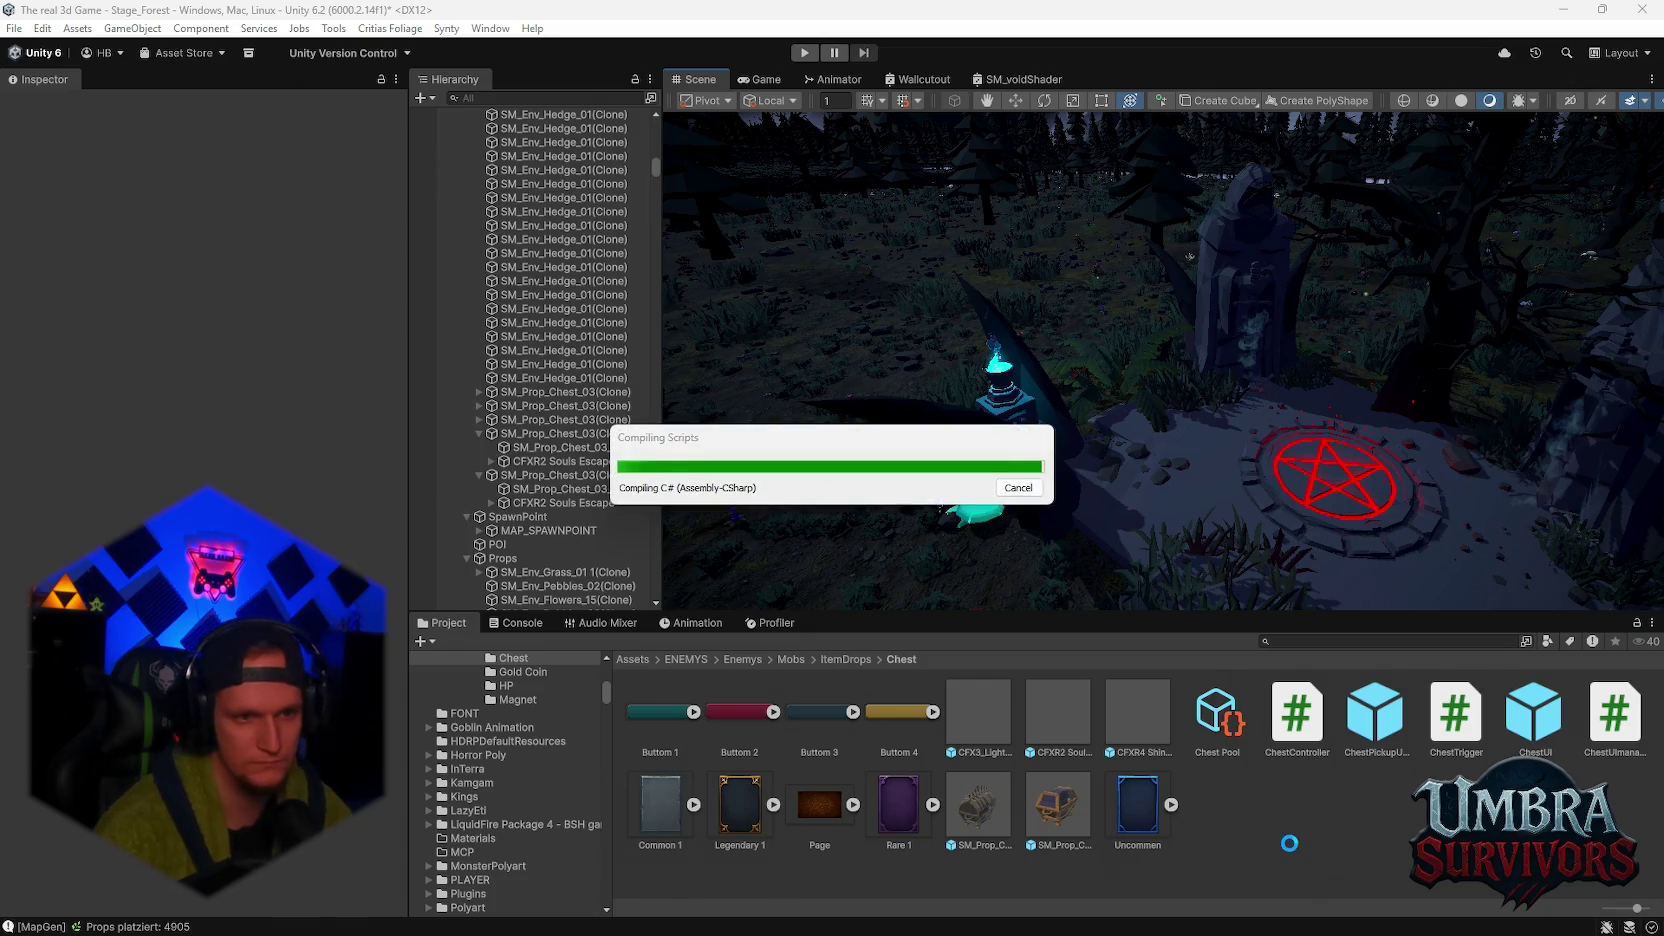
click(528, 621)
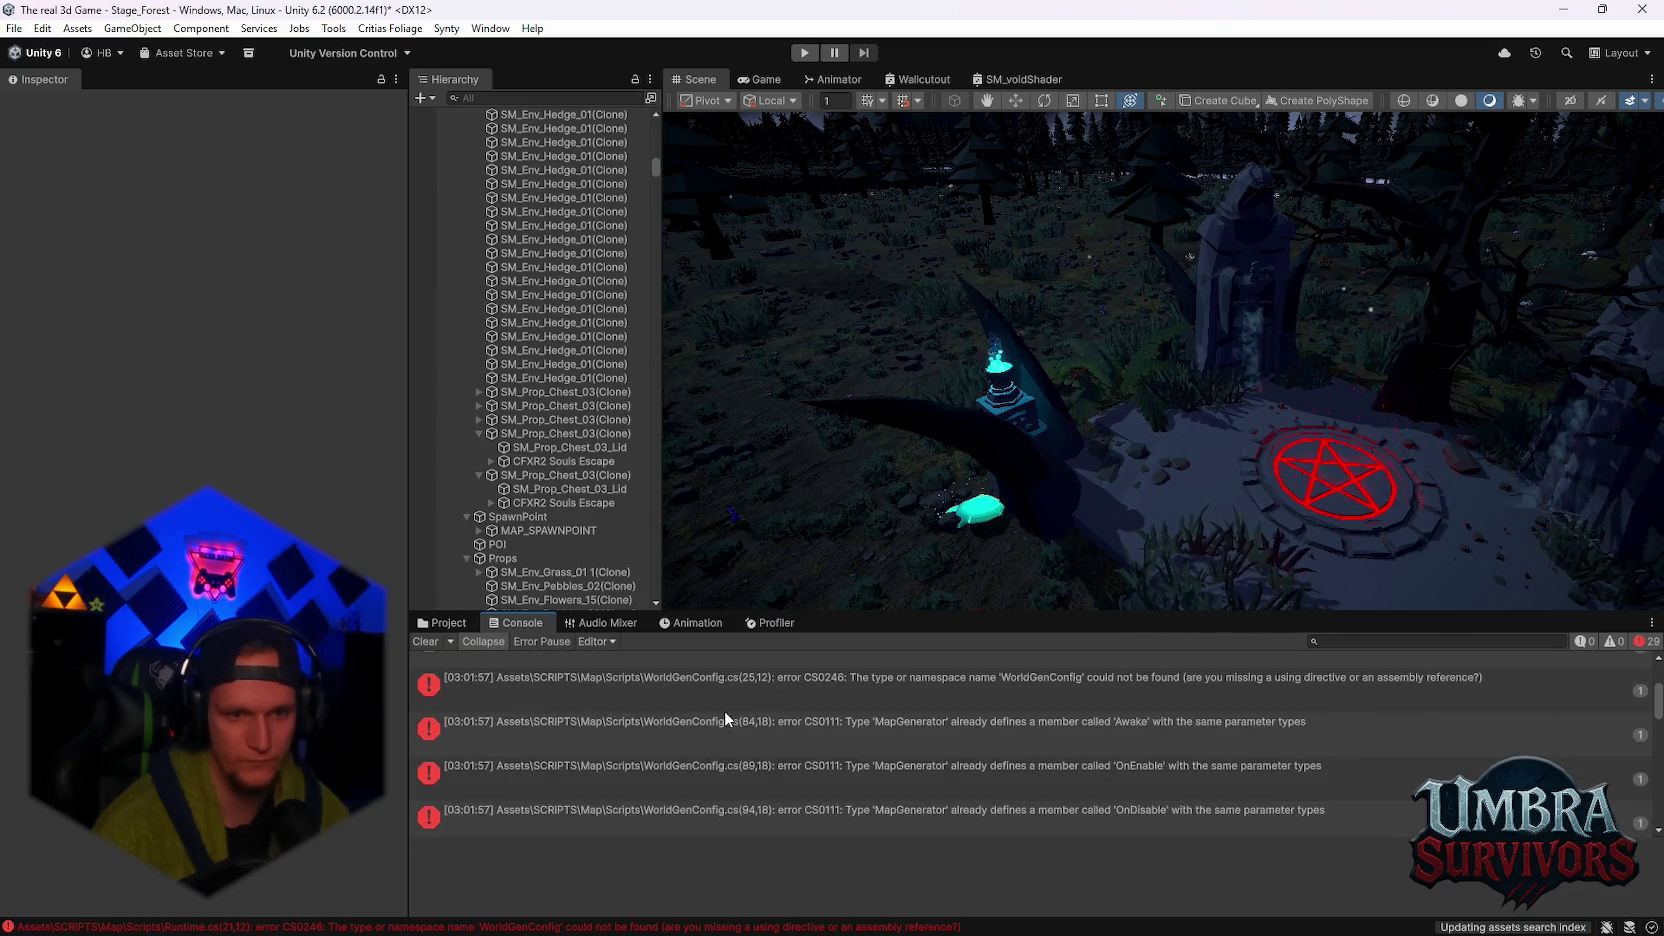
- Scroll the WorldGenConfig and MapGenerator errors until recompiling clears them, then return to Project
scroll(724, 710, down, 4)
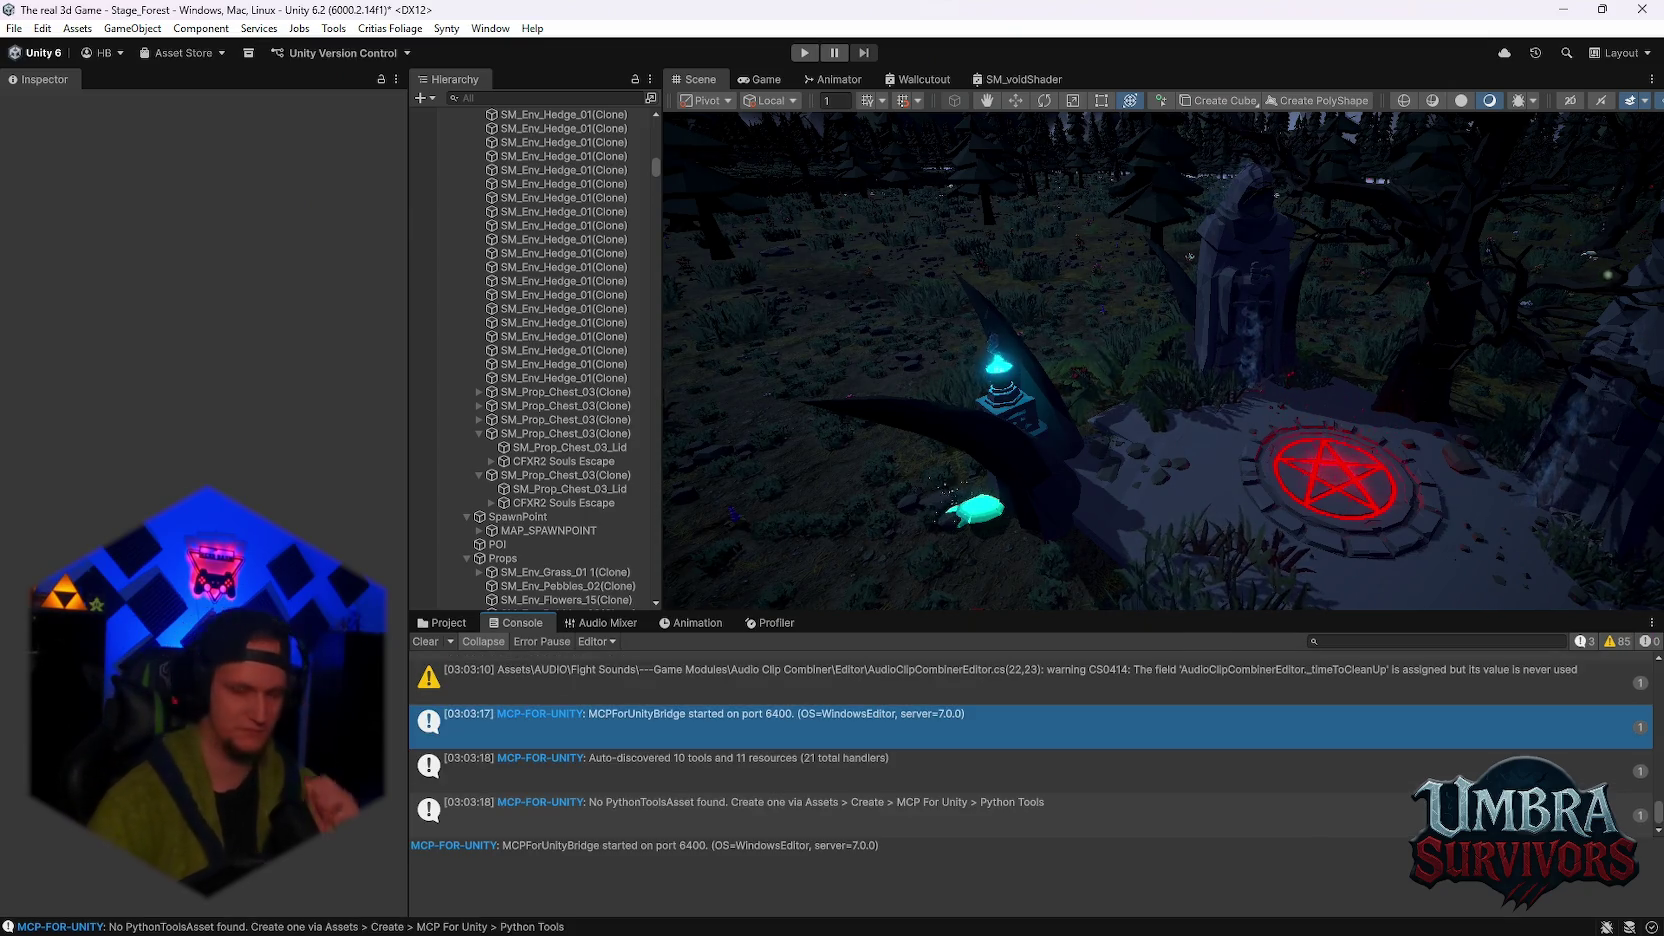
click(445, 622)
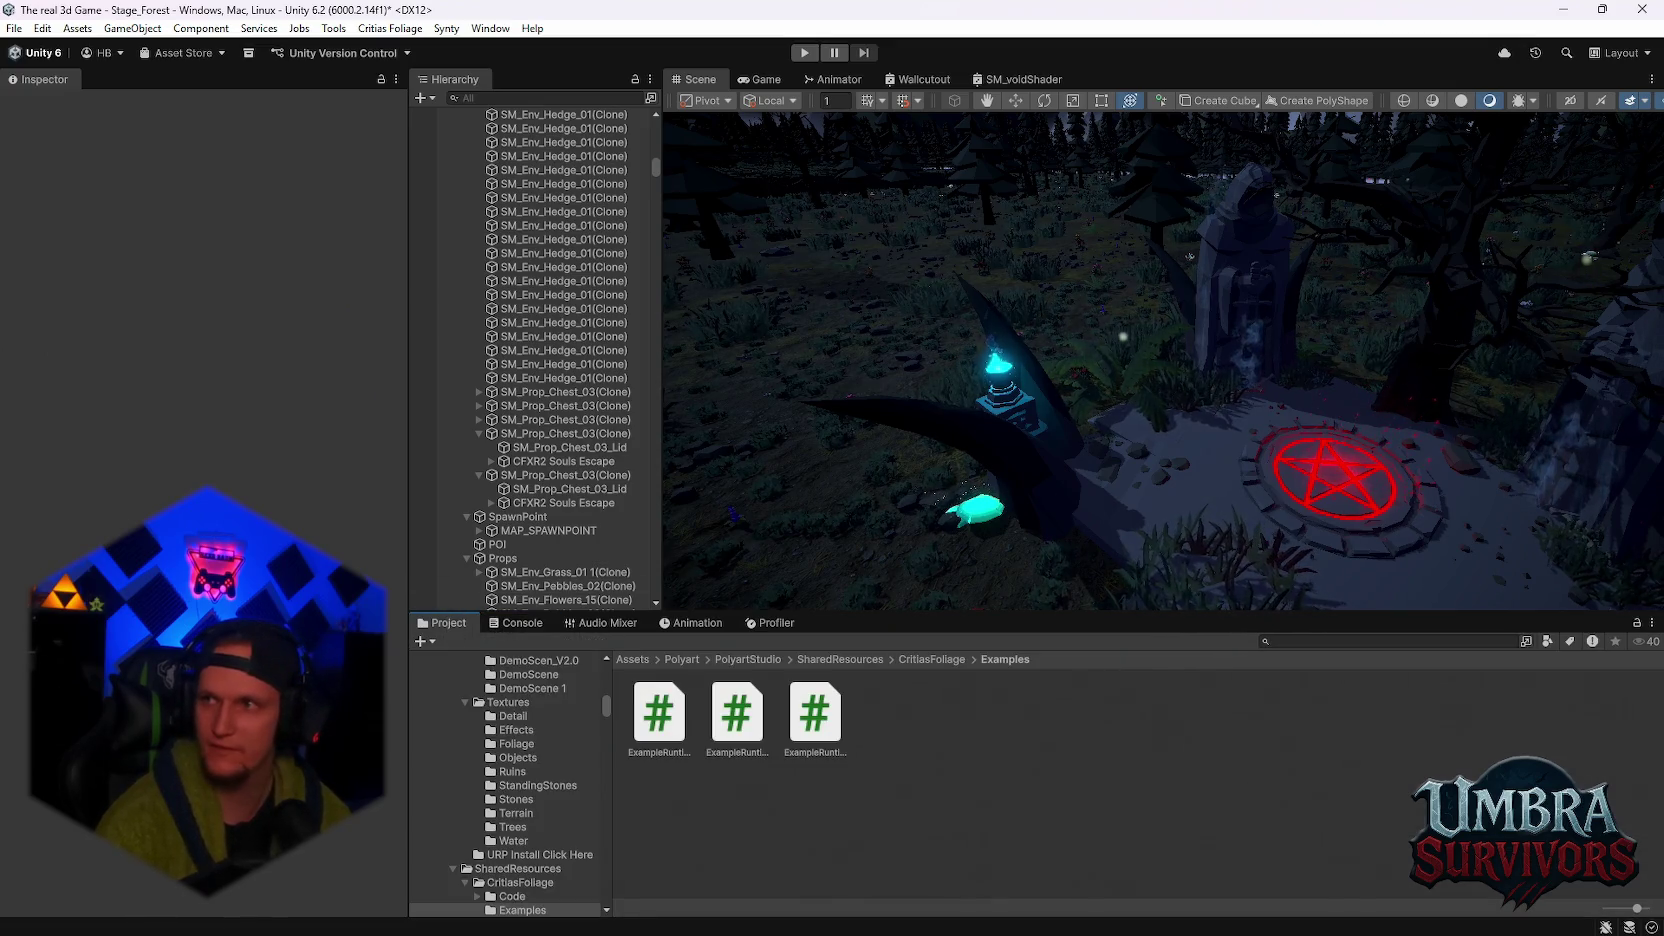
- Select WorldGen, ping its WorldGenConfig asset from the Config field, and open it
scroll(624, 436, up, 15)
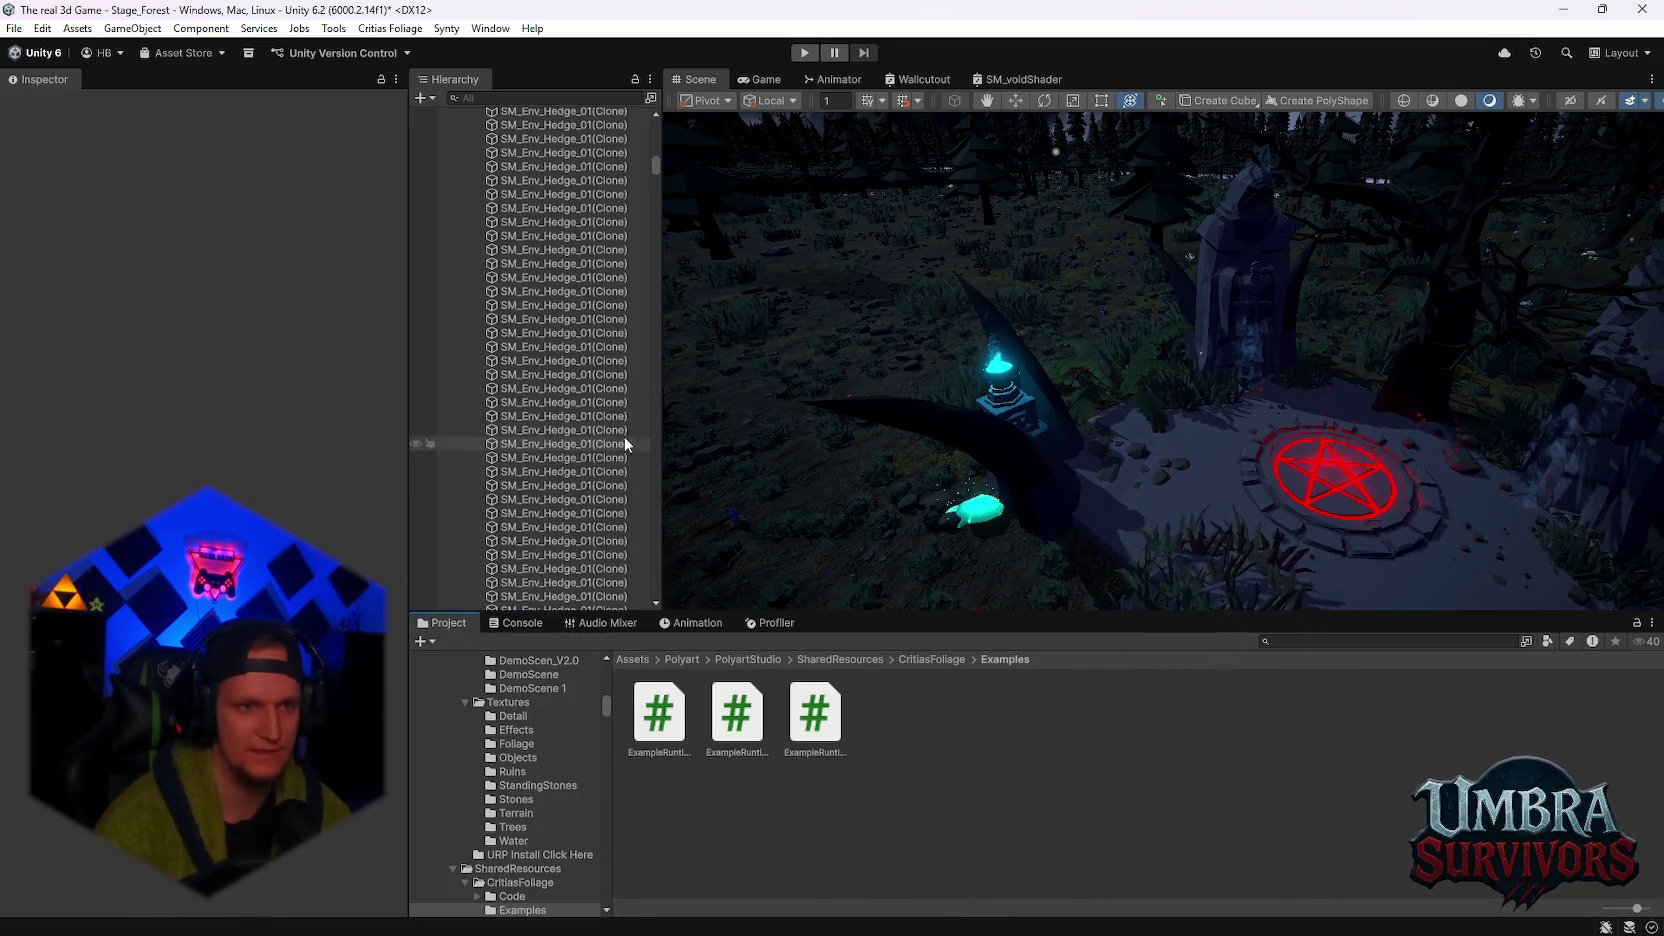
click(512, 197)
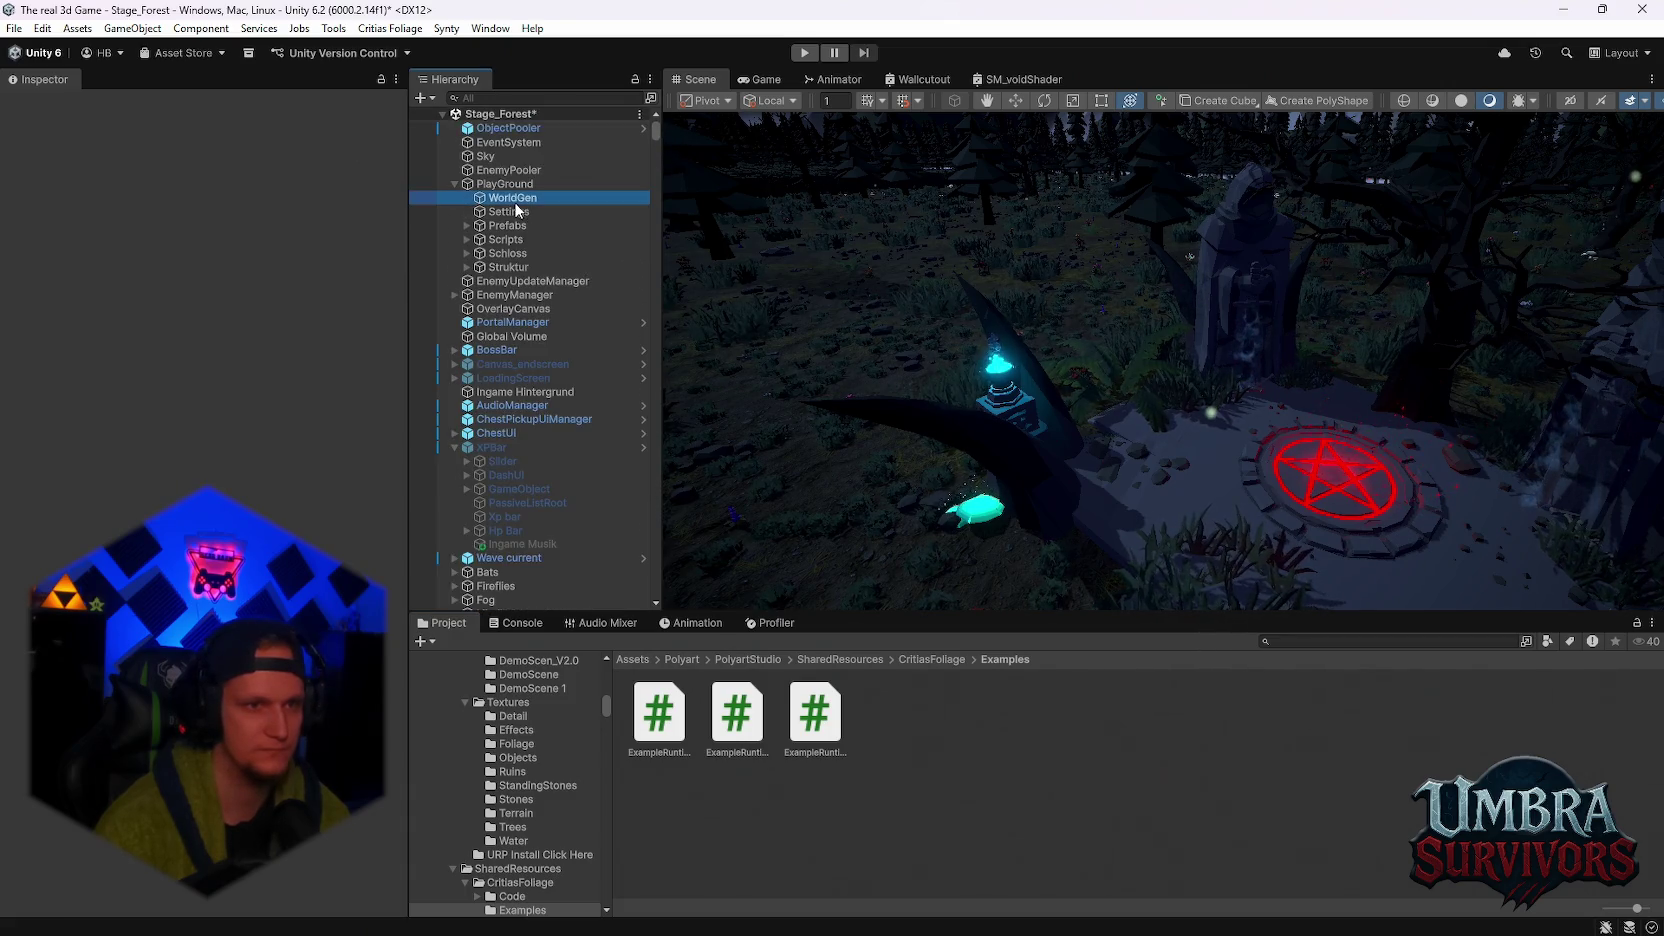
click(246, 296)
drag(940, 417, 962, 448)
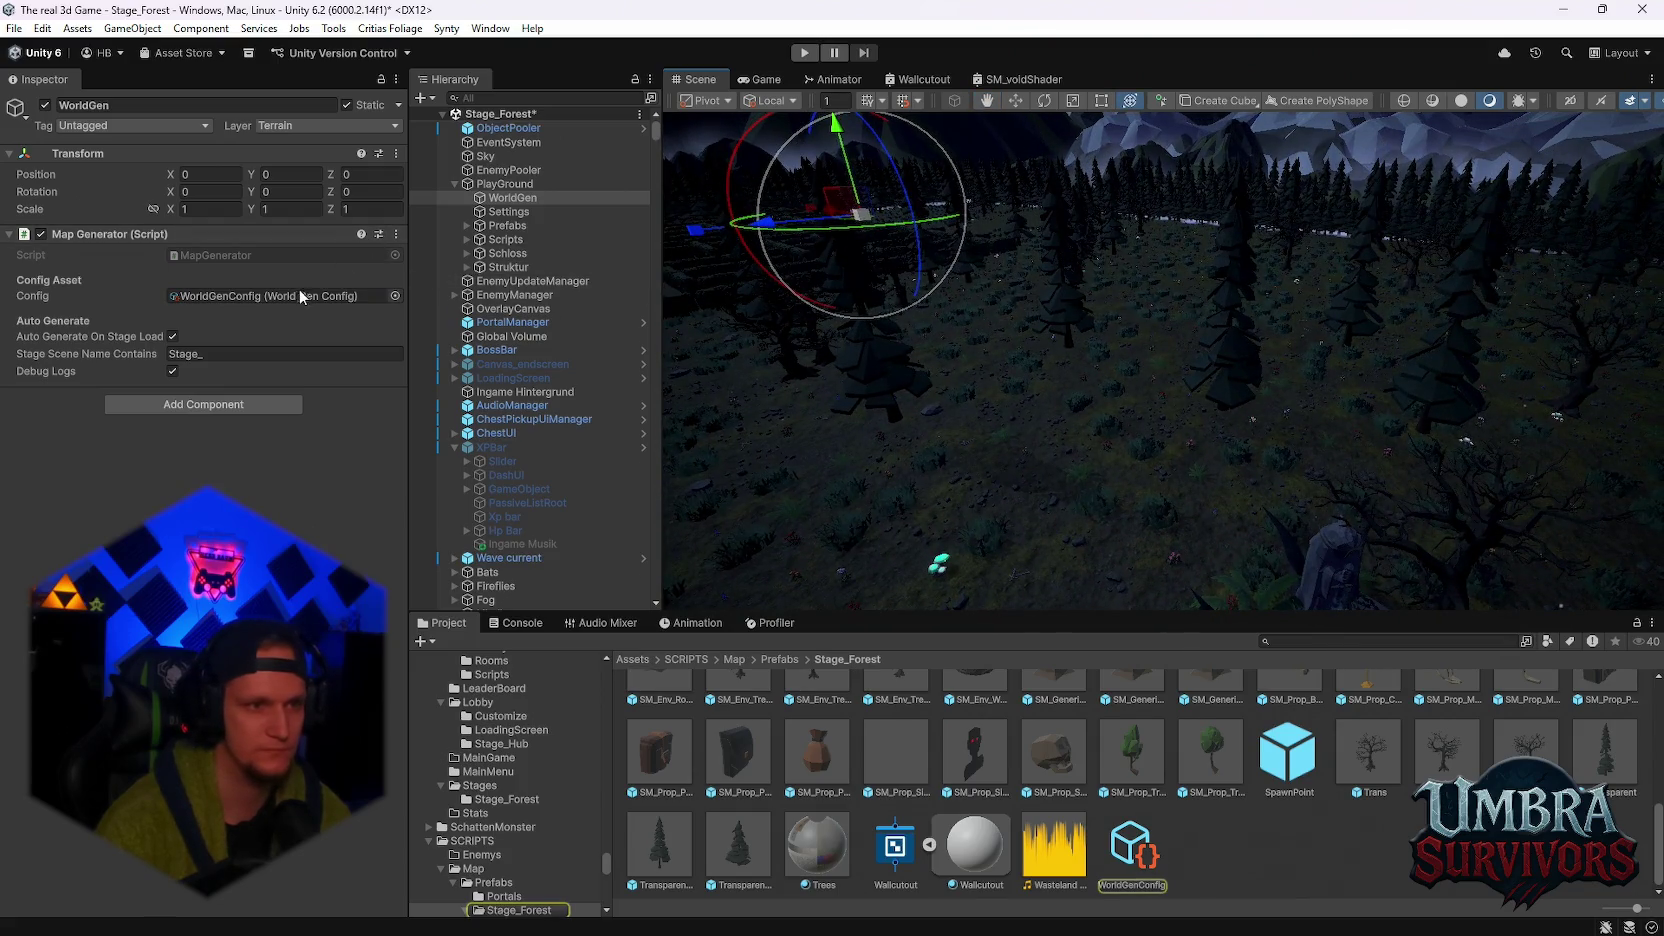
click(1133, 848)
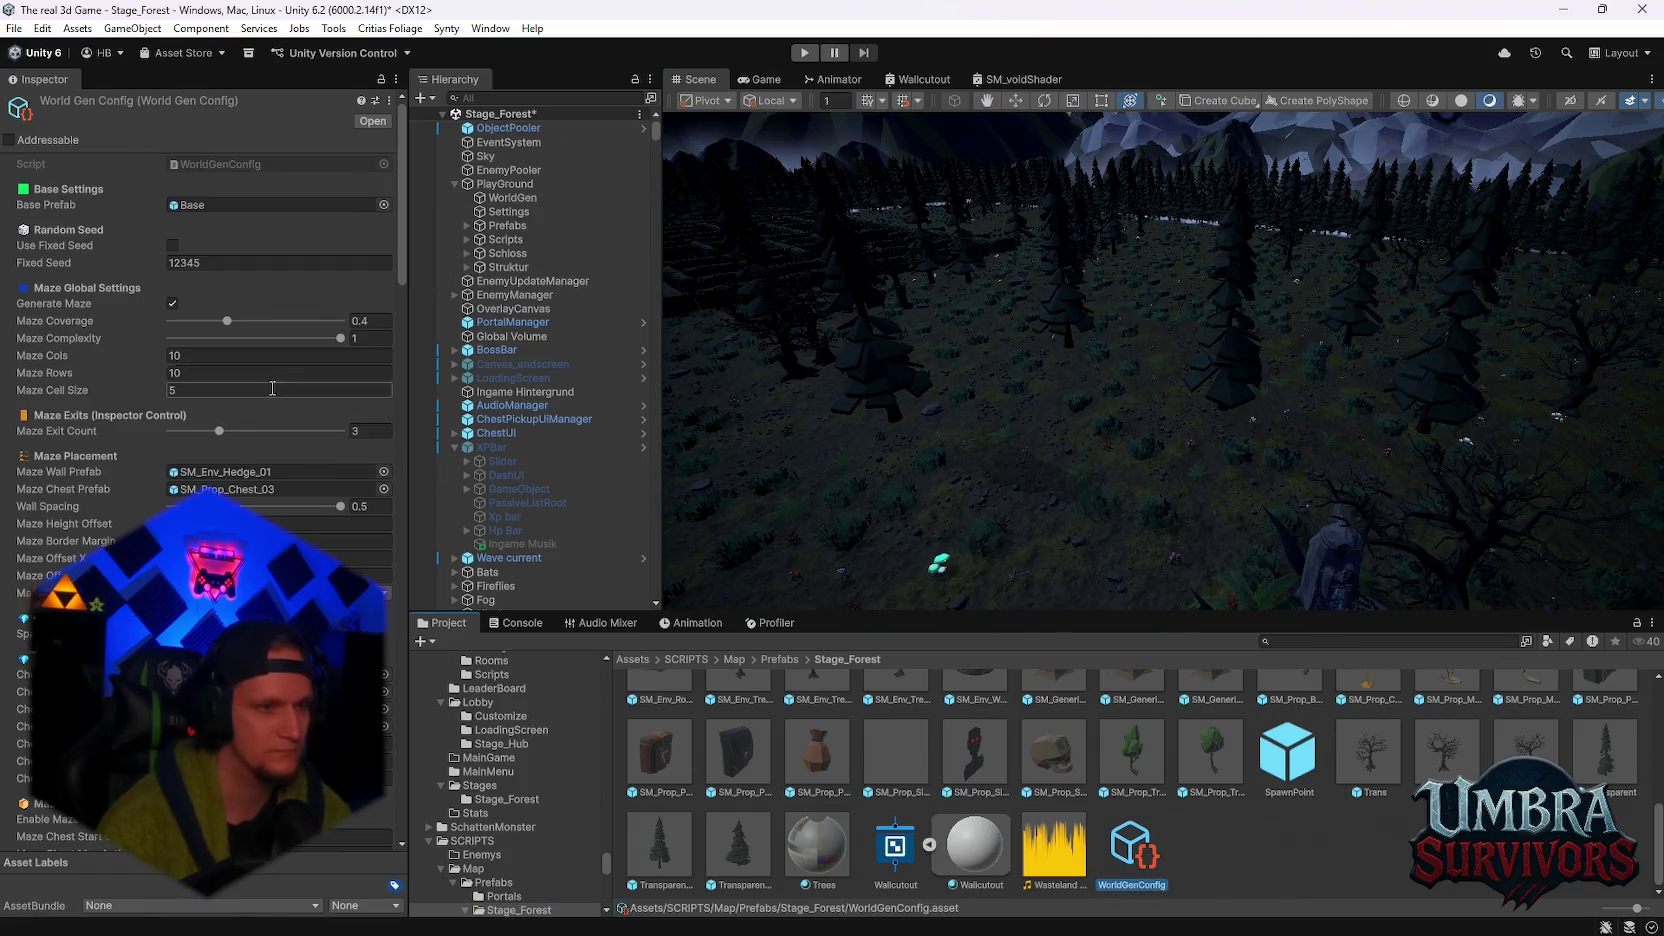
- Review Maze Chest Spawn System fields: 3 starting, 6 max active, dead-end preference 0.8
scroll(268, 390, down, 5)
scroll(261, 413, down, 3)
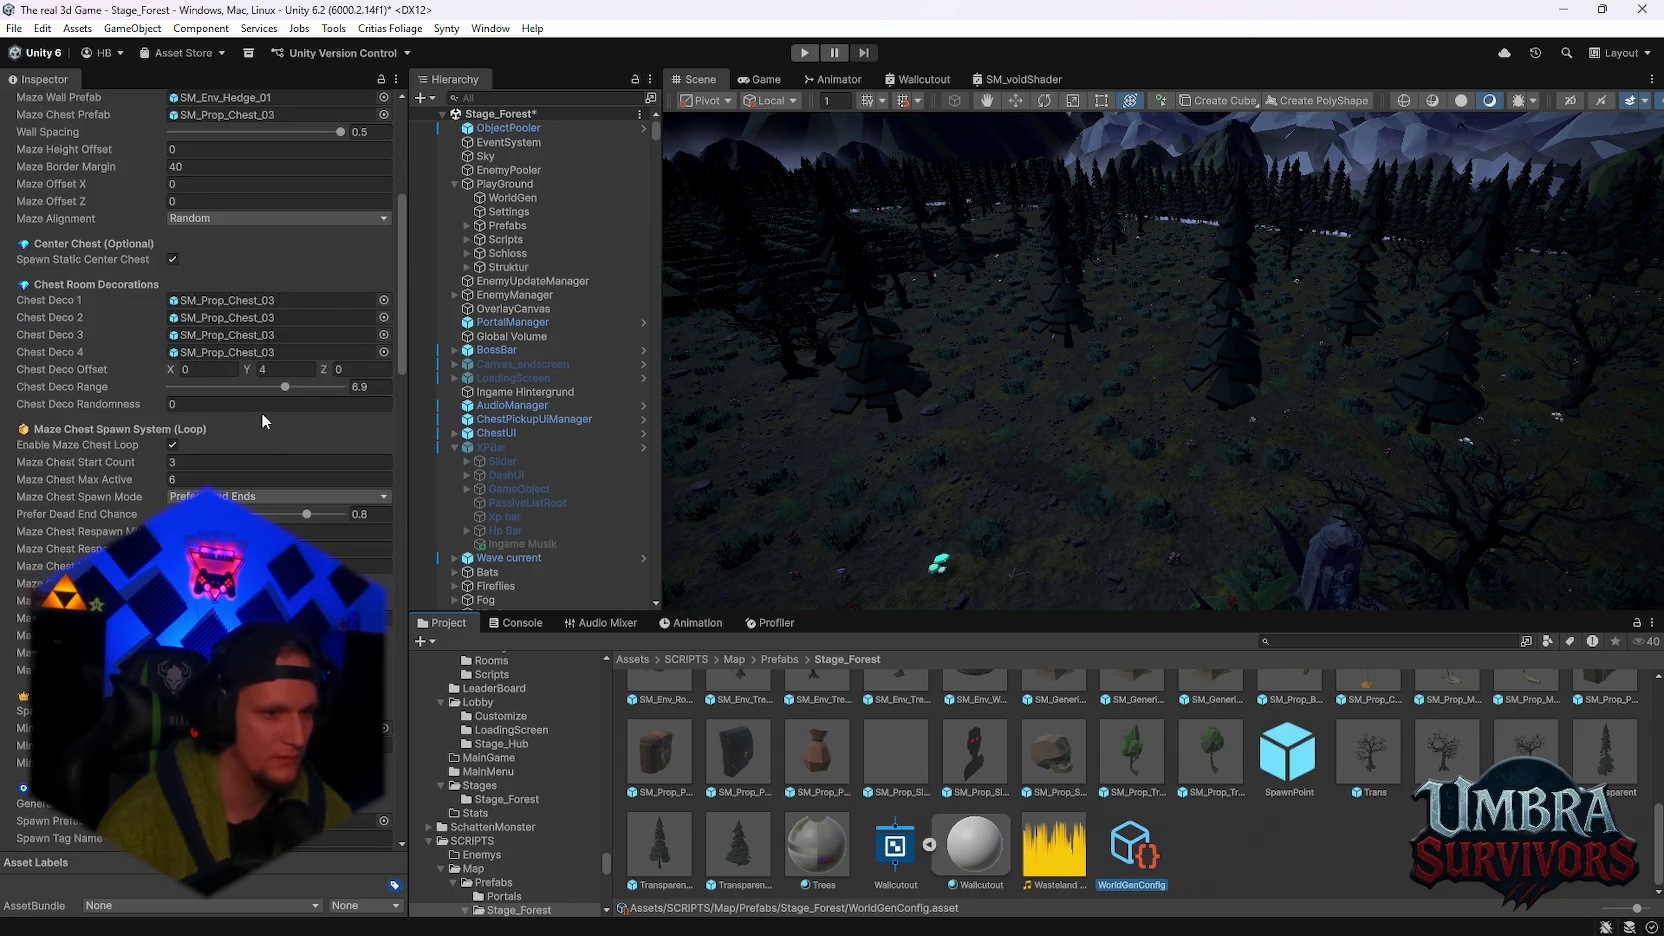
scroll(239, 484, down, 3)
mouse_move(880, 400)
mouse_down()
mouse_move(916, 374)
mouse_move(1093, 480)
mouse_move(1190, 378)
mouse_move(1150, 420)
mouse_move(1181, 470)
mouse_move(1150, 480)
mouse_up()
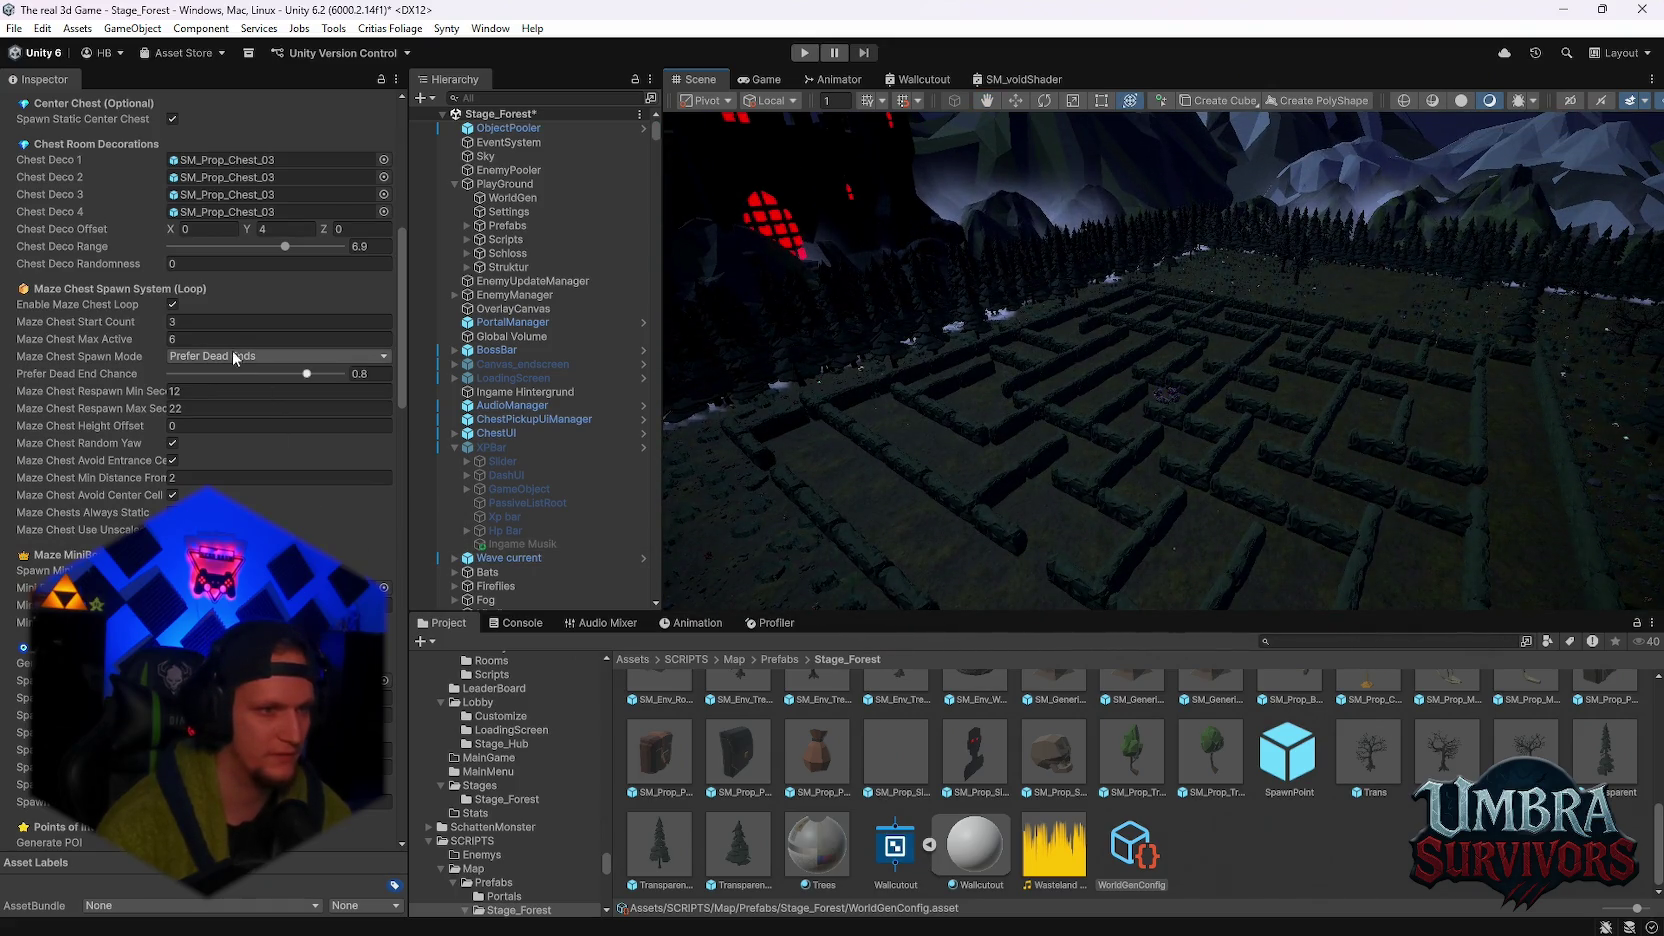
scroll(225, 365, up, 1)
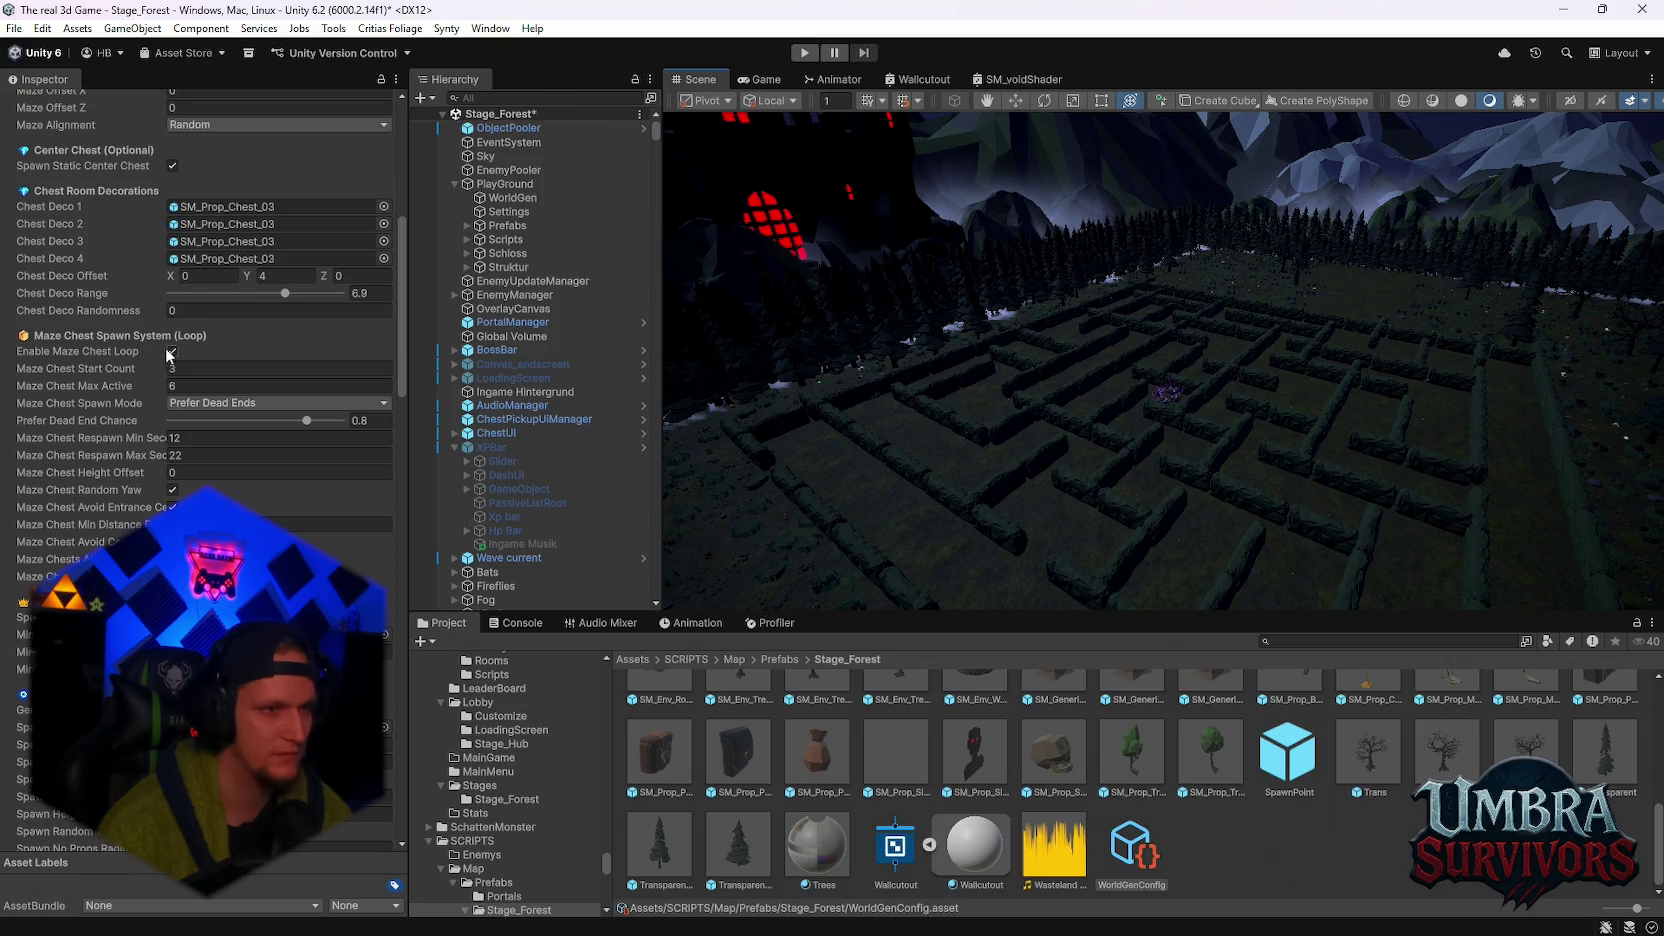
click(182, 383)
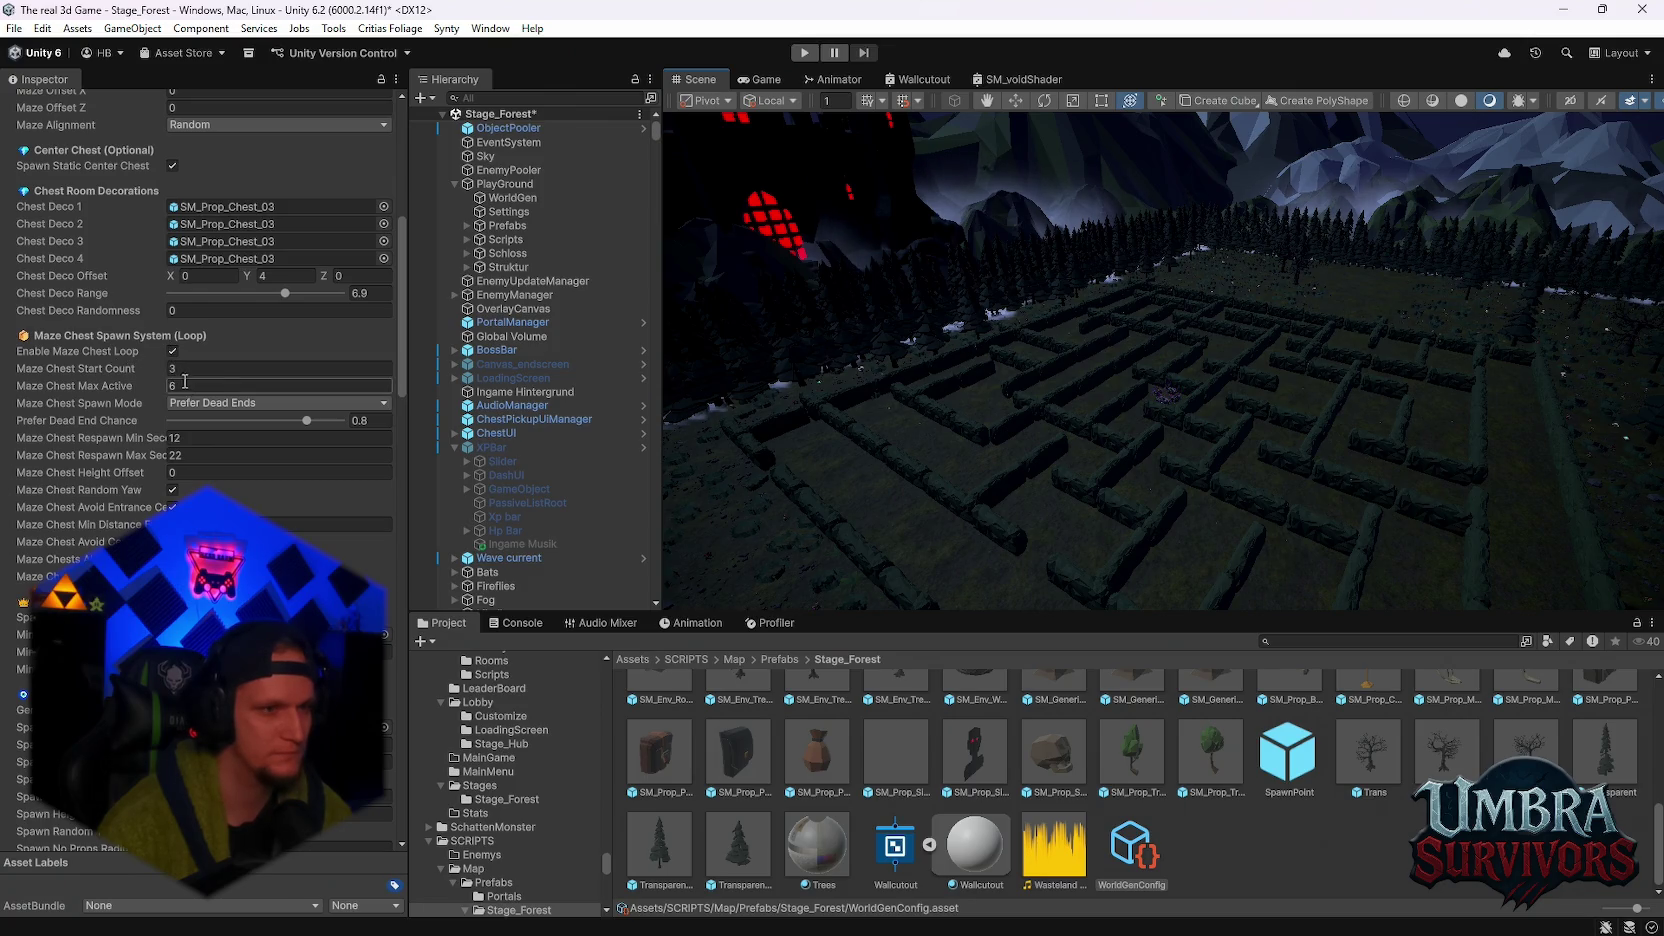
click(176, 385)
scroll(174, 390, up, 2)
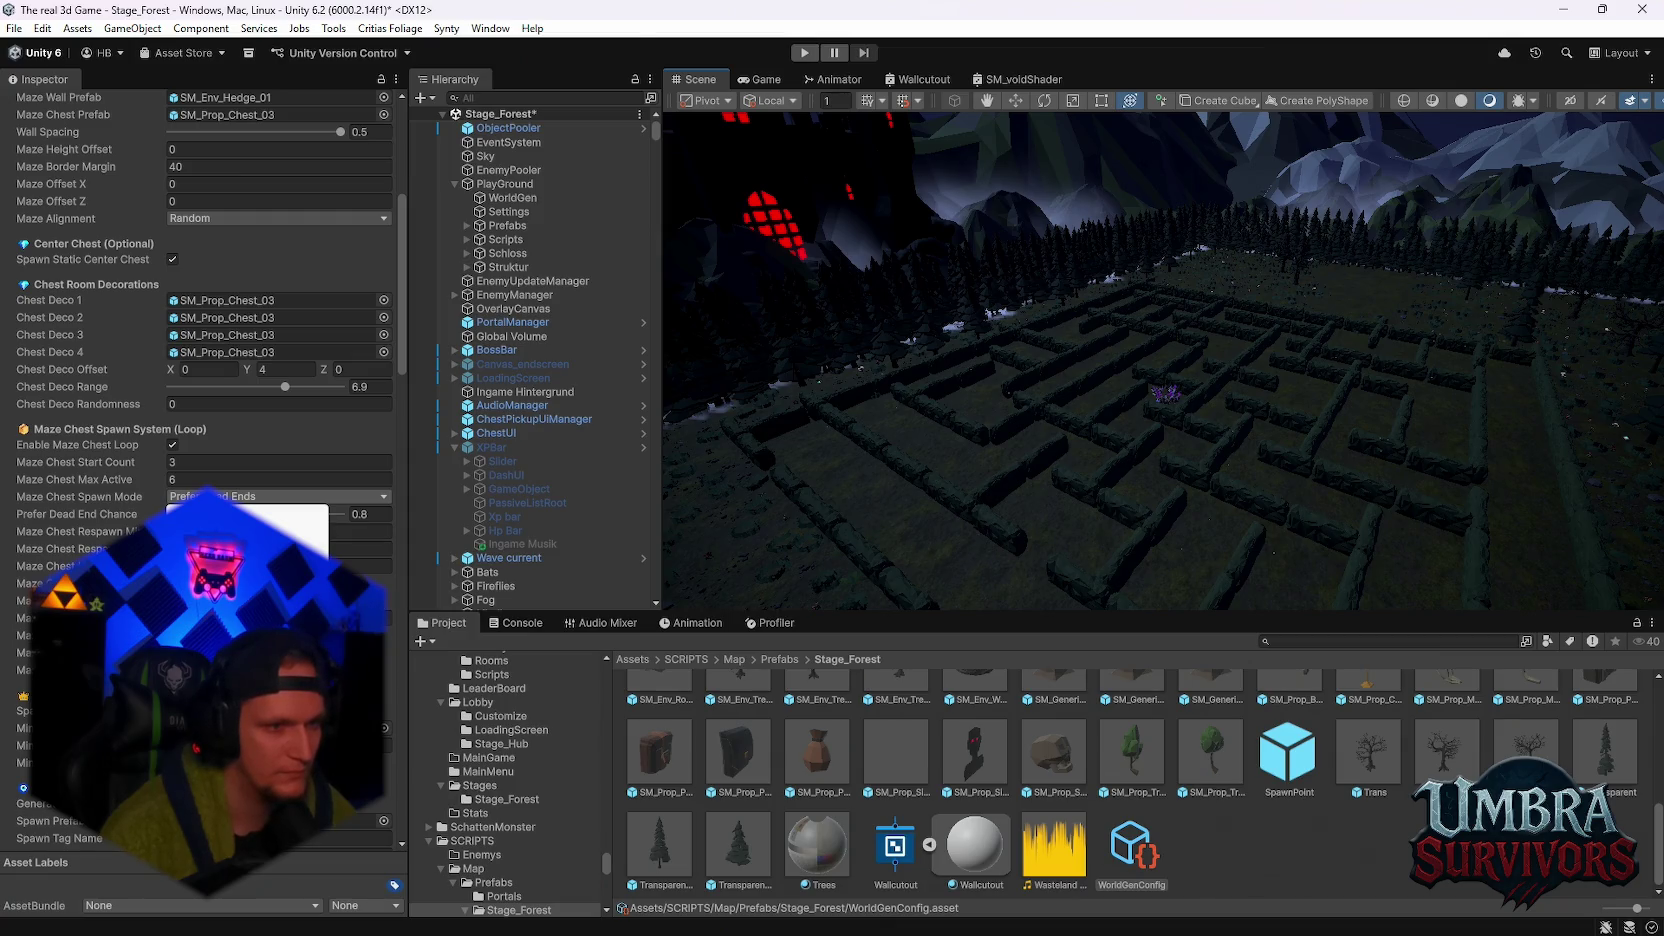
click(79, 497)
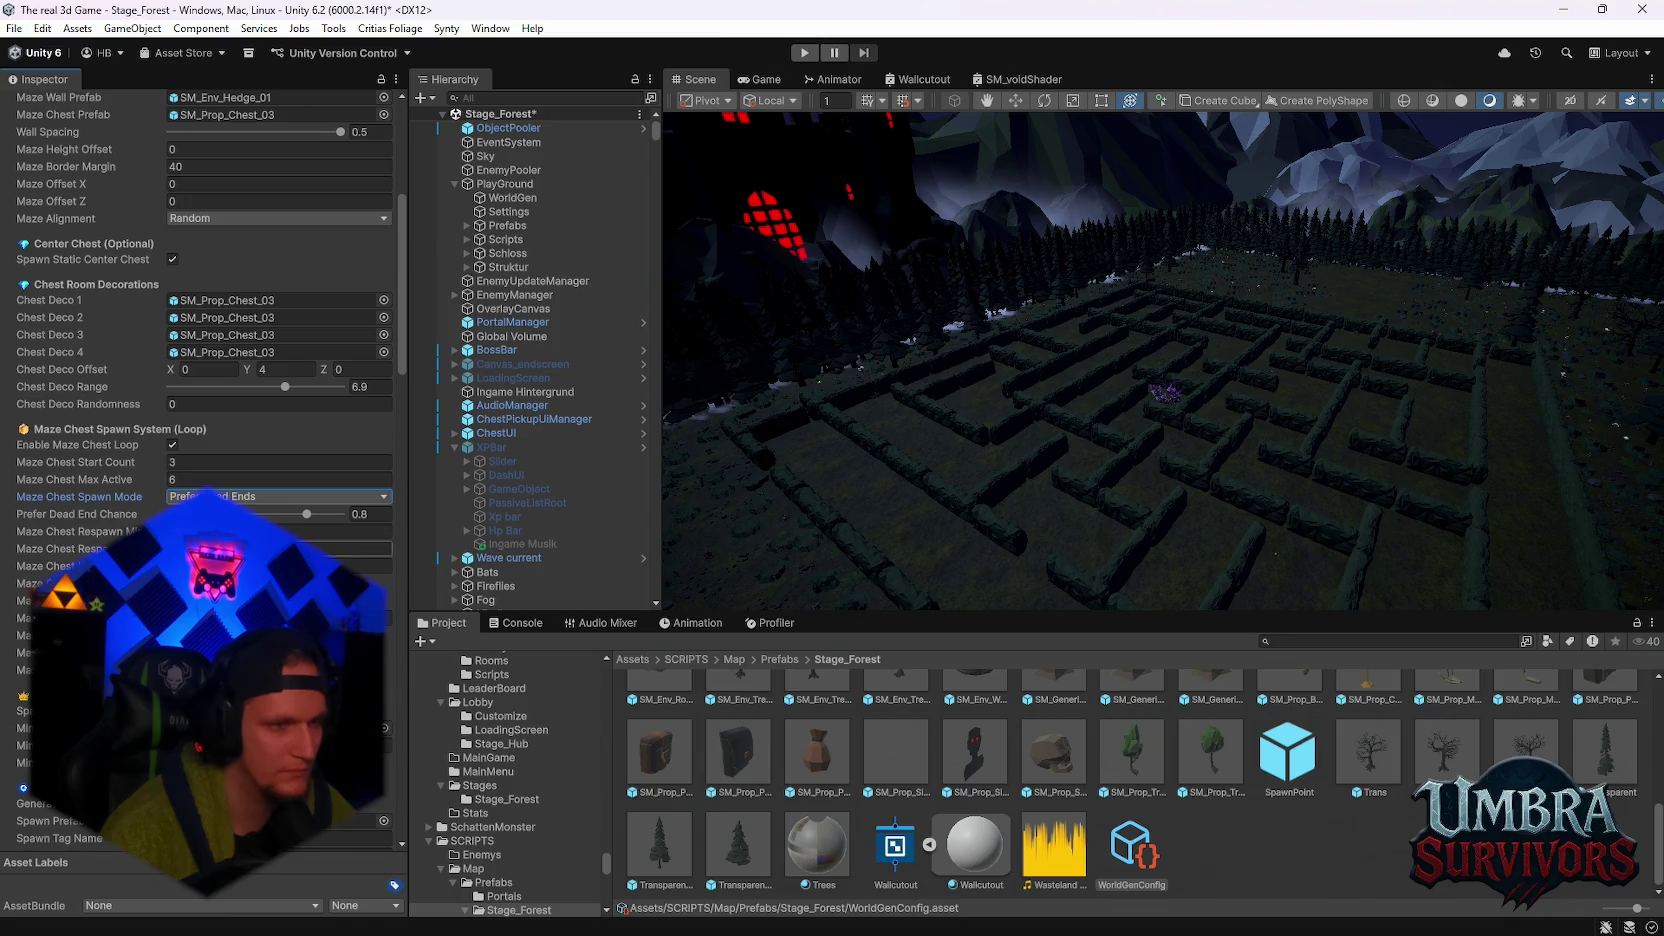
click(340, 531)
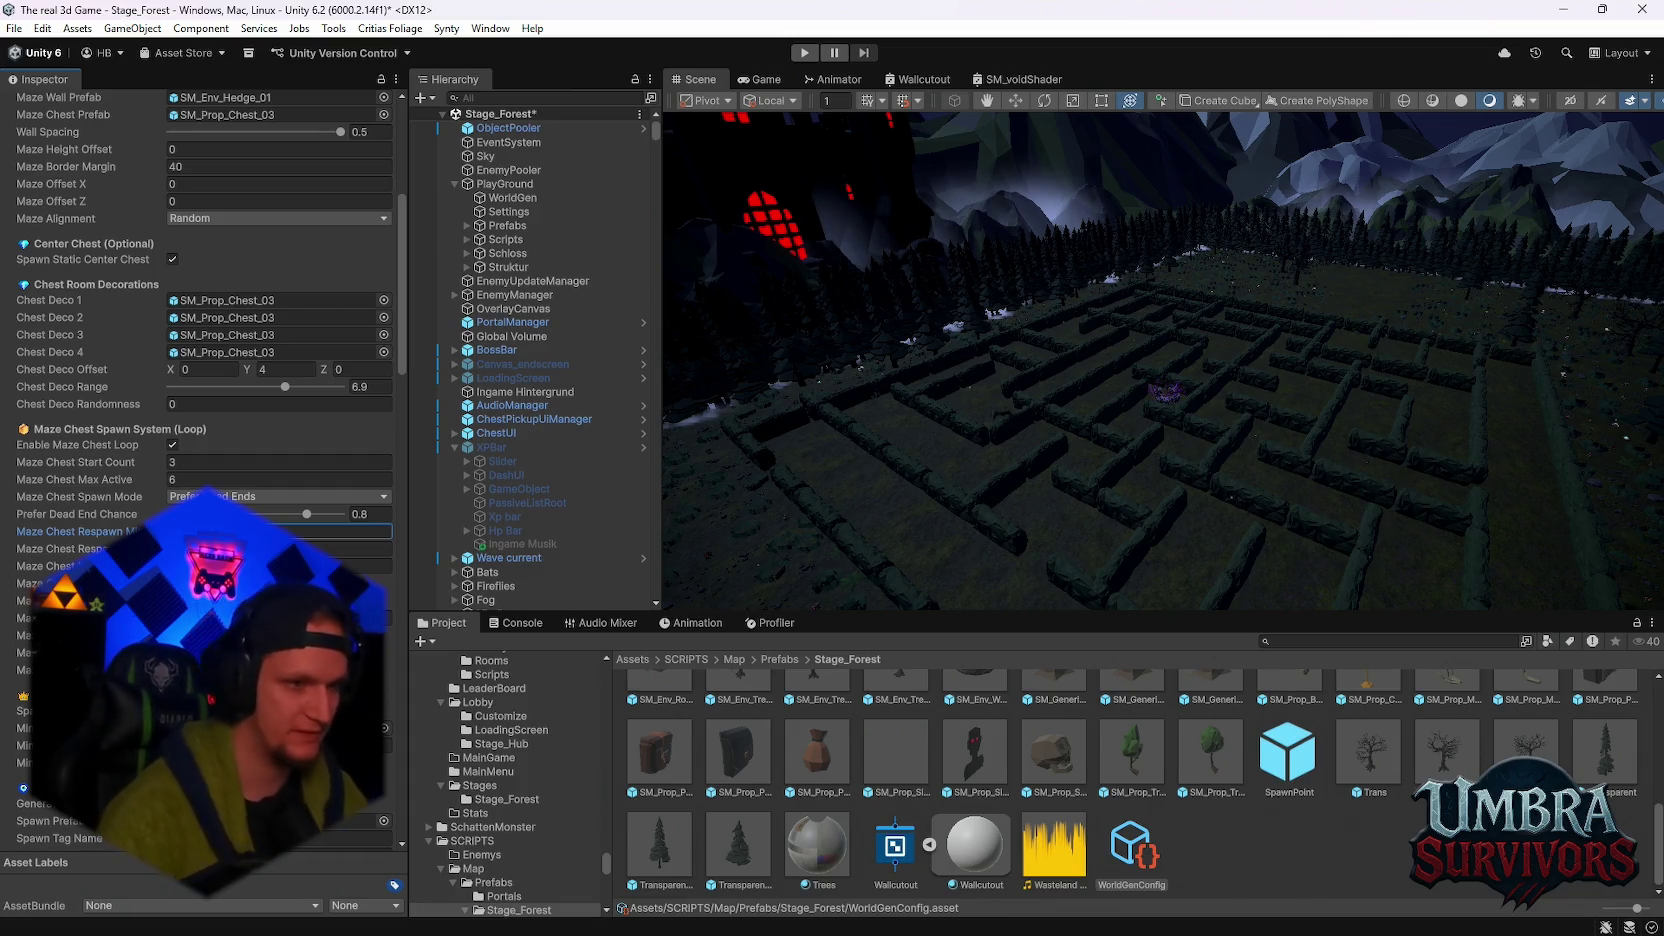
- Set maze chest respawn to 120–240 seconds and the height offset to 3
click(350, 548)
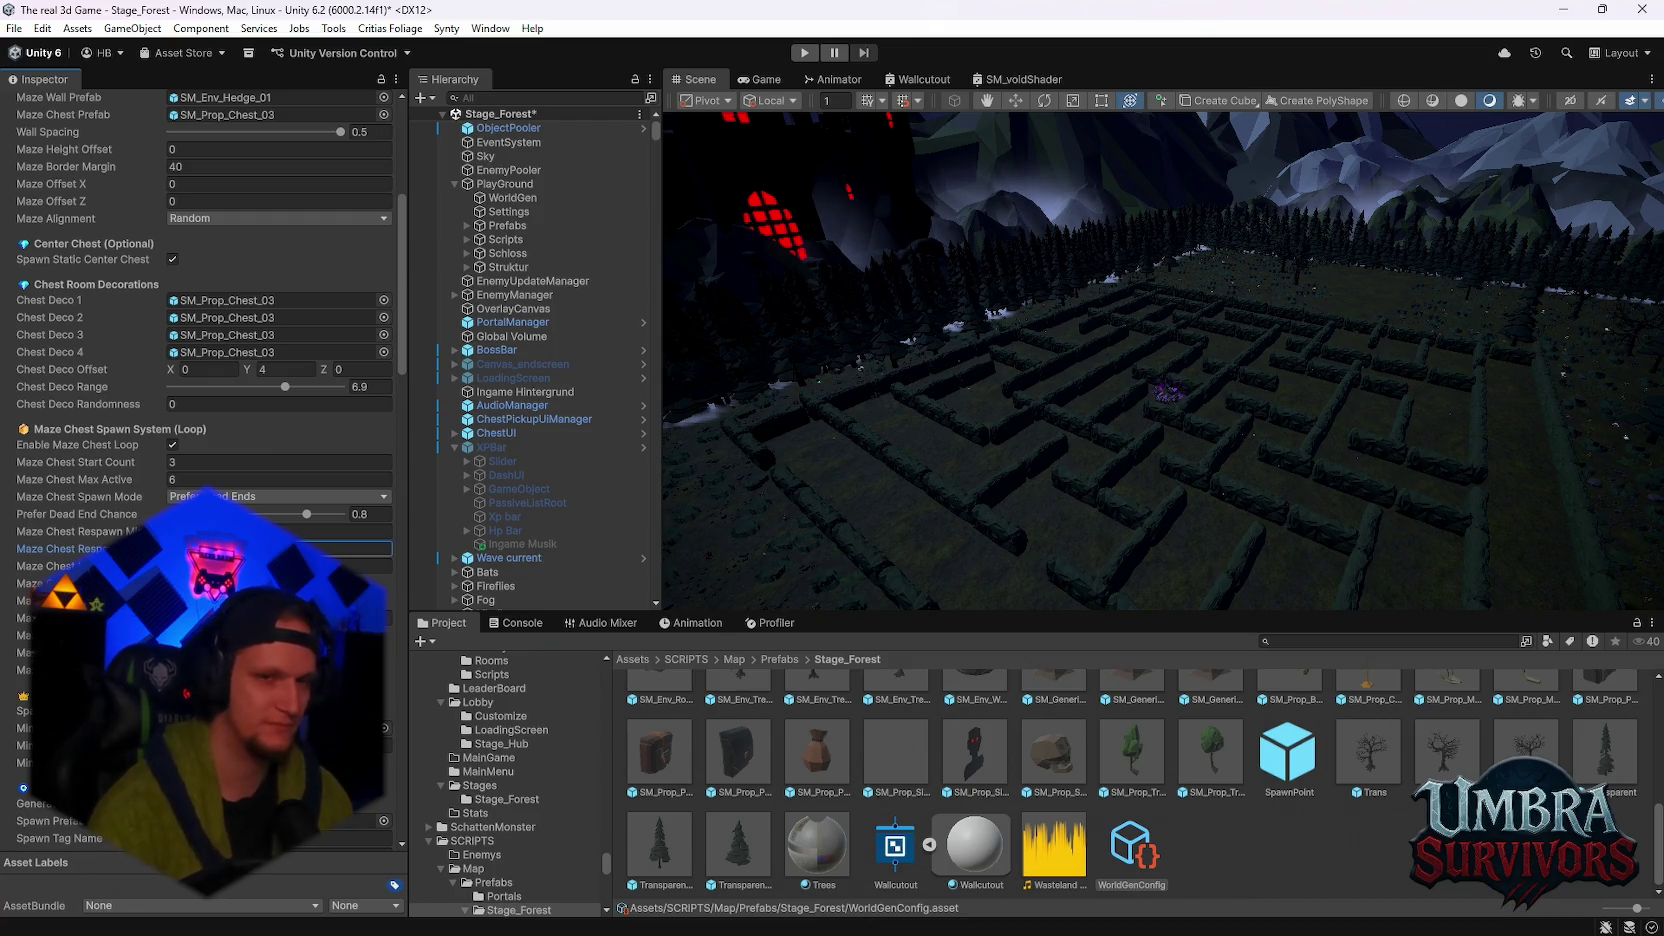
click(350, 531)
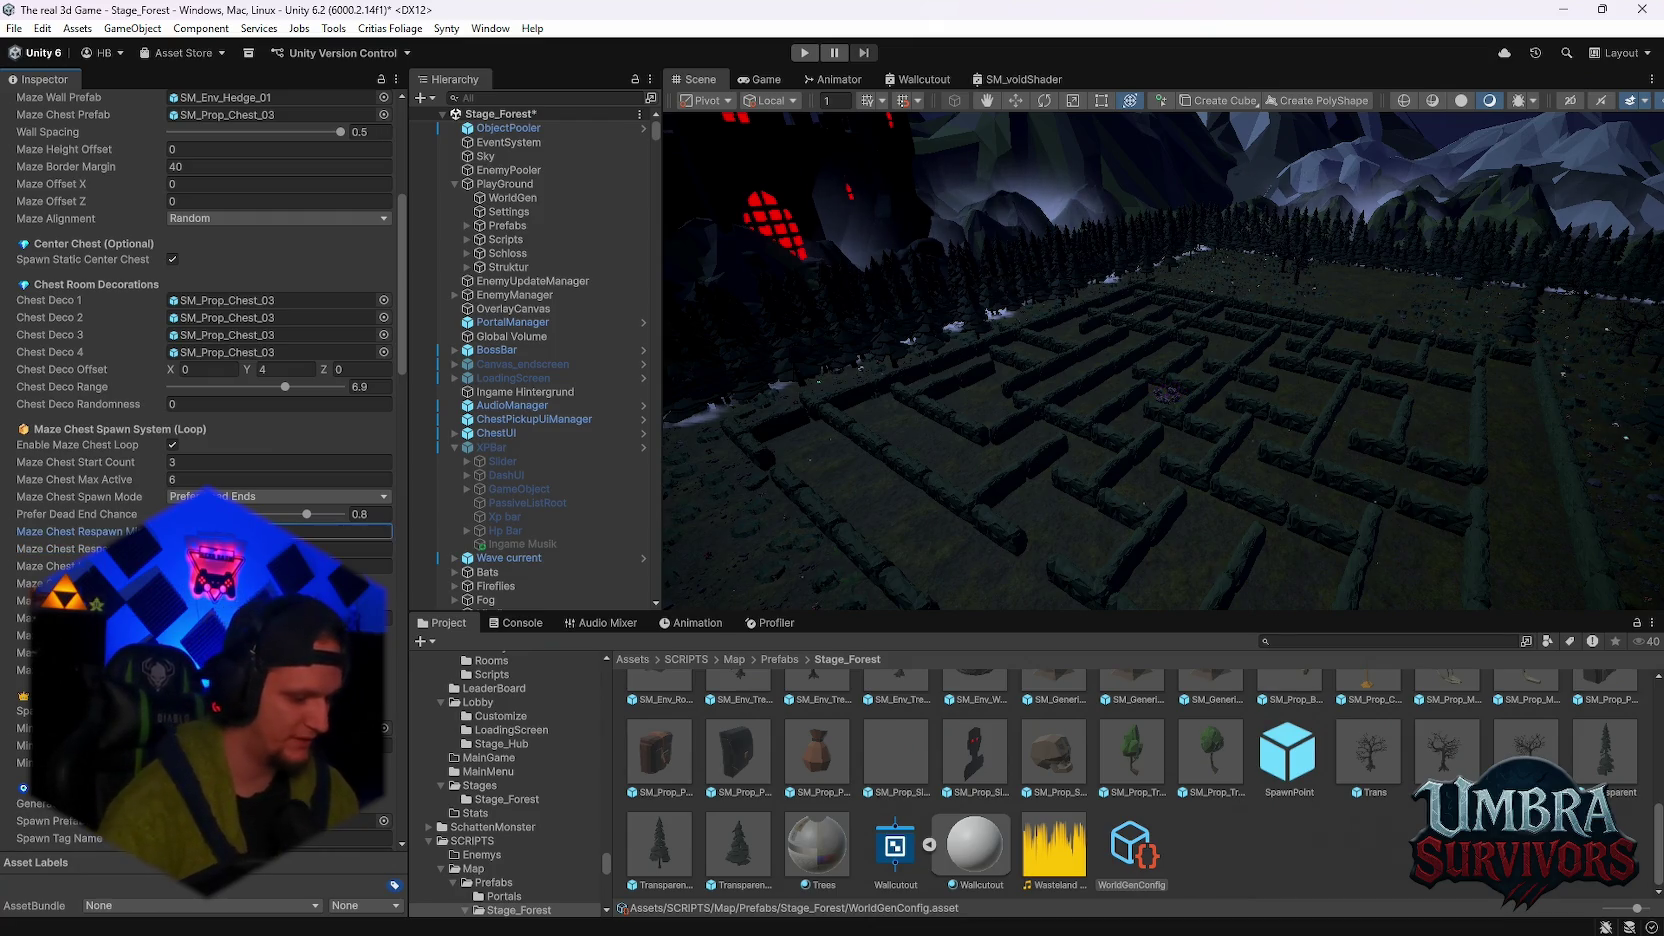
click(350, 548)
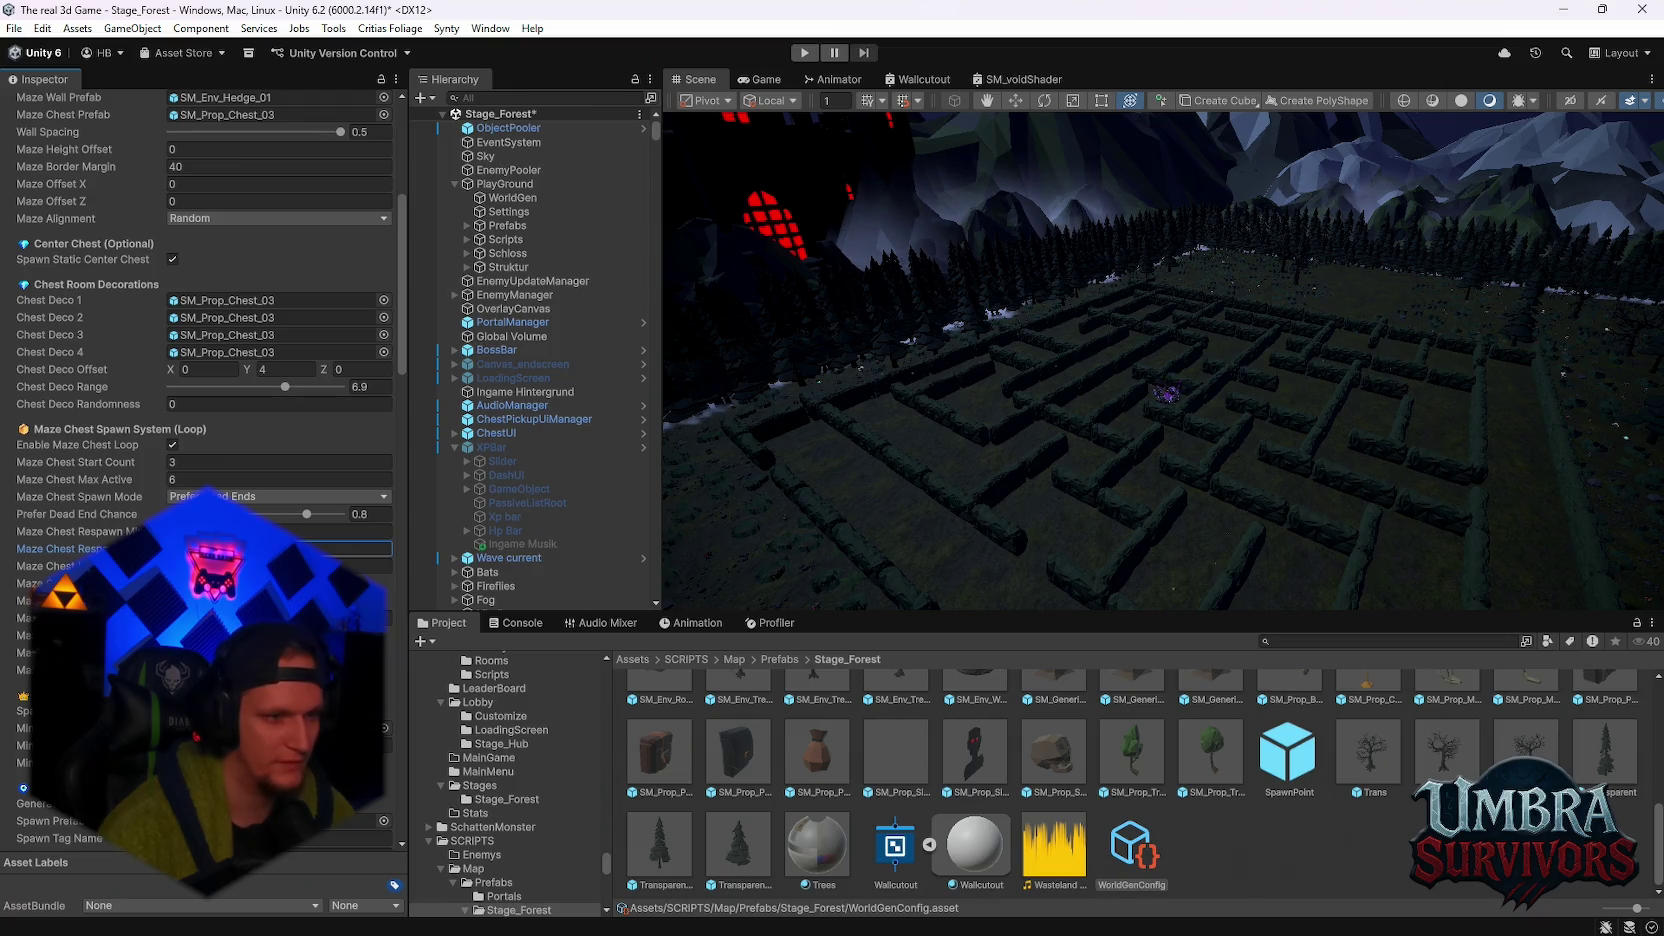
click(340, 566)
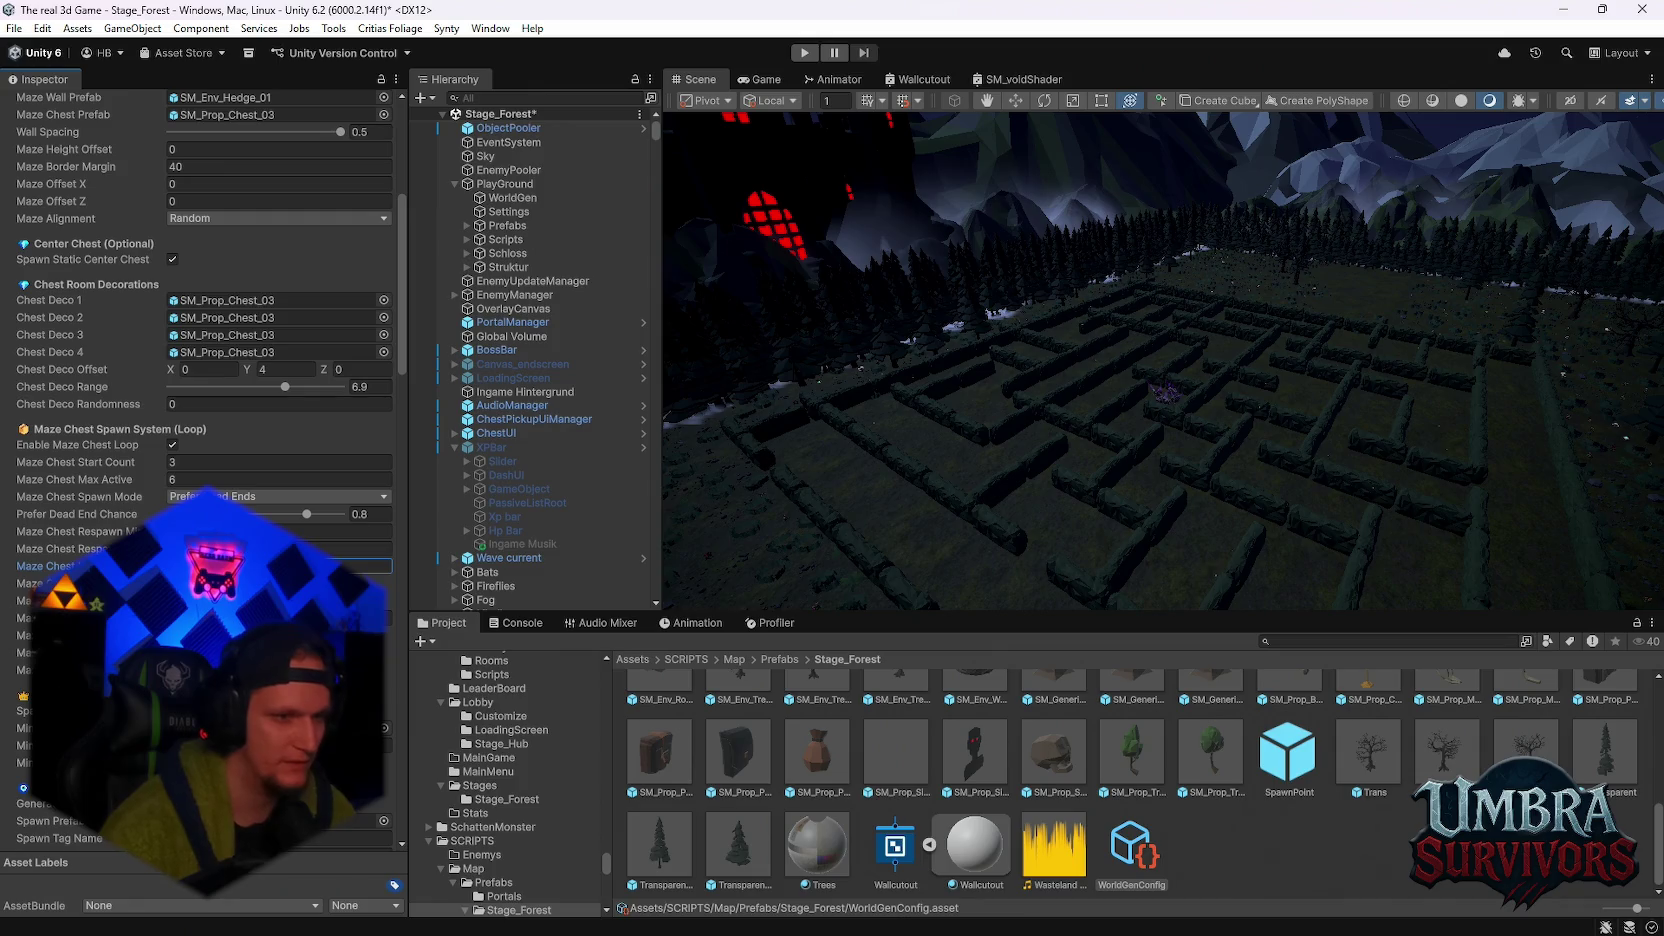
scroll(200, 400, down, 2)
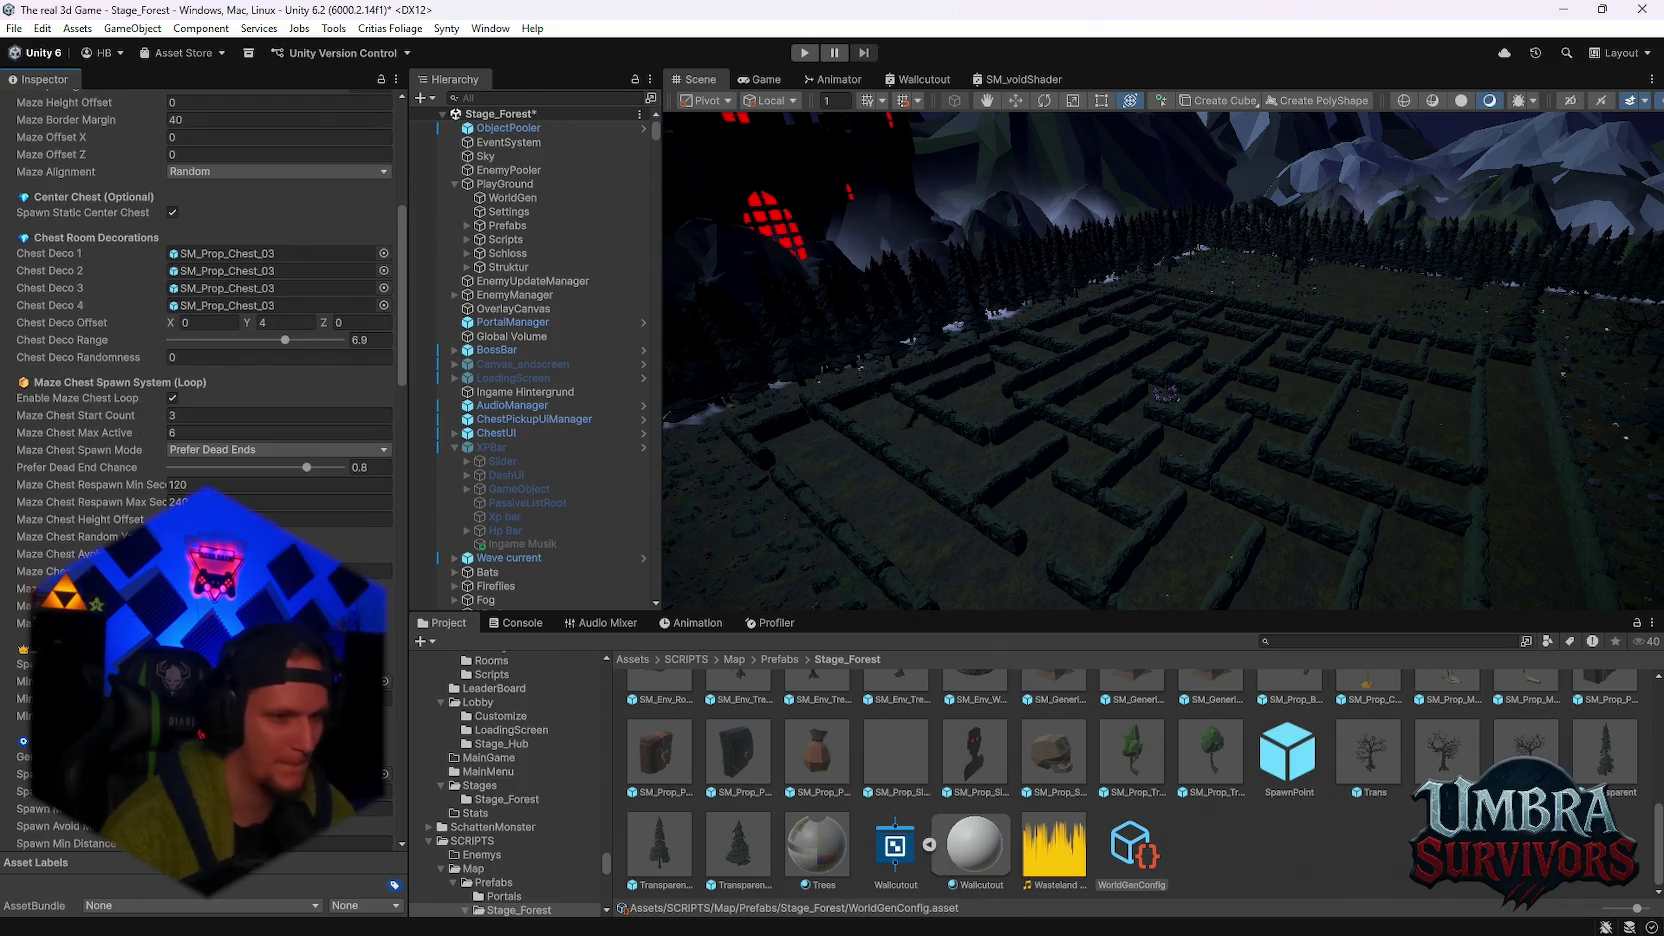
- Search the project for 'mobs' and open the Mobs folder
scroll(510, 780, up, 6)
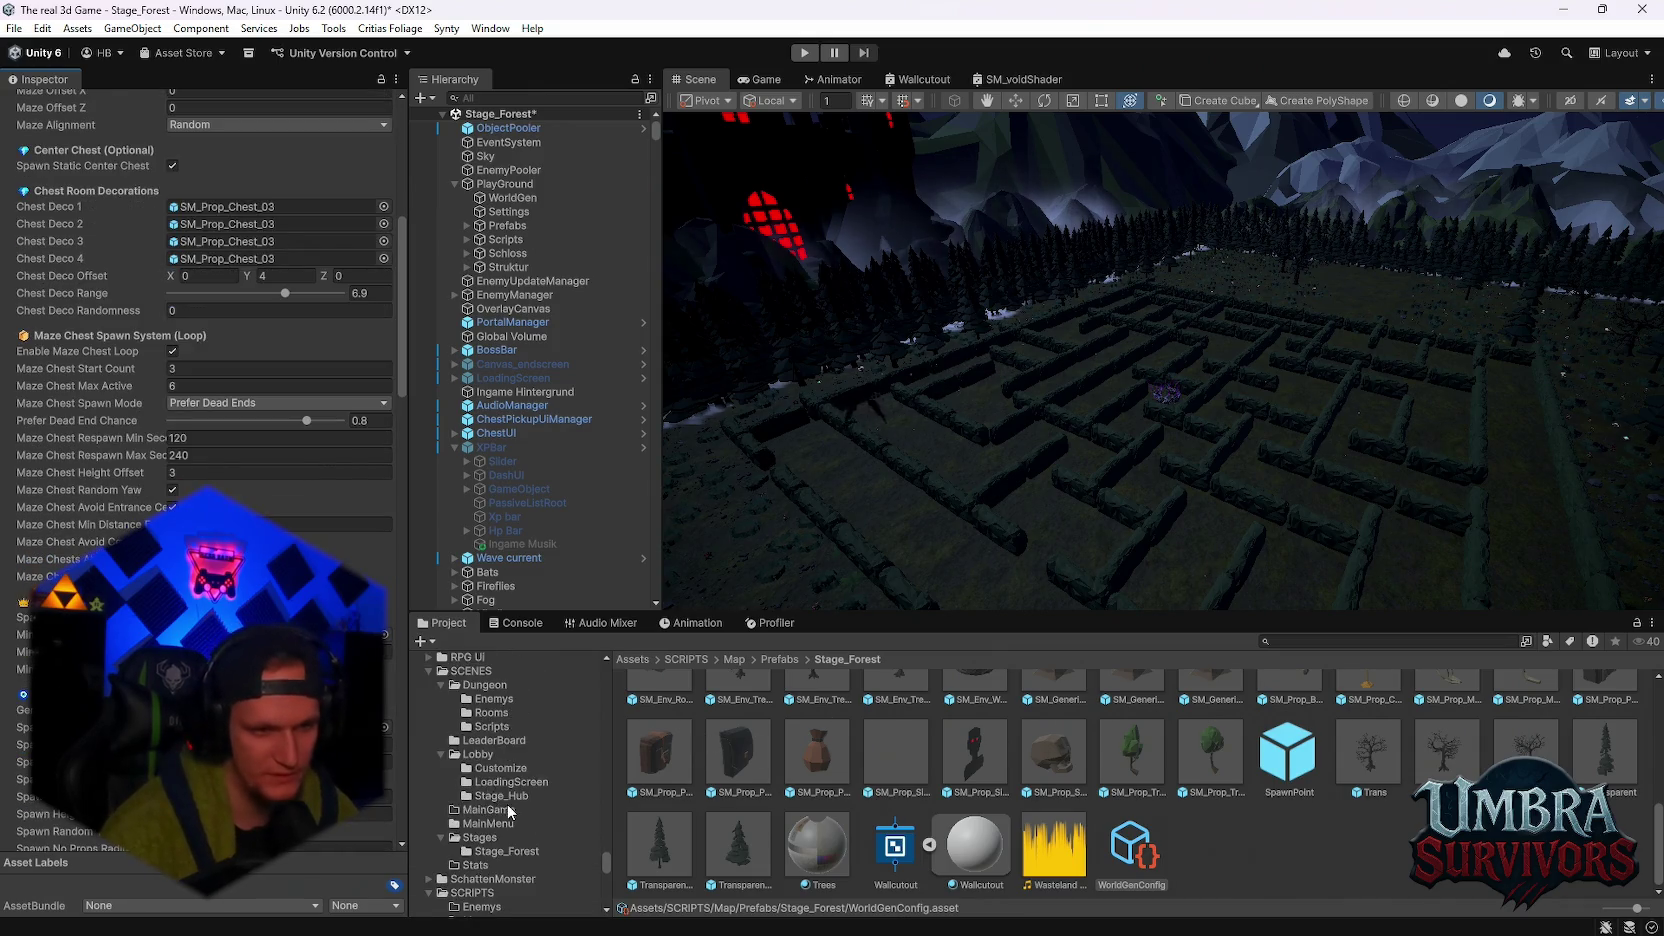
scroll(541, 831, up, 5)
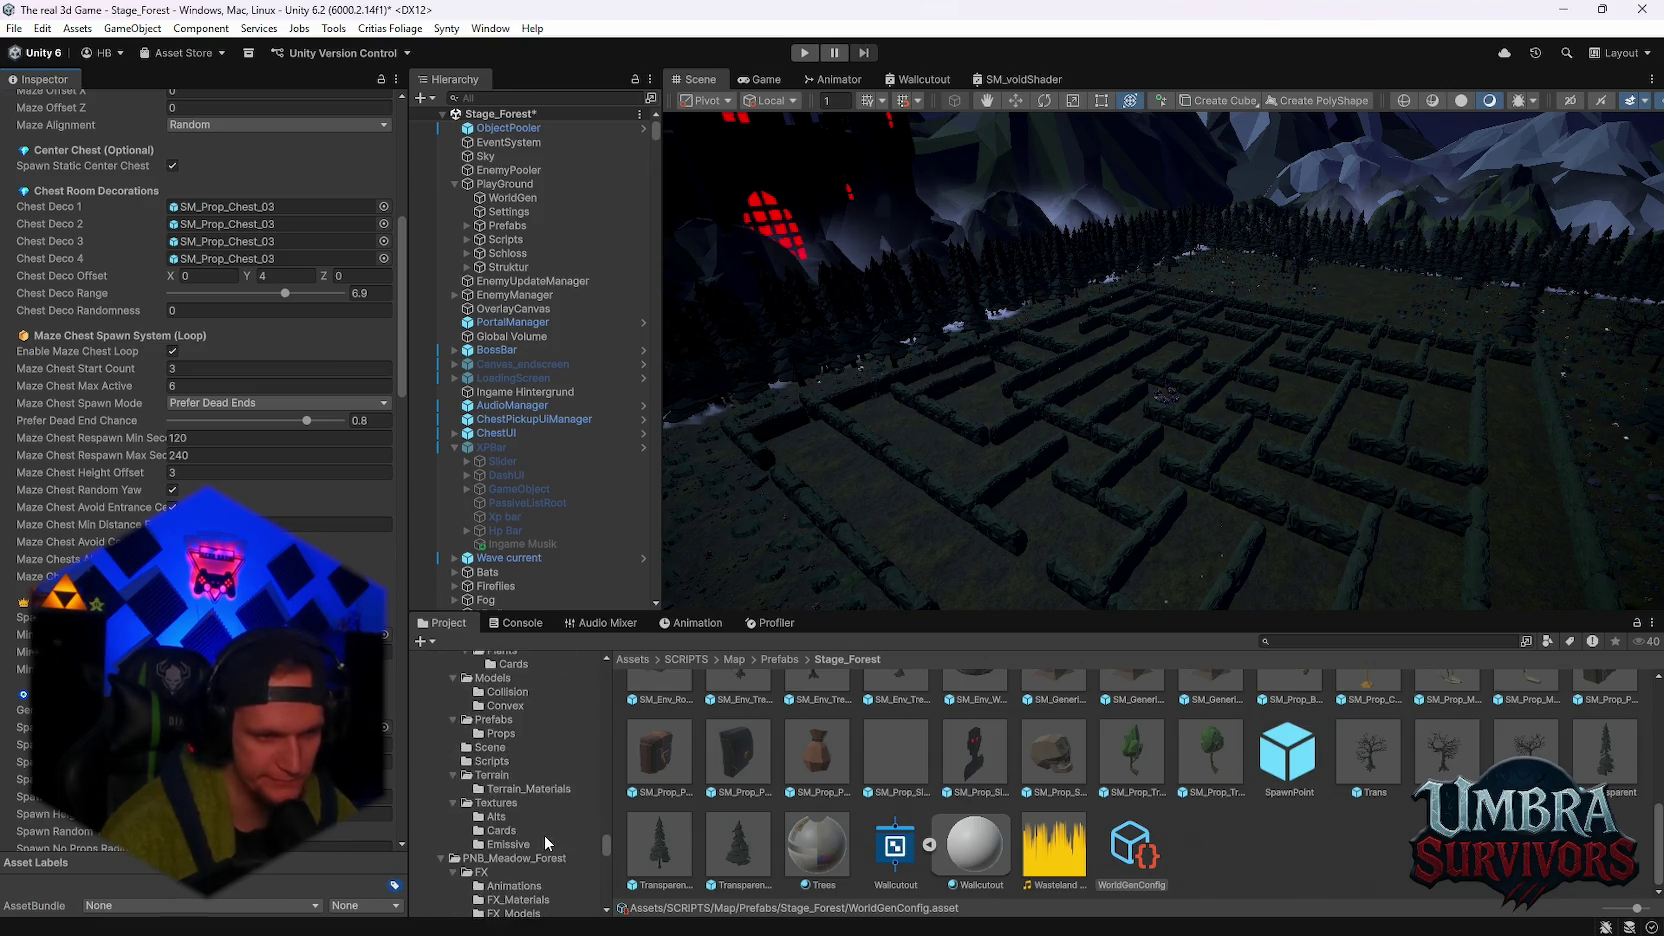
scroll(545, 836, up, 6)
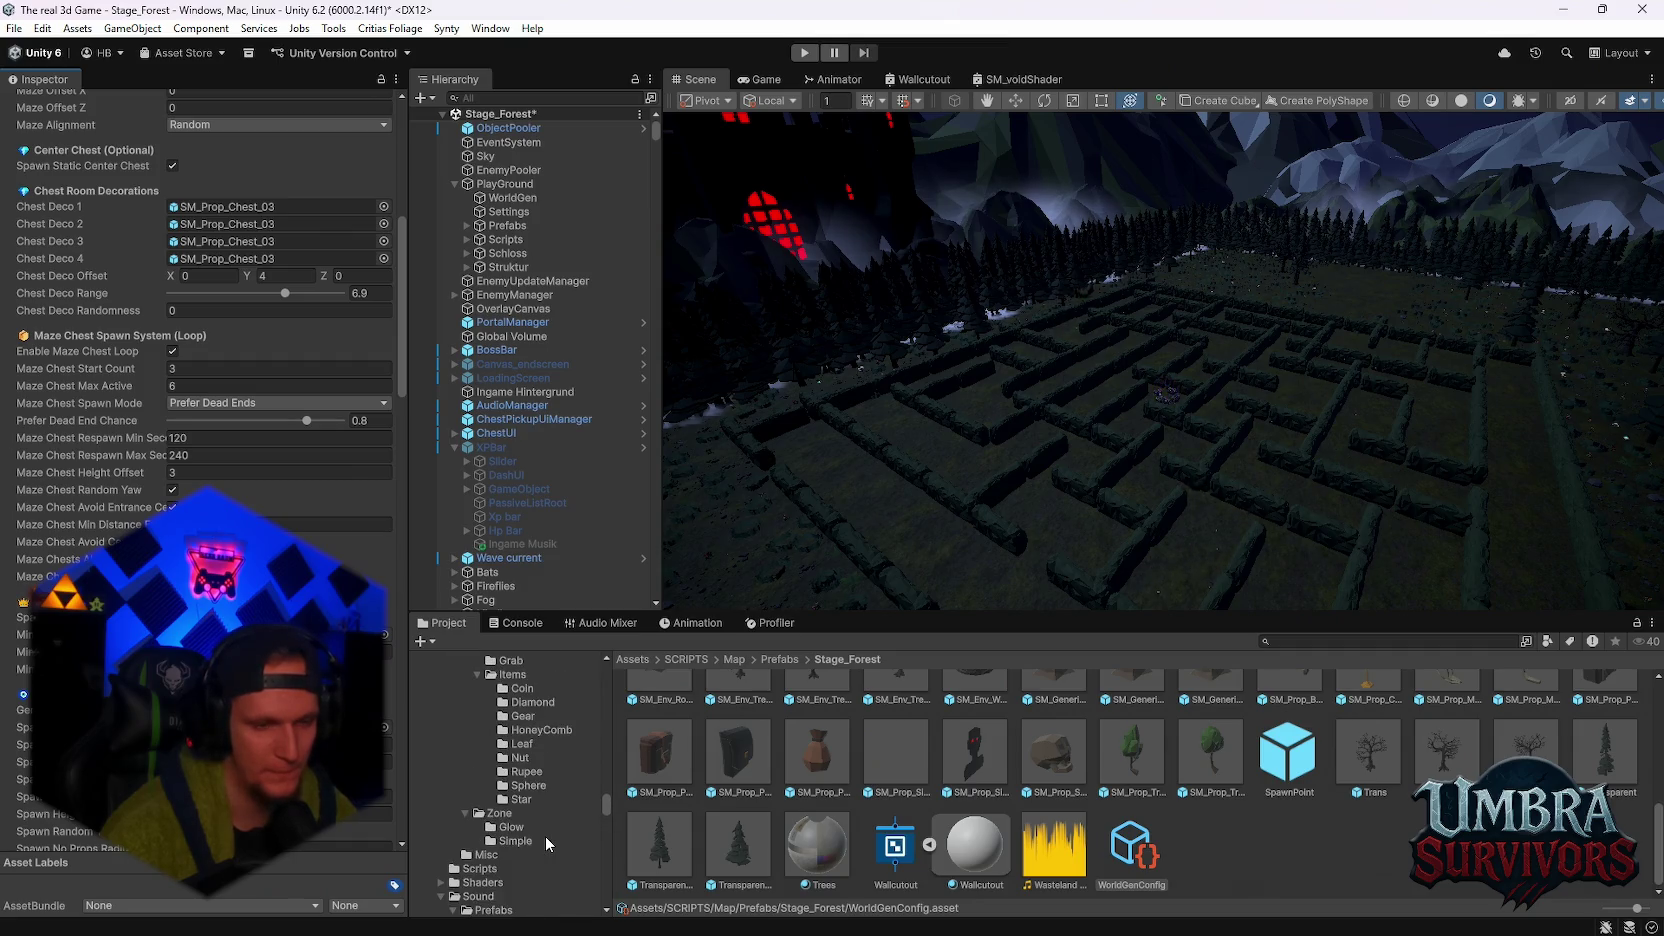
scroll(569, 800, up, 3)
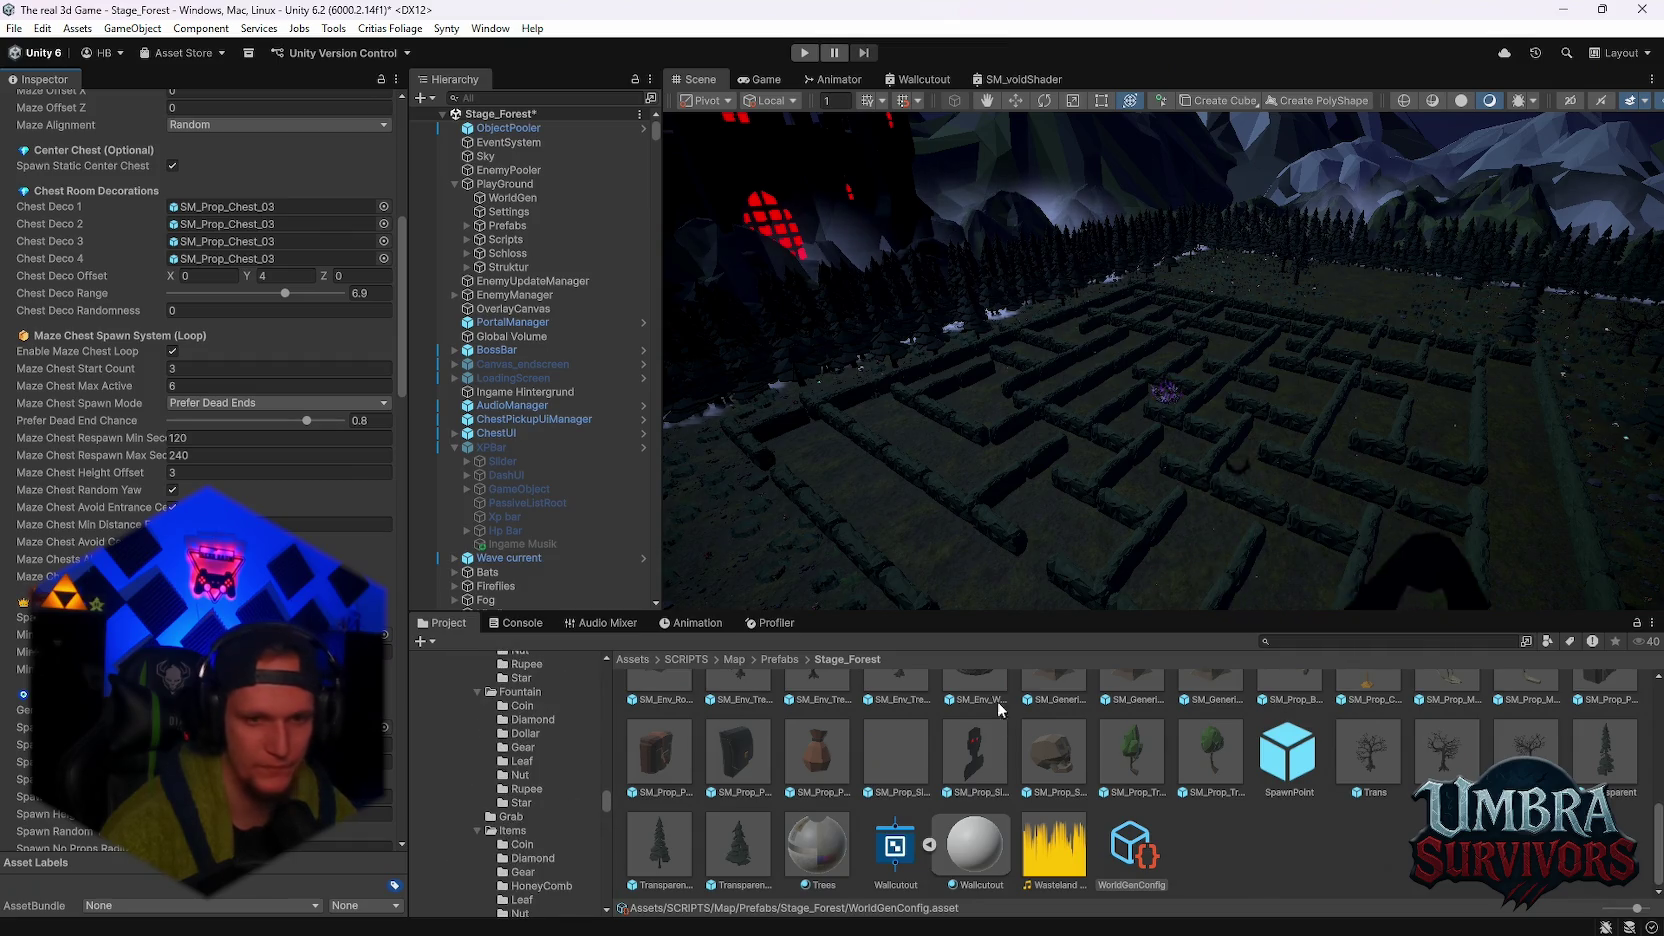
click(1283, 640)
text(mobs)
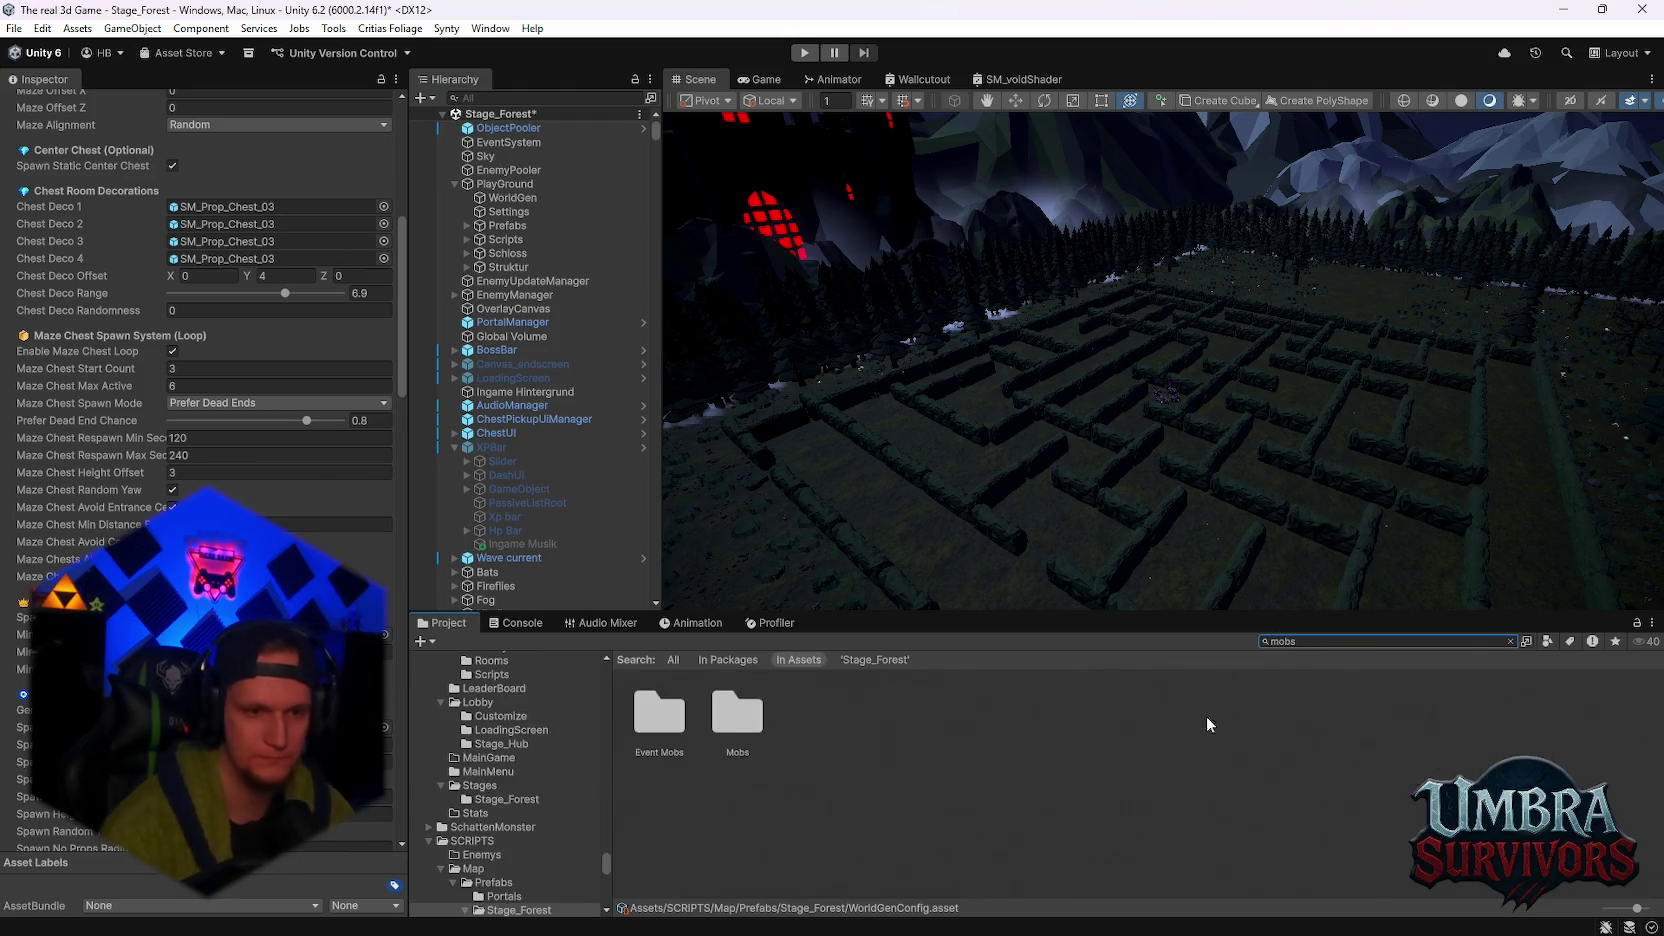
double_click(718, 729)
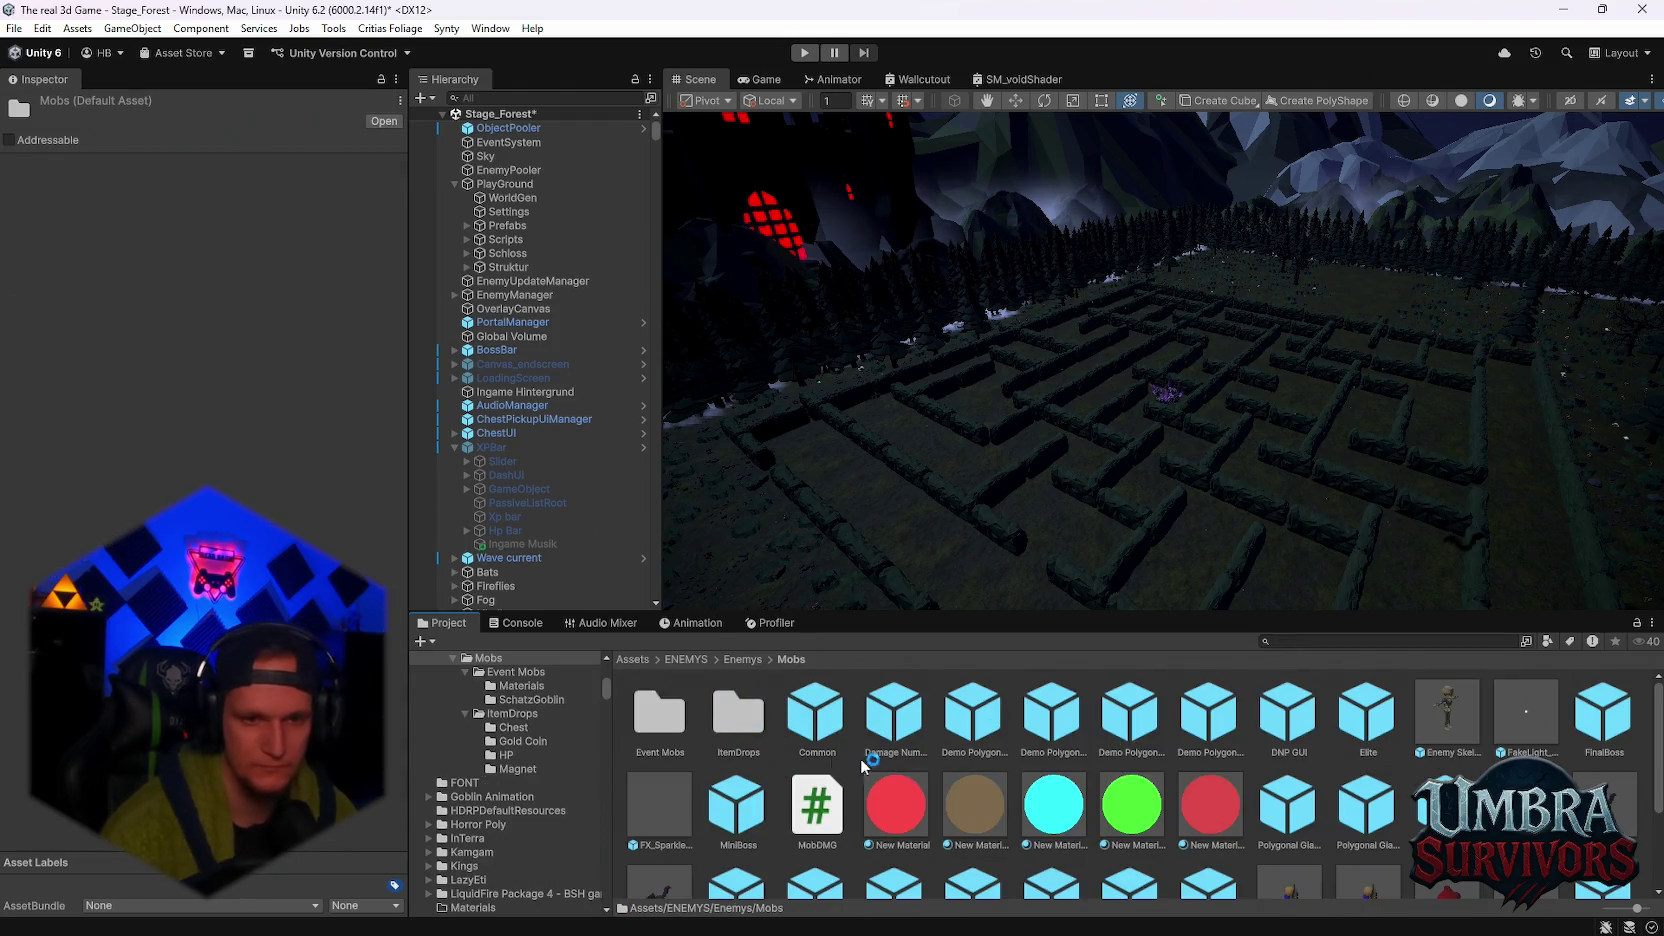
- Open SensenMann's Summon attacks folder and select the Wraith Swordsman-Red 1 prefab
scroll(563, 752, up, 1)
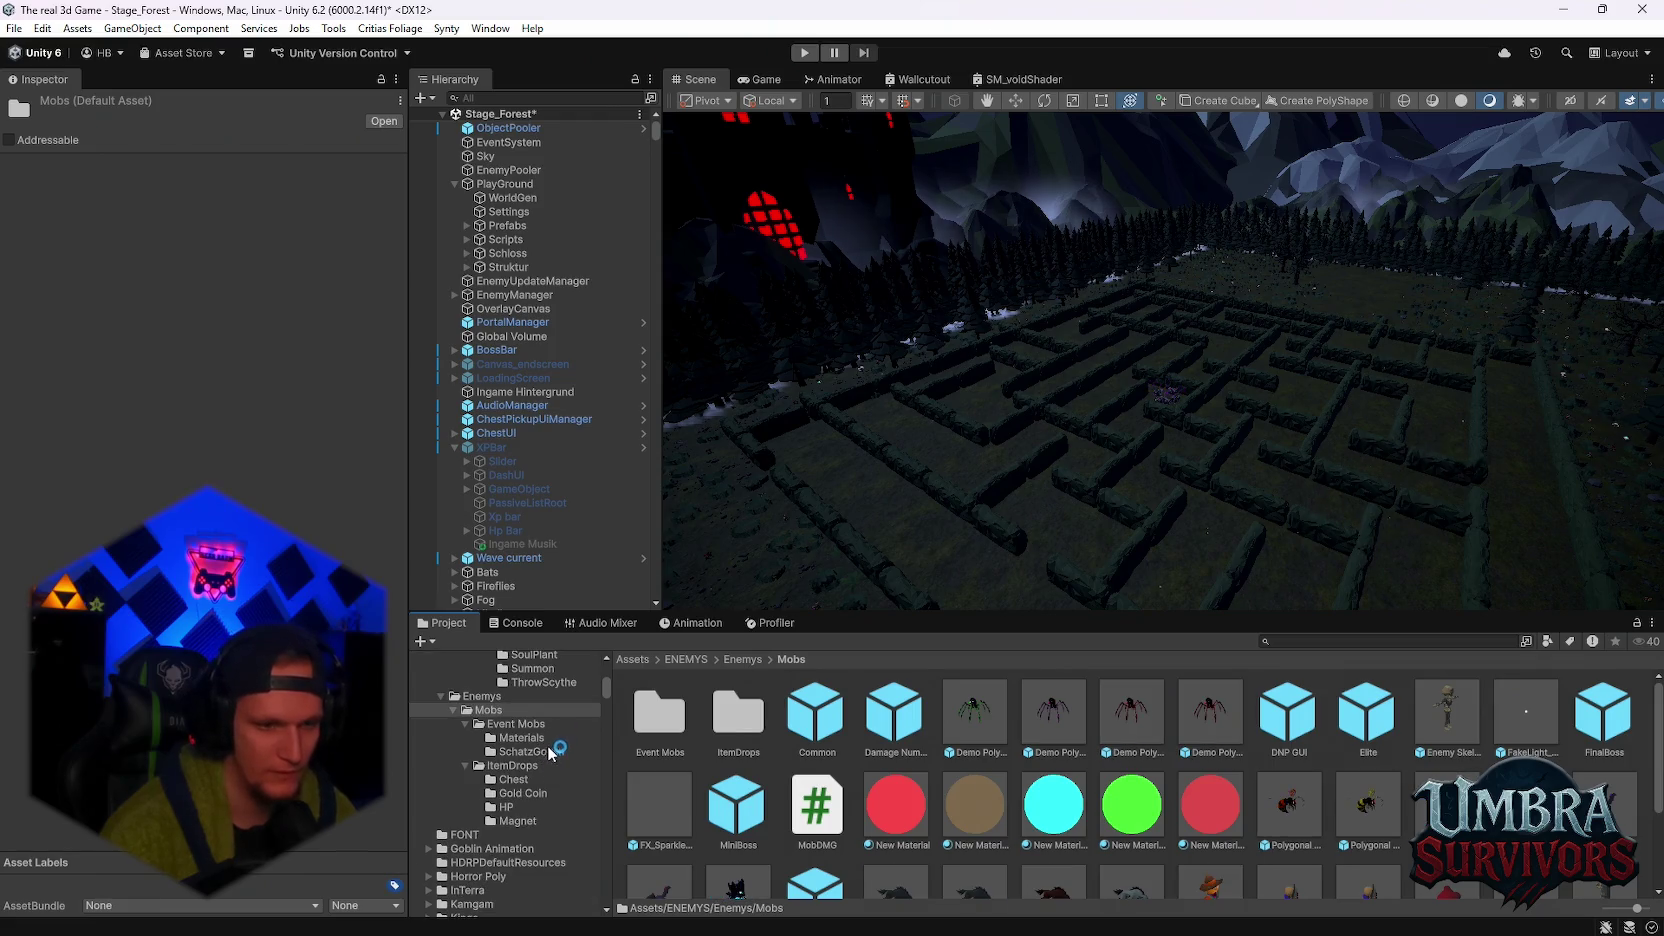
scroll(548, 750, up, 2)
click(533, 772)
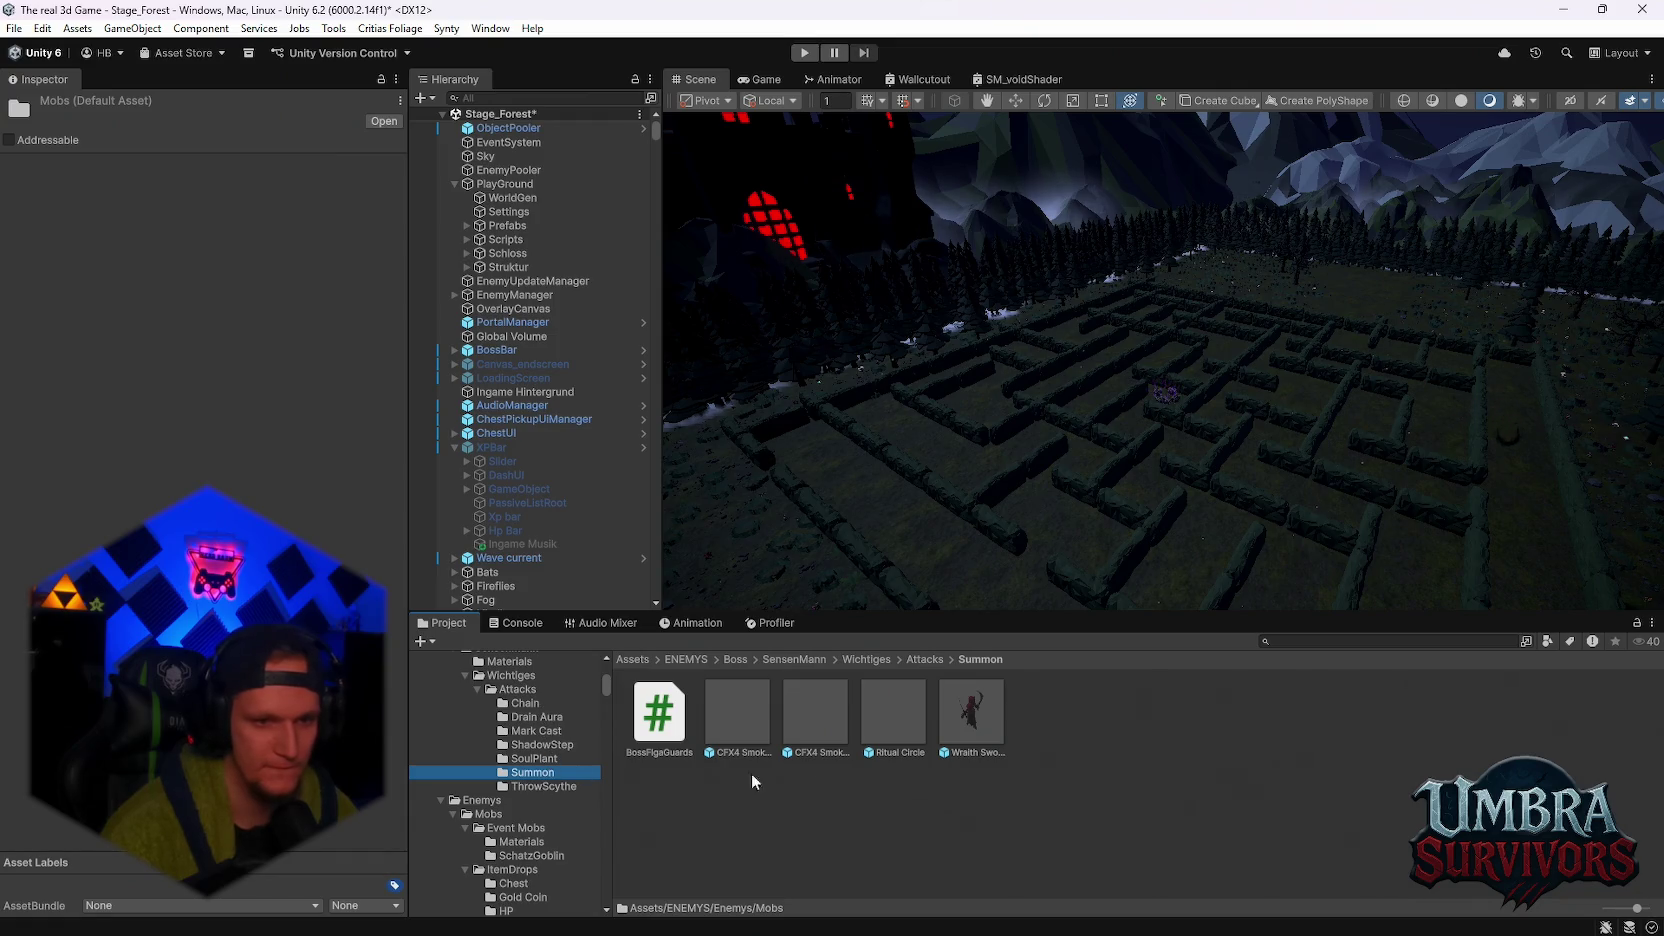
click(978, 741)
- Search 'stage fores', open Stage_Forest, and paste the Wraith Swordsman-Red 1 prefab there
scroll(547, 748, up, 2)
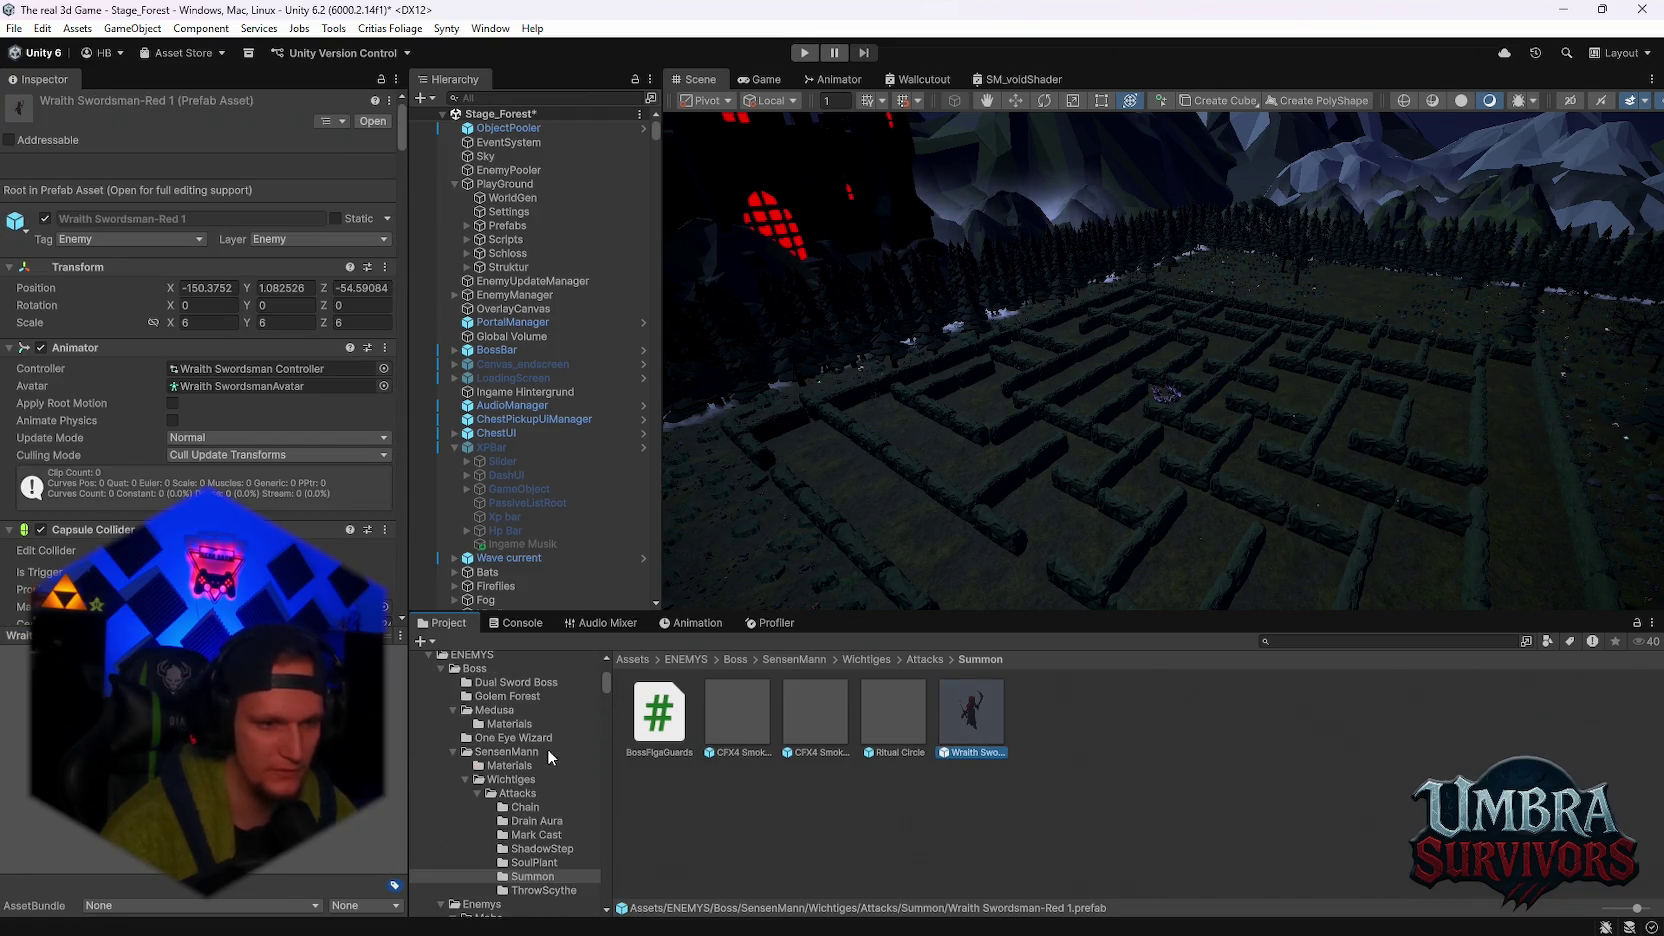
scroll(540, 795, up, 1)
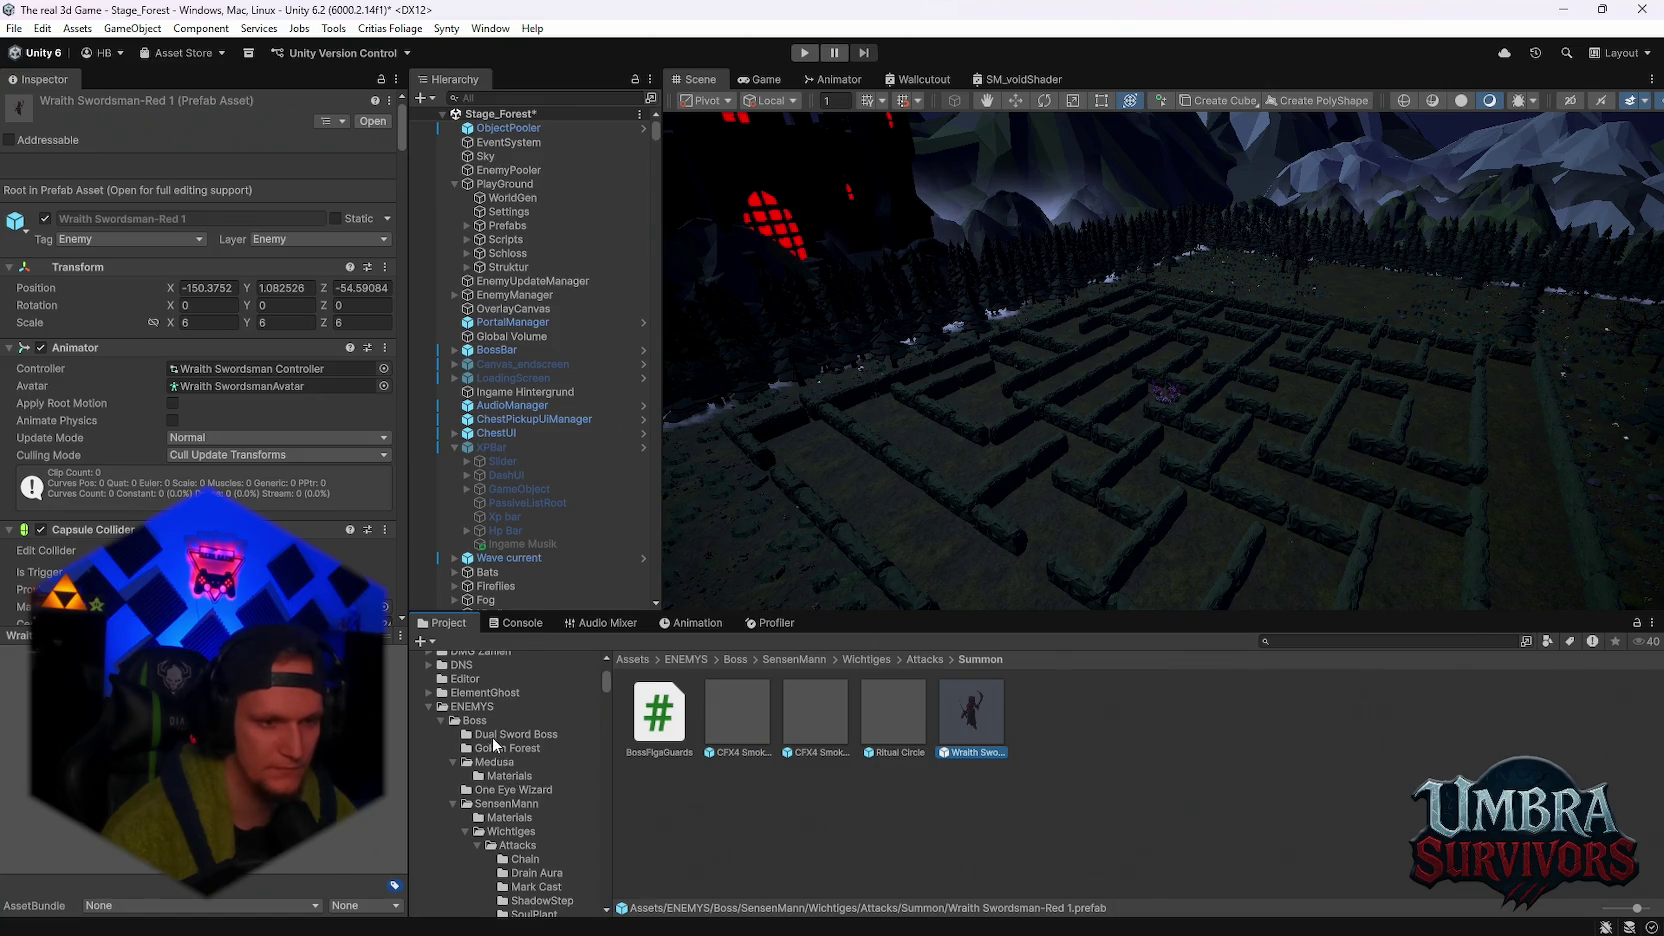
click(1282, 641)
text(stage fores)
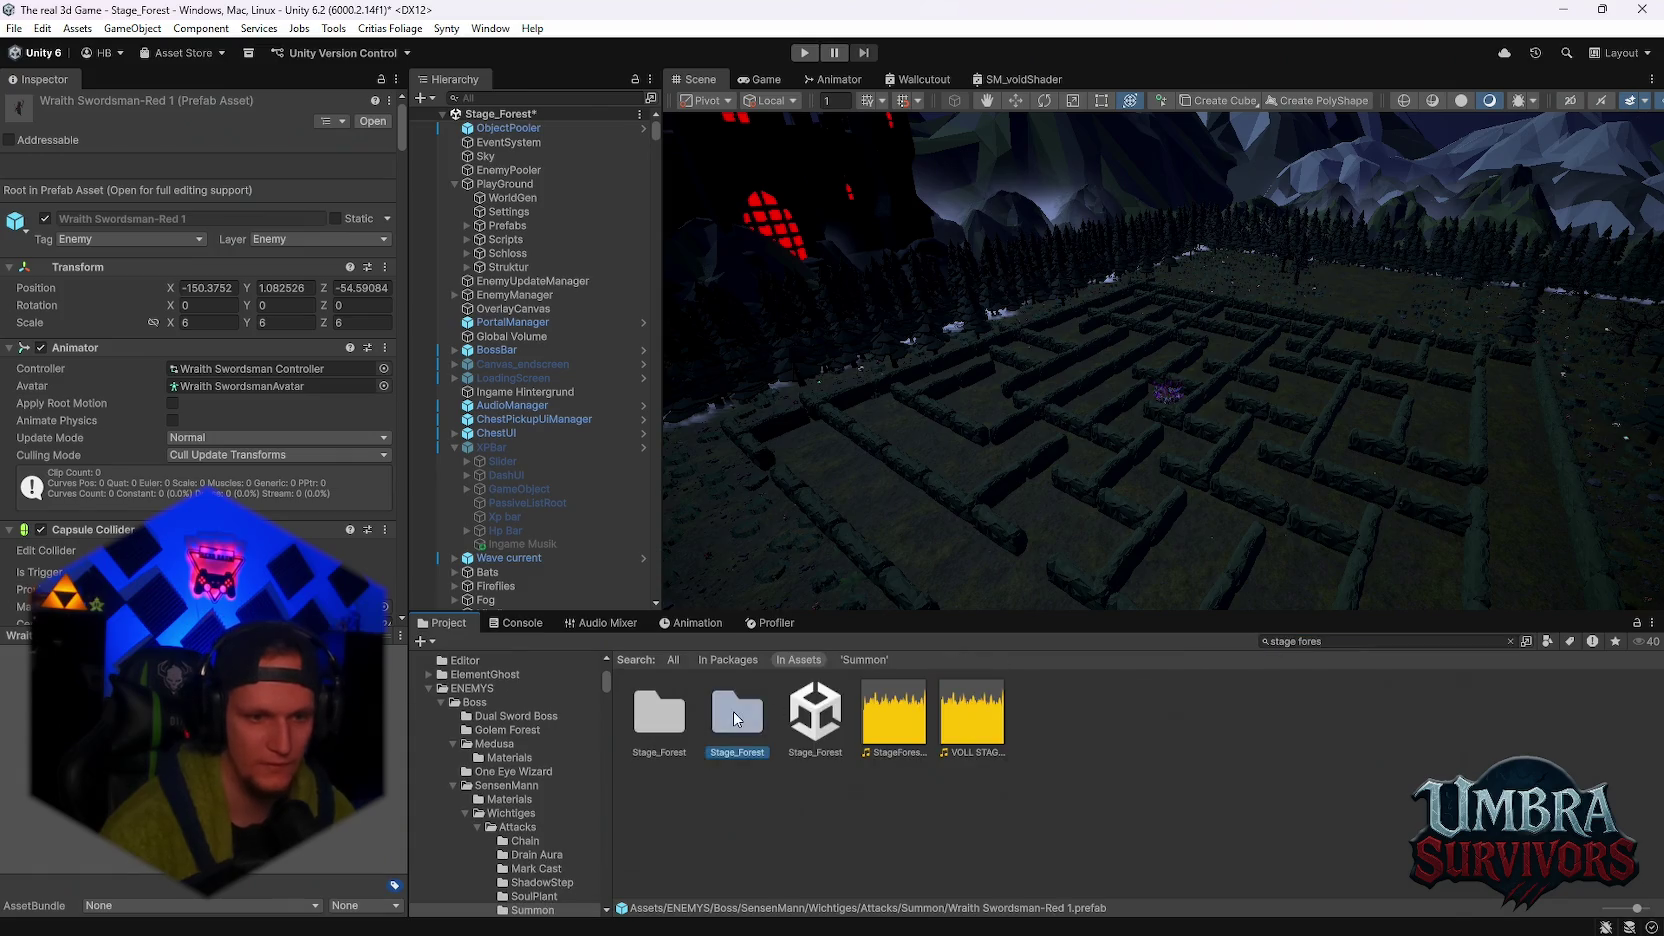
double_click(733, 711)
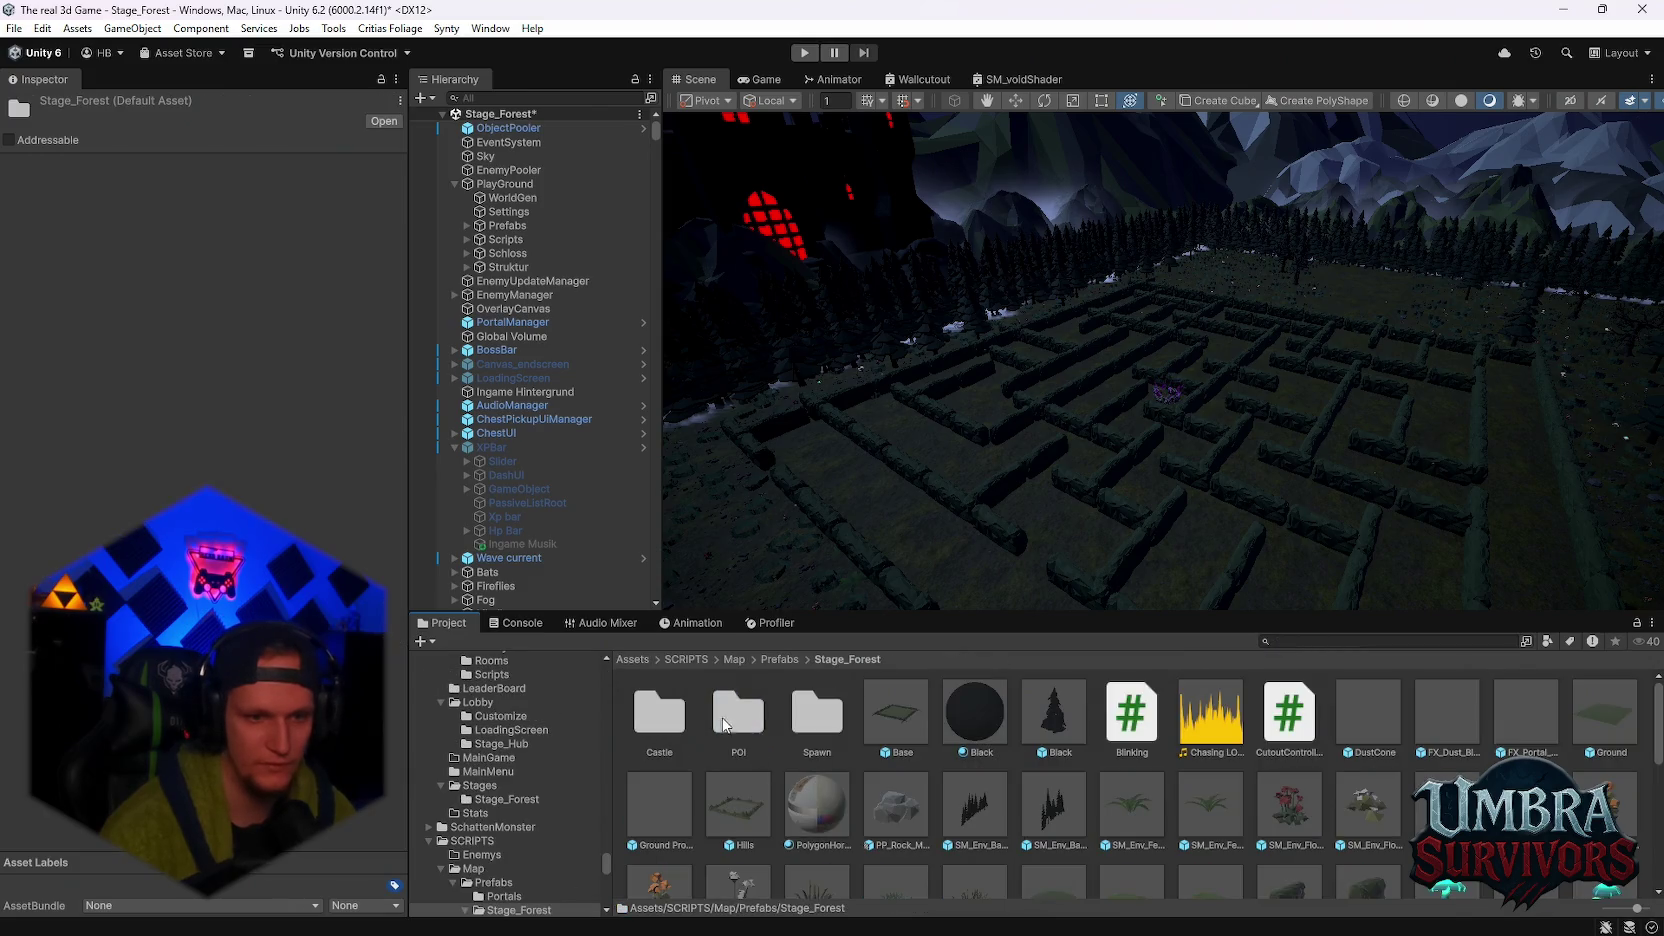
key(ctrl+v)
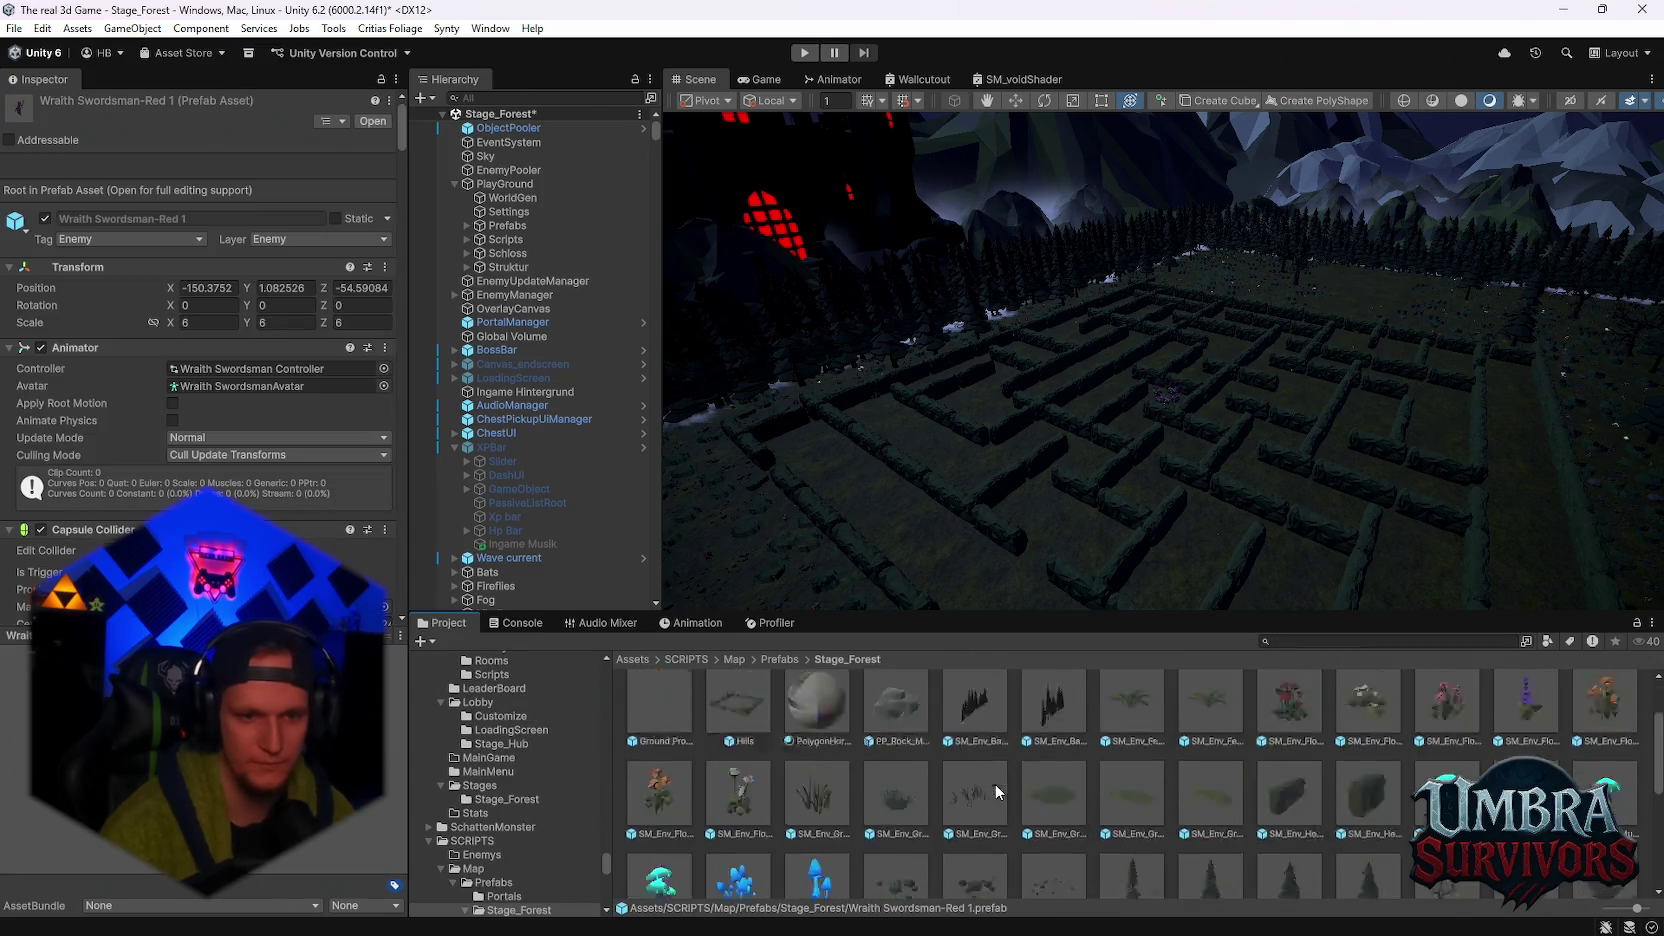
scroll(150, 480, down, 15)
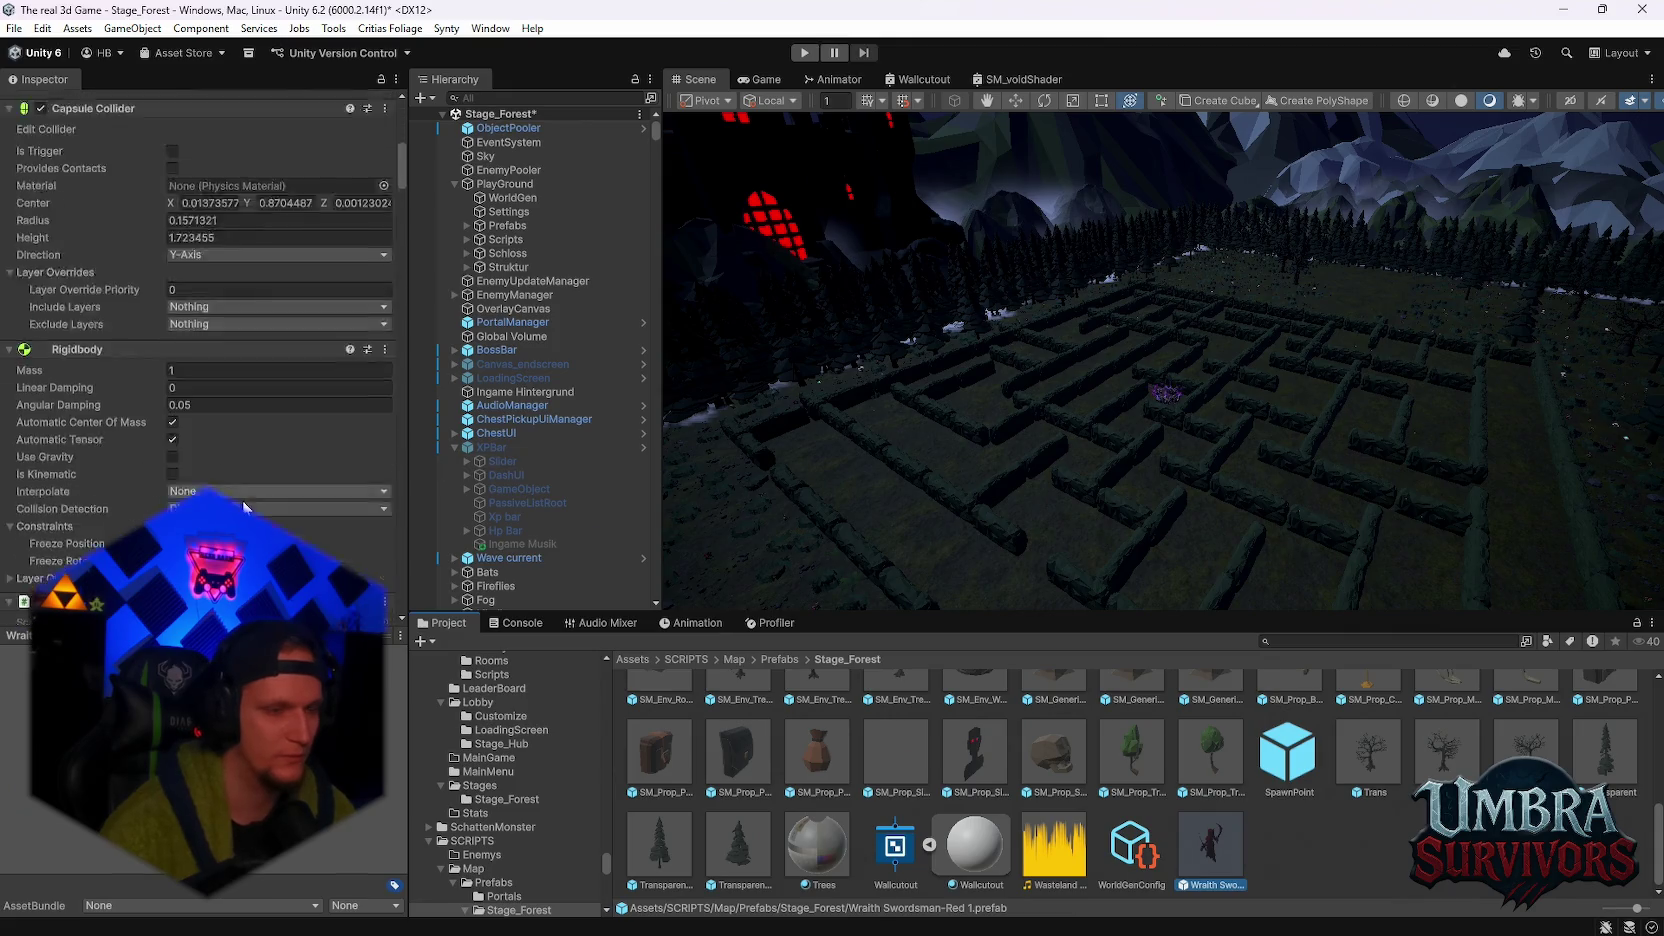
scroll(251, 501, down, 3)
click(218, 197)
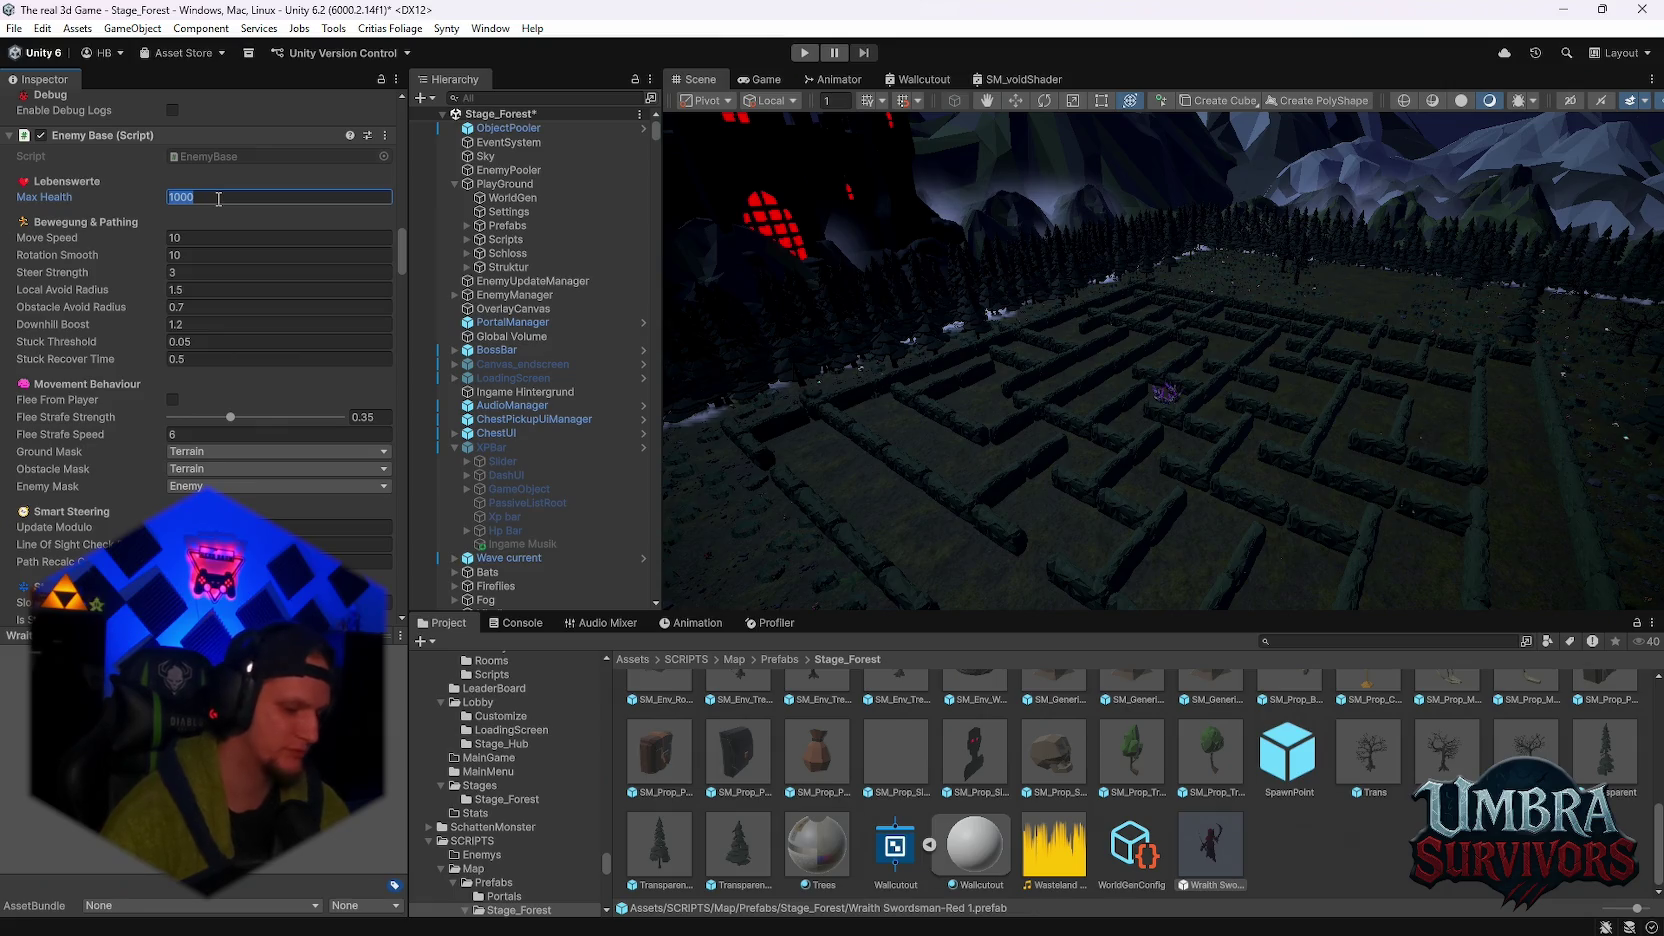
- Raise the Wraith Swordsman's Max Health from 1000 to 3000
text(3)
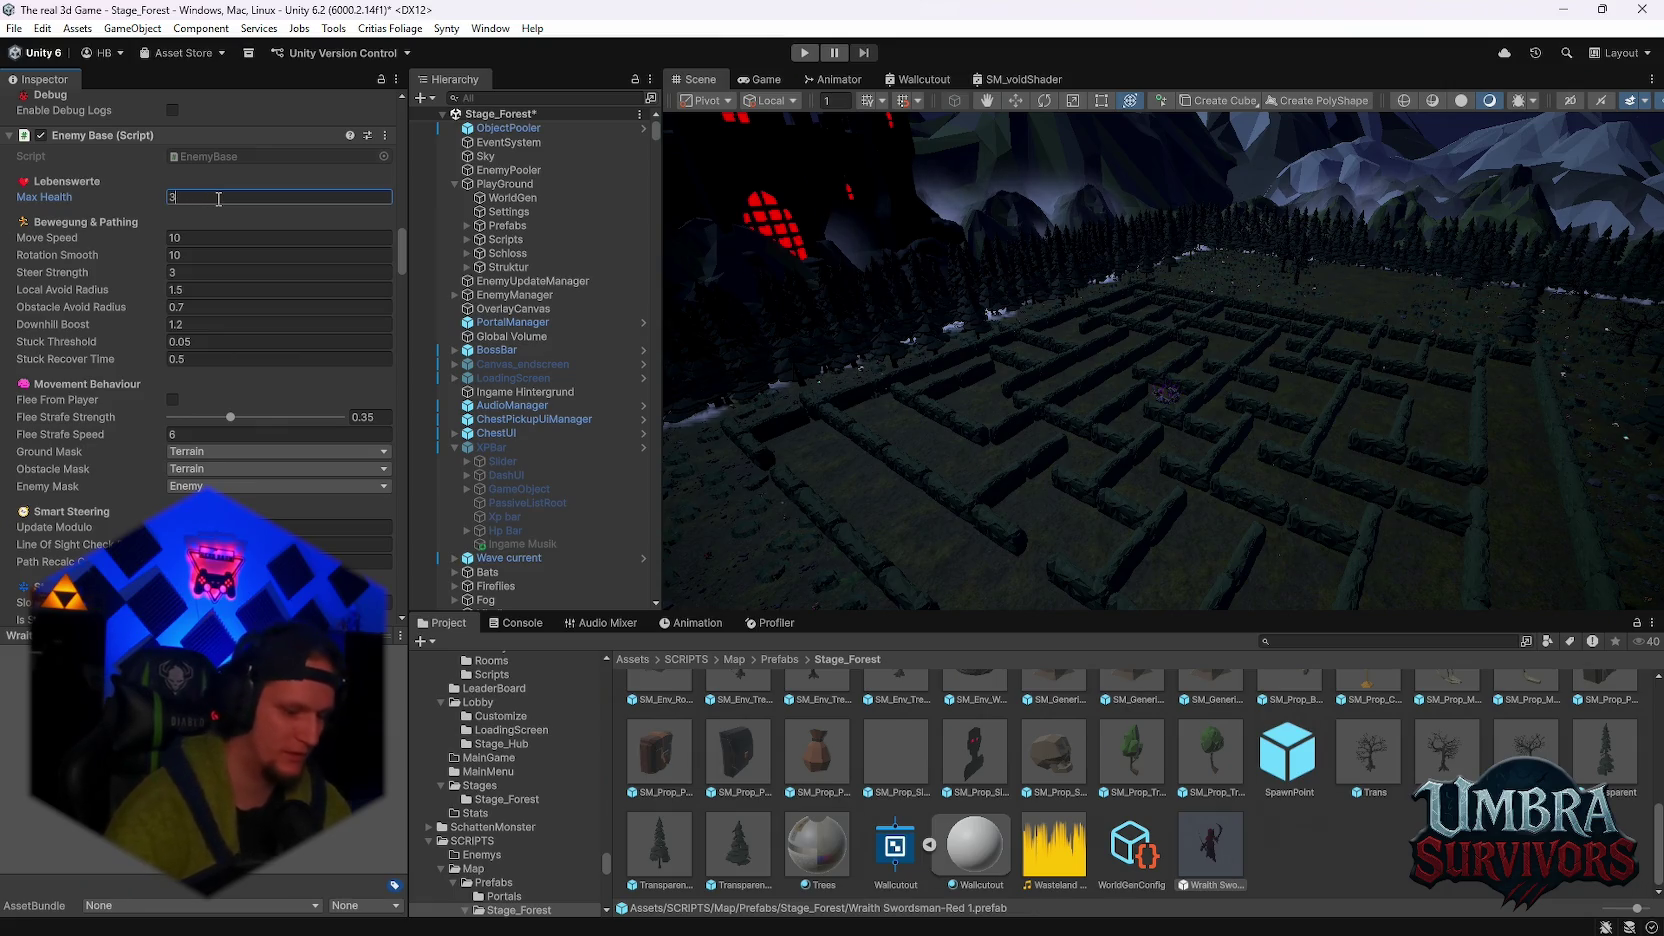
key(Return)
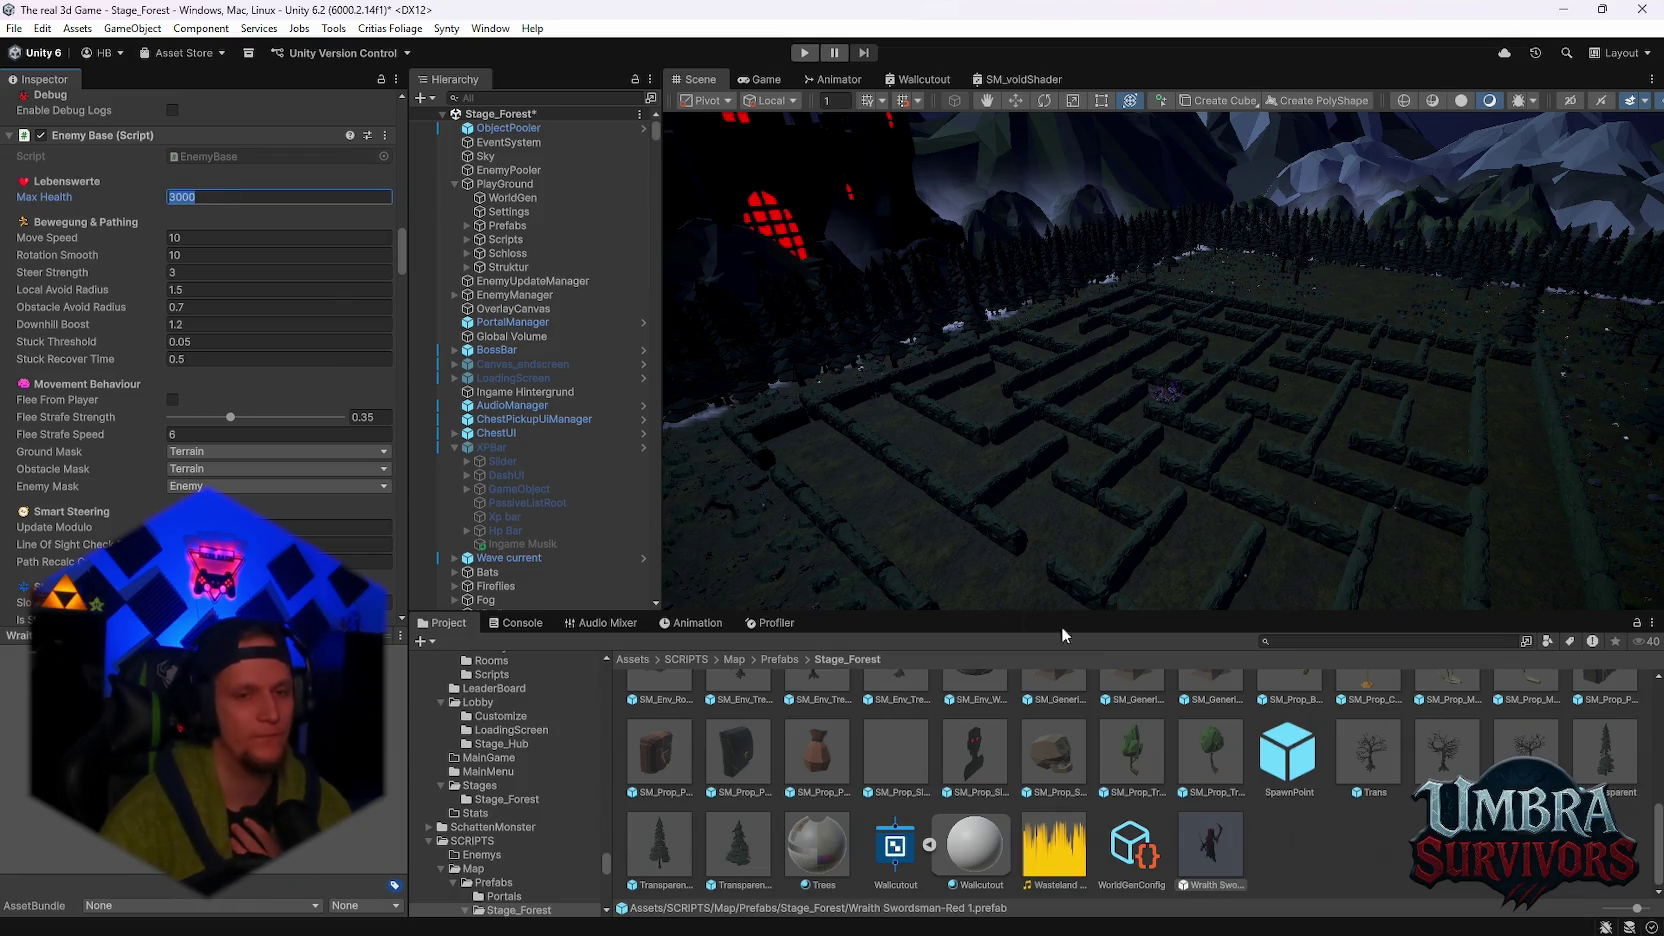
scroll(525, 793, up, 10)
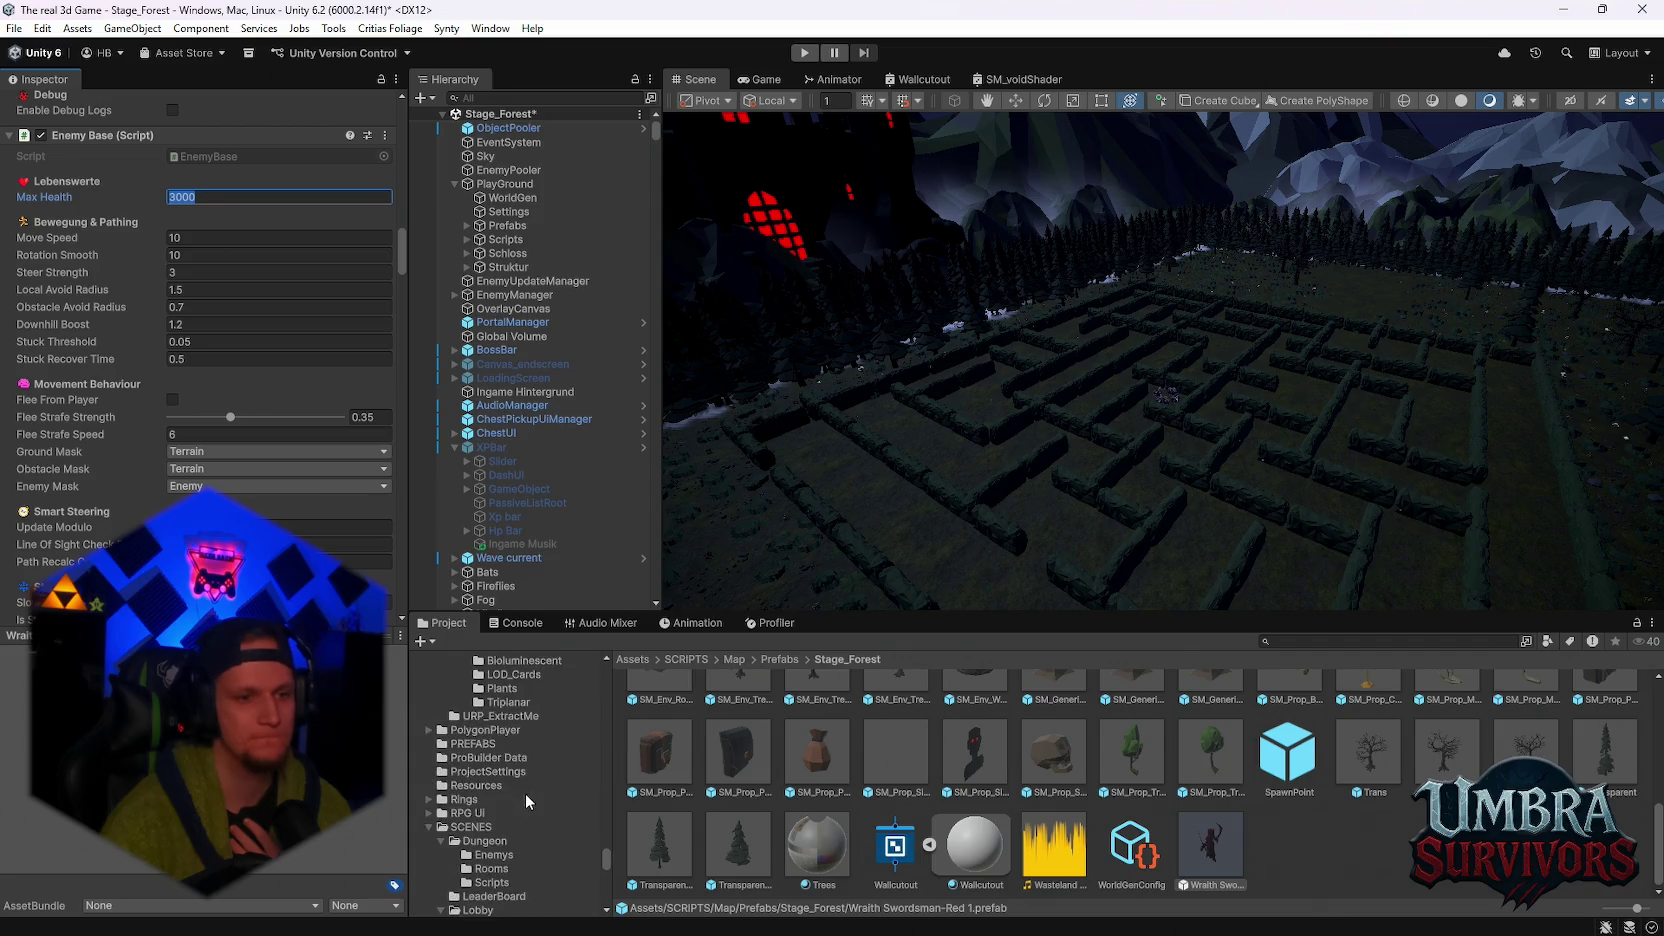
scroll(538, 815, up, 10)
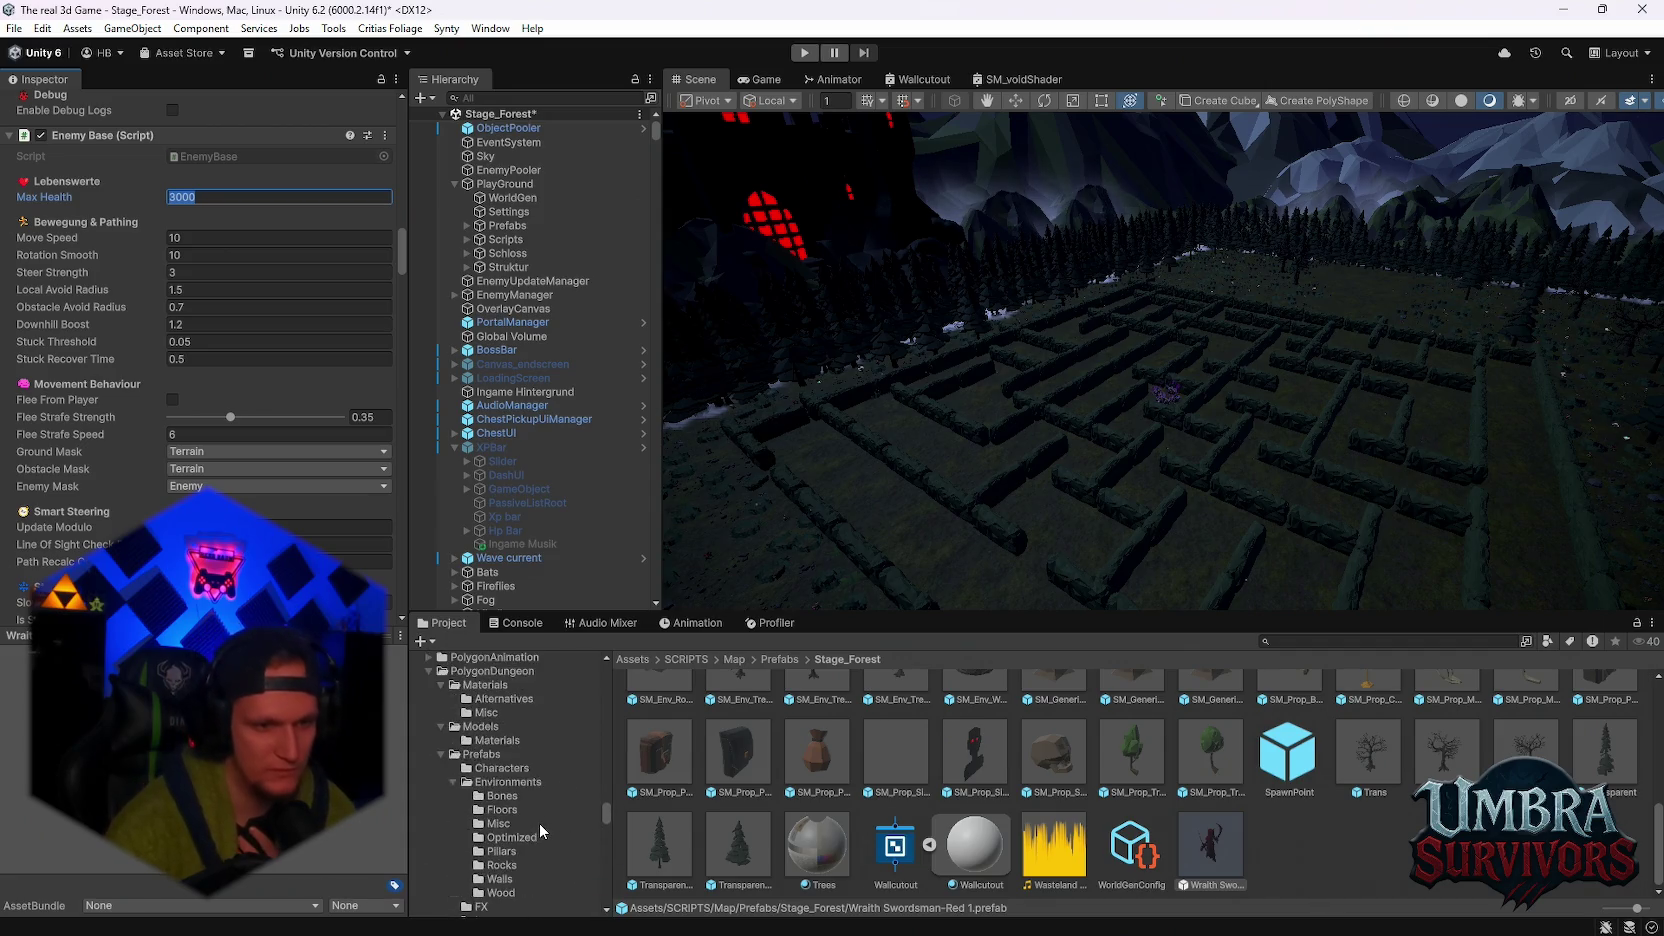
scroll(543, 845, up, 8)
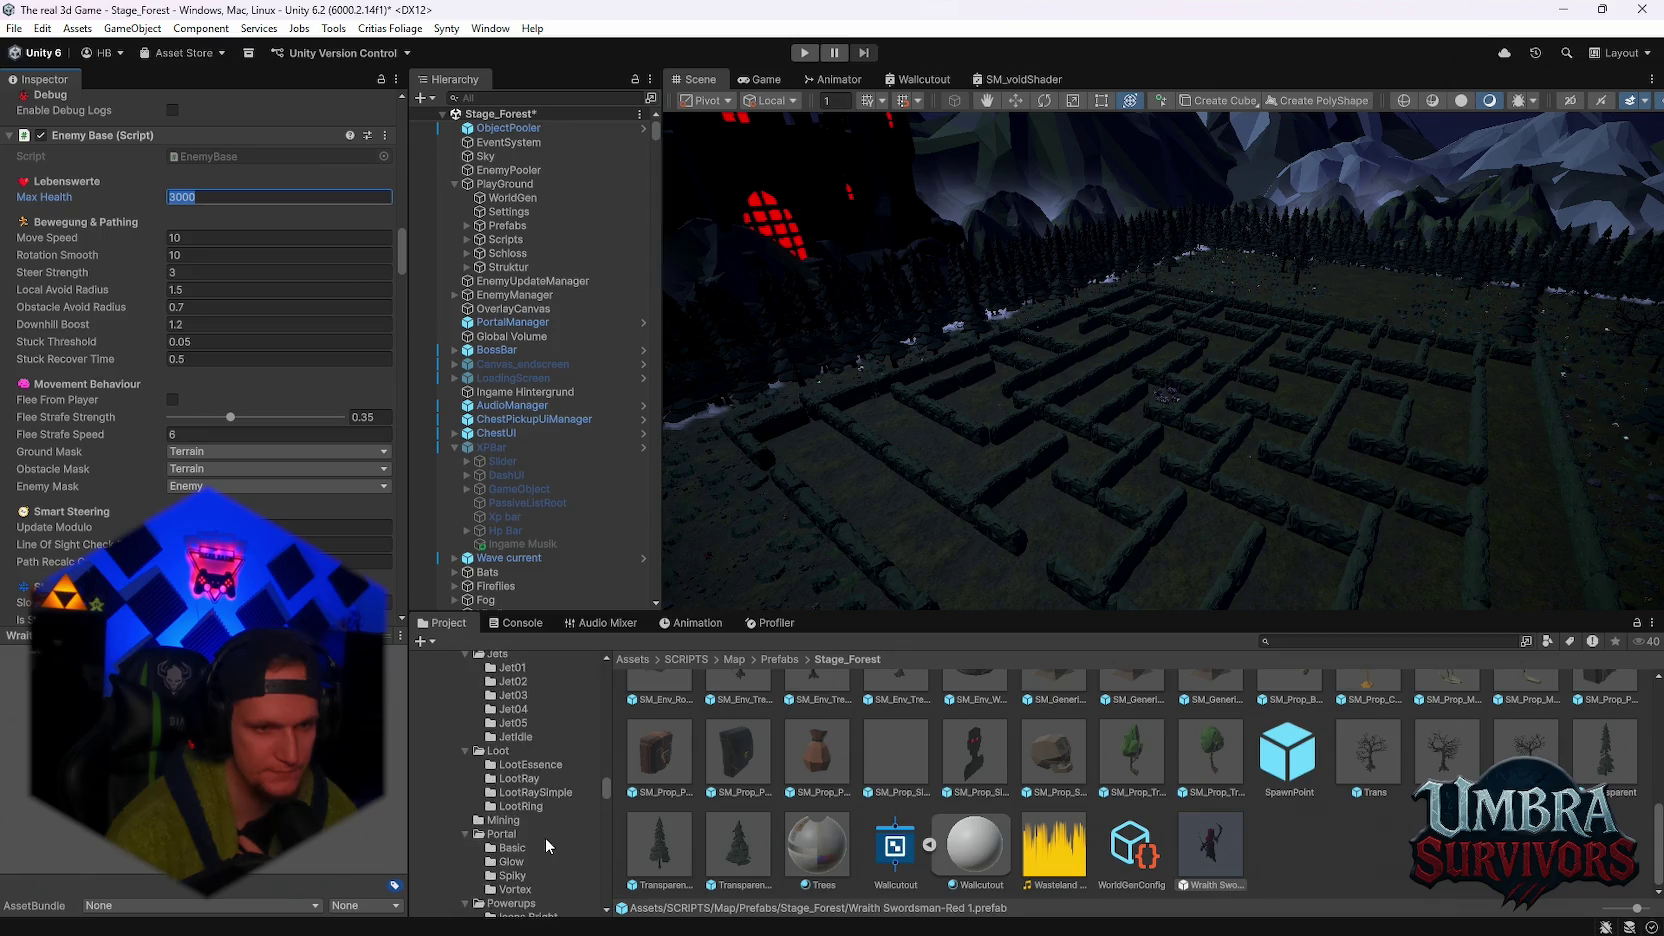
- Search the Project for 'mobs', open the Mobs folder, then the Golem Forest boss folder
click(1334, 641)
text(mobs)
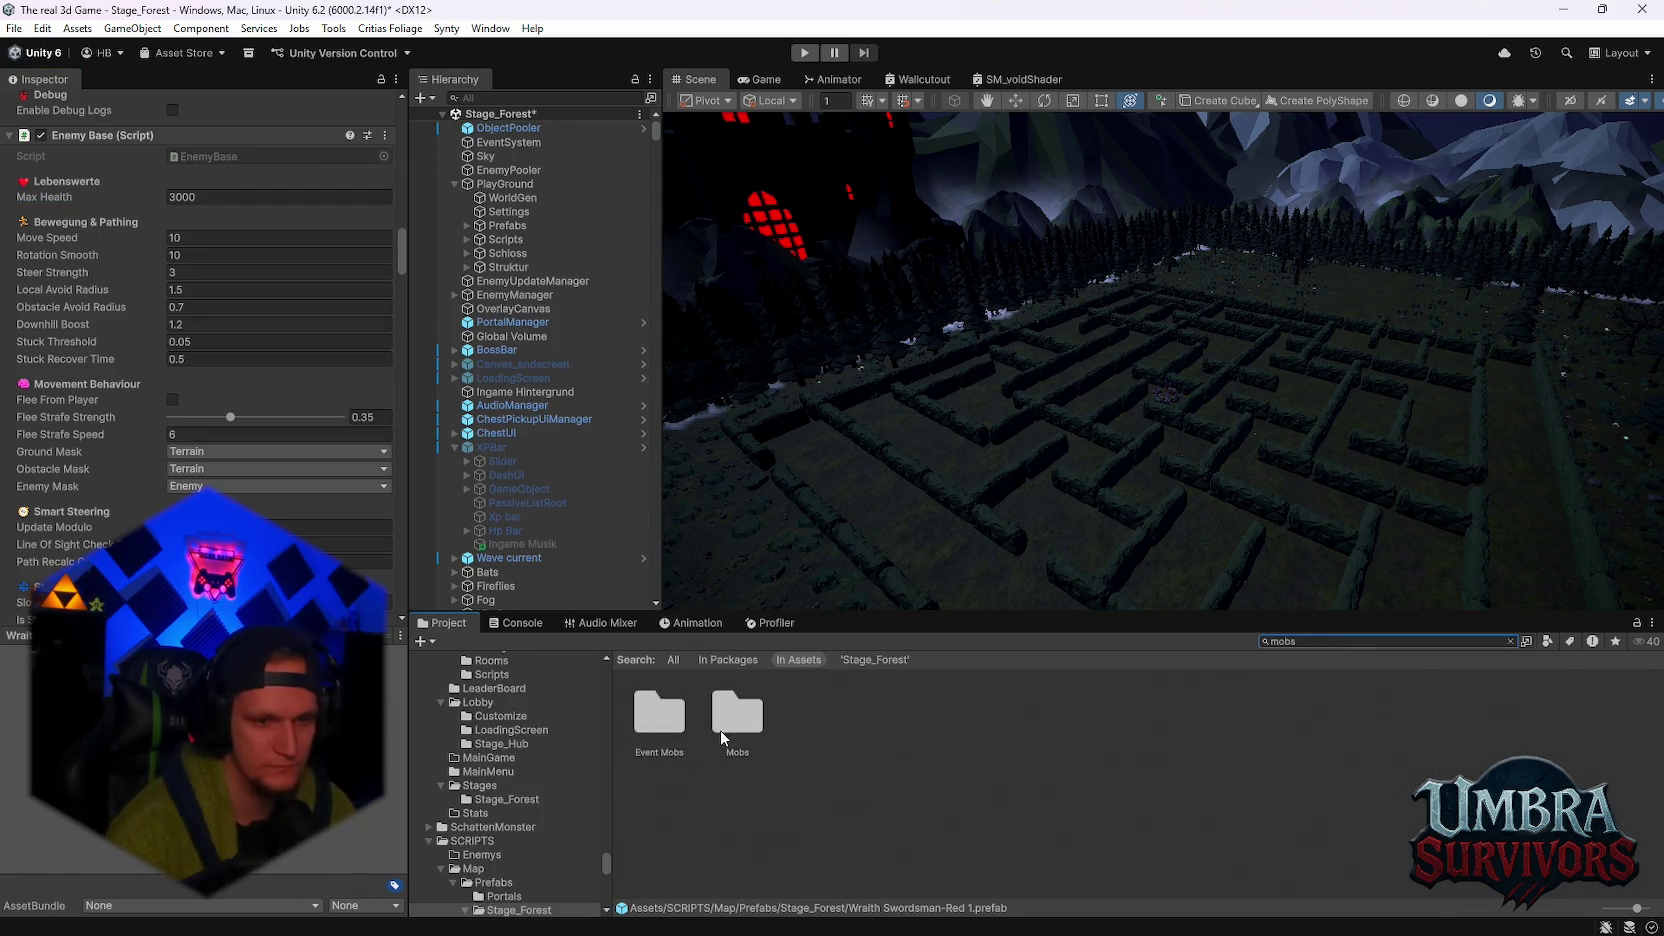
double_click(720, 731)
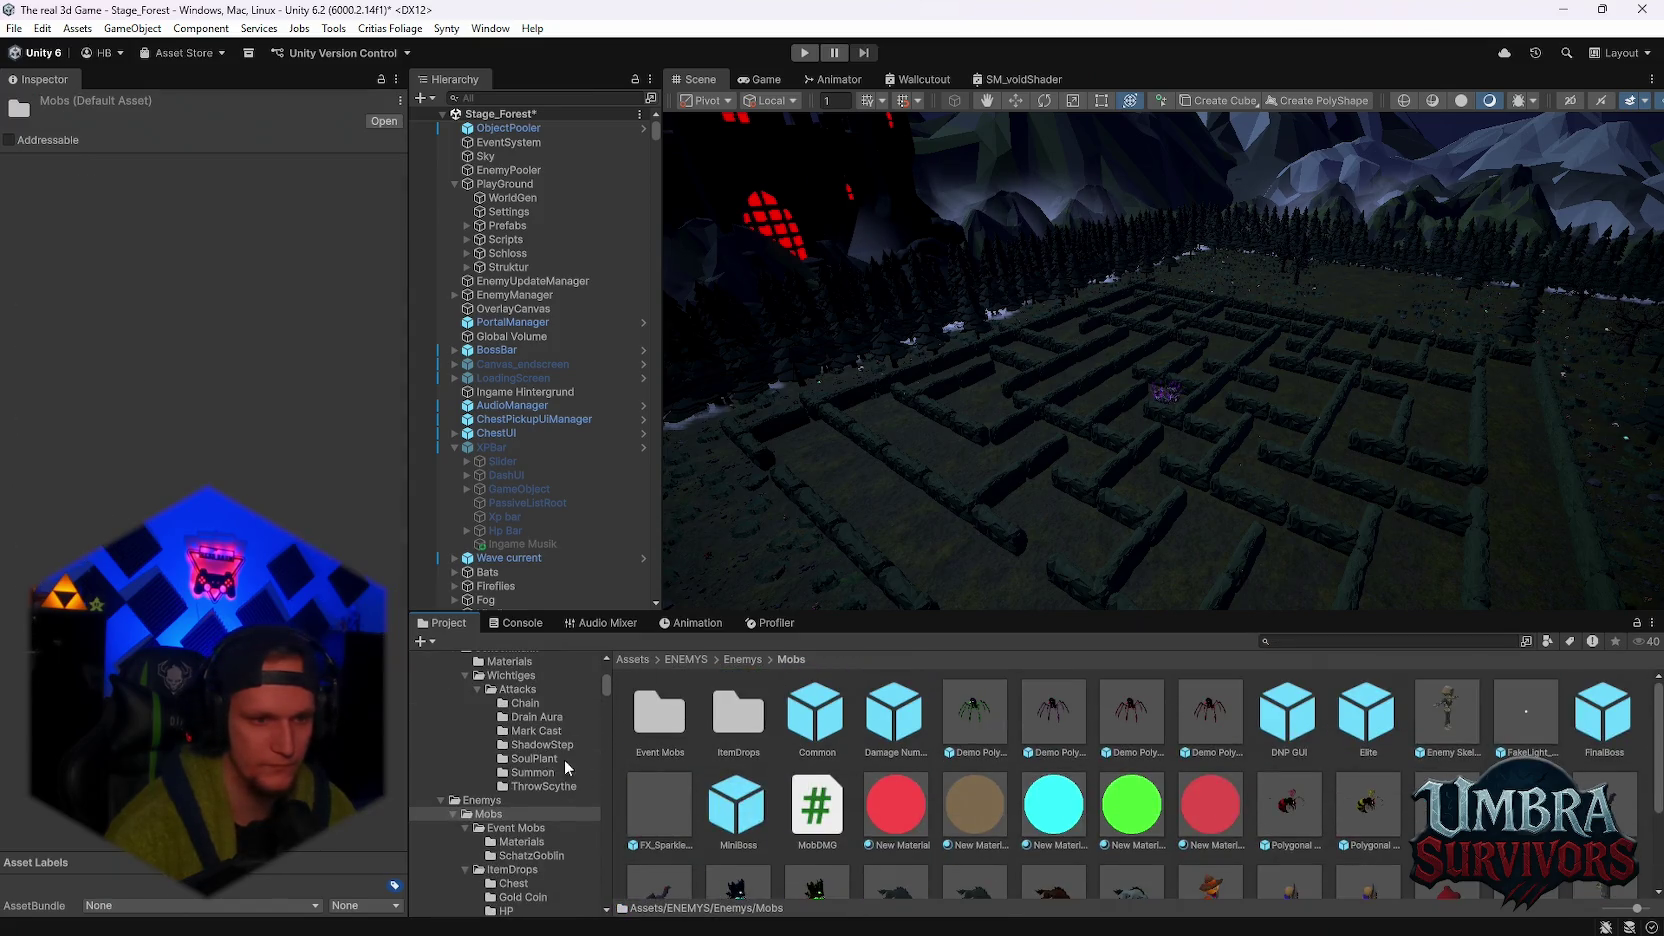
scroll(543, 842, down, 2)
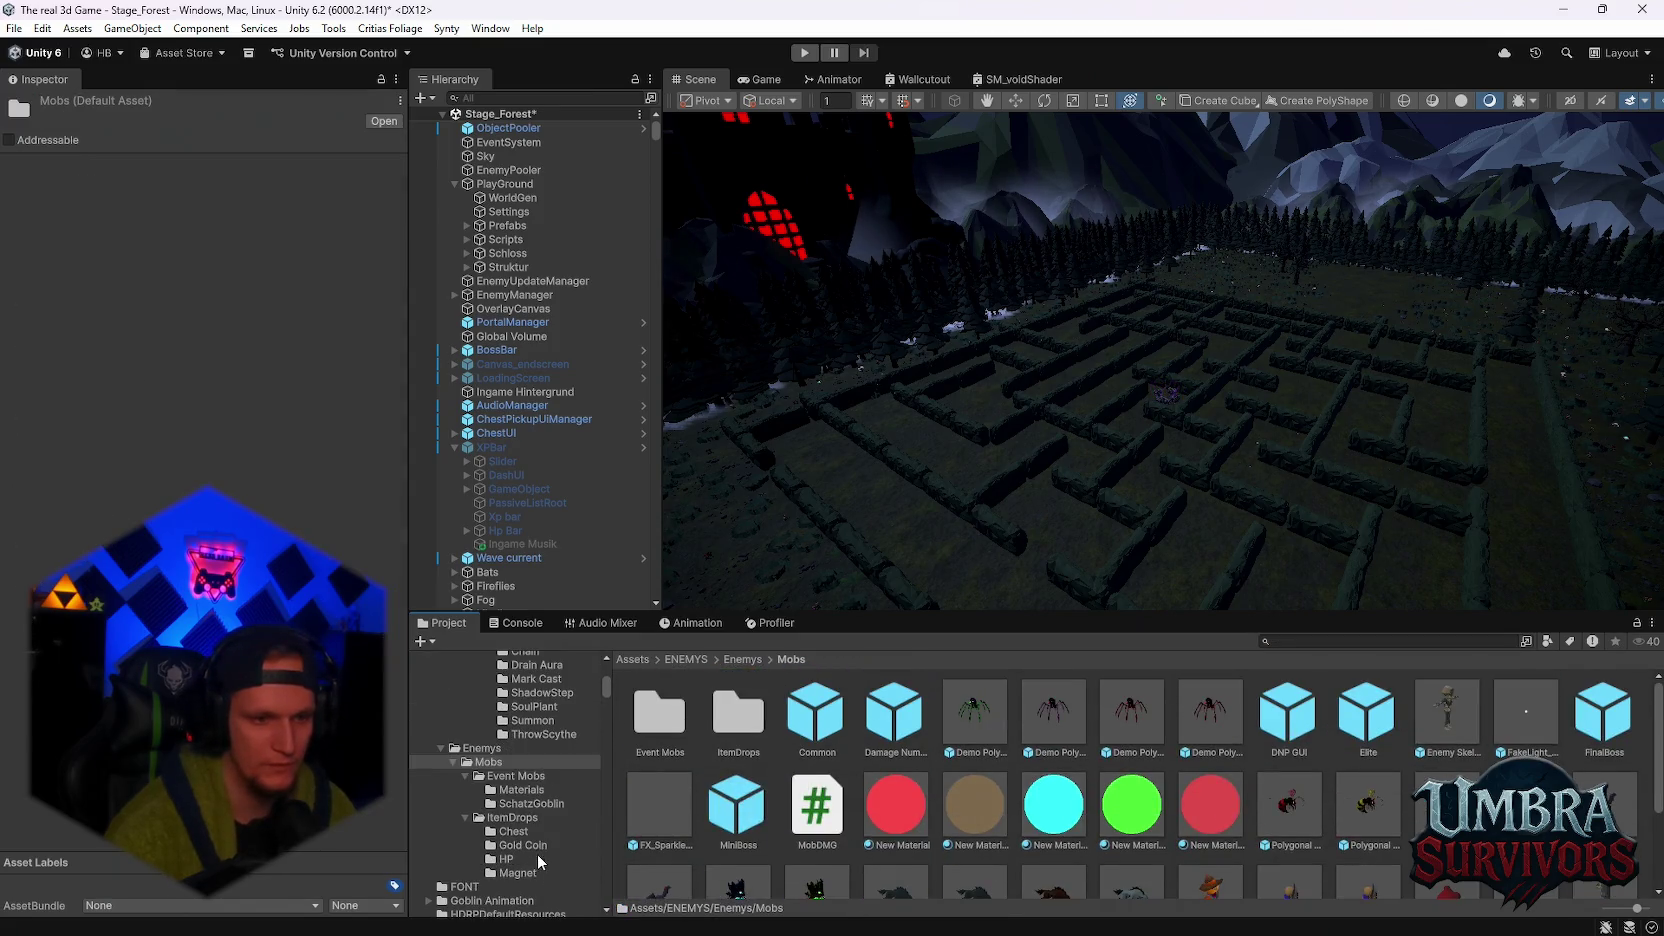
scroll(540, 772, up, 5)
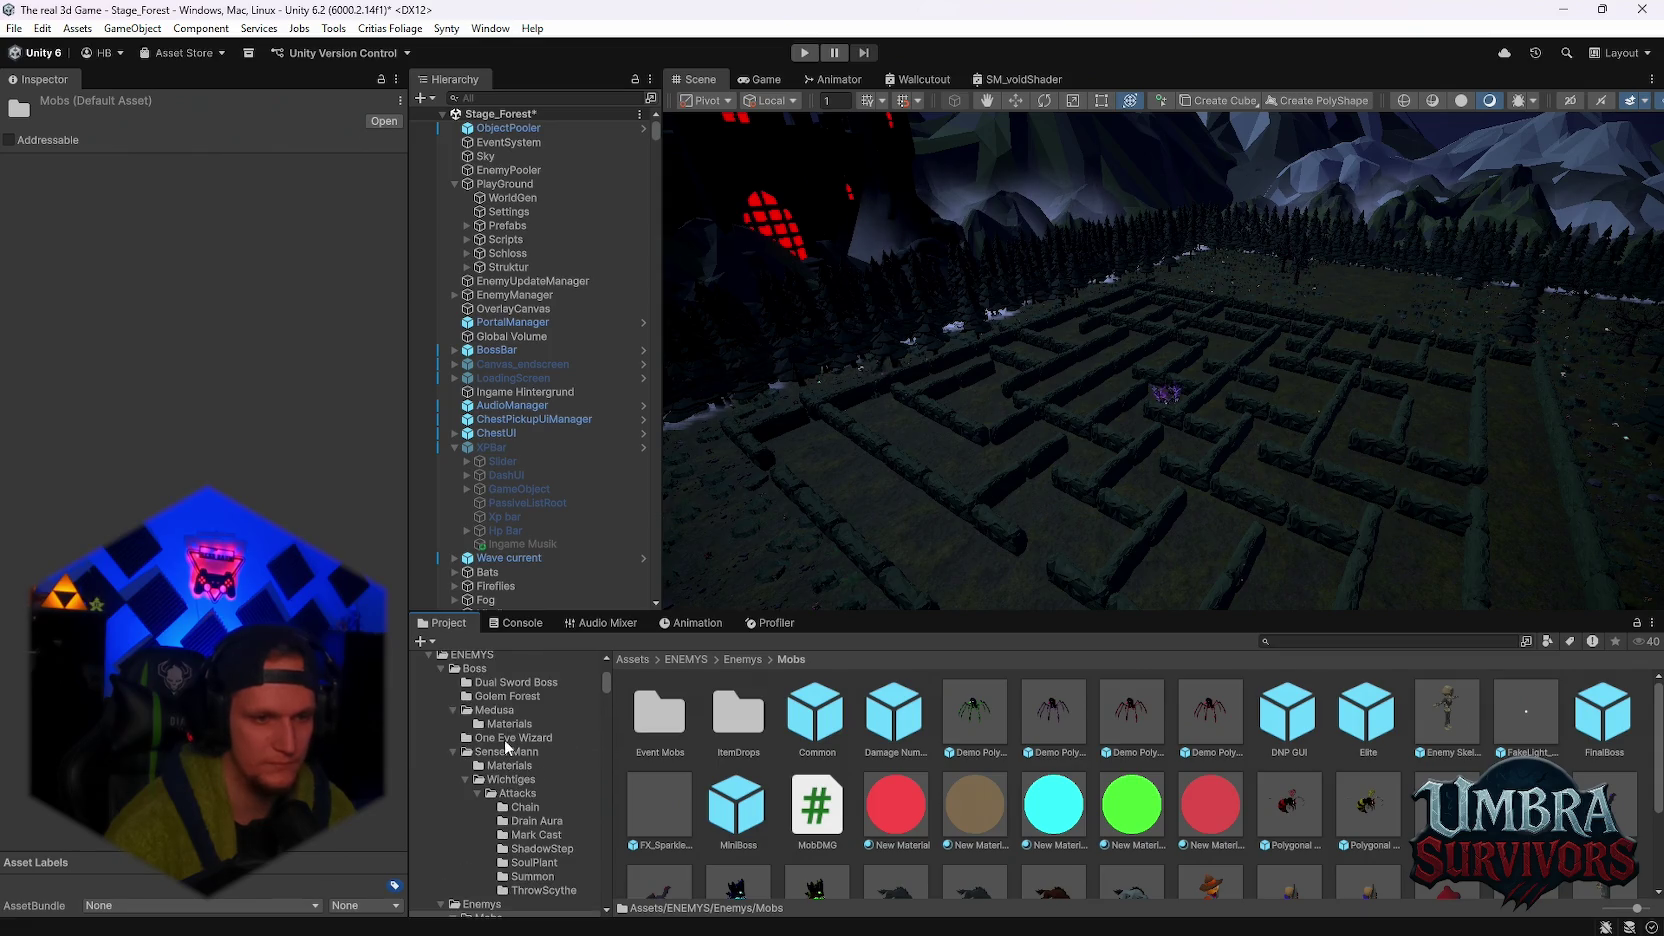
click(508, 696)
- Inspect the Golem prefab's Enemy Base health and speed for comparison
click(1376, 712)
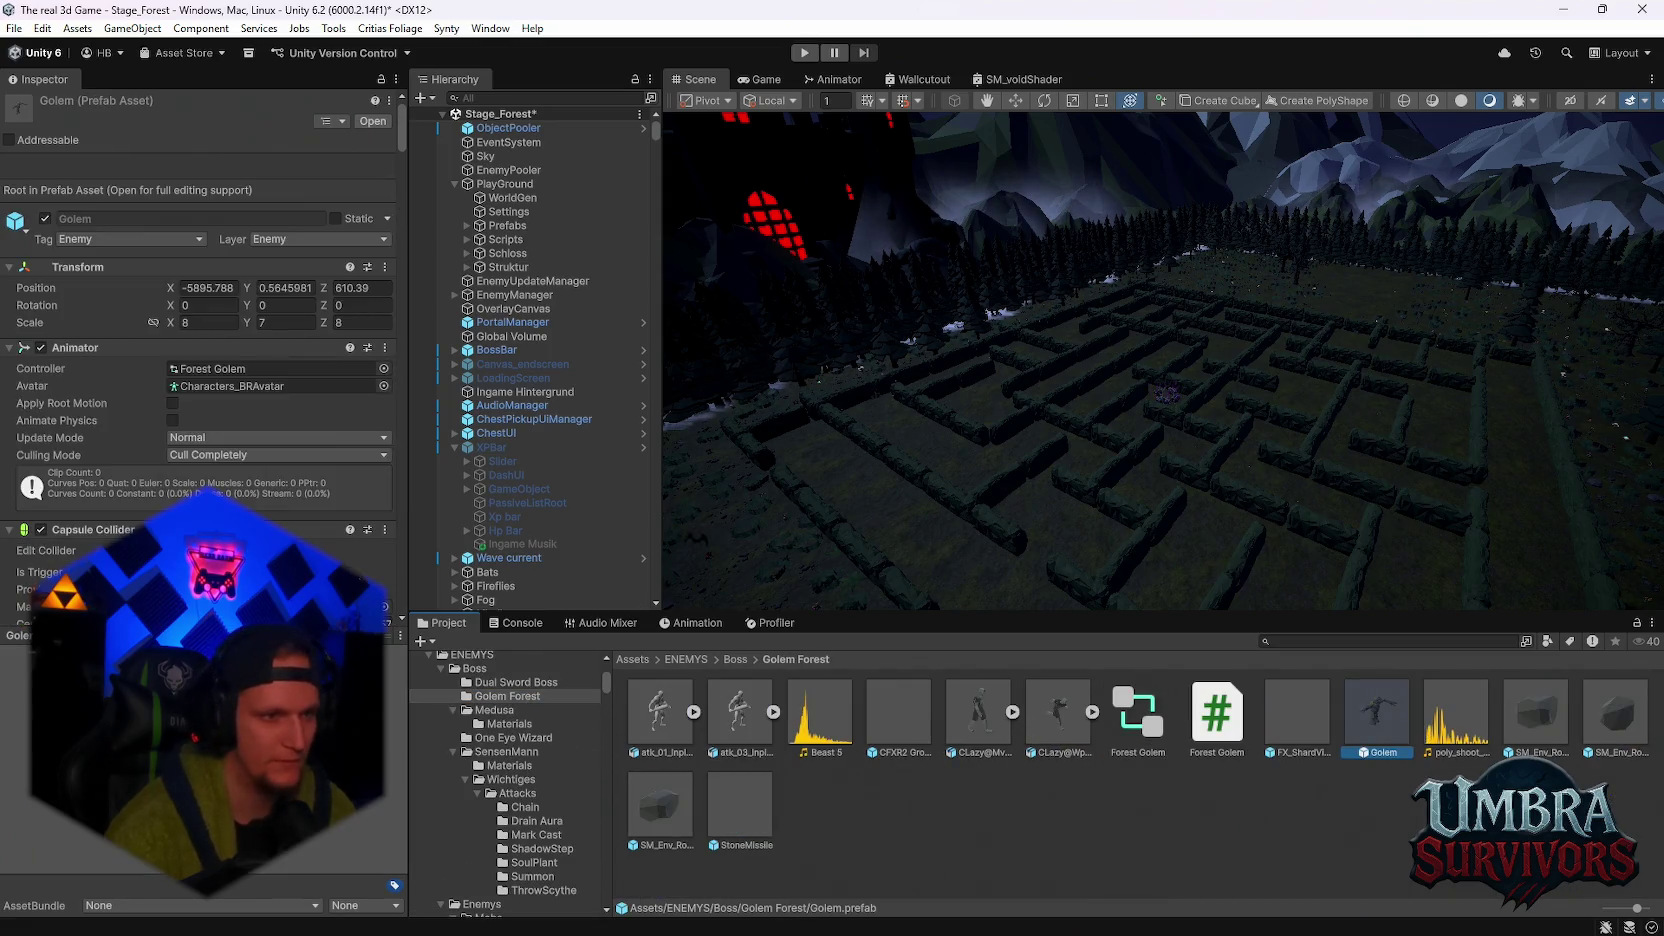
scroll(540, 580, down, 3)
scroll(343, 556, down, 10)
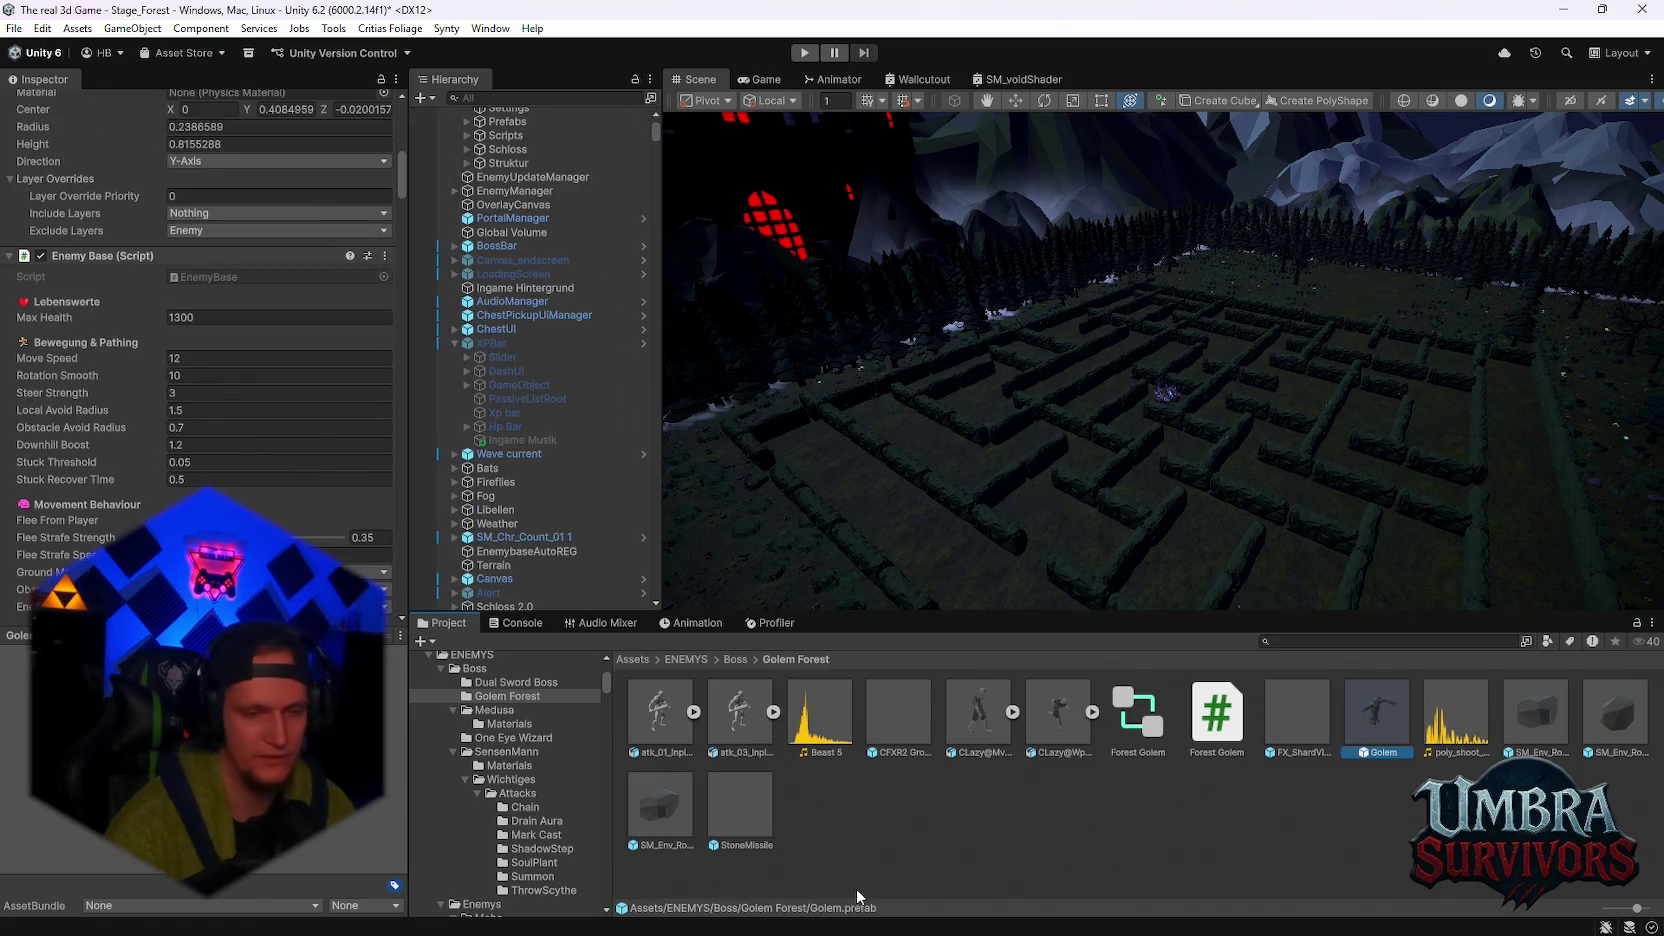
- Return to the Wraith Swordsman prefab and select its Max Health field
key(ctrl+z)
key(ctrl+z)
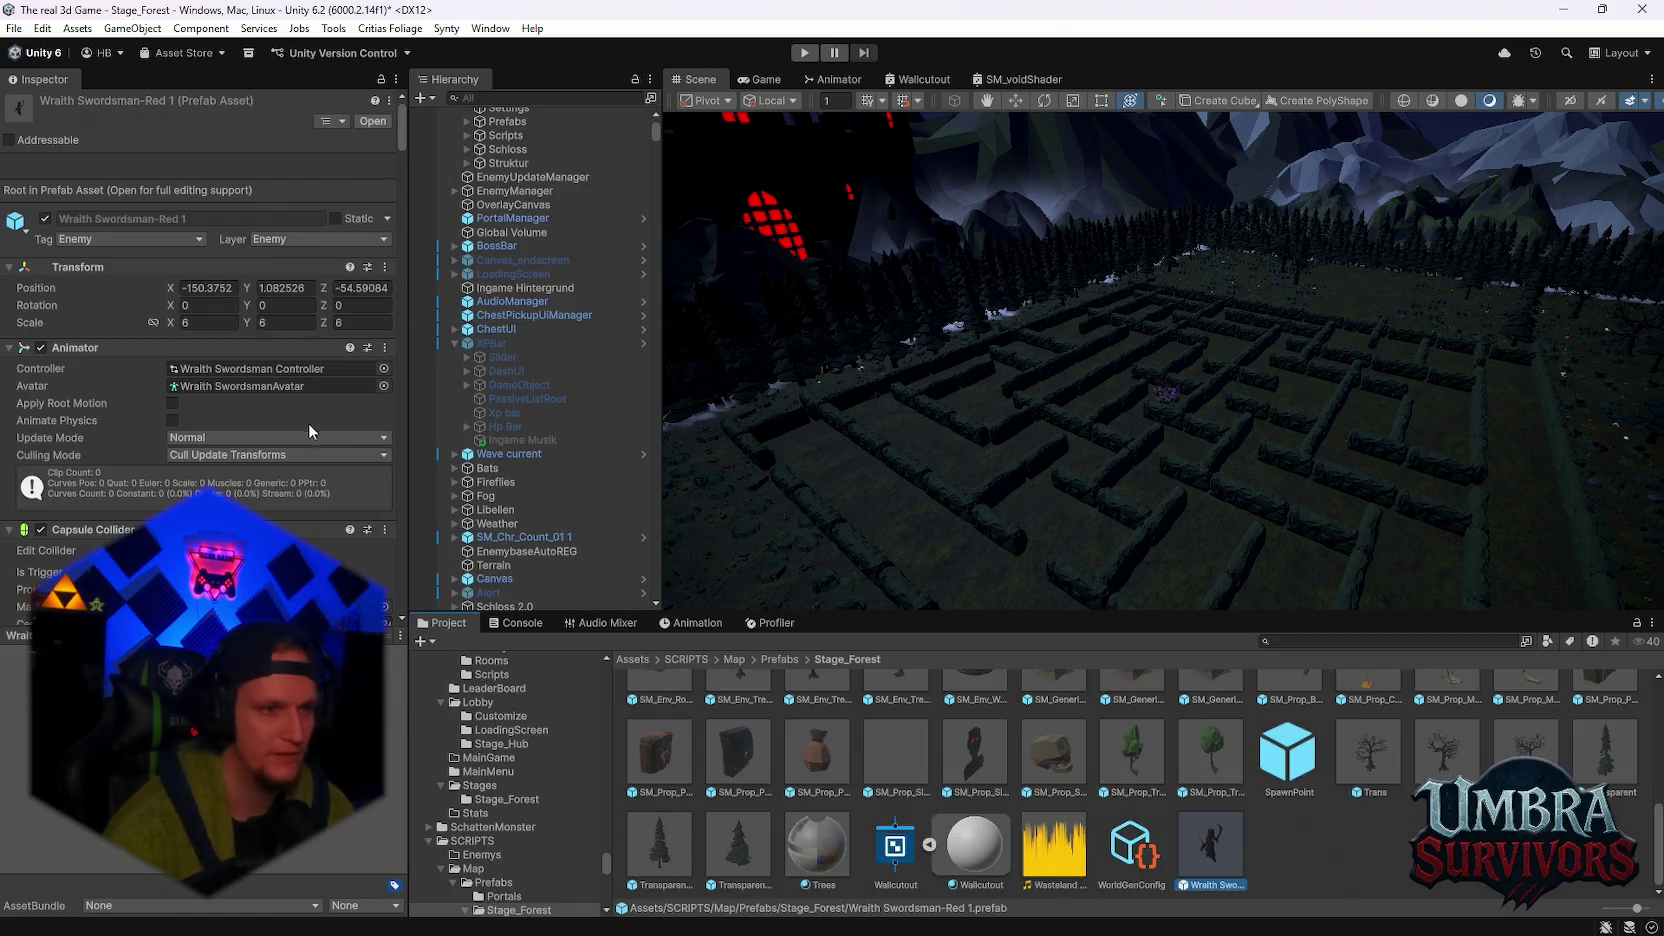
scroll(308, 422, down, 10)
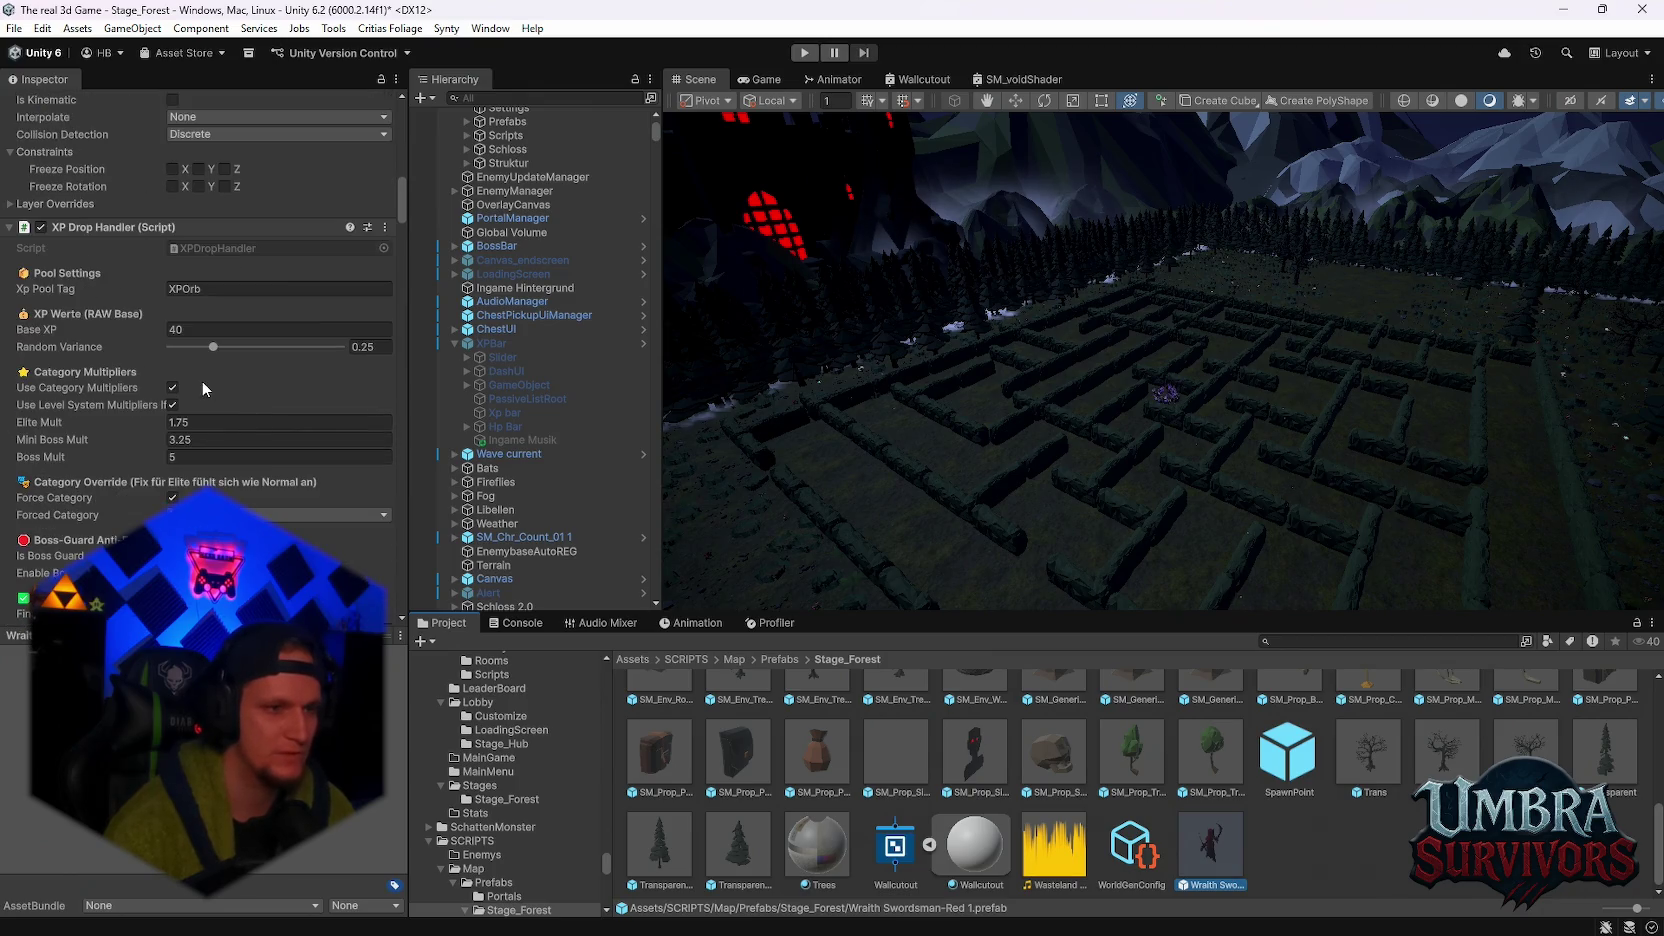
scroll(276, 422, up, 8)
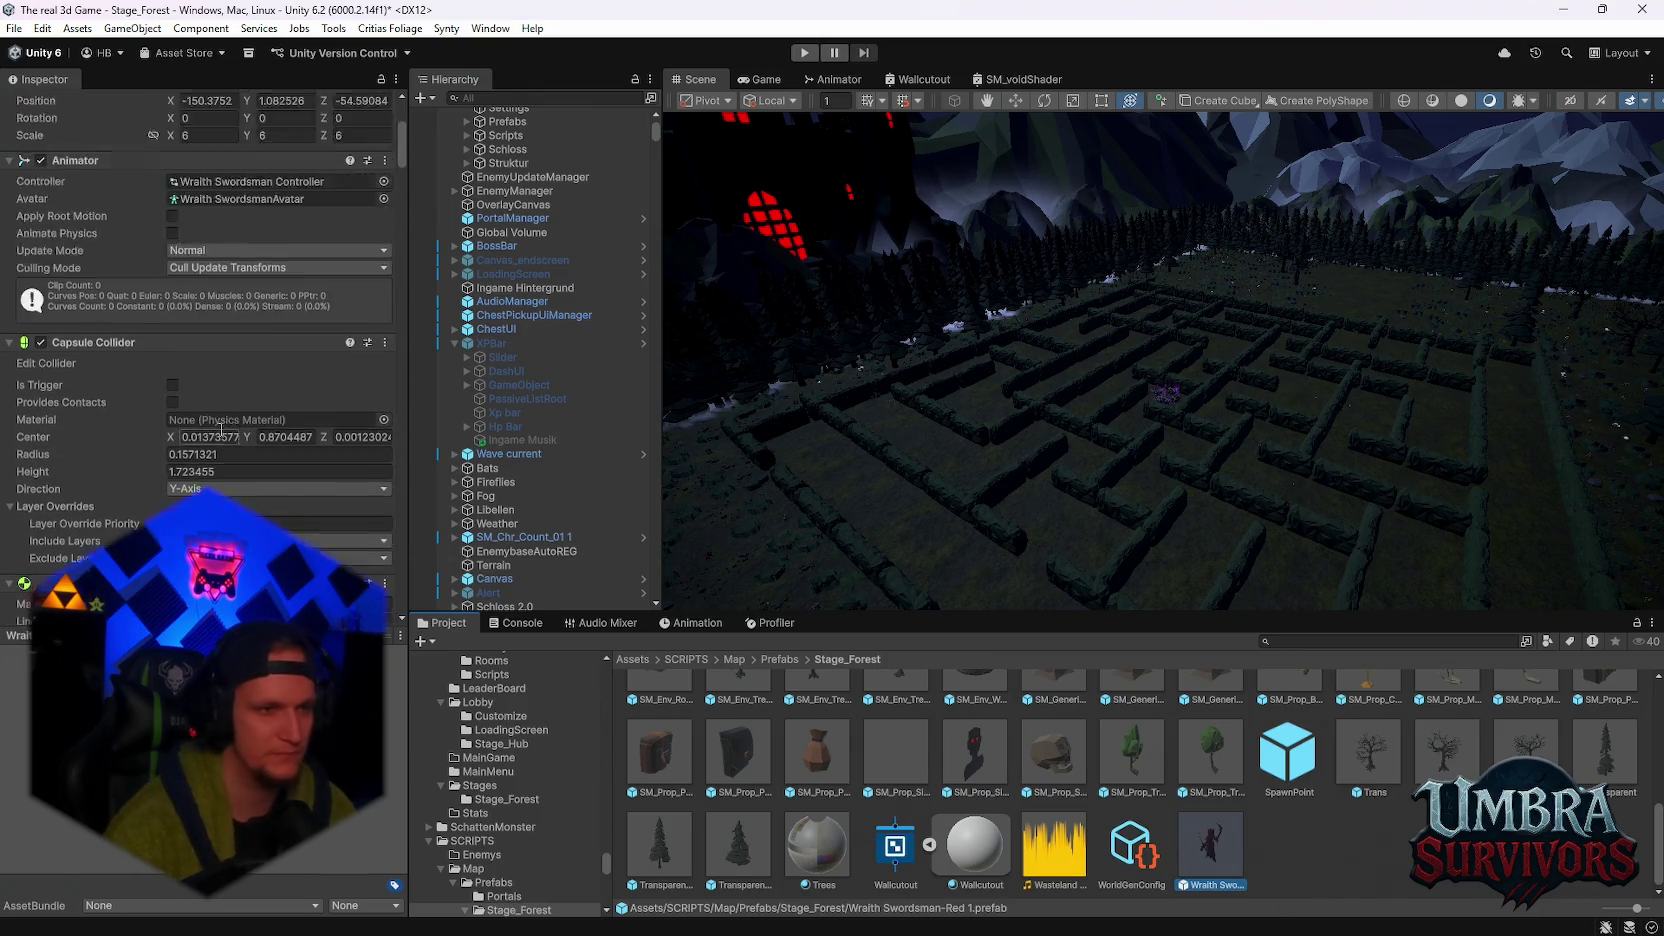
scroll(221, 428, down, 15)
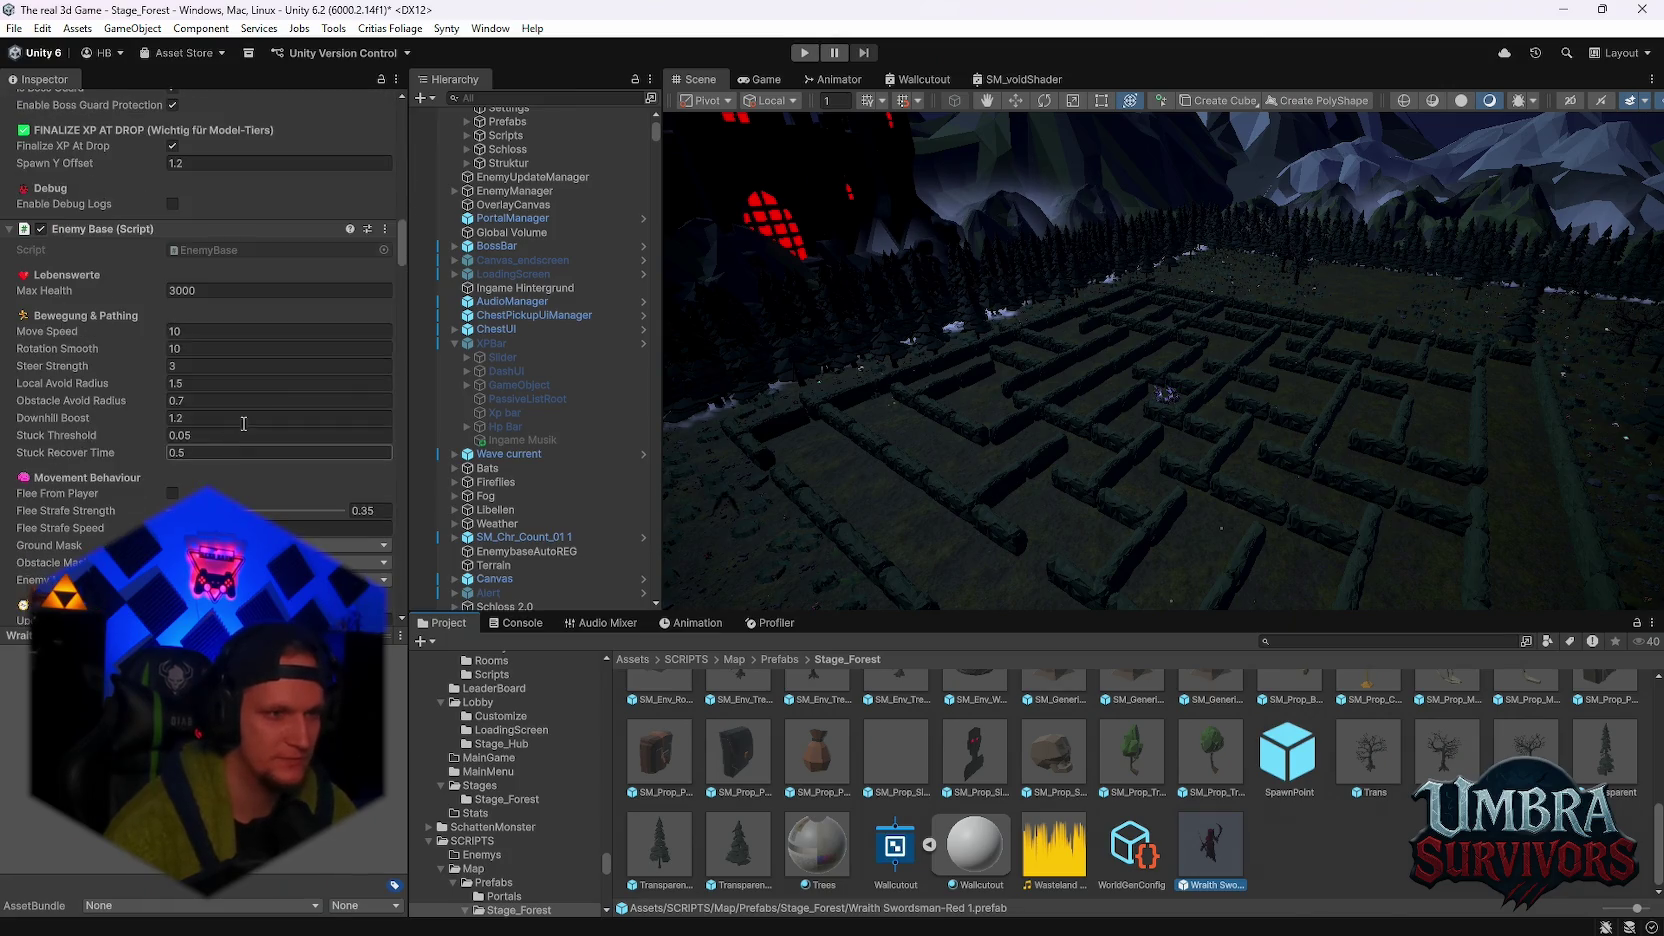
click(190, 290)
- Set the Wraith Swordsman's Max Health to 5000 and Move Speed from 10 to 12
text(5000)
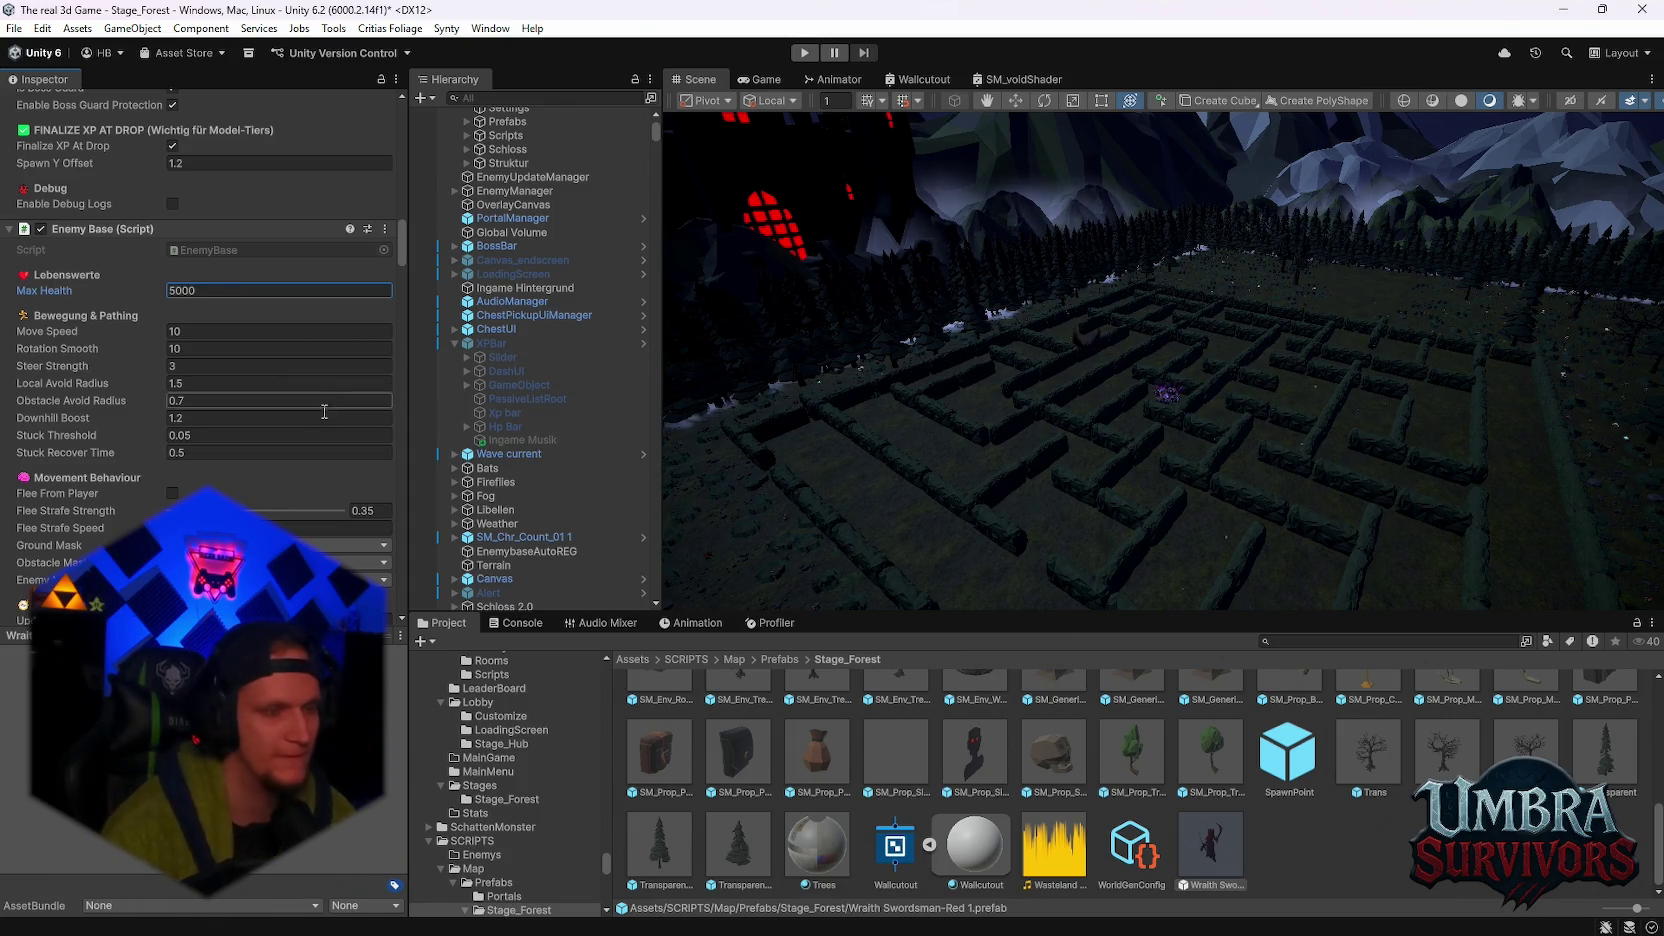
click(208, 332)
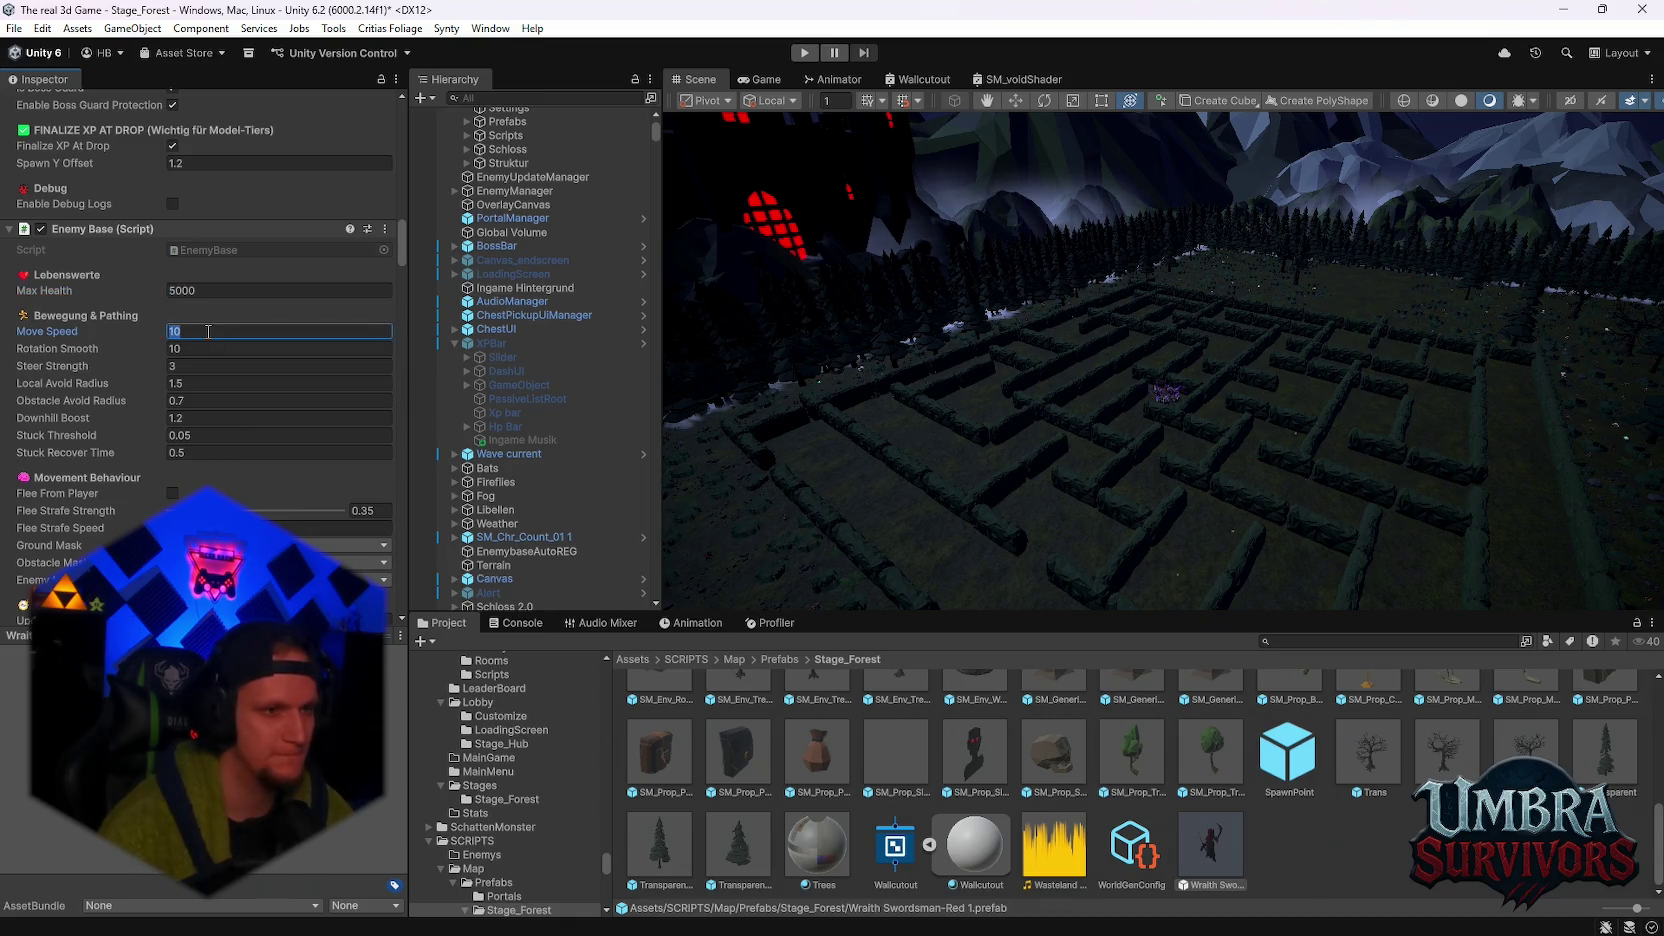
text(12)
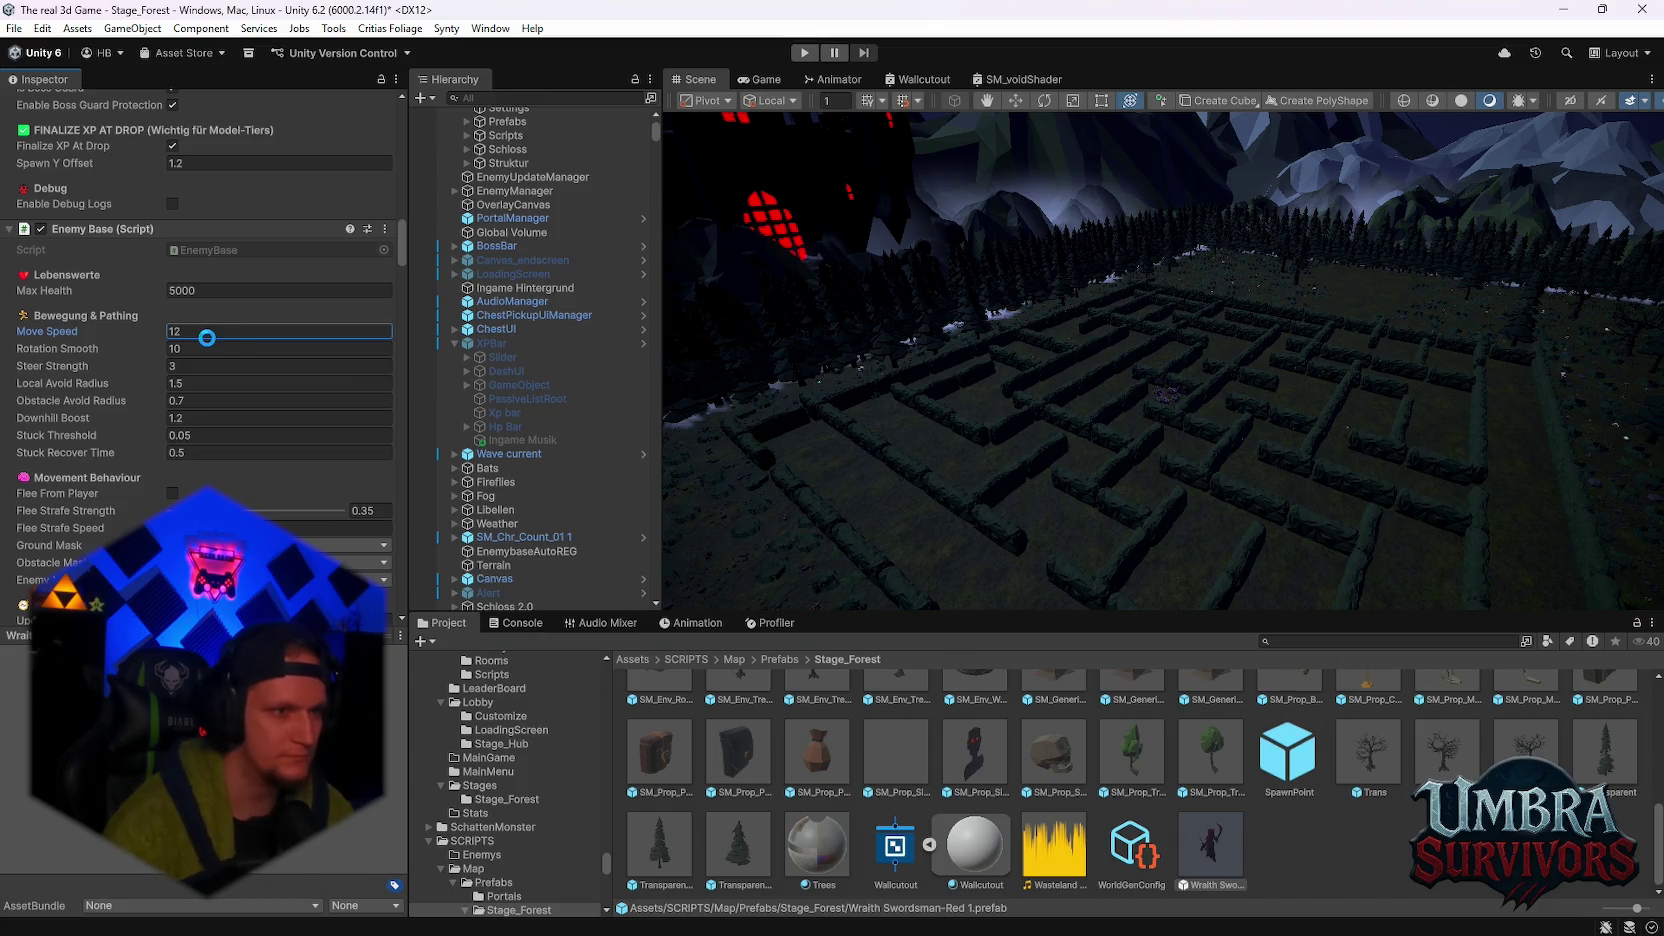
scroll(224, 377, down, 10)
scroll(233, 379, down, 10)
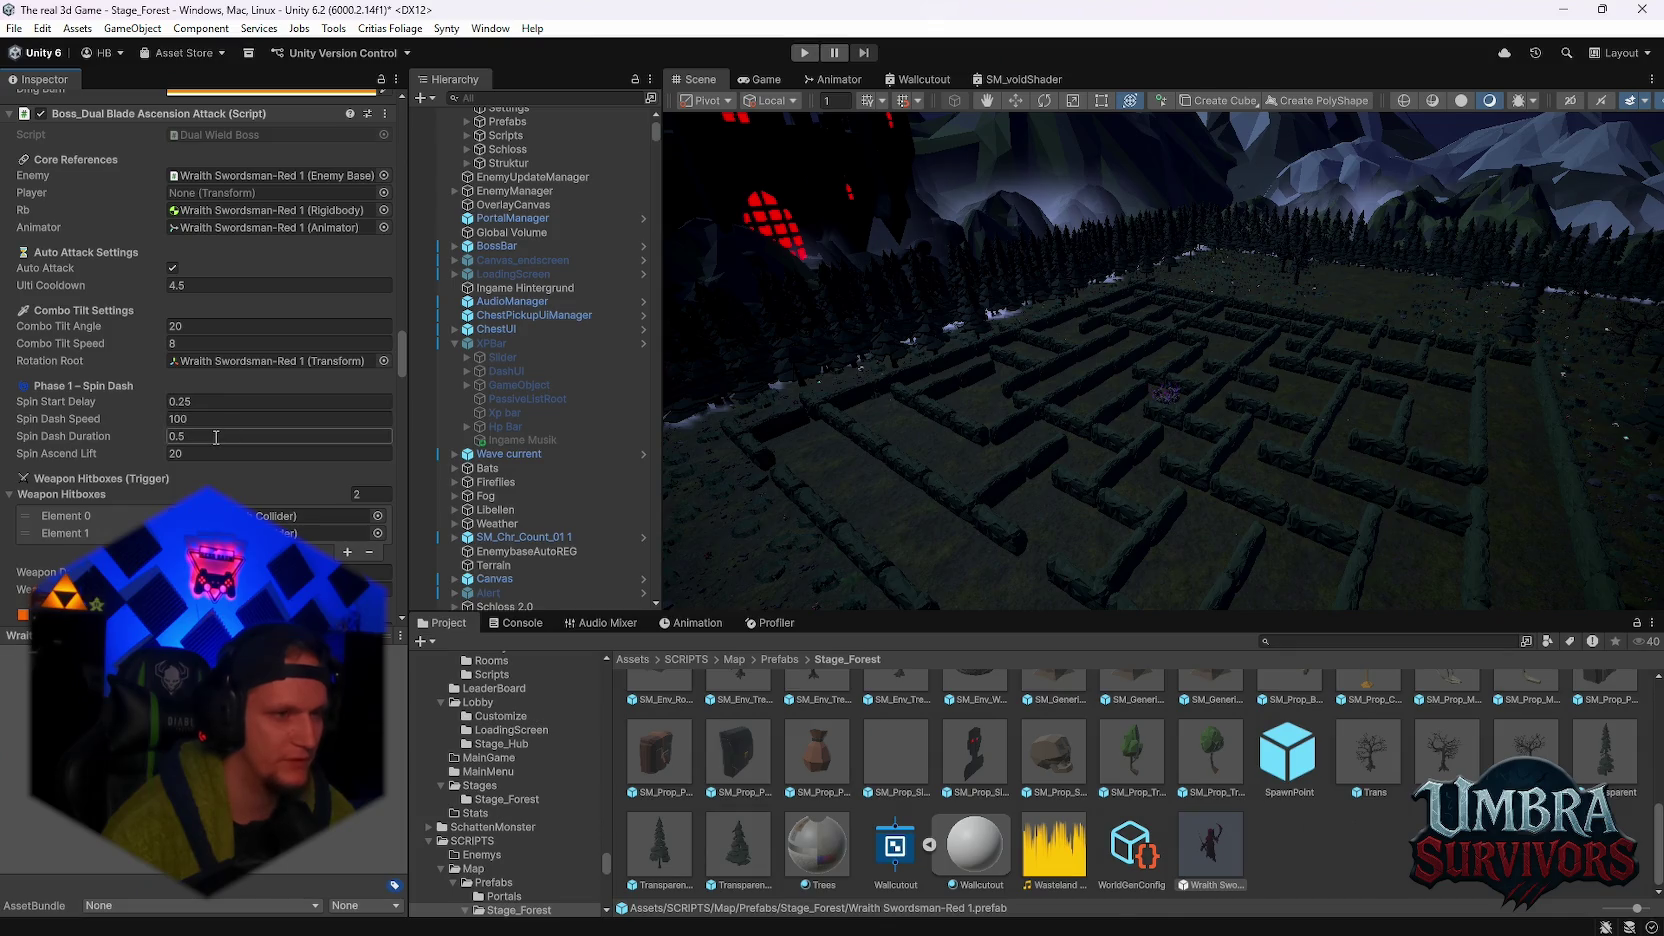
- In Enemy Wall Climber, set Max Climb Height to 10 and Max Climb Time to 10
scroll(240, 441, down, 10)
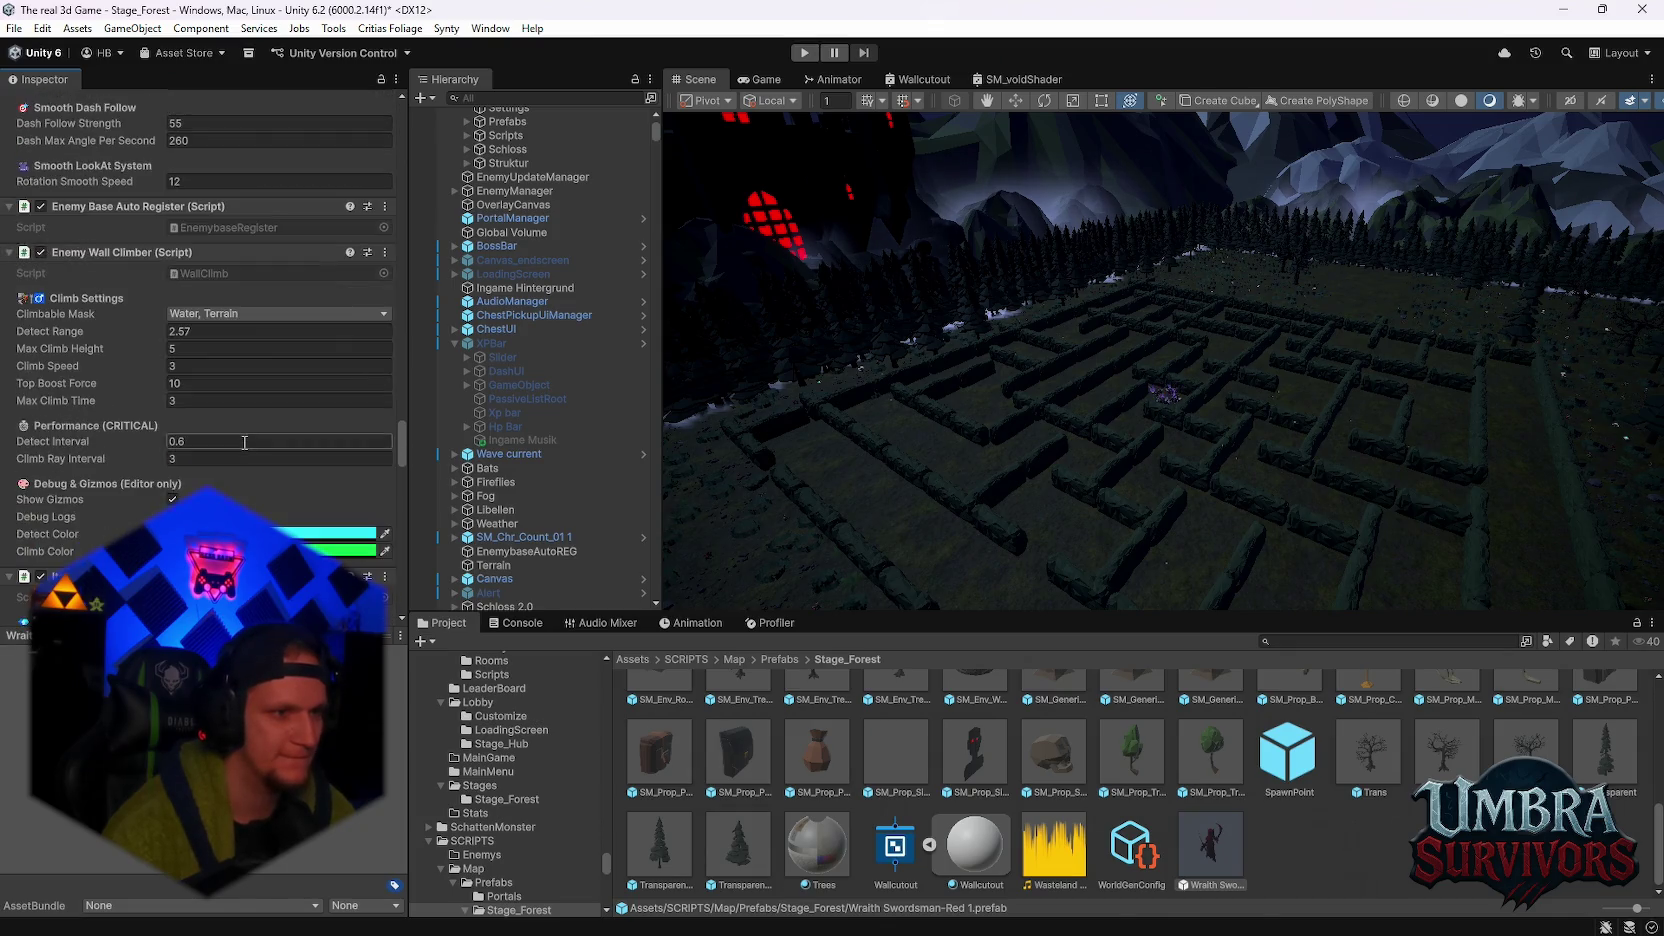
scroll(242, 441, down, 10)
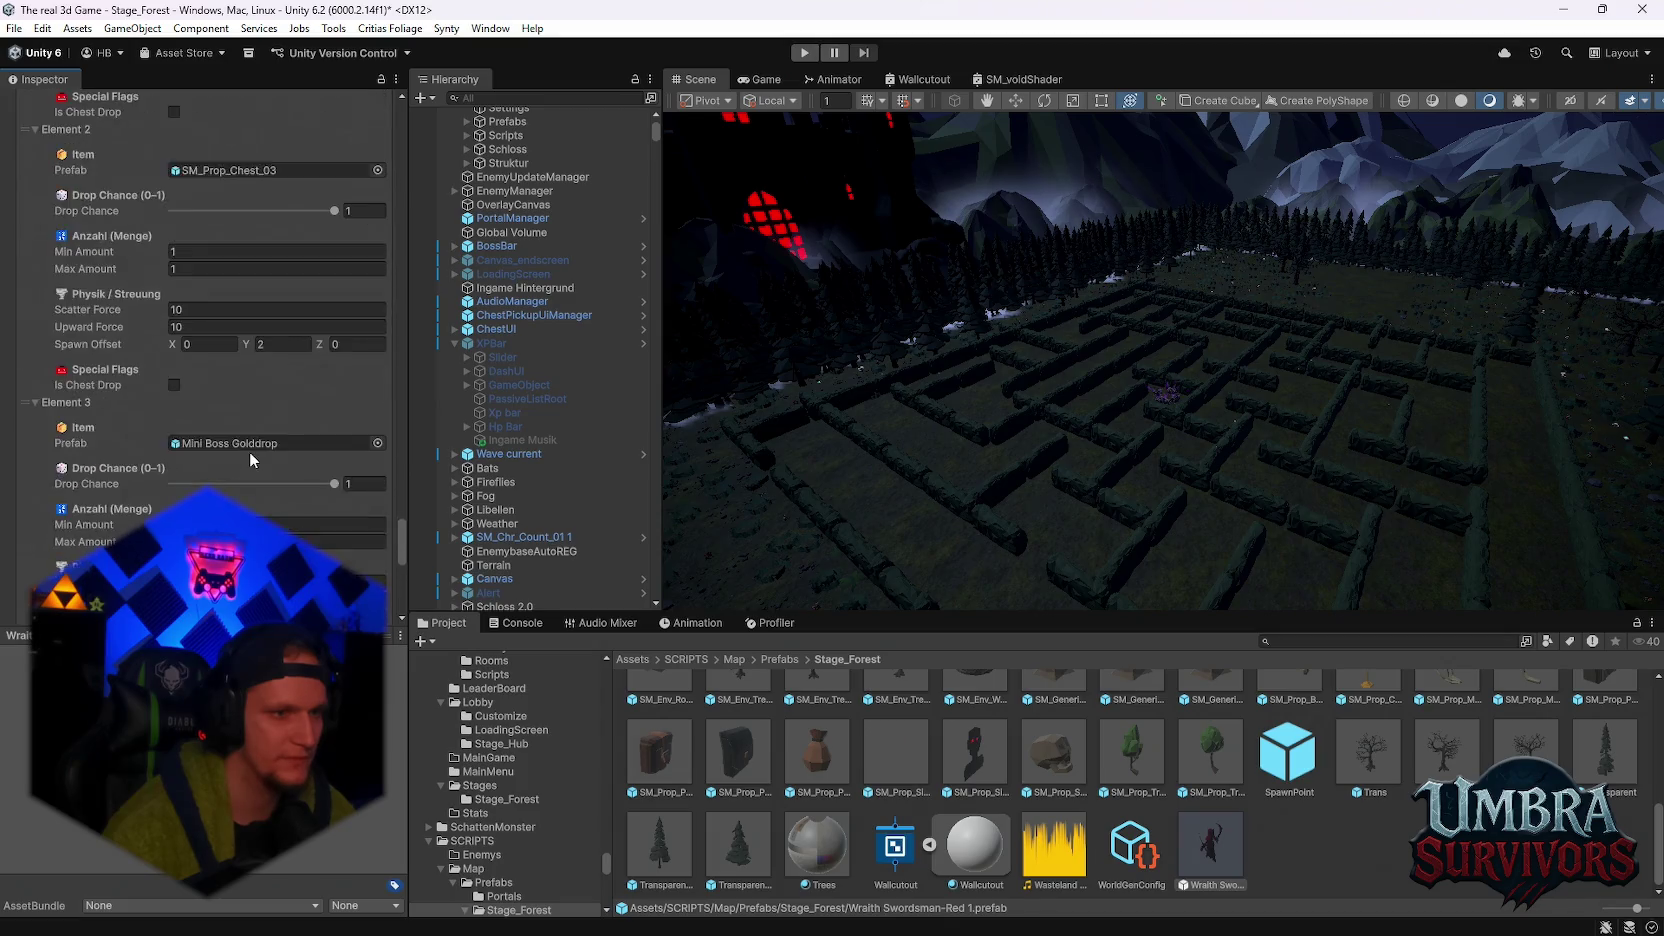
scroll(250, 451, up, 5)
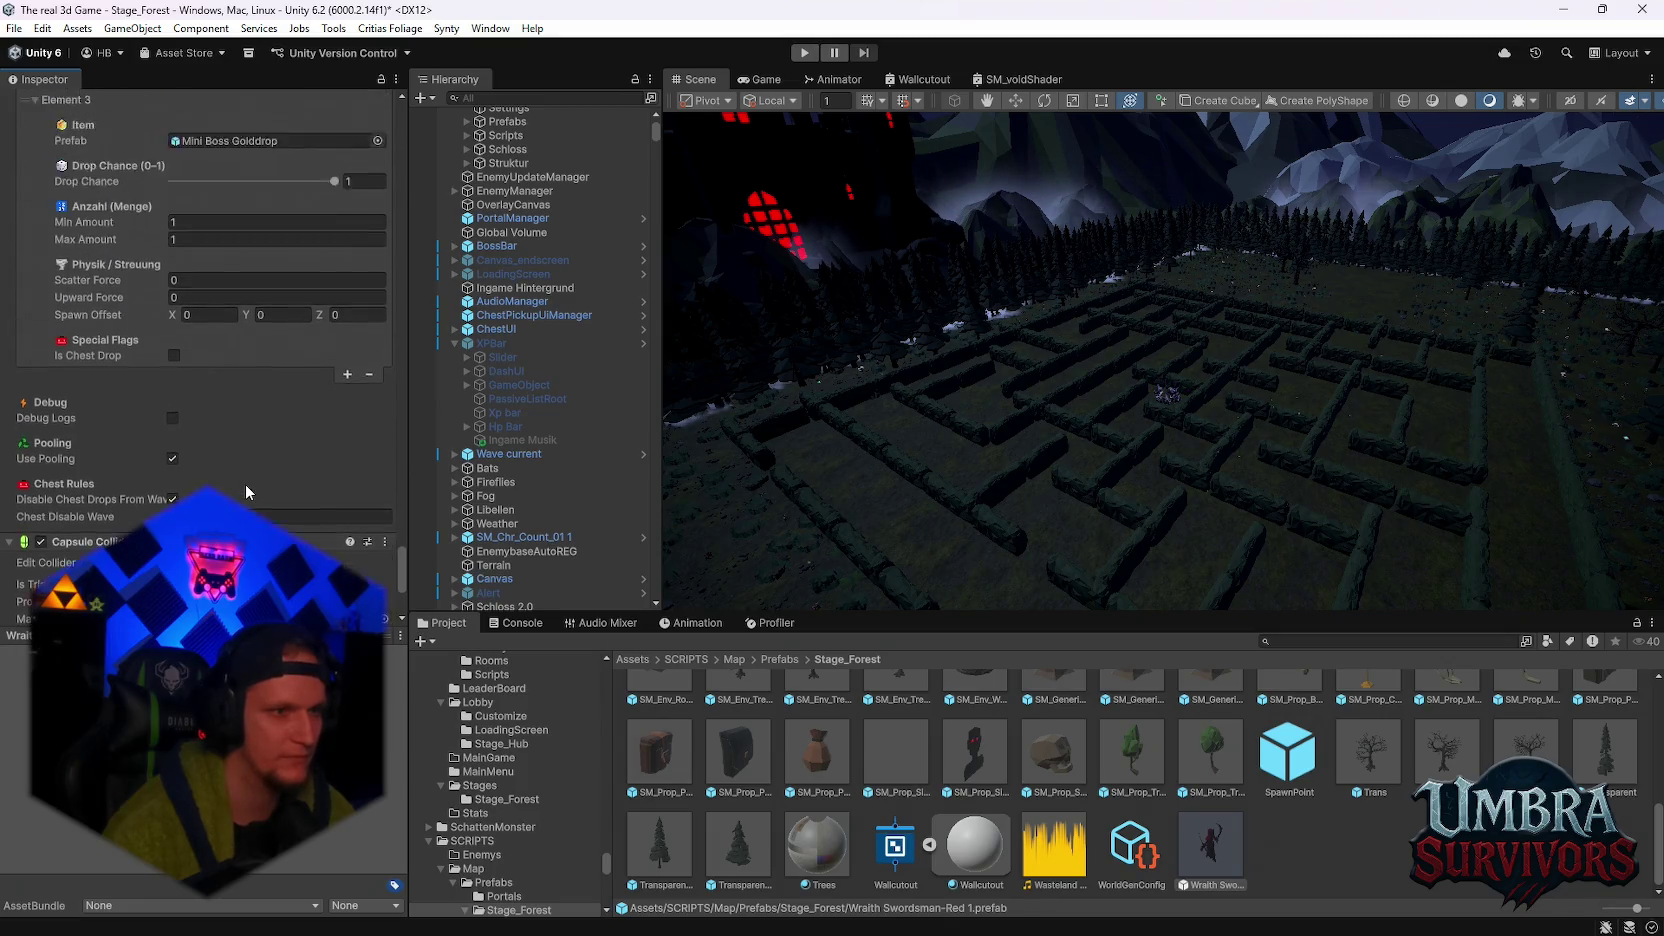
scroll(250, 486, up, 10)
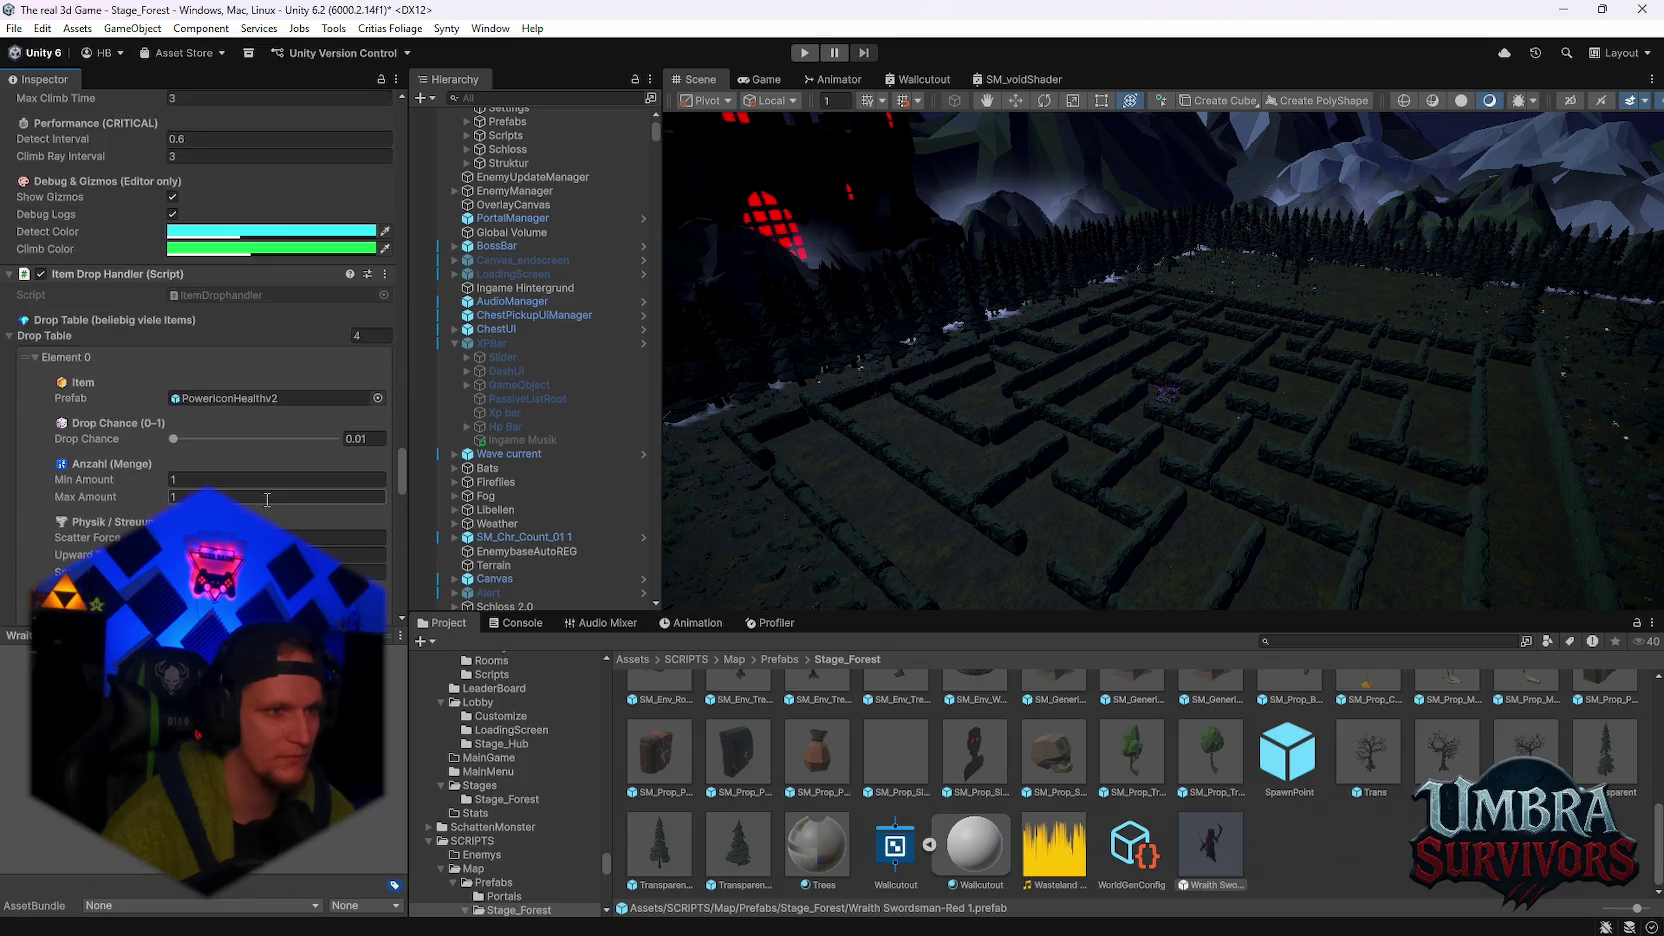
scroll(265, 500, up, 2)
scroll(137, 379, down, 3)
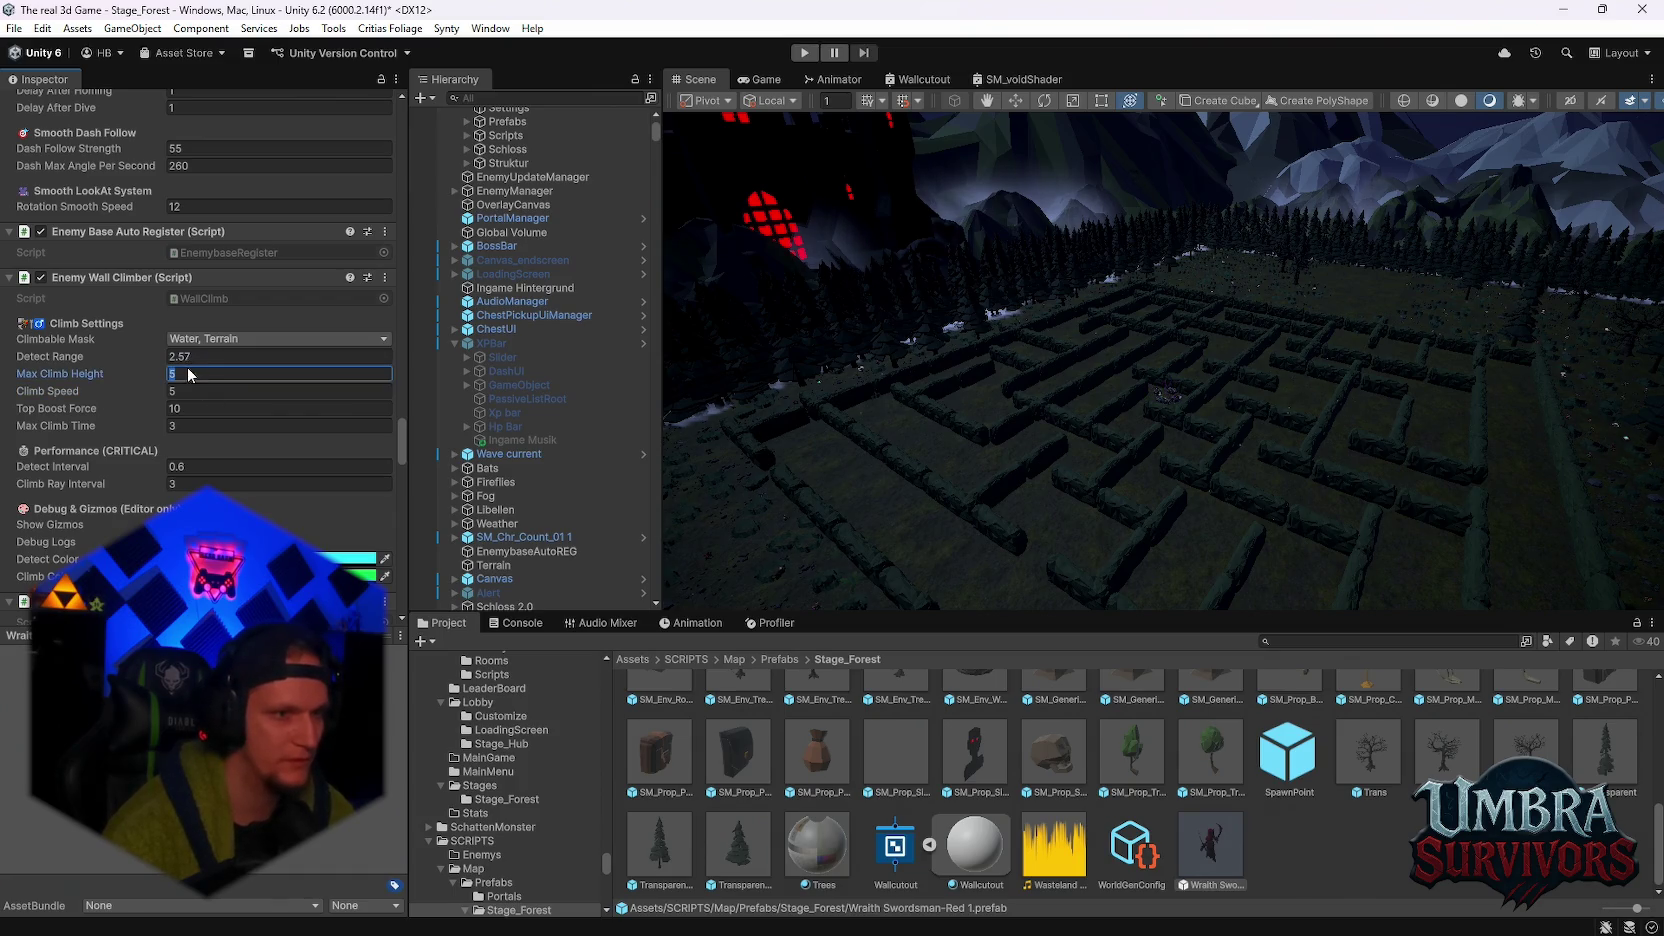
text(10)
click(188, 432)
text(10)
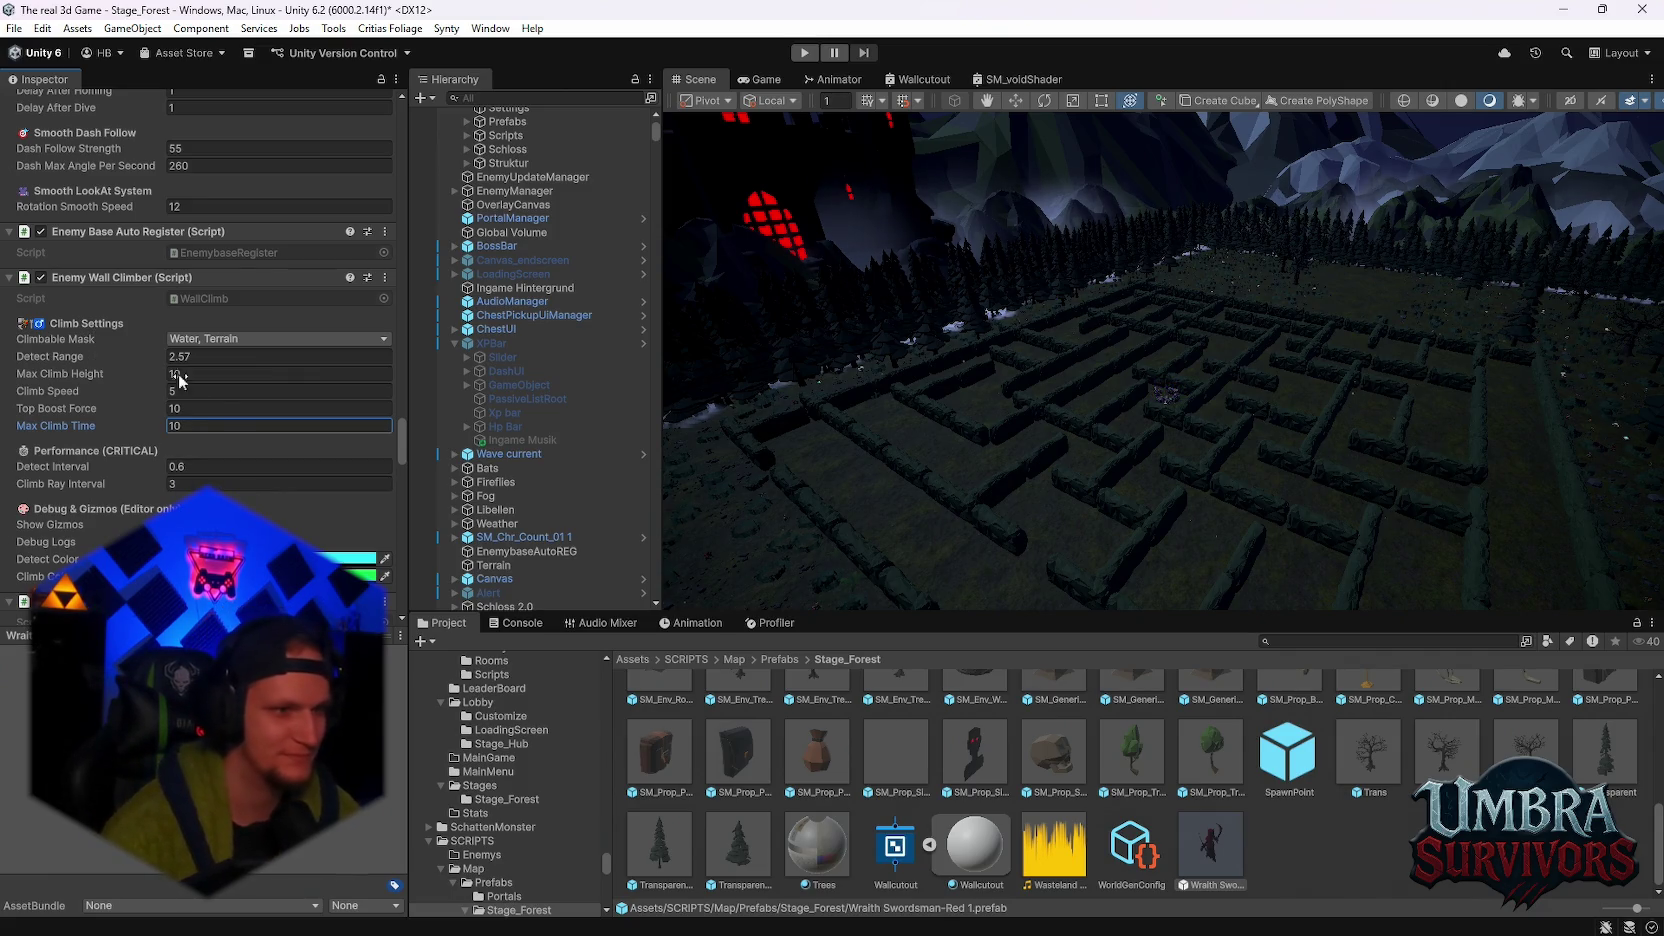
scroll(179, 375, down, 8)
scroll(265, 458, down, 15)
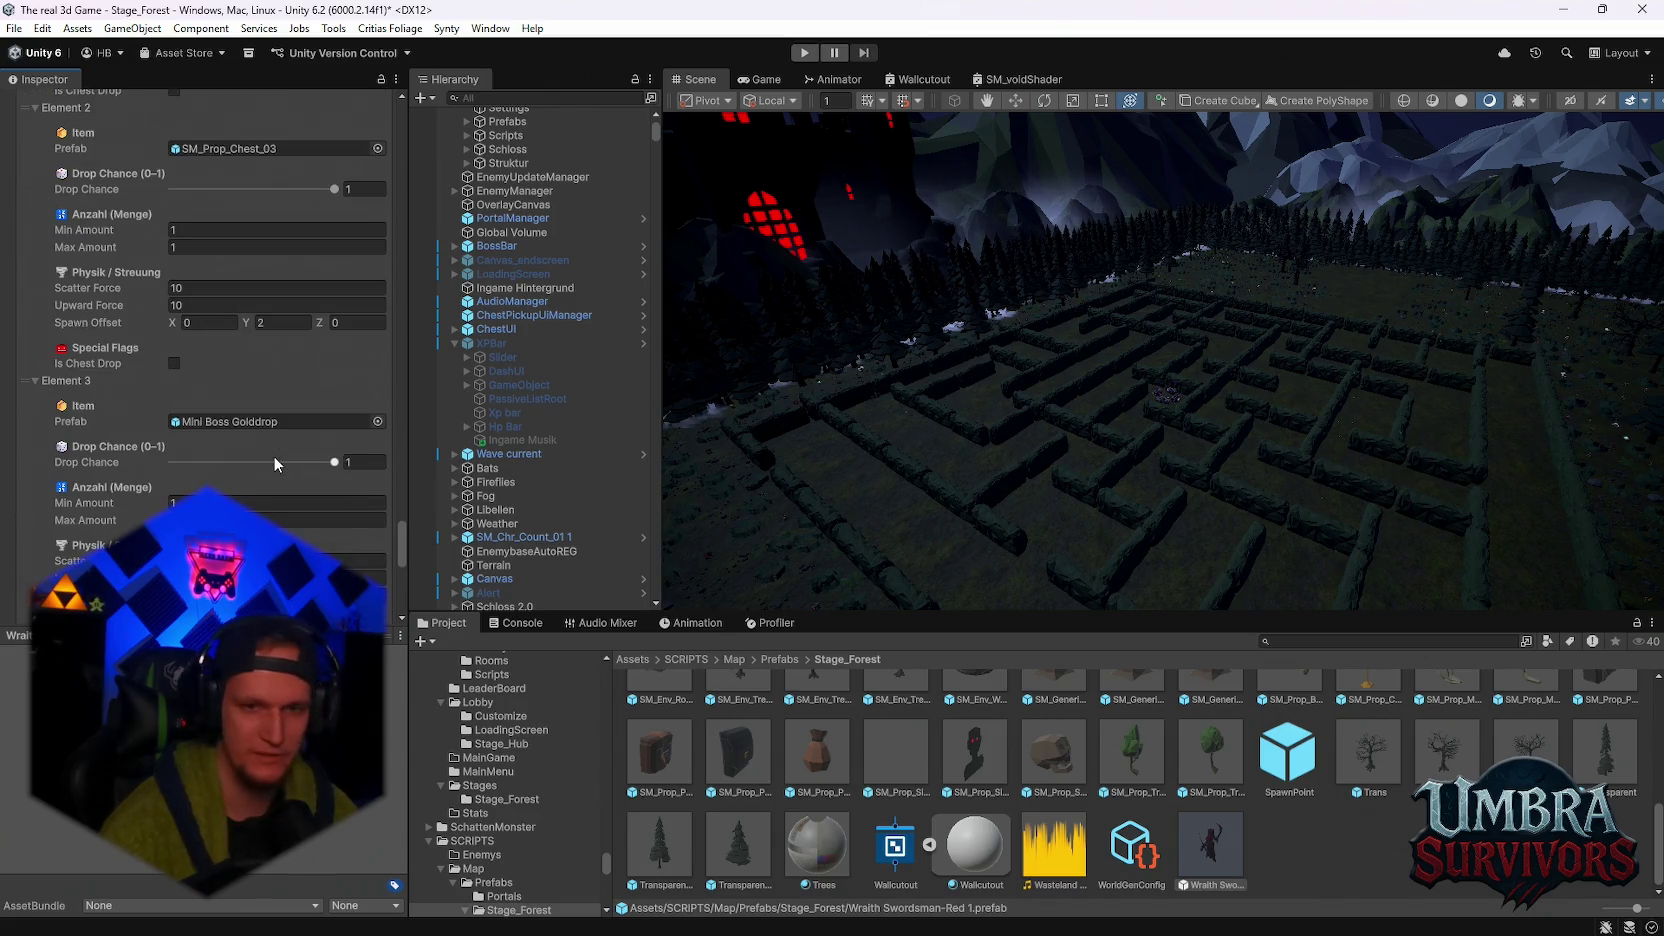
scroll(273, 455, up, 4)
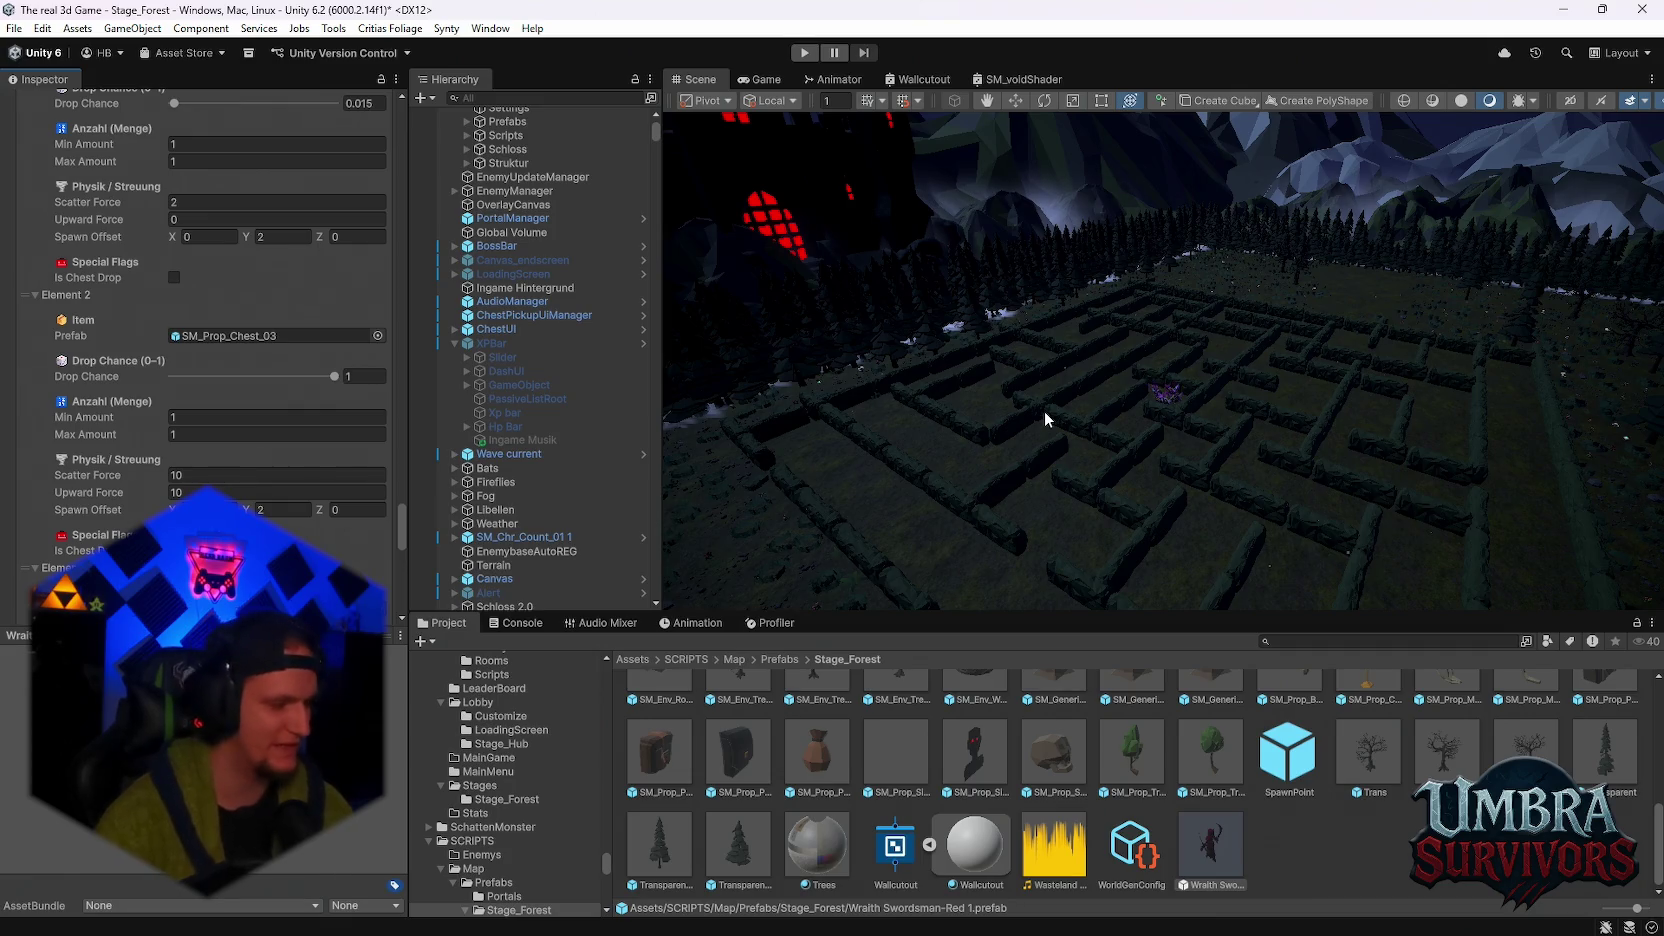
- Select WorldGen and run Generate World from its Map Generator menu
scroll(1044, 411, down, 10)
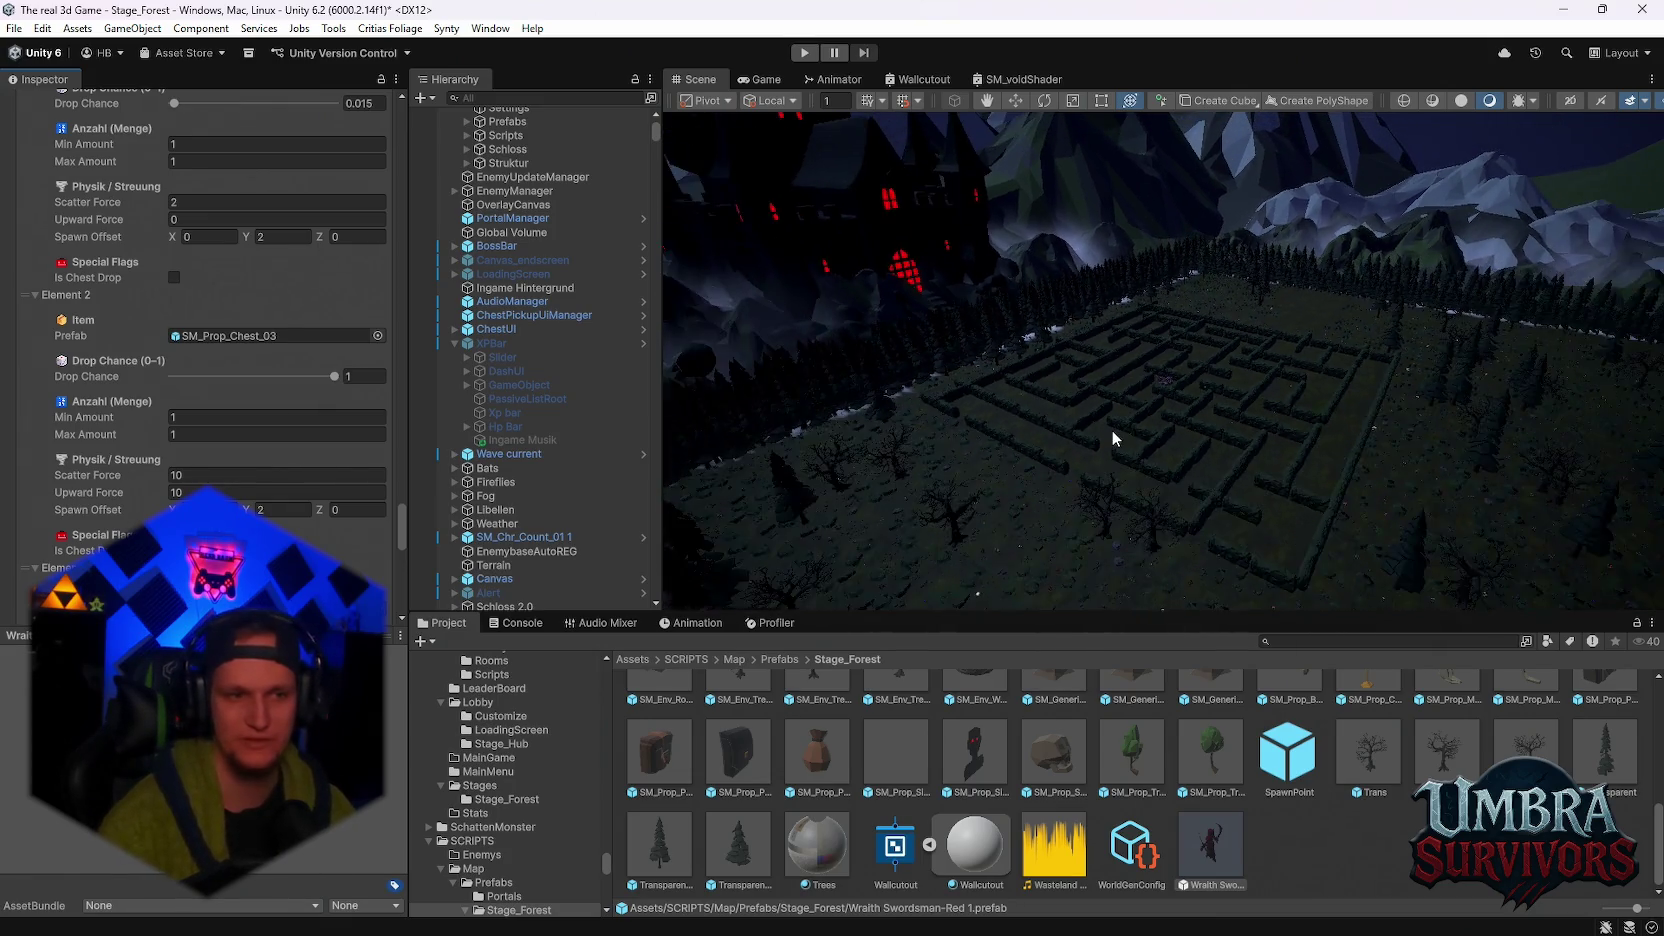
drag(1072, 359, 1244, 370)
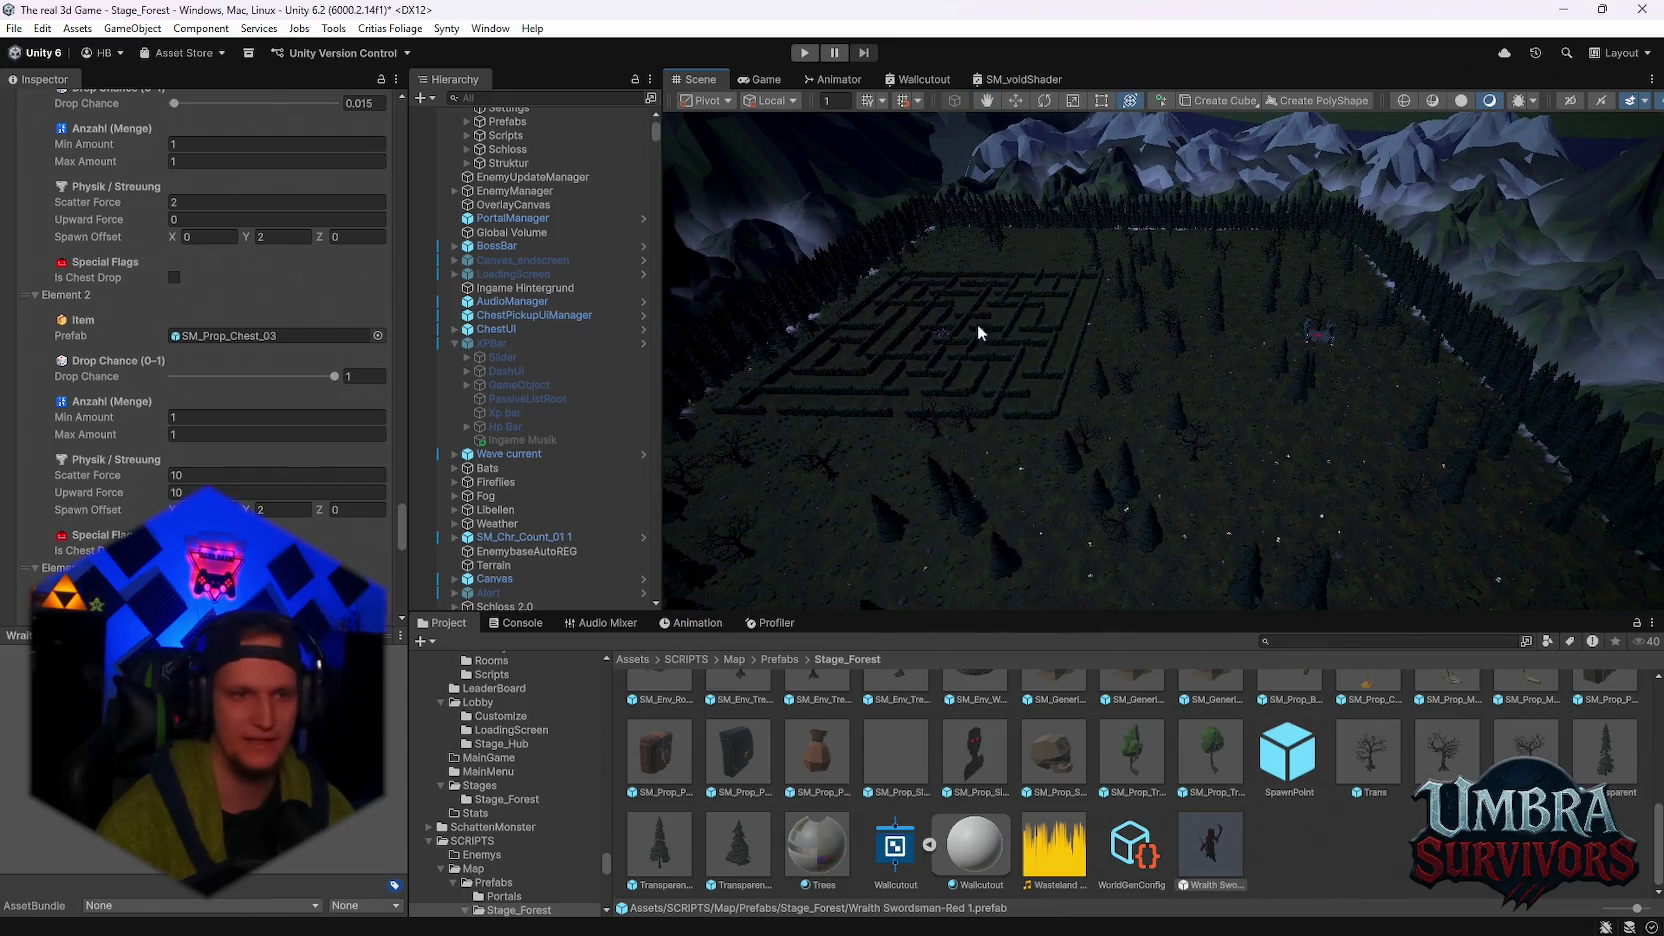
scroll(546, 459, up, 5)
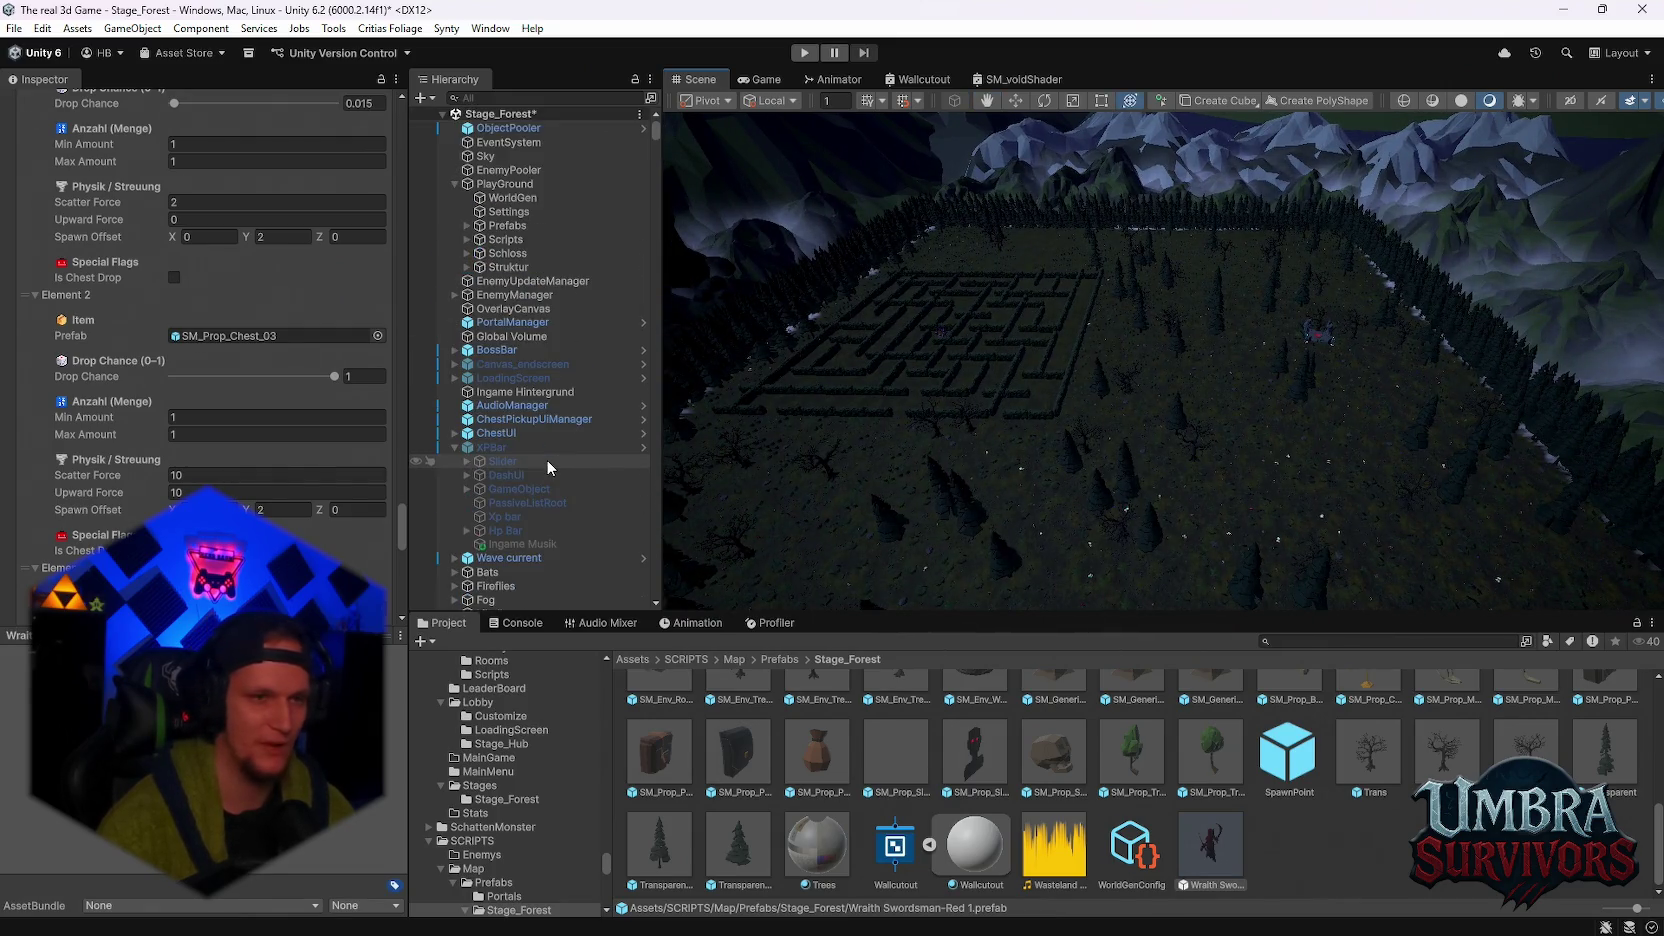
scroll(564, 477, down, 9)
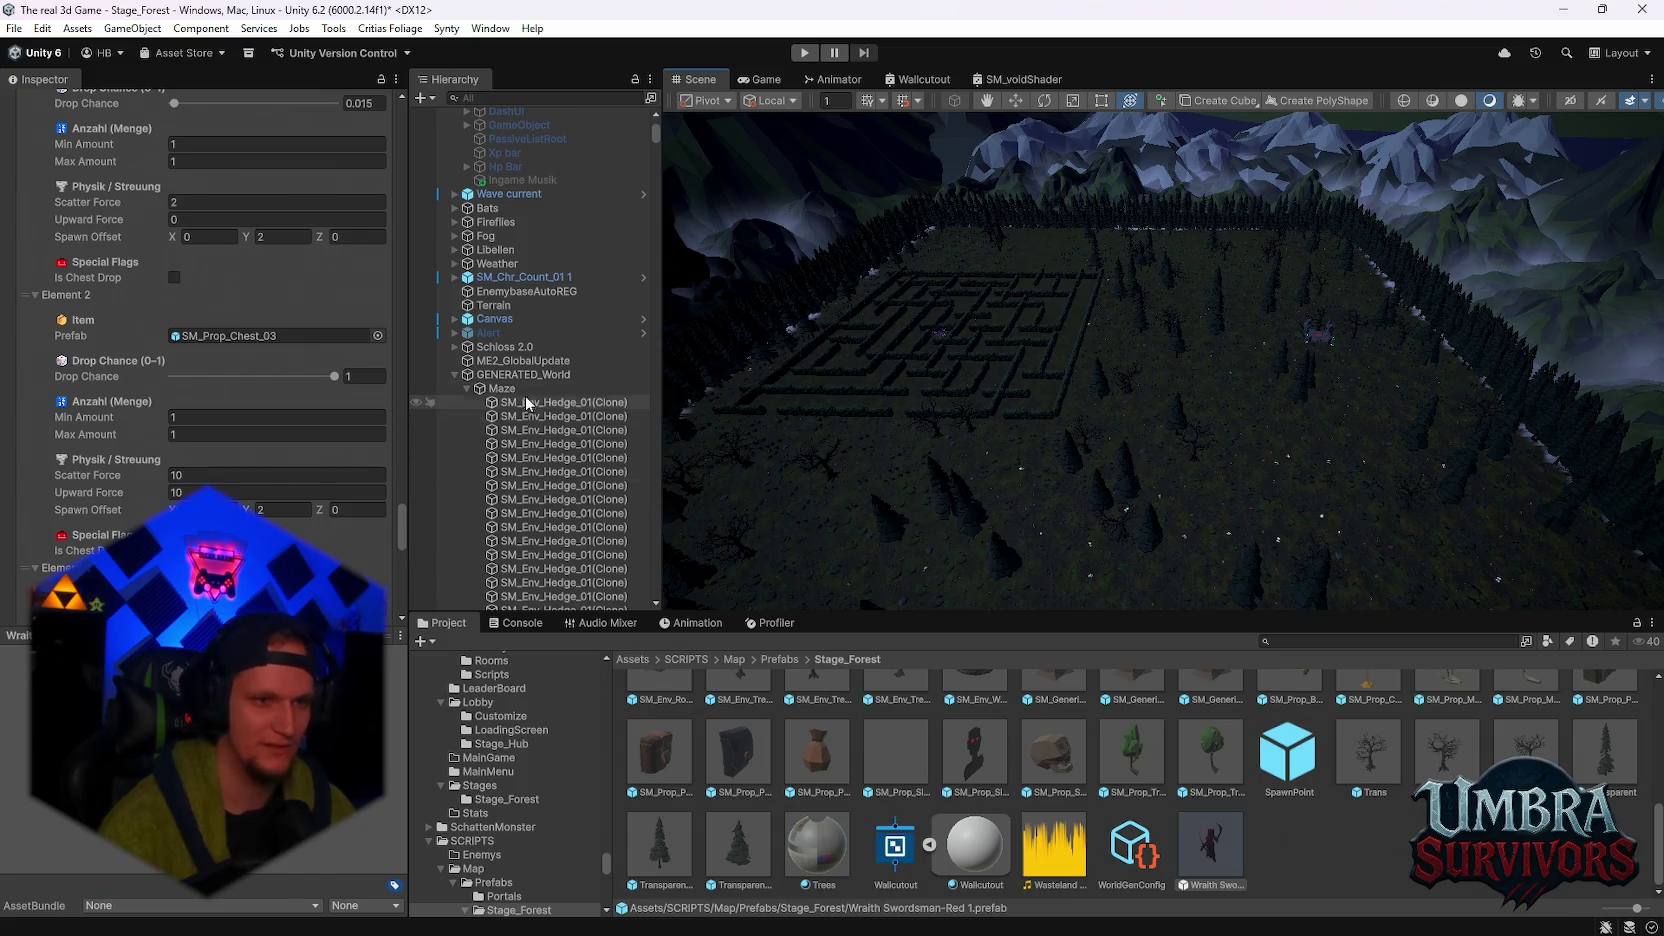
scroll(530, 400, up, 9)
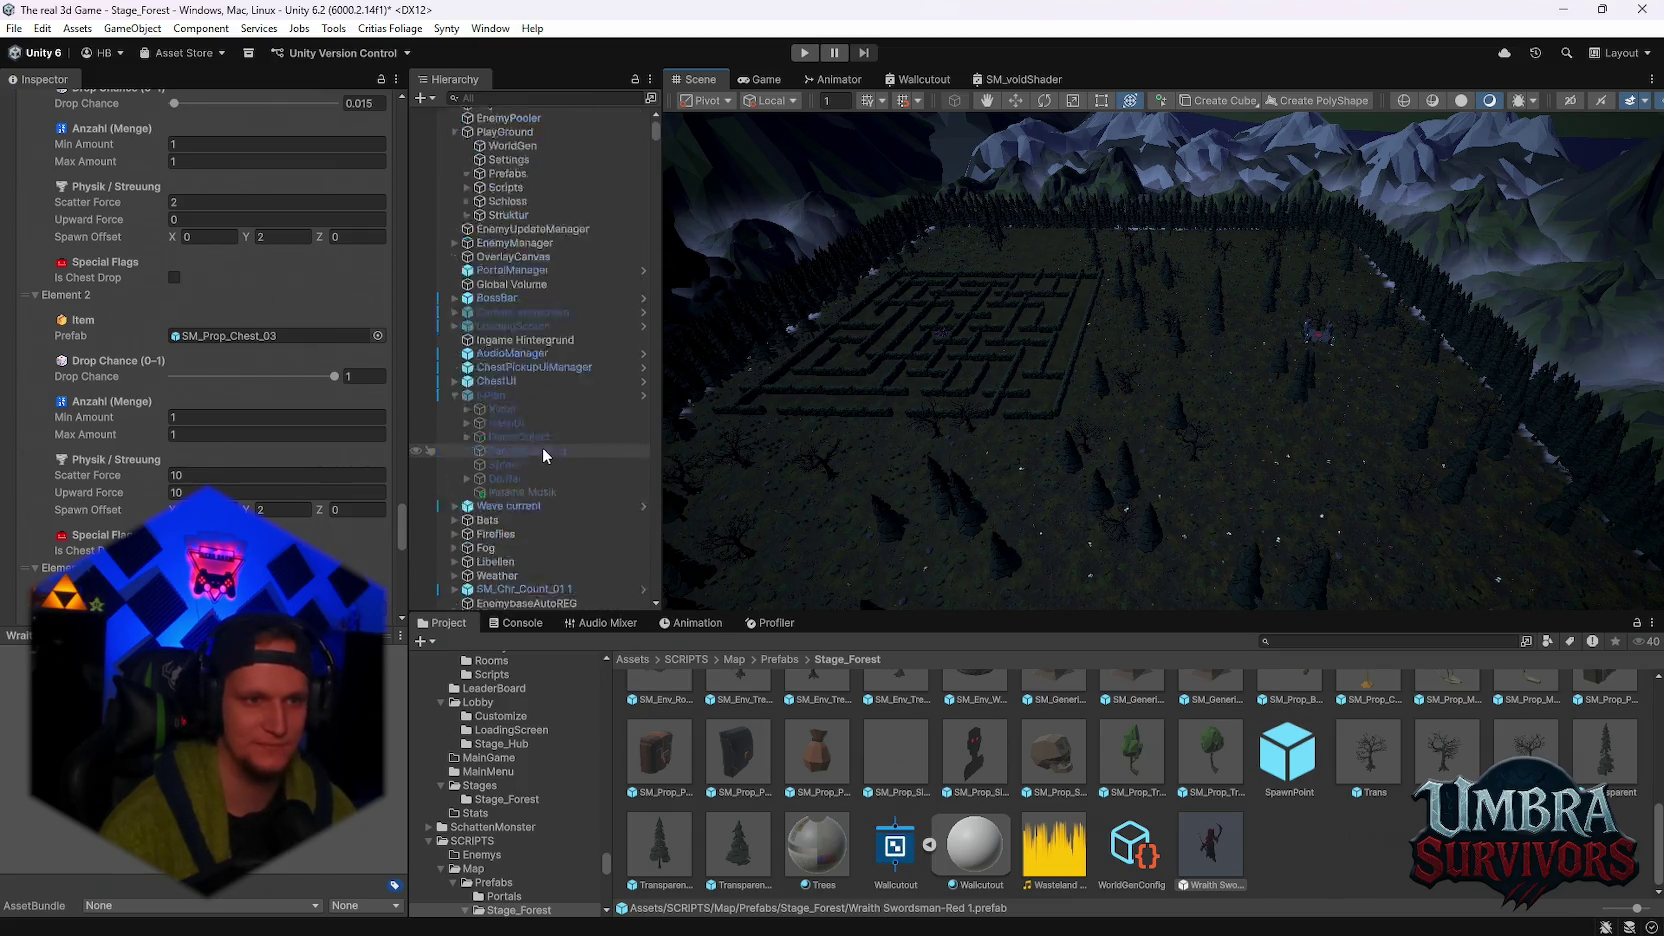
click(512, 198)
click(396, 233)
click(440, 507)
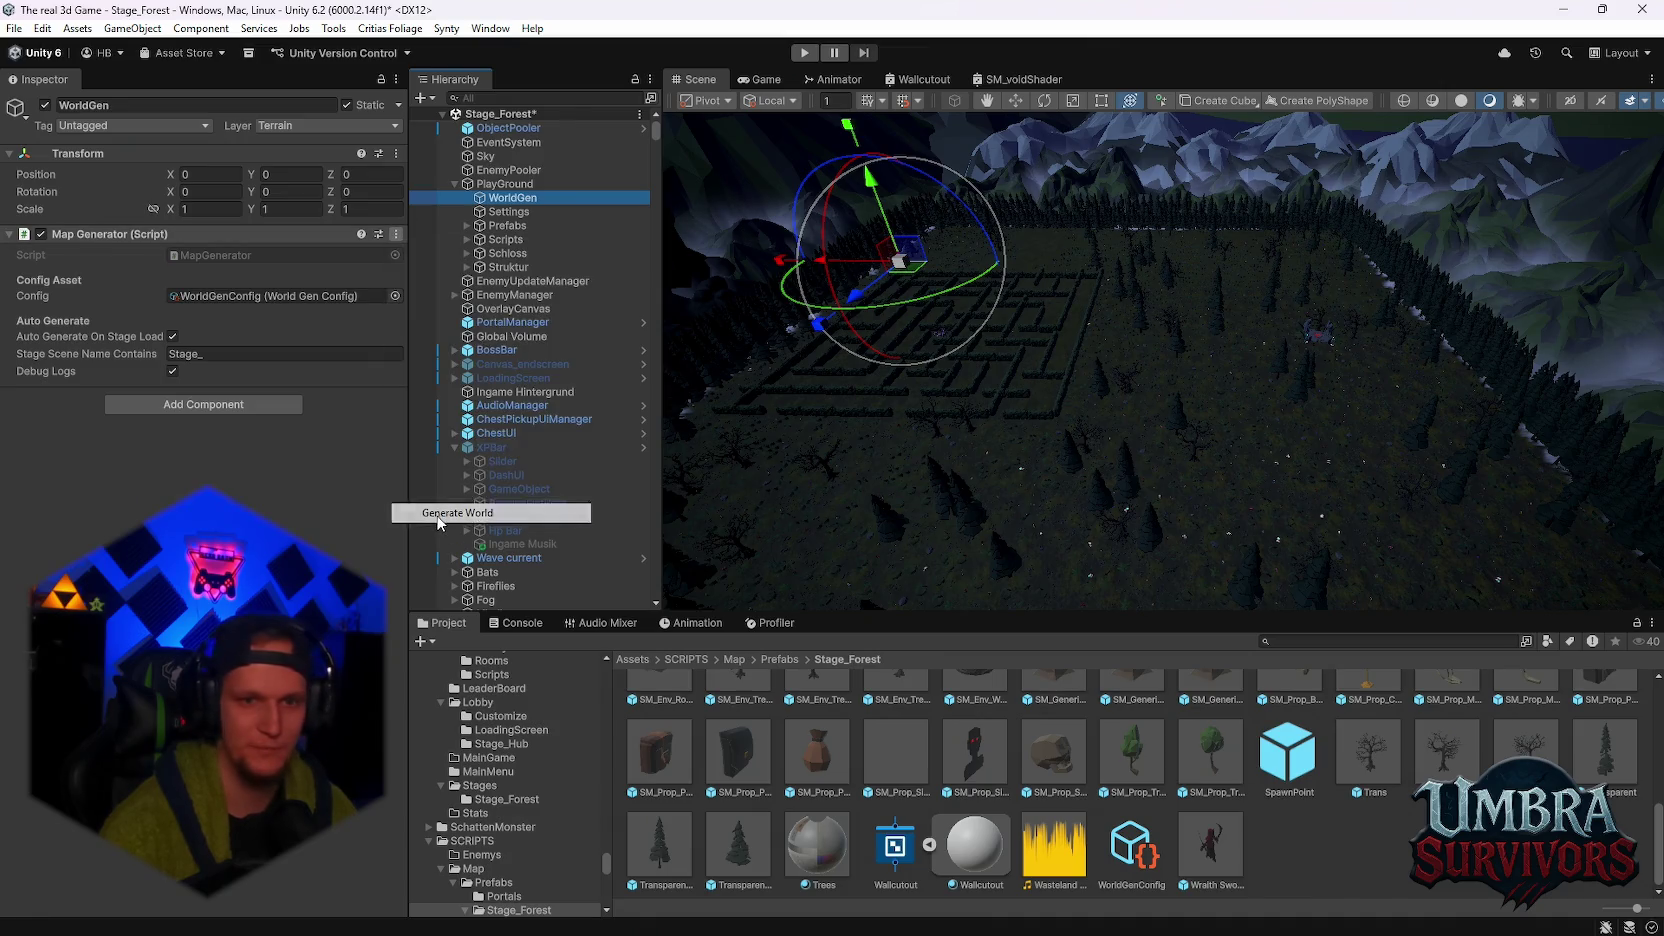
- Run Generate World twice more, placing 4998 props, then maximize the Scene view
click(396, 233)
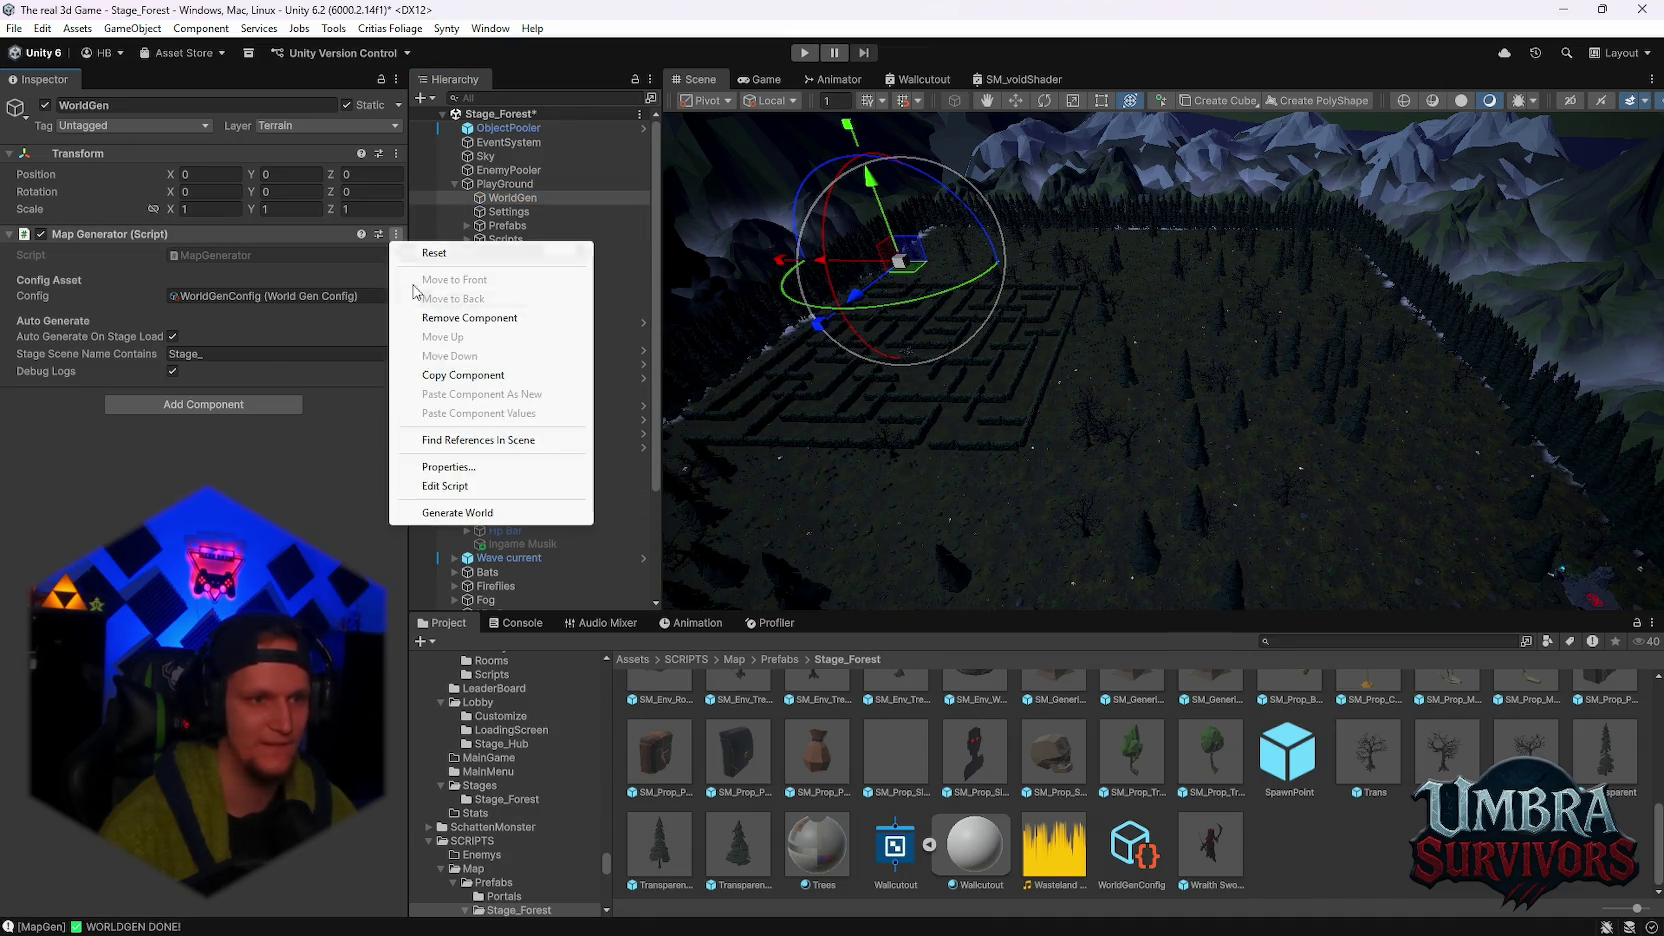
click(473, 513)
click(398, 240)
click(396, 234)
click(454, 510)
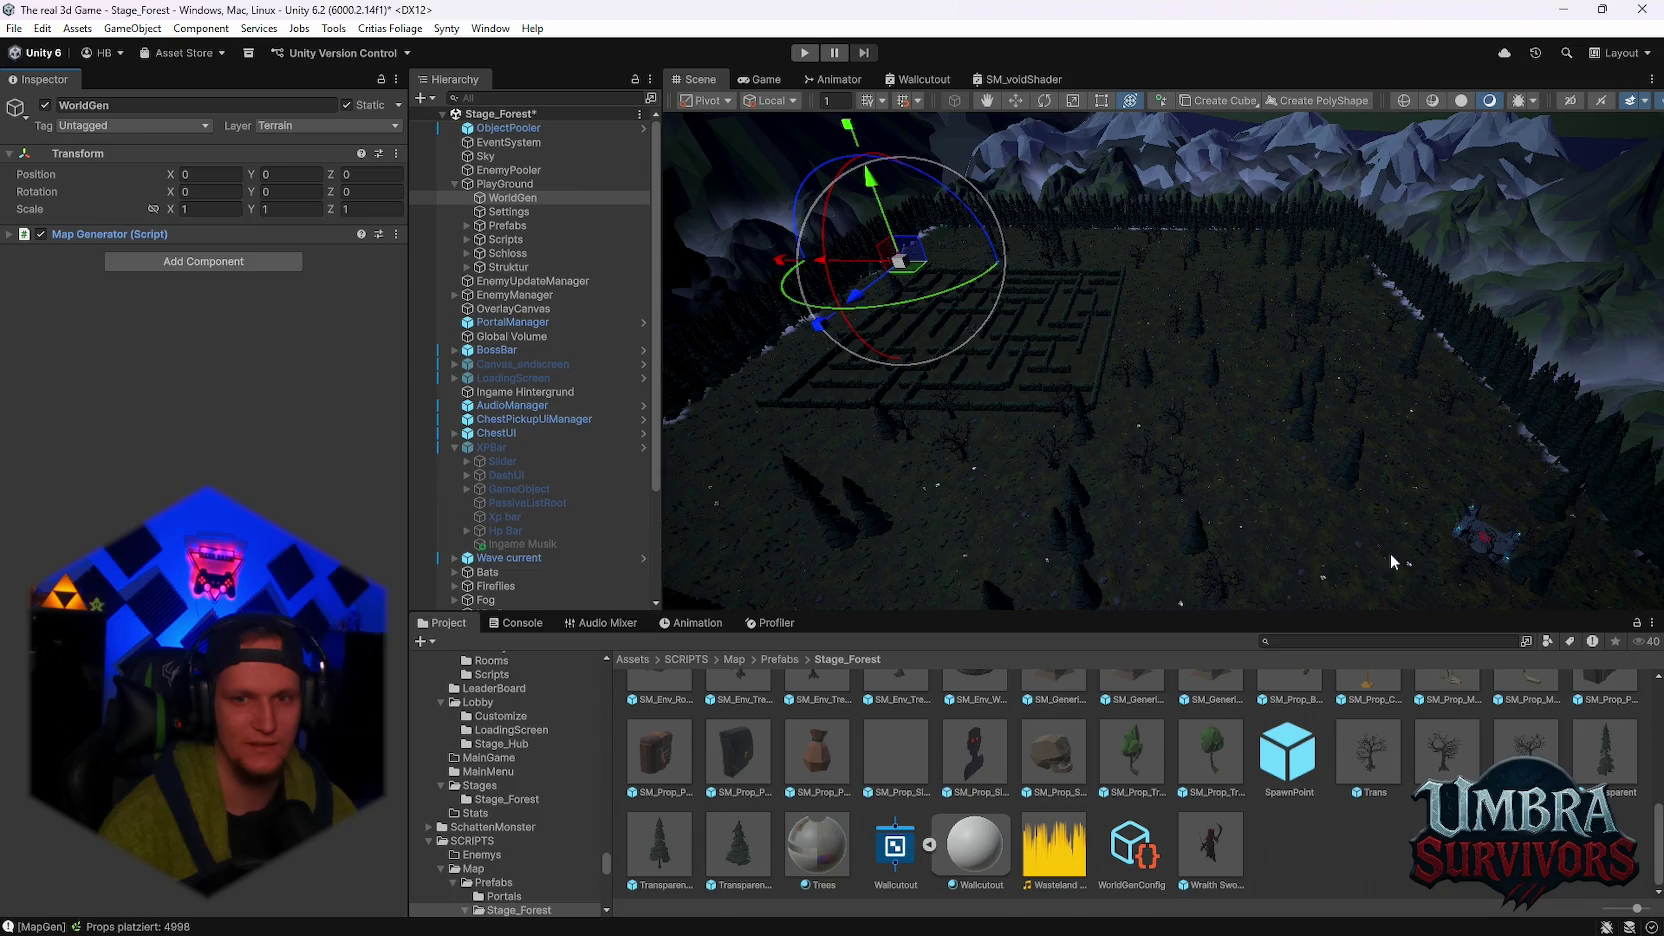
scroll(1390, 552, up, 10)
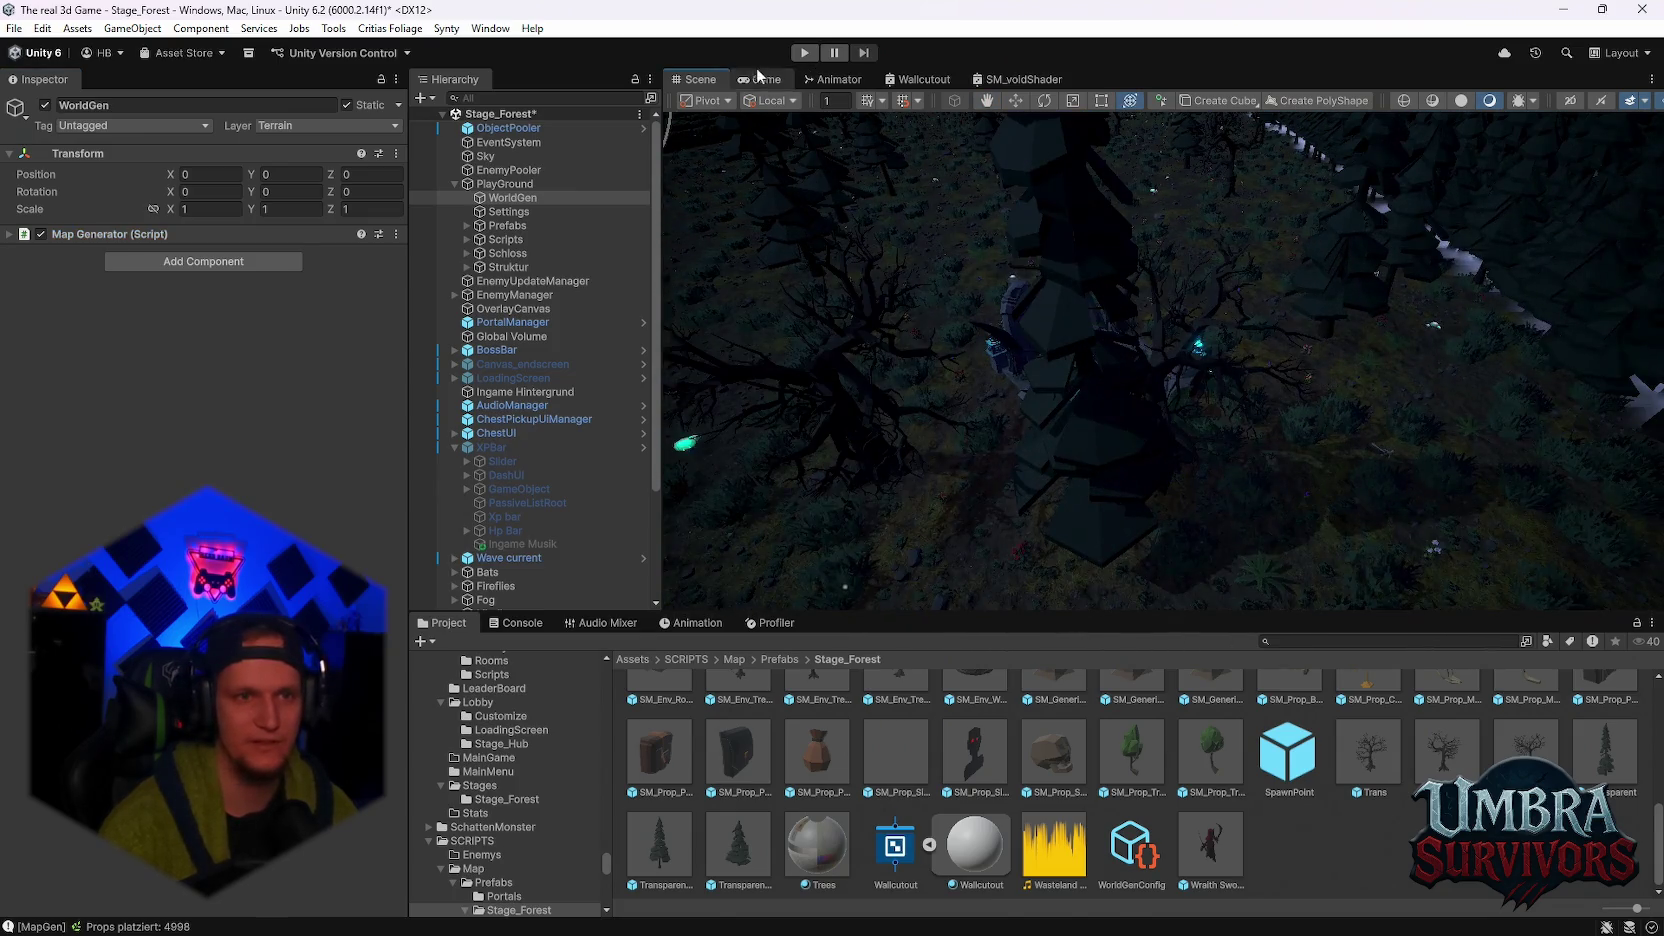
double_click(697, 80)
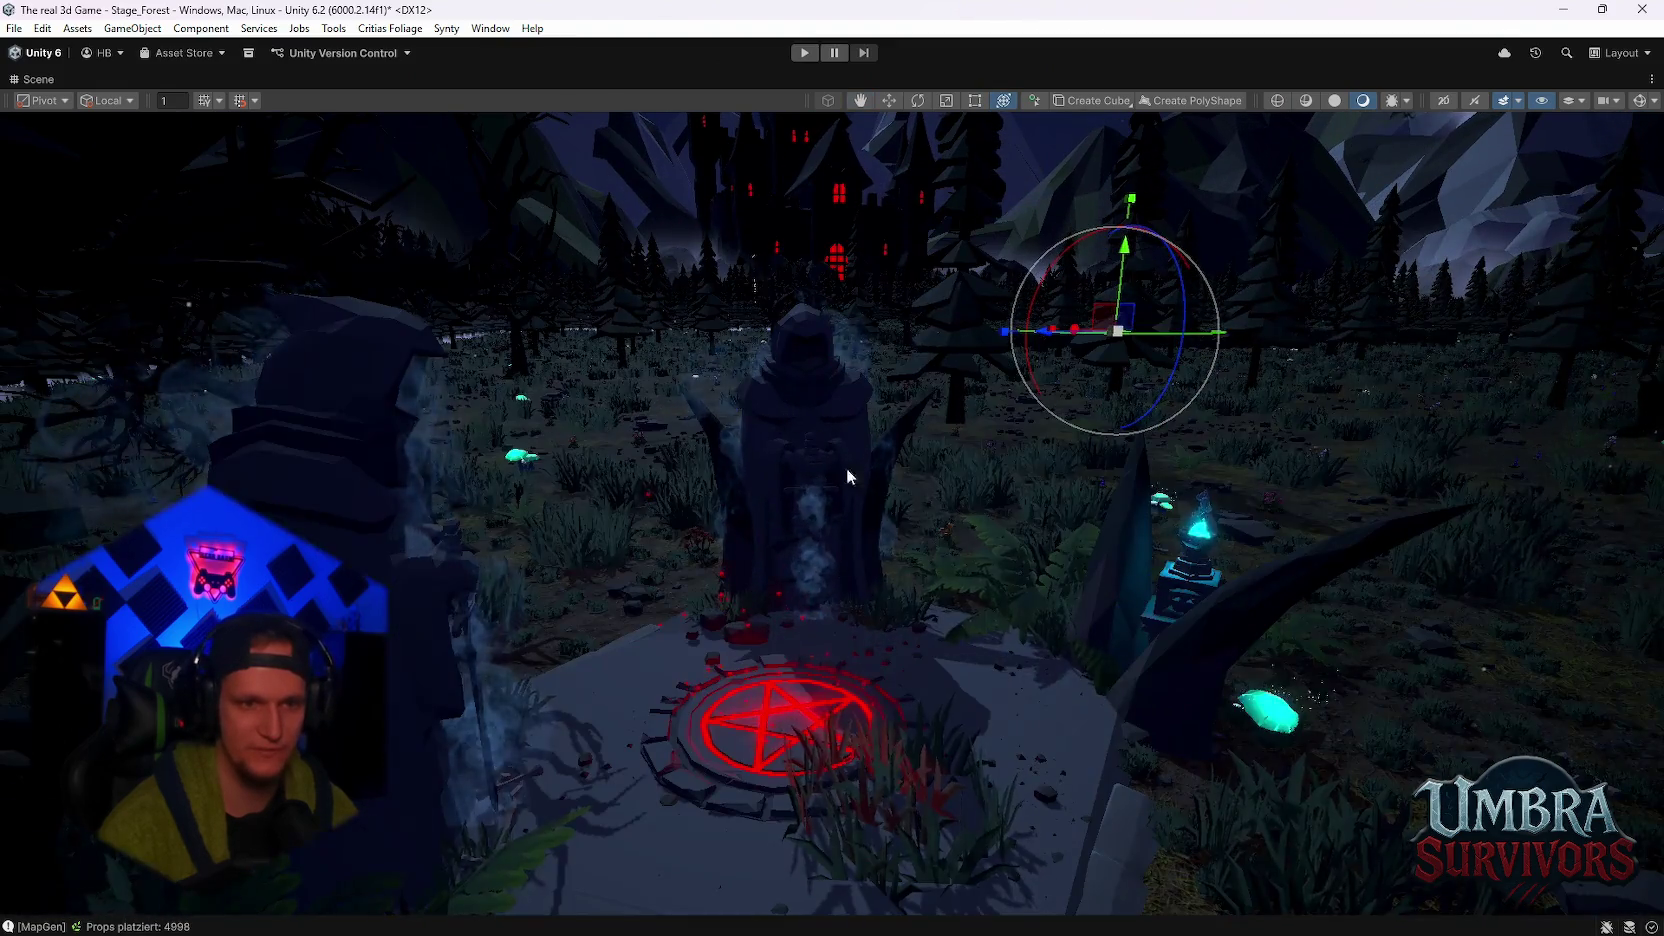
- Fly the camera to the shrine and compare with the Background.png castle artwork, then close it
mouse_move(846, 476)
mouse_down()
mouse_move(821, 505)
mouse_move(903, 620)
mouse_move(832, 691)
mouse_move(710, 512)
mouse_move(835, 545)
mouse_move(850, 479)
mouse_move(896, 497)
mouse_move(936, 561)
mouse_move(970, 487)
mouse_move(1008, 499)
mouse_move(914, 509)
mouse_move(891, 546)
mouse_move(887, 493)
mouse_move(822, 526)
mouse_move(977, 571)
mouse_move(988, 516)
mouse_move(1081, 594)
mouse_move(993, 512)
mouse_move(1088, 576)
mouse_move(896, 608)
mouse_move(1086, 614)
mouse_move(1084, 687)
mouse_move(1173, 620)
mouse_move(1020, 458)
mouse_move(835, 582)
mouse_move(692, 491)
mouse_move(835, 480)
mouse_move(715, 487)
mouse_move(864, 500)
mouse_move(754, 542)
mouse_move(706, 646)
mouse_up()
scroll(904, 585, up, 5)
key(super+Tab)
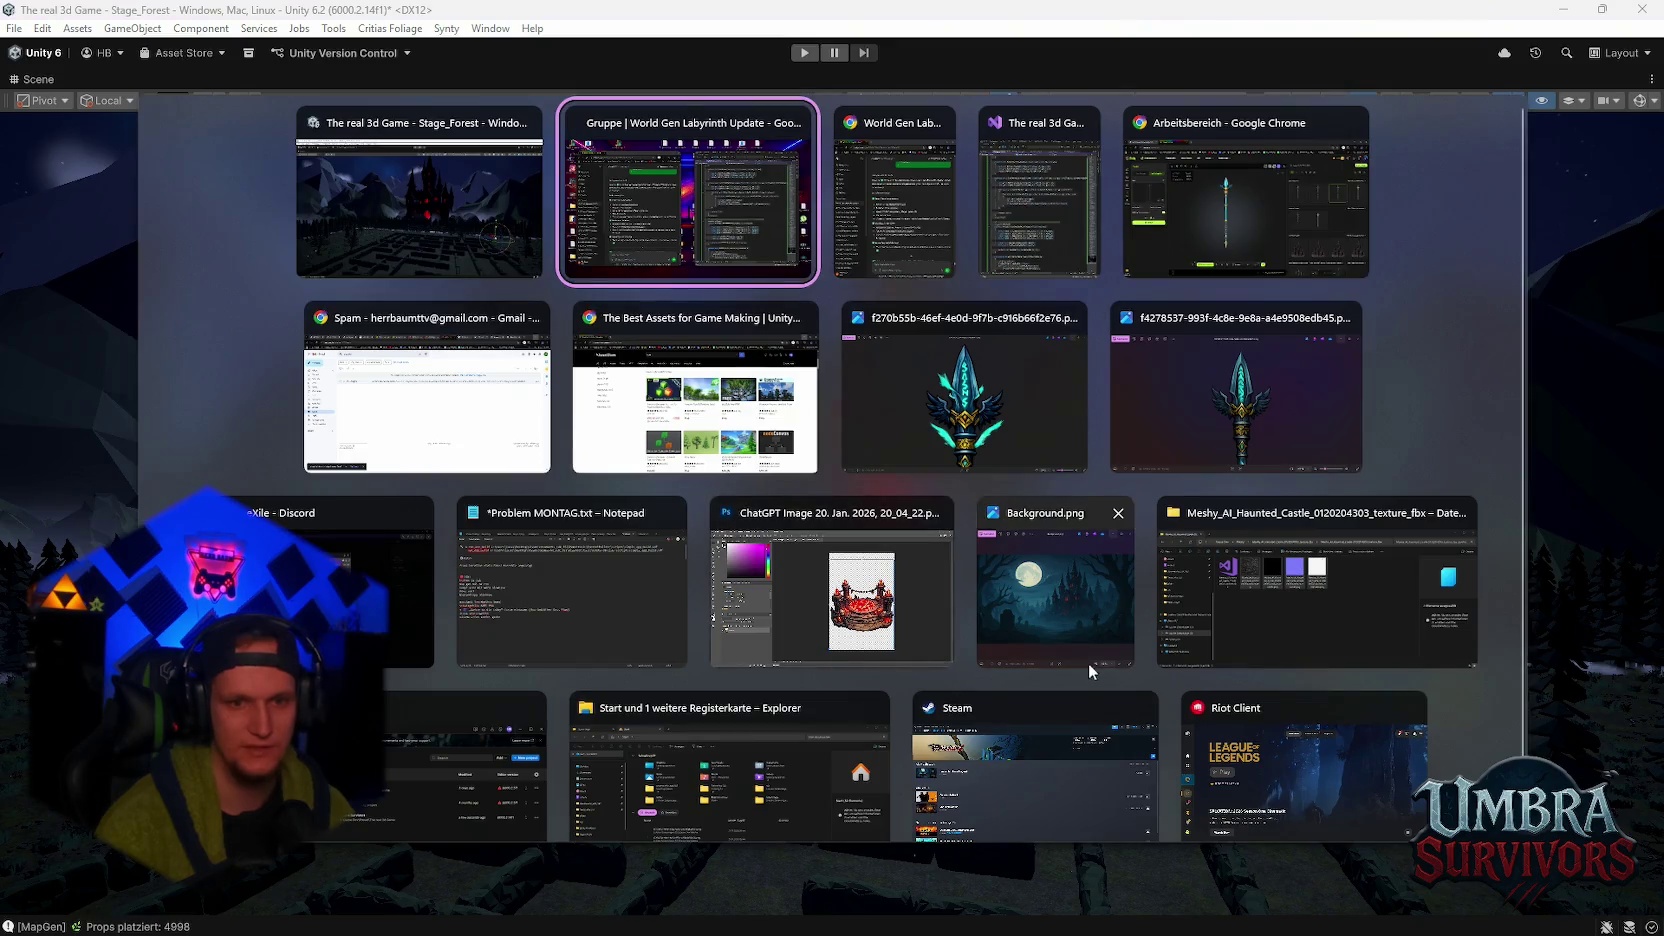
click(1088, 655)
mouse_move(577, 98)
mouse_down()
mouse_move(806, 320)
mouse_move(426, 259)
mouse_move(381, 31)
mouse_up()
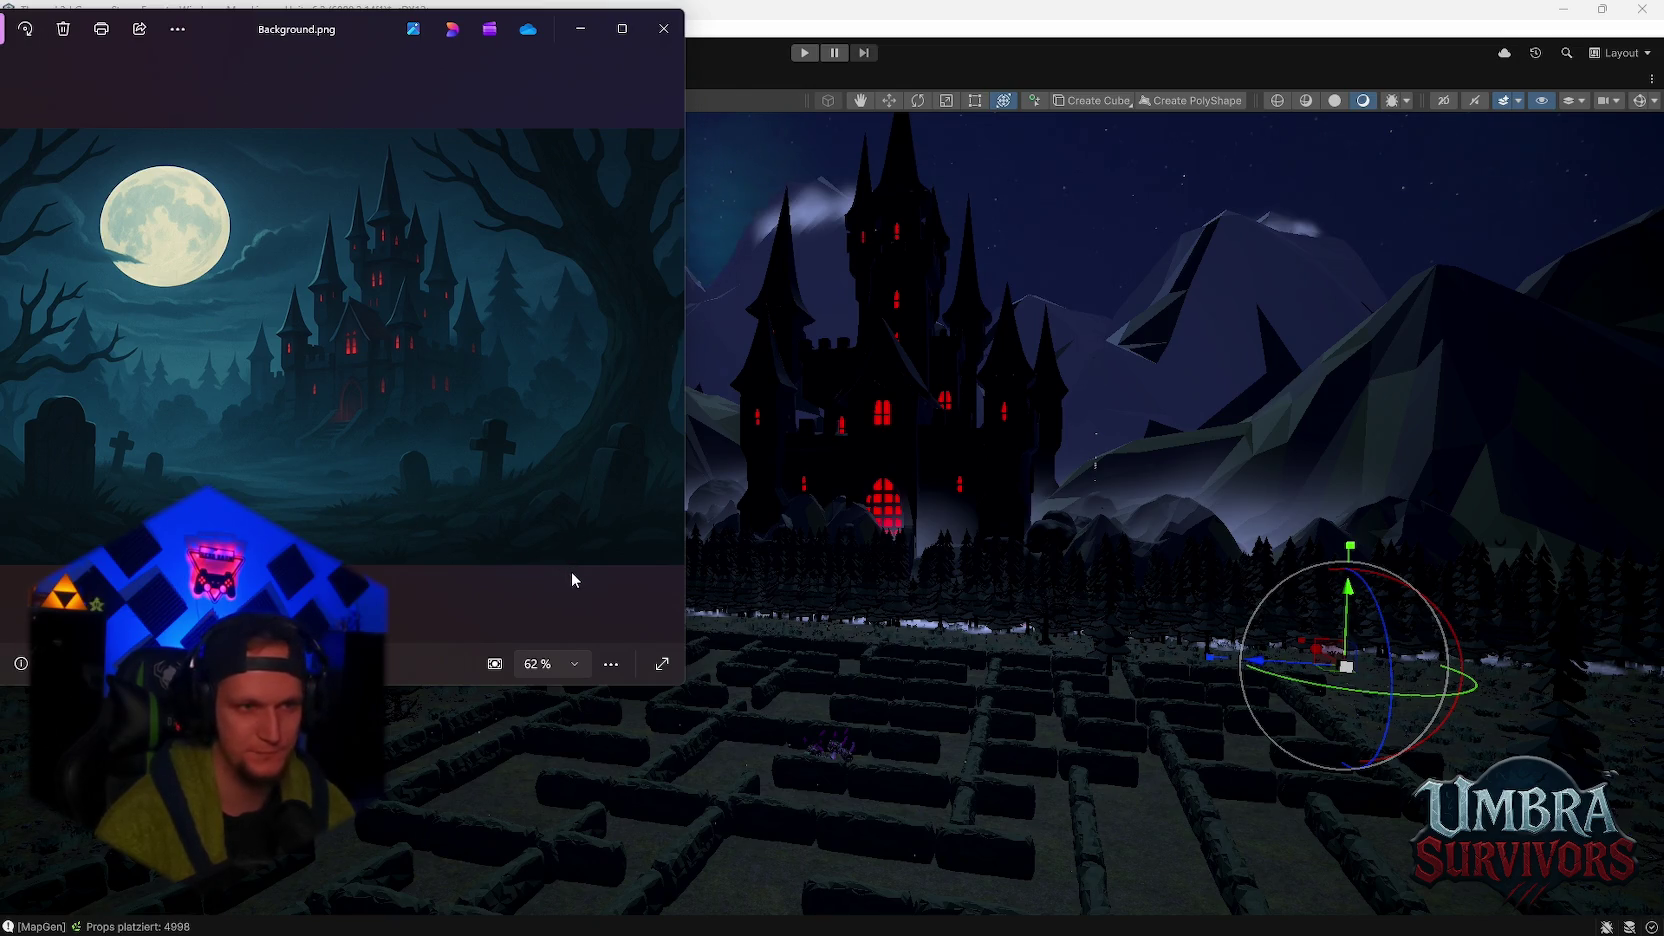
click(663, 28)
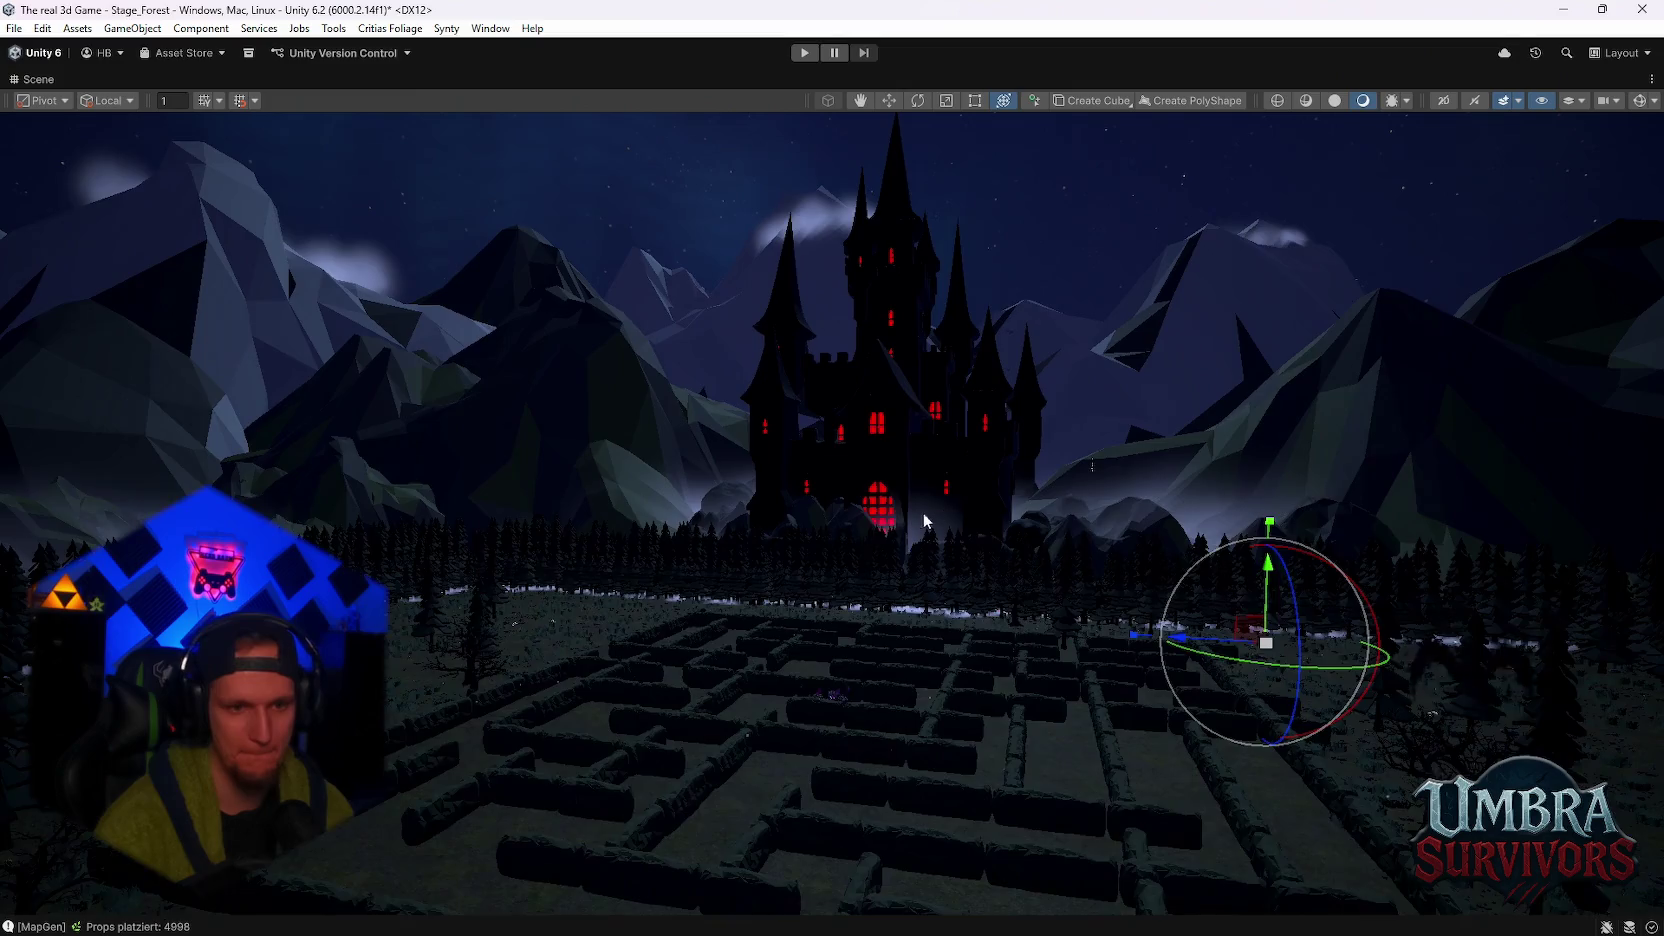
- Move the camera through the forest toward the castle, then restore the normal editor layout
scroll(923, 512, down, 10)
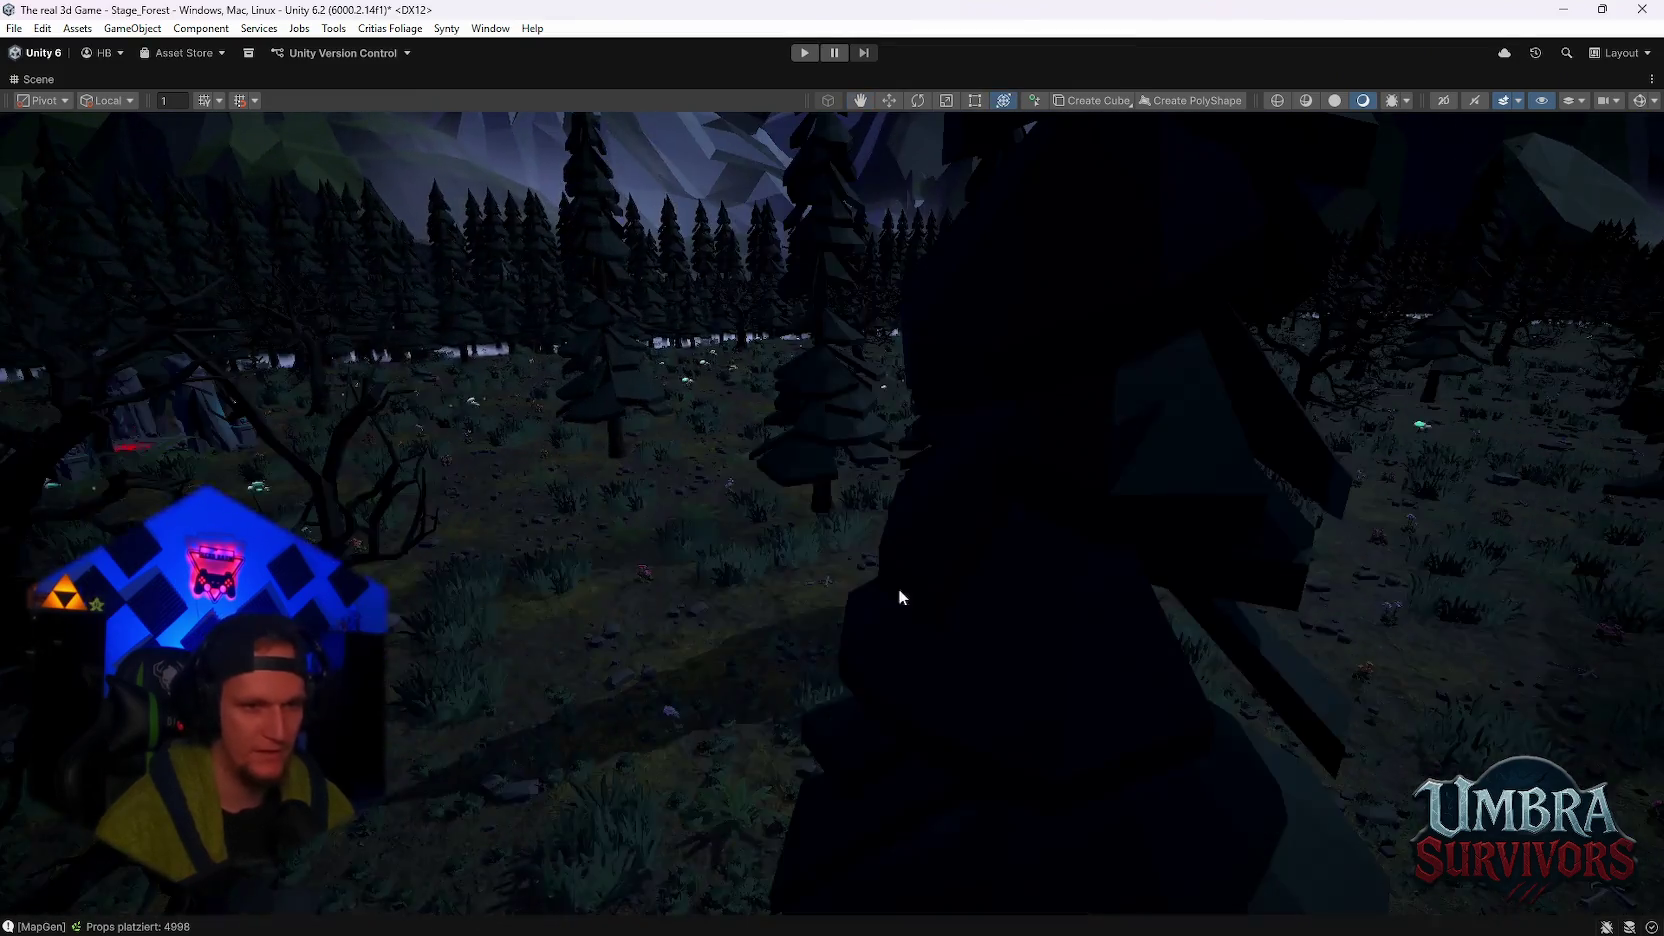
scroll(898, 597, up, 10)
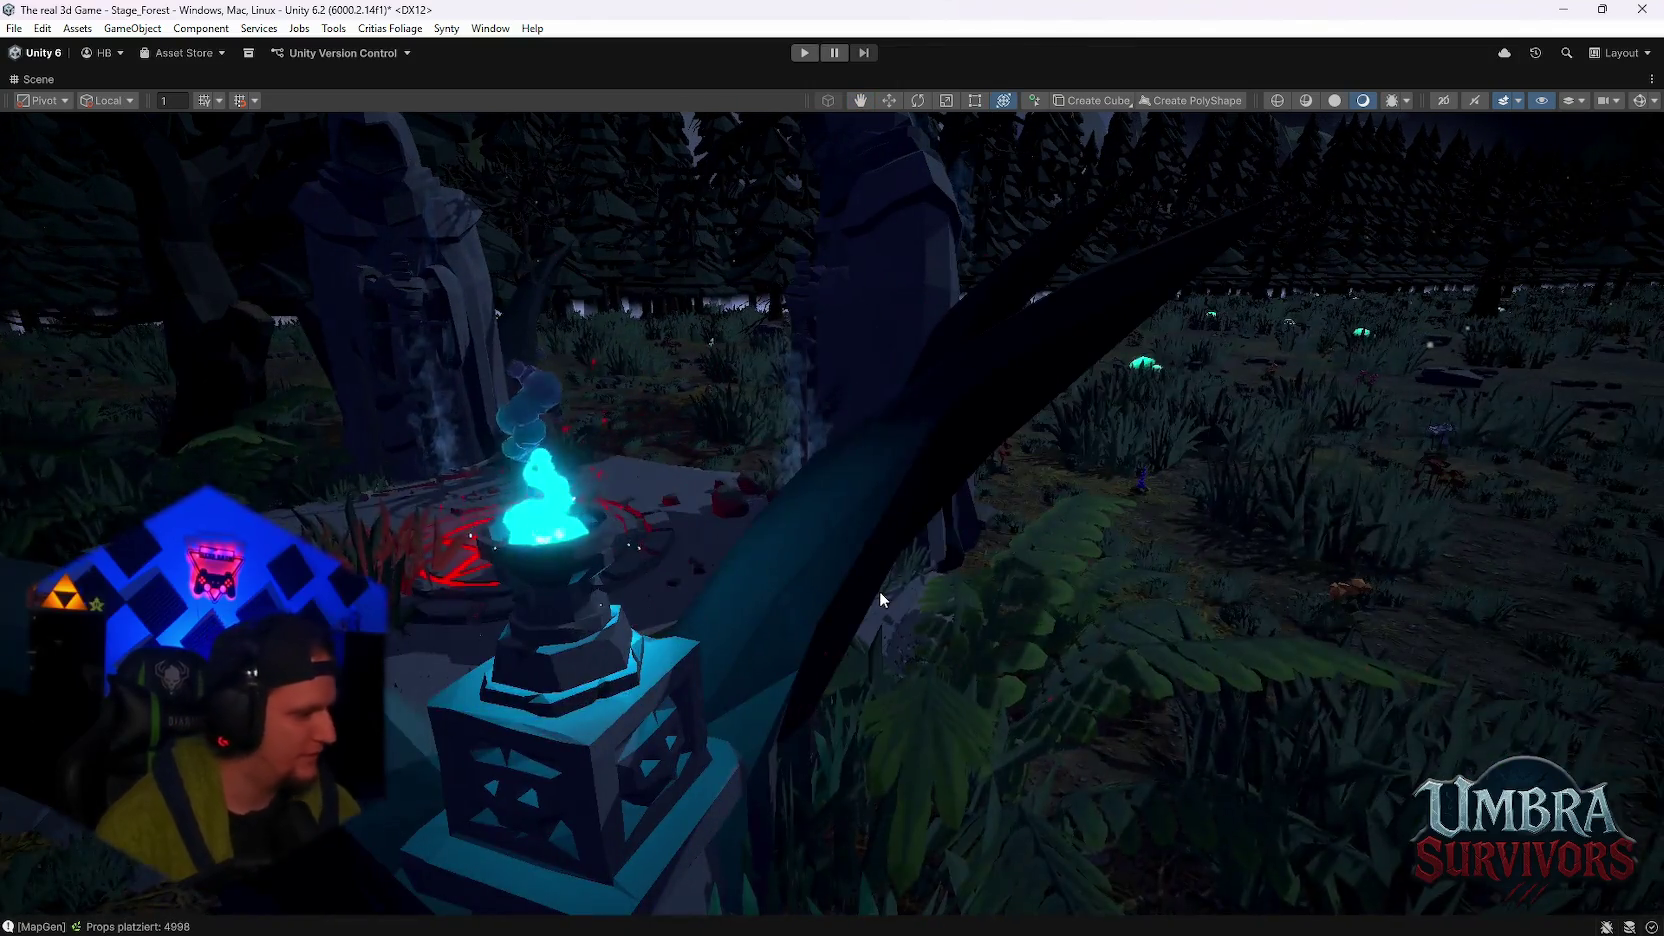
scroll(879, 592, down, 10)
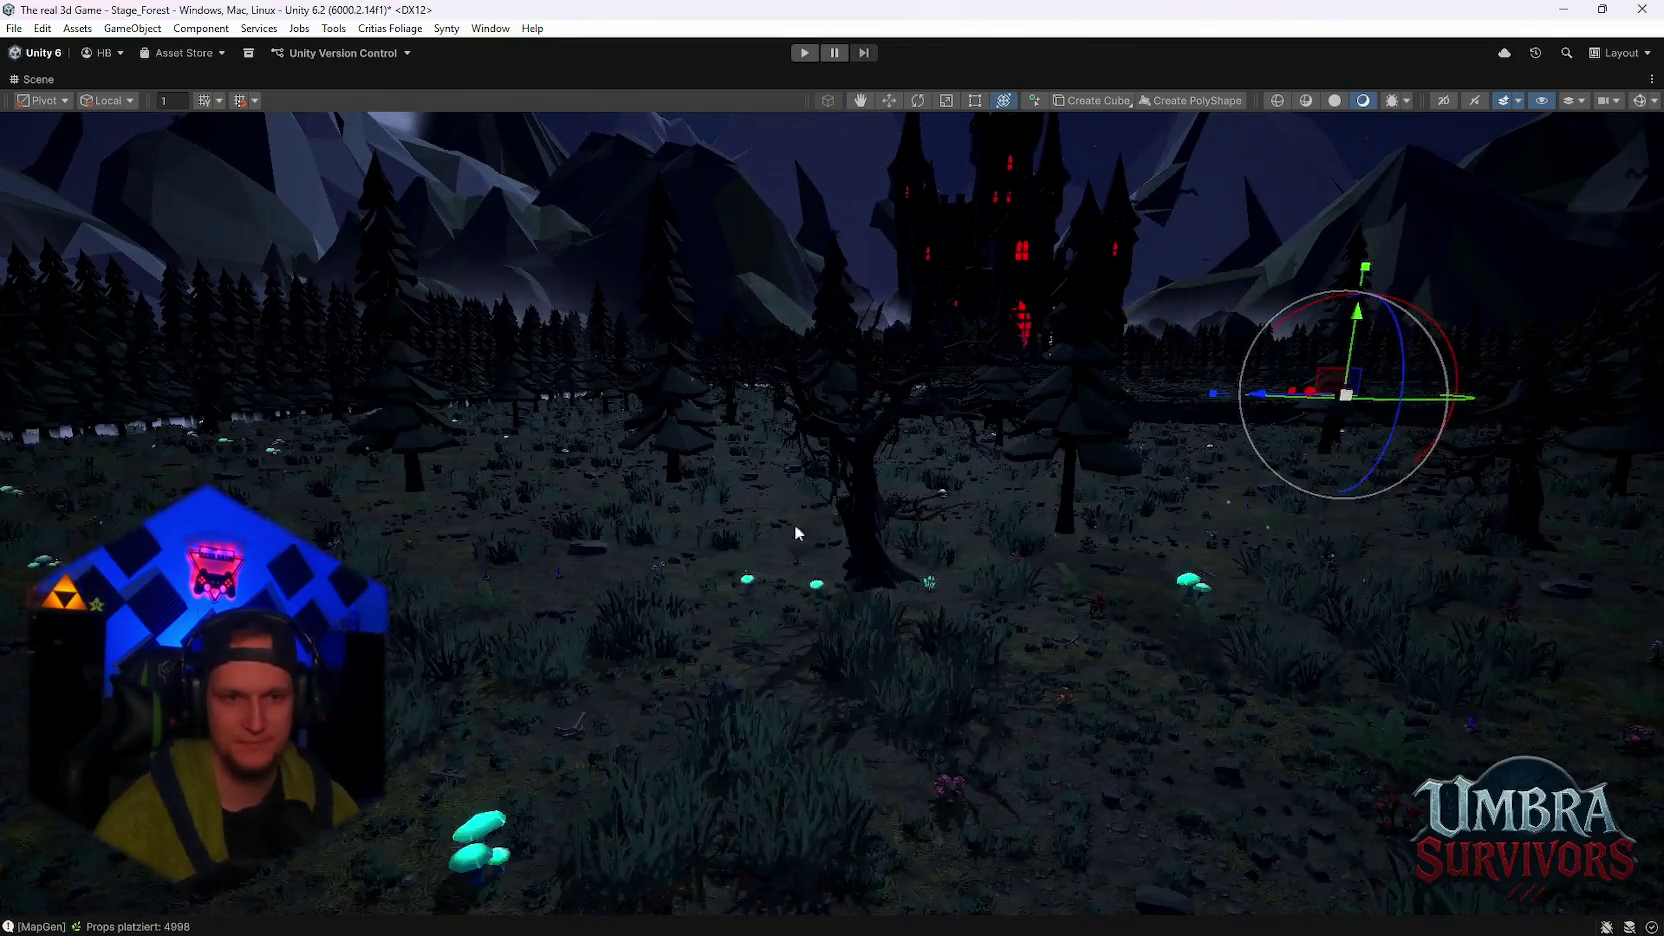
scroll(794, 524, up, 5)
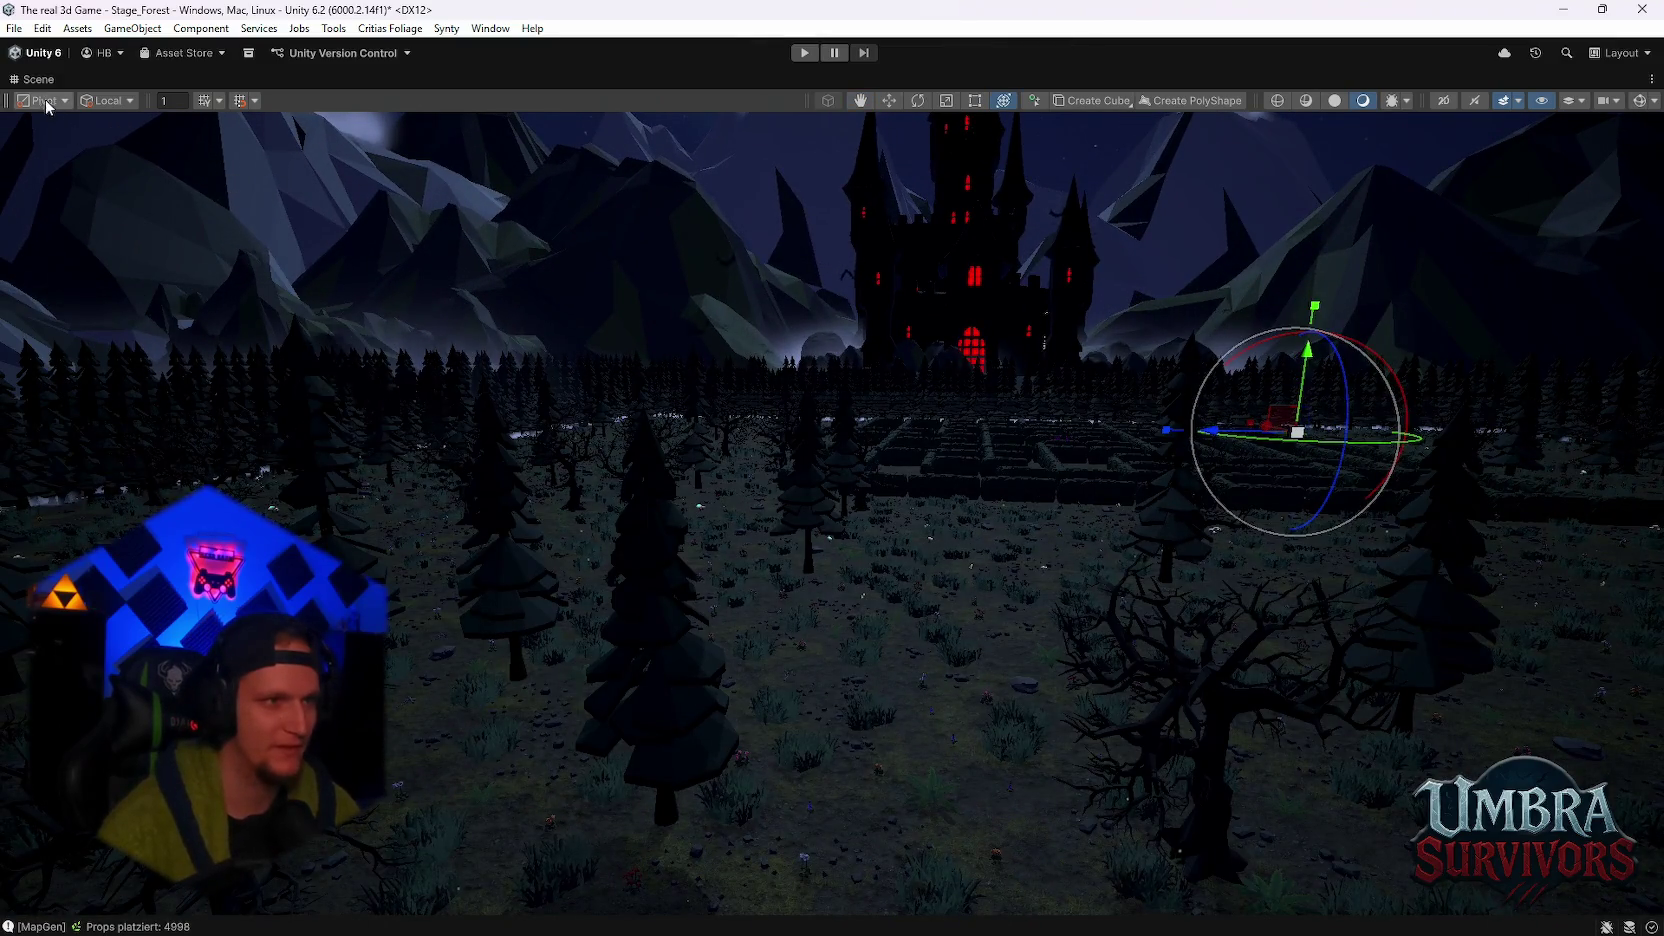
double_click(40, 80)
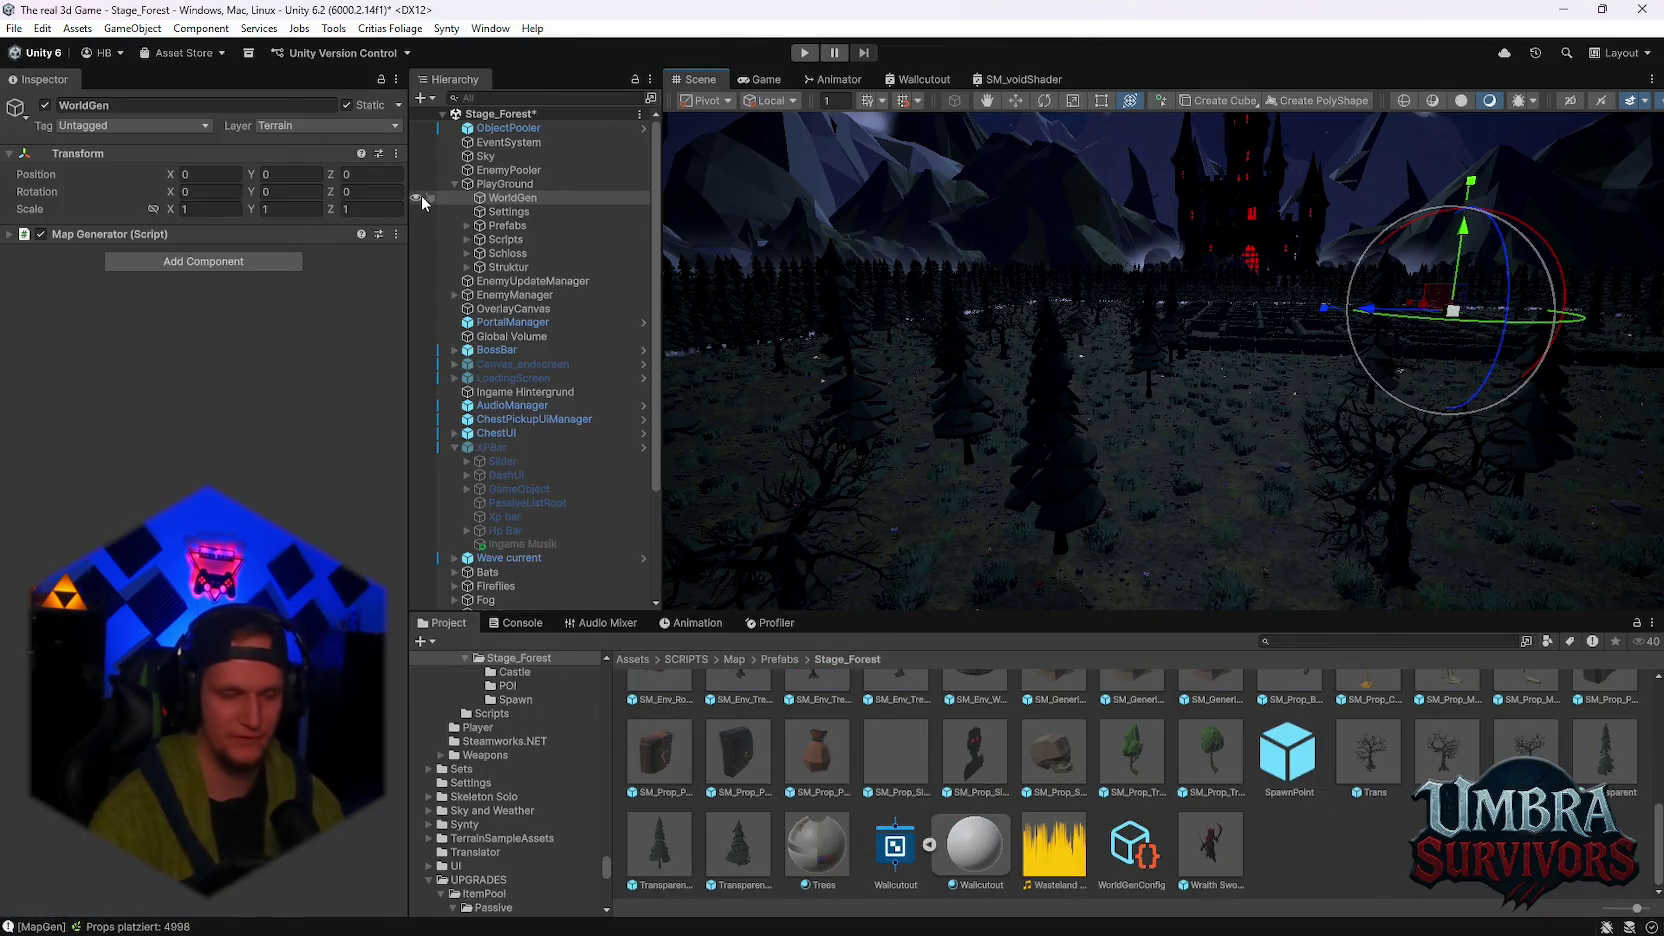
click(1210, 845)
scroll(224, 433, down, 5)
scroll(224, 433, down, 10)
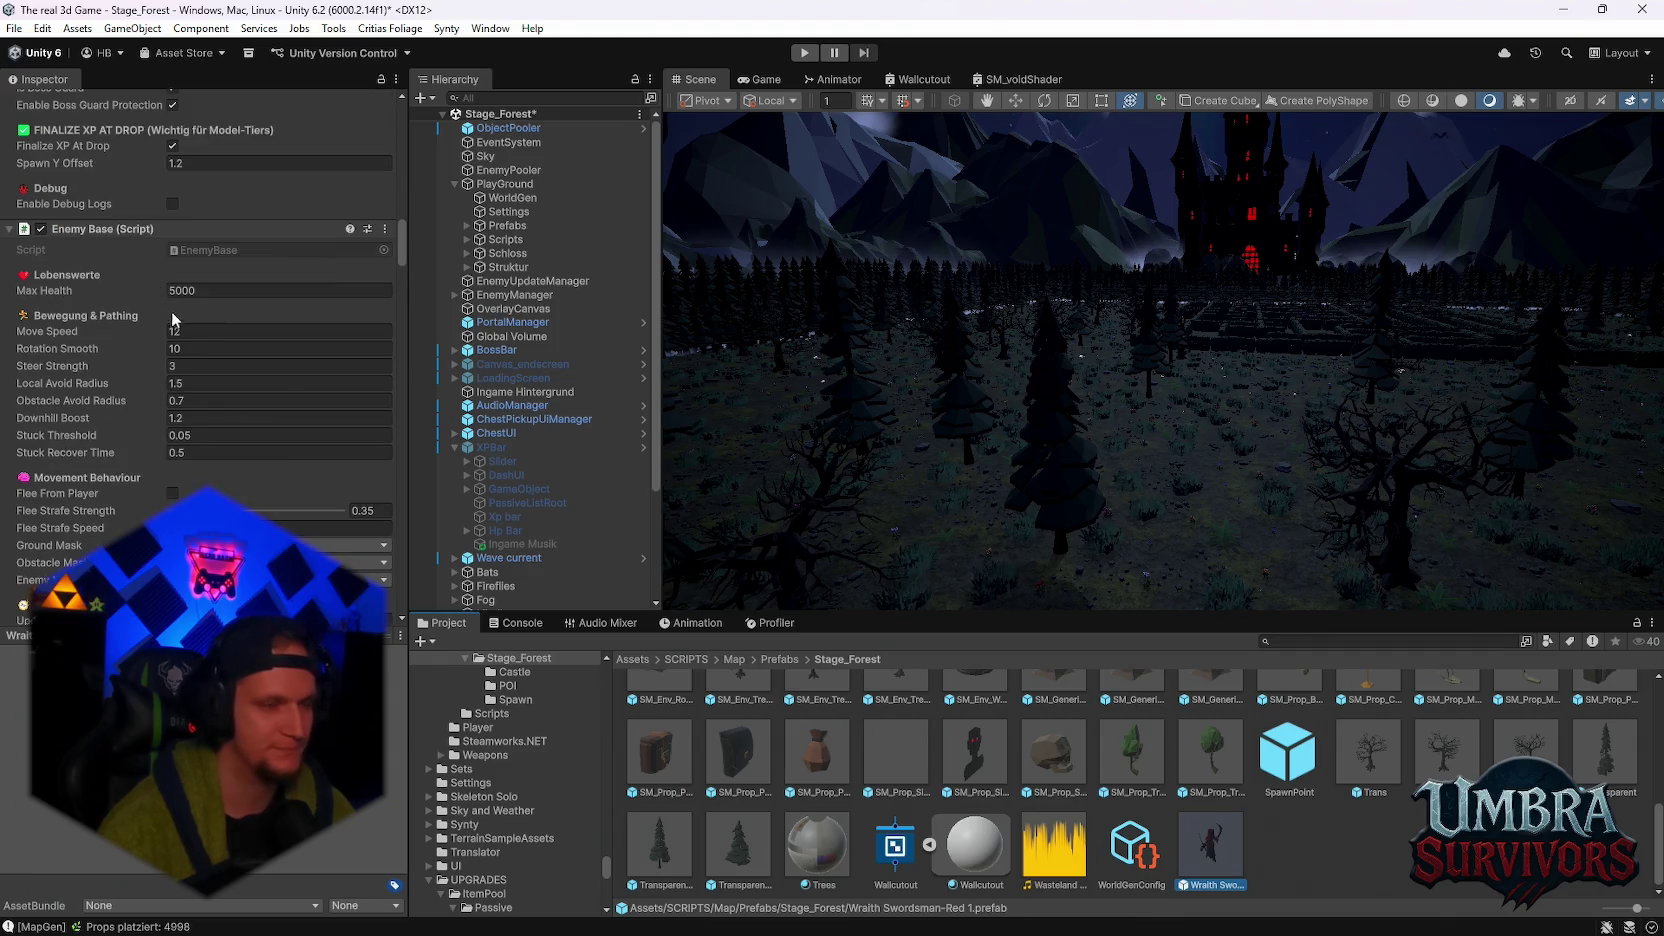
scroll(222, 405, down, 5)
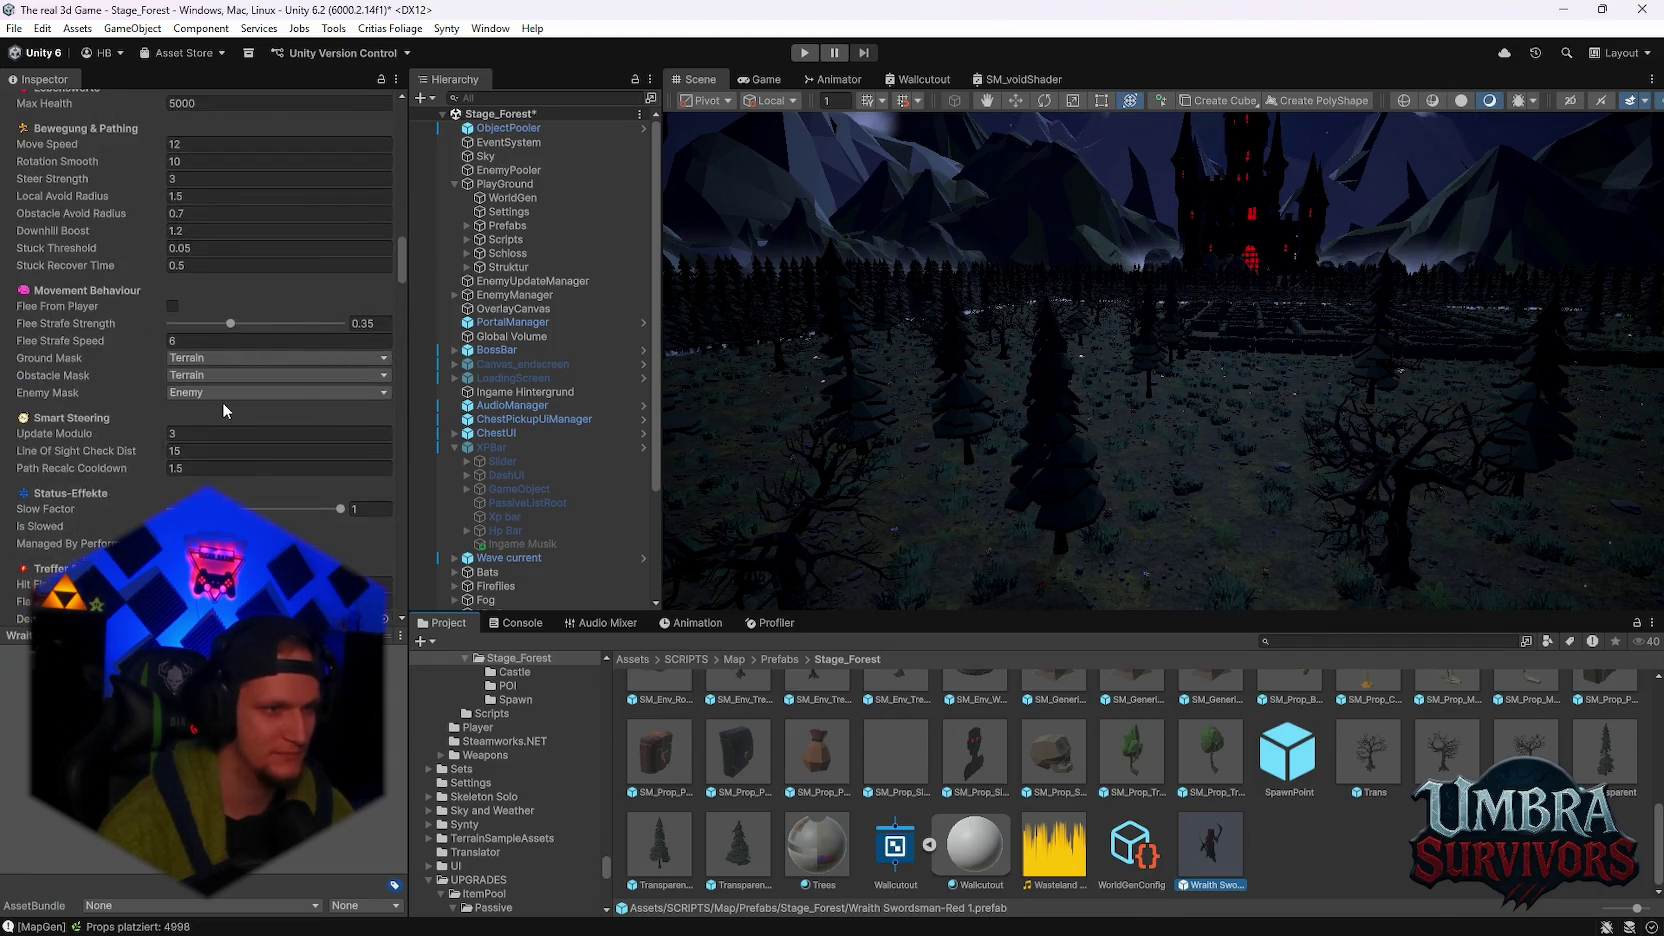
scroll(222, 402, up, 6)
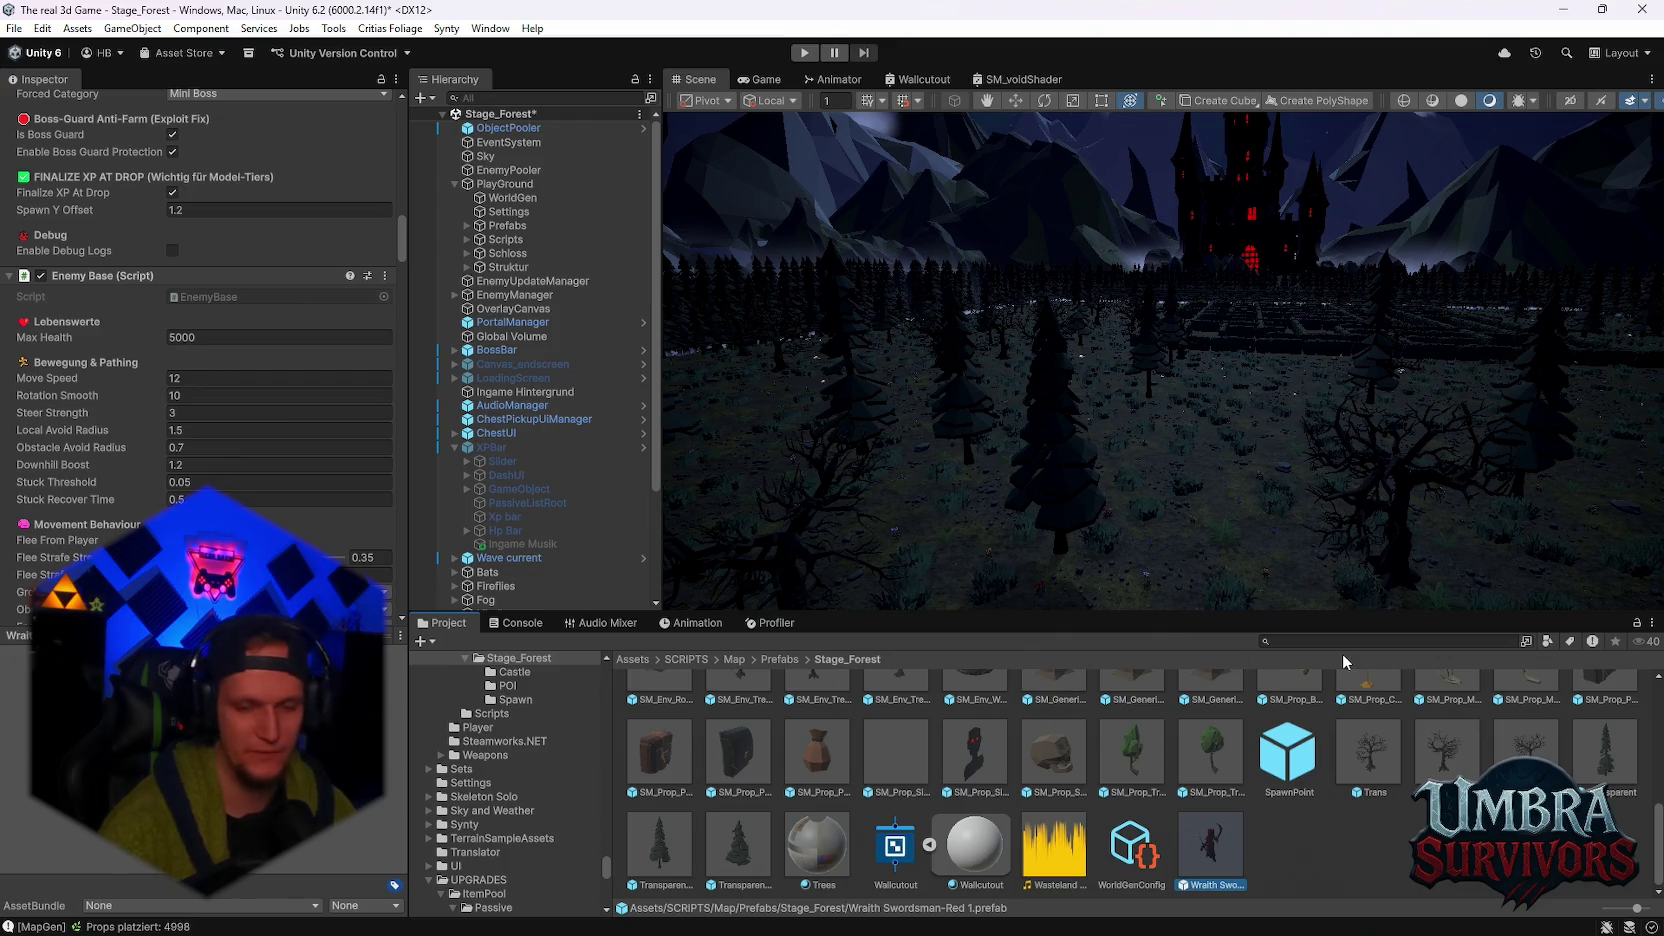
mouse_move(1034, 474)
mouse_down()
mouse_move(1135, 491)
mouse_move(1098, 517)
mouse_move(1117, 614)
mouse_move(1109, 456)
mouse_move(1050, 579)
mouse_move(1099, 420)
mouse_move(1411, 460)
mouse_move(1173, 471)
mouse_up()
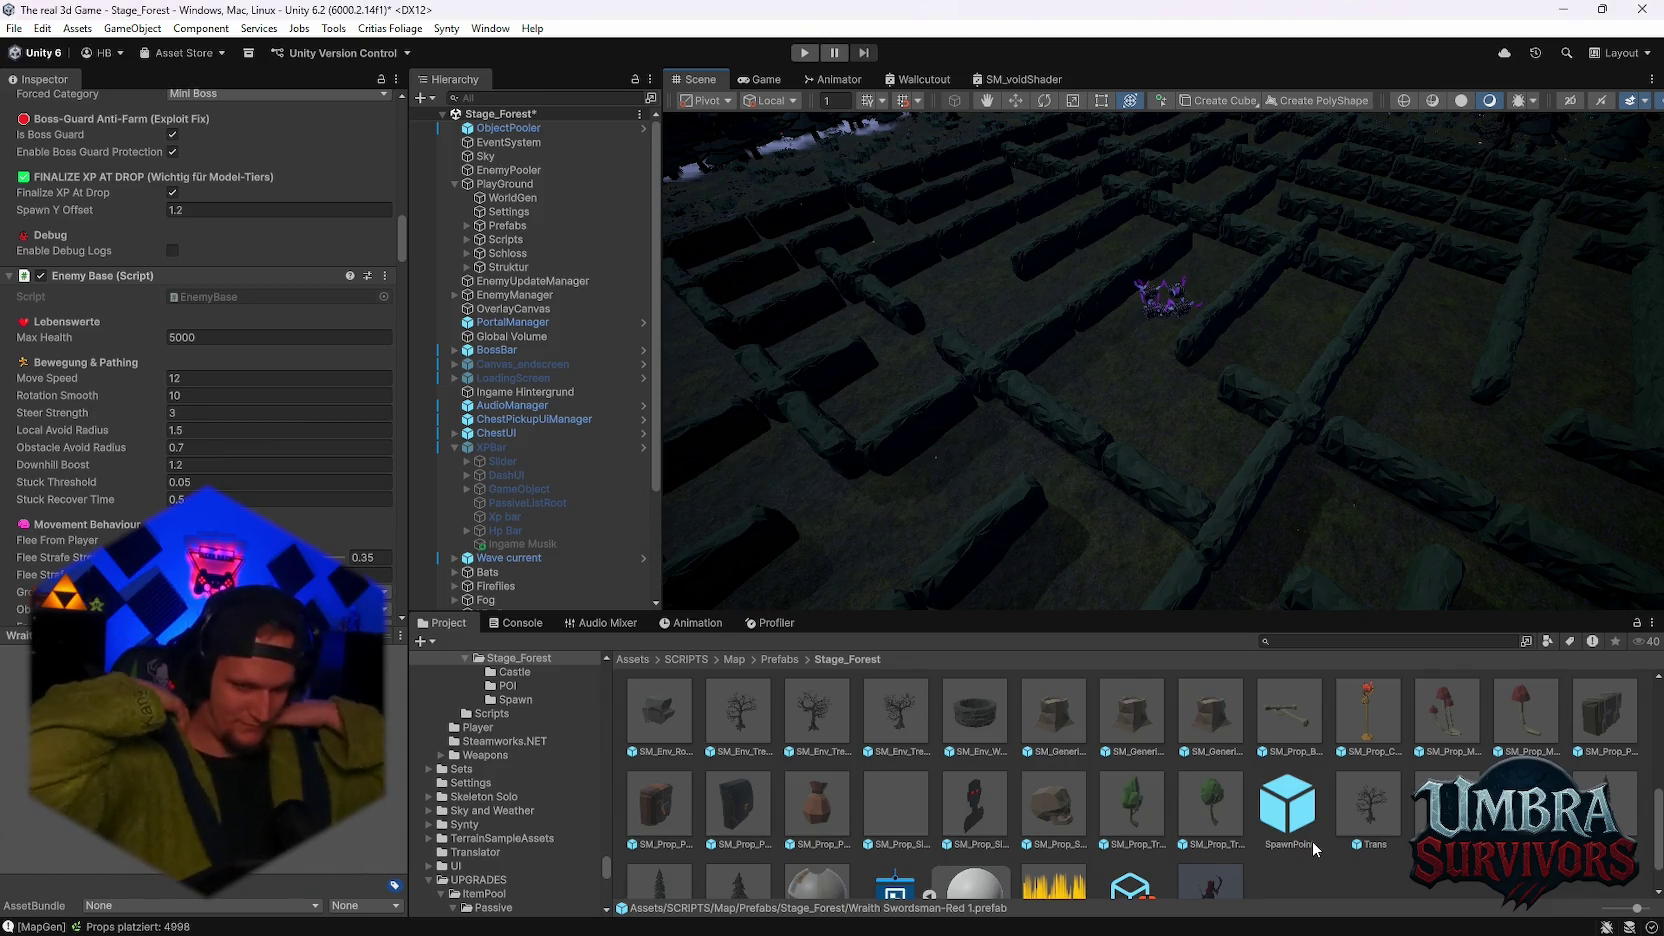
click(1312, 841)
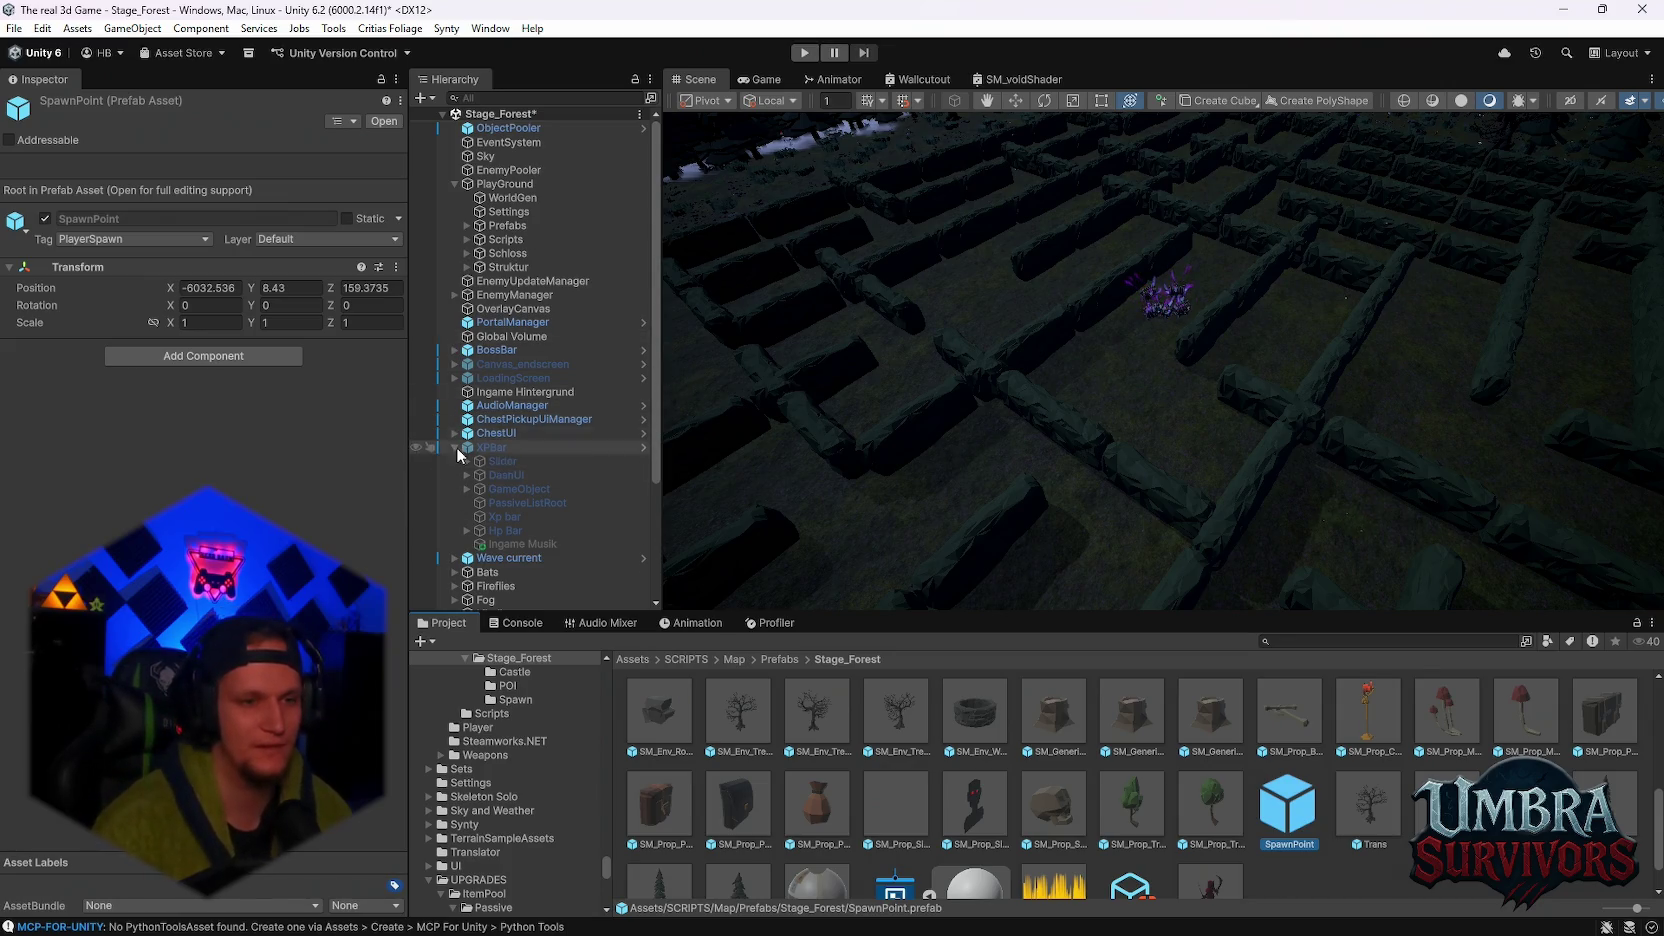
- Run Generate World on WorldGen's Map Generator and rotate the view to survey the new maze
scroll(565, 462, down, 5)
scroll(560, 400, up, 5)
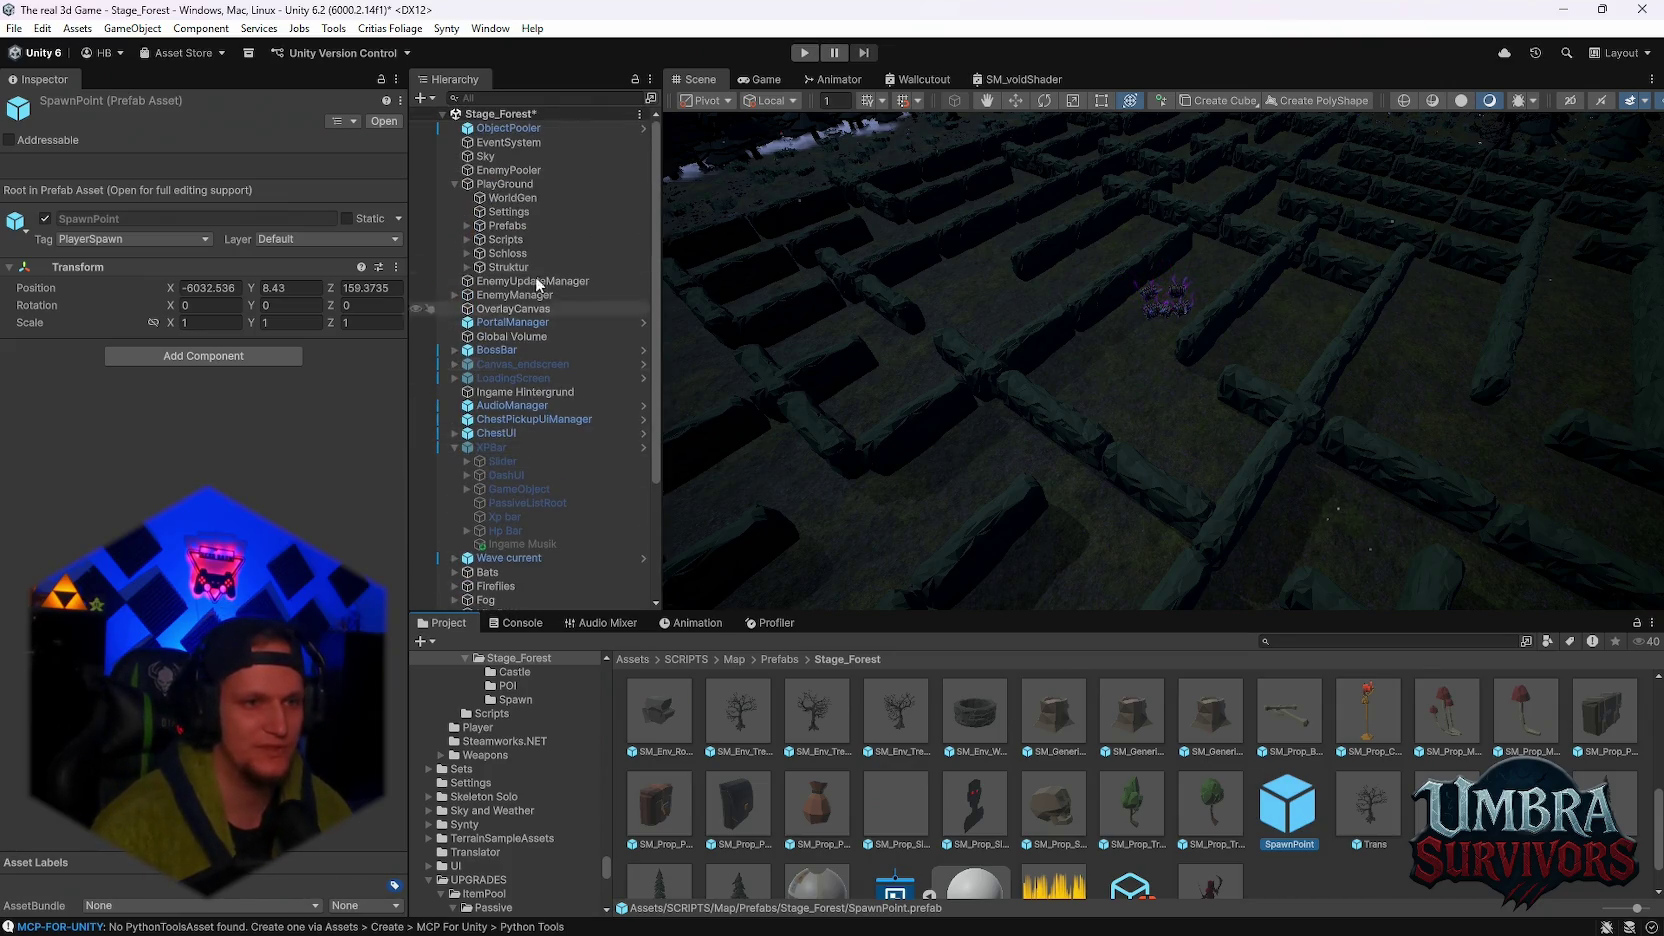
click(512, 198)
click(396, 234)
click(470, 514)
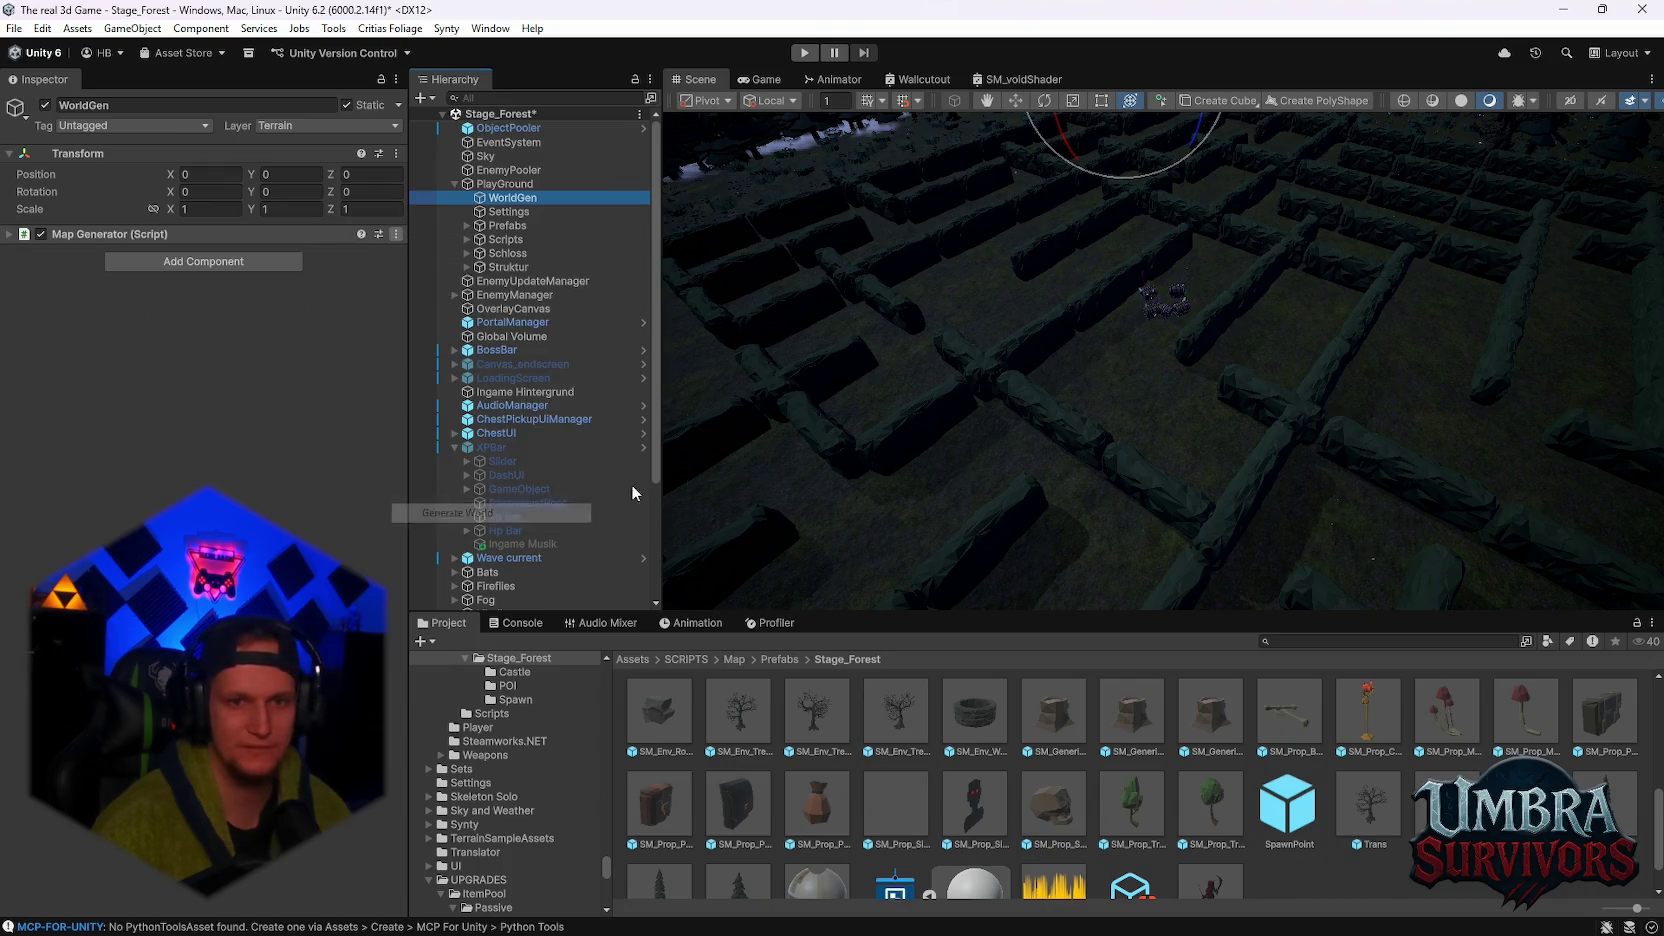
mouse_move(1193, 396)
mouse_down()
mouse_move(1223, 390)
mouse_move(1255, 420)
mouse_move(1505, 285)
mouse_move(1125, 401)
mouse_move(1118, 457)
mouse_move(1197, 428)
mouse_move(1166, 475)
mouse_move(1244, 230)
mouse_move(1246, 386)
mouse_move(1044, 341)
mouse_move(1382, 359)
mouse_move(1144, 450)
mouse_move(1222, 462)
mouse_move(1230, 392)
mouse_move(1141, 474)
mouse_move(1287, 474)
mouse_move(1230, 488)
mouse_move(1182, 397)
mouse_move(1140, 442)
mouse_move(1356, 409)
mouse_move(1318, 520)
mouse_move(1166, 519)
mouse_move(1159, 453)
mouse_move(1161, 474)
mouse_move(1183, 417)
mouse_move(1066, 509)
mouse_move(1254, 413)
mouse_move(975, 389)
mouse_move(1182, 322)
mouse_move(1358, 298)
mouse_move(1193, 276)
mouse_move(1228, 312)
mouse_move(1431, 160)
mouse_up()
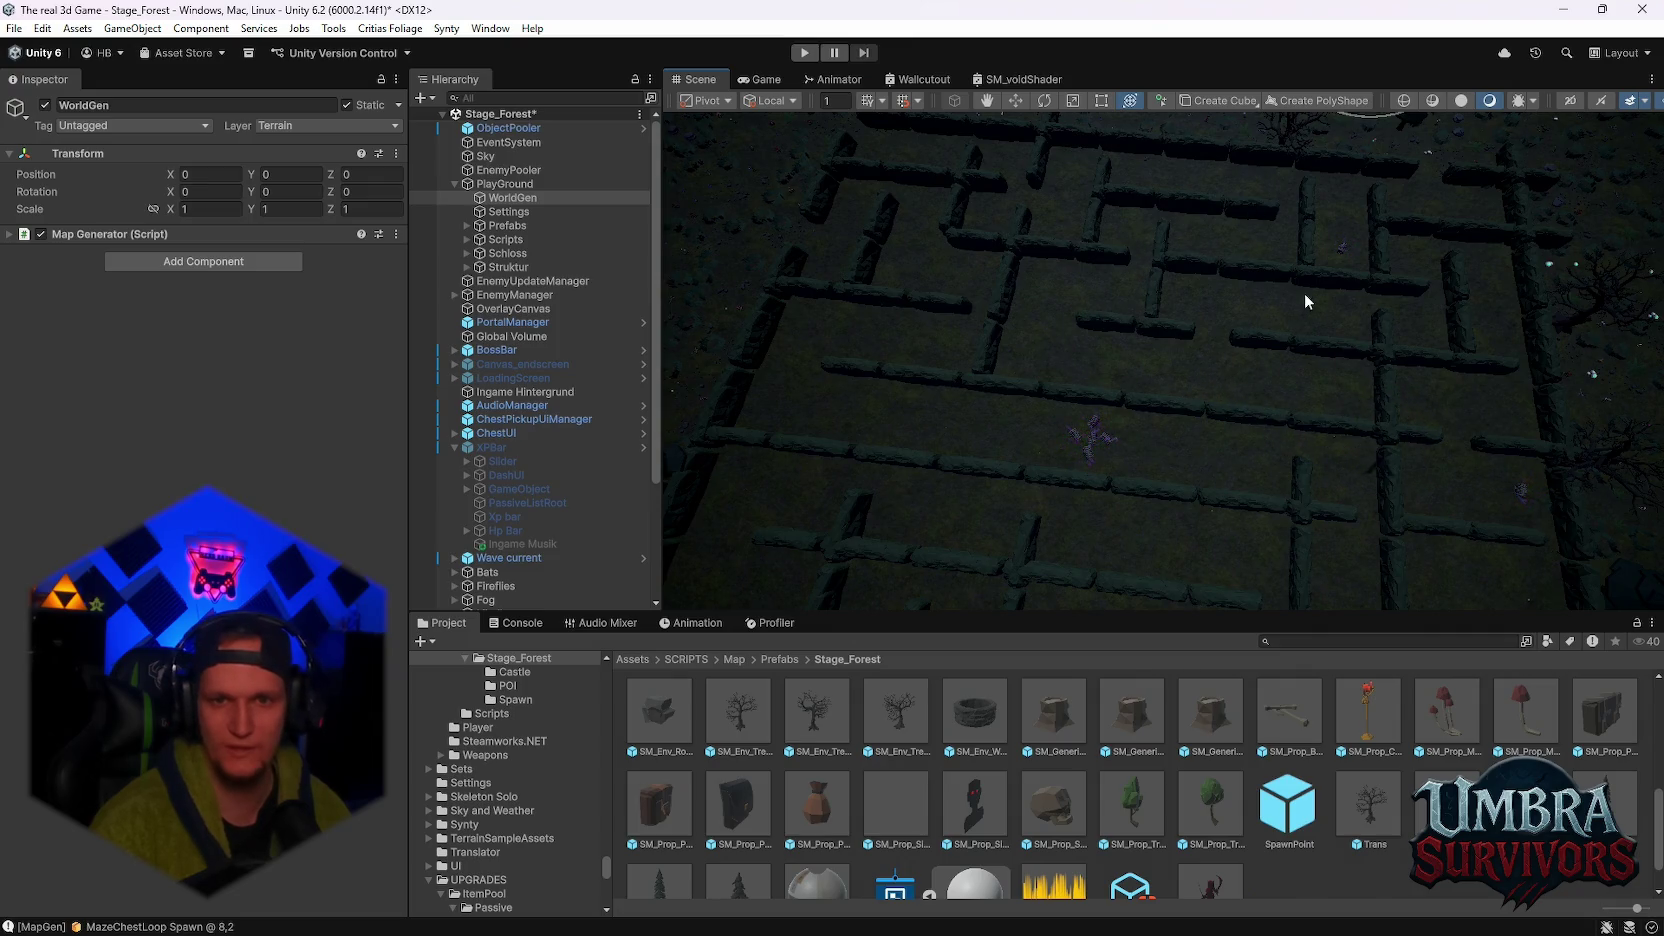
drag(1417, 280, 1381, 146)
scroll(1370, 268, down, 2)
scroll(1365, 421, up, 3)
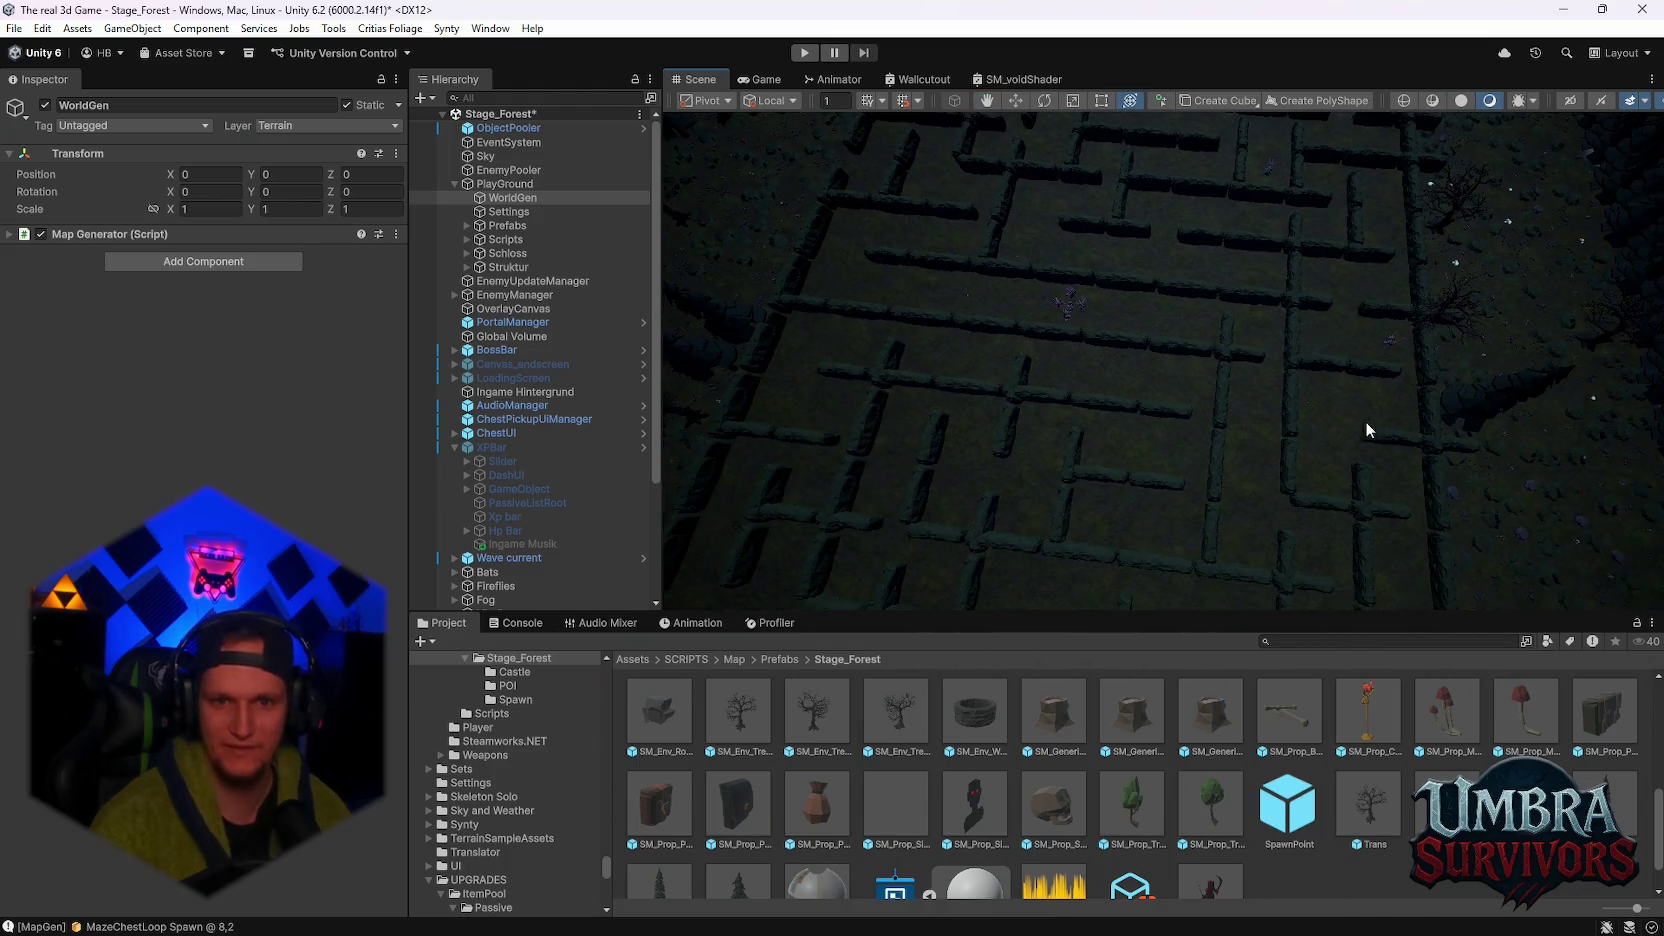
mouse_move(1365, 465)
mouse_down()
mouse_move(1327, 516)
mouse_move(1331, 464)
mouse_up()
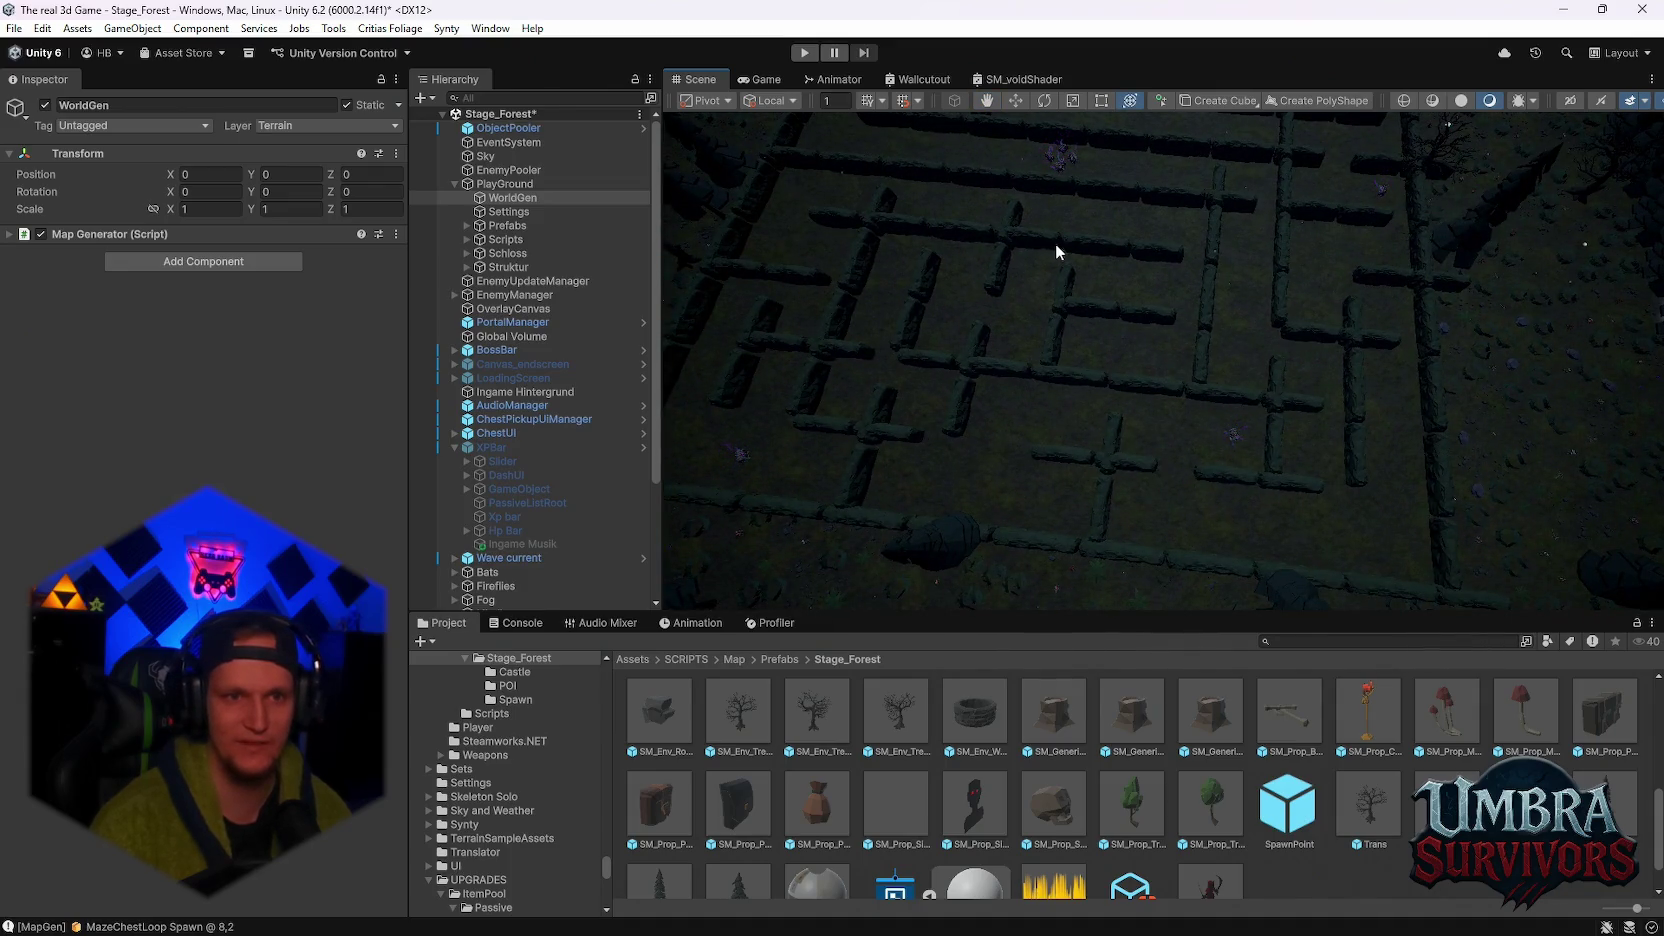
drag(679, 337, 1232, 500)
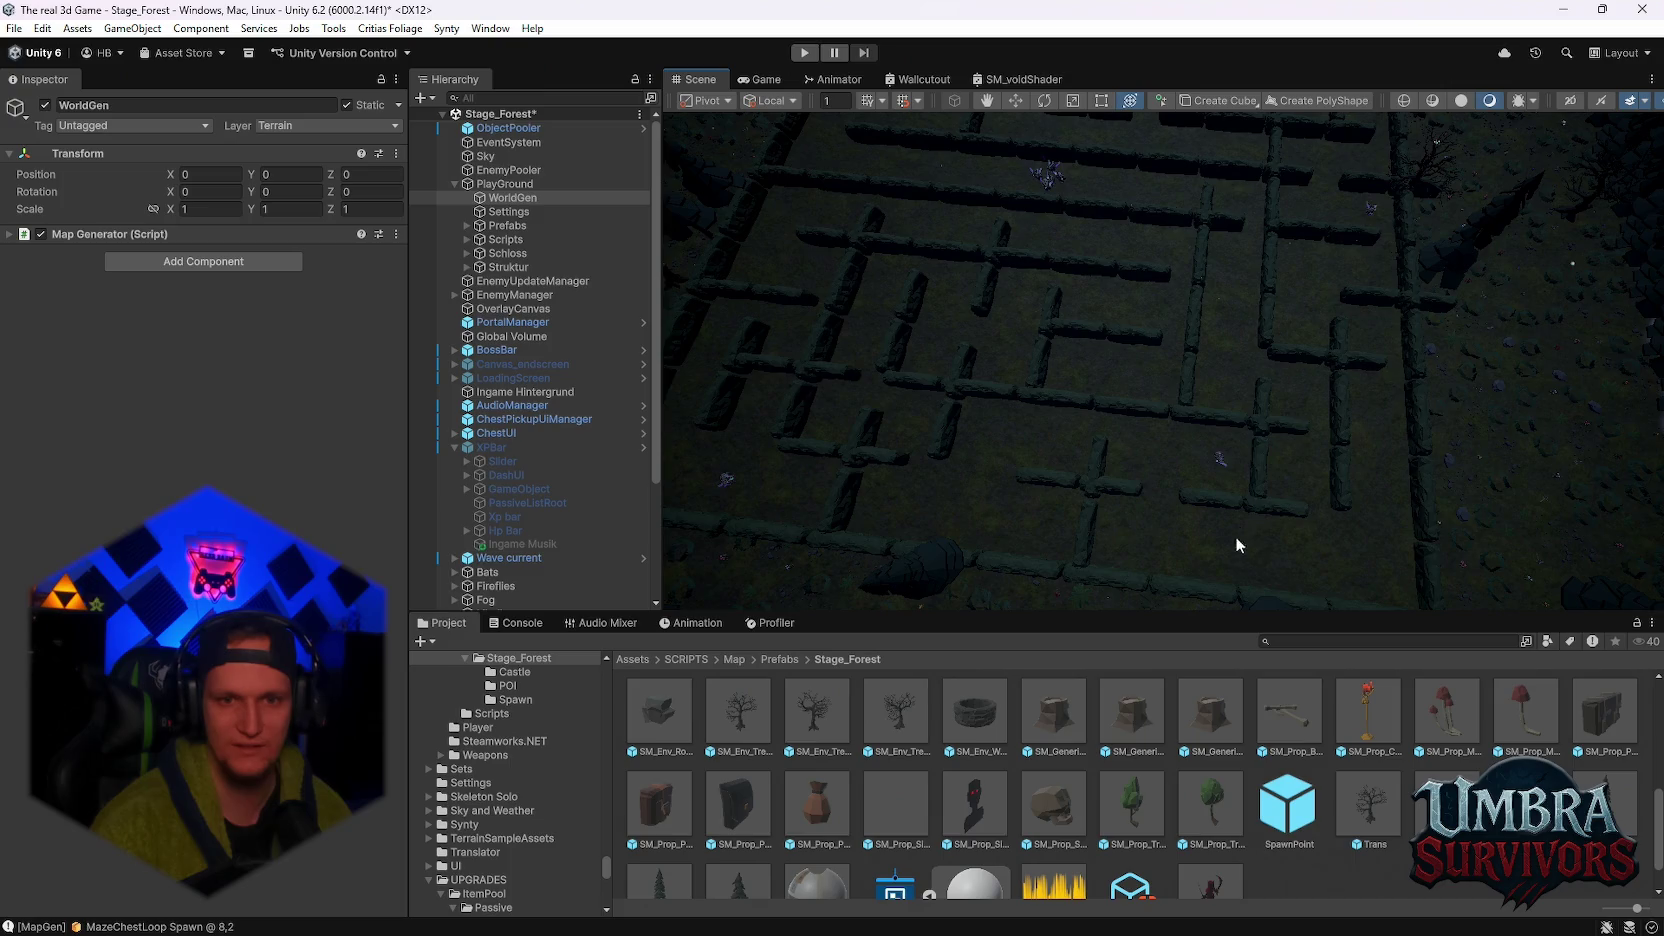
mouse_move(1256, 381)
mouse_down()
mouse_move(1107, 282)
mouse_move(1067, 441)
mouse_up()
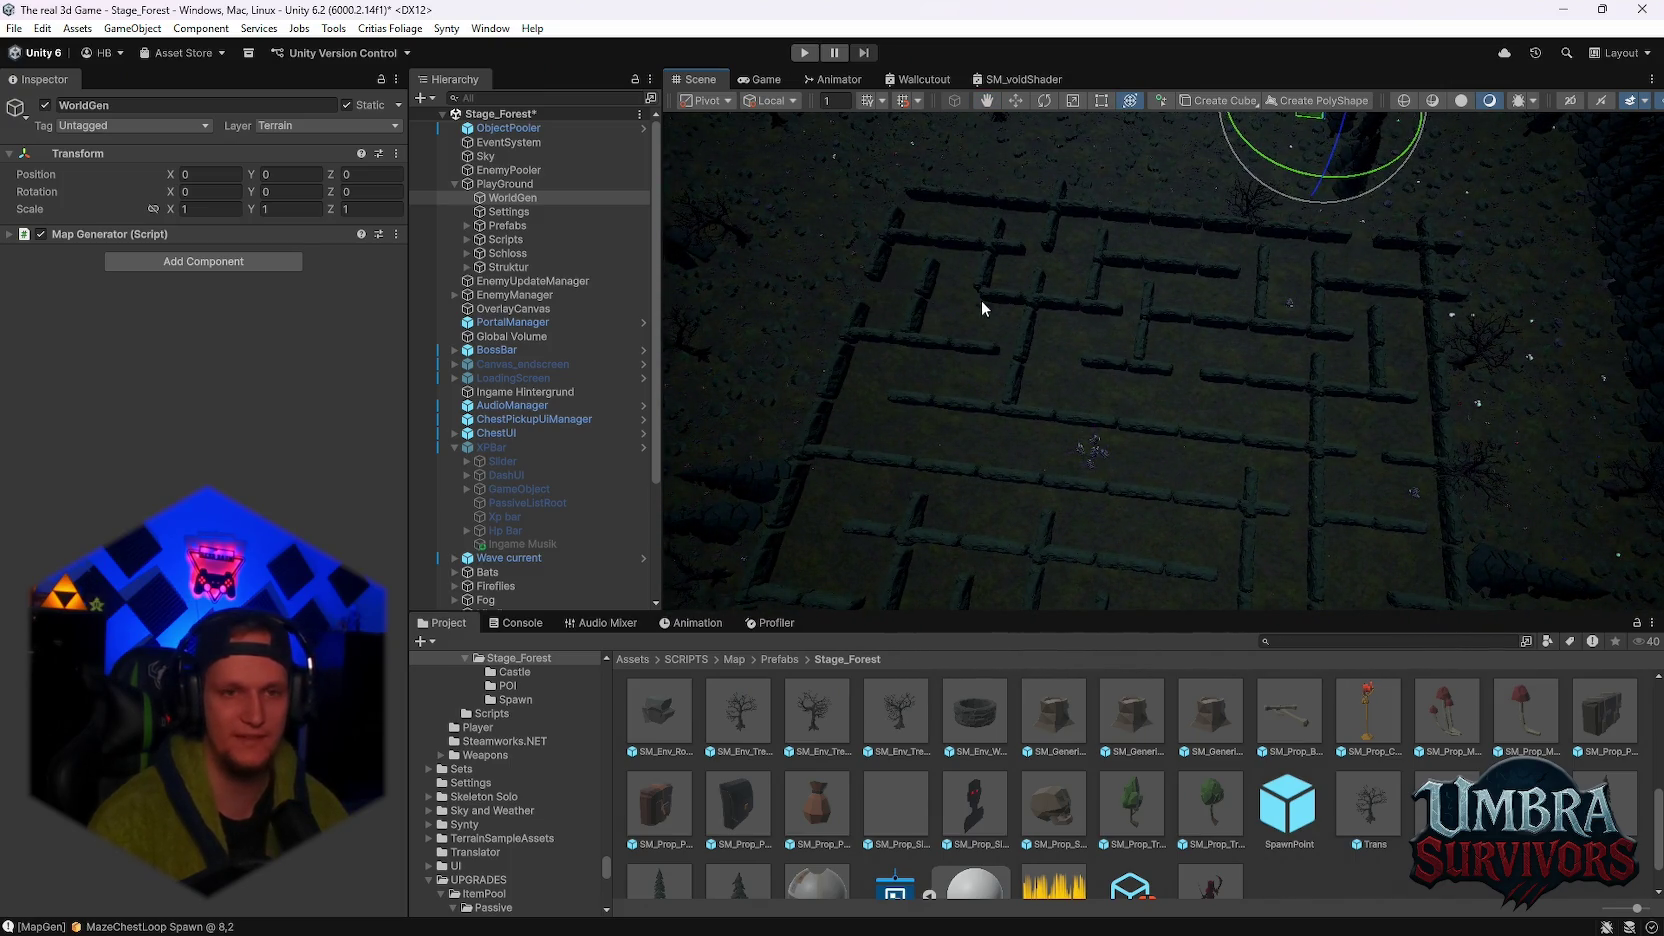
mouse_move(1164, 272)
mouse_down()
mouse_move(1066, 390)
mouse_move(1053, 318)
mouse_up()
drag(1062, 247, 1112, 341)
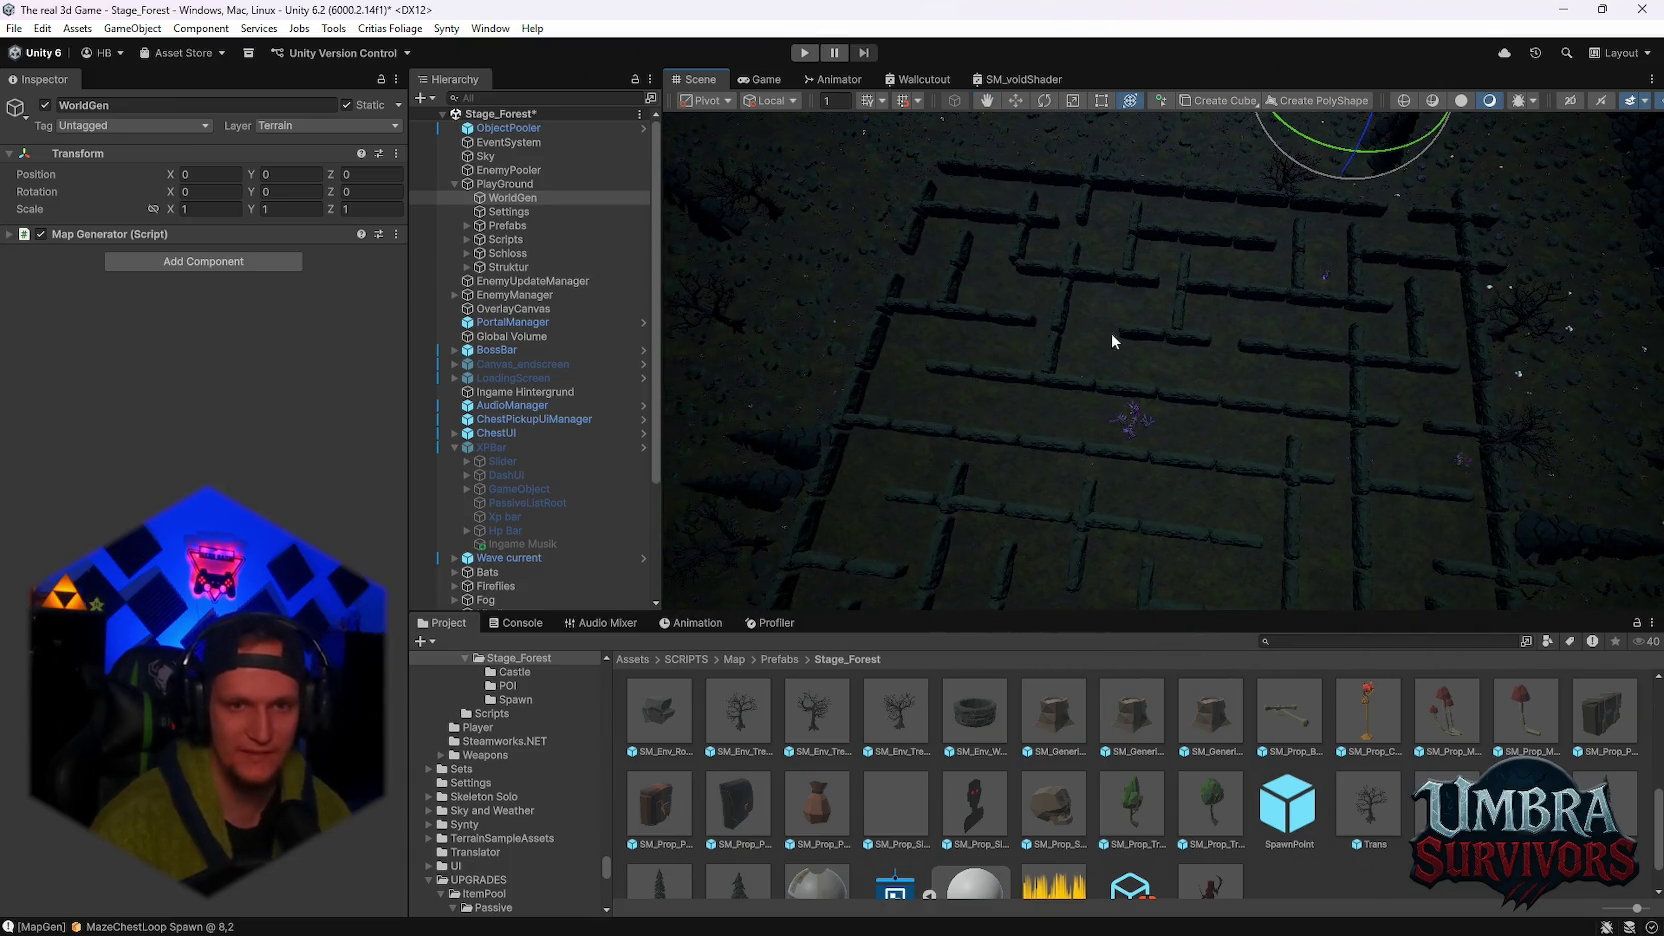
mouse_move(1222, 478)
mouse_down()
mouse_move(1177, 401)
mouse_move(1177, 349)
mouse_move(1266, 401)
mouse_move(1172, 288)
mouse_move(1229, 408)
mouse_move(1412, 410)
mouse_up()
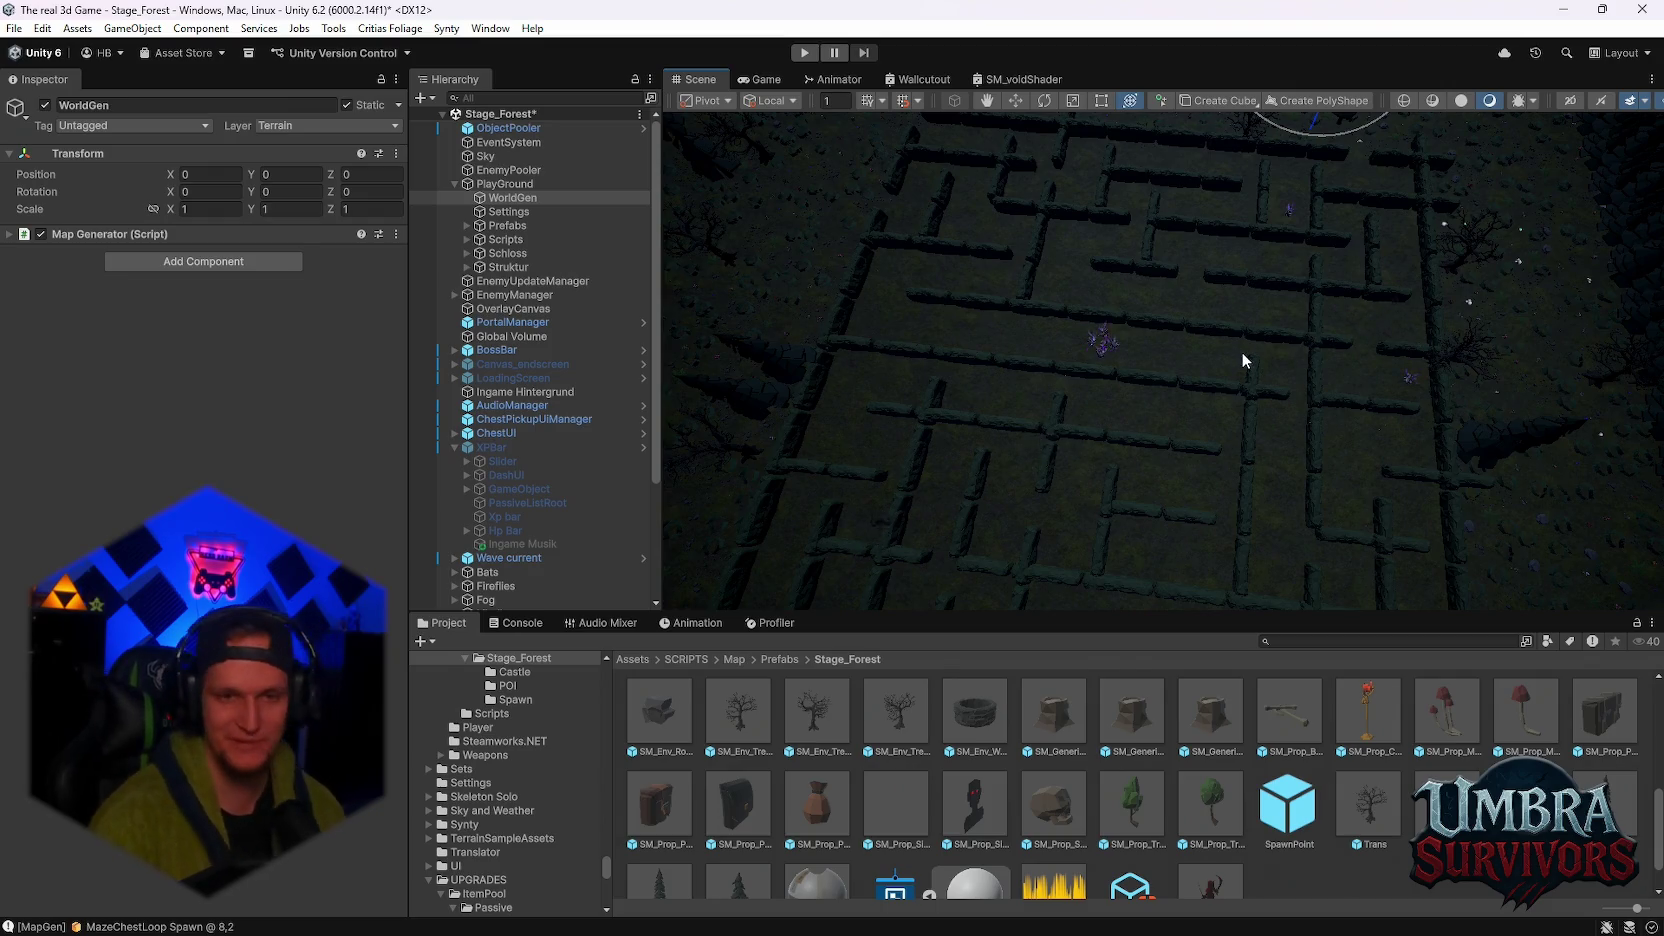
scroll(1242, 351, up, 5)
scroll(1136, 398, down, 3)
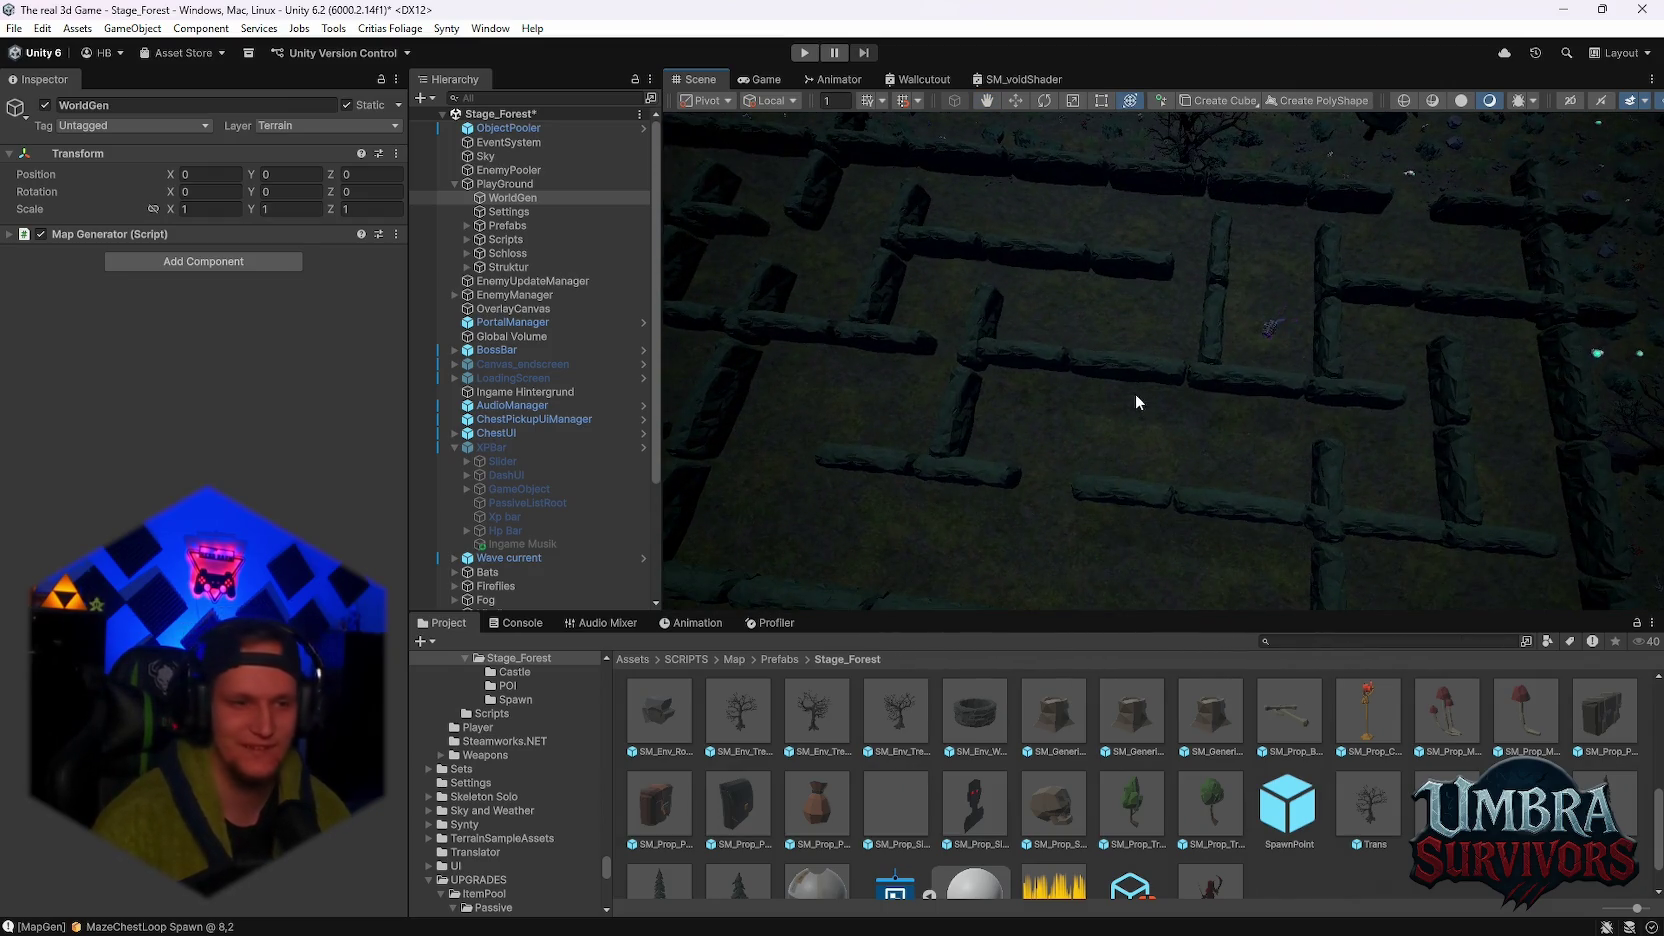
click(505, 184)
- Select WorldGen and open the WorldGenConfig asset referenced by its Map Generator's Config field
click(512, 197)
click(110, 234)
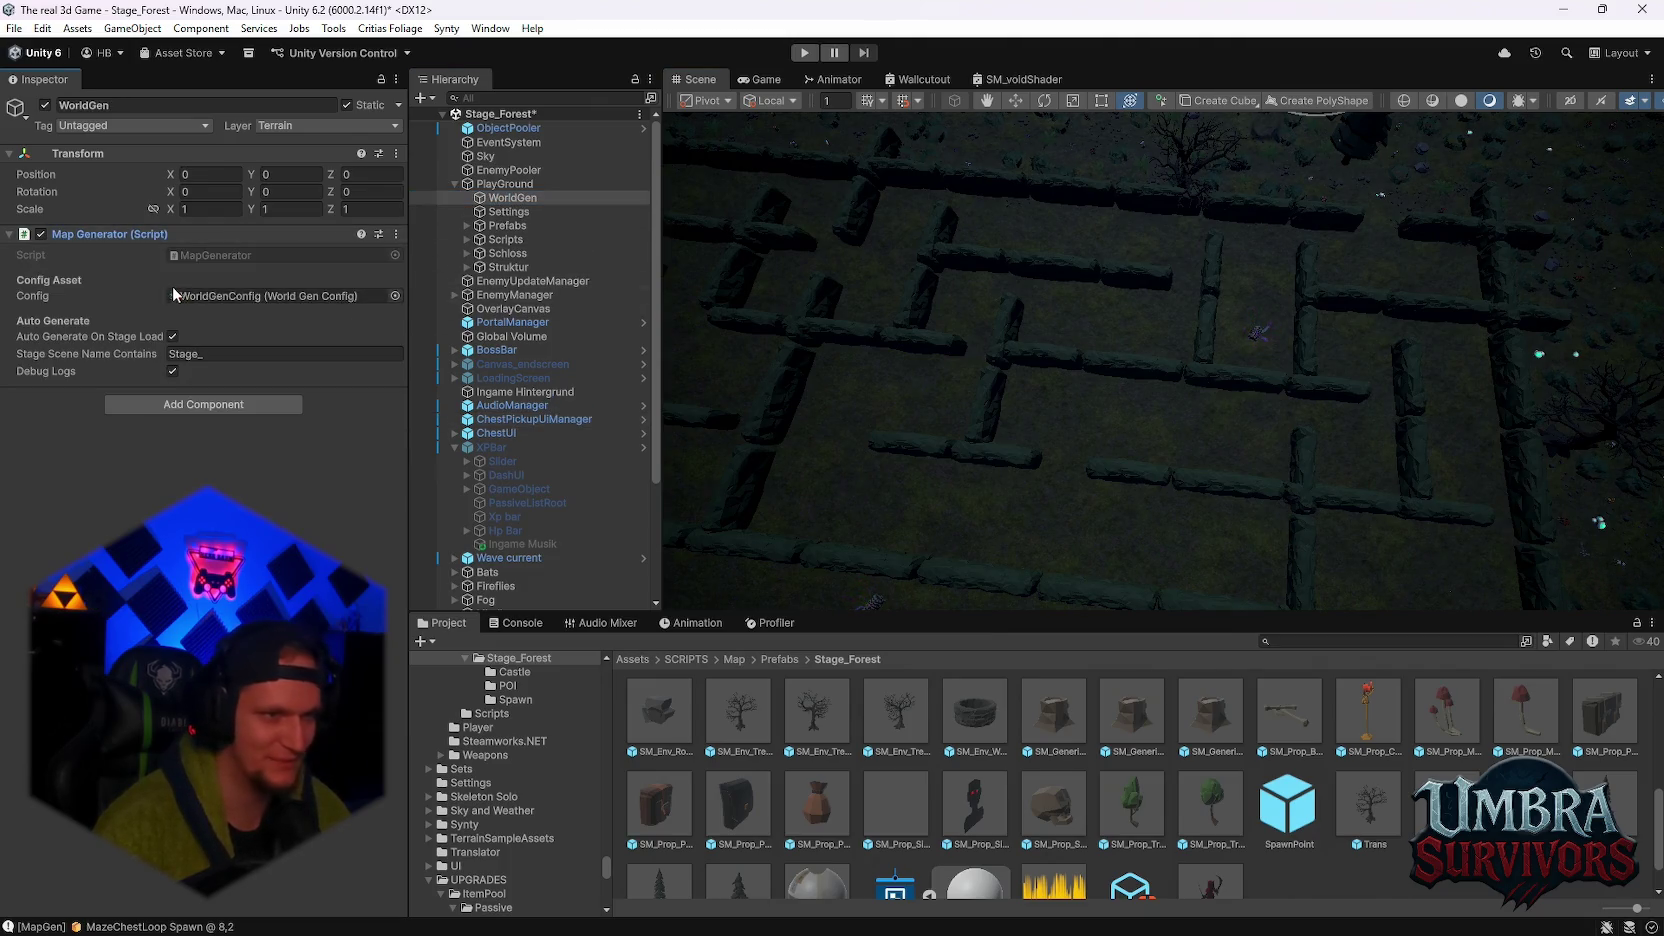
click(280, 295)
click(1125, 848)
scroll(389, 517, down, 2)
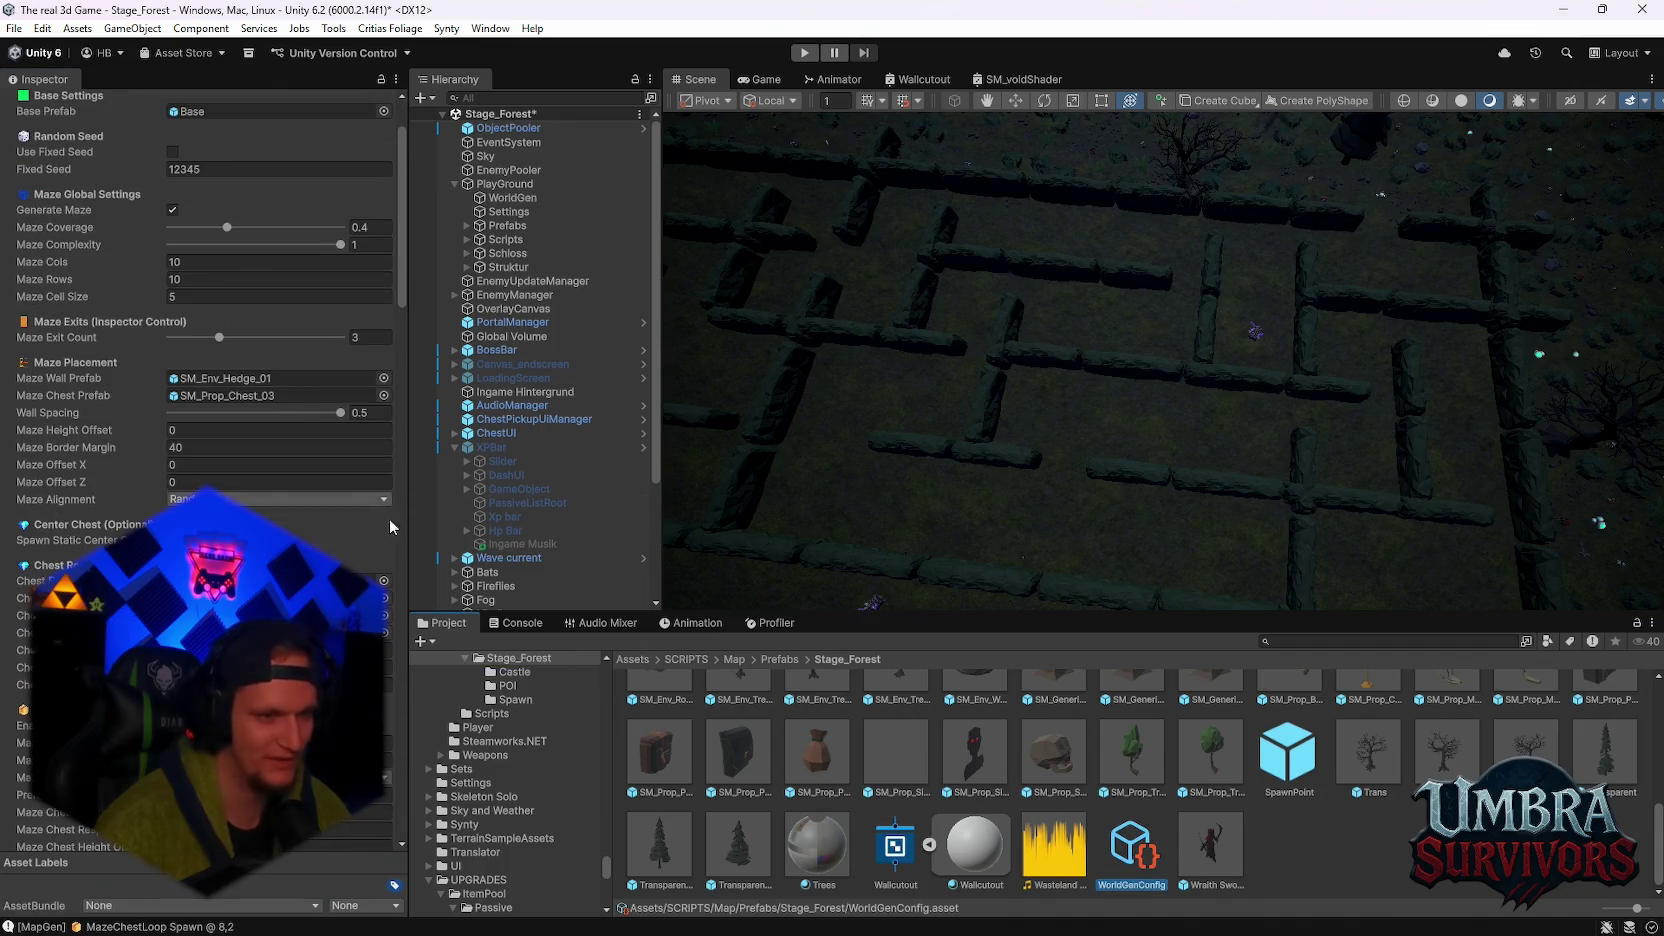
scroll(1147, 507, up, 3)
- Drag the Wraith Swordsman-Red 1 prefab into WorldGenConfig's center mini boss slot
mouse_move(1173, 464)
mouse_down()
mouse_move(1178, 335)
mouse_move(1247, 342)
mouse_up()
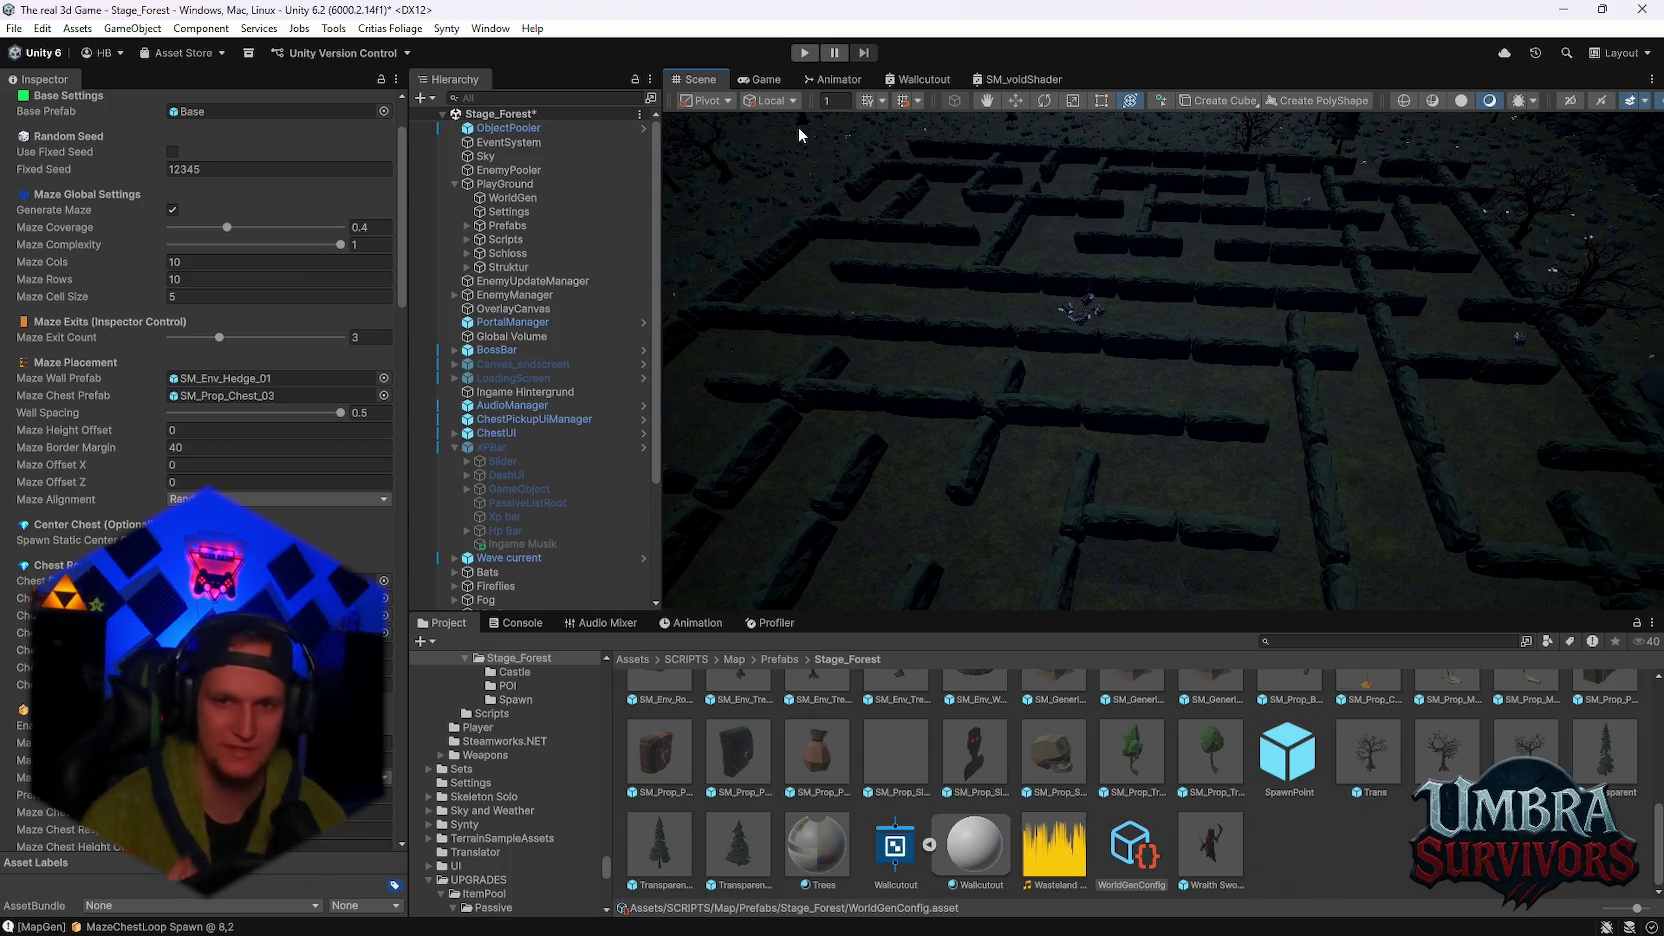
drag(816, 159, 995, 264)
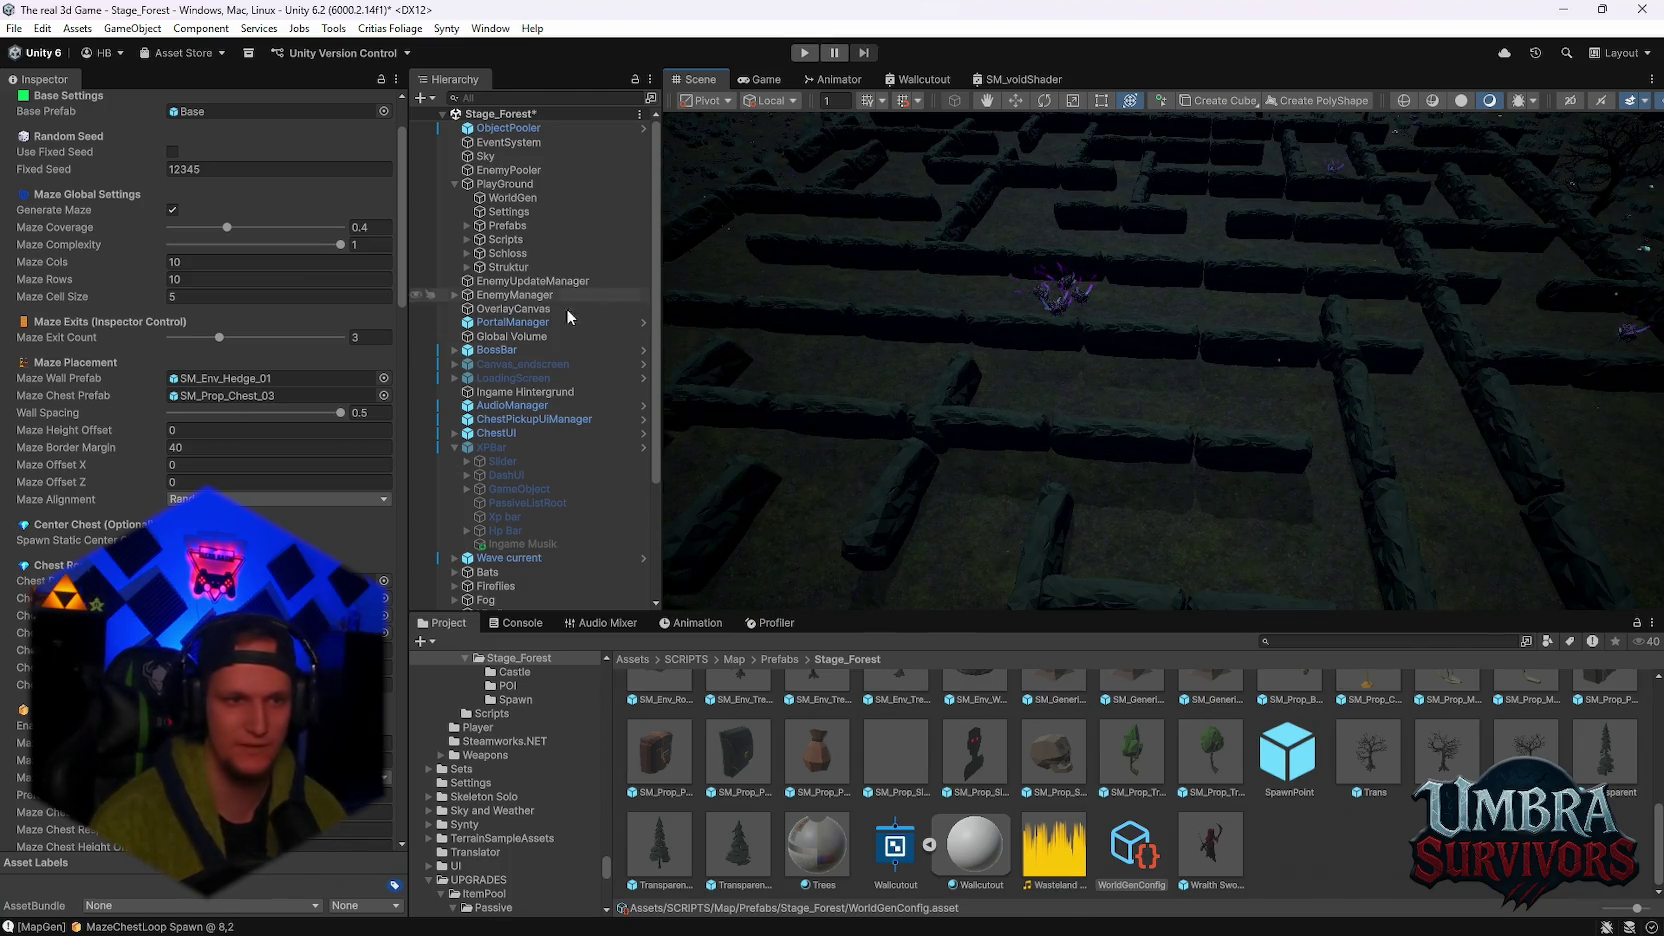
drag(760, 390, 899, 418)
drag(1098, 271, 852, 370)
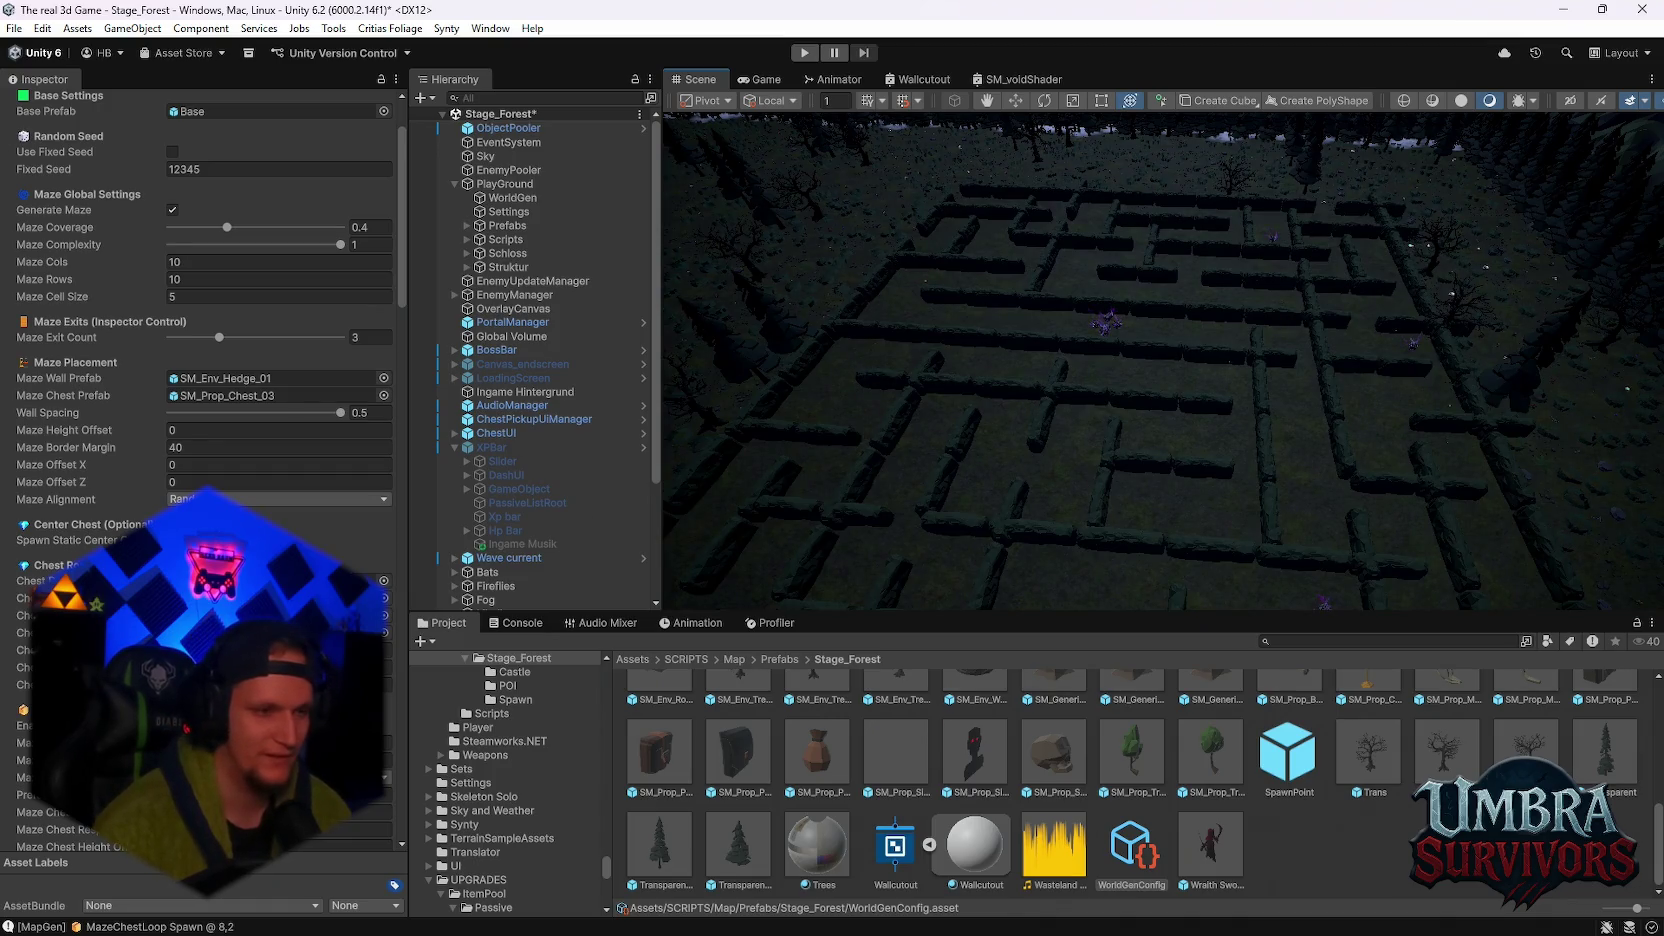
scroll(1044, 483, up, 6)
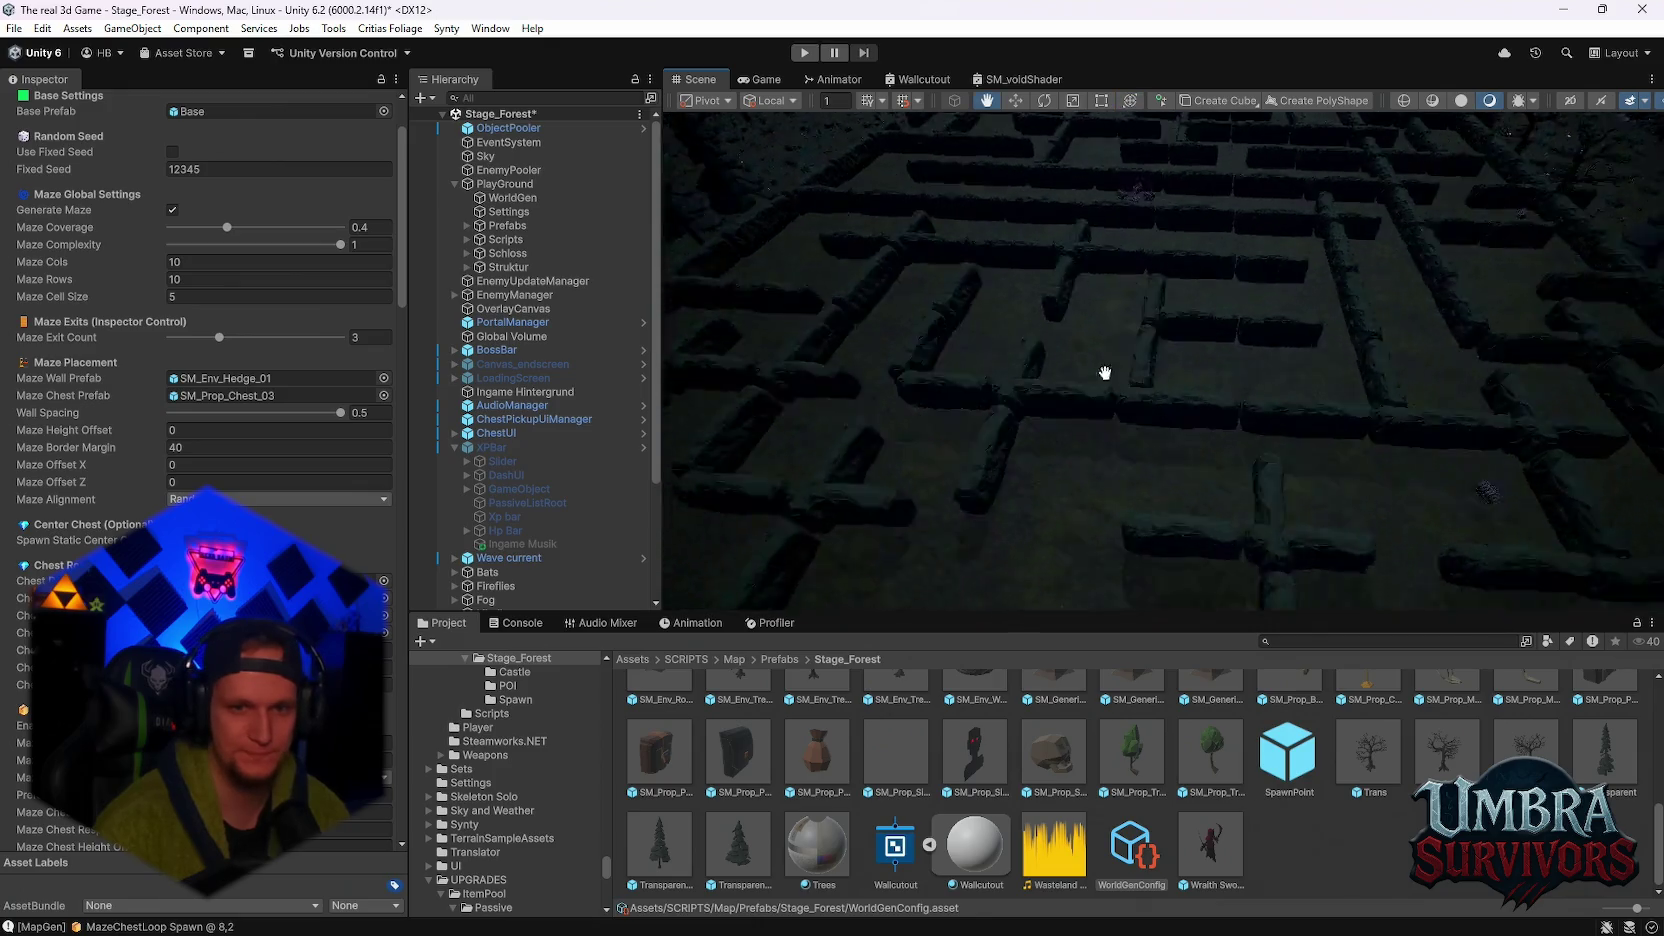
scroll(1118, 524, up, 8)
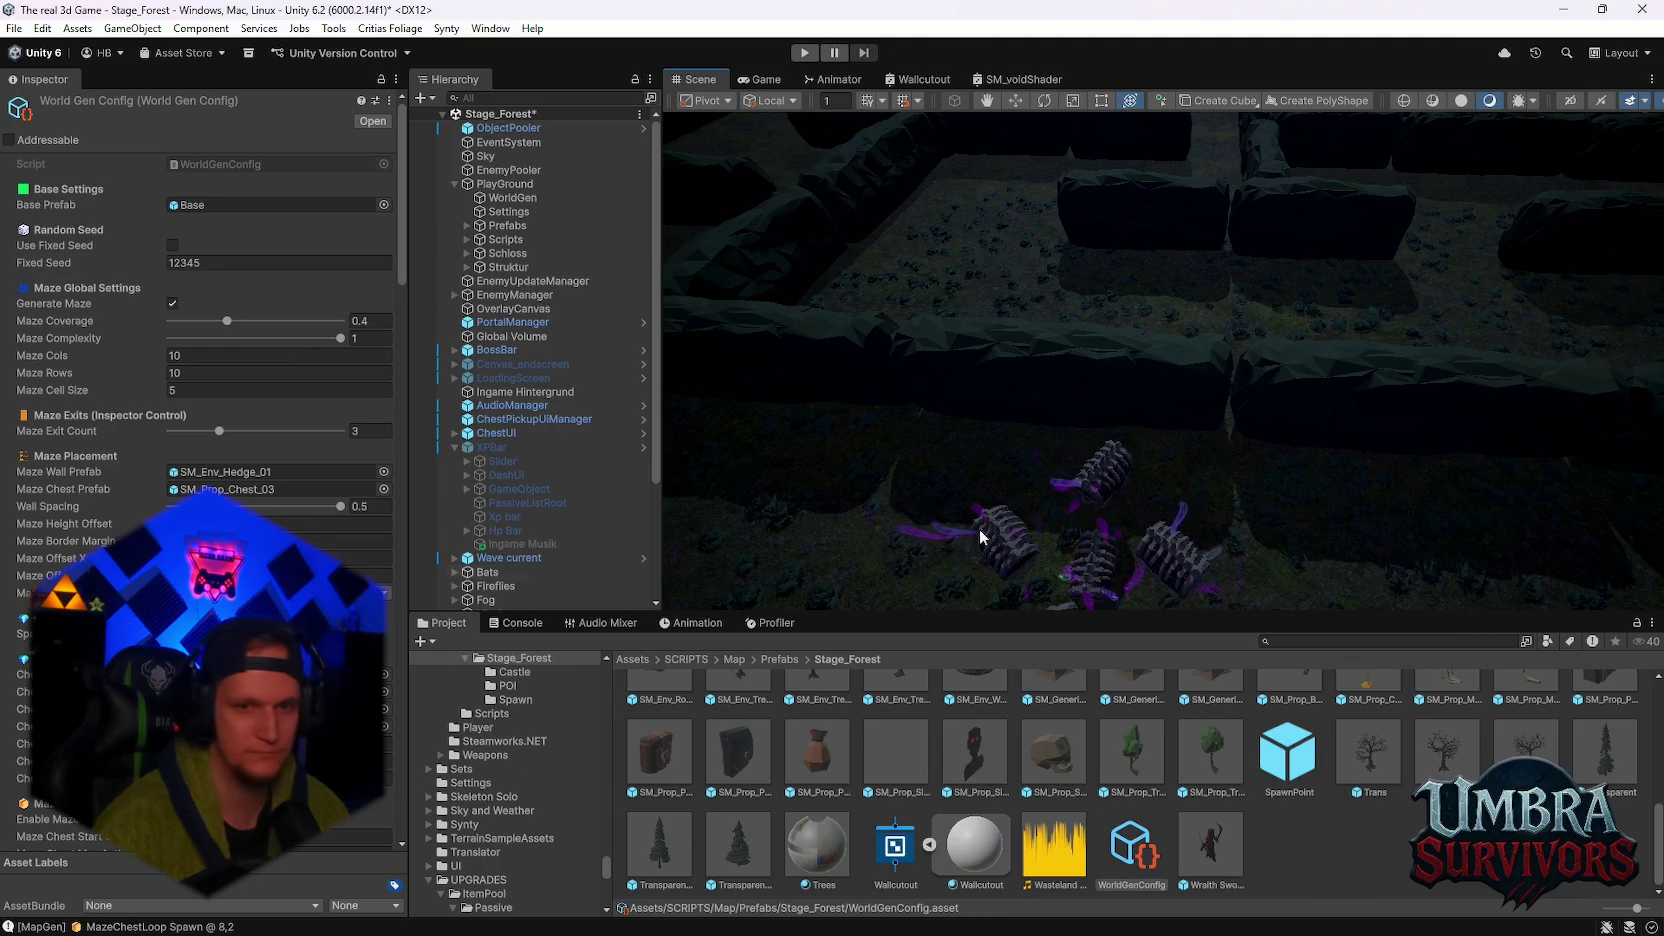
scroll(1155, 453, up, 3)
scroll(326, 506, down, 3)
scroll(329, 516, down, 10)
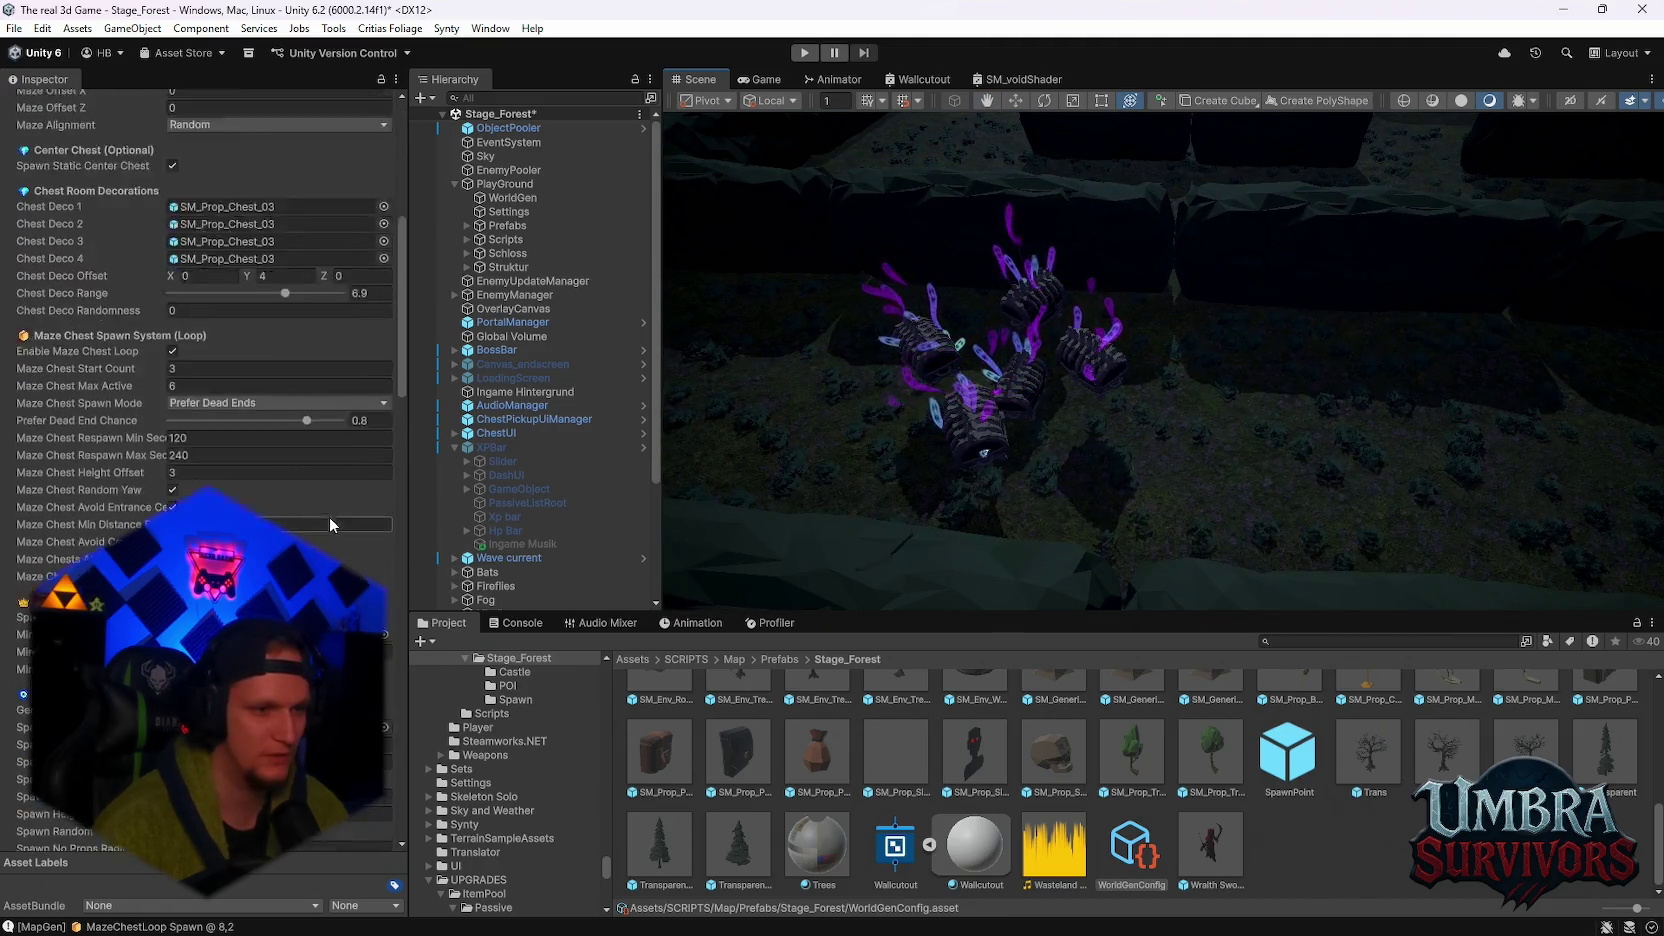
scroll(1069, 558, down, 8)
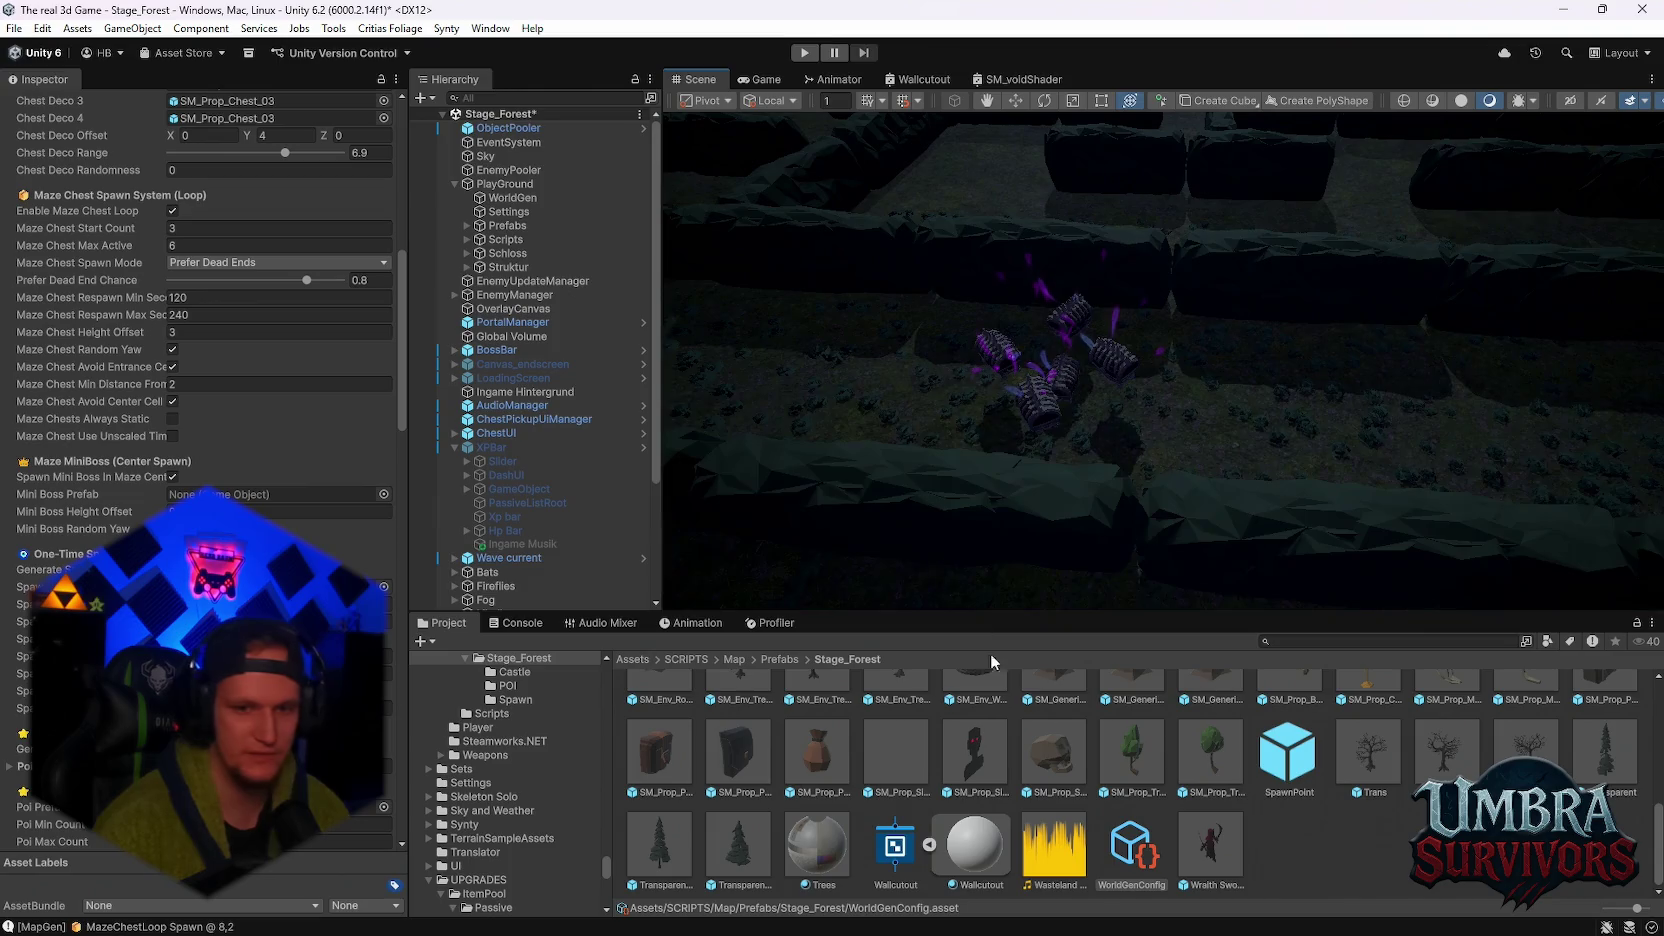
click(1183, 843)
drag(1183, 843, 275, 494)
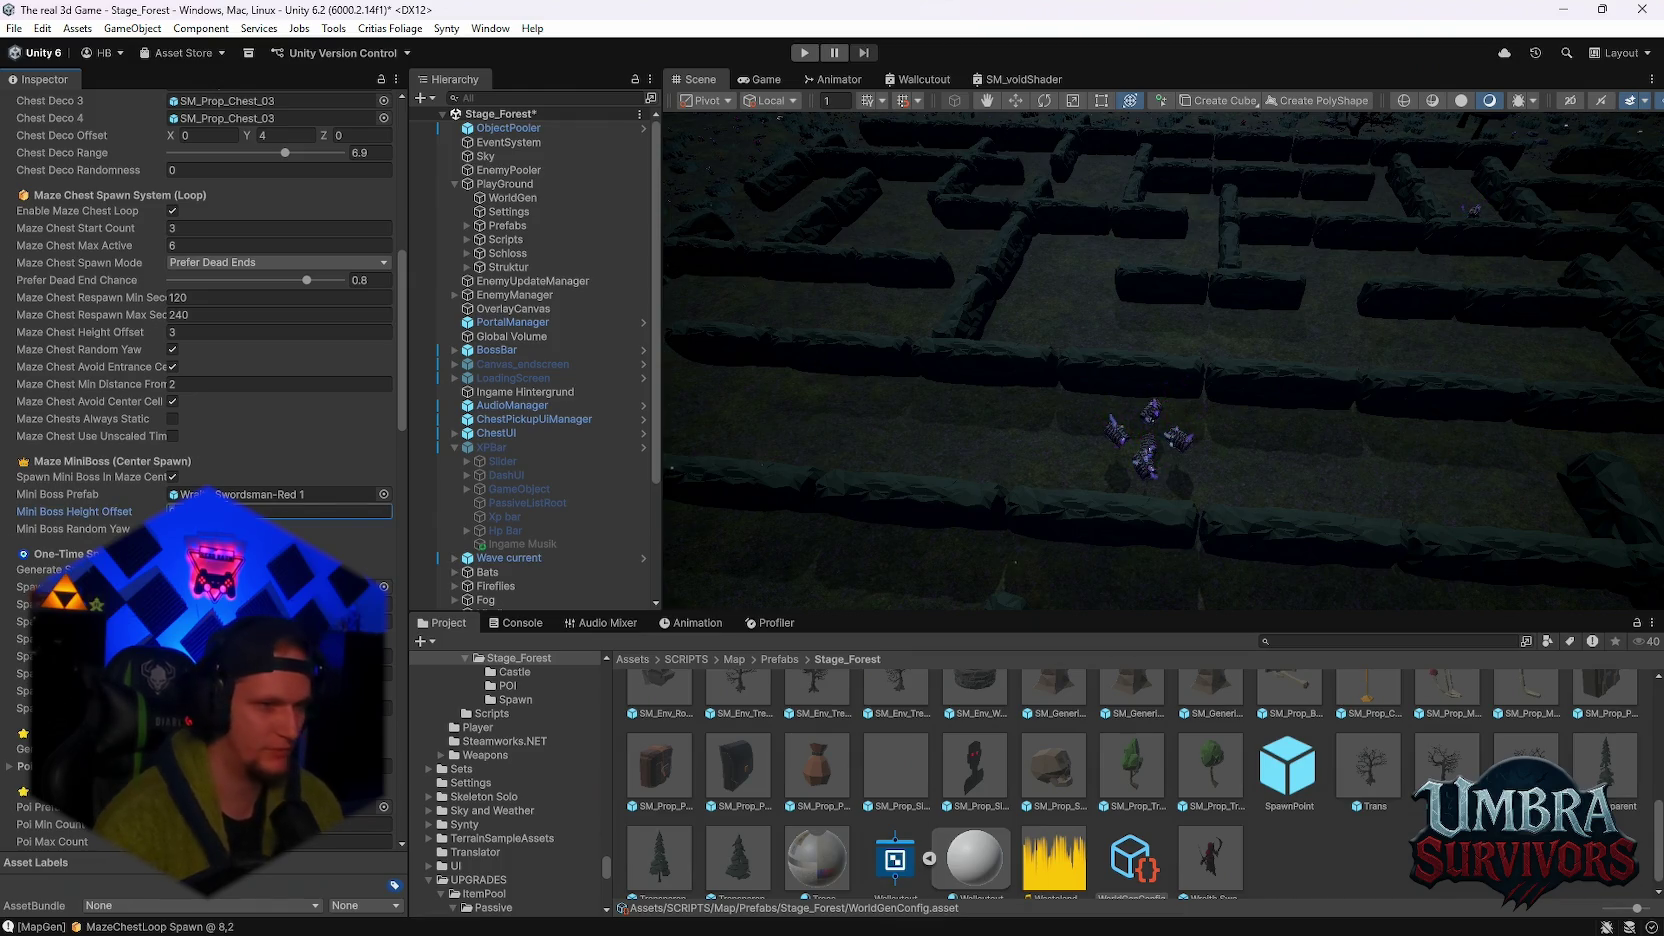
- Finish editing the mini boss height offset in WorldGenConfig
click(90, 529)
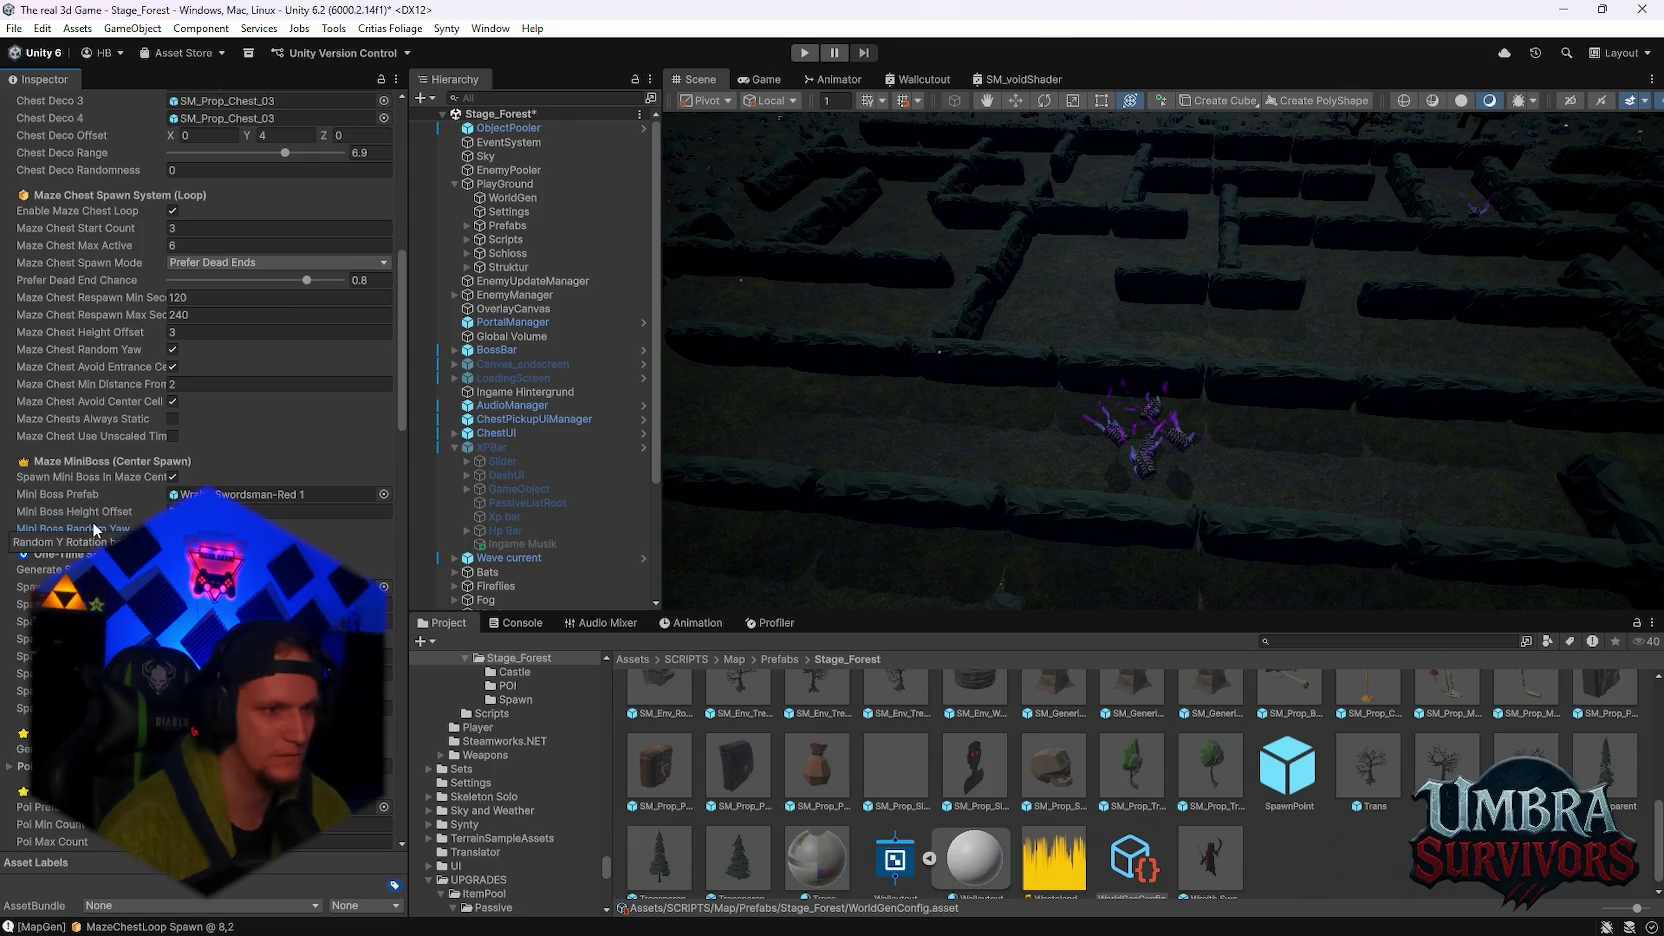
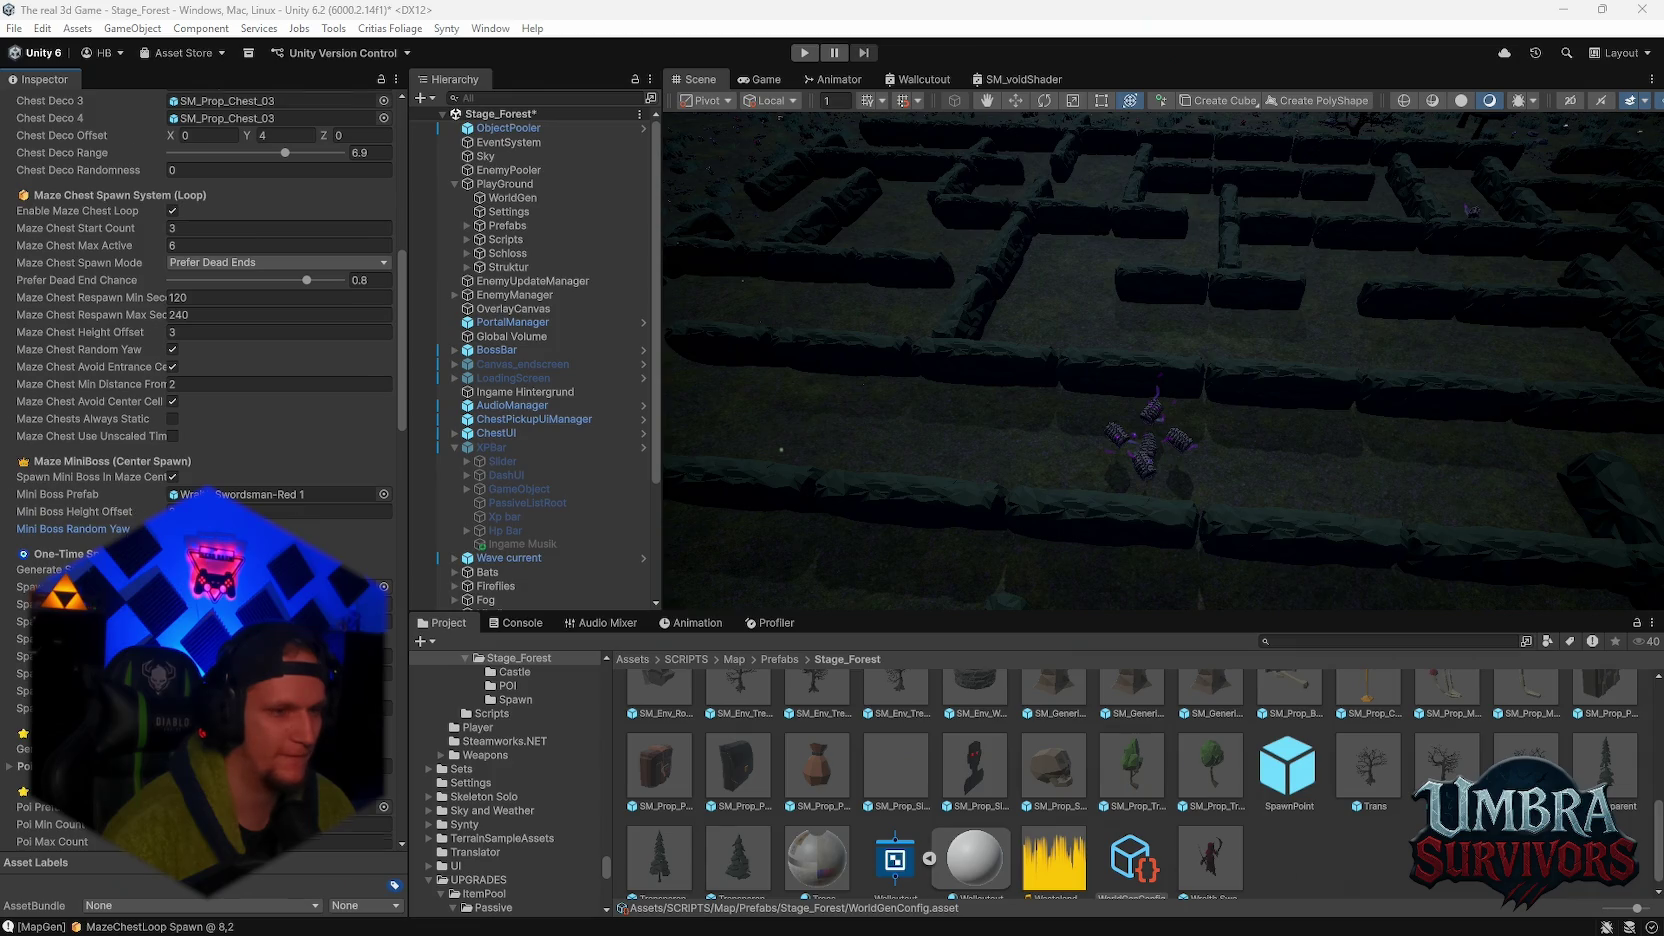
- Scroll to the Maze Chest Spawn System settings while tilting the scene view over the maze
scroll(104, 484, down, 2)
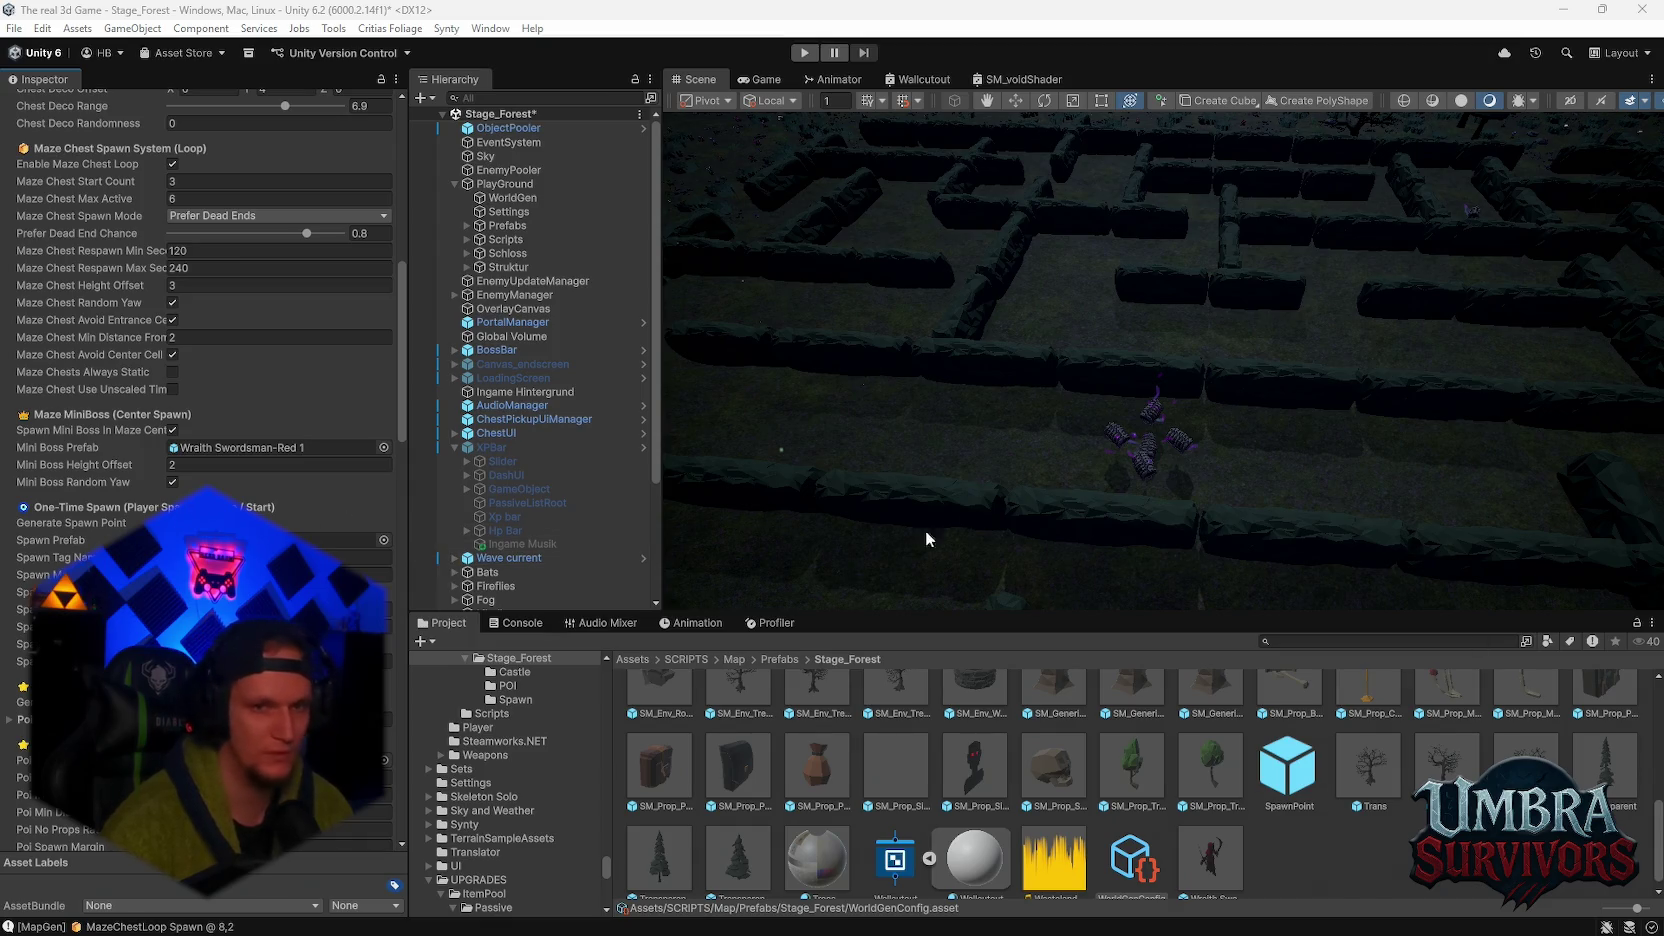
scroll(926, 538, down, 10)
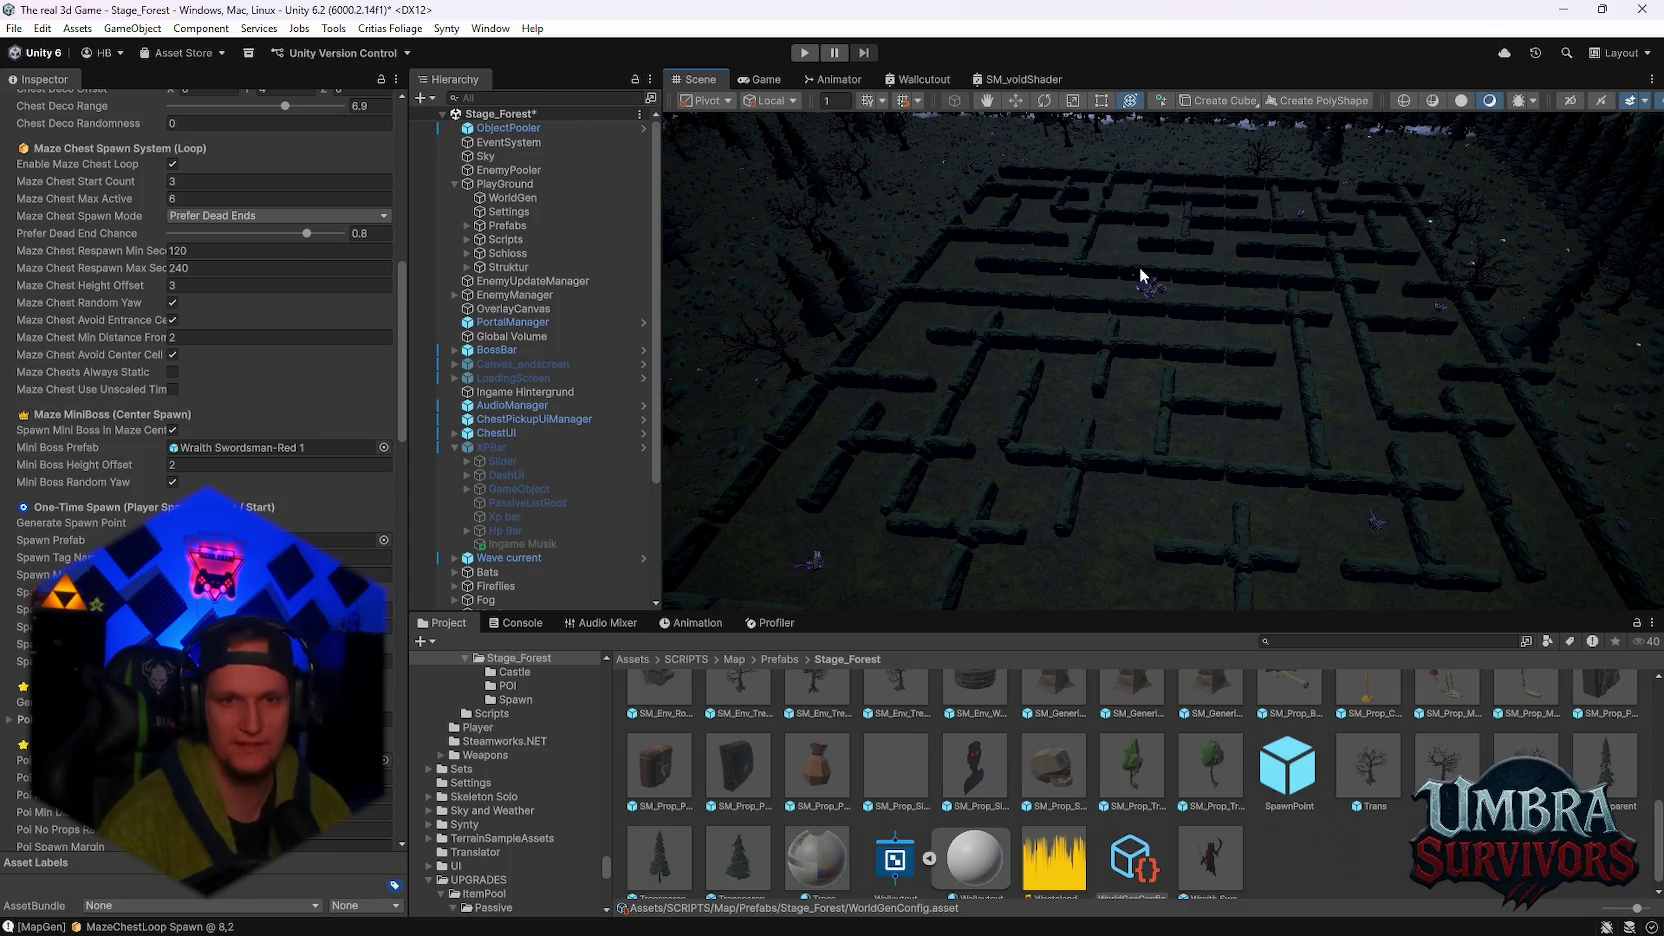
scroll(1133, 279, up, 5)
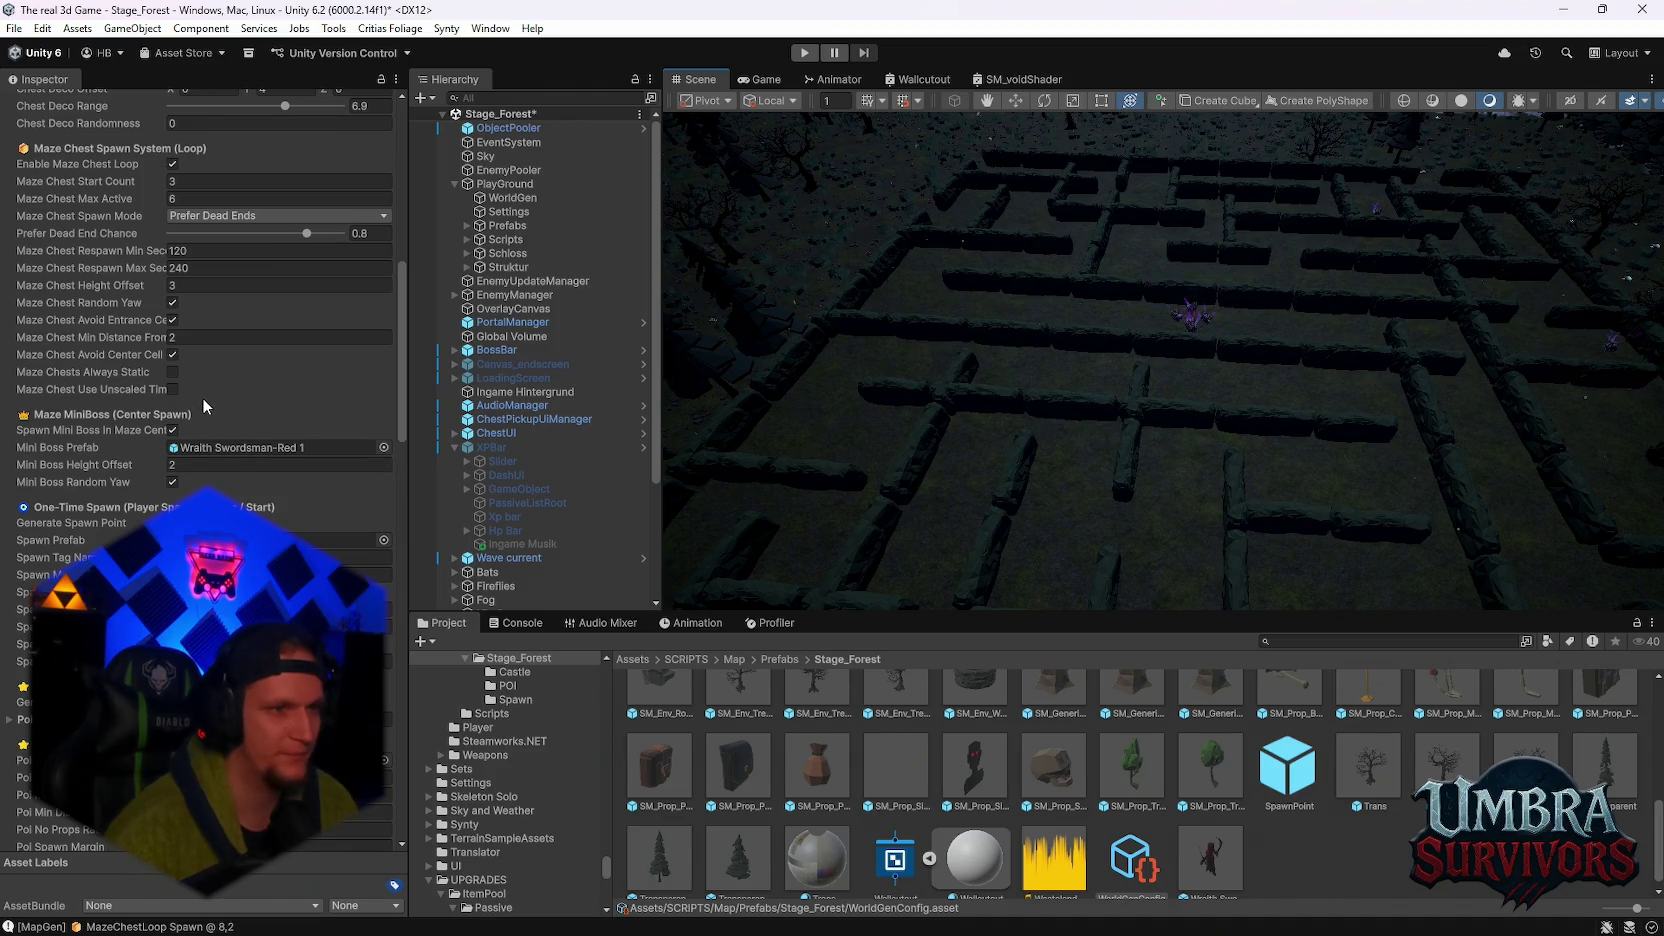
scroll(202, 396, up, 2)
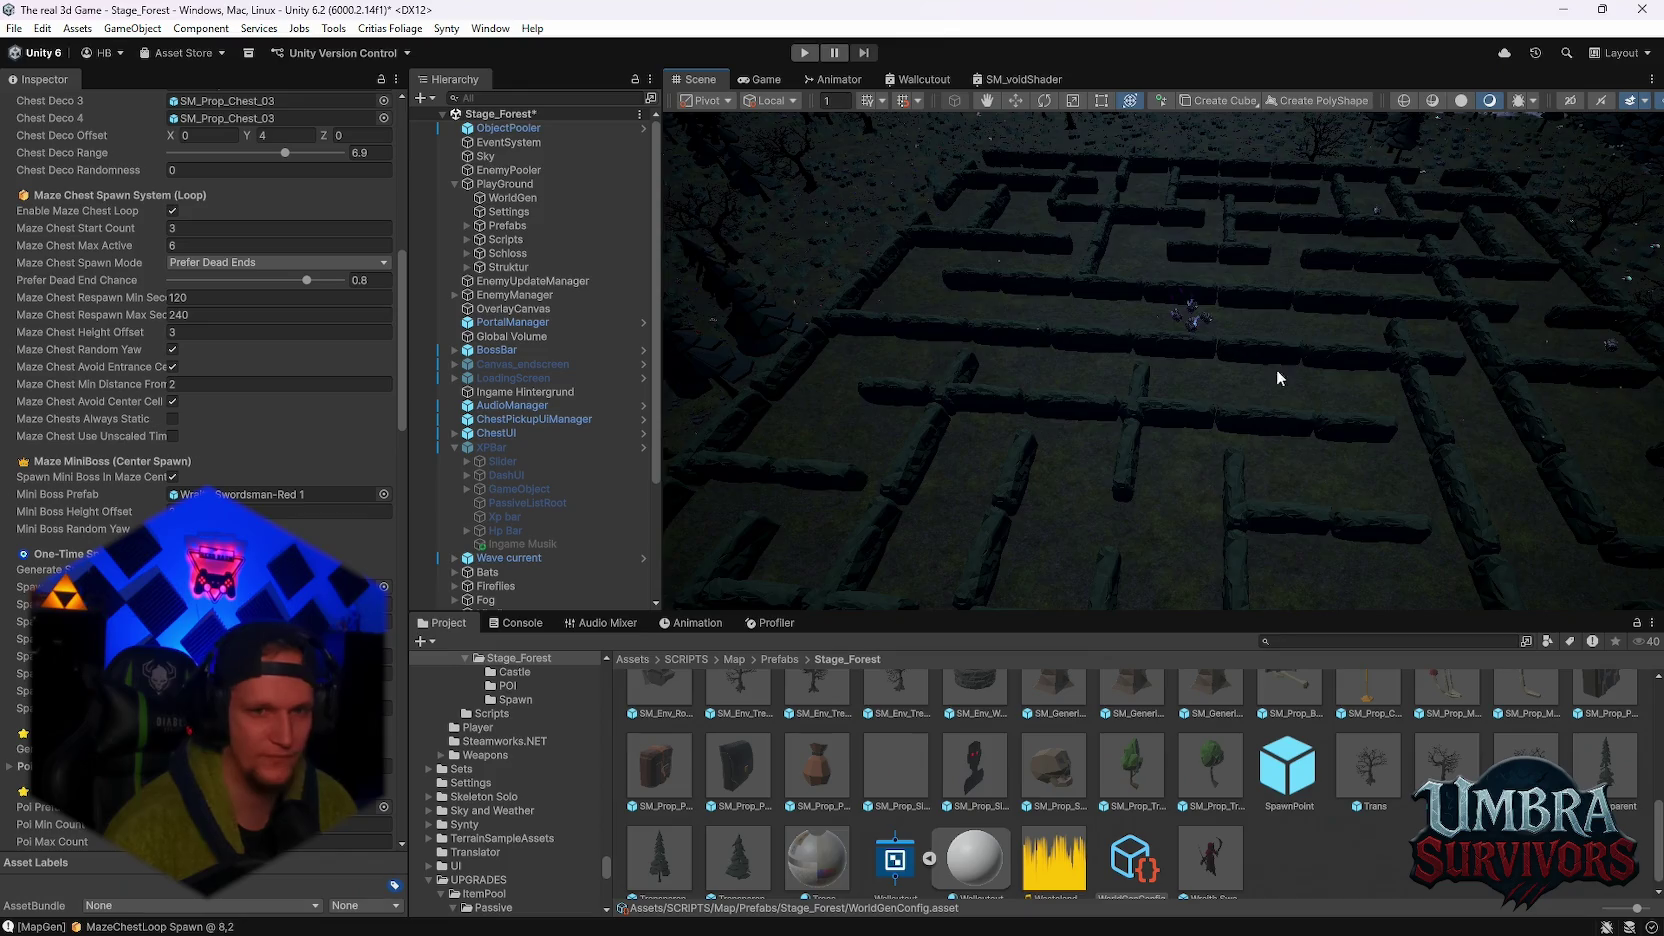
scroll(1277, 369, up, 3)
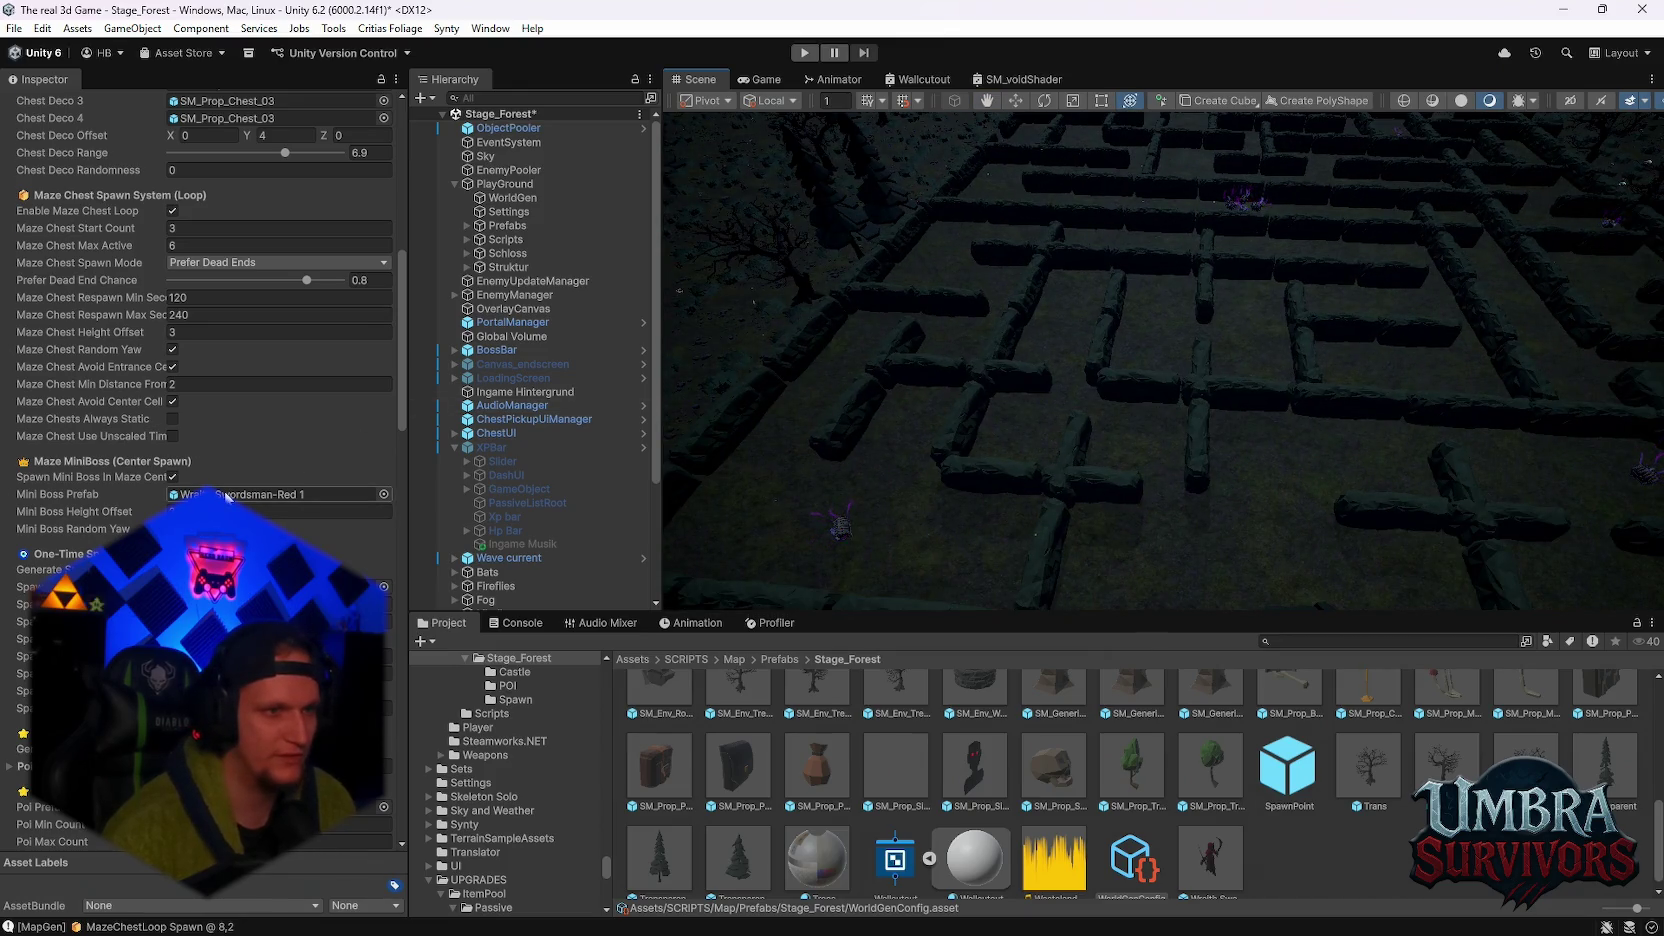
scroll(200, 300, down, 4)
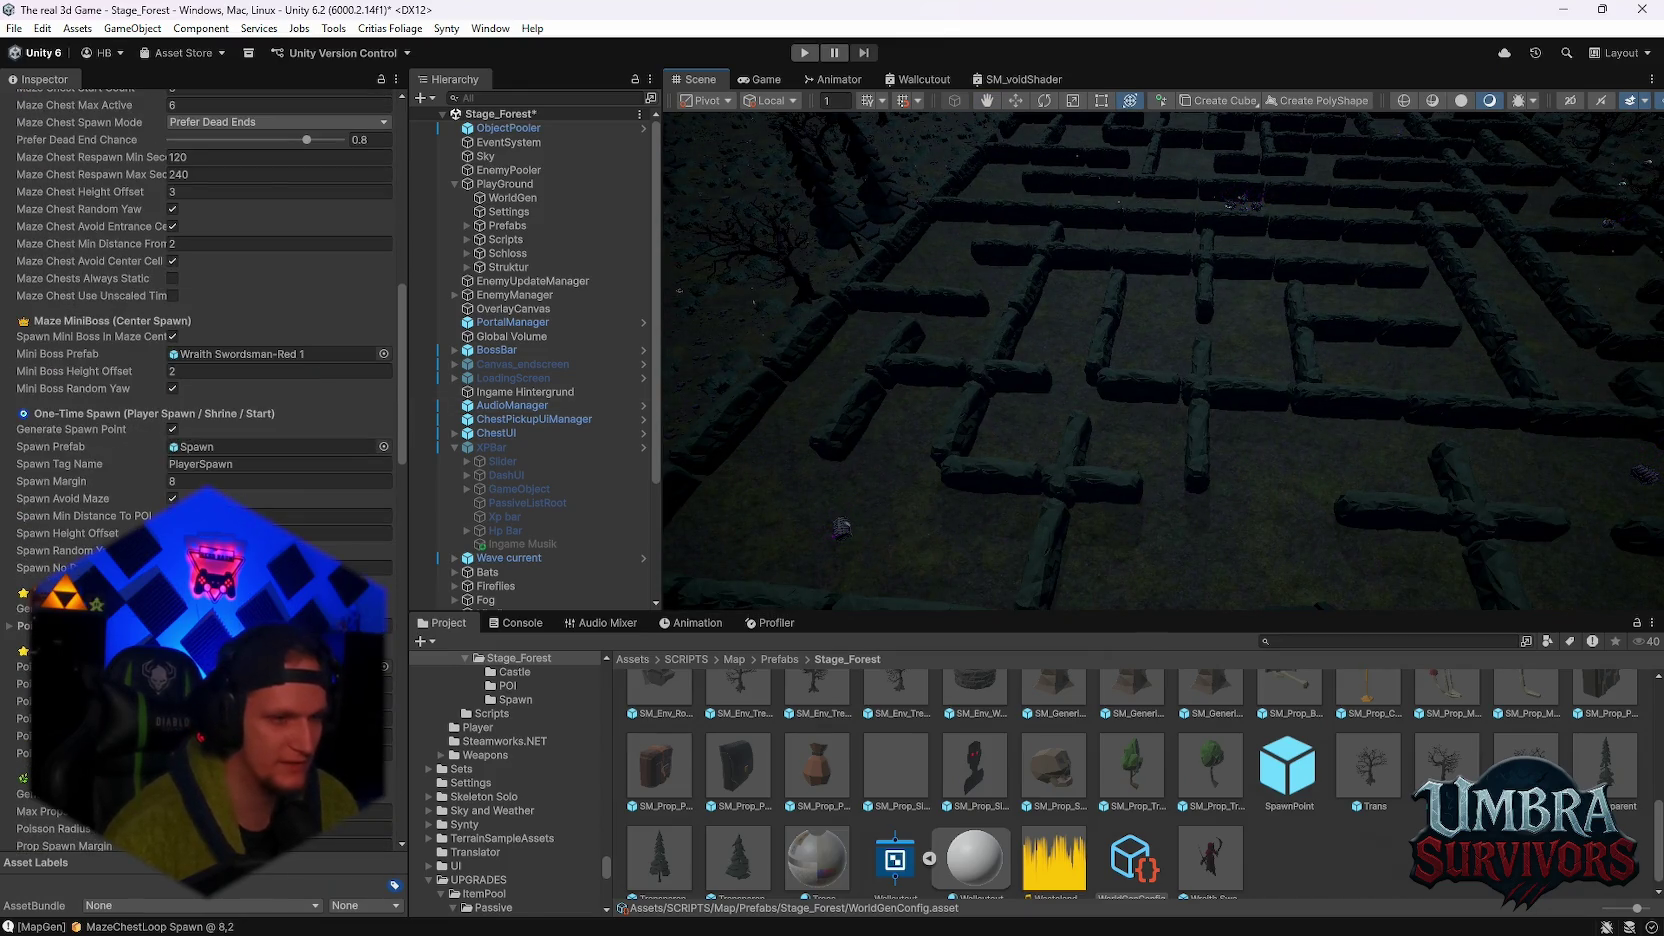
scroll(1063, 458, up, 5)
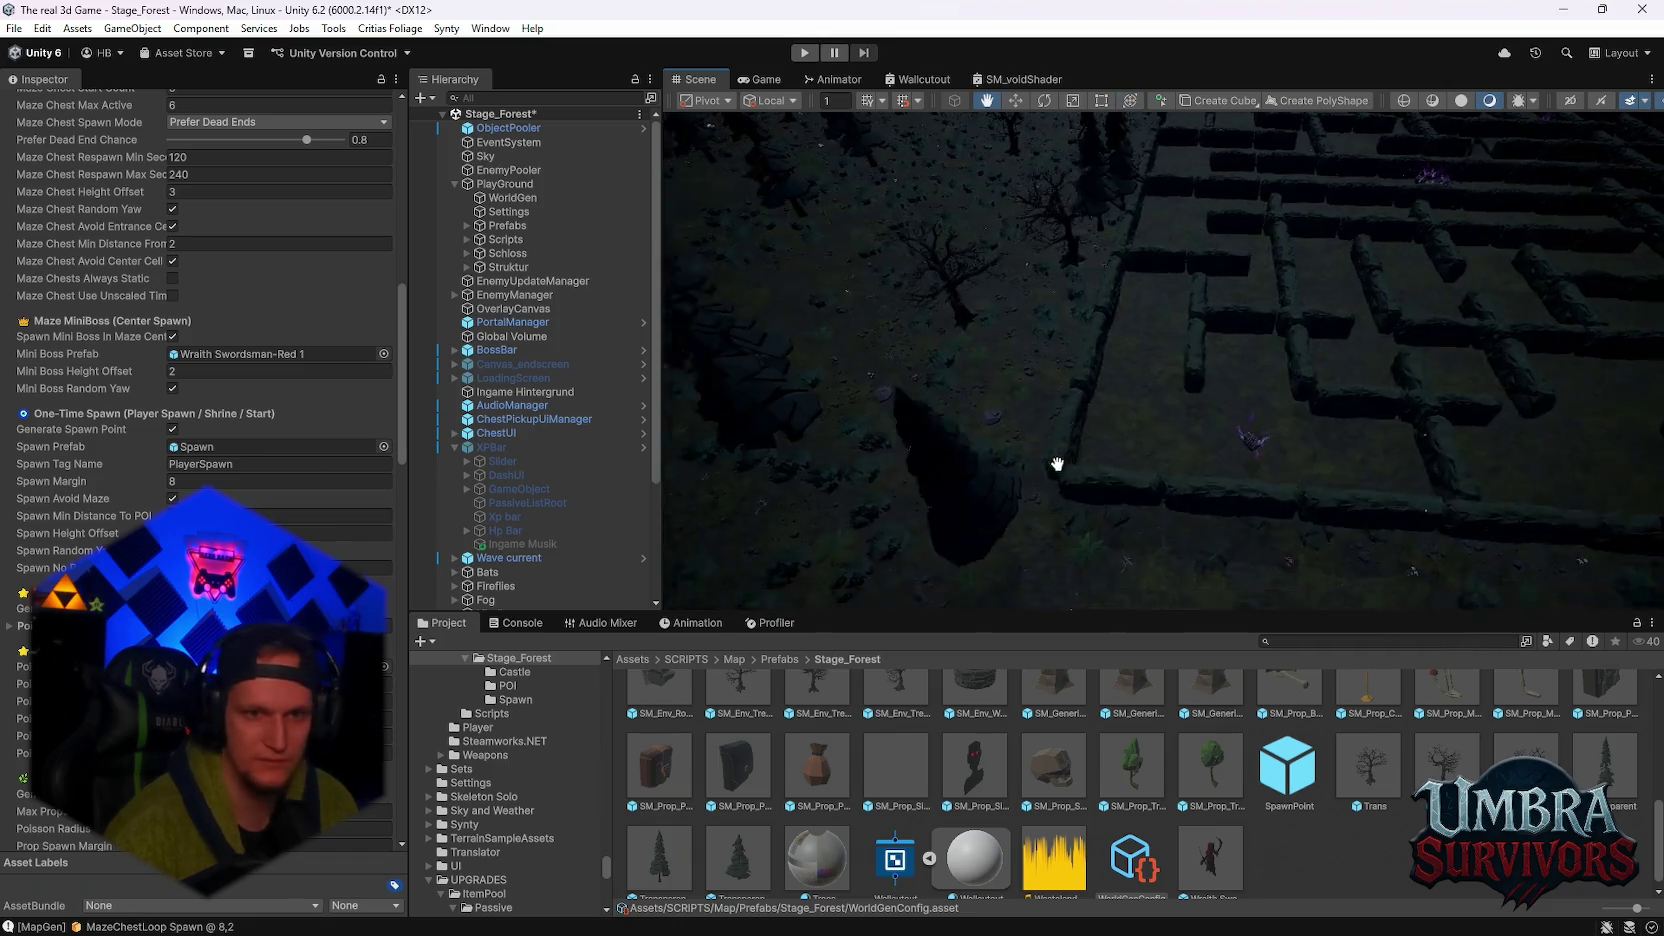
scroll(1121, 462, down, 5)
scroll(200, 300, down, 5)
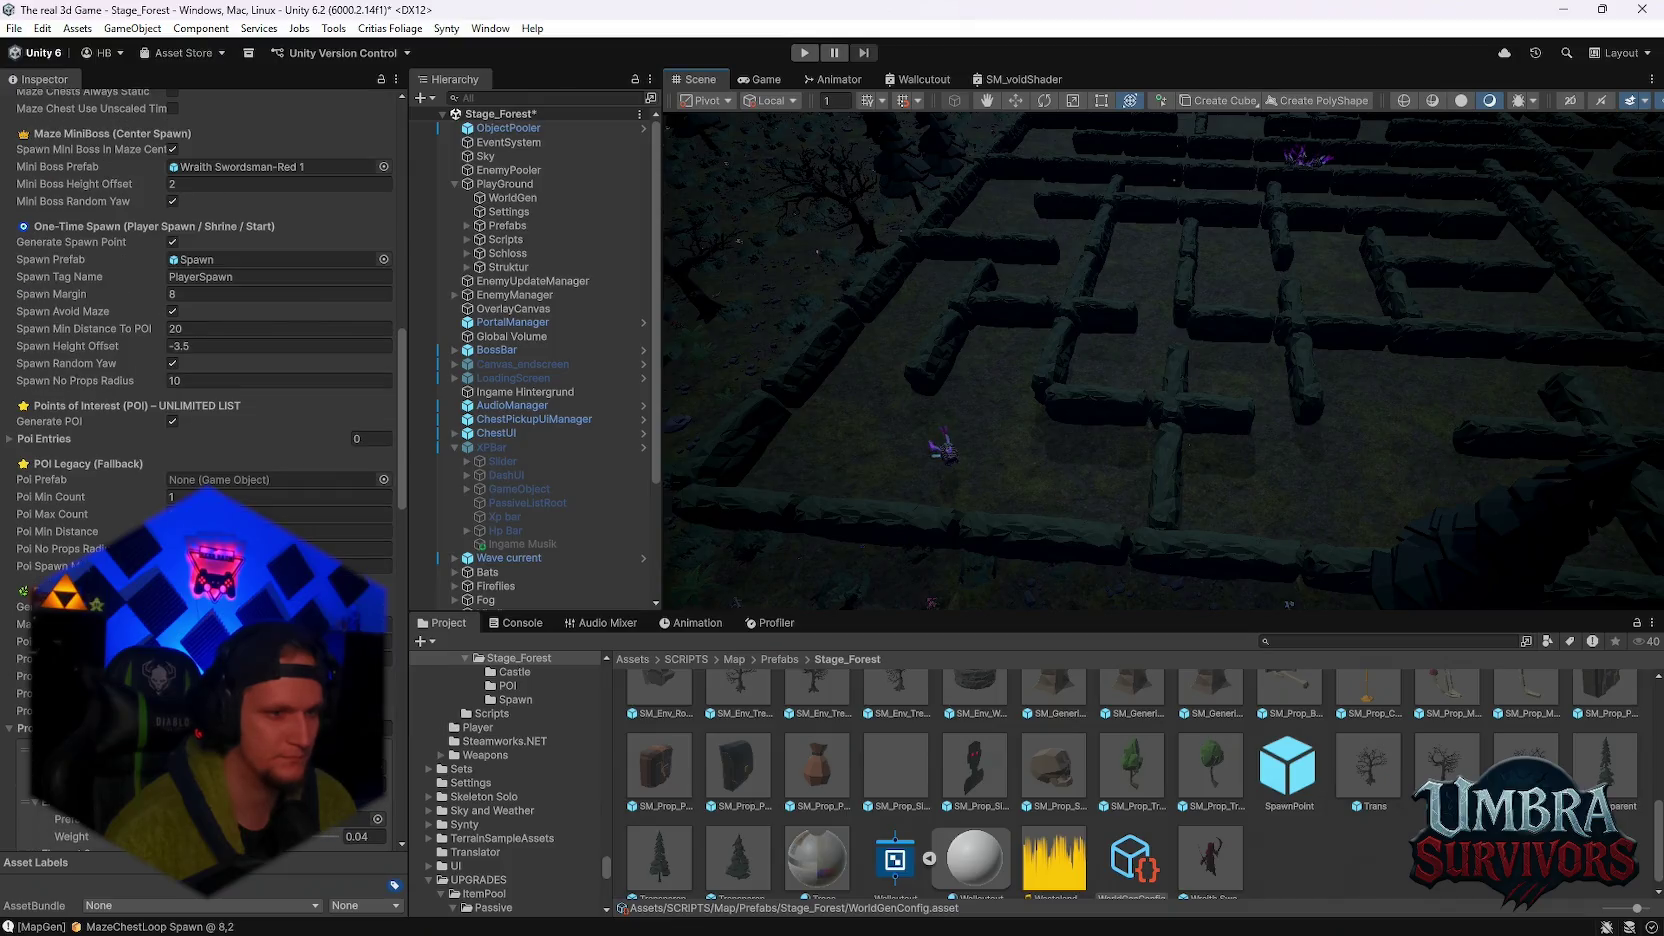
scroll(200, 300, up, 4)
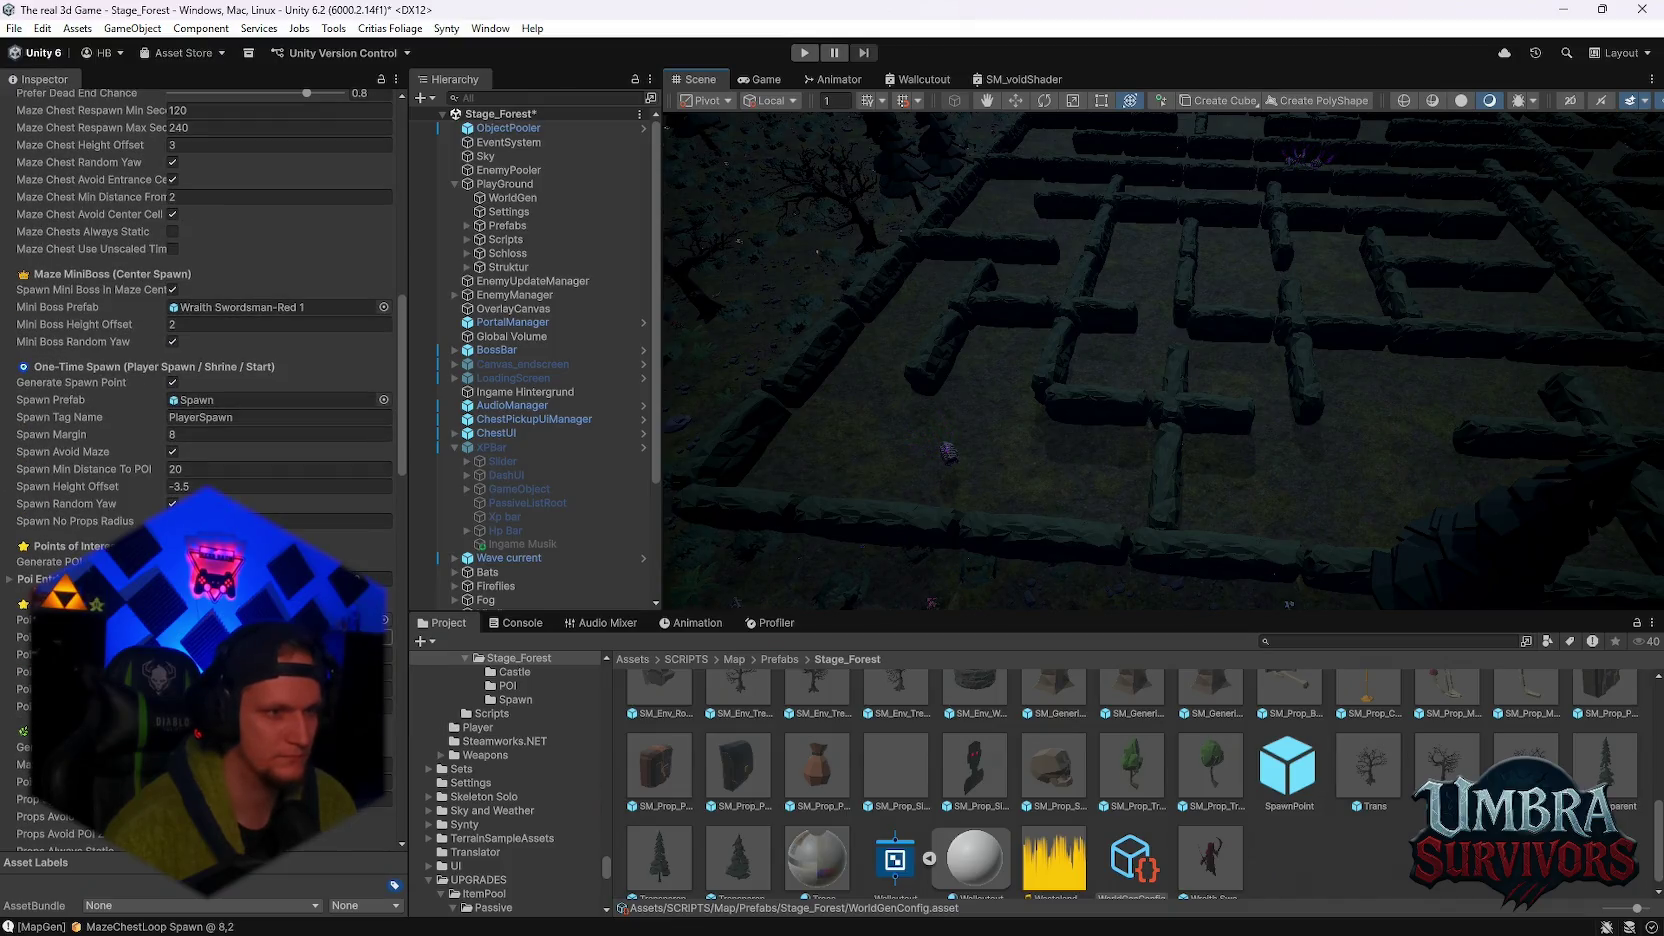
mouse_move(690, 430)
mouse_down()
mouse_move(862, 353)
mouse_move(891, 379)
mouse_move(840, 436)
mouse_up()
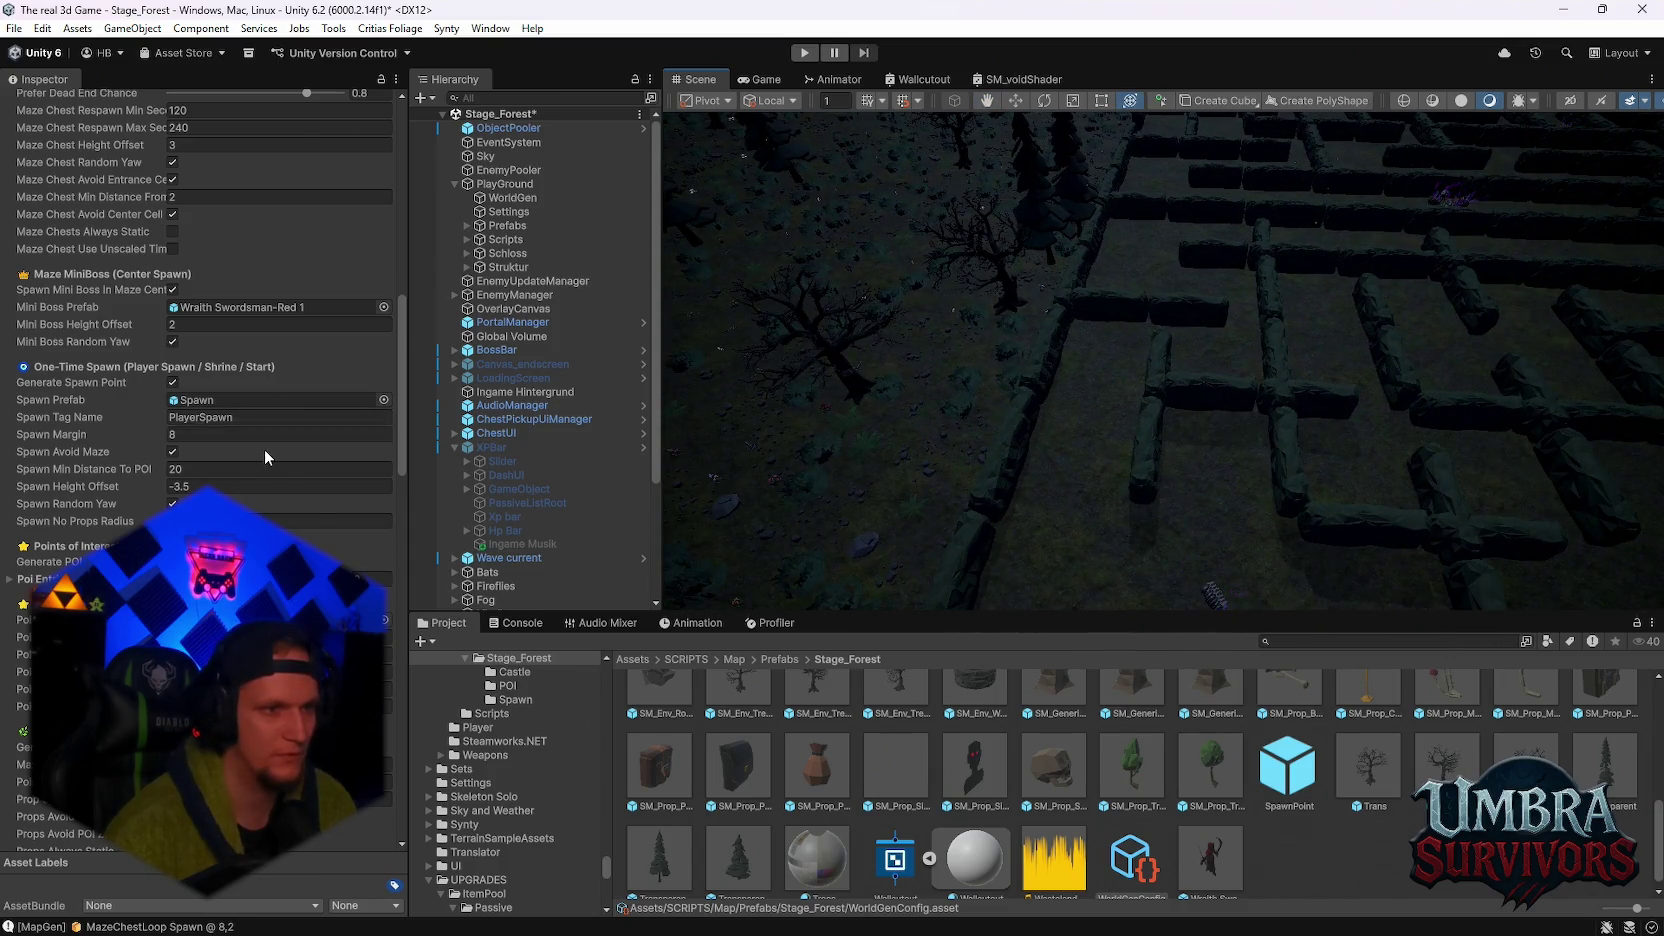
scroll(264, 448, up, 2)
scroll(264, 448, up, 2)
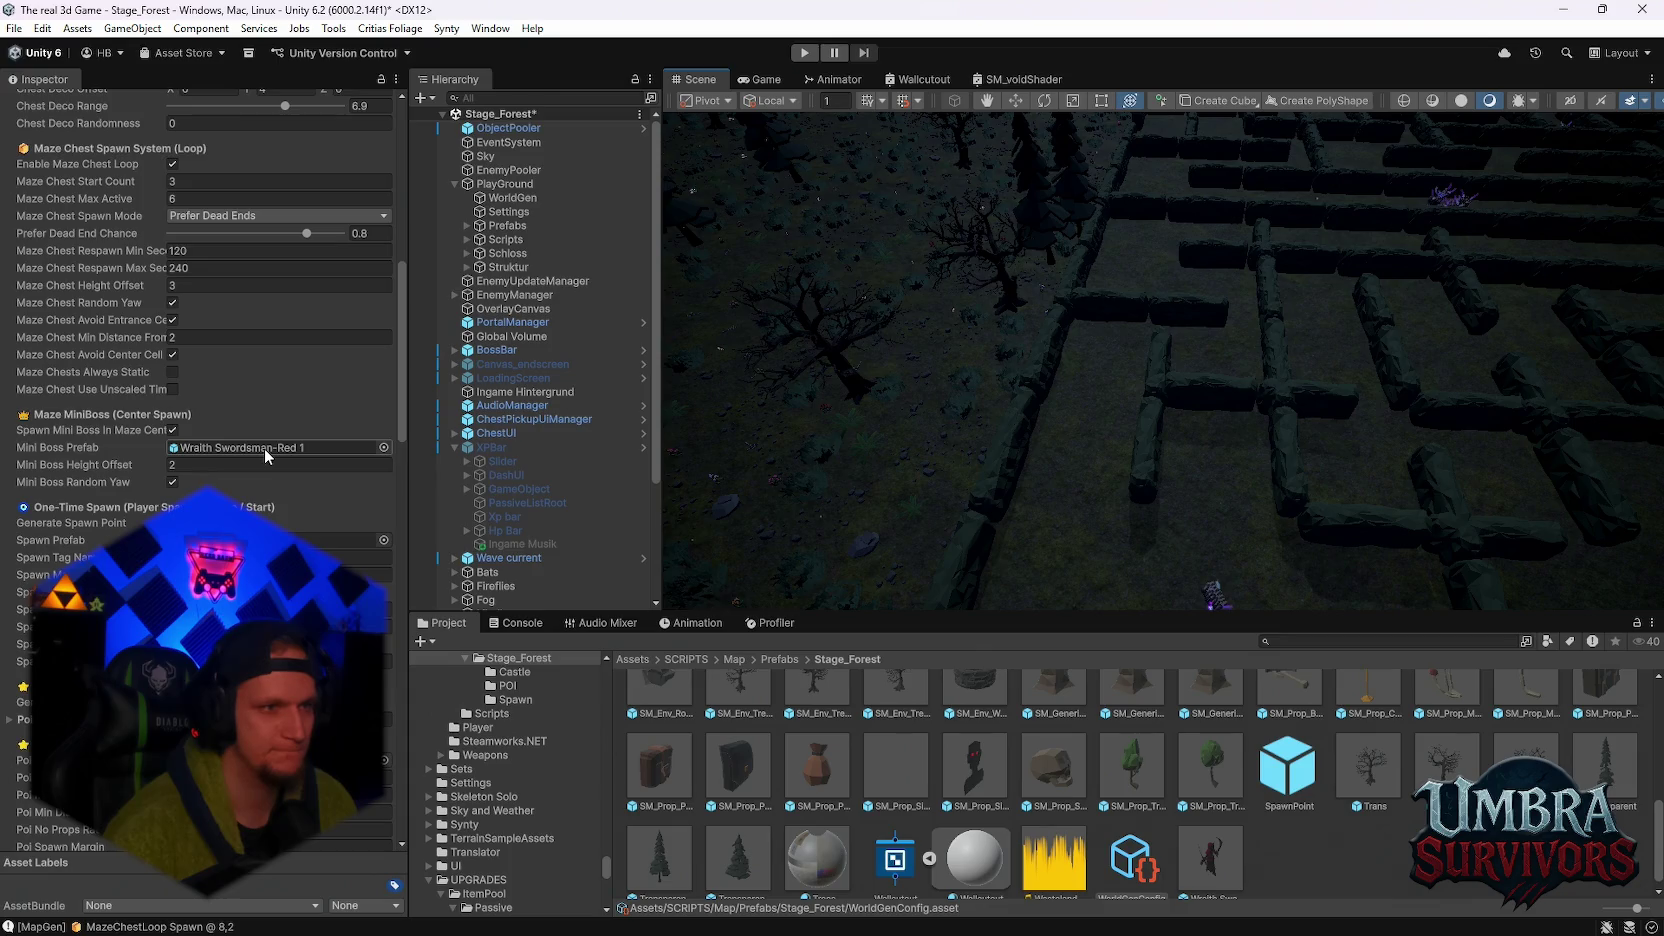
scroll(264, 448, up, 1)
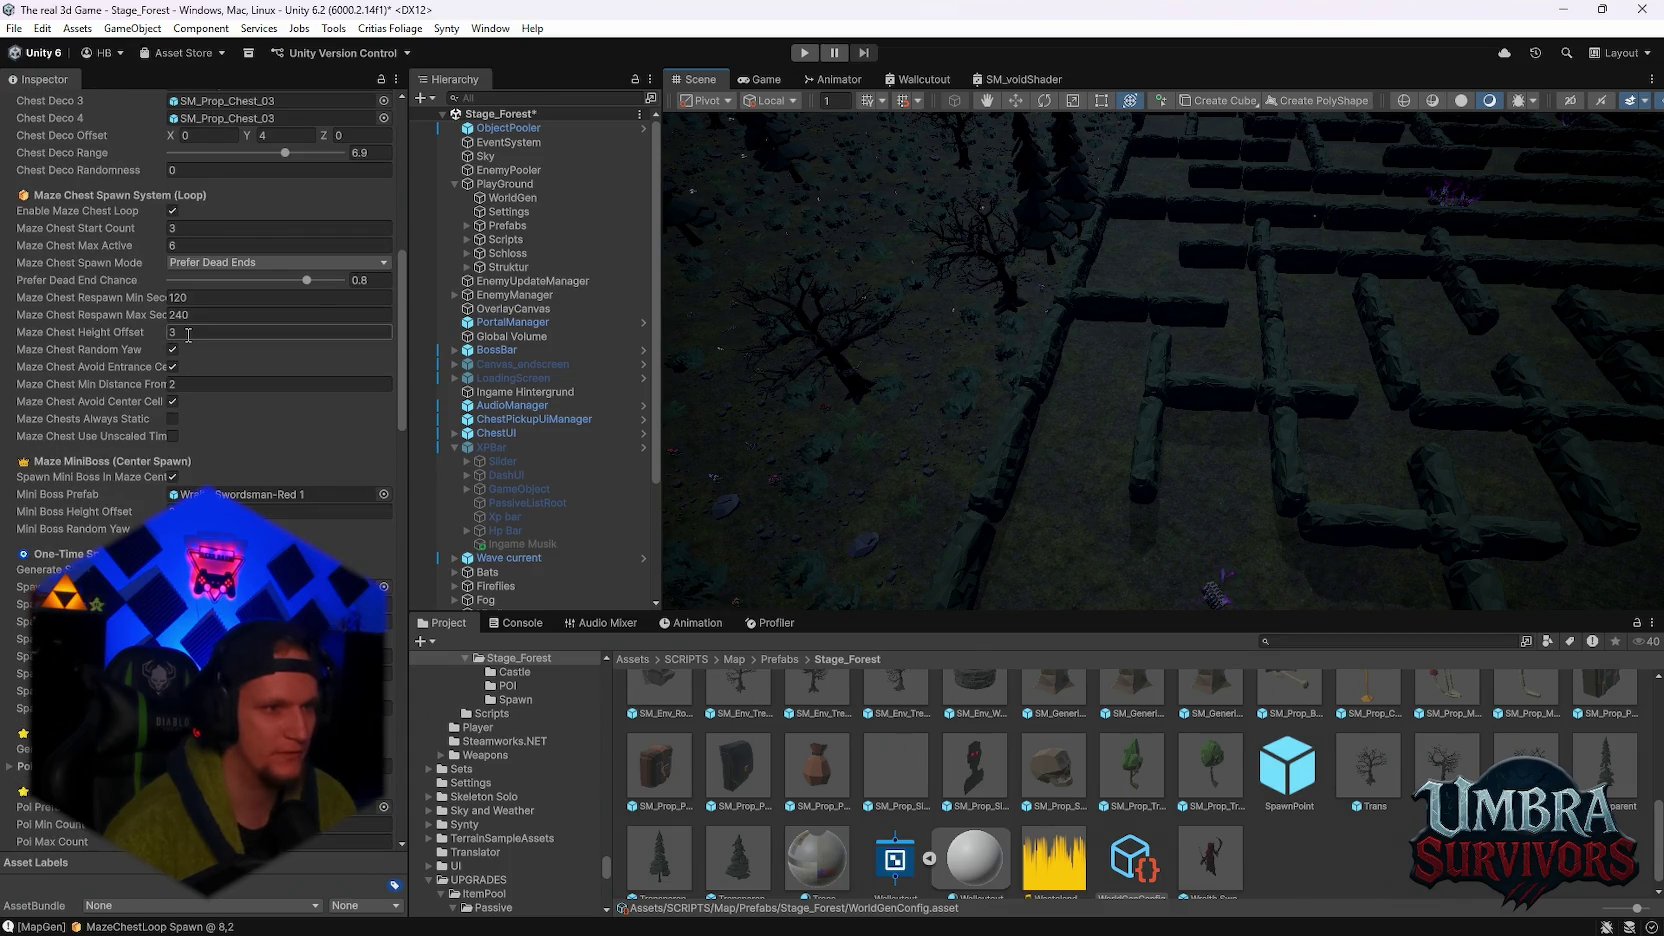
scroll(196, 313, up, 1)
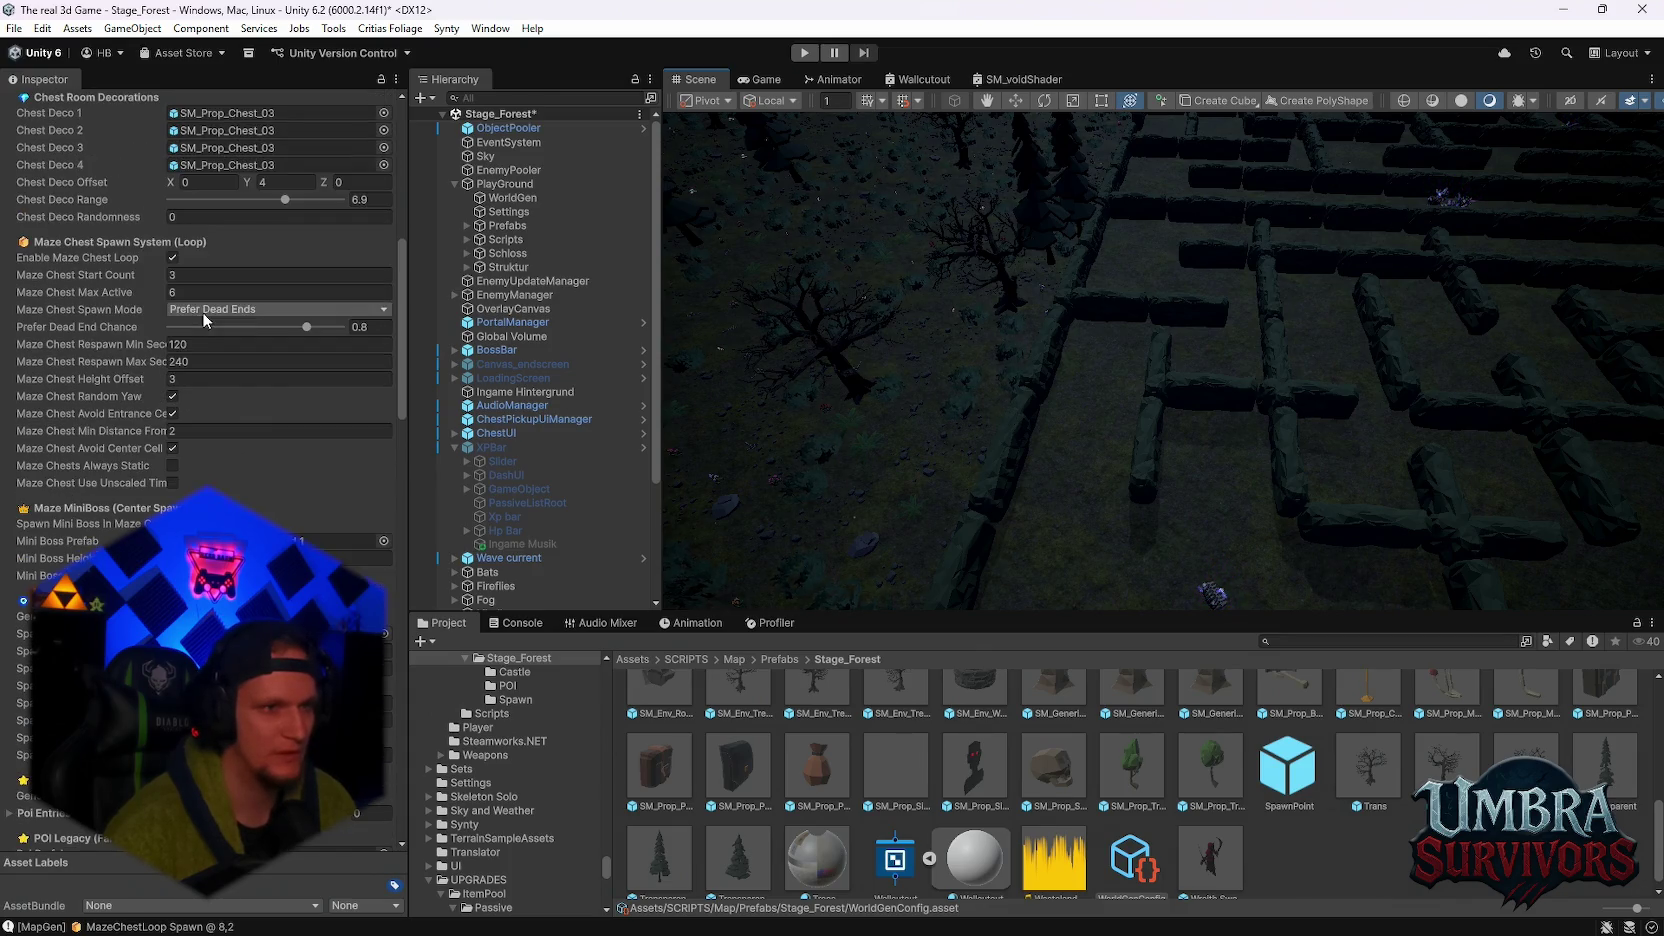
scroll(1075, 404, down, 10)
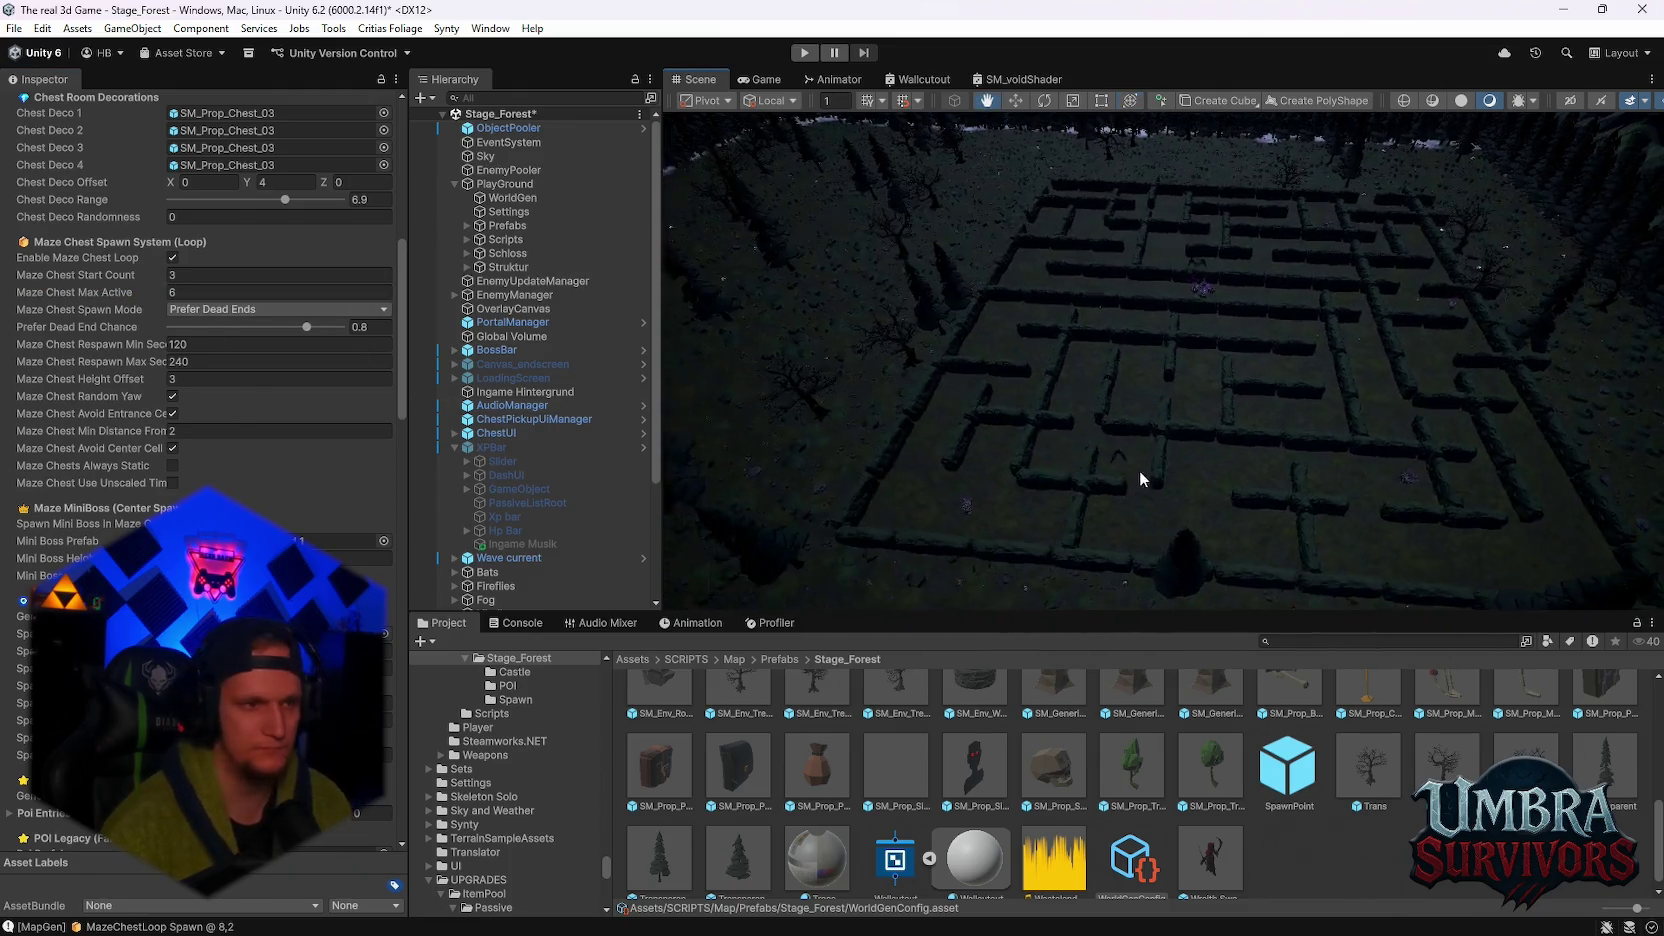
scroll(1201, 418, up, 5)
- Set Maze Chest Max Active to 10 and Maze Chest Start Count to 7, then select WorldGen
click(180, 292)
text(10)
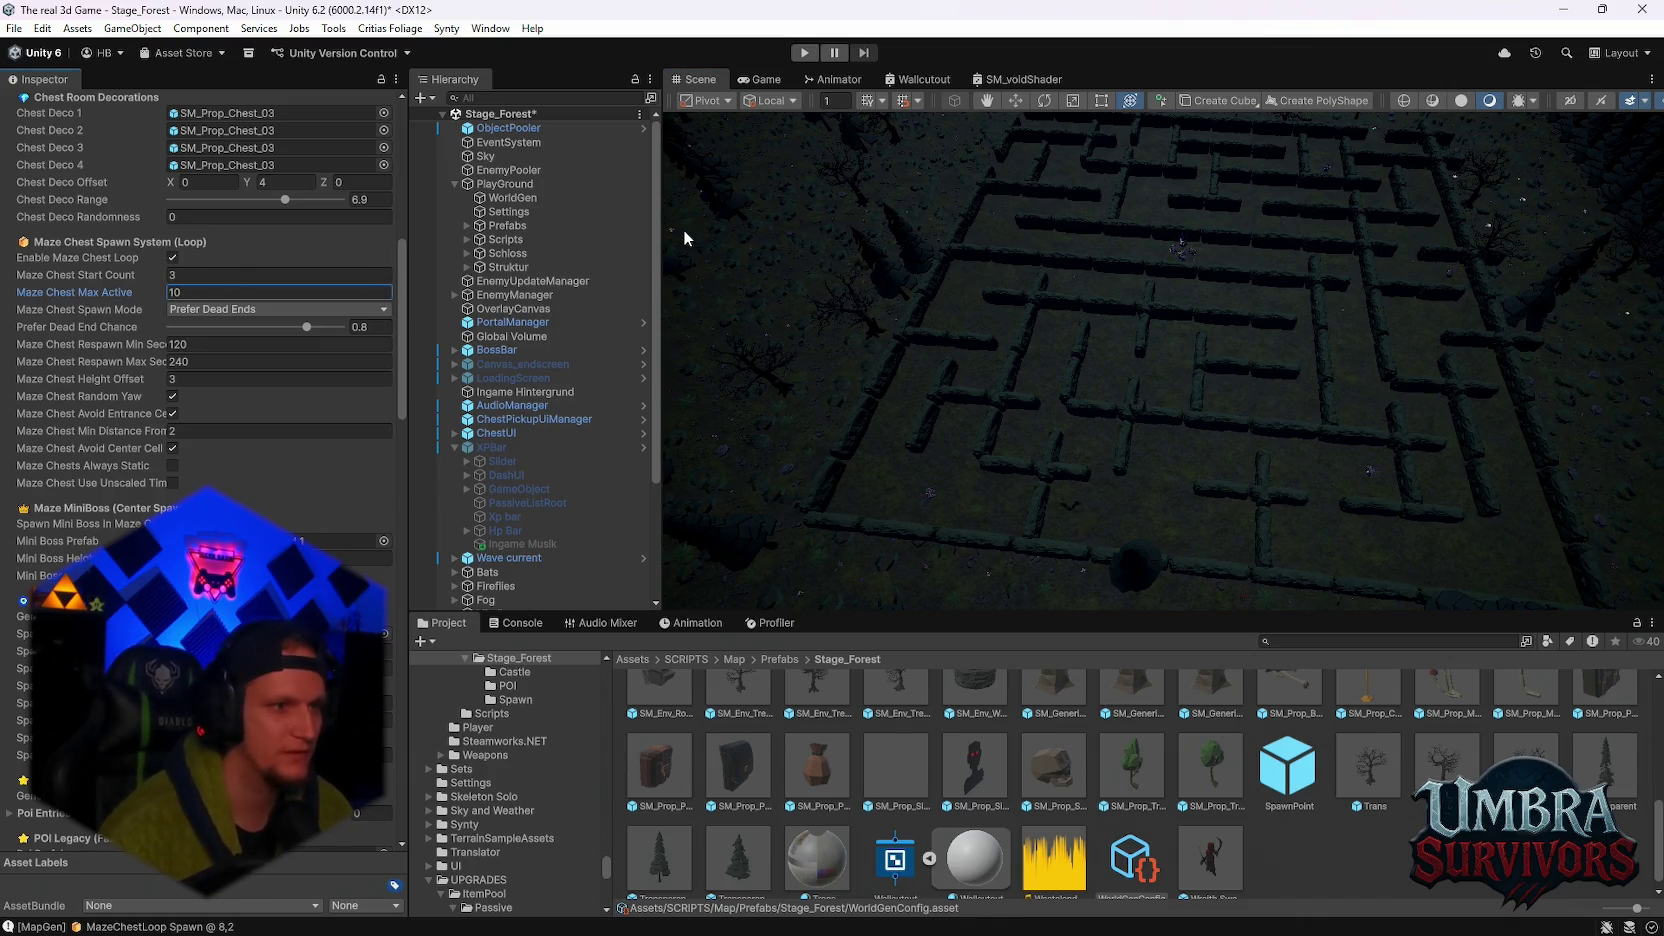
click(192, 274)
text(5)
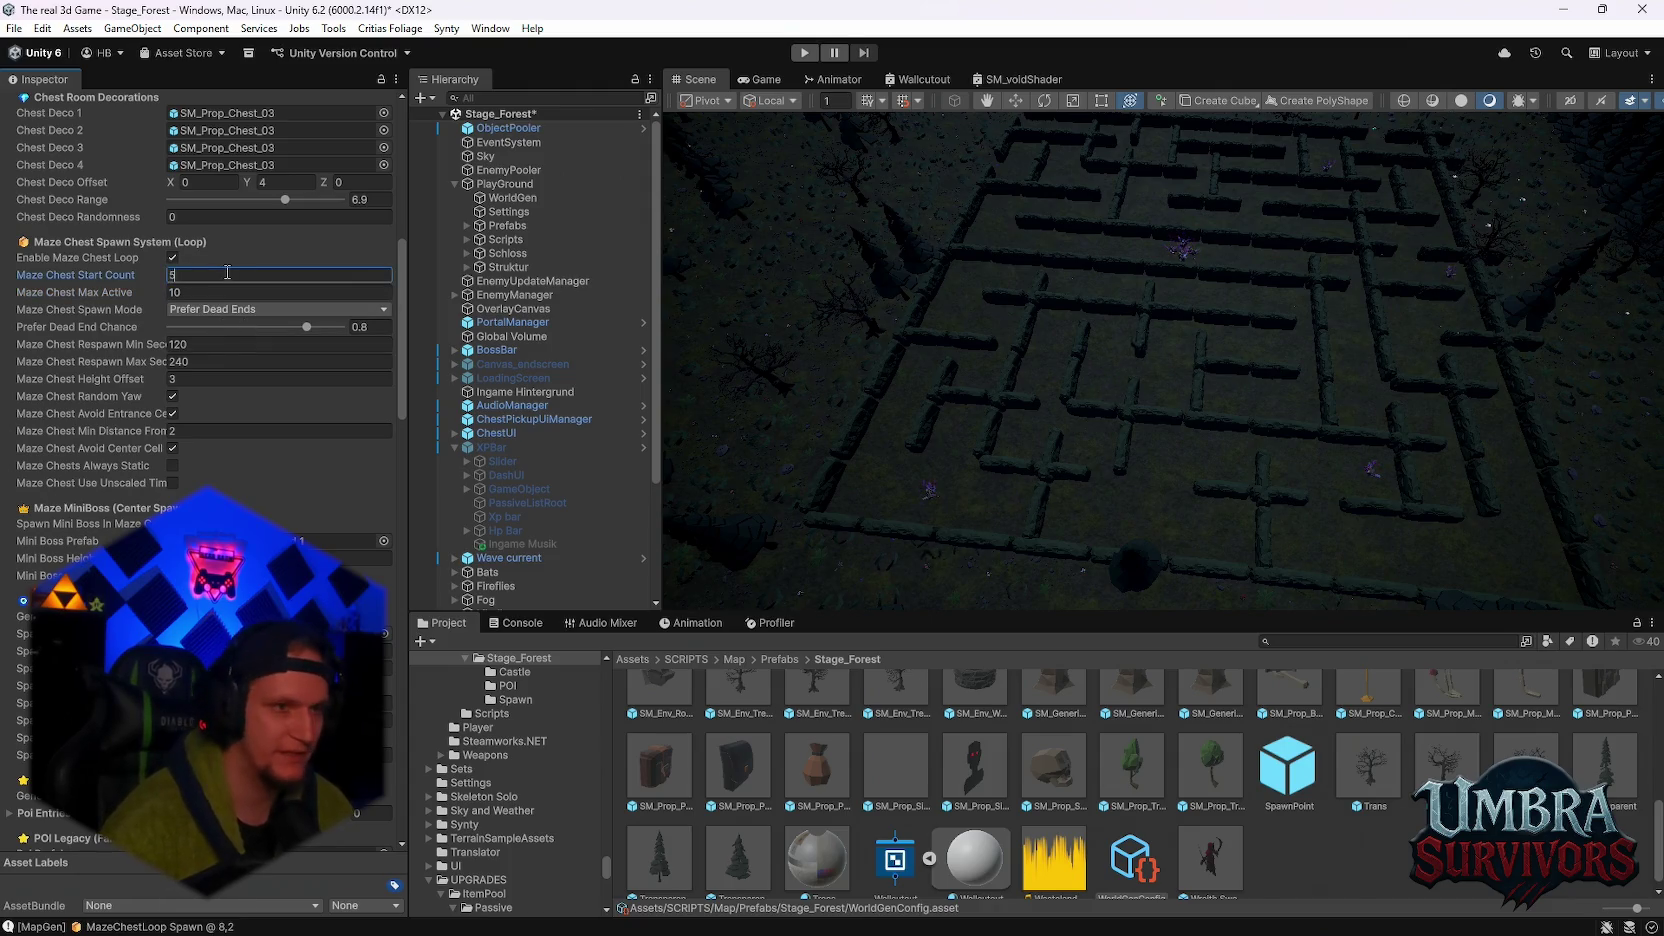
mouse_move(1073, 405)
mouse_down()
mouse_move(995, 383)
mouse_move(1014, 390)
mouse_up()
click(191, 274)
mouse_move(1020, 340)
mouse_down()
mouse_move(1089, 370)
mouse_move(1025, 353)
mouse_up()
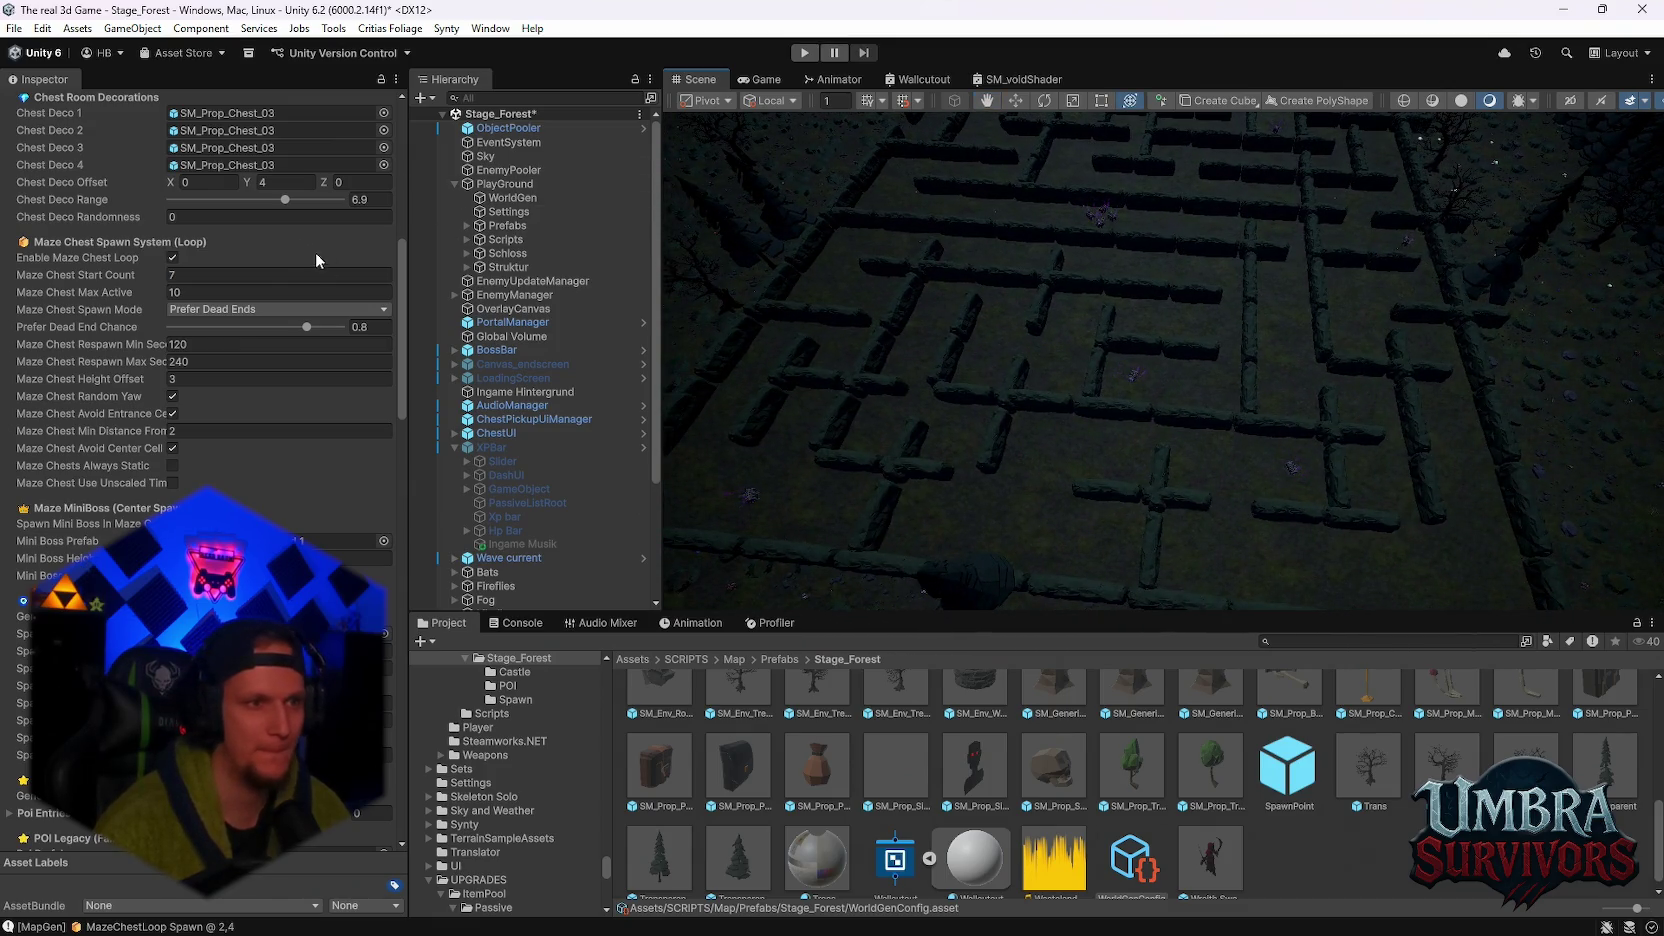
scroll(316, 252, up, 2)
click(340, 321)
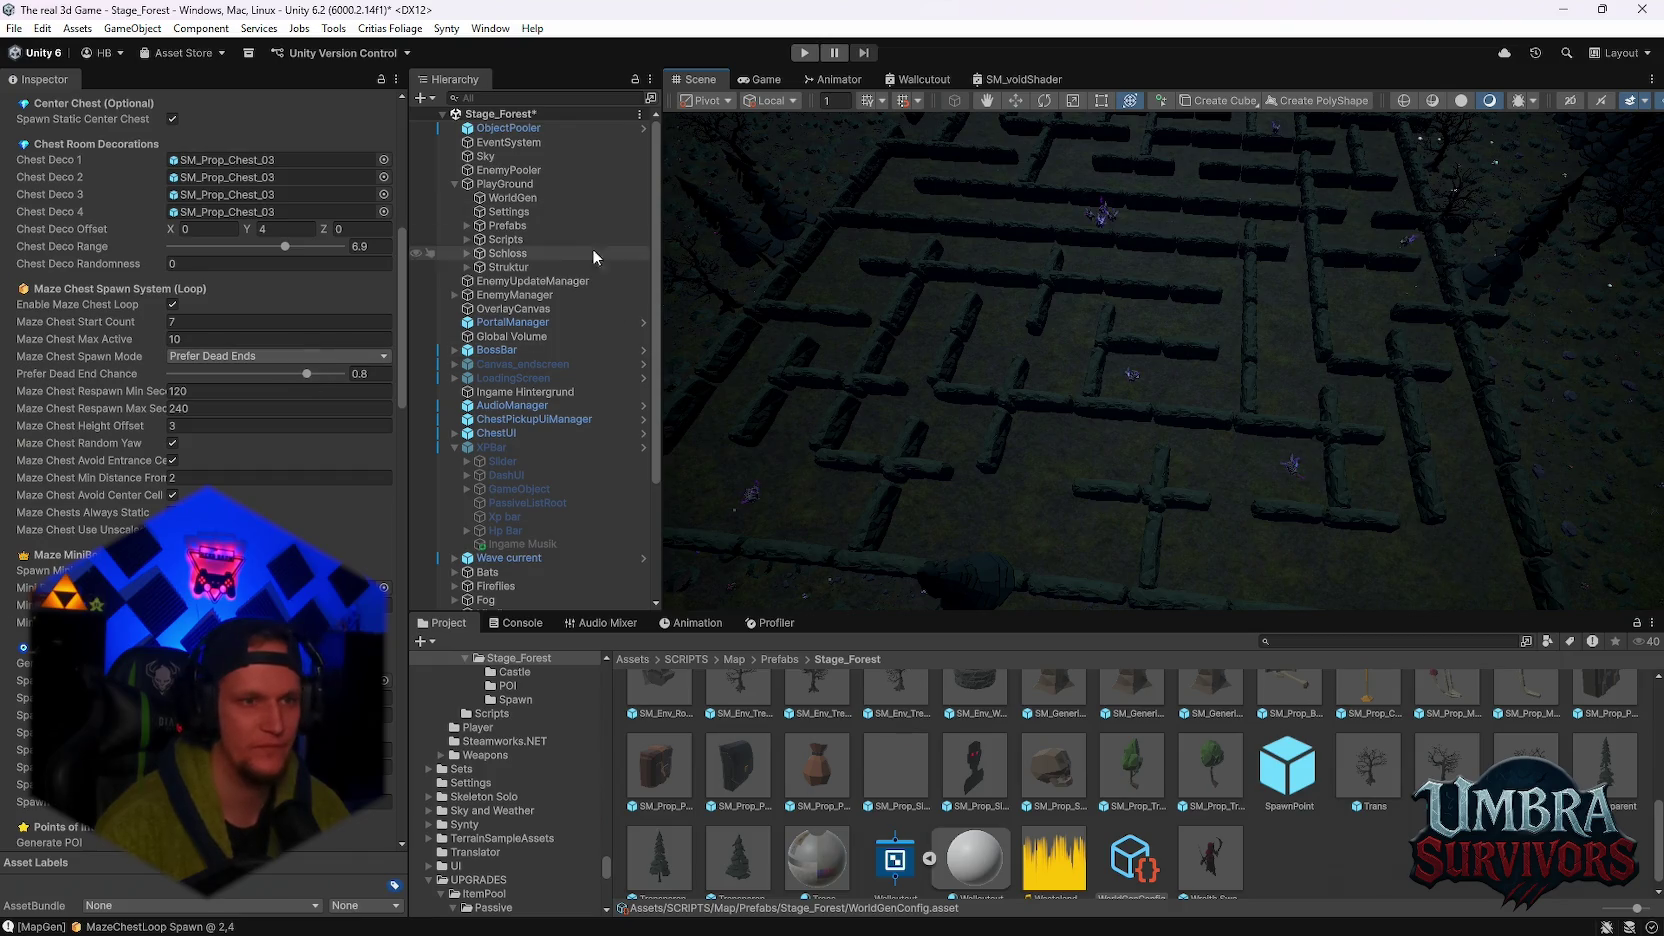
click(513, 198)
- Run Generate World from the WorldGen Map Generator menu, then enter Play mode
click(396, 234)
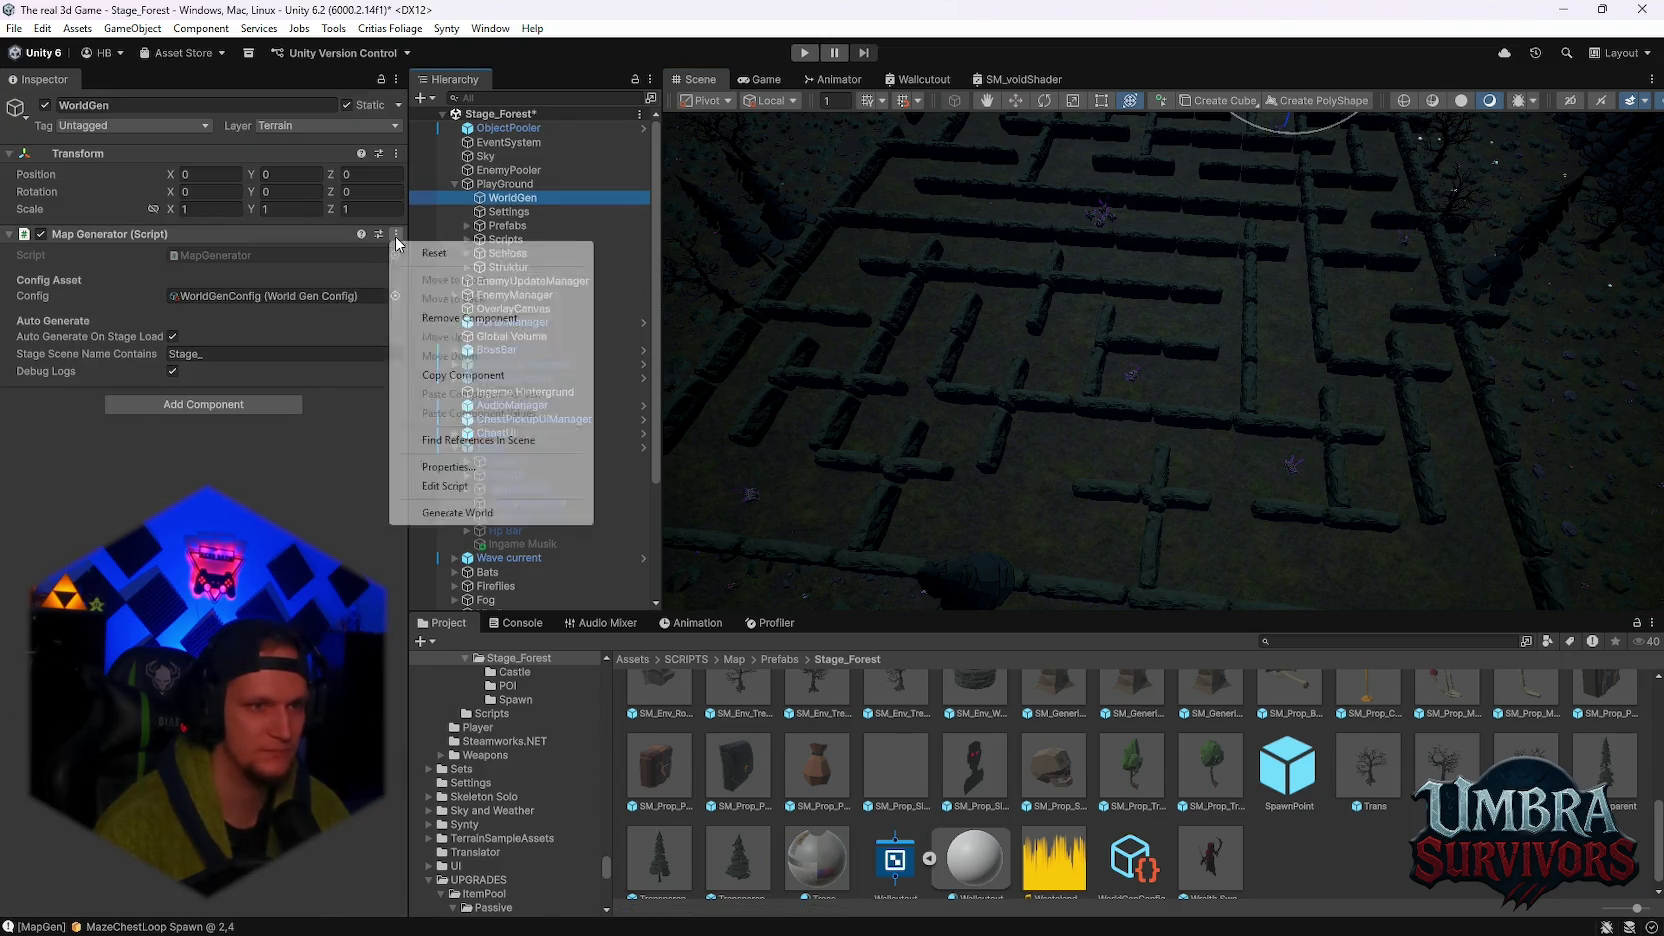
click(440, 511)
mouse_move(1034, 389)
mouse_down()
mouse_move(890, 292)
mouse_move(1066, 297)
mouse_move(1124, 247)
mouse_move(1159, 327)
mouse_move(1103, 308)
mouse_move(1088, 385)
mouse_move(1144, 489)
mouse_move(1277, 448)
mouse_move(1320, 268)
mouse_move(1274, 275)
mouse_move(1244, 310)
mouse_up()
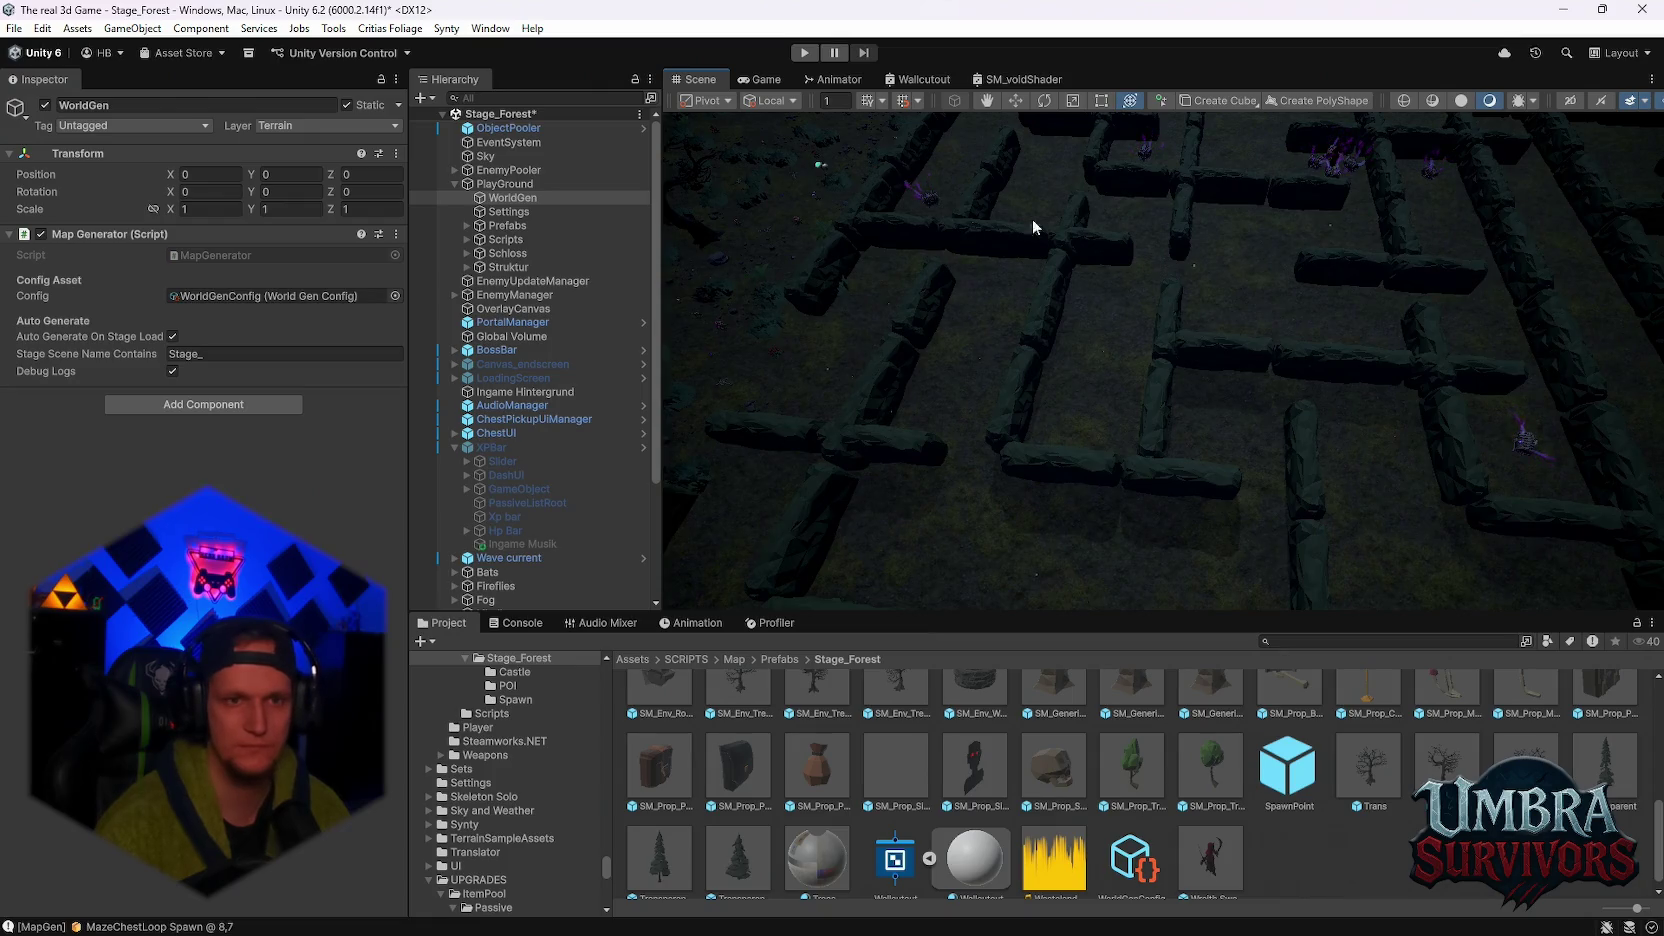
click(805, 52)
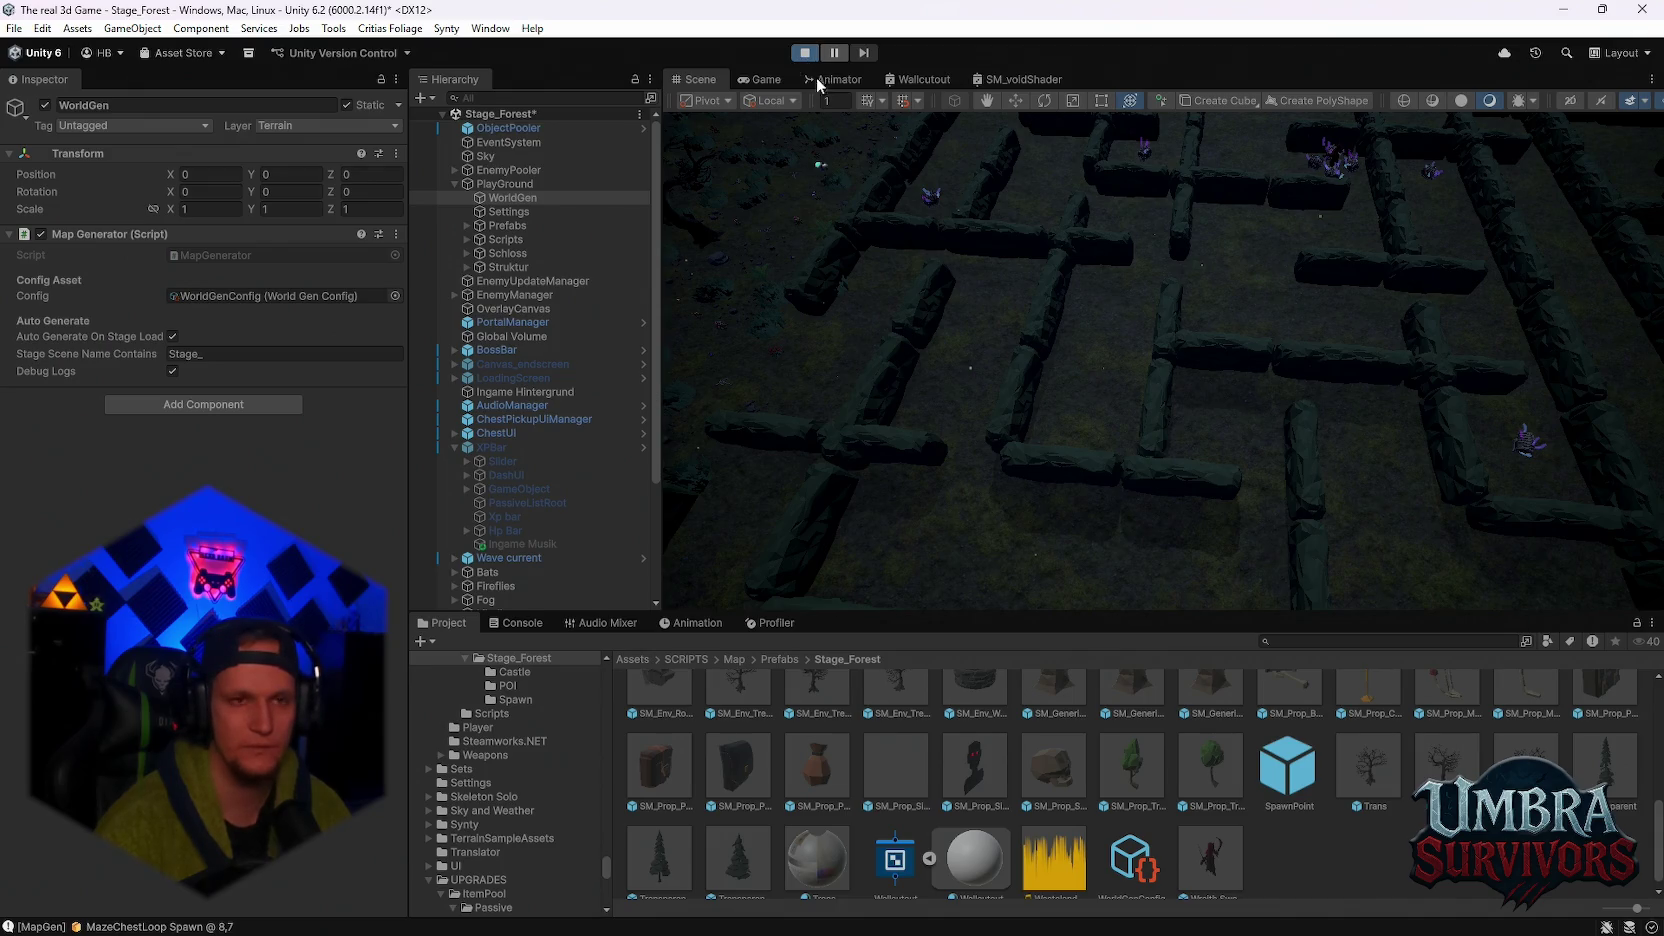
click(806, 52)
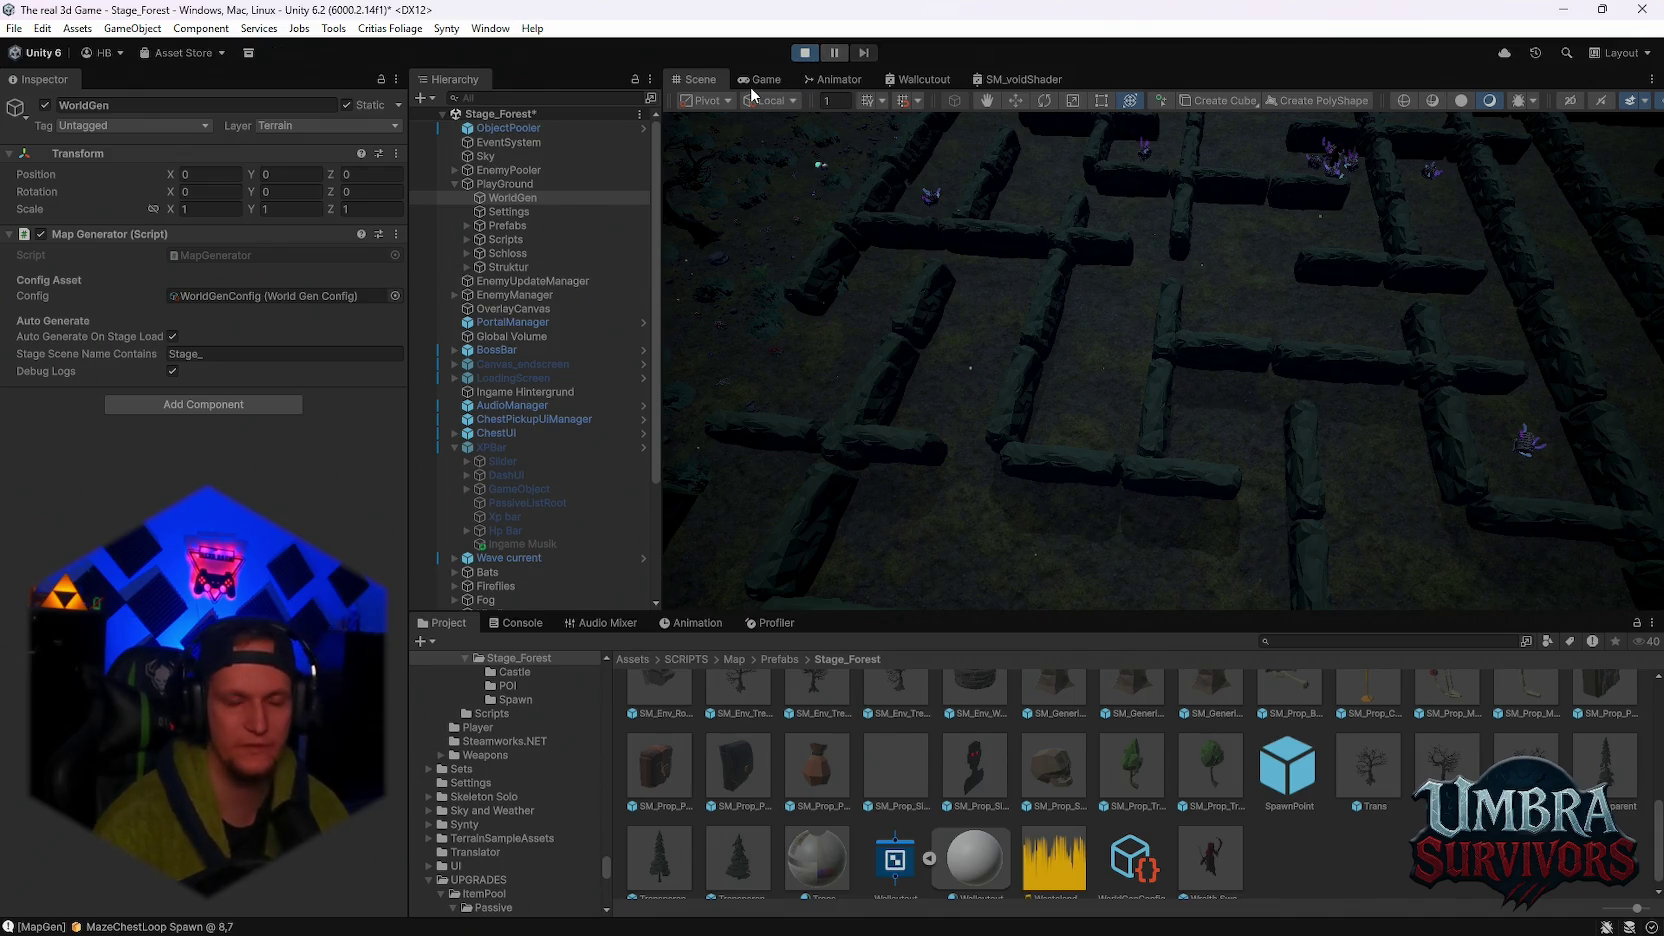
click(706, 86)
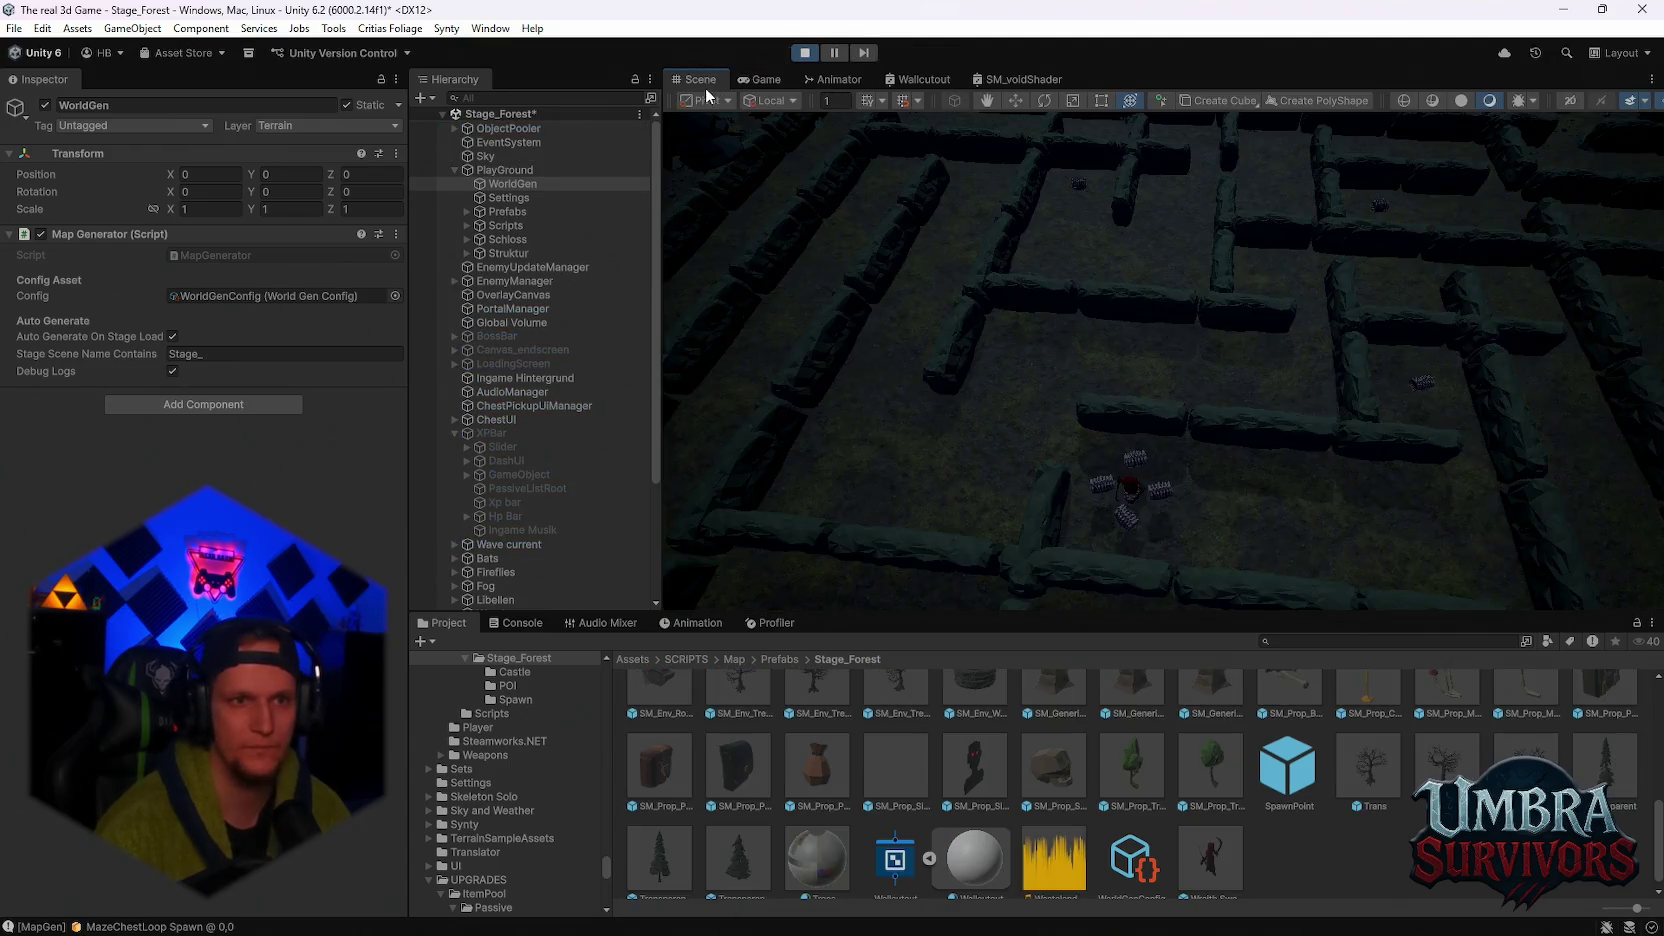
scroll(1170, 420, up, 5)
mouse_move(1167, 398)
mouse_down()
mouse_move(1015, 306)
mouse_move(1055, 298)
mouse_up()
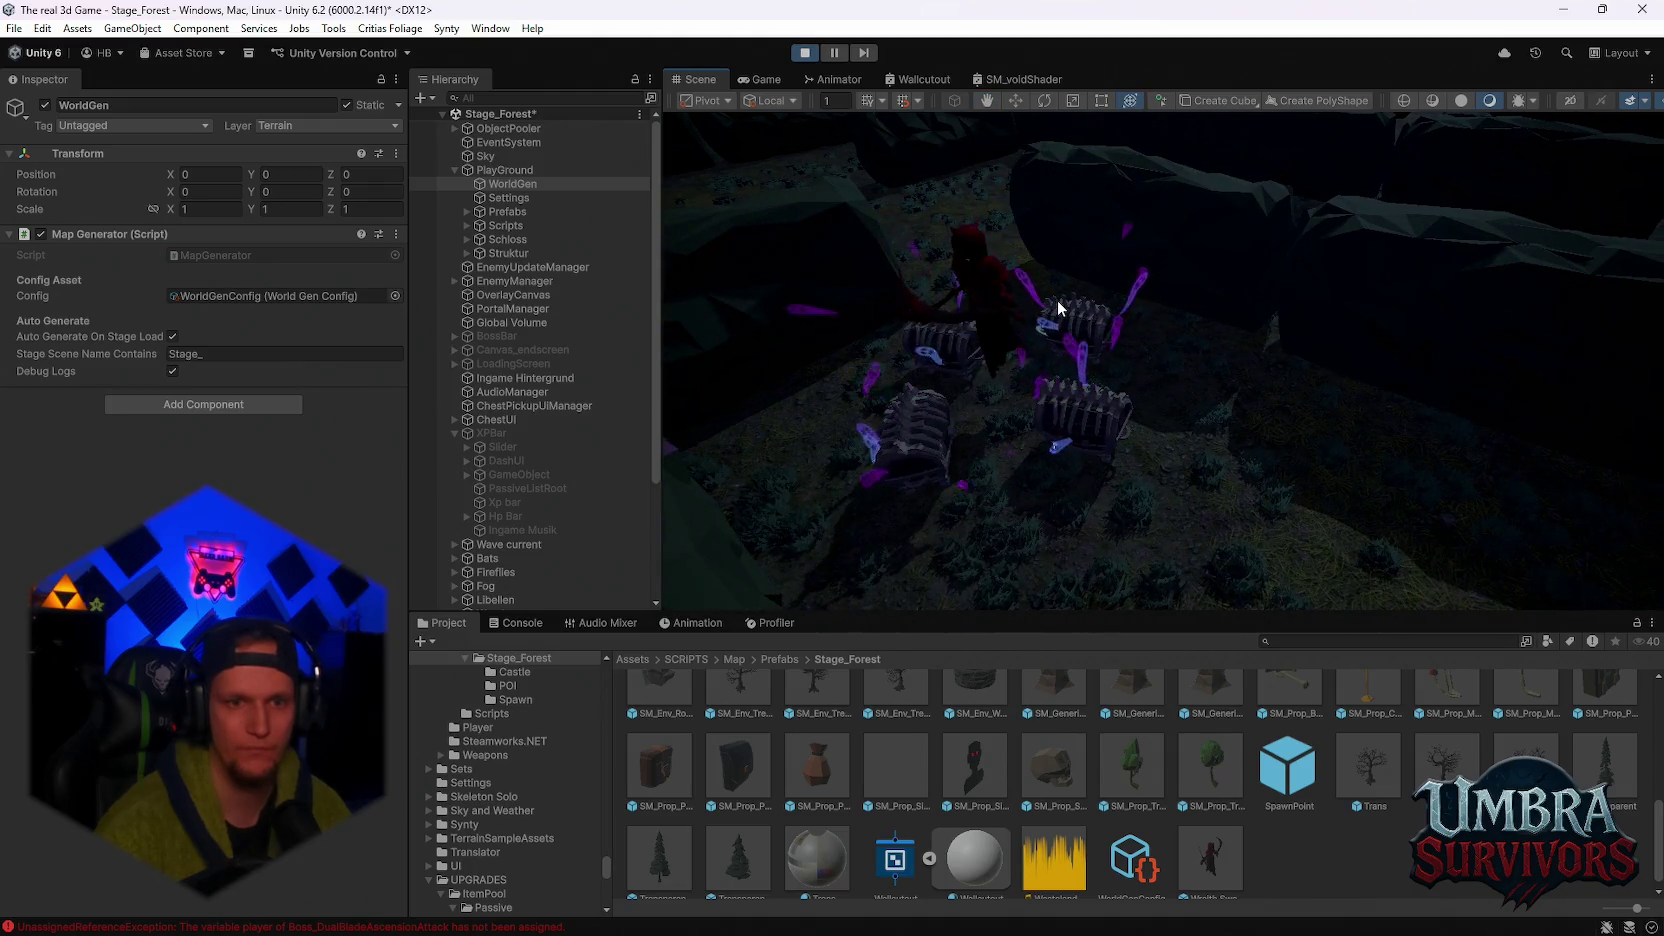
scroll(1062, 315, down, 10)
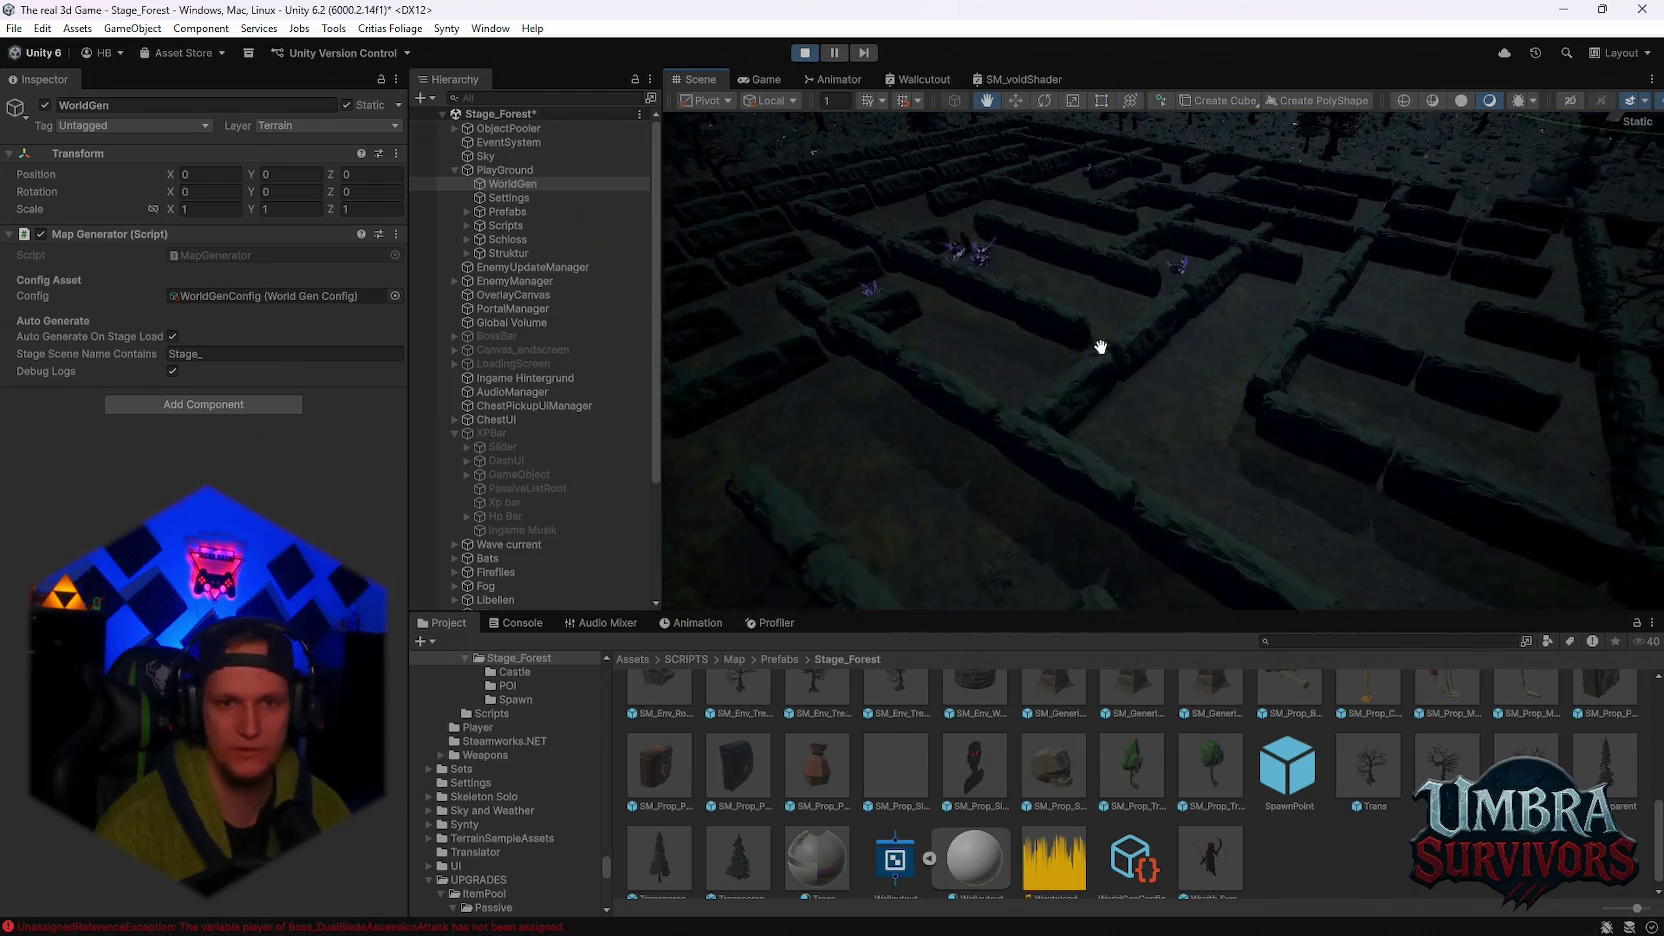
scroll(1185, 449, up, 8)
mouse_move(1187, 469)
mouse_down()
mouse_move(1148, 406)
mouse_move(1200, 397)
mouse_up()
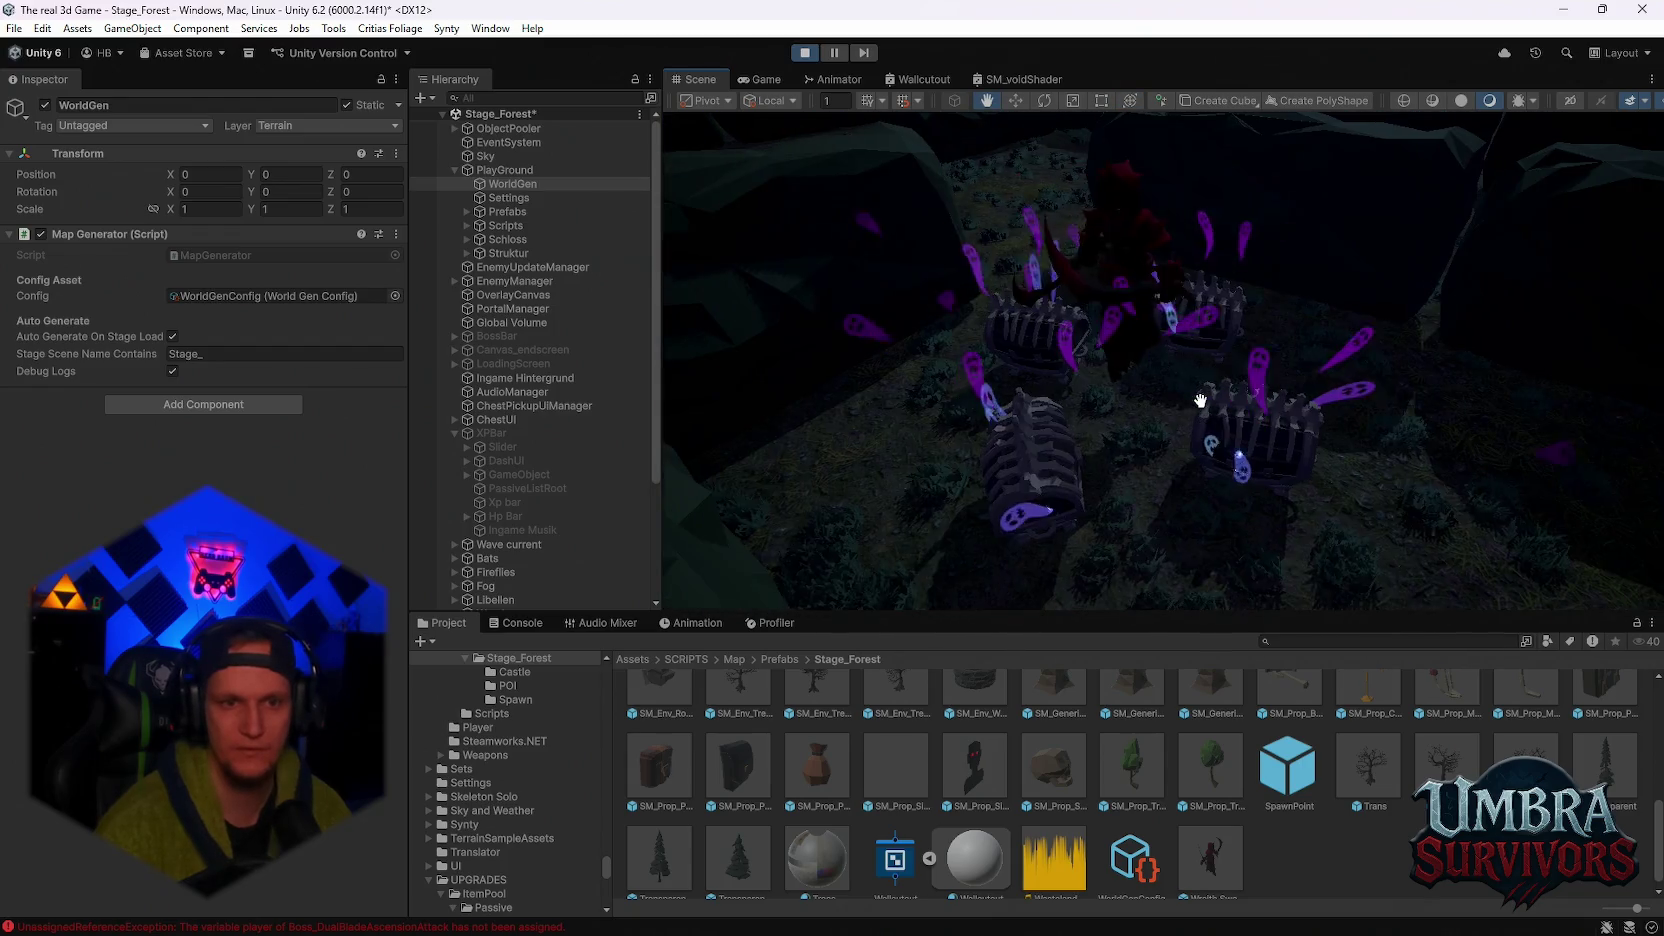
scroll(1200, 400, down, 6)
scroll(1197, 416, down, 4)
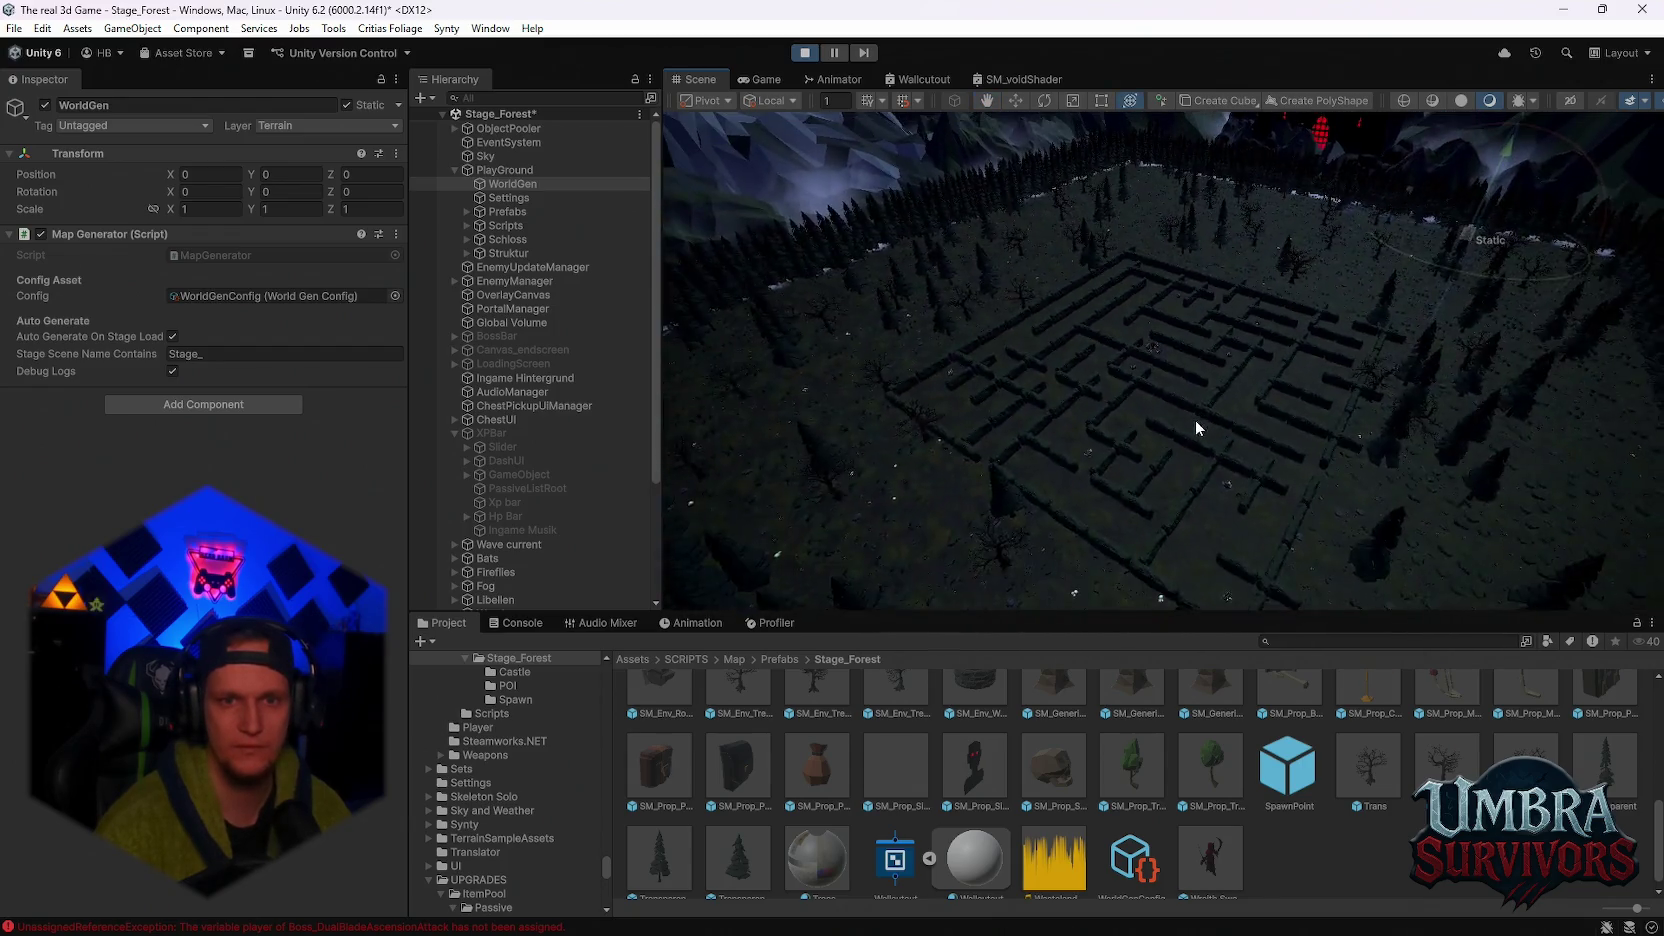
scroll(1180, 408, up, 5)
scroll(1141, 372, up, 6)
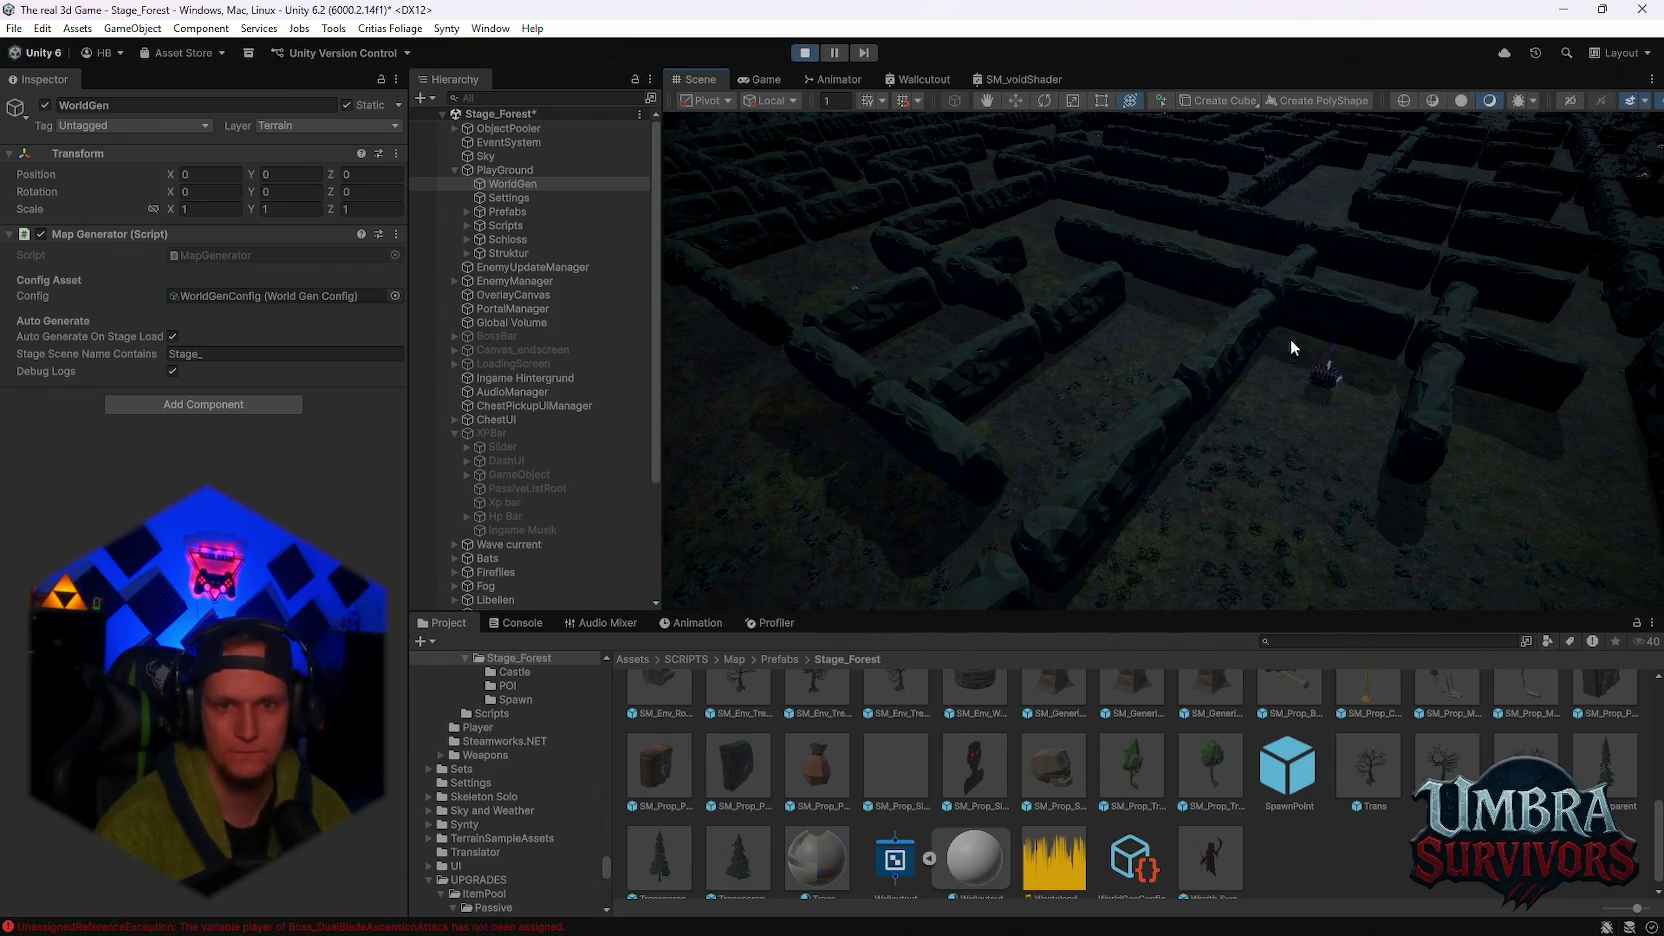
scroll(1291, 347, up, 6)
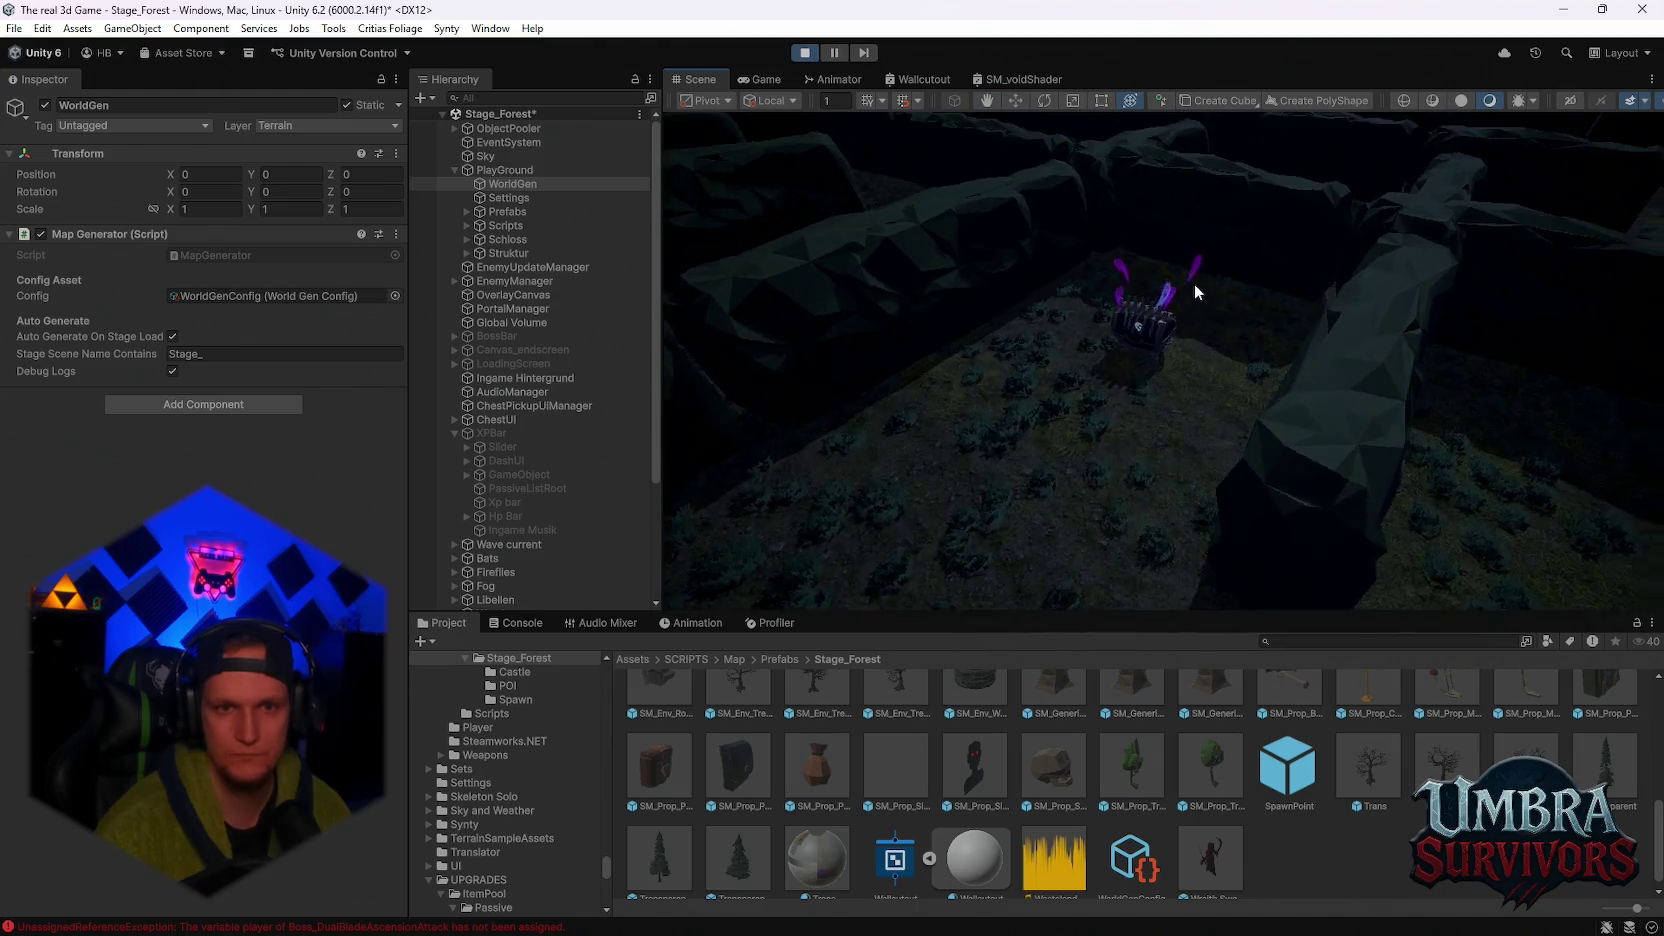
scroll(1190, 290, up, 3)
scroll(1186, 308, up, 2)
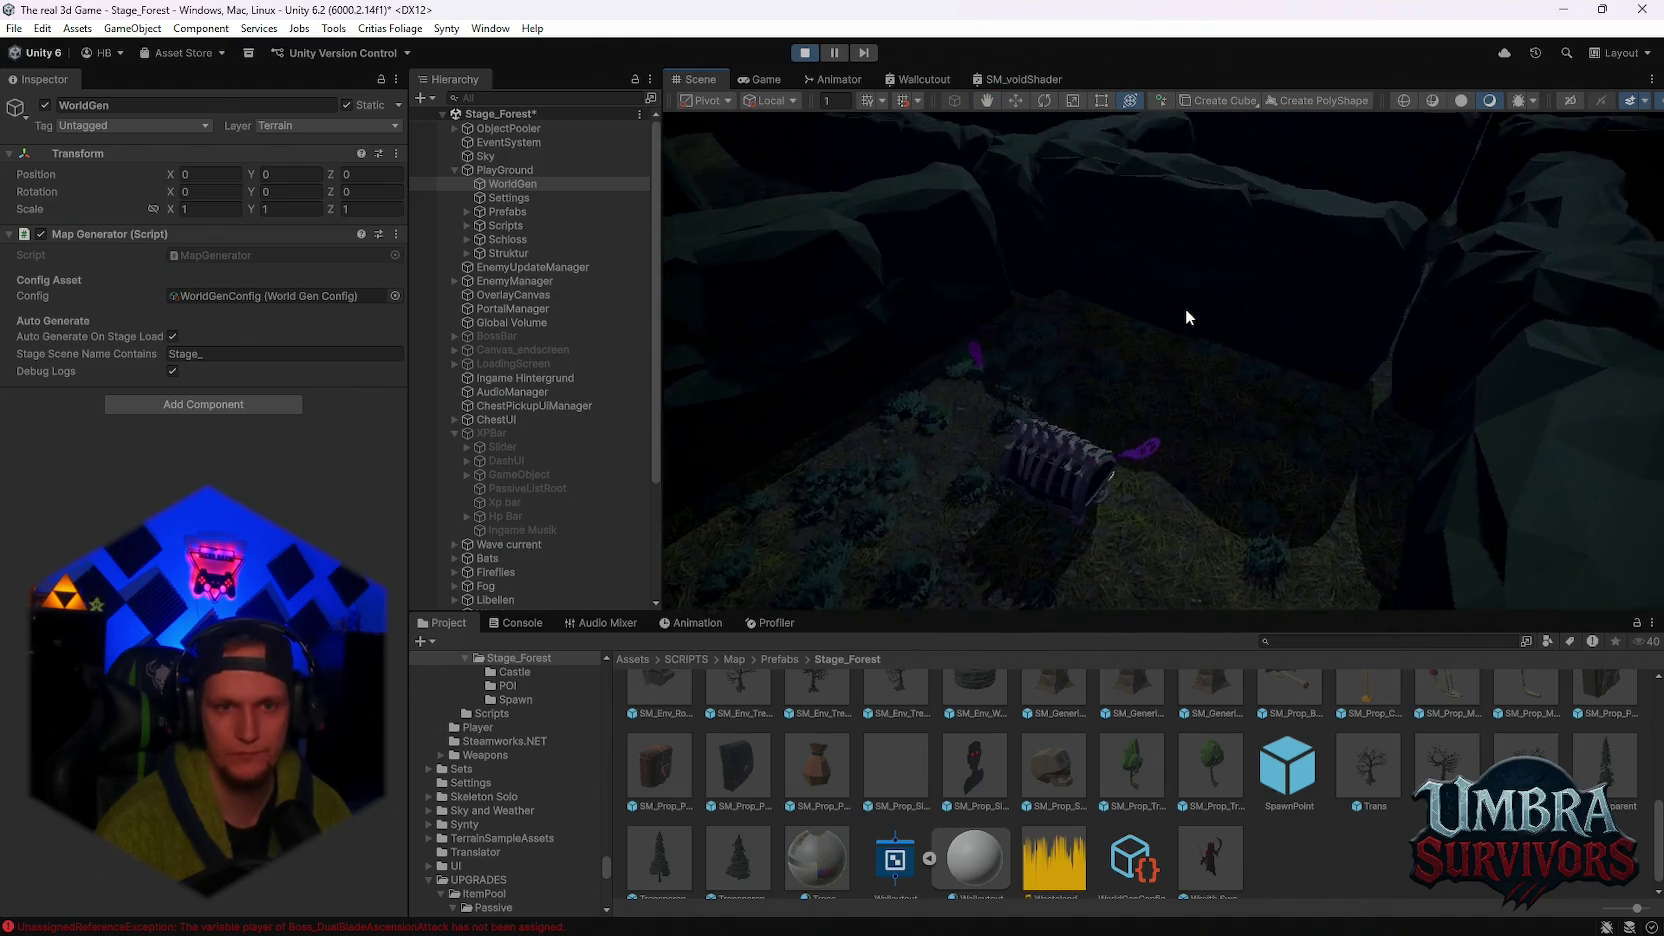
scroll(1186, 308, down, 8)
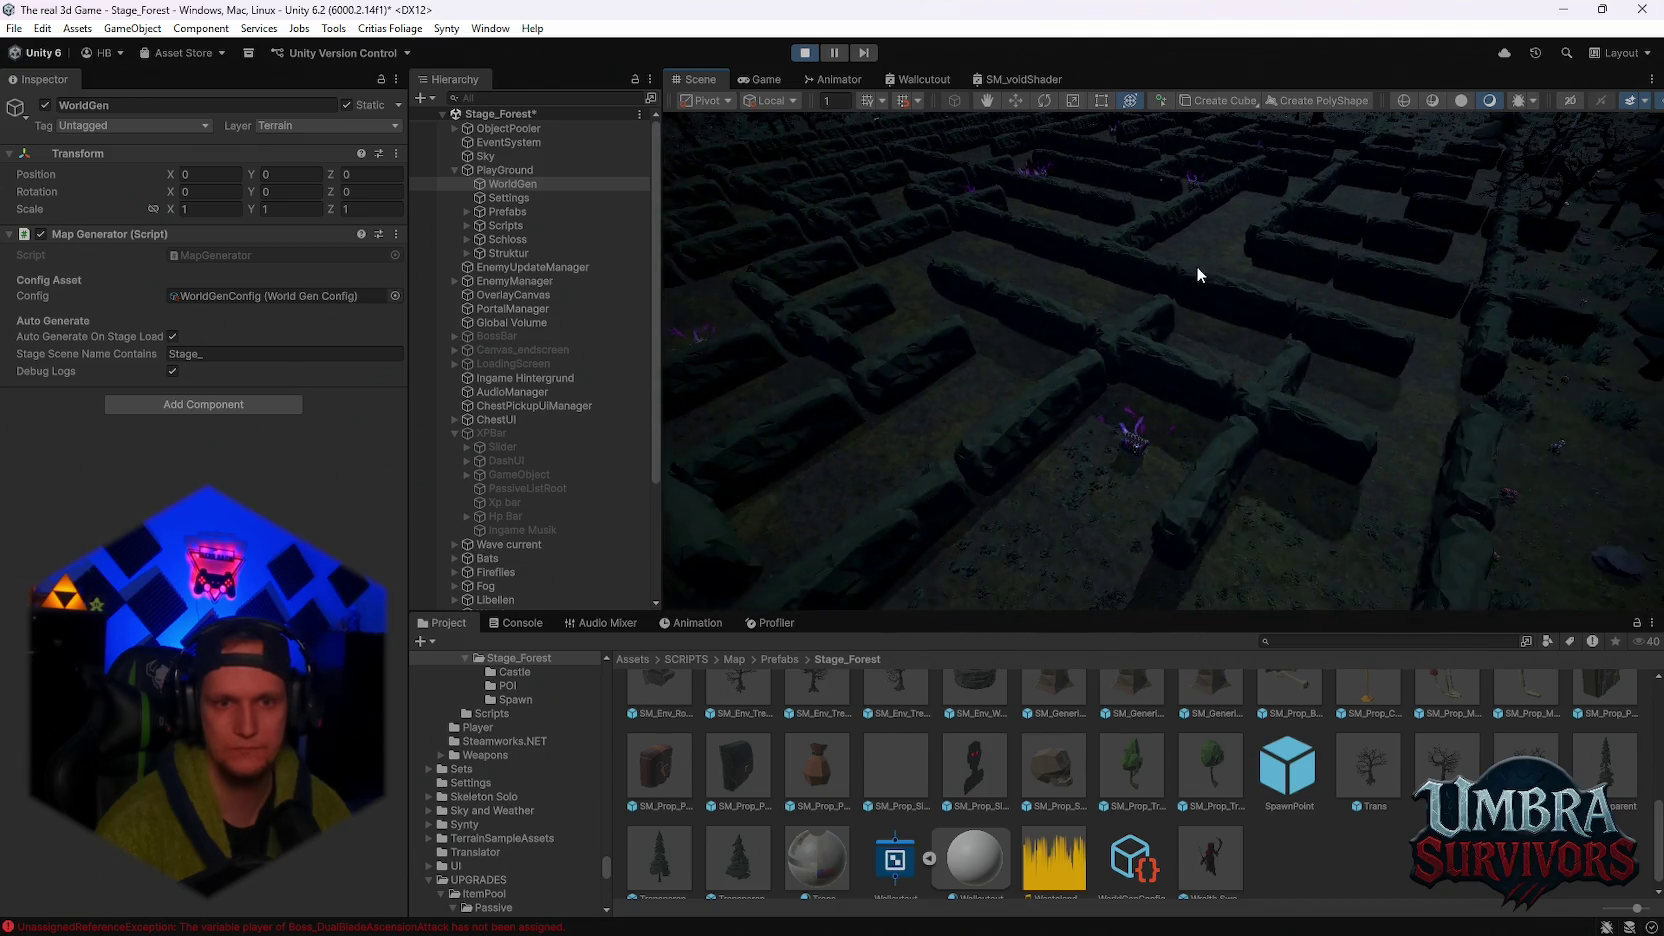
scroll(1198, 268, down, 8)
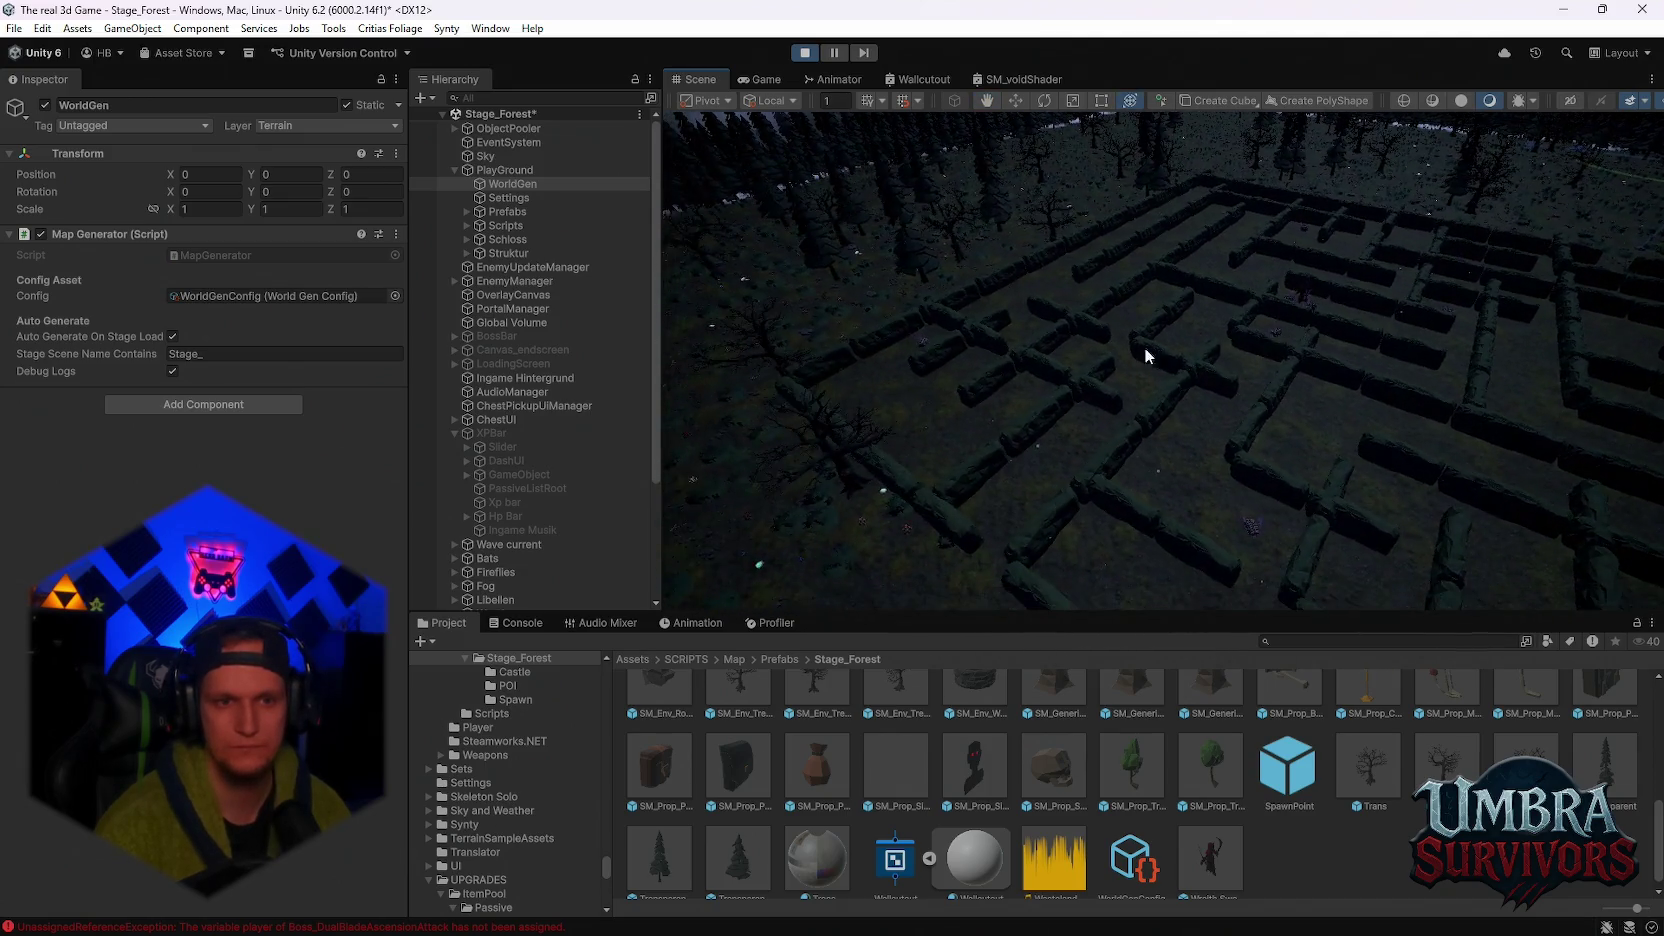
scroll(1286, 350, up, 10)
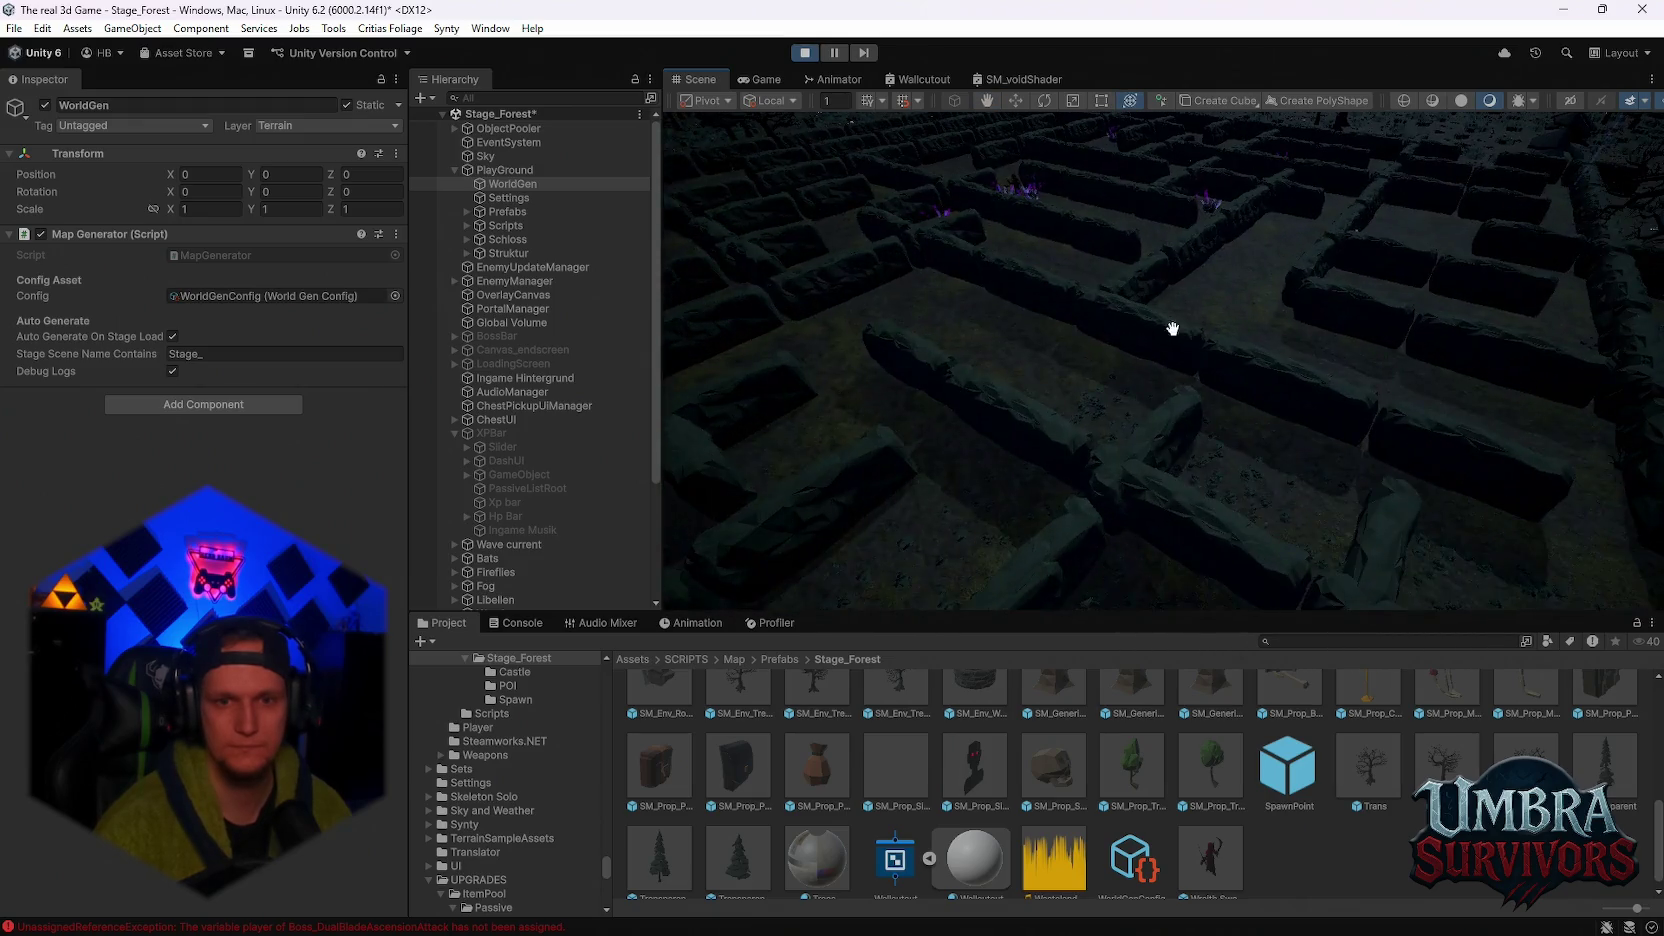
scroll(1172, 328, up, 10)
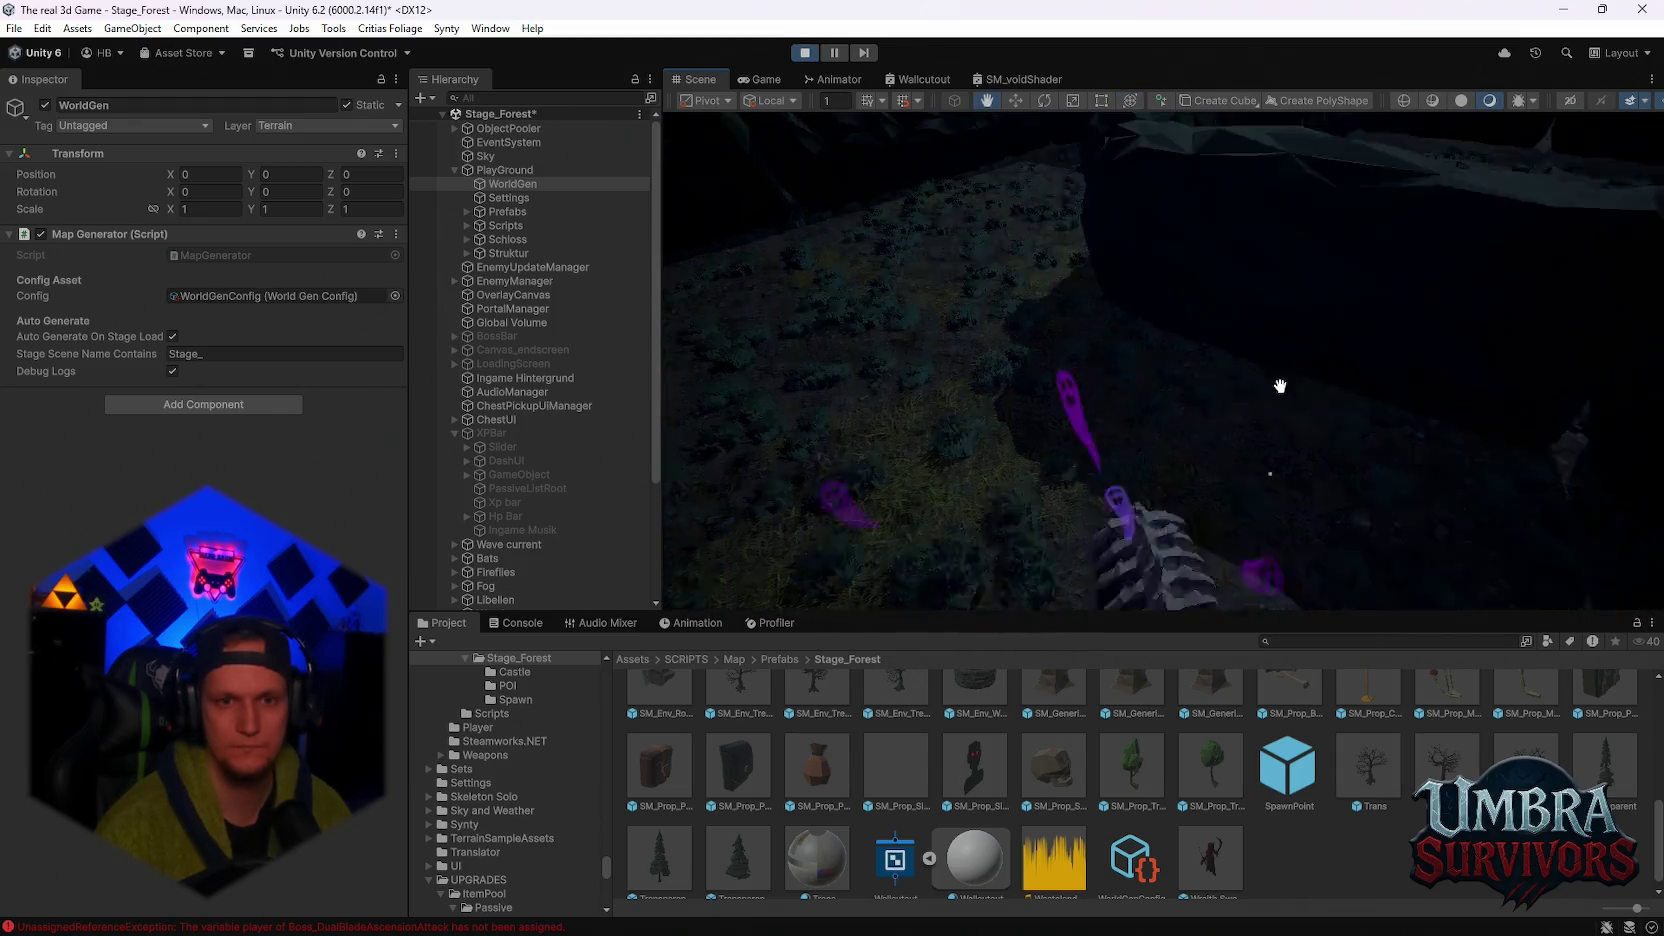
scroll(1280, 385, down, 8)
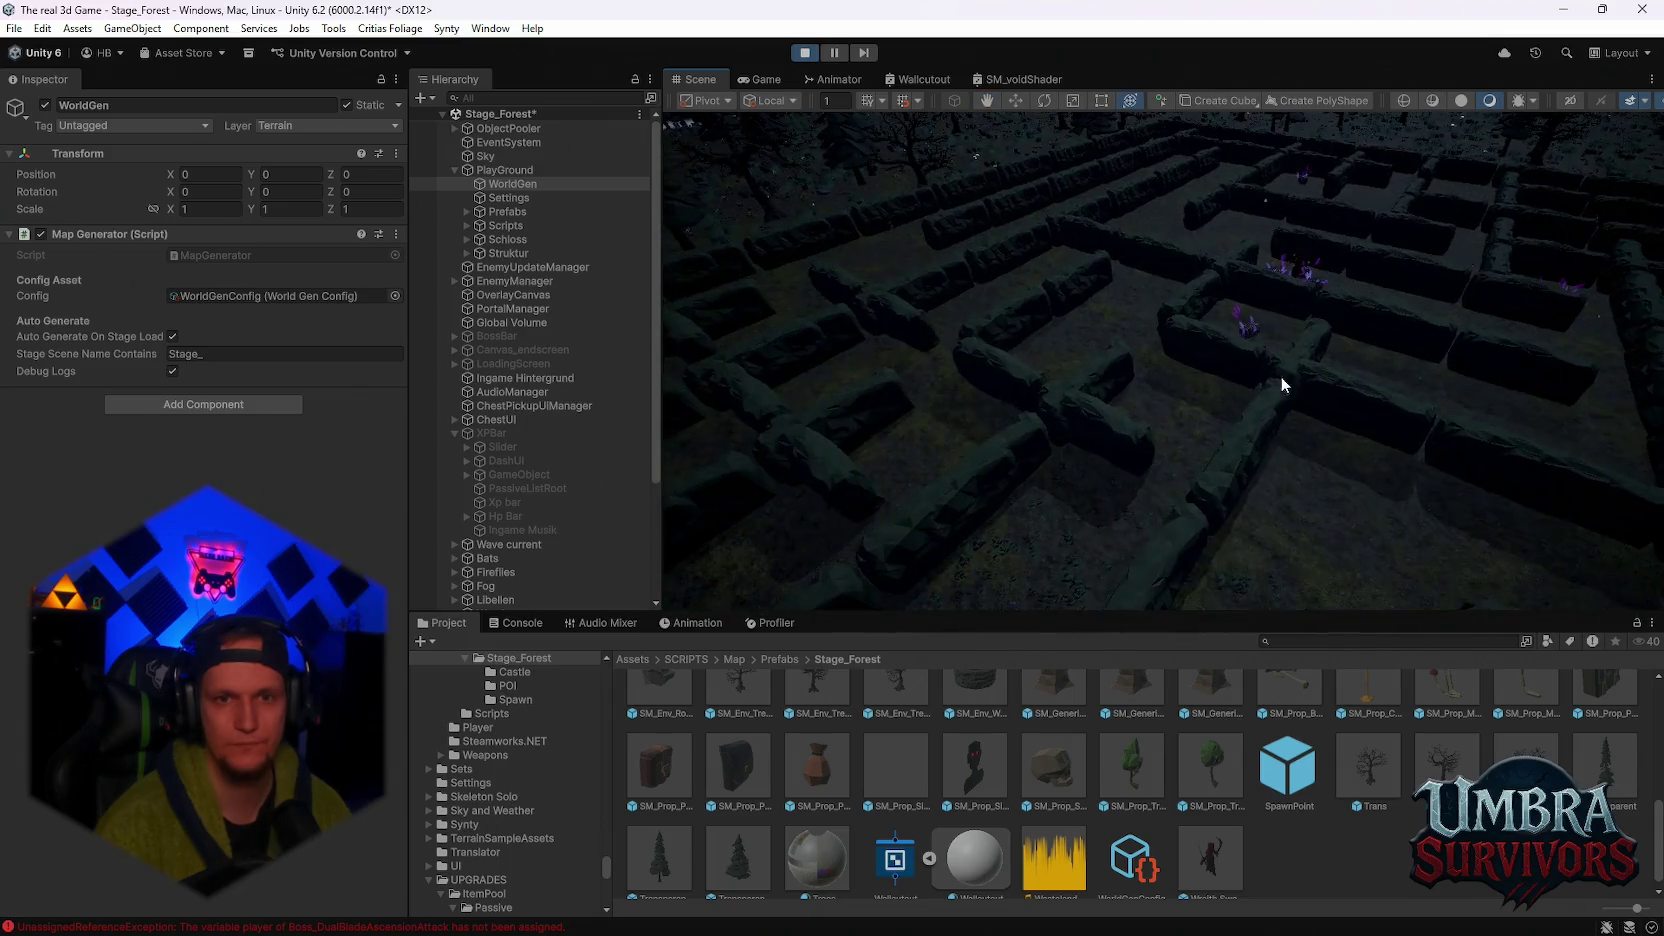
scroll(1282, 384, down, 8)
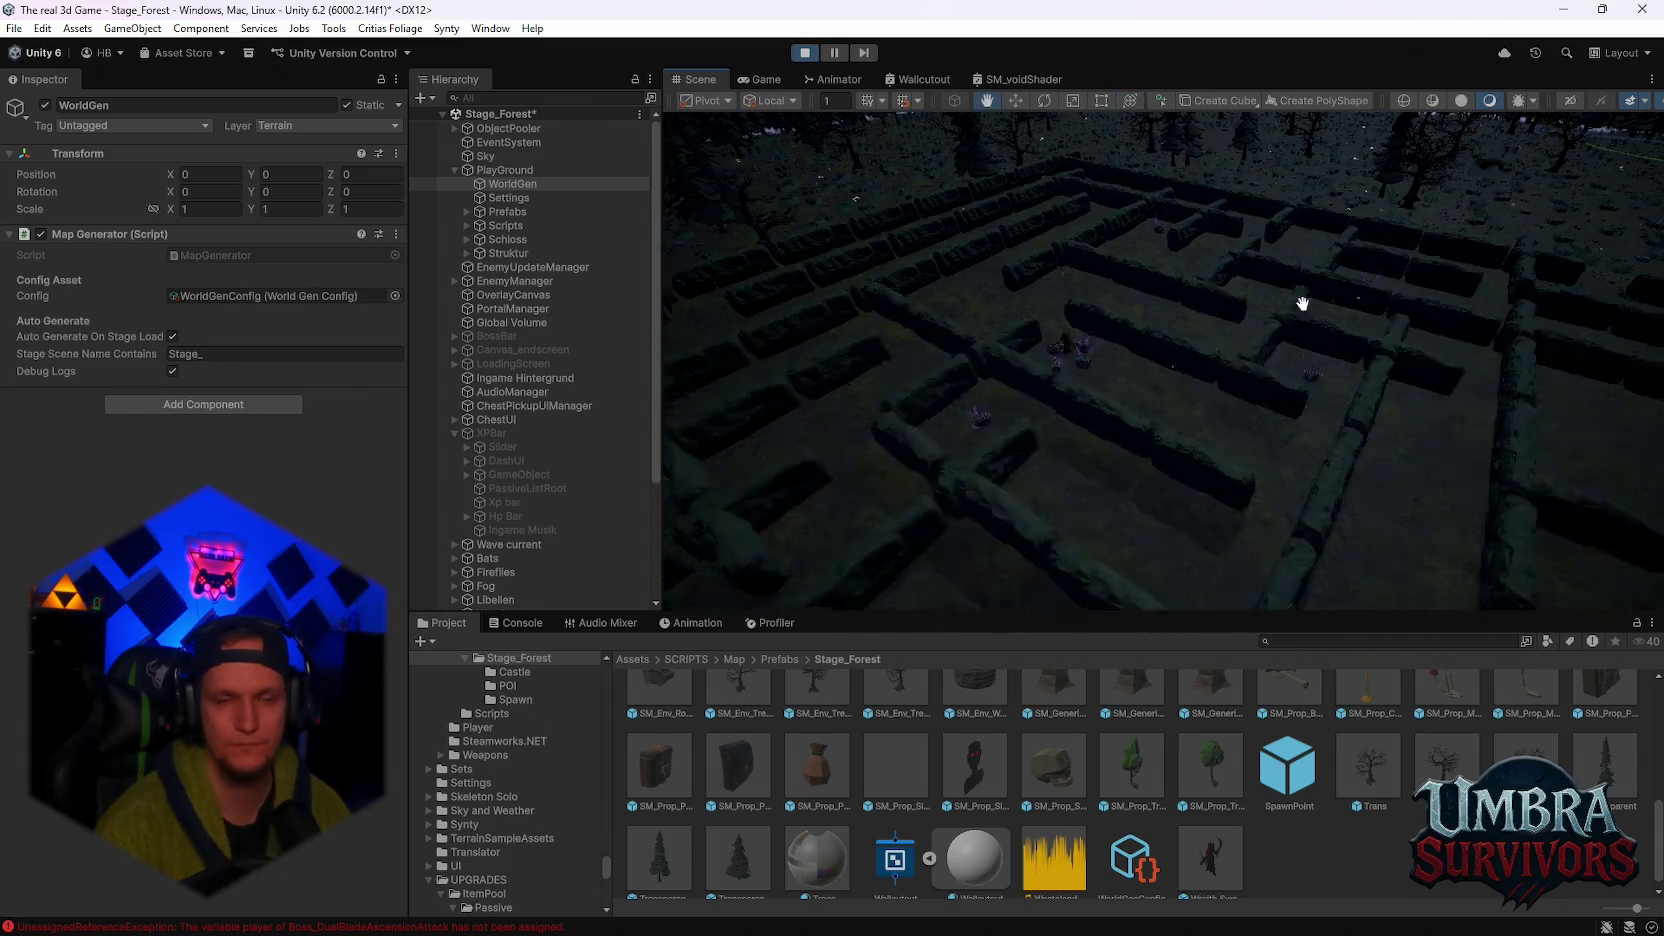
scroll(1302, 303, up, 3)
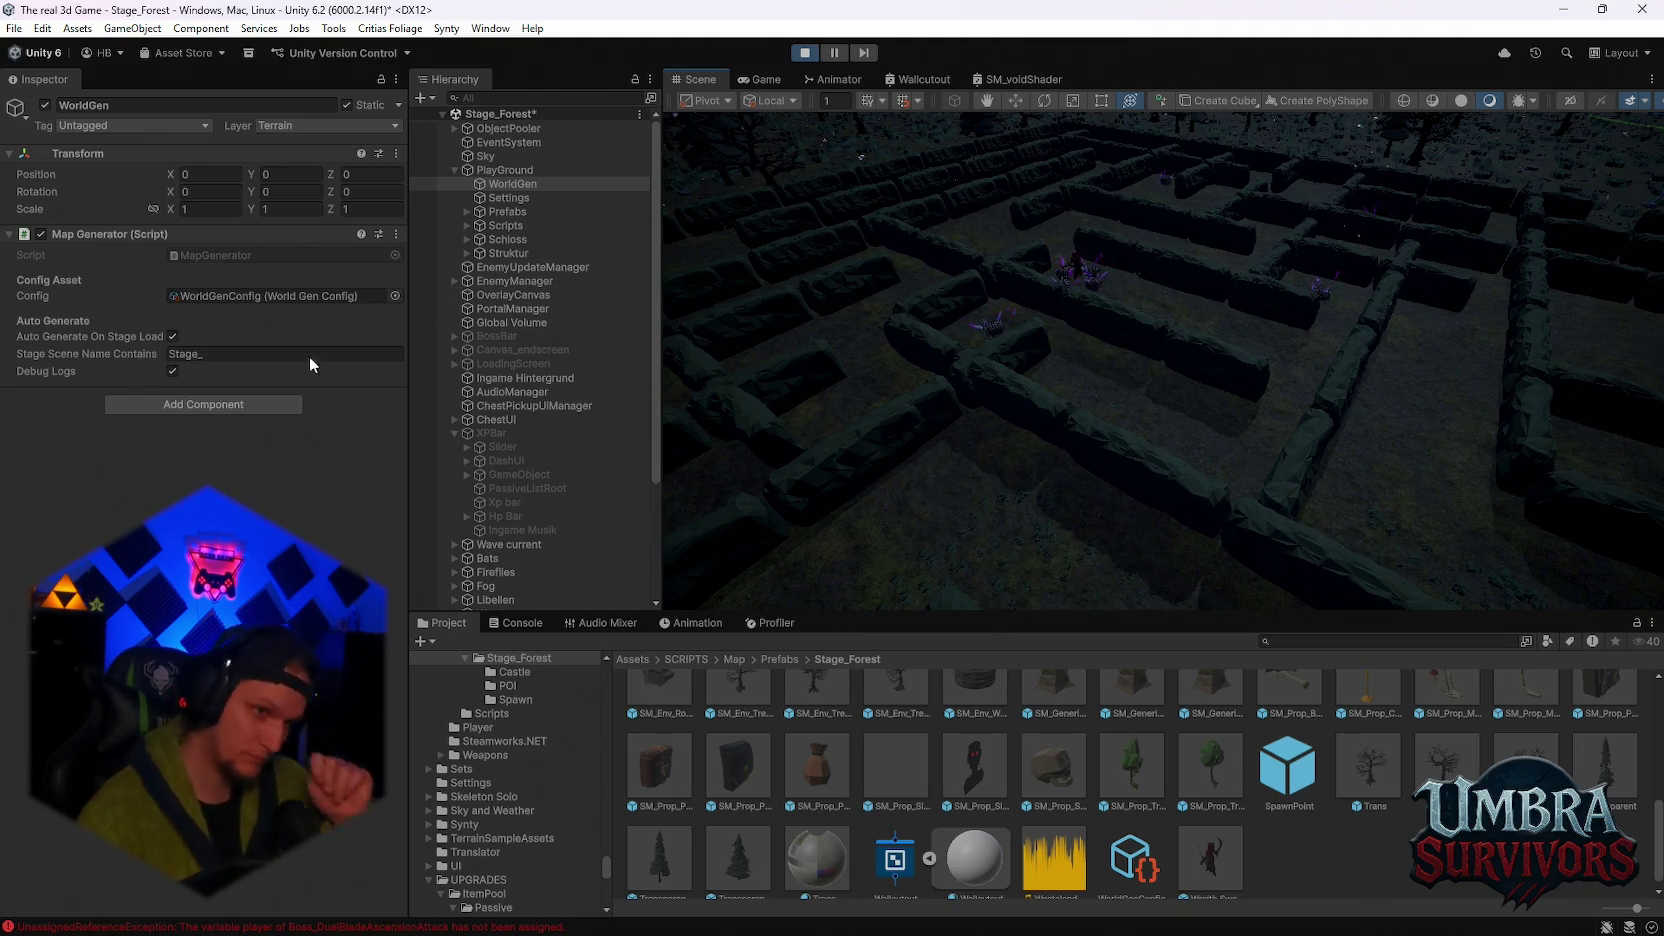
click(214, 292)
- Open WorldGenConfig and locate its Maze Chest Prefab, SM_Prop_Chest_03, in the Project
click(1155, 859)
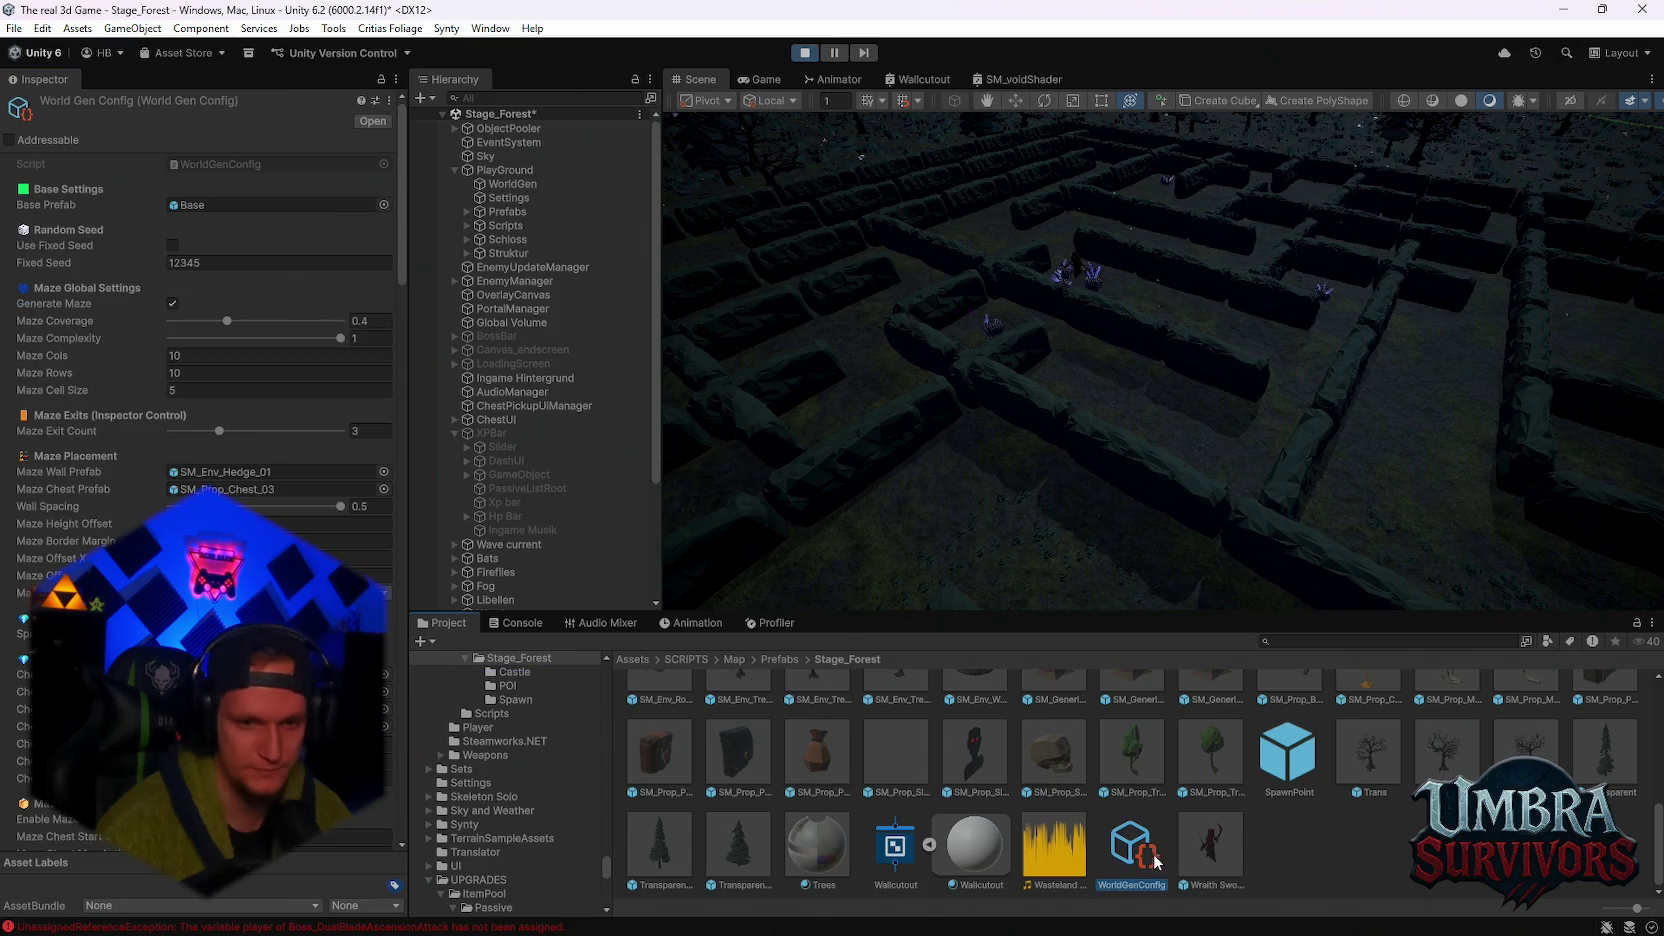
scroll(296, 463, down, 3)
click(237, 350)
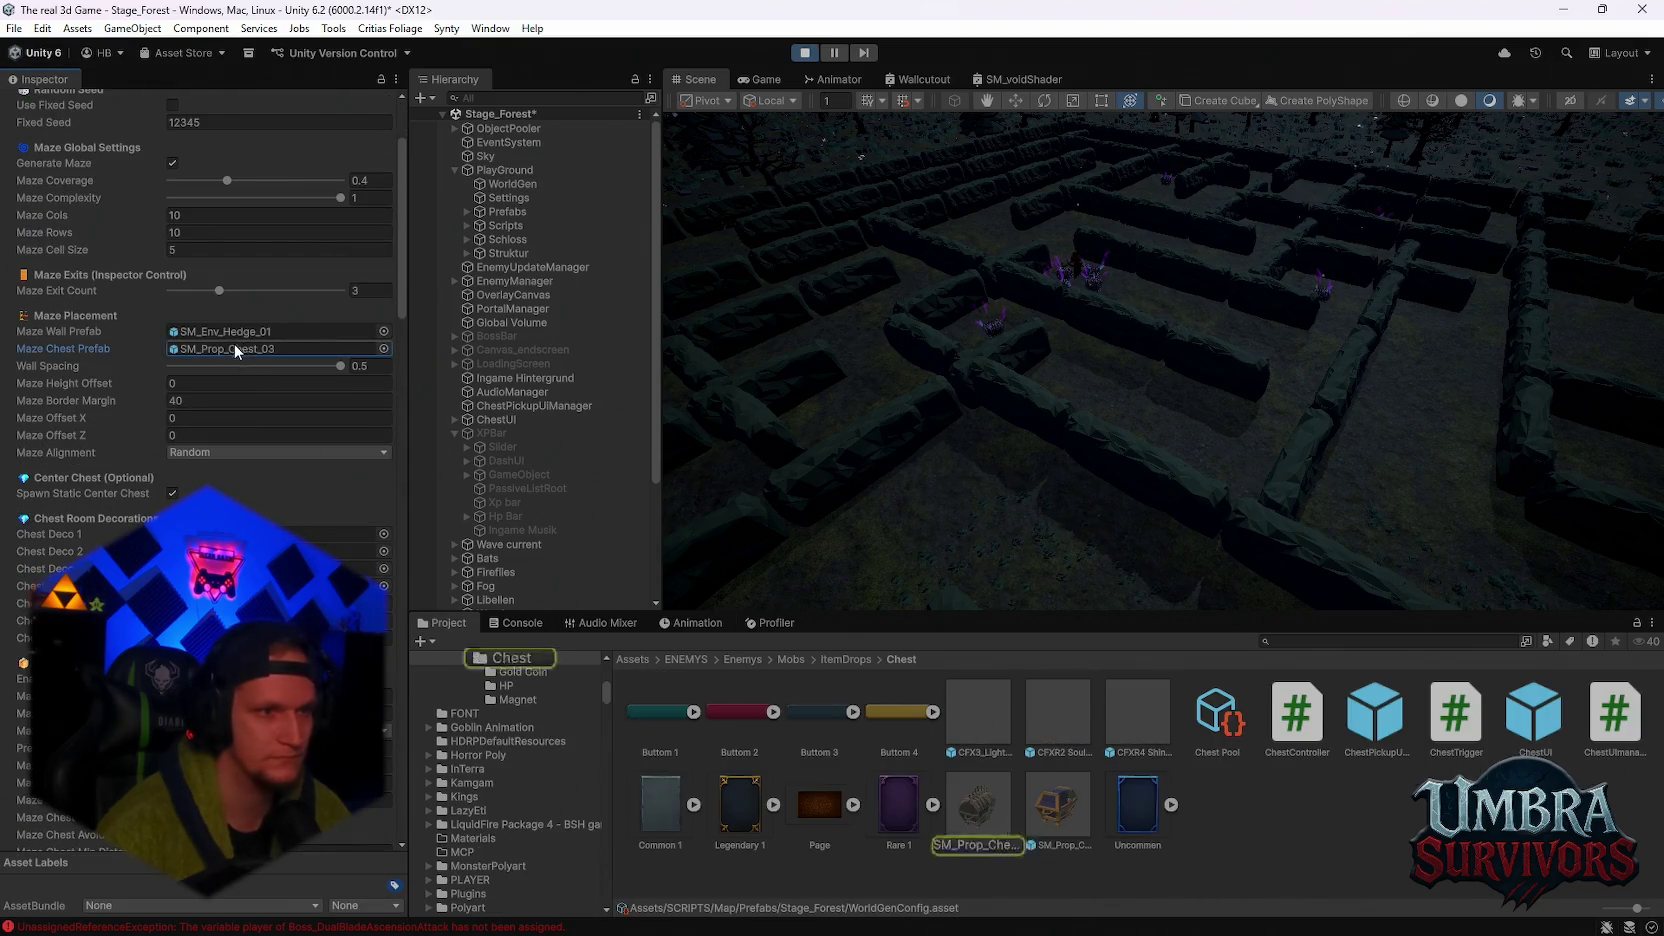
click(982, 811)
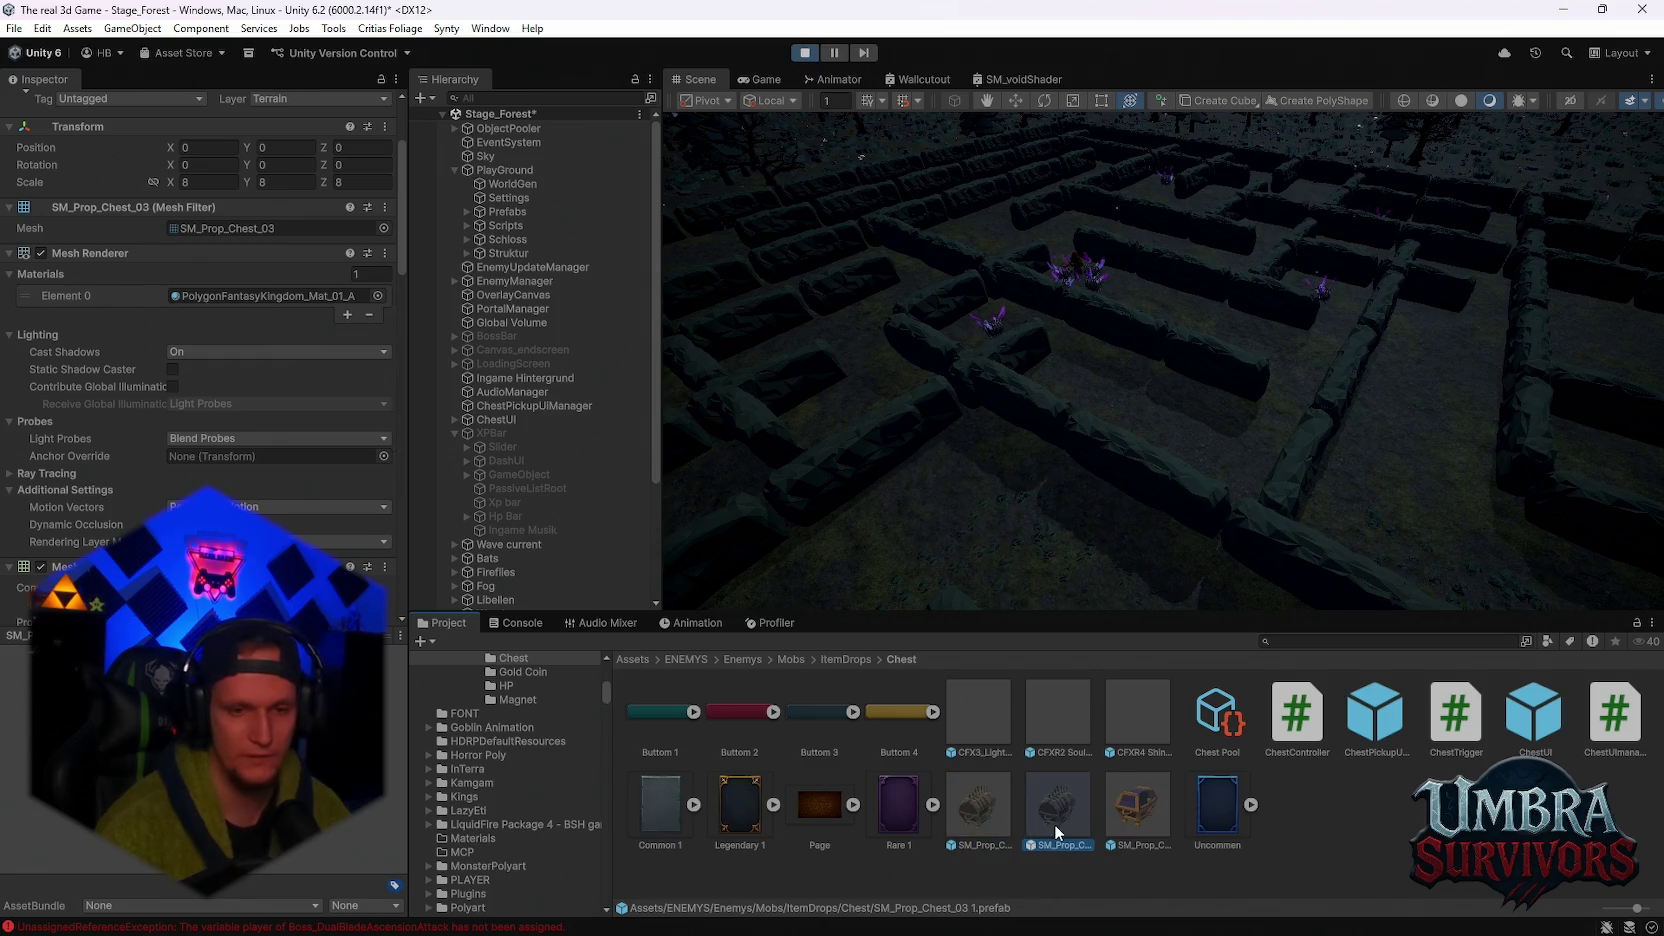
- Duplicate SM_Prop_Chest_03 and name the copy 'Chest Maze'
right_click(1055, 829)
click(1105, 393)
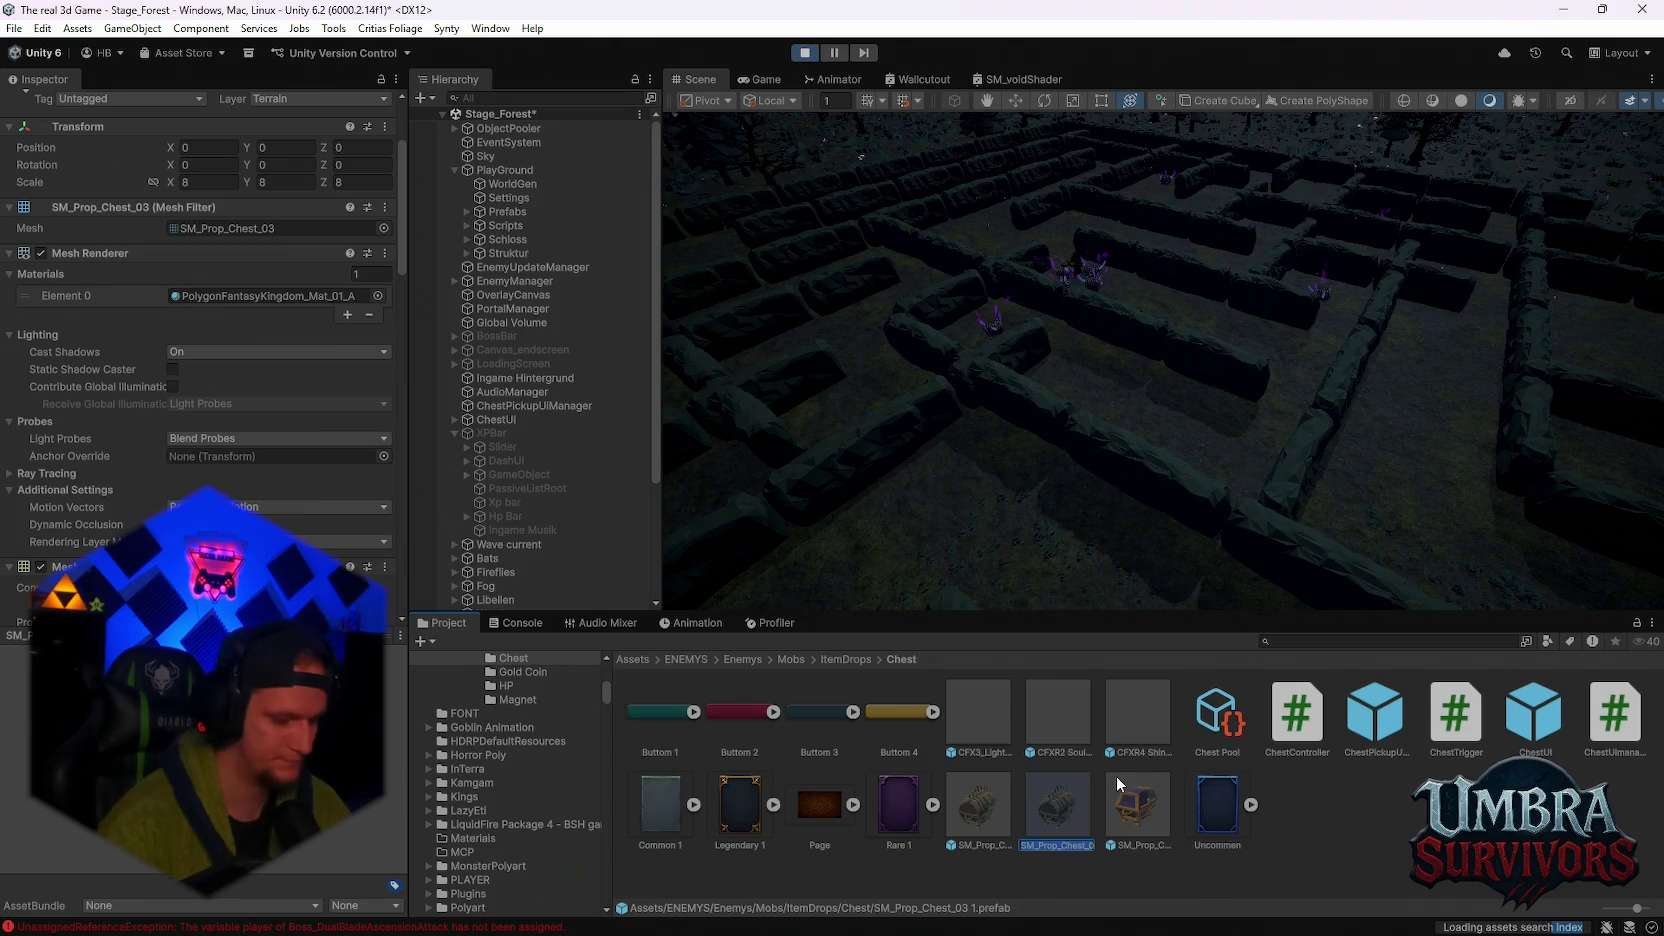
text(Chest Fo)
key(BackSpace)
key(BackSpace)
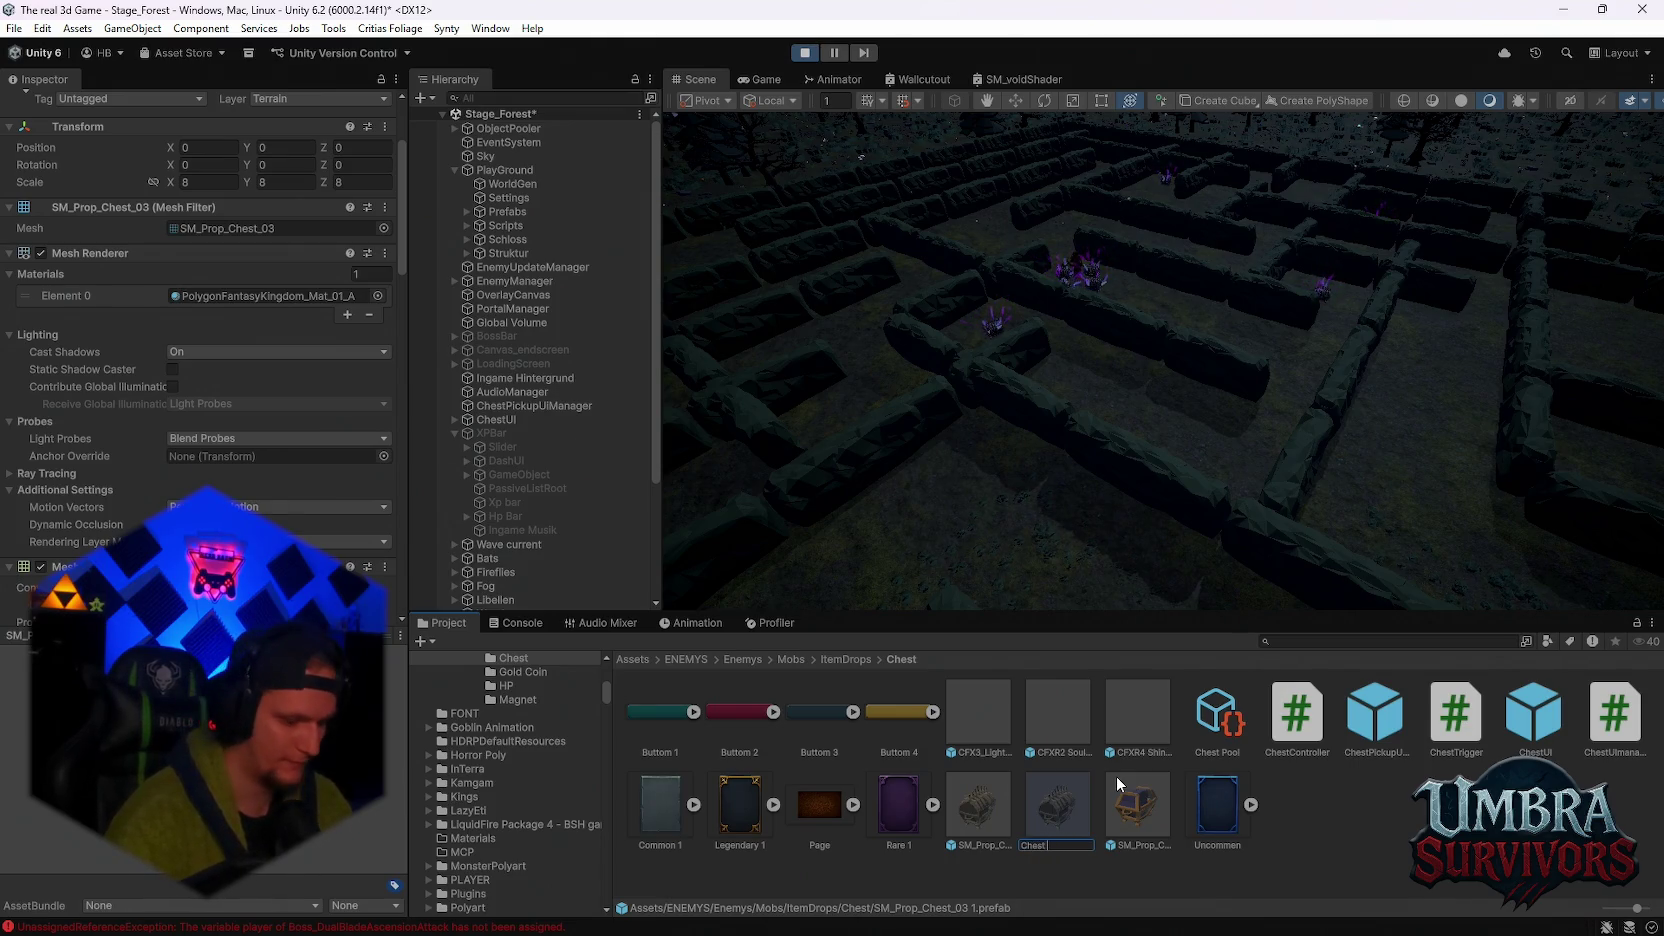
text(Maze)
key(Return)
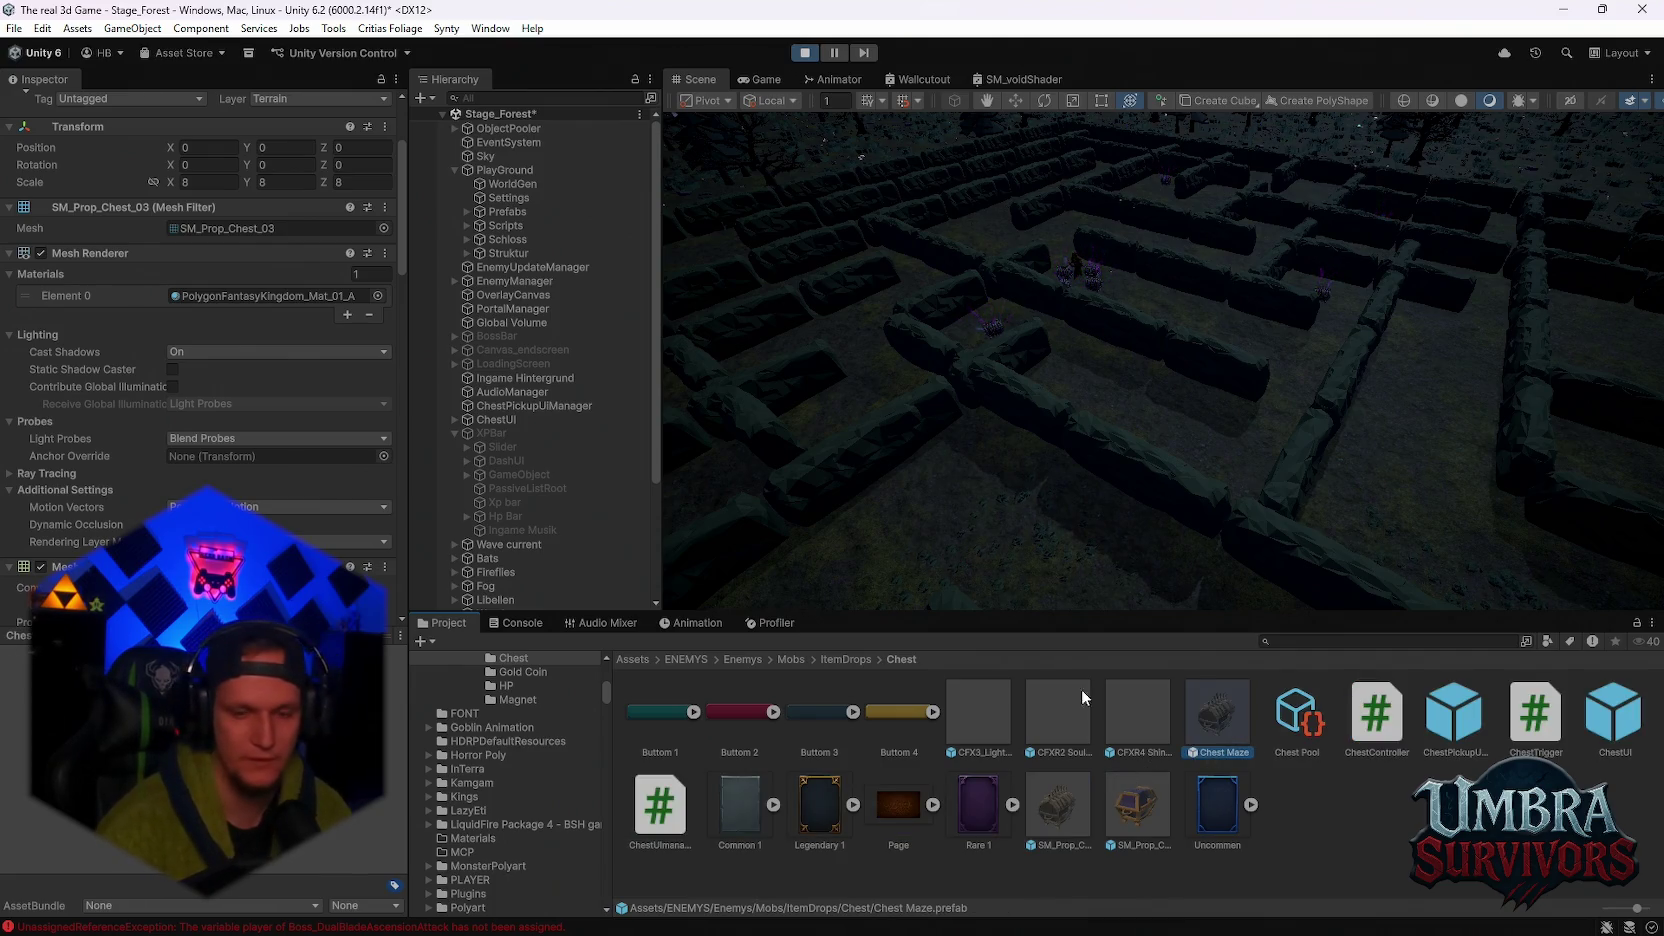
- Select a whole grass clump in the forest and drag it into the Chest Maze prefab
scroll(930, 410, up, 10)
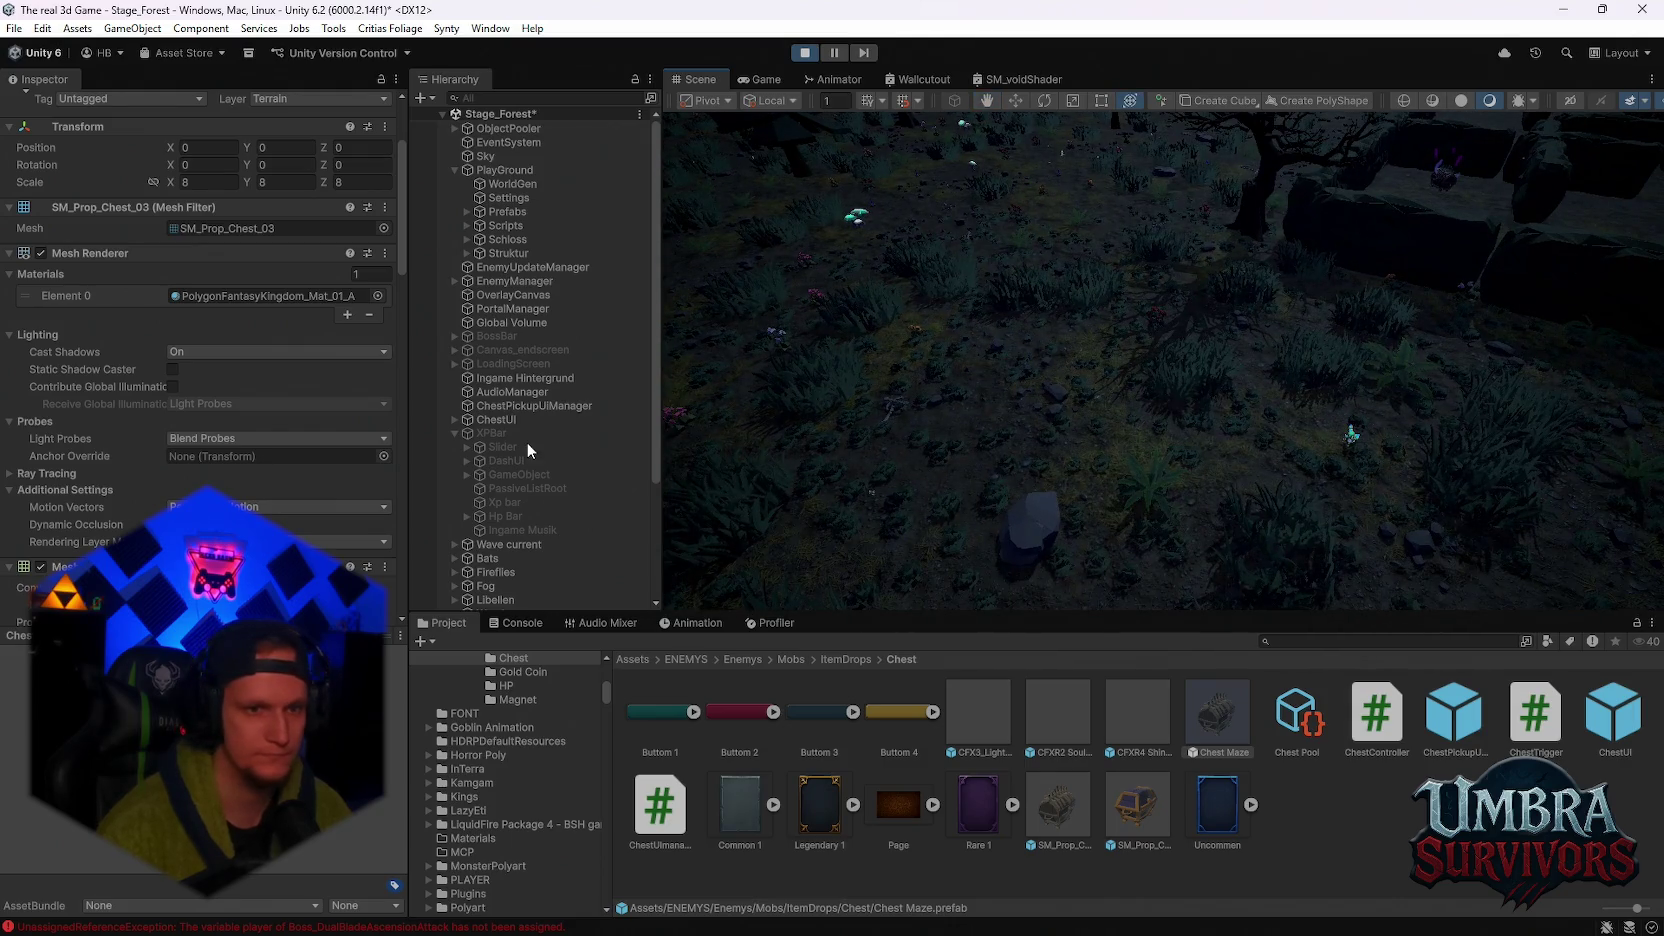
click(670, 435)
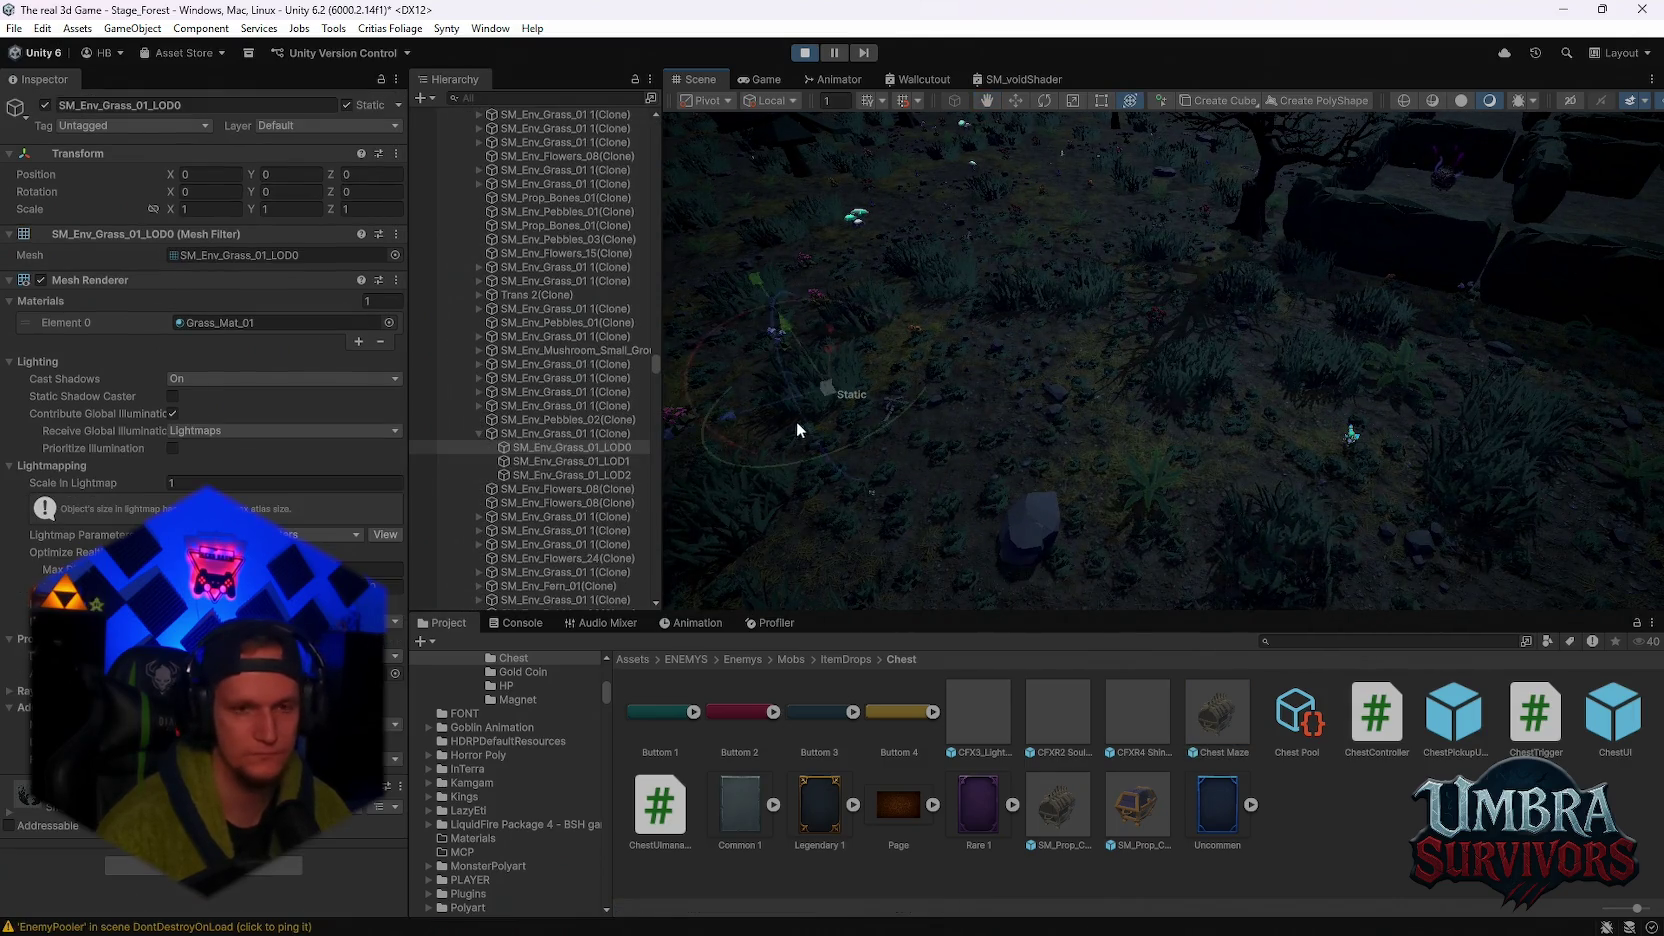
key(f)
click(540, 384)
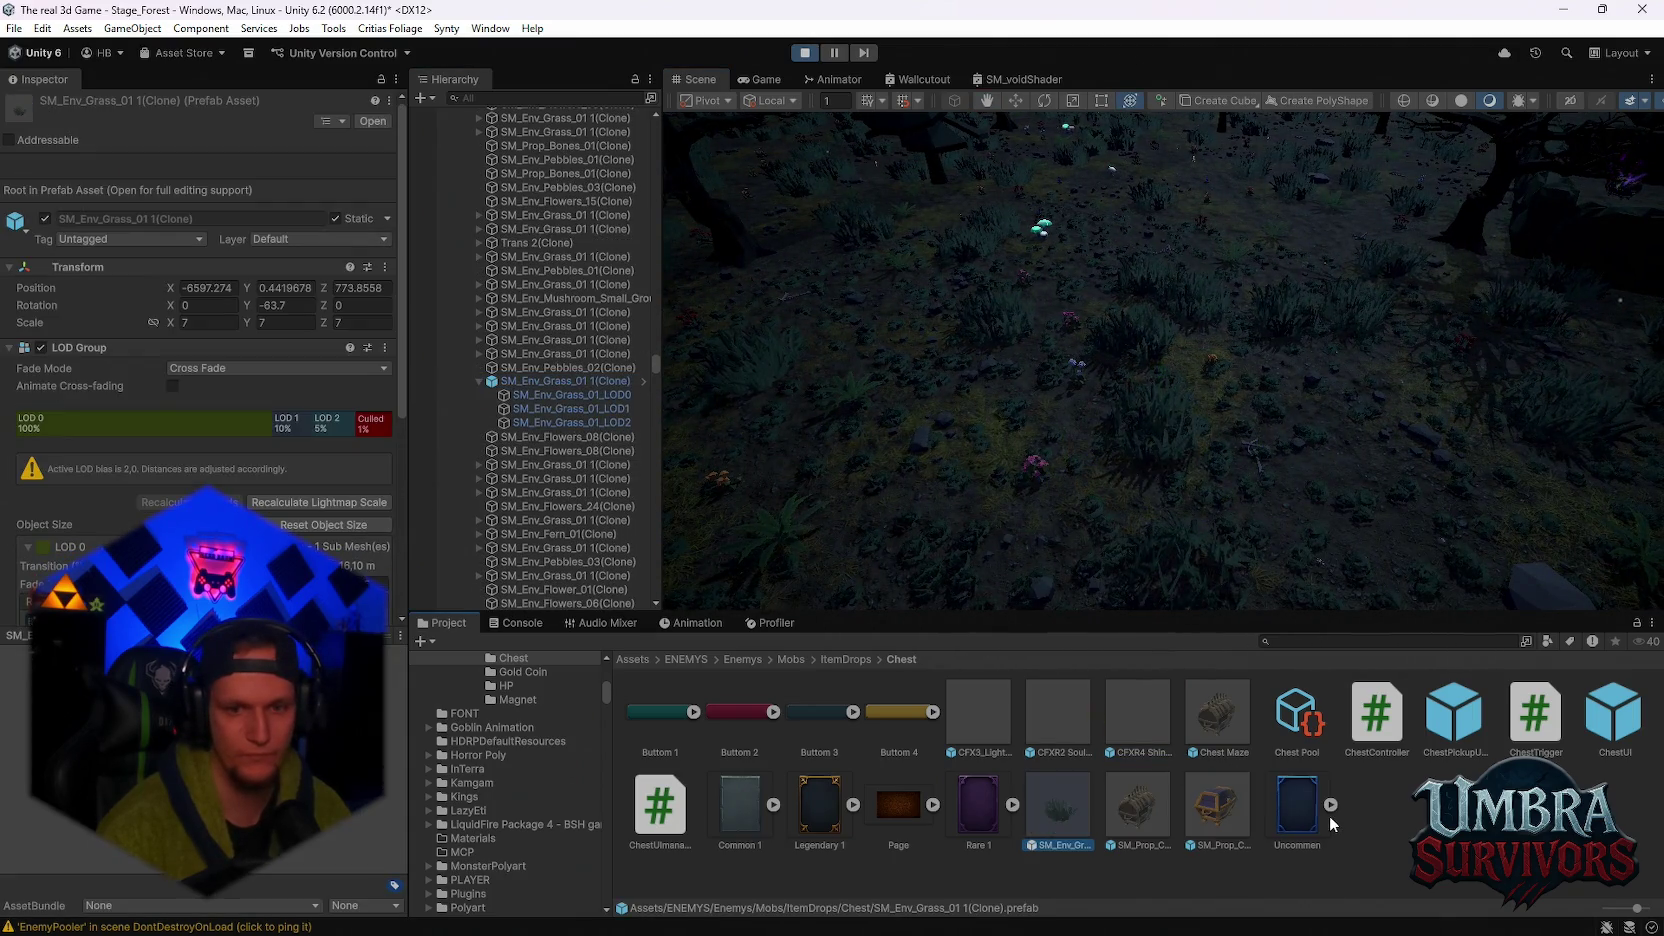
double_click(1213, 714)
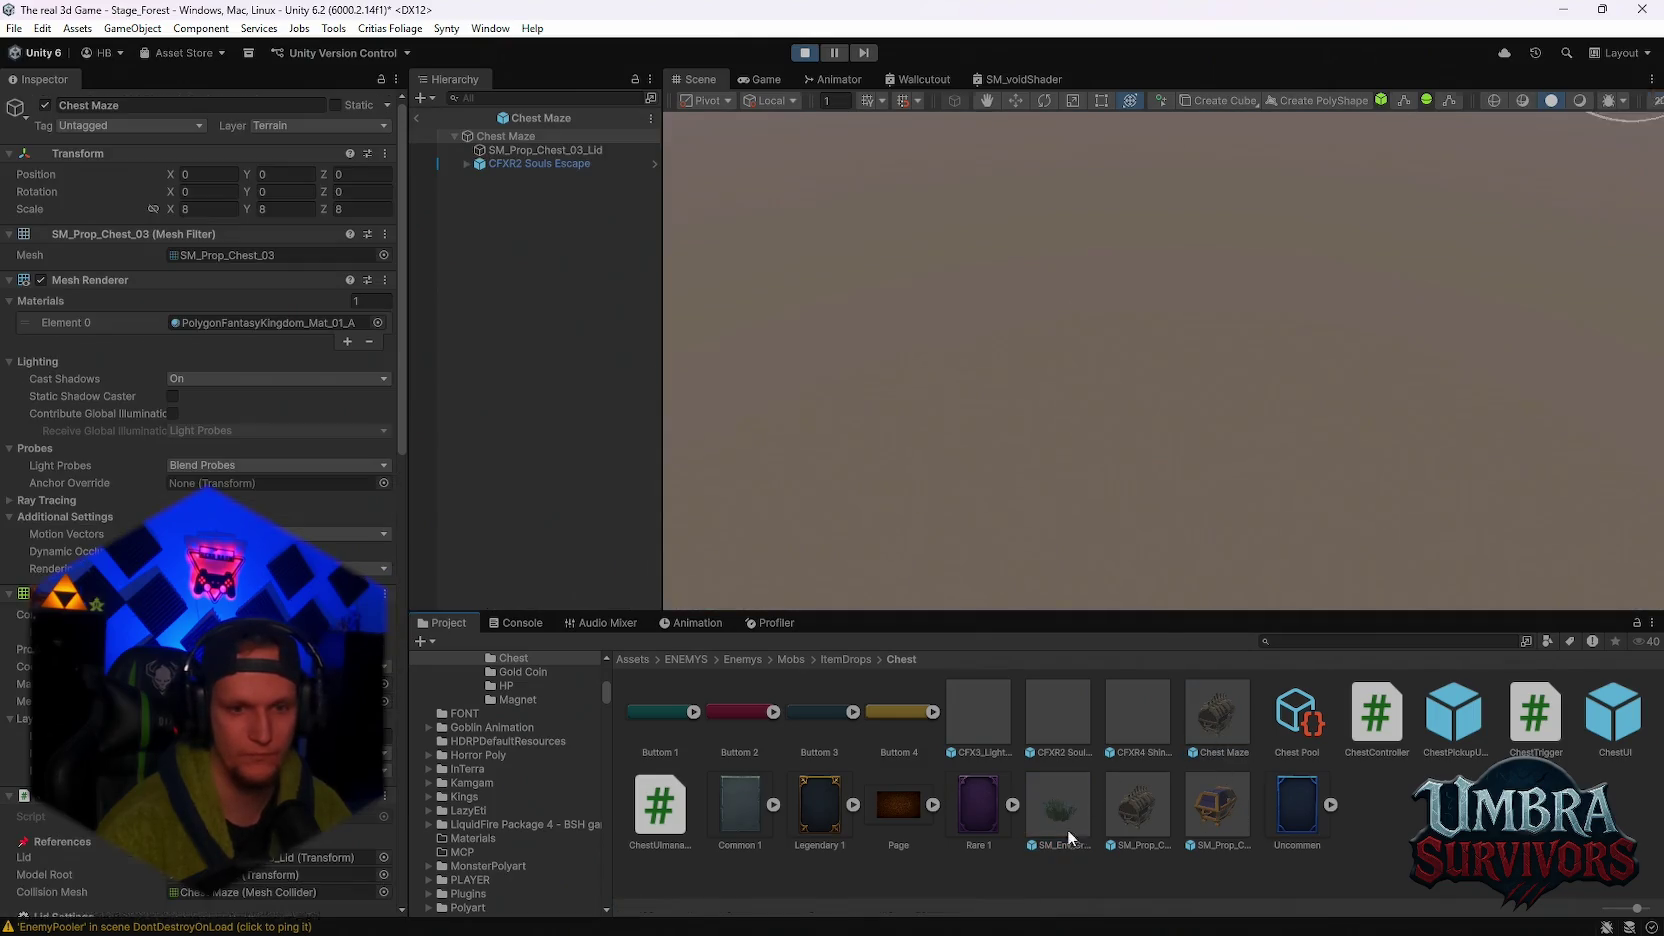
mouse_move(1067, 822)
mouse_down()
mouse_move(554, 270)
mouse_move(490, 128)
mouse_move(497, 140)
mouse_up()
- Set the grass clump's scale to 1, 1, 1
scroll(1190, 387, up, 10)
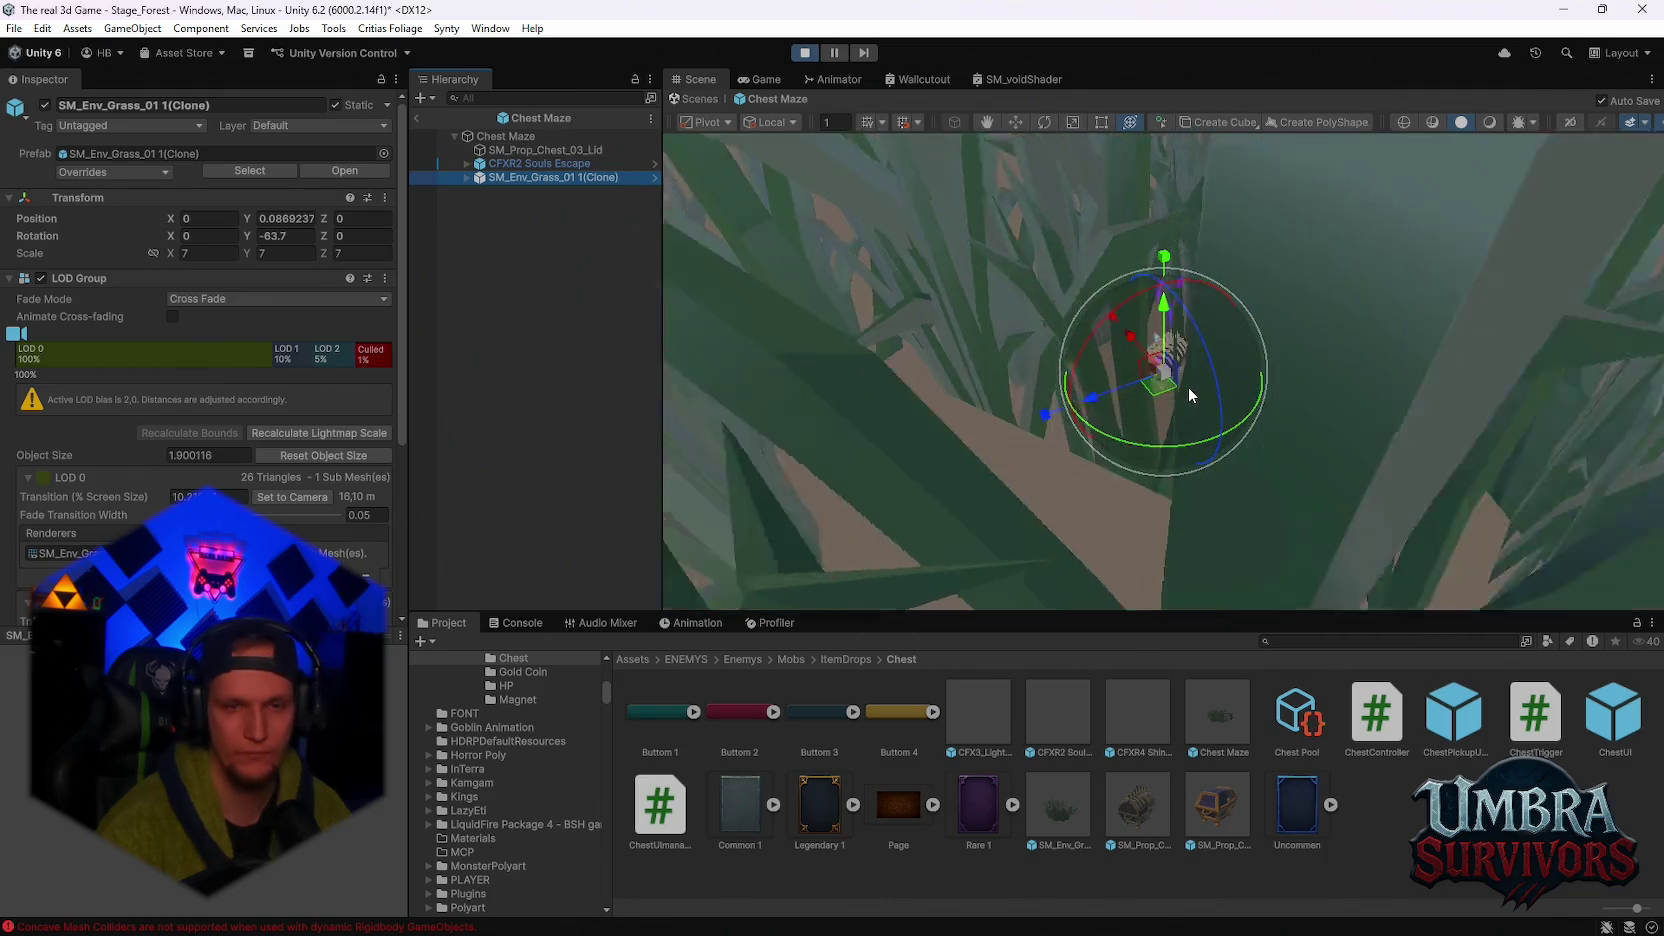
click(225, 253)
text(1)
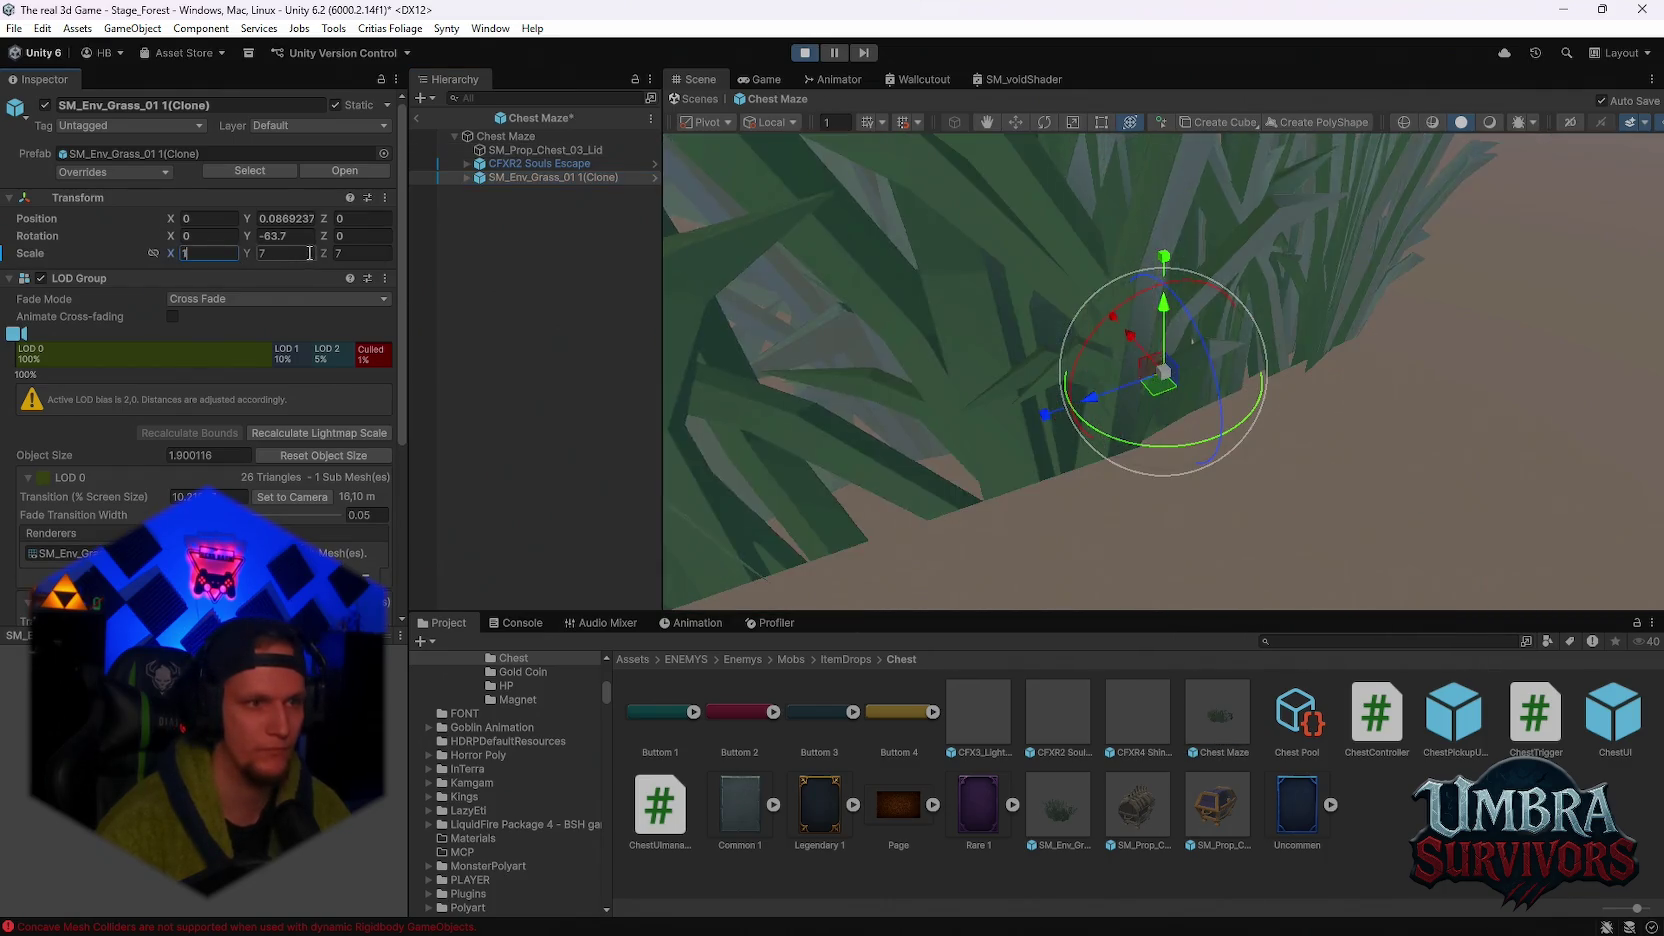
key(Tab)
text(1)
click(362, 253)
text(1)
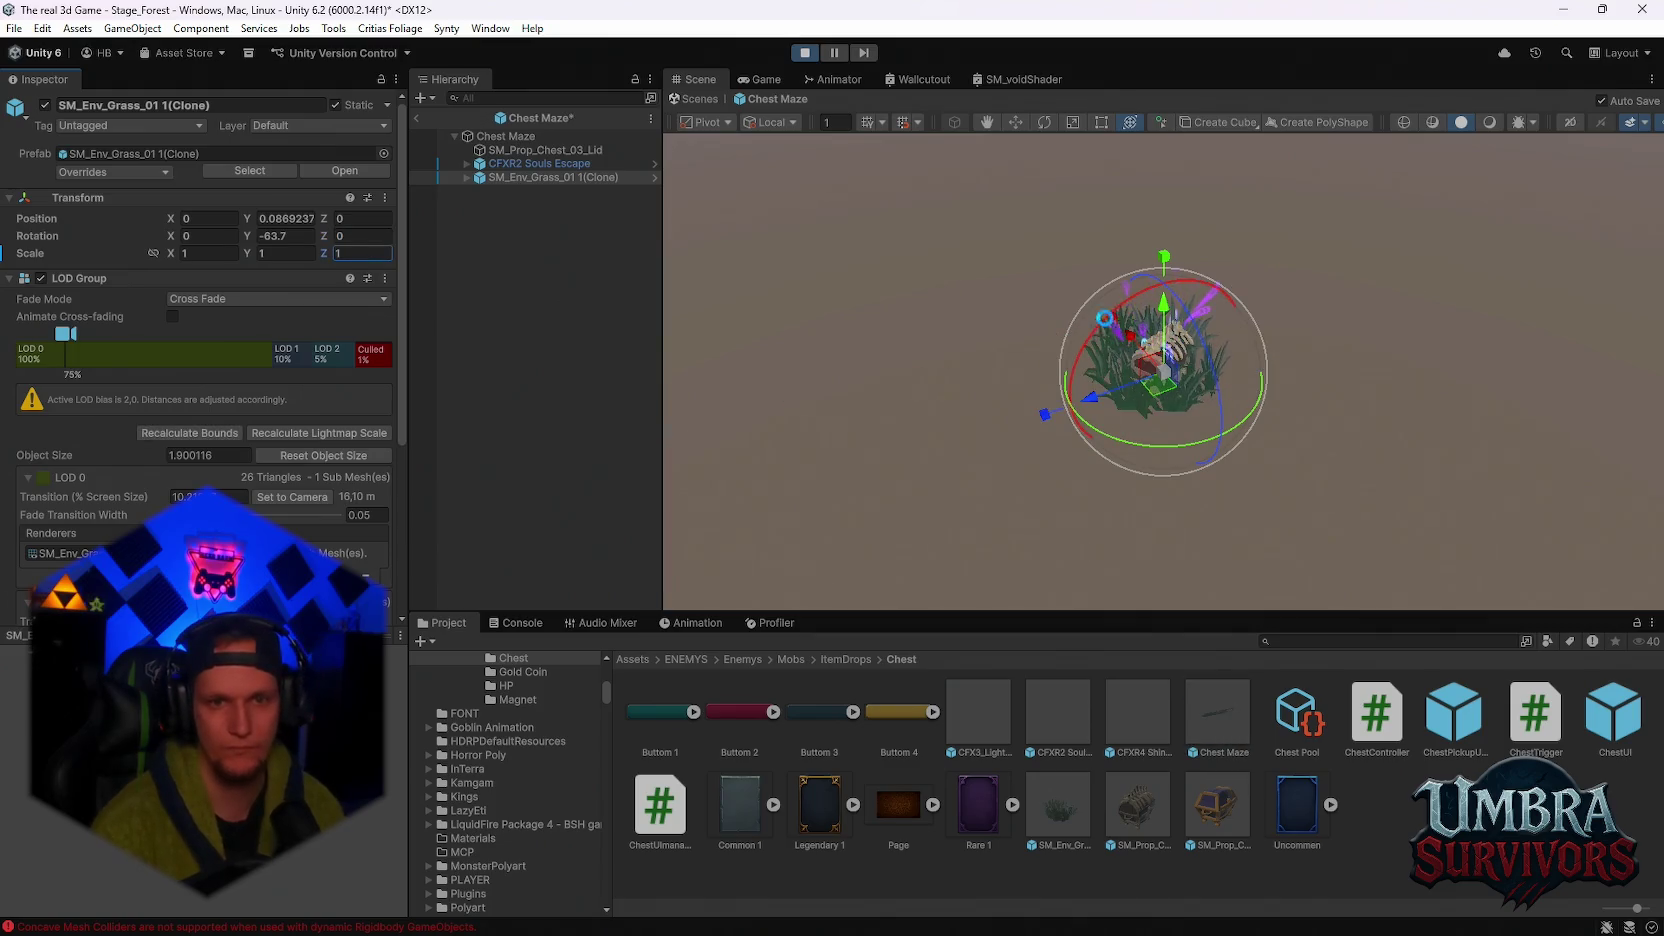
- Review the Chest Maze root's components, then exit Prefab Mode back to the forest scene
scroll(1154, 341, up, 8)
mouse_move(1090, 330)
mouse_down()
mouse_move(990, 360)
mouse_move(1210, 488)
mouse_move(1073, 307)
mouse_move(932, 410)
mouse_up()
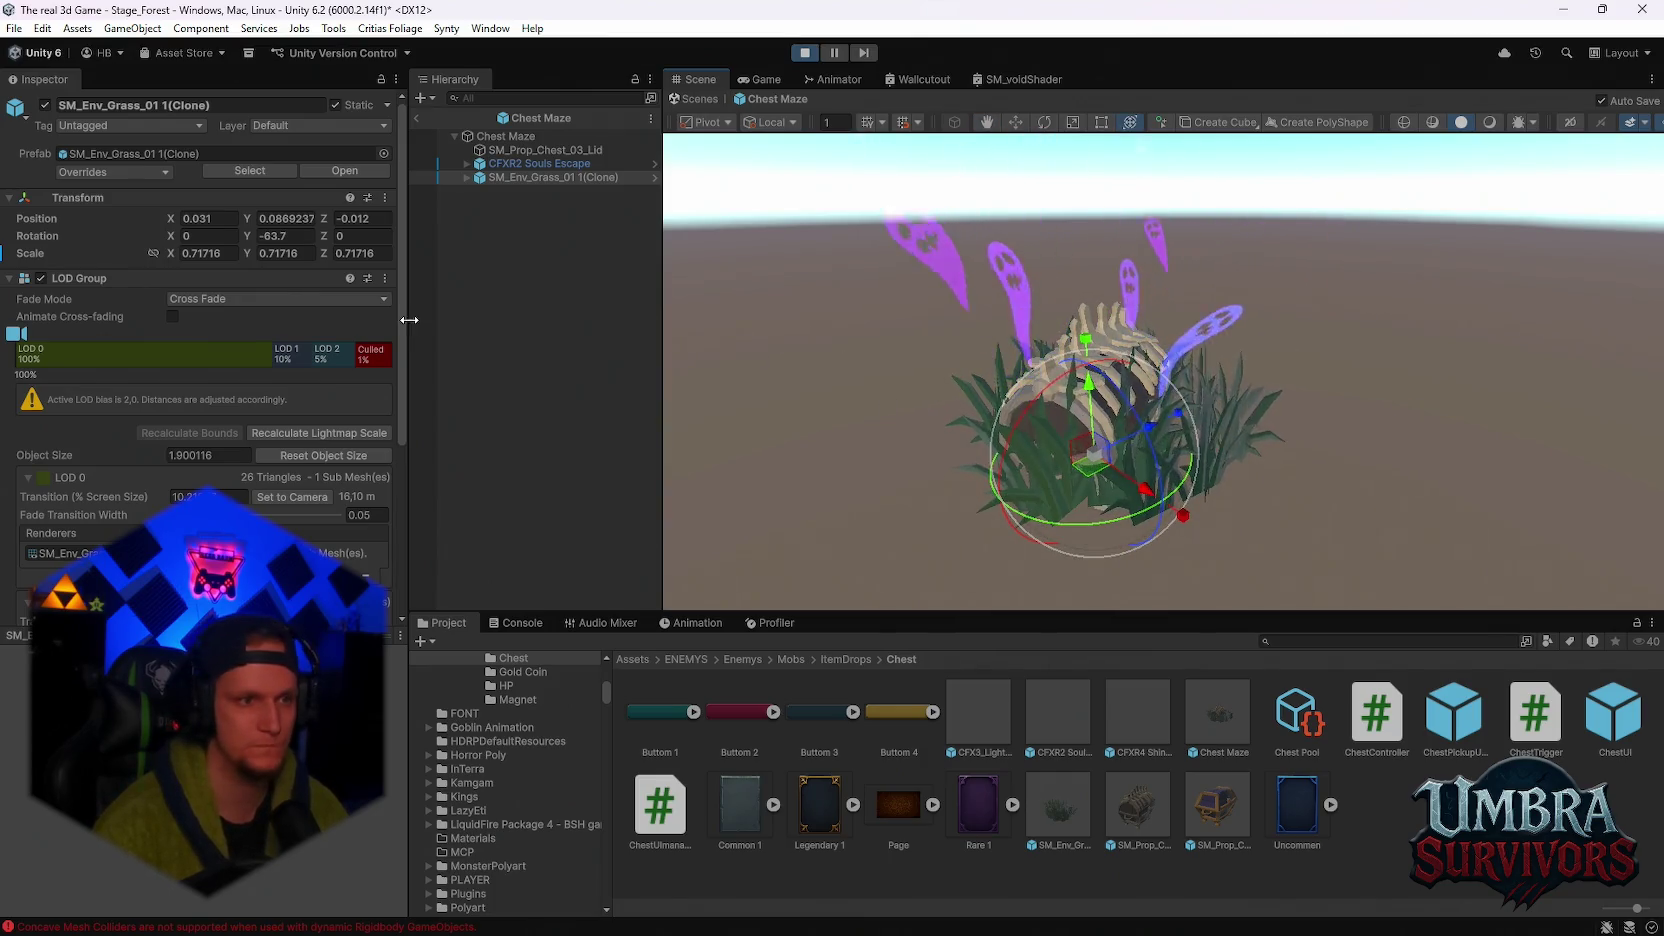
drag(1135, 365, 1029, 397)
scroll(226, 407, down, 5)
scroll(227, 405, up, 5)
click(502, 136)
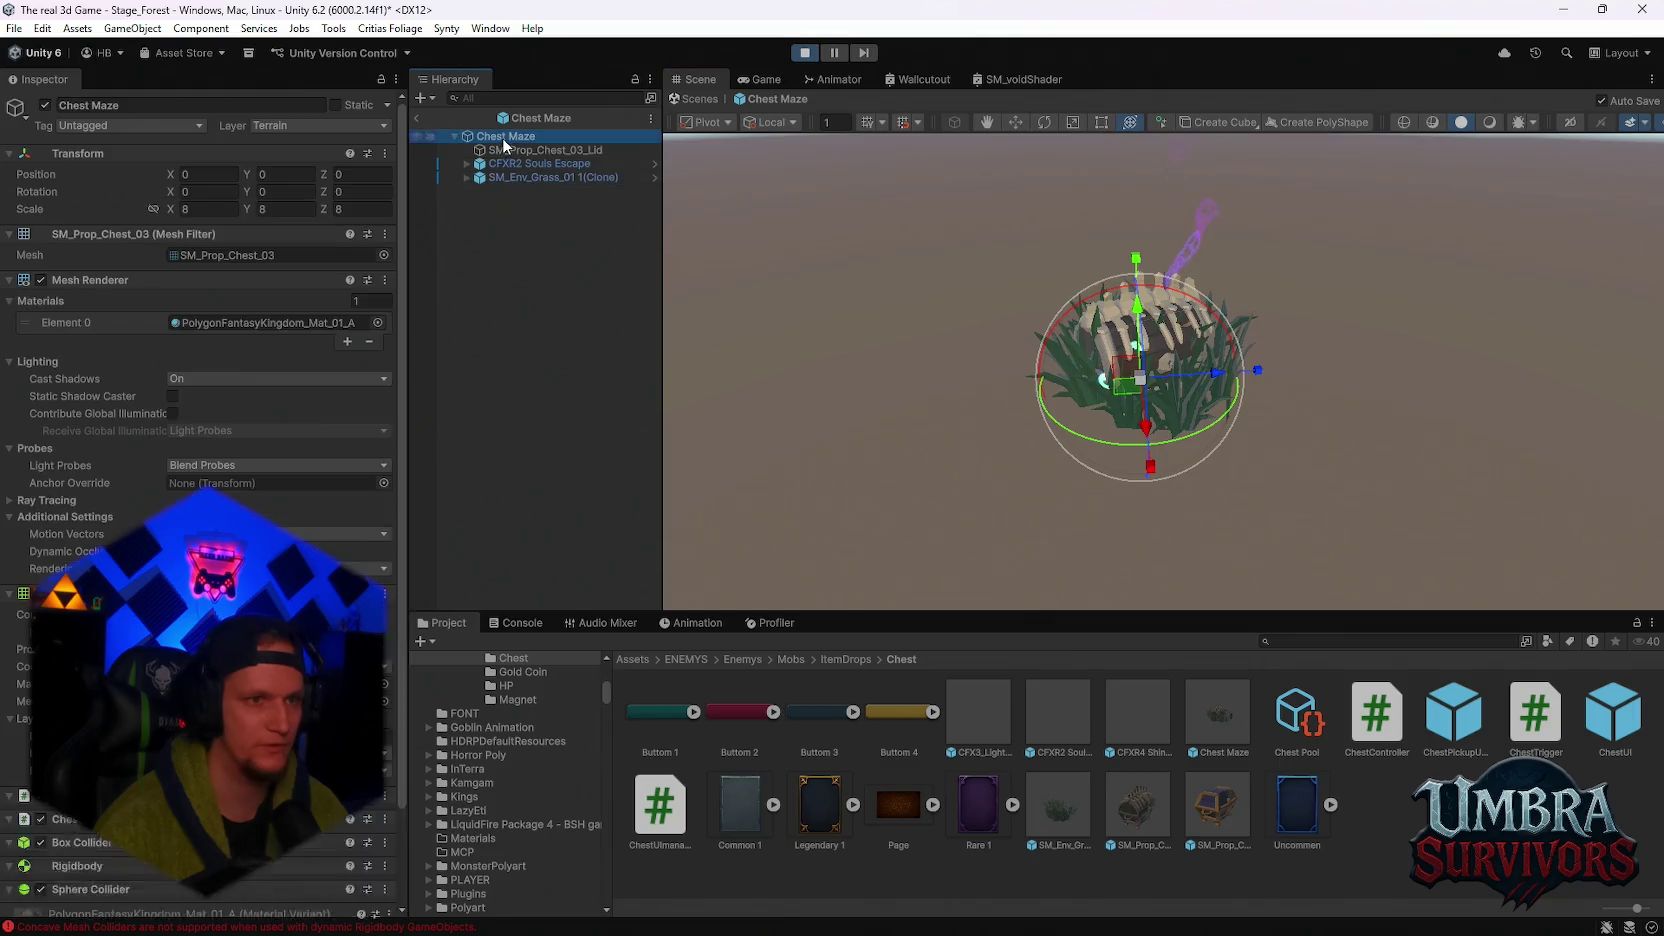
scroll(239, 426, down, 10)
scroll(200, 400, down, 3)
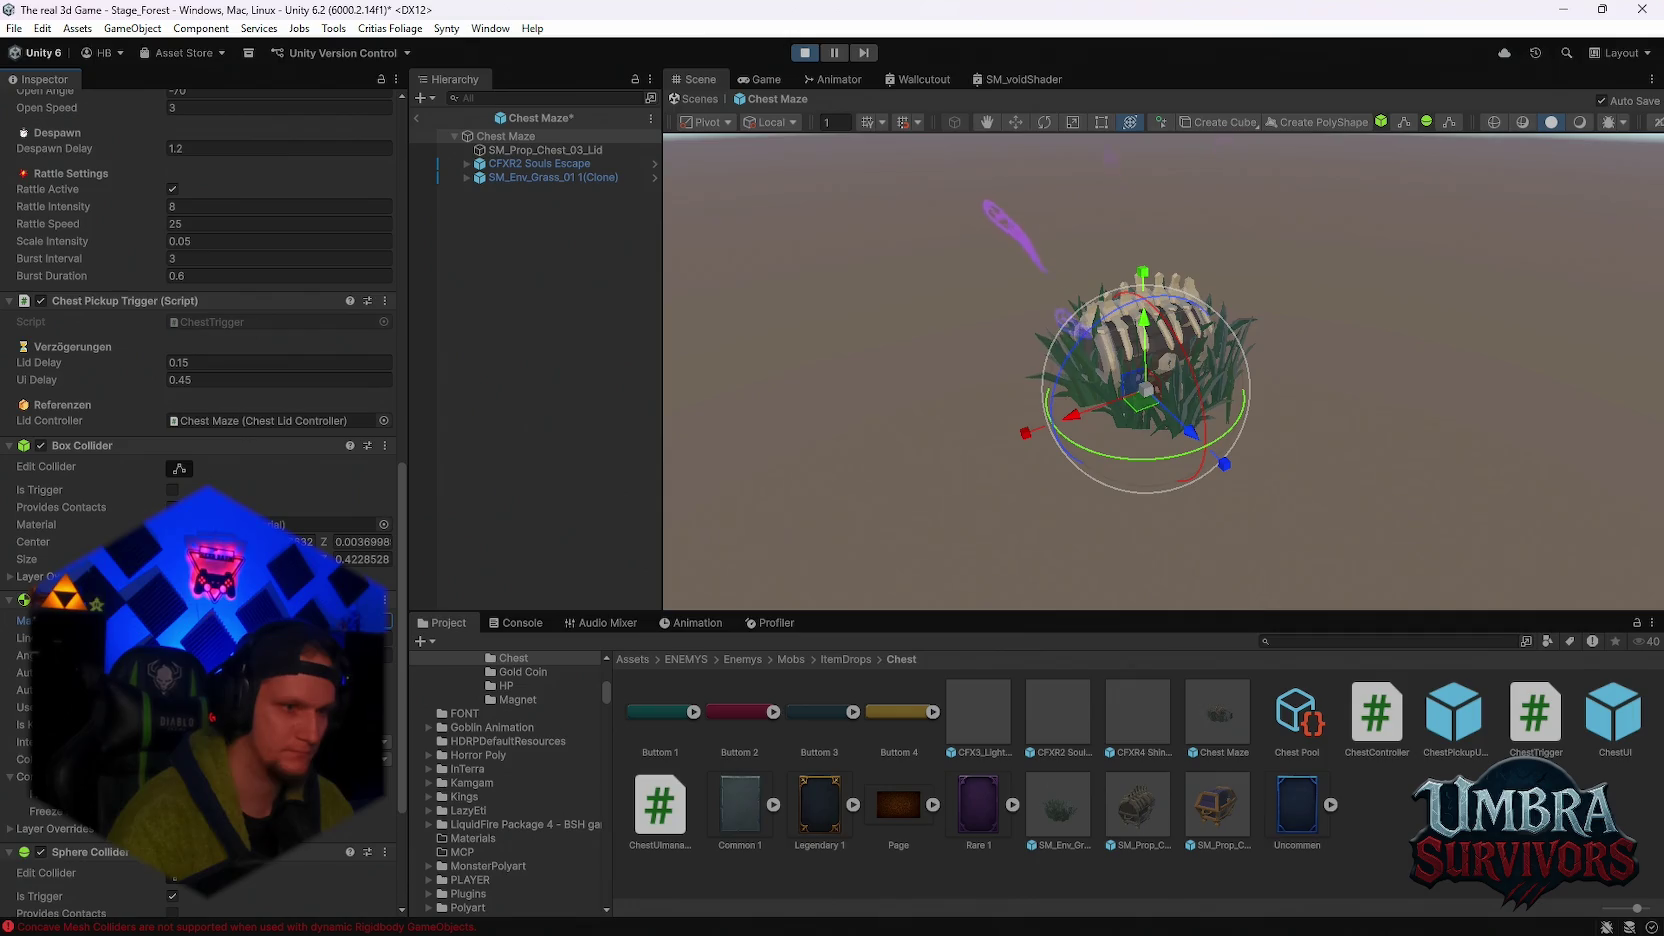
click(419, 117)
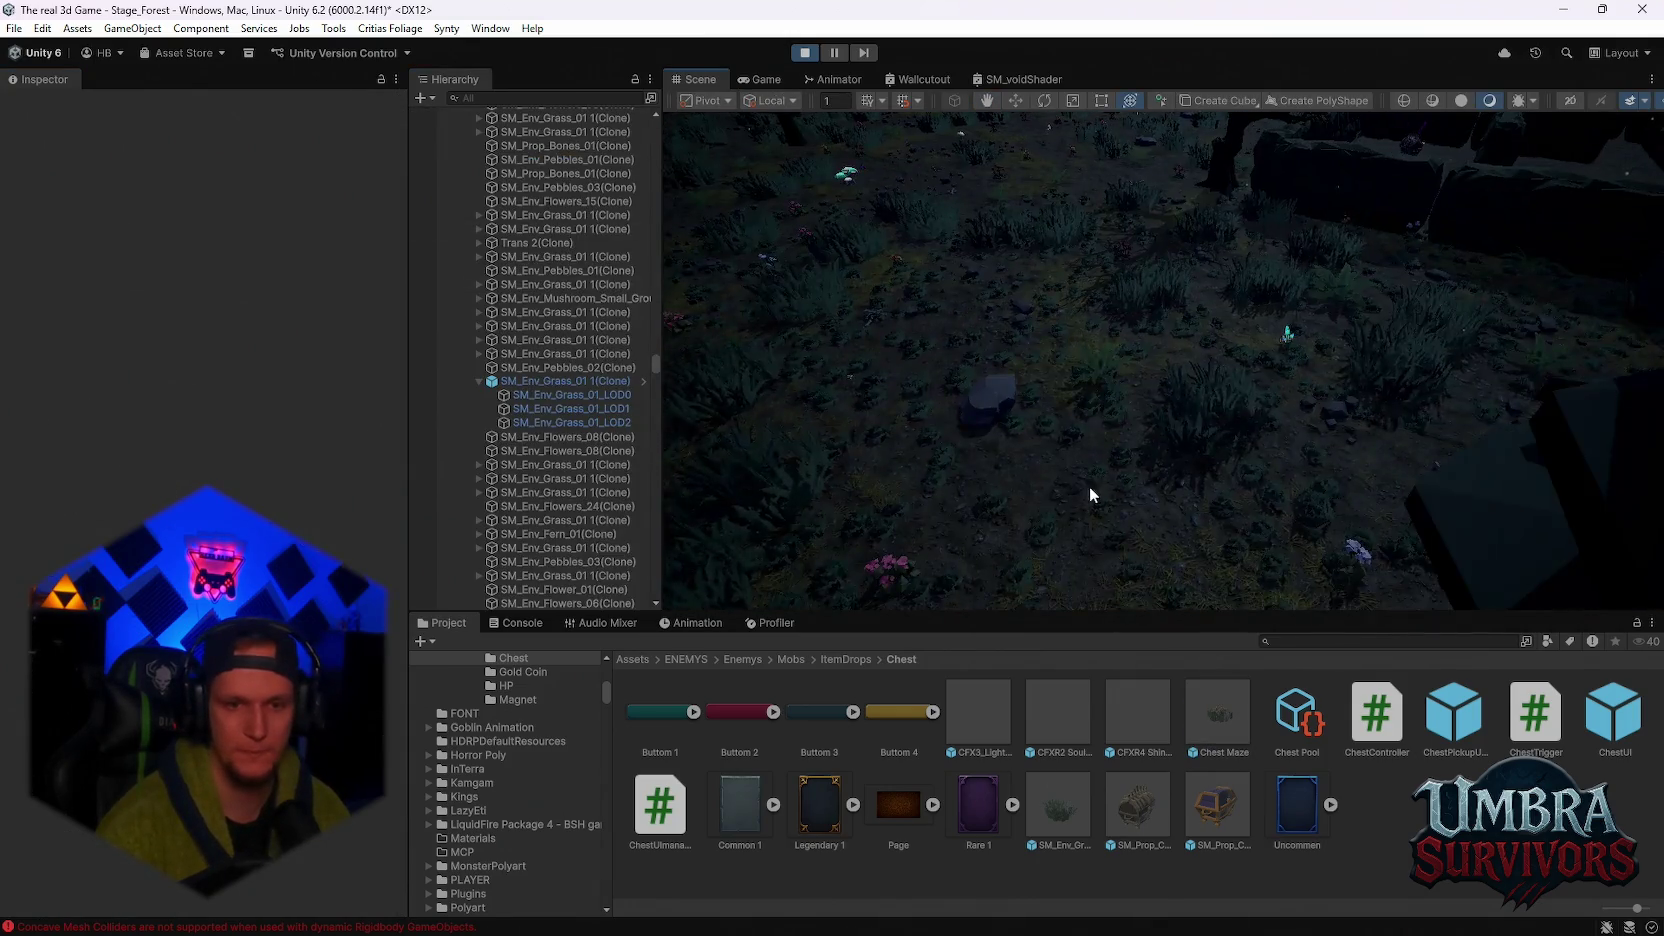
- Select WorldGen and open its WorldGenConfig at the Maze Chest Prefab field
scroll(1089, 486, down, 5)
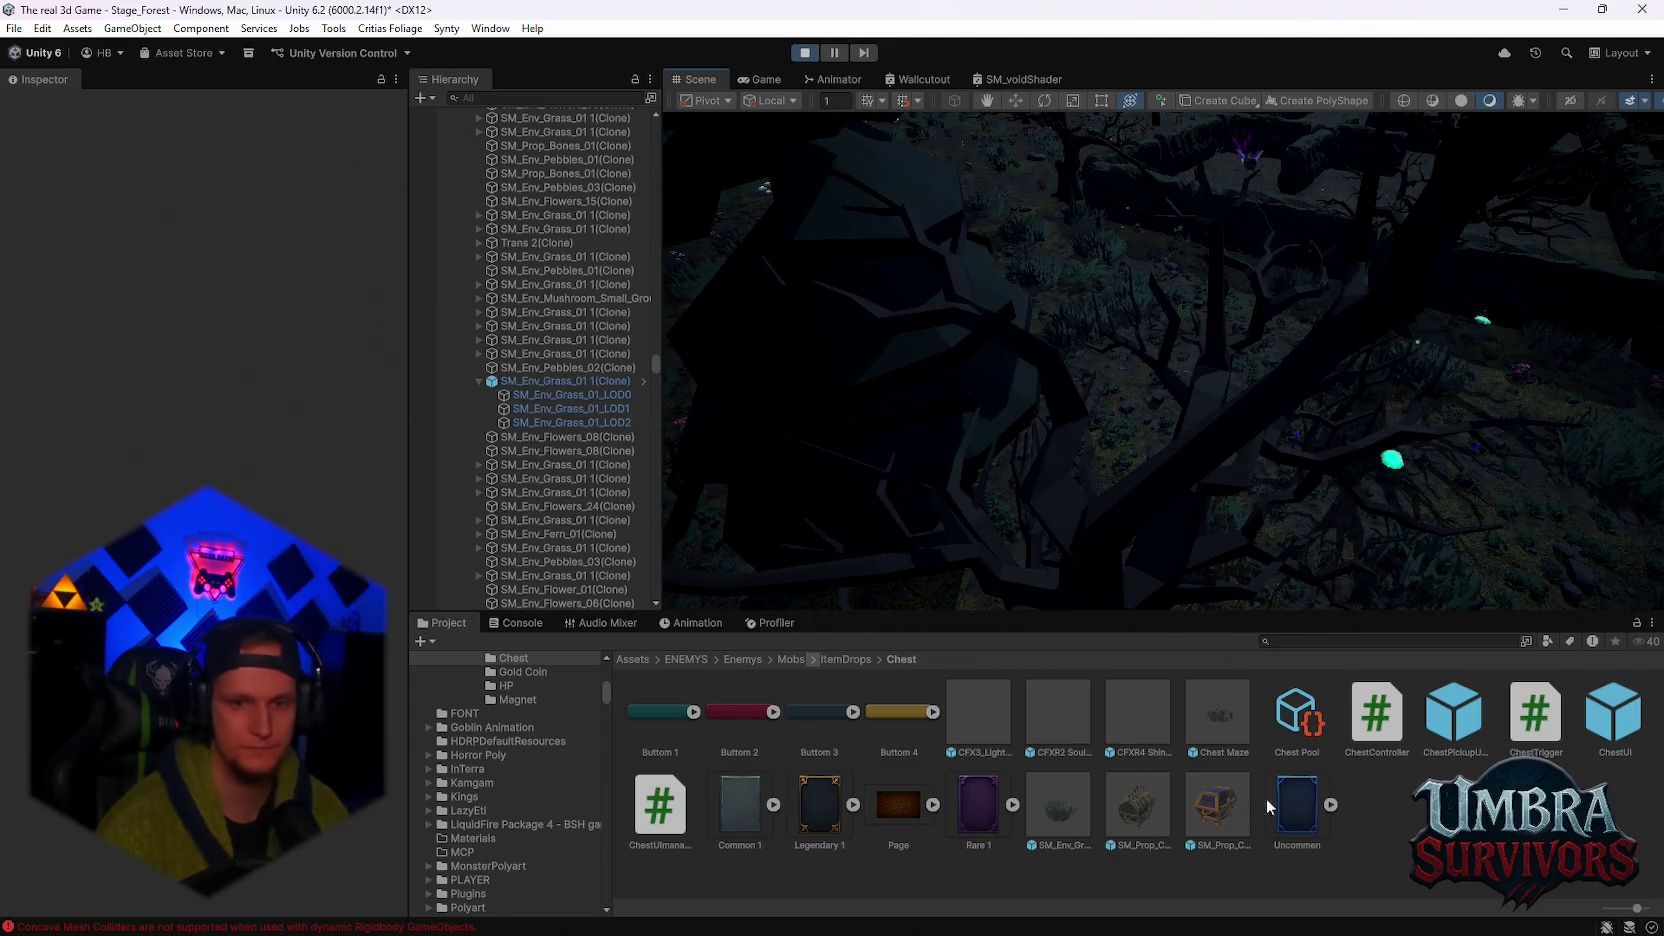
drag(656, 363, 656, 130)
click(509, 182)
click(198, 296)
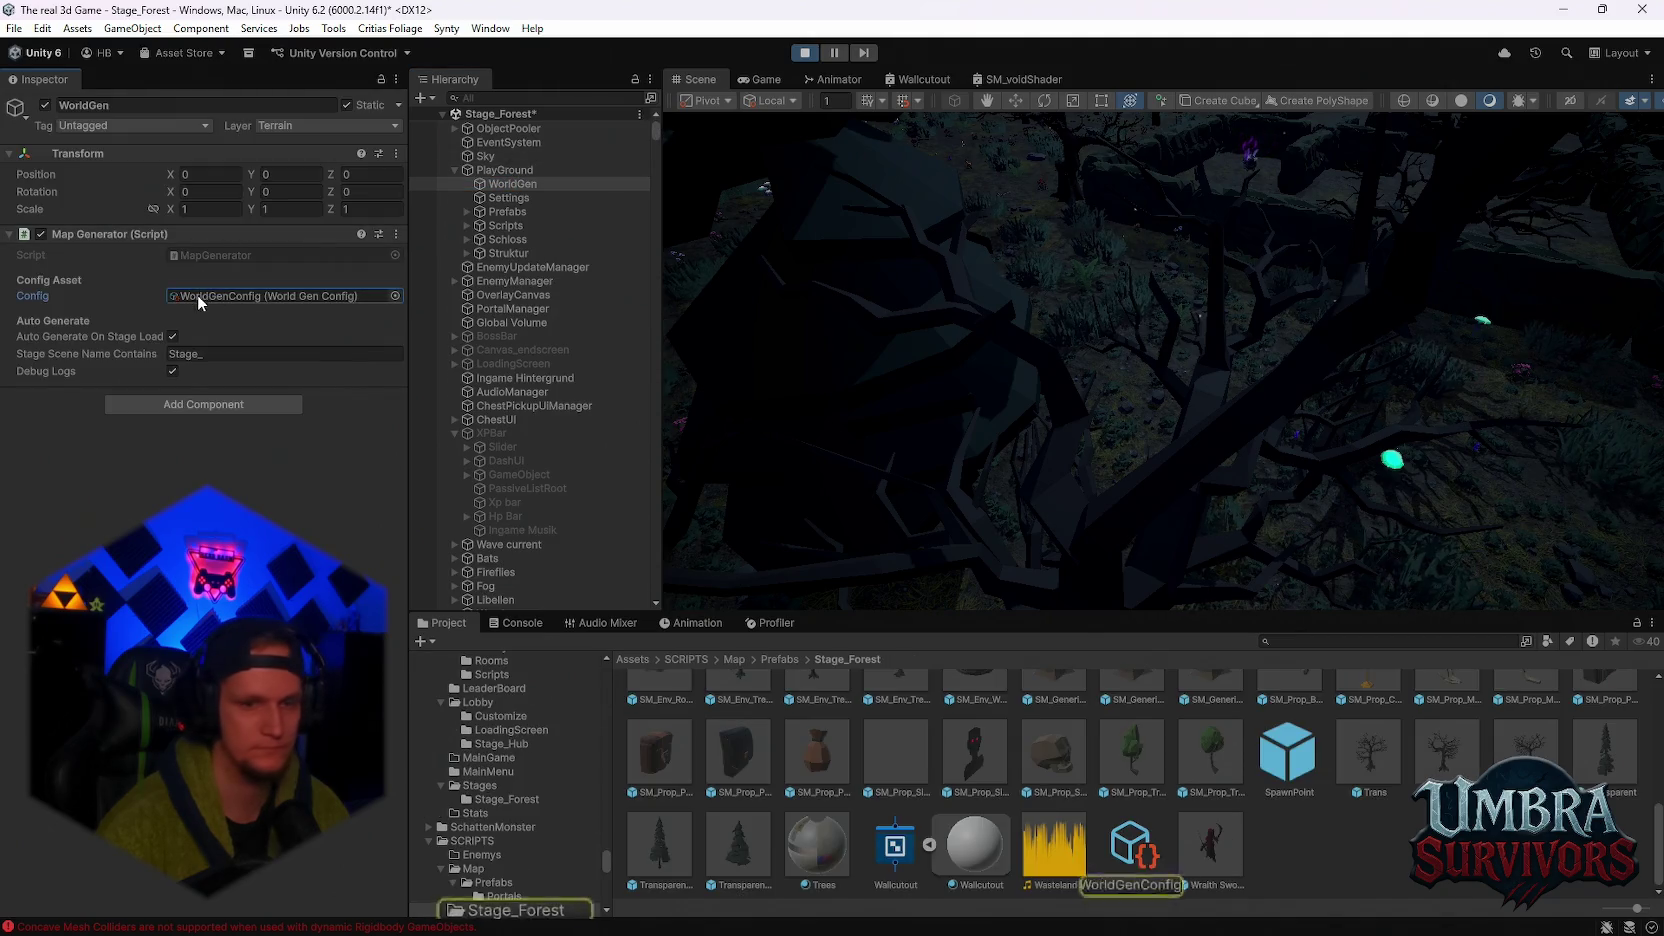
click(1143, 840)
scroll(218, 287, down, 3)
click(214, 299)
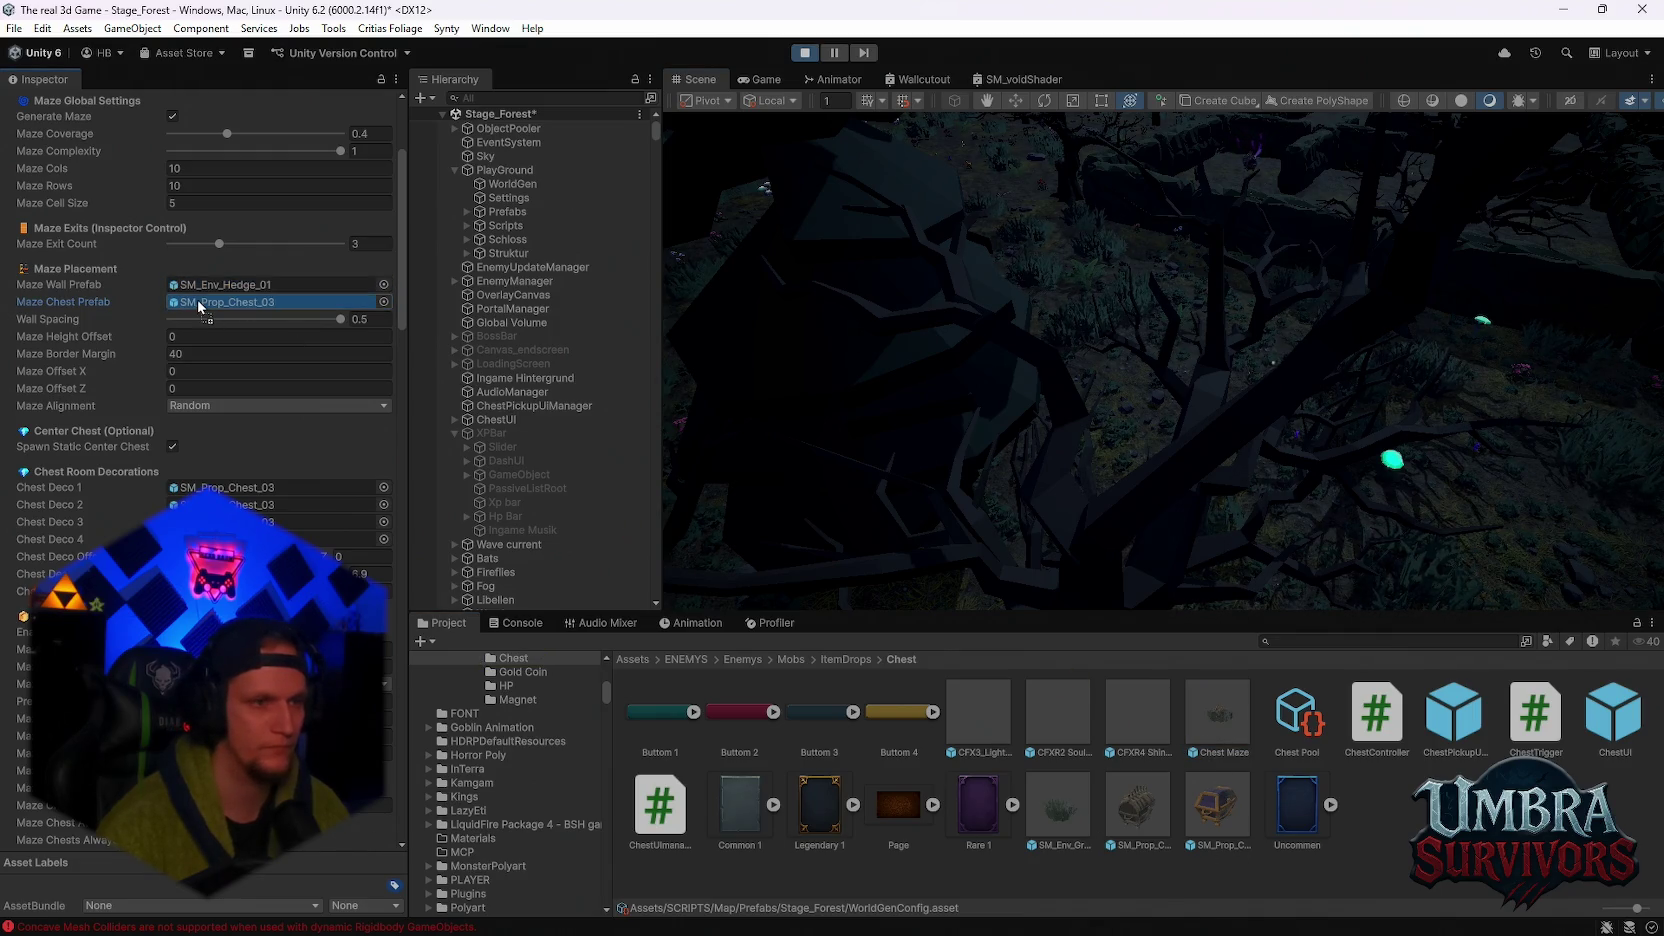
- View the hedge maze from above and stop Play mode
mouse_move(1216, 296)
mouse_down()
mouse_move(1014, 416)
mouse_move(776, 438)
mouse_move(1046, 485)
mouse_move(887, 546)
mouse_move(1119, 610)
mouse_move(910, 357)
mouse_move(1124, 392)
mouse_up()
scroll(1124, 397, up, 5)
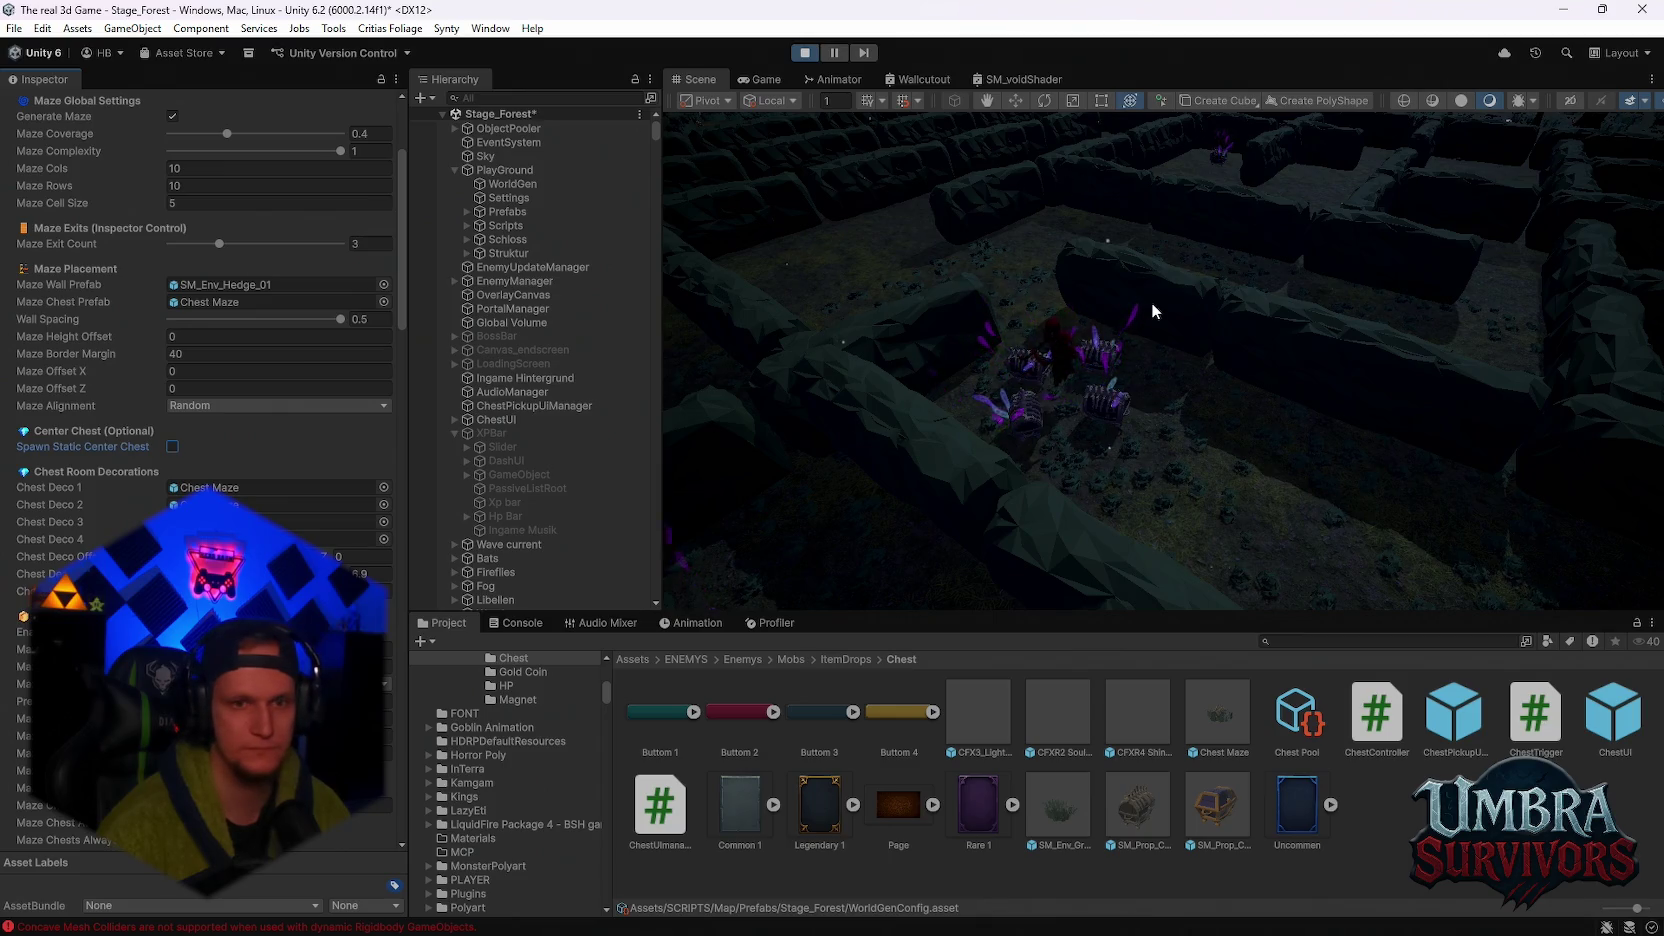
click(809, 56)
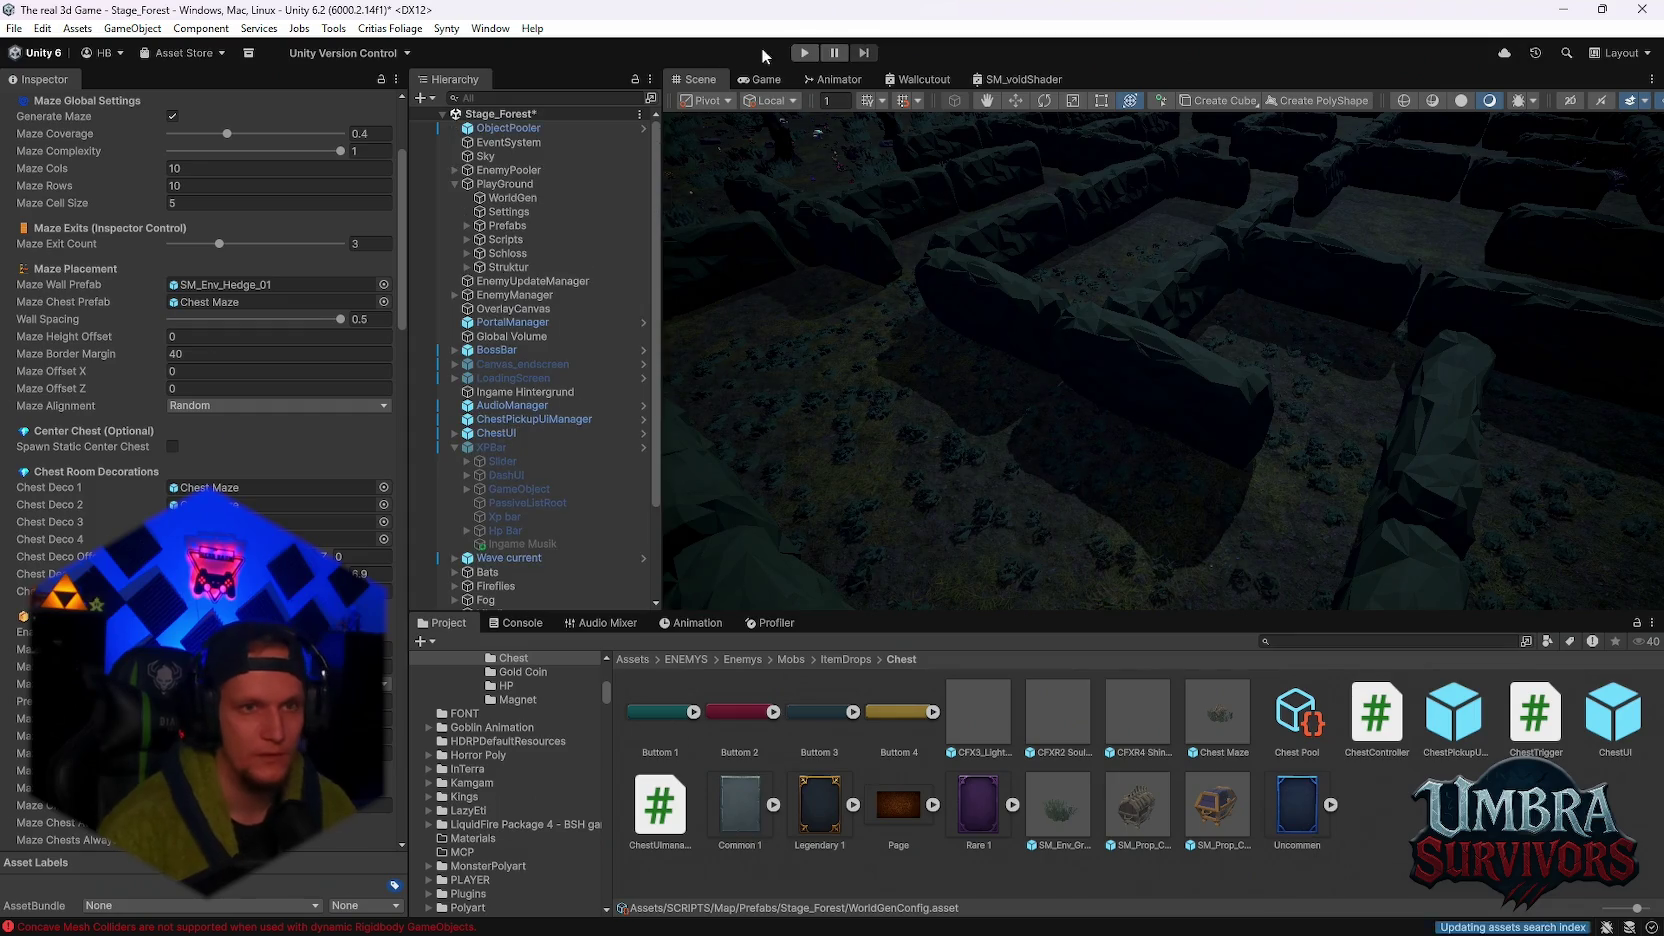
- Restart Play mode and switch to the Scene view of the maze
click(805, 52)
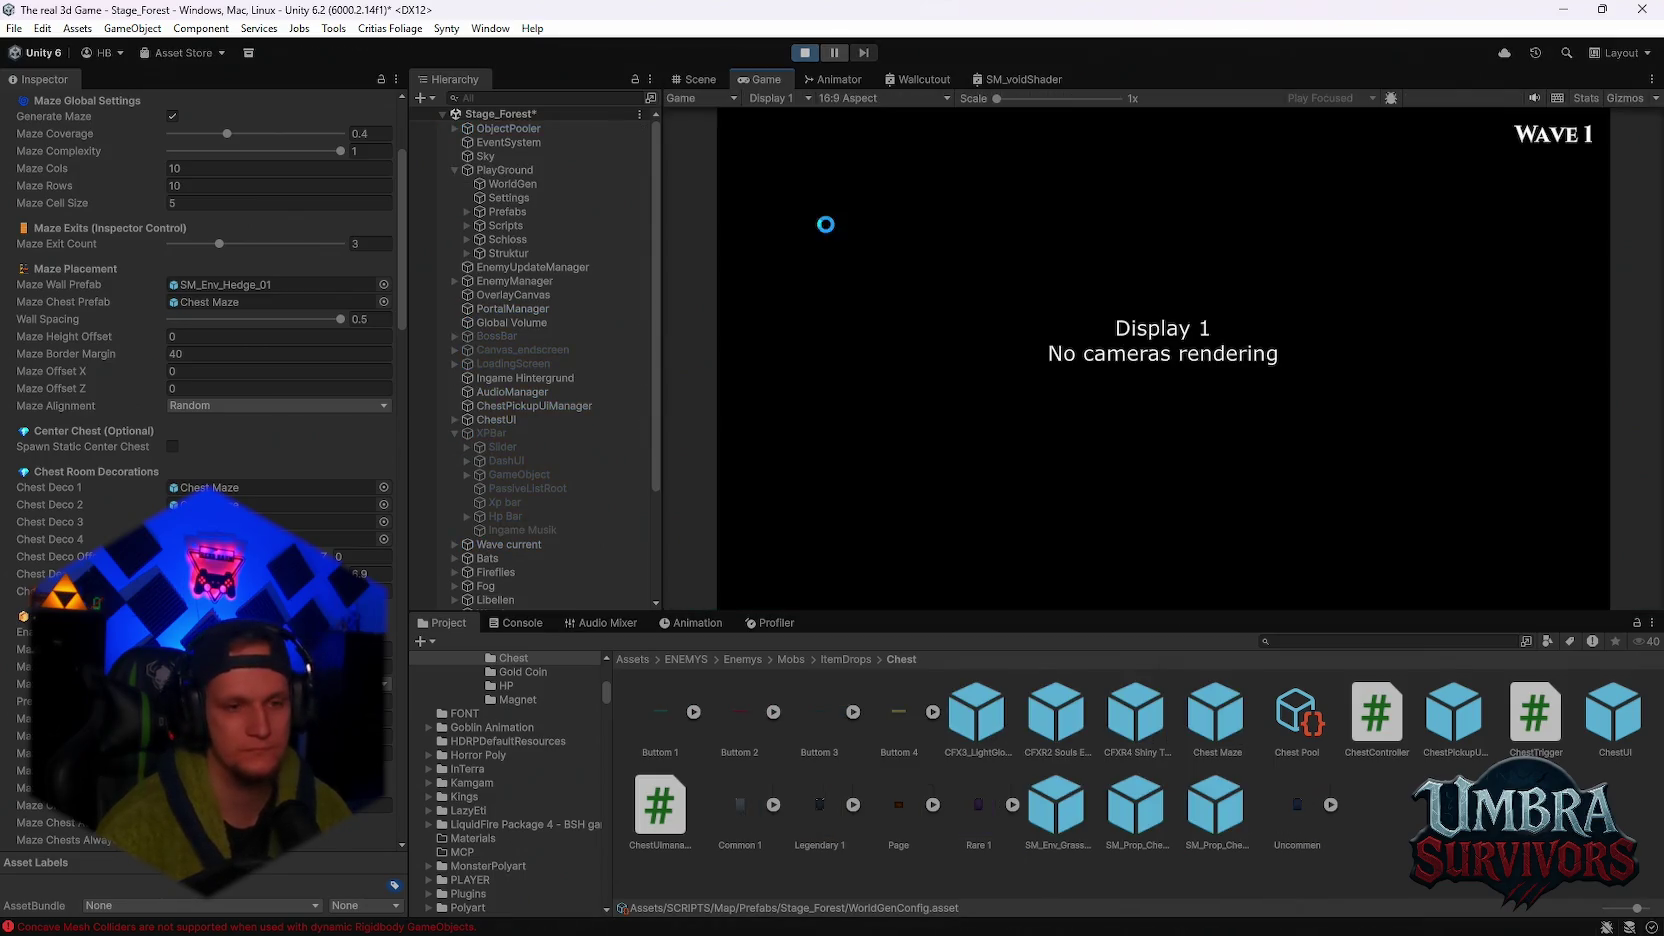
click(675, 78)
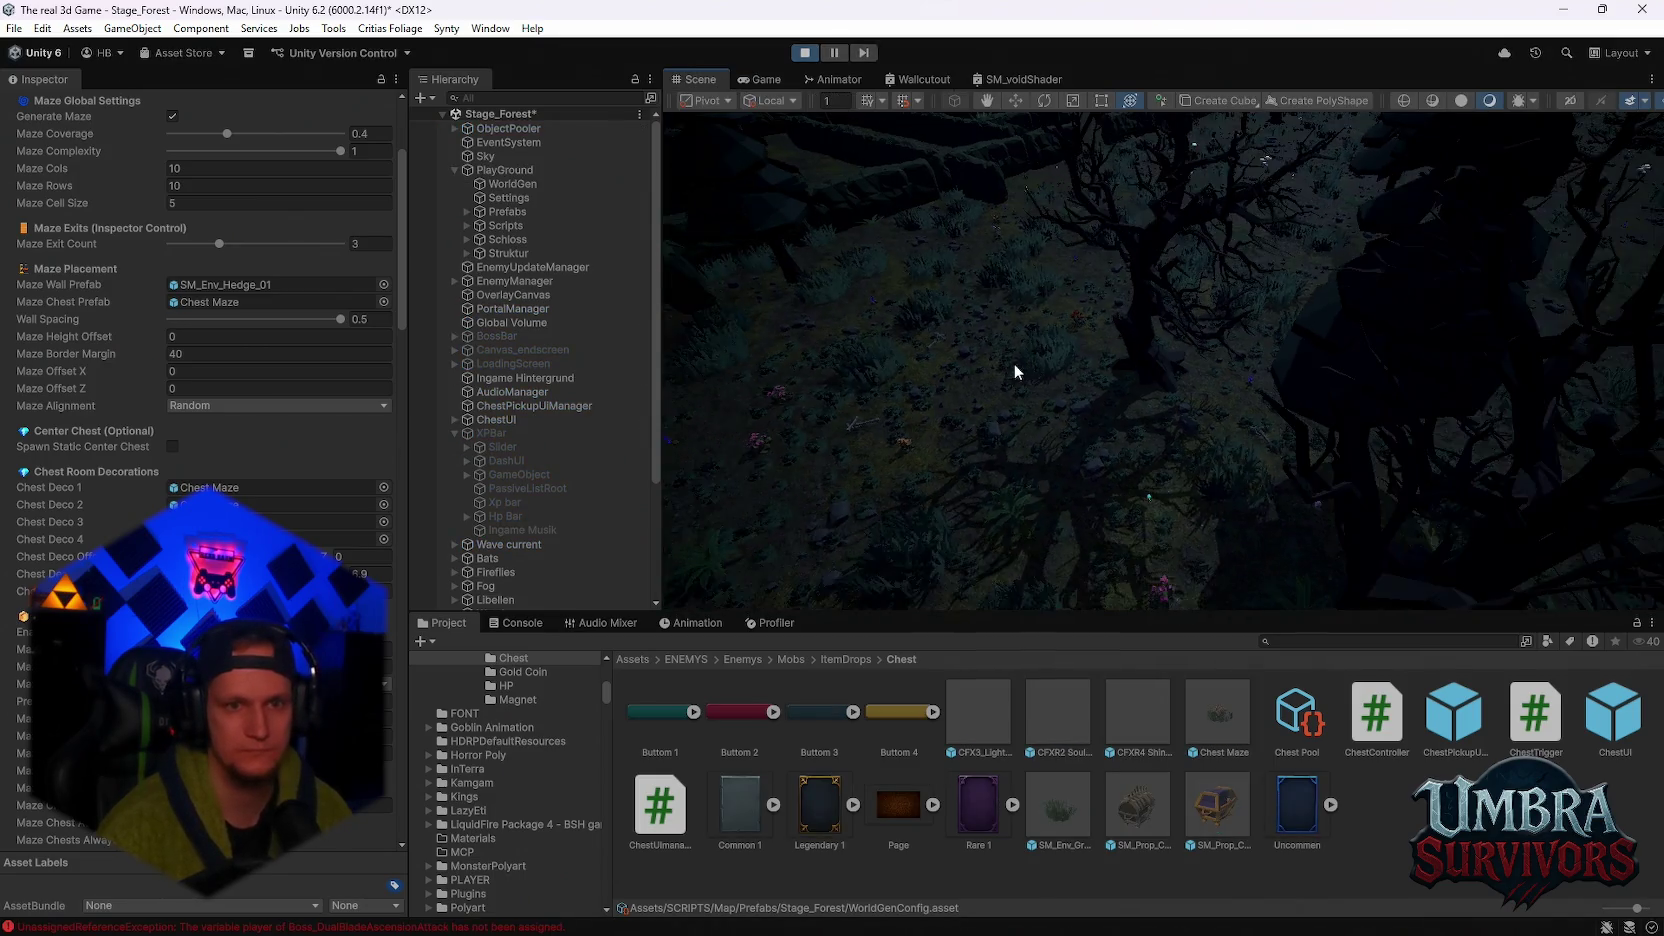
scroll(1104, 393, up, 5)
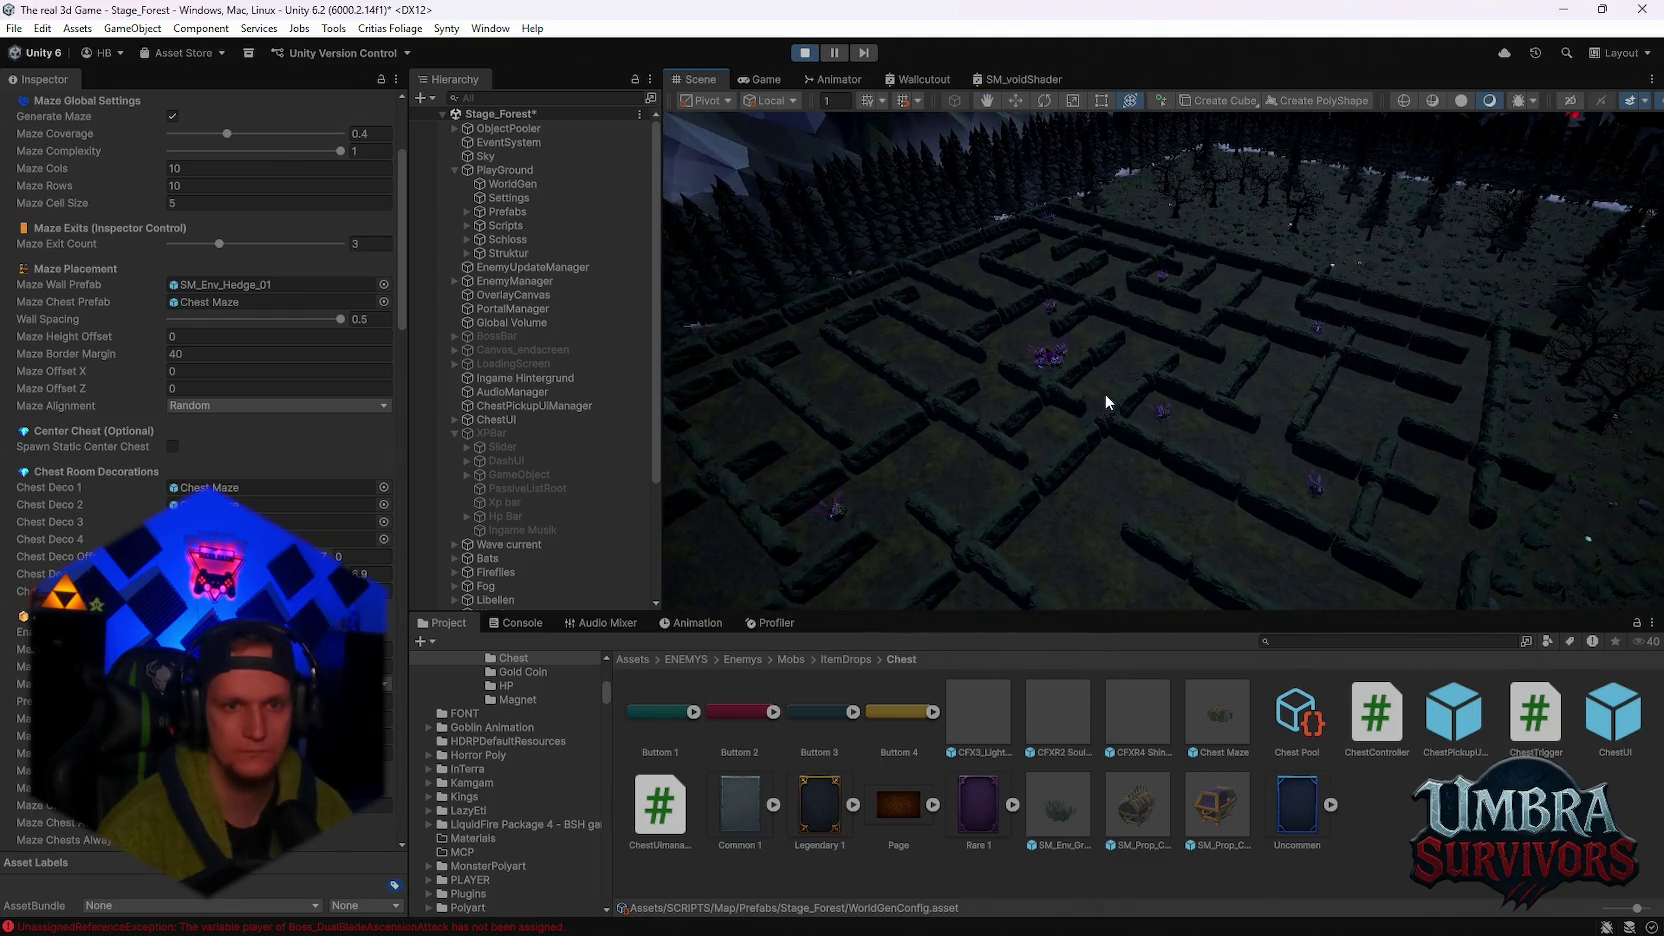
scroll(1164, 394, up, 5)
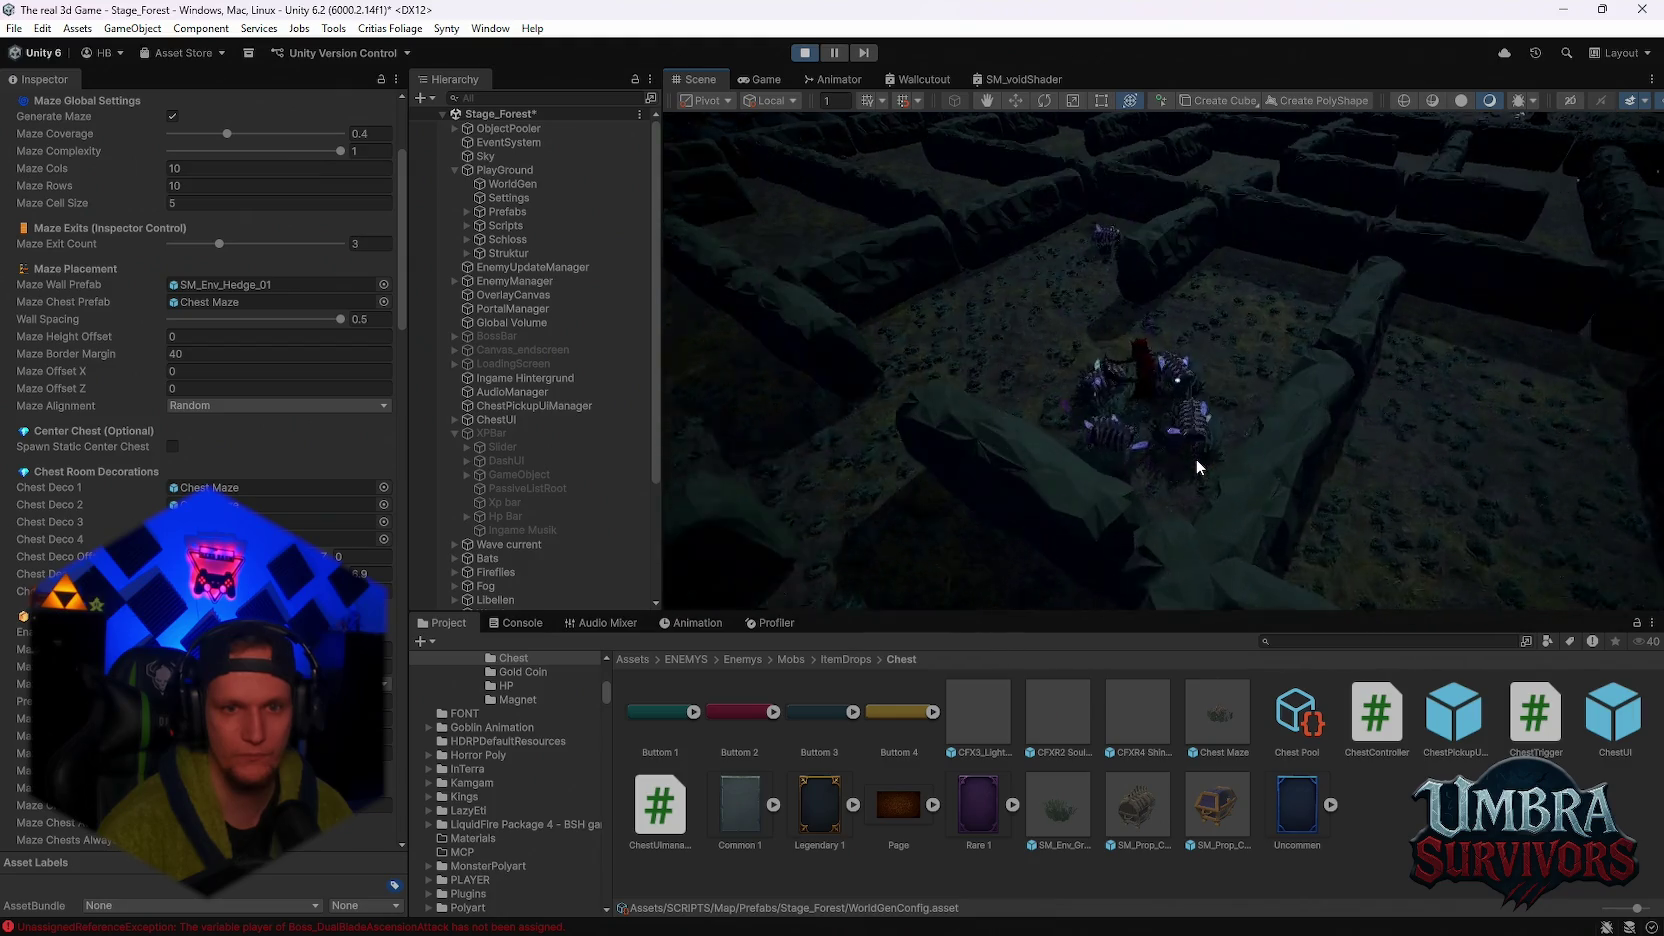
scroll(1190, 440, up, 5)
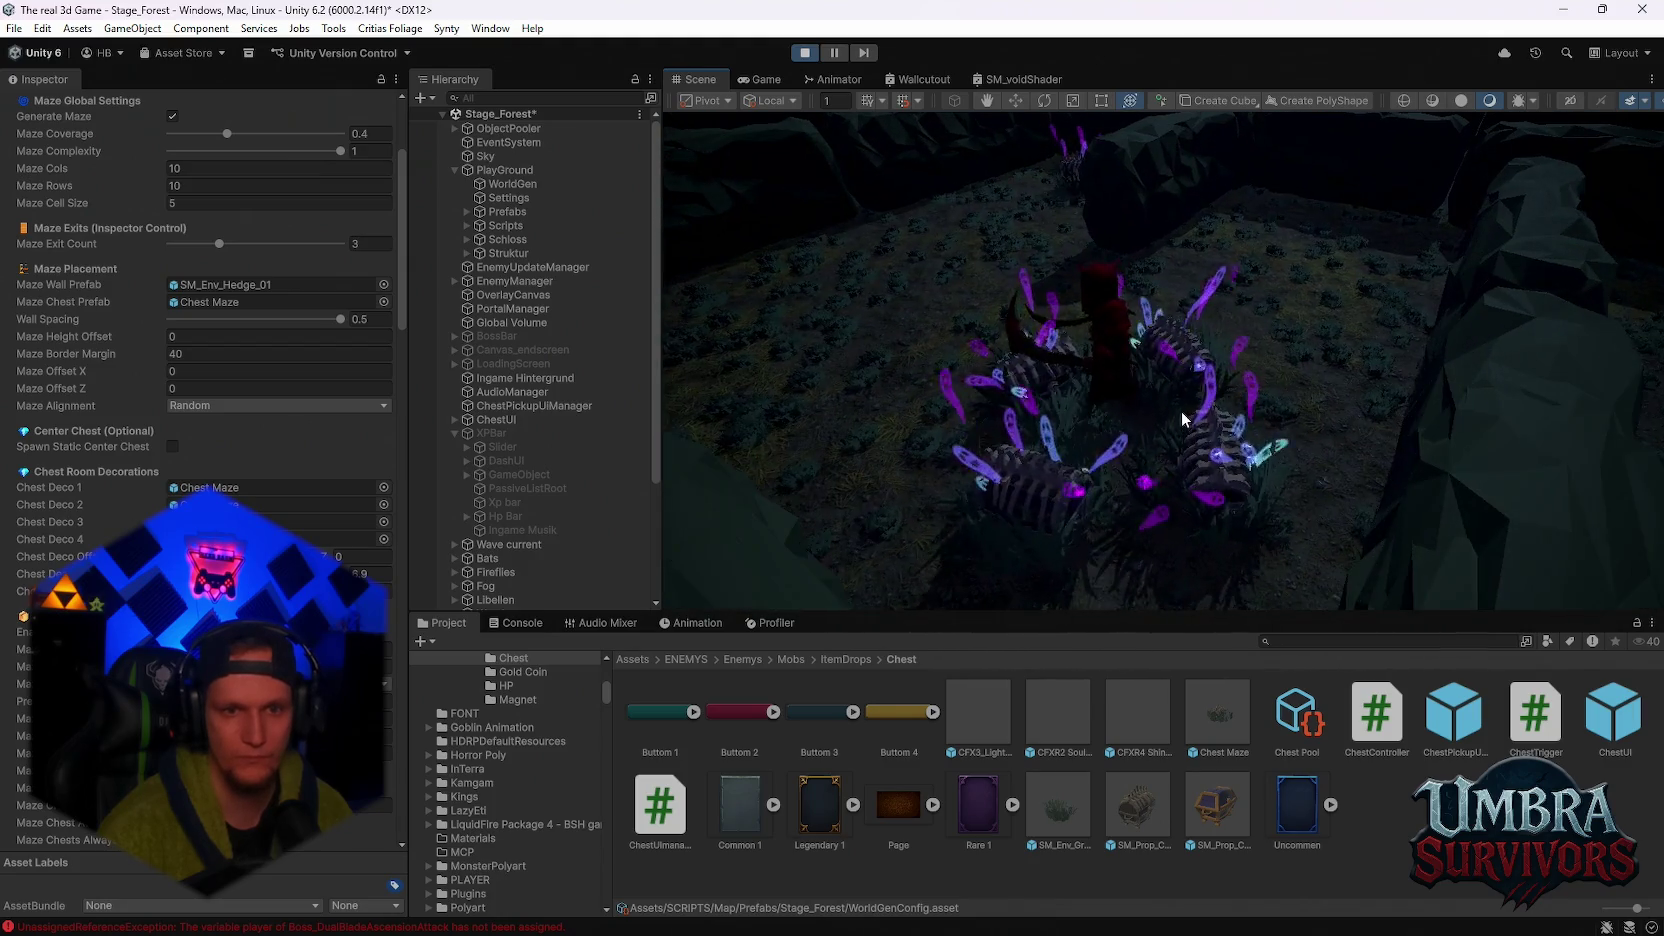
- Orbit and zoom the Scene view in on a skeleton chest with ghost wisps
mouse_move(1032, 459)
mouse_down()
mouse_move(1235, 396)
mouse_move(1036, 412)
mouse_move(995, 434)
mouse_move(1058, 327)
mouse_move(1203, 407)
mouse_up()
mouse_move(1257, 481)
mouse_down()
mouse_move(1089, 390)
mouse_move(1154, 373)
mouse_move(1091, 356)
mouse_move(1122, 212)
mouse_move(1070, 223)
mouse_move(1264, 318)
mouse_move(1217, 351)
mouse_move(1222, 372)
mouse_move(1152, 393)
mouse_move(1237, 445)
mouse_move(1326, 327)
mouse_move(1393, 360)
mouse_move(1352, 342)
mouse_up()
scroll(1089, 389, down, 2)
scroll(1217, 351, down, 5)
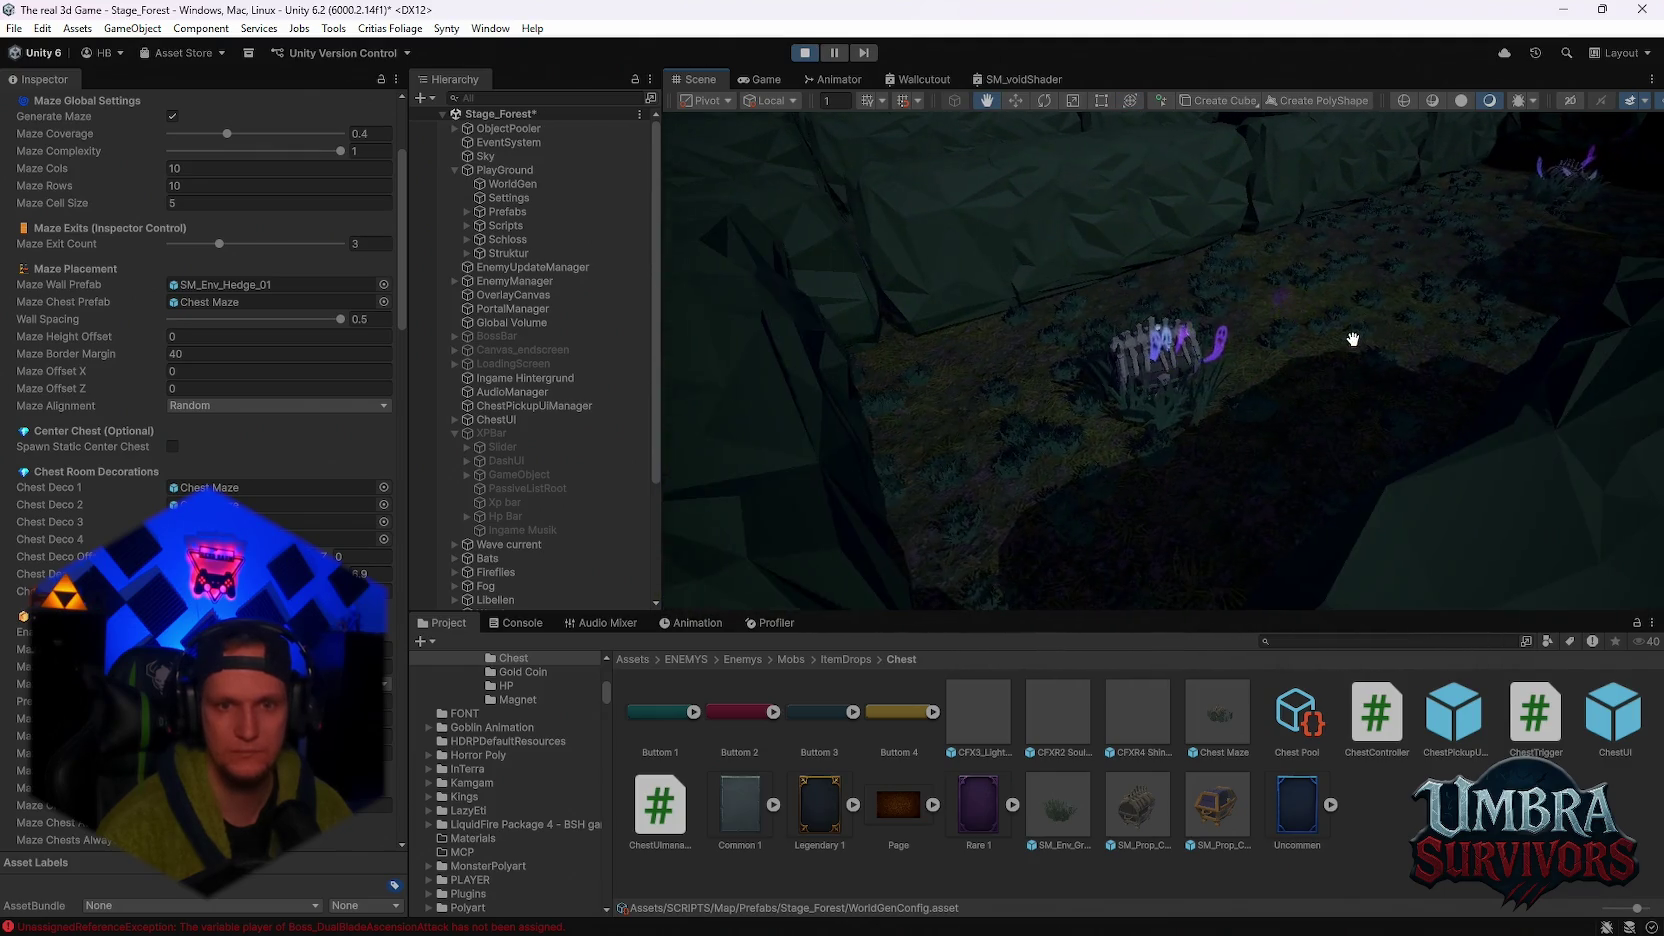
scroll(1352, 340, up, 3)
scroll(1352, 339, down, 6)
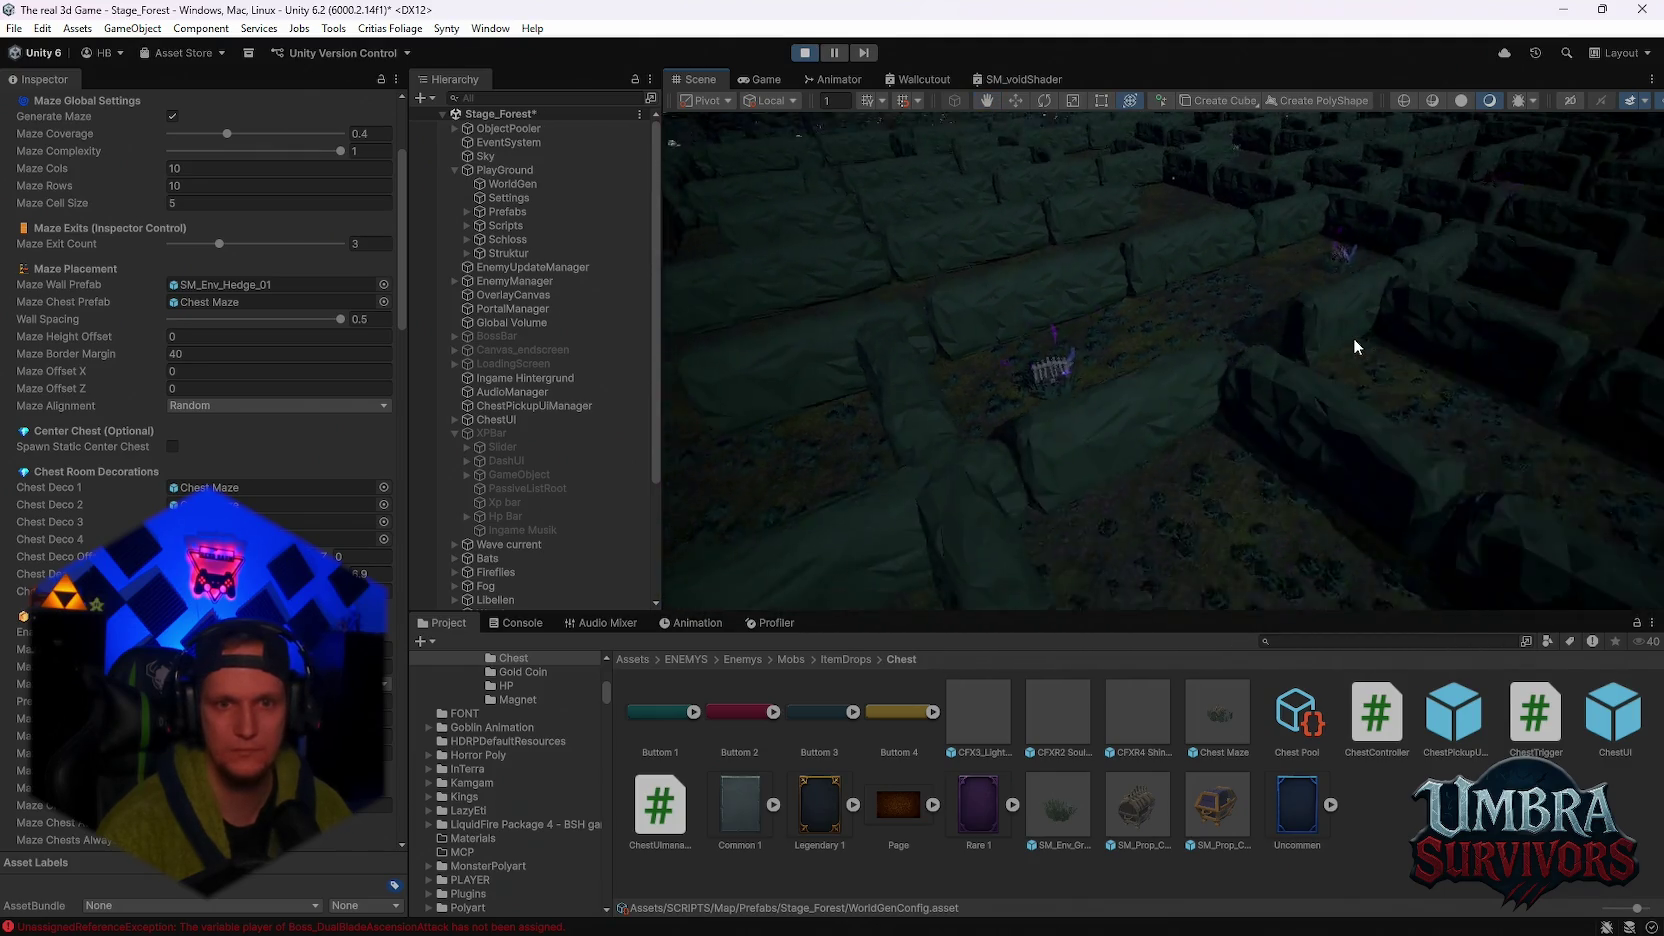
scroll(1353, 338, up, 3)
mouse_move(1143, 297)
mouse_down()
mouse_move(1273, 475)
mouse_move(1206, 424)
mouse_up()
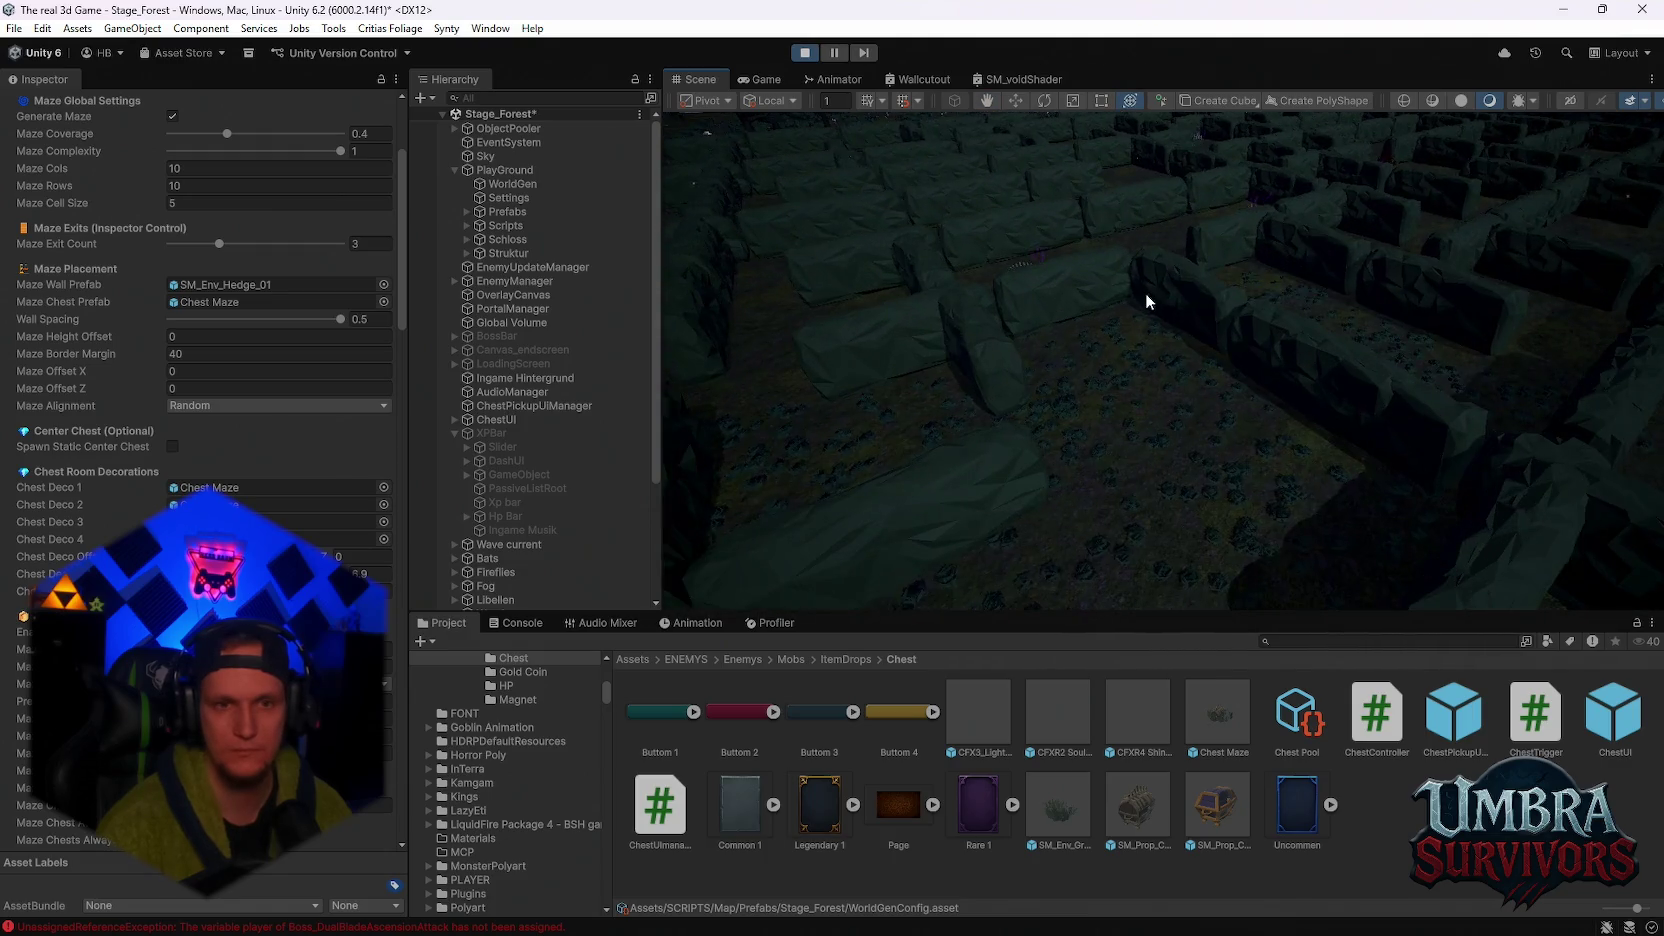
scroll(1206, 424, up, 5)
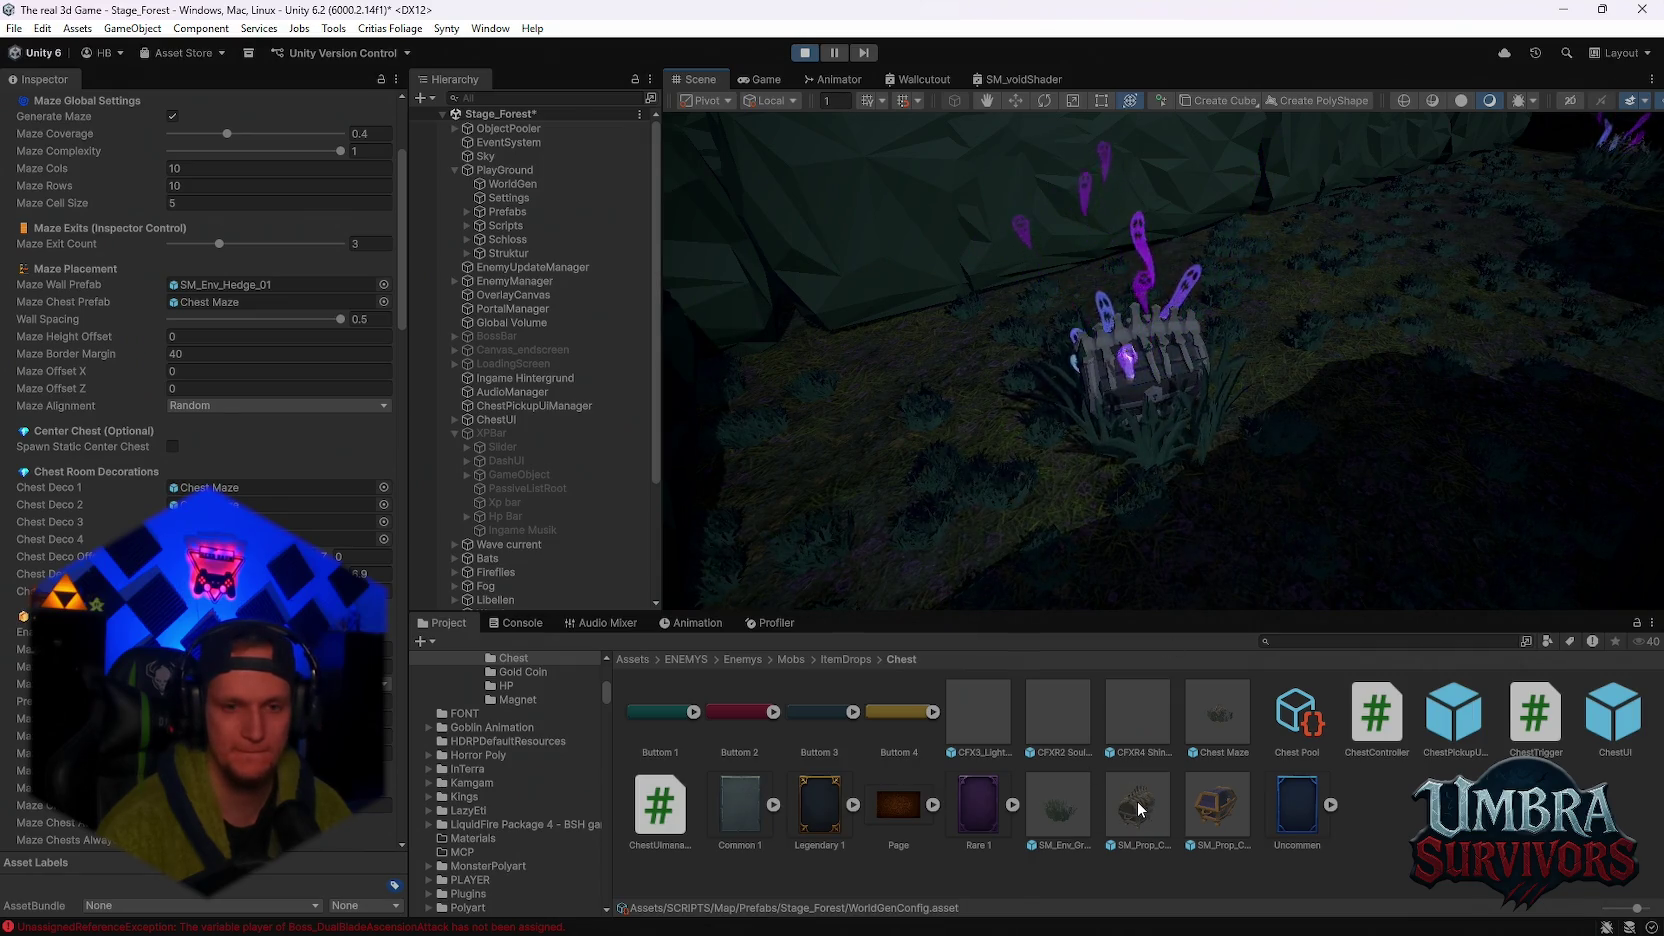
- Inspect the Chest Maze prefab in Prefab Mode, then return to the scene
click(1193, 731)
double_click(1206, 720)
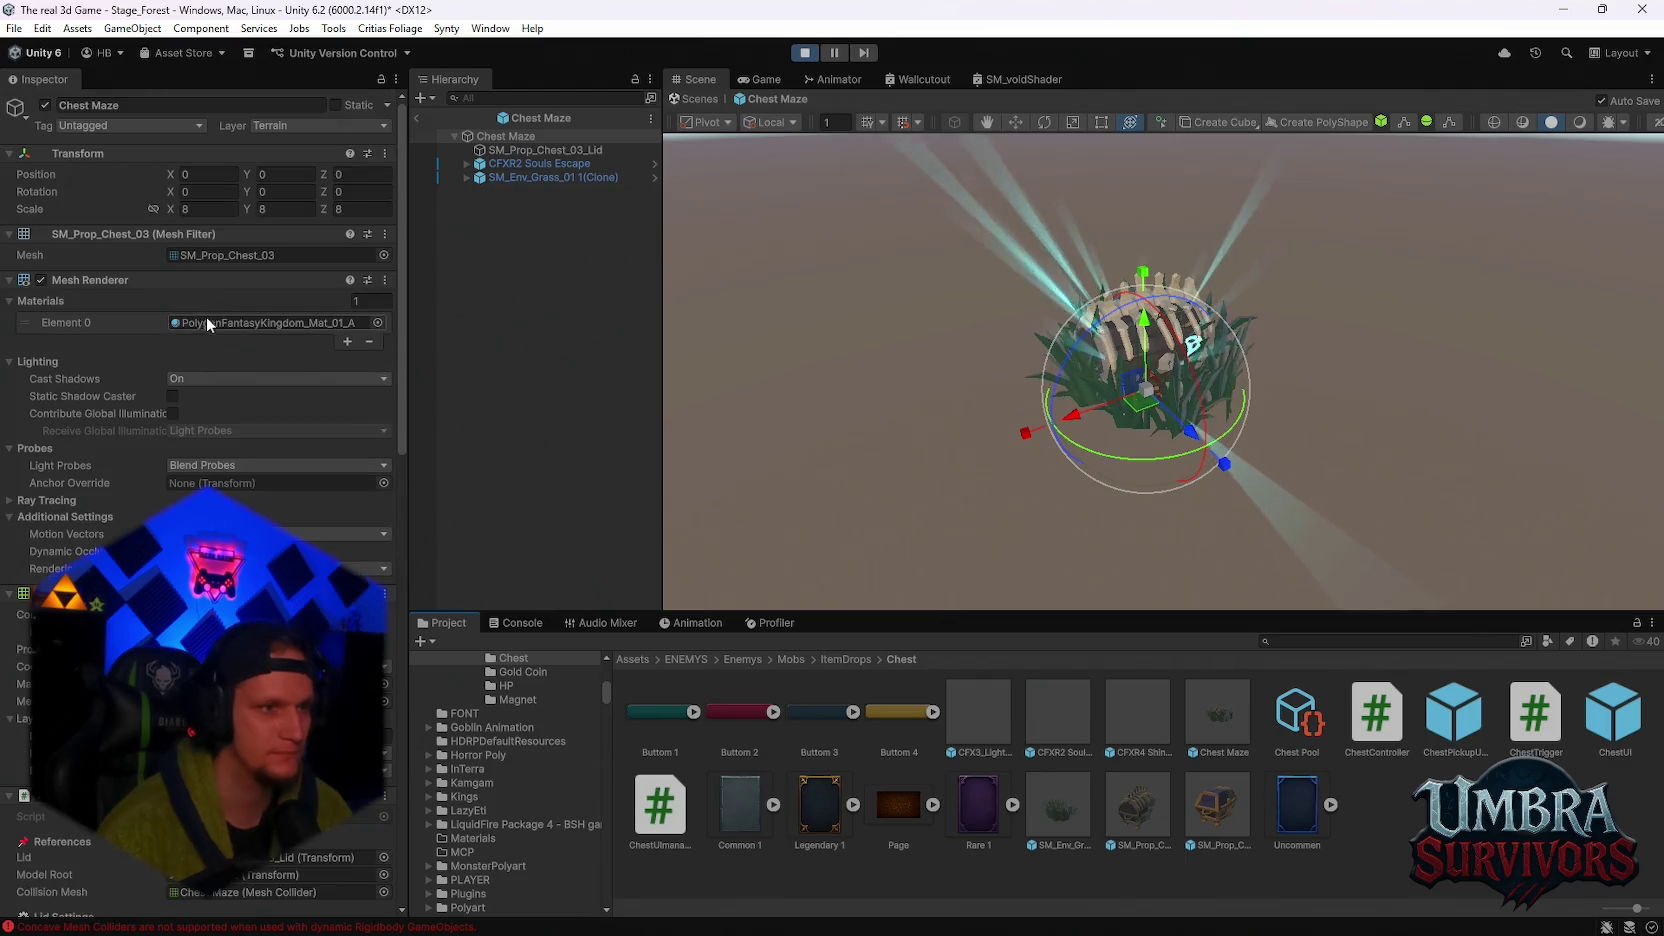
scroll(210, 320, down, 10)
scroll(302, 436, down, 5)
scroll(302, 443, up, 5)
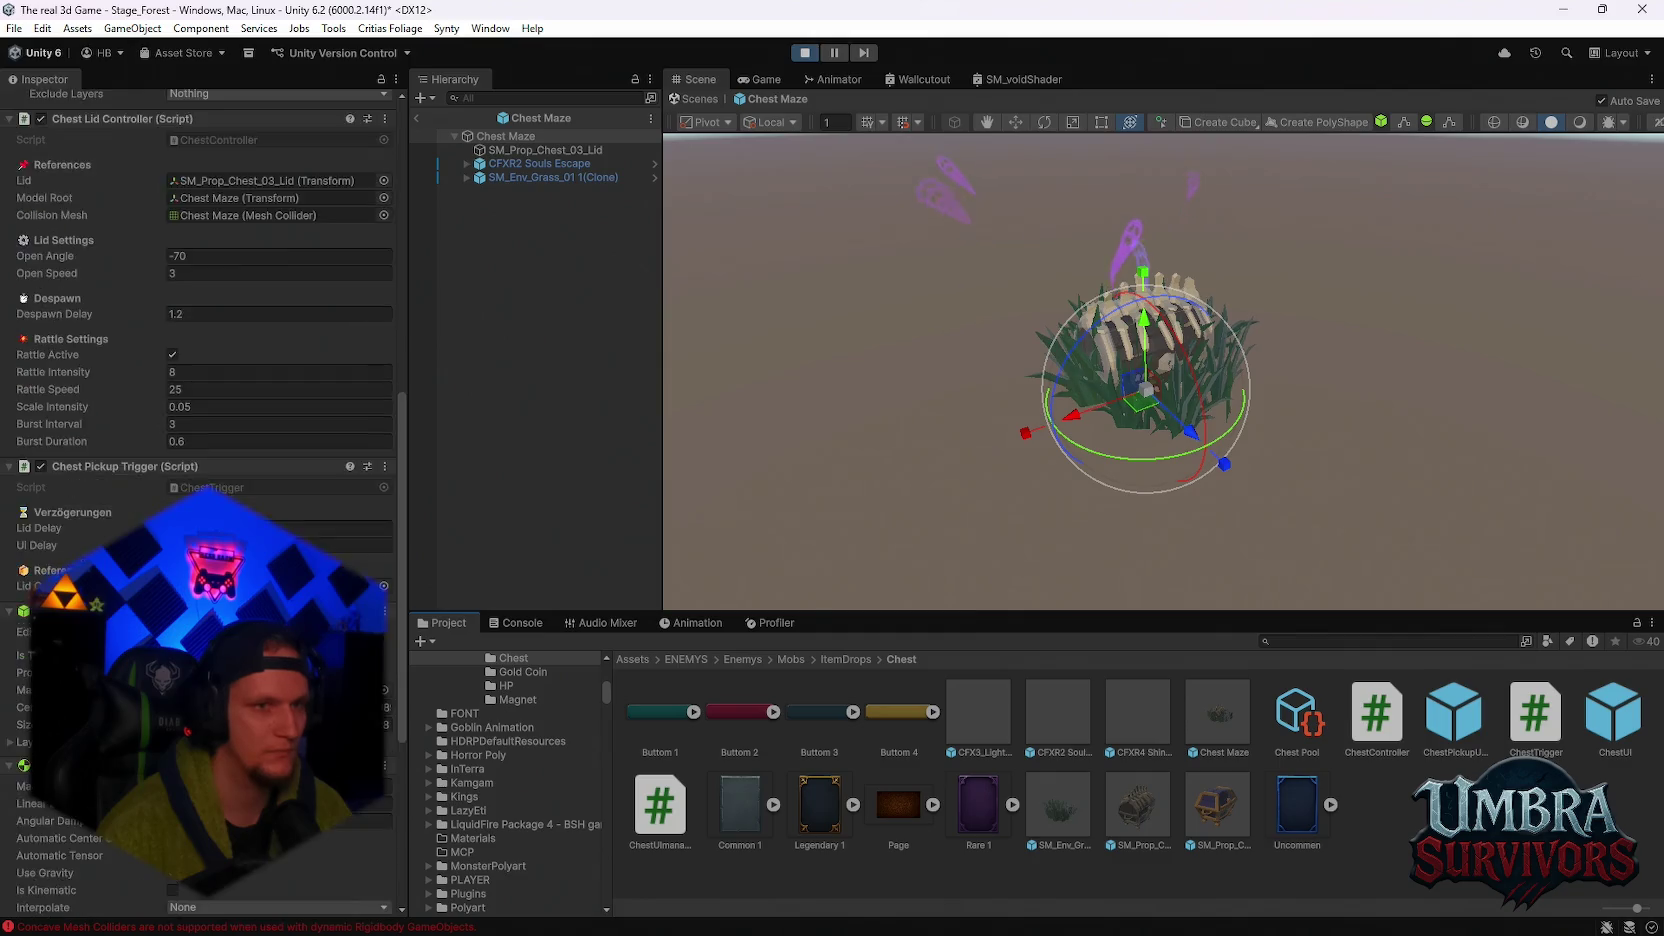
click(700, 99)
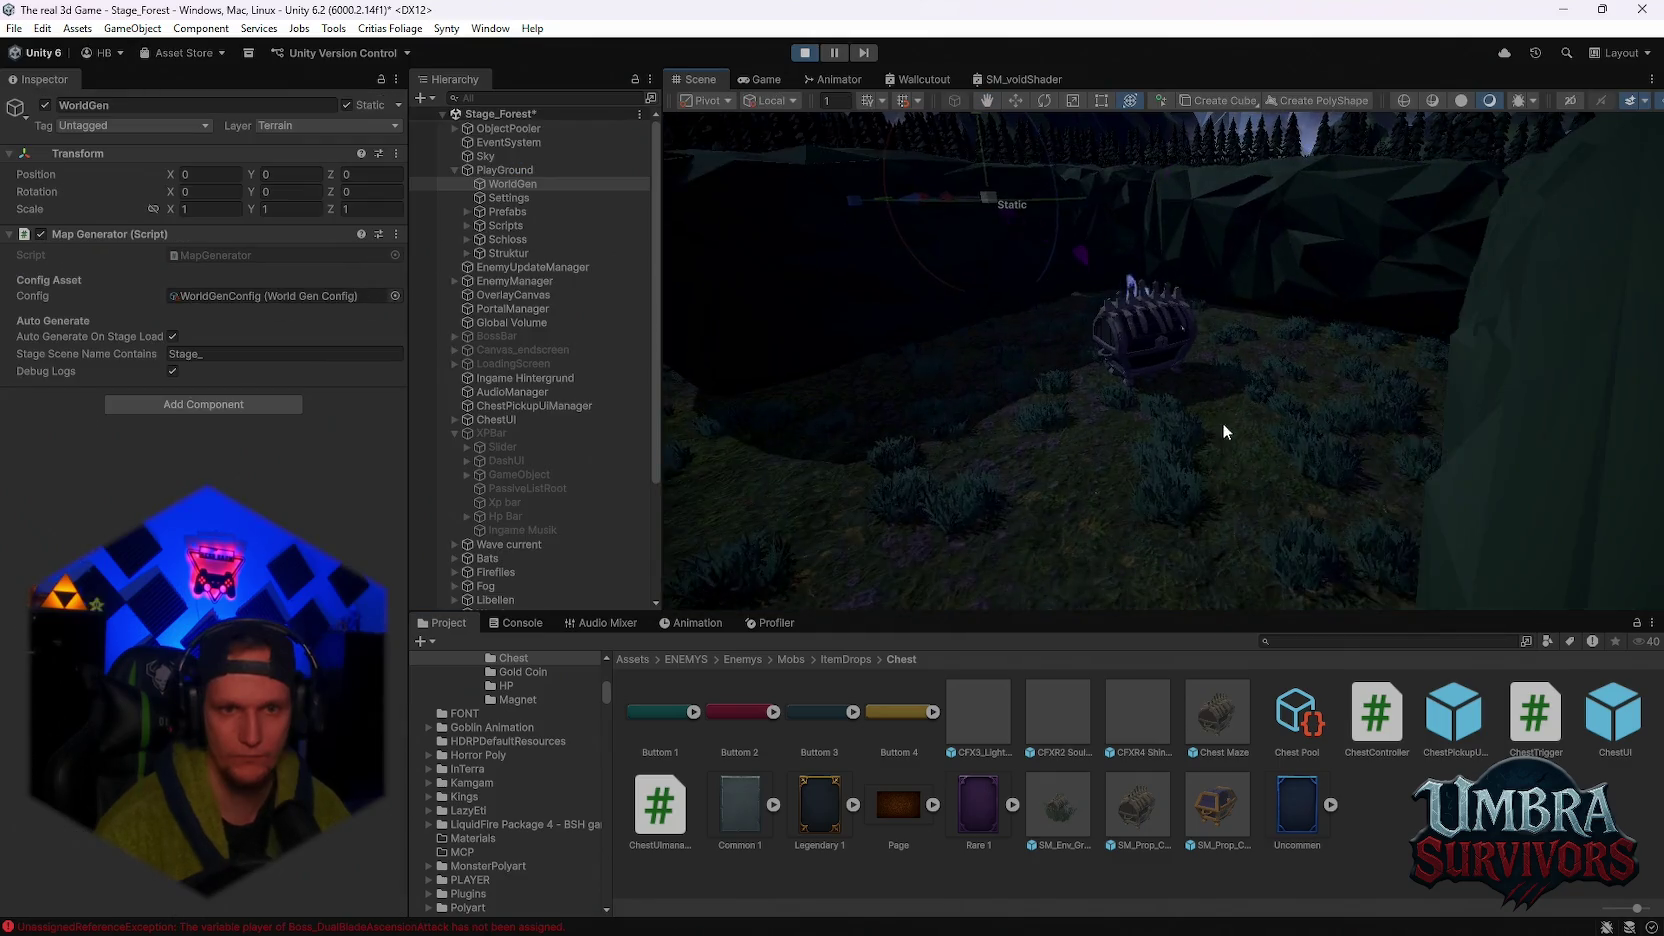
scroll(1149, 348, down, 3)
drag(1175, 311, 1202, 344)
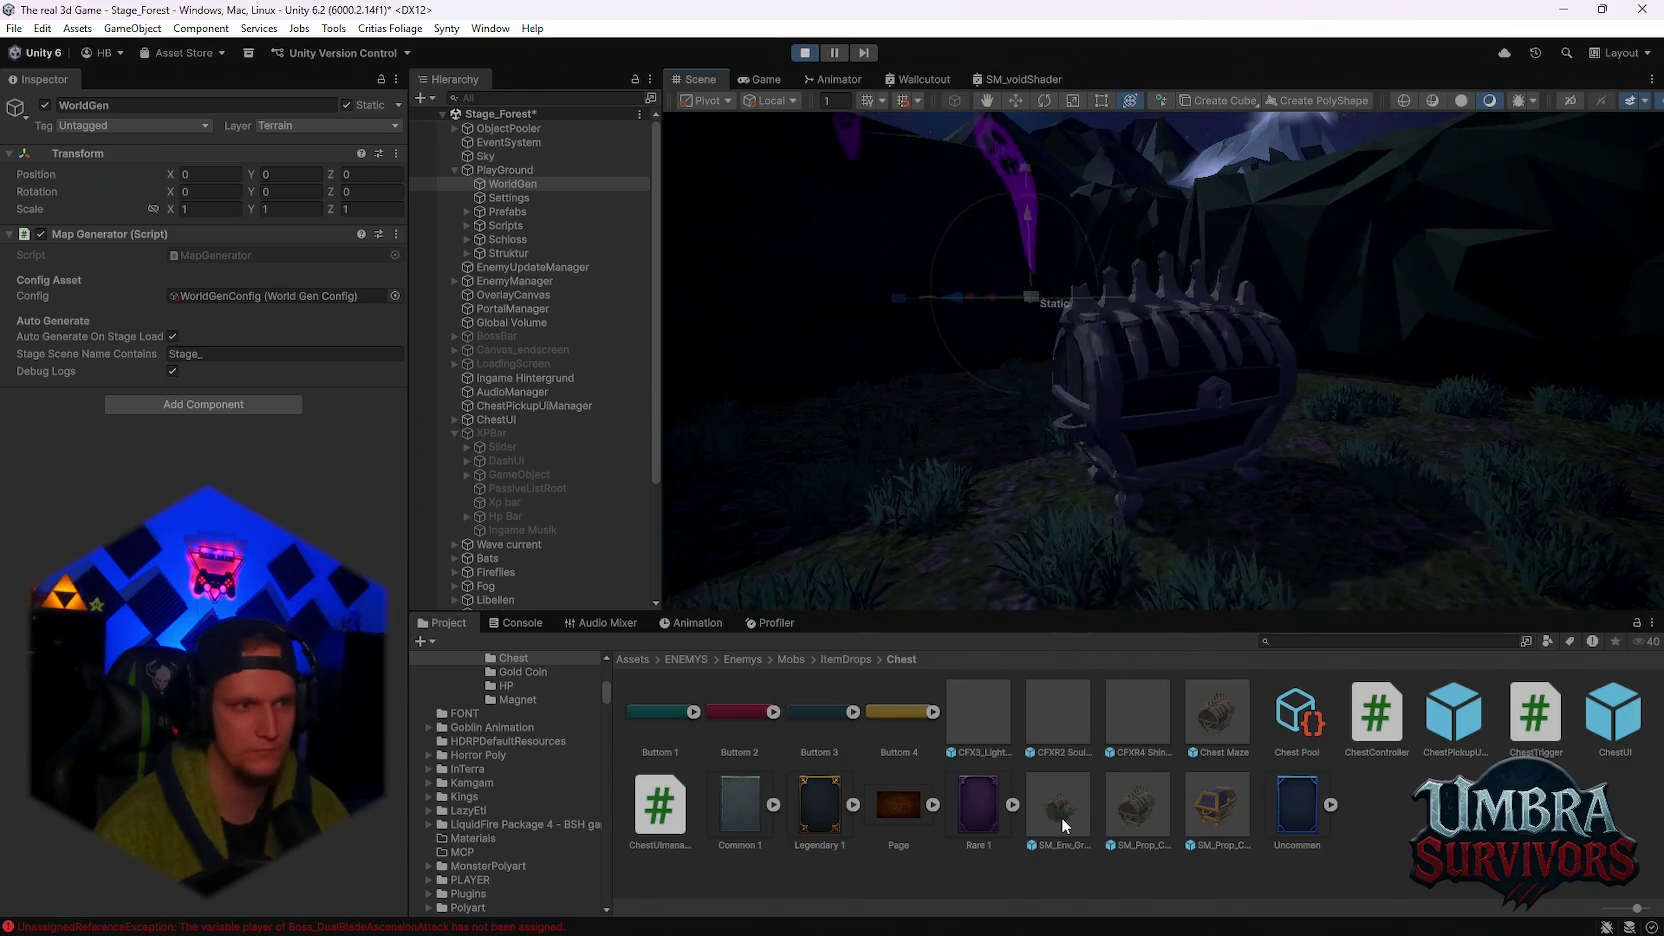
- Assign SM_Env_Grass_01 1(Clone) as WorldGenConfig's Maze Chest Prefab
click(270, 296)
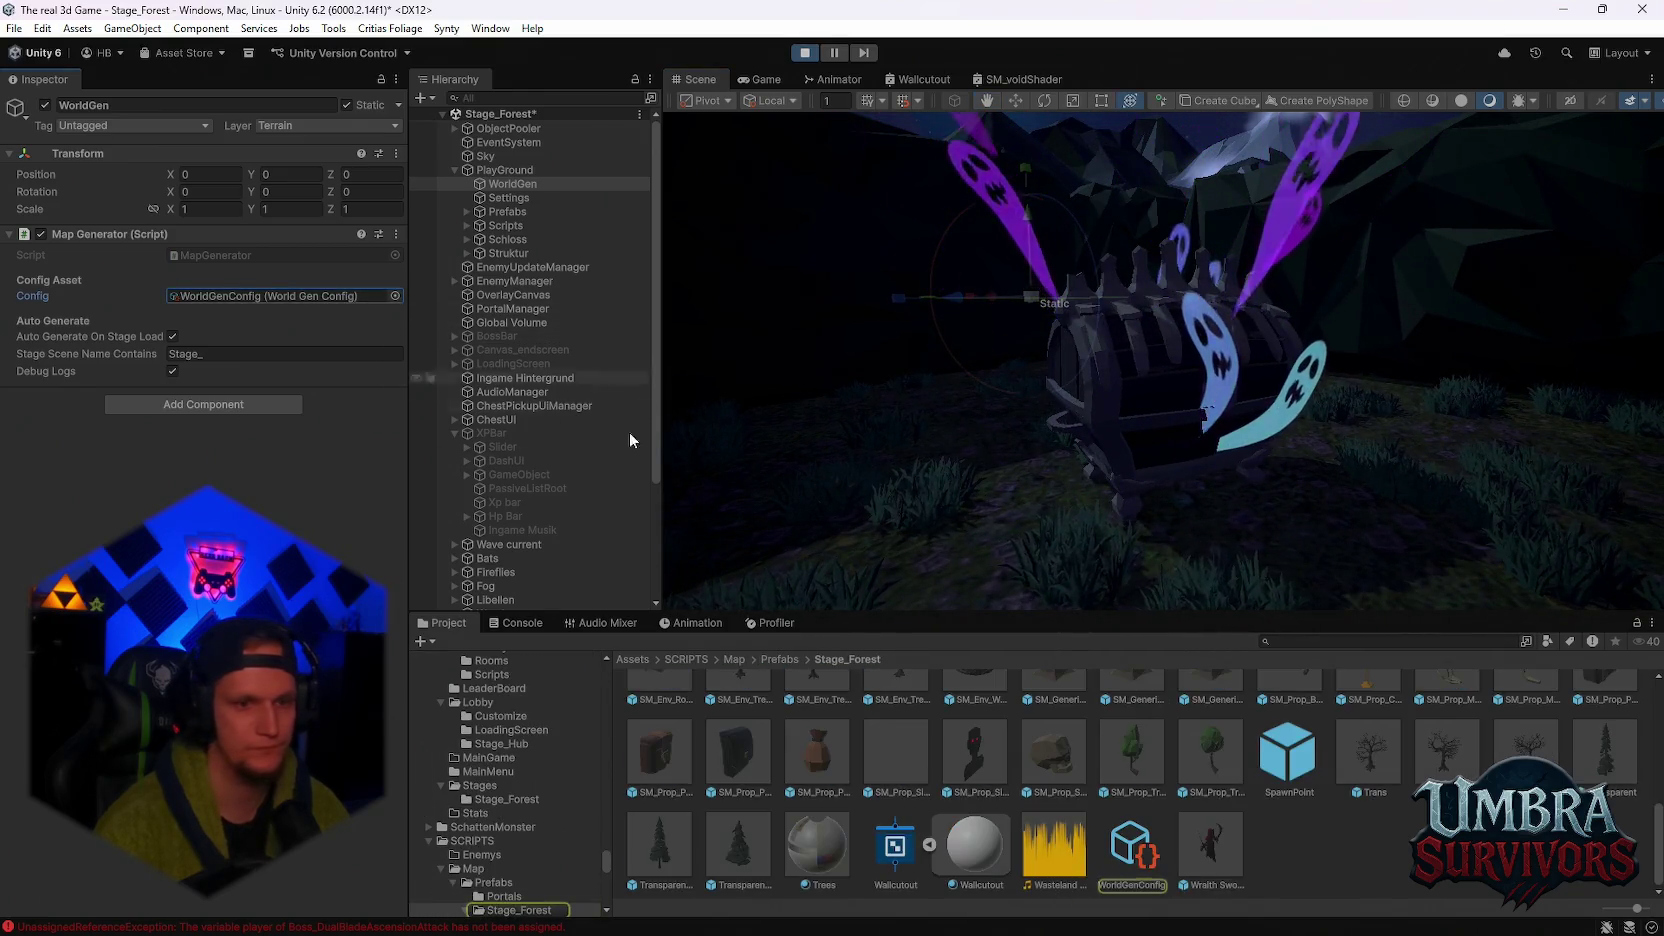
double_click(270, 296)
scroll(254, 501, down, 3)
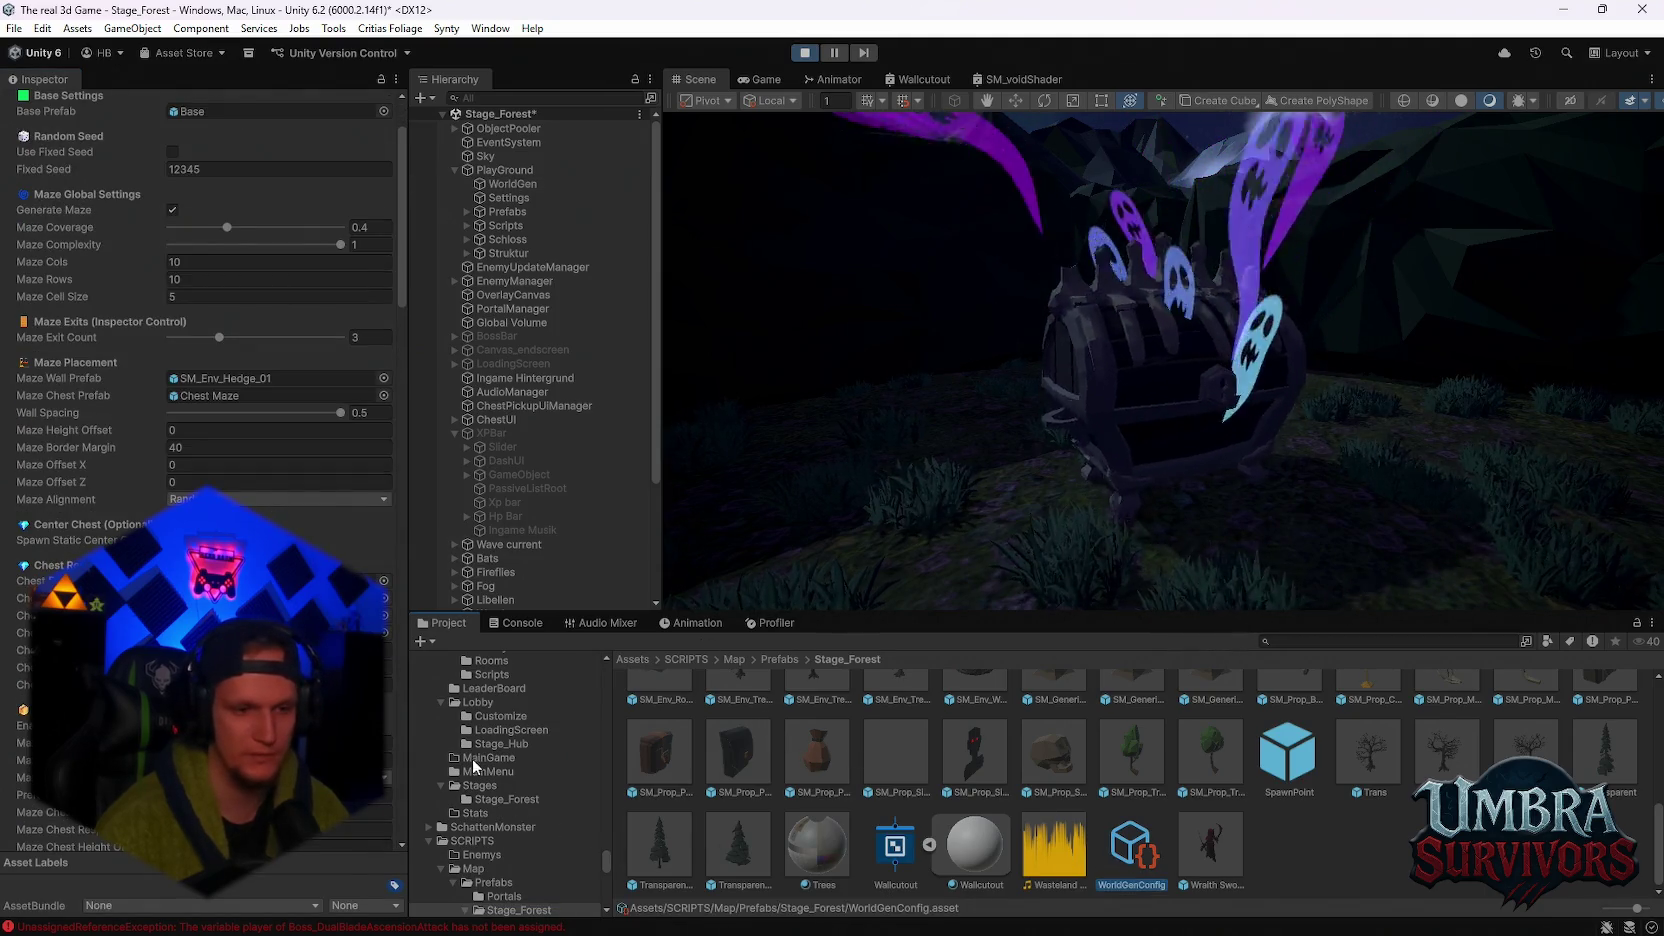
click(280, 598)
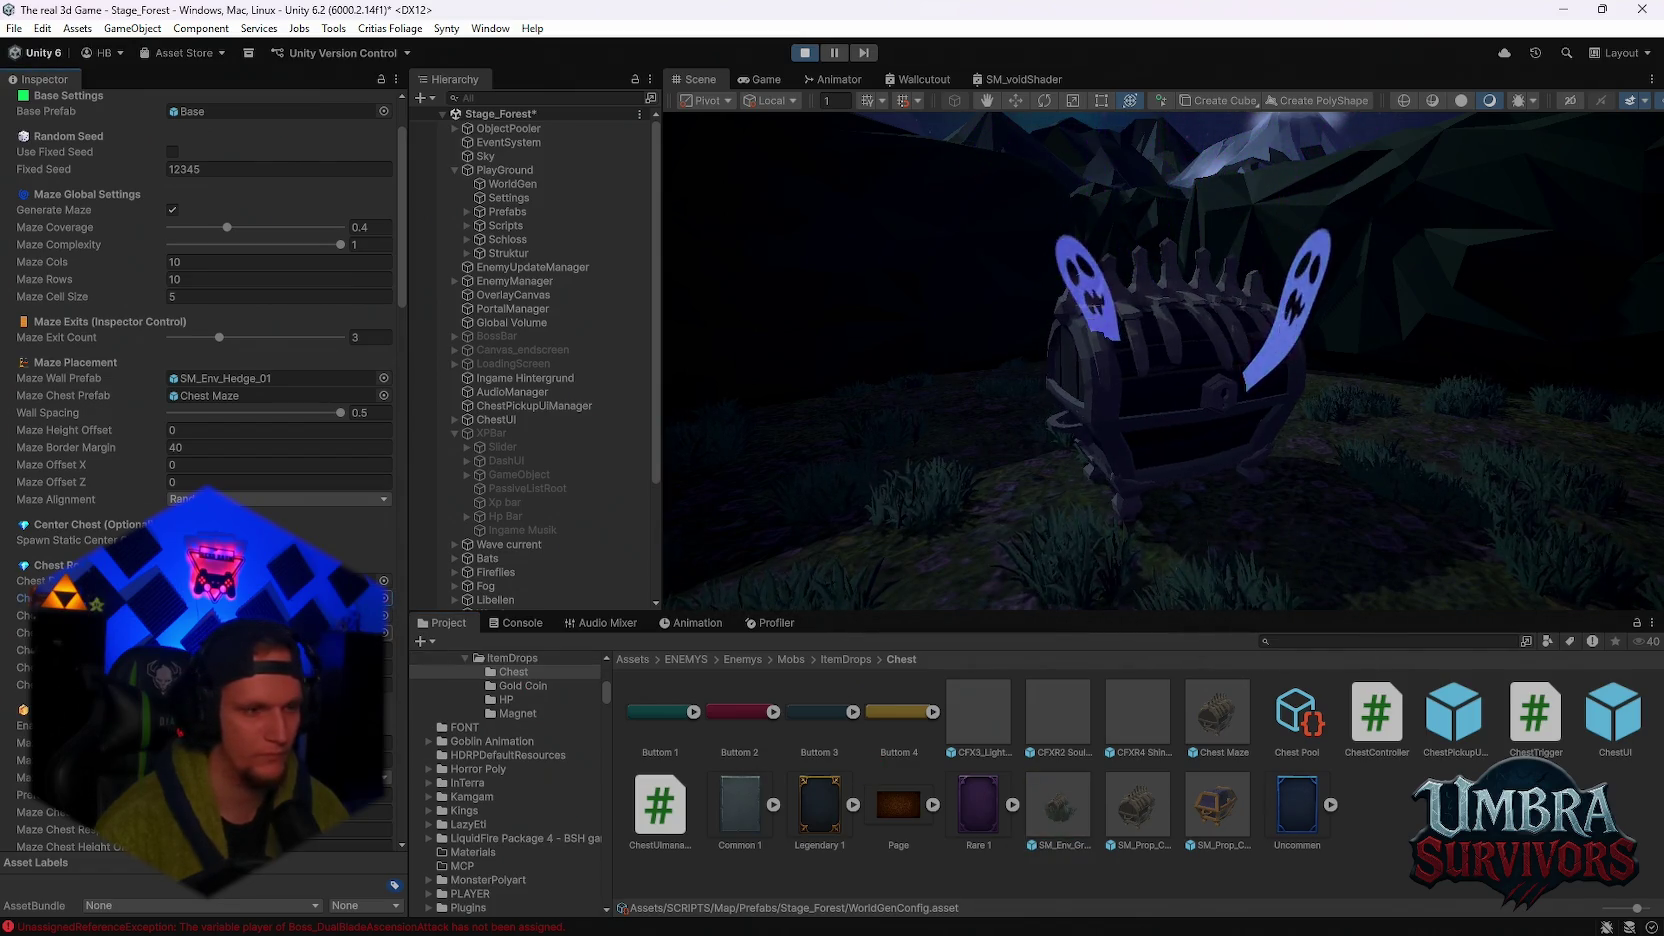
click(192, 395)
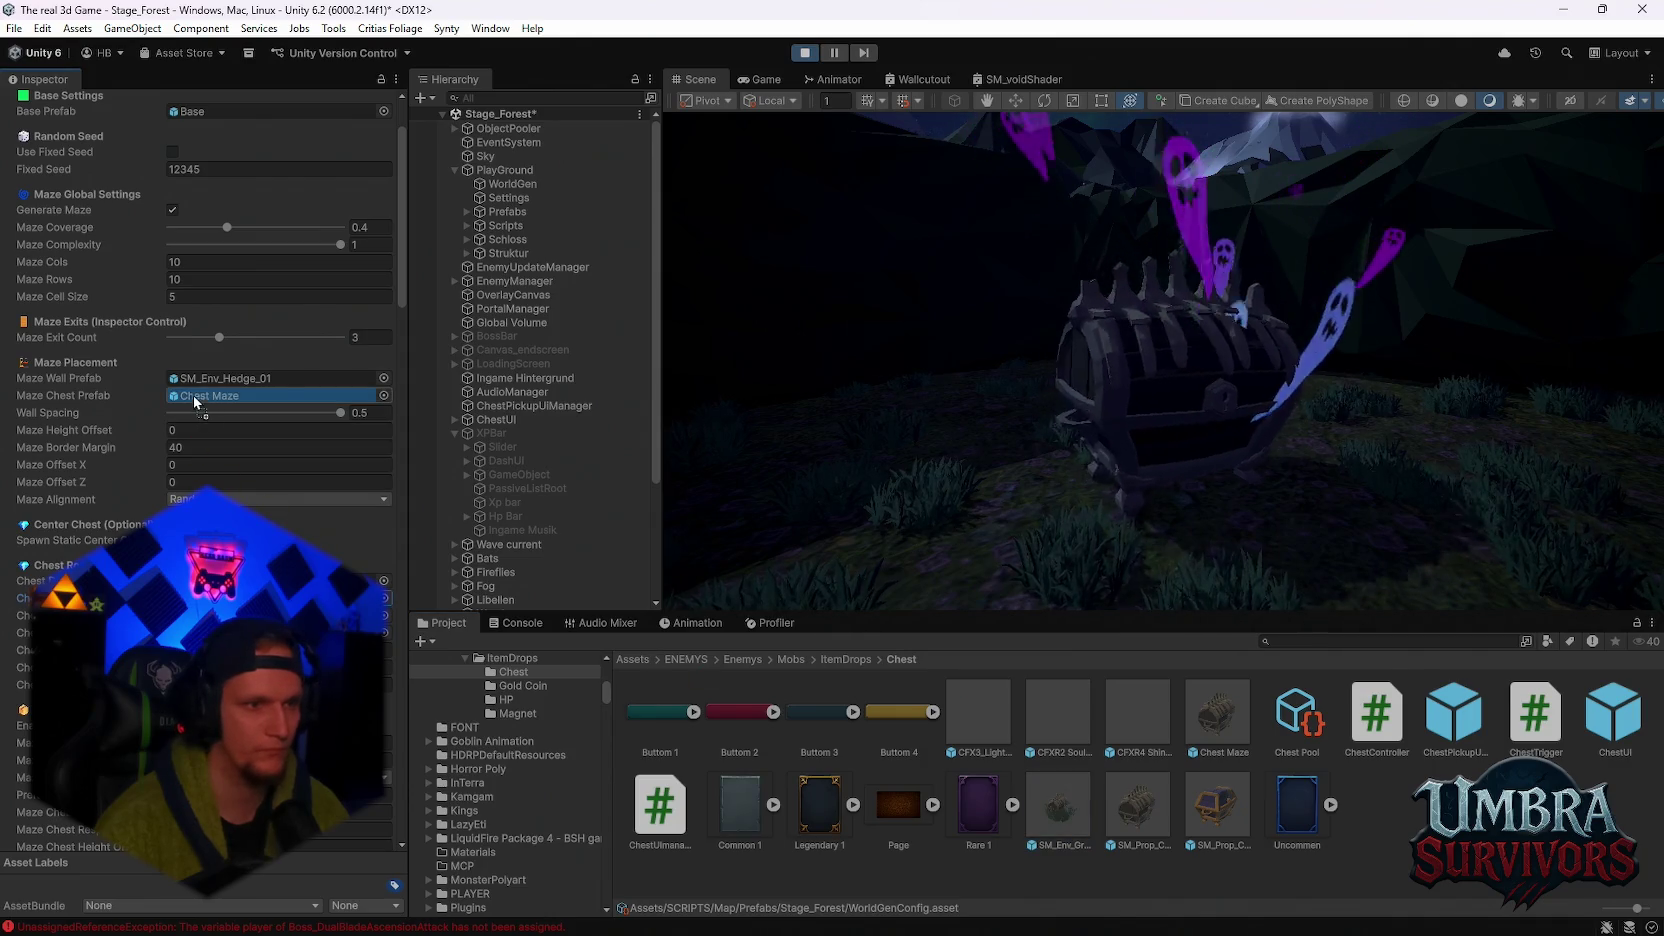
drag(192, 395, 192, 395)
- Regenerate the maze from WorldGen's Map Generator menu and survey the result
click(512, 184)
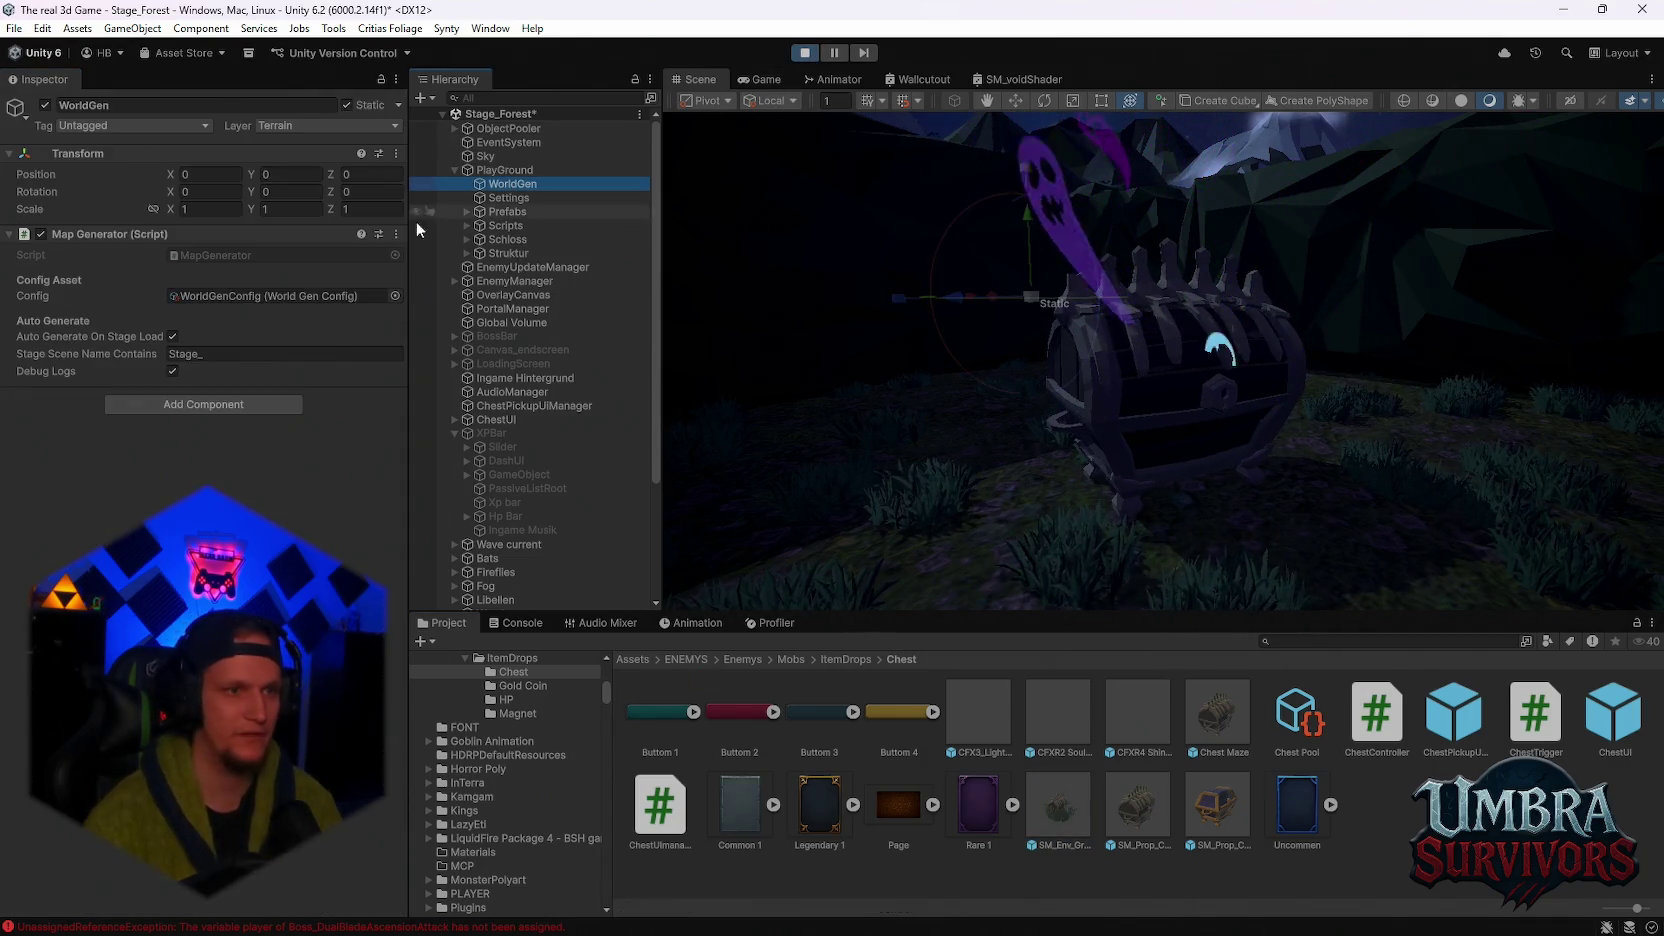
click(396, 234)
click(455, 509)
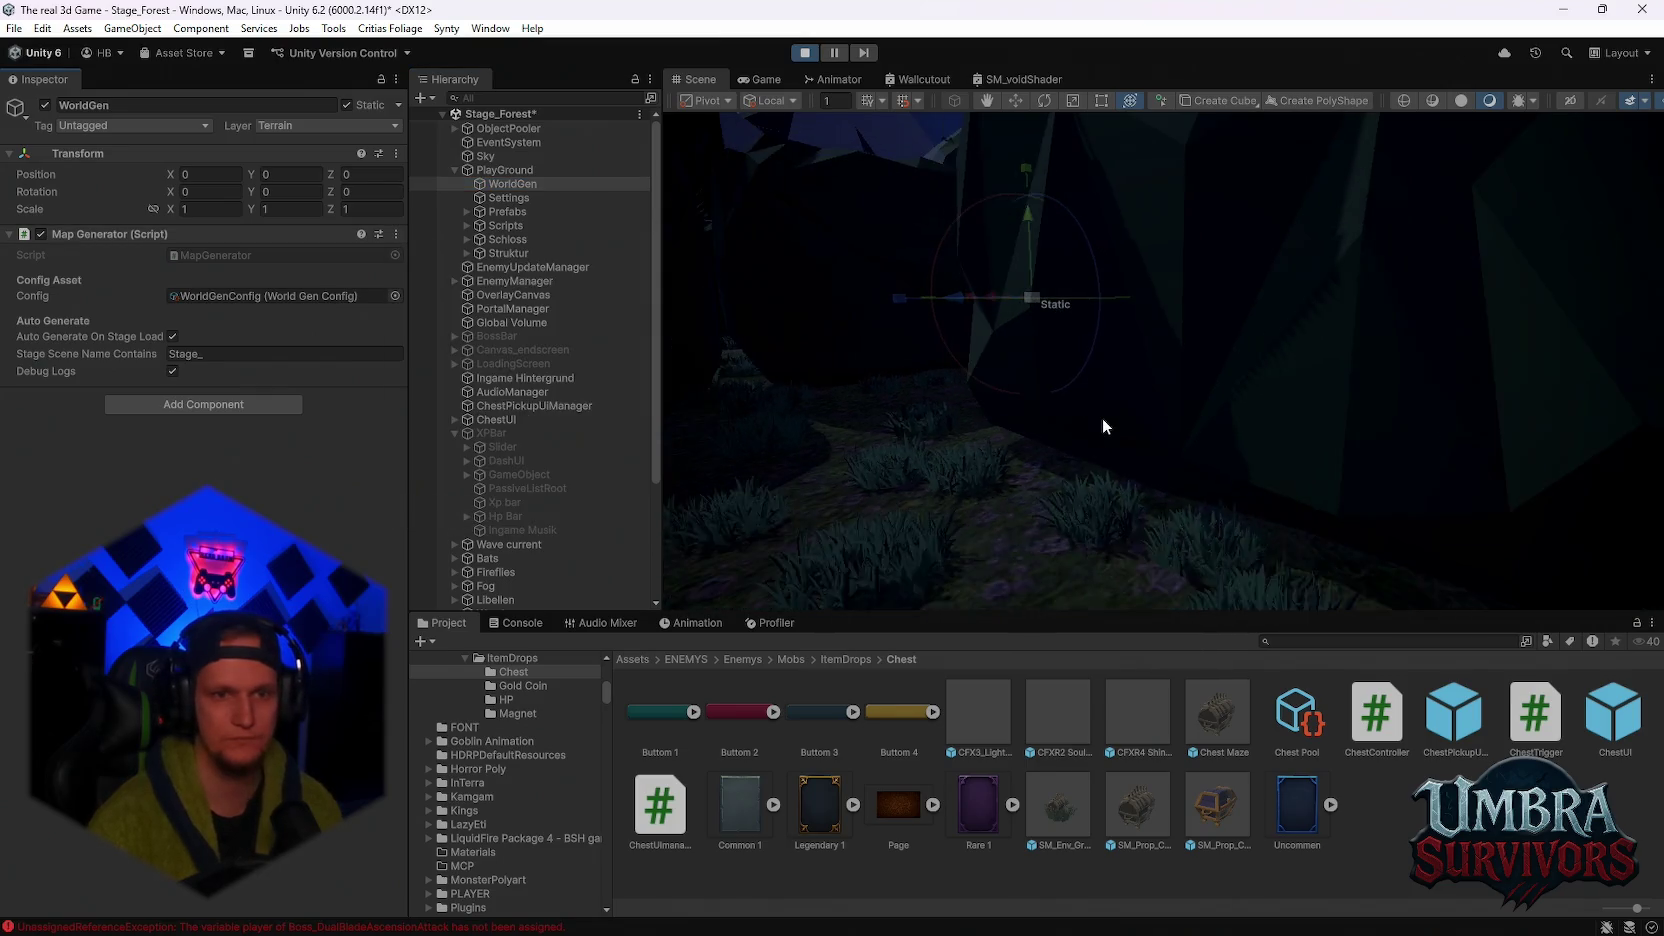
mouse_move(1195, 335)
mouse_down()
mouse_move(1189, 520)
mouse_move(1225, 400)
mouse_move(1281, 397)
mouse_move(1217, 408)
mouse_move(1174, 386)
mouse_move(1186, 500)
mouse_up()
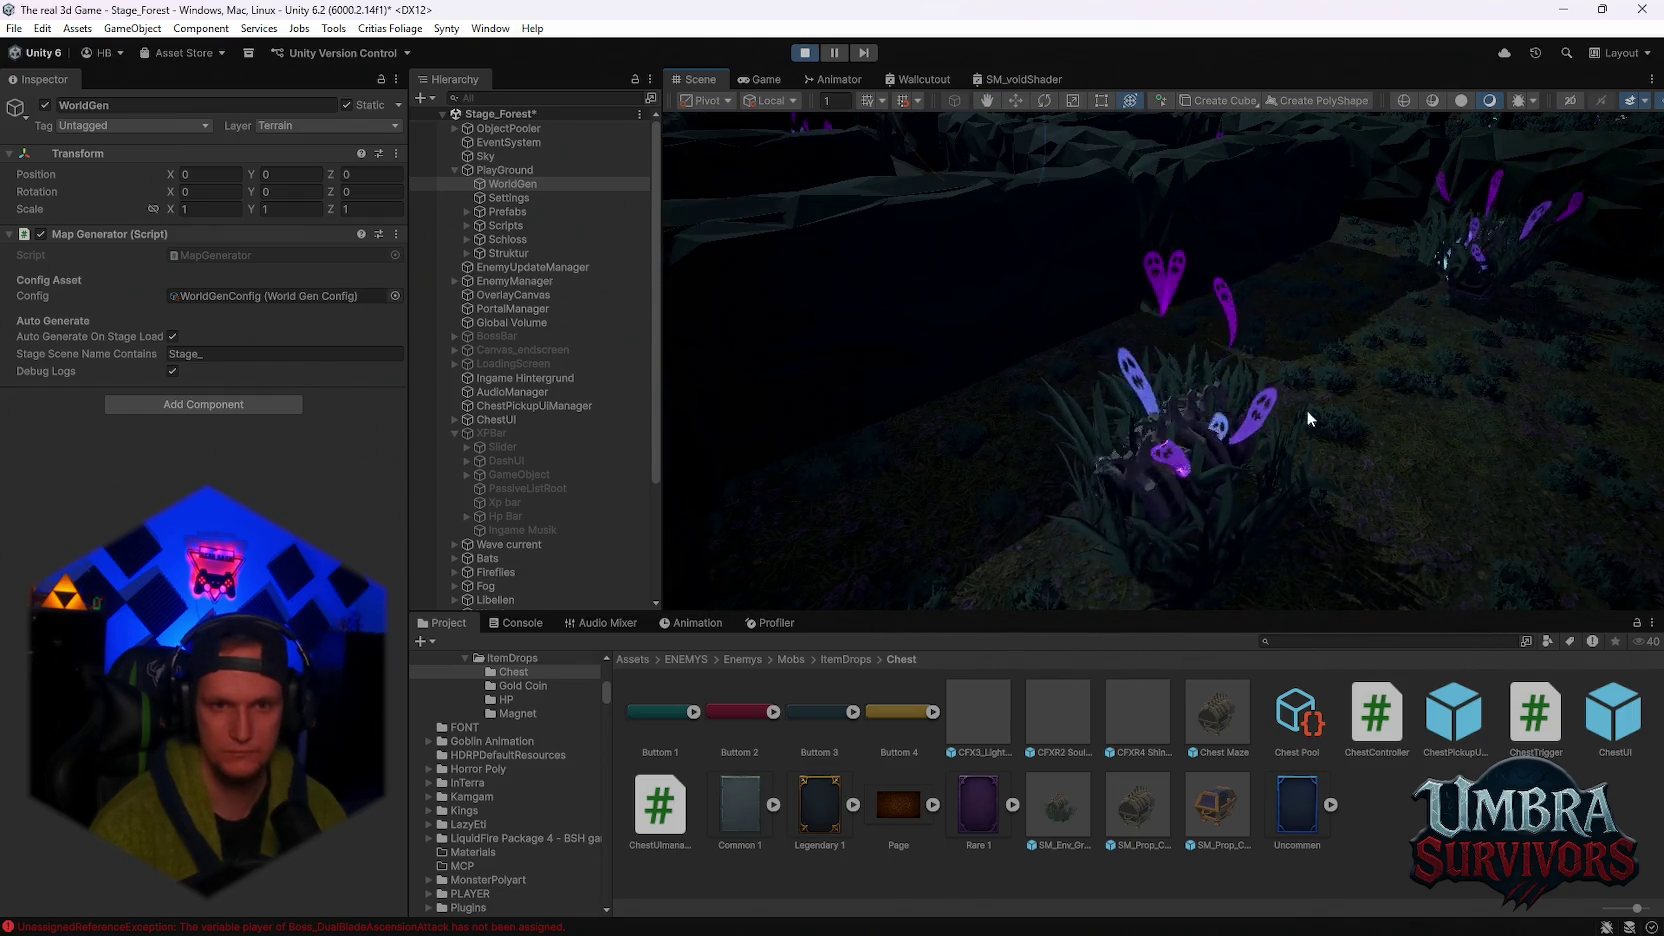
scroll(1281, 375, down, 5)
mouse_move(1228, 465)
mouse_down()
mouse_move(1474, 509)
mouse_move(992, 401)
mouse_move(1337, 475)
mouse_move(1003, 297)
mouse_move(1420, 411)
mouse_move(1329, 381)
mouse_move(1447, 469)
mouse_move(1397, 431)
mouse_move(1379, 298)
mouse_move(1357, 347)
mouse_move(1346, 339)
mouse_up()
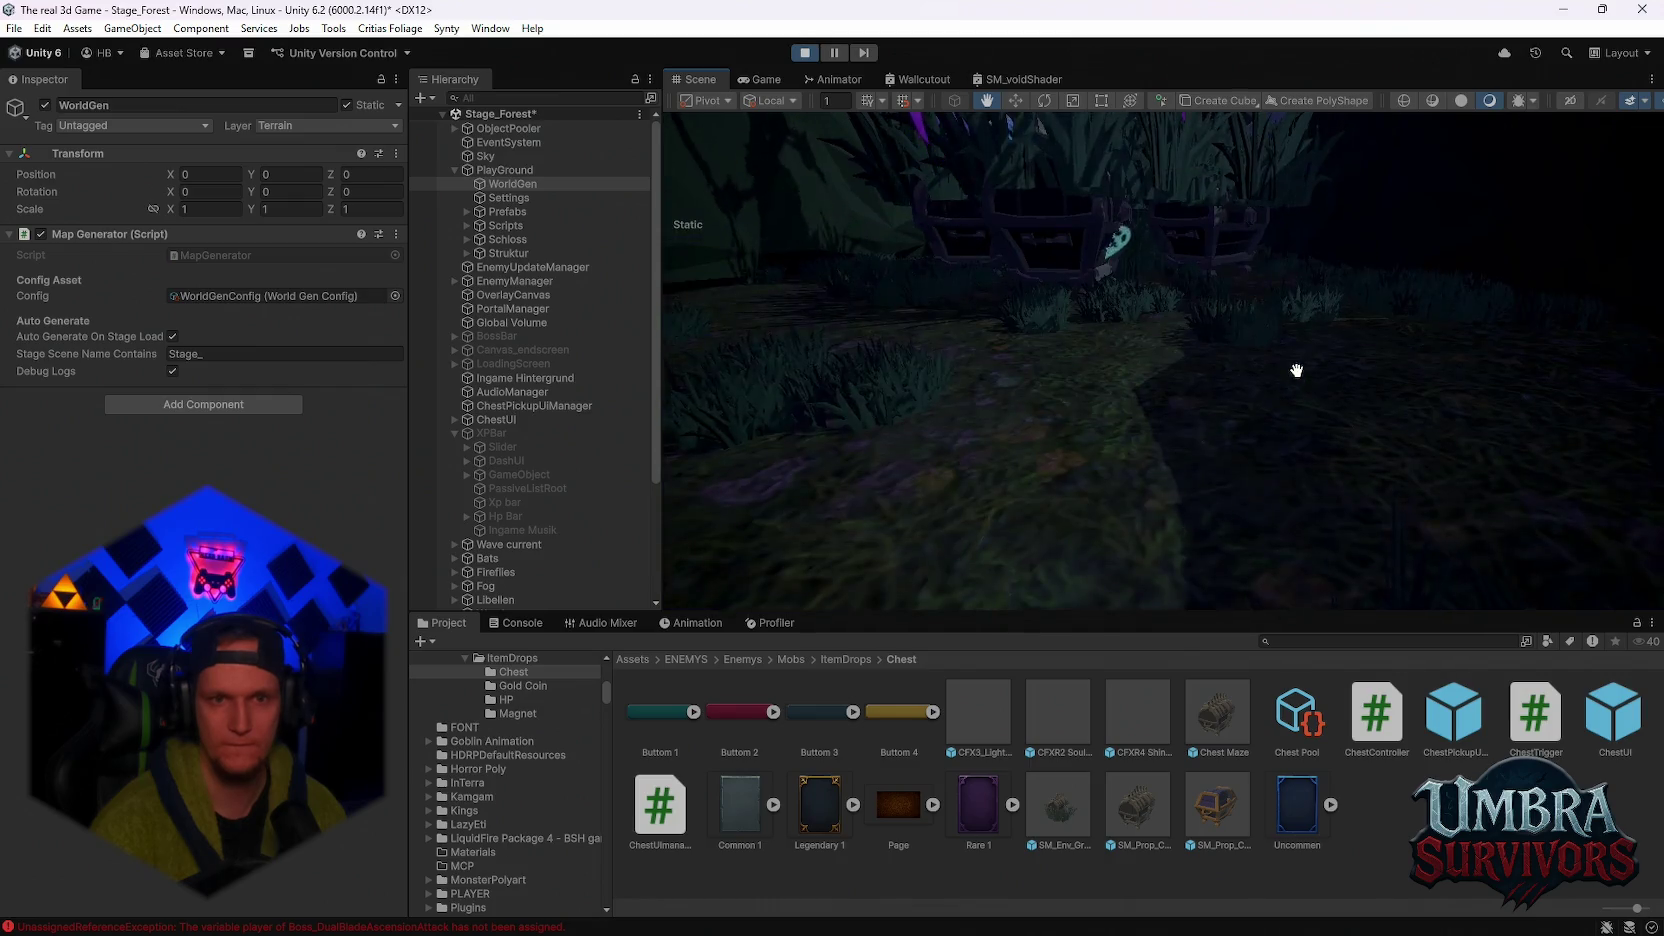
- Open SM_Env_Grass_01 in Prefab Mode and frame its grass clone root and LOD levels
double_click(1040, 800)
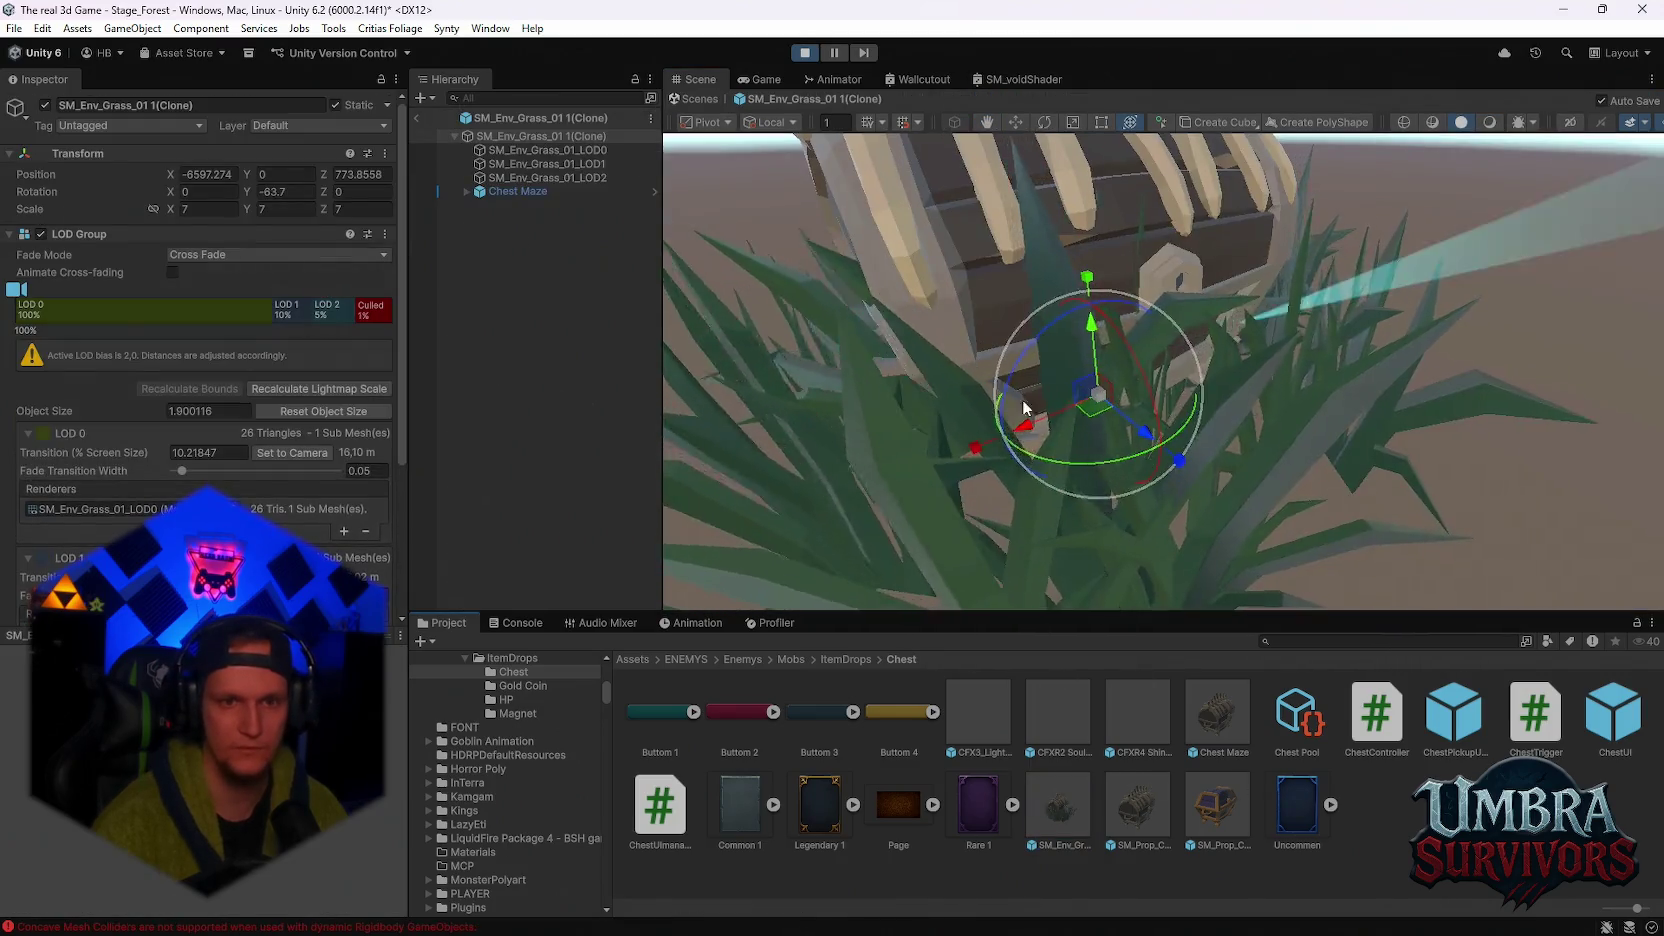
key(f)
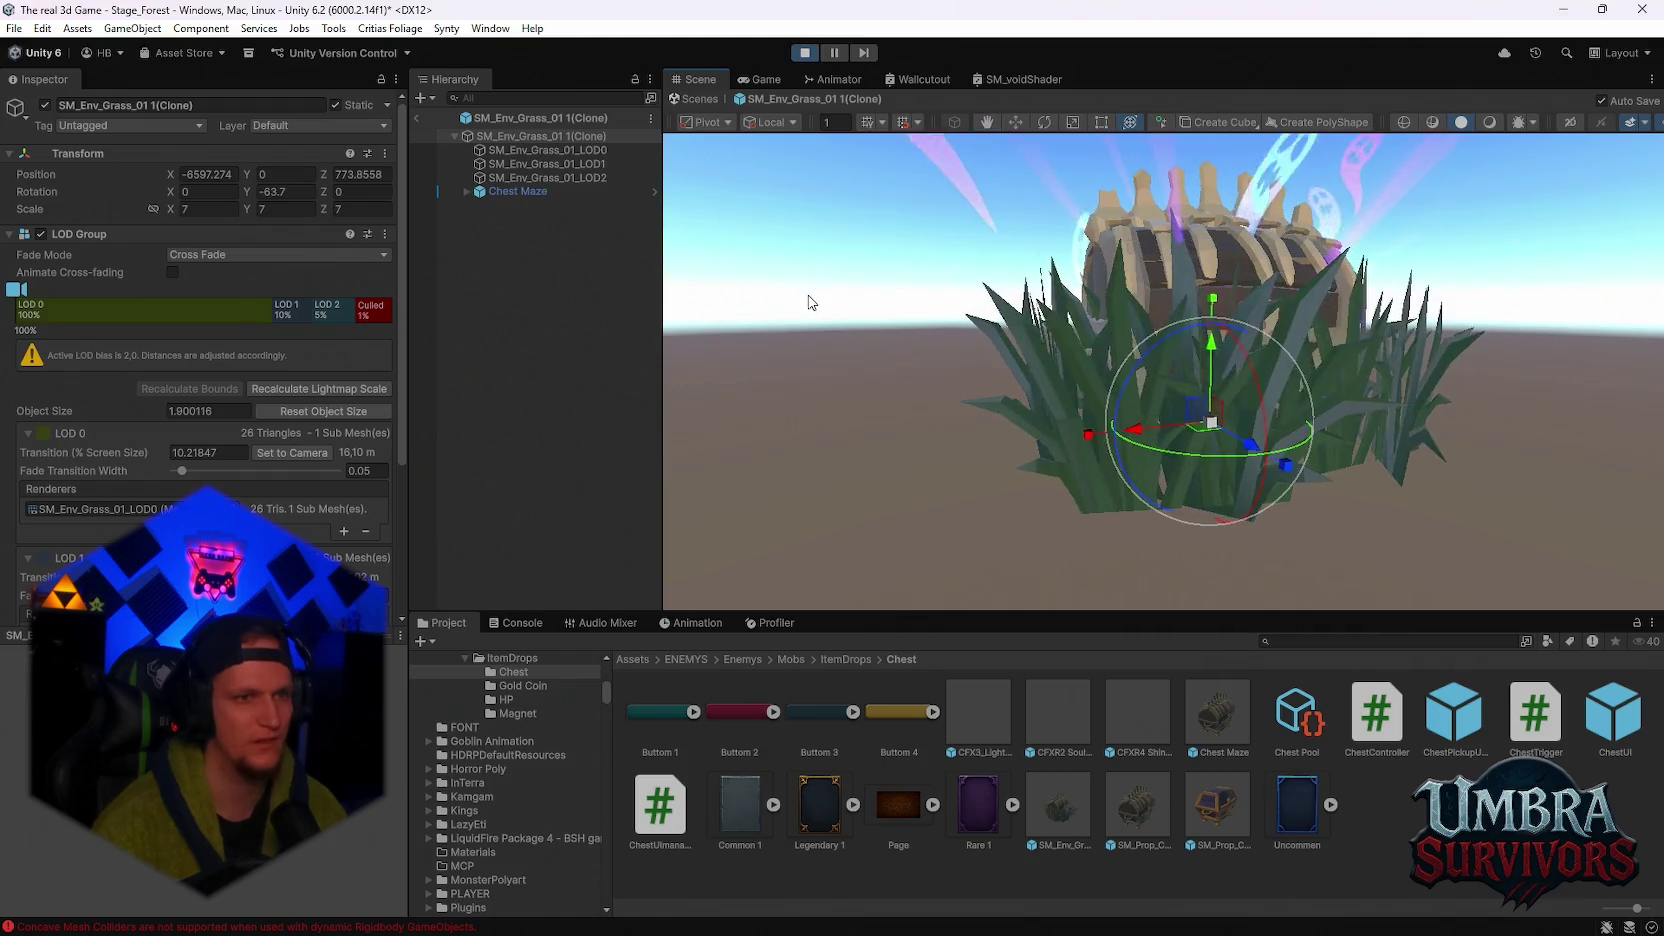
click(526, 192)
click(526, 135)
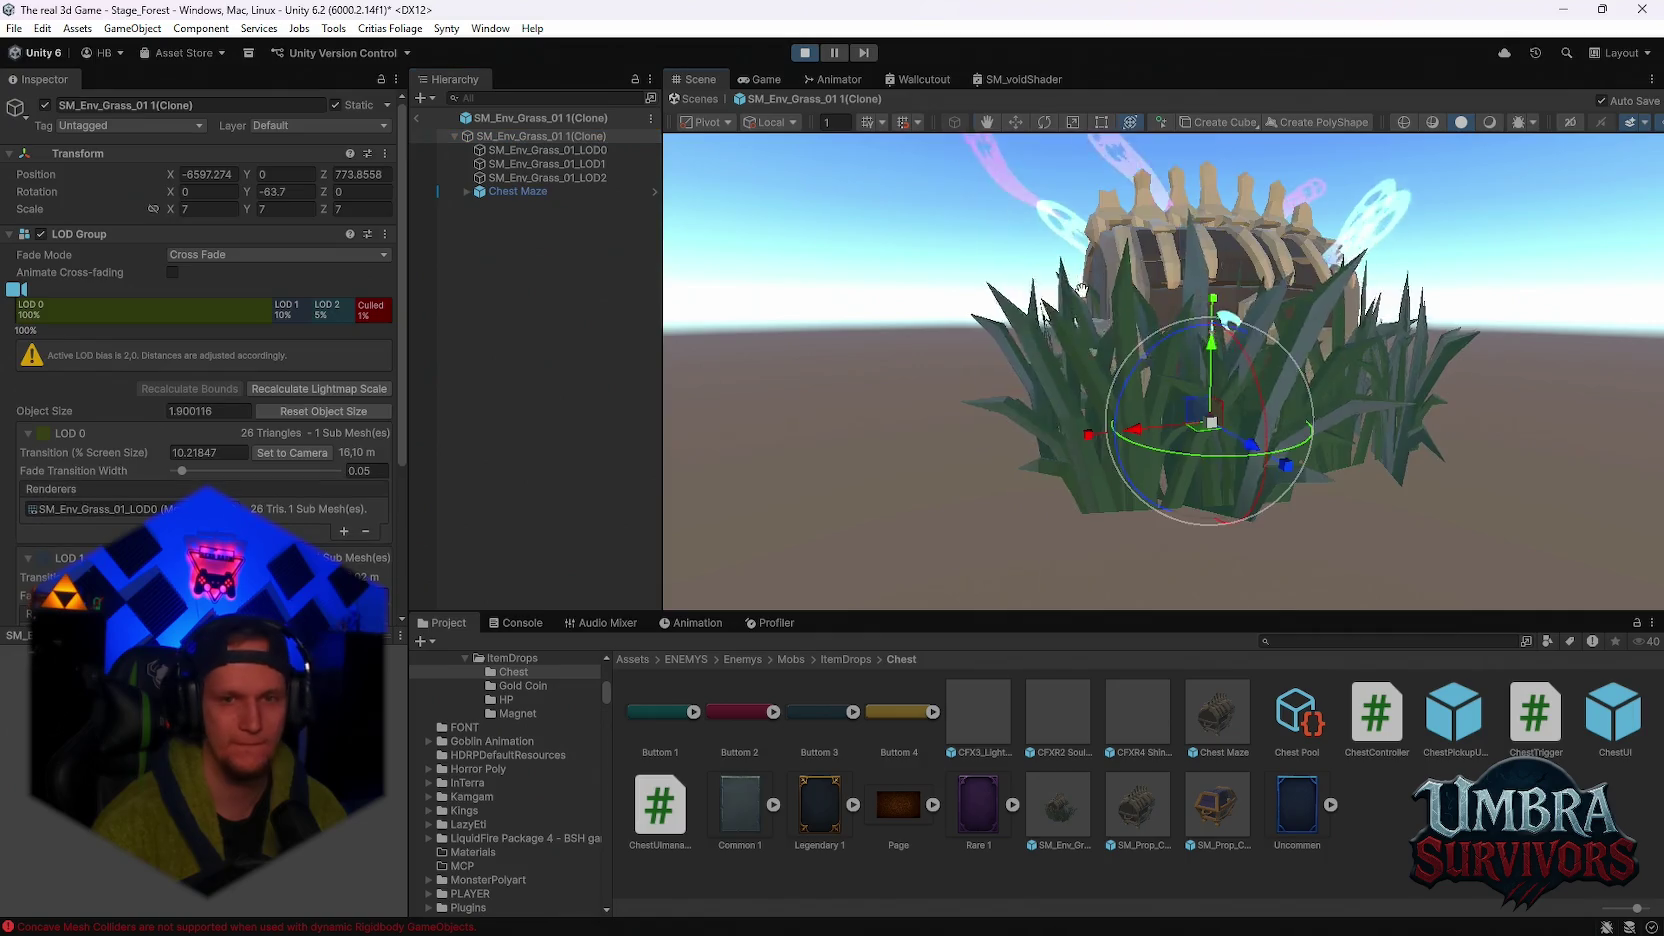
key(f)
scroll(222, 406, down, 3)
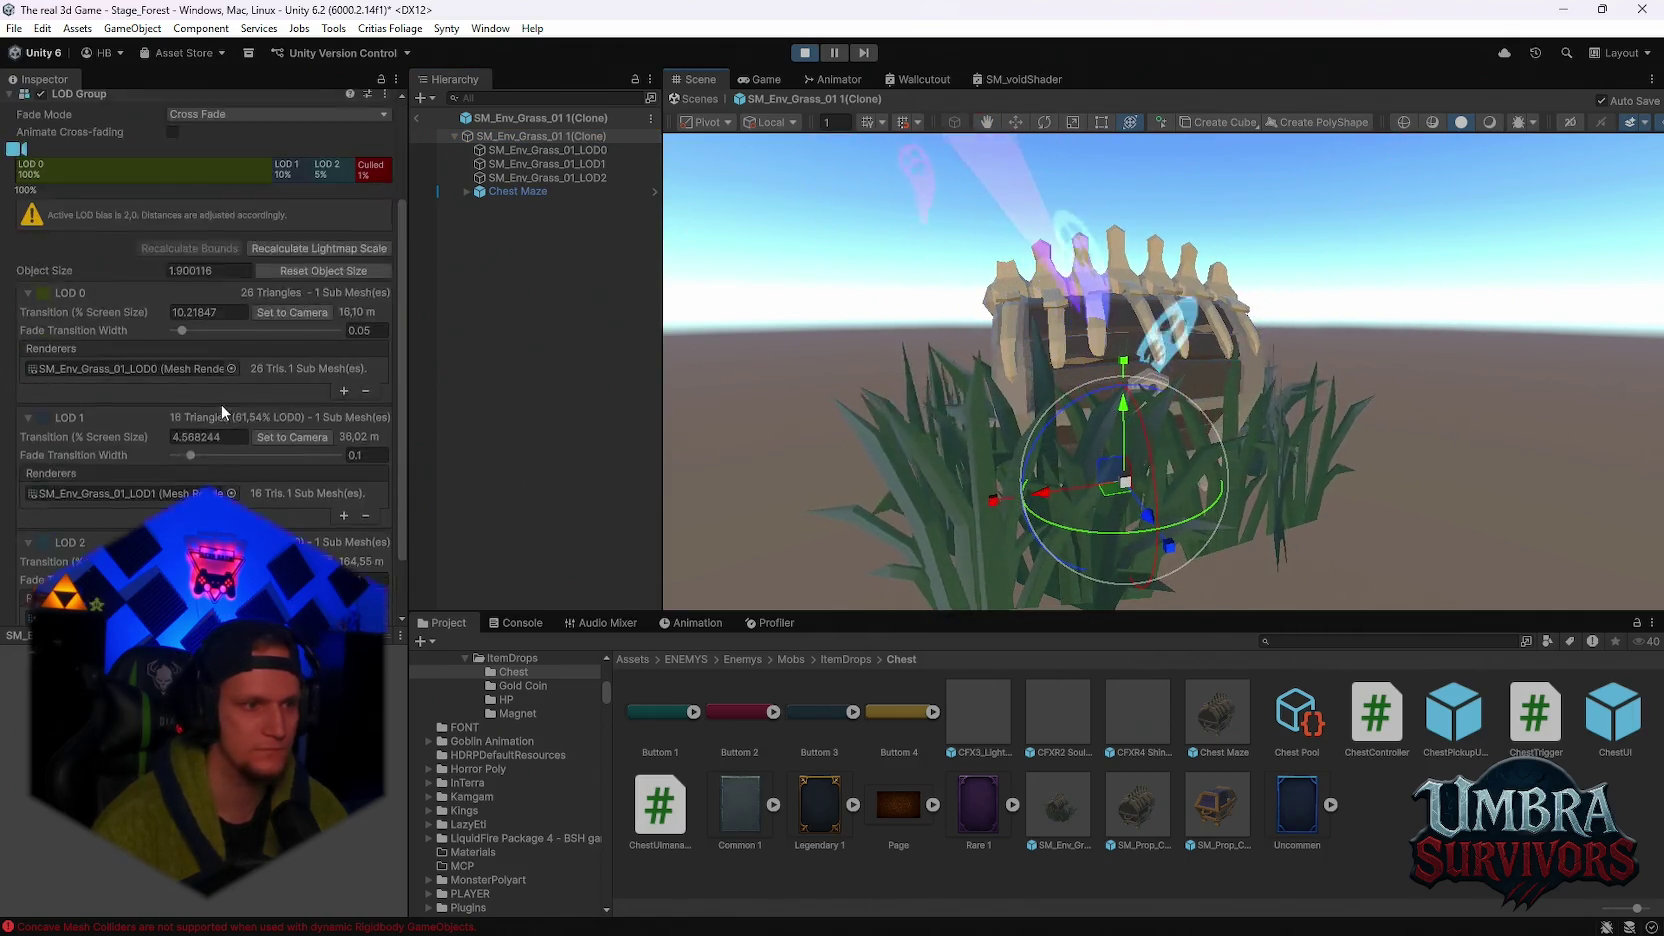
scroll(222, 406, up, 3)
scroll(224, 407, down, 5)
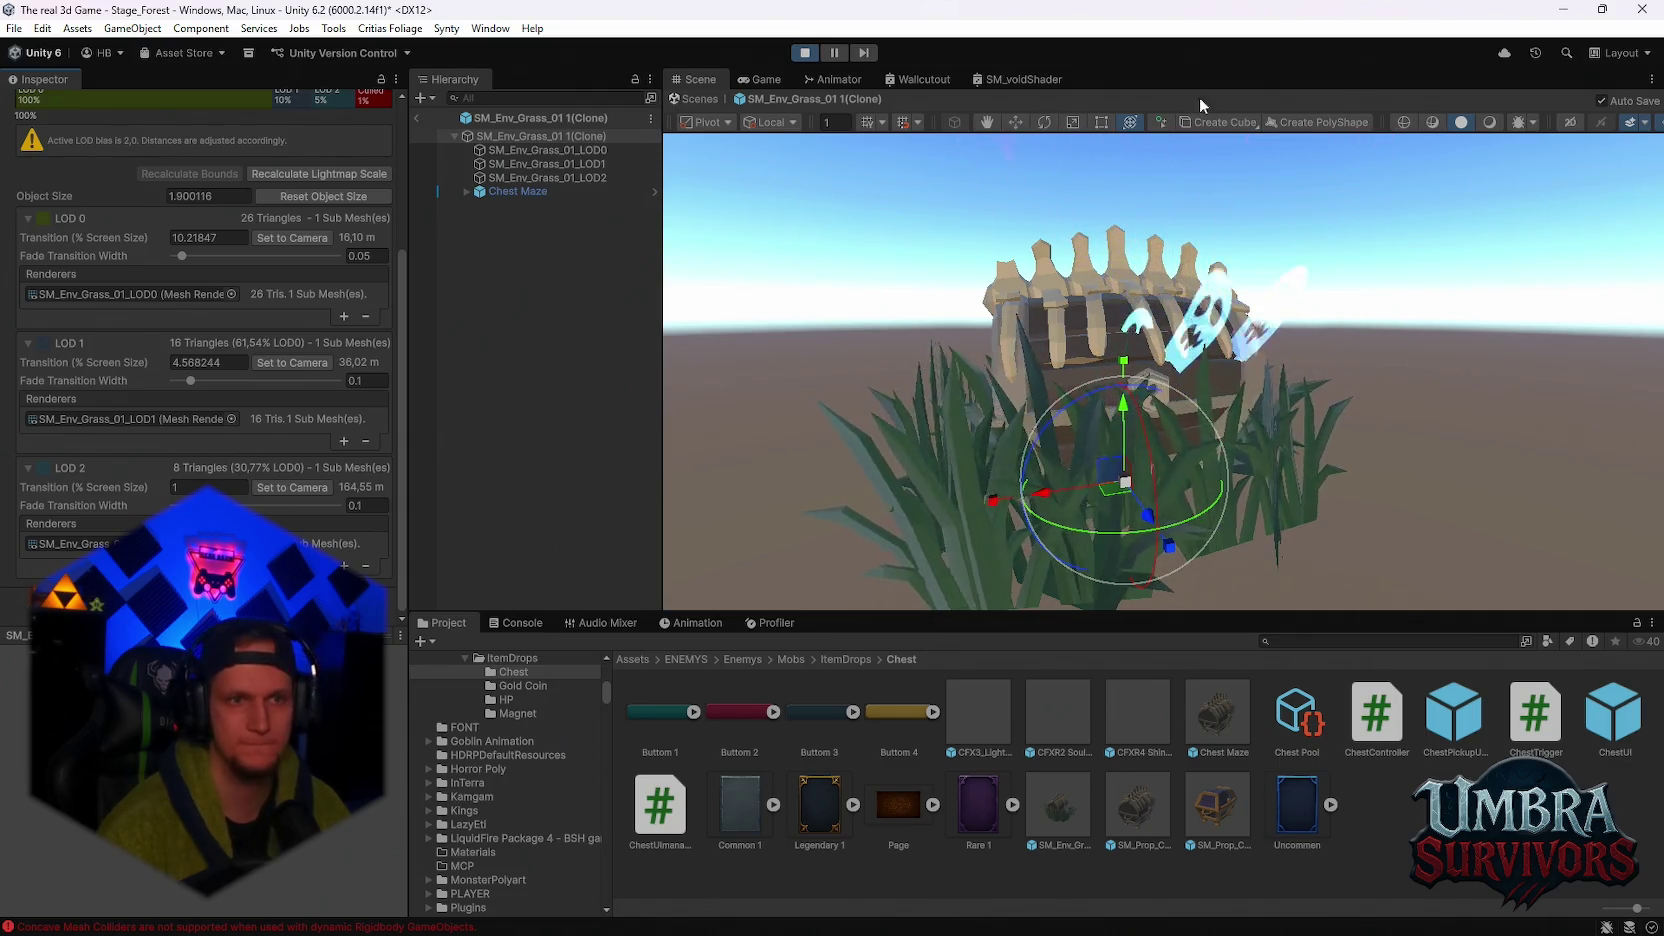
- Return to Stage_Forest, select WorldGen and locate its WorldGenConfig asset
click(417, 118)
scroll(559, 369, down, 3)
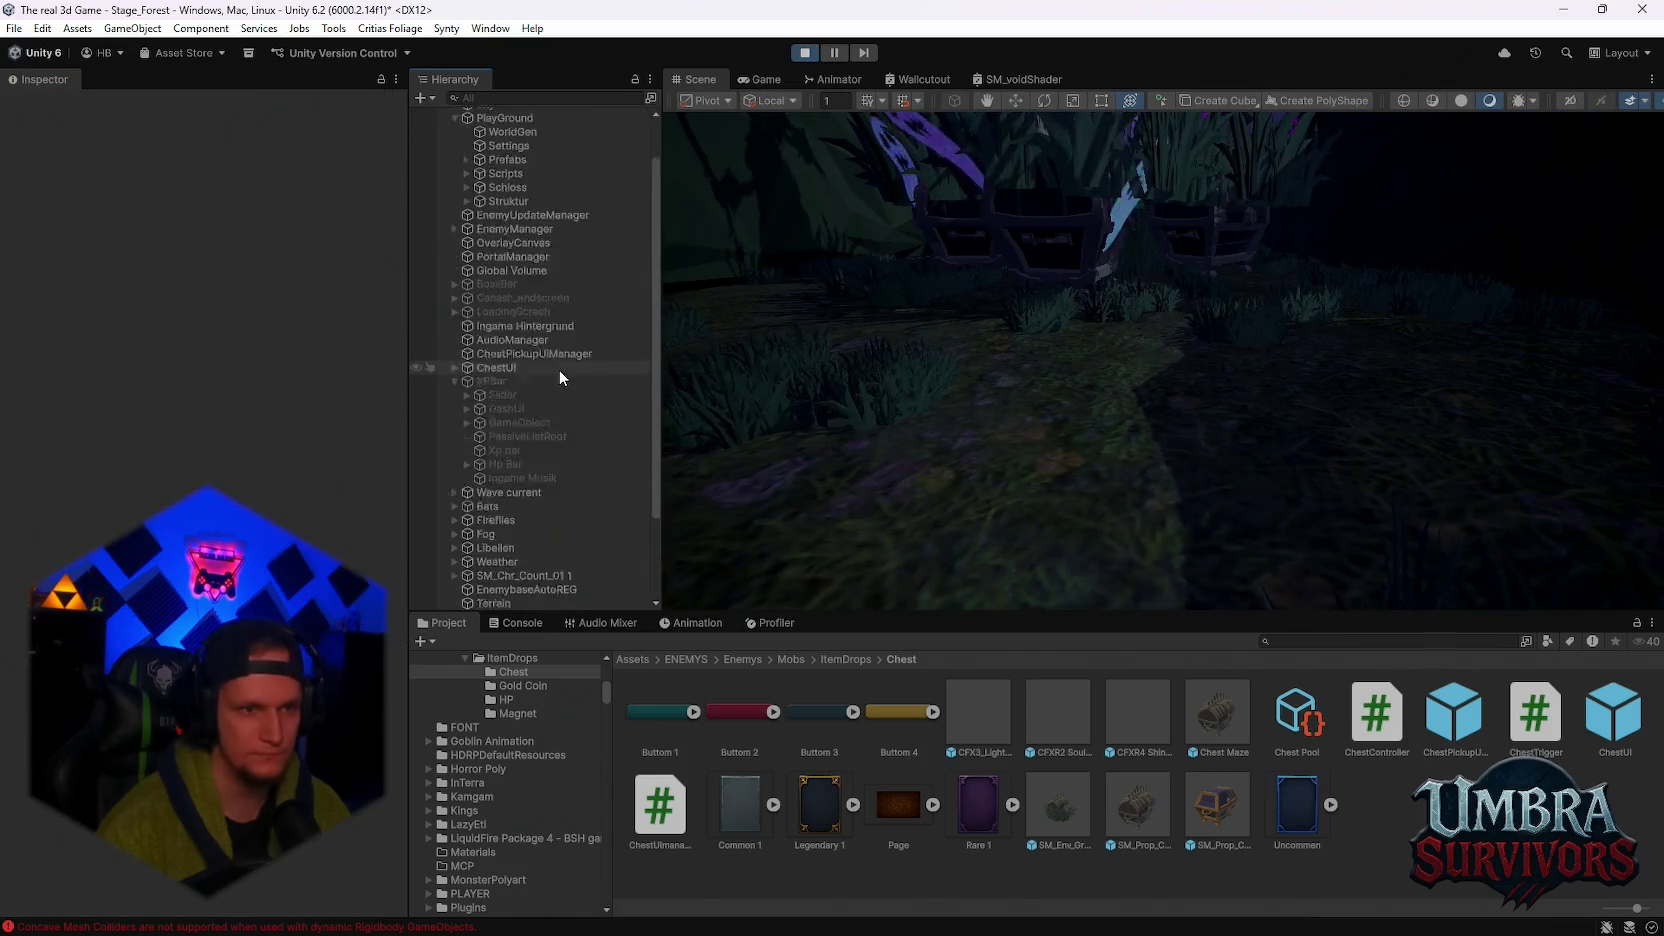
scroll(543, 432, up, 3)
scroll(544, 433, up, 1)
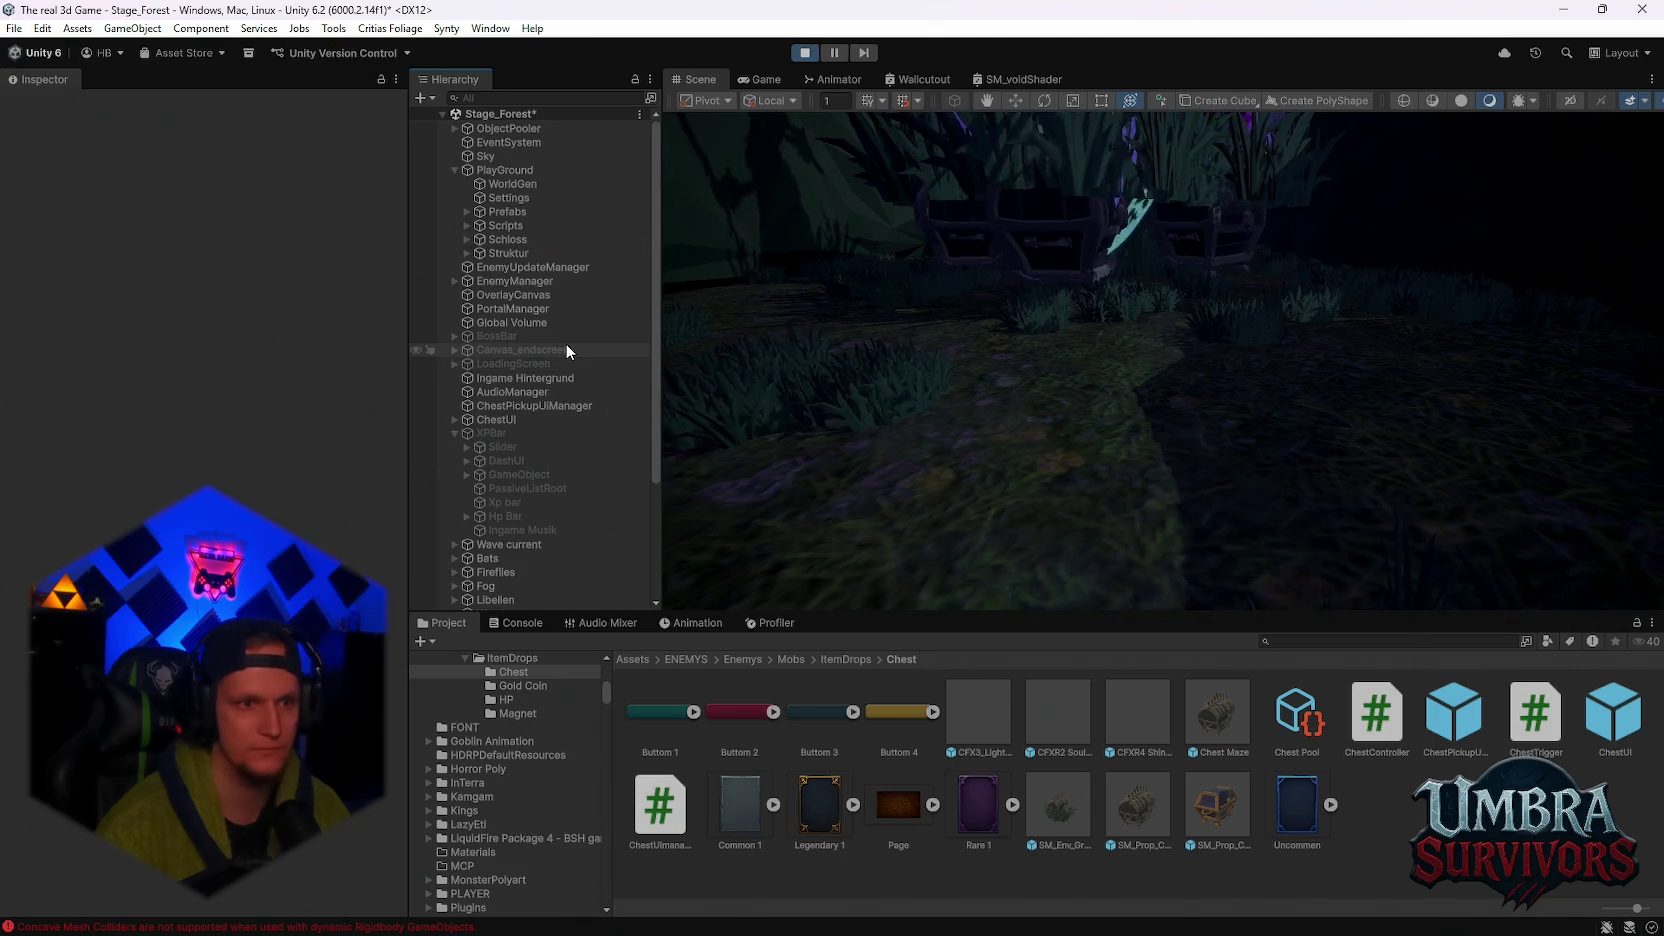
click(511, 183)
click(302, 296)
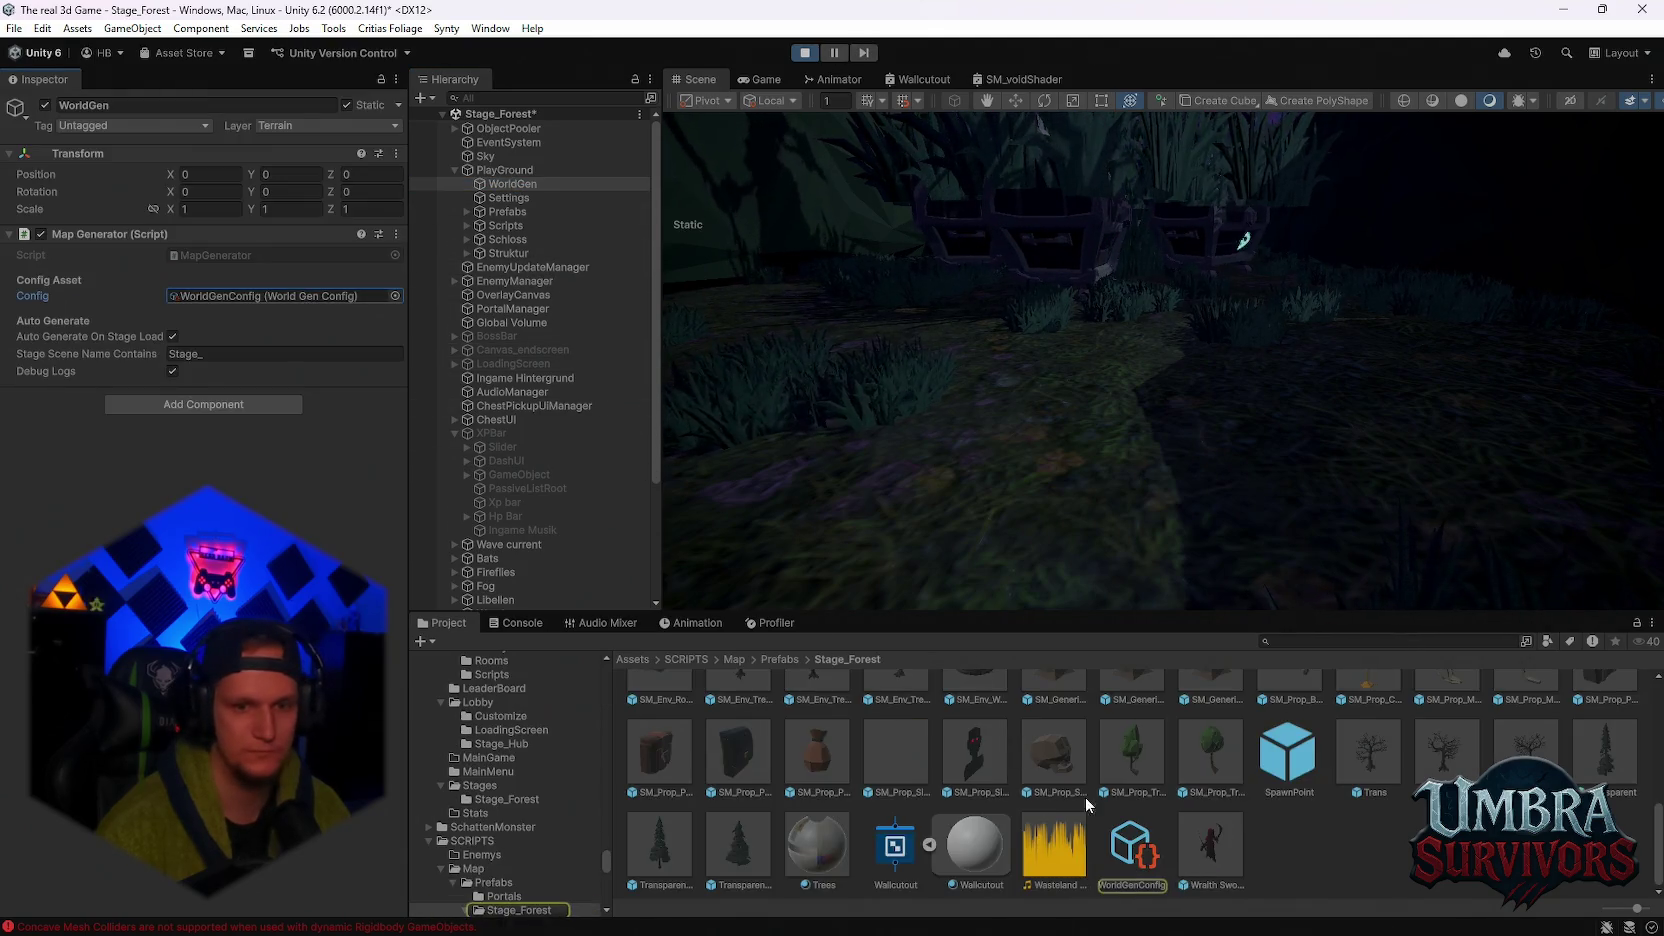
- Review WorldGenConfig, then run Generate World from WorldGen's Map Generator menu
click(1131, 845)
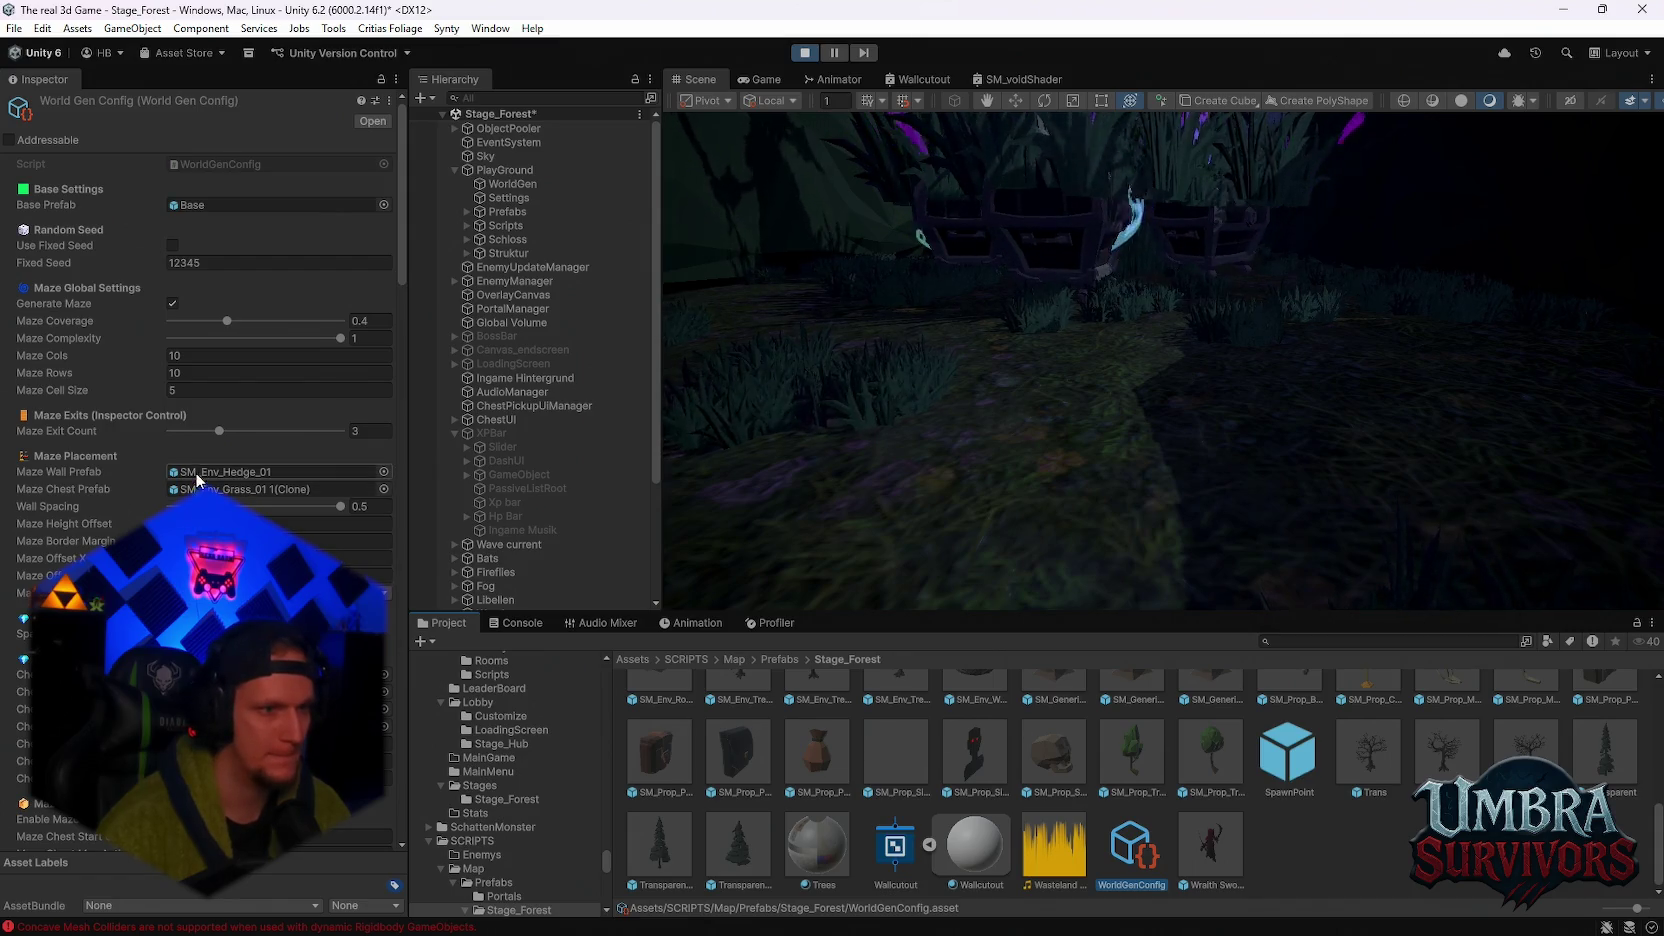
scroll(200, 450, down, 3)
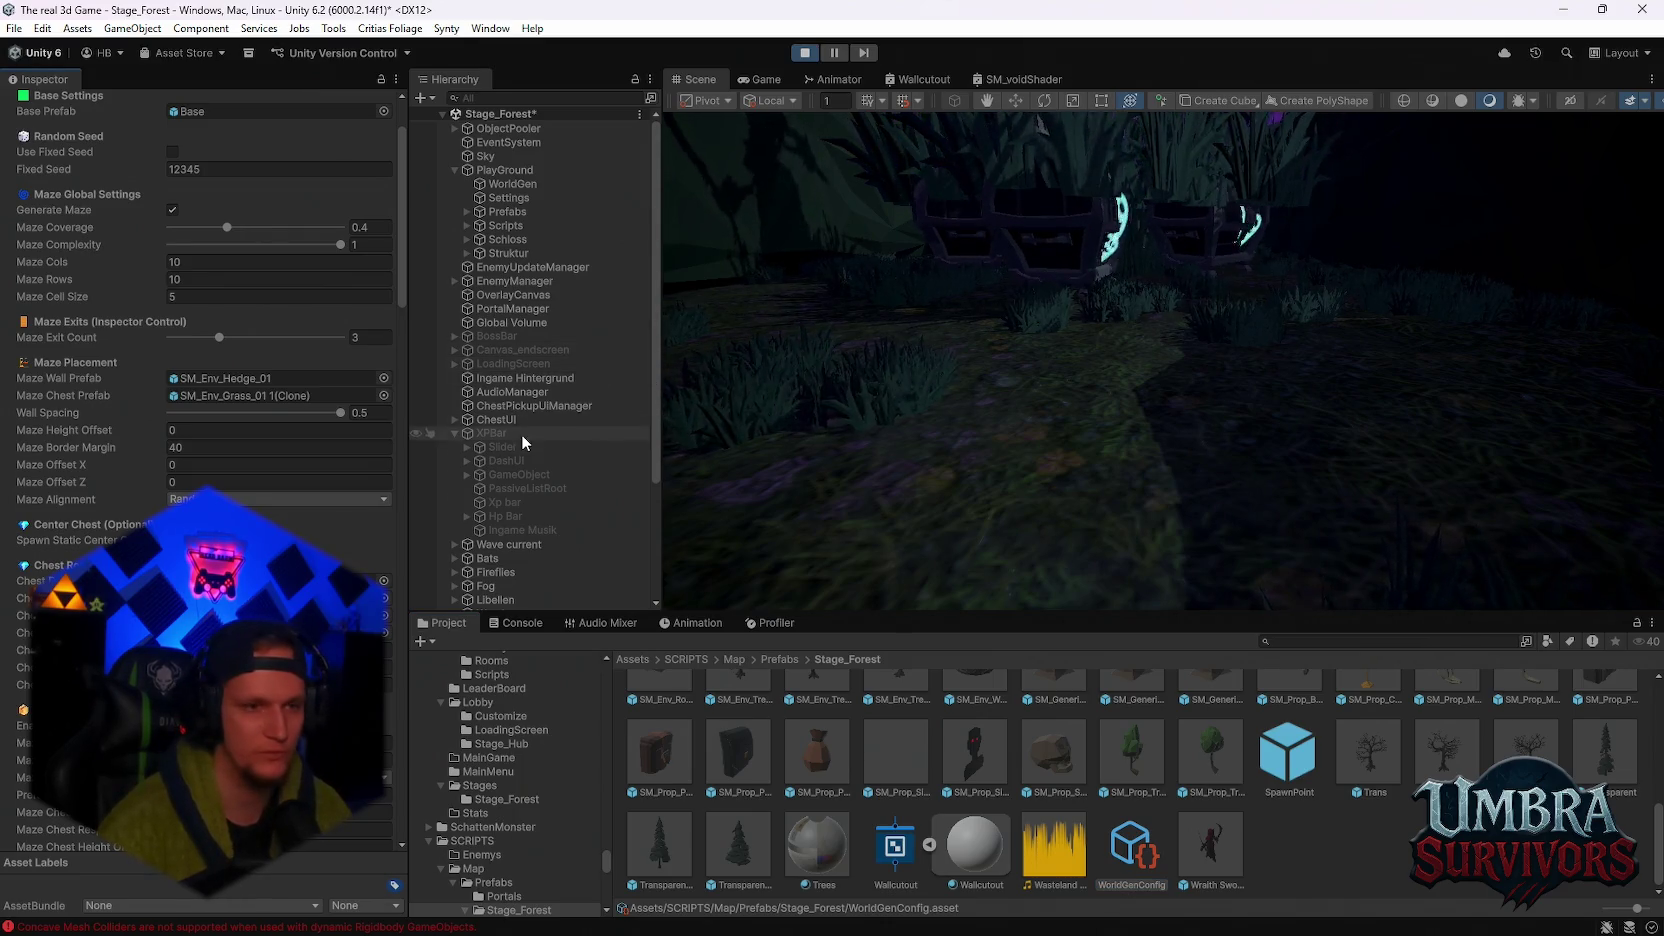
click(491, 186)
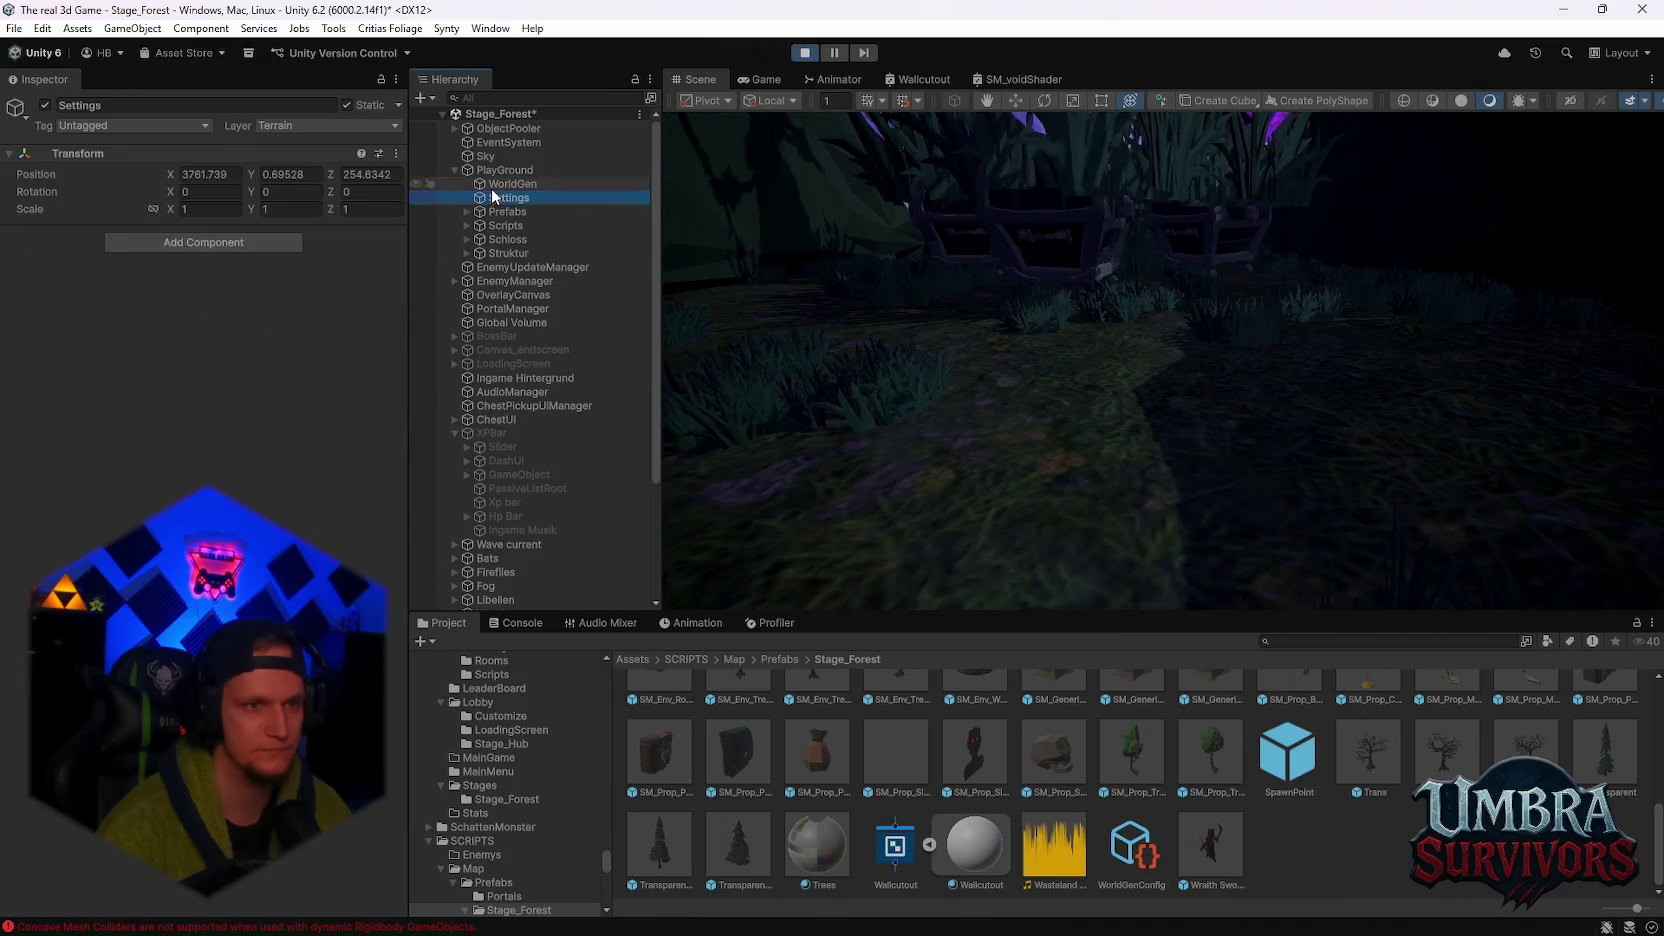
click(396, 234)
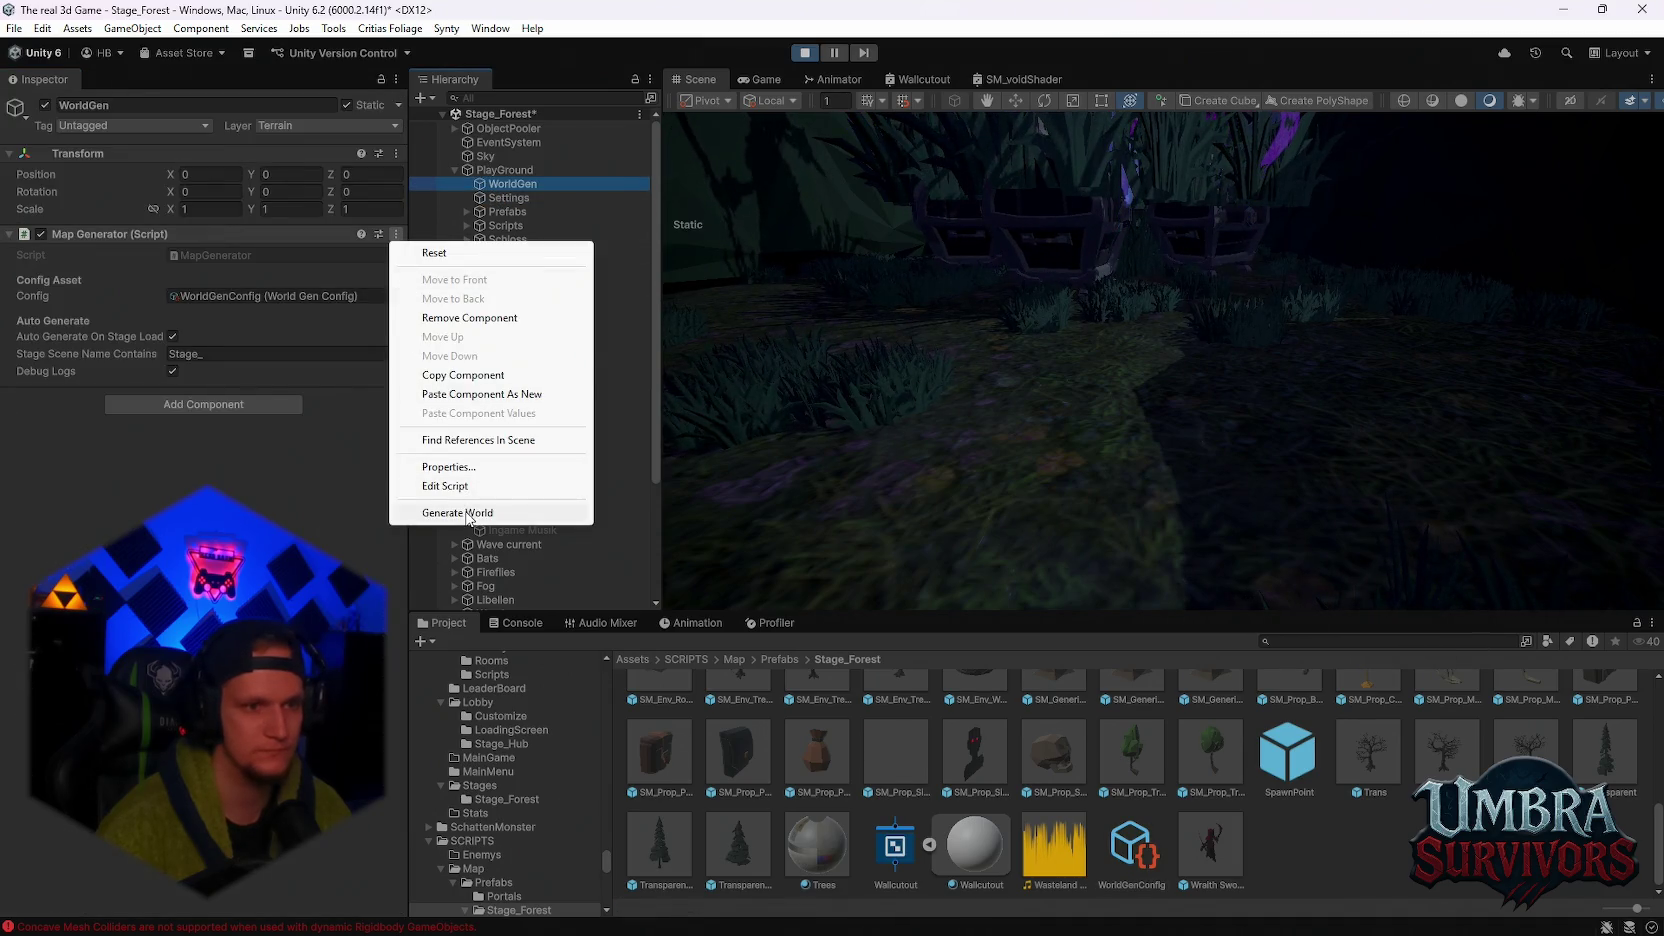
click(469, 513)
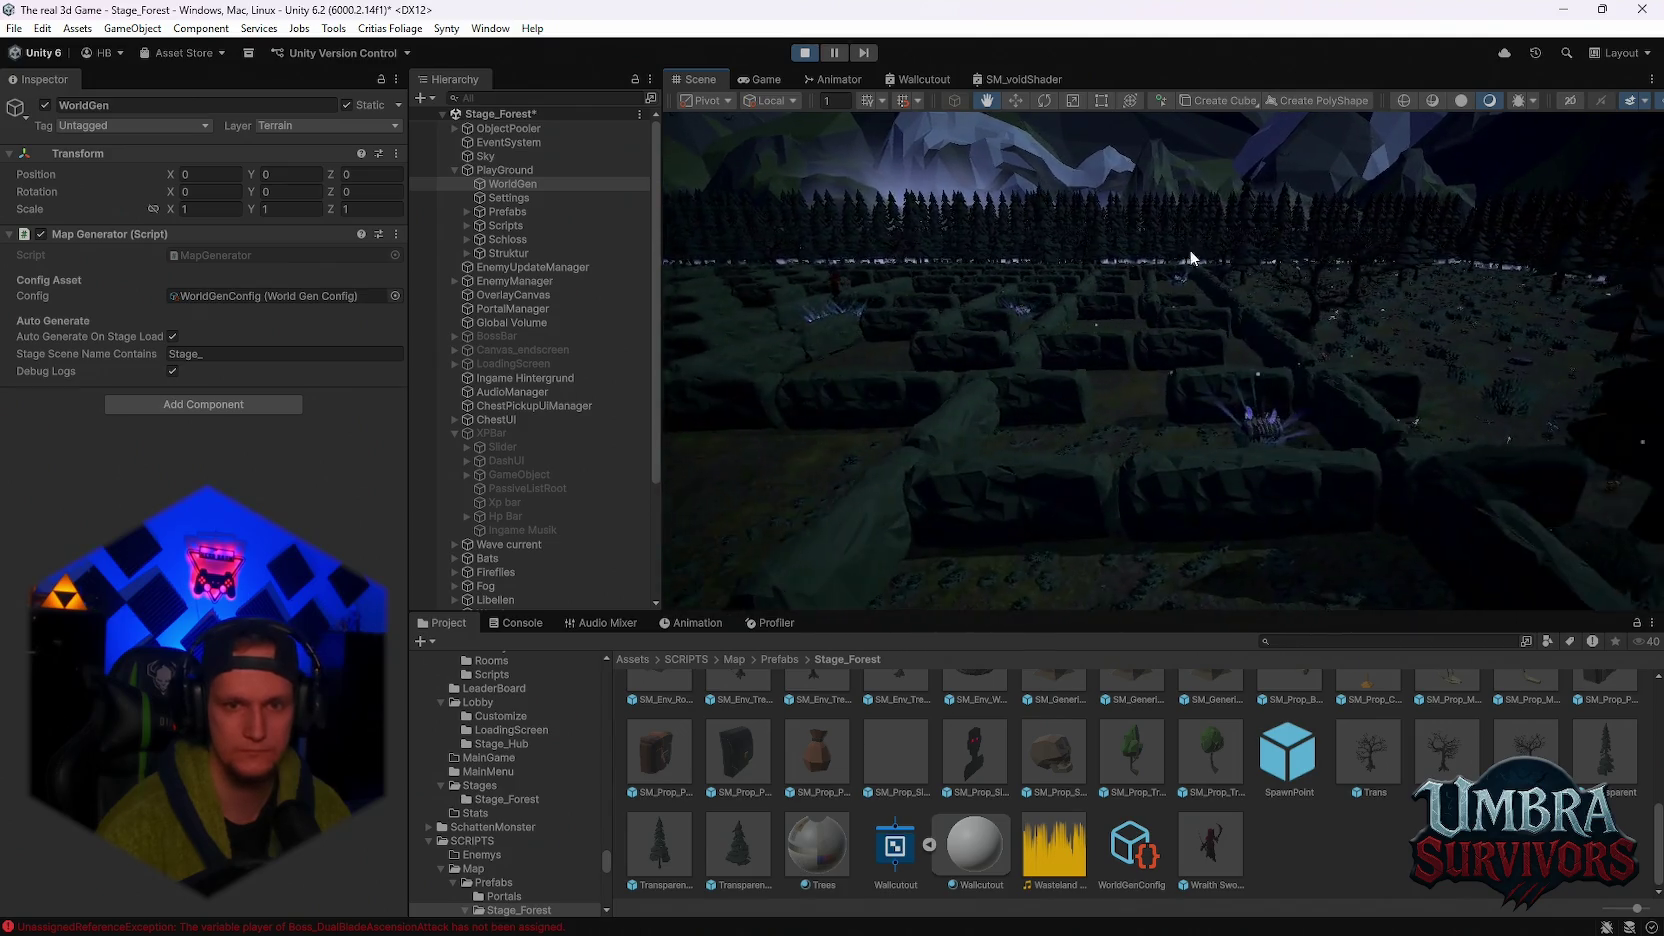
scroll(1190, 250, up, 10)
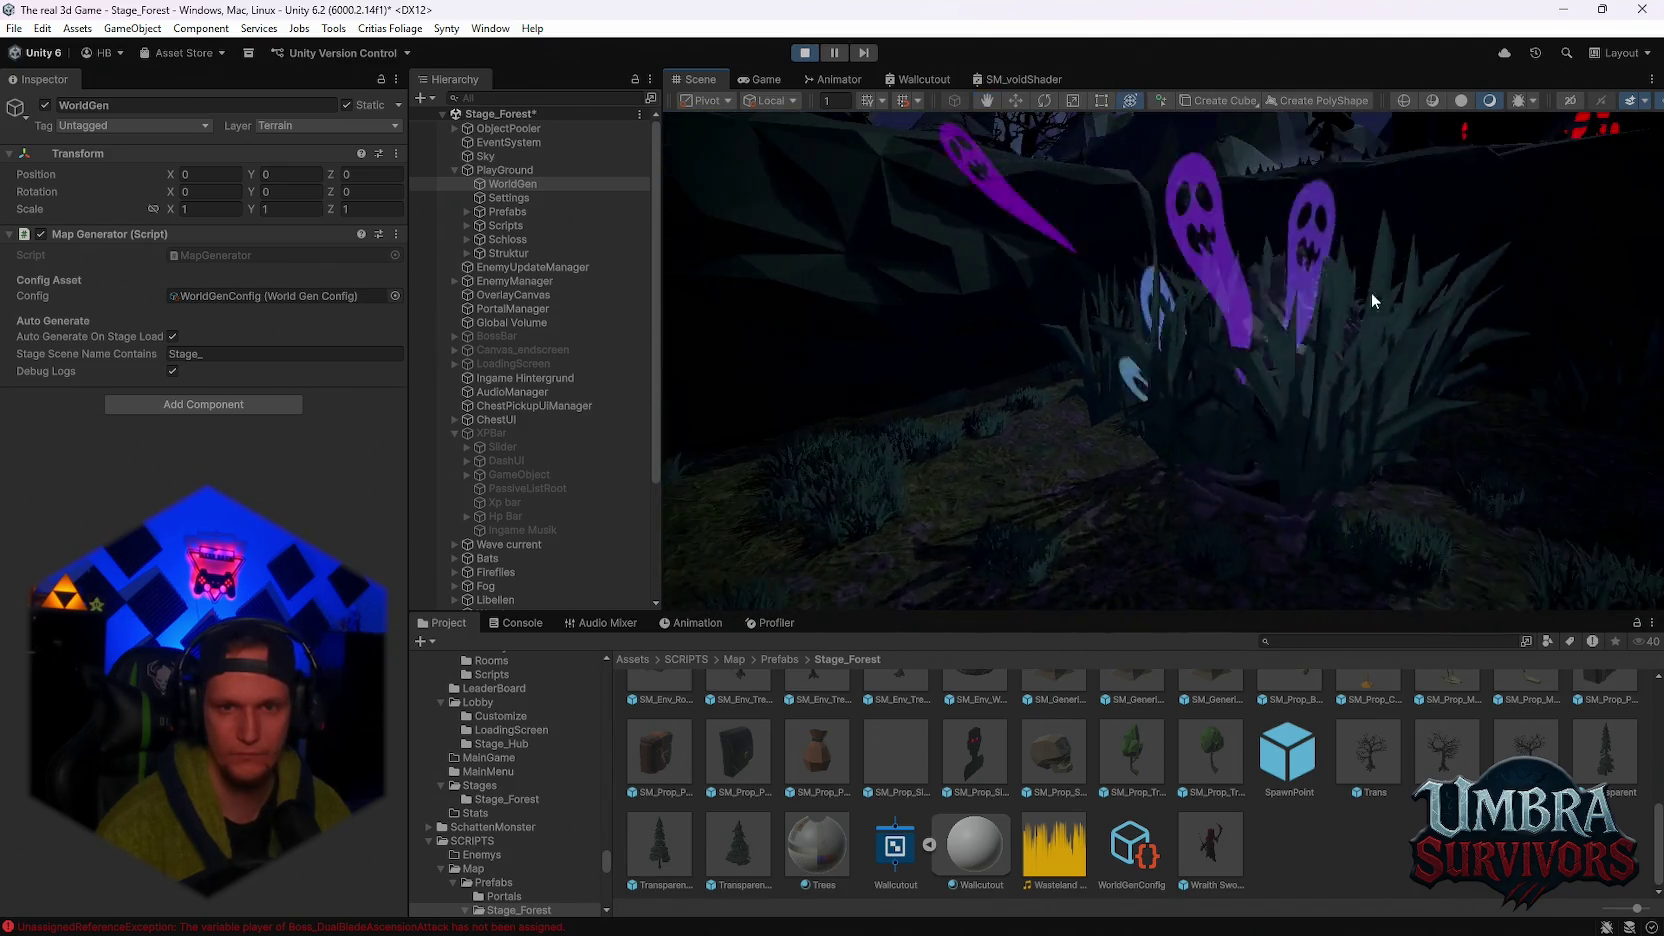
scroll(1372, 292, down, 10)
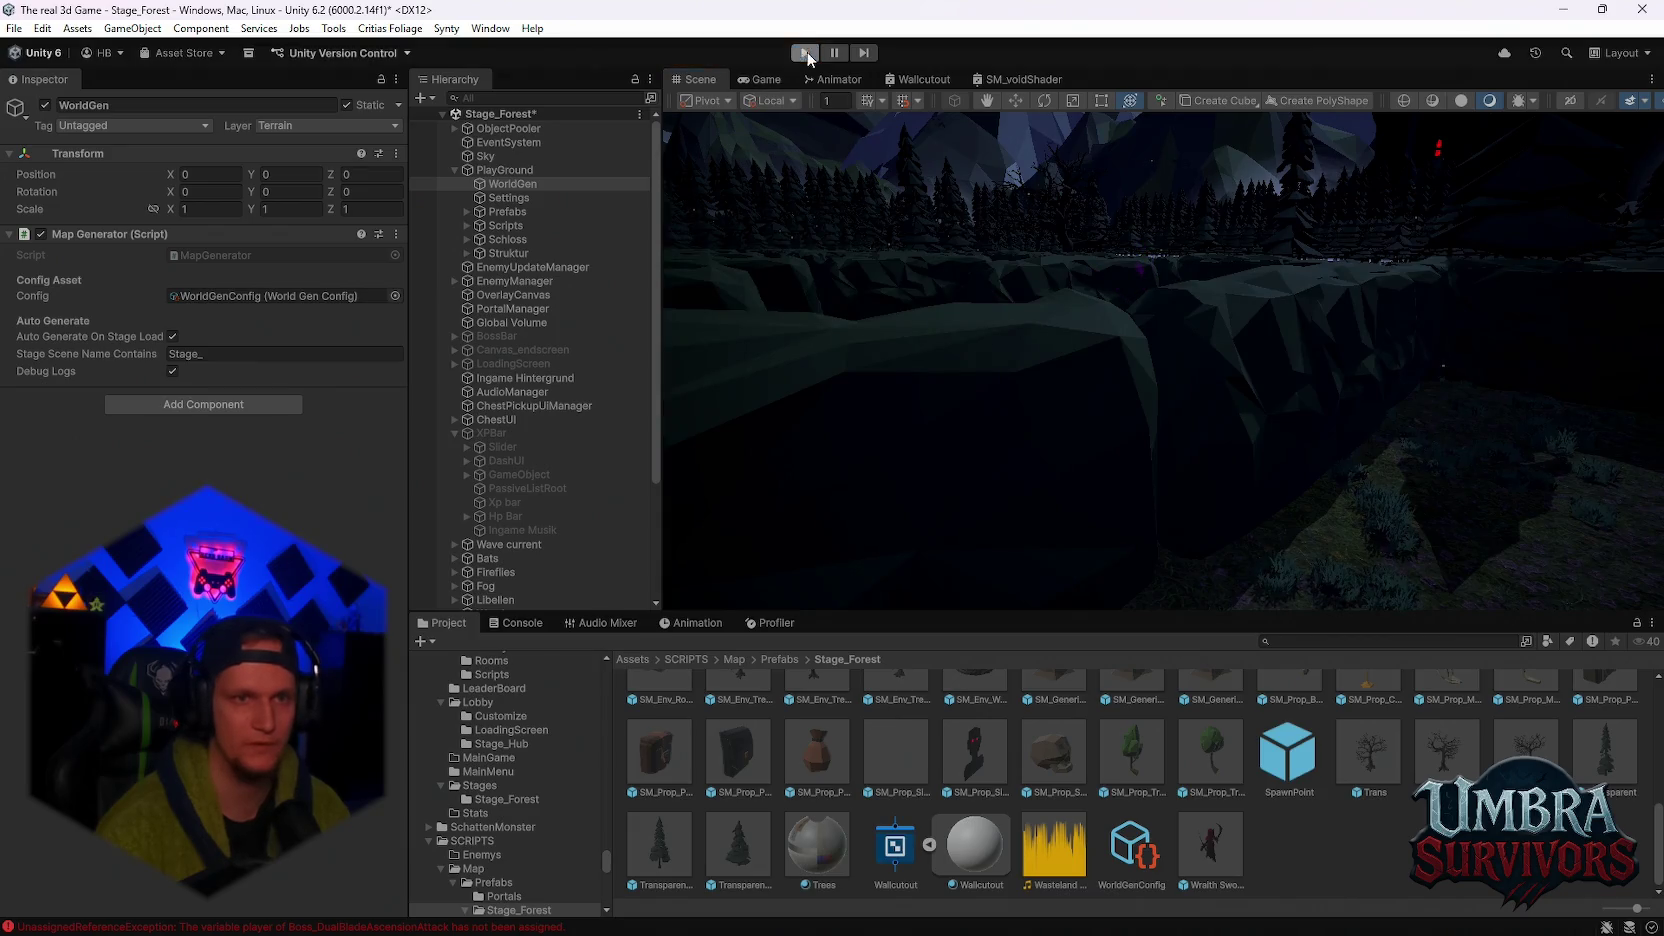
click(806, 53)
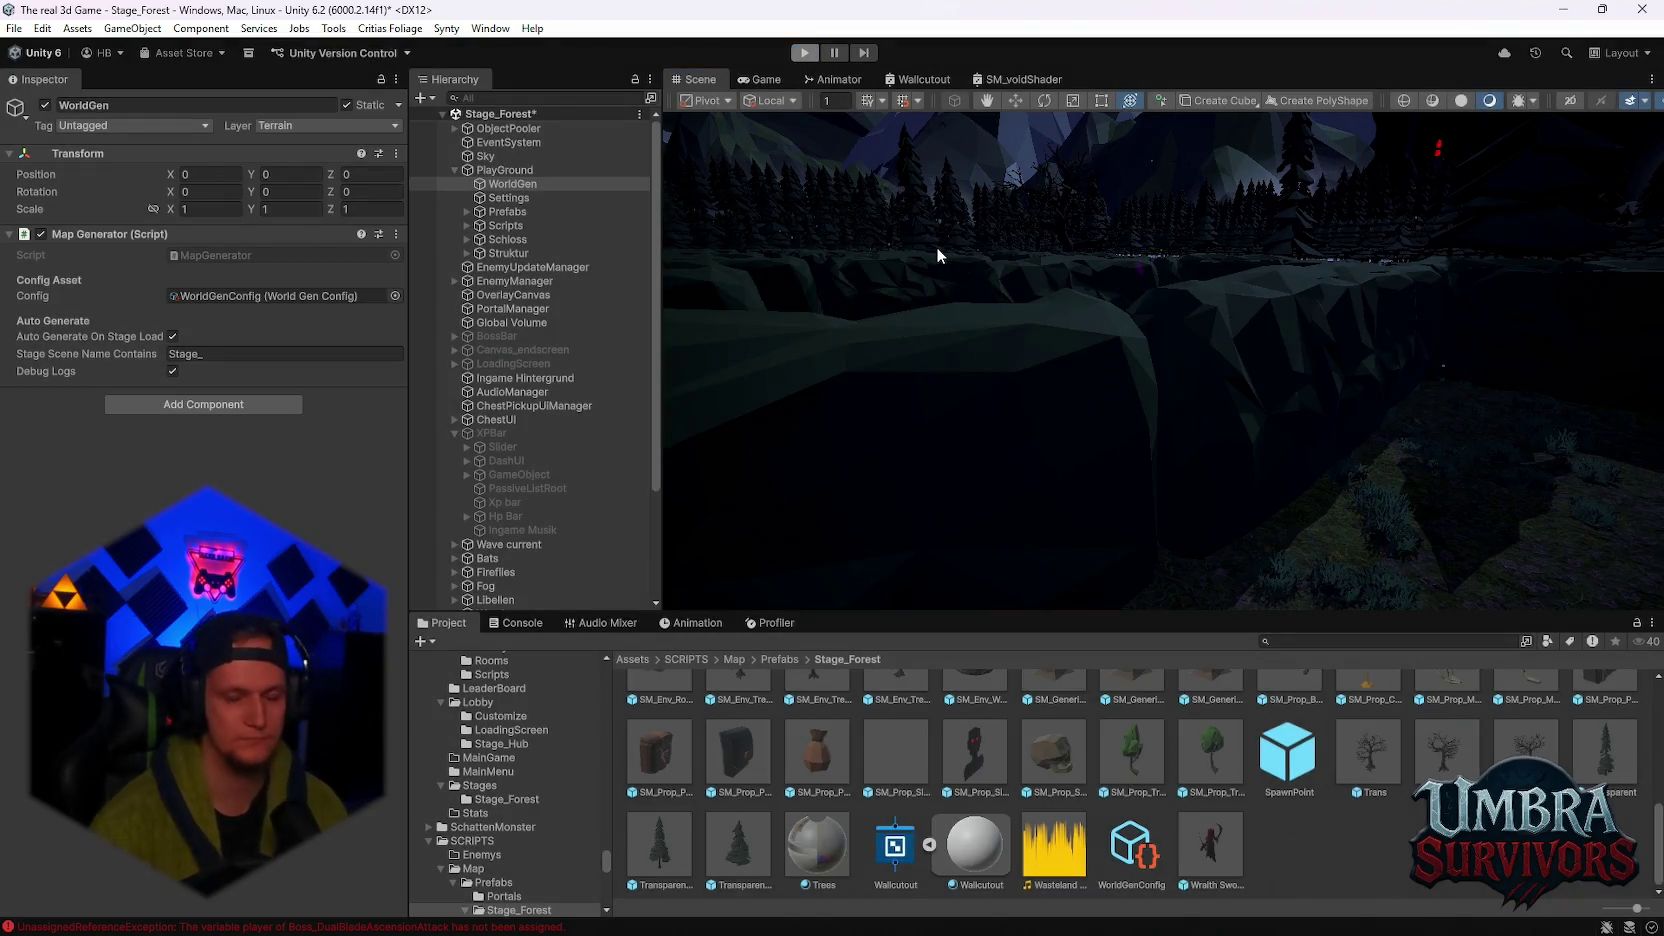
key(ctrl+p)
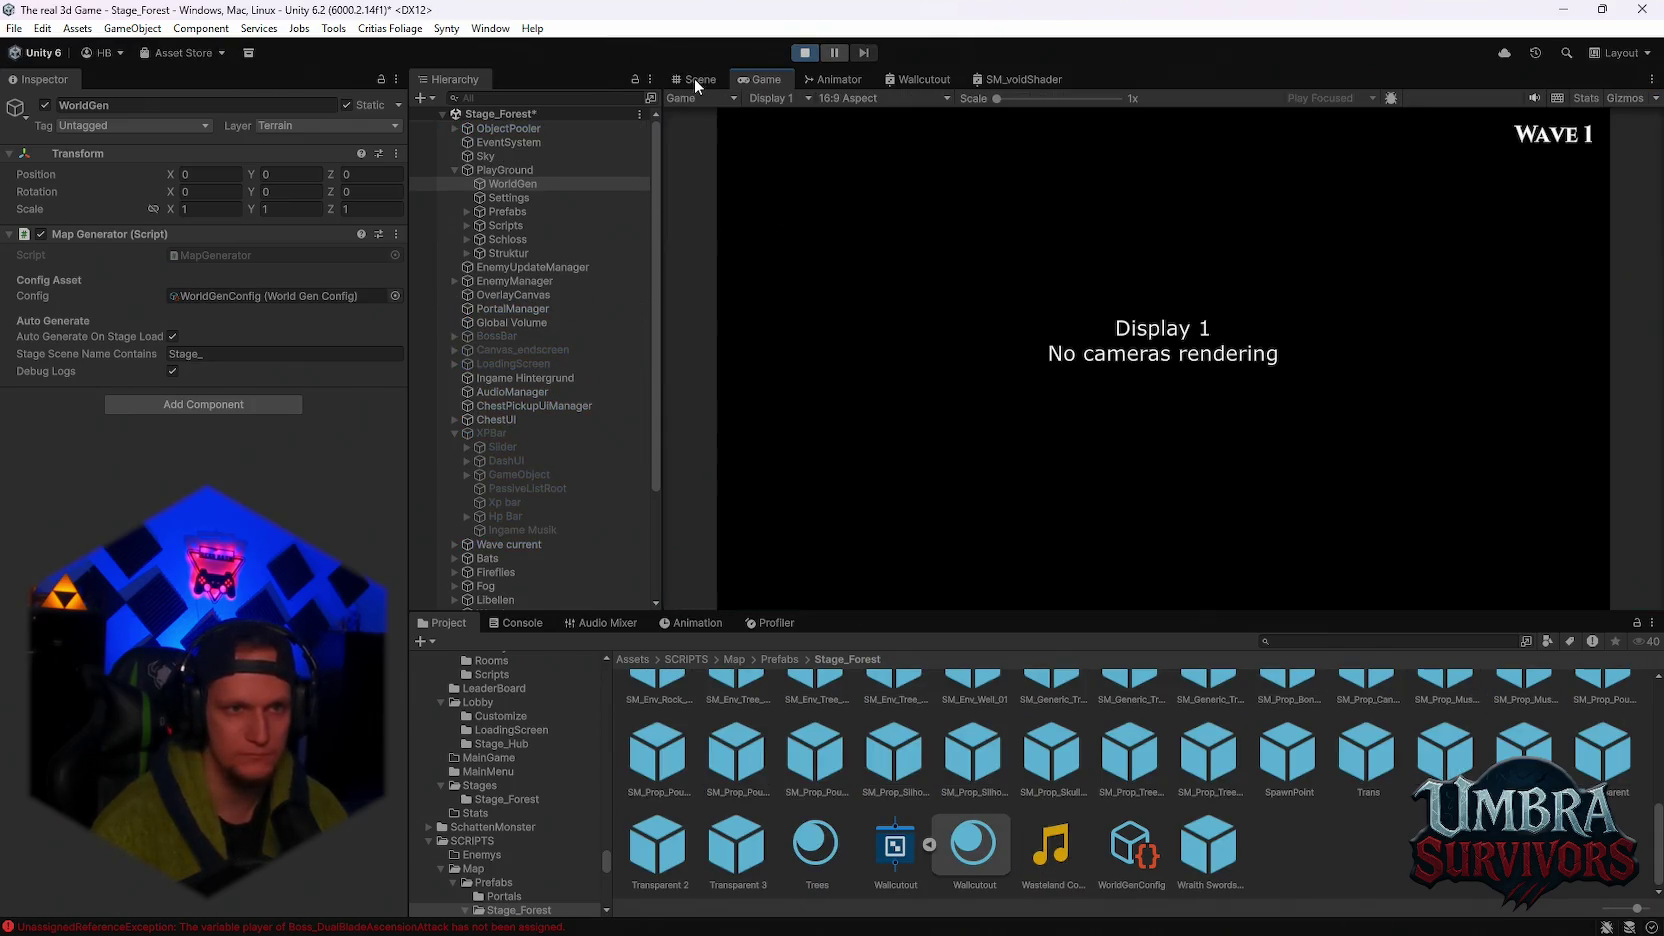
click(694, 78)
scroll(1049, 397, up, 10)
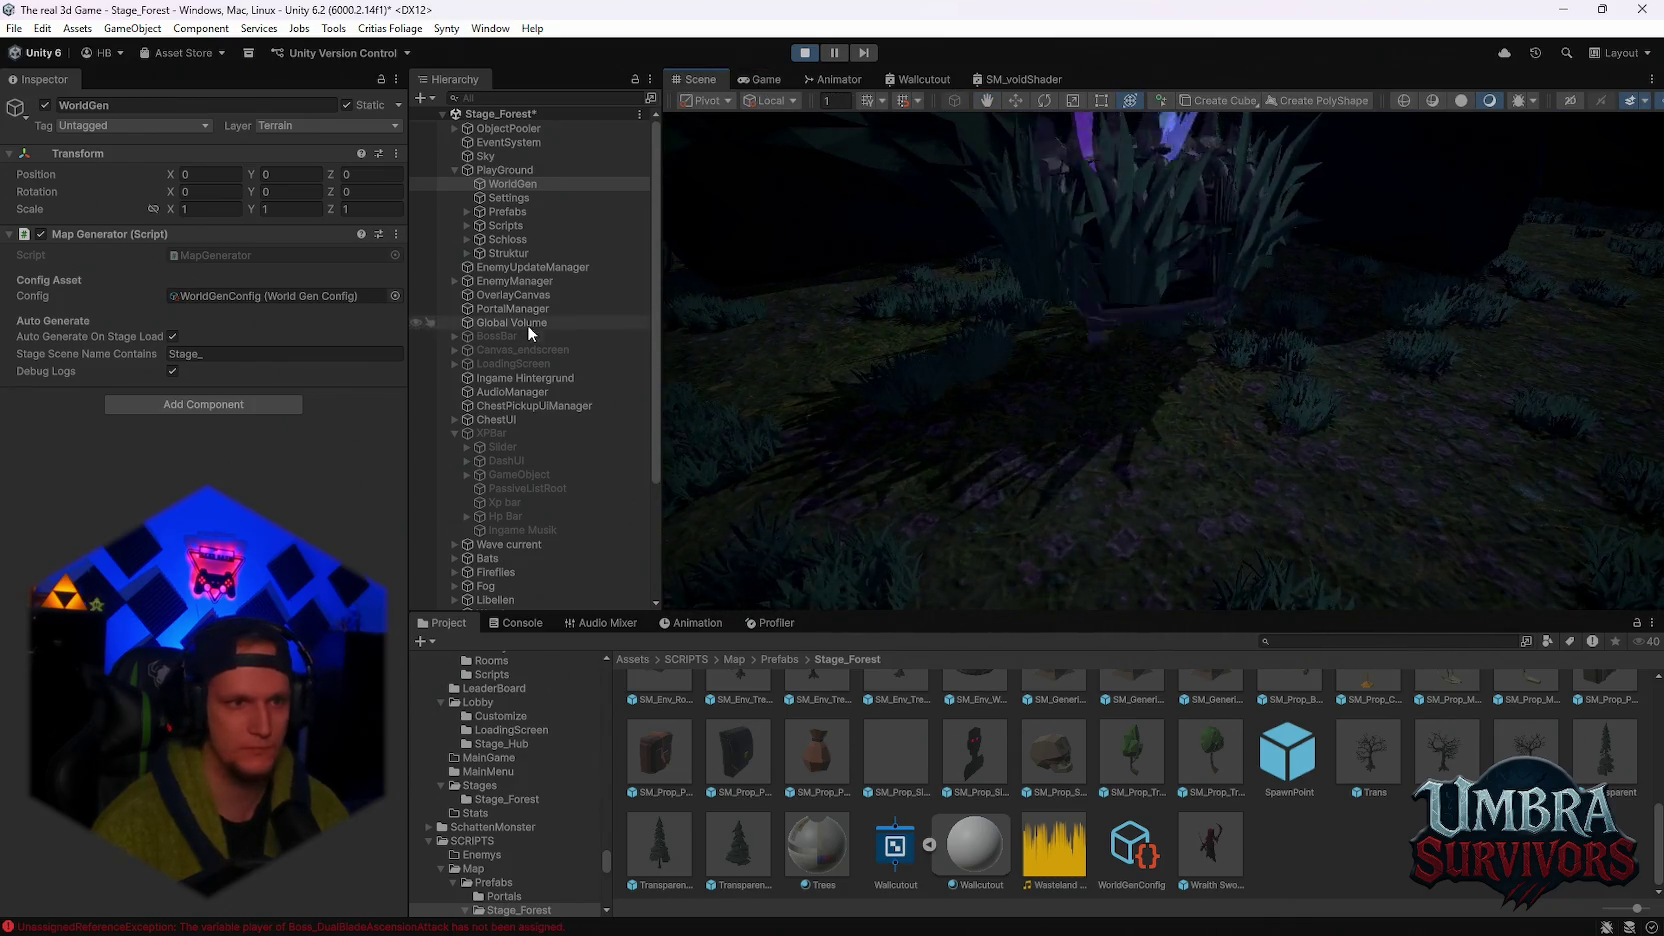
scroll(1160, 360, down, 5)
scroll(1144, 375, down, 3)
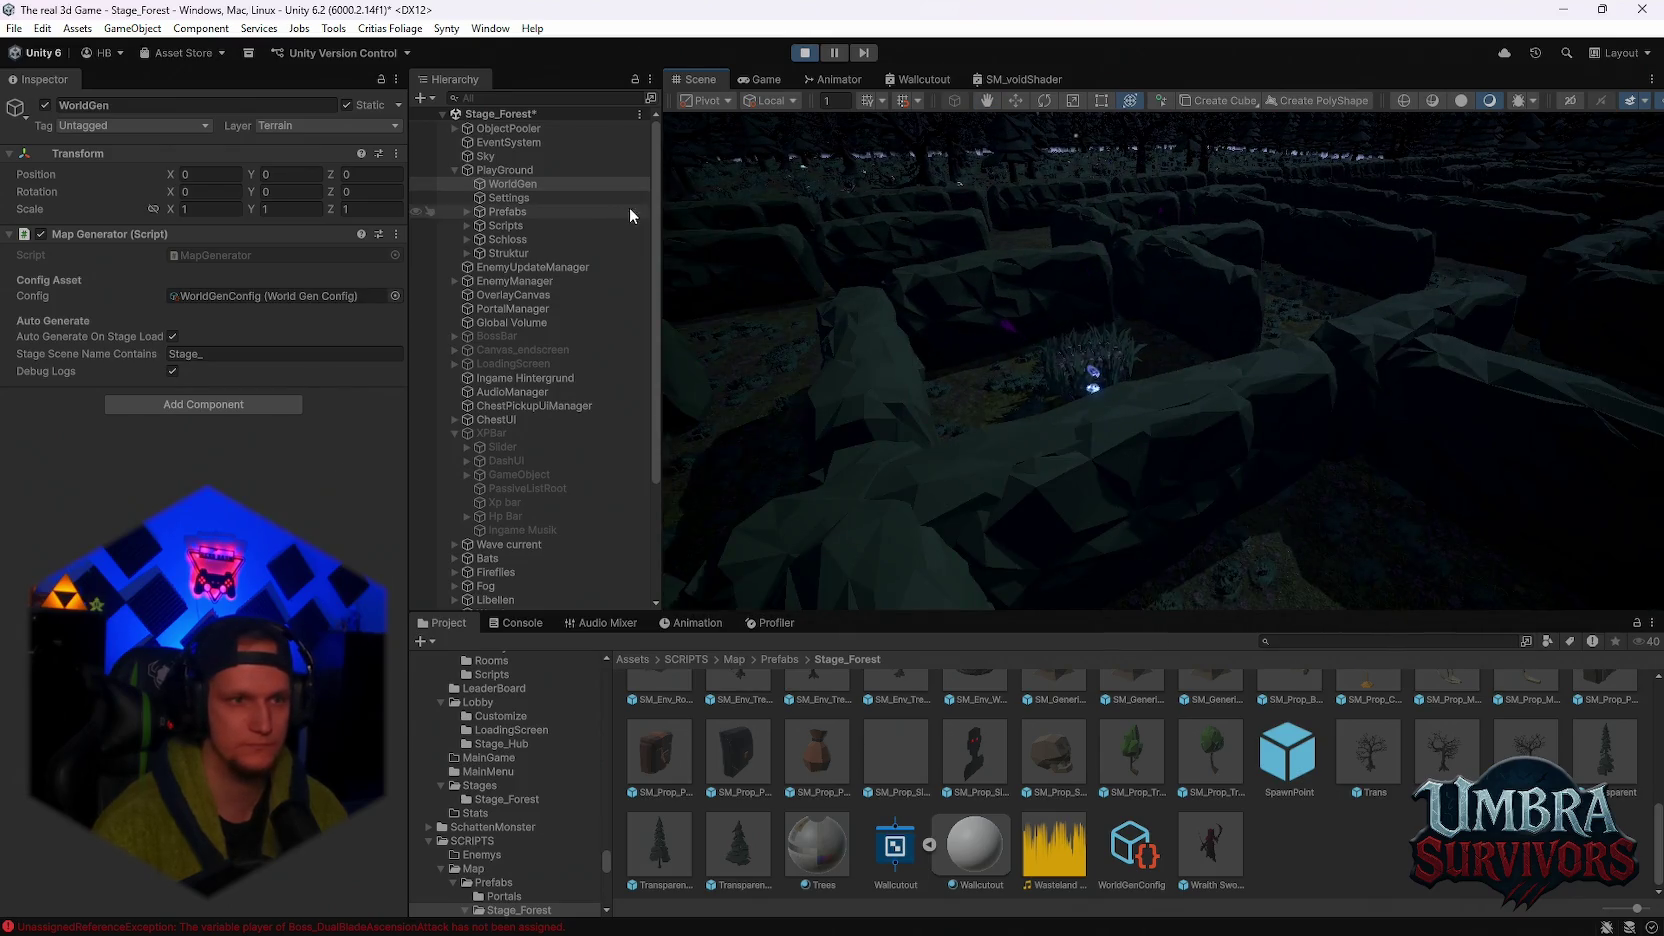
scroll(1141, 387, up, 10)
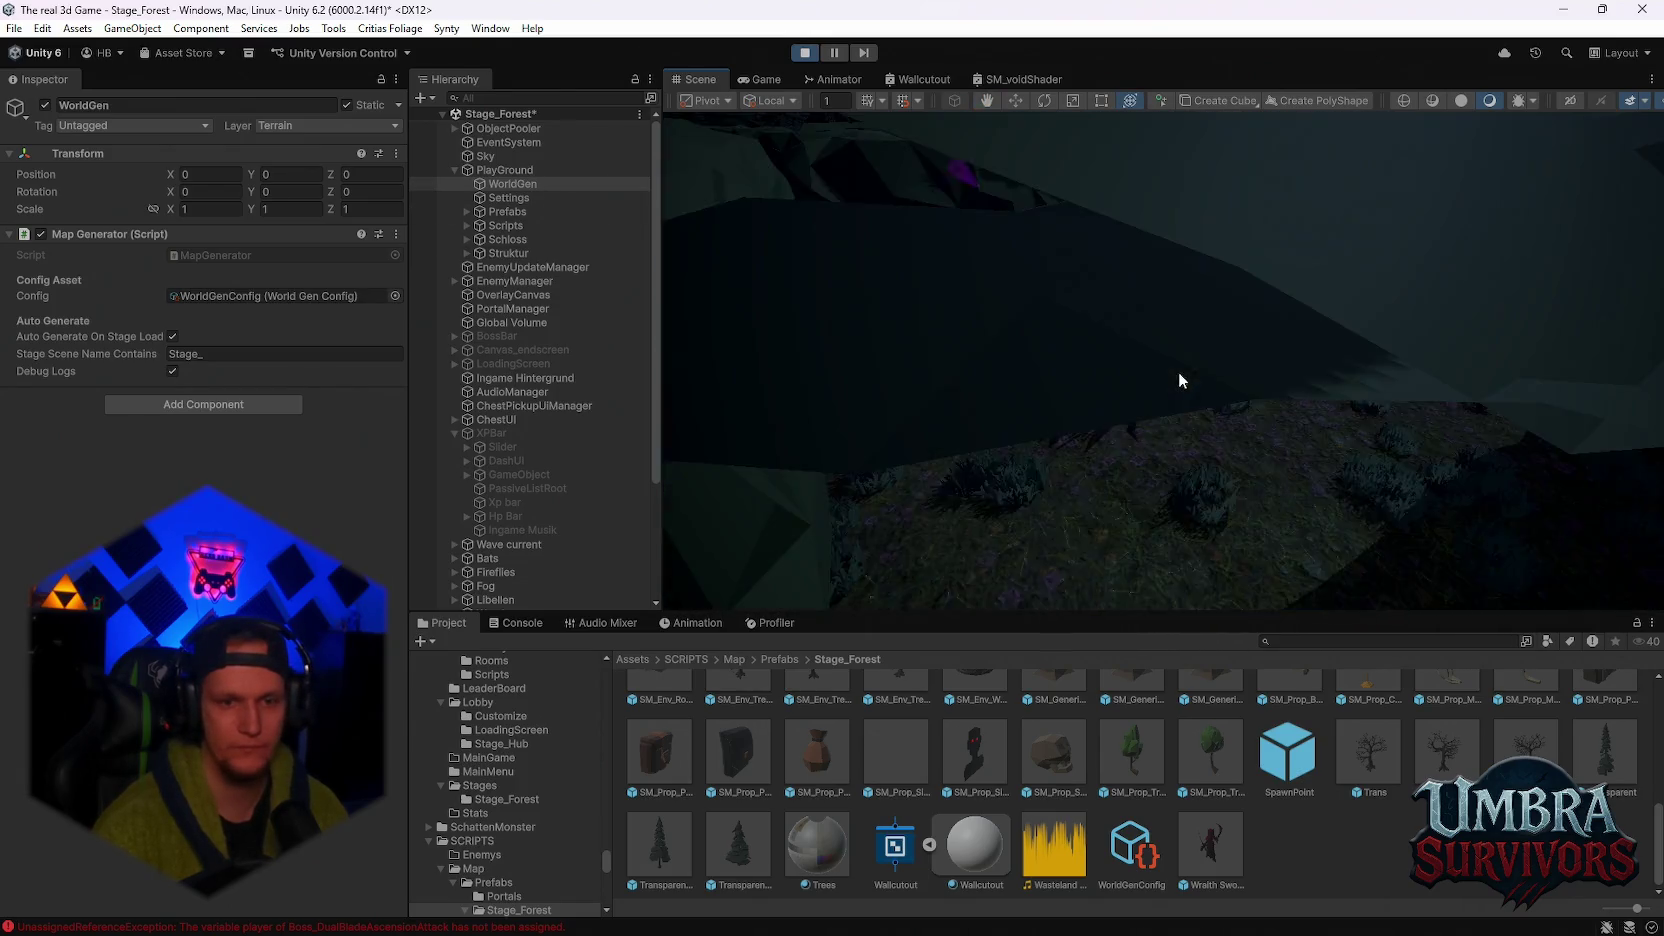
scroll(1160, 410, down, 5)
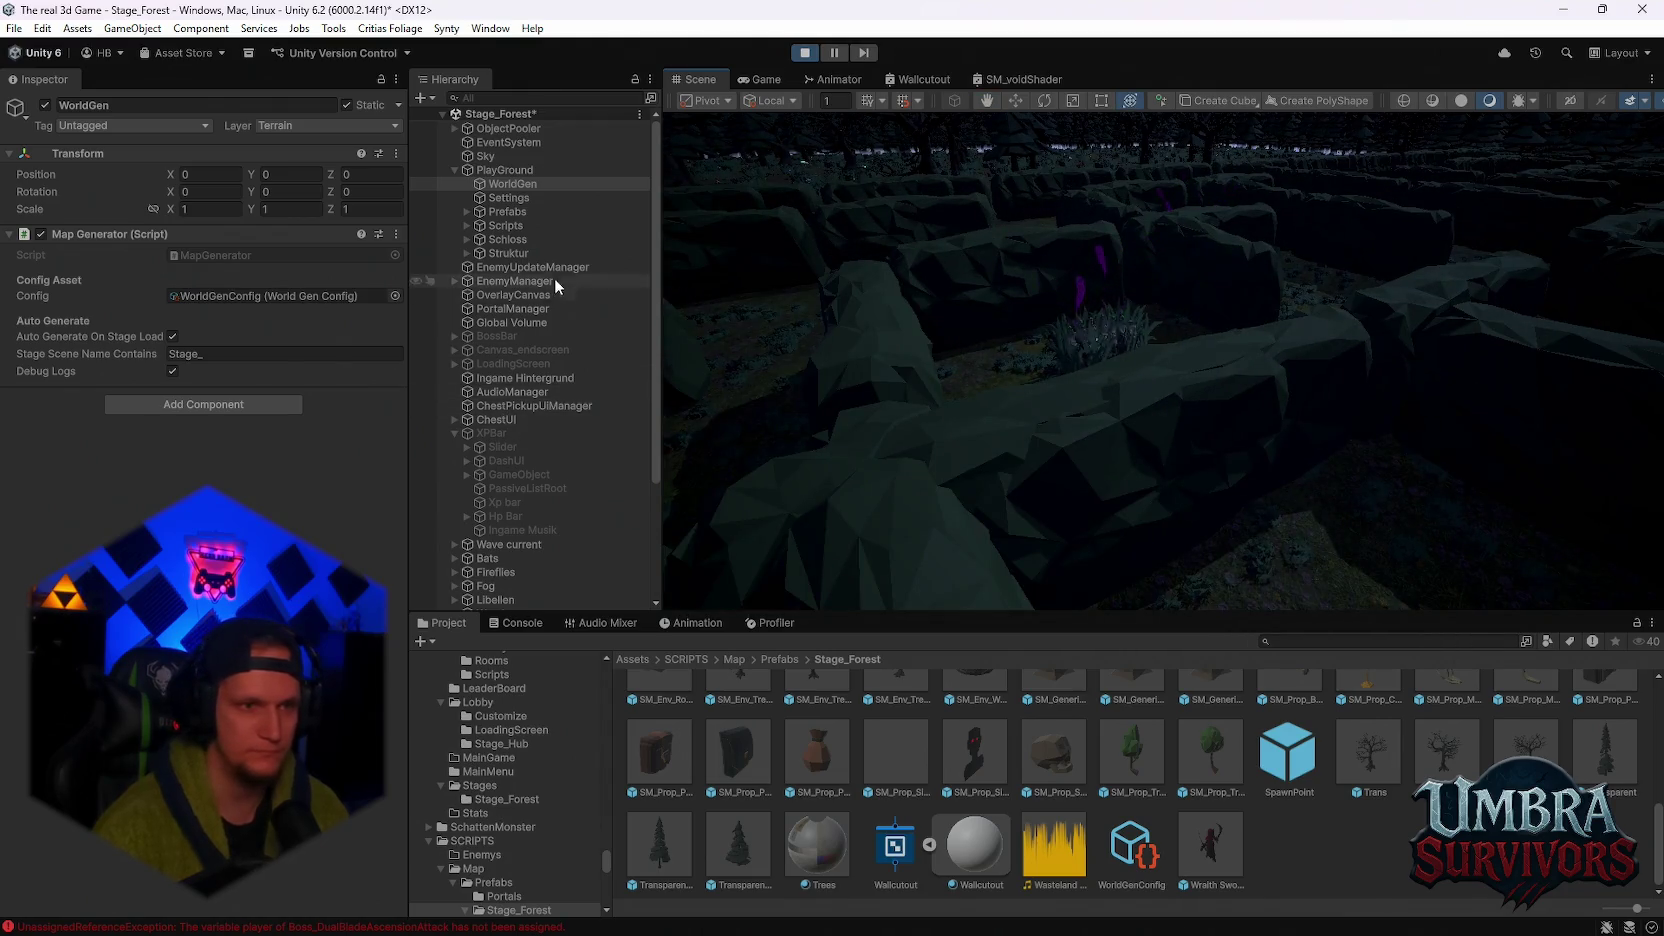
scroll(1261, 746, up, 5)
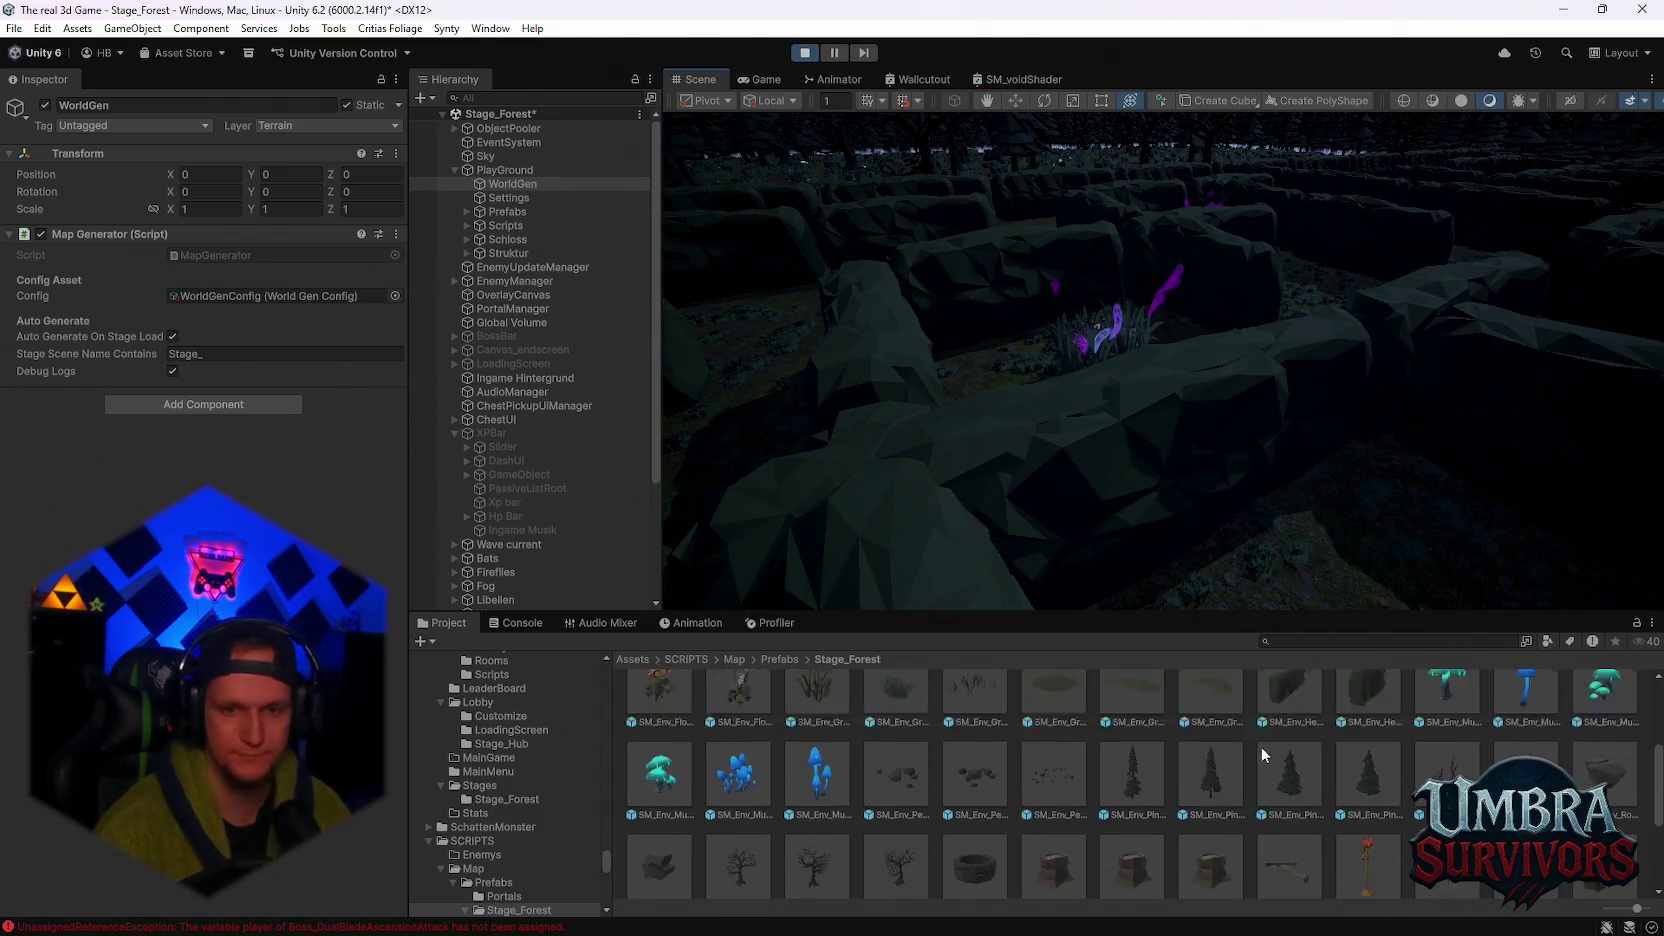
scroll(1068, 438, up, 4)
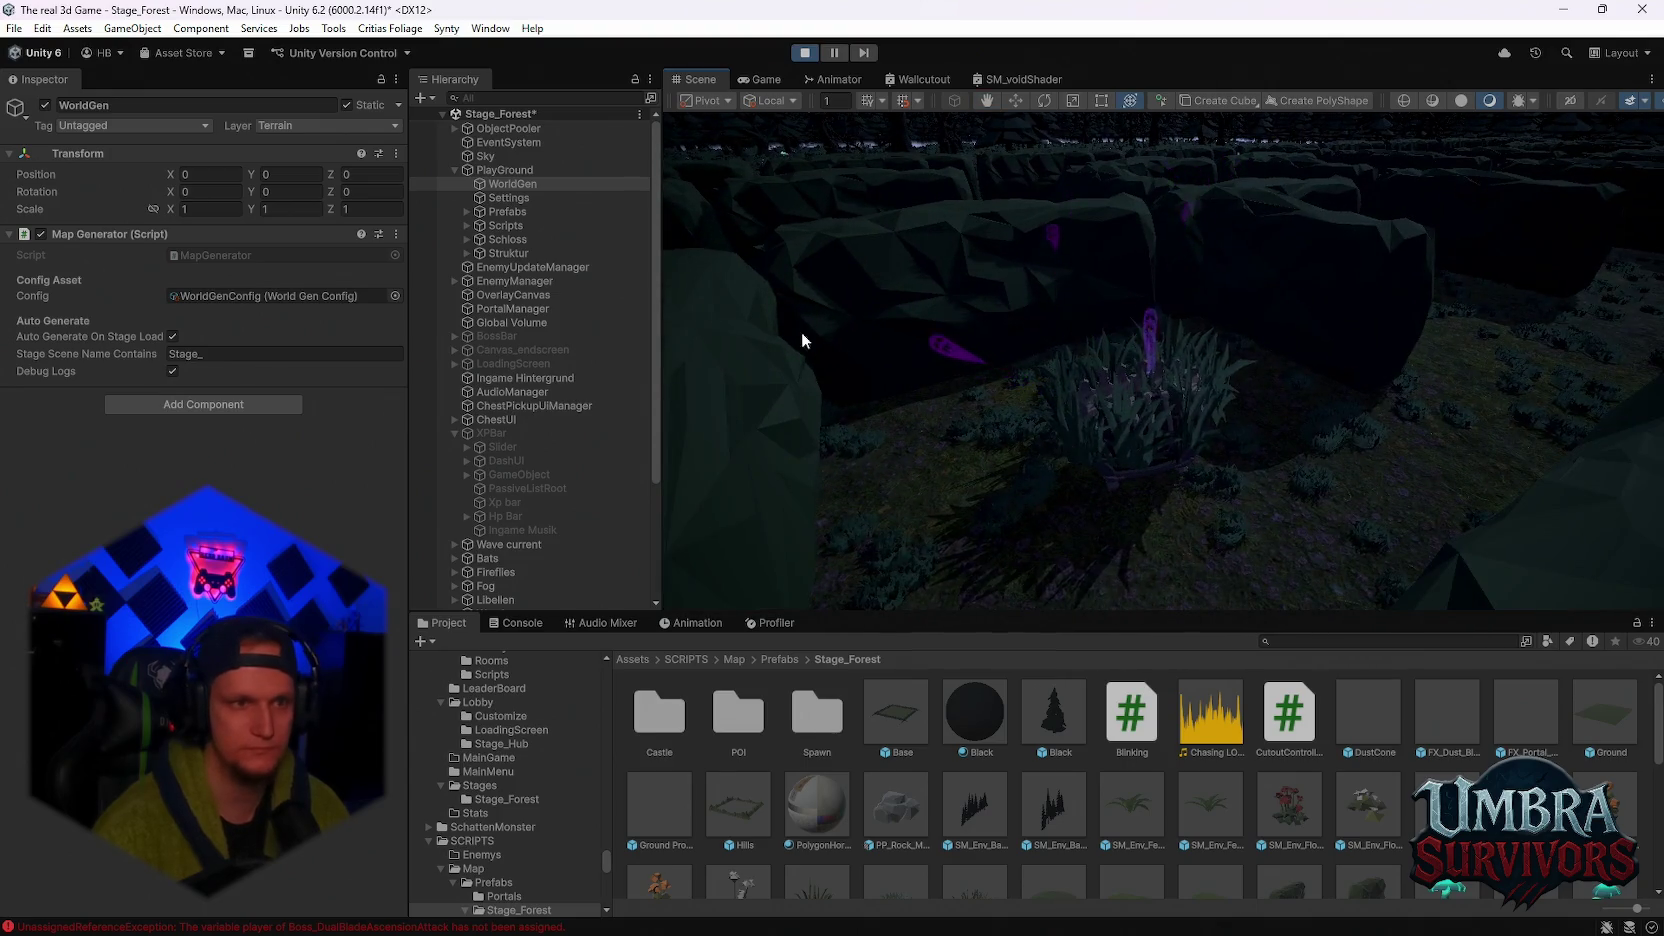
click(802, 55)
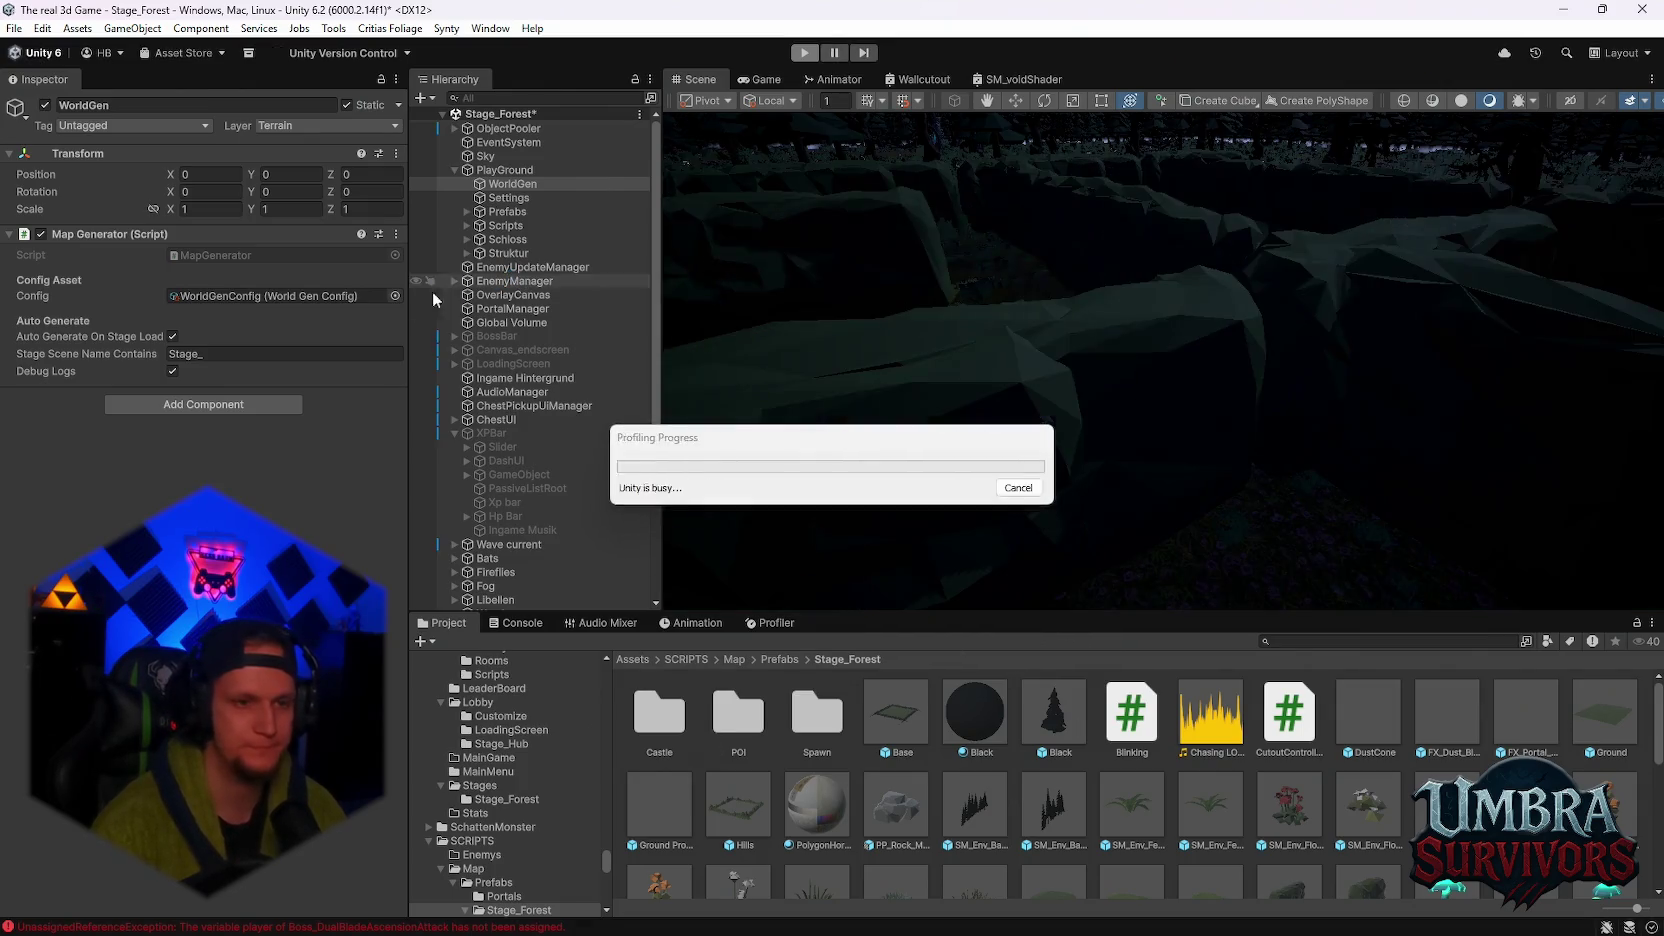
double_click(338, 295)
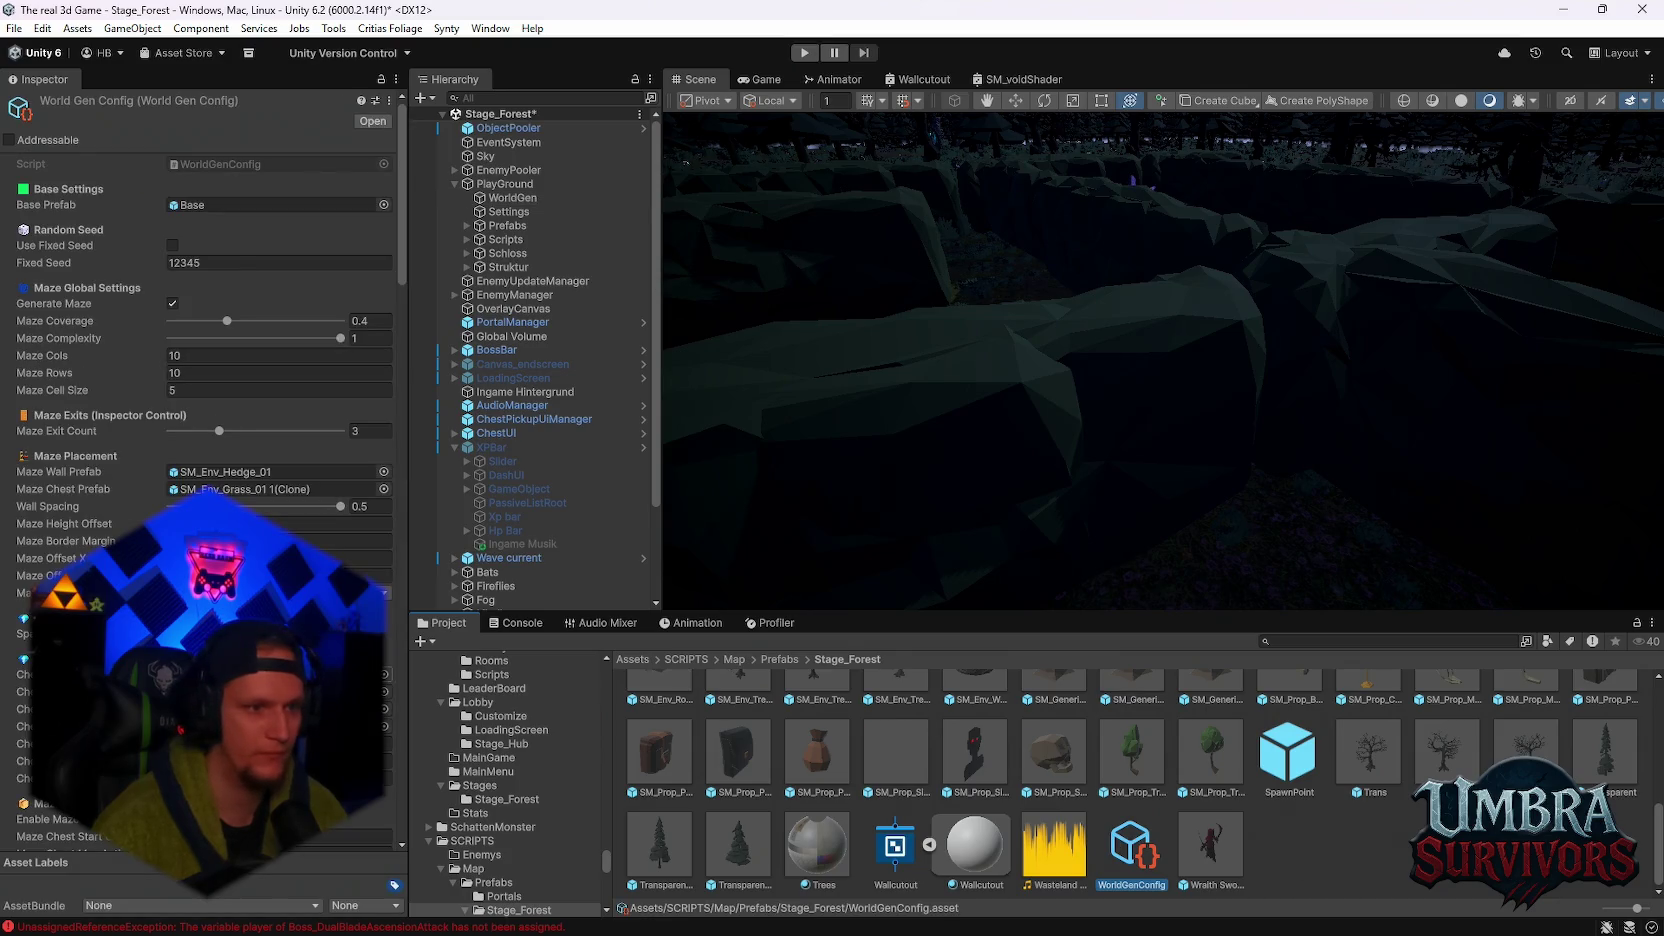
- Open the Chest Maze prefab and add SM_Env_Grass_01 as its child
click(370, 691)
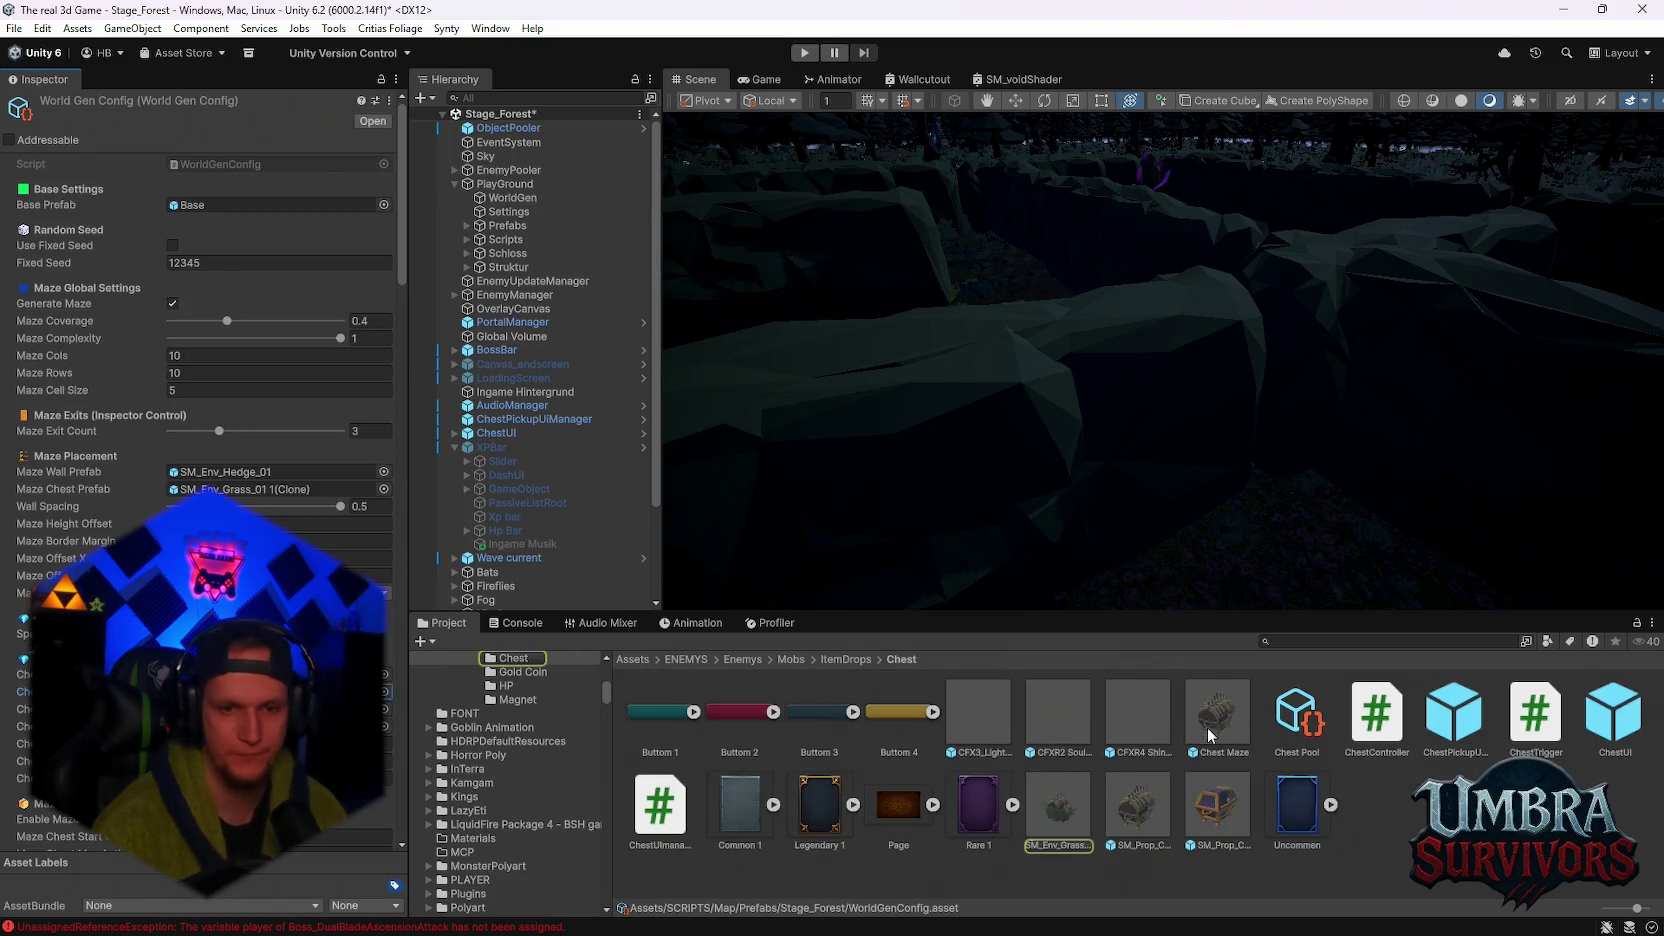
double_click(1046, 844)
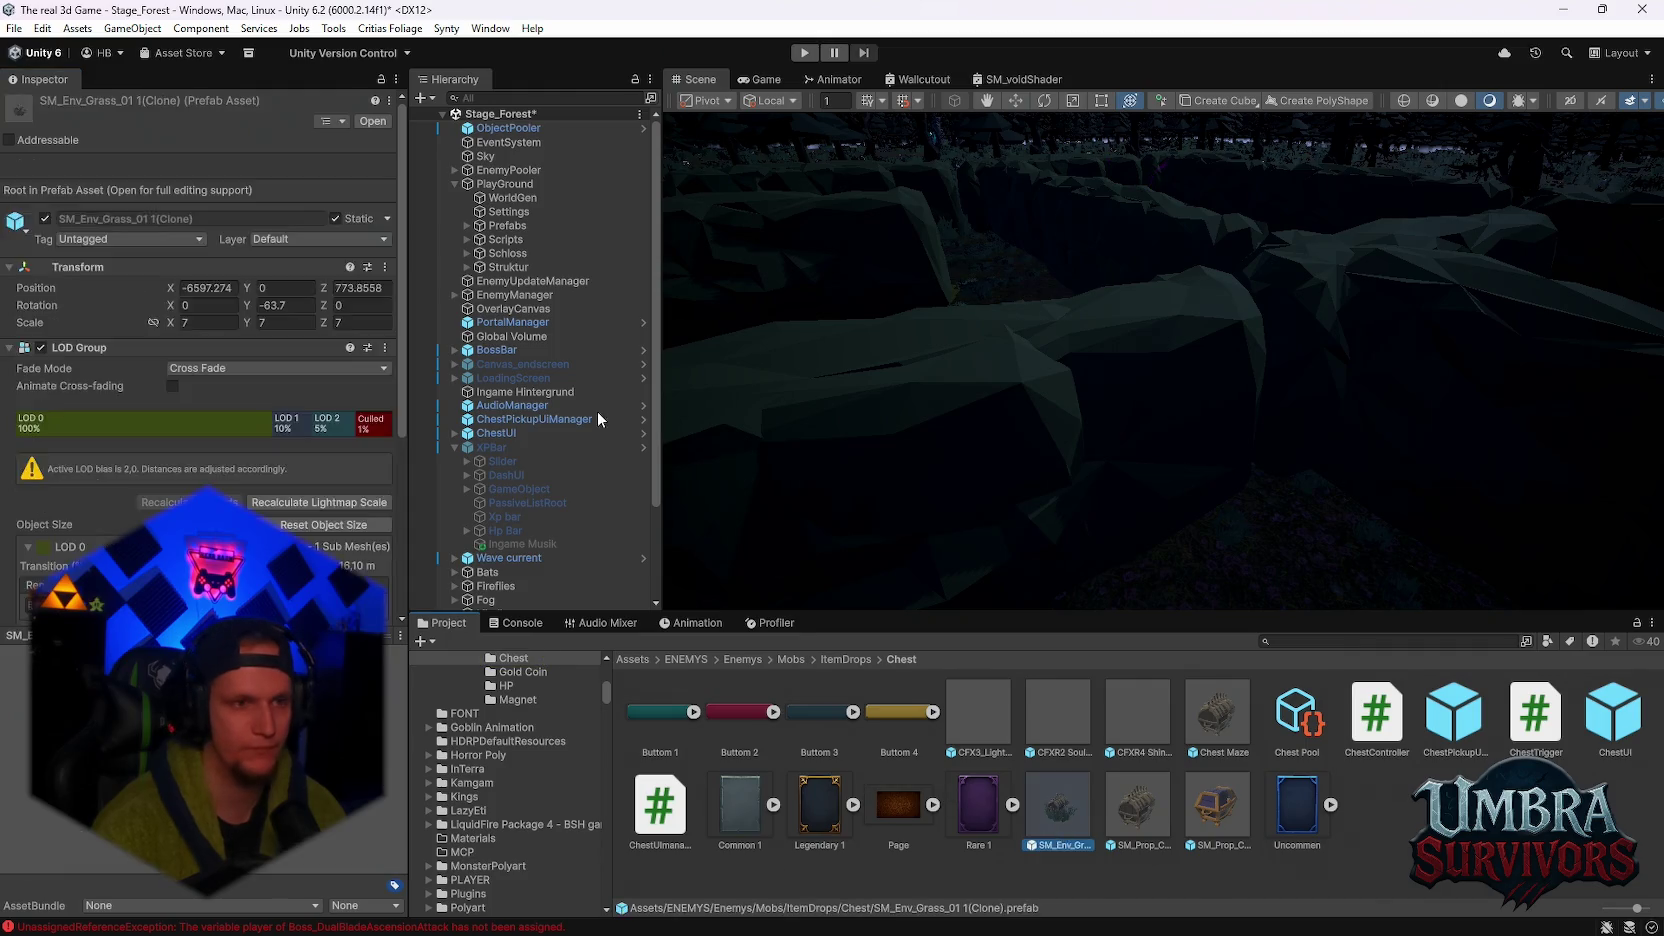
click(518, 191)
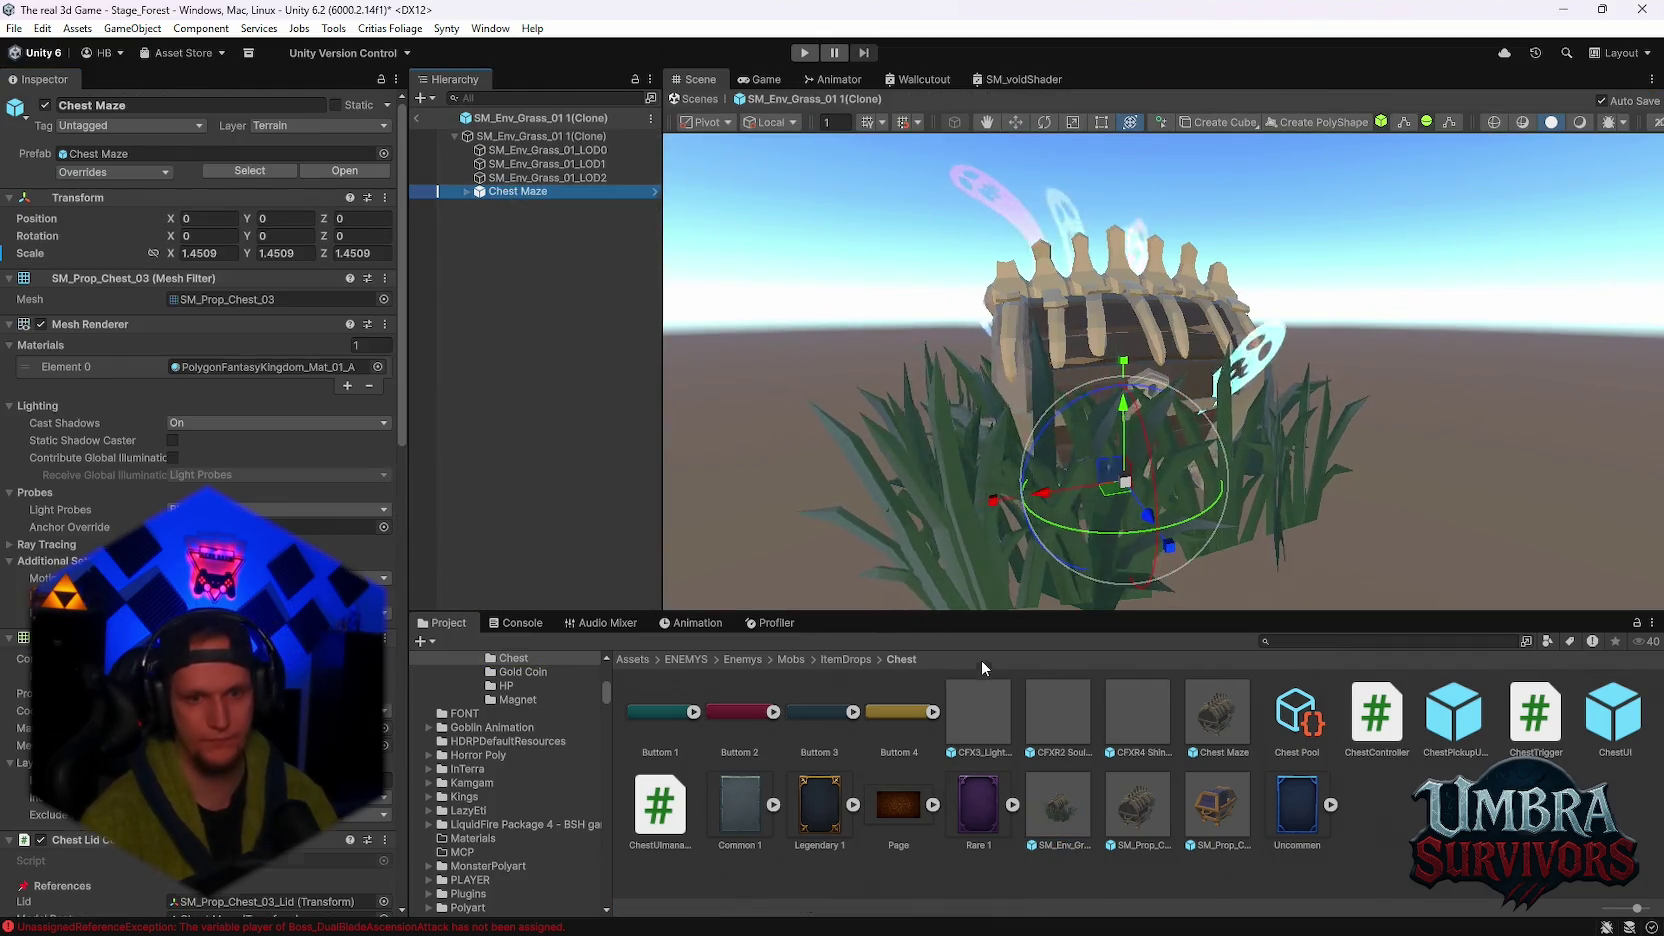
double_click(1217, 712)
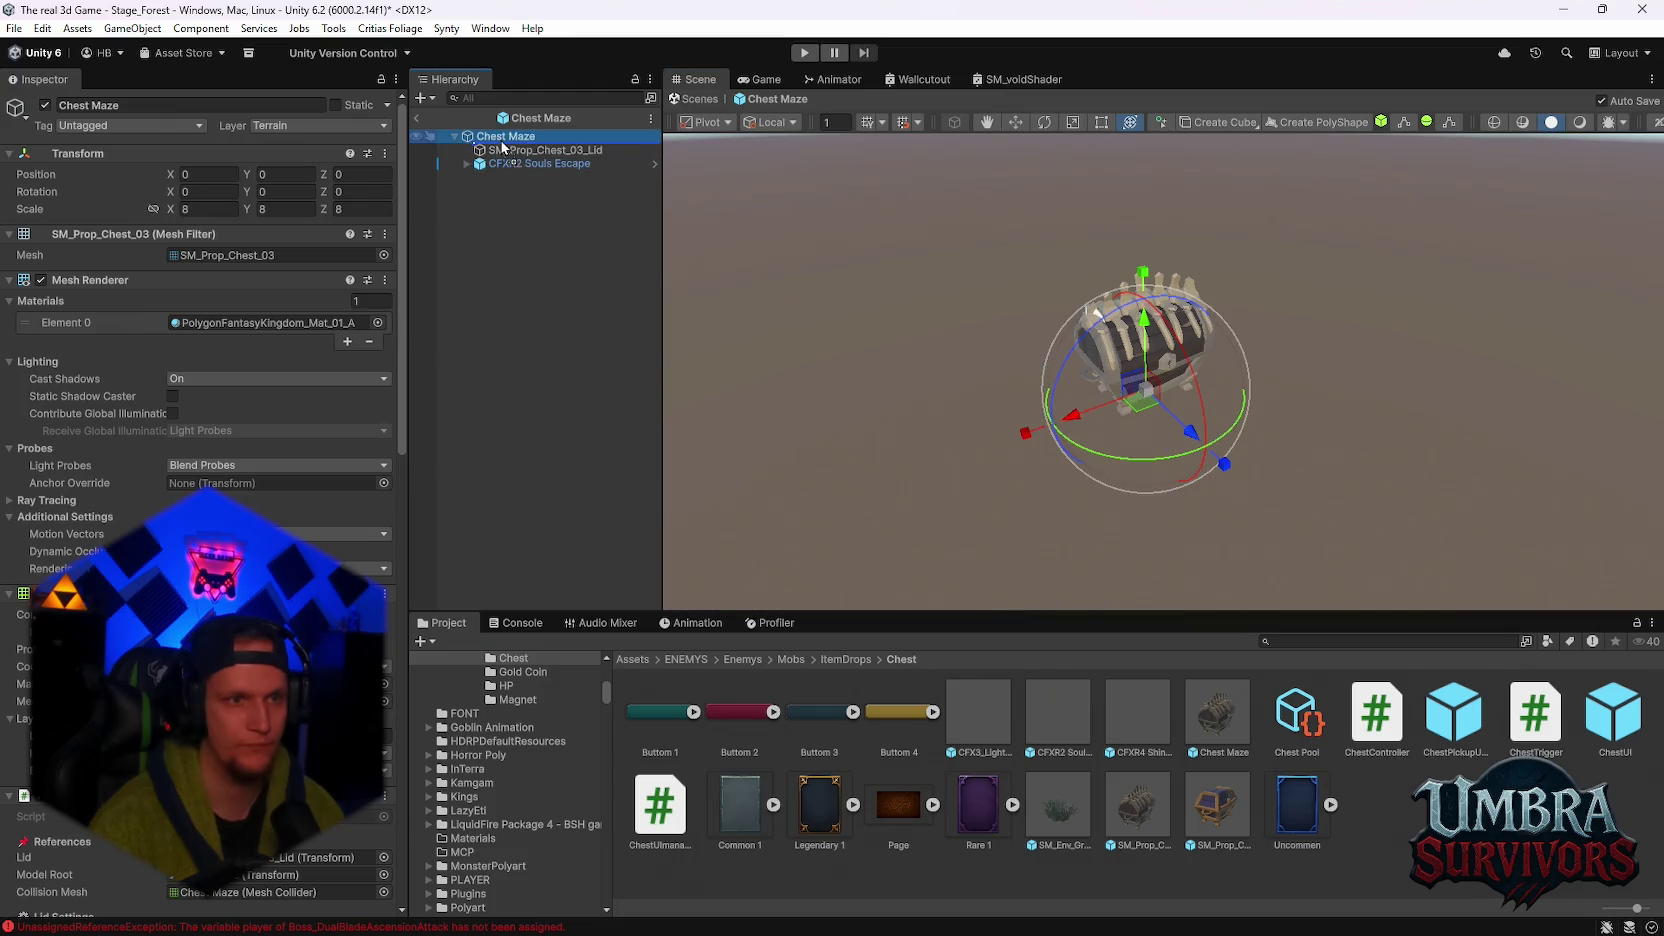
drag(503, 147, 505, 138)
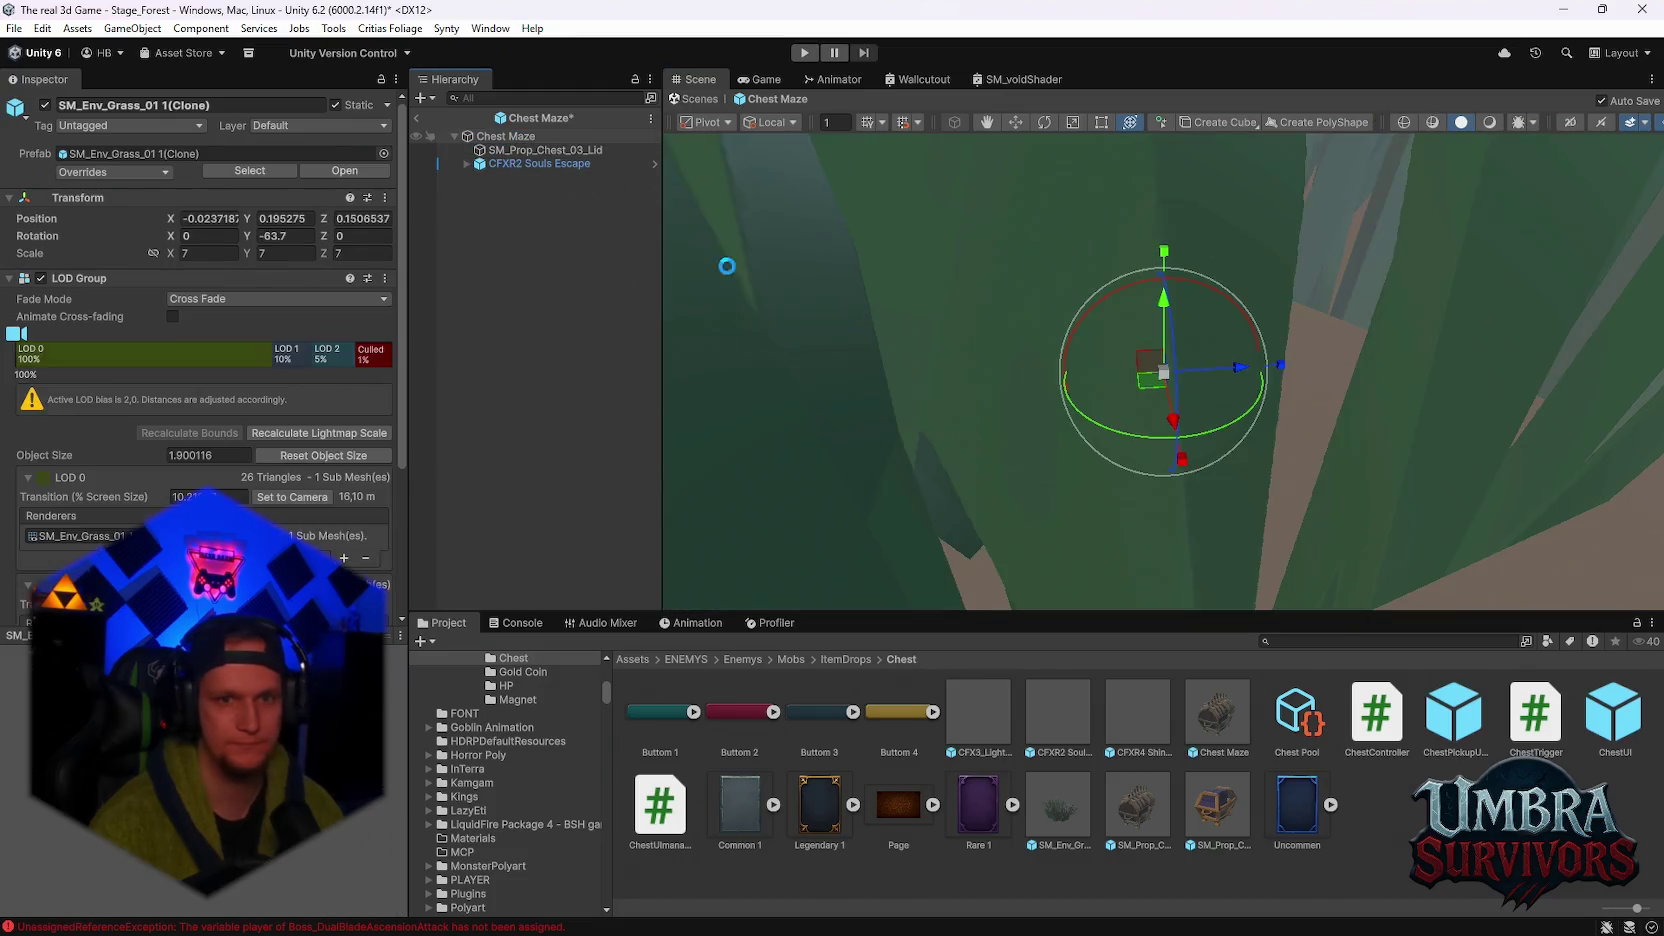
- Zero the grass clump's position and set its scale to 1, 1, 1
click(292, 214)
text(0)
key(shift+Tab)
text(0)
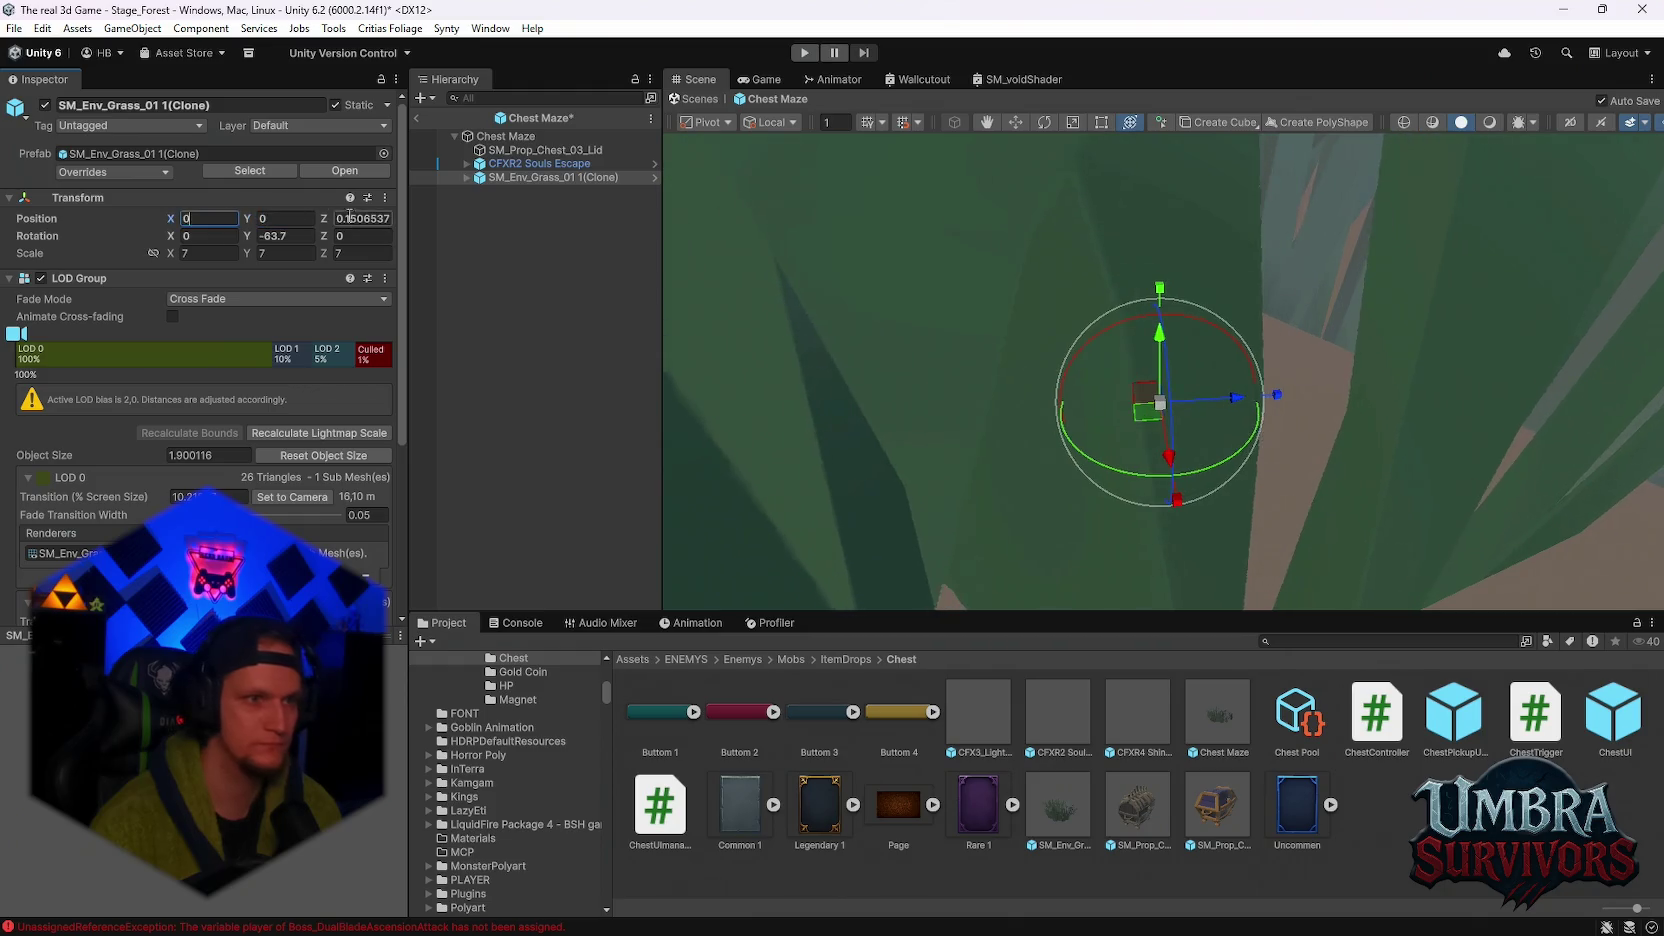
click(349, 218)
text(0)
click(205, 253)
text(1)
key(Tab)
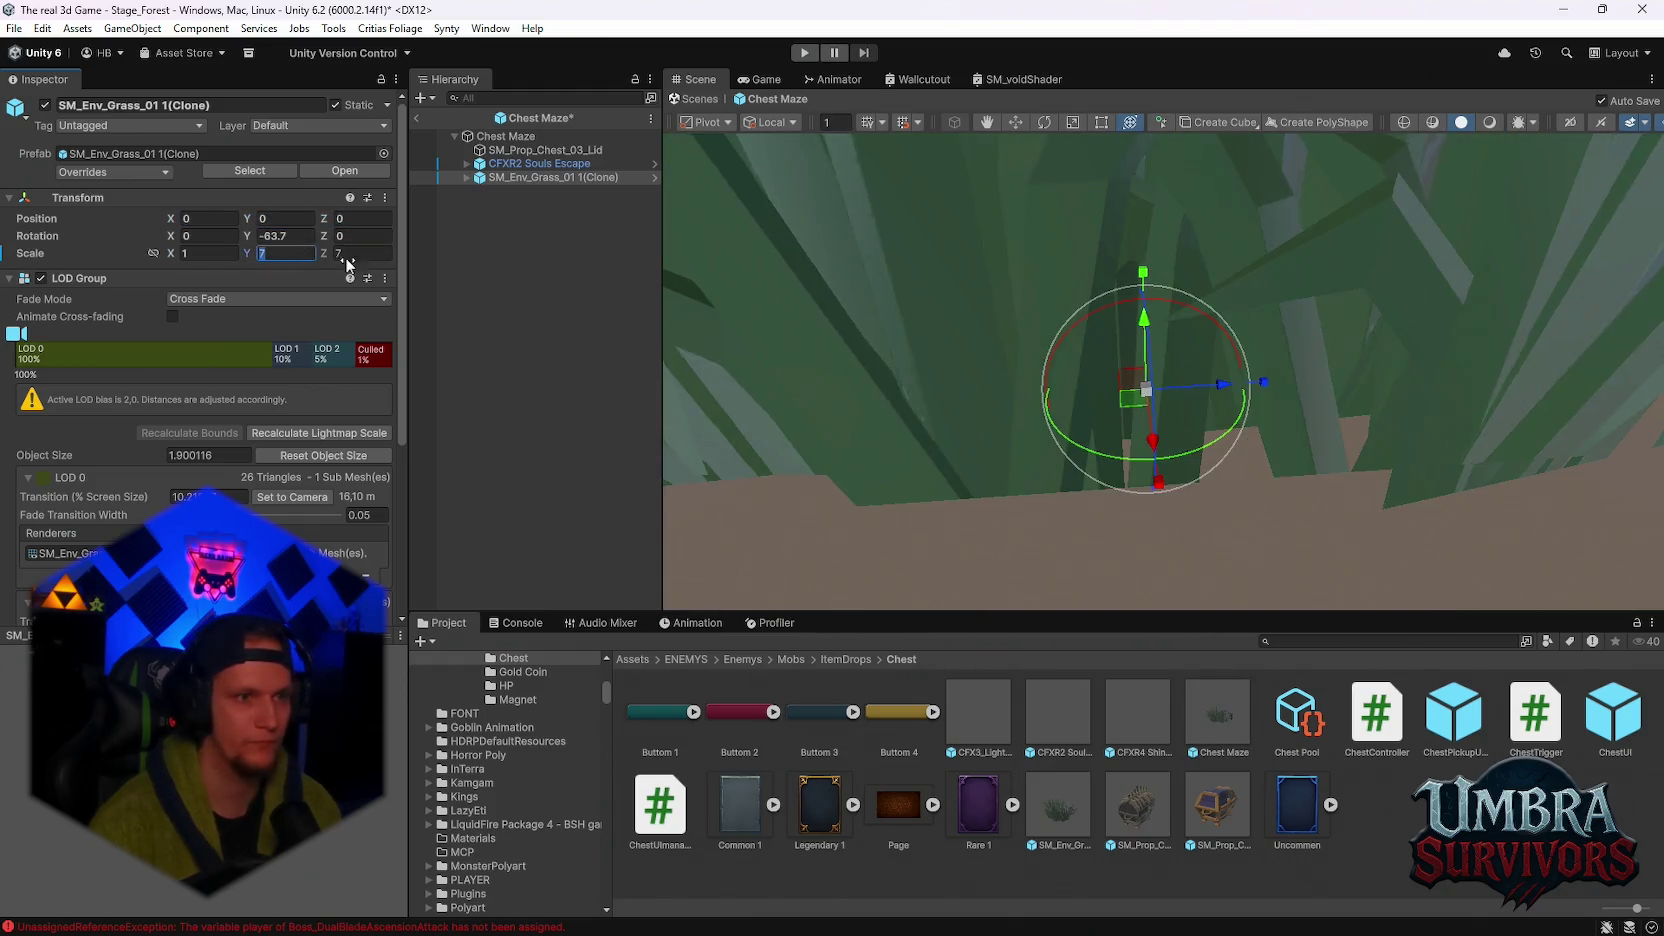
text(1)
key(Tab)
text(1)
key(Return)
- Save the prefab and shrink the grass uniformly to about 0.779 around the chest
key(y)
mouse_move(1132, 380)
mouse_down()
mouse_move(1101, 376)
mouse_move(1202, 330)
mouse_up()
key(ctrl+s)
scroll(1150, 360, up, 5)
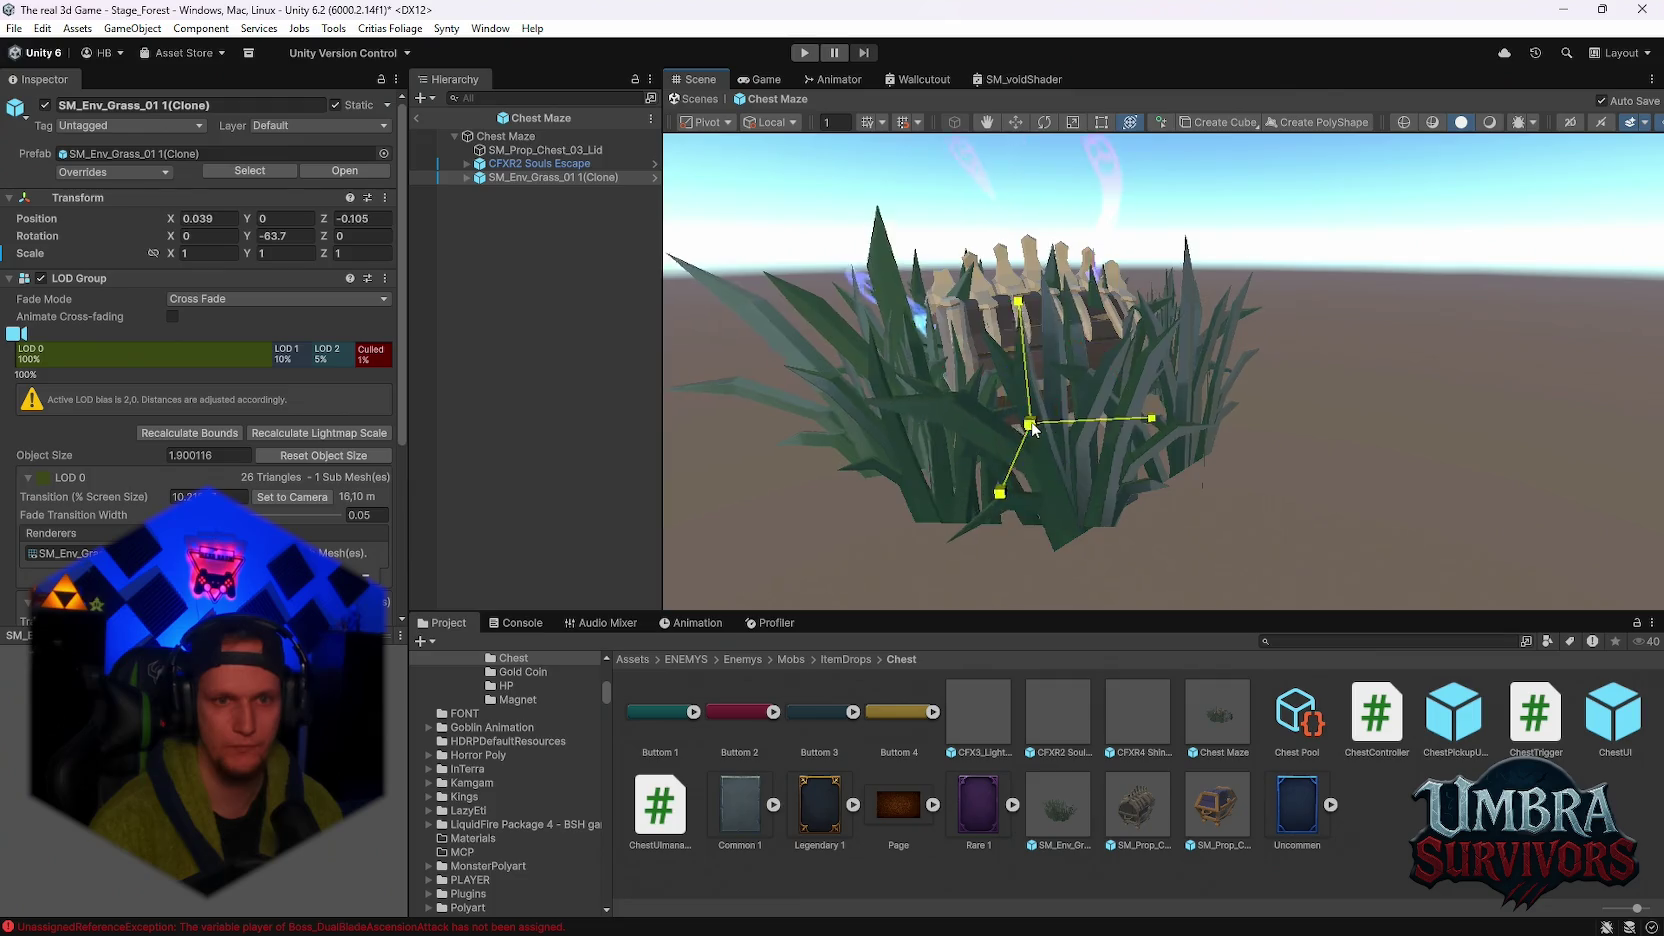
drag(1033, 428, 1012, 440)
mouse_move(1009, 339)
mouse_down()
mouse_move(1106, 248)
mouse_move(1109, 360)
mouse_move(1060, 375)
mouse_up()
- Check the grass from above, then return to the Stage_Forest scene
click(298, 217)
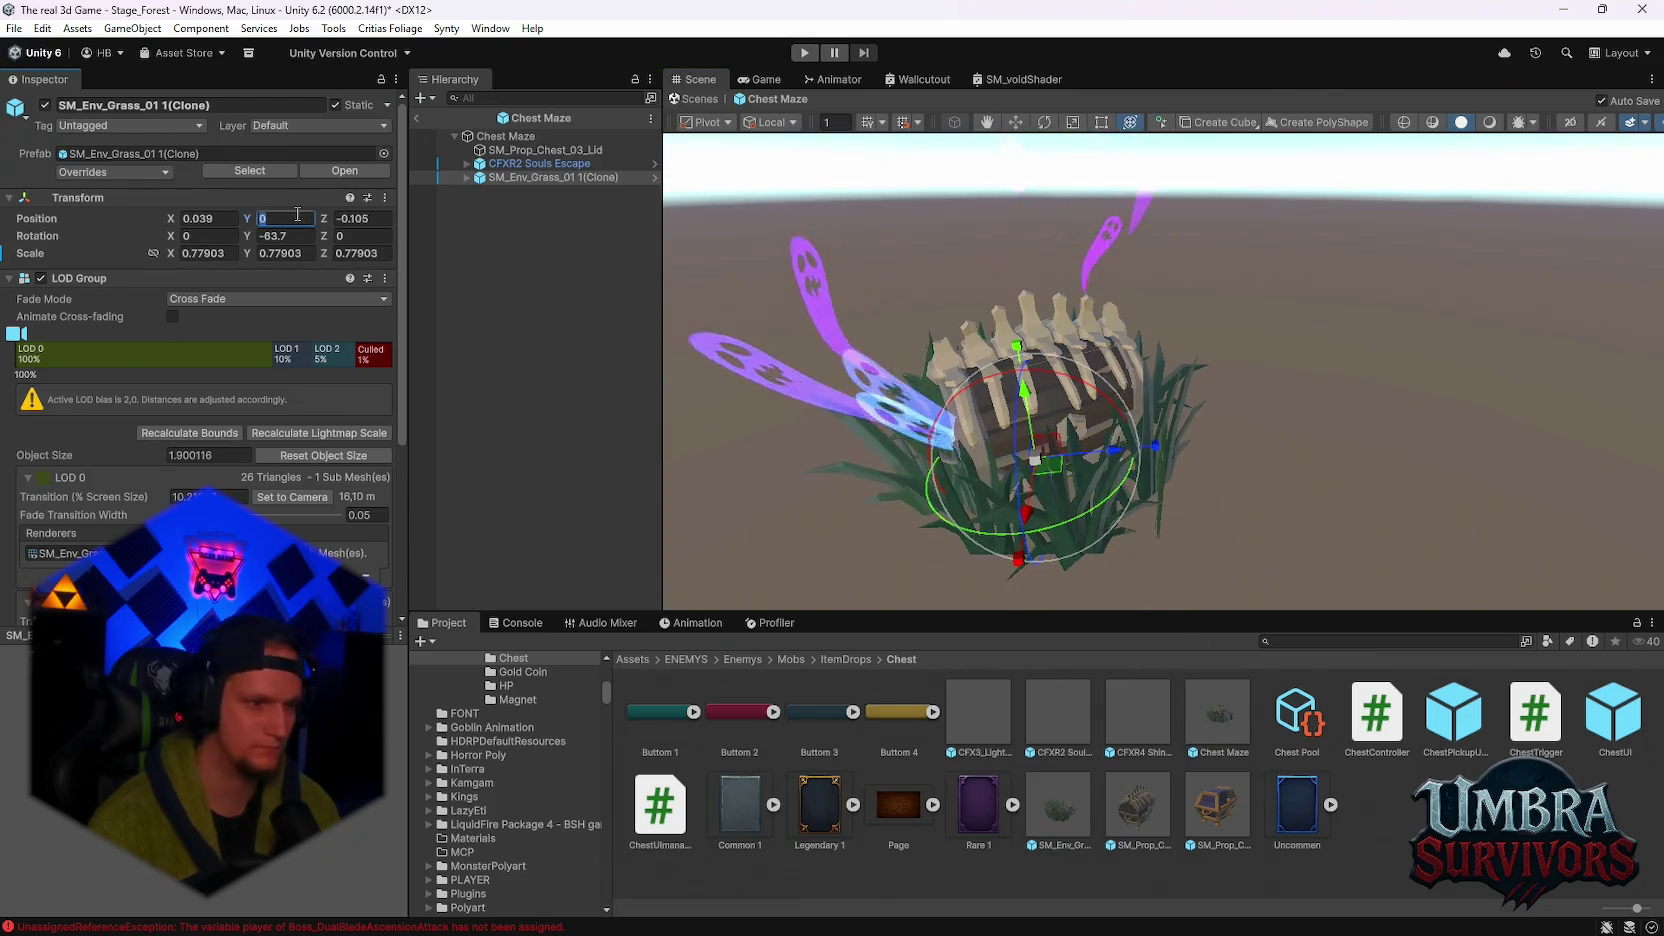
mouse_move(1021, 404)
mouse_down()
mouse_move(1004, 254)
mouse_move(1225, 460)
mouse_move(1133, 490)
mouse_up()
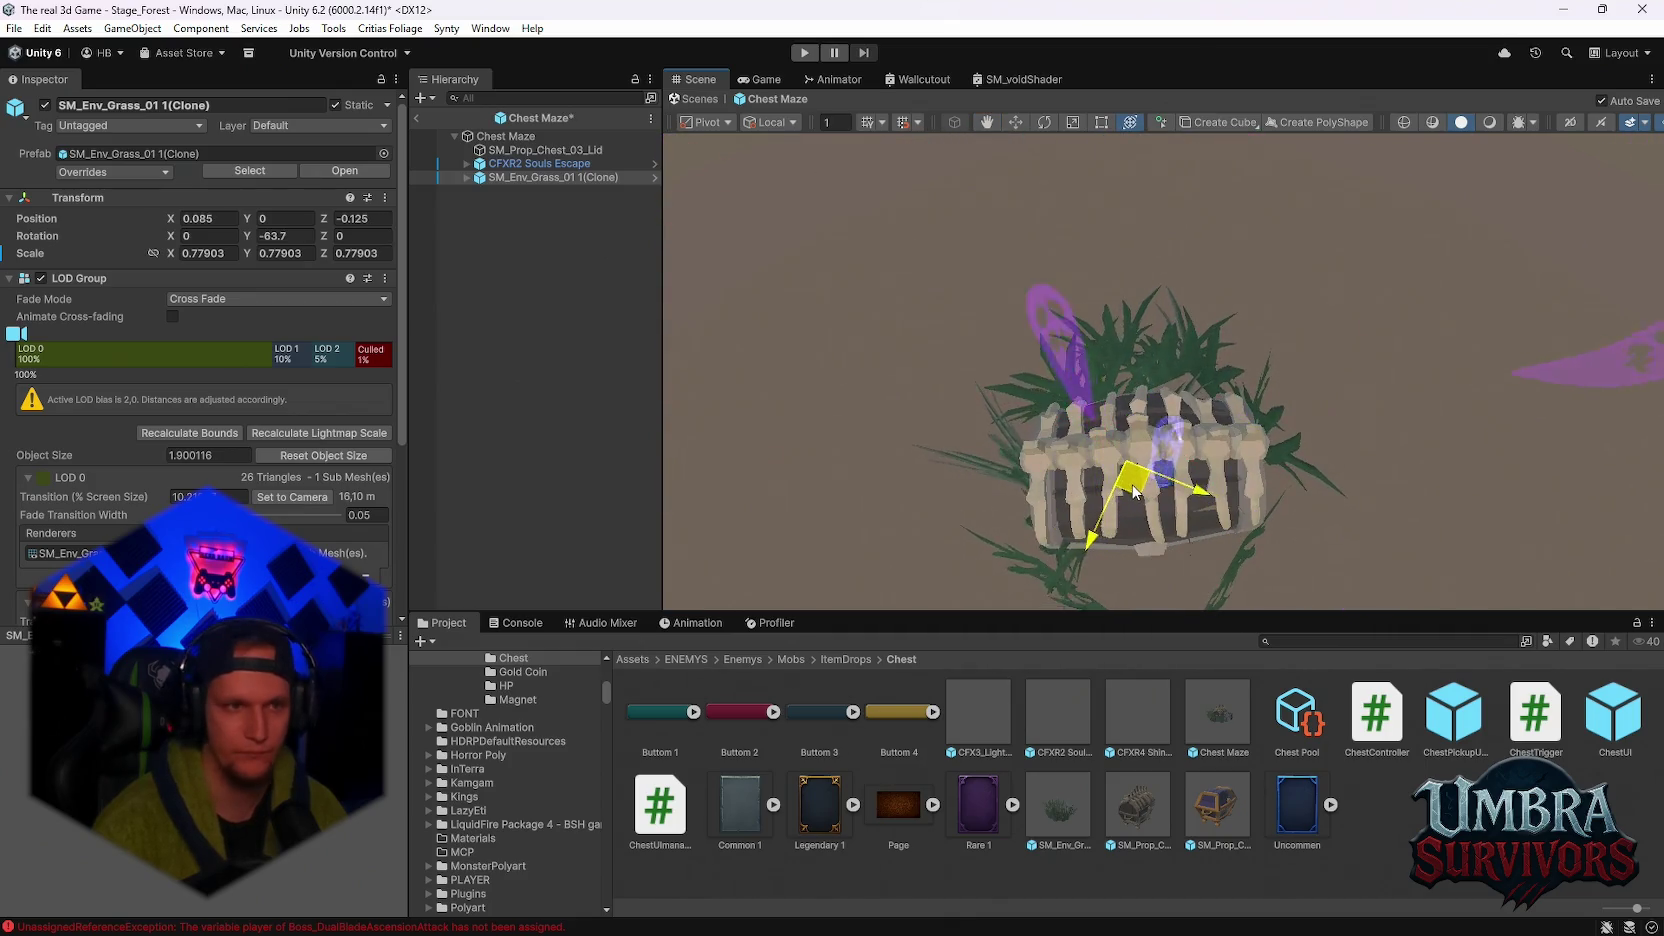
click(417, 117)
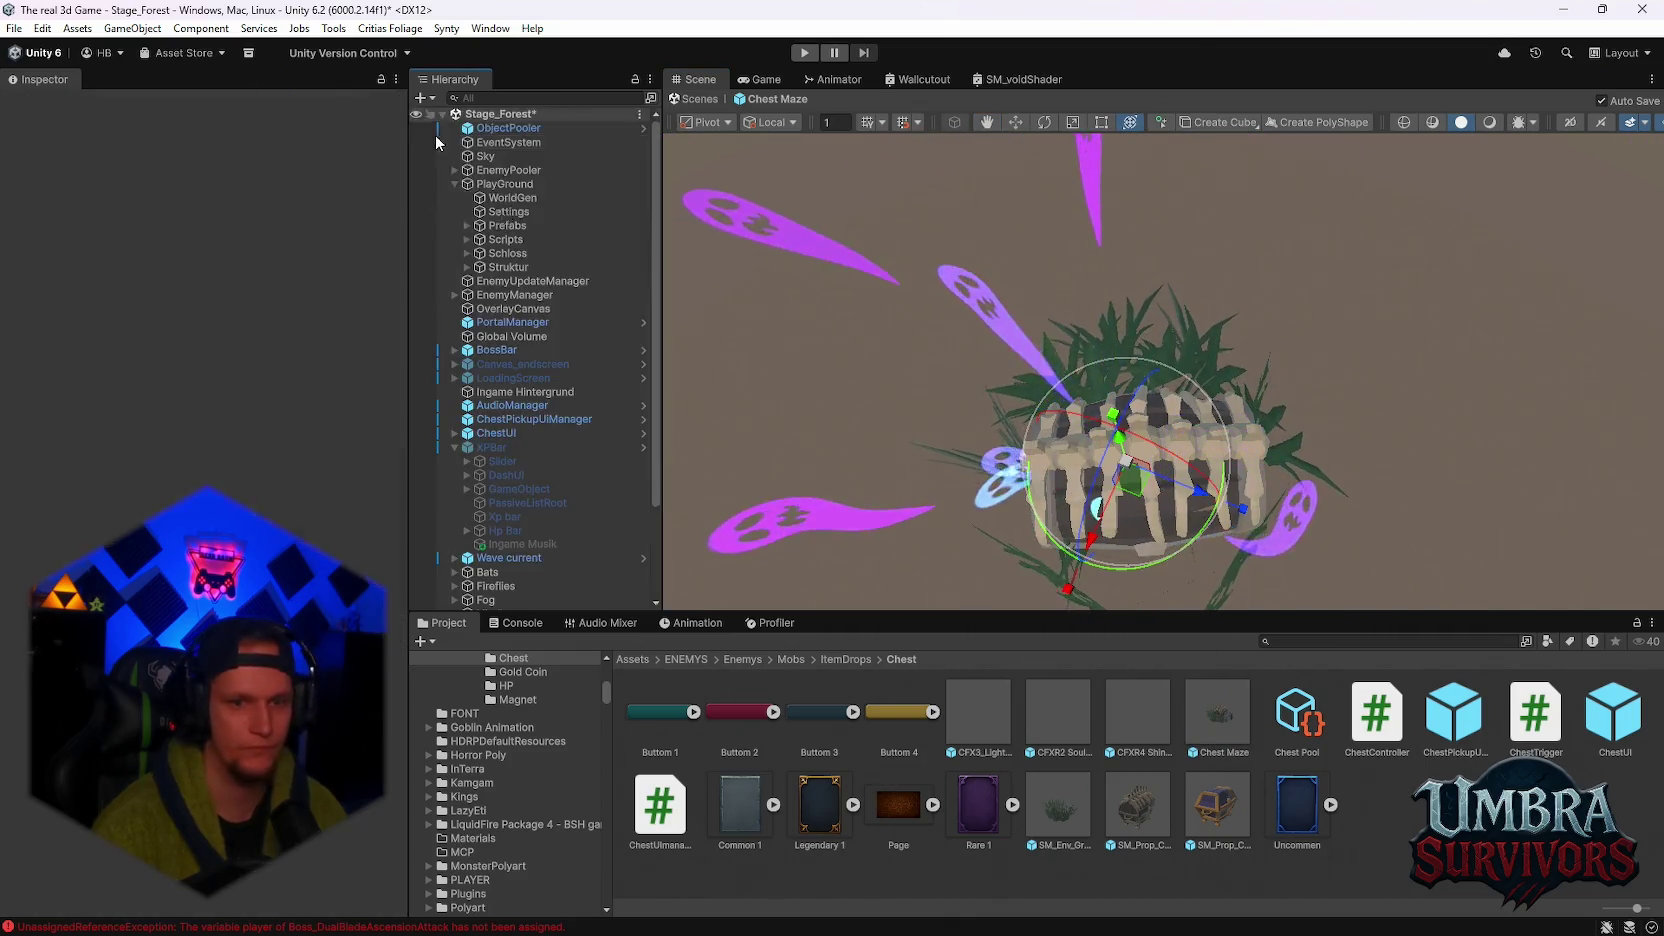
- Assign the Chest Maze asset as WorldGenConfig's Maze Chest Prefab
click(512, 198)
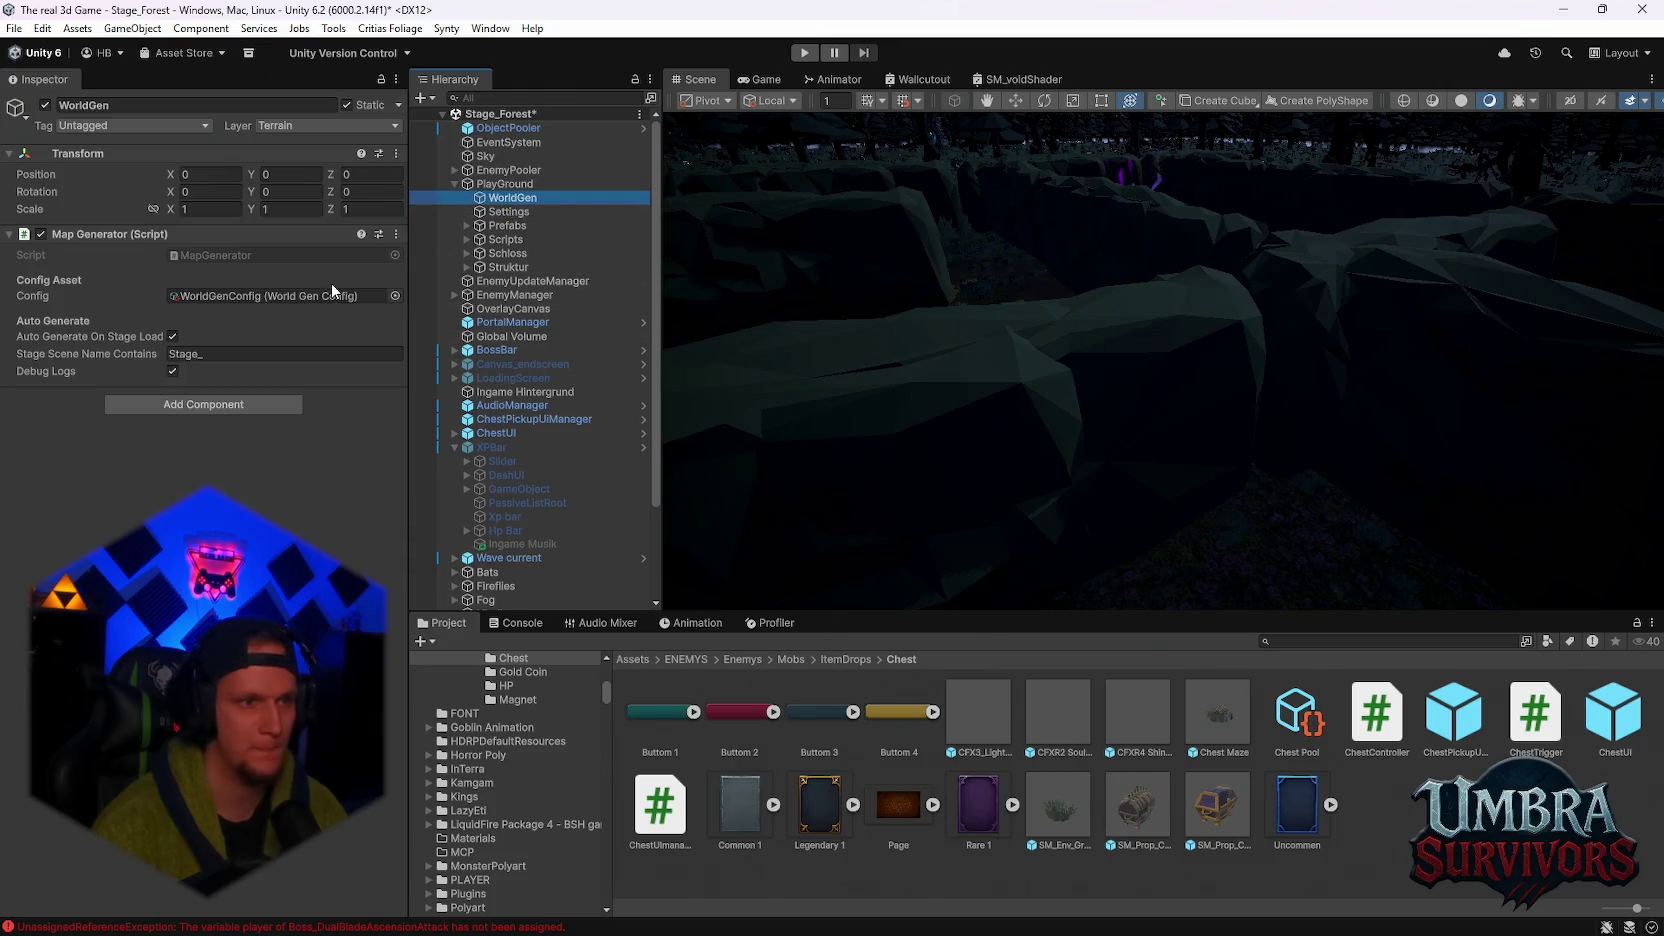
click(217, 298)
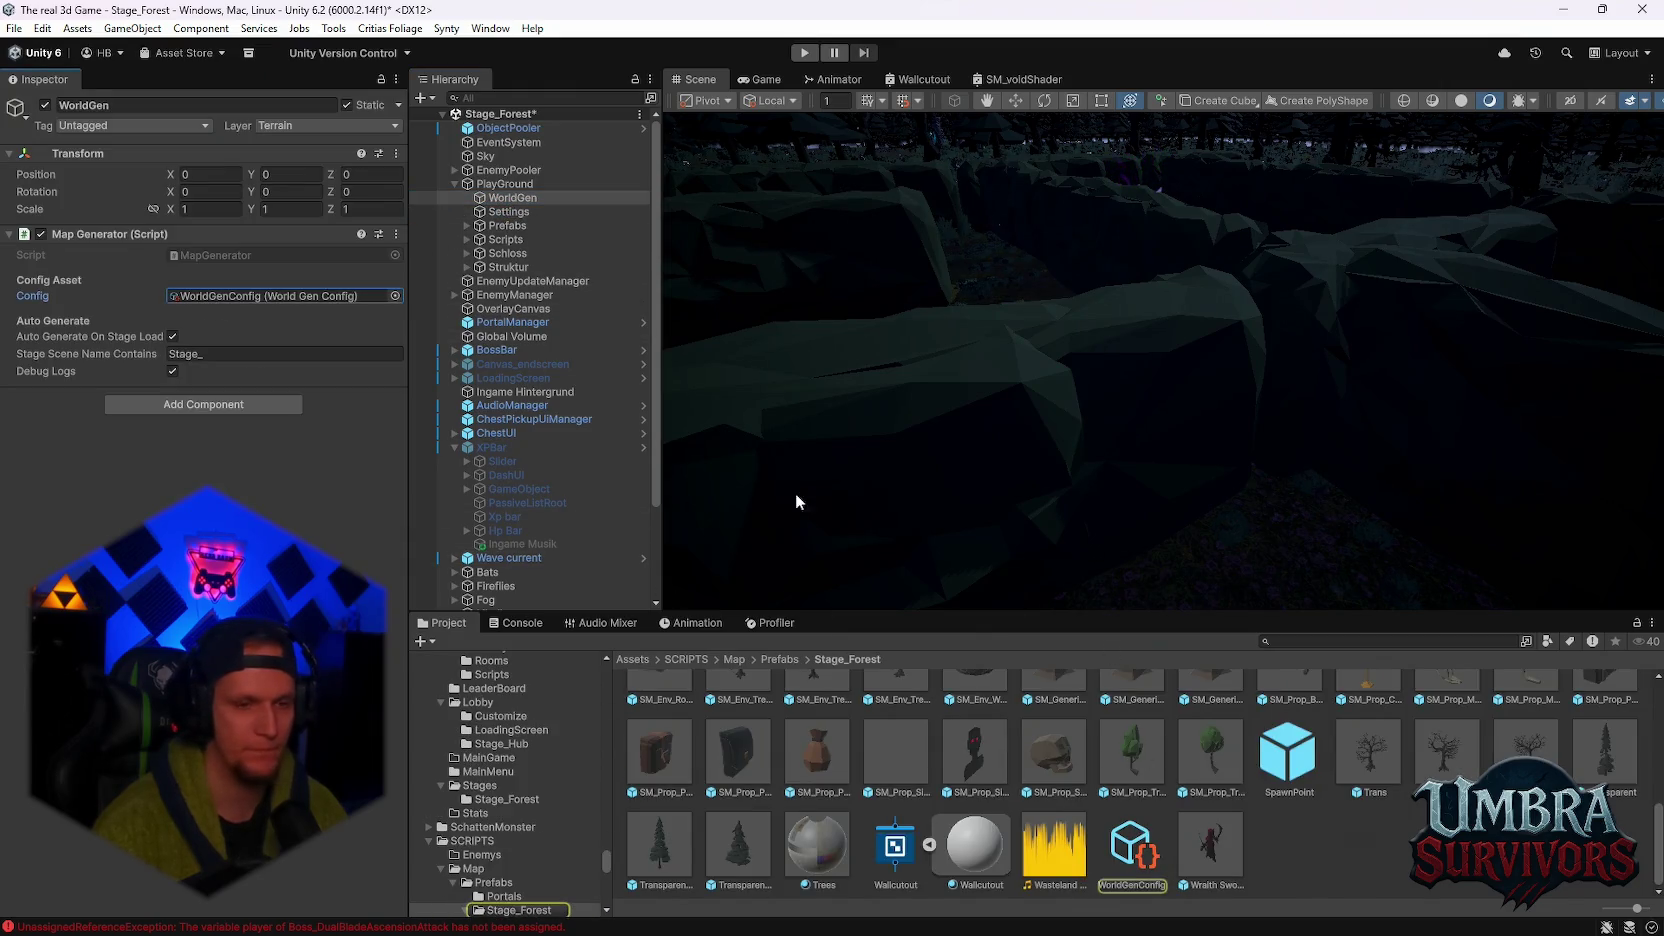
scroll(1150, 770, up, 2)
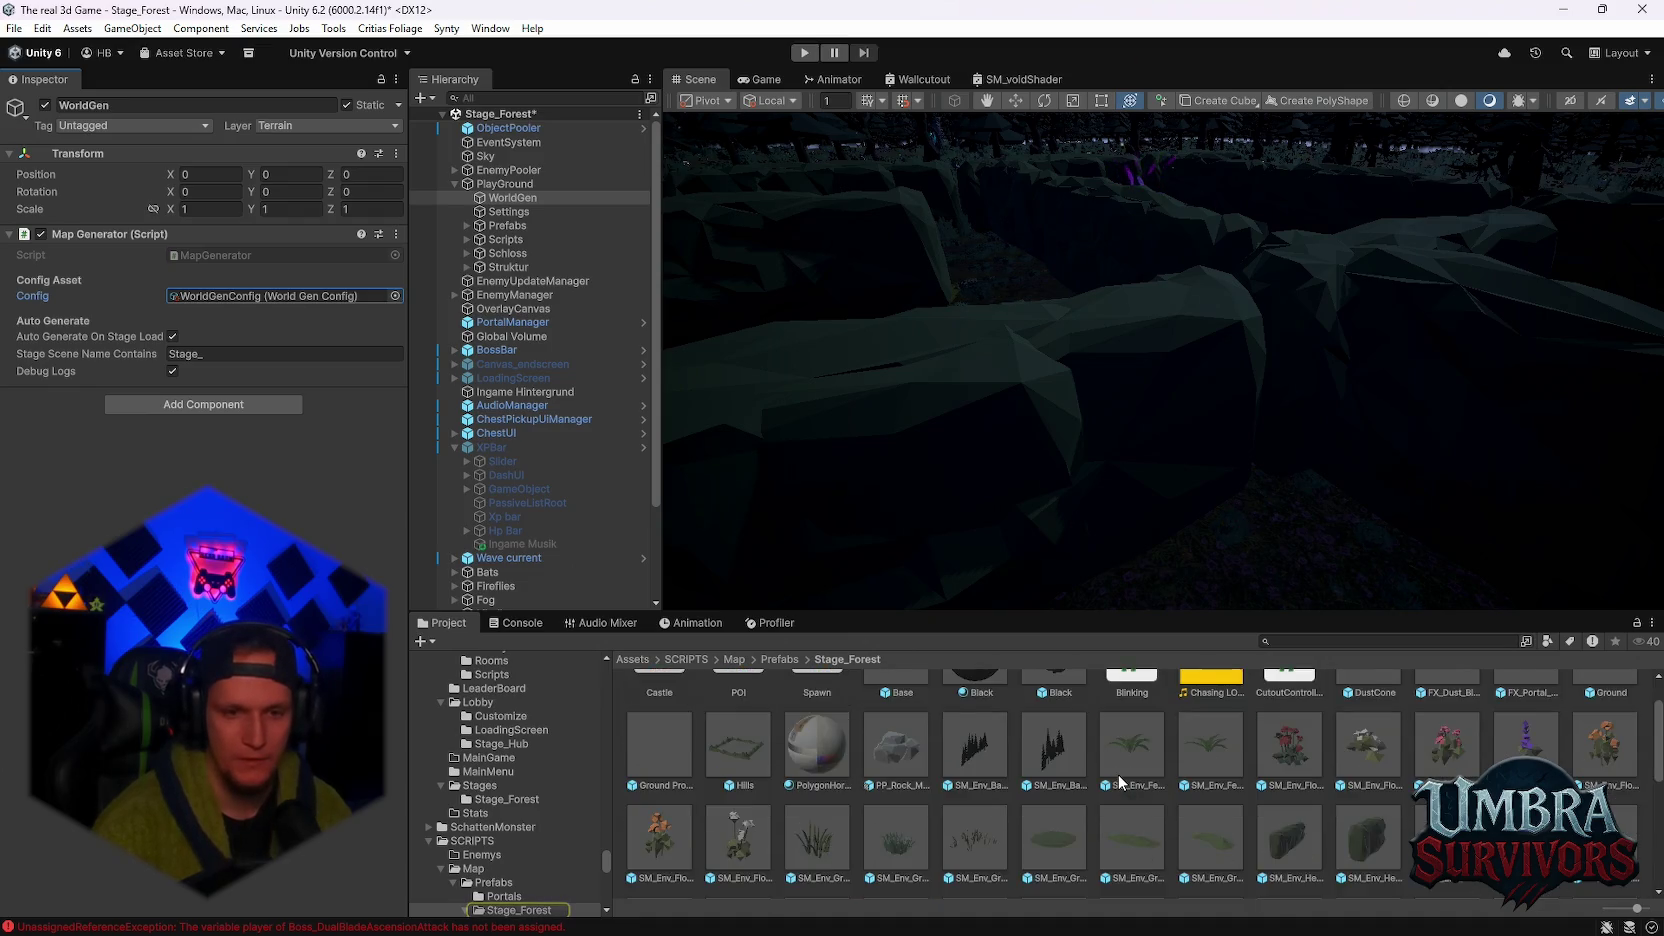
scroll(1118, 774, down, 2)
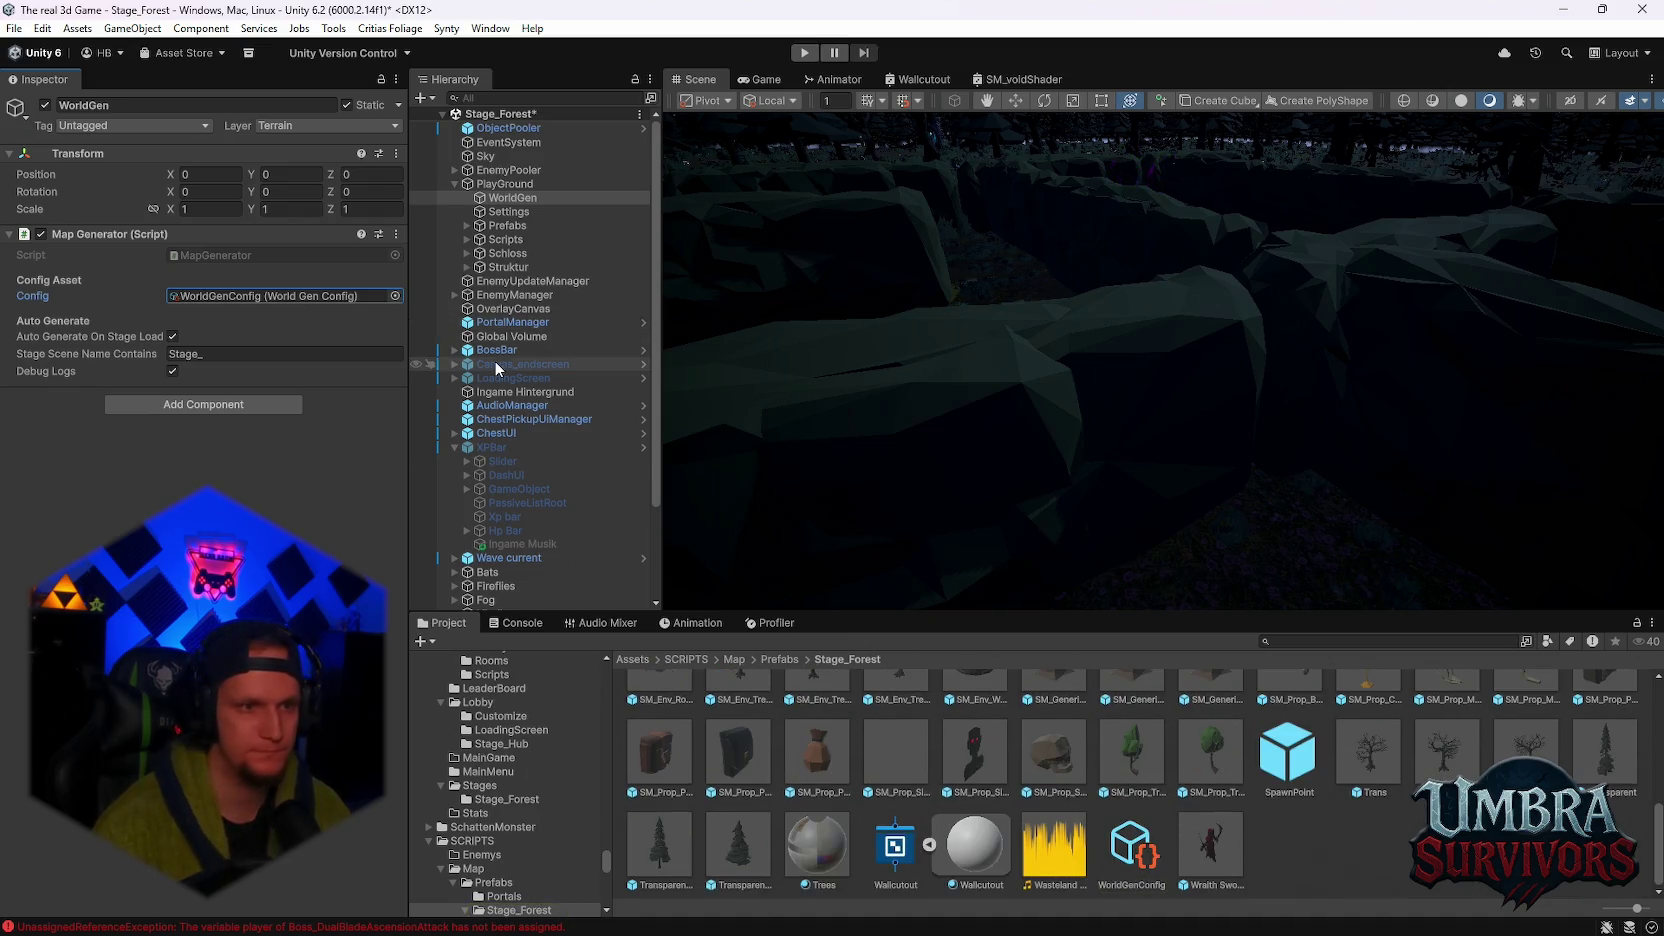
click(1141, 876)
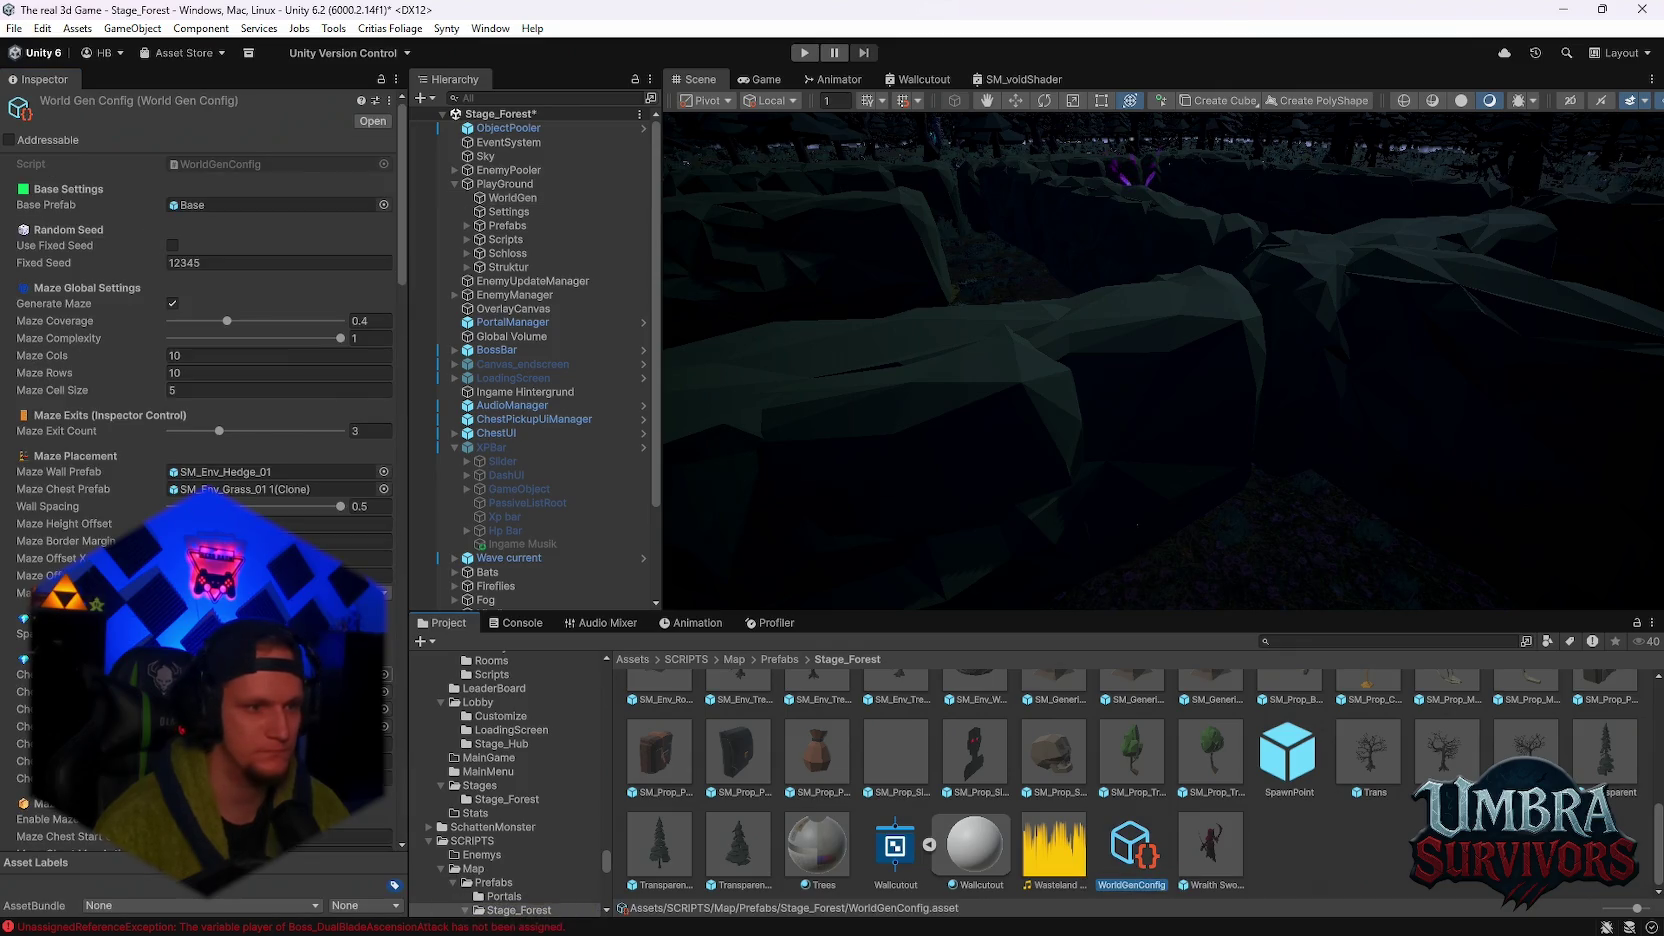
click(260, 489)
drag(1222, 732, 195, 467)
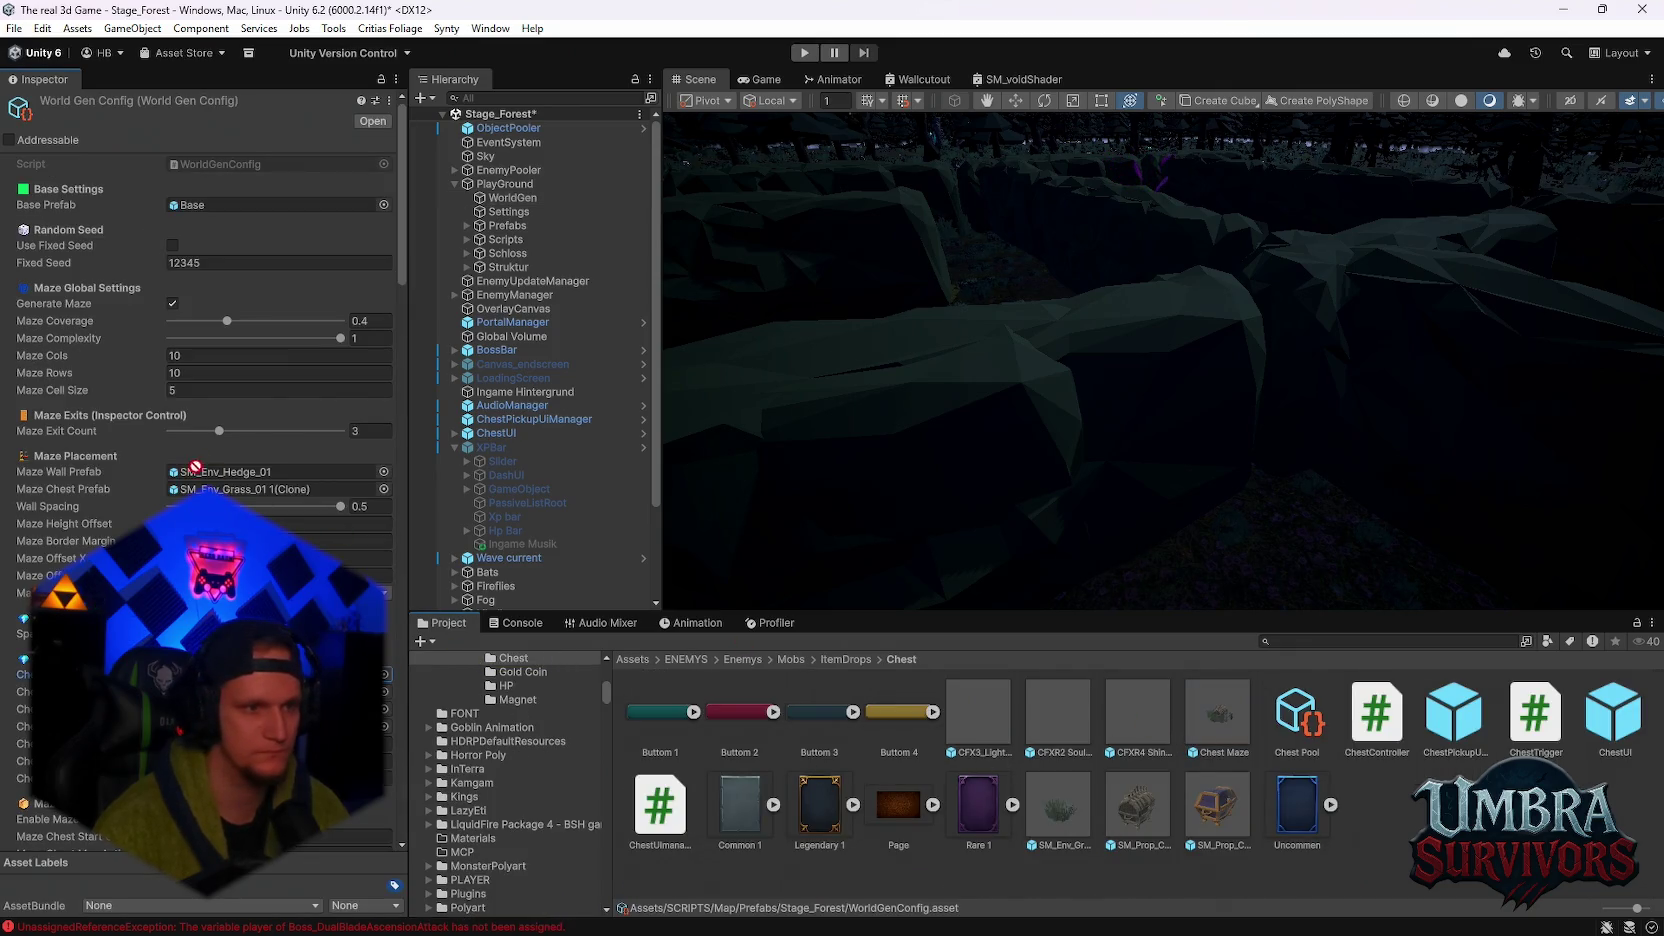
click(1215, 712)
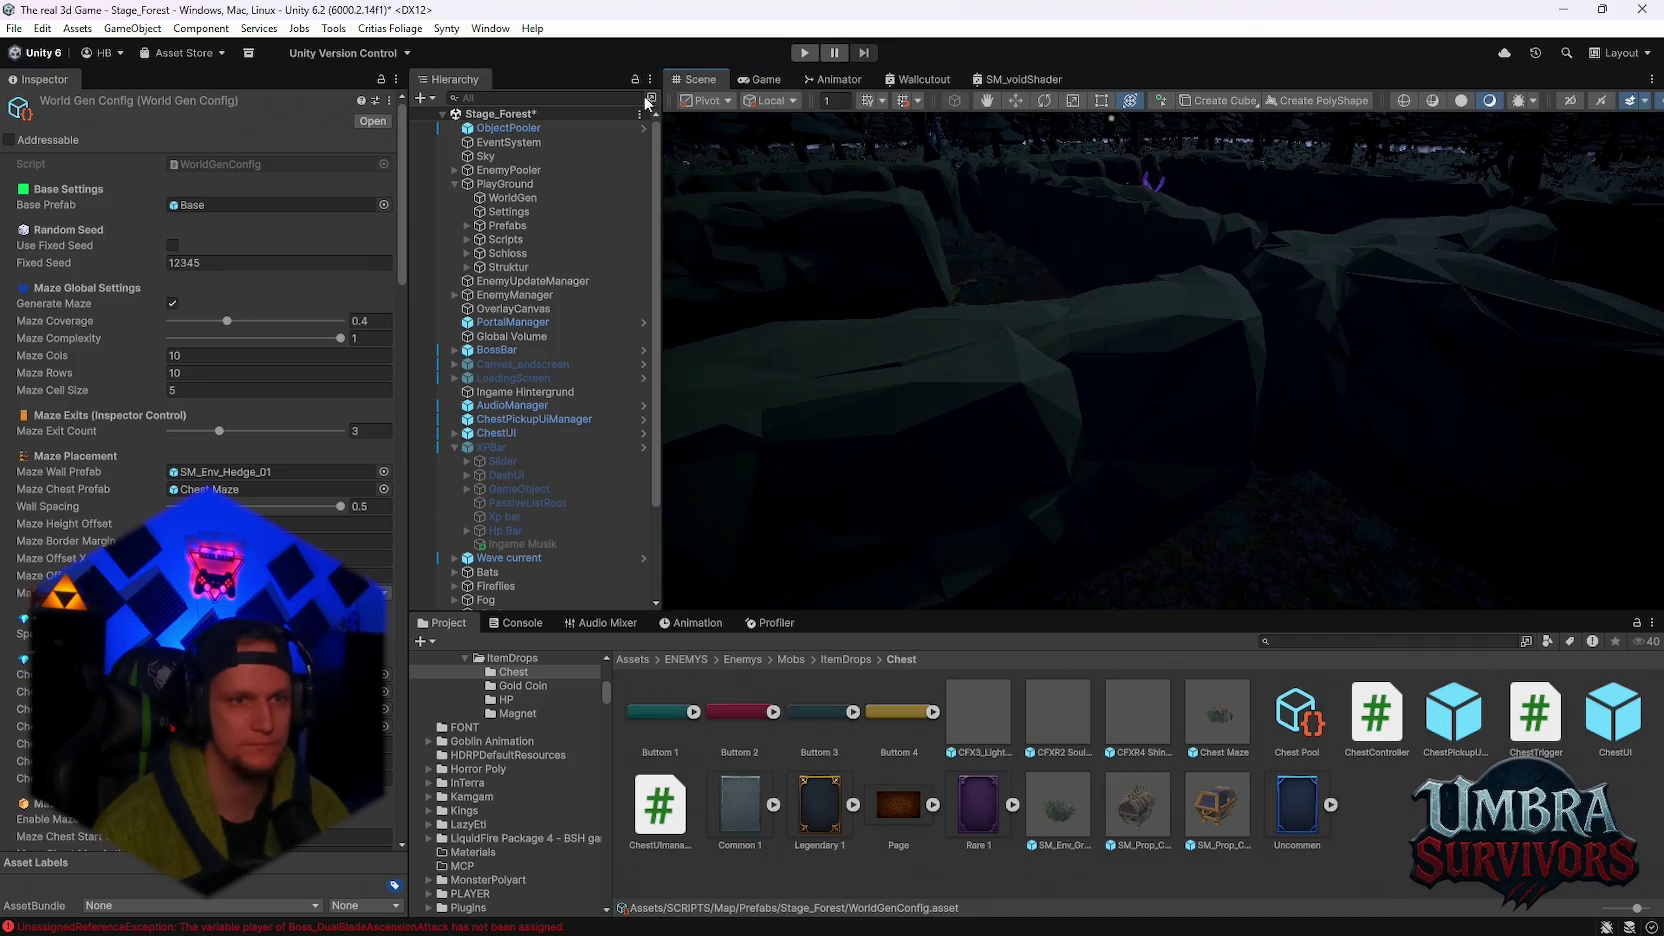
- Run Generate World on WorldGen's Map Generator and view the chest spawned at 9,2
click(512, 198)
click(396, 234)
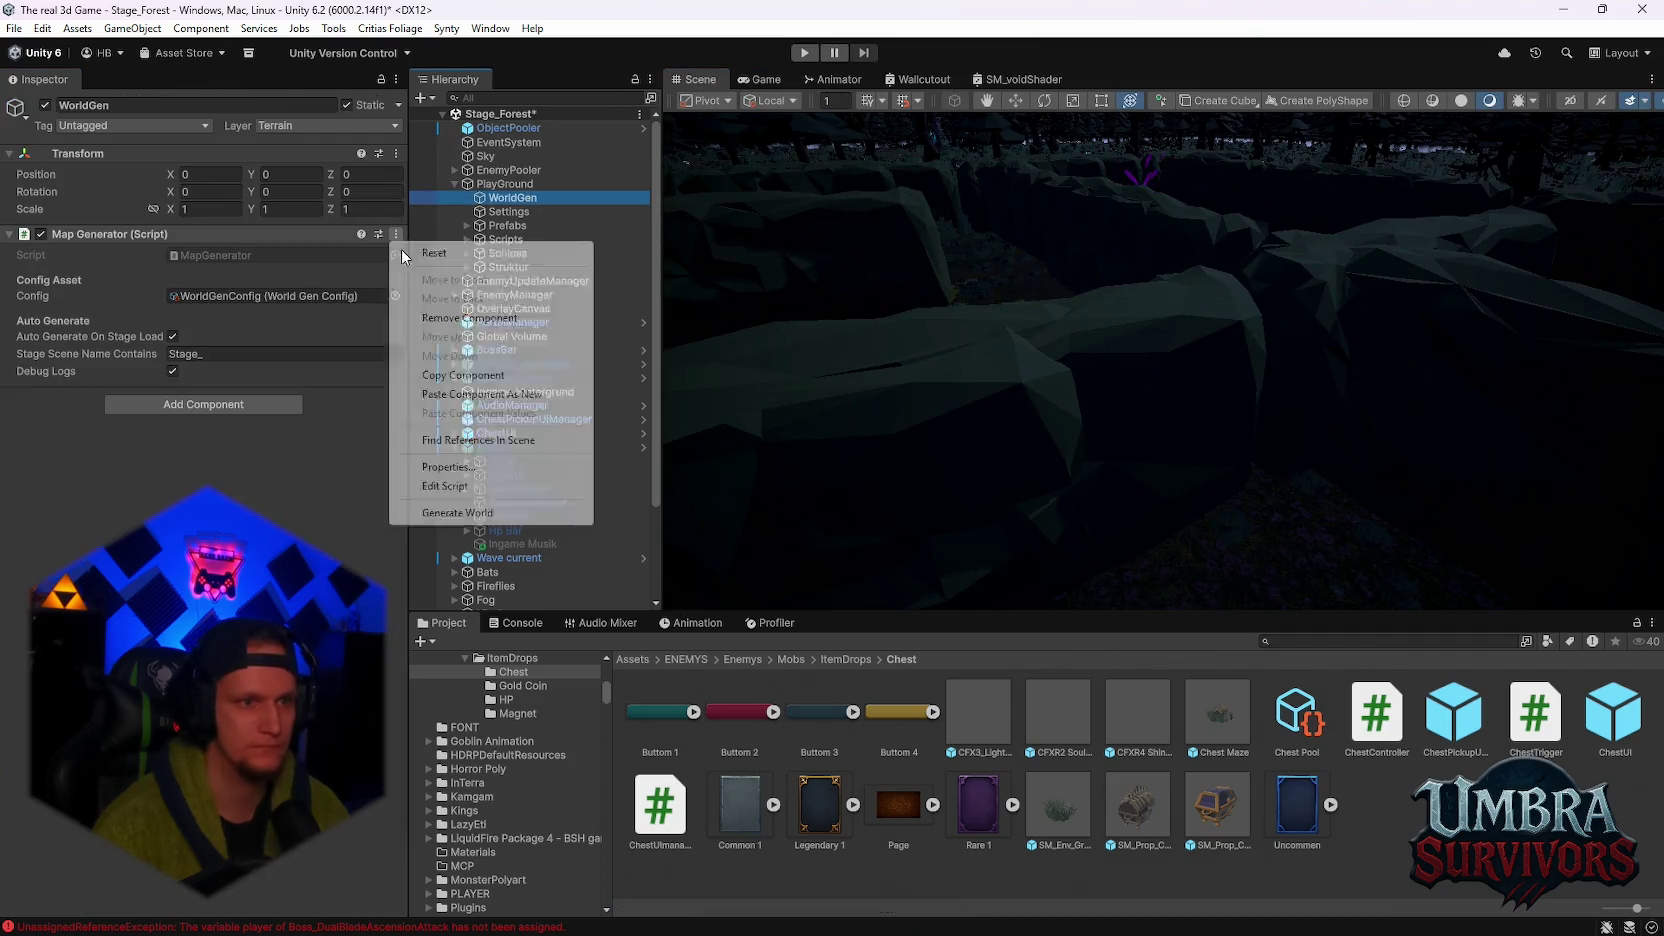
click(466, 513)
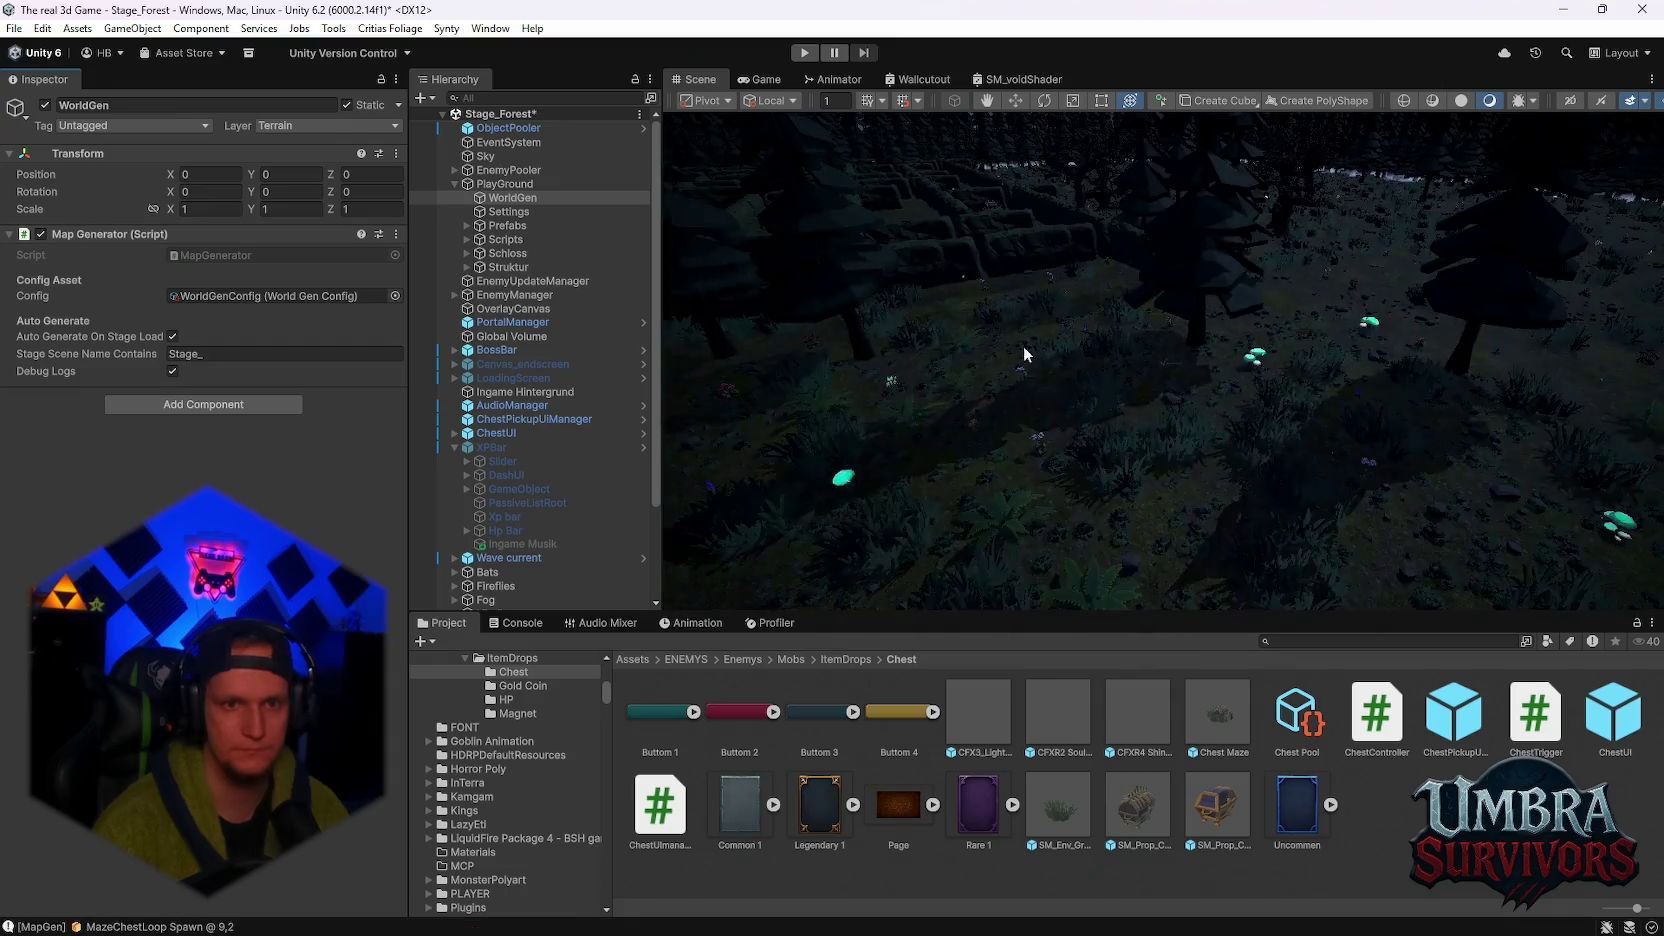
mouse_move(978, 382)
mouse_down()
mouse_move(1091, 335)
mouse_move(1150, 384)
mouse_move(1251, 373)
mouse_move(1131, 430)
mouse_move(1112, 298)
mouse_up()
scroll(1120, 300, down, 10)
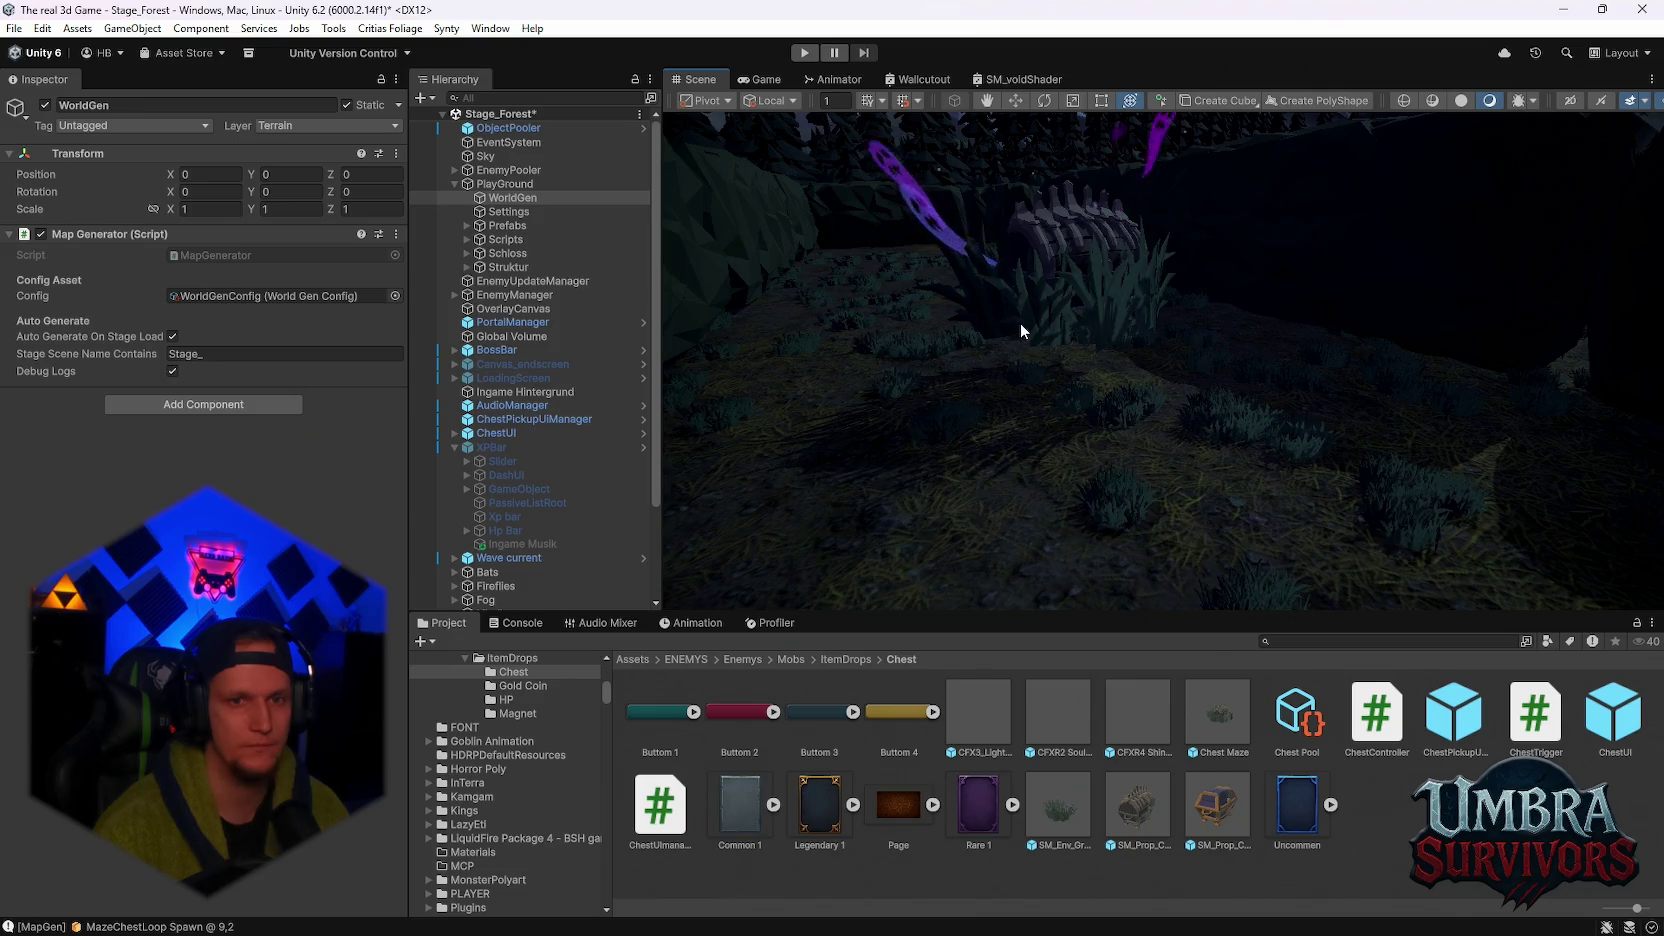
scroll(1020, 322, down, 5)
mouse_move(1039, 306)
mouse_down()
mouse_move(1167, 412)
mouse_move(1322, 384)
mouse_move(1039, 376)
mouse_move(1201, 406)
mouse_up()
- Inspect the Chest Maze prefab's grass clone, root components and chest lid
double_click(1235, 725)
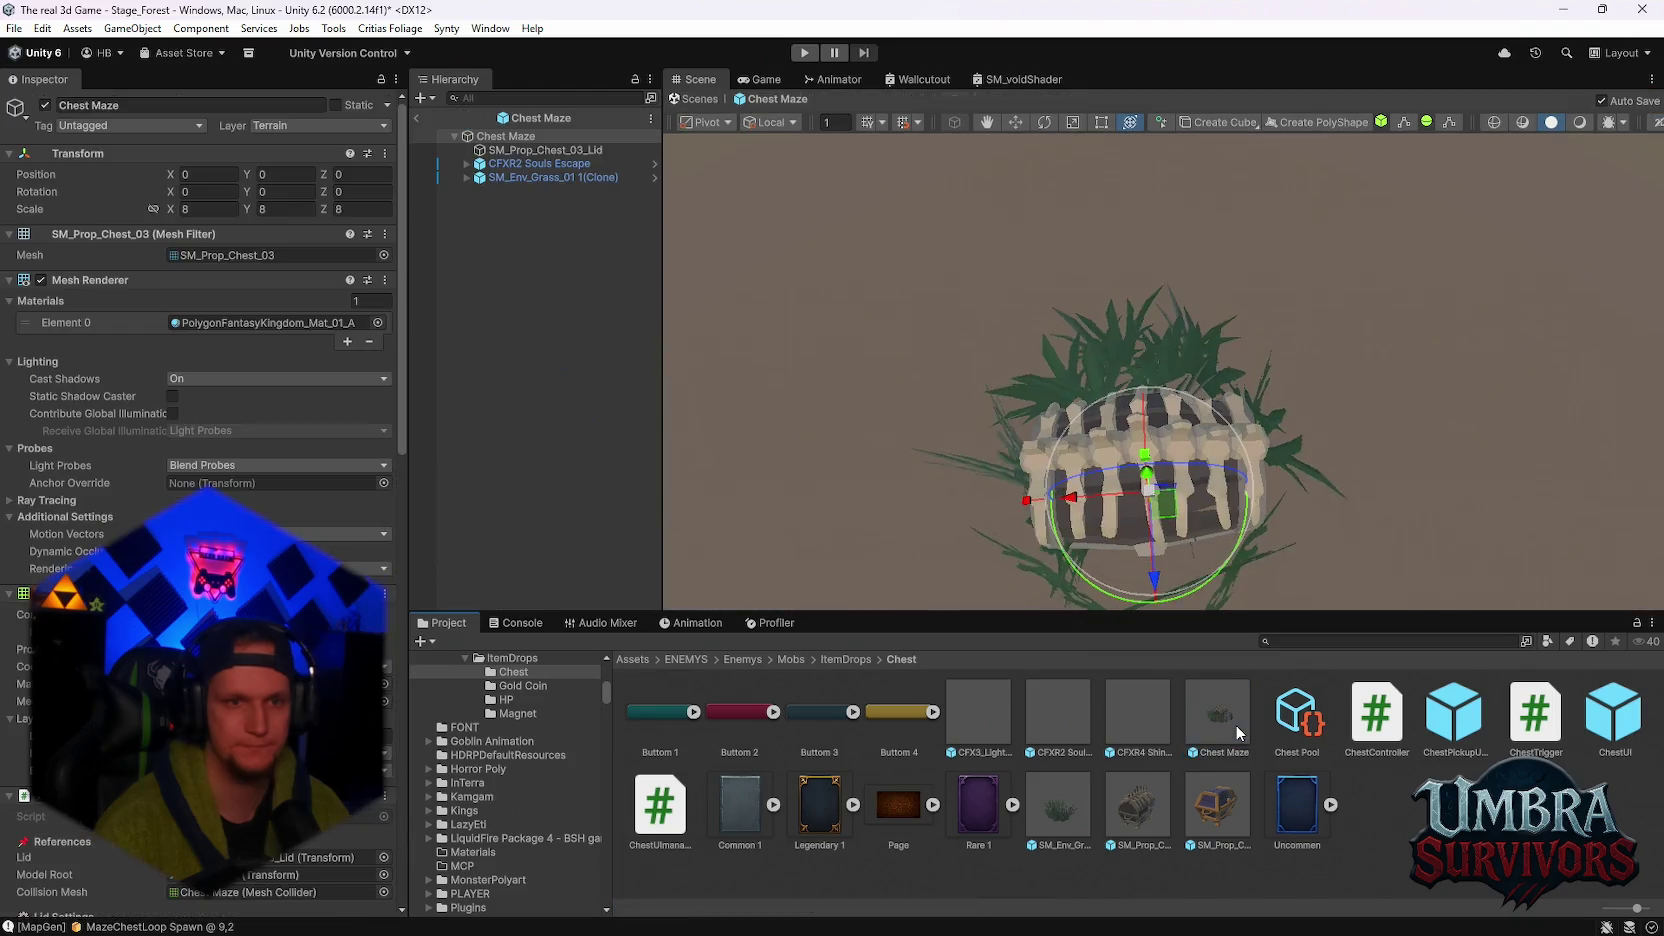
click(500, 177)
scroll(182, 389, down, 4)
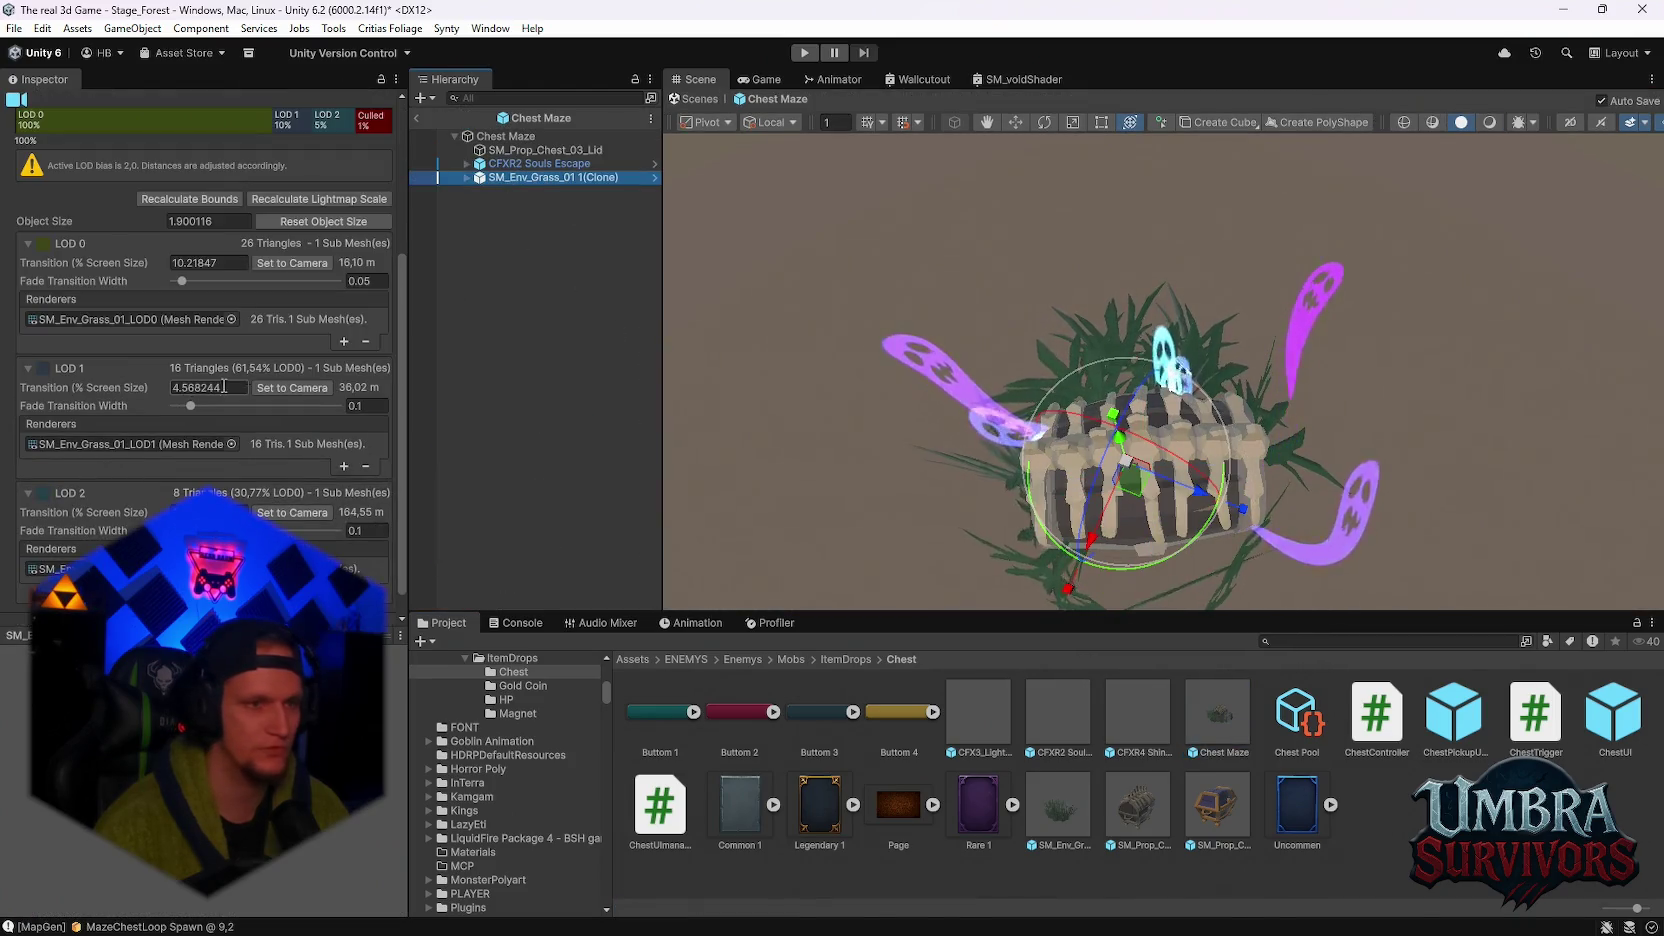
click(503, 136)
scroll(240, 410, down, 10)
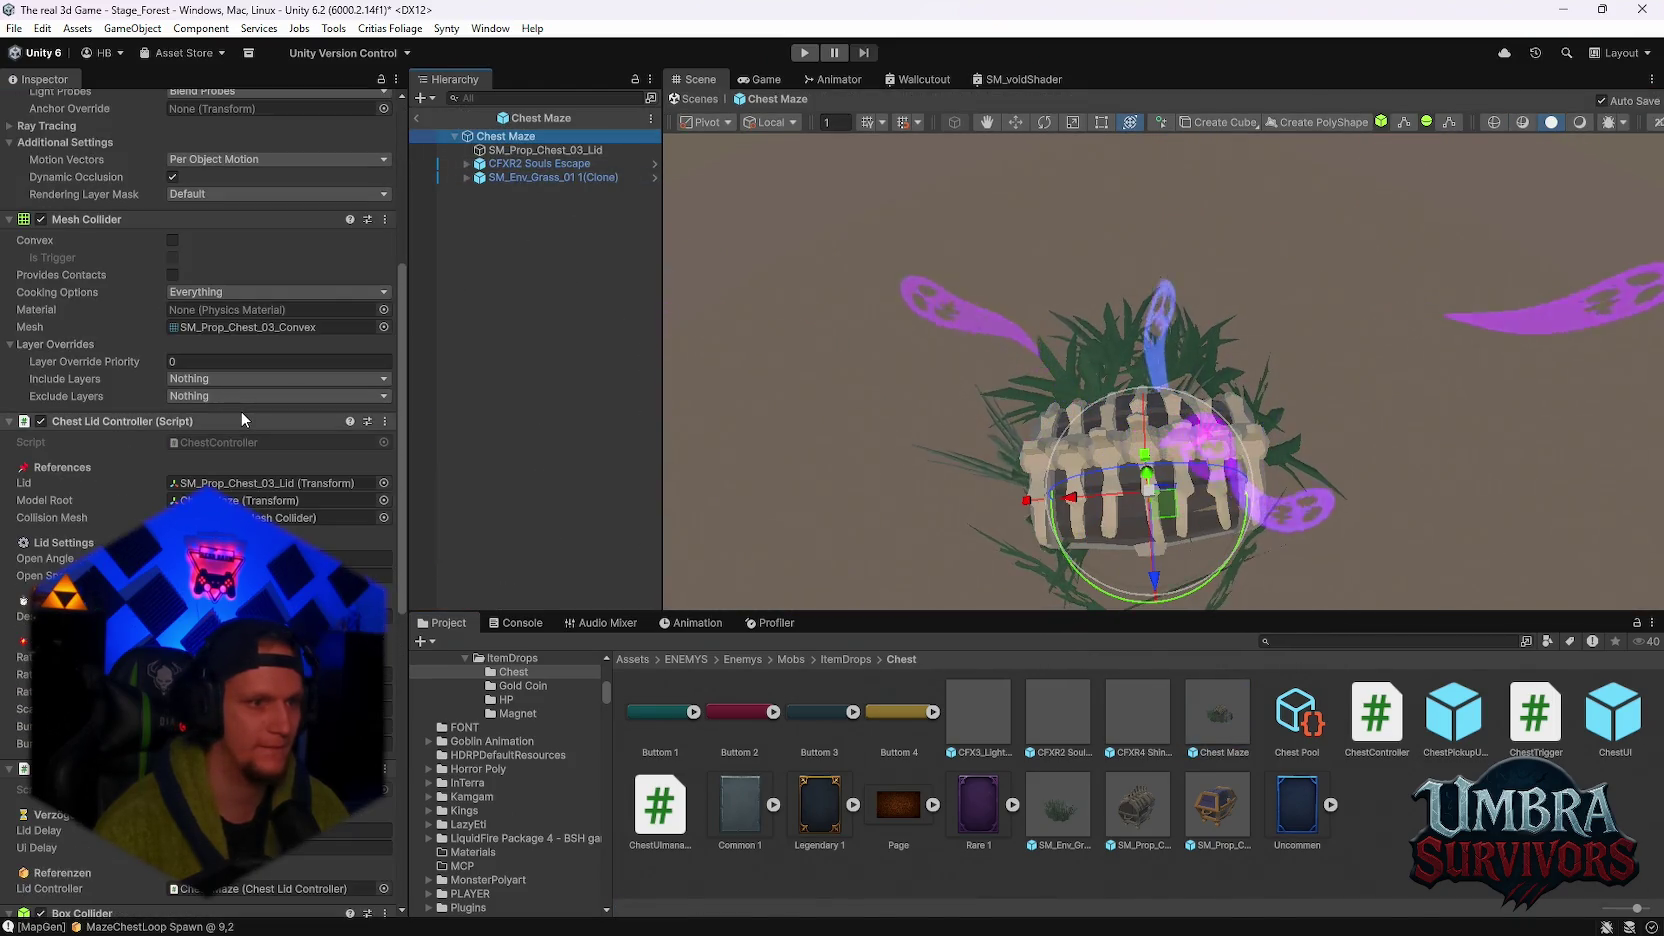
scroll(257, 422, down, 5)
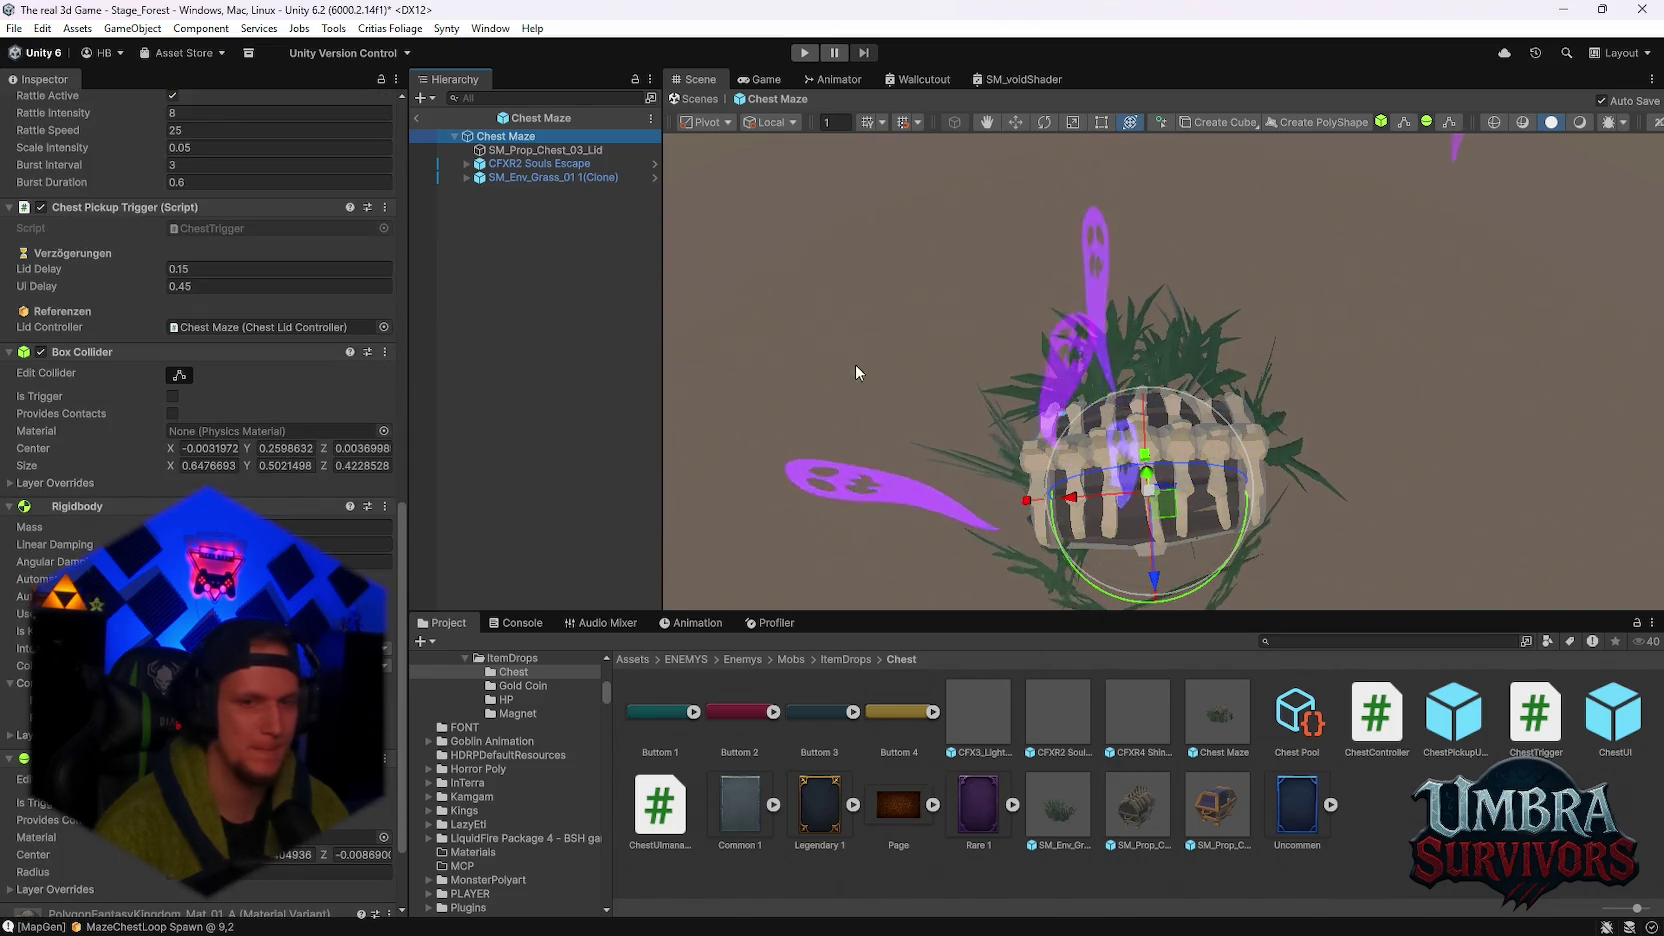
click(540, 150)
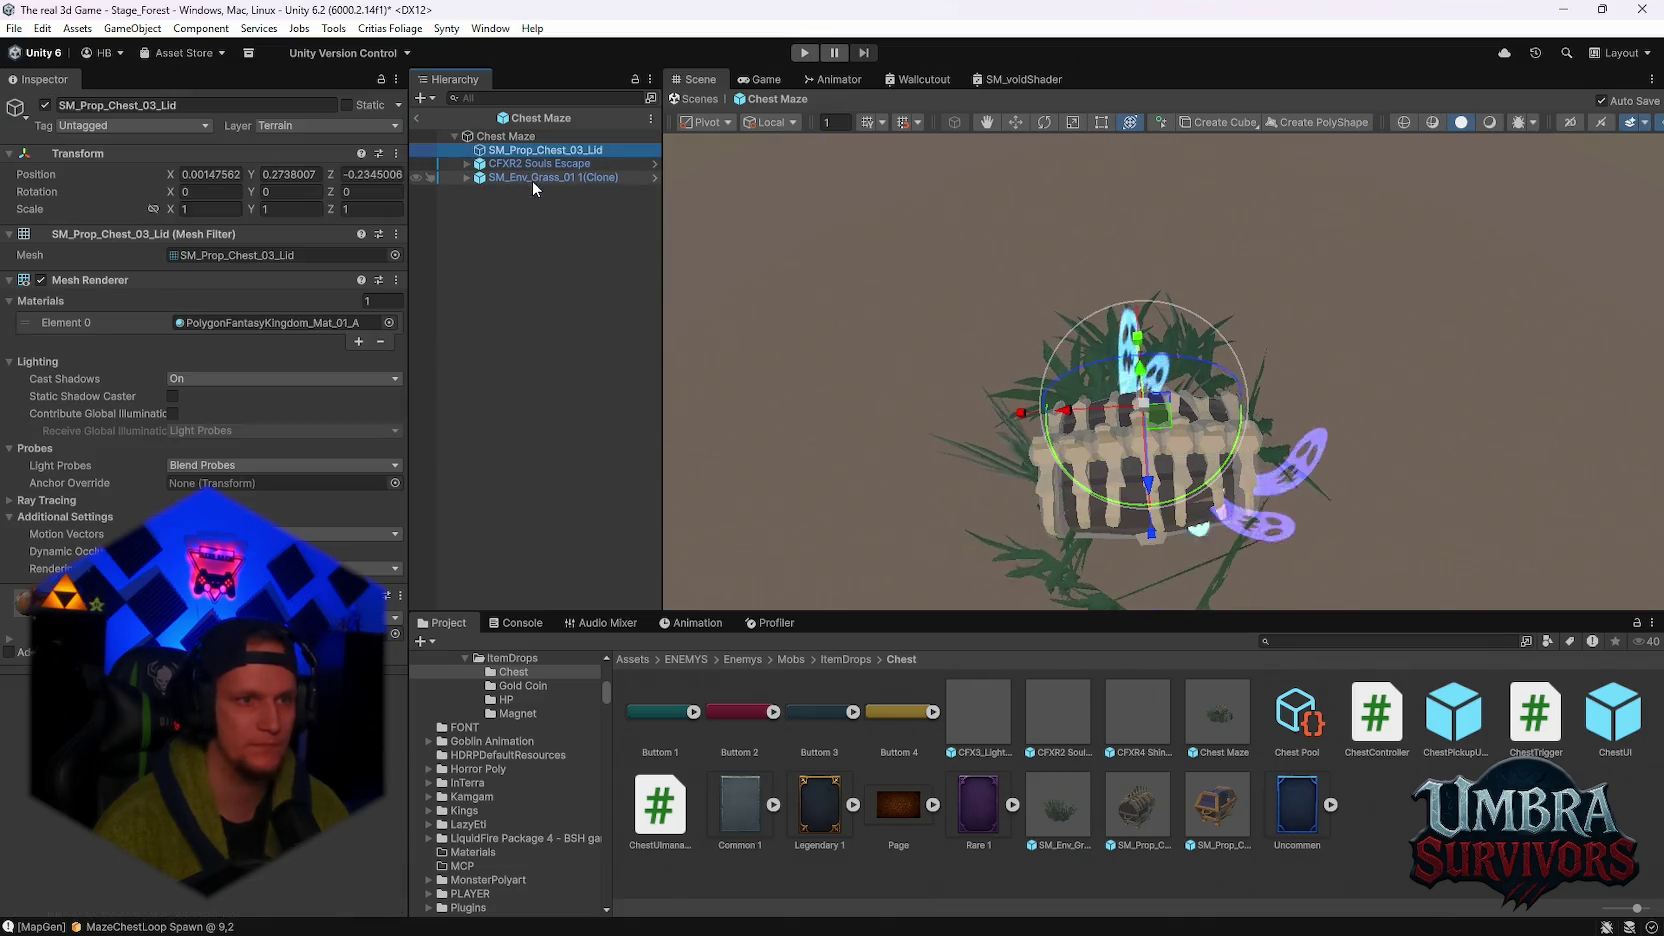
scroll(287, 376, down, 5)
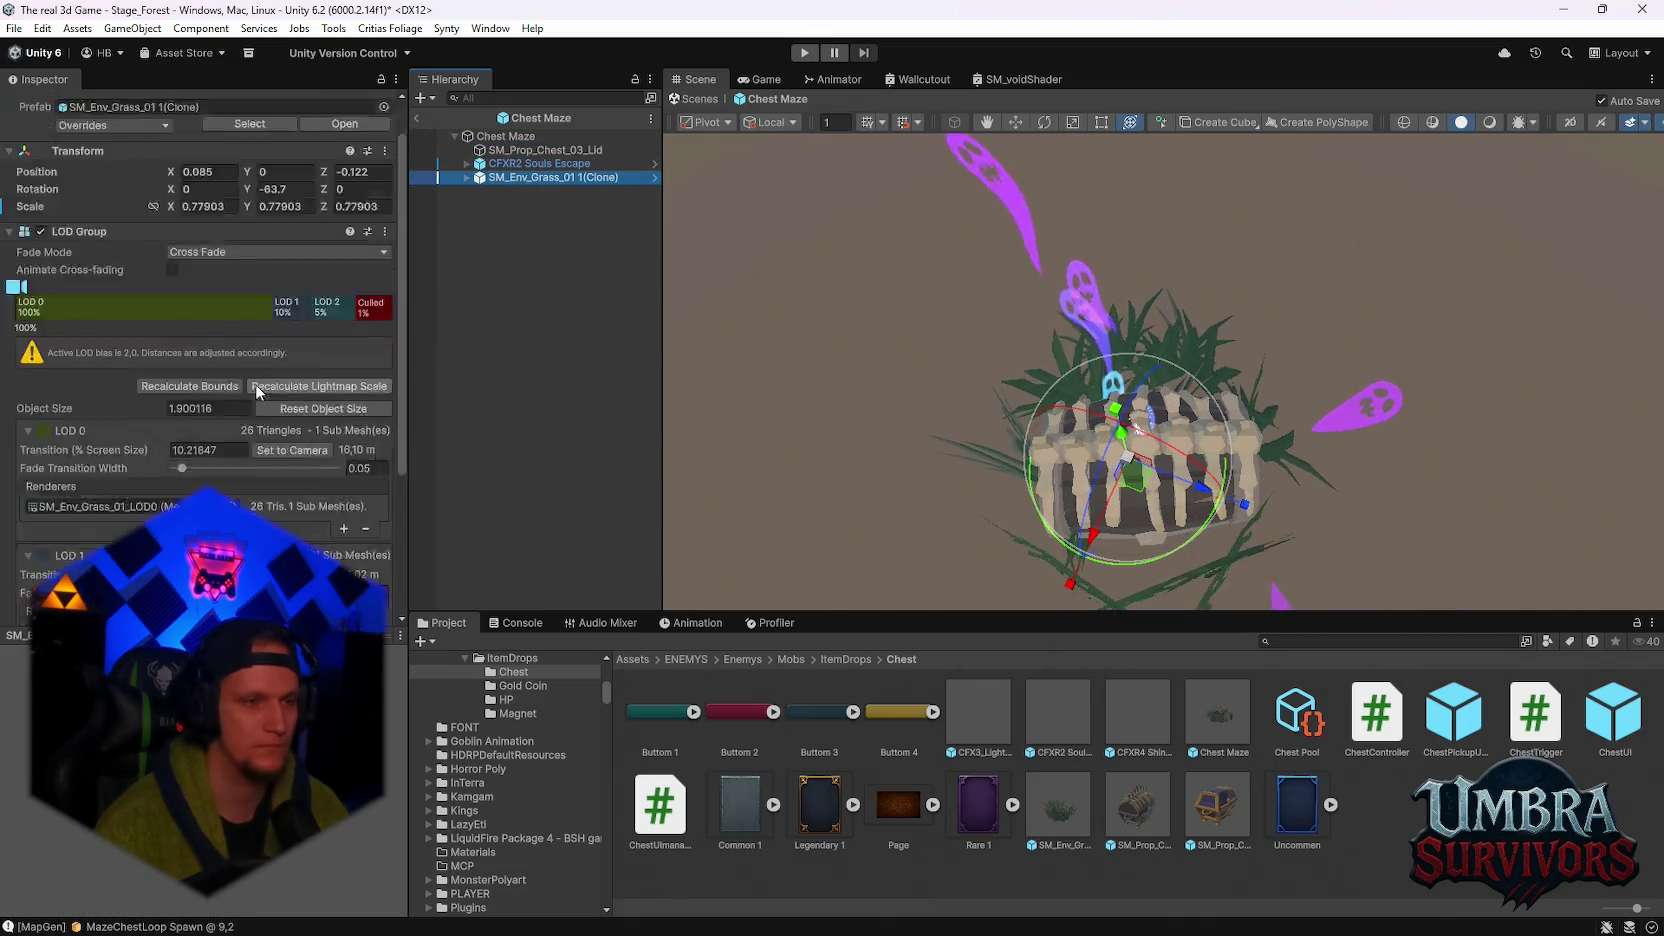
- Exit prefab mode back to Stage_Forest and enter Play mode
click(764, 80)
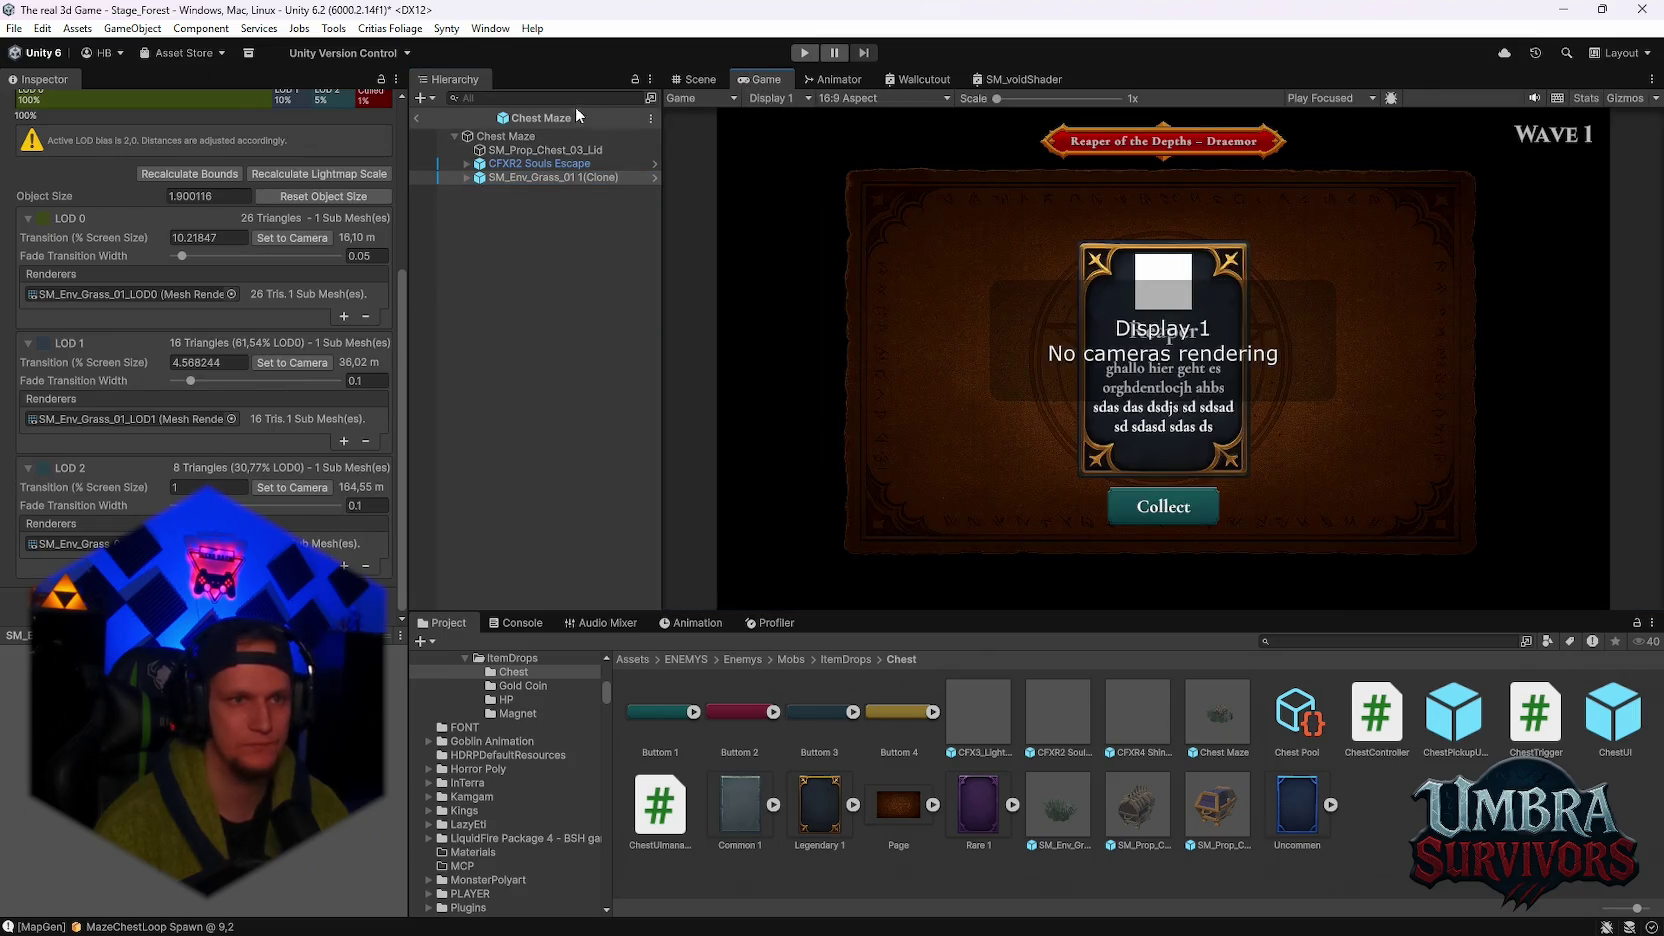
click(700, 79)
click(416, 118)
mouse_move(1110, 368)
mouse_down()
mouse_move(1180, 318)
mouse_move(865, 193)
mouse_up()
click(805, 53)
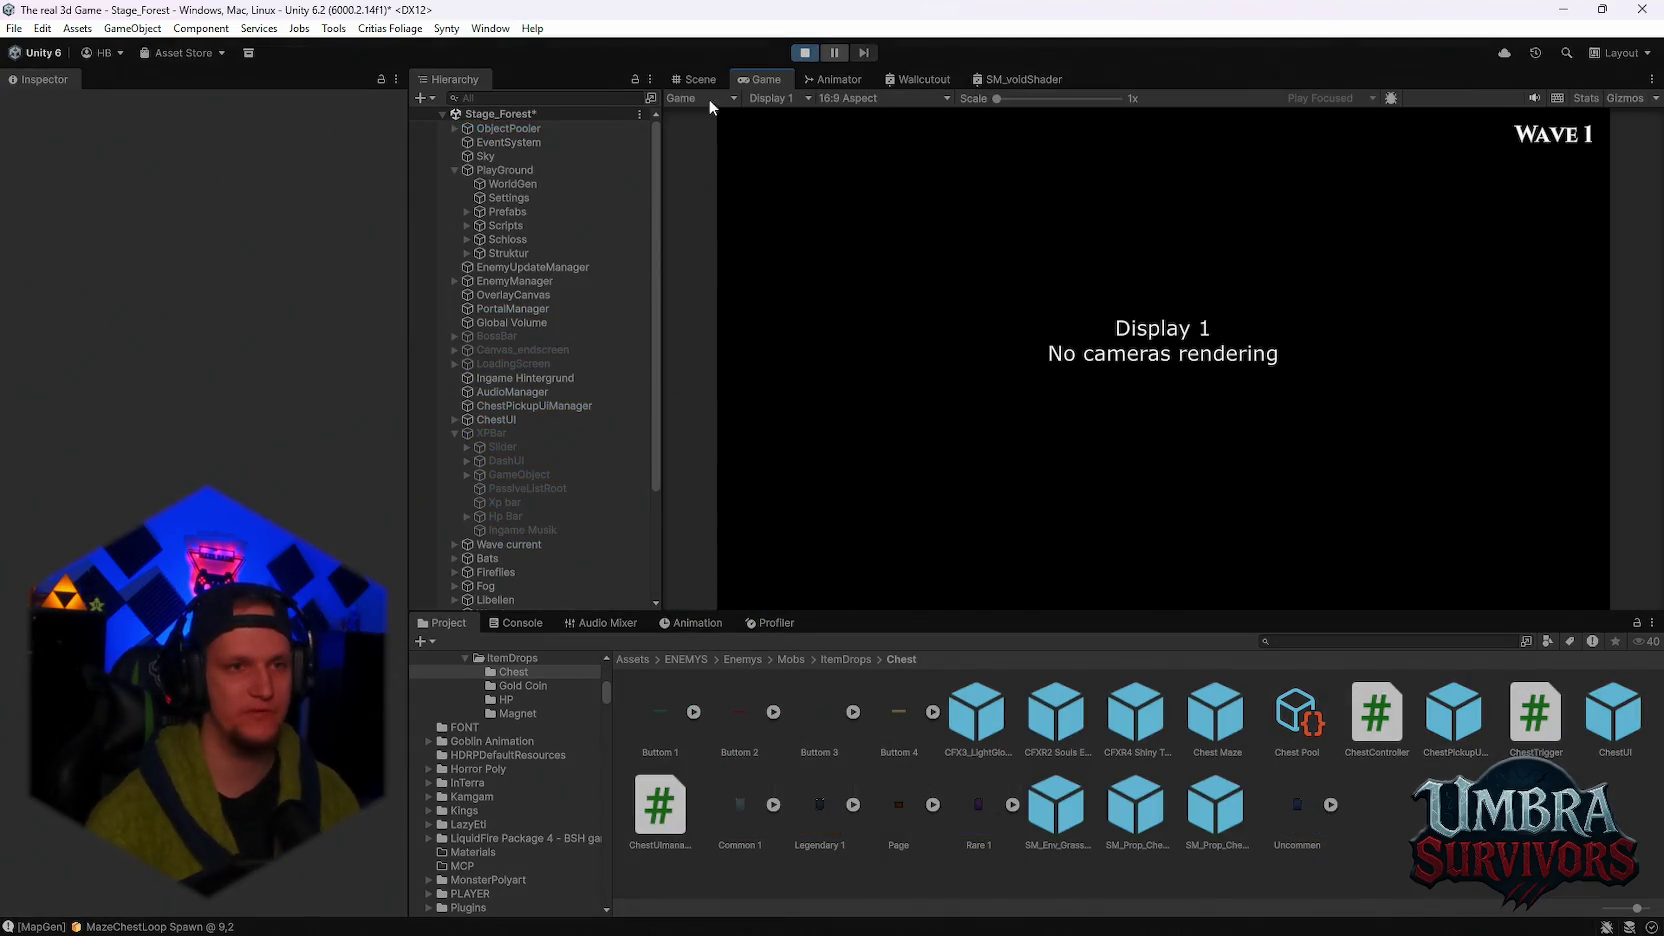
- In the running Scene view, frame a grass clone near a chest and orbit around it
click(672, 81)
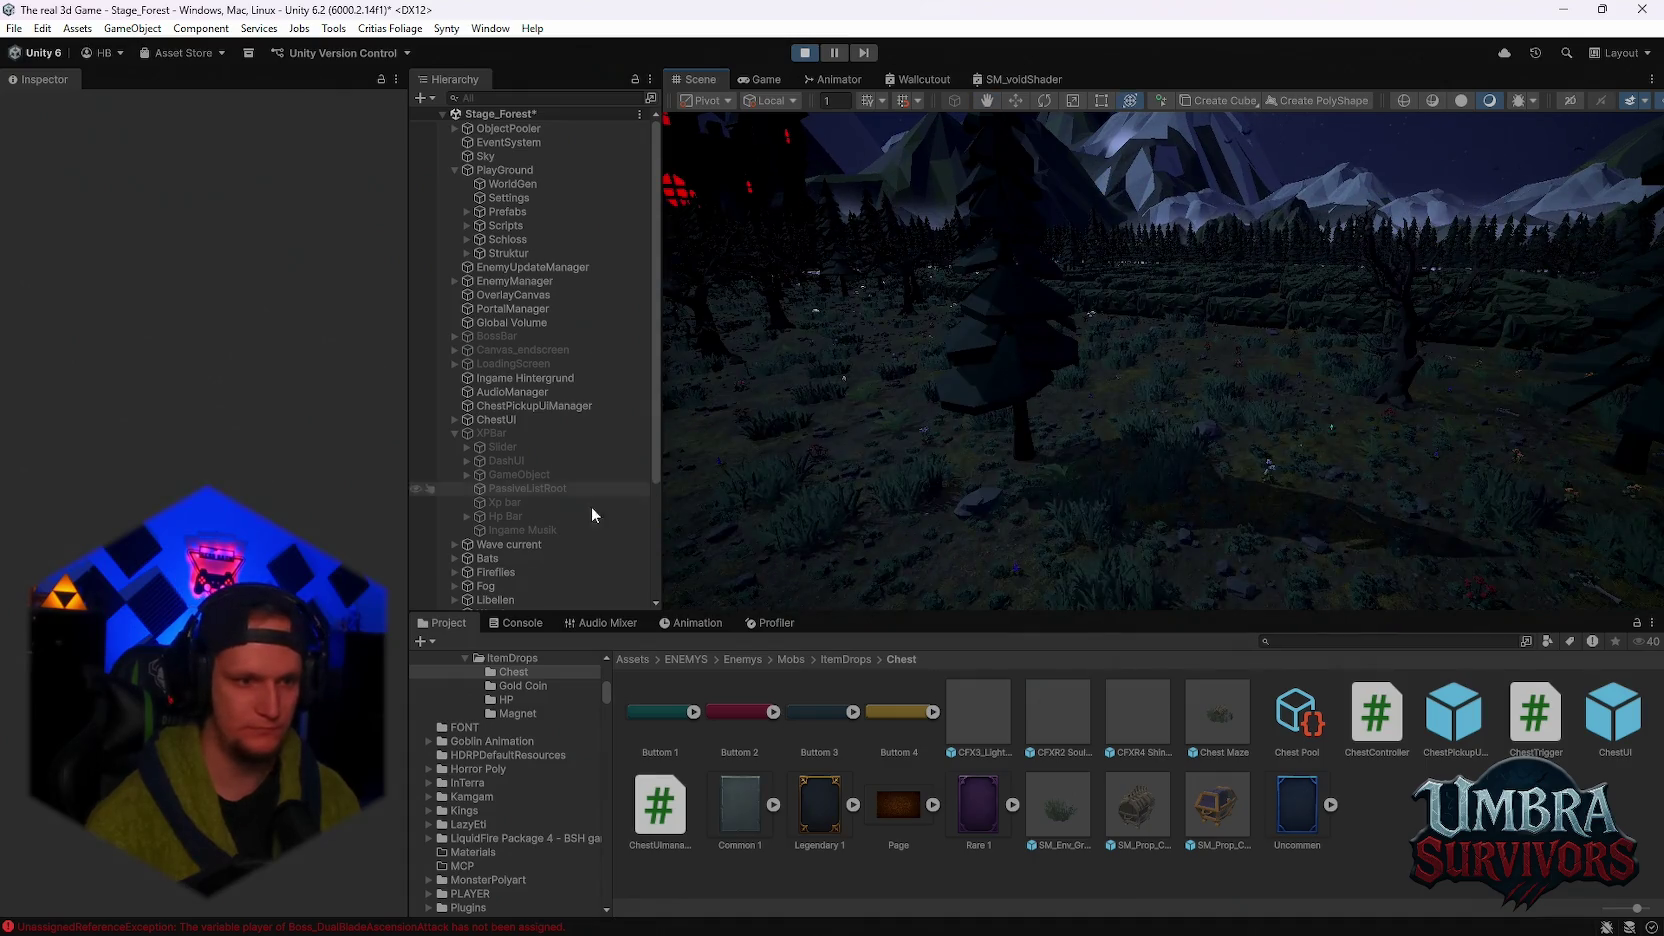
scroll(560, 540, down, 3)
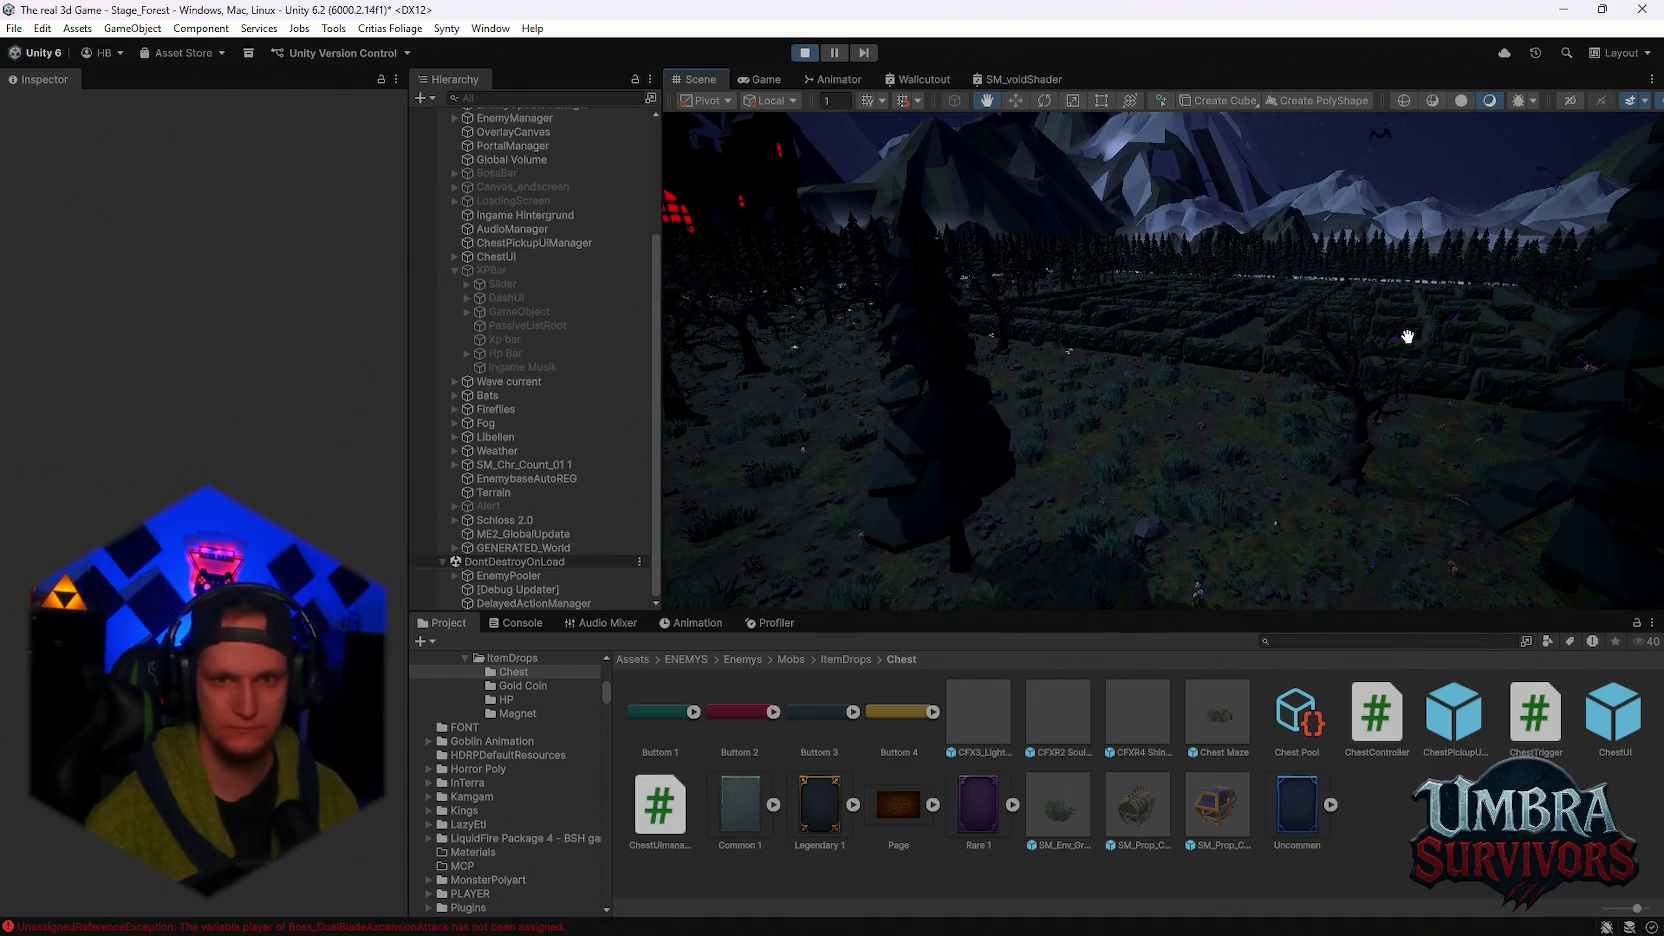
scroll(1407, 333, down, 5)
scroll(1290, 432, up, 3)
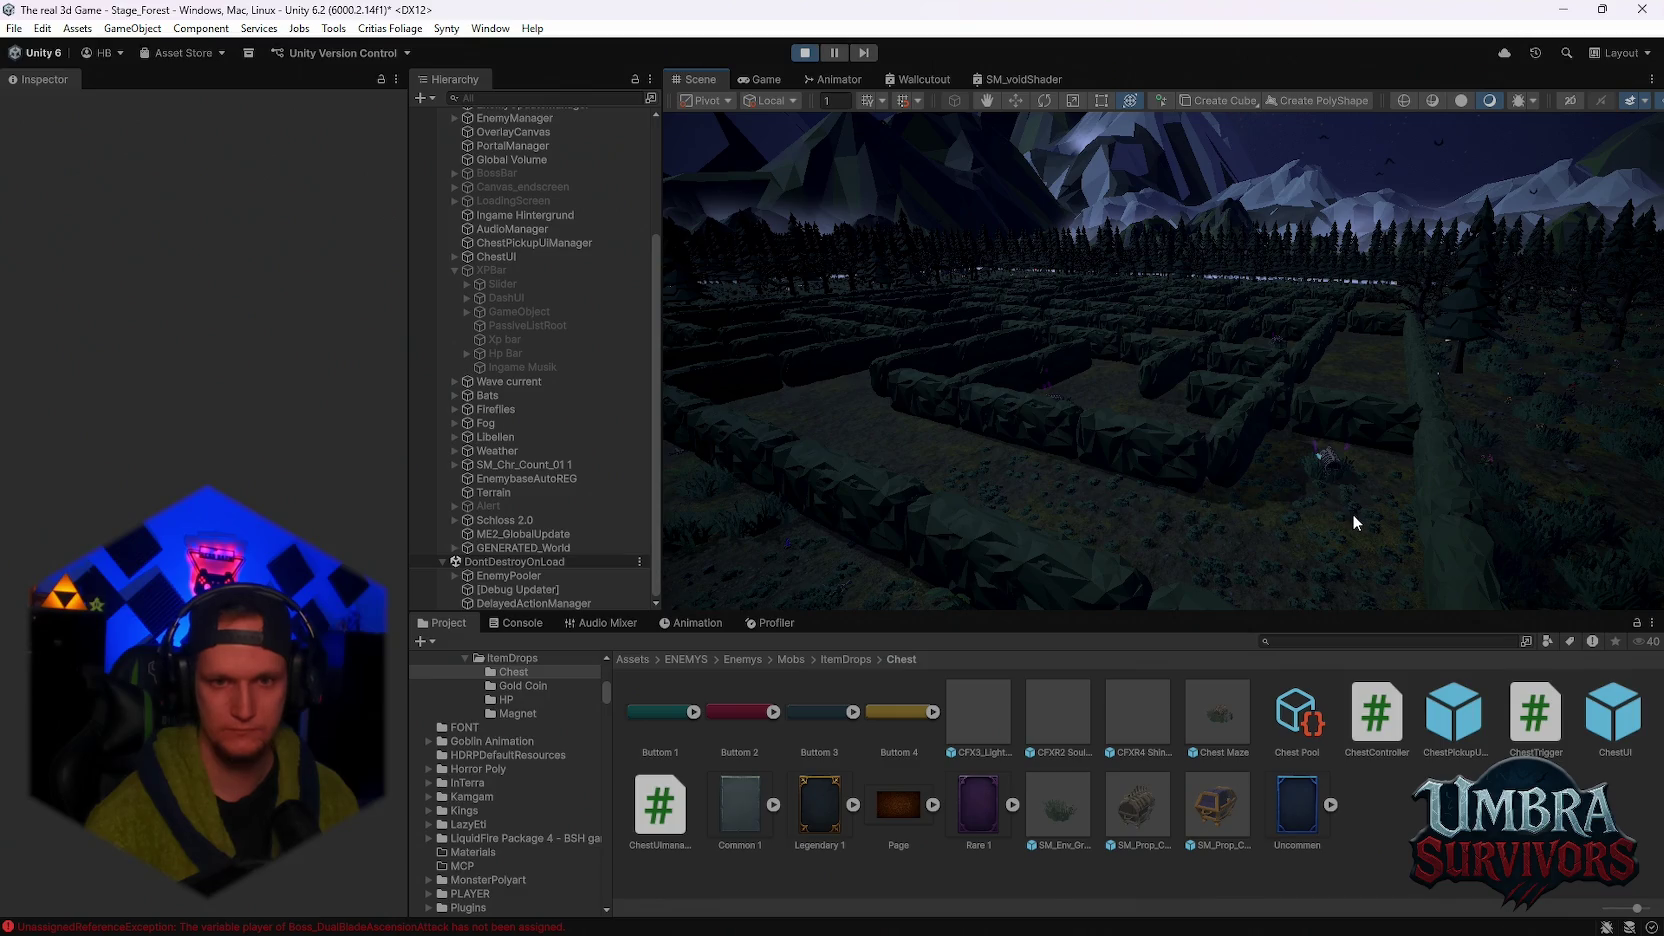
click(1367, 400)
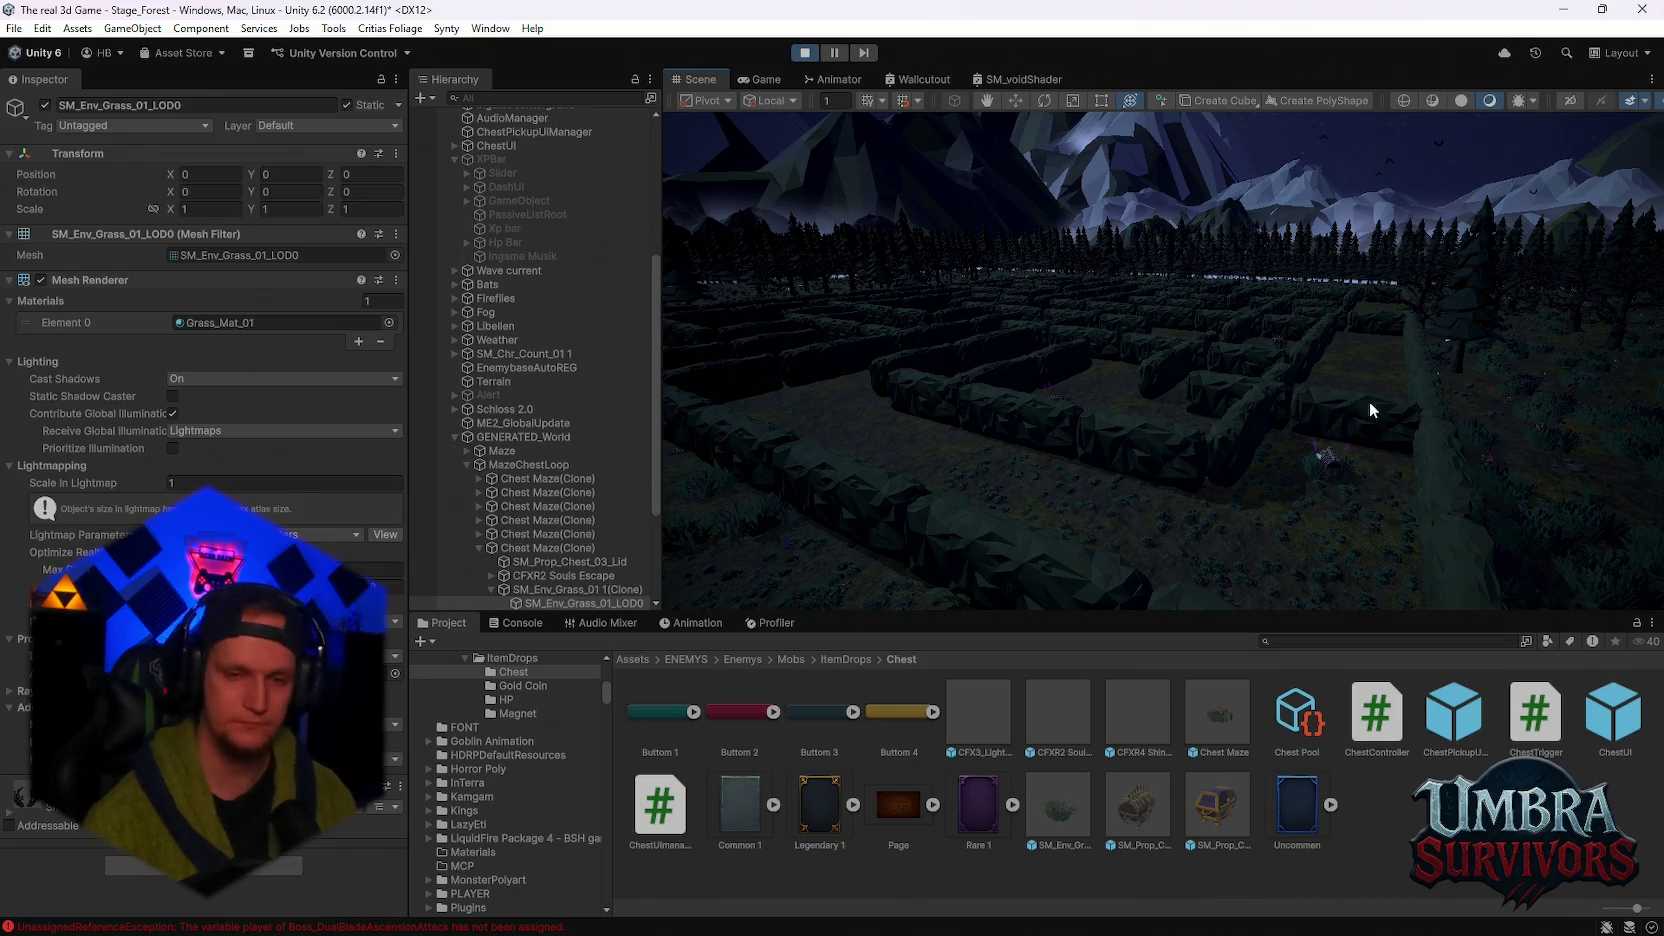
key(f)
mouse_move(1269, 358)
mouse_down()
mouse_move(1206, 358)
mouse_move(1320, 300)
mouse_move(1356, 446)
mouse_move(1330, 453)
mouse_move(1255, 379)
mouse_move(1362, 462)
mouse_move(1240, 350)
mouse_move(1099, 388)
mouse_move(1278, 200)
mouse_move(1192, 472)
mouse_up()
- Clear the selection, view the maze from a low angle, then stop Play mode
click(1344, 277)
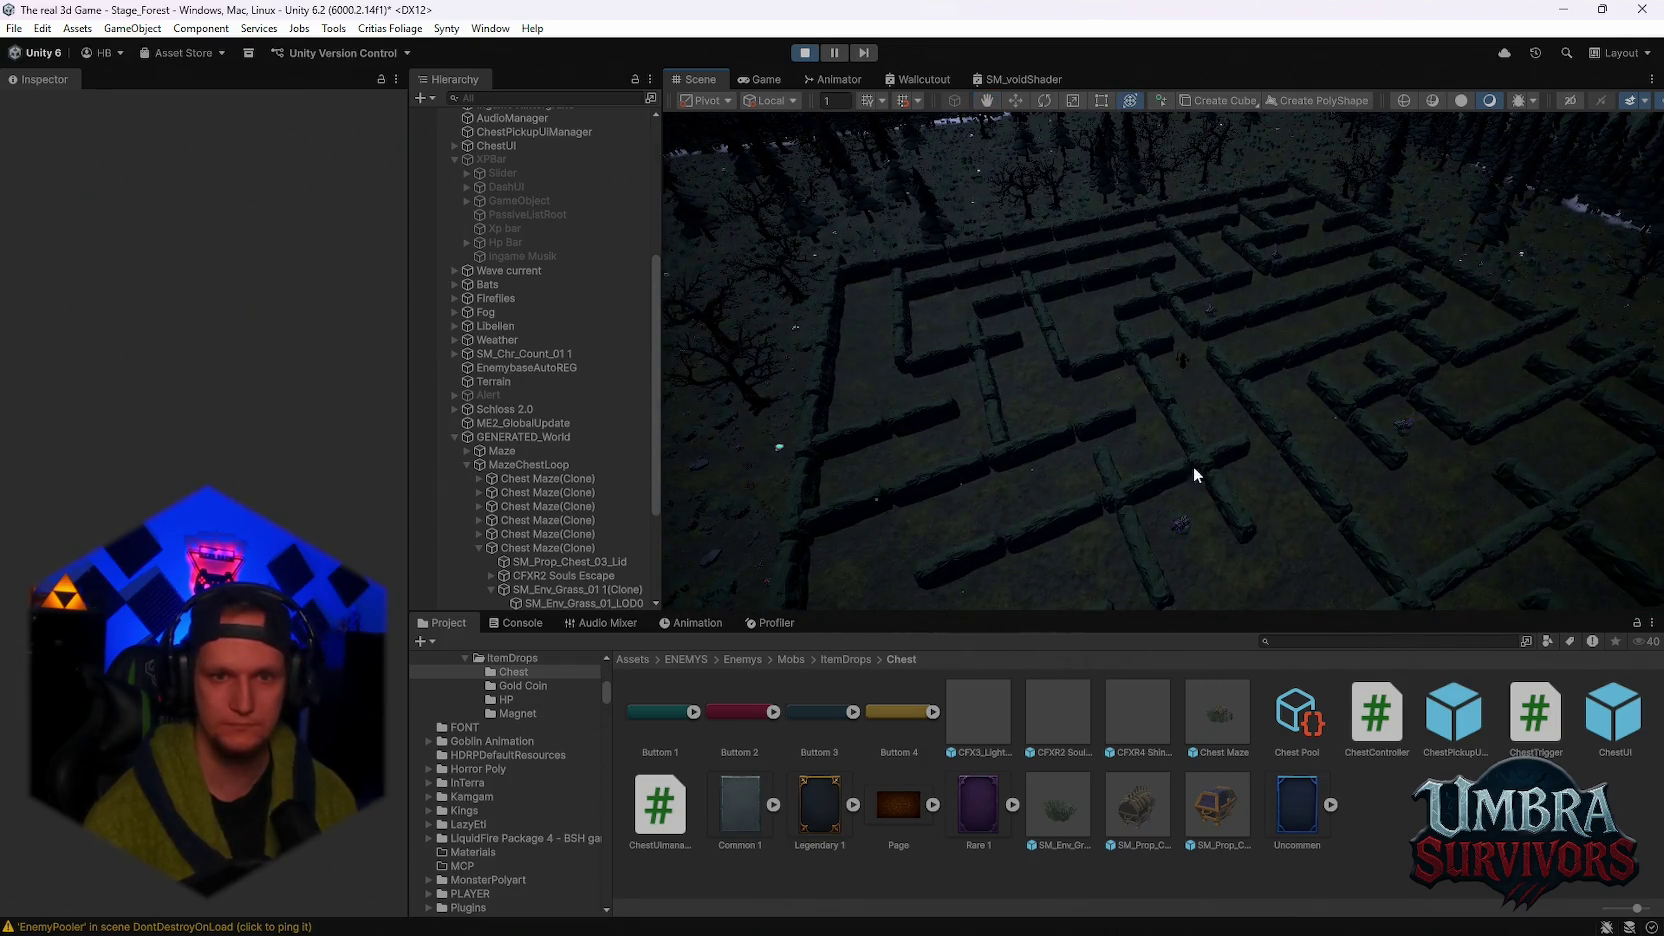
scroll(1185, 380, up, 5)
mouse_move(1175, 352)
mouse_down()
mouse_move(1189, 464)
mouse_move(1110, 130)
mouse_move(1173, 308)
mouse_move(1169, 359)
mouse_up()
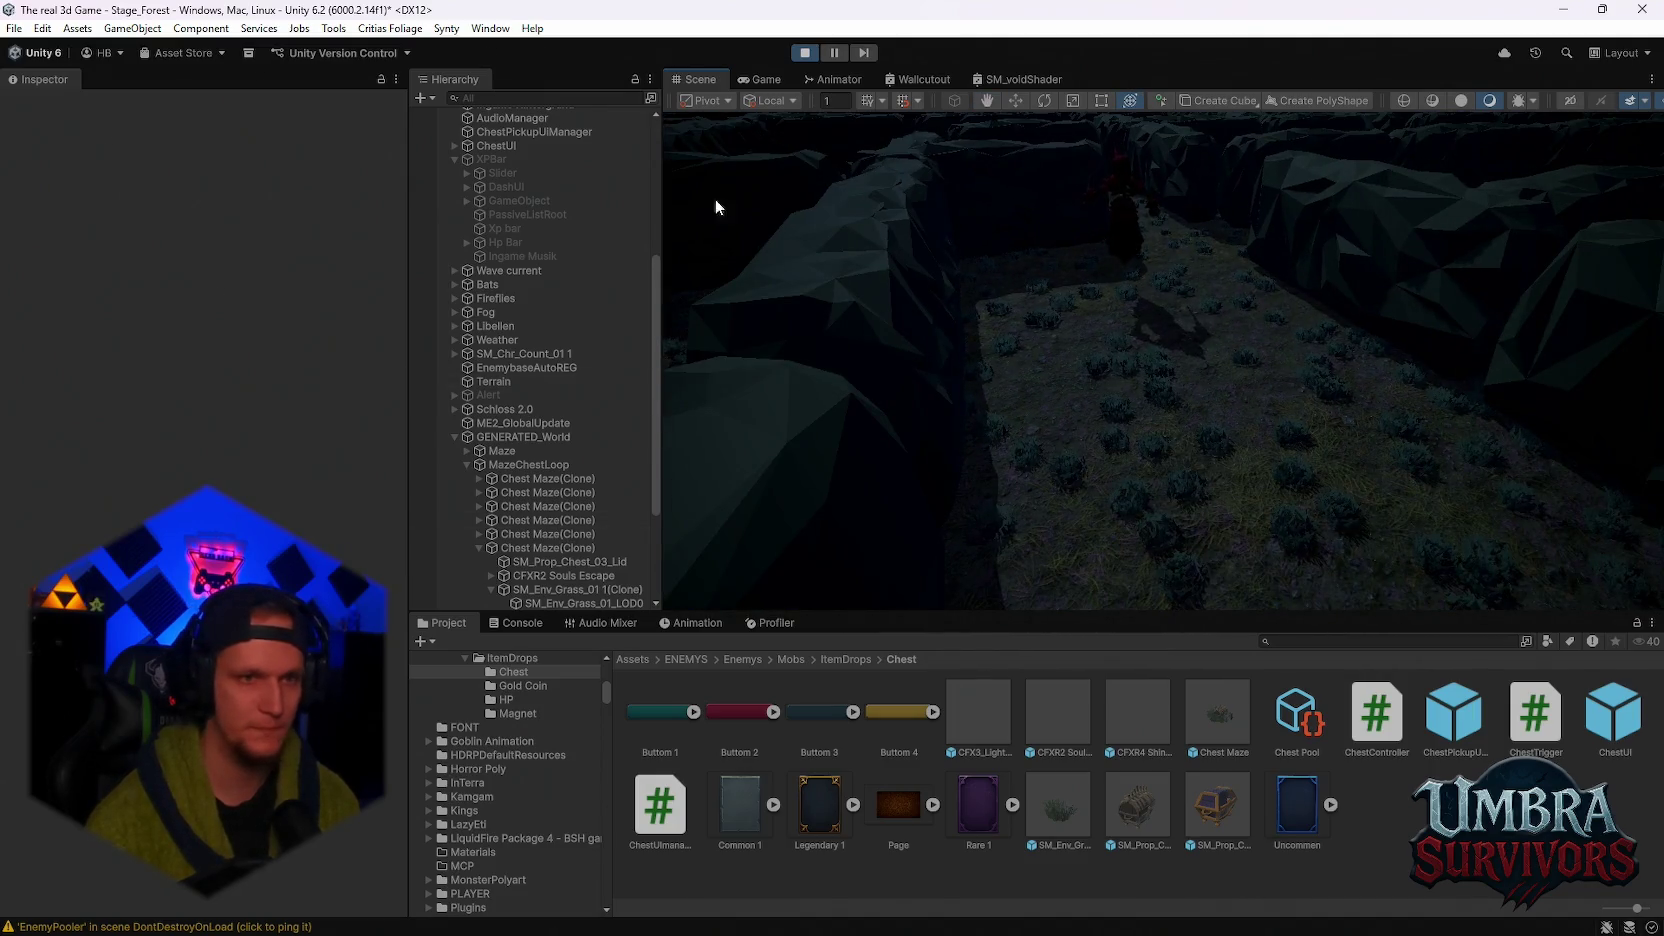
click(806, 52)
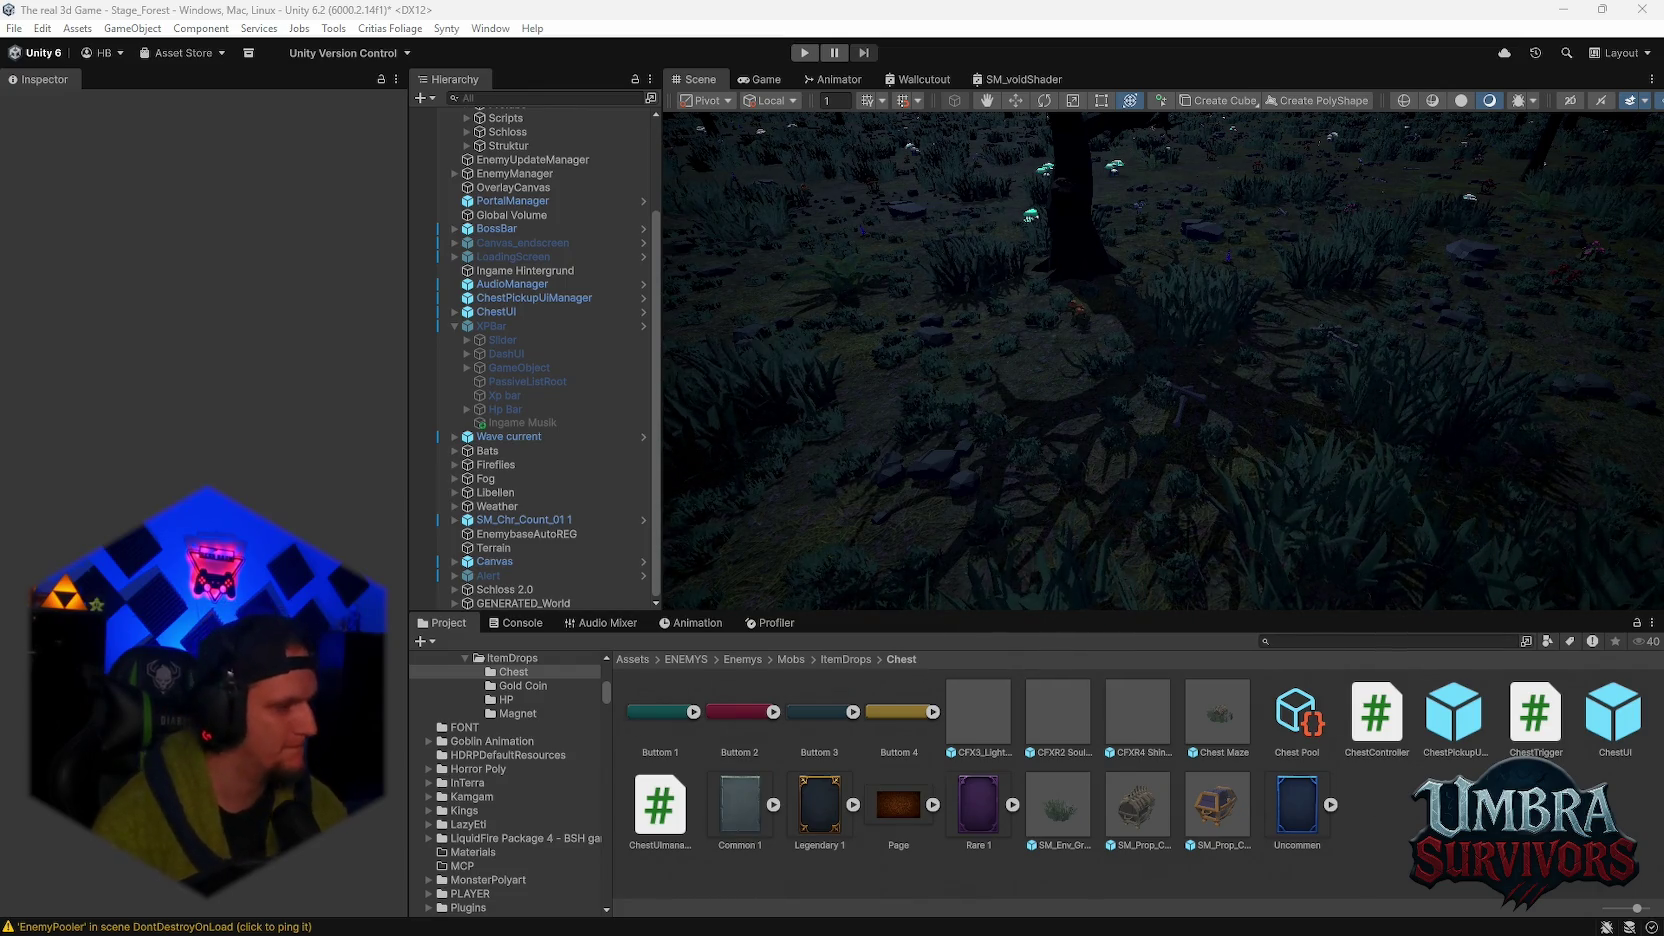
scroll(1300, 318, down, 10)
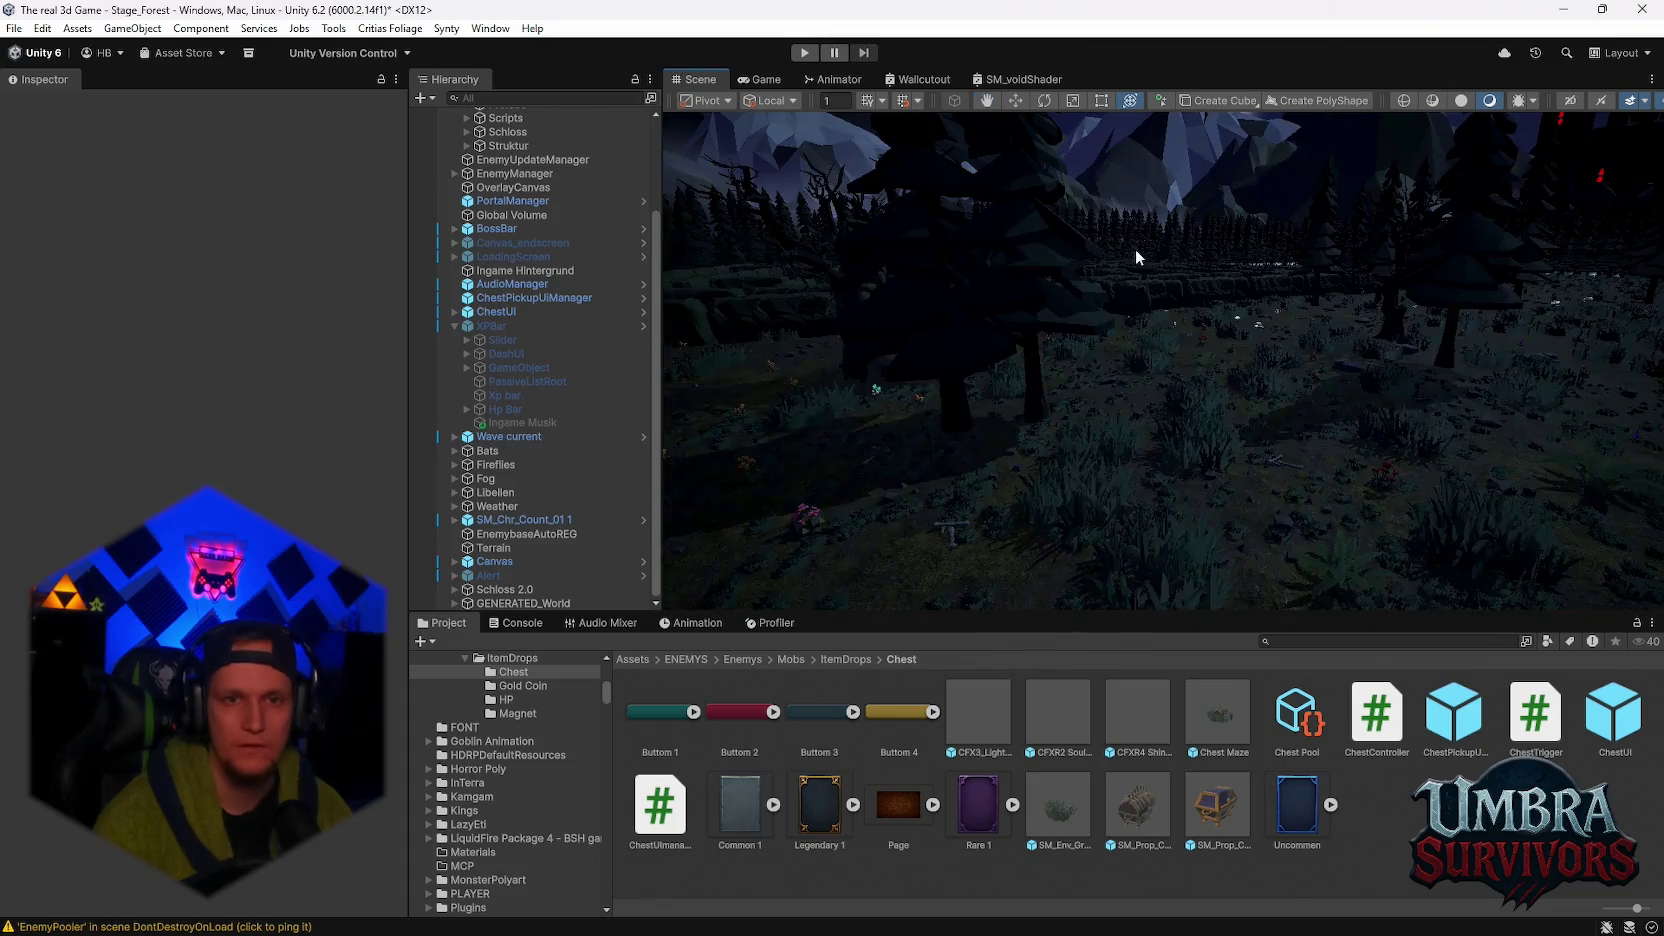
scroll(1100, 548, up, 10)
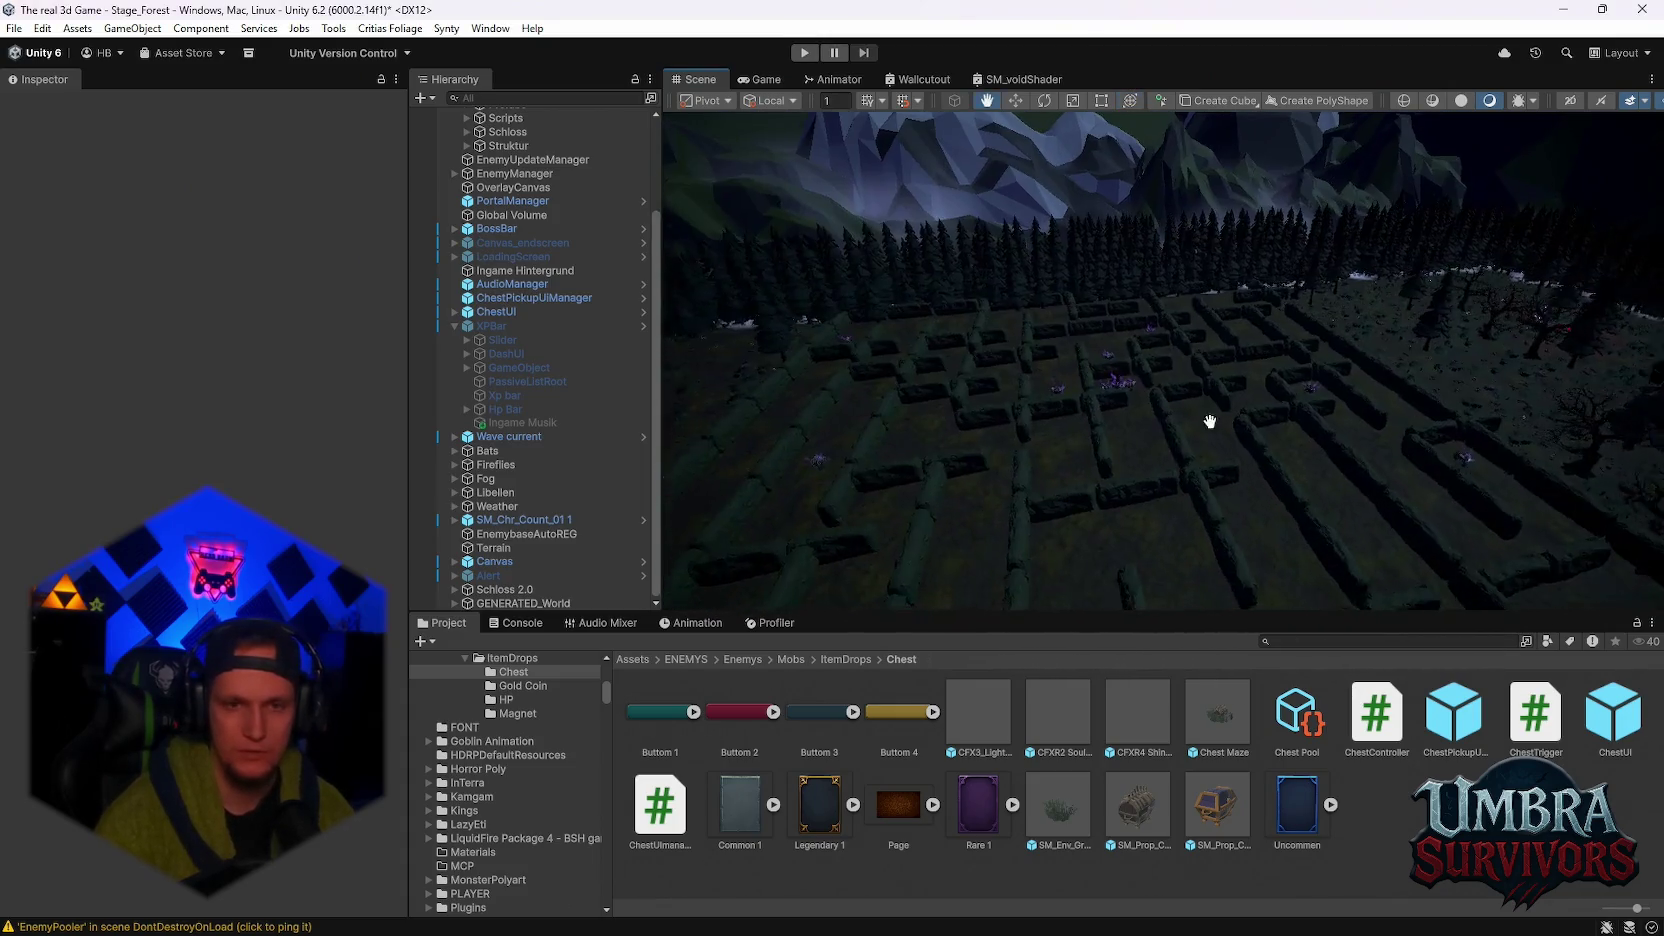
scroll(1166, 518, up, 10)
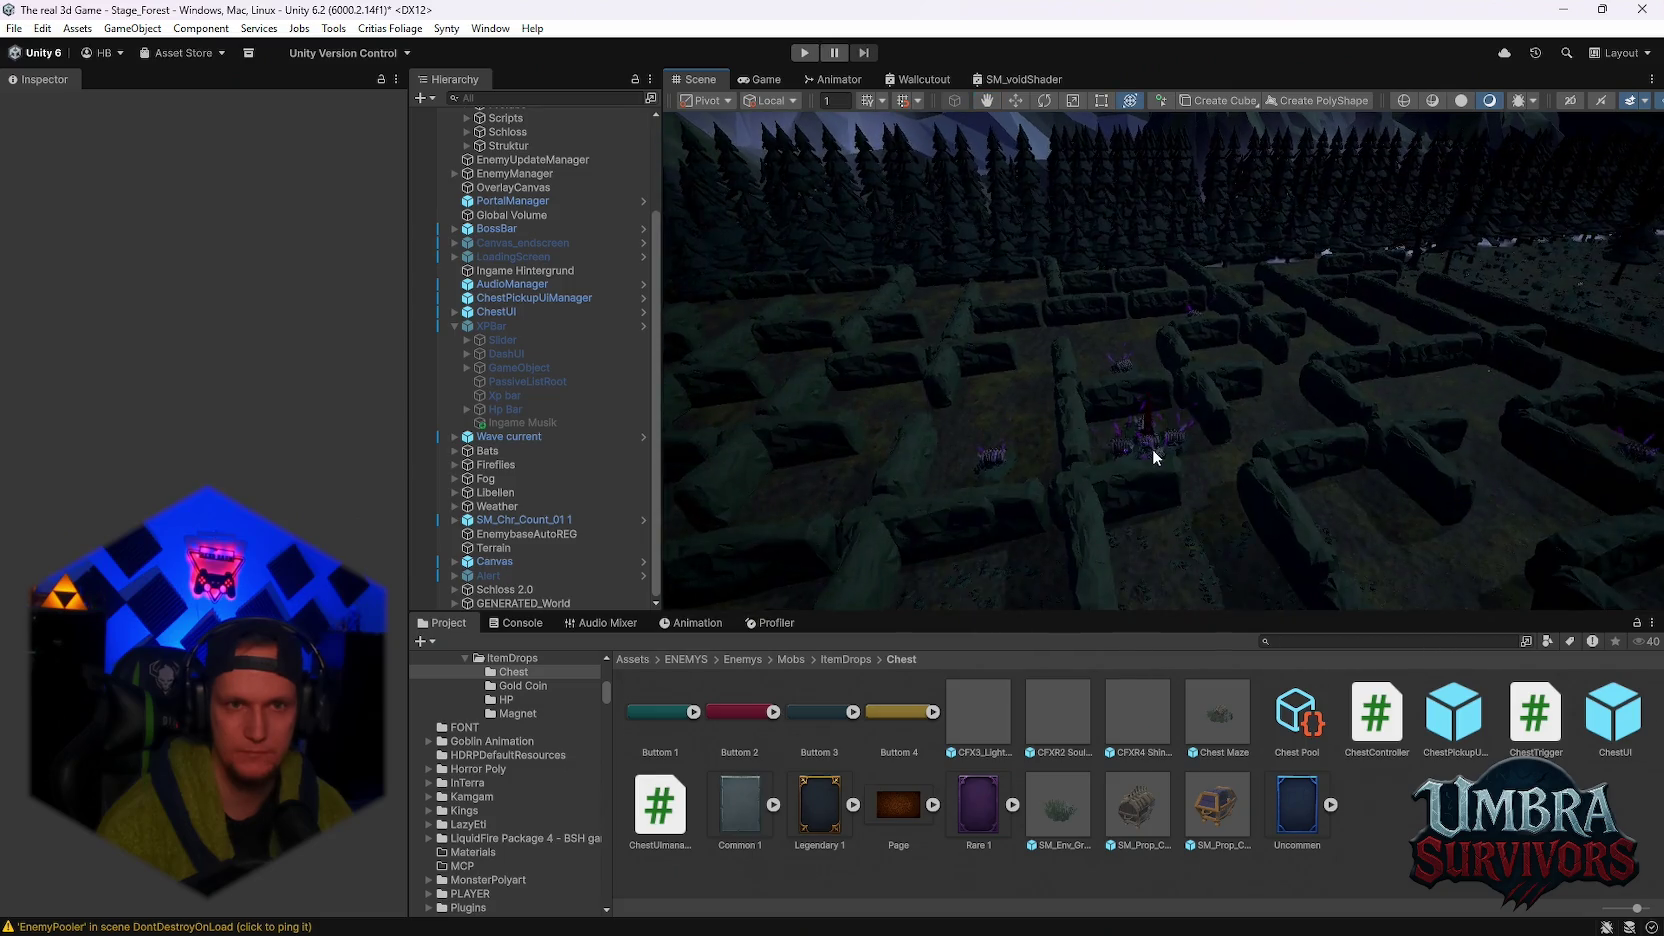
scroll(1172, 588, up, 10)
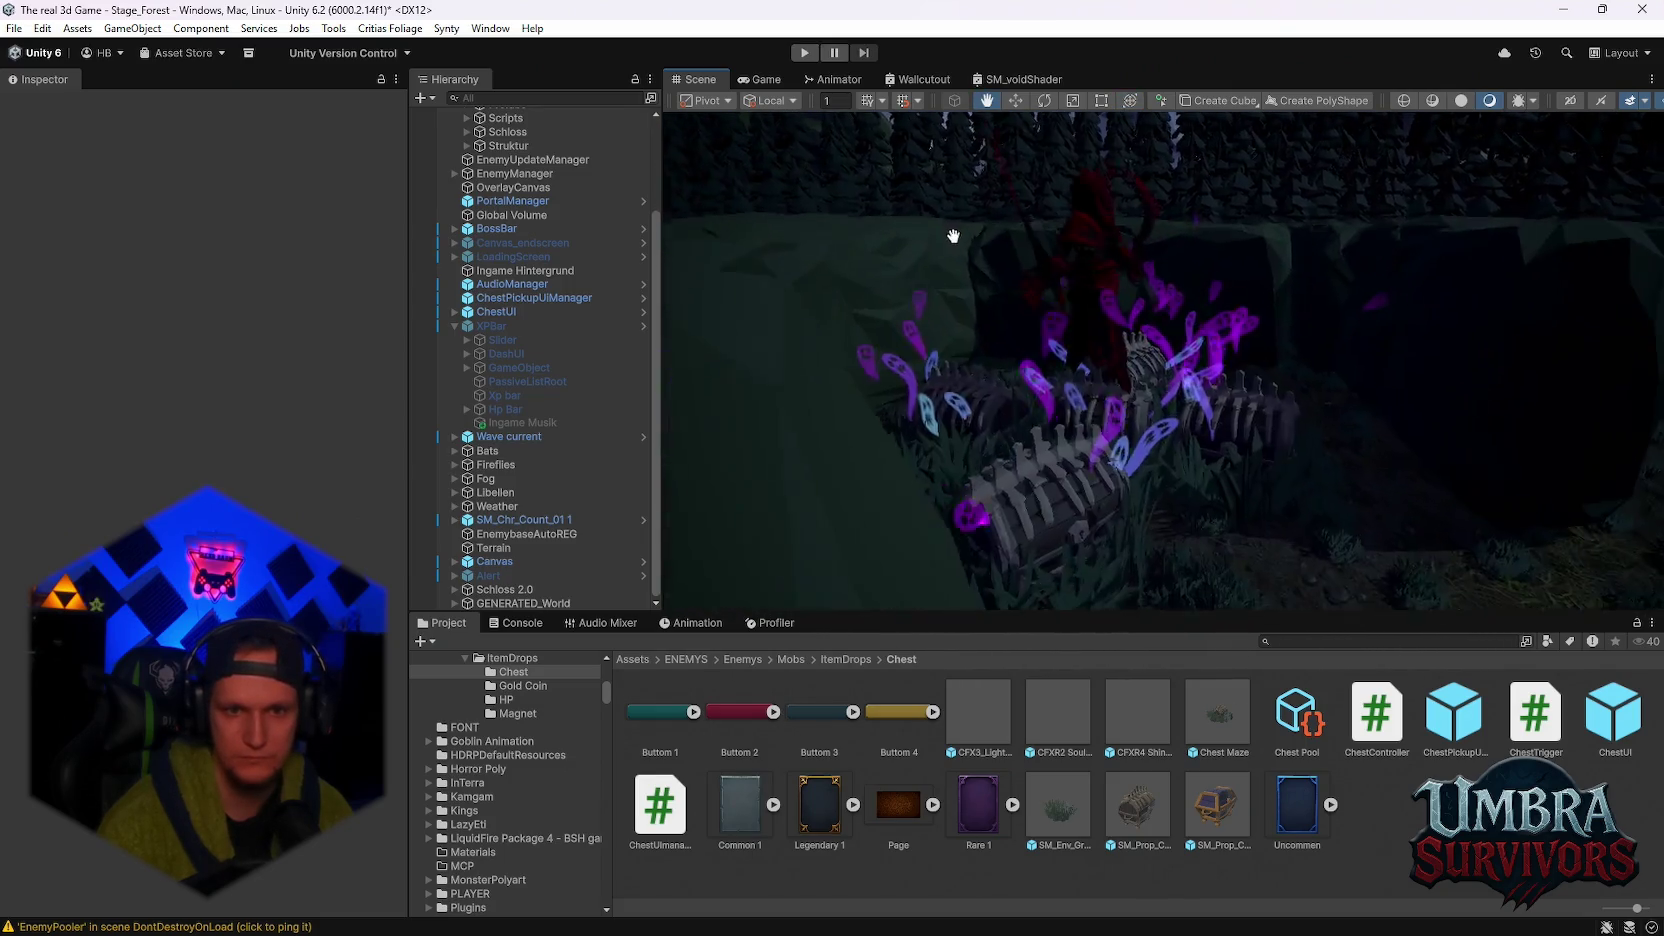
scroll(1024, 315, up, 5)
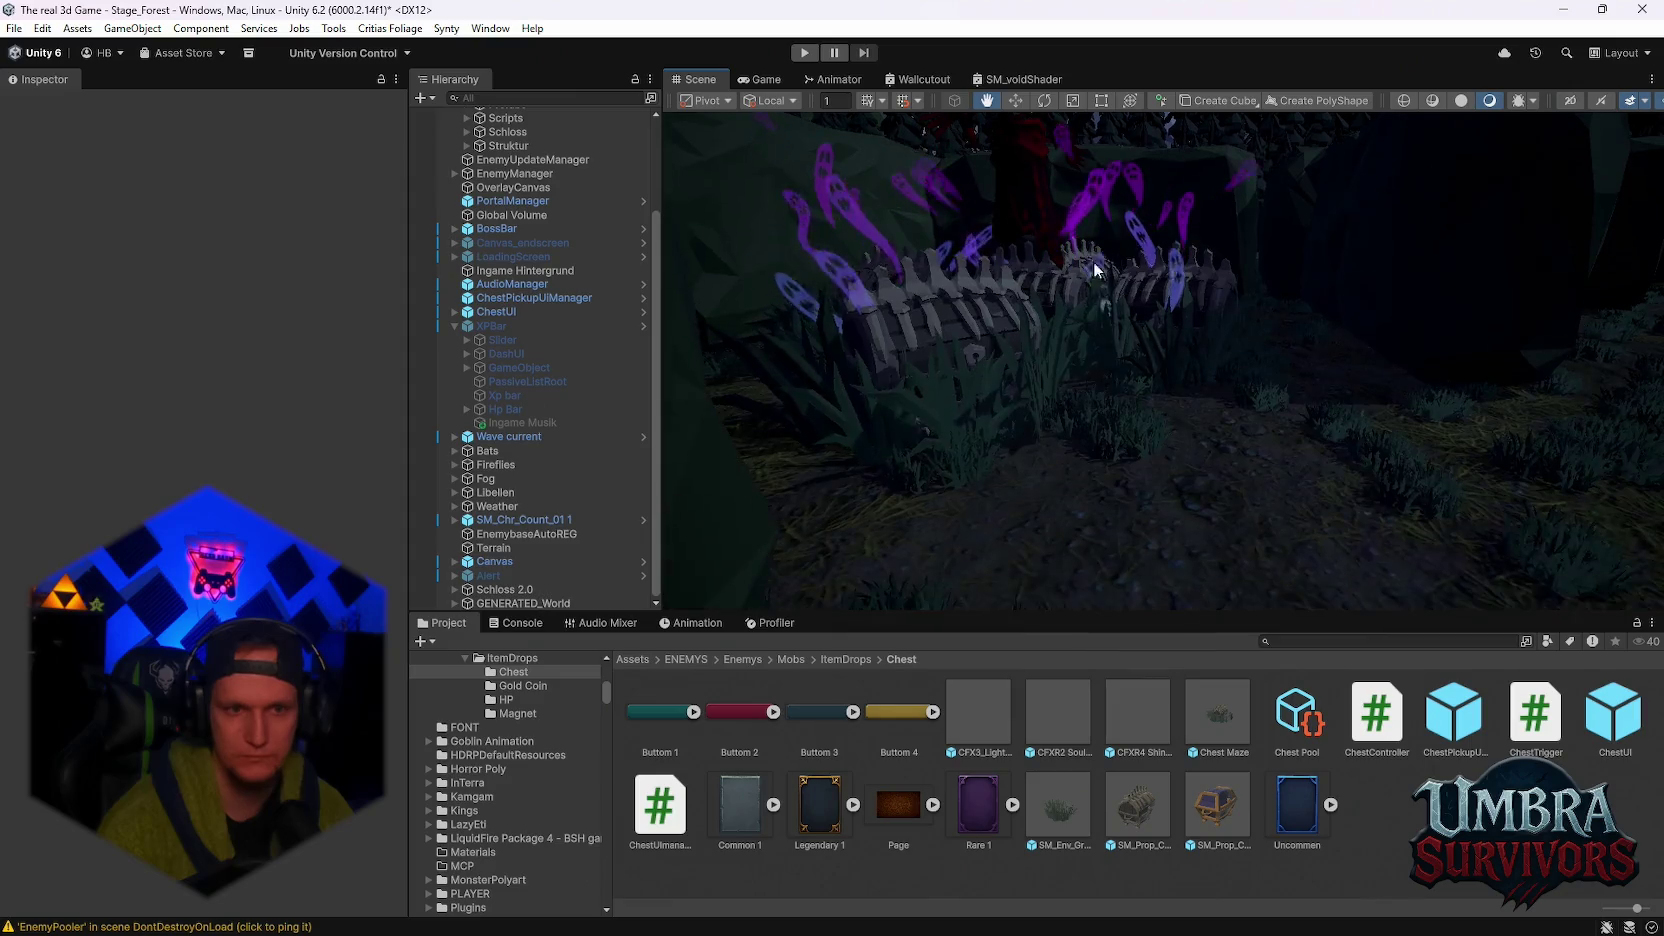
click(512, 201)
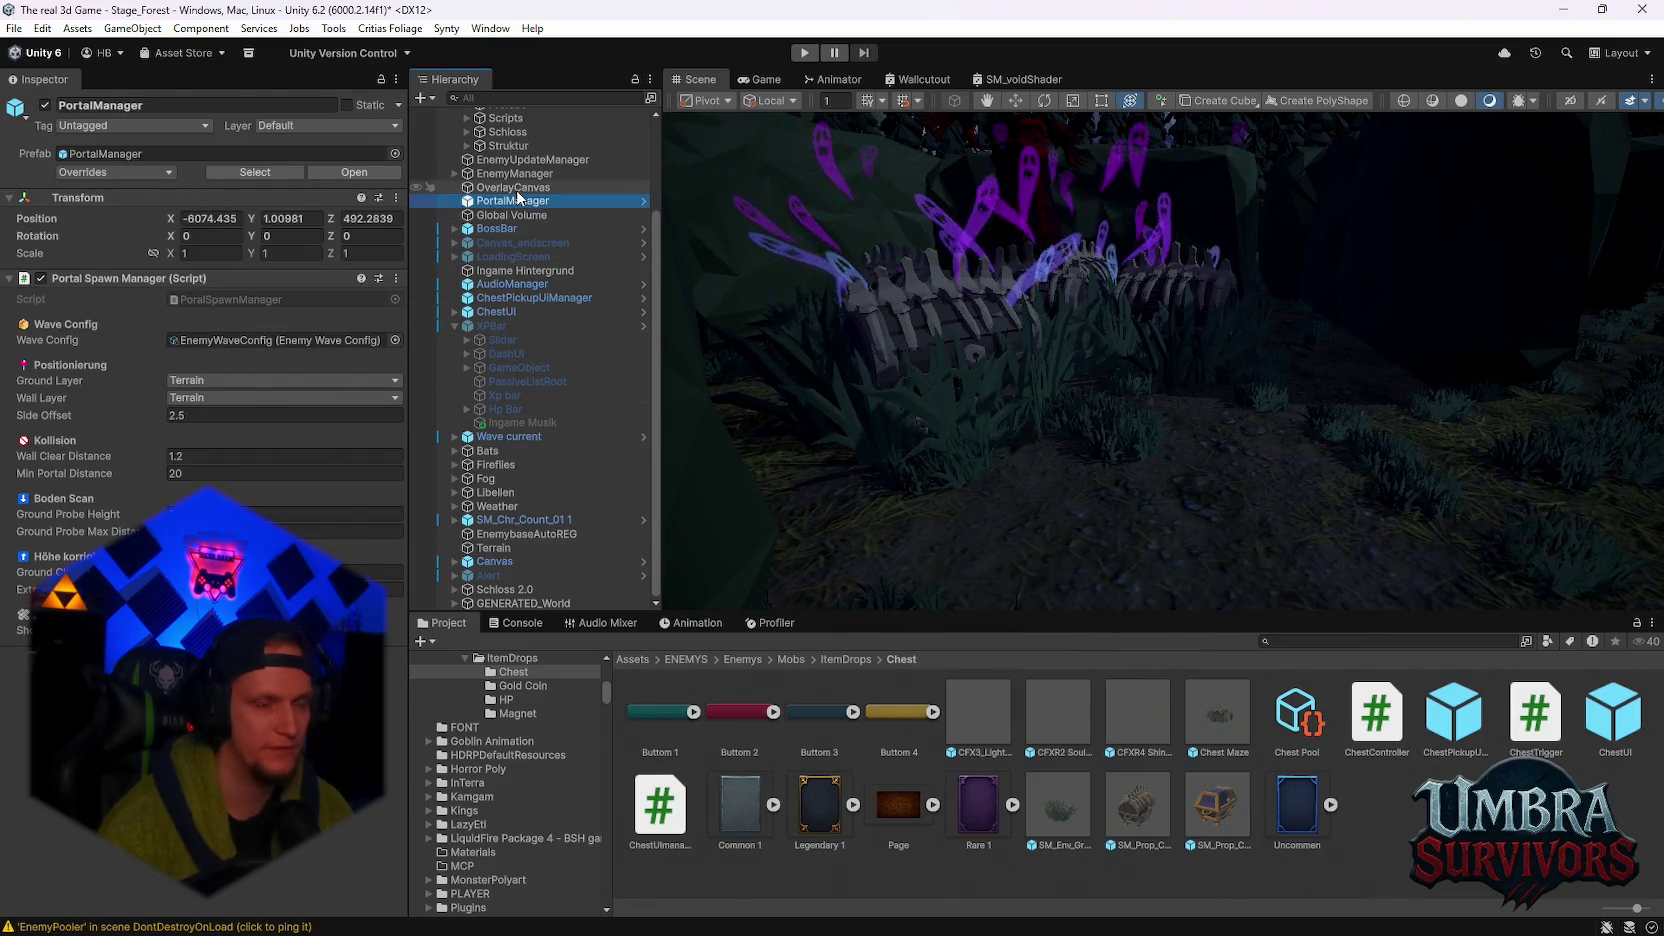
- Open WorldGenConfig from WorldGen's Config field to review its 10×10 maze settings
scroll(515, 200, up, 3)
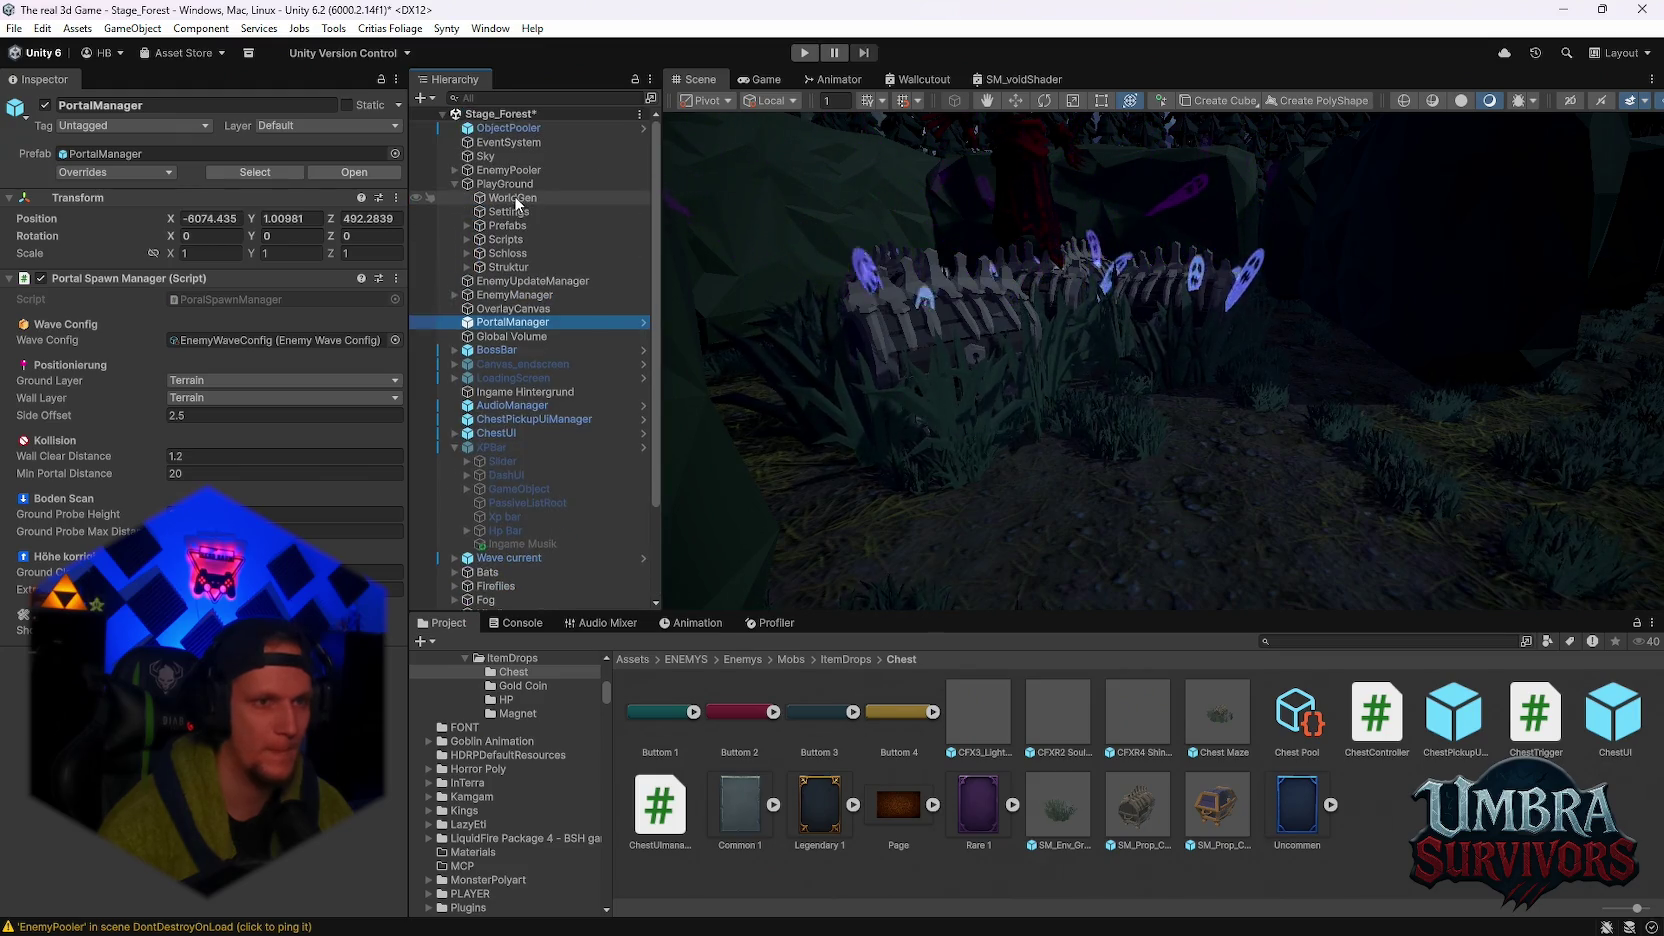
click(514, 197)
click(291, 295)
double_click(300, 295)
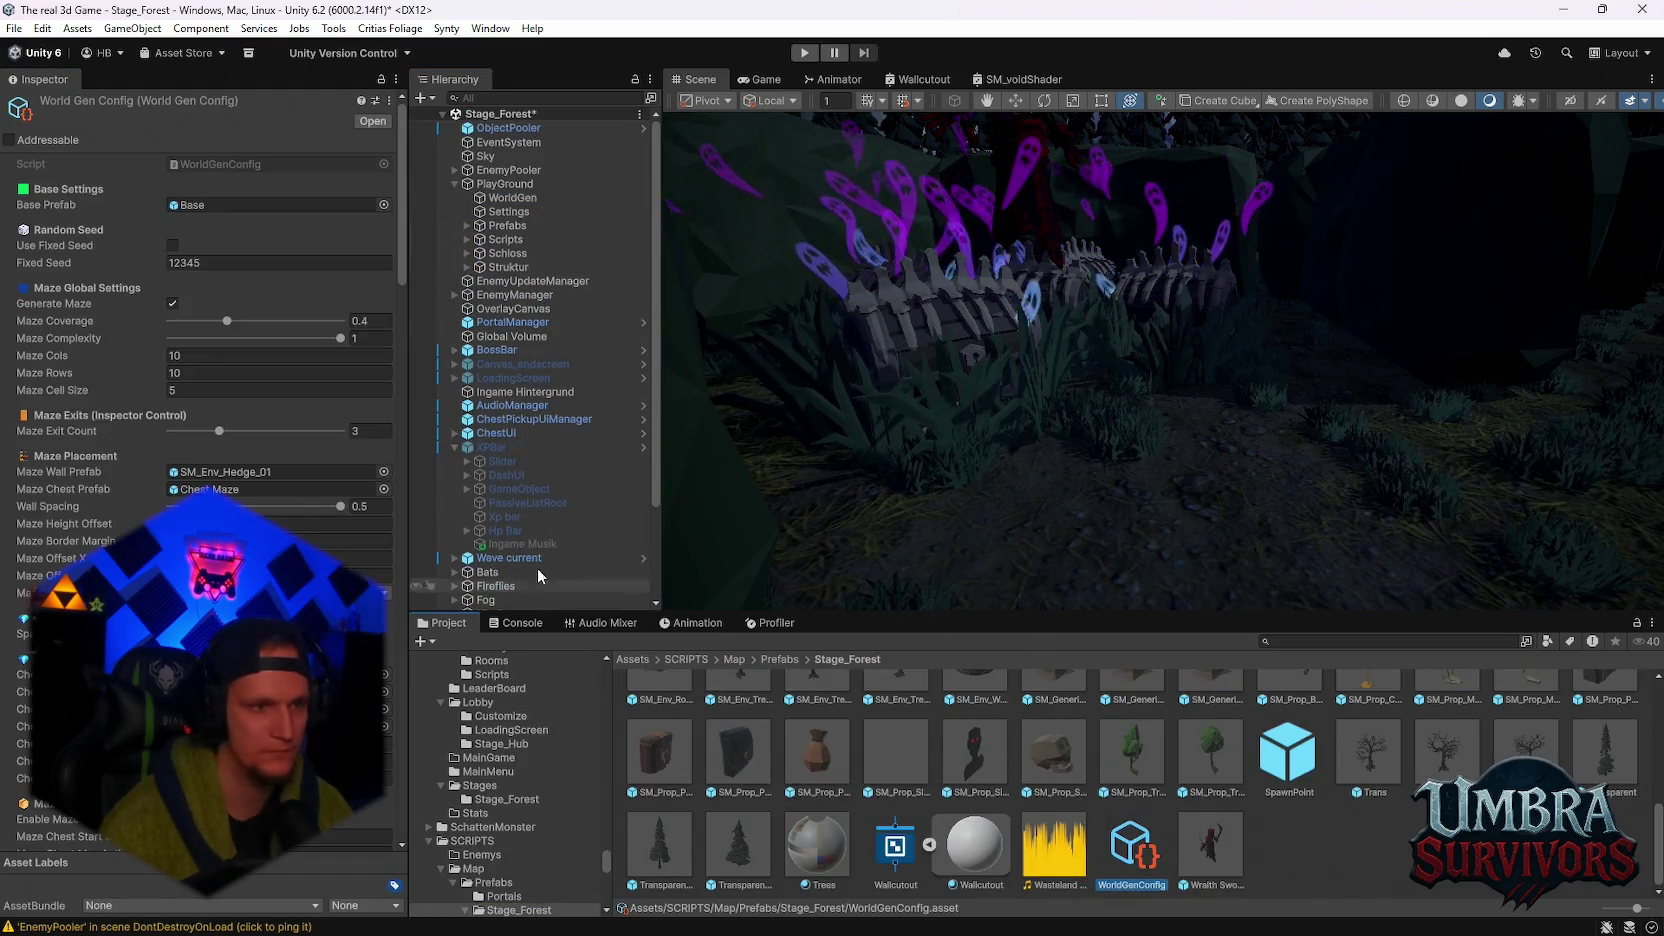
scroll(180, 494, down, 1)
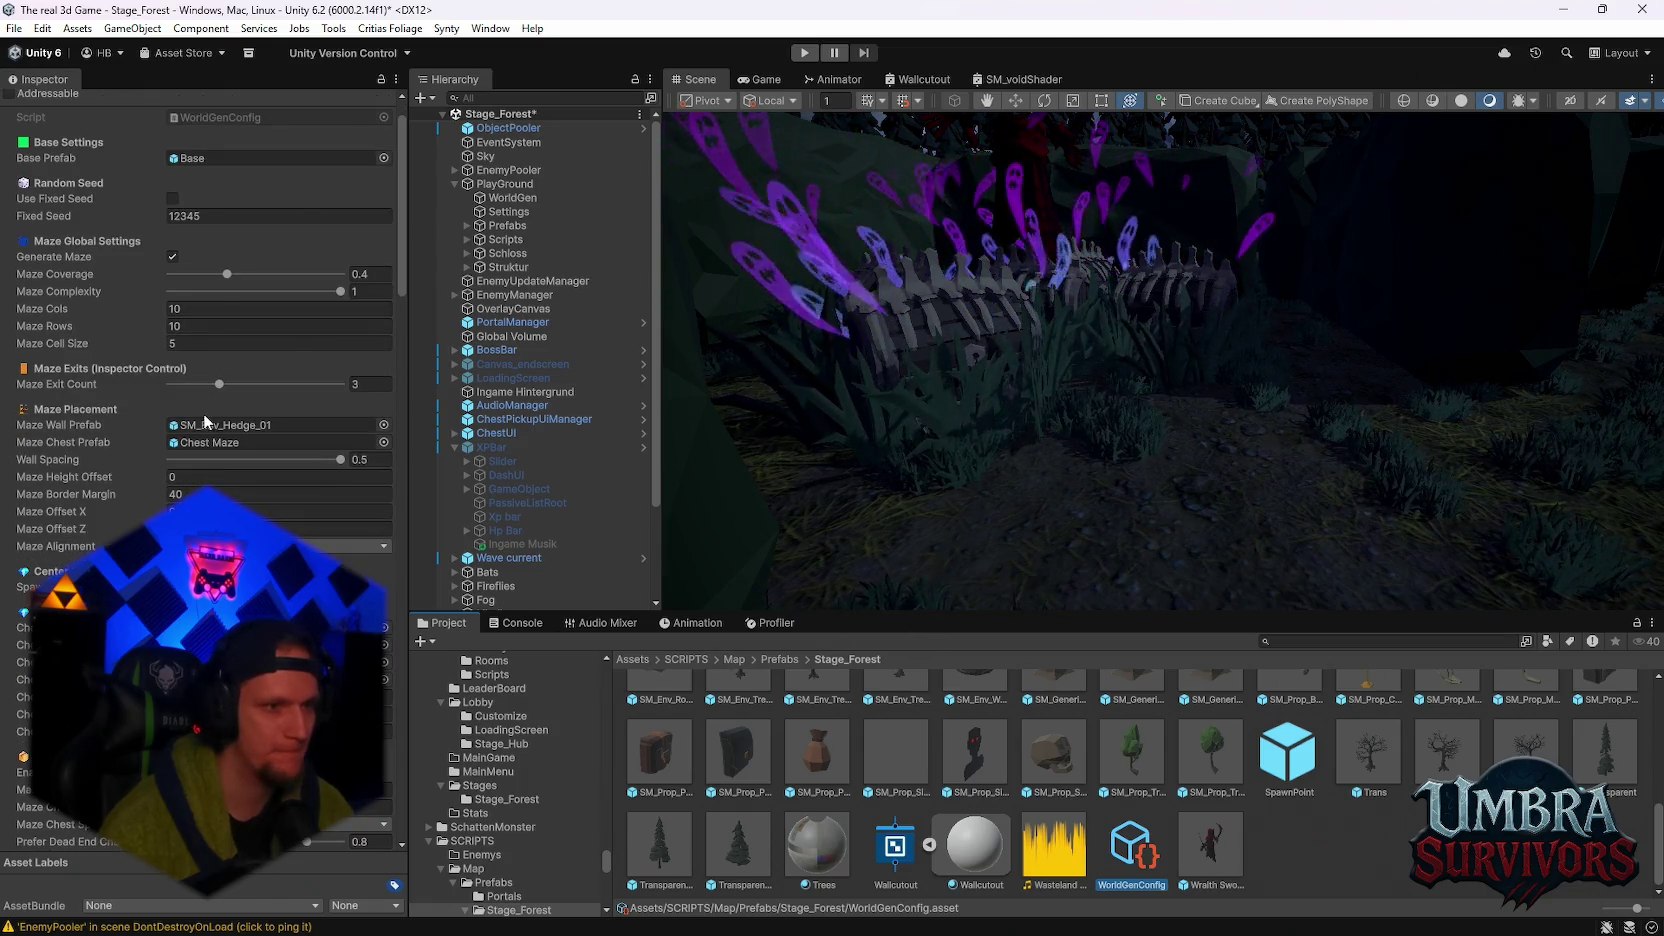
scroll(193, 476, down, 1)
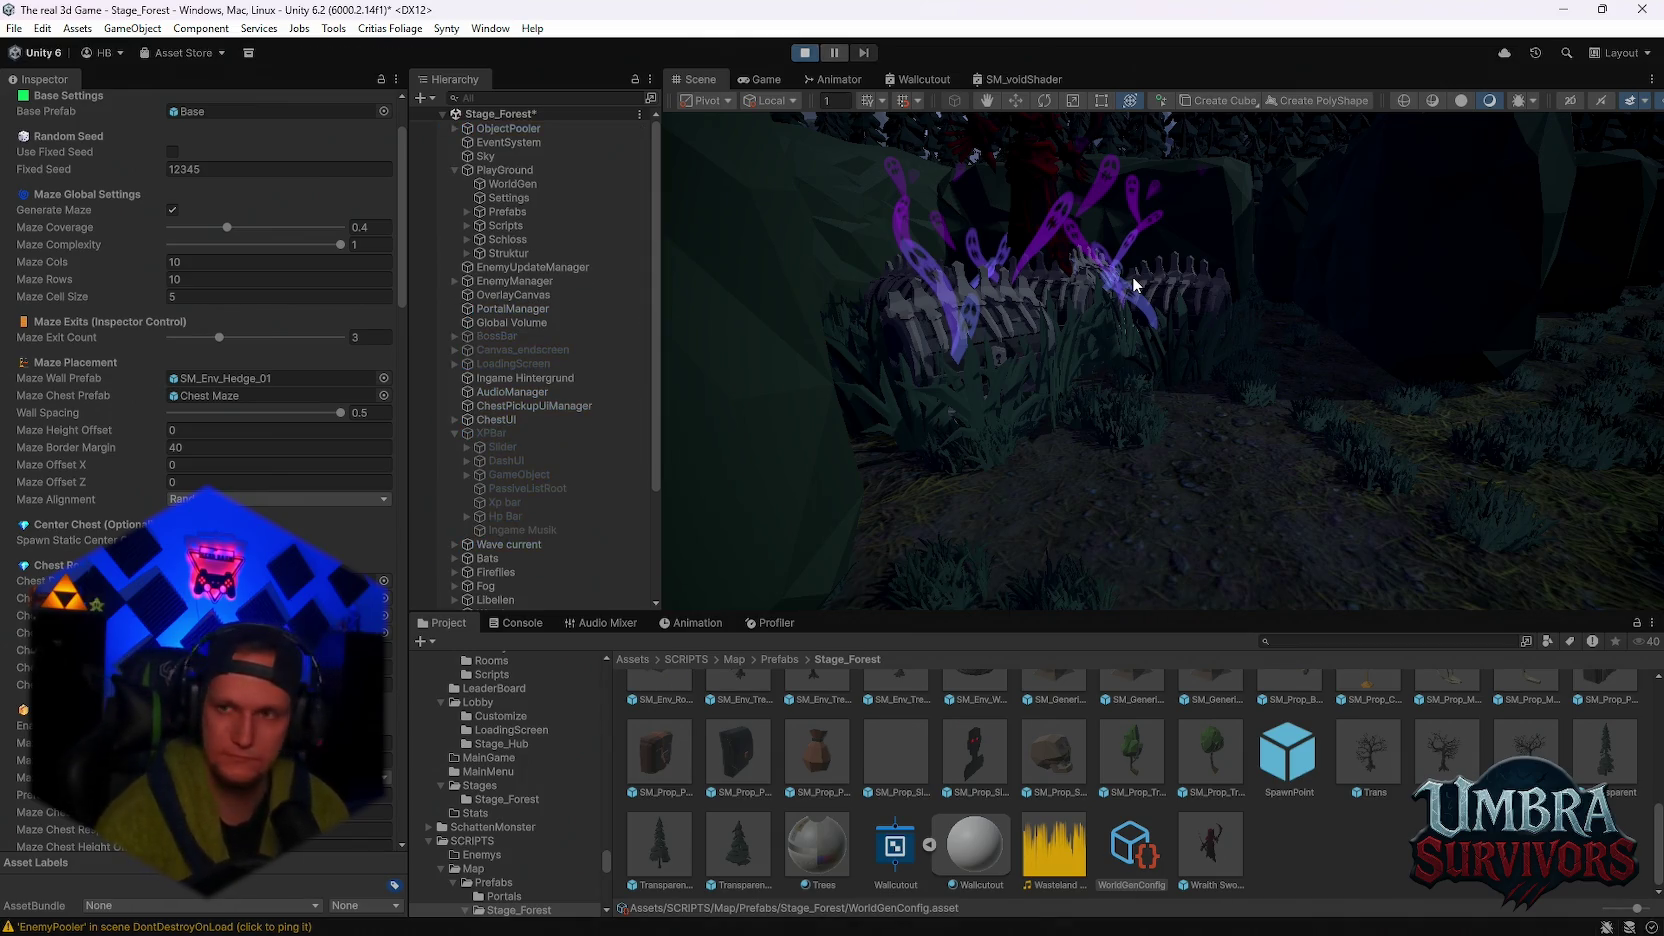
- Switch to the Scene view and fly the camera over the maze and chest area
key(ctrl+1)
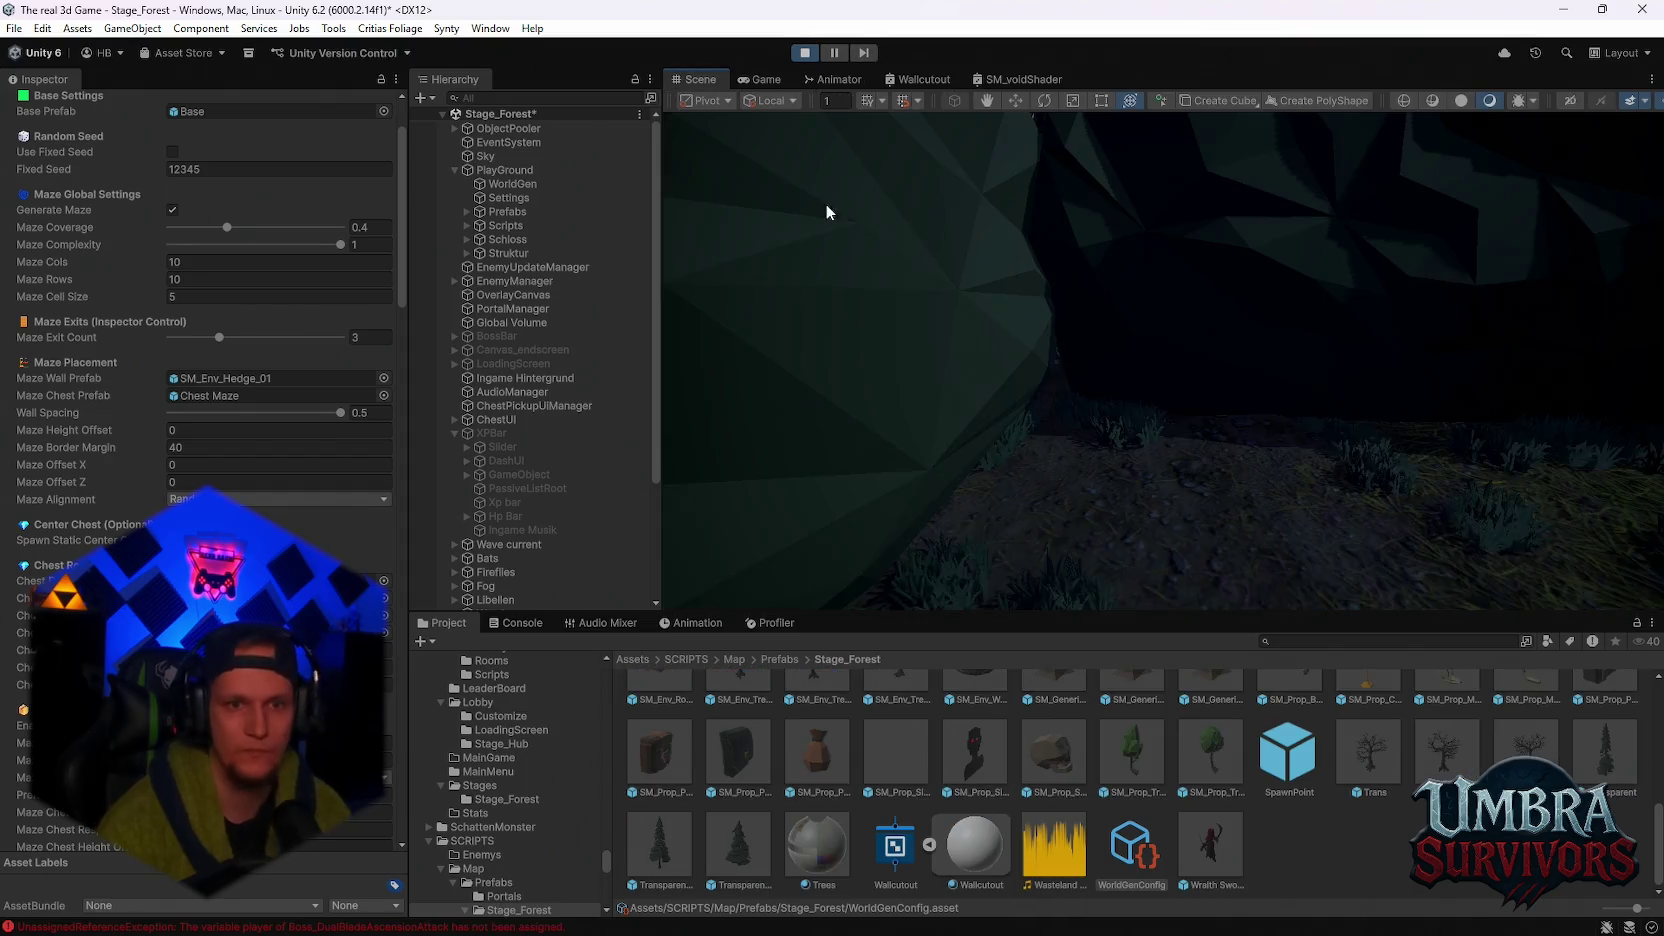
mouse_move(1085, 295)
mouse_down()
mouse_move(1166, 401)
mouse_move(1348, 383)
mouse_move(1415, 334)
mouse_move(1606, 282)
mouse_up()
key(w)
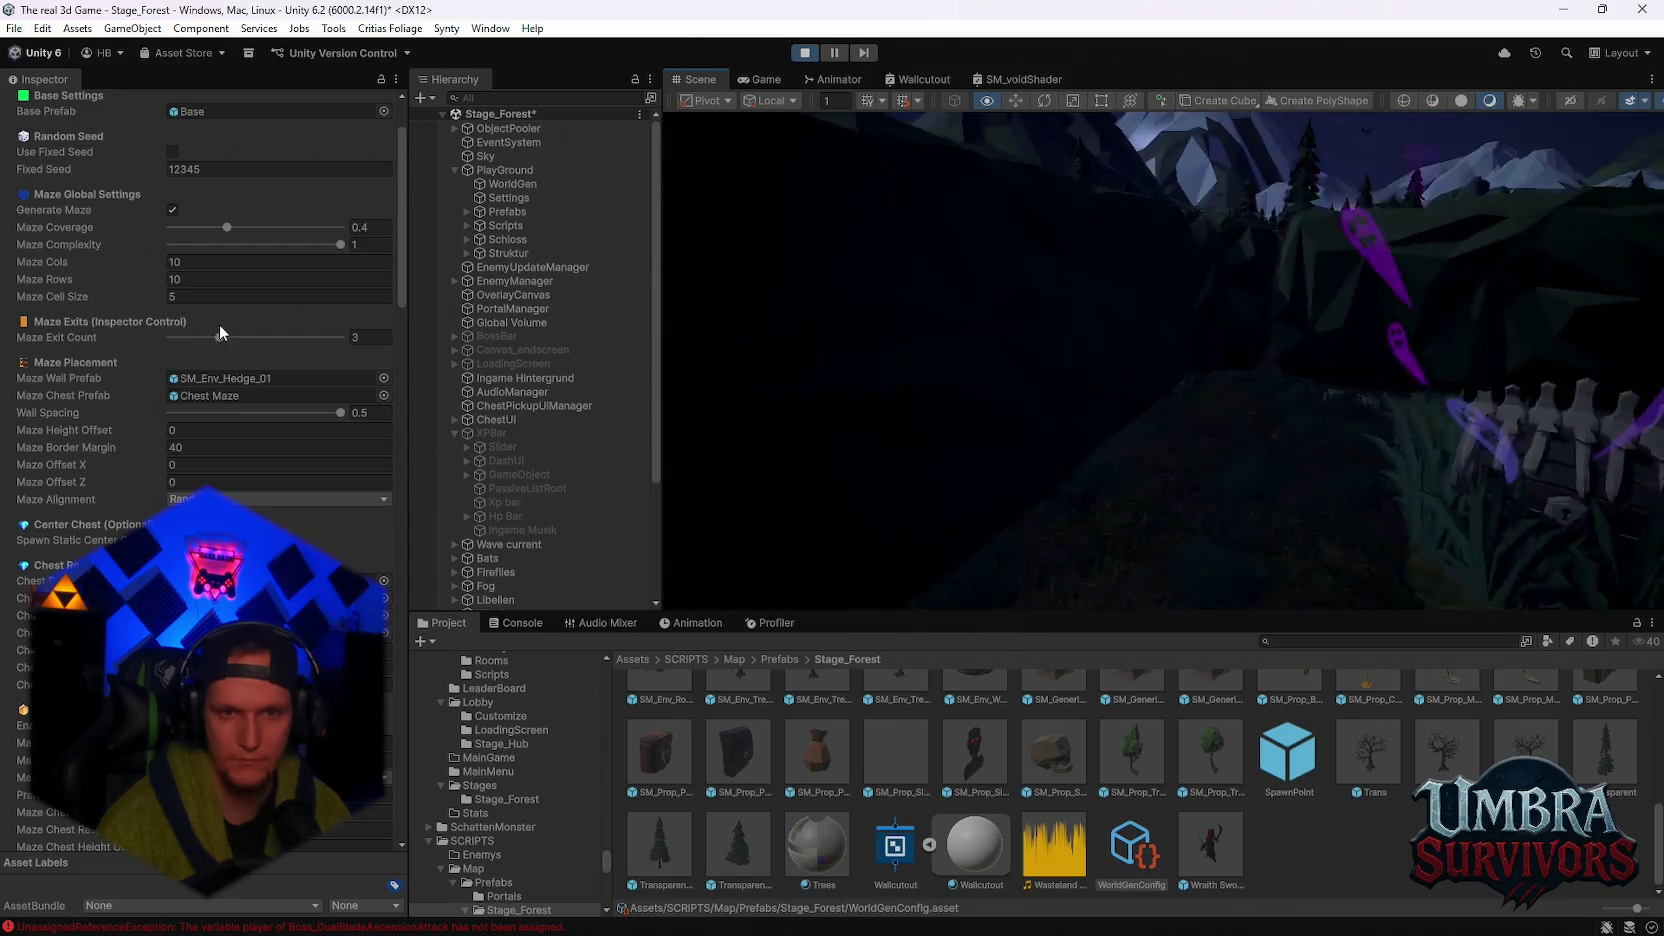
scroll(190, 340, down, 4)
mouse_move(960, 300)
mouse_down()
mouse_move(1044, 227)
mouse_move(962, 189)
mouse_move(865, 271)
mouse_move(884, 297)
mouse_move(1170, 345)
mouse_move(1200, 424)
mouse_move(1453, 418)
mouse_move(1486, 360)
mouse_move(1480, 380)
mouse_up()
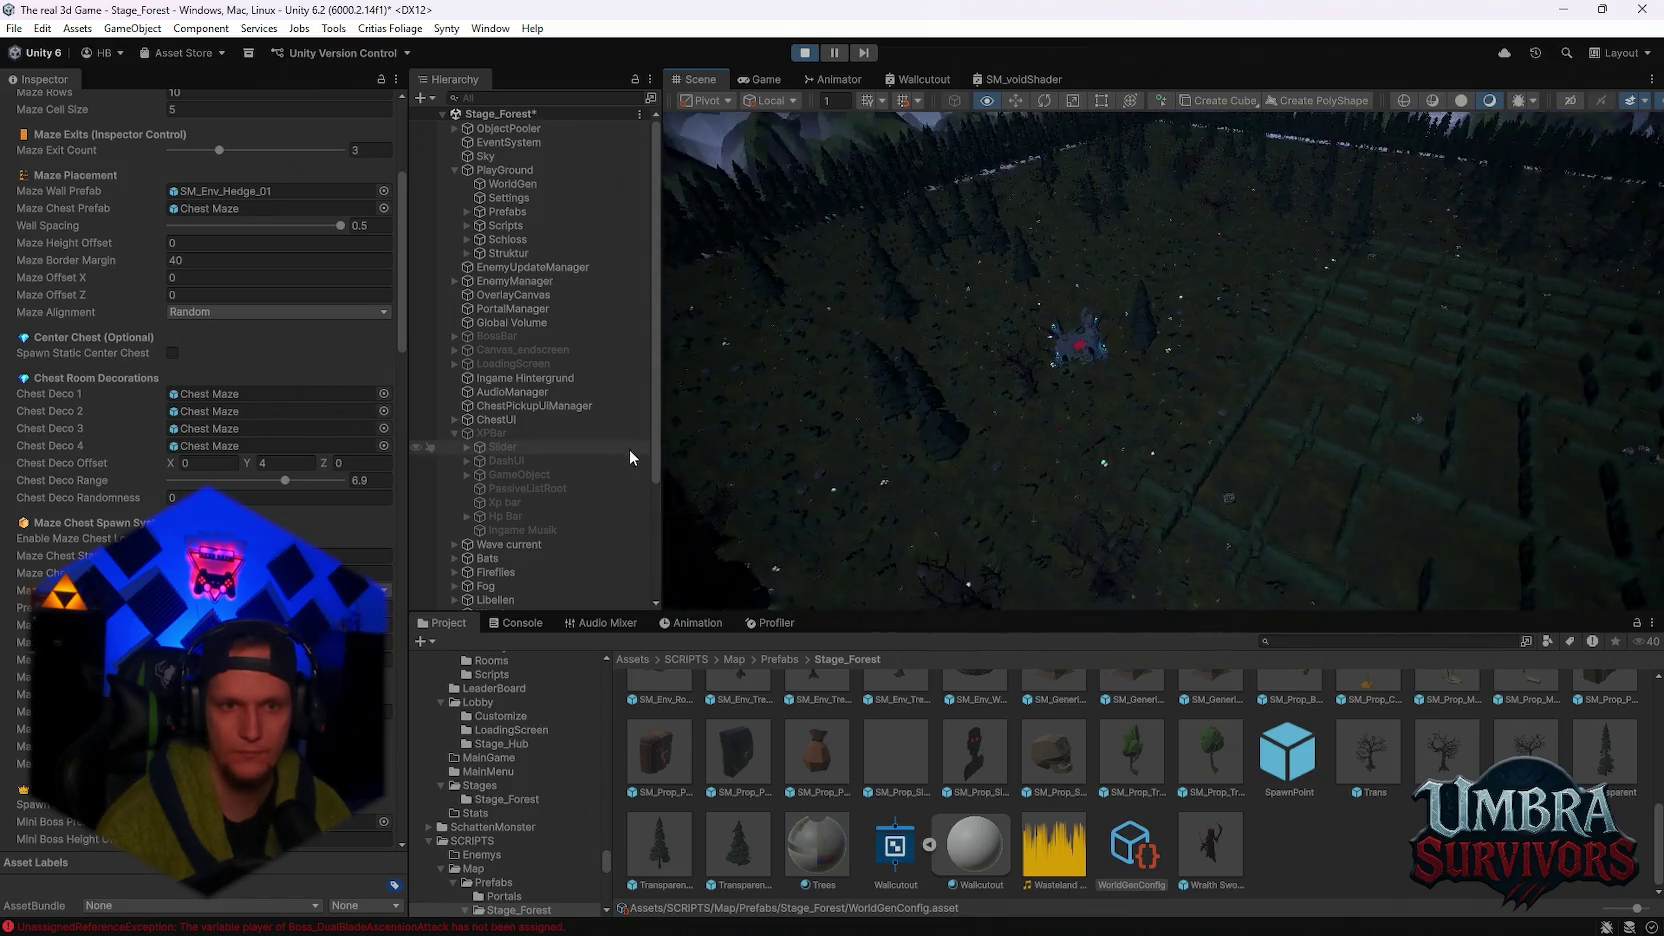
drag(700, 440, 1262, 492)
mouse_move(1394, 464)
mouse_down()
mouse_move(1120, 466)
mouse_move(1322, 420)
mouse_move(1320, 392)
mouse_move(1232, 371)
mouse_up()
mouse_move(1379, 385)
mouse_down()
mouse_move(955, 135)
mouse_move(348, 380)
mouse_move(390, 490)
mouse_move(687, 446)
mouse_move(333, 391)
mouse_move(443, 473)
mouse_move(489, 481)
mouse_move(198, 462)
mouse_move(1348, 375)
mouse_move(1430, 279)
mouse_move(1213, 386)
mouse_move(599, 506)
mouse_move(415, 499)
mouse_move(260, 518)
mouse_move(177, 337)
mouse_move(952, 410)
mouse_up()
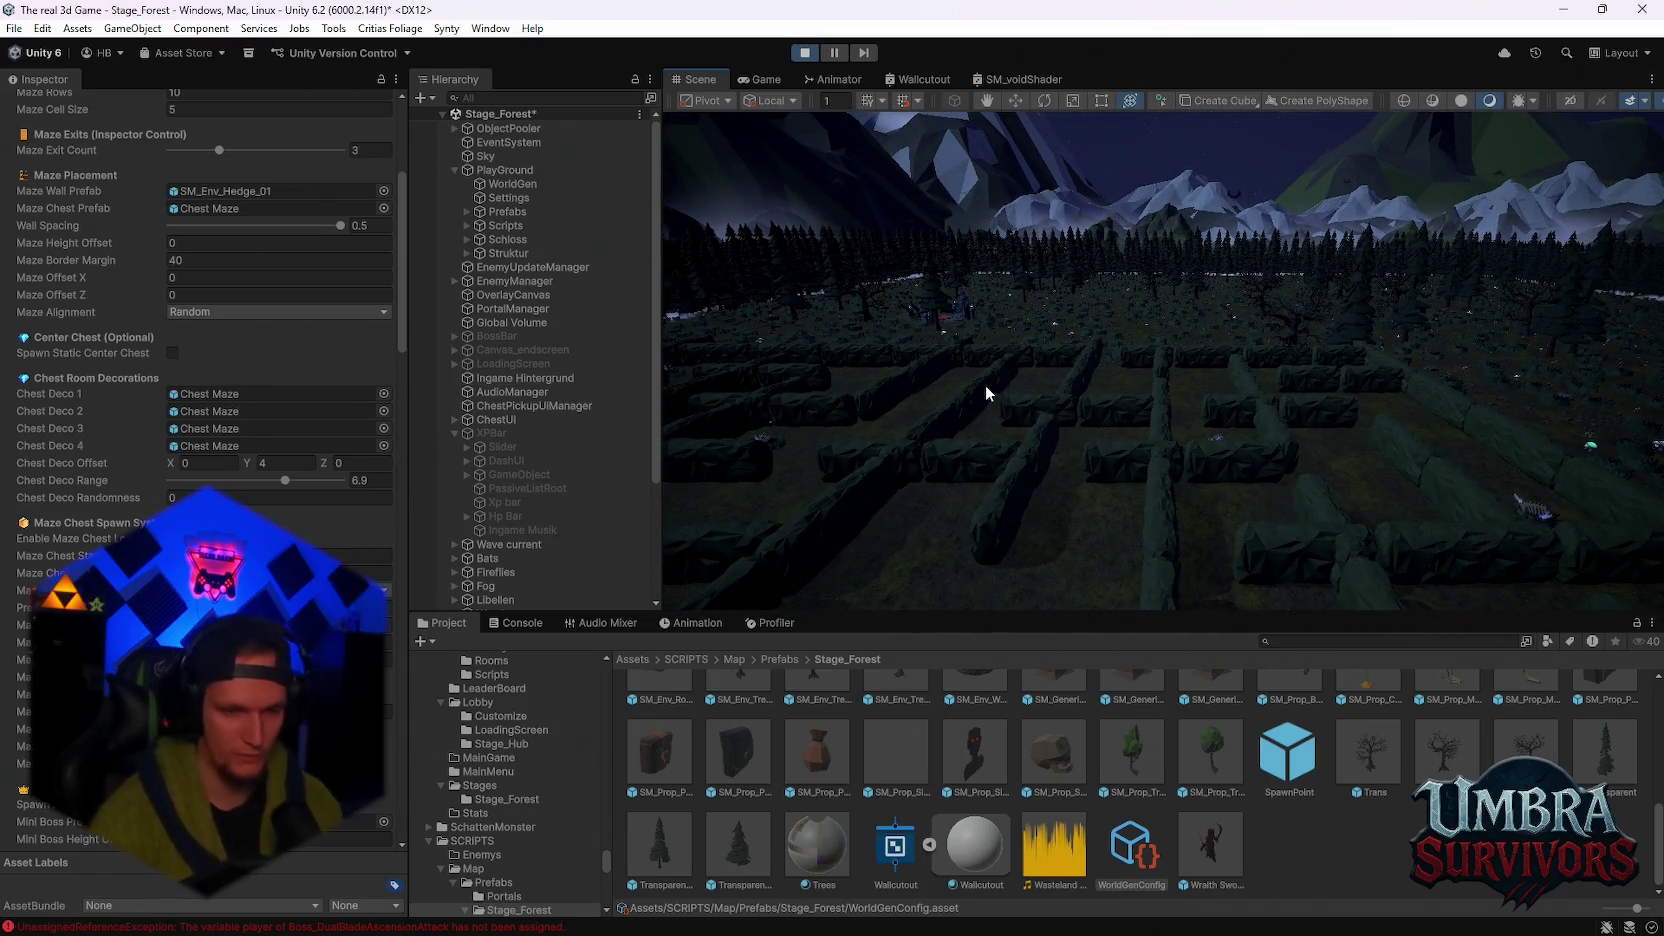
- Tilt and pan the camera until the hedge maze walls fill the view
scroll(1125, 325, up, 3)
scroll(1175, 352, up, 5)
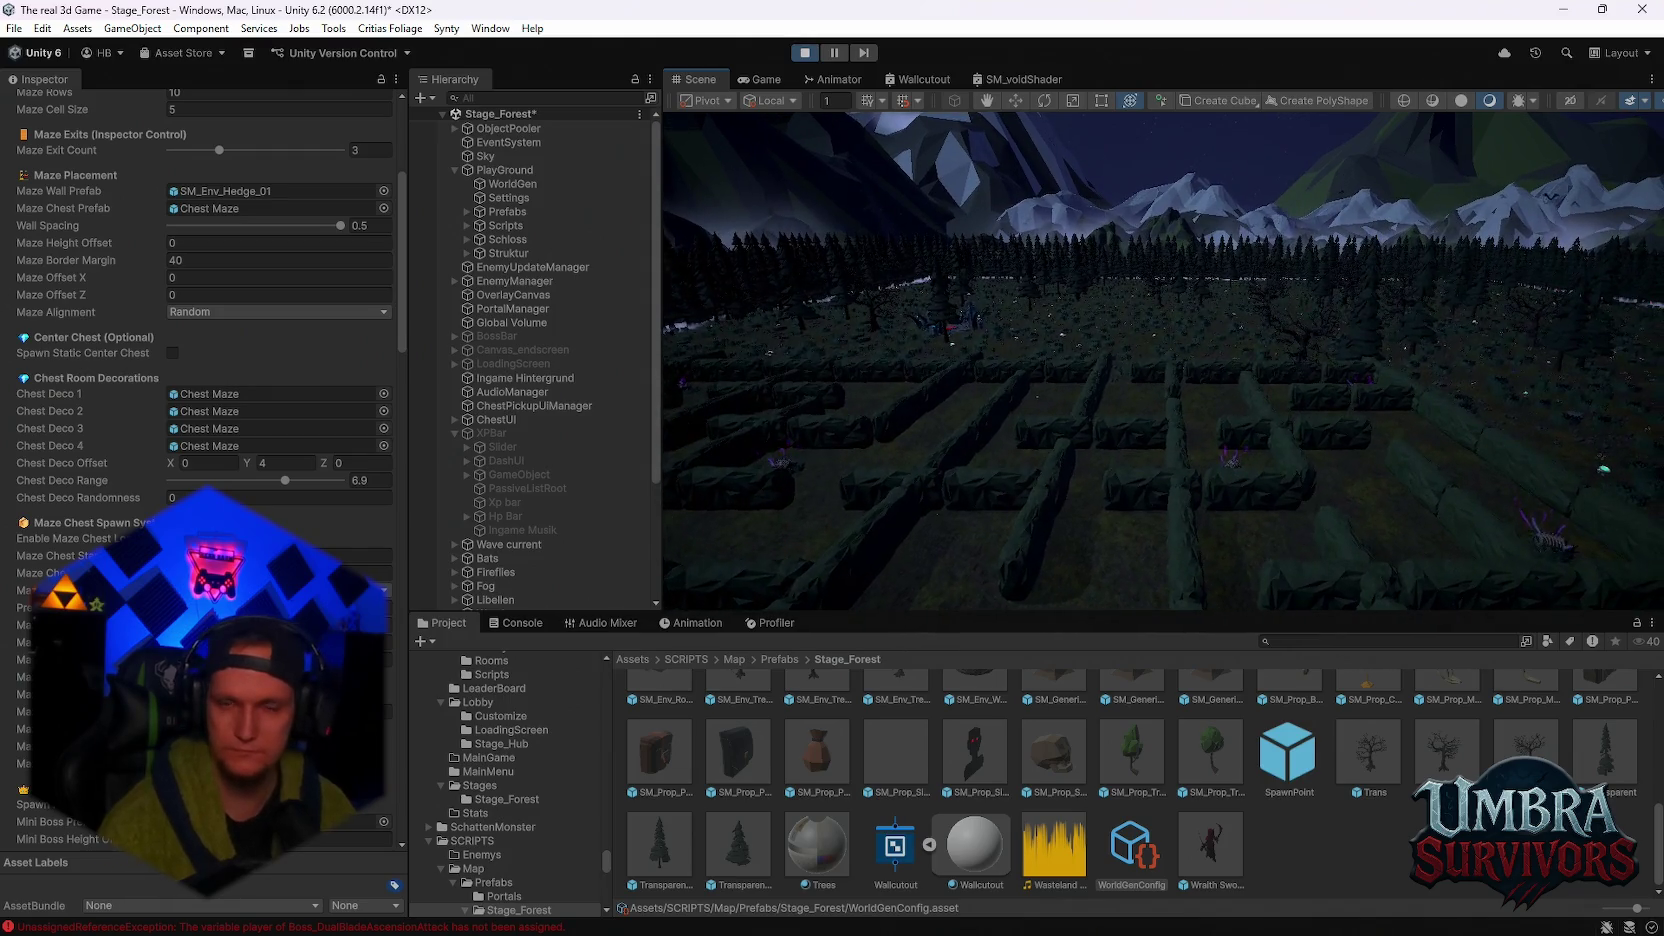
mouse_move(1314, 343)
mouse_down()
mouse_move(1338, 252)
mouse_move(1301, 292)
mouse_up()
mouse_move(1020, 328)
mouse_down()
mouse_move(1217, 332)
mouse_move(1104, 279)
mouse_move(1297, 319)
mouse_move(1277, 318)
mouse_up()
drag(1254, 294, 1258, 318)
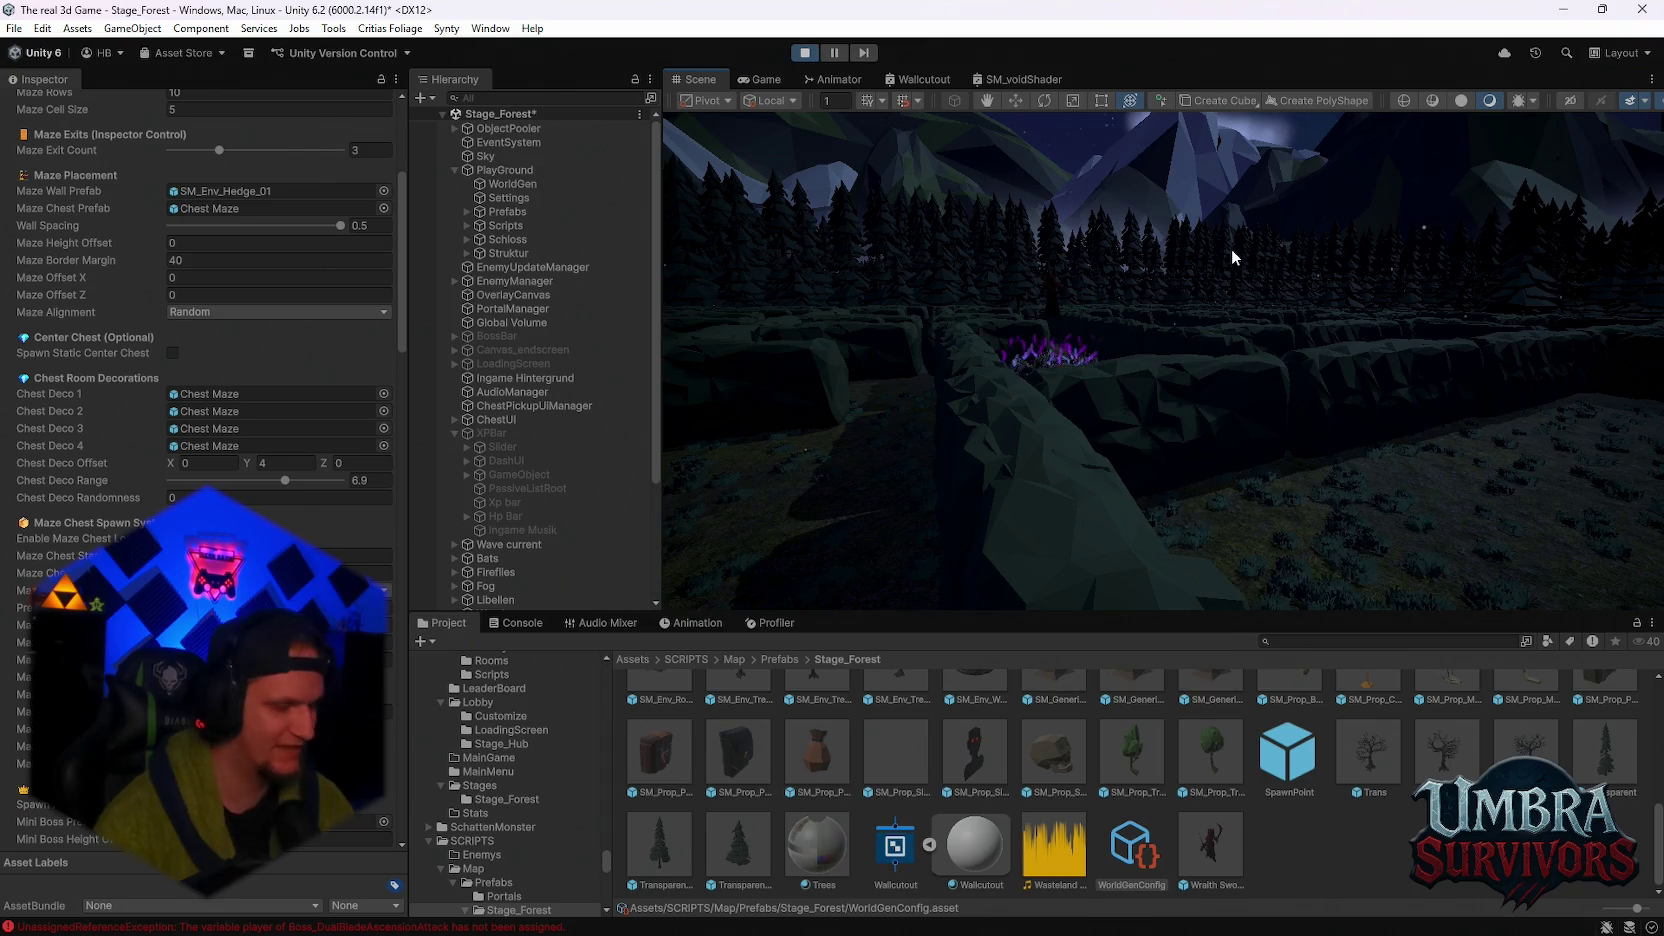
mouse_move(1227, 244)
mouse_down()
mouse_move(1177, 318)
mouse_move(1190, 274)
mouse_move(1133, 279)
mouse_move(1071, 391)
mouse_move(936, 438)
mouse_move(1021, 409)
mouse_move(1166, 397)
mouse_move(1144, 461)
mouse_move(1103, 461)
mouse_move(1099, 304)
mouse_move(1118, 224)
mouse_move(1058, 416)
mouse_move(1029, 353)
mouse_move(743, 382)
mouse_move(1616, 475)
mouse_move(1485, 430)
mouse_move(1285, 323)
mouse_move(1319, 286)
mouse_move(1449, 279)
mouse_move(1430, 272)
mouse_up()
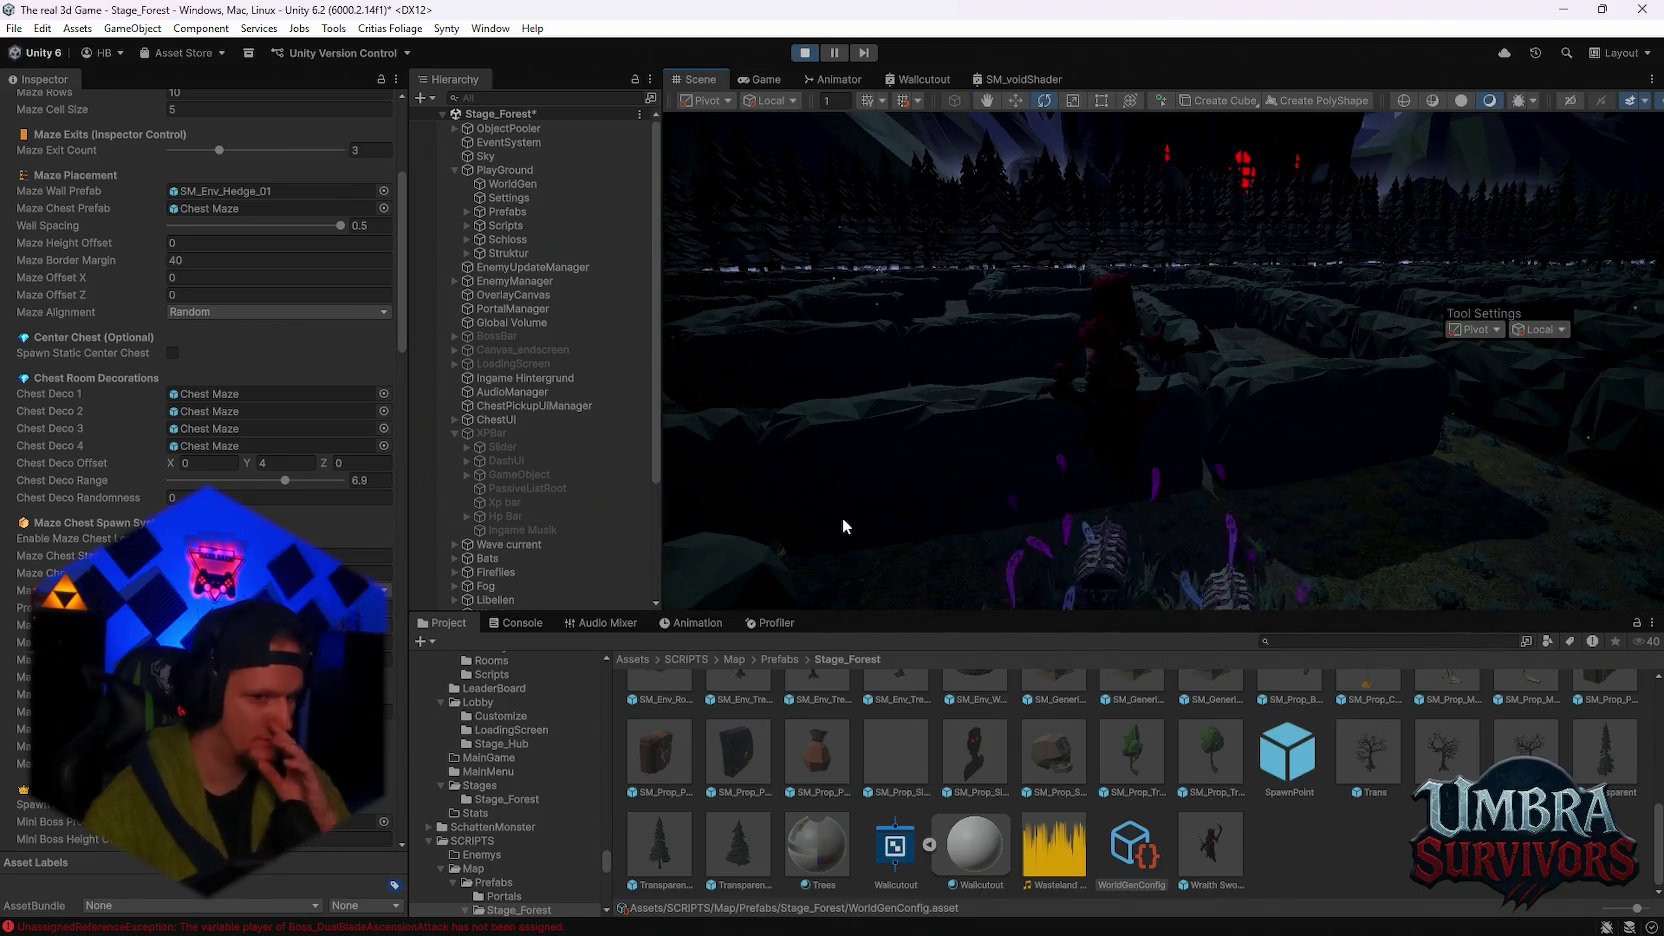
scroll(546, 800, up, 5)
- Search the Project panel and open the Mobs folder from the results
scroll(701, 742, up, 1)
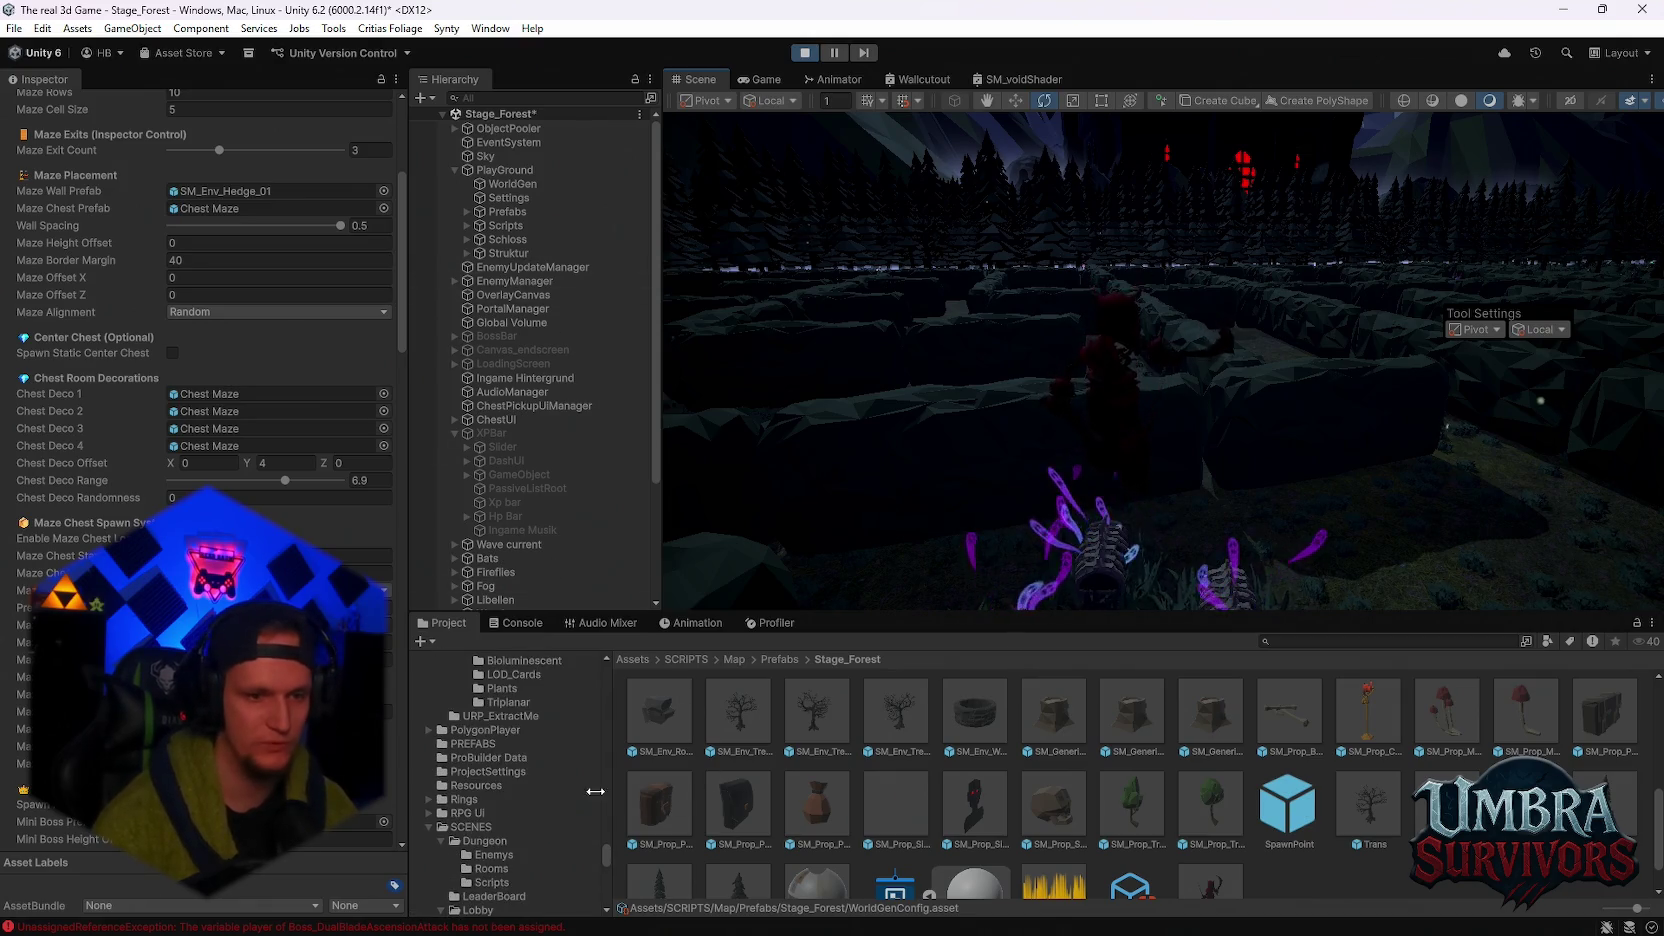
scroll(546, 818, up, 6)
scroll(566, 810, down, 10)
scroll(585, 828, up, 5)
text(mob)
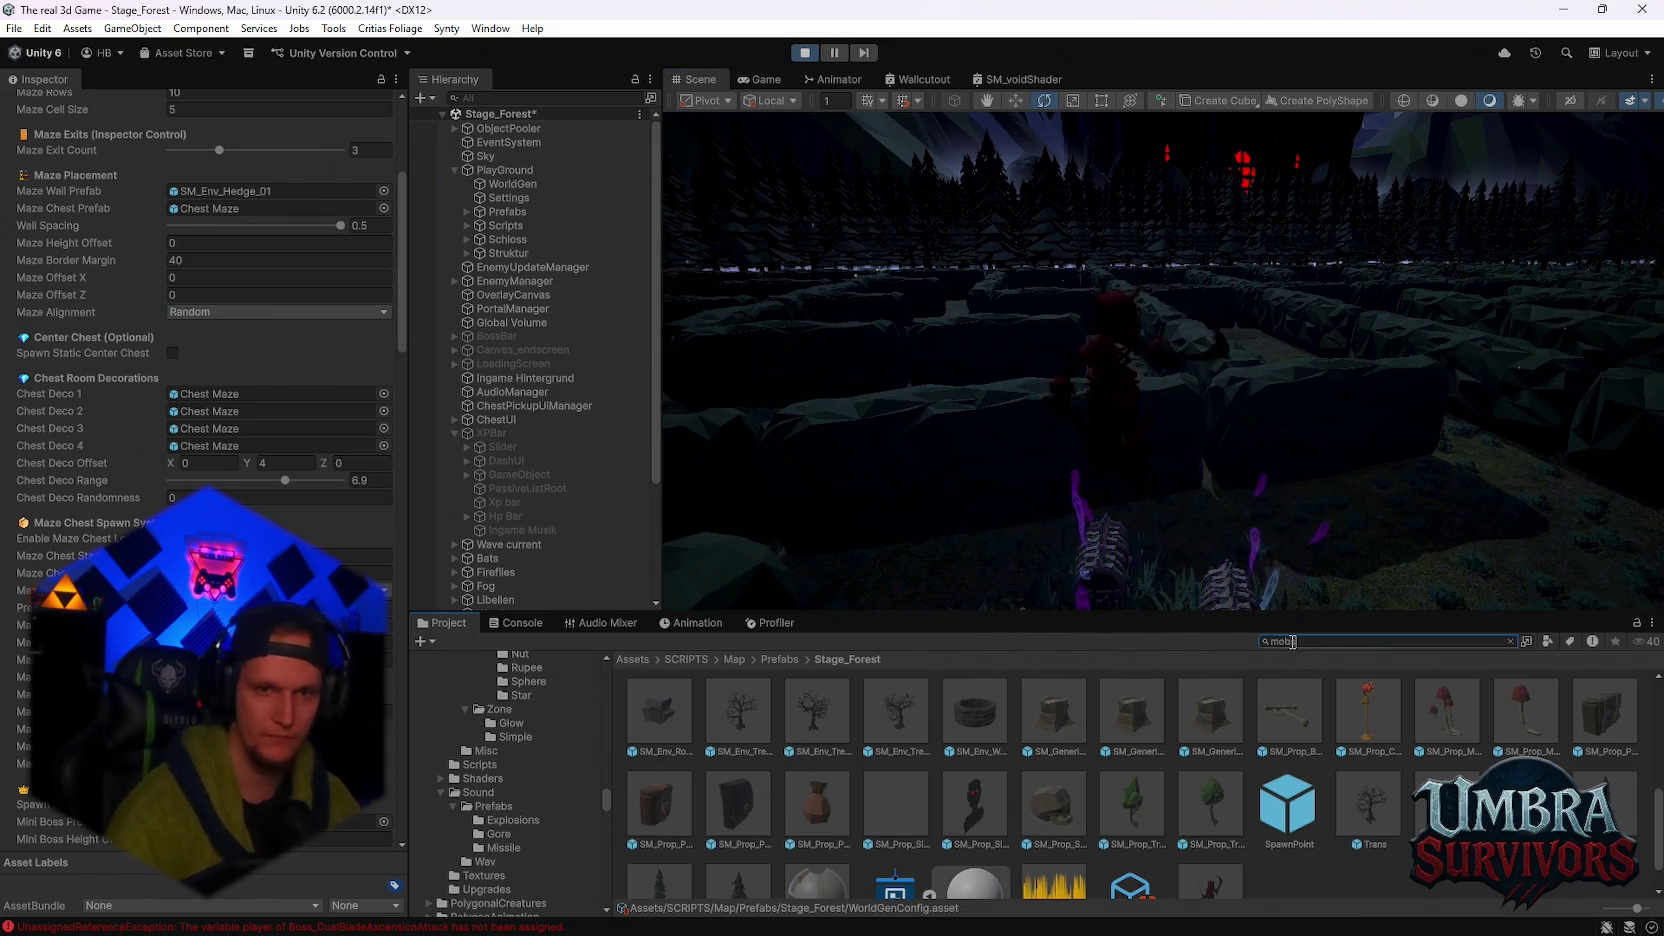
text(sä)
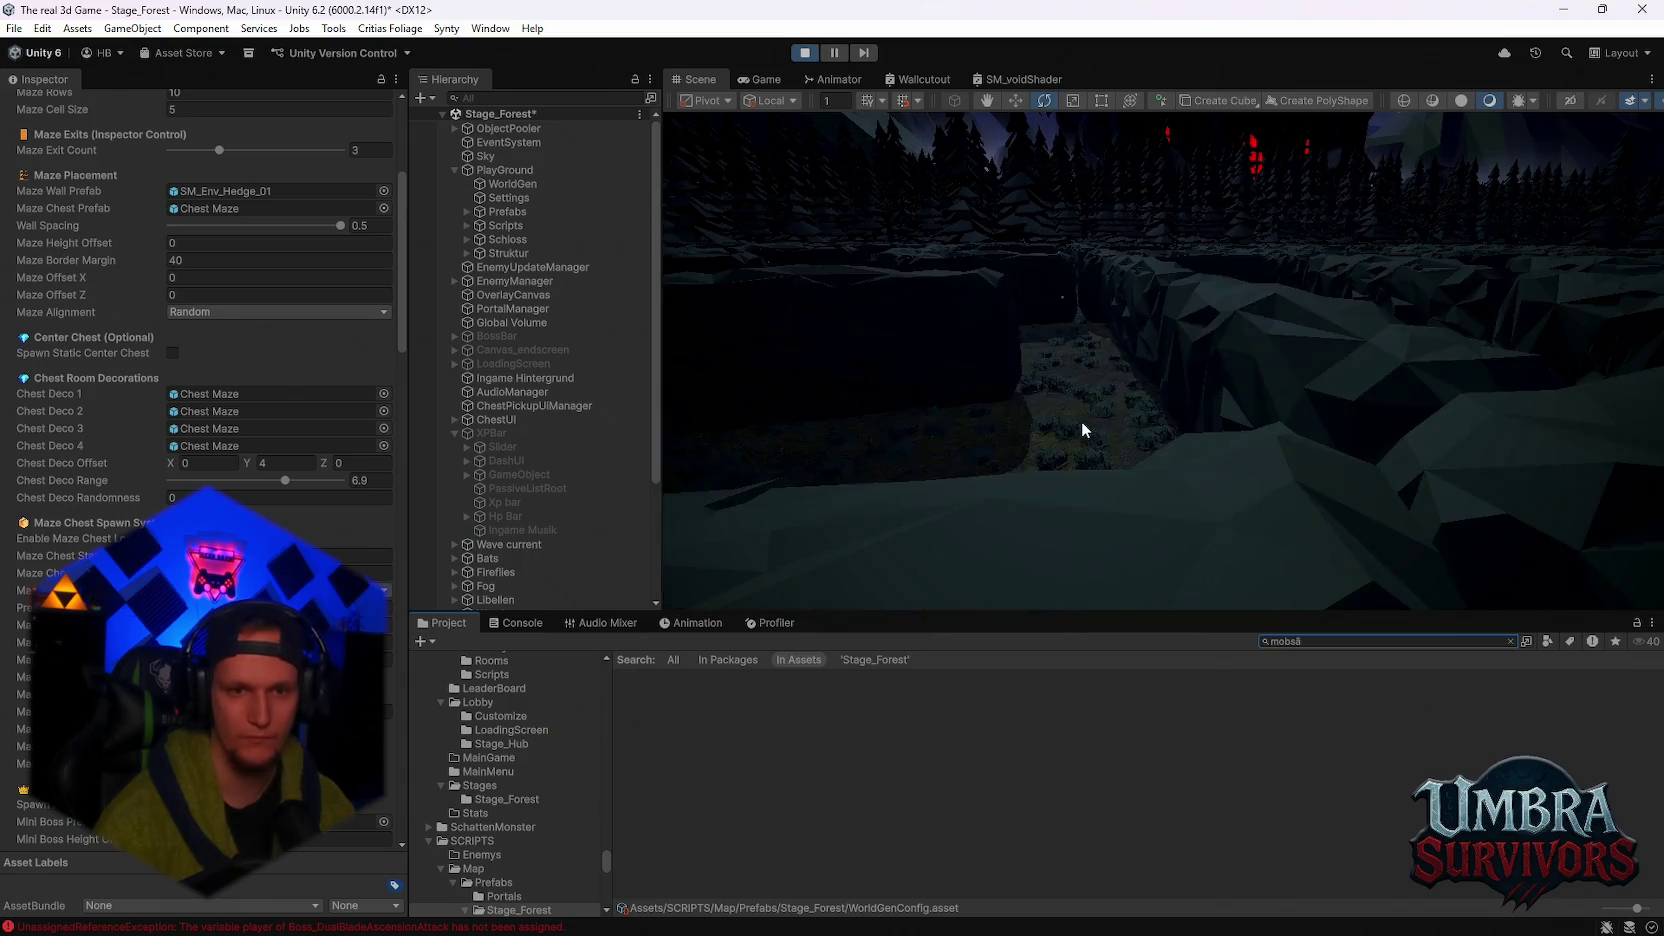
double_click(1338, 640)
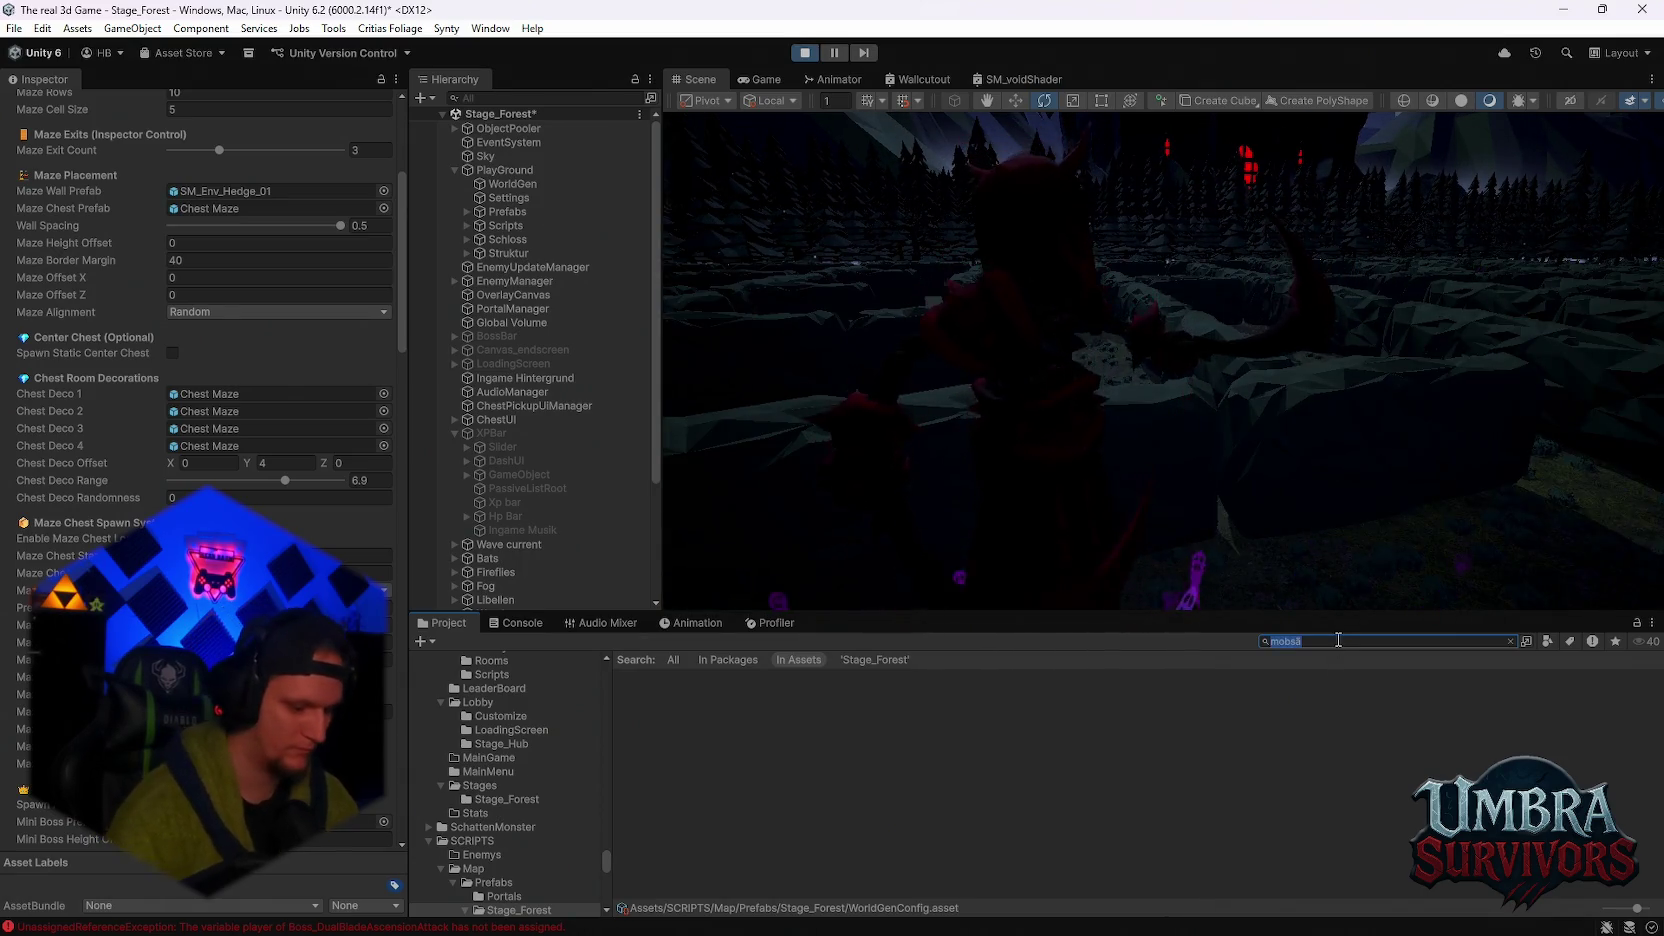
double_click(737, 712)
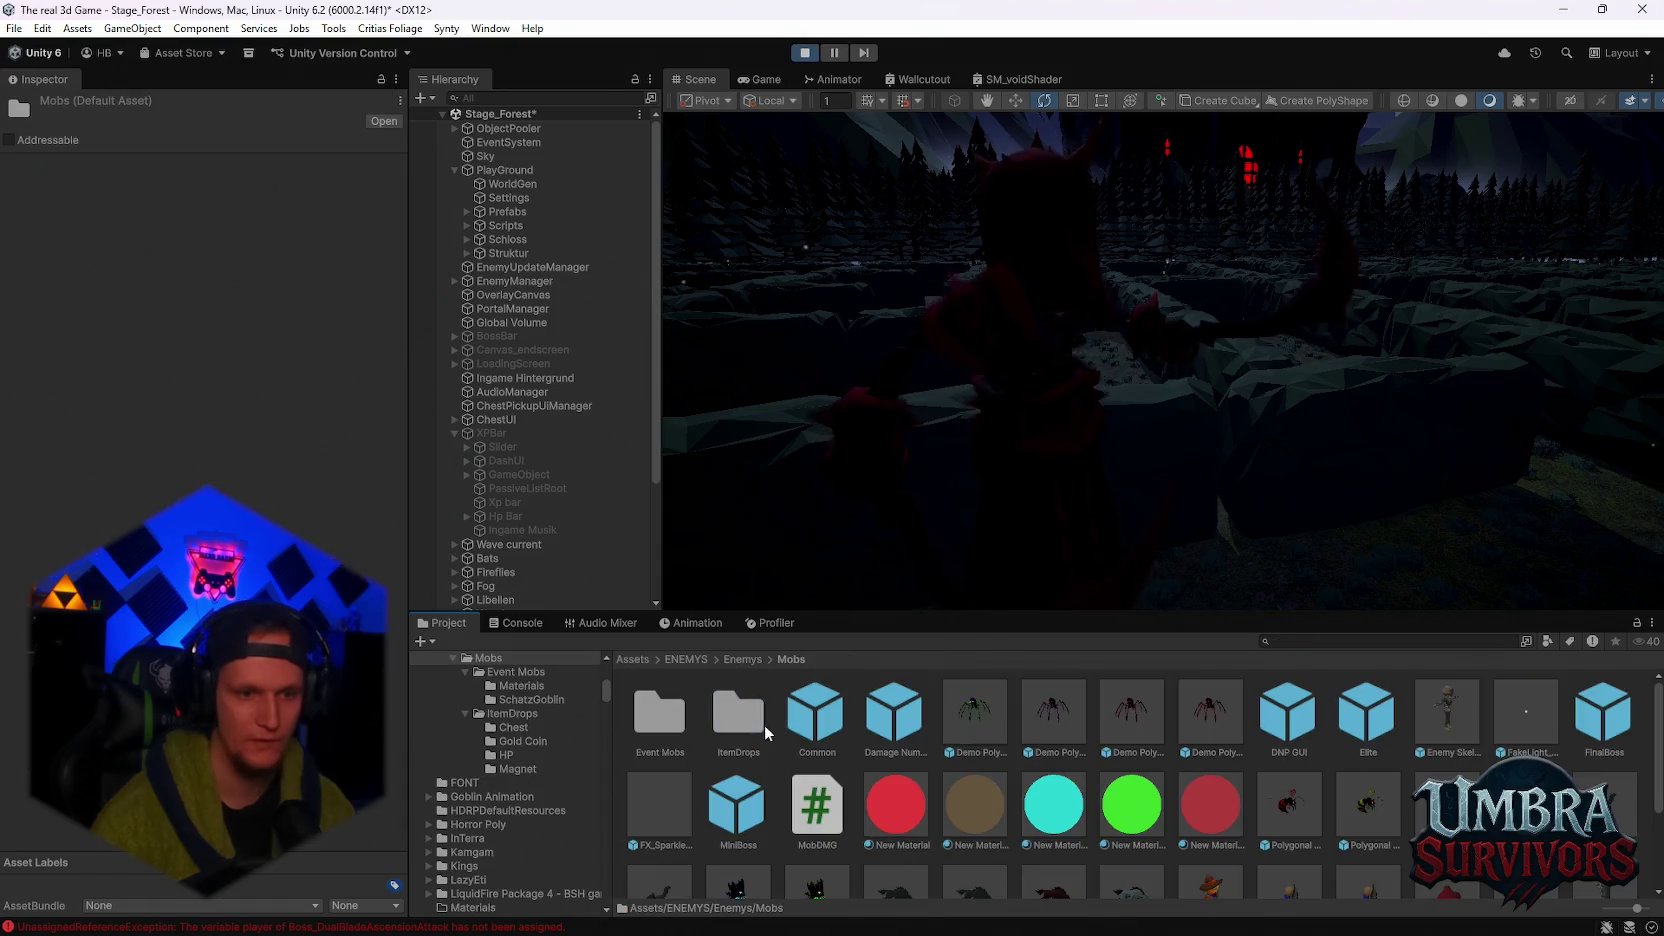
- Open Event Mobs > SchatzGoblin and the Chr_Dungeon_GoblinMale_01 prefab for editing
scroll(918, 777, down, 3)
scroll(960, 795, up, 3)
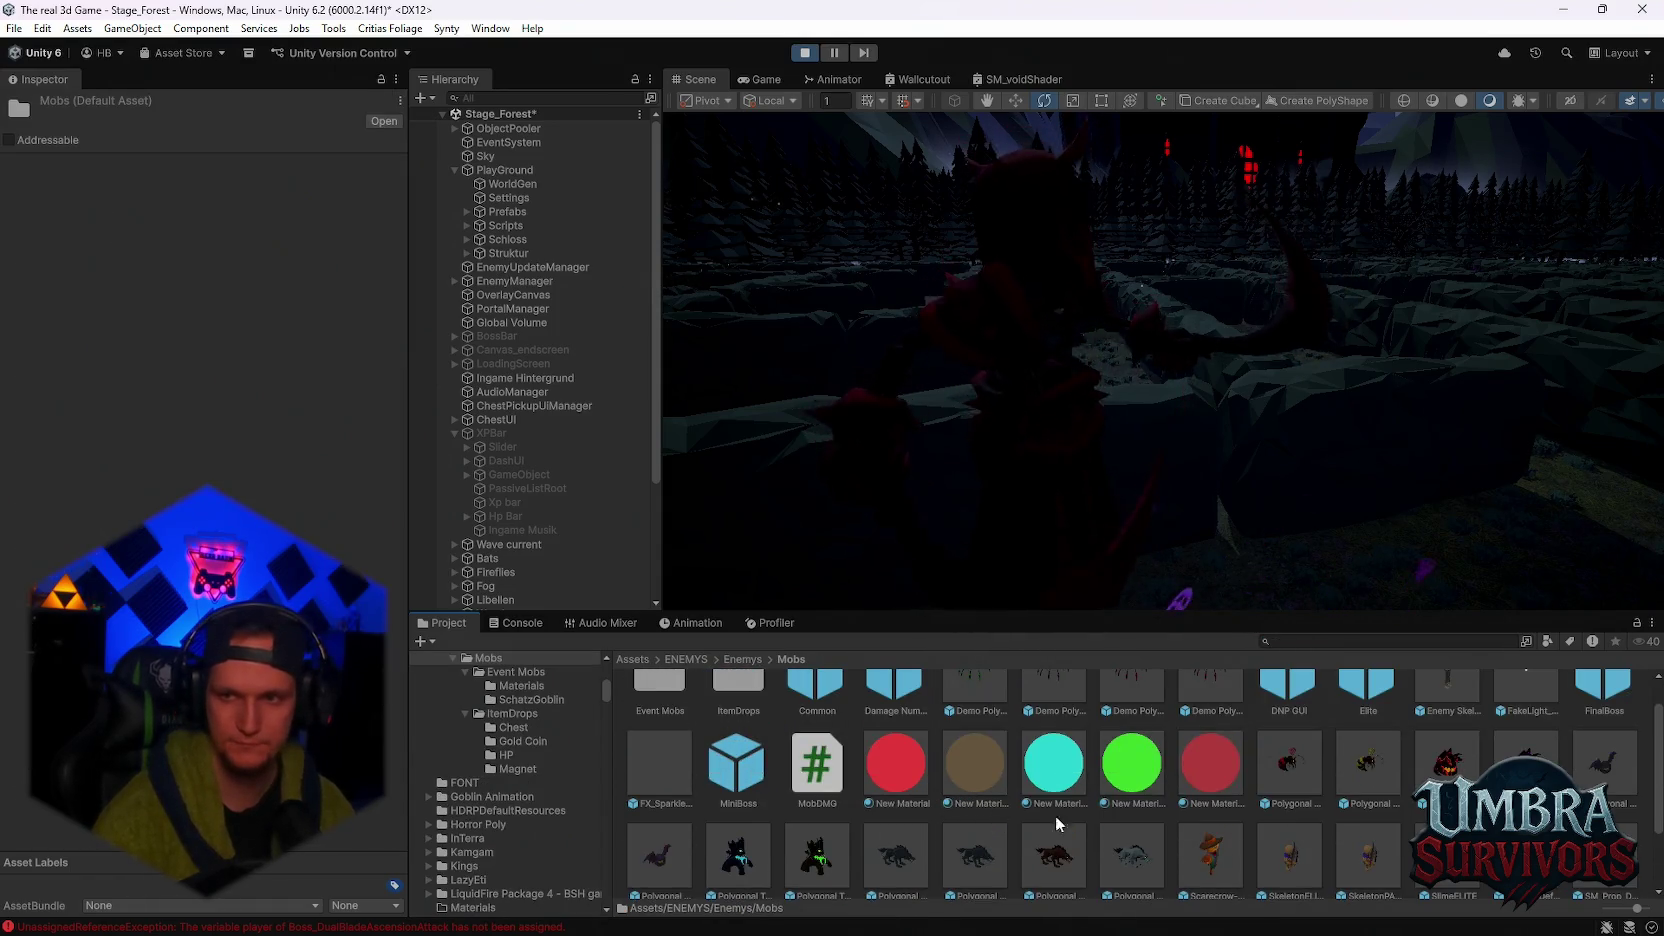
scroll(1366, 770, up, 1)
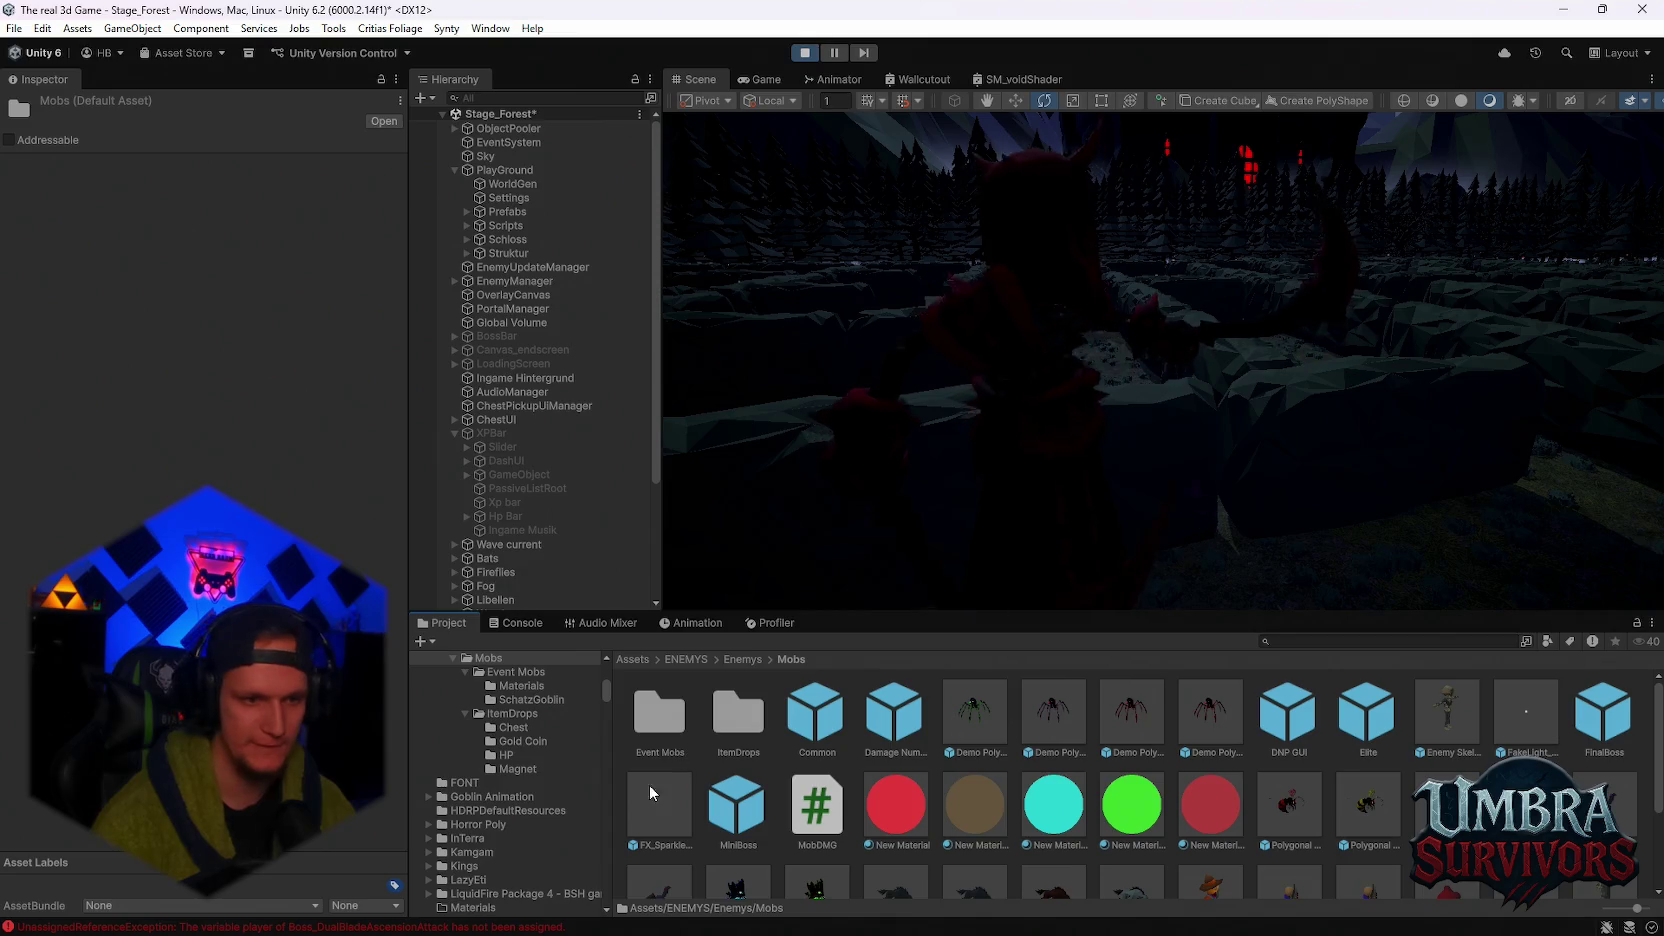
scroll(560, 790, up, 2)
click(528, 802)
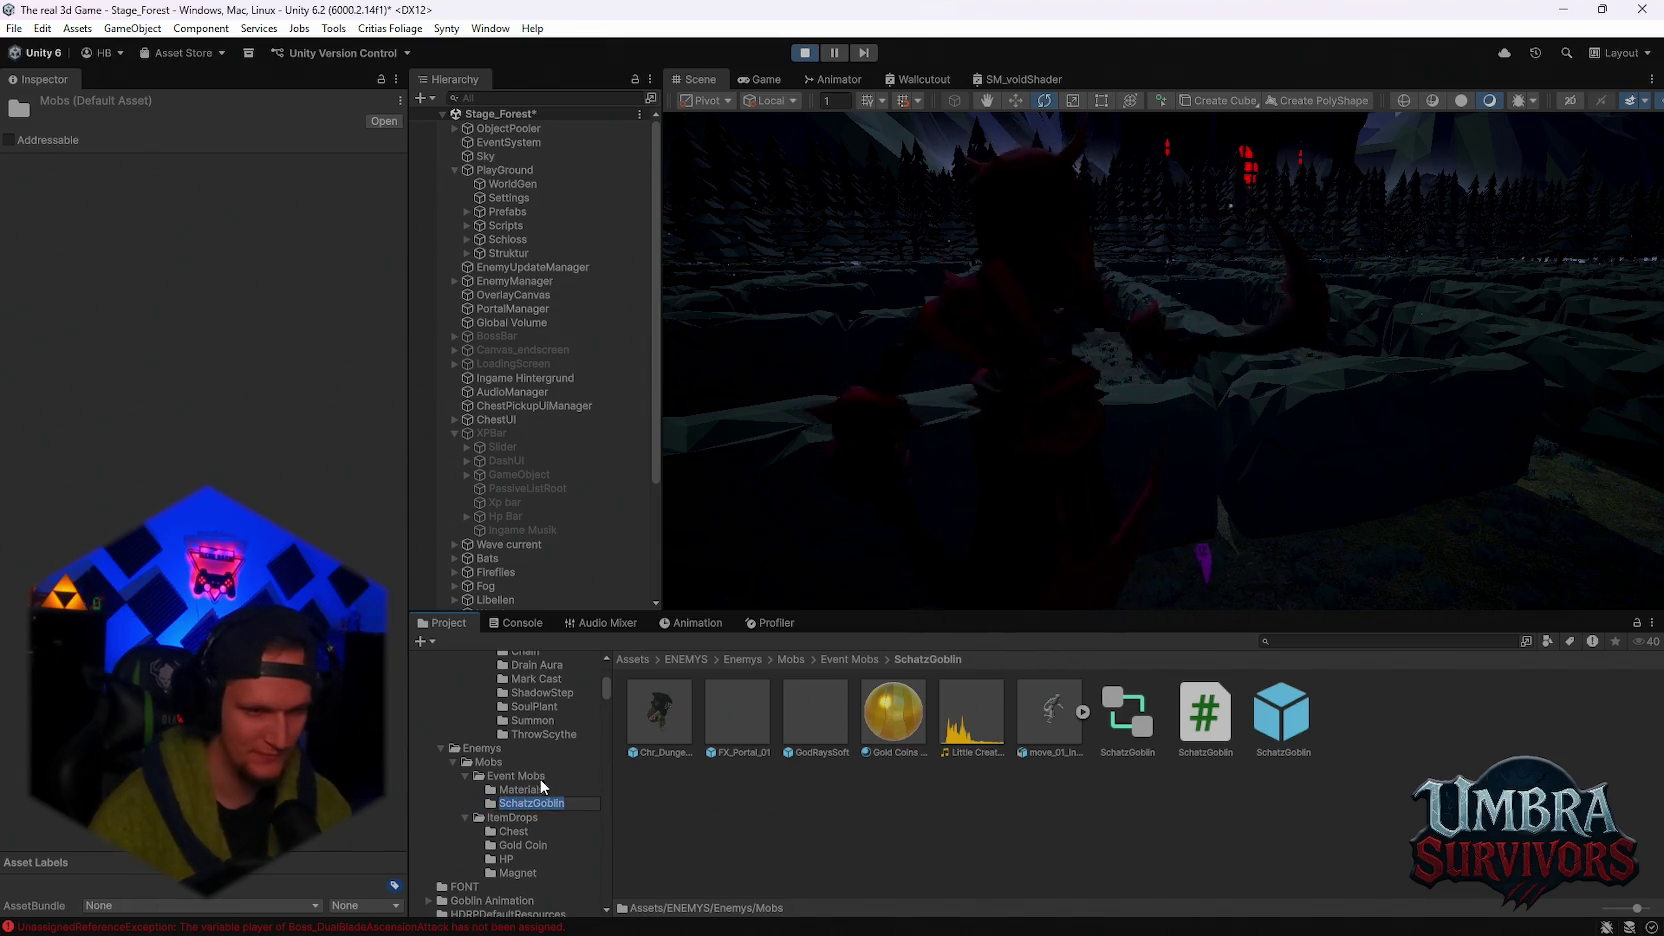
double_click(660, 737)
- Move TreasureTrail under SM_Prop_Pouch_Bag and delete GodRaysSoft with its Dust child
scroll(540, 500, down, 5)
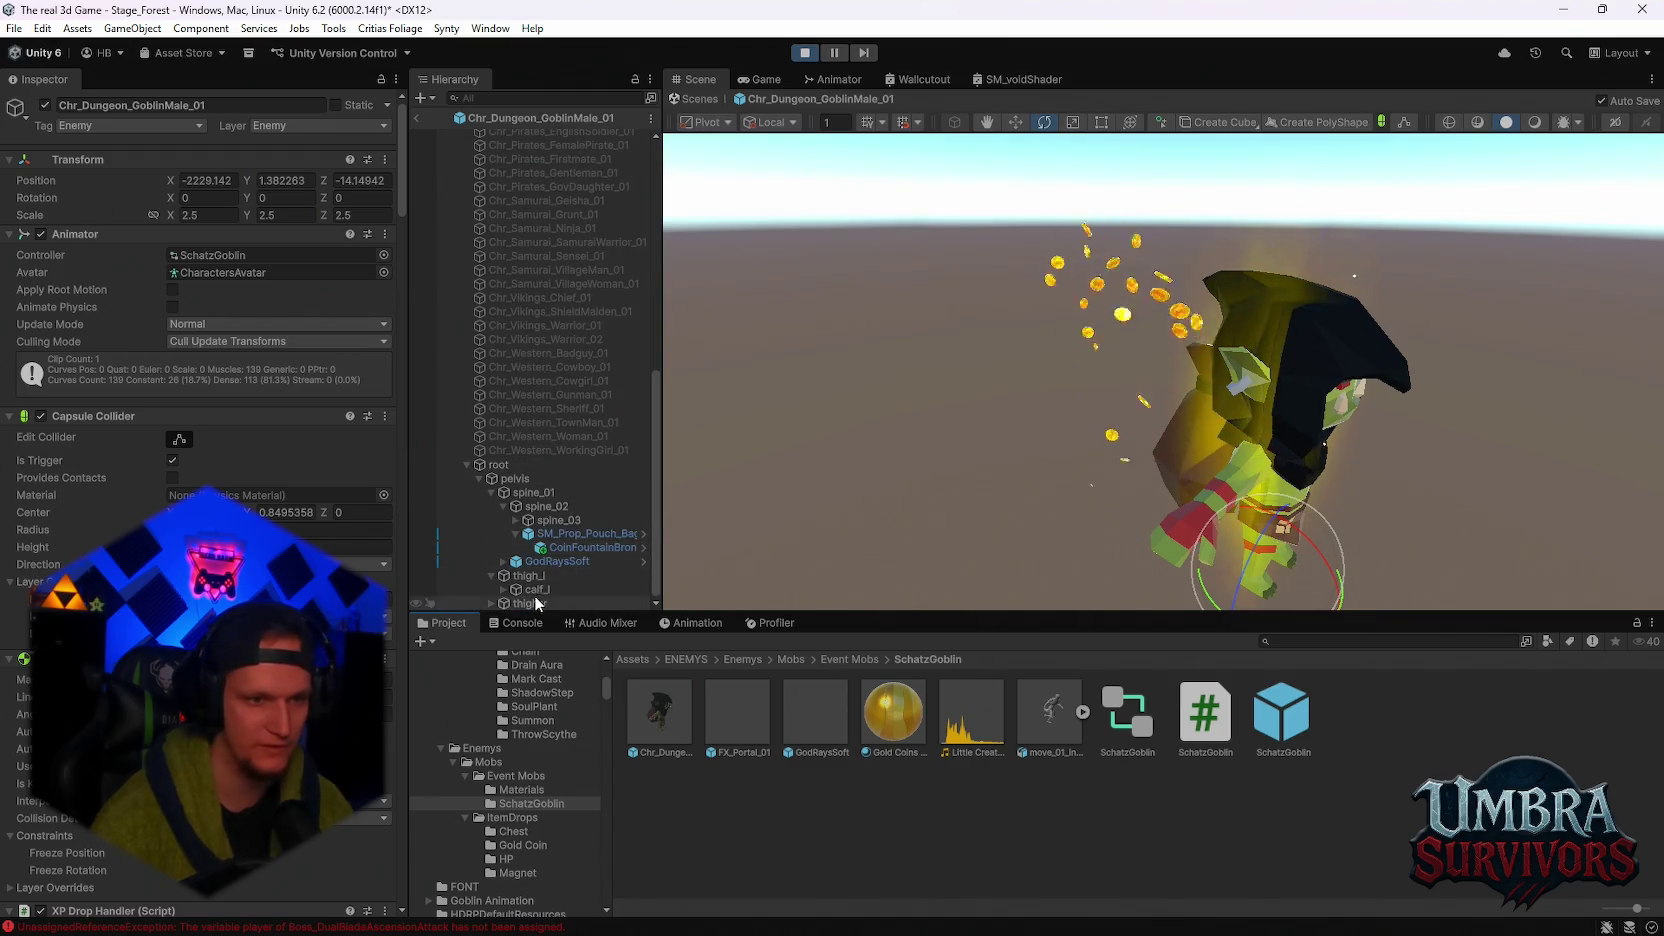
click(598, 536)
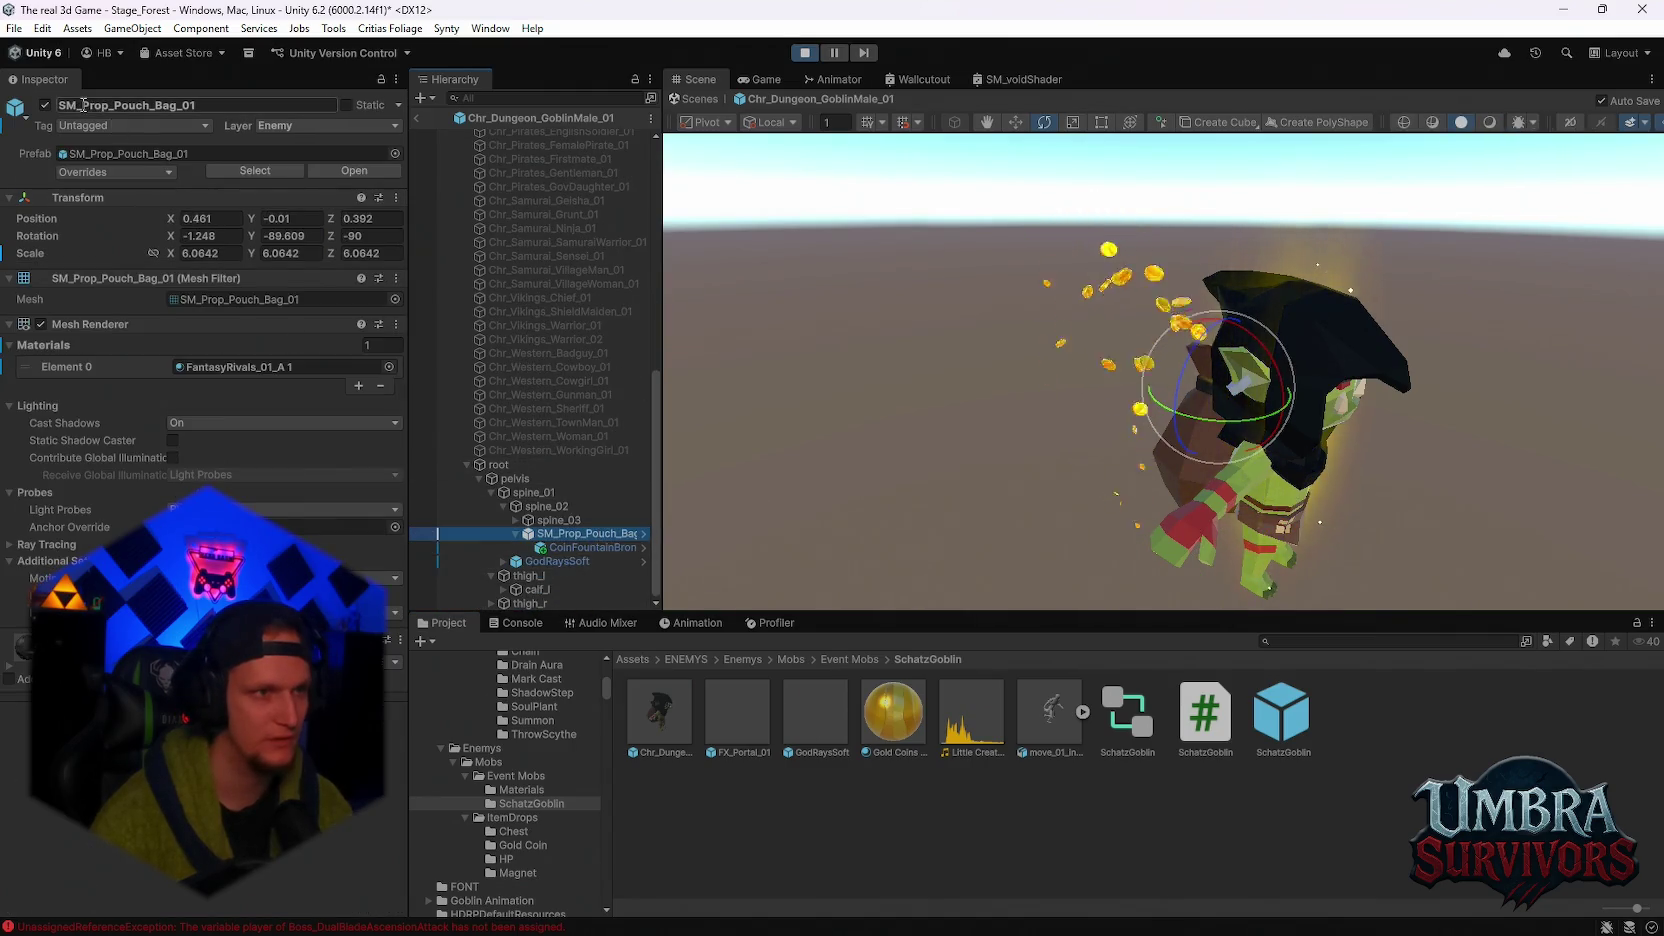
click(520, 564)
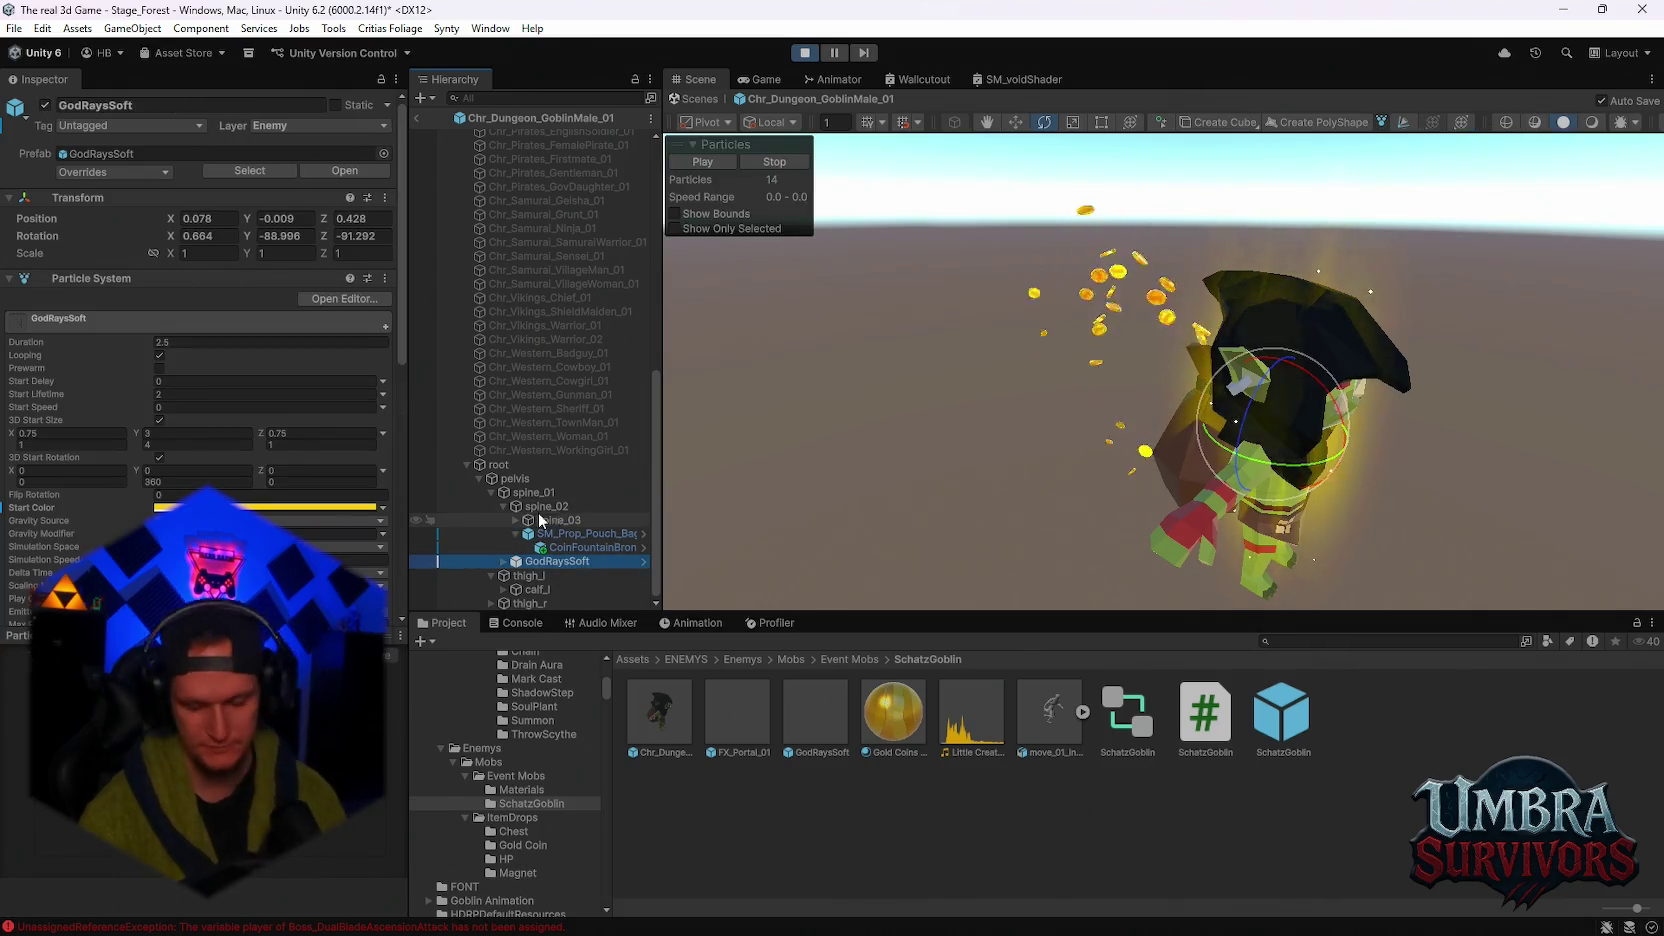
key(Delete)
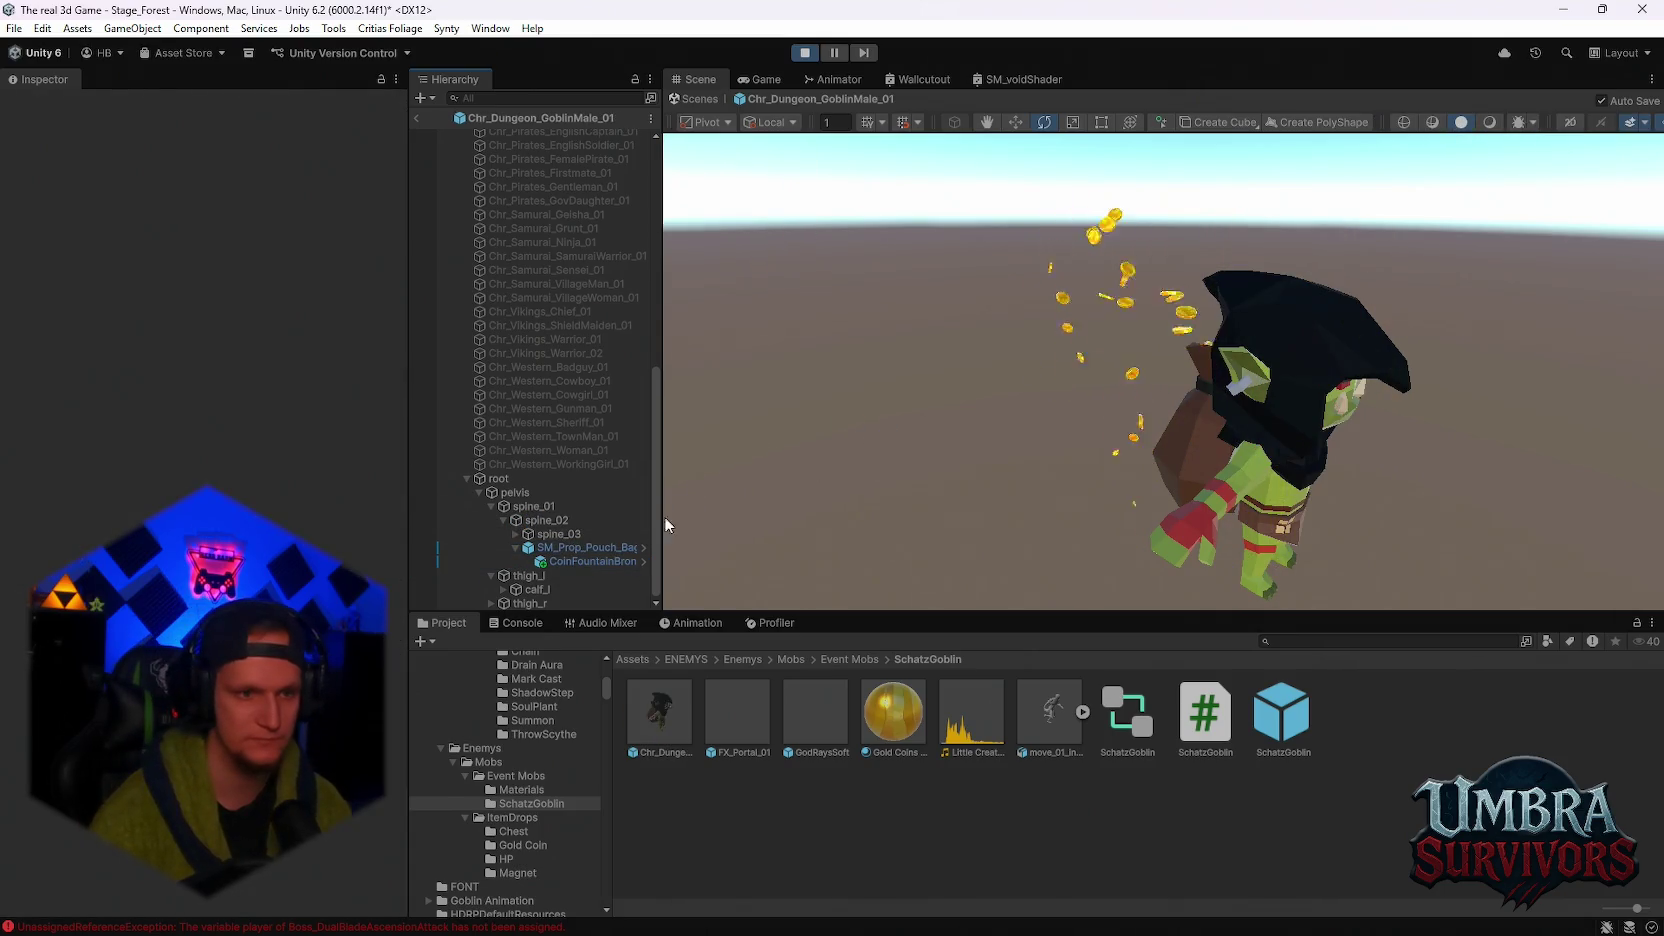
key(ctrl+z)
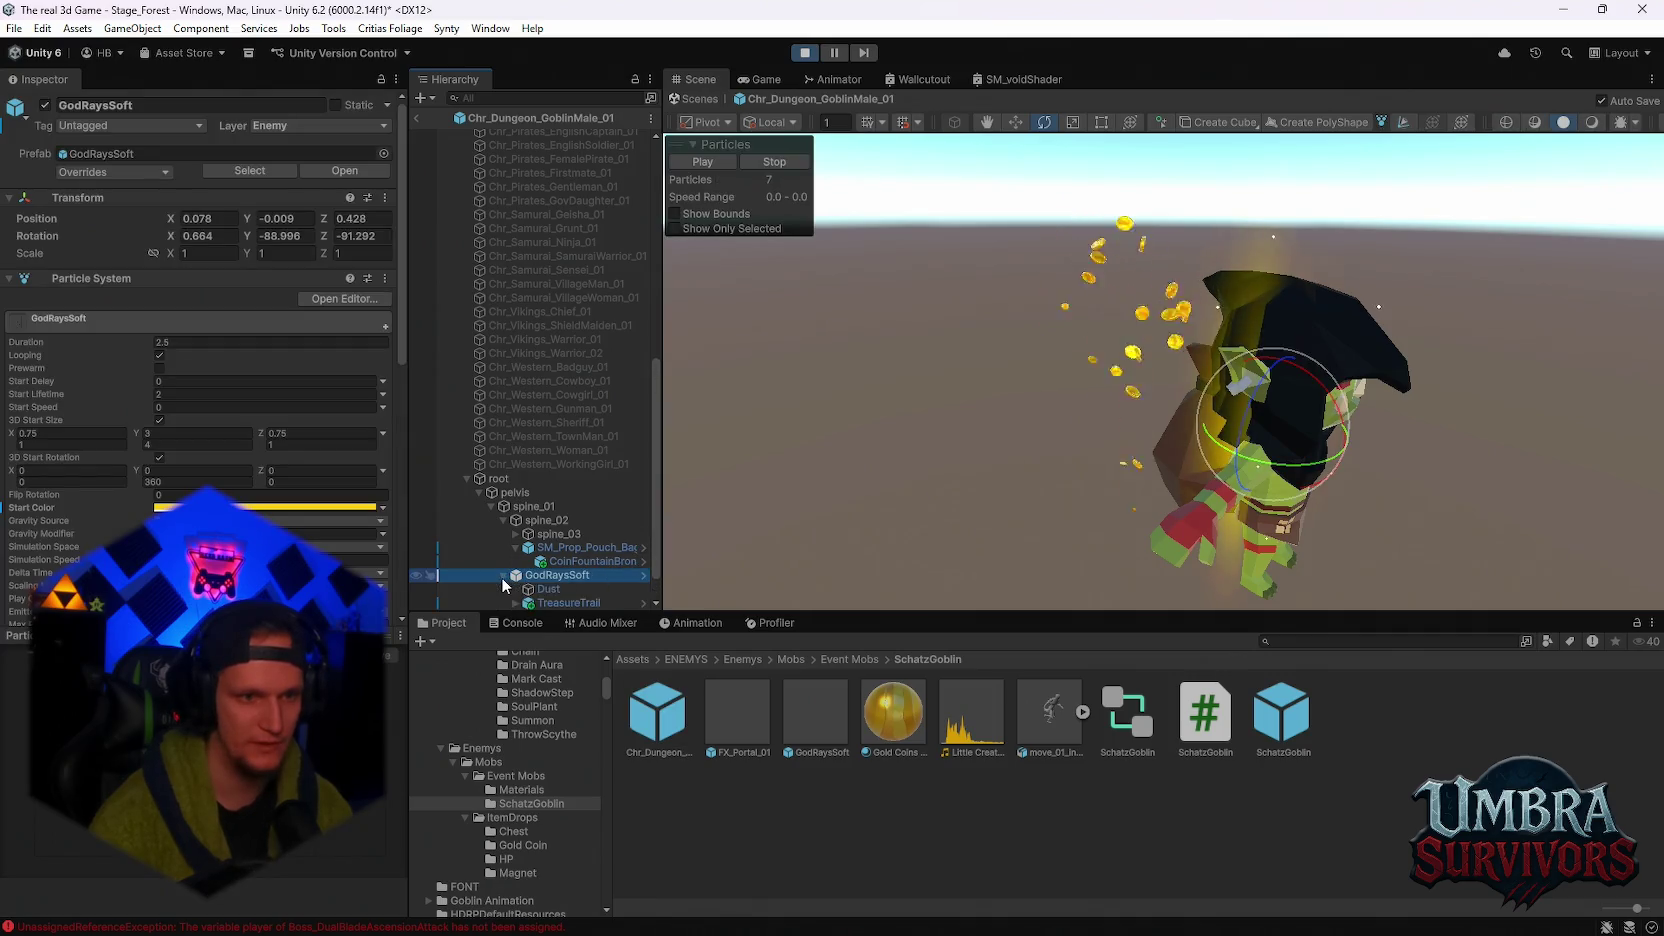
scroll(503, 585, down, 1)
drag(566, 516, 566, 512)
click(540, 549)
key(Delete)
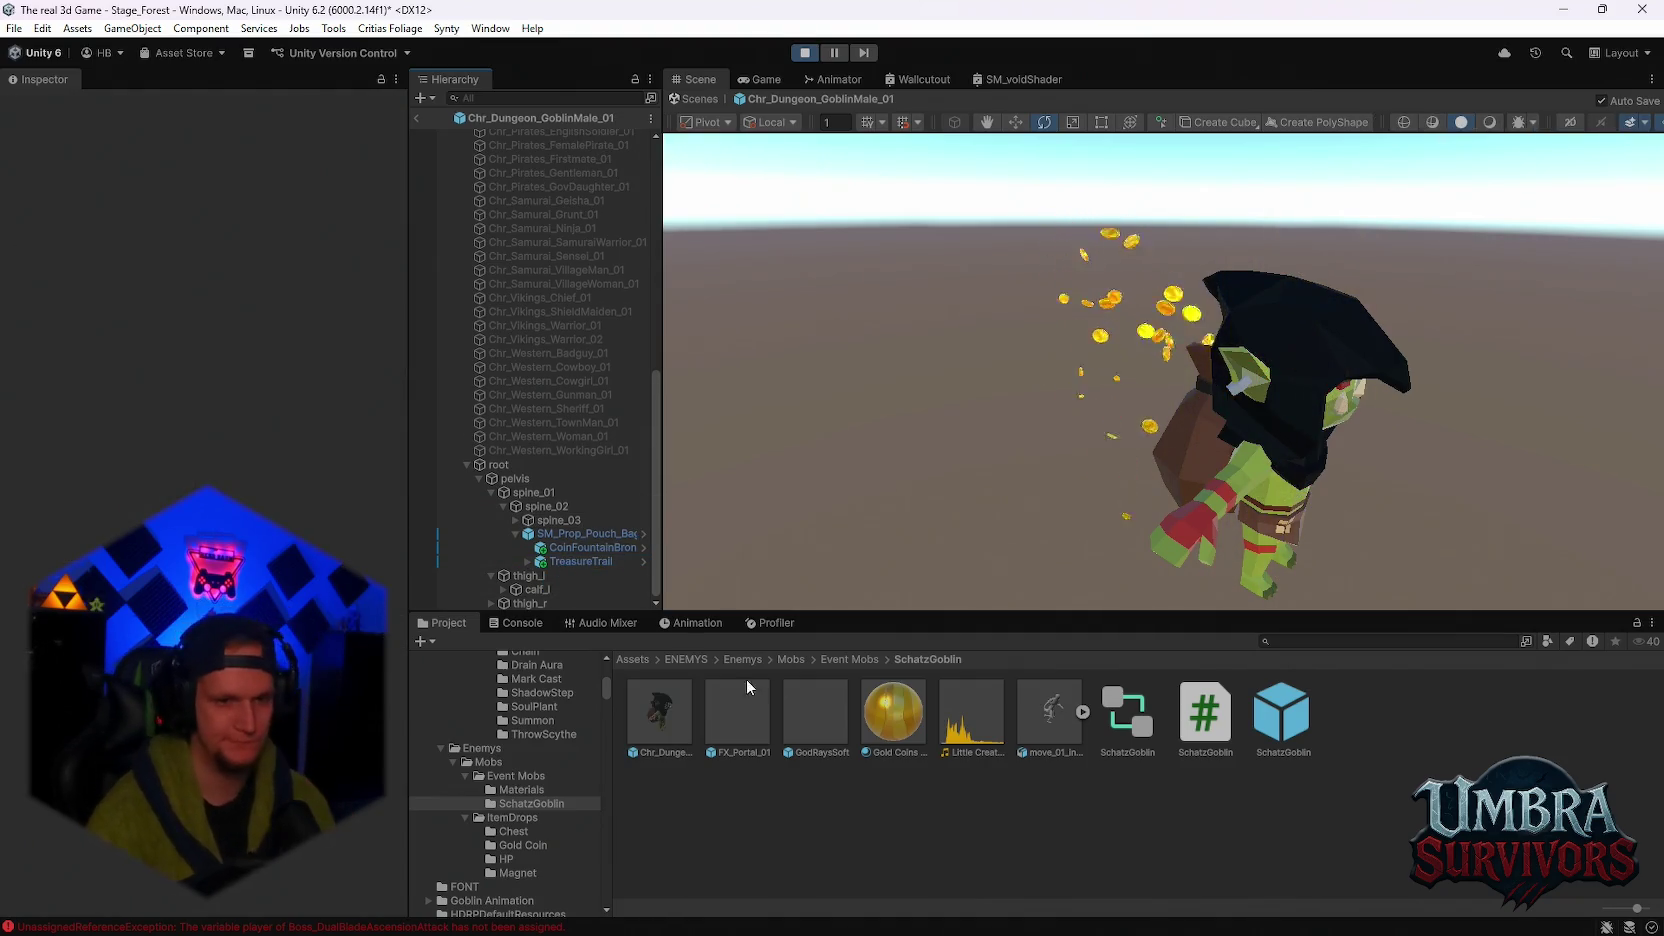
- Back in Stage_Forest, inspect the Wraith Swordsman prefab, then the ObjectPooler's pools
scroll(535, 316, up, 5)
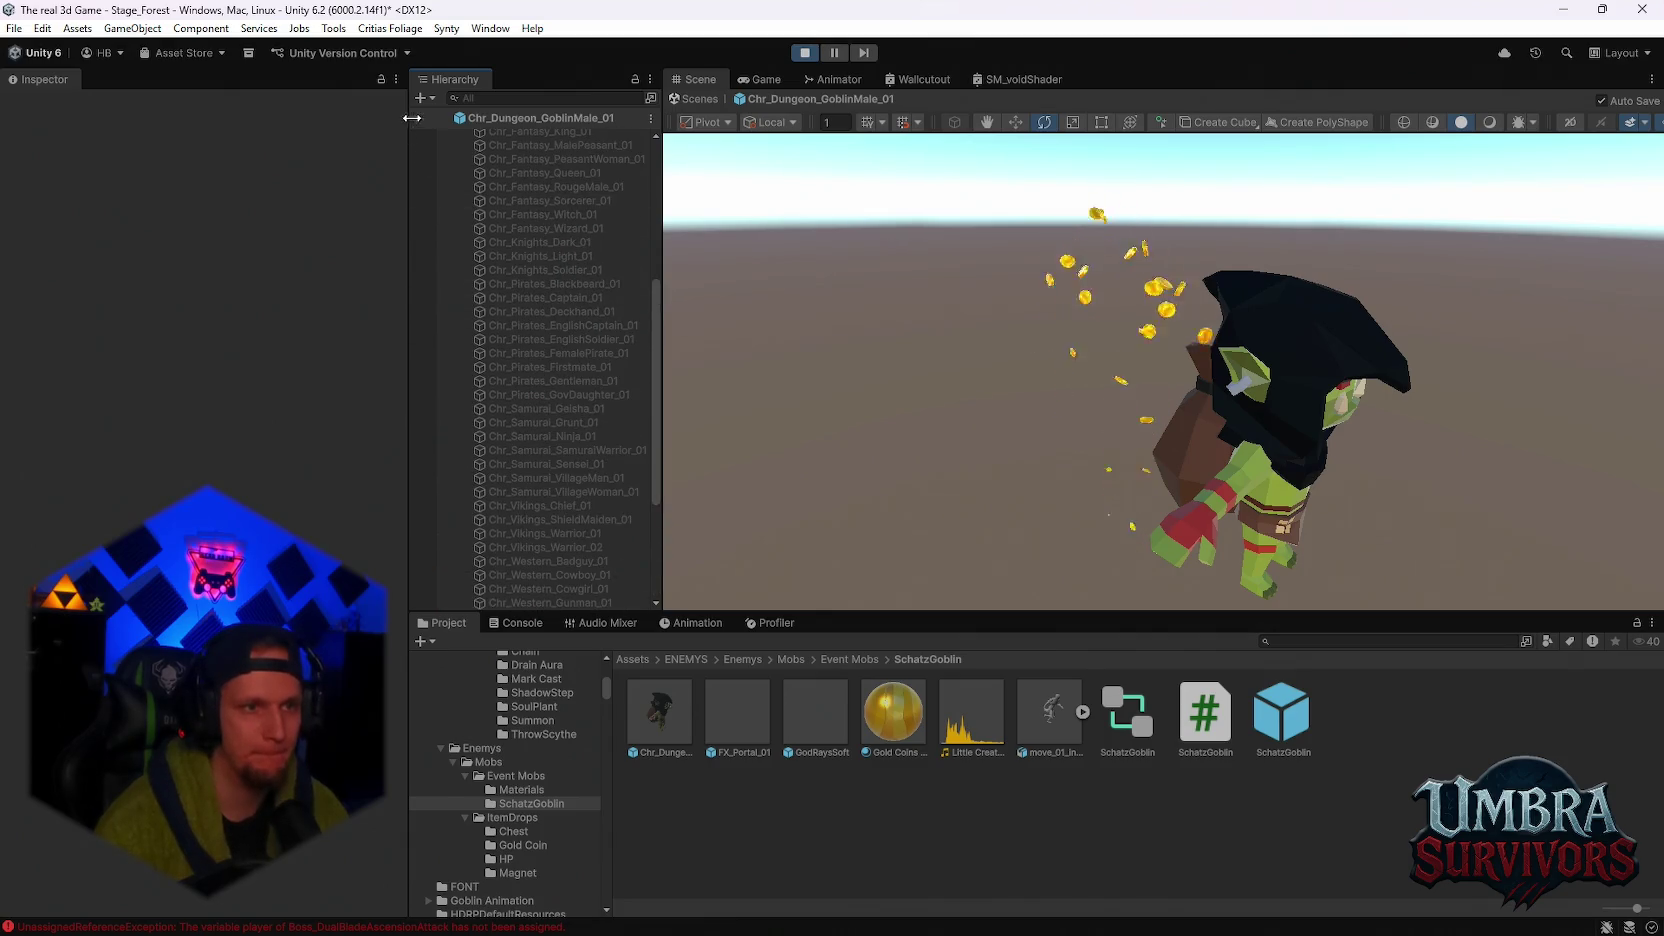
click(416, 117)
scroll(530, 838, up, 8)
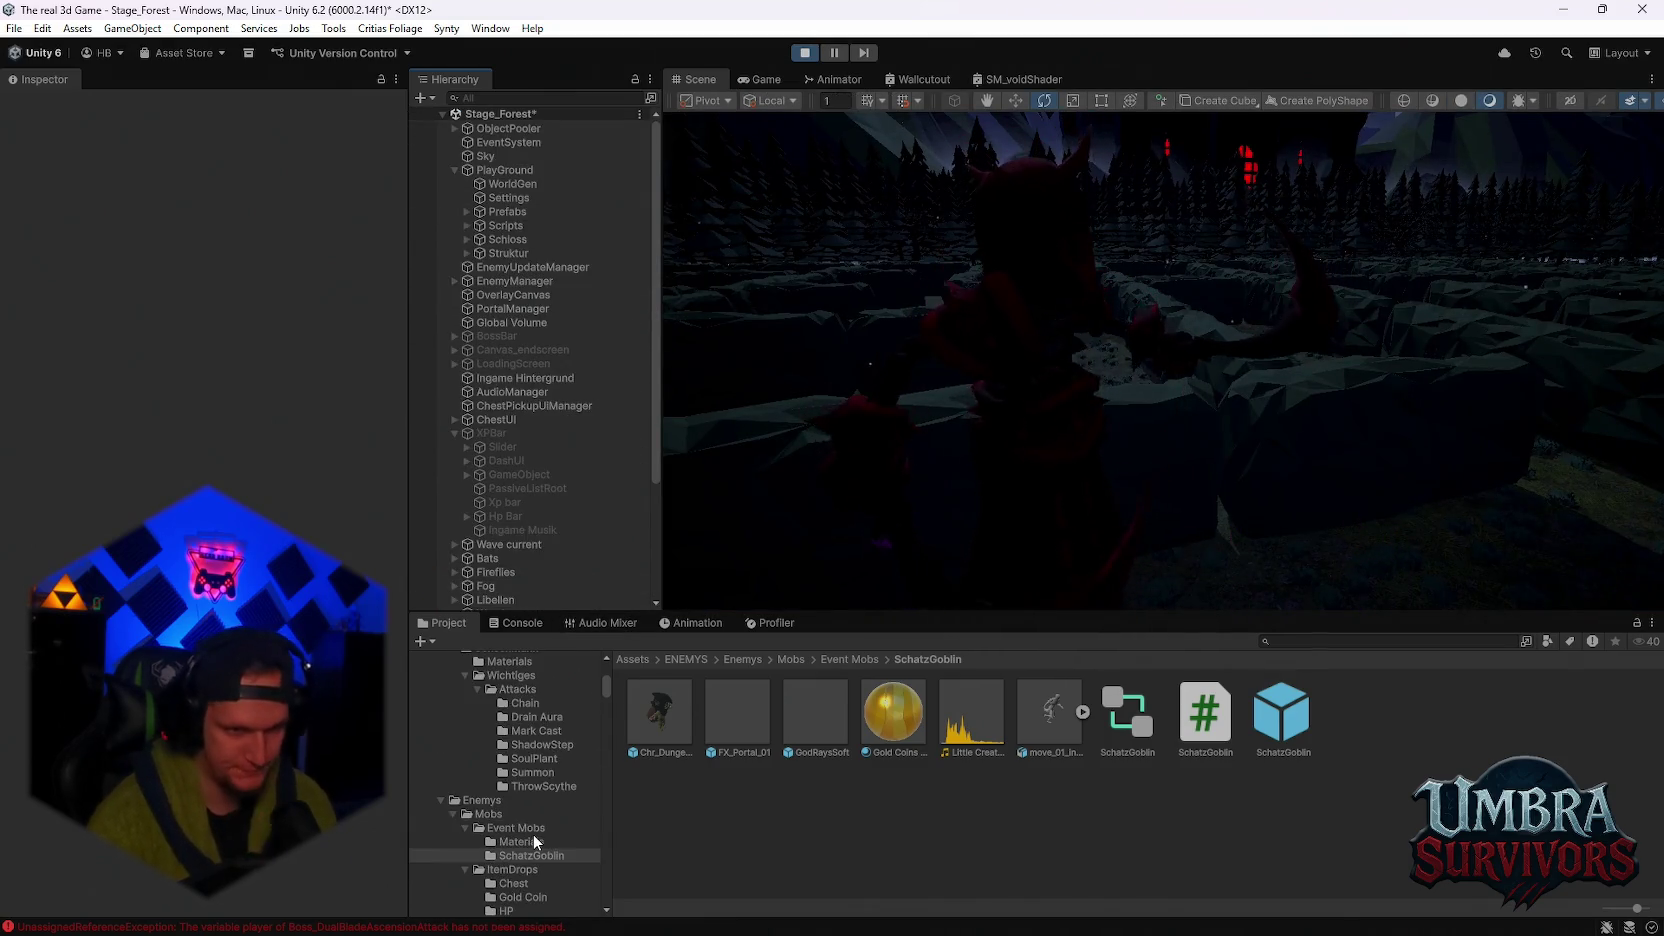
click(530, 736)
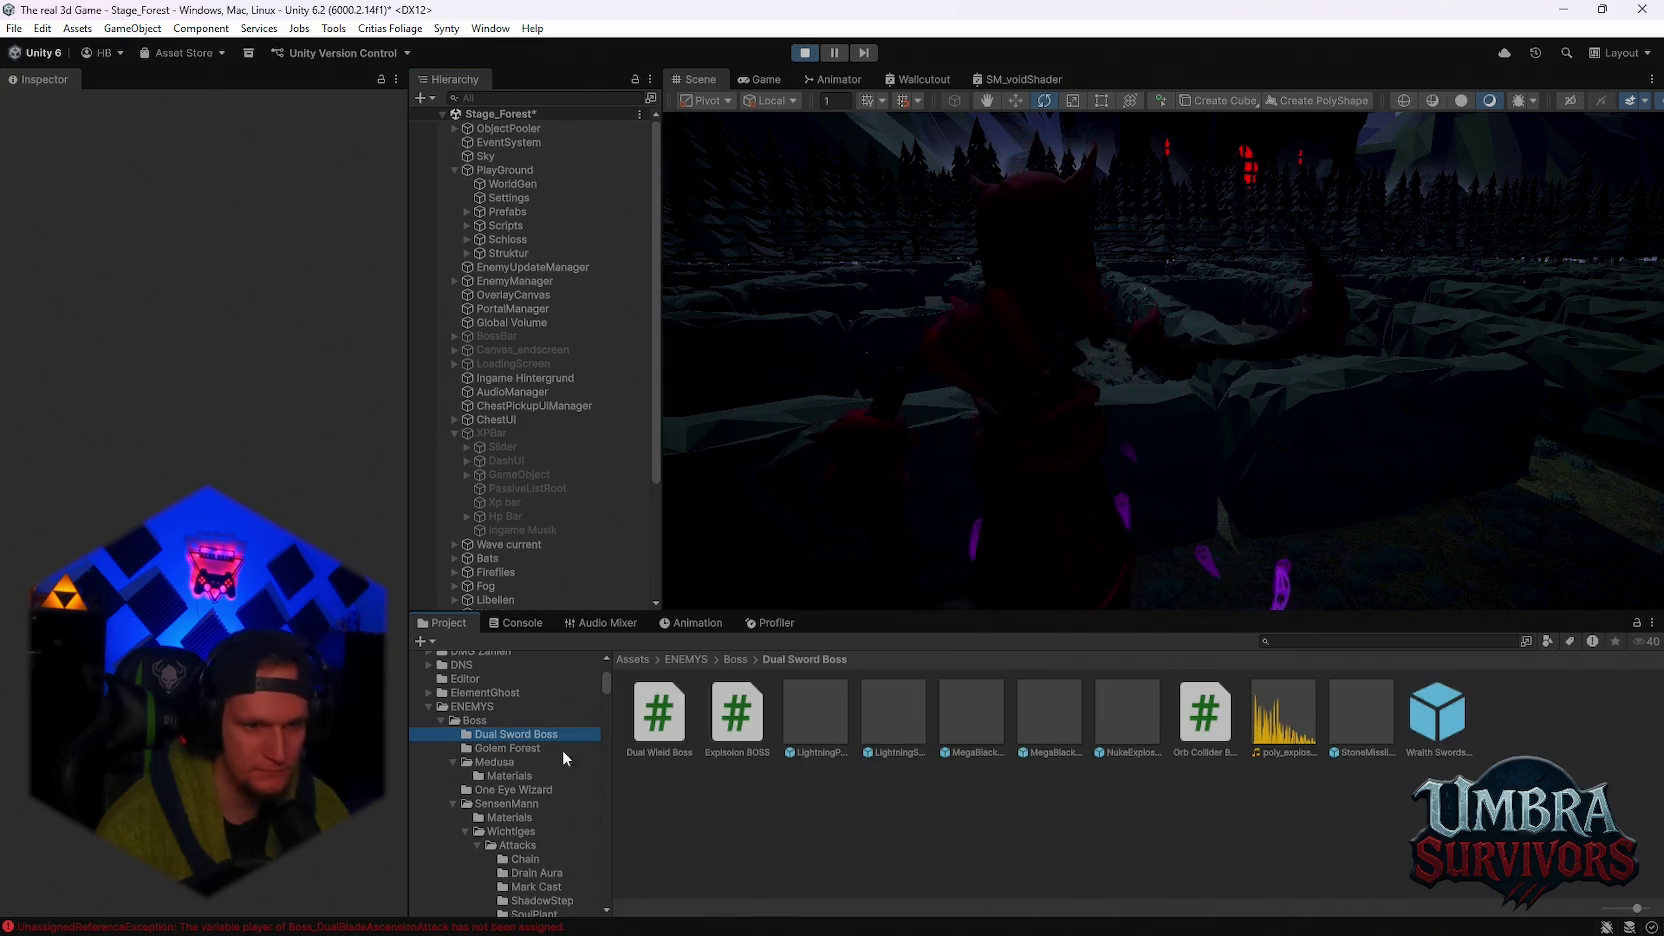
click(1457, 723)
scroll(341, 517, down, 10)
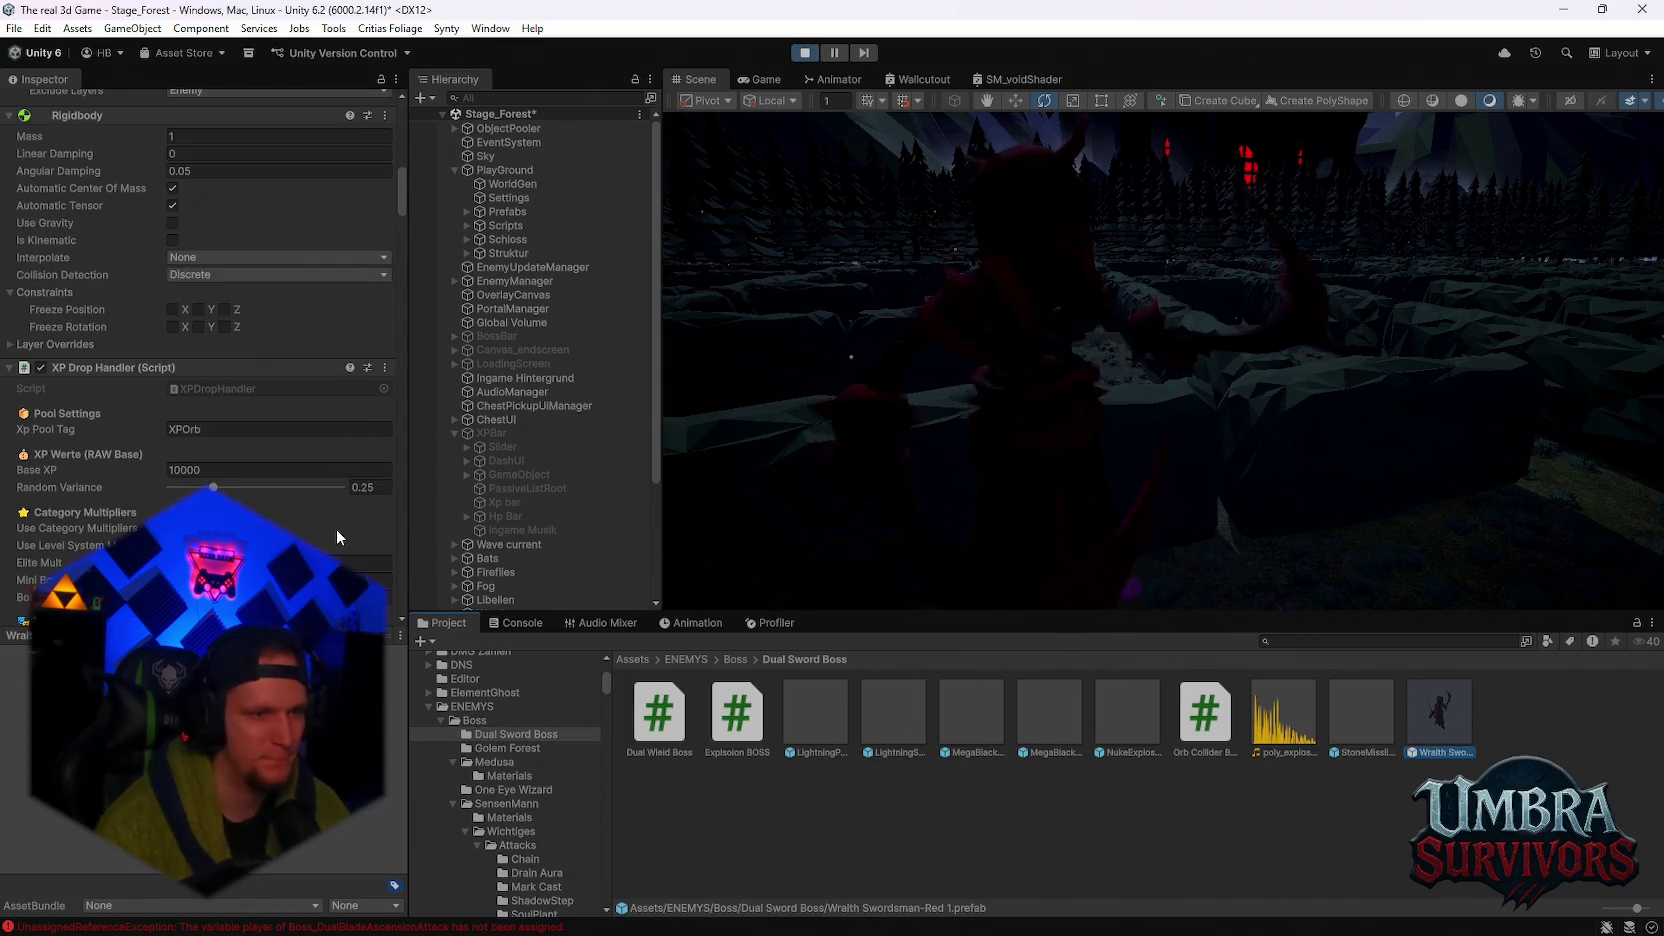
scroll(335, 529, down, 2)
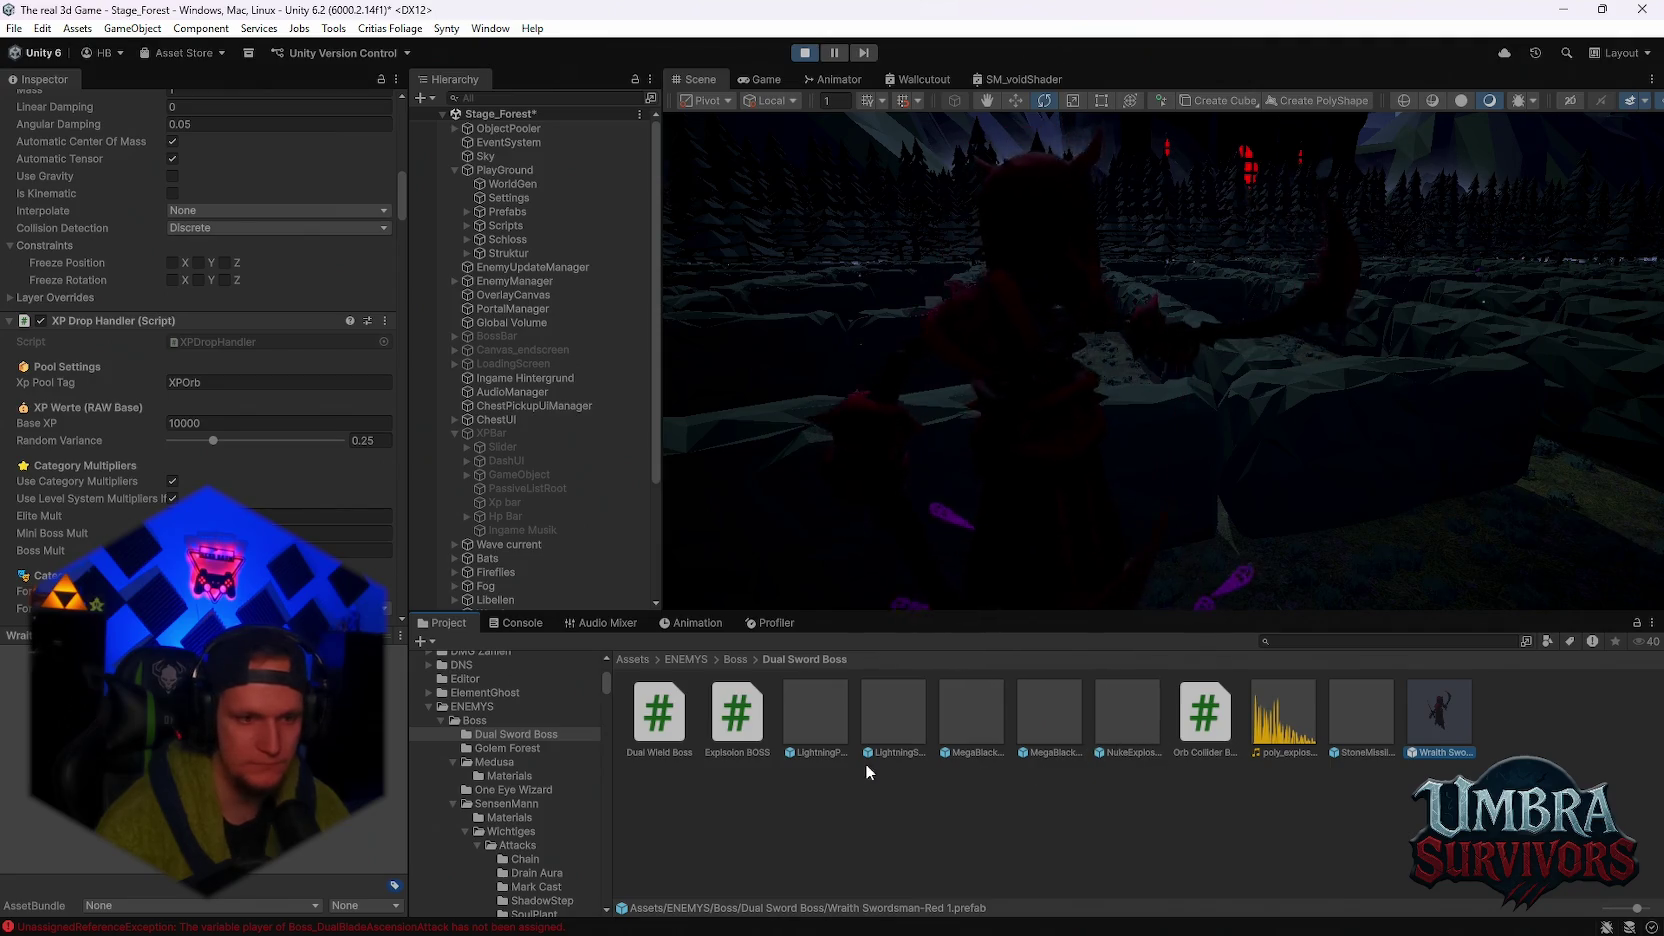
click(506, 128)
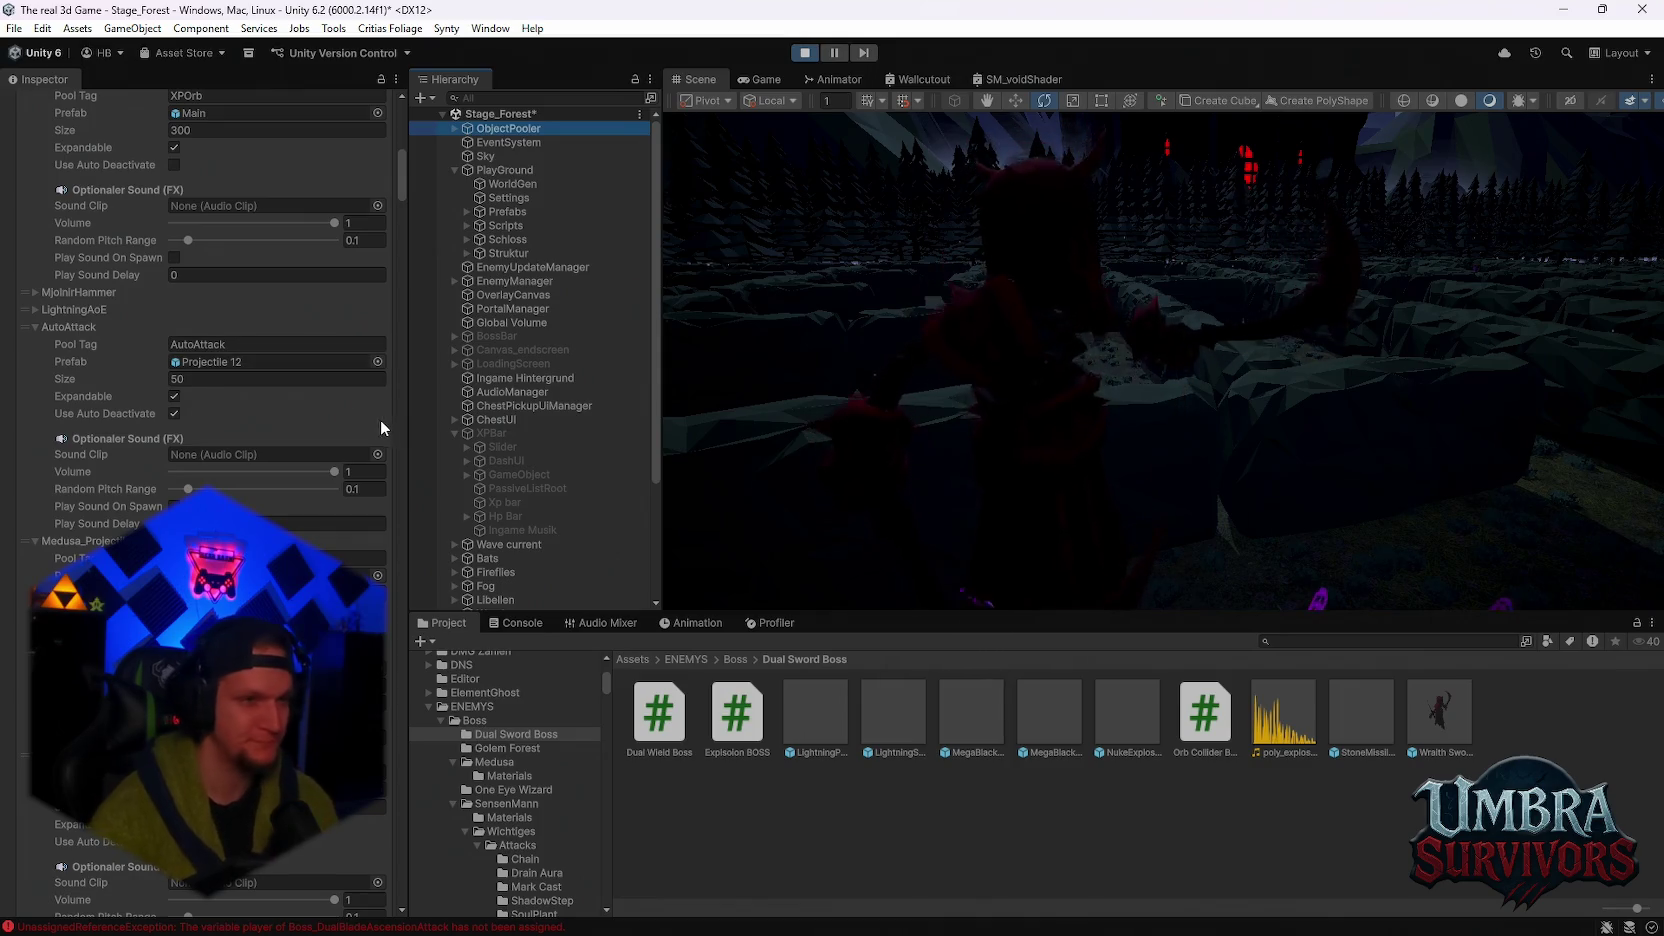
- Scroll through the ObjectPooler's pools and ping one pool's prefab in the Mark Cast folder
scroll(289, 422, up, 5)
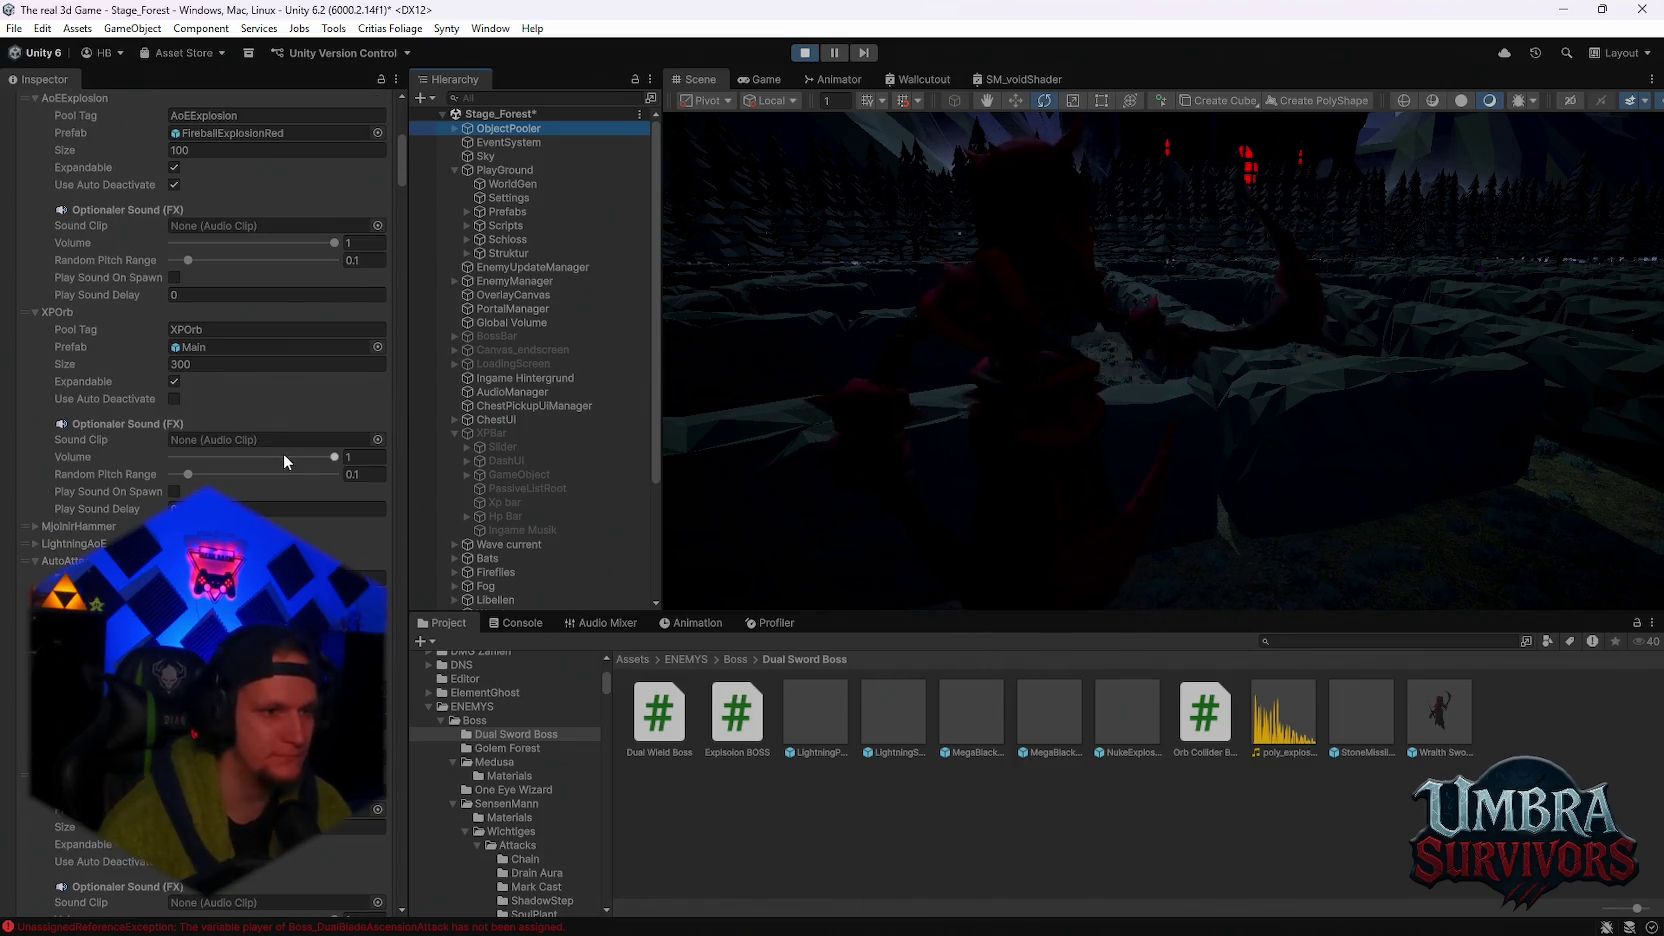
scroll(286, 471, down, 10)
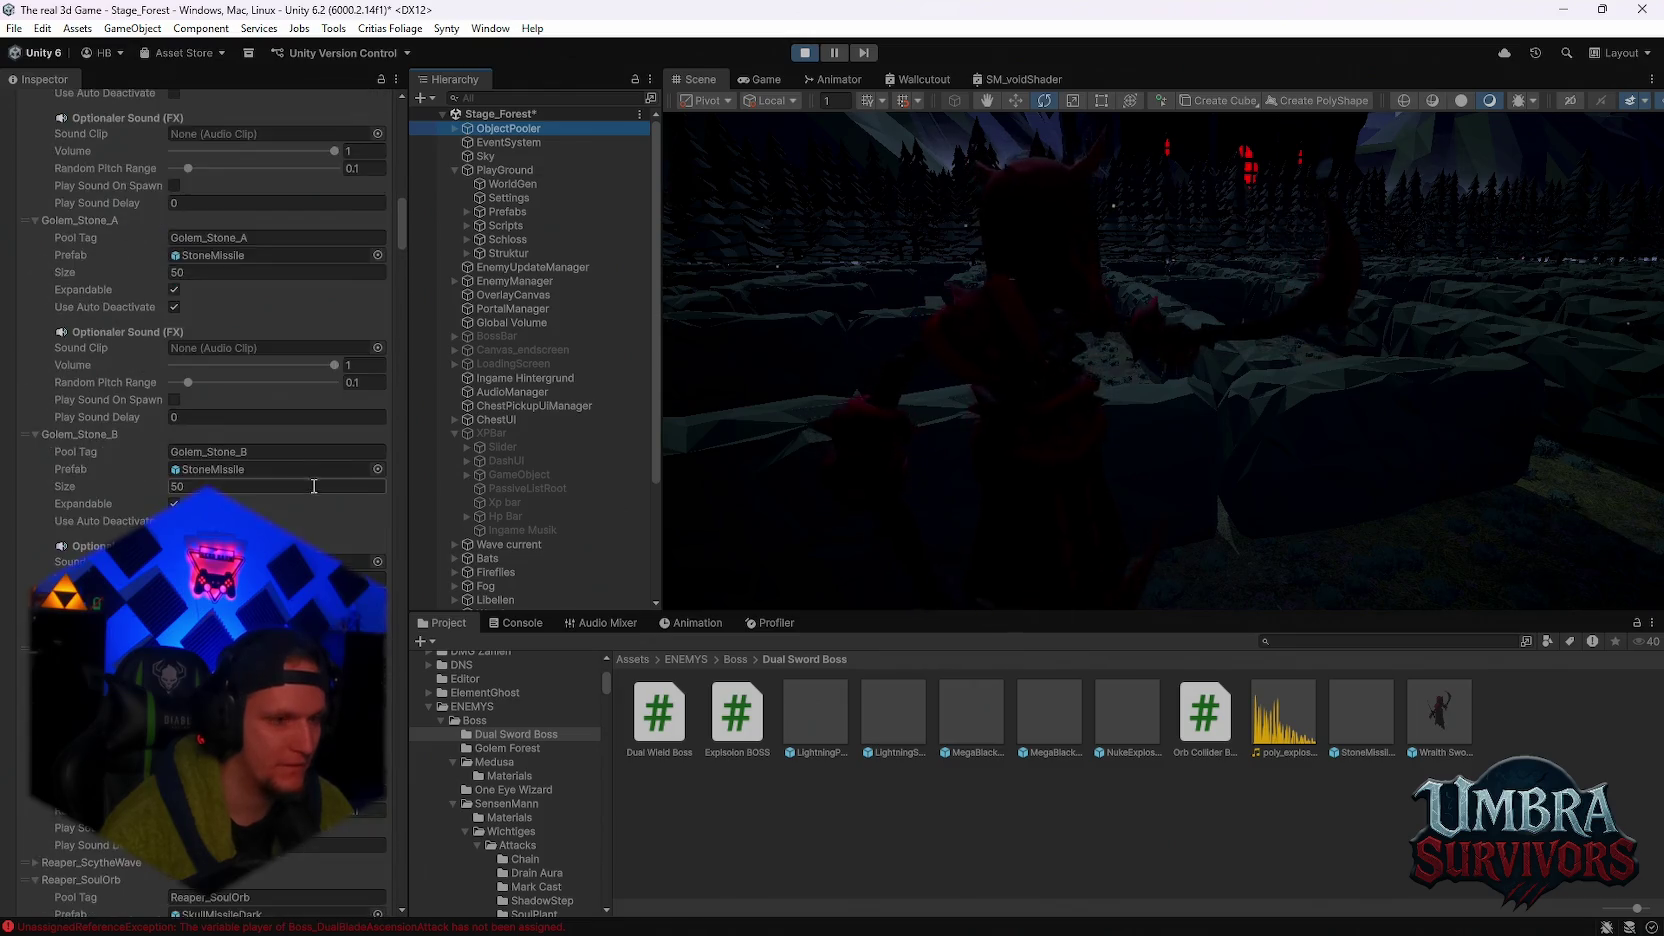
scroll(313, 486, down, 10)
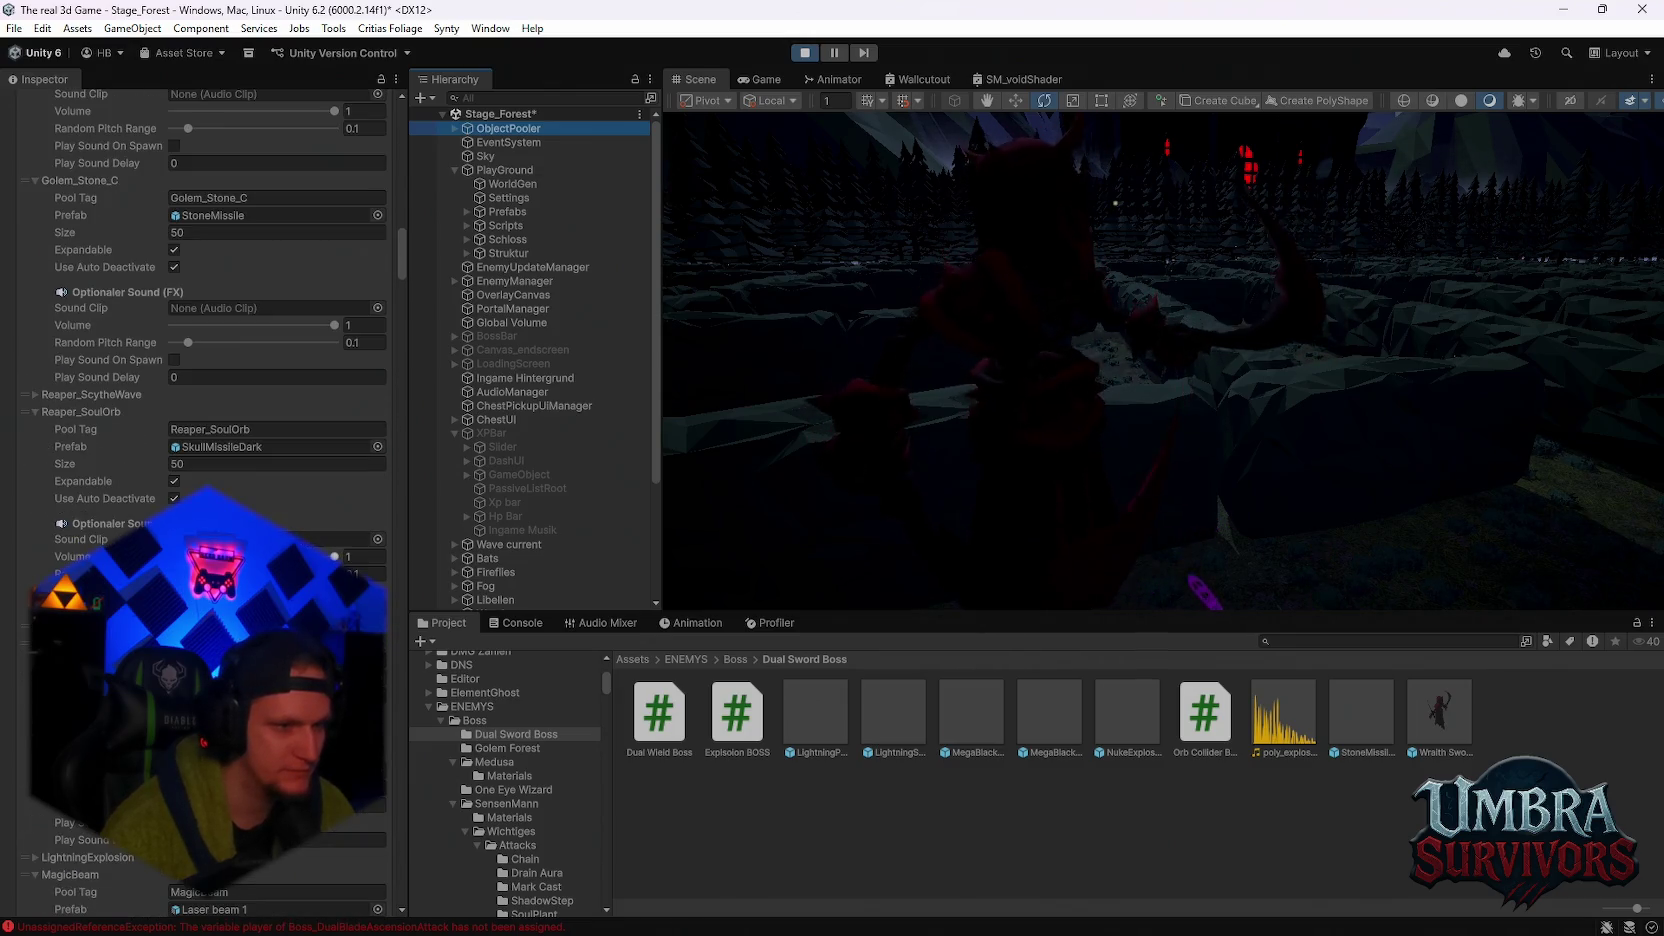
scroll(280, 480, down, 10)
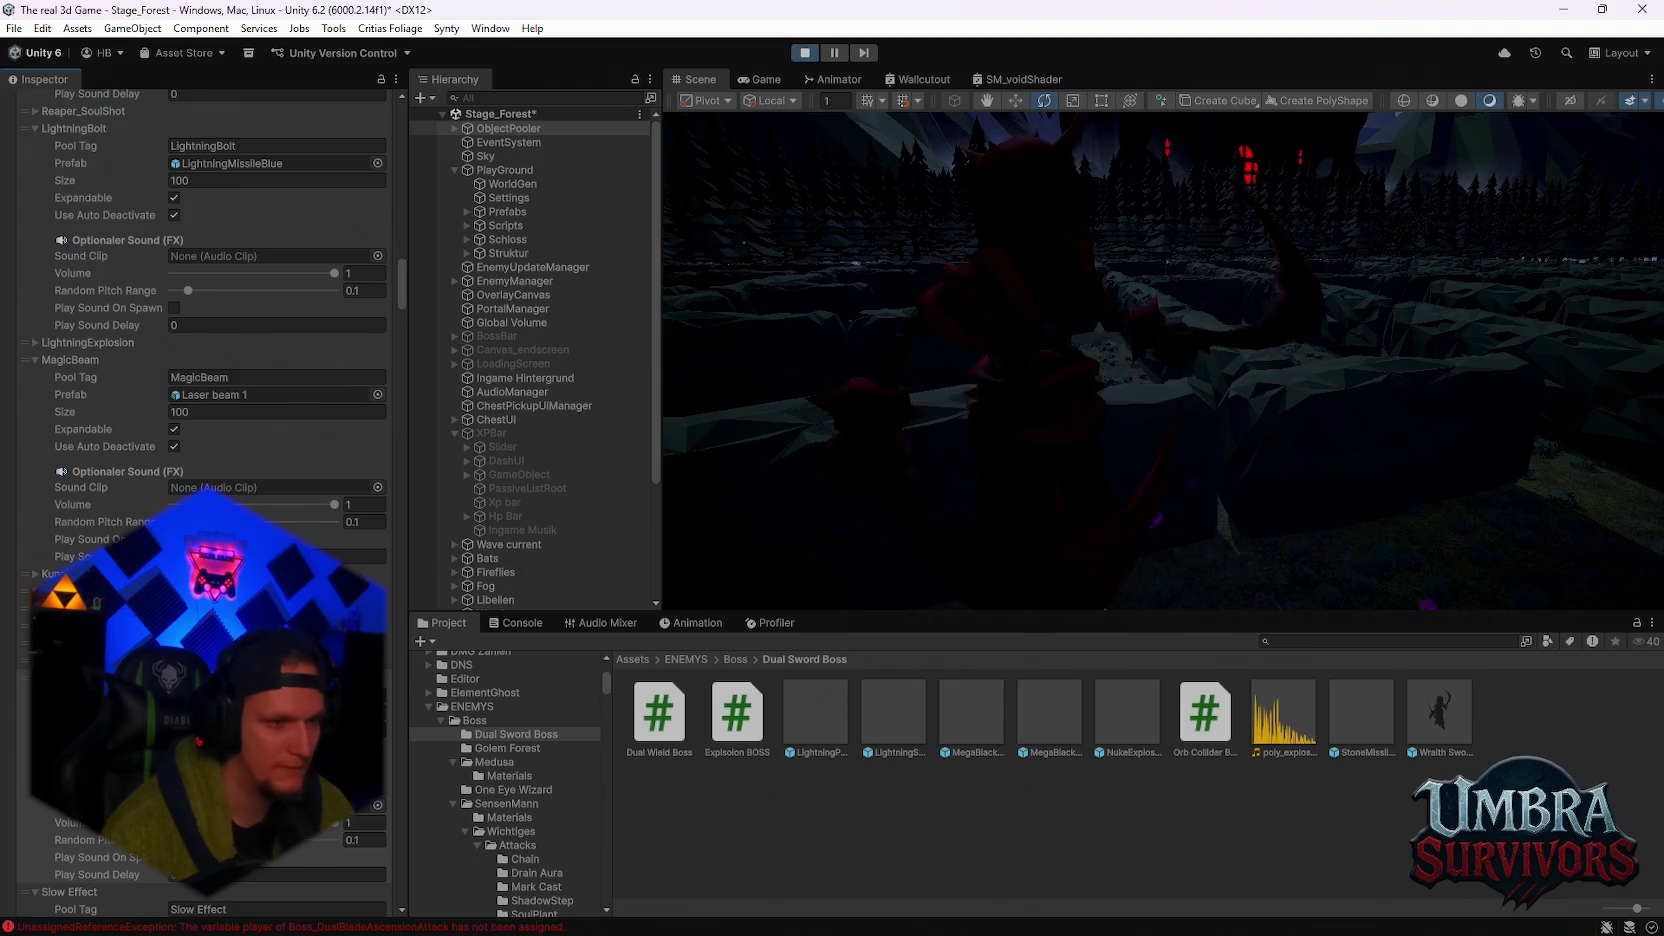
scroll(200, 480, down, 2)
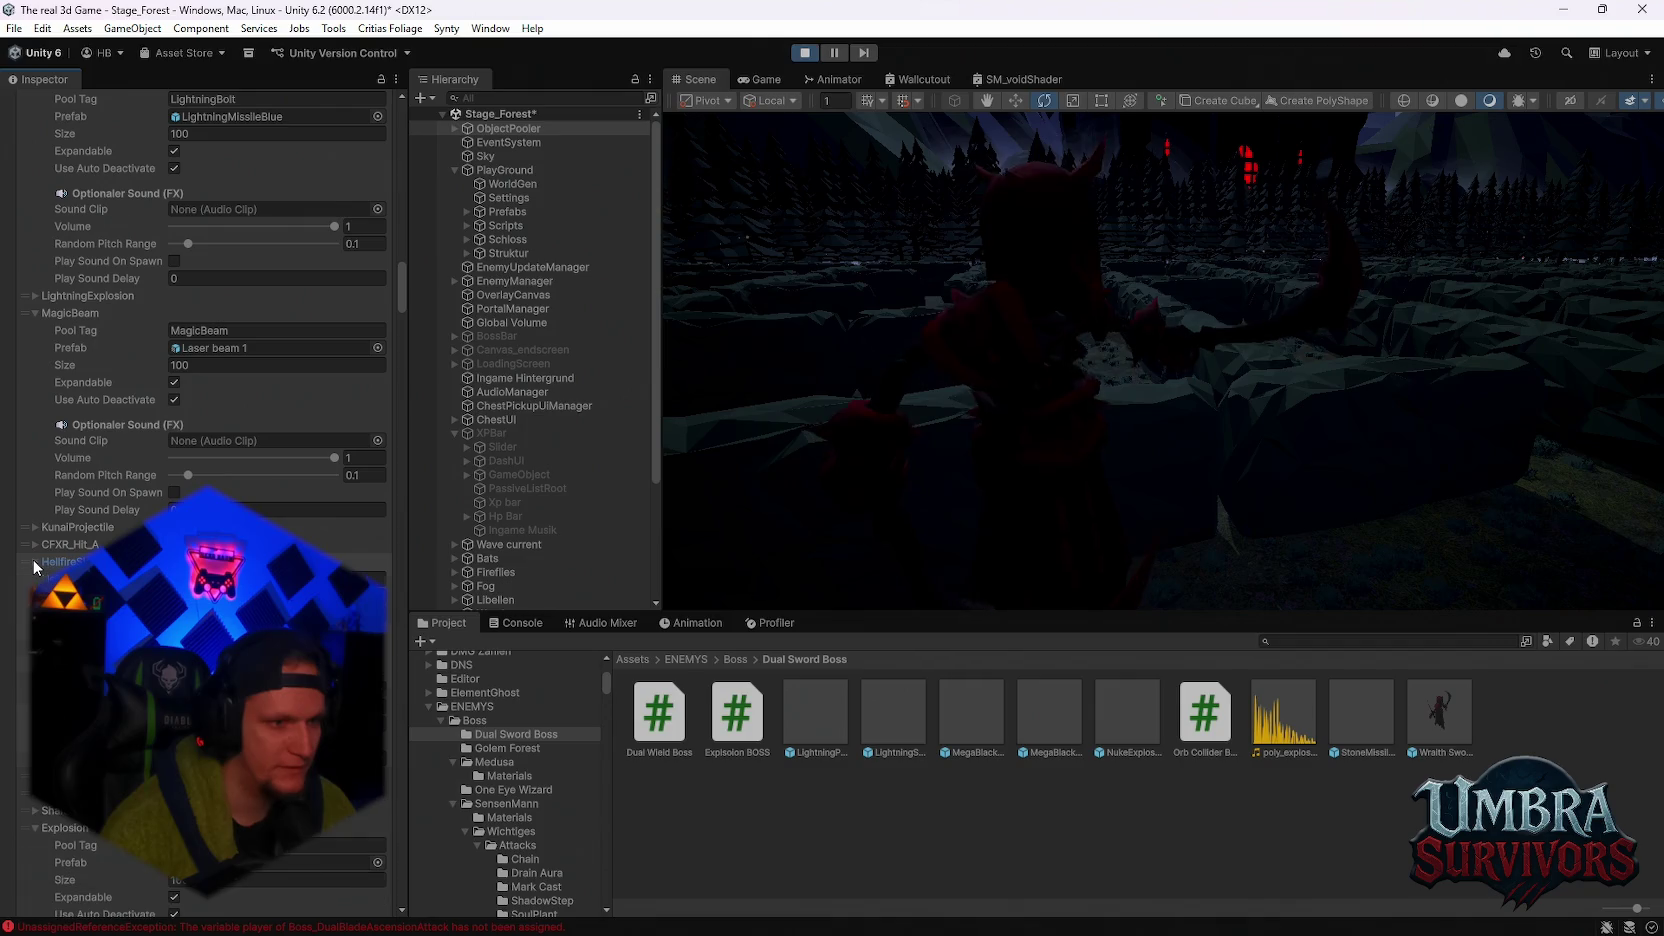
scroll(34, 566, down, 10)
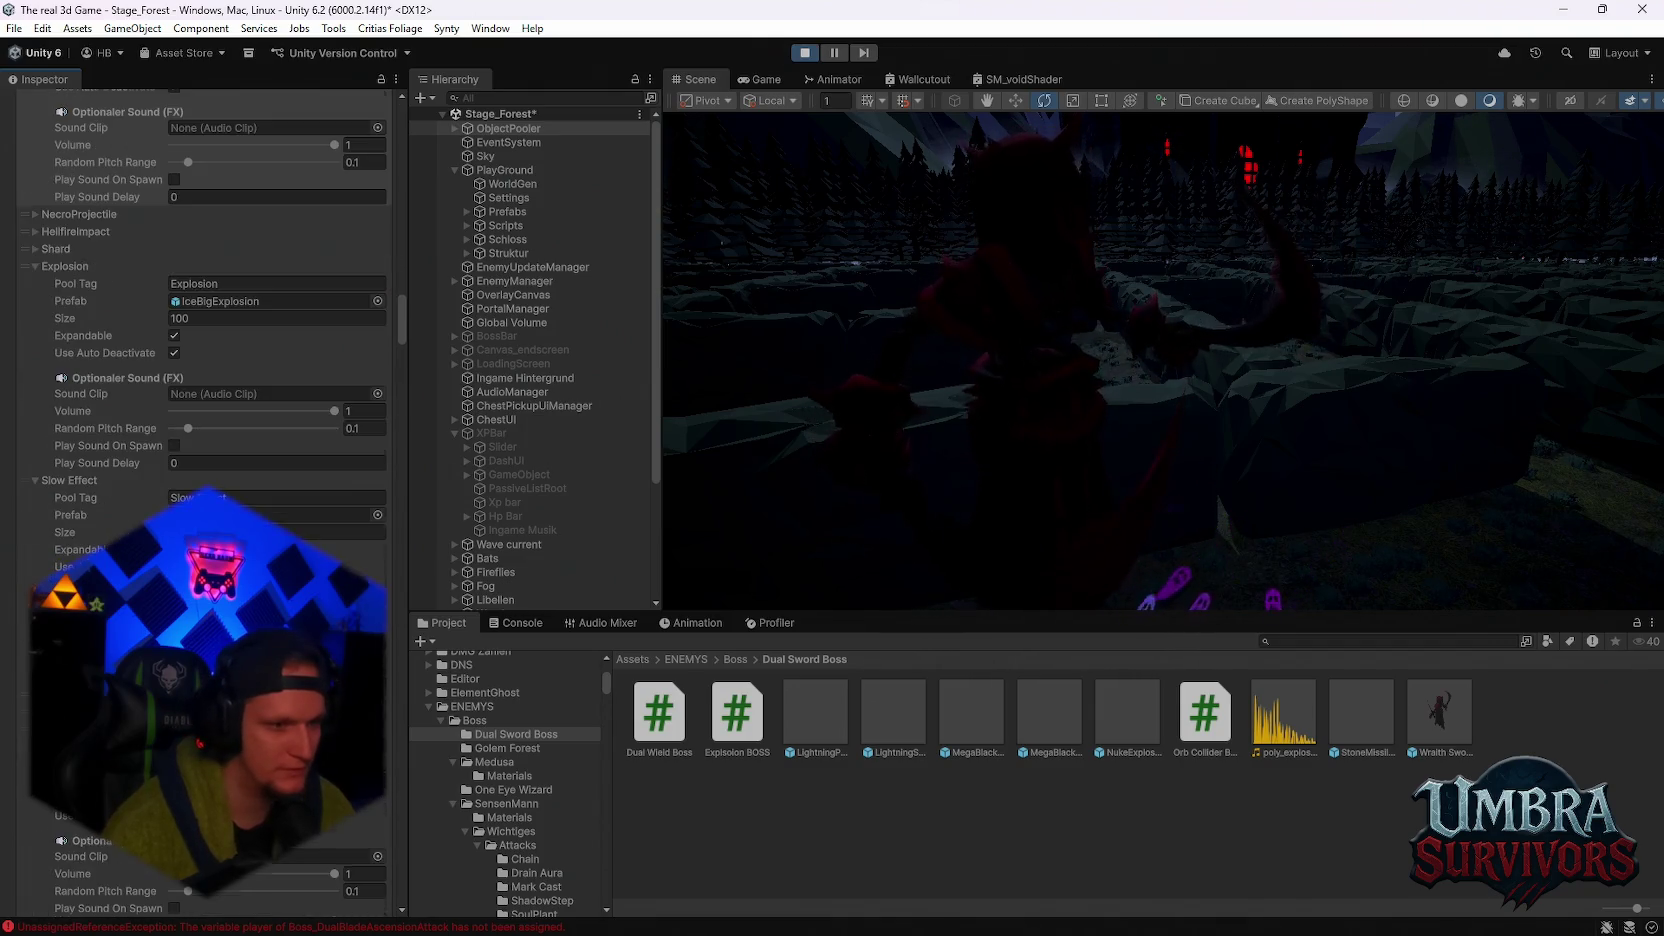
scroll(200, 300, down, 7)
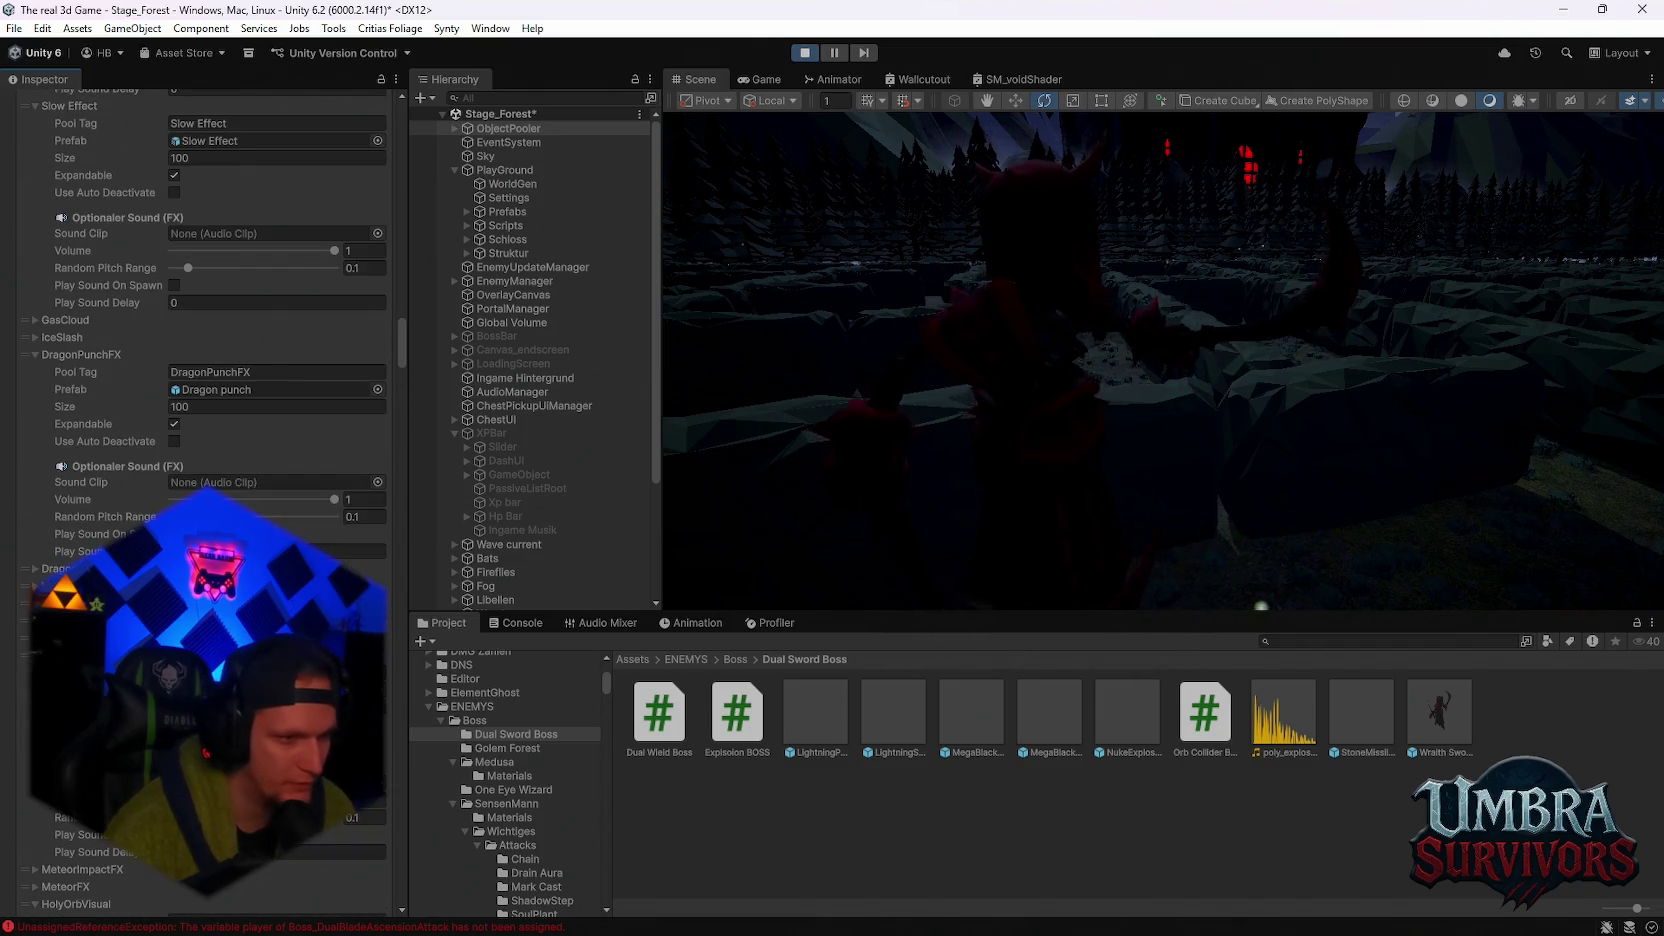
scroll(200, 400, down, 5)
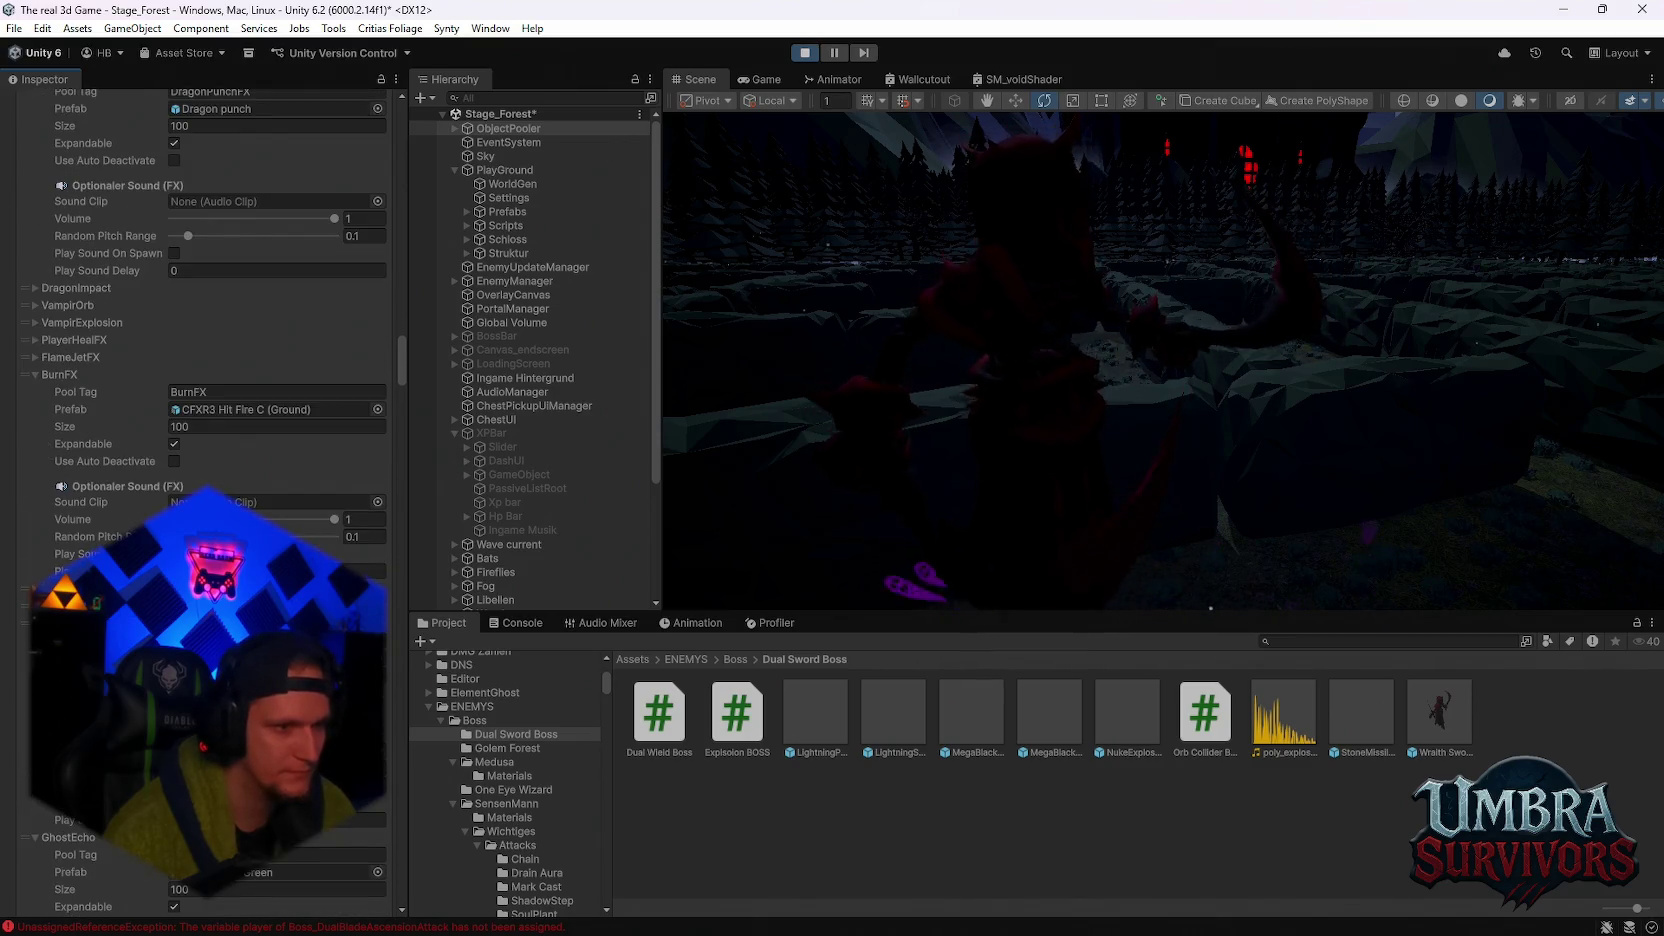
scroll(200, 500, down, 7)
scroll(200, 300, down, 5)
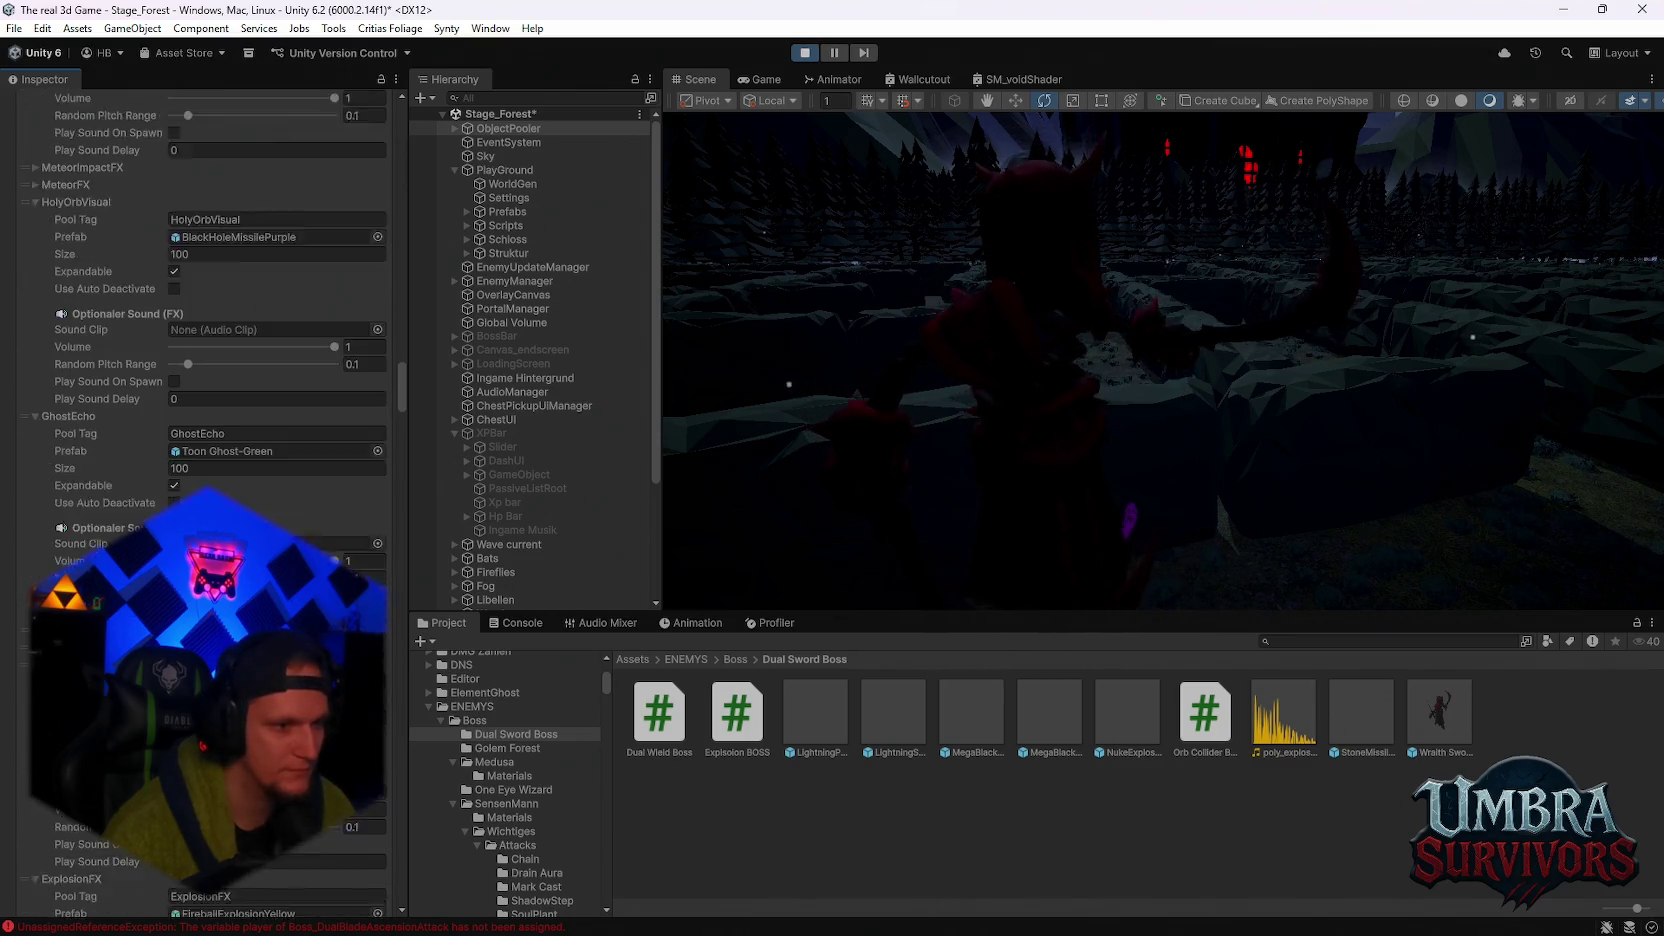
scroll(200, 500, down, 11)
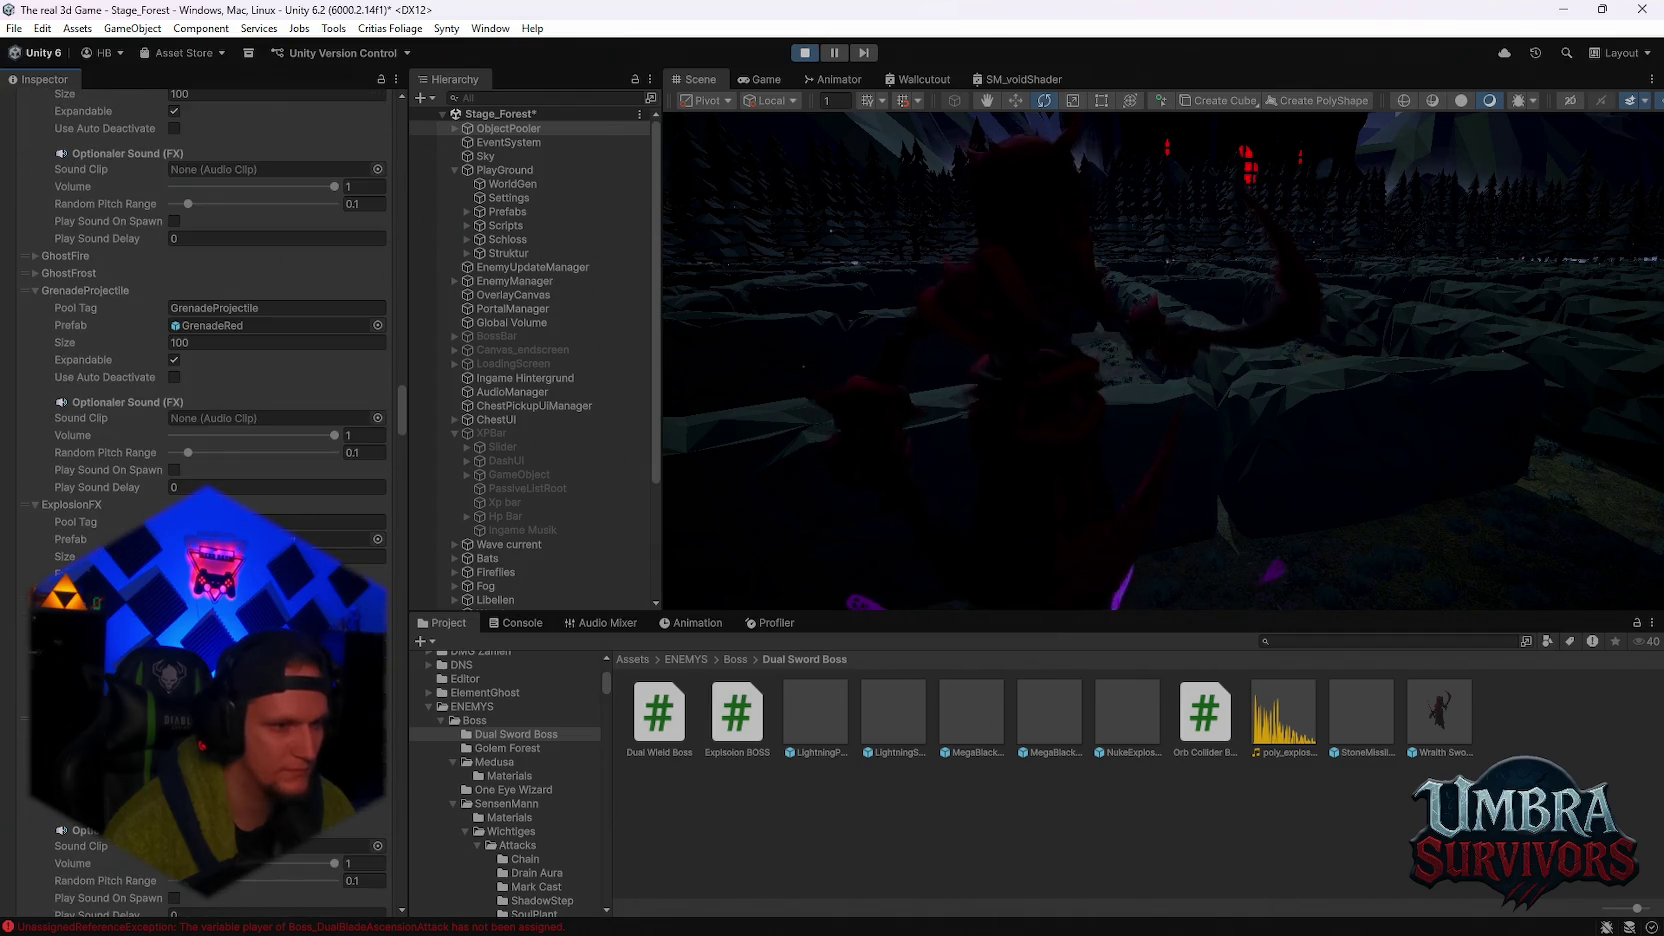
scroll(200, 500, down, 7)
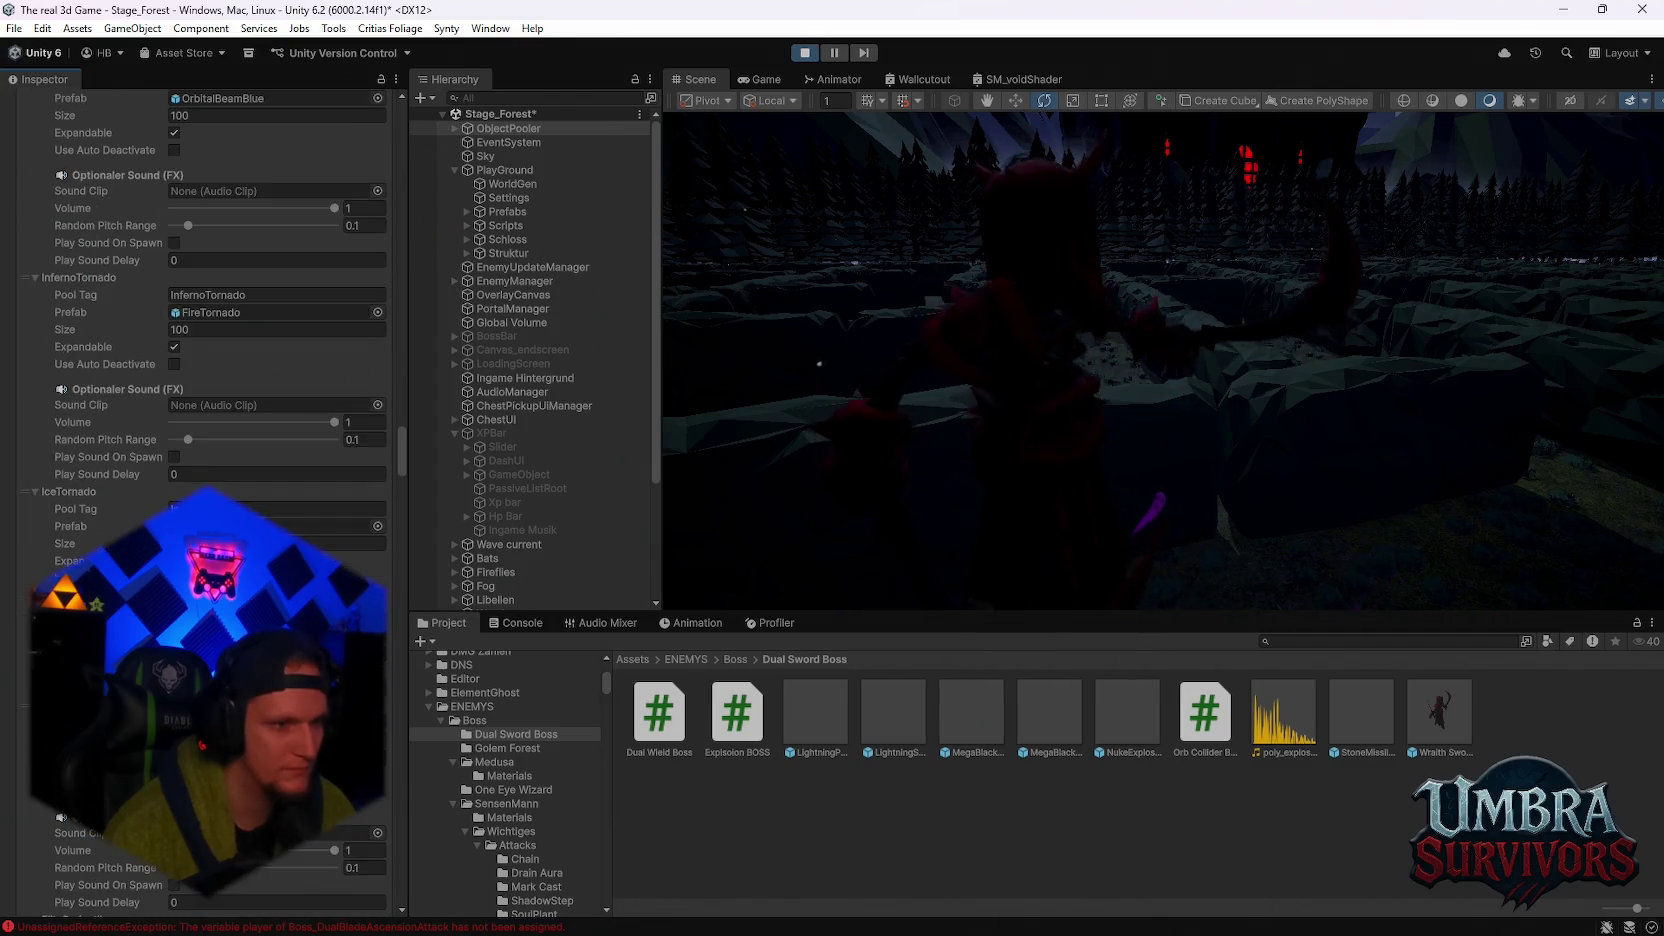
scroll(200, 500, down, 10)
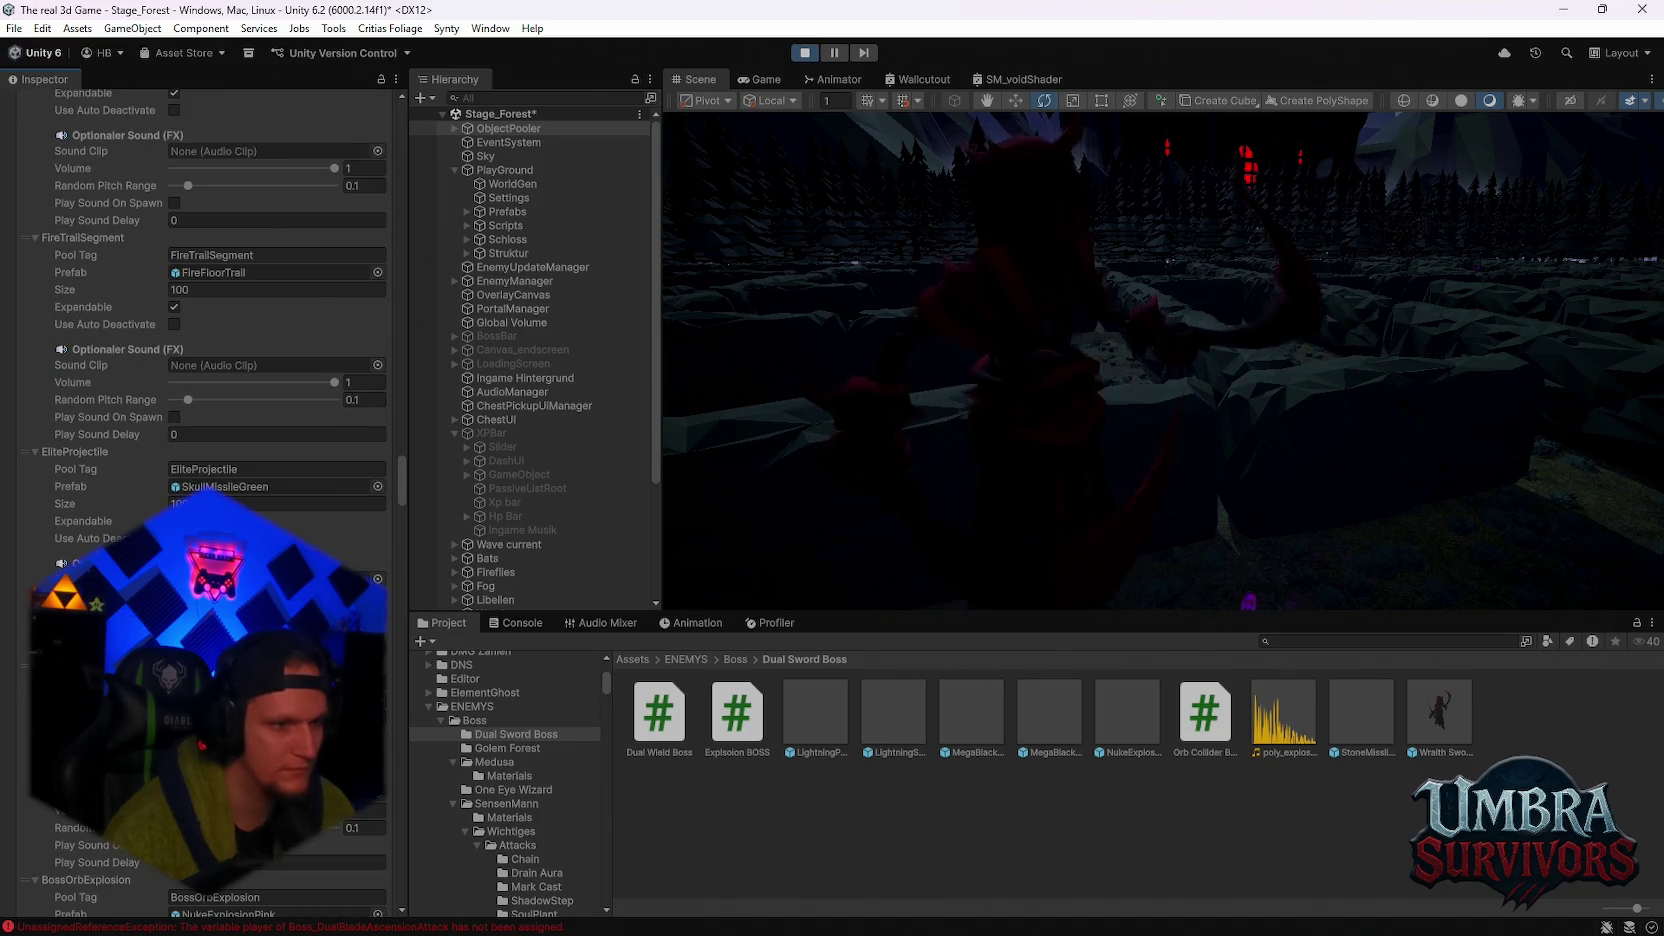
scroll(200, 500, down, 2)
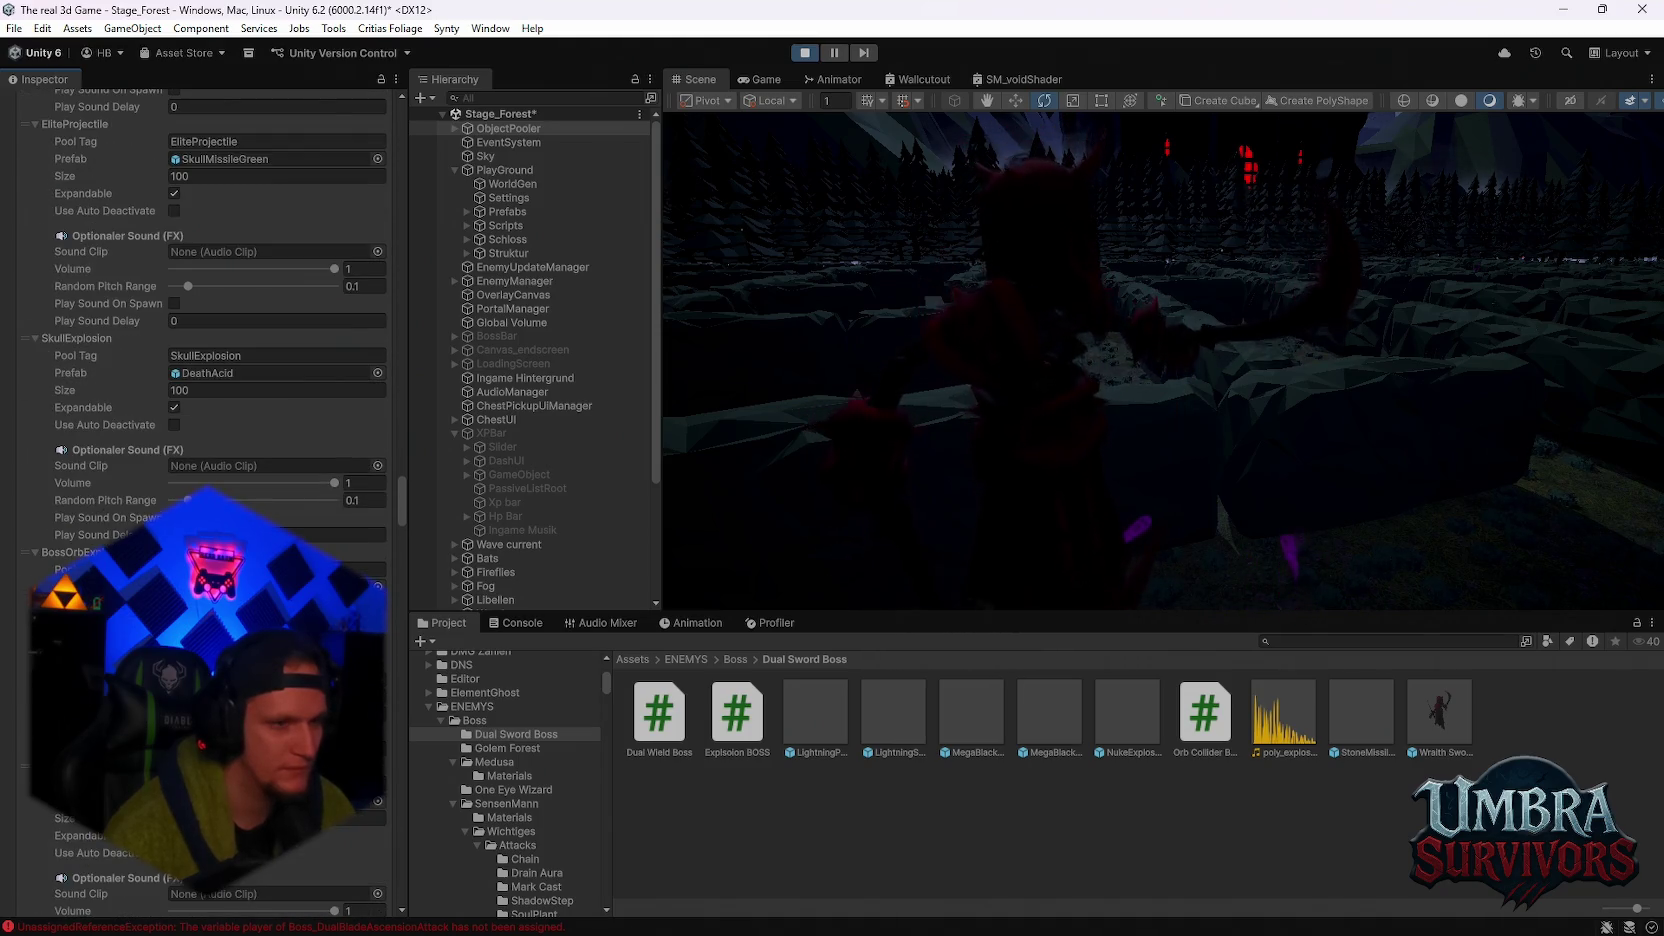
click(270, 587)
click(536, 886)
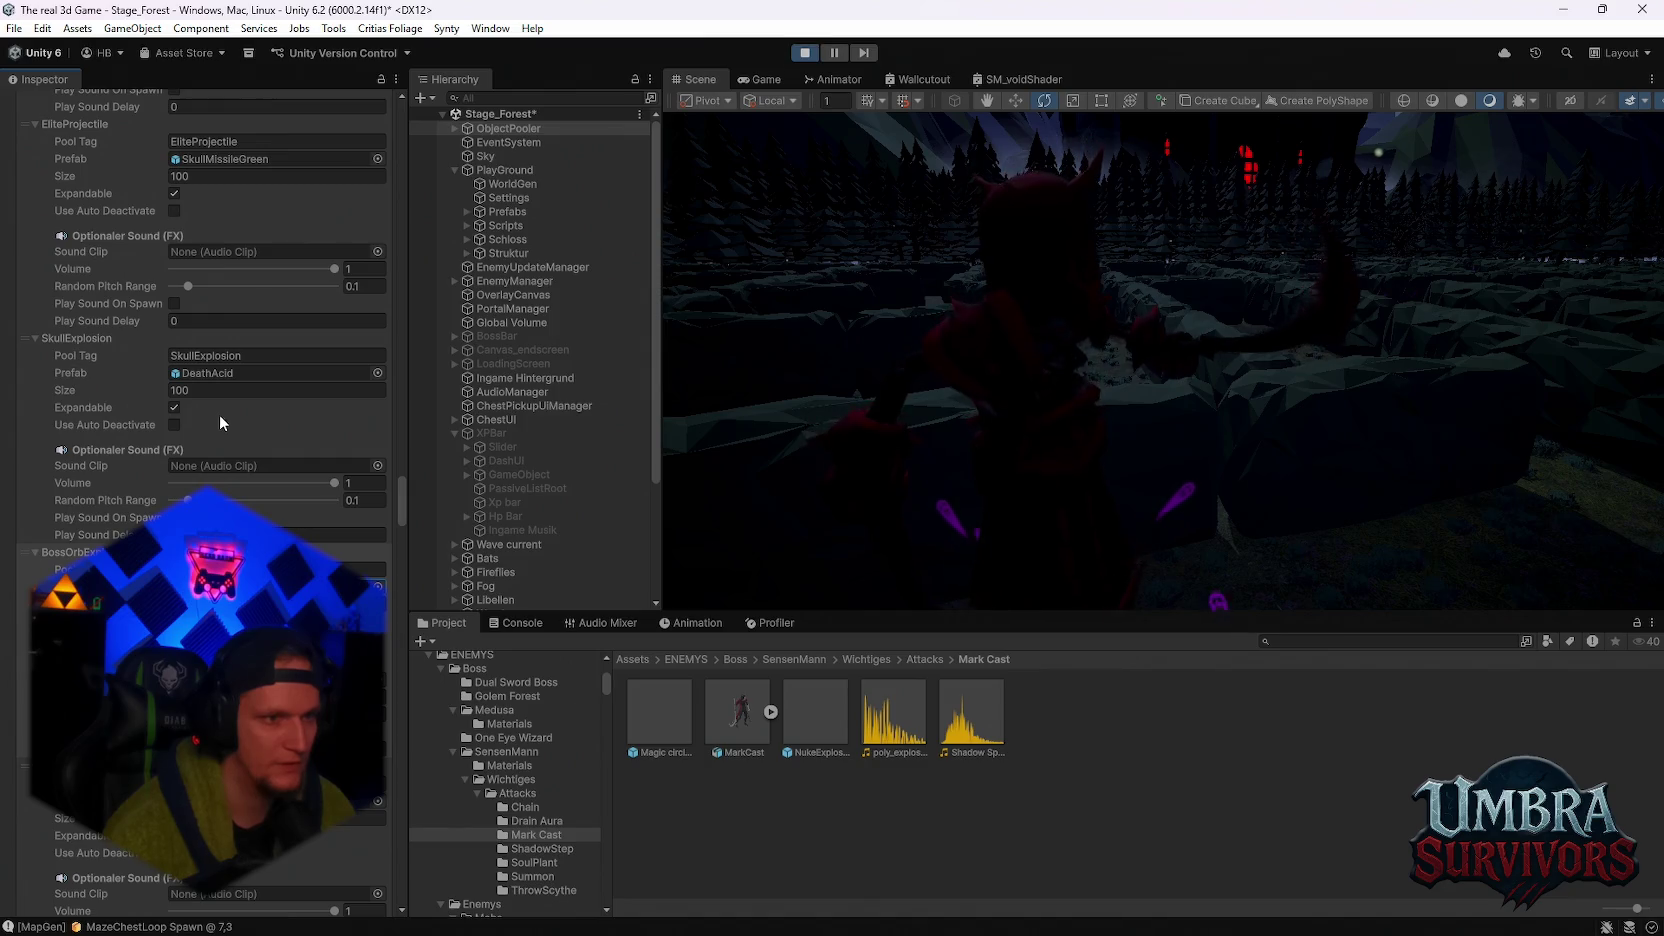
- Ping the BossOrbExplosion pool's prefab and open StoneMissile 1 for editing
scroll(220, 423, up, 4)
scroll(240, 350, down, 5)
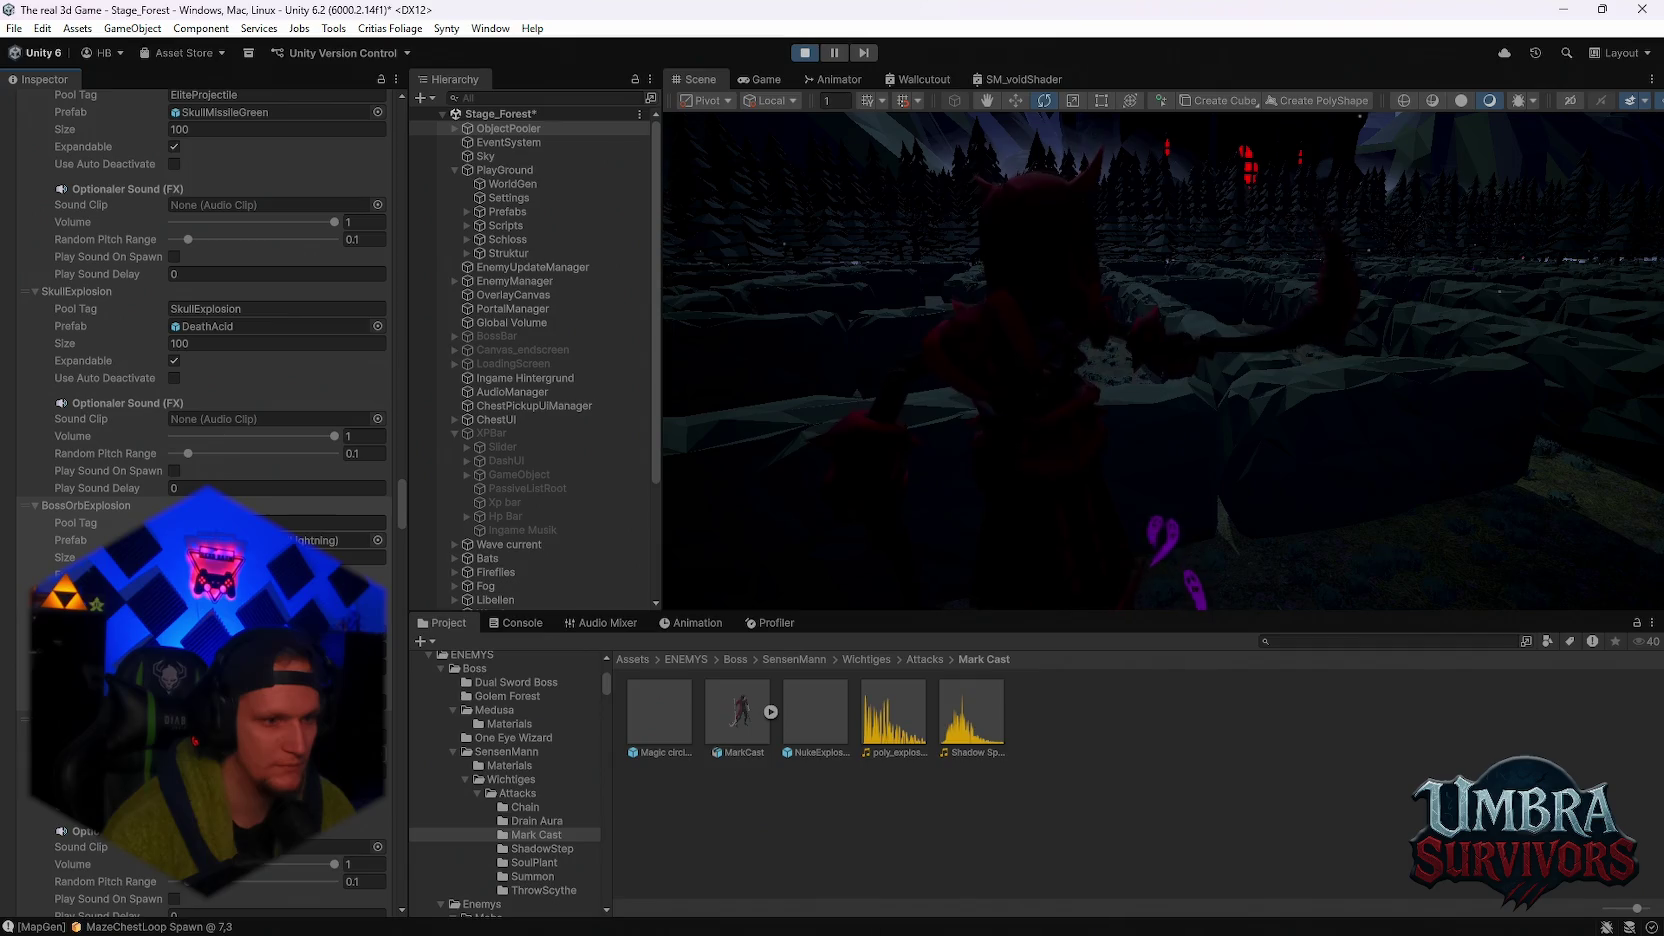
click(280, 540)
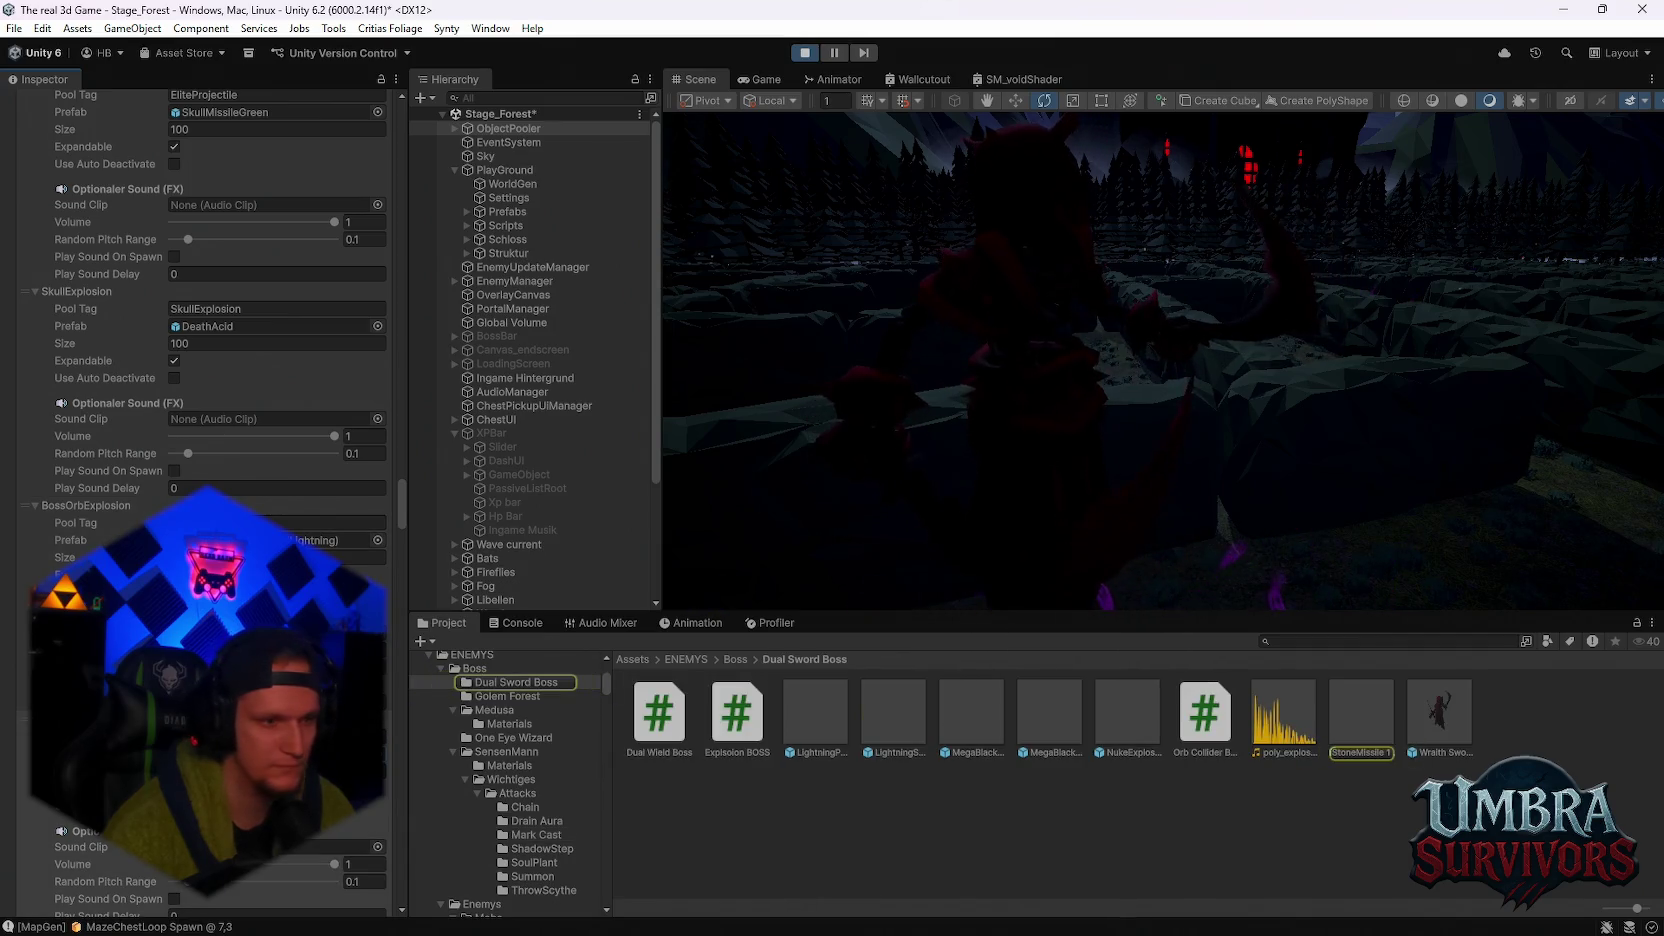
double_click(1351, 719)
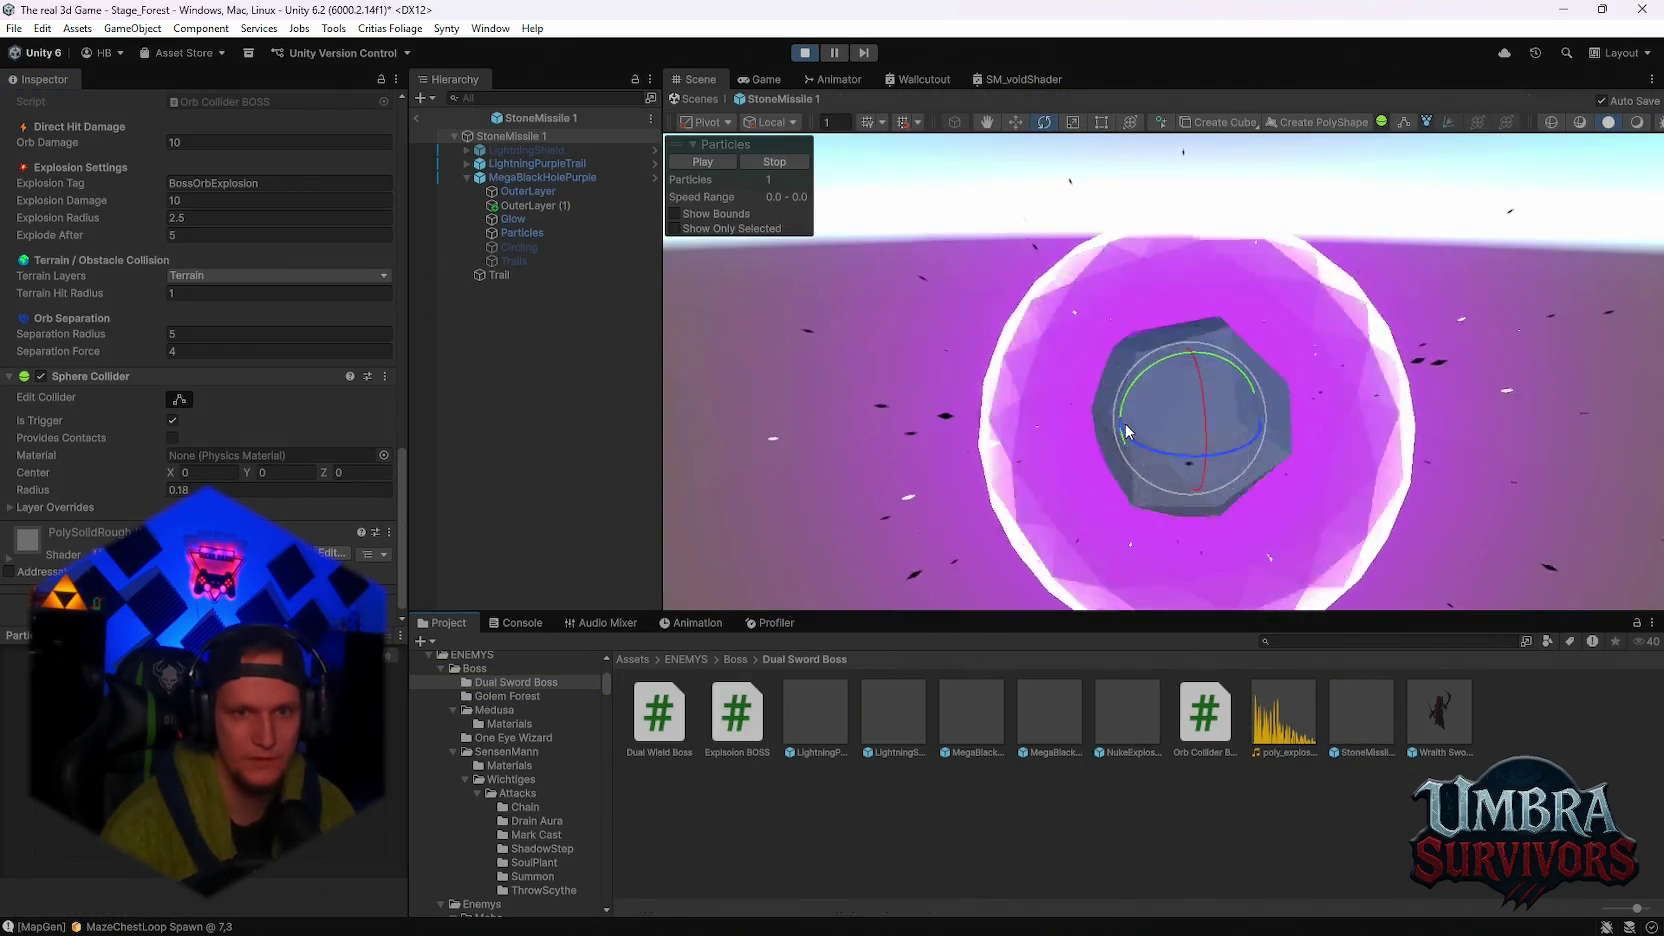
- Change the Glow particle system's Start Color from purple to red
click(515, 217)
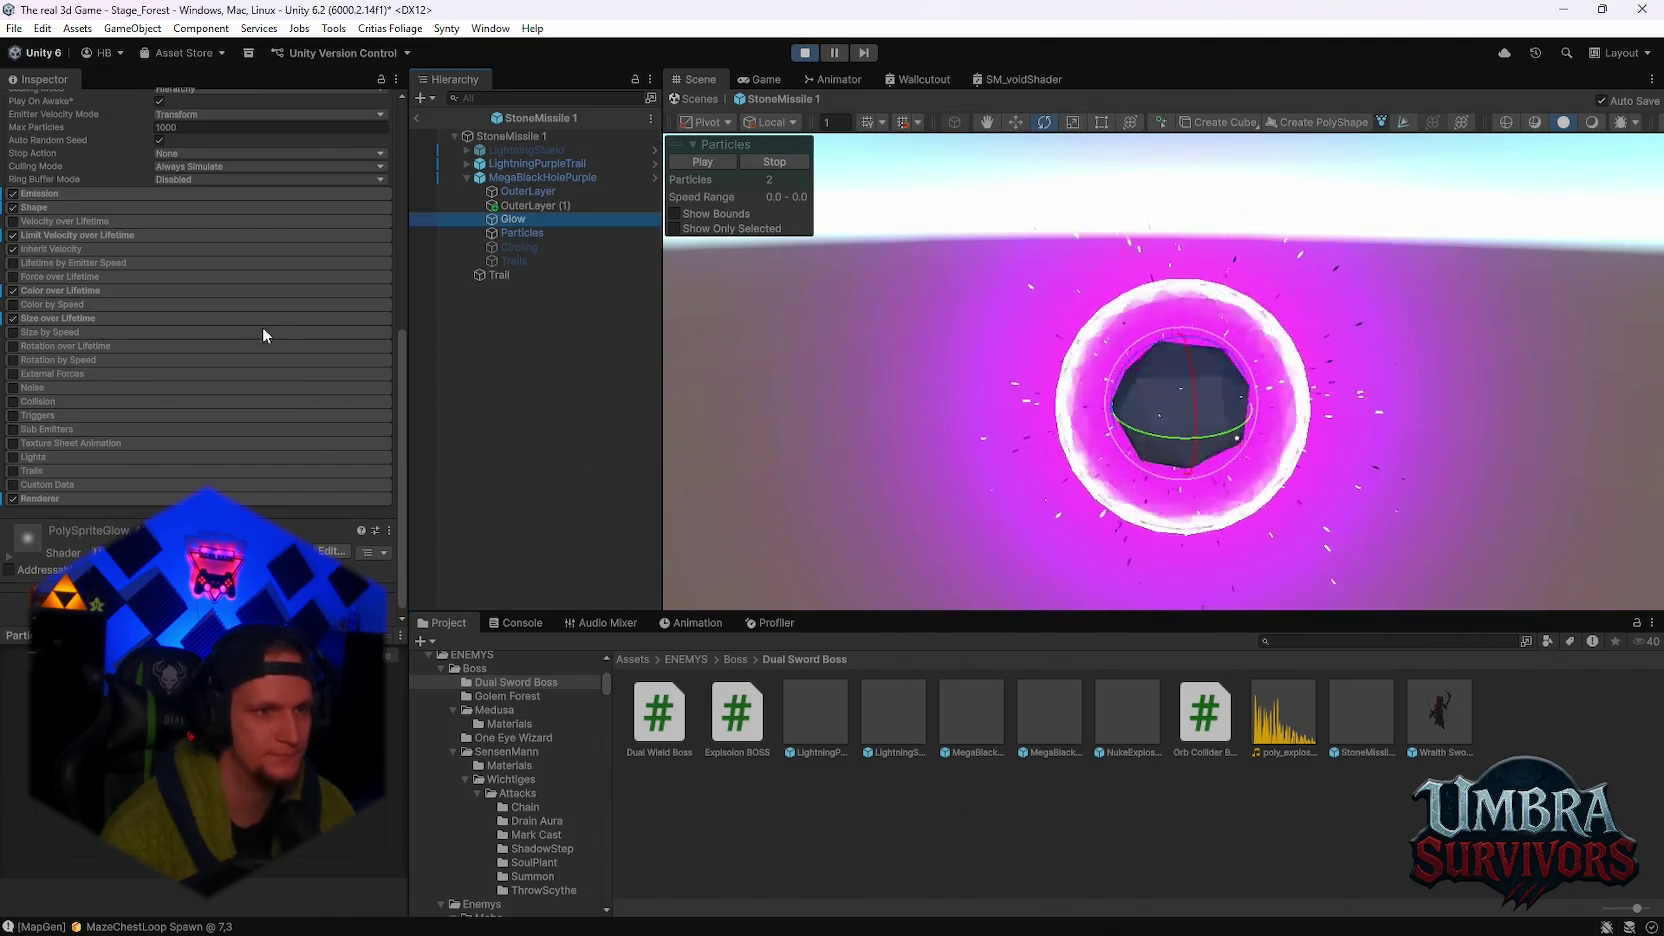
scroll(113, 361, up, 5)
click(214, 240)
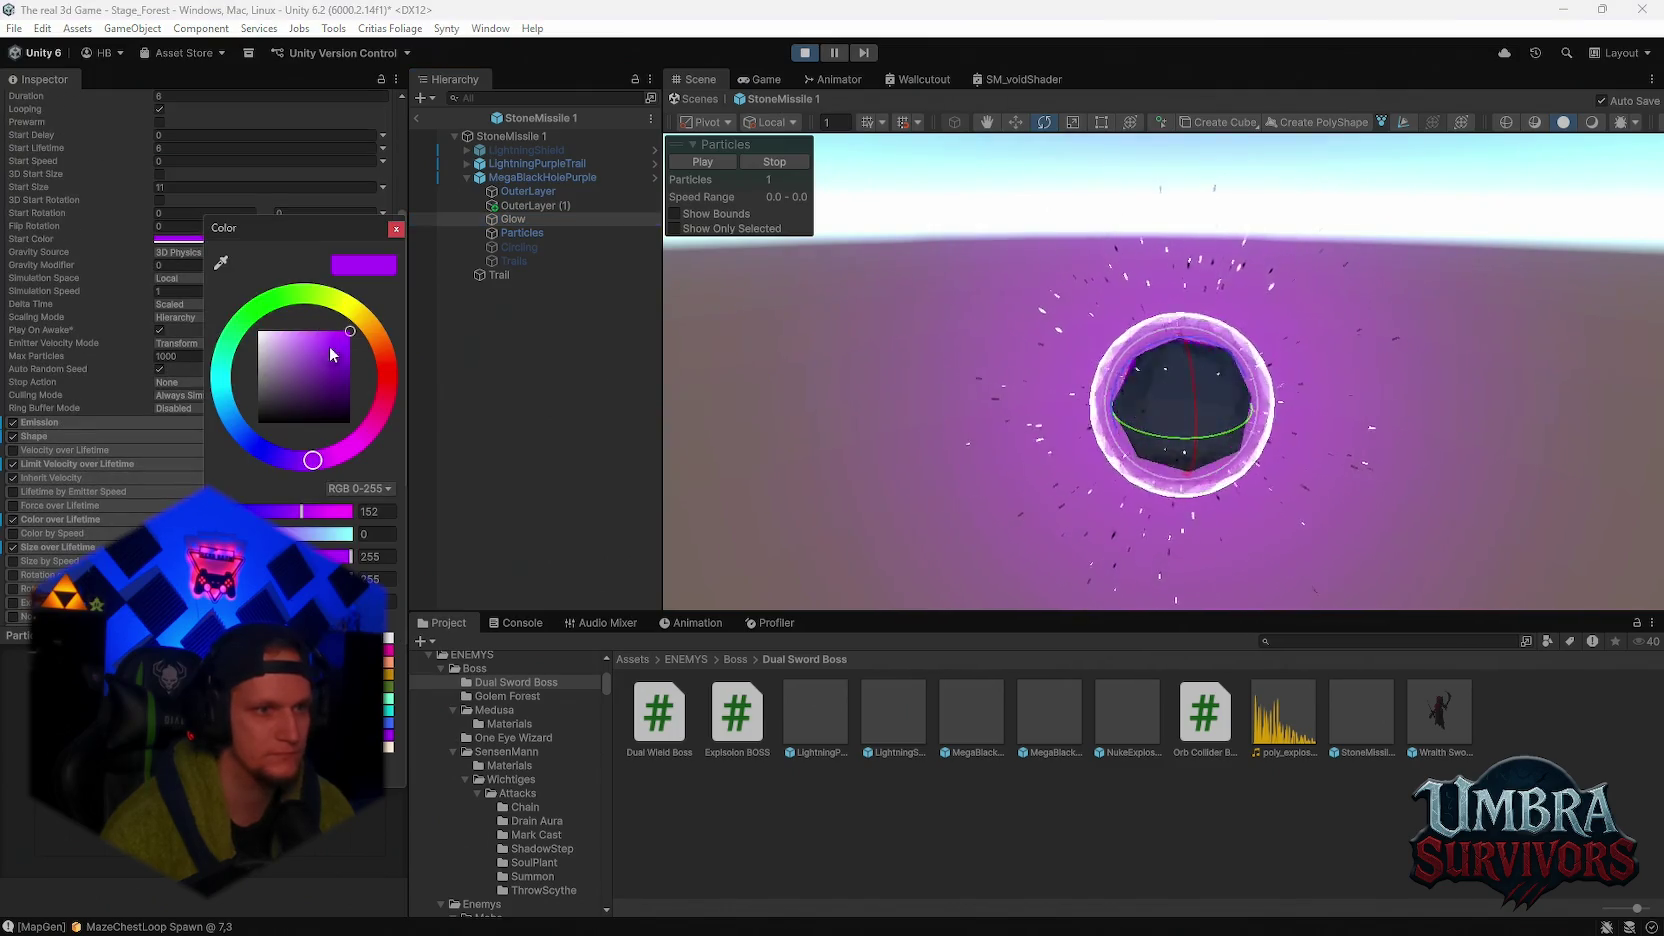
click(387, 380)
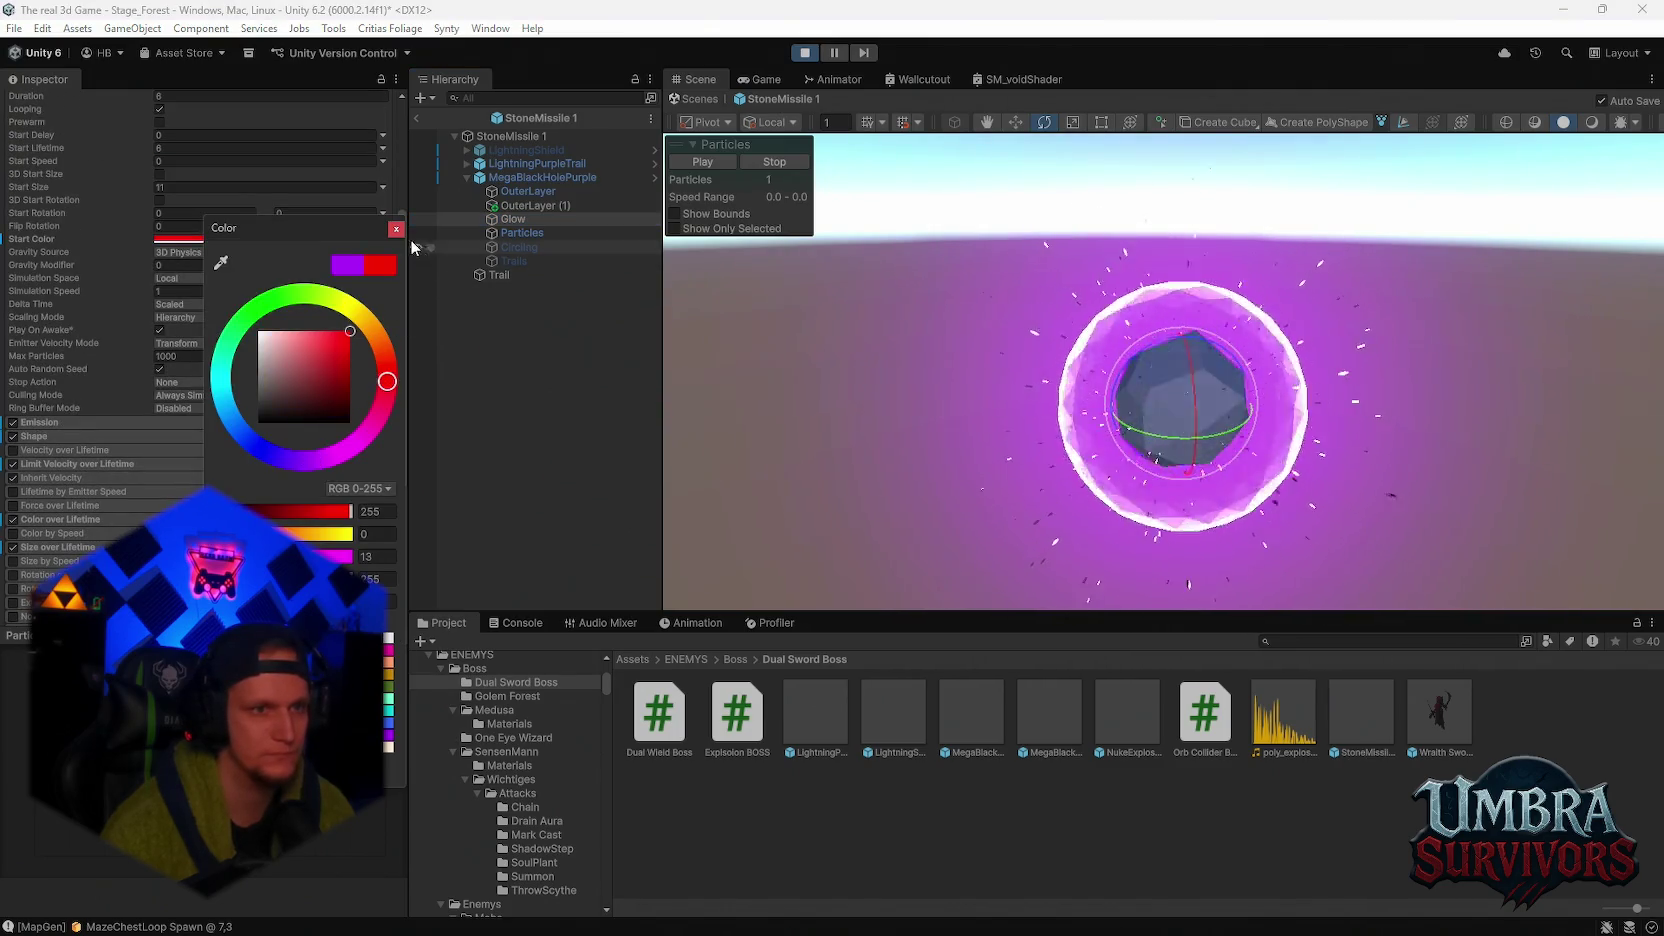
click(500, 232)
- Look over the Particles, OuterLayer and Glow particle systems
click(508, 230)
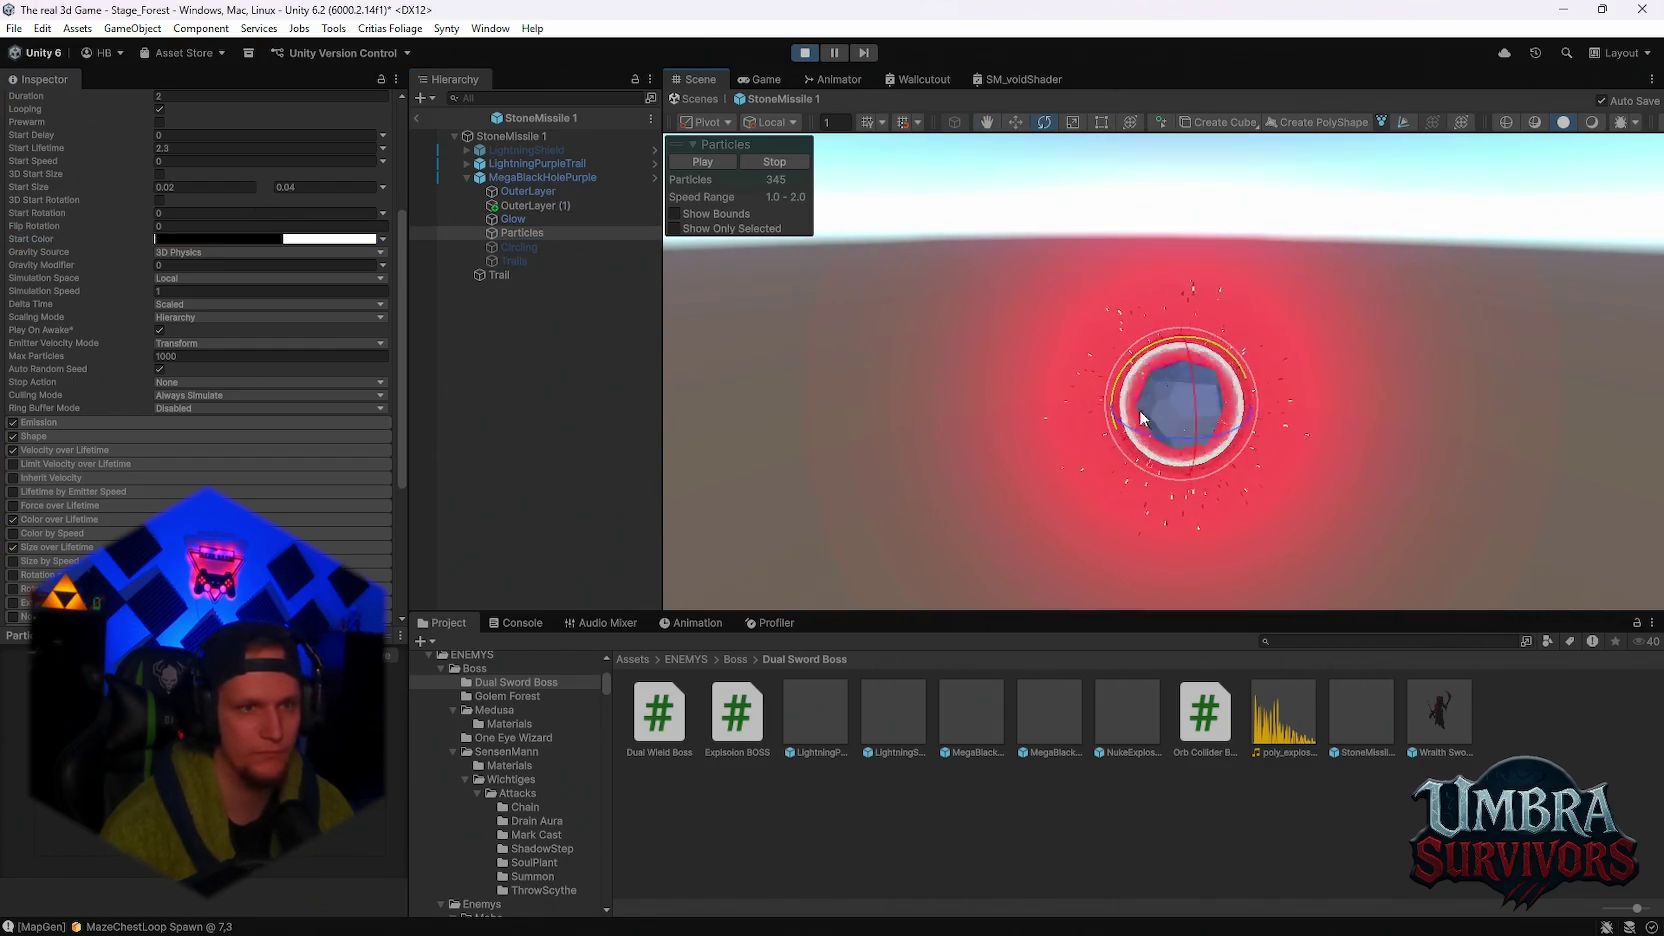
click(543, 190)
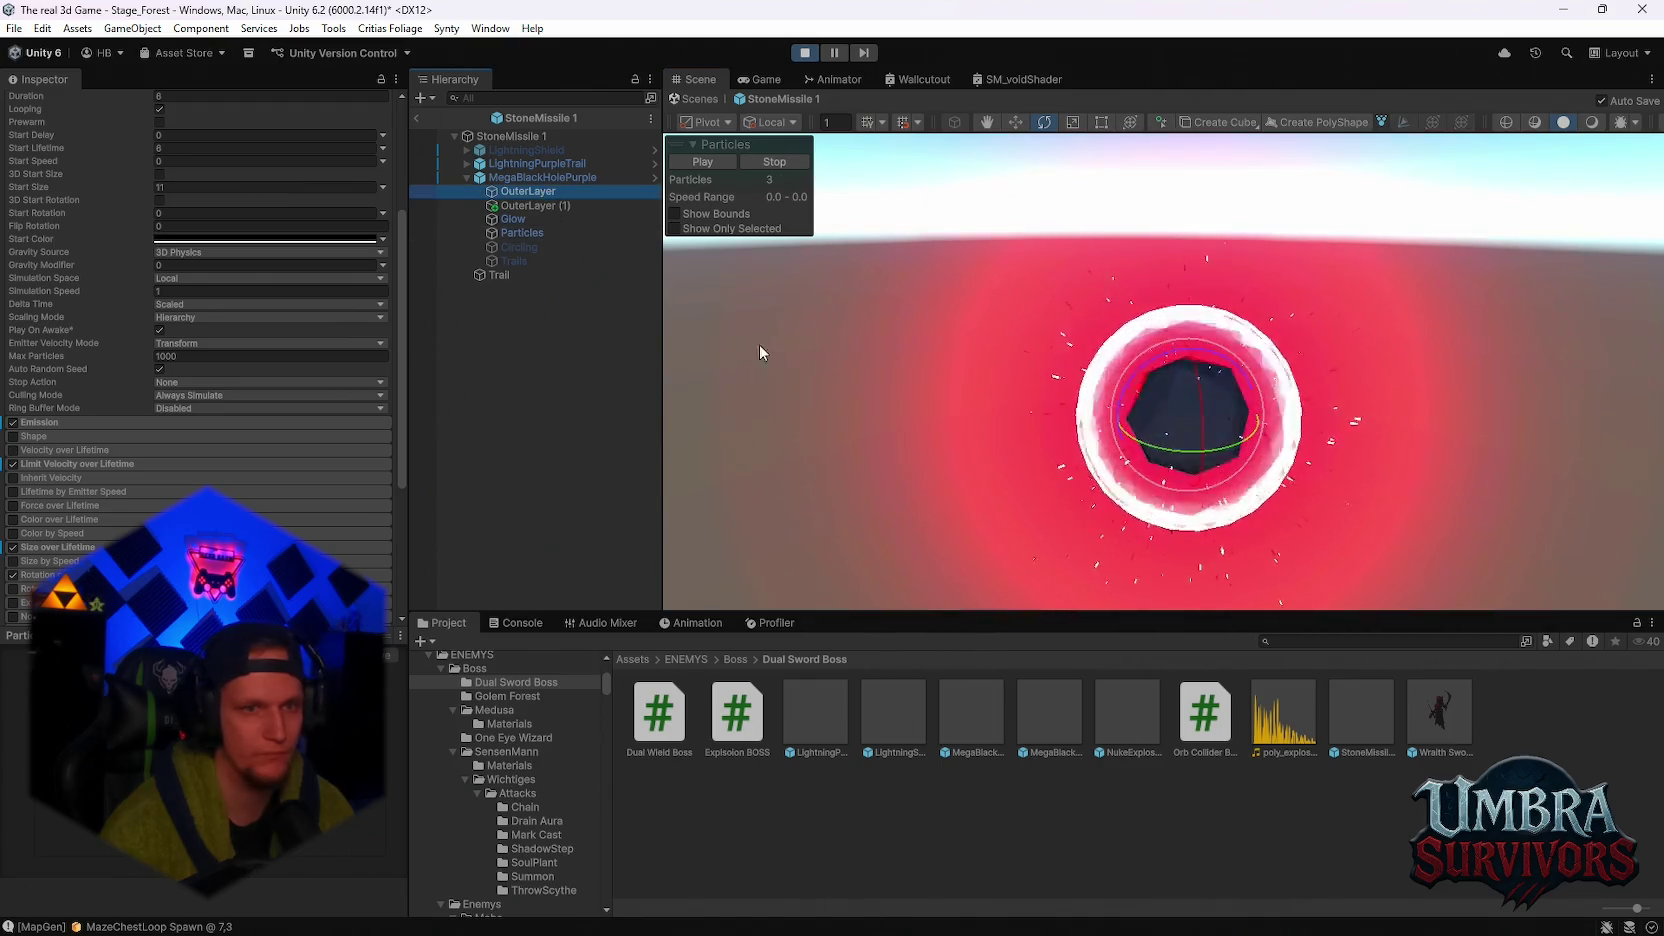
click(522, 215)
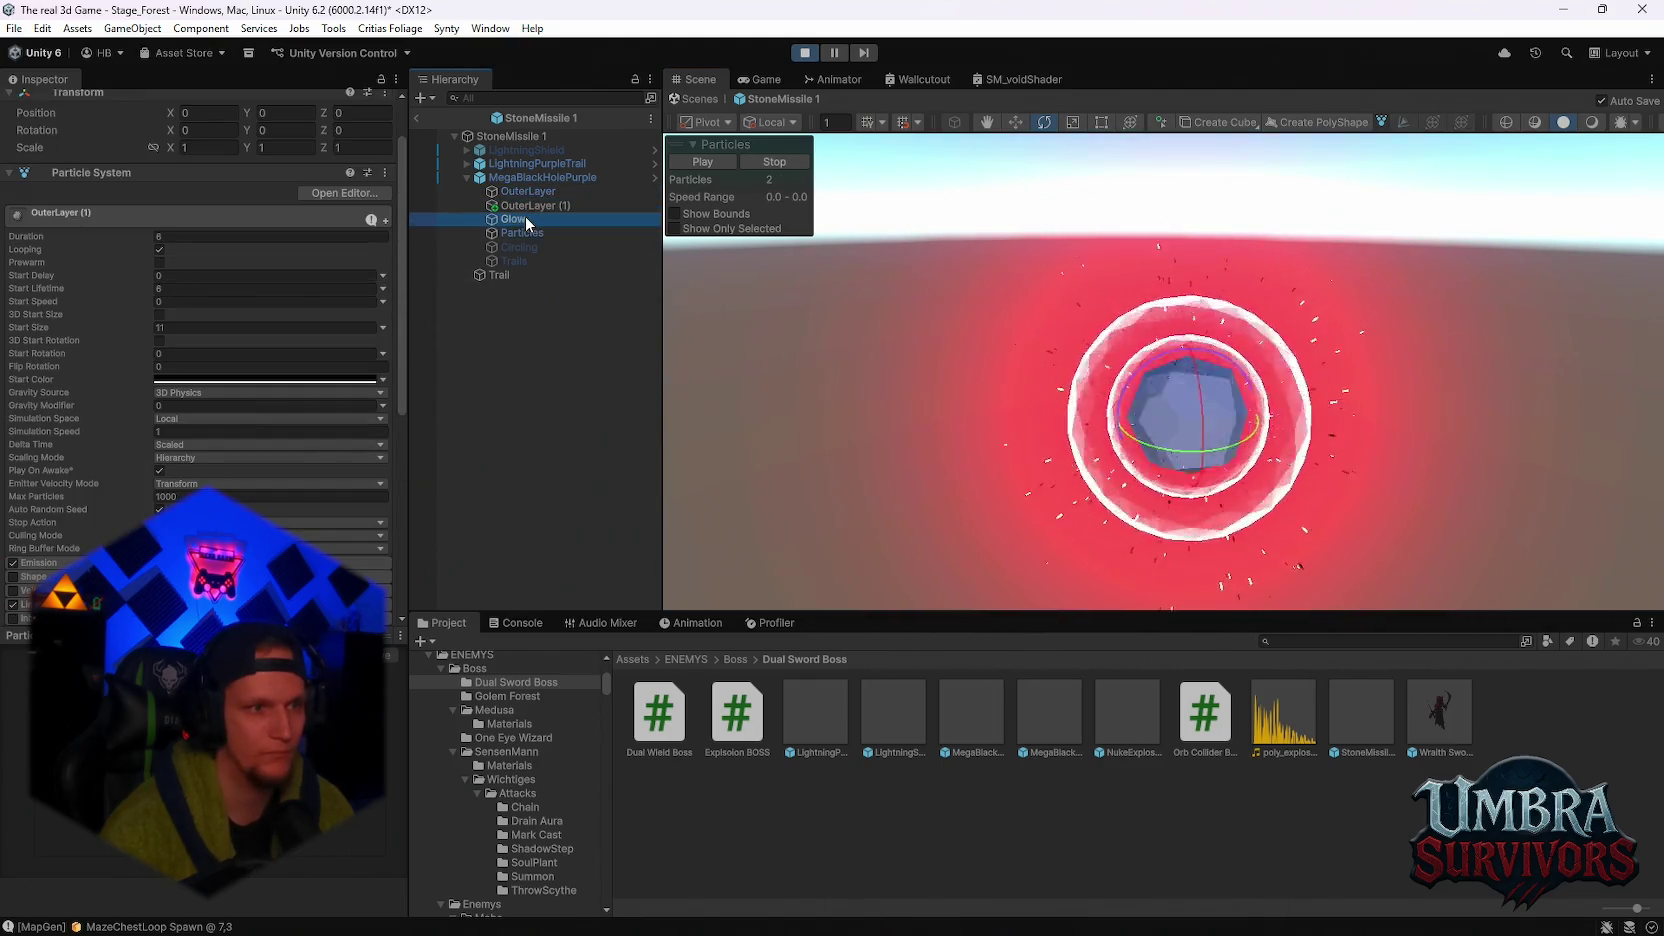
click(517, 234)
- Set the Trails Start Color to red and switch the Trails particles on
click(517, 260)
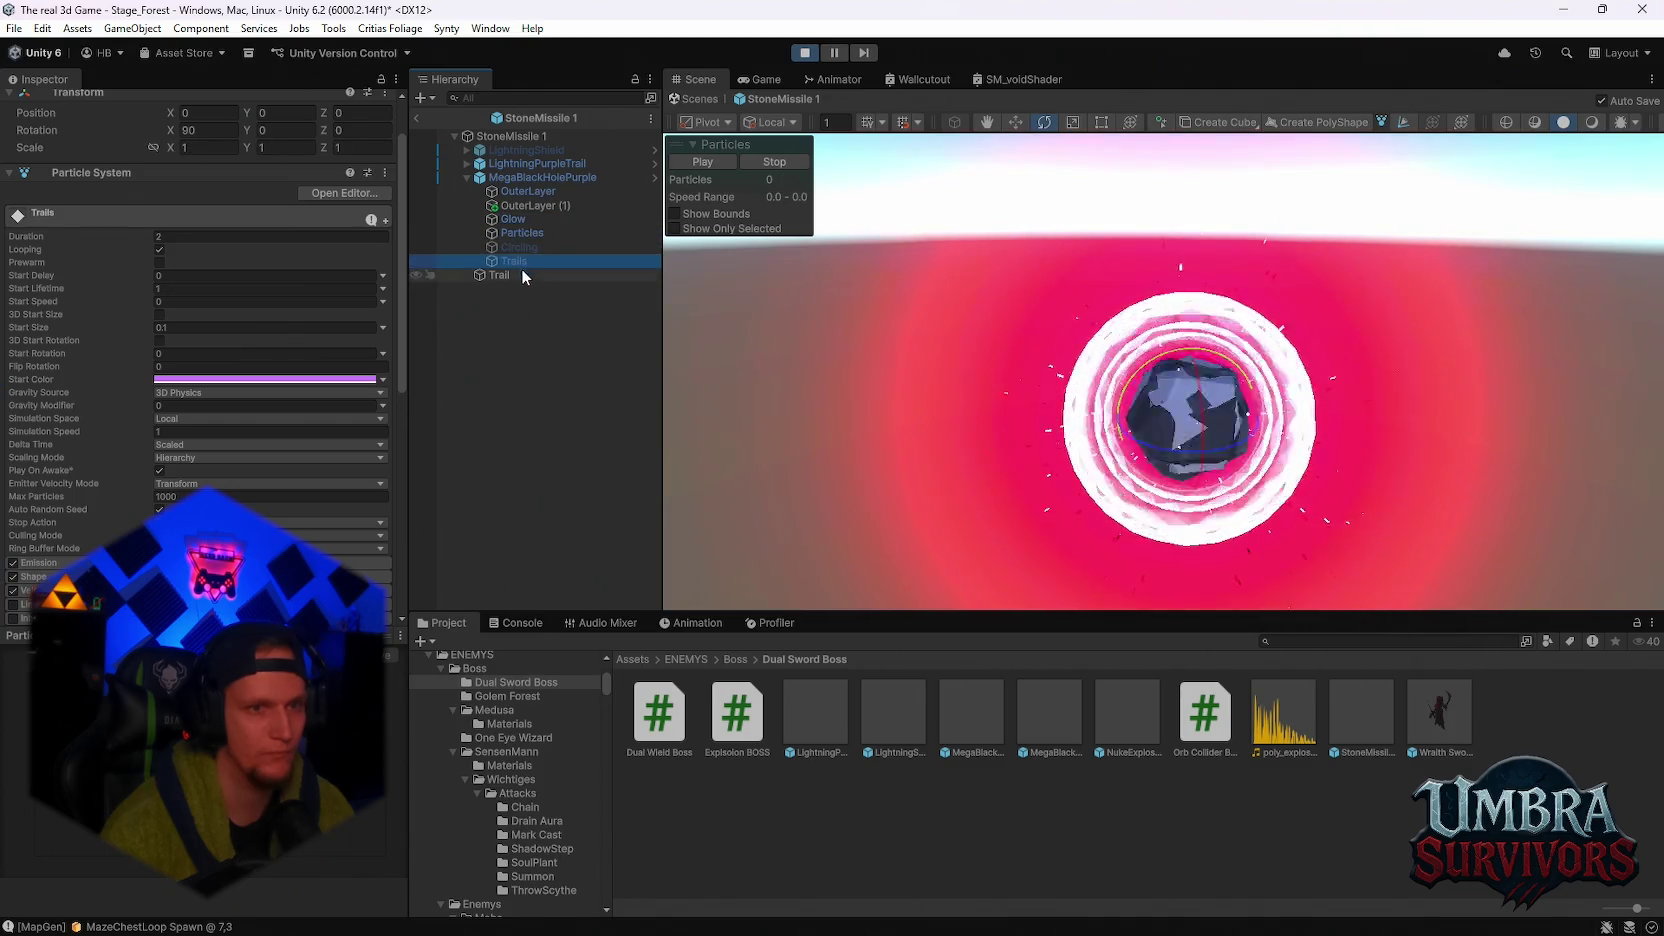
click(250, 379)
drag(370, 560, 408, 510)
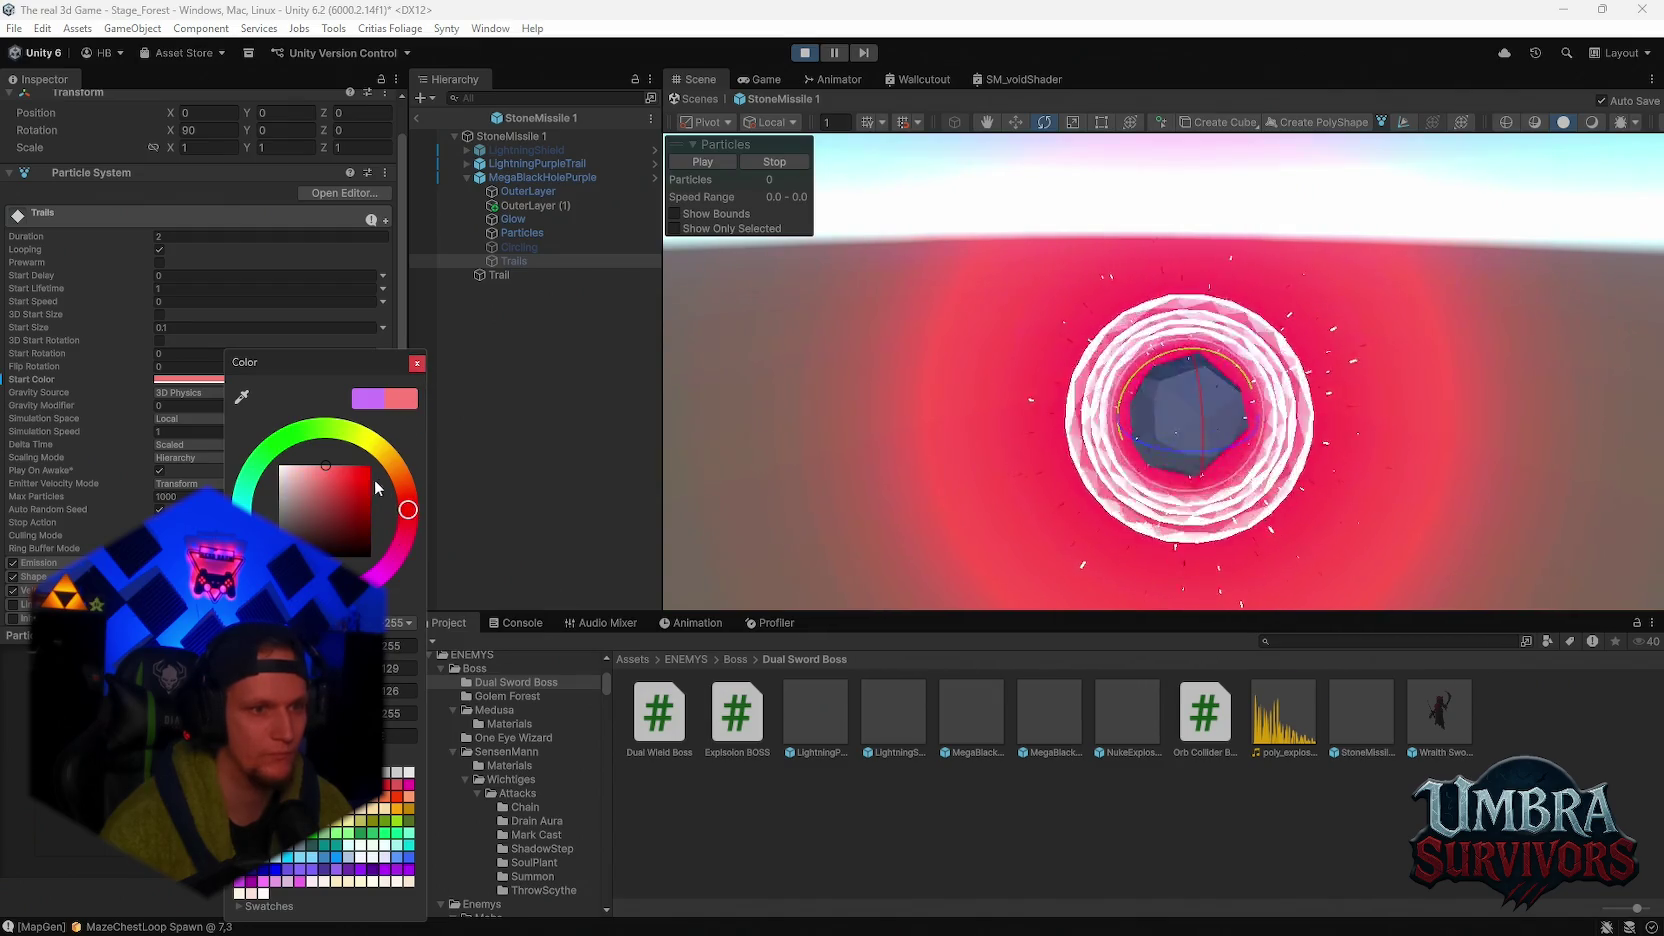
click(417, 363)
scroll(60, 200, up, 2)
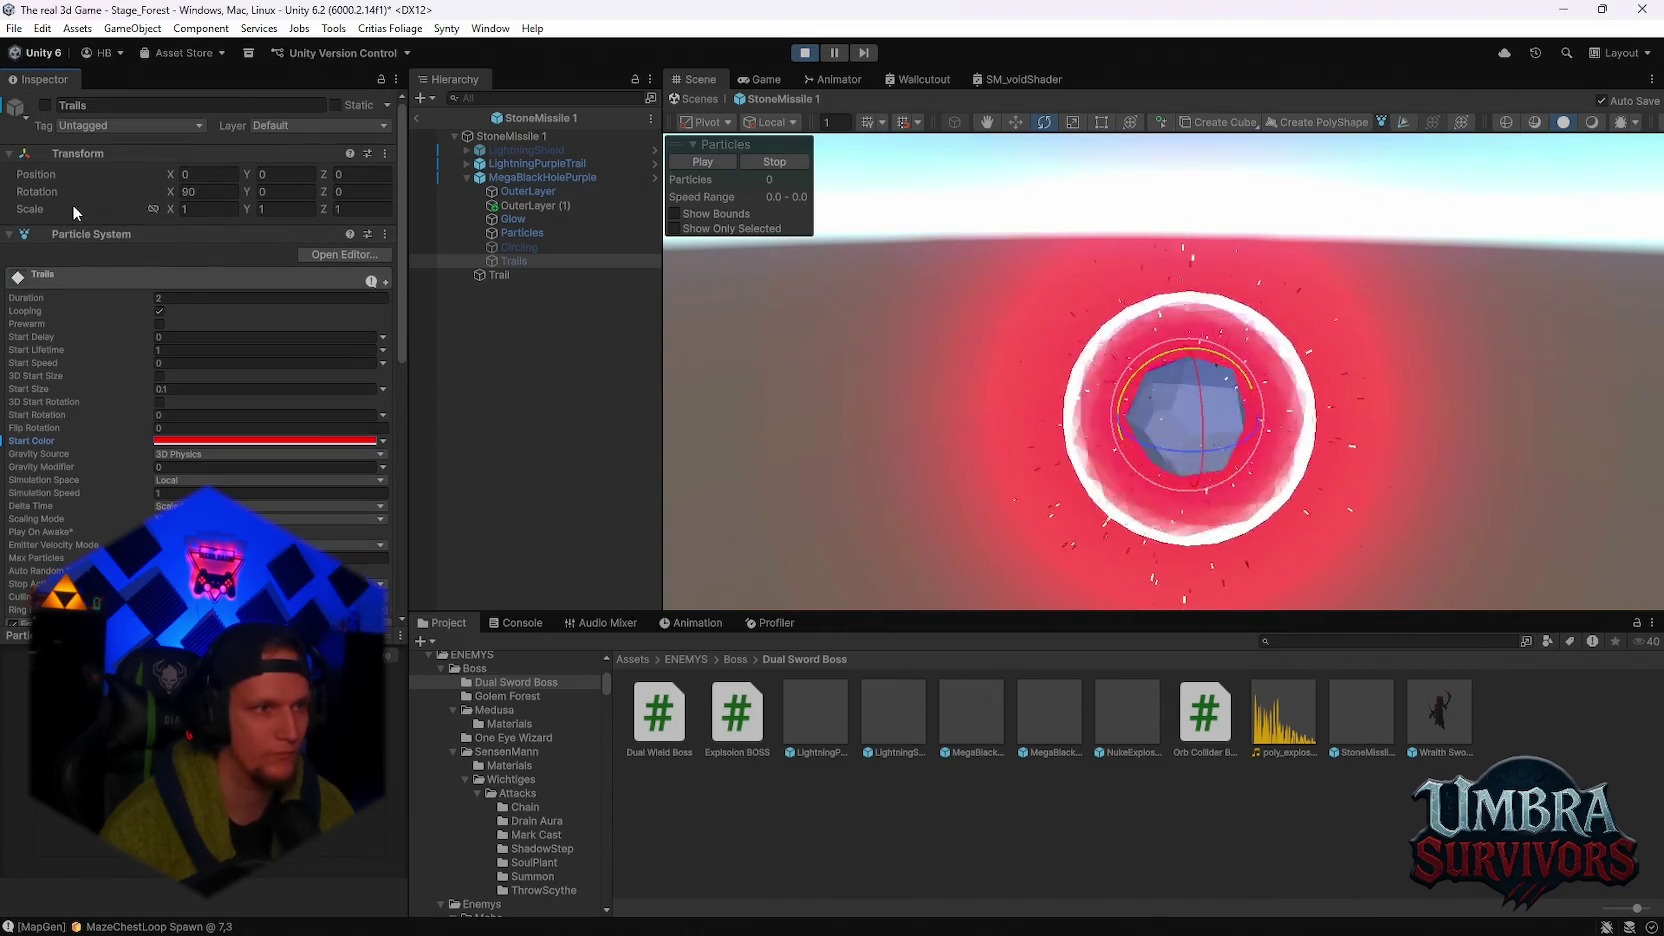
click(44, 105)
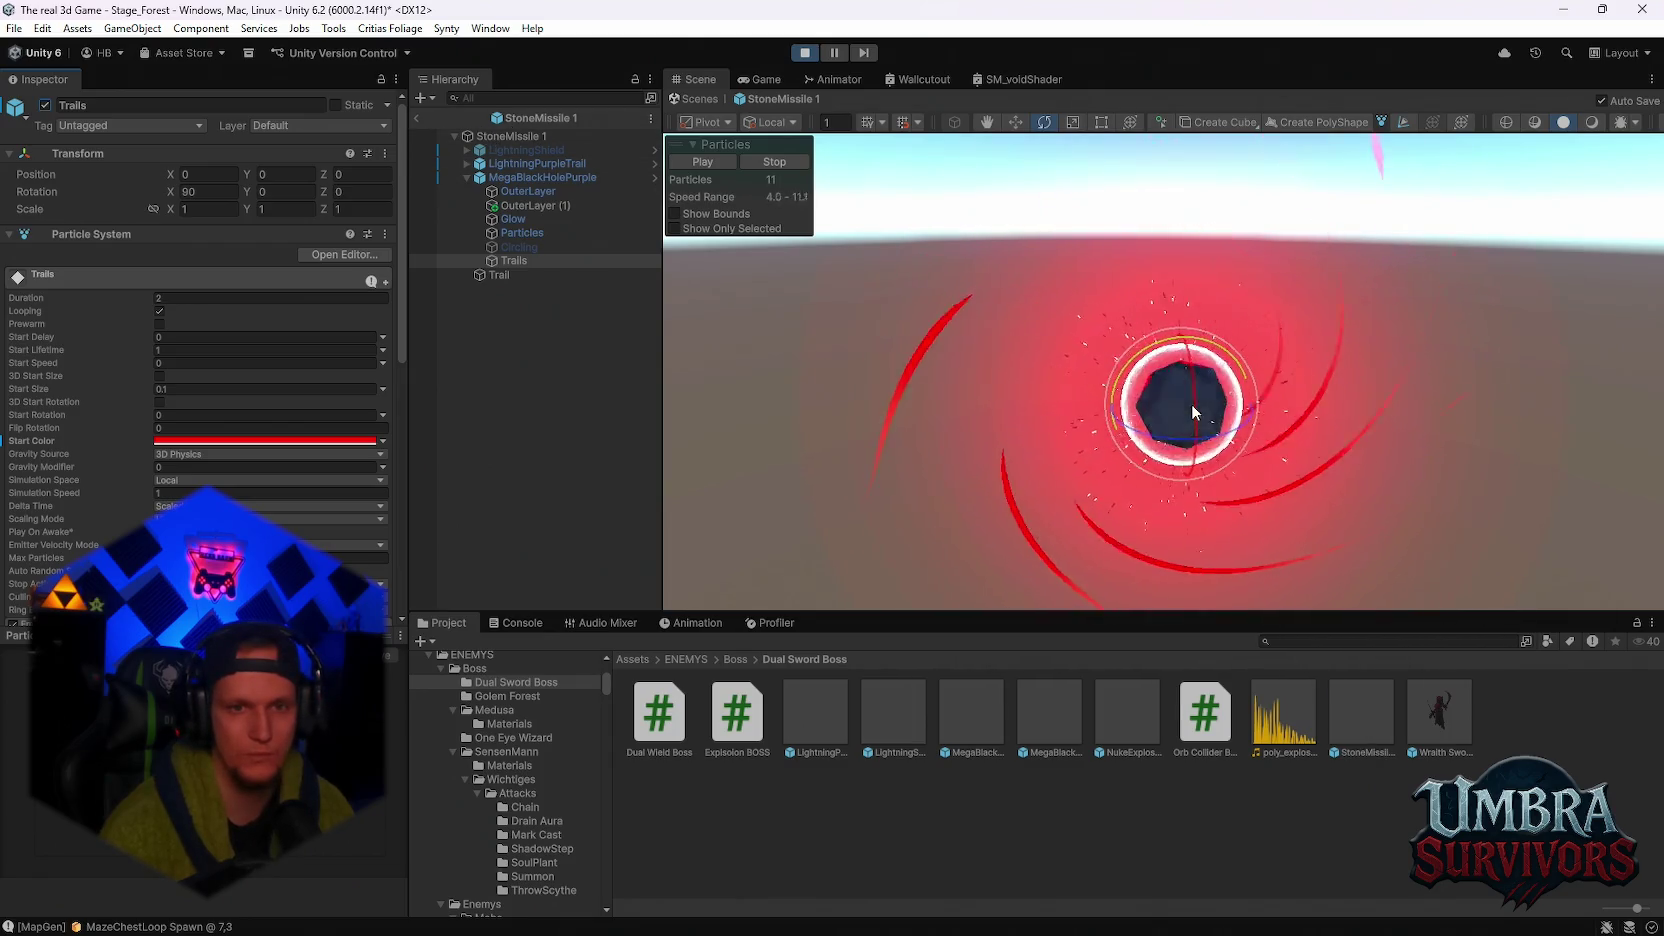
- Switch on the Circling particles and pan the Scene view around the orb
click(533, 248)
click(44, 105)
key(q)
mouse_move(1185, 343)
mouse_down()
mouse_move(1045, 365)
mouse_move(1135, 410)
mouse_up()
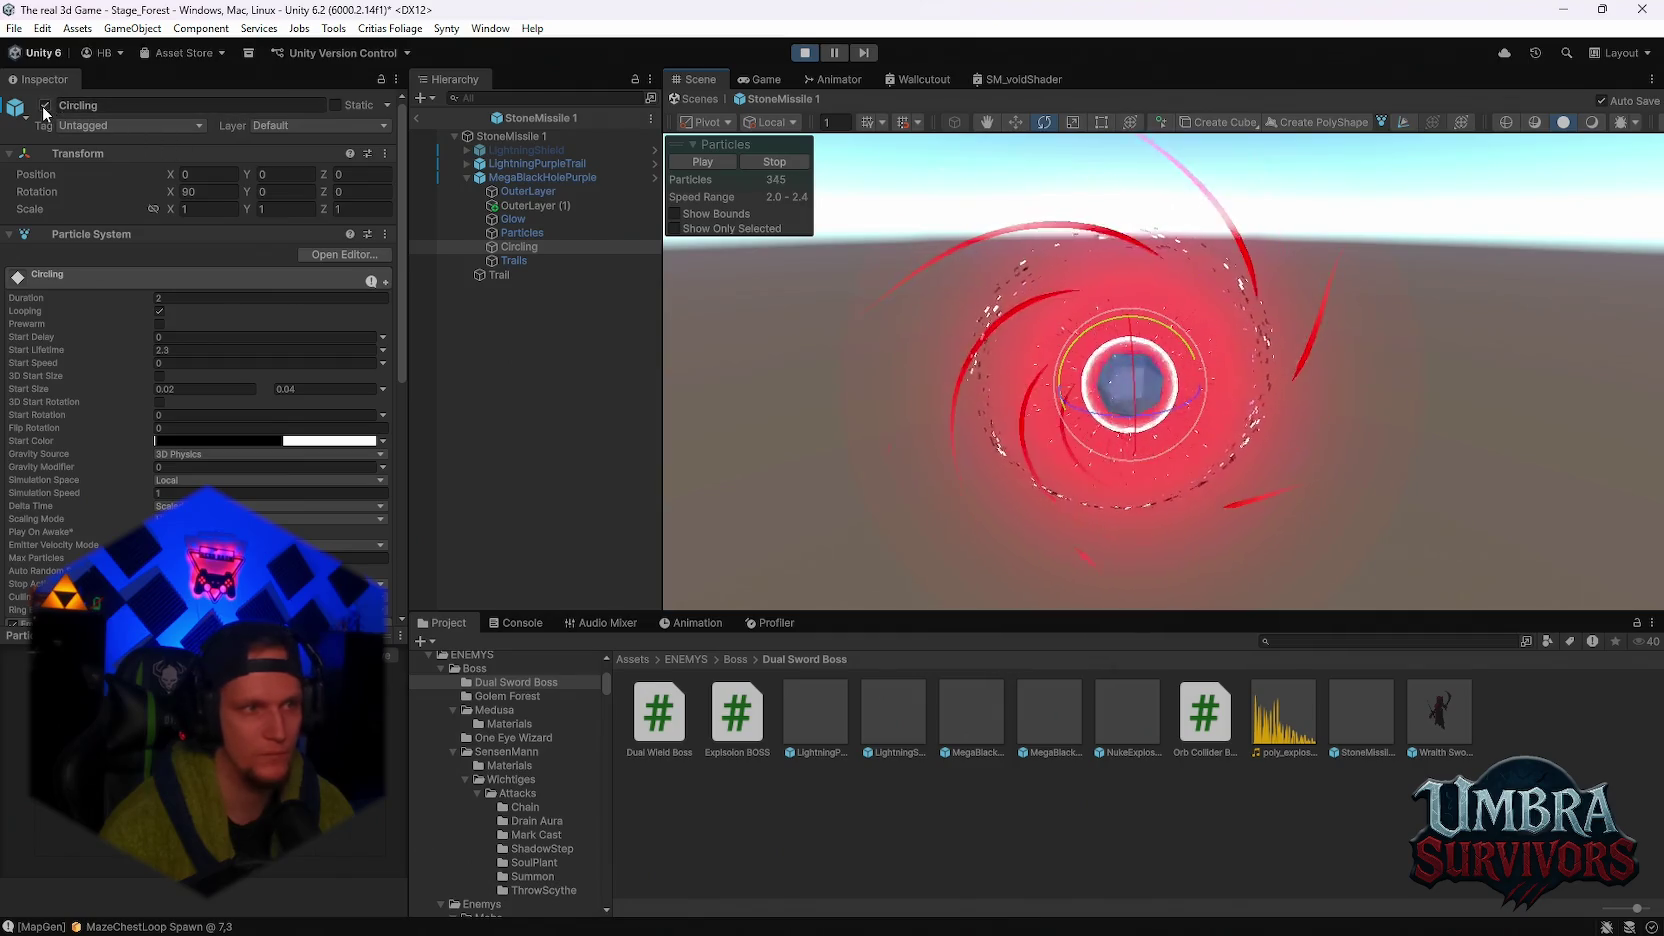
key(alt+shift+a)
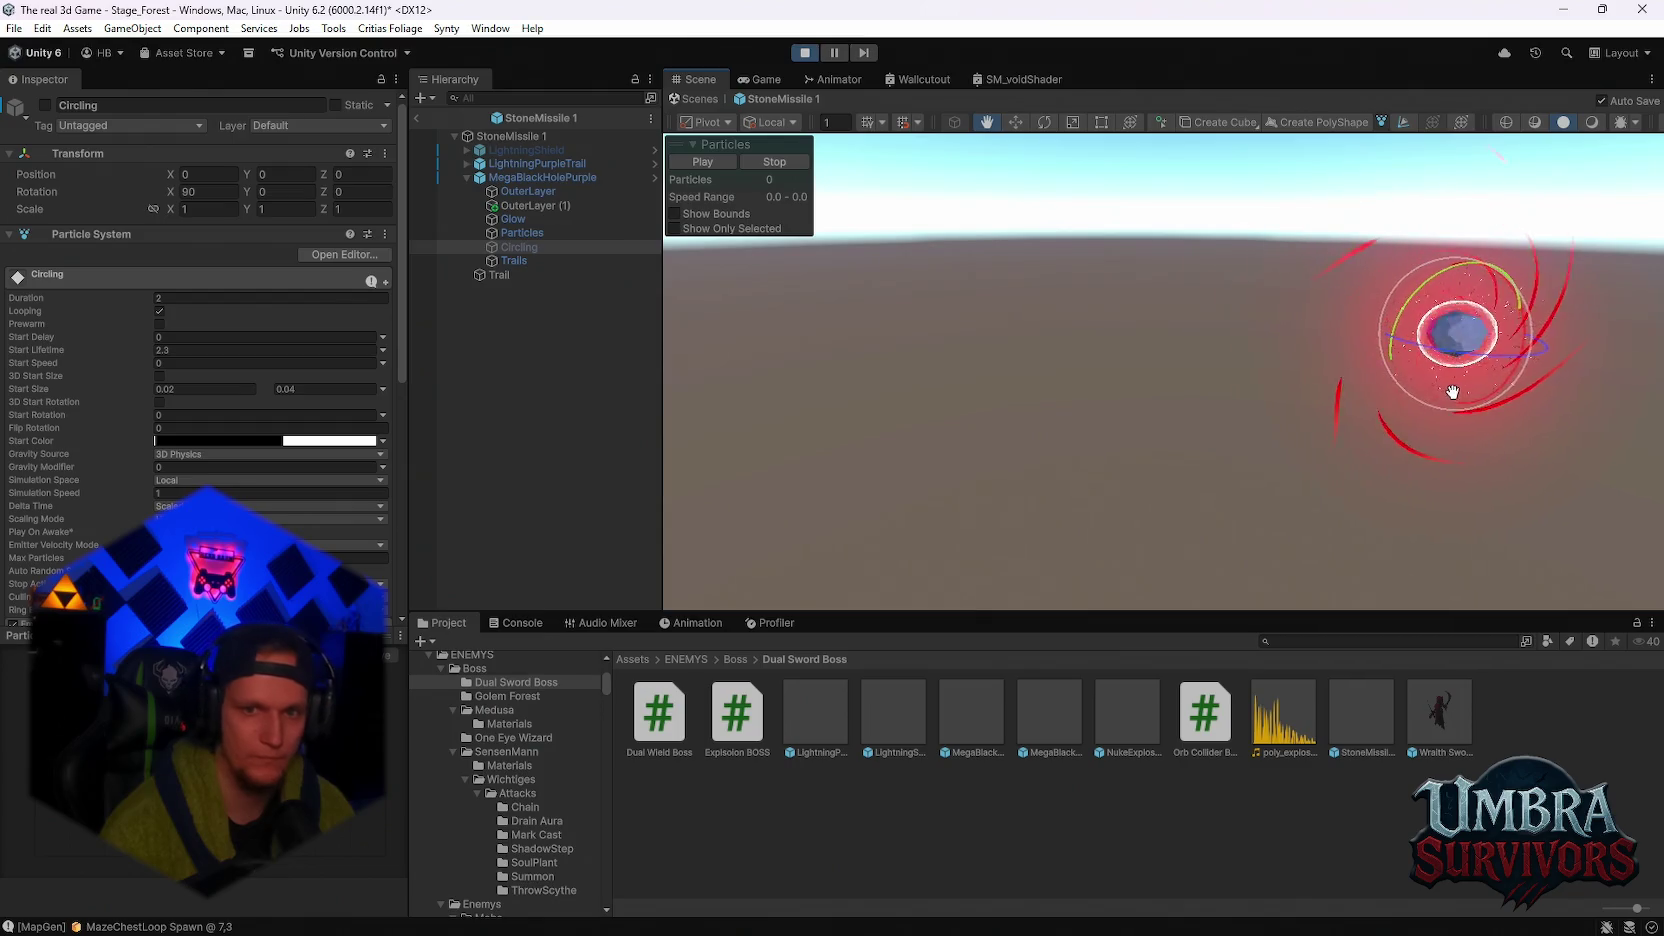
key(q)
key(e)
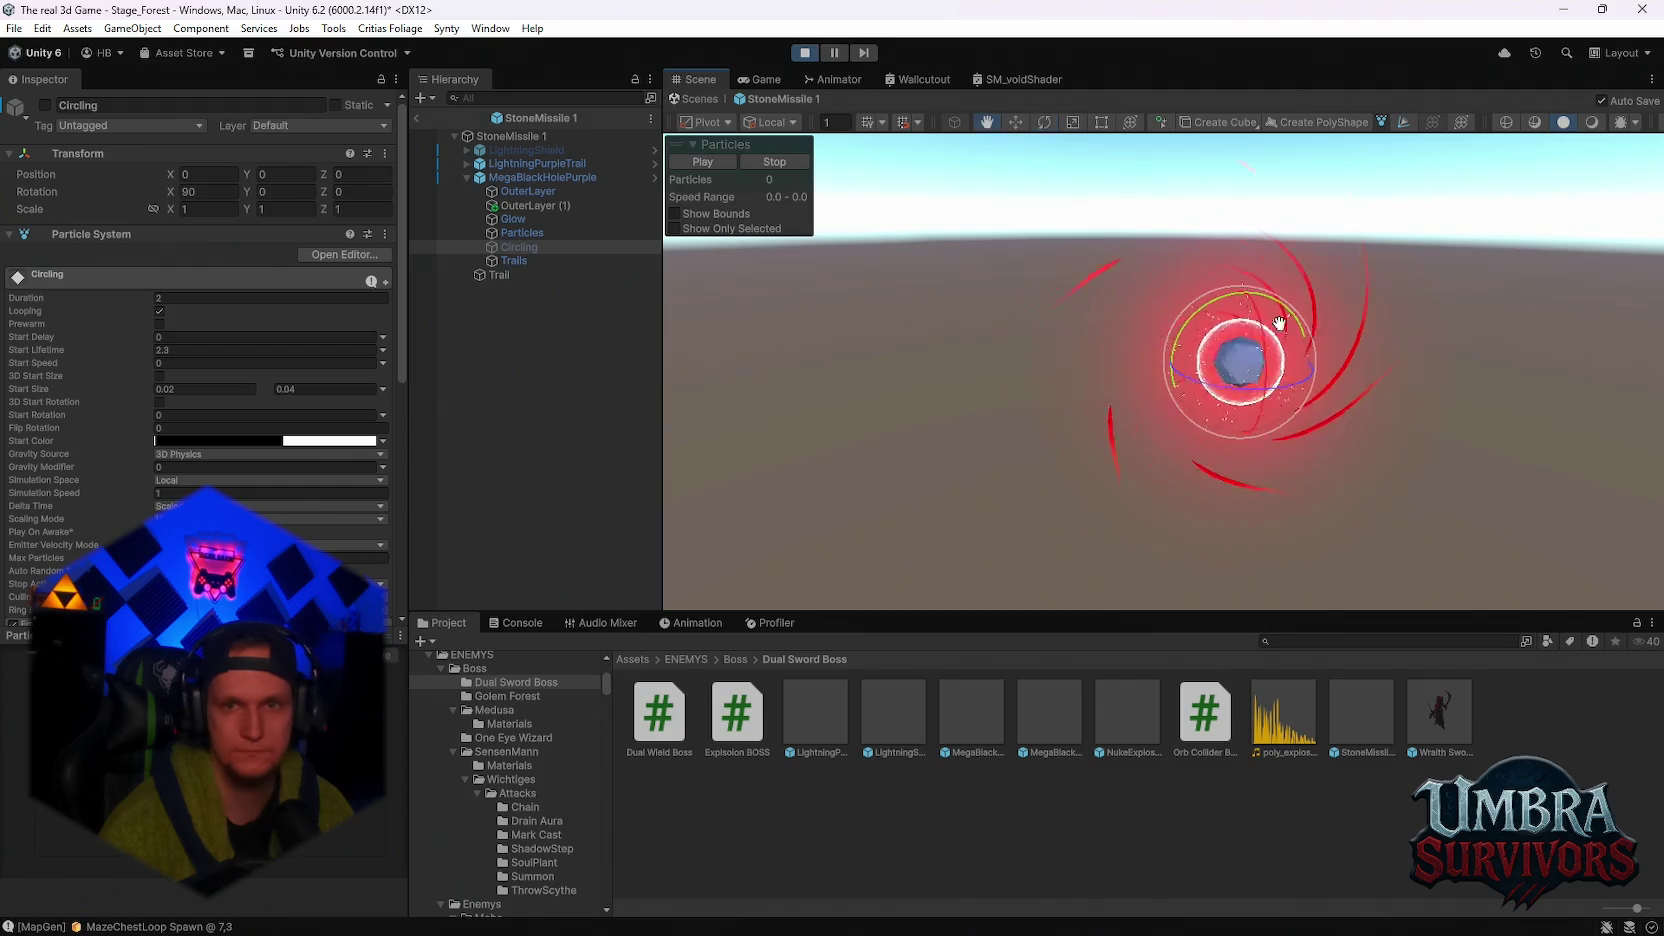
- Inspect MegaBlackHolePurple, then switch the Trails particles off
click(1281, 267)
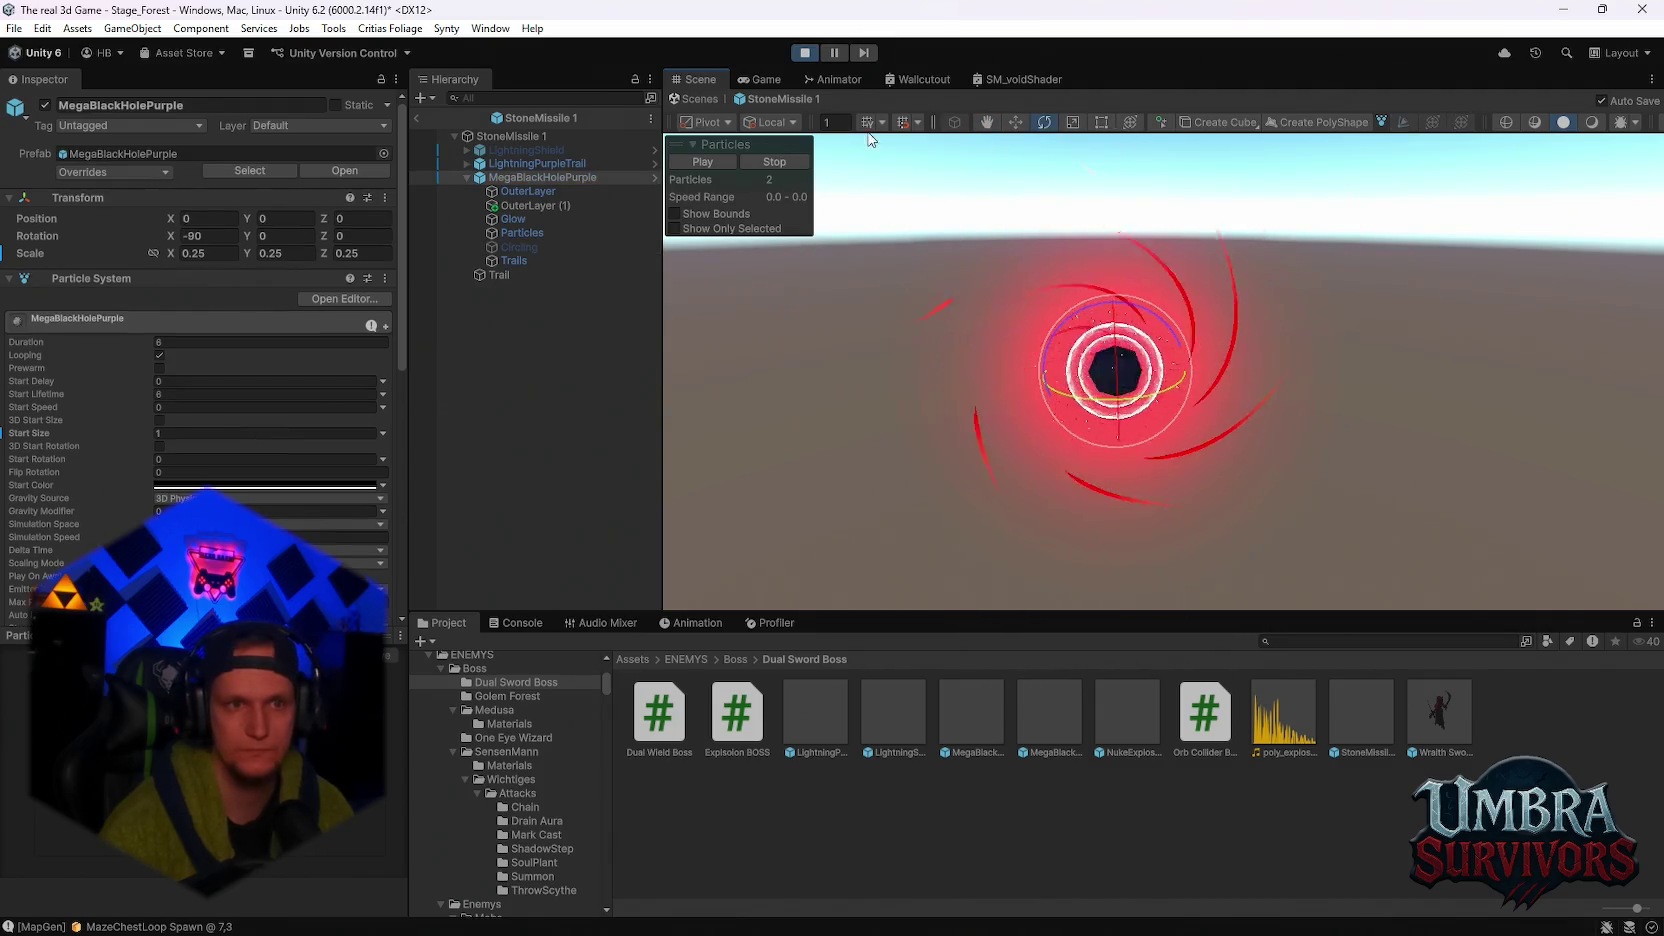
click(1013, 121)
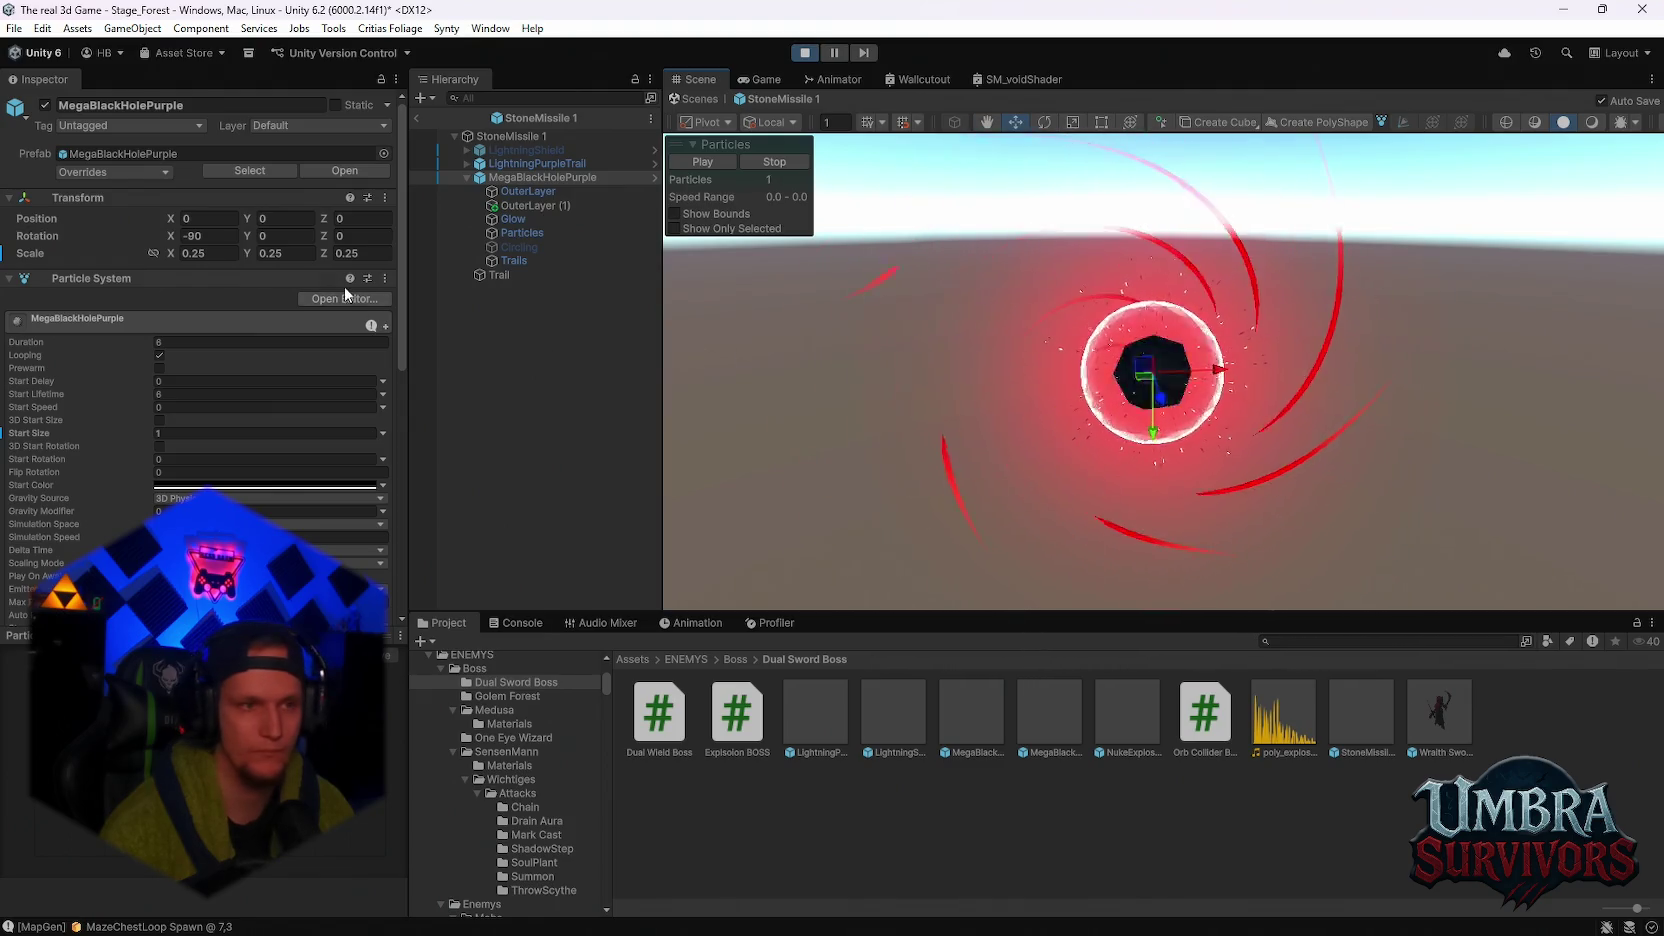
click(508, 260)
click(45, 105)
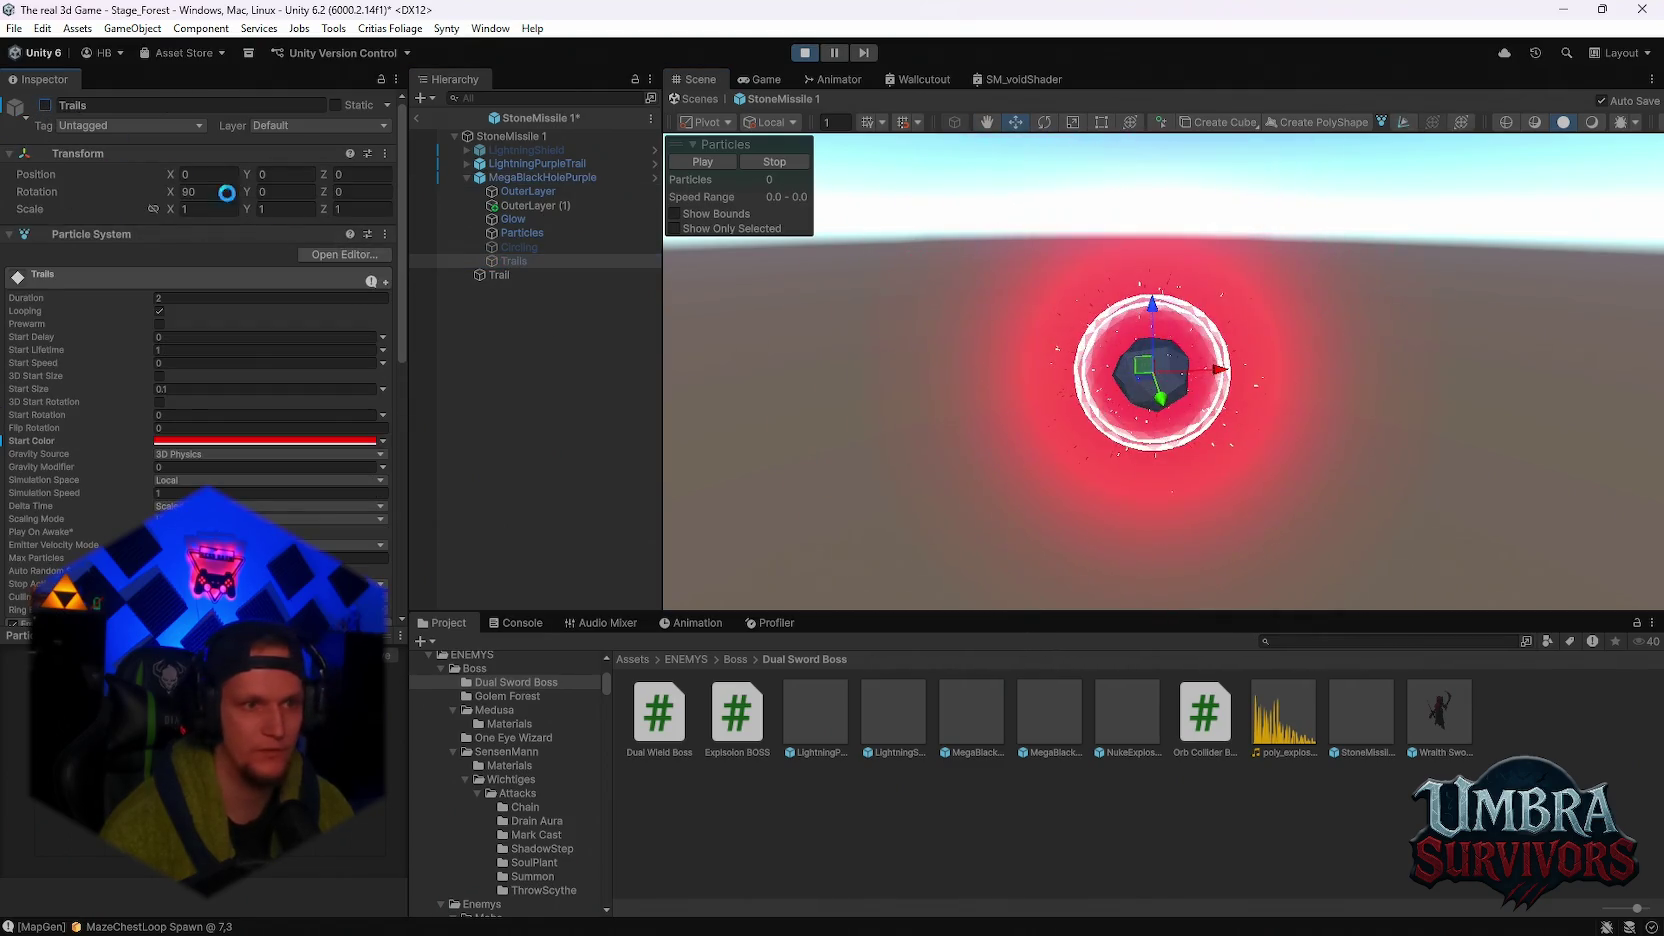
- Try Sphere as the Trails emission shape, then set it back to Circle
scroll(296, 465, down, 5)
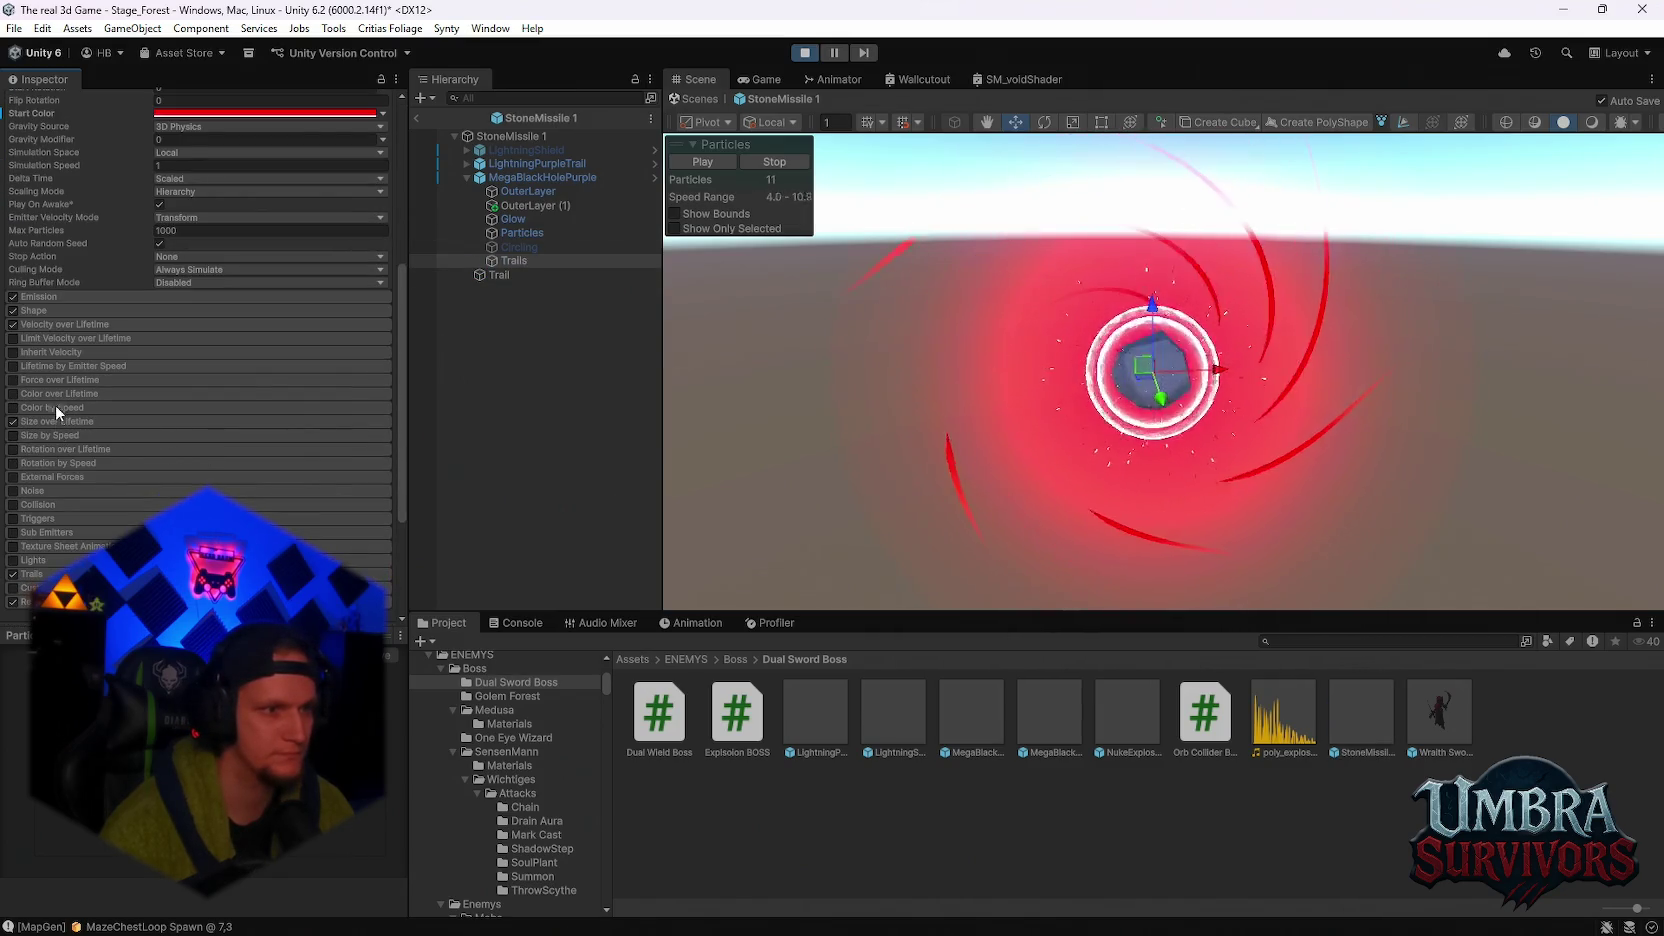
click(60, 324)
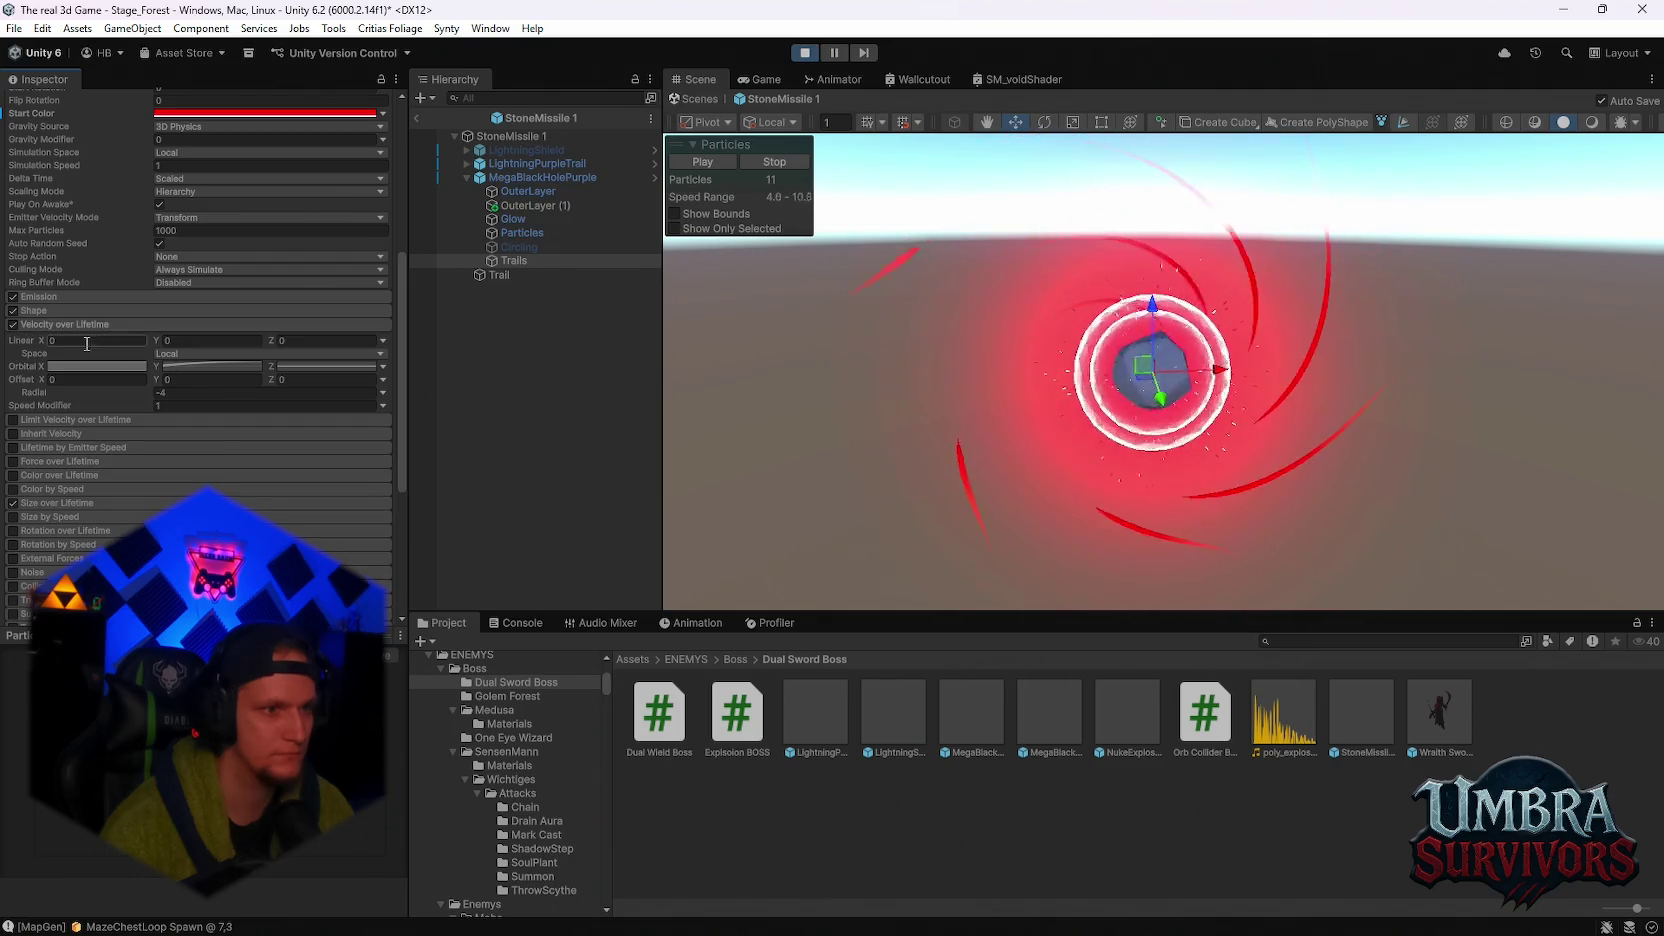
click(47, 306)
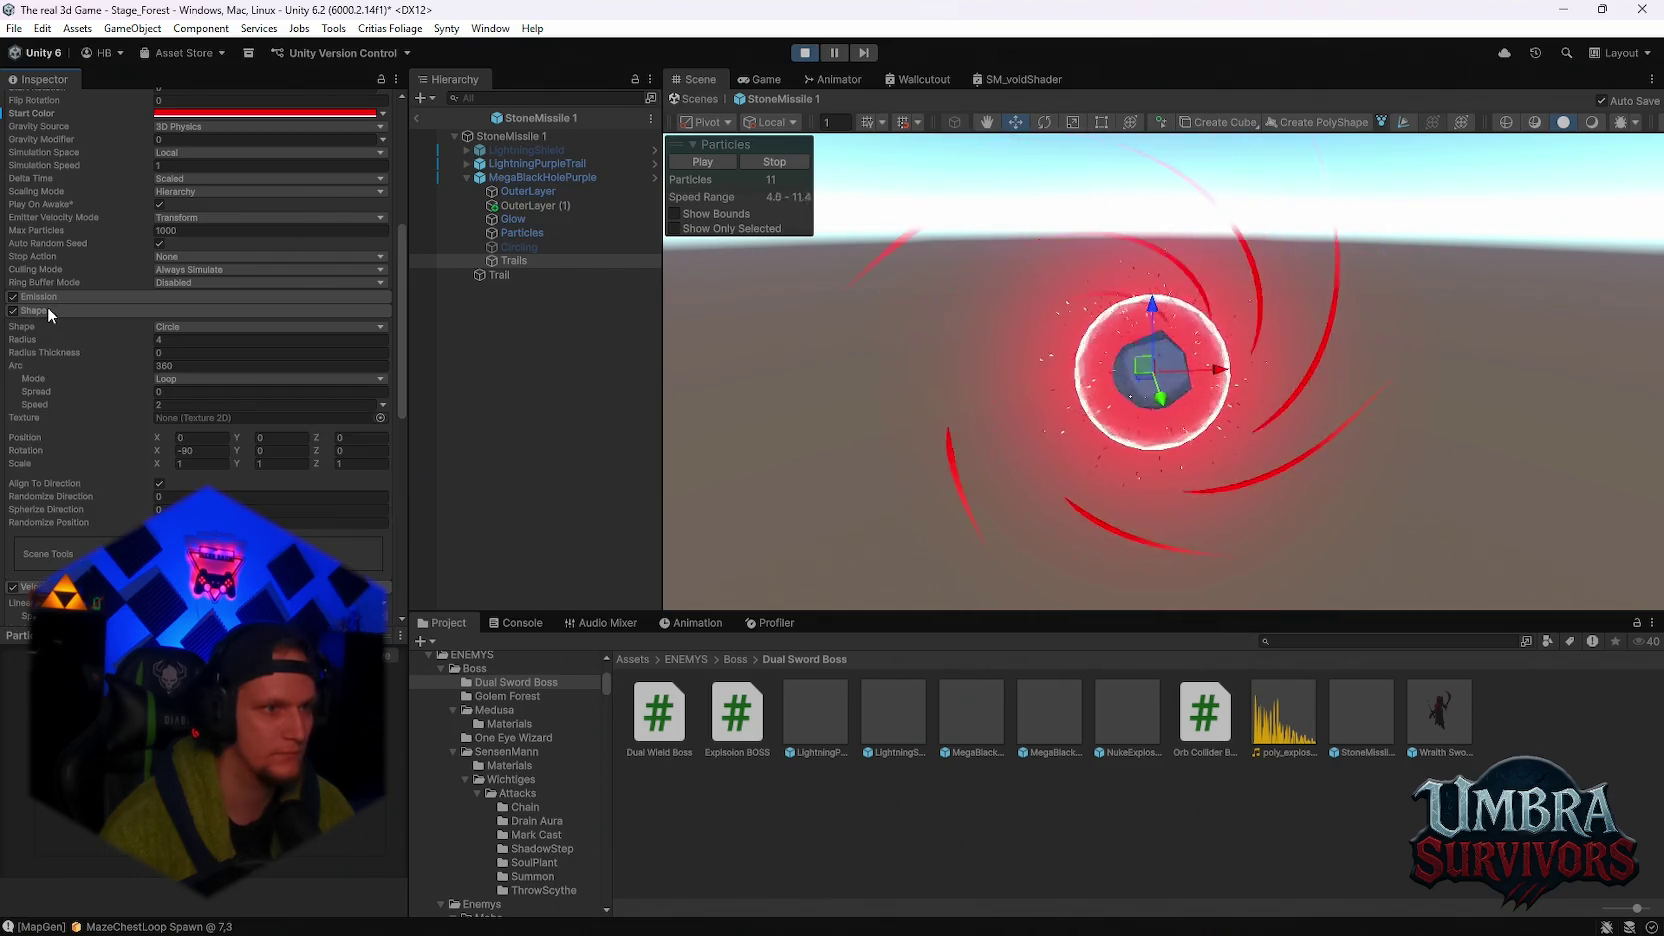
click(58, 306)
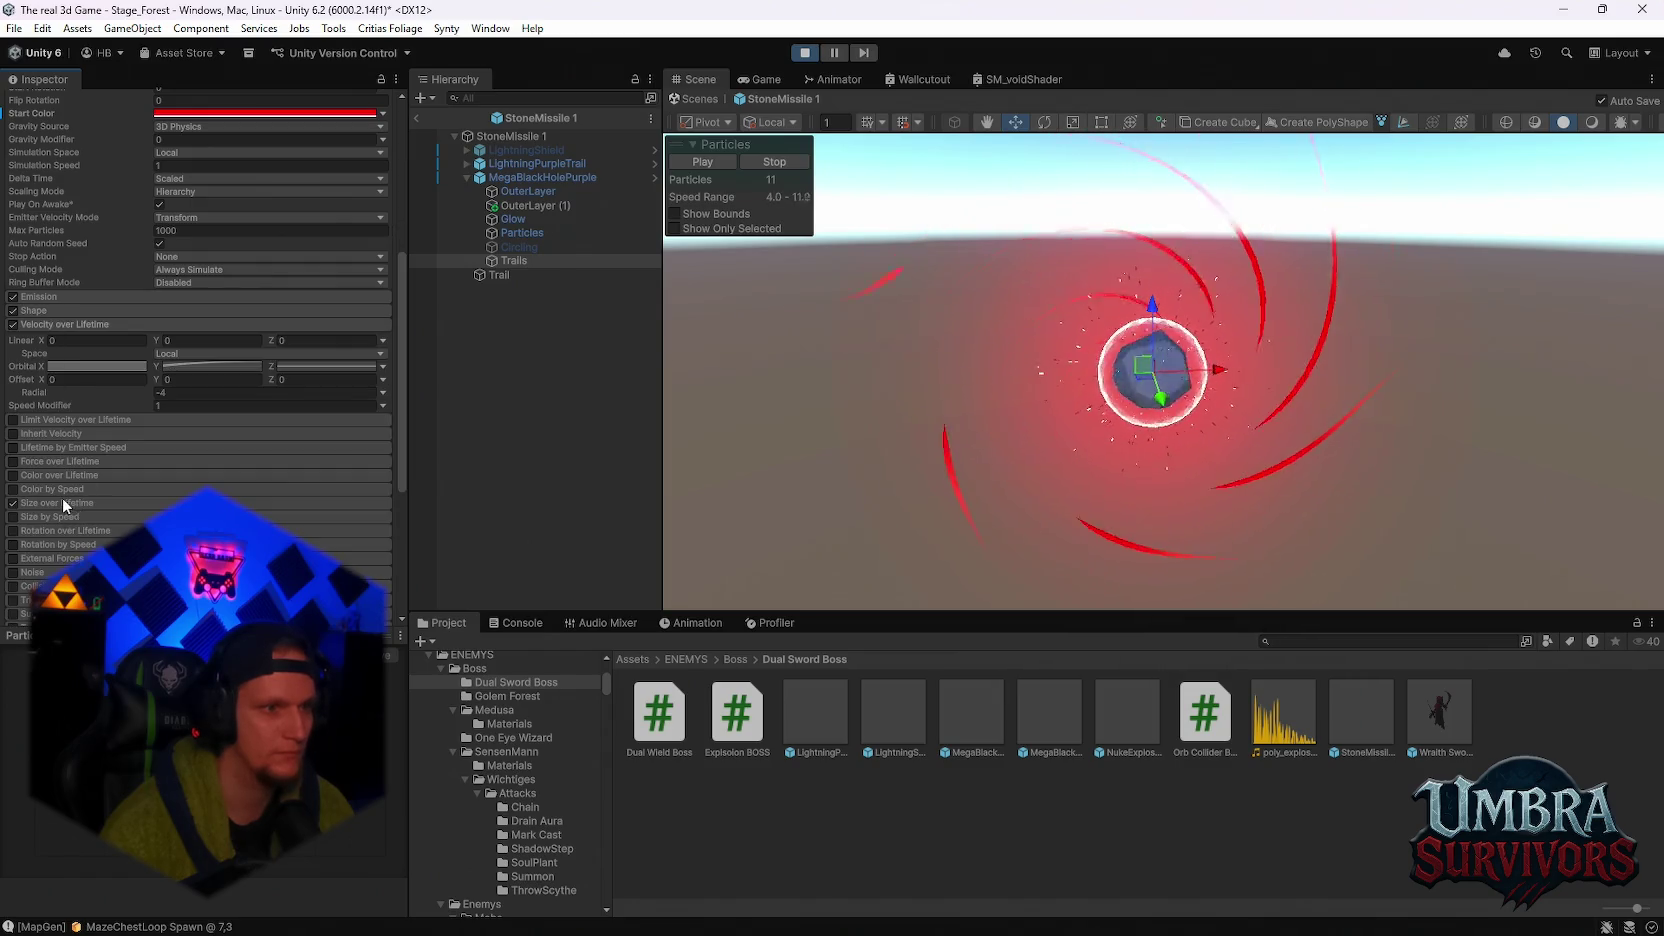
click(46, 310)
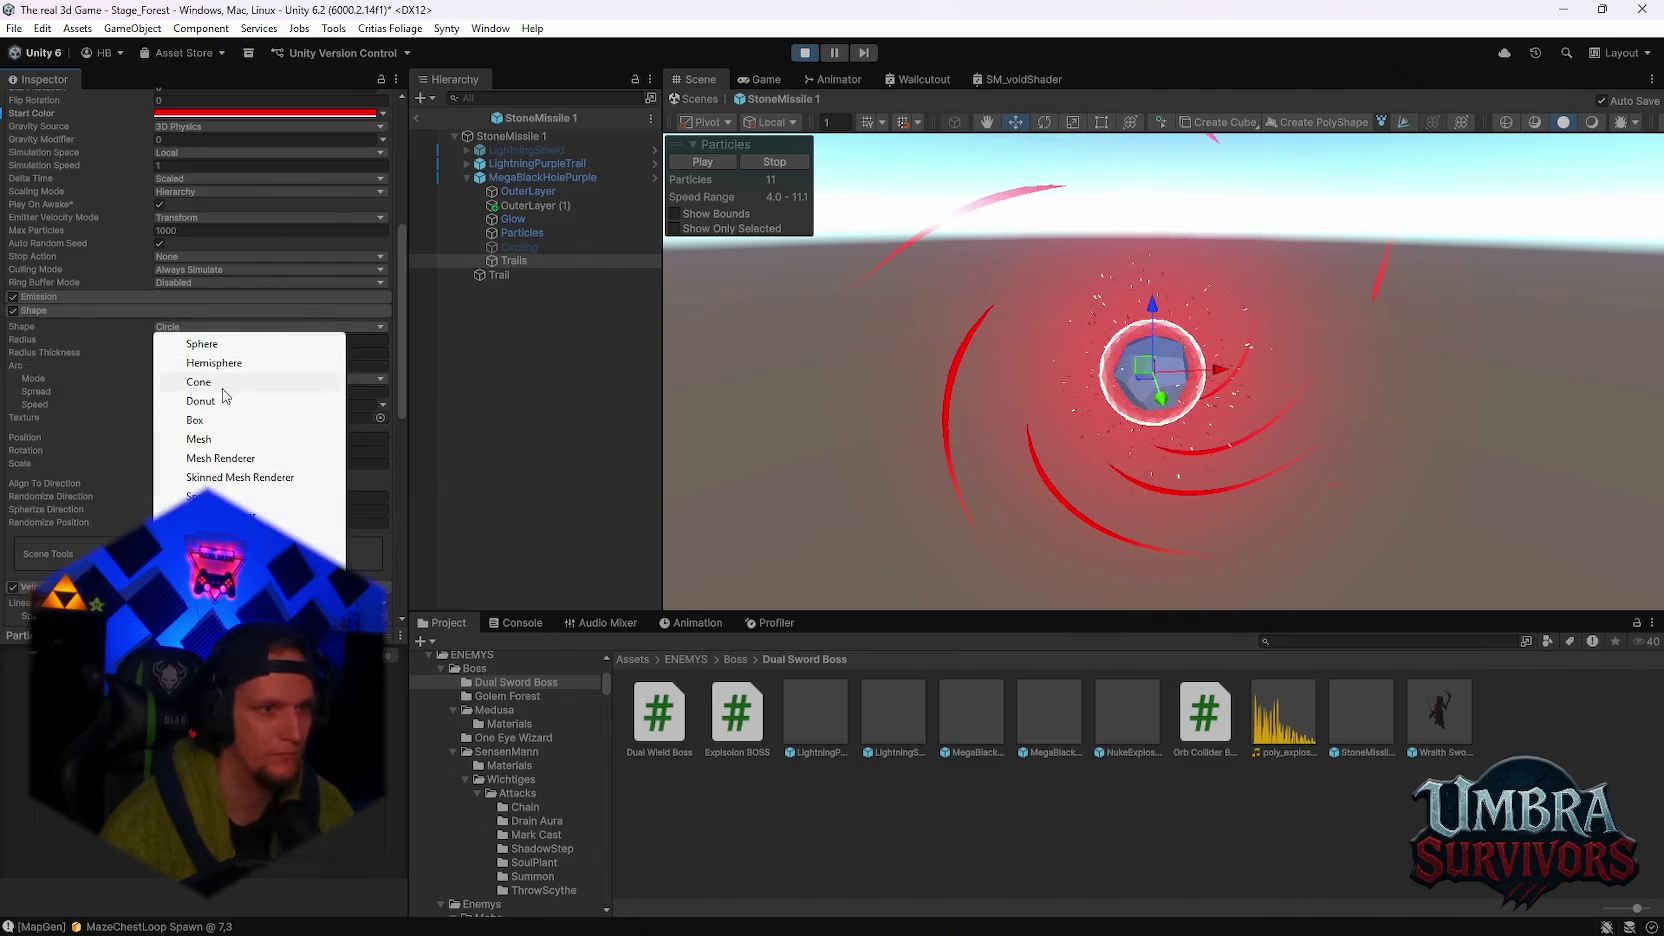
click(208, 345)
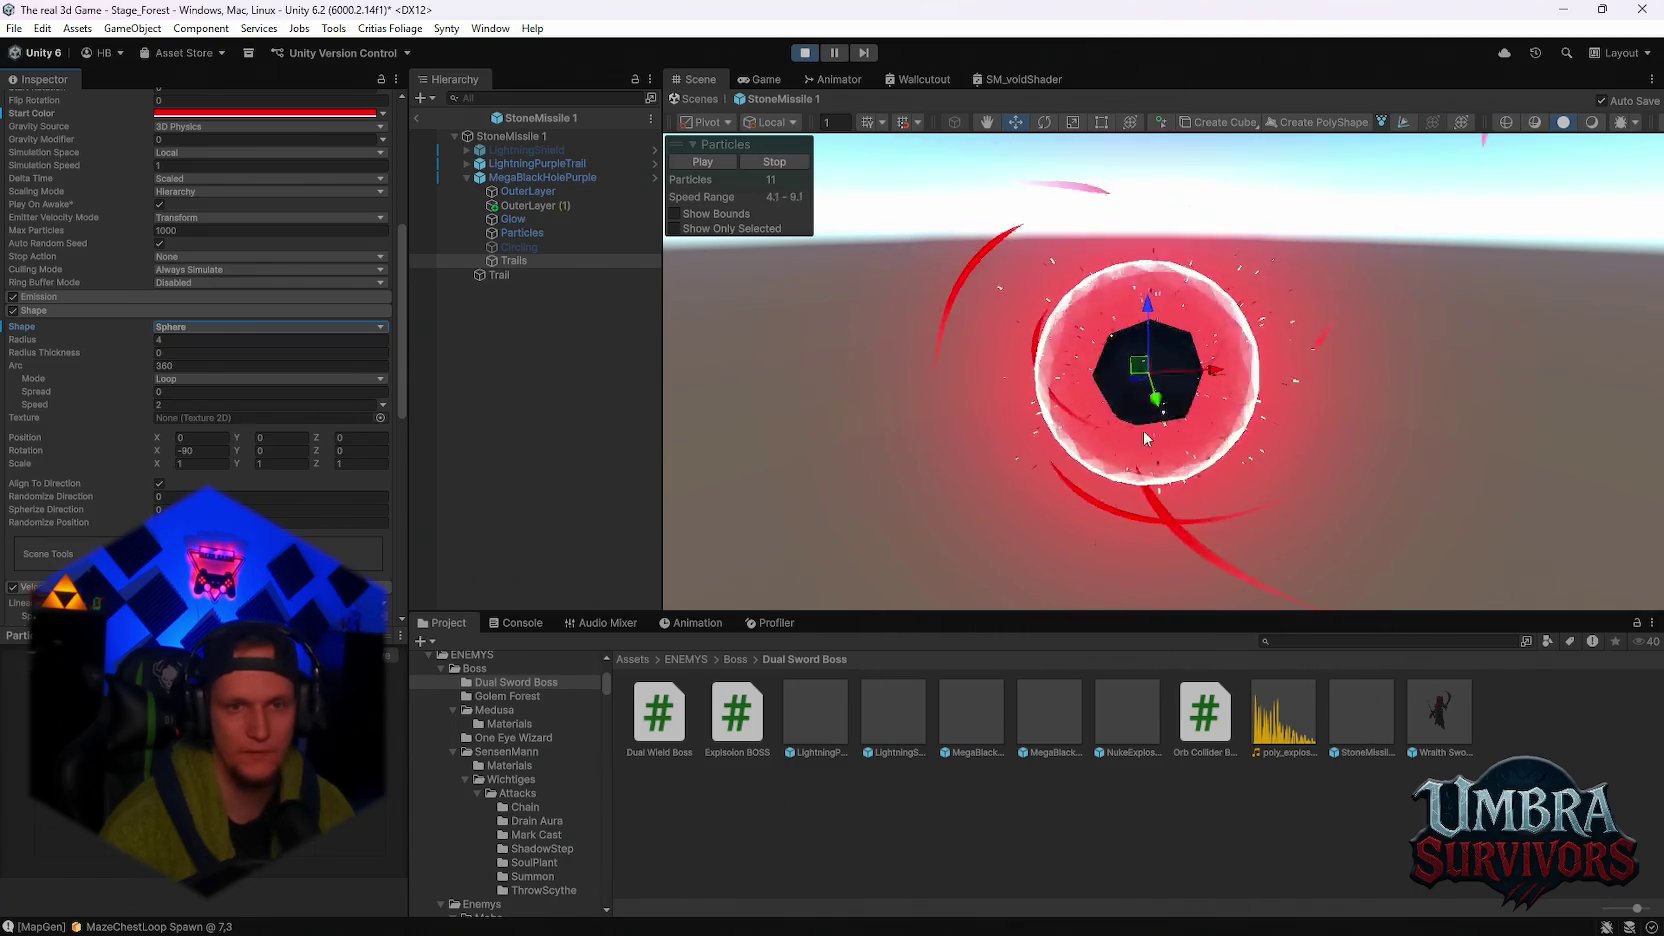
click(182, 328)
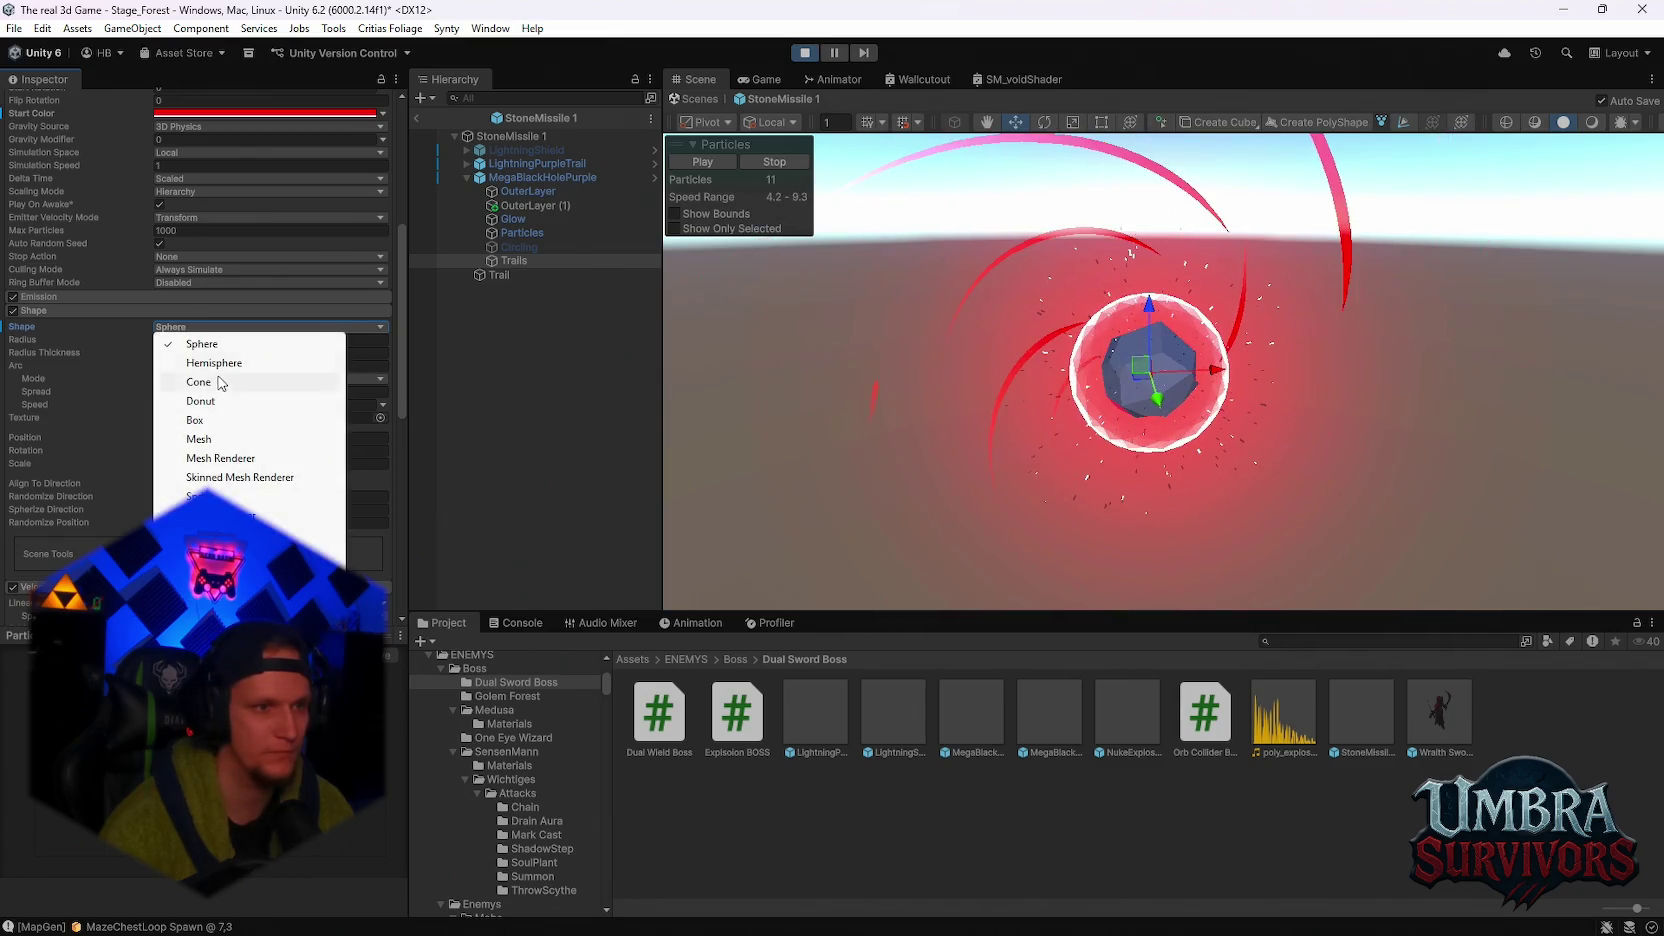
click(200, 534)
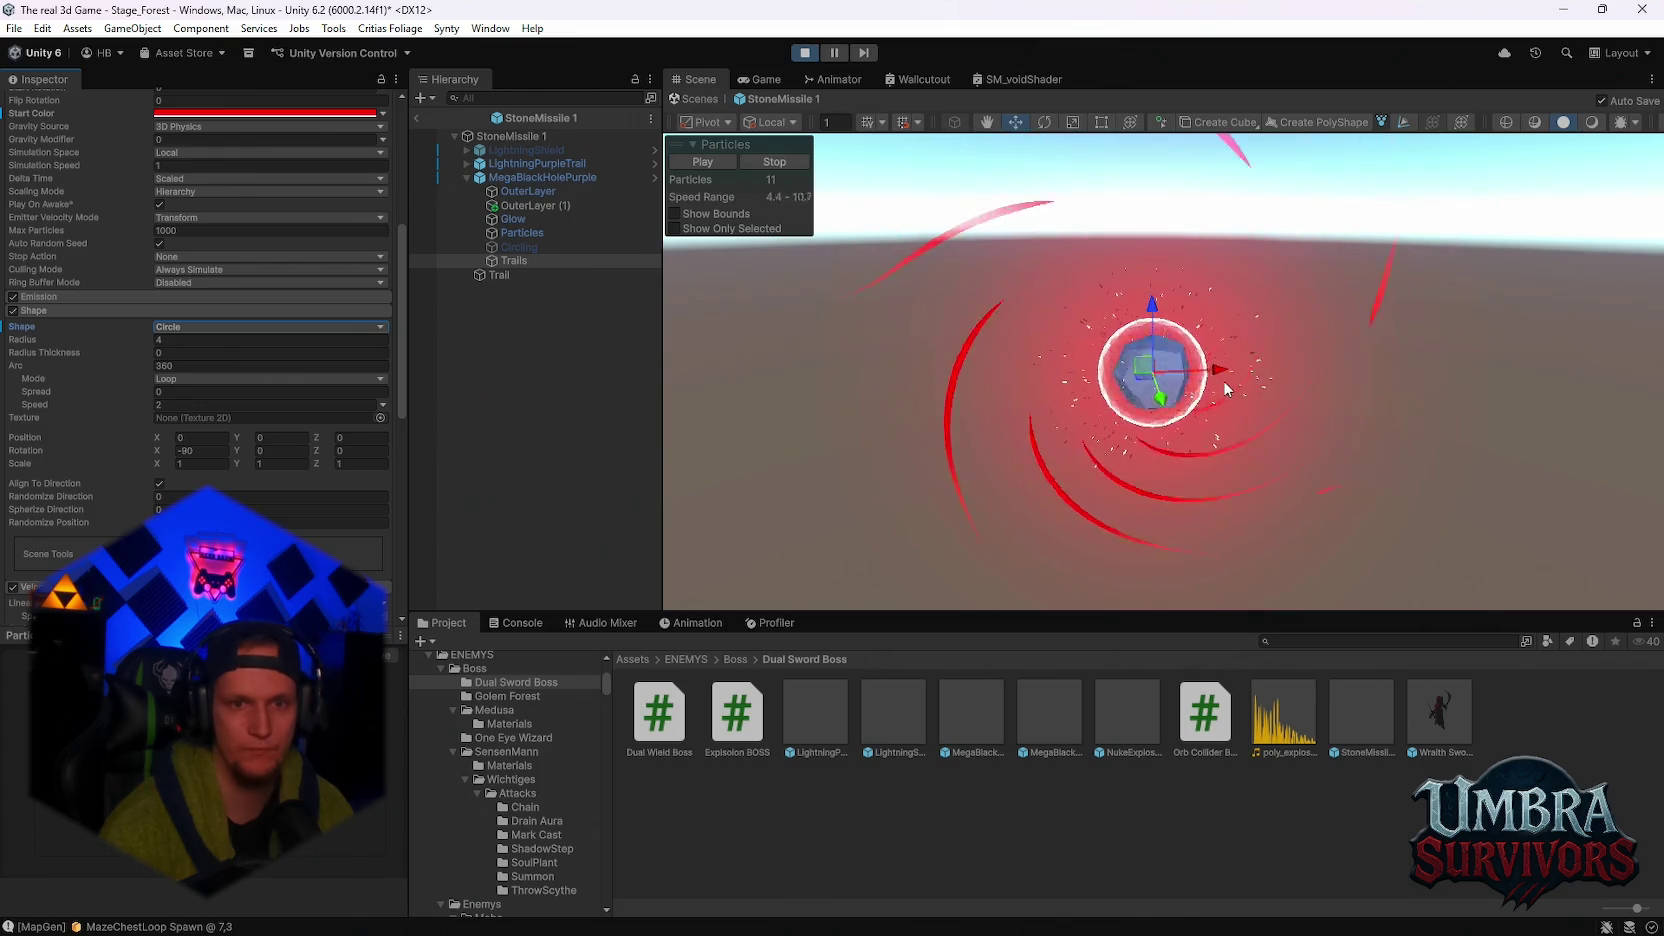
- Disable the Trails object and leave the prefab for the Stage_Forest scene
scroll(213, 212, up, 10)
click(44, 104)
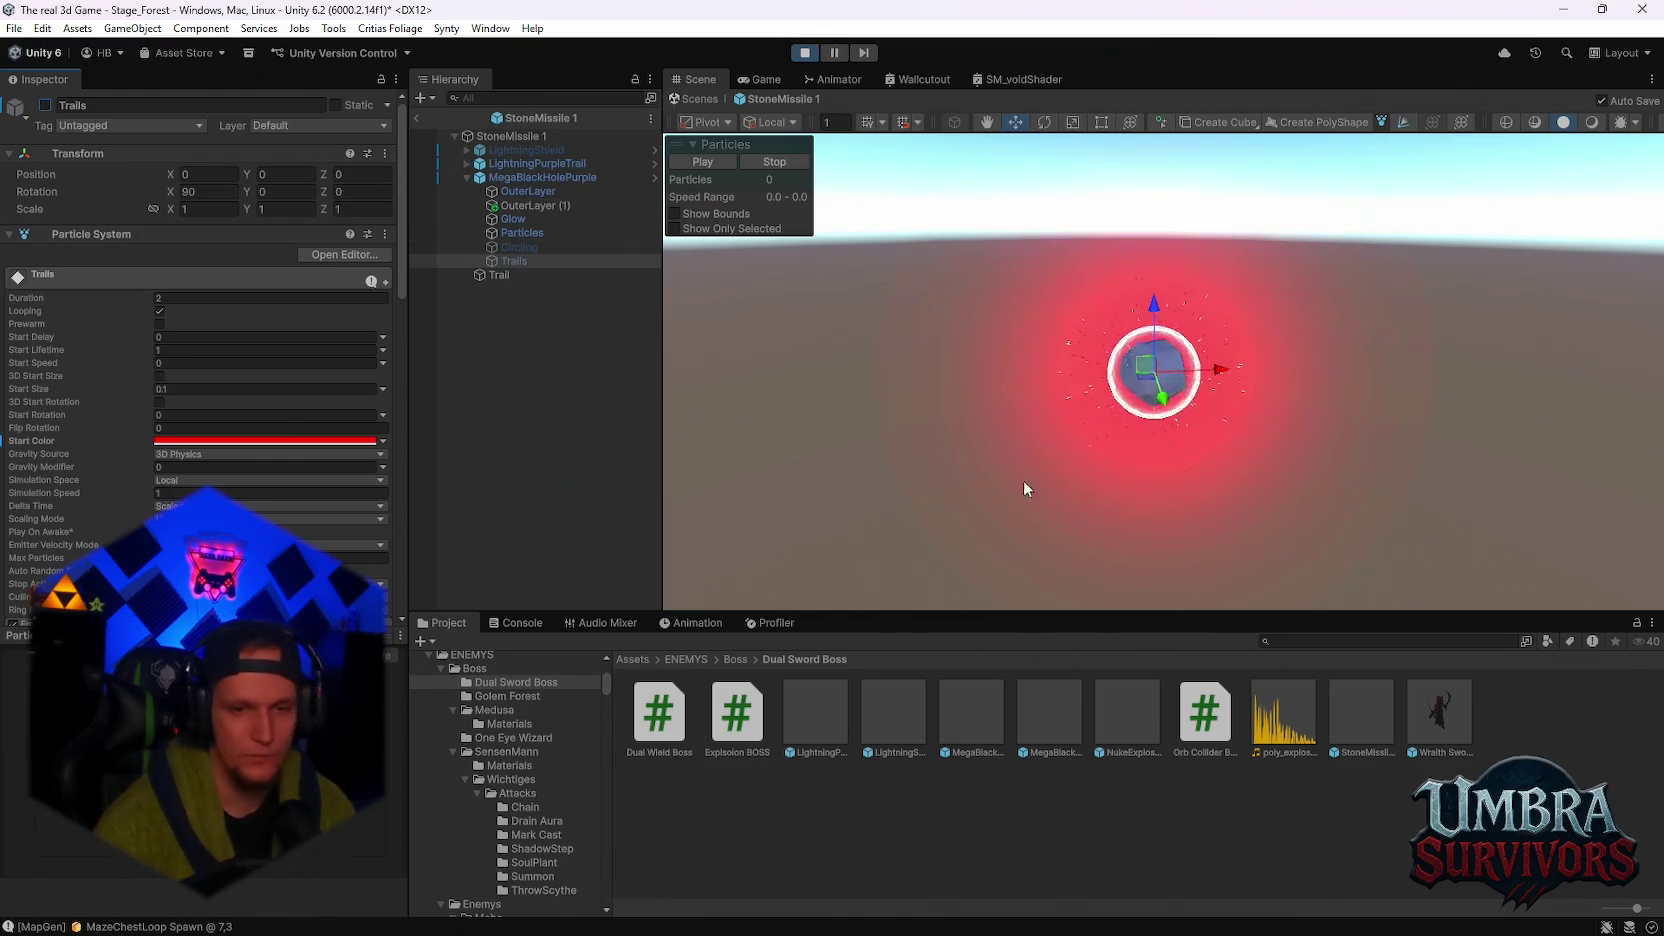
click(419, 117)
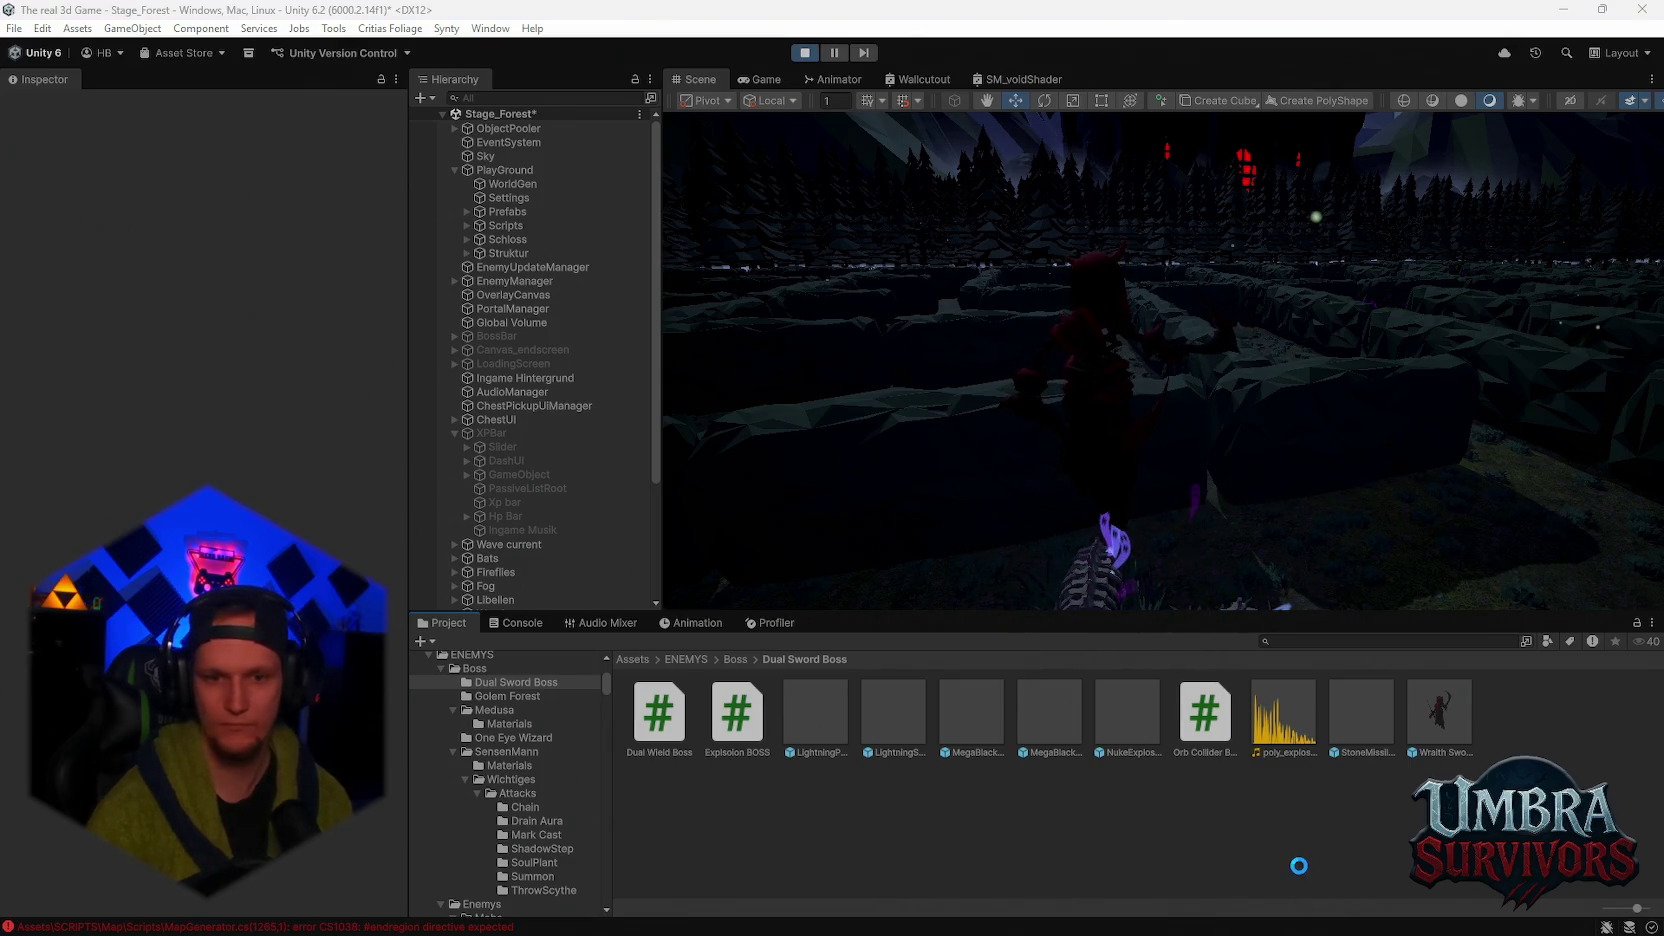
- Check the Console for the MapGenerator compile error and stop the running game
click(518, 622)
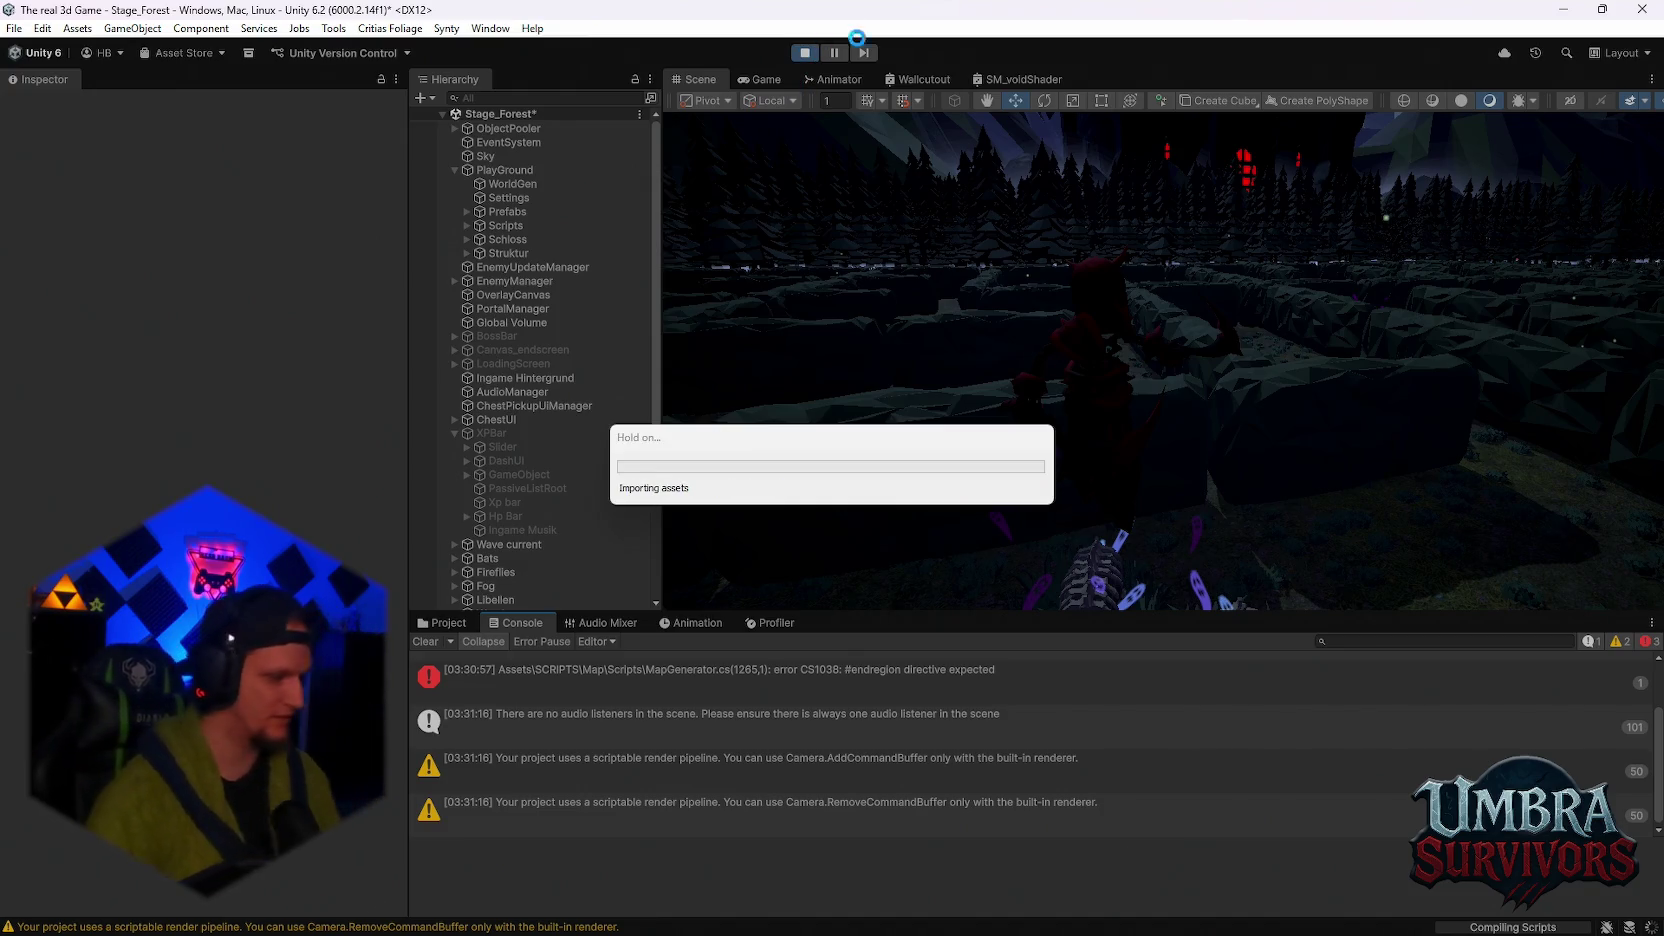
click(806, 52)
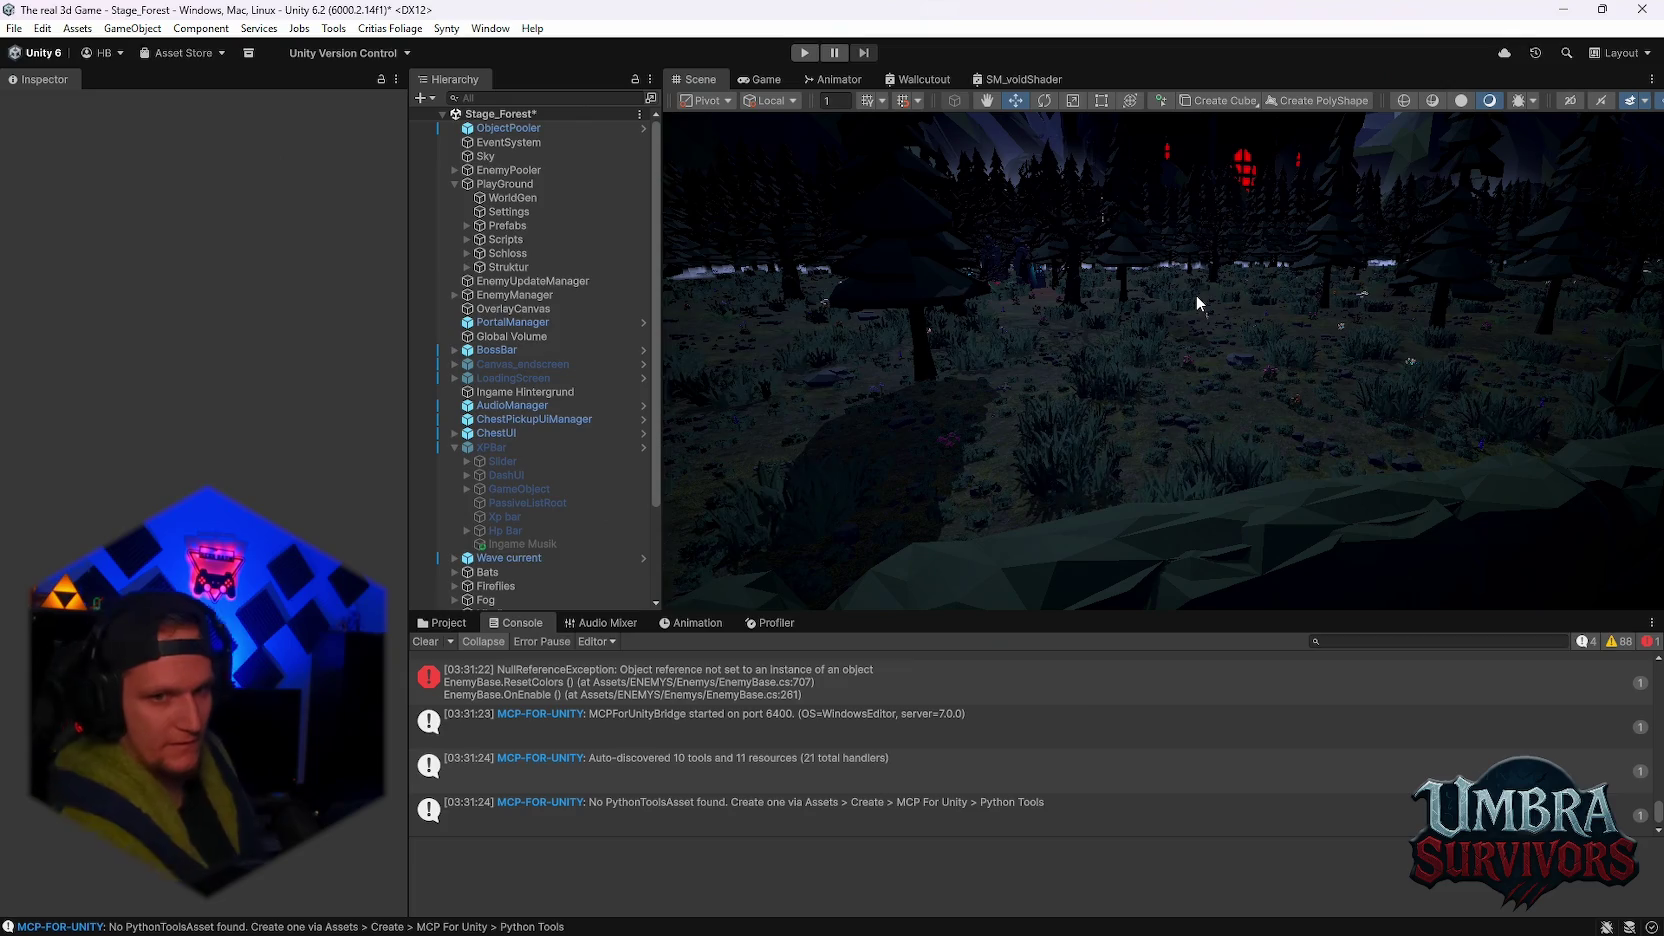
- Start Stage_Forest in Play mode again
click(804, 52)
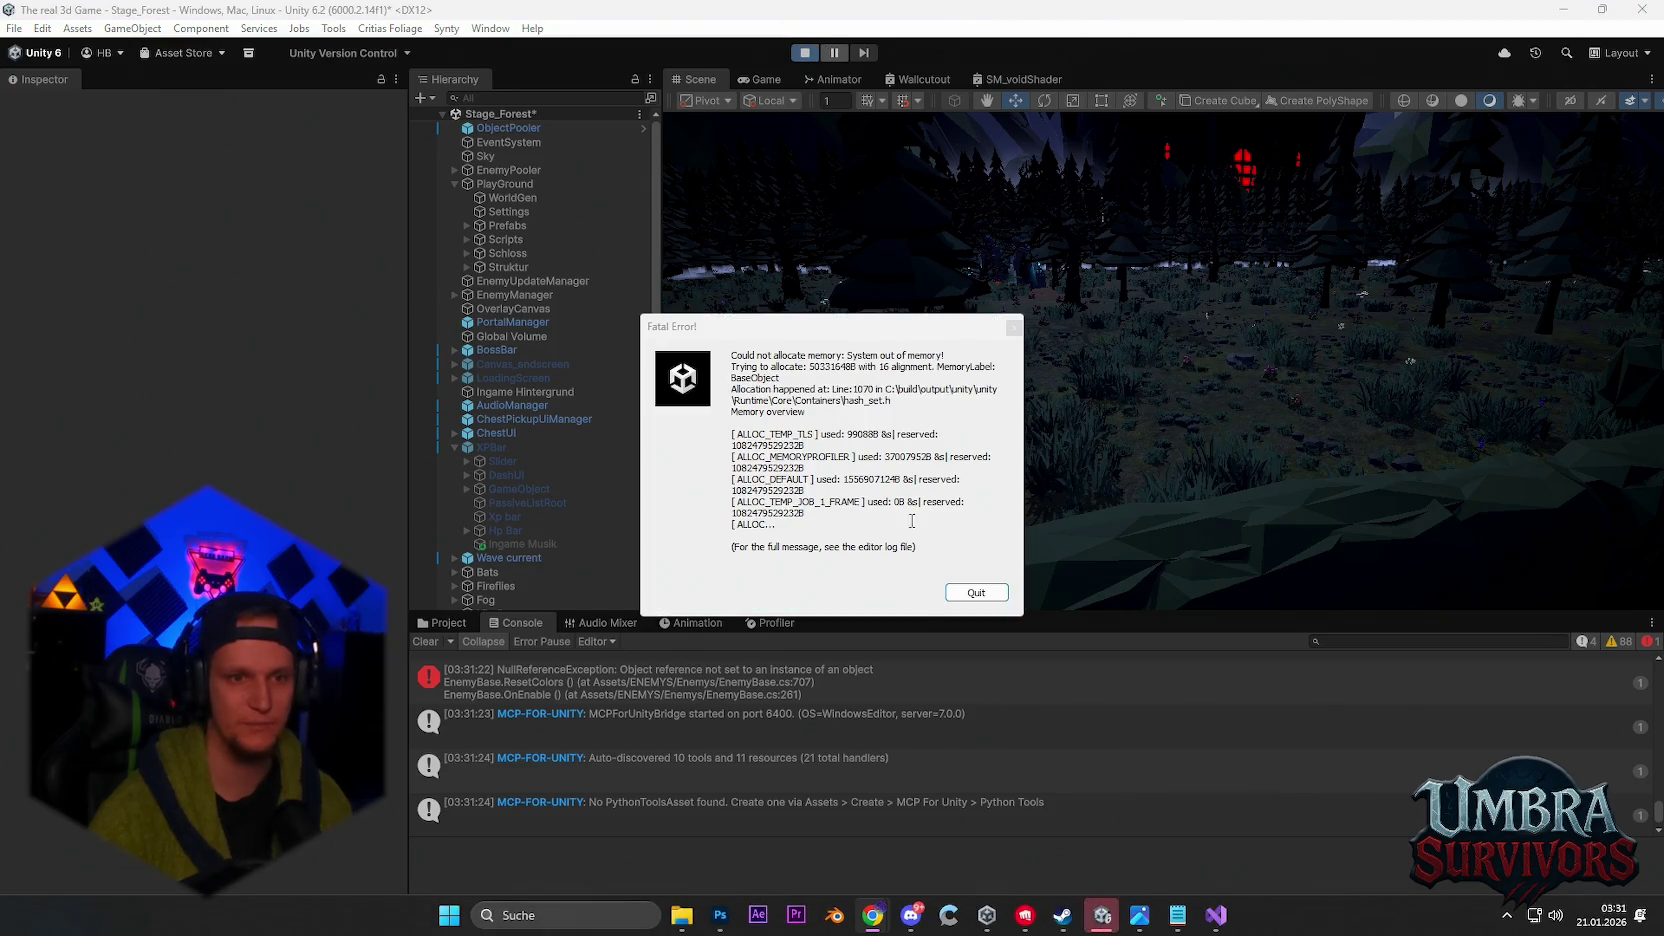
- Quit from the fatal out-of-memory error and bring up the taskbar menu
click(970, 596)
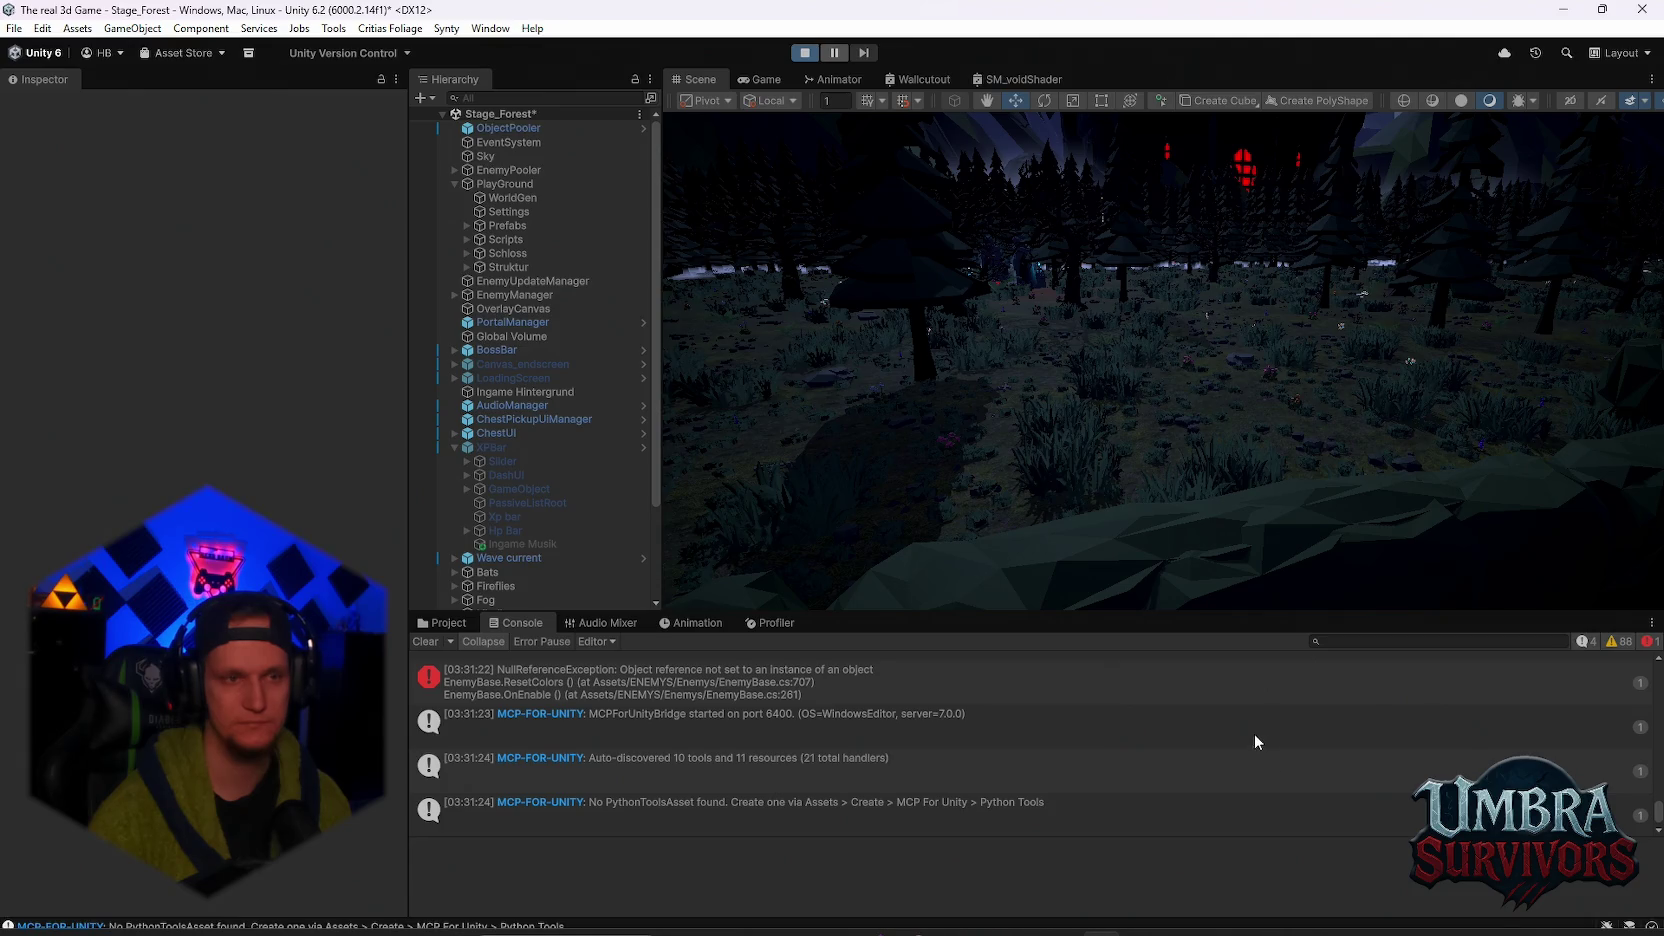
mouse_move(1130, 928)
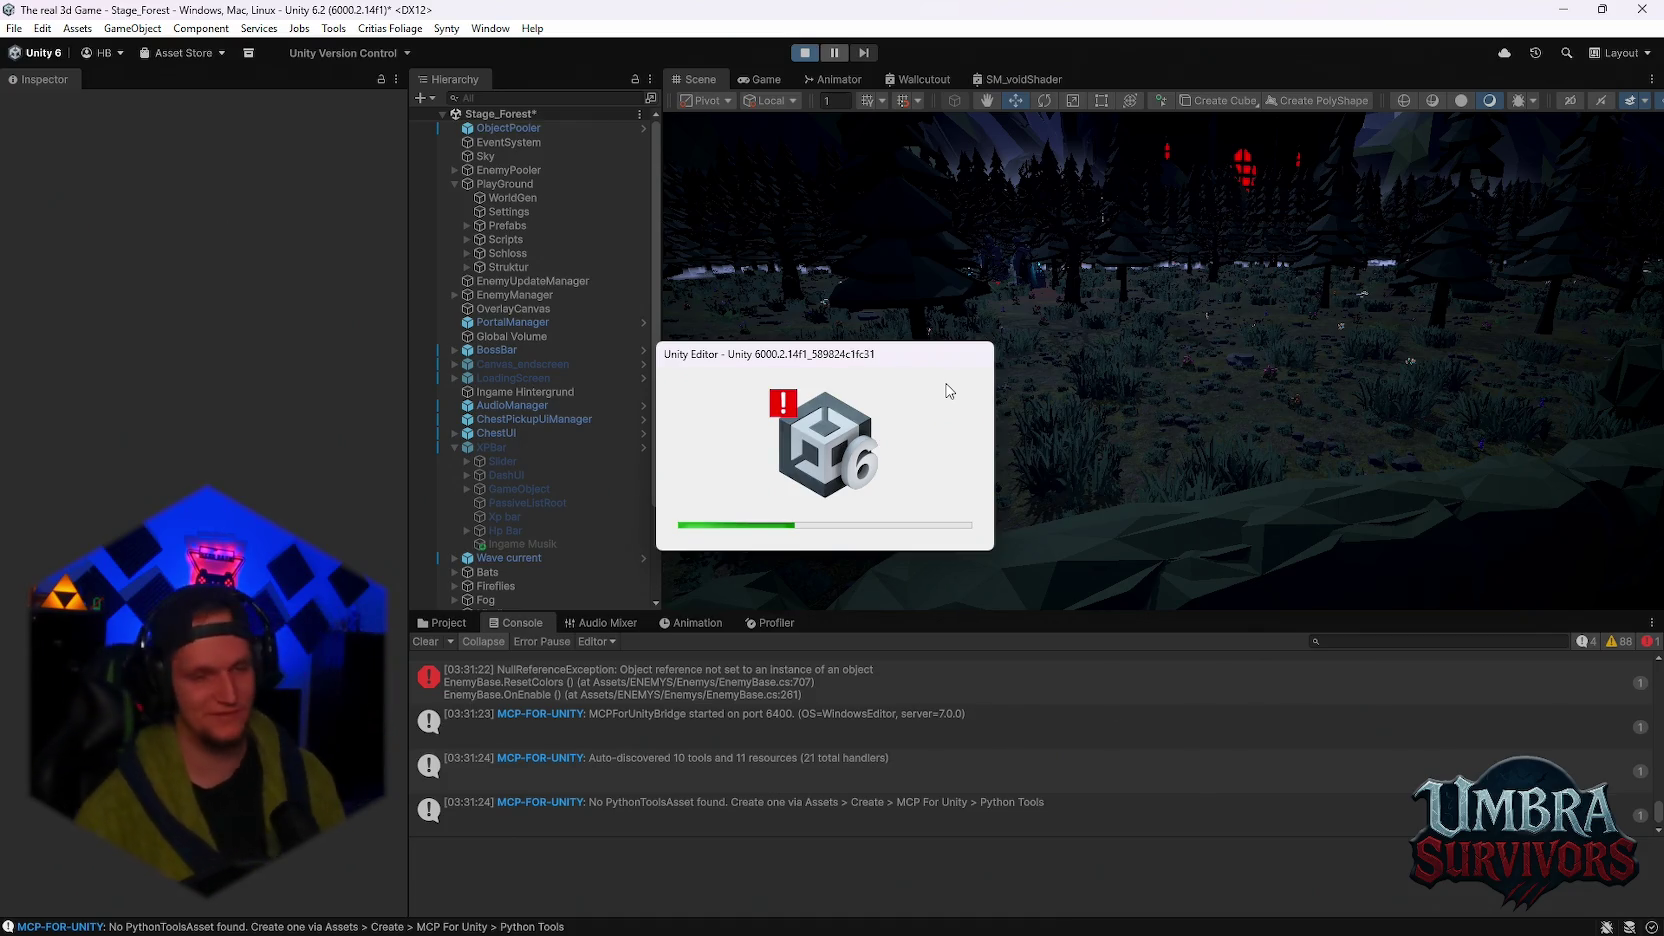
right_click(1312, 915)
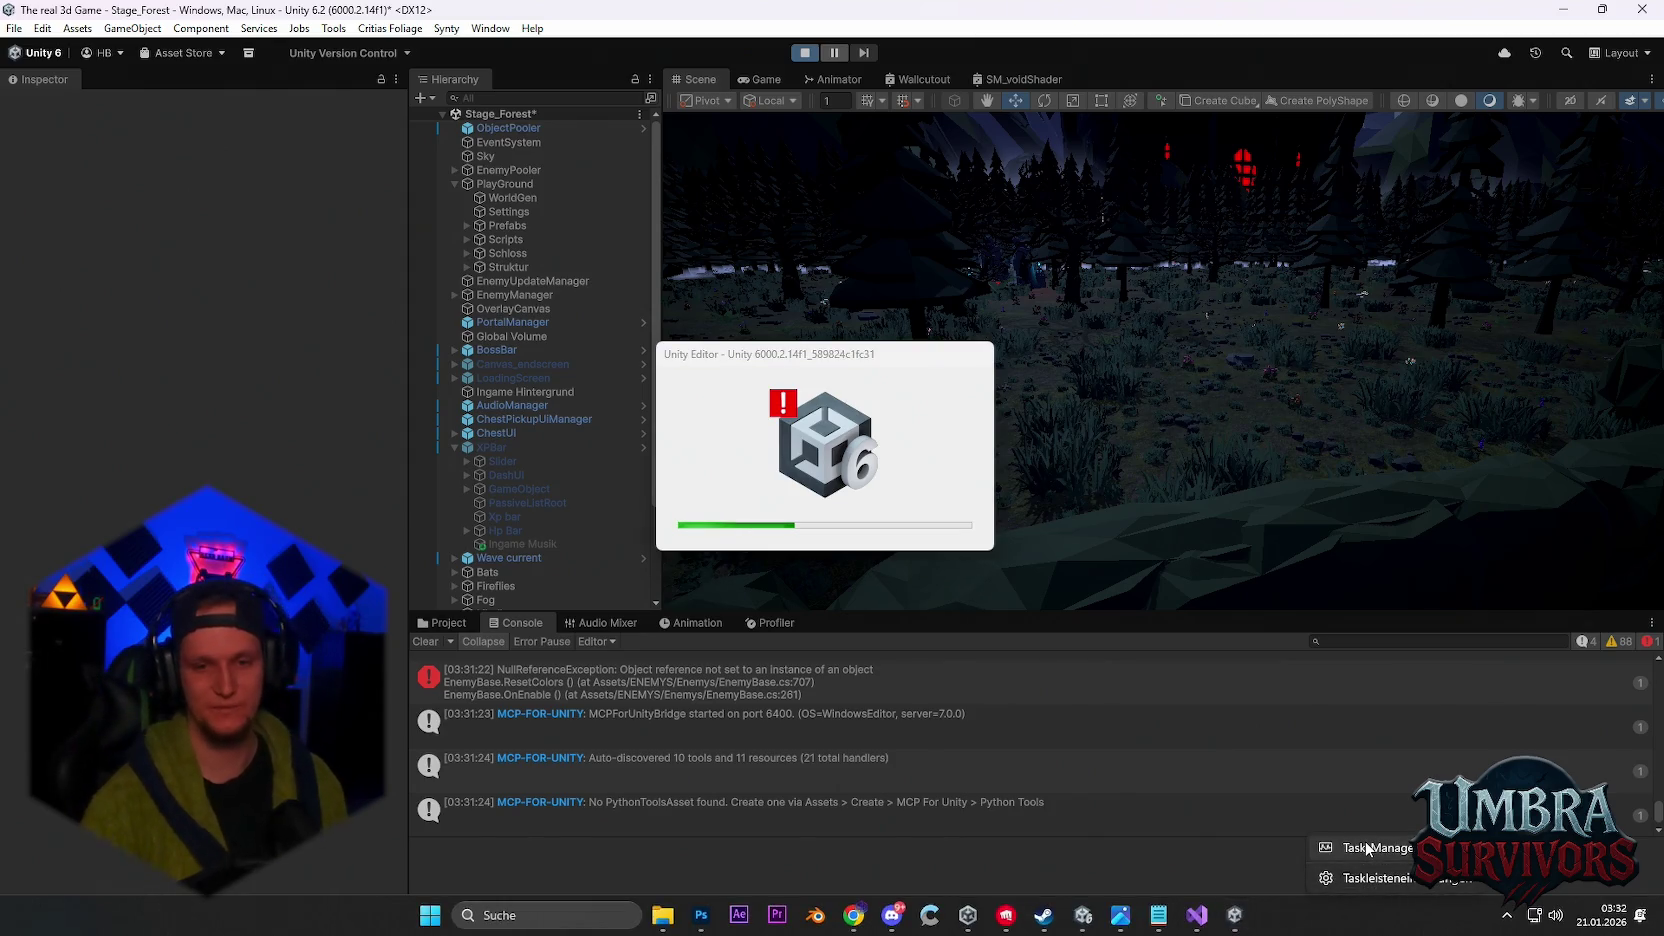
- Try launching Task Manager from the taskbar menu to end the frozen editor
click(1366, 845)
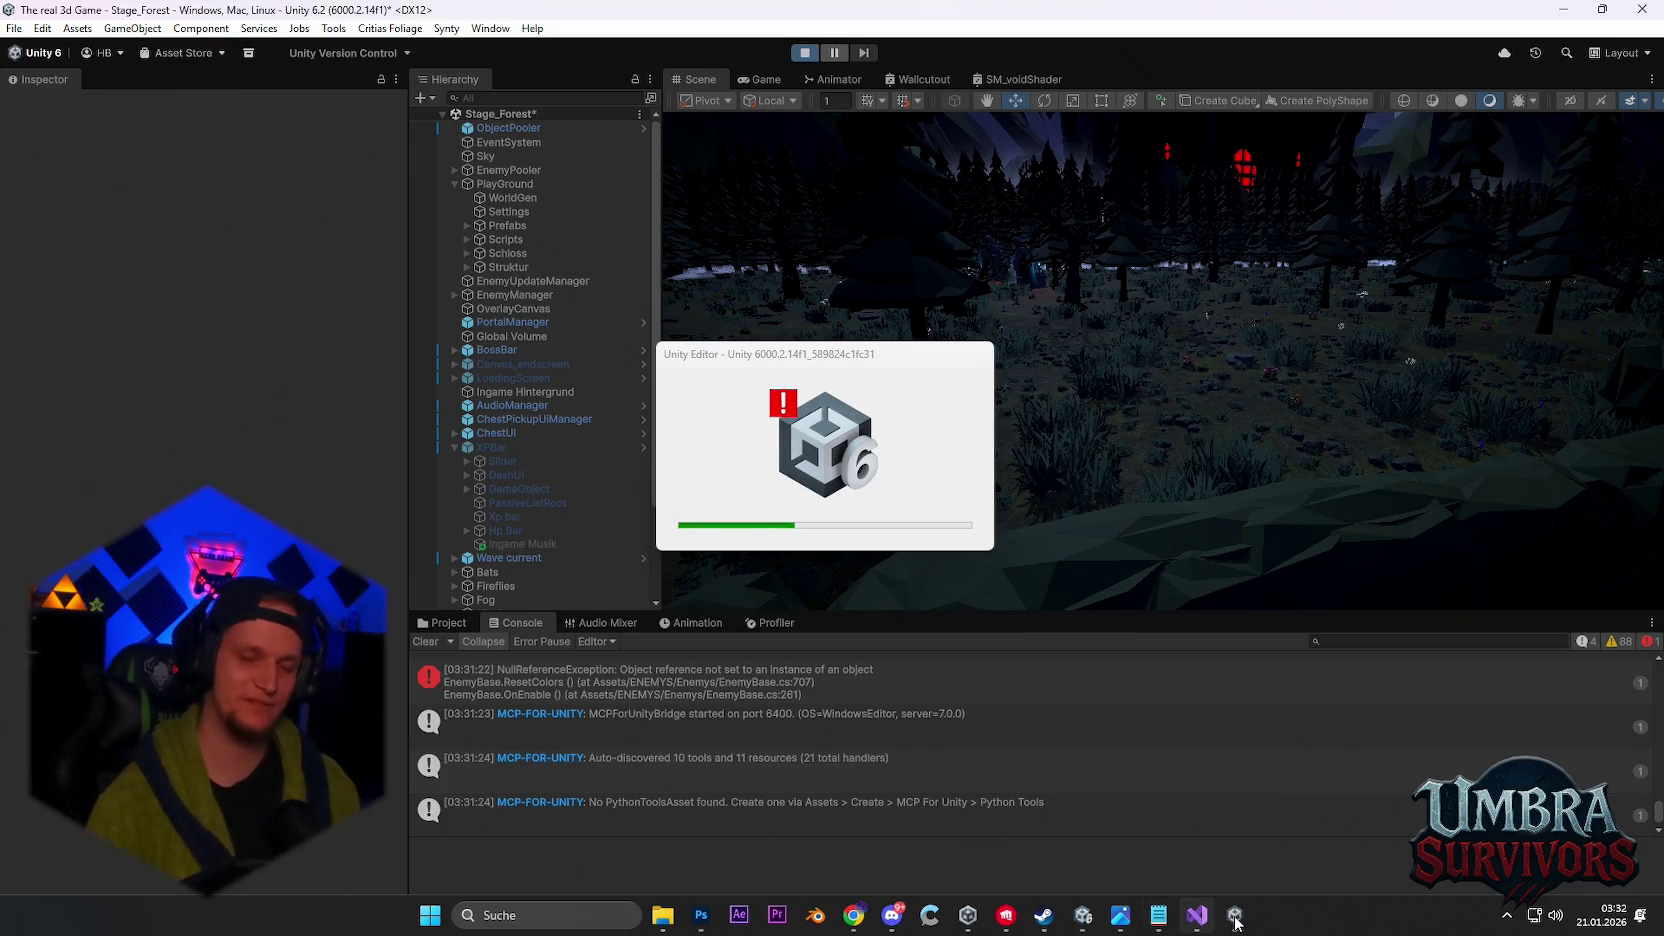
mouse_move(1234, 915)
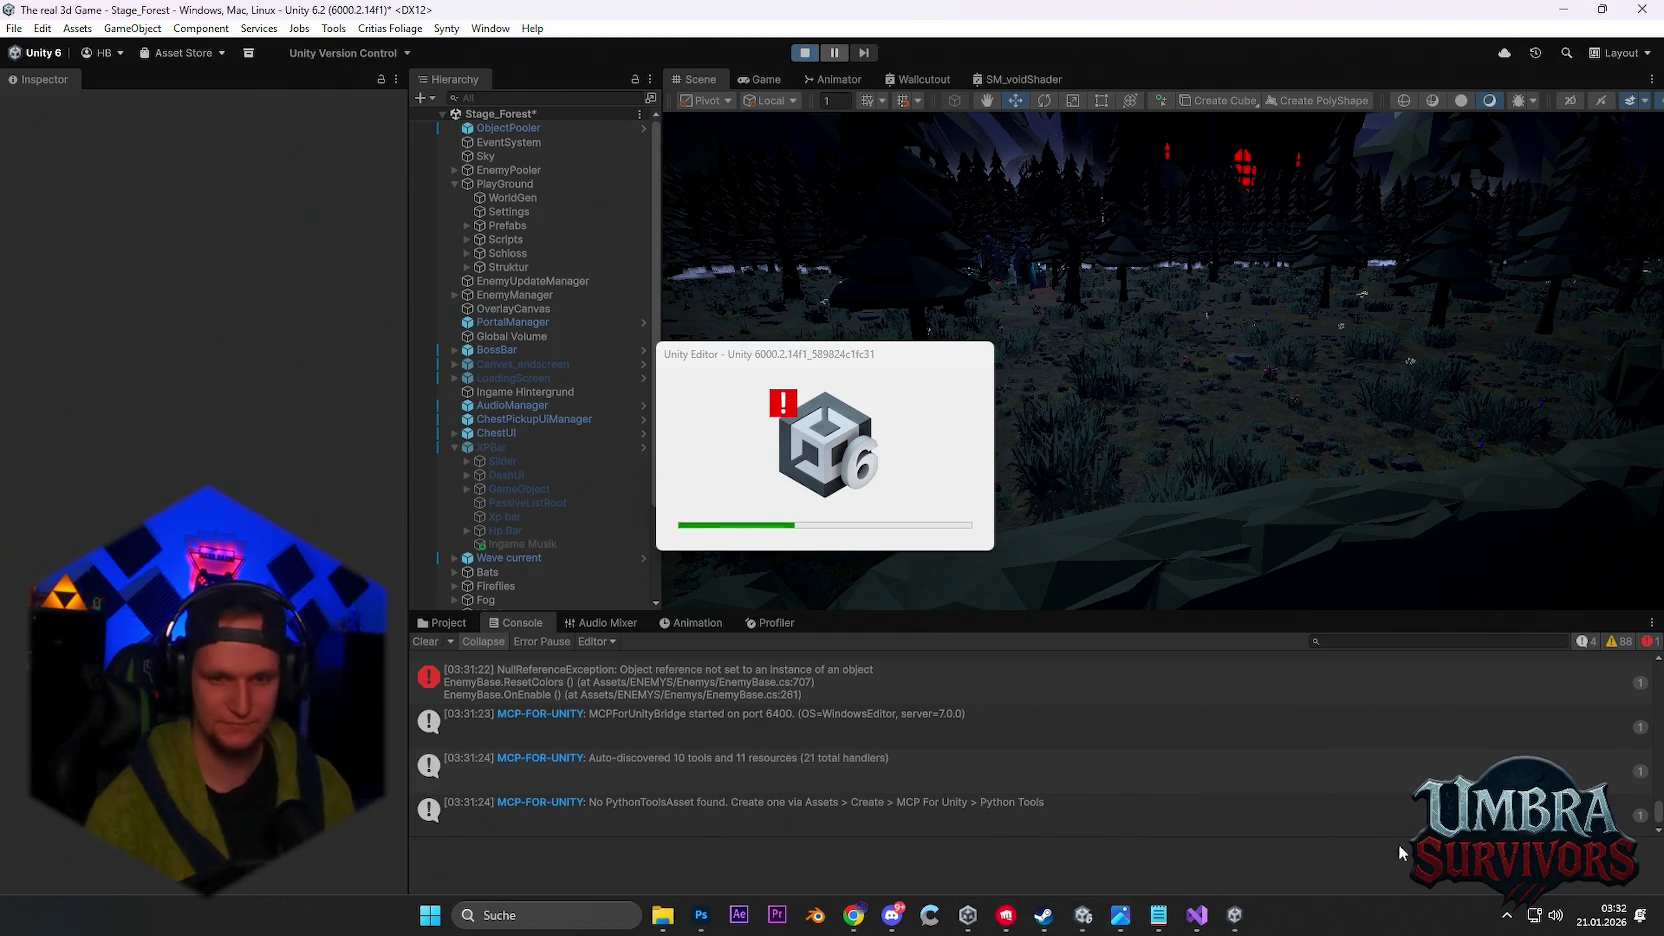
right_click(1377, 905)
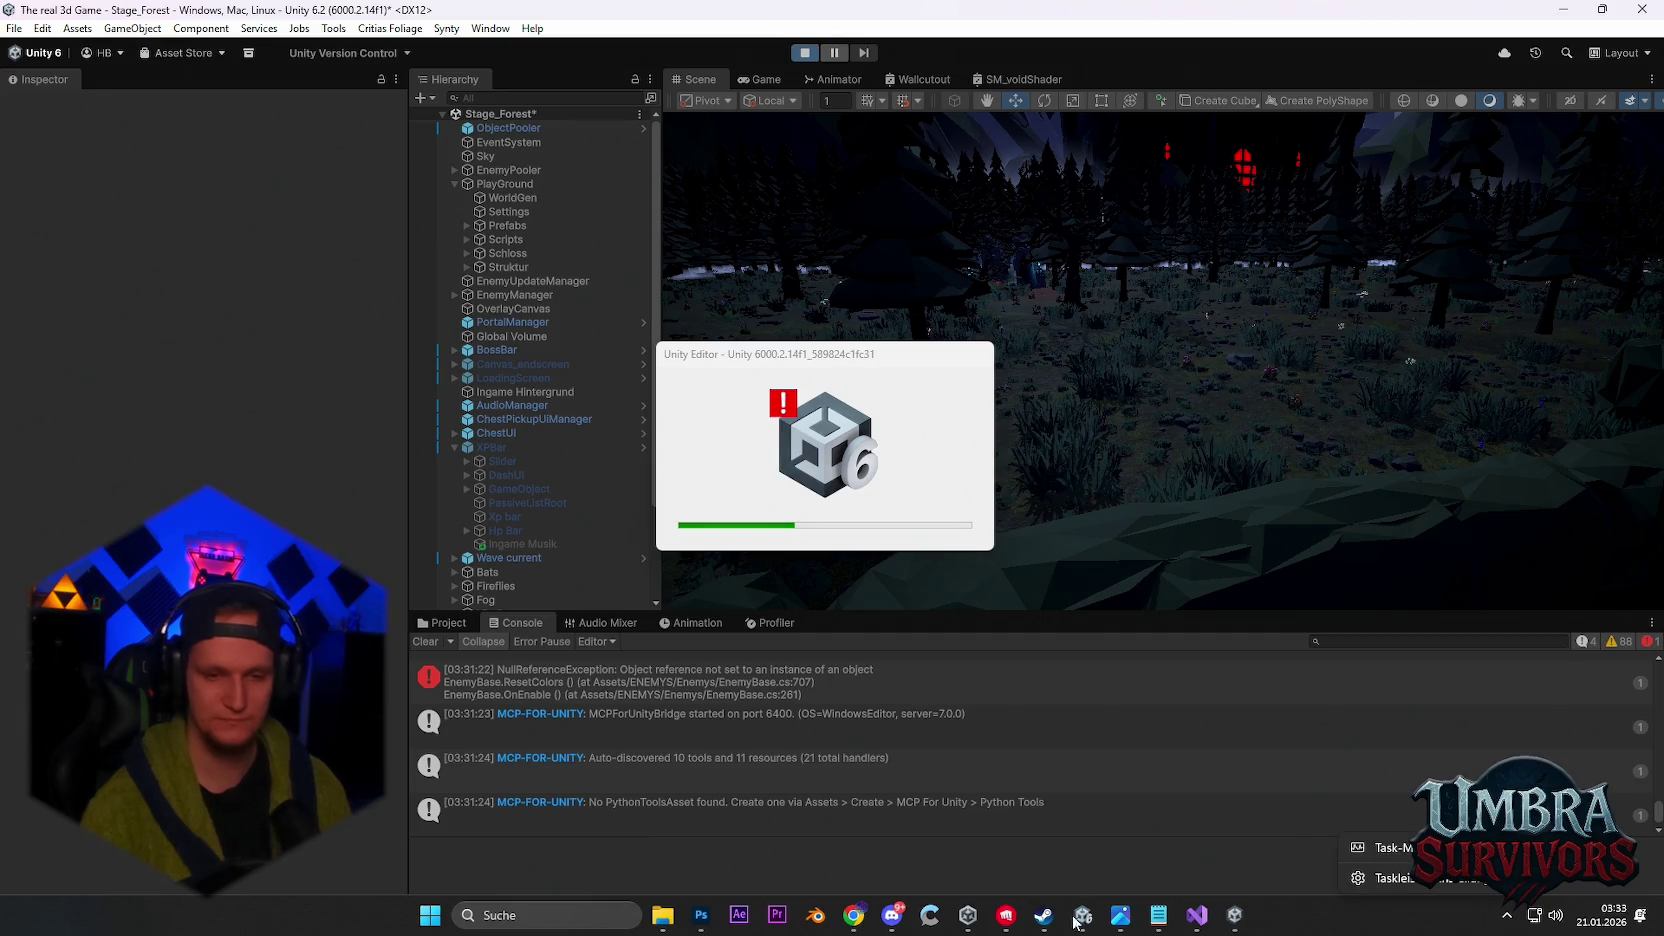
key(Escape)
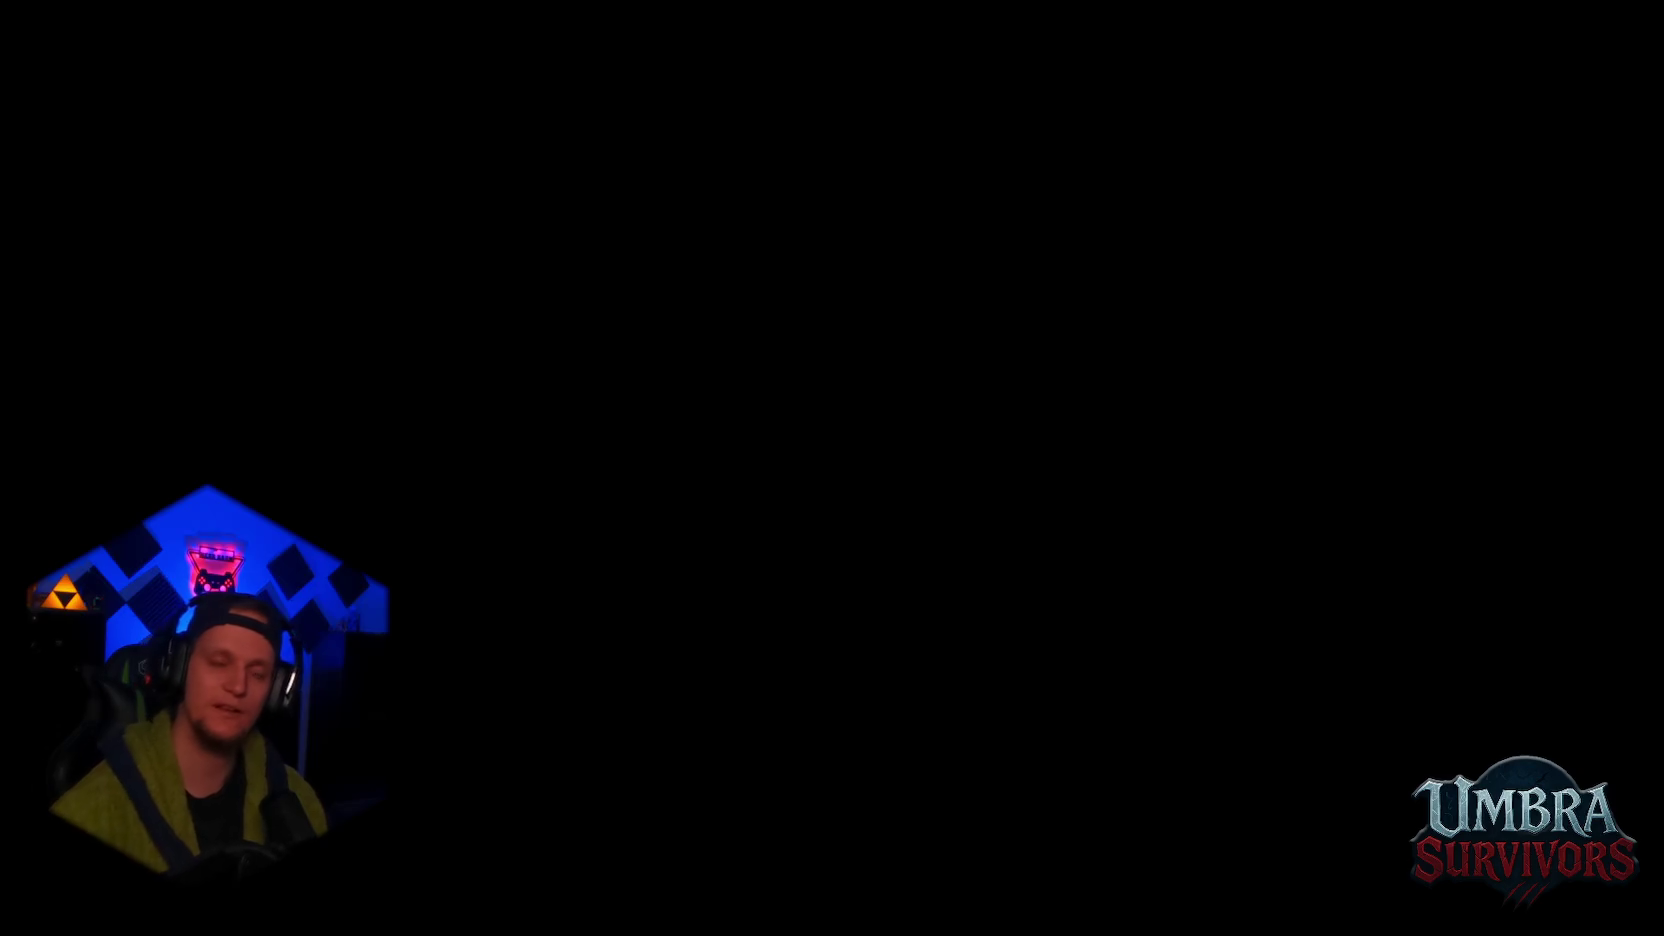
- Use Ctrl+Alt+Del, cancel back to the desktop, and close Discord's enlarged image
key(ctrl+alt+Delete)
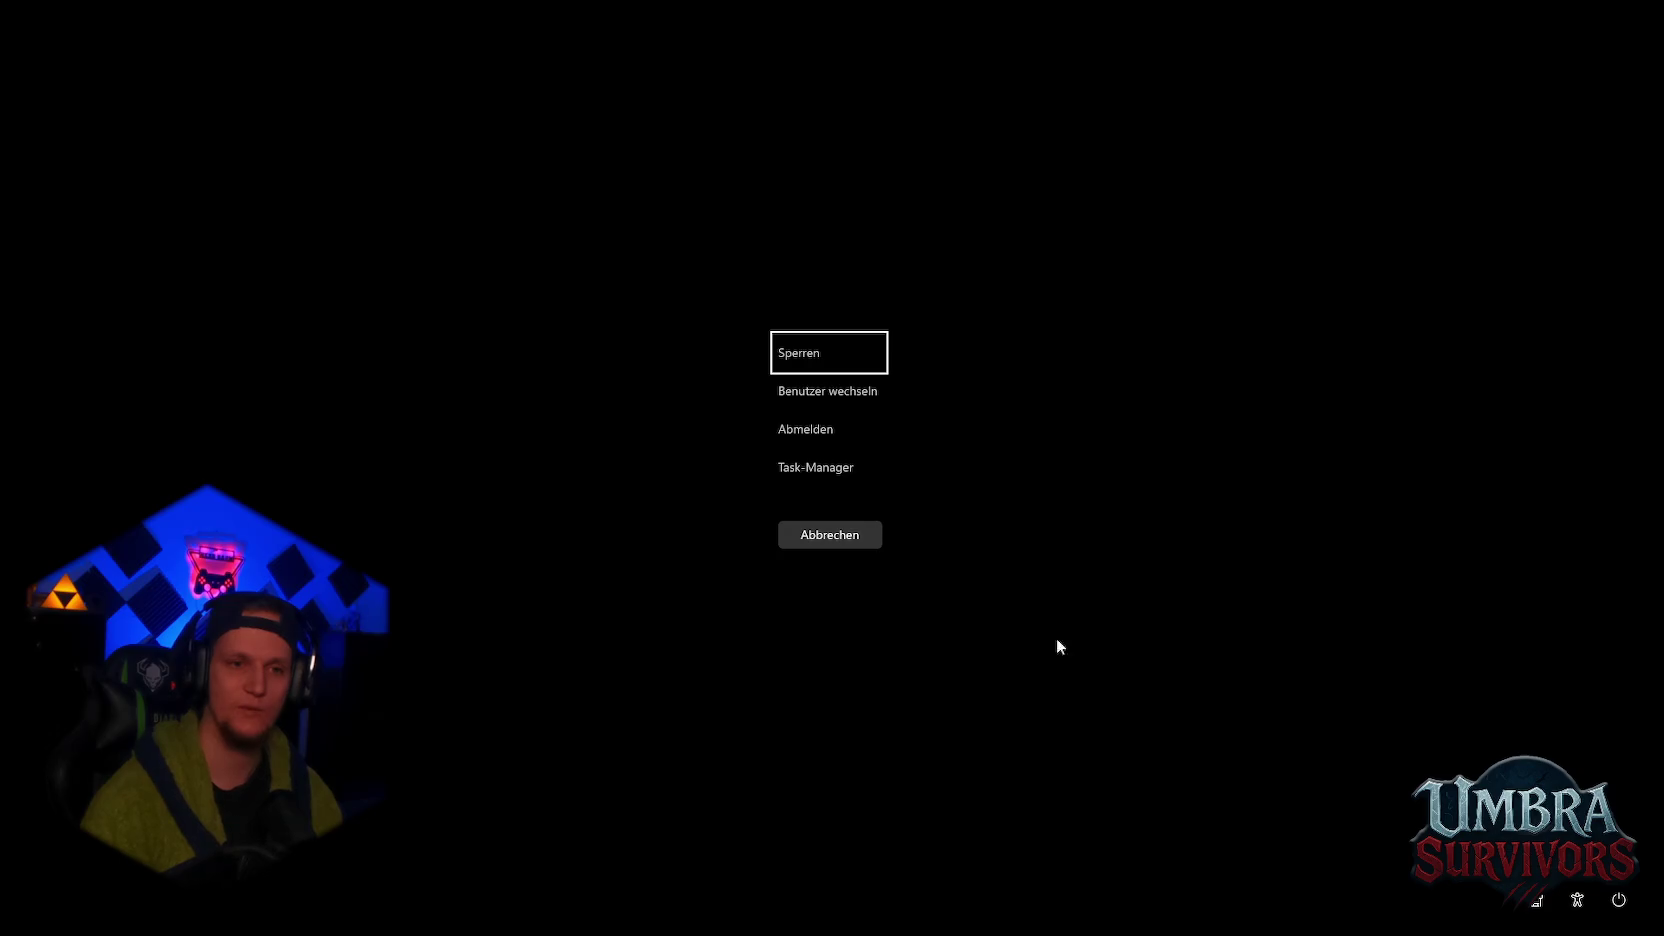
click(784, 467)
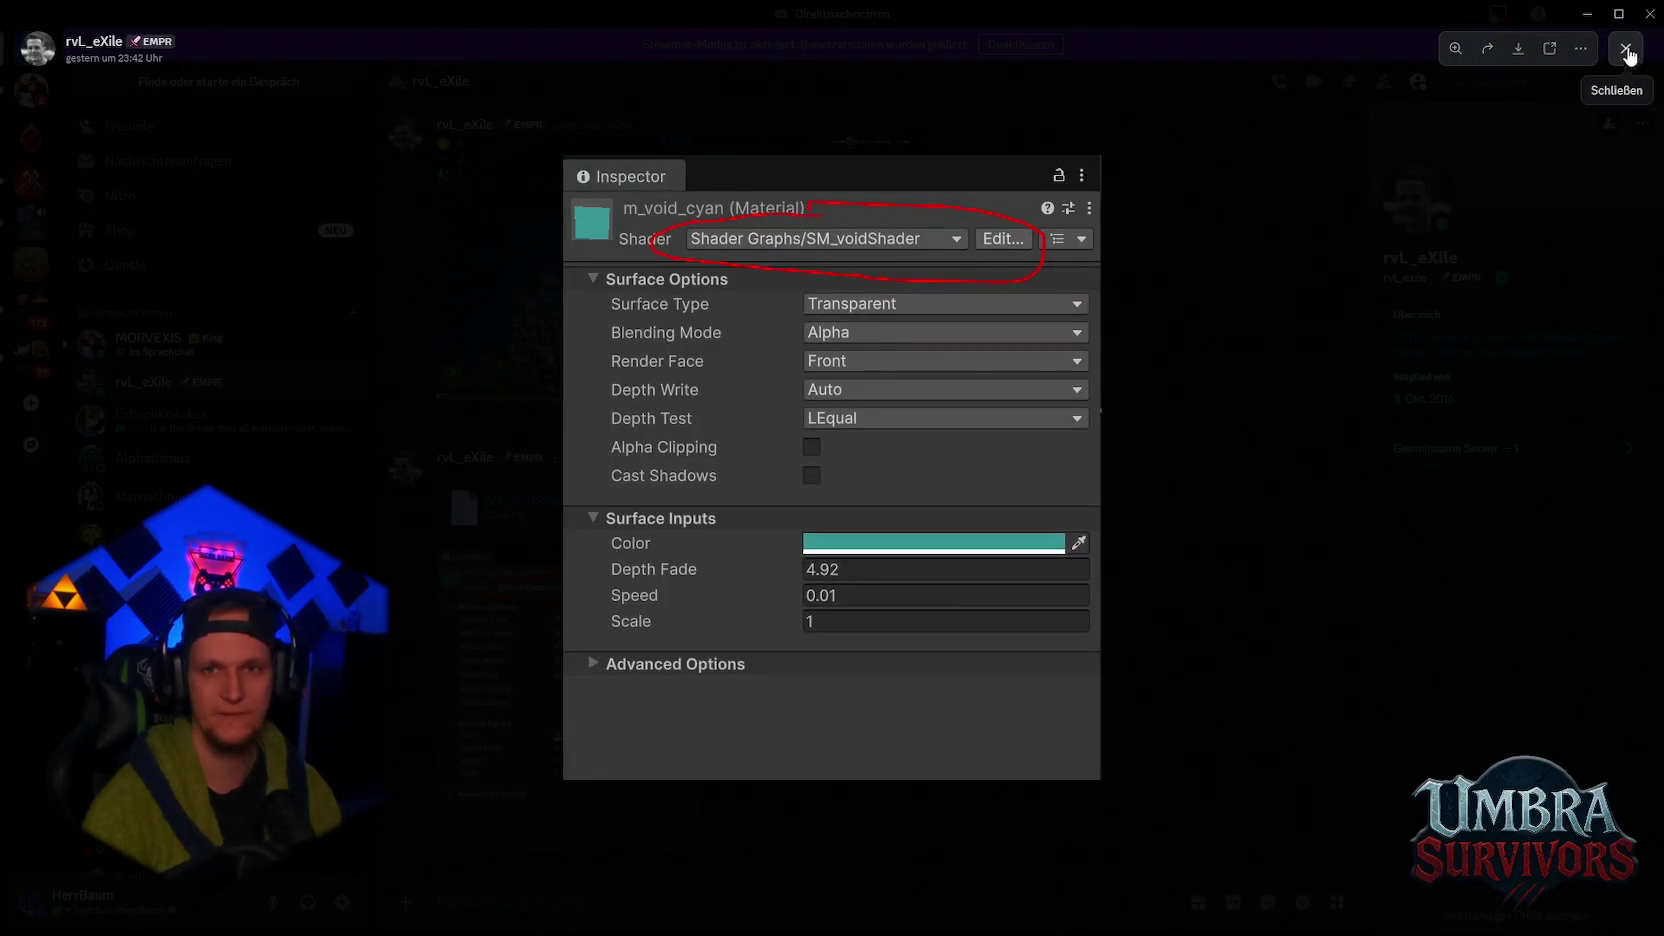
click(1626, 49)
key(alt+Tab)
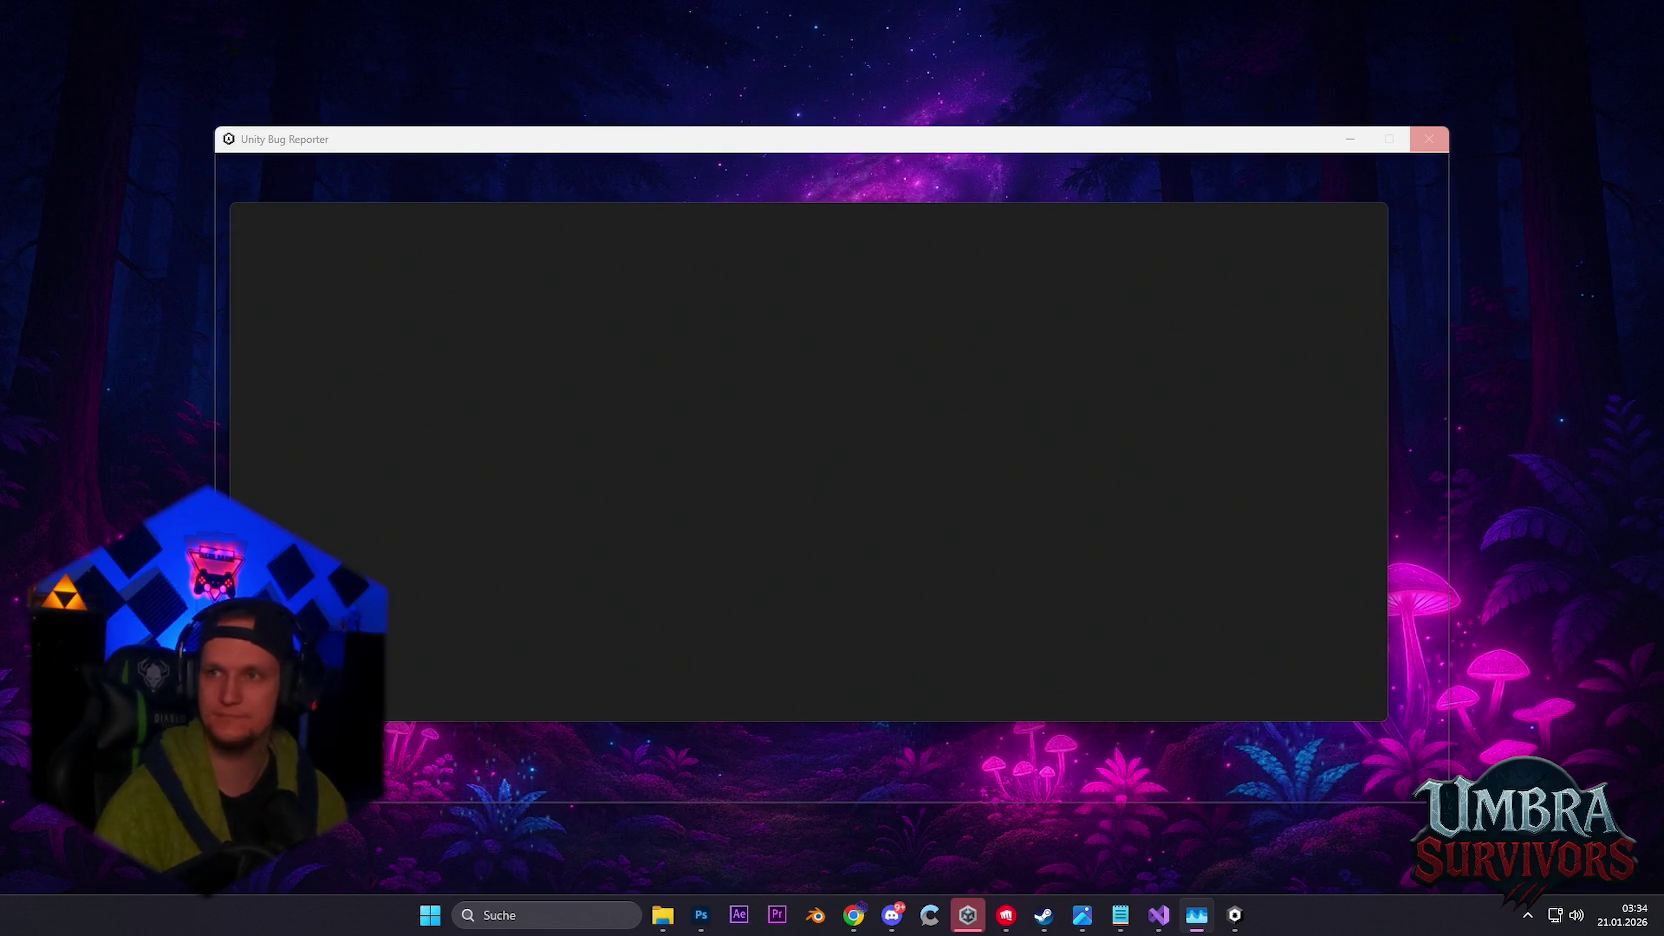
- Open the Unity Hub window from its tray icon
click(1527, 914)
right_click(1523, 860)
click(1560, 805)
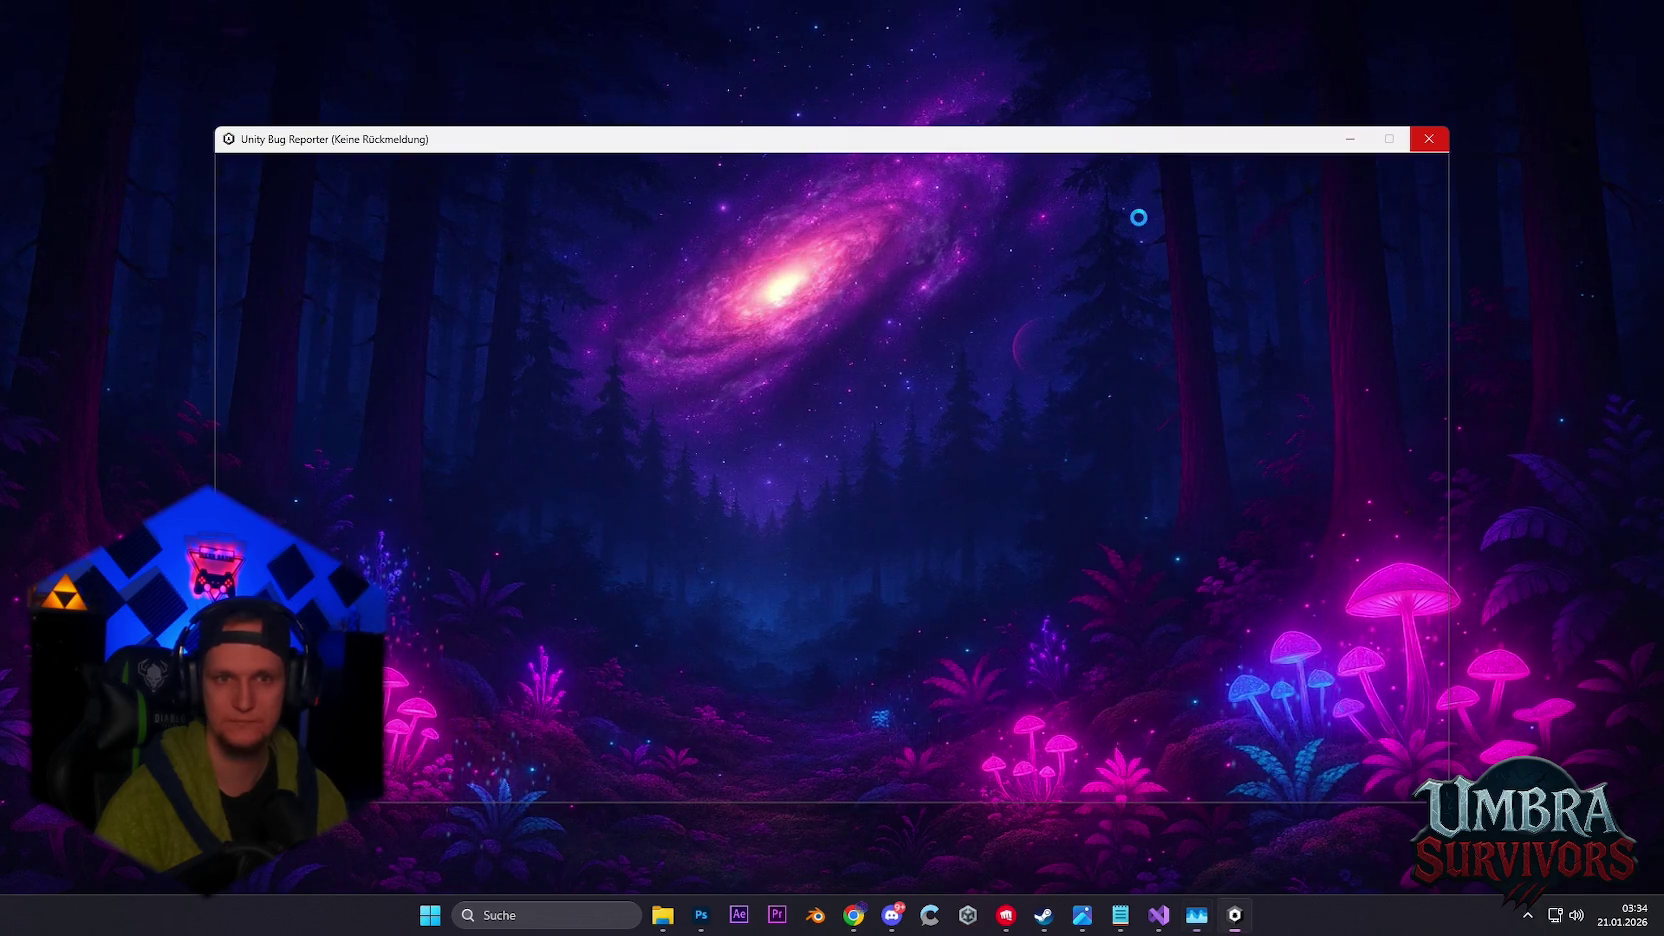
- Close the frozen Bug Reporter with Prozess beenden and nudge its window
click(1427, 148)
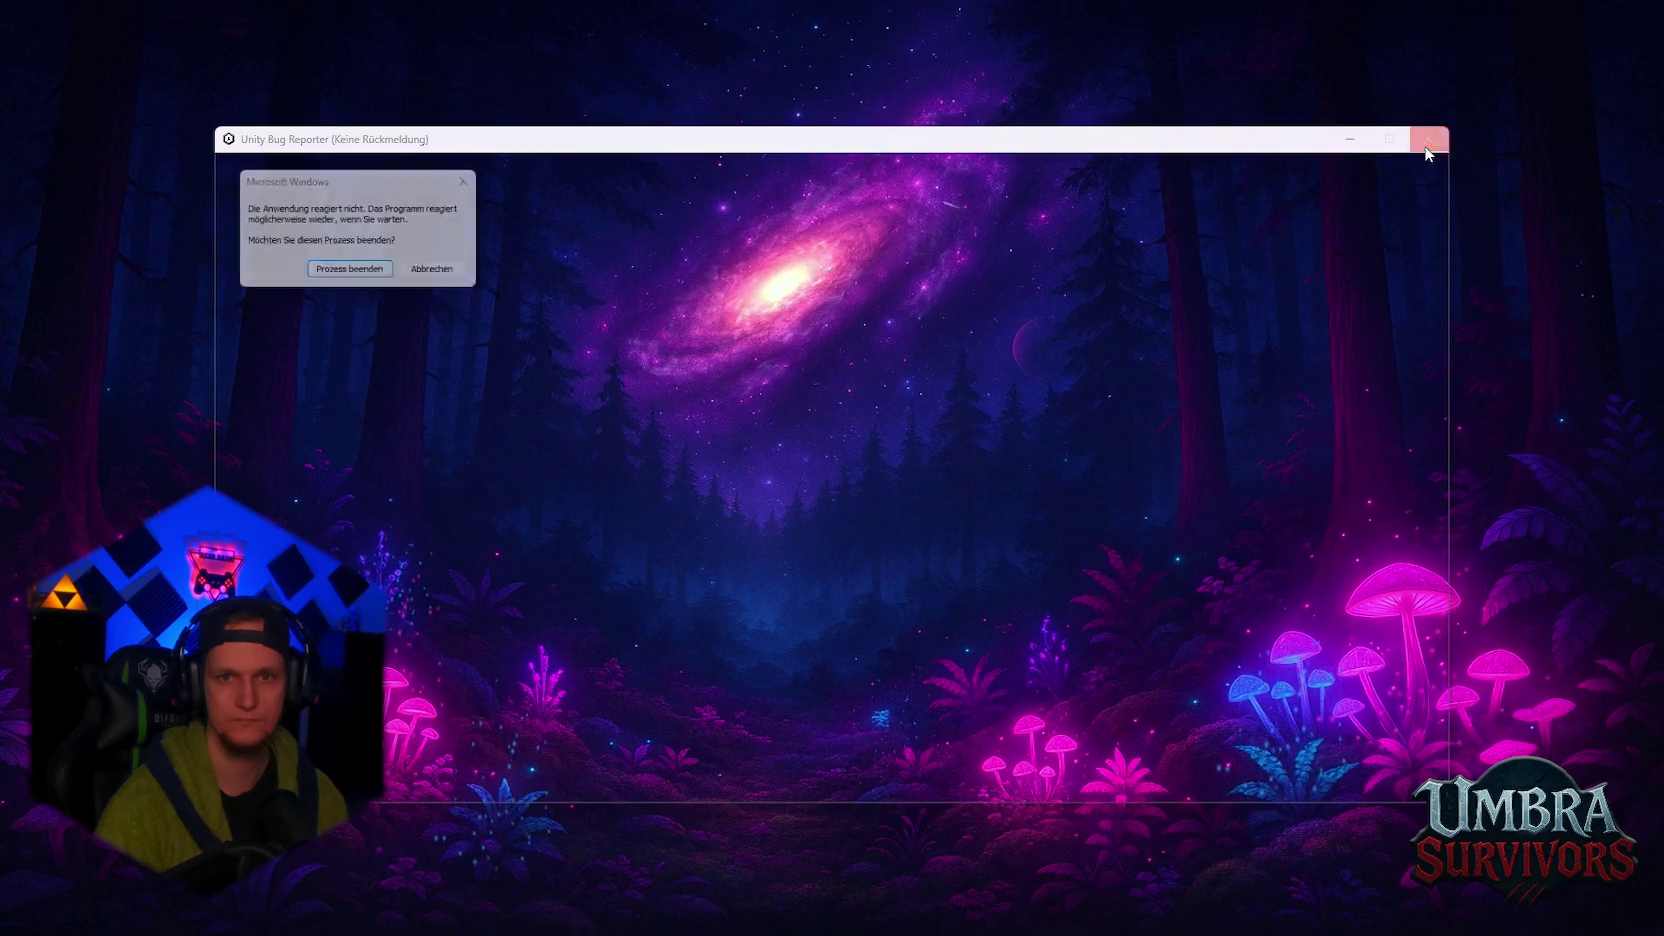
click(340, 270)
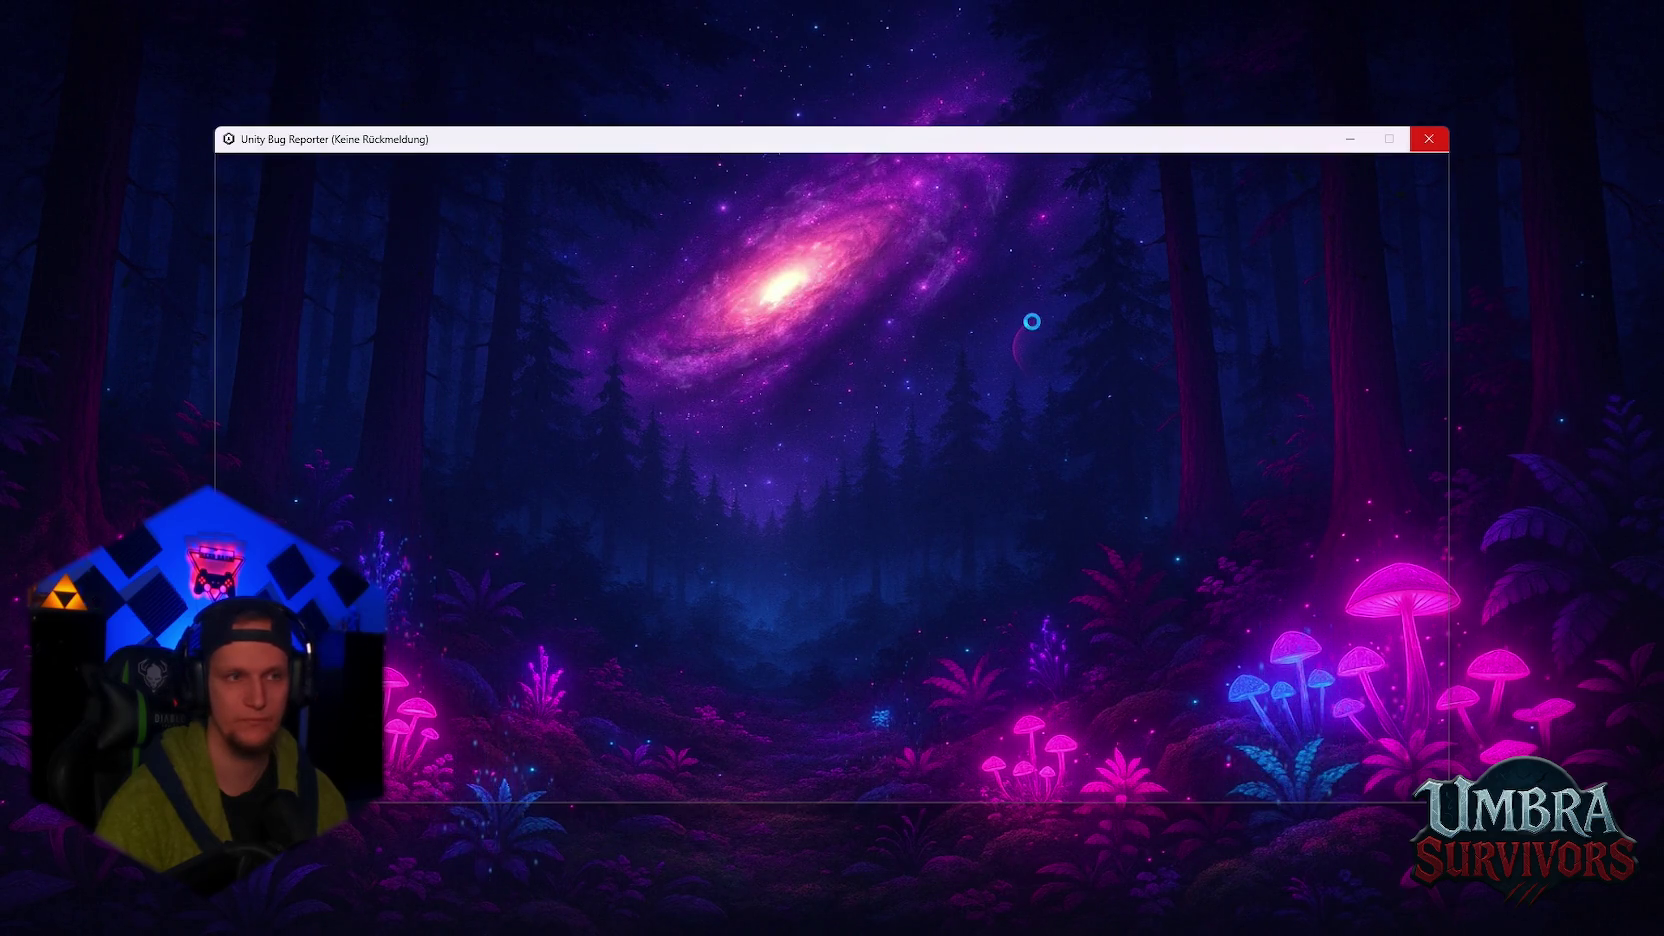
drag(1077, 141, 1066, 106)
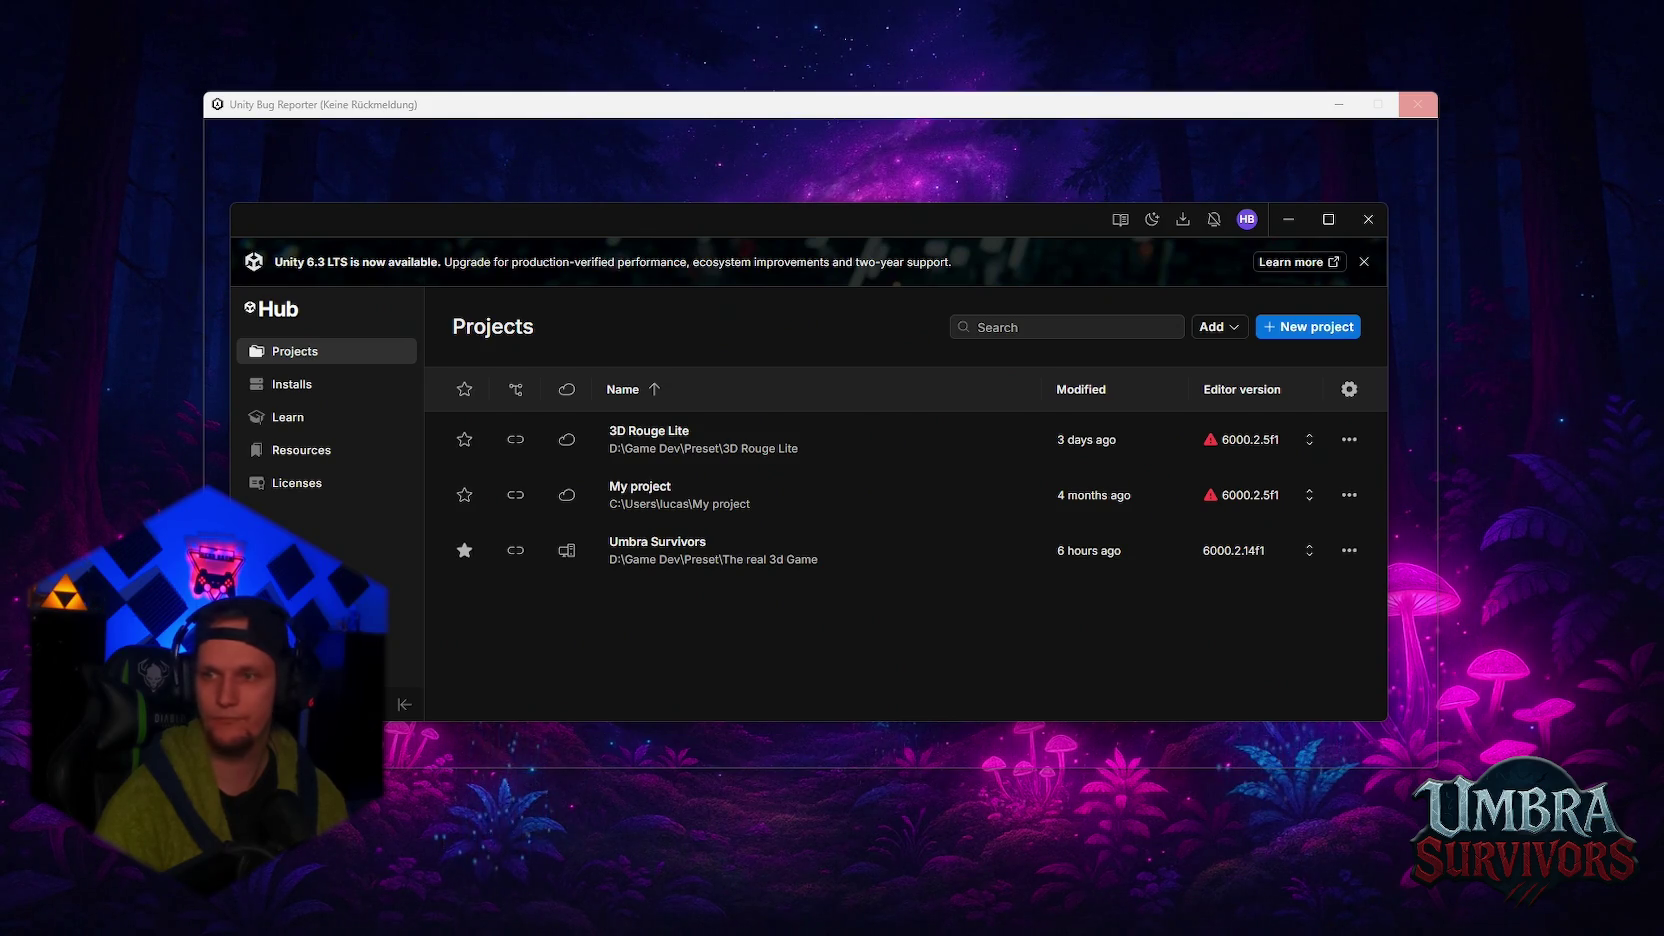
- Open Umbra Survivors from Unity Hub and answer the scene backup recovery prompt
click(690, 566)
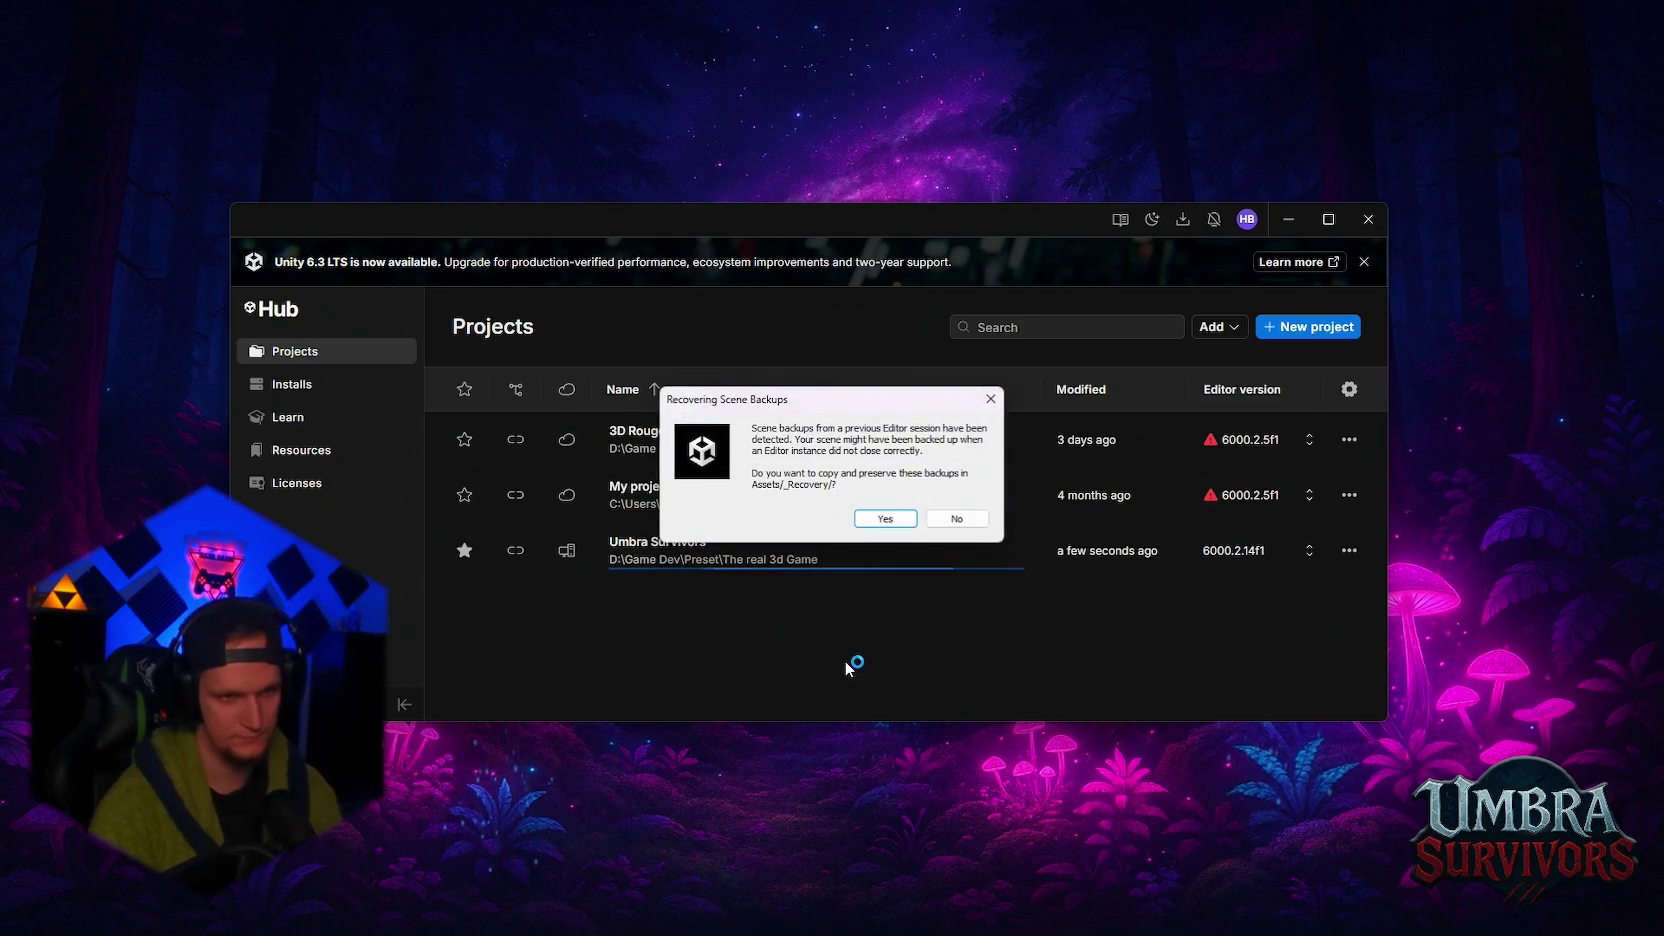
click(962, 517)
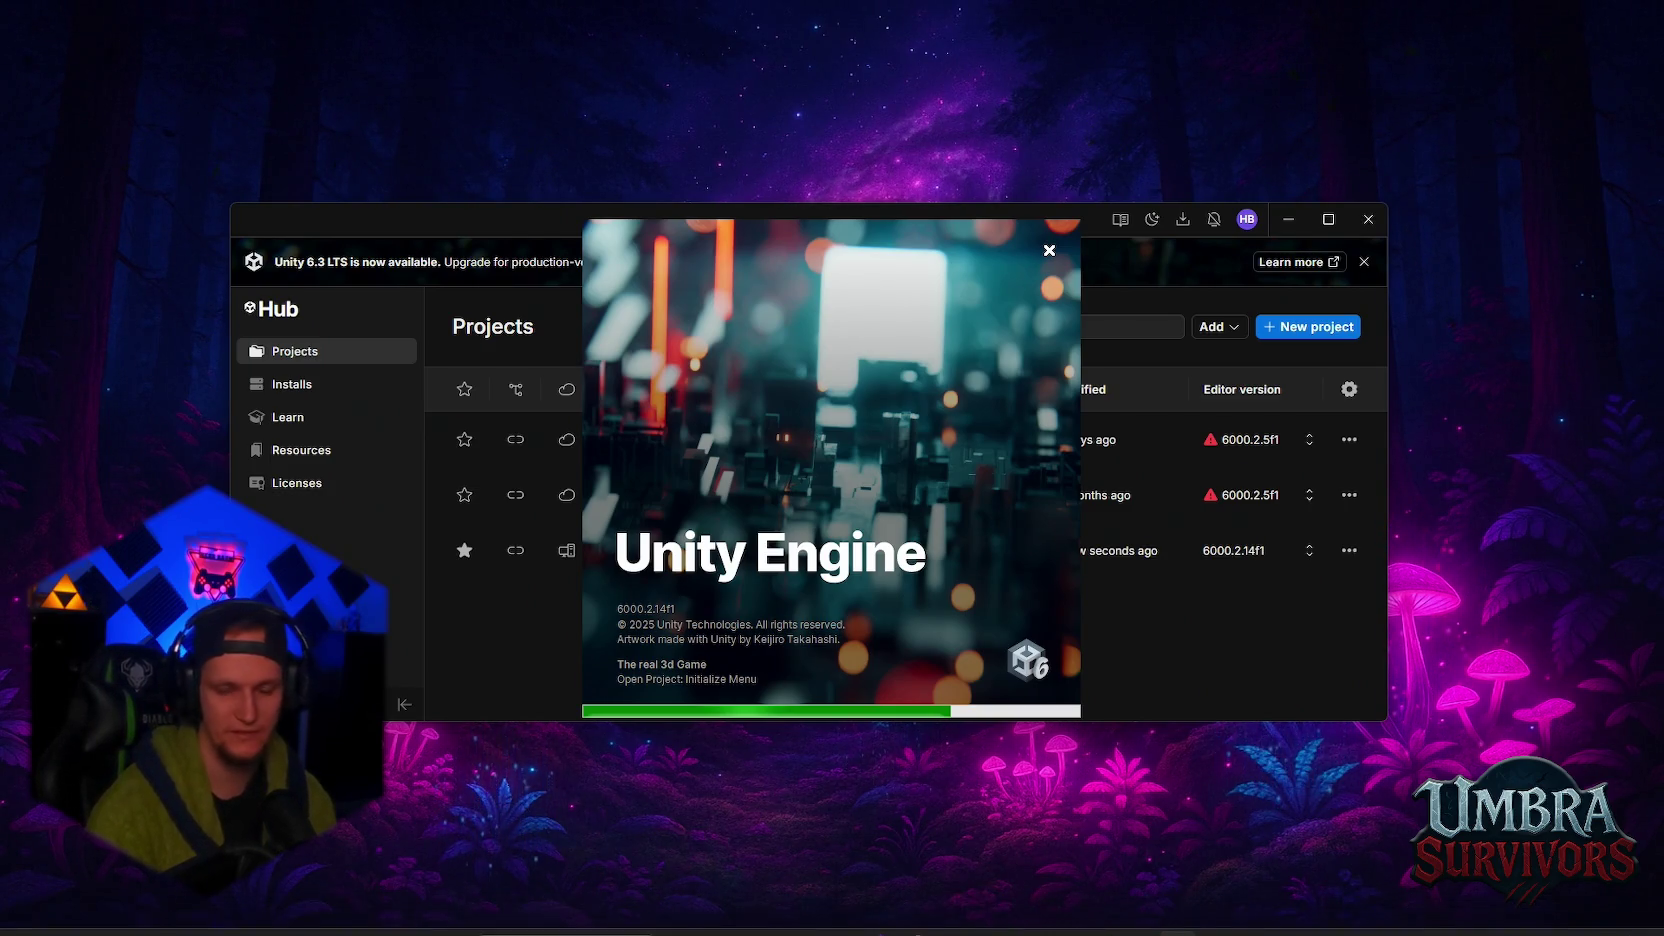
mouse_move(1240, 930)
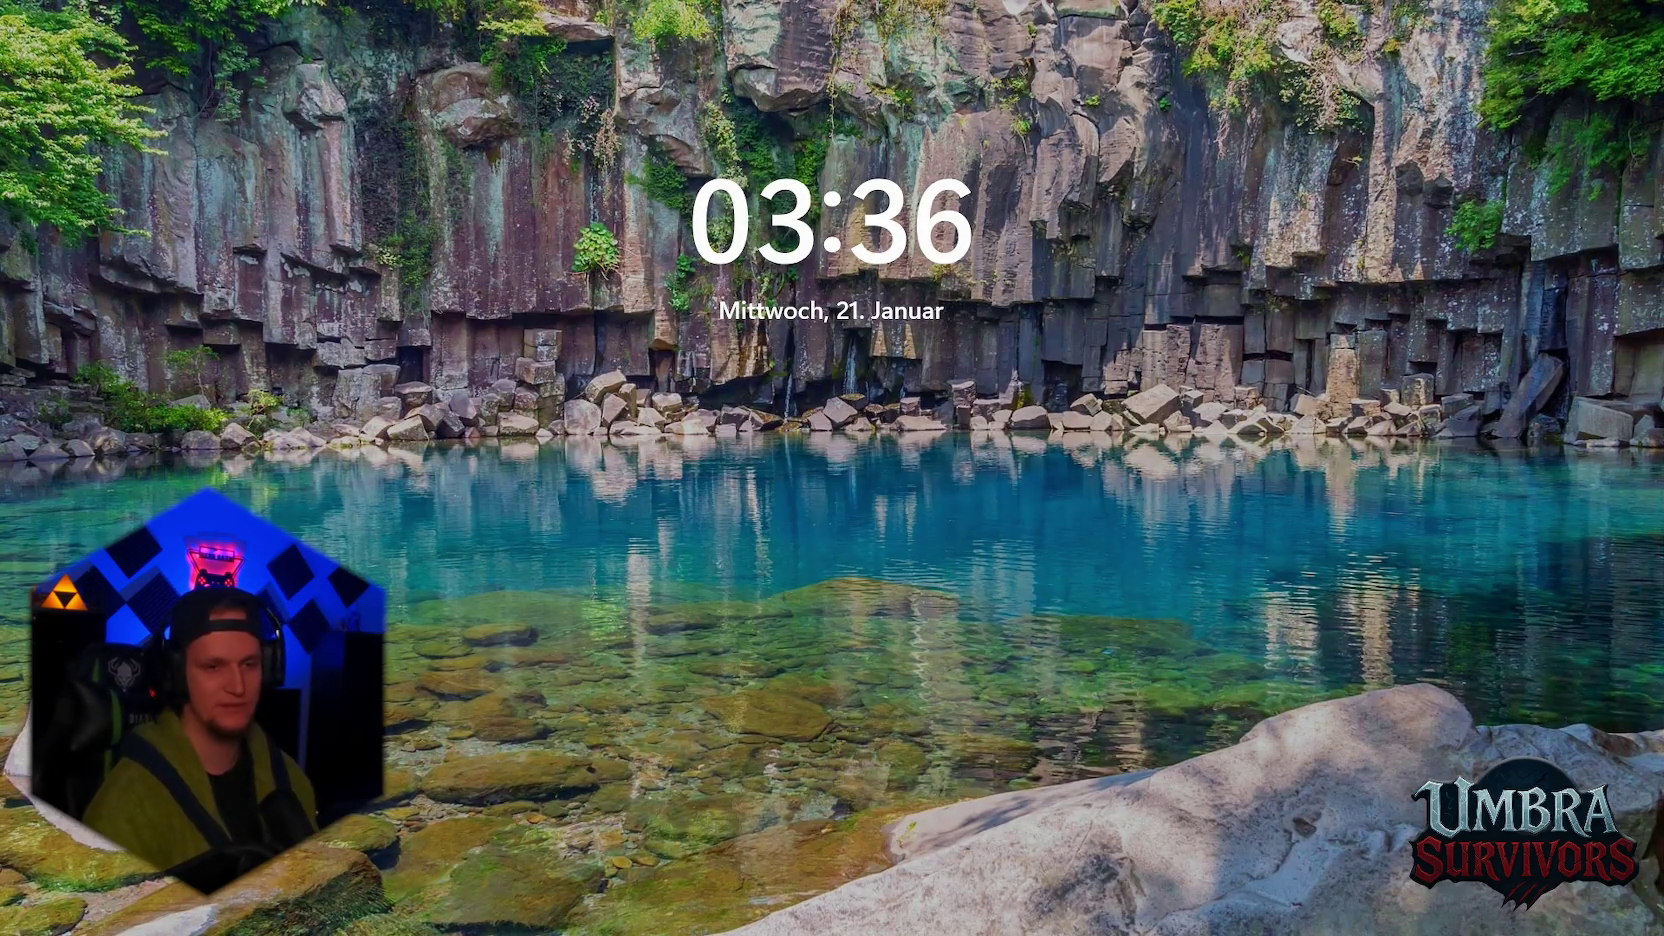
- Dismiss the Windows lock screen and enter the account PIN to sign back in
key(Return)
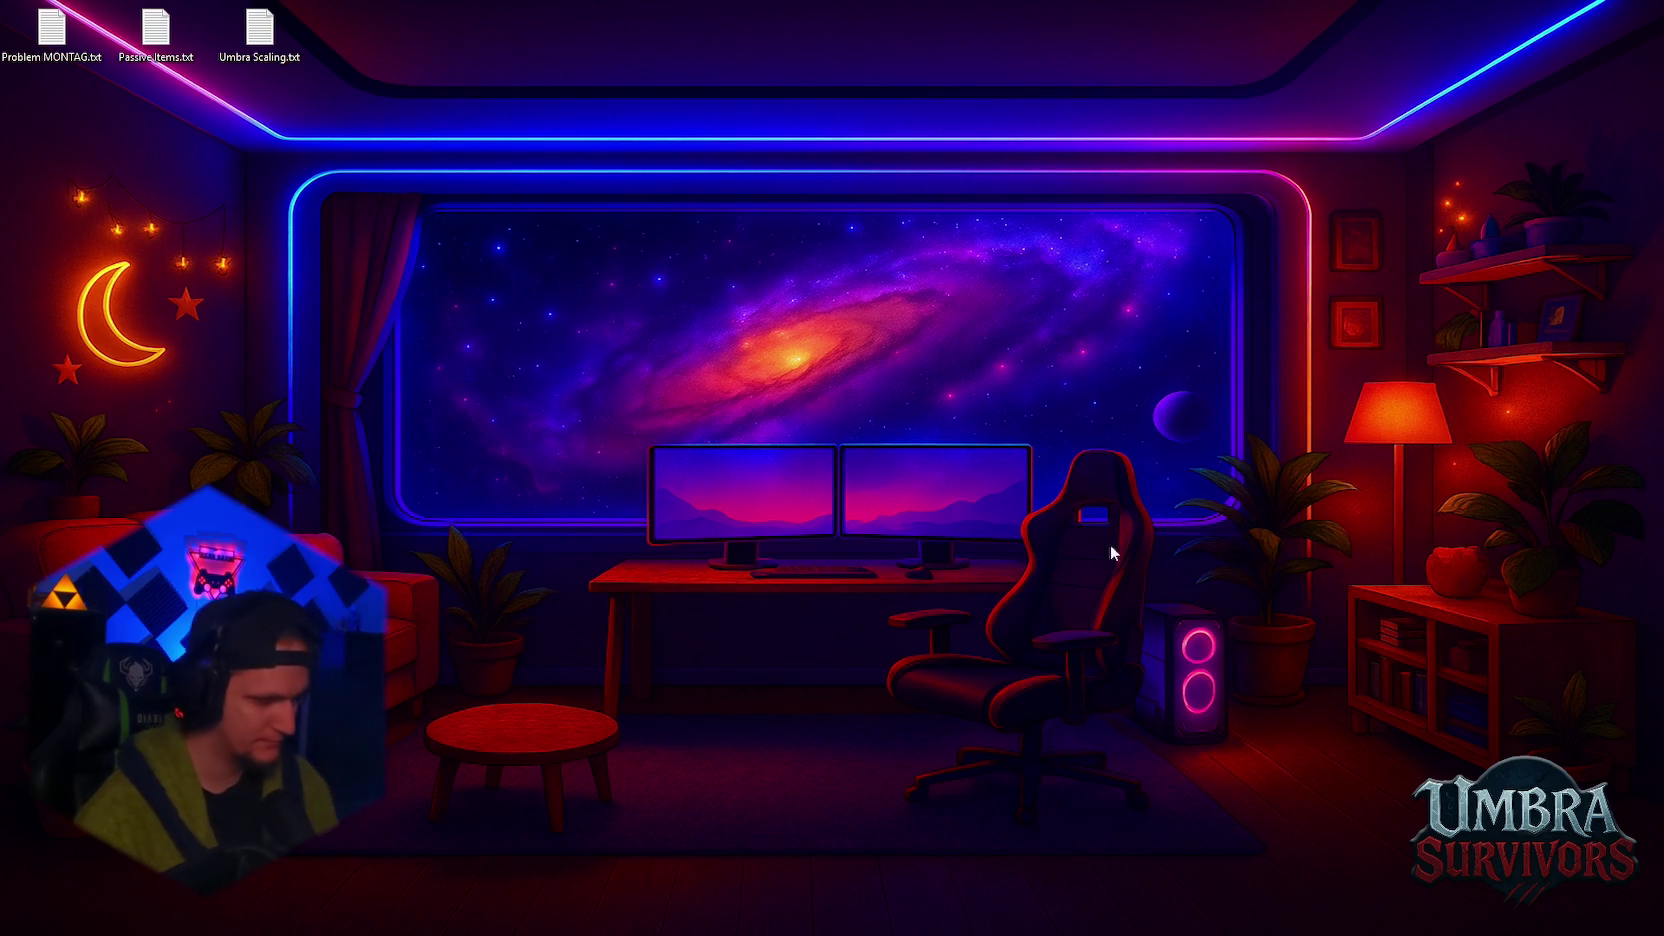
- Open and close the taskbar search, then launch Discord from its taskbar icon
mouse_move(1085, 932)
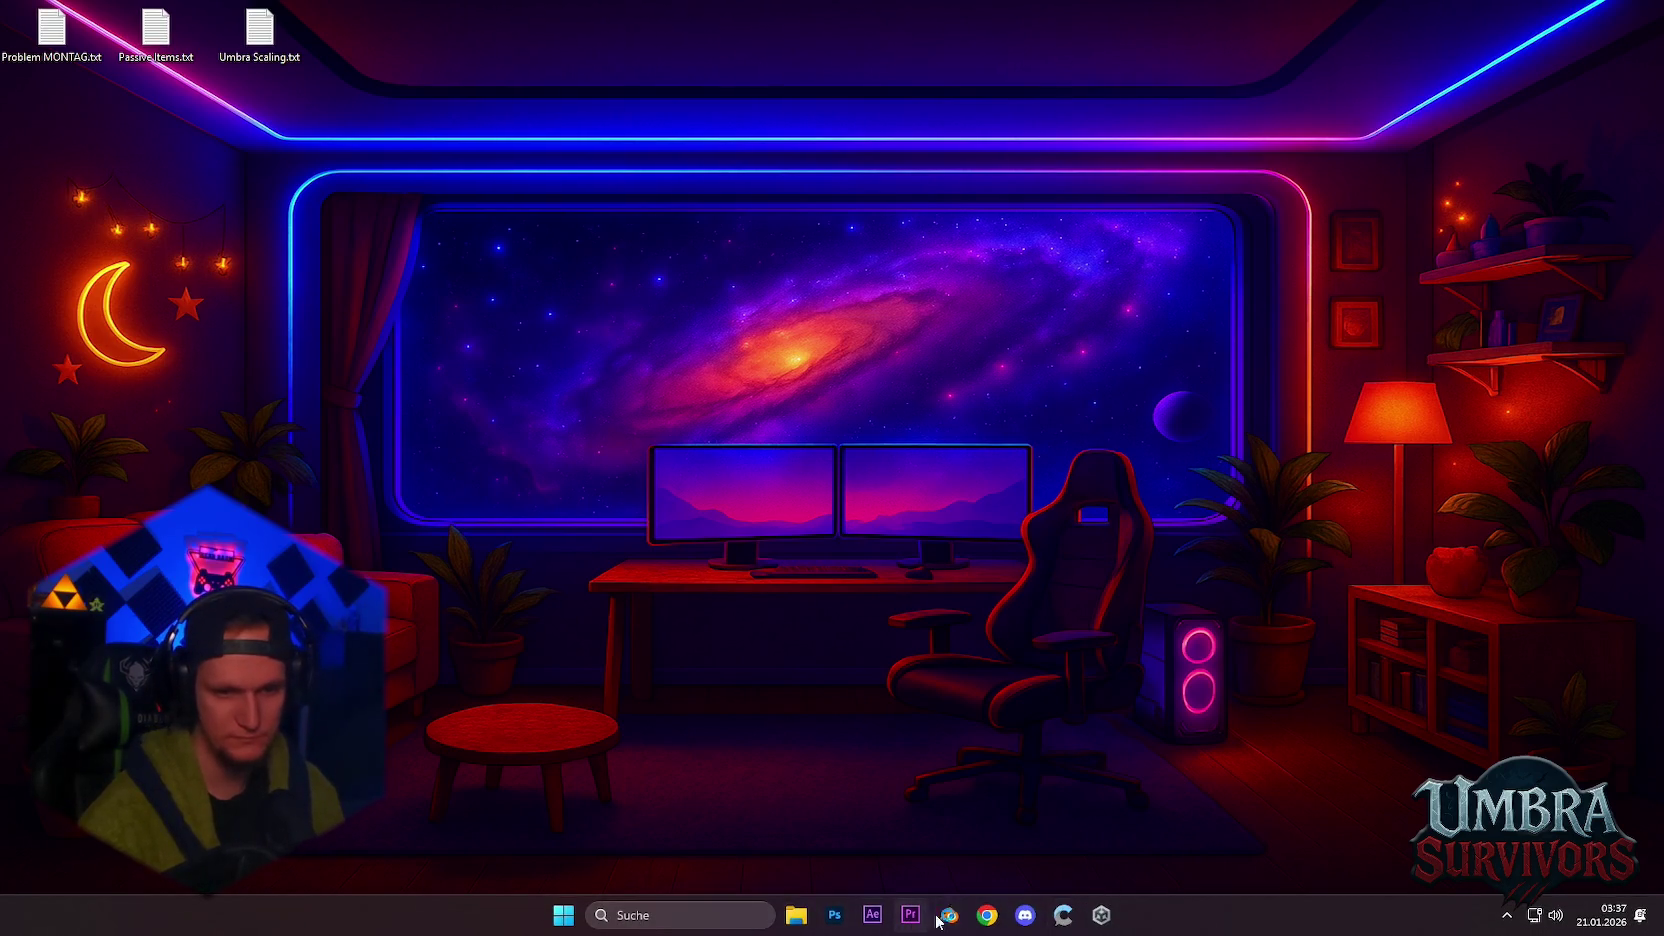
click(645, 910)
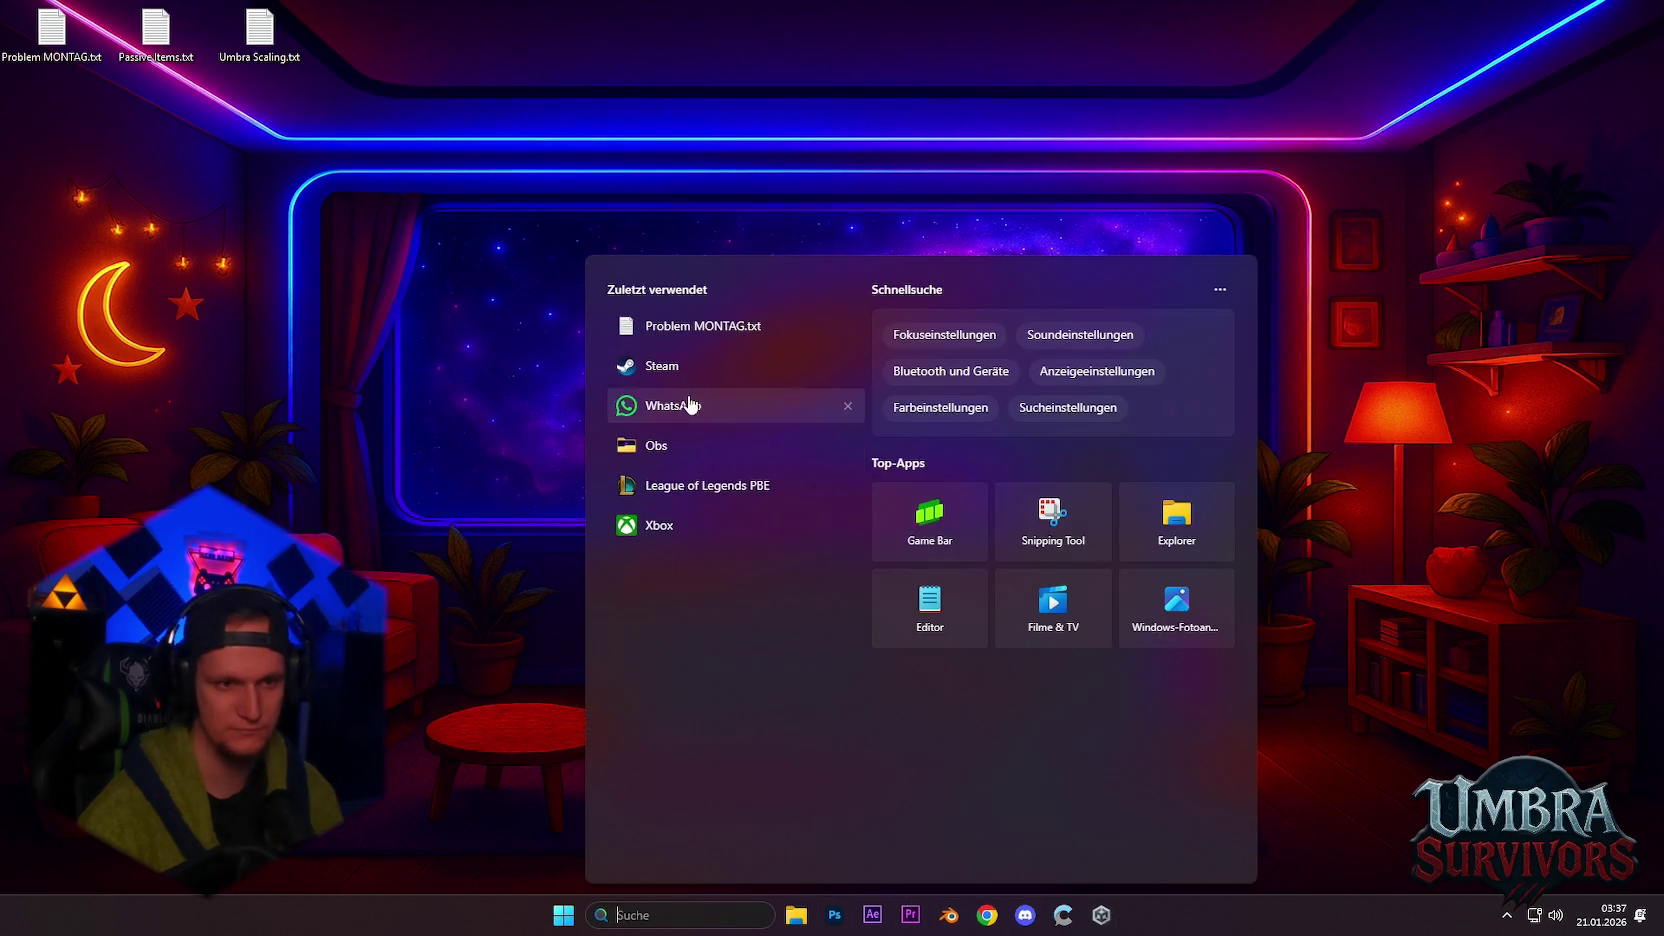
click(1316, 850)
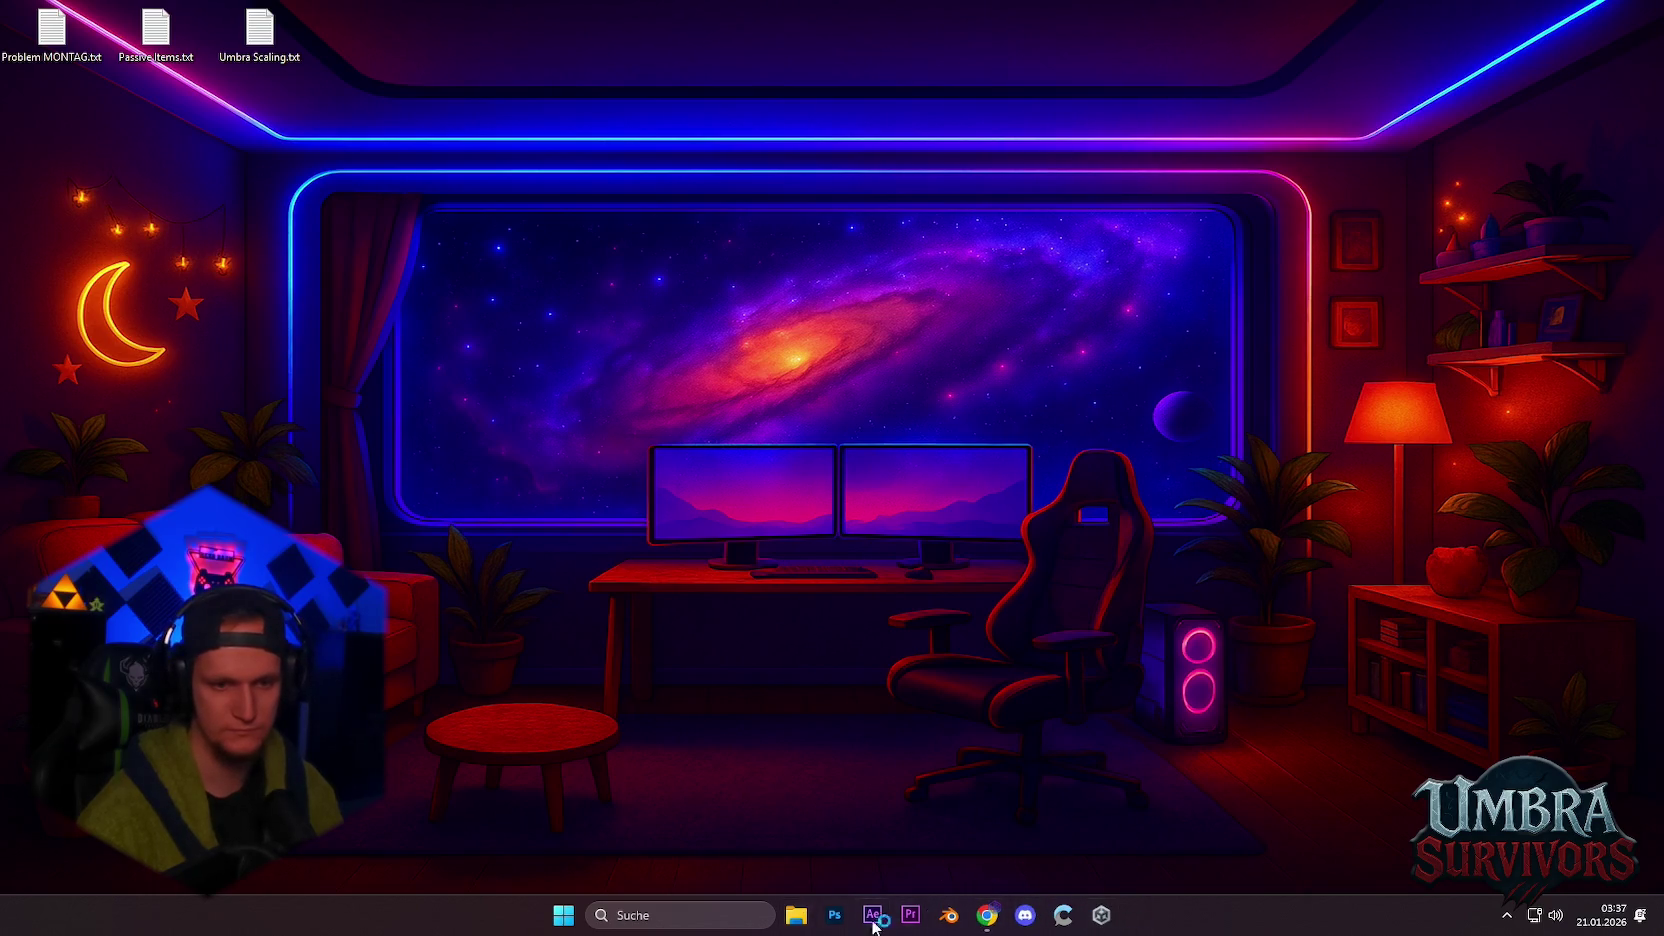
click(1025, 915)
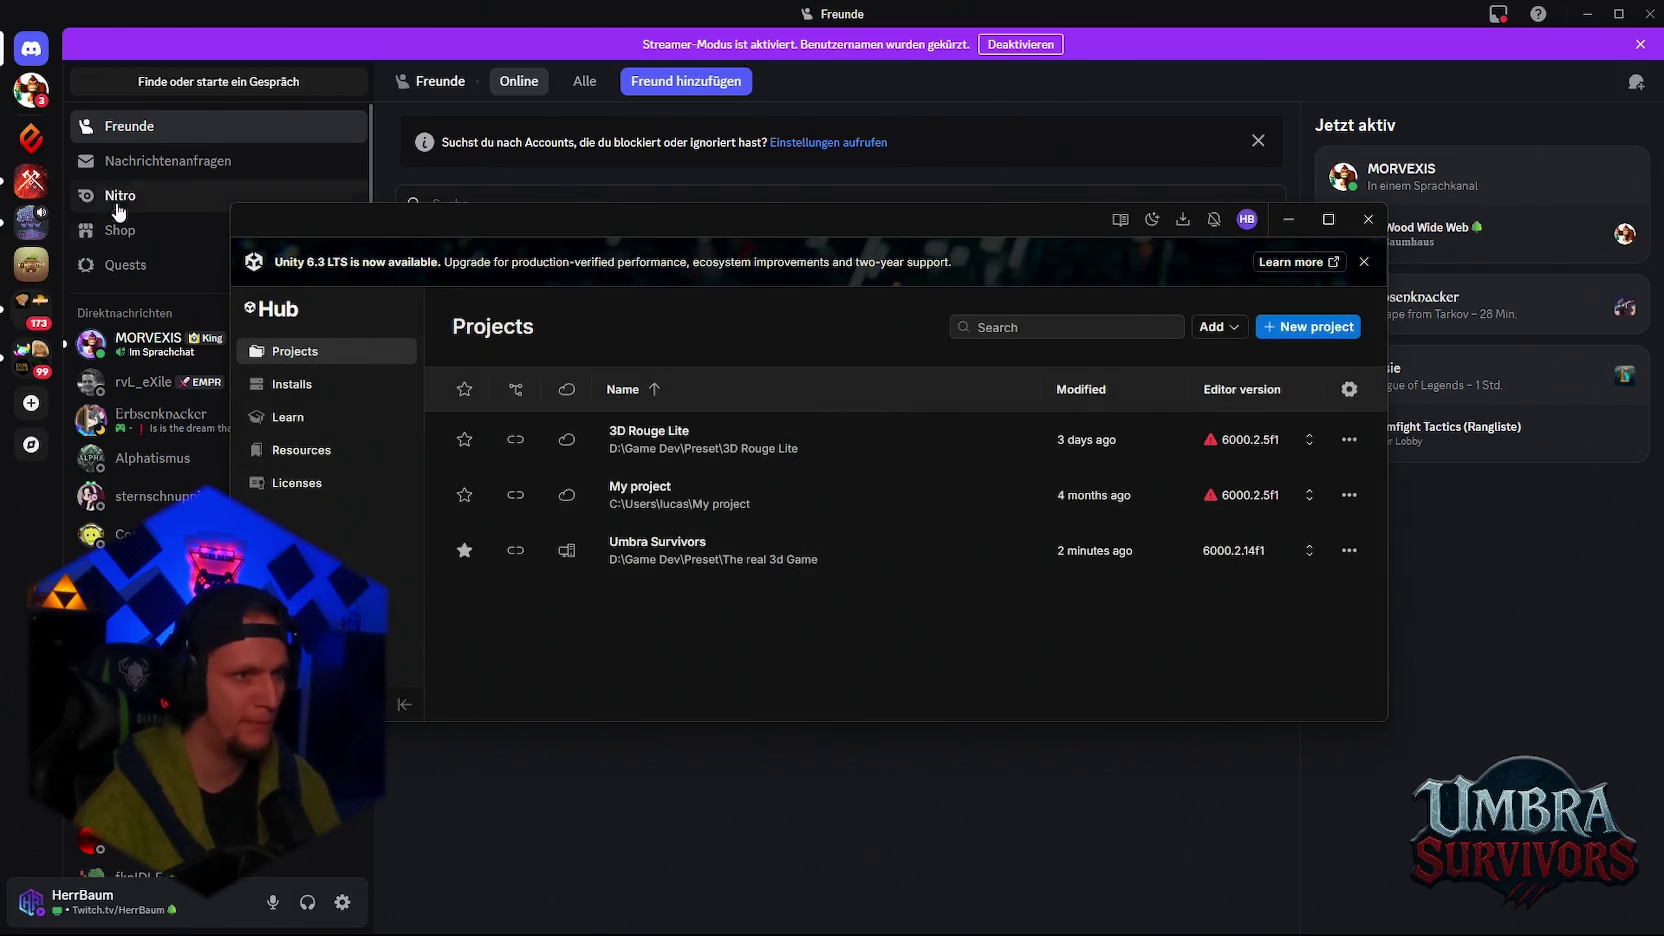
- View a friend's direct-message chat in Discord, then minimize Discord to reveal Unity Hub
click(31, 92)
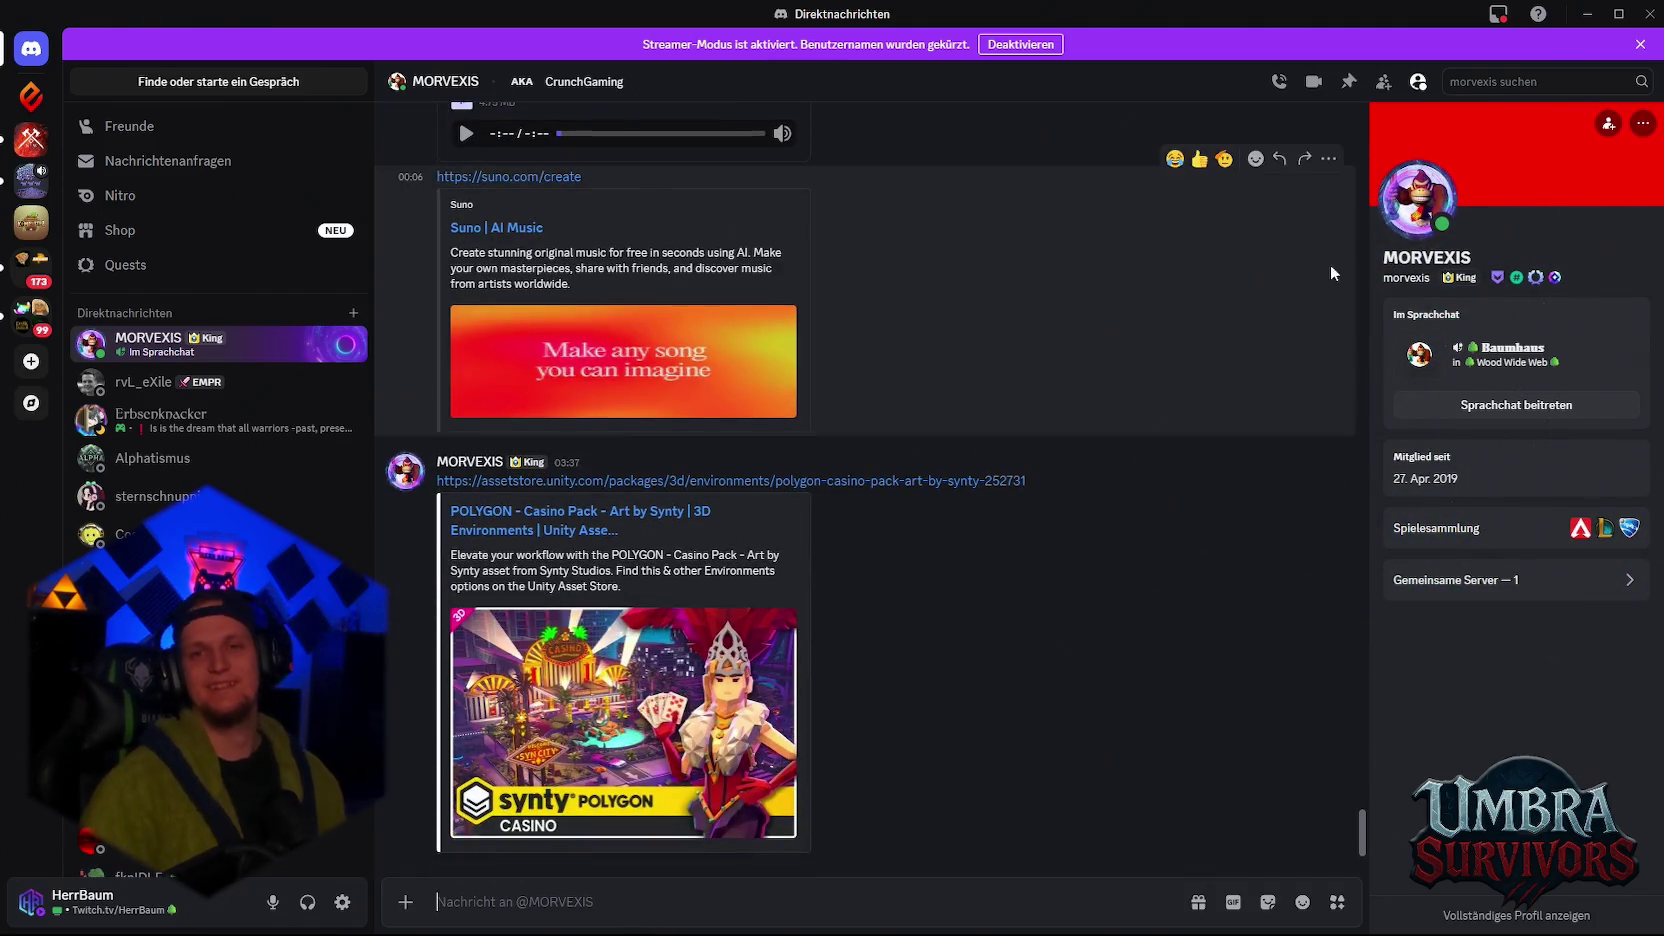
click(1584, 20)
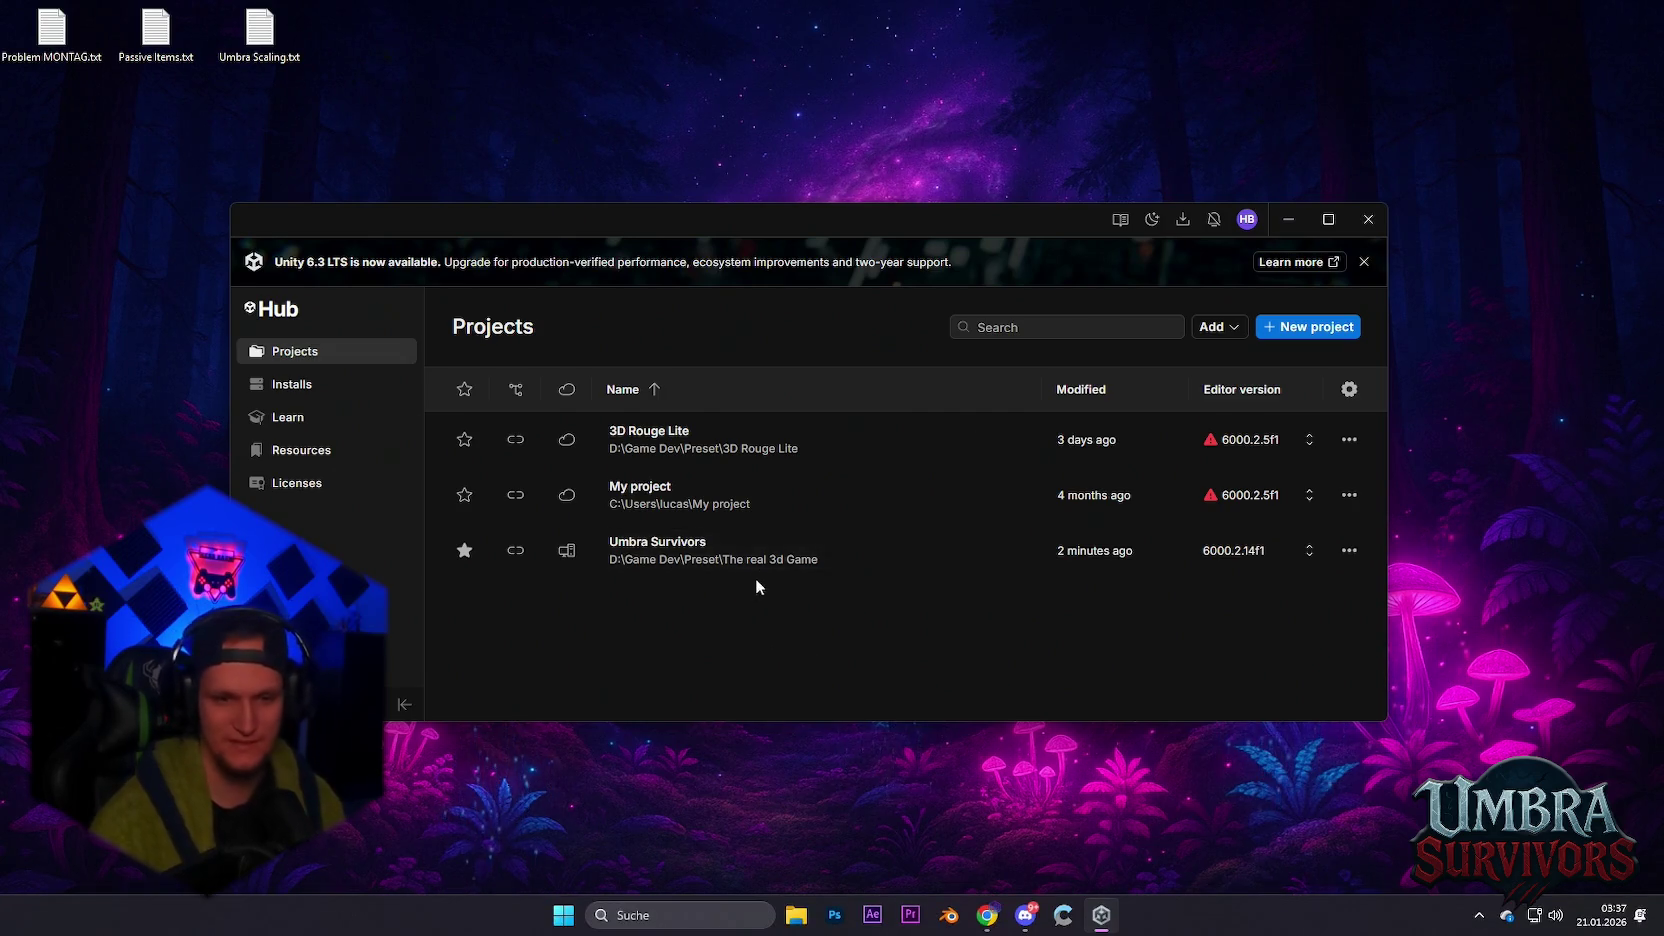
- Launch the Umbra Survivors project from Unity Hub and open its X profile via Chrome's Umbra bookmark
click(724, 553)
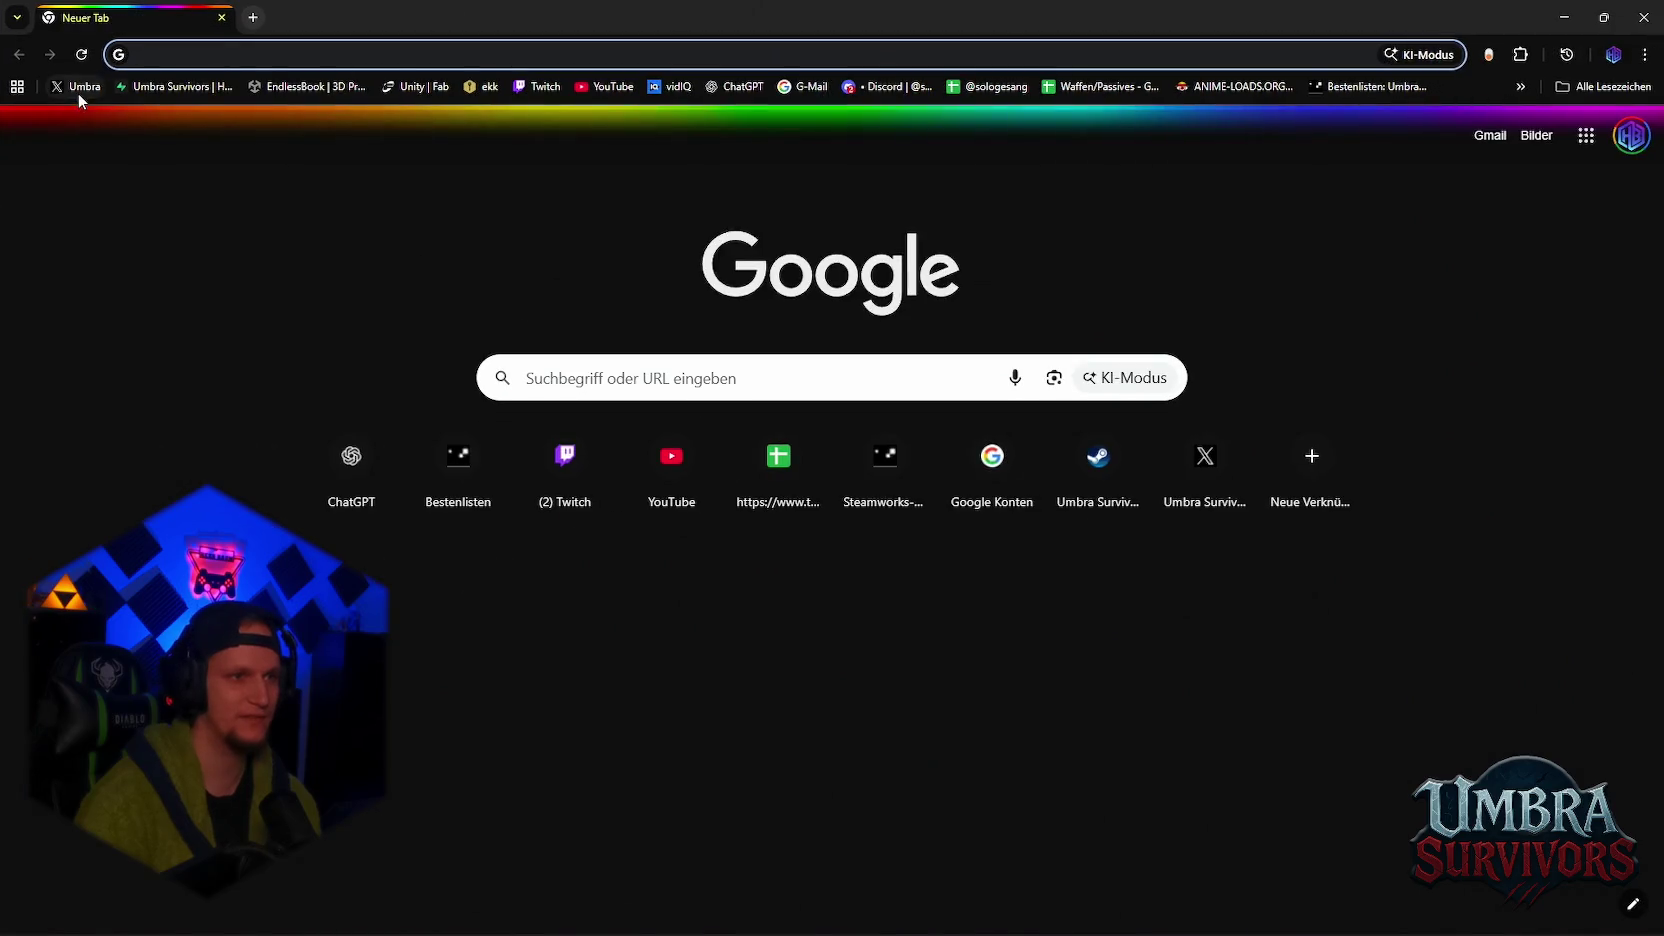
click(78, 88)
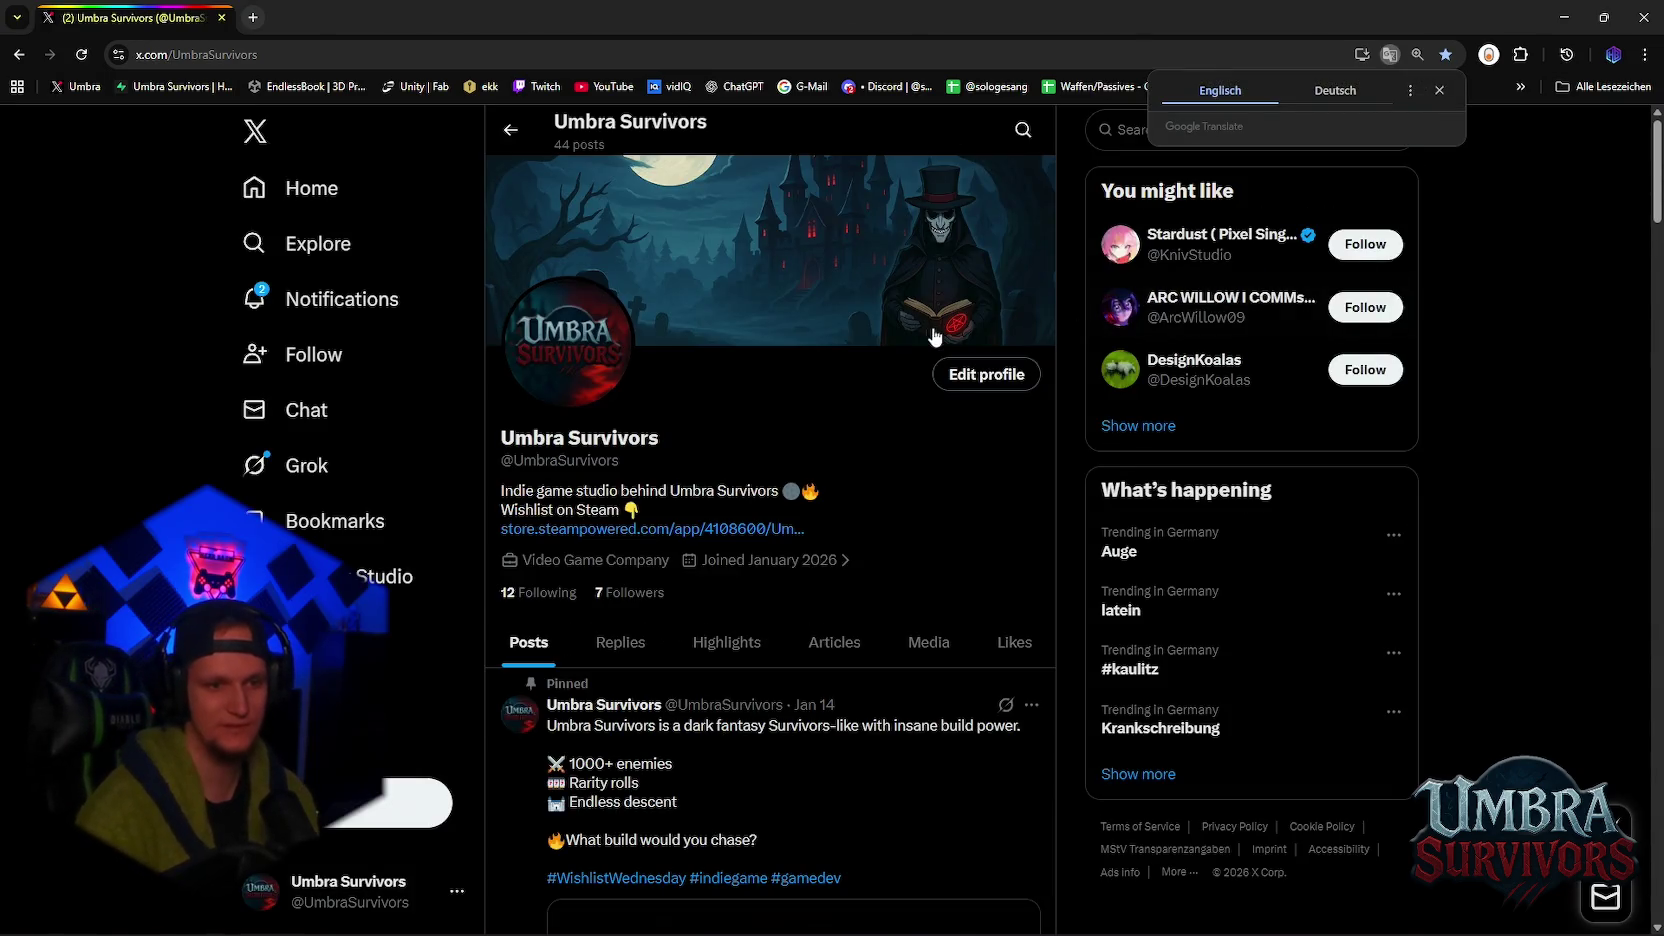
- Play the Wave 20 boss video fullscreen on the Umbra Survivors profile, then exit fullscreen
scroll(838, 240, down, 12)
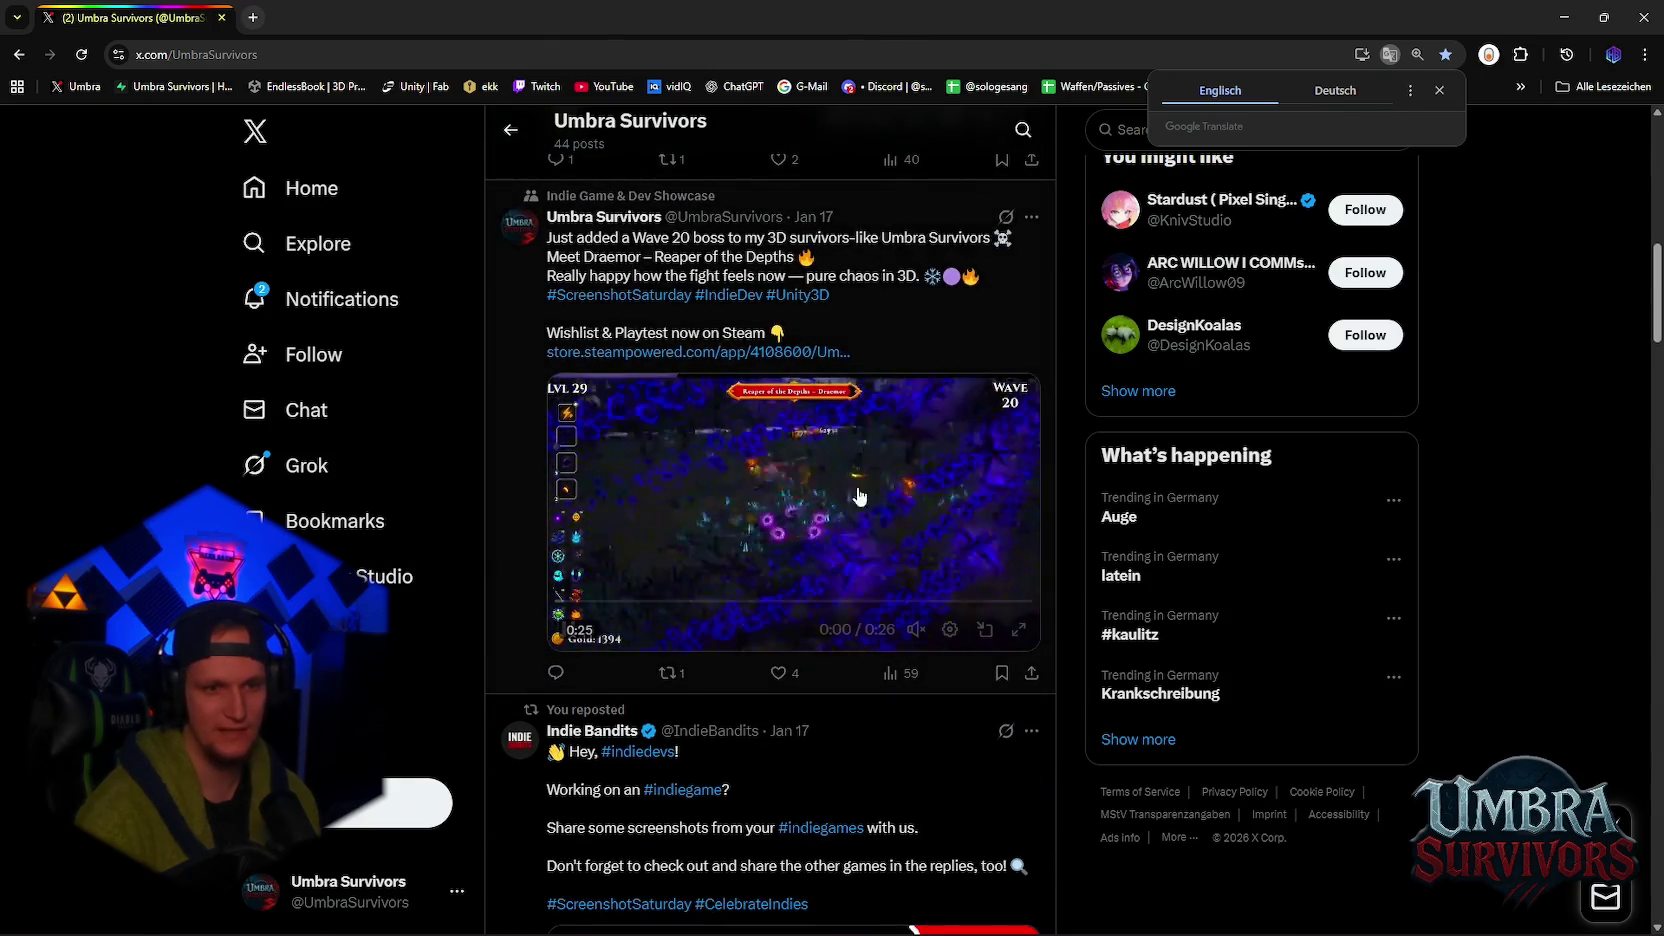
click(1017, 629)
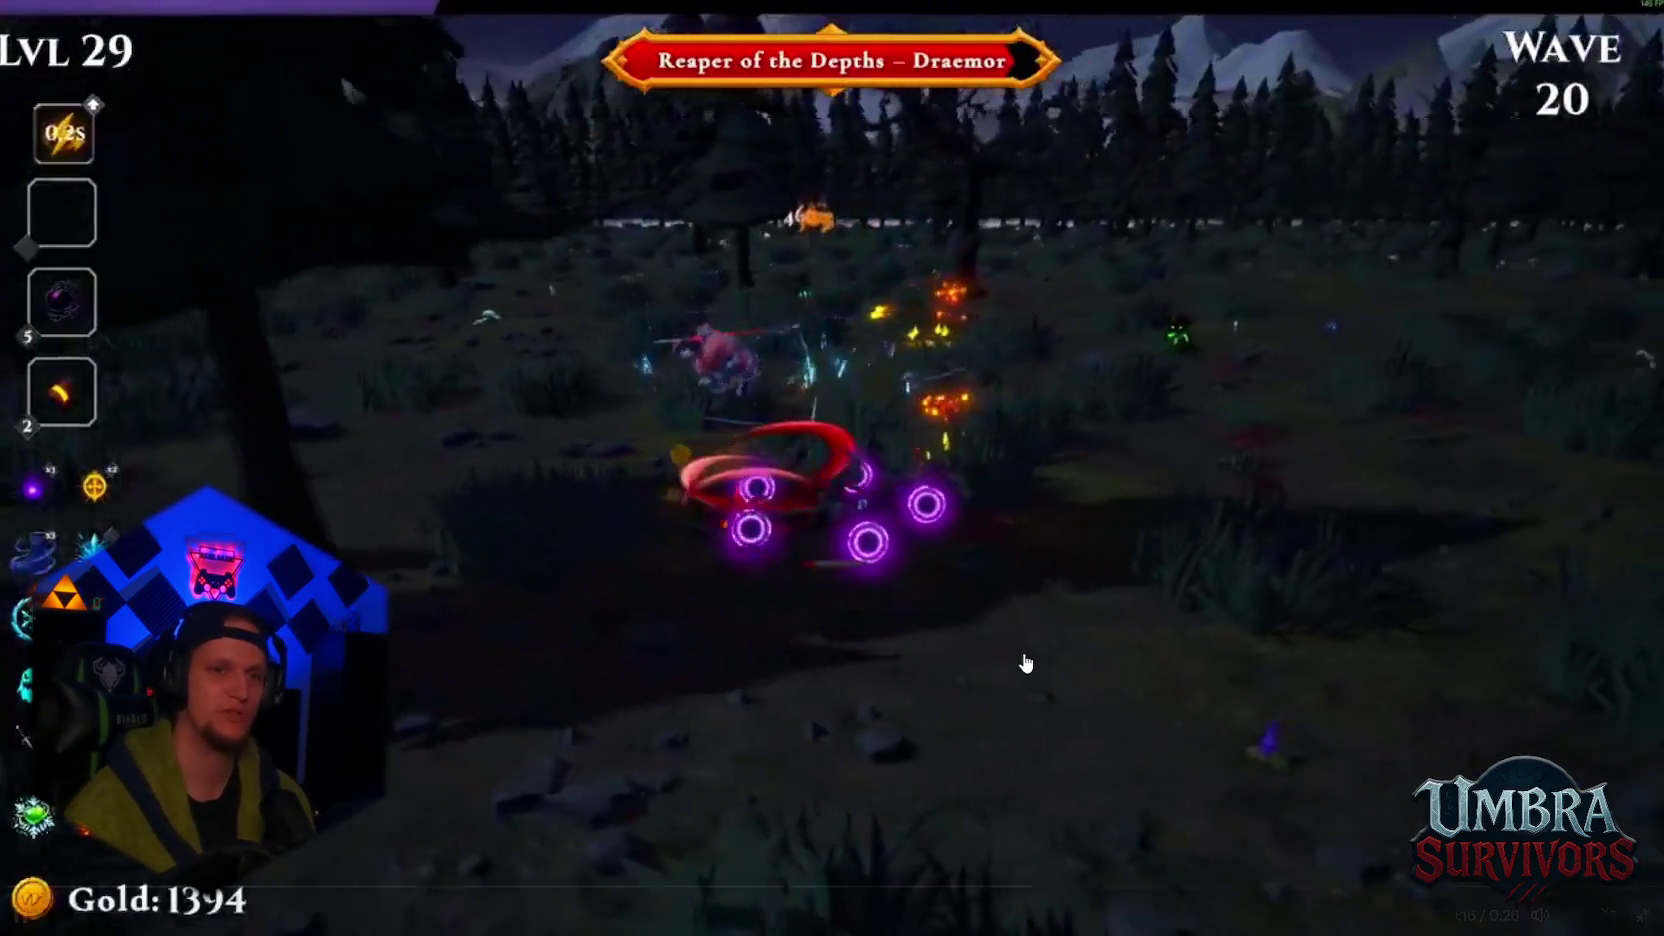
mouse_move(1001, 743)
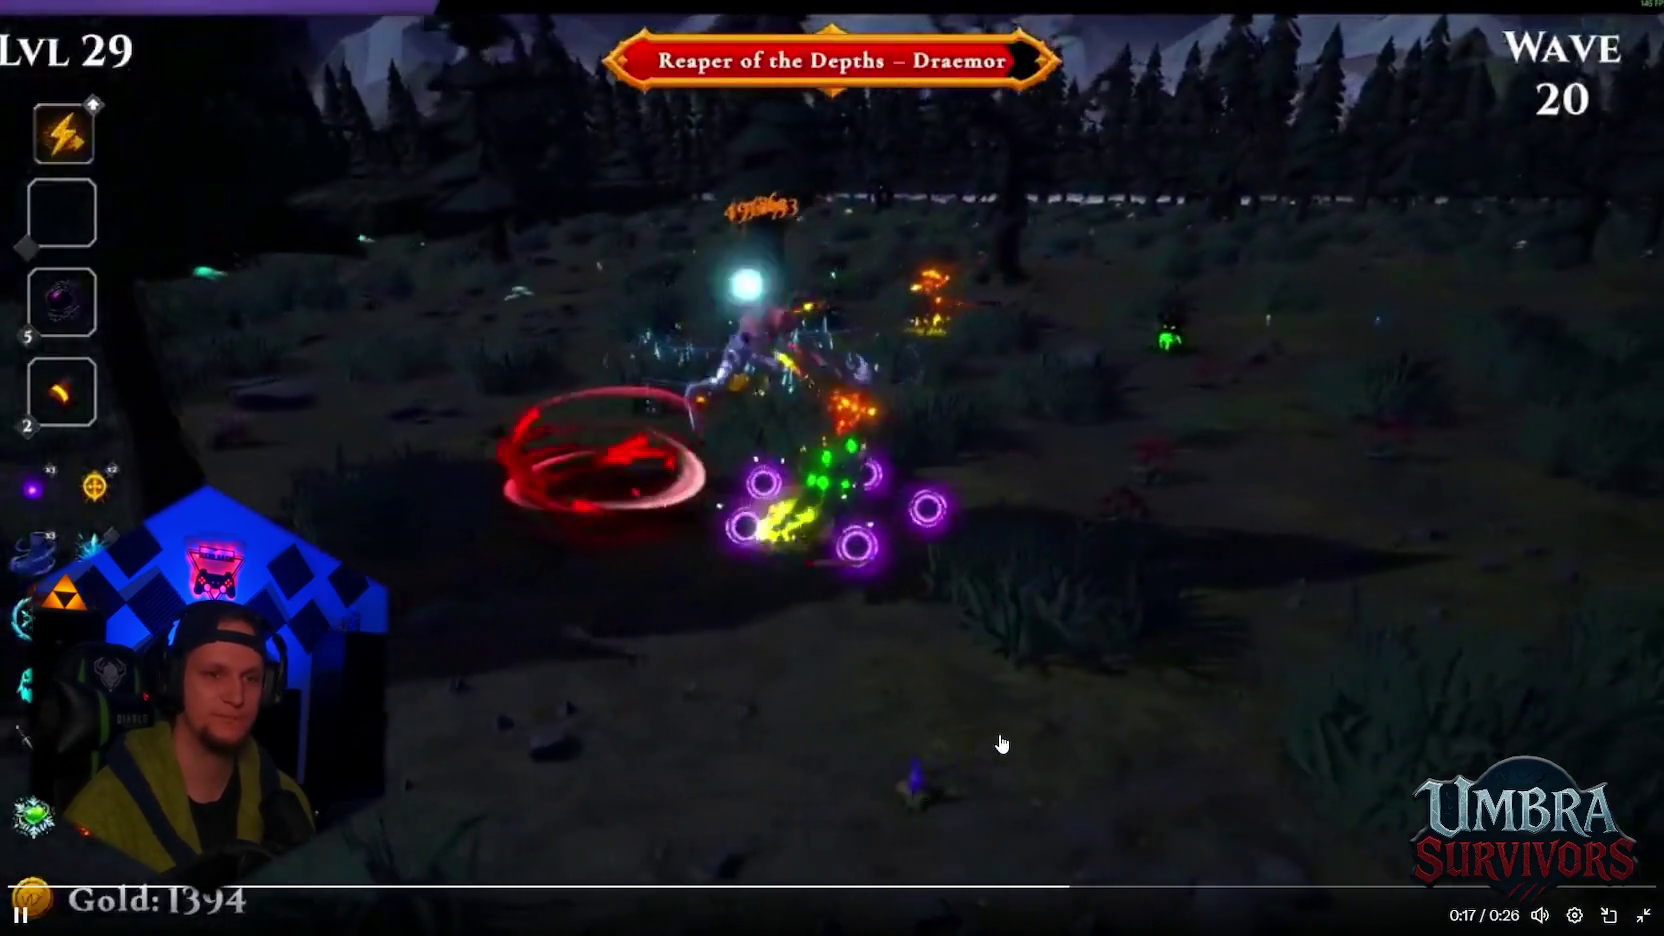
key(Escape)
- Scroll further down the profile and go to the X Notifications page
scroll(1000, 695, down, 5)
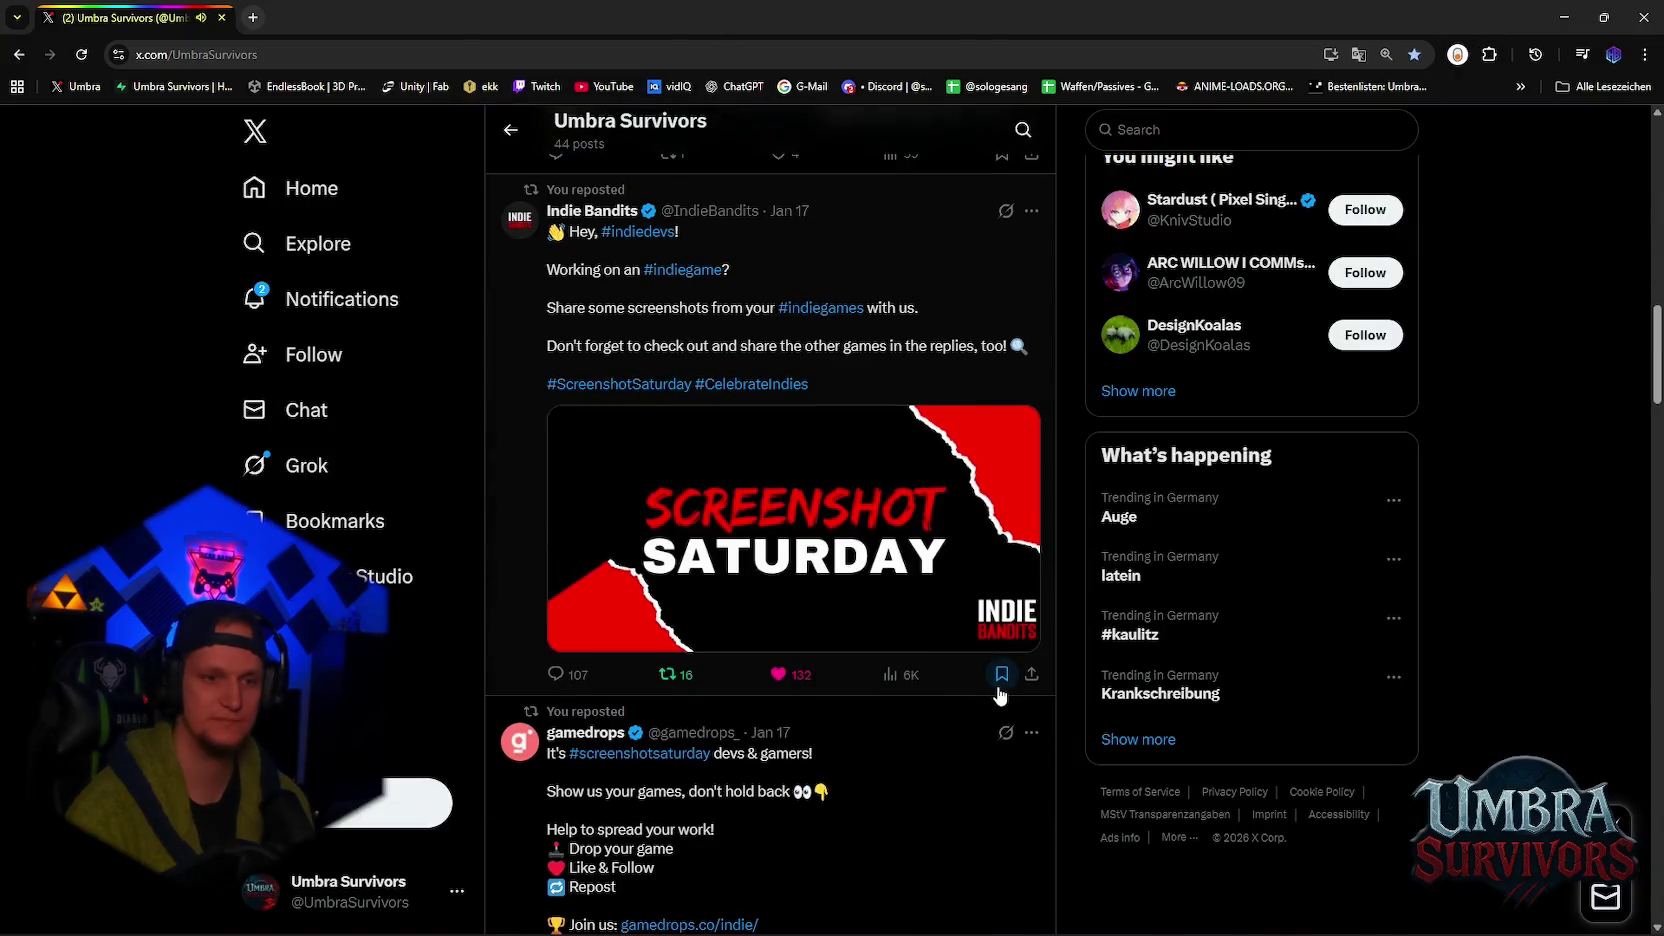
scroll(998, 690, down, 15)
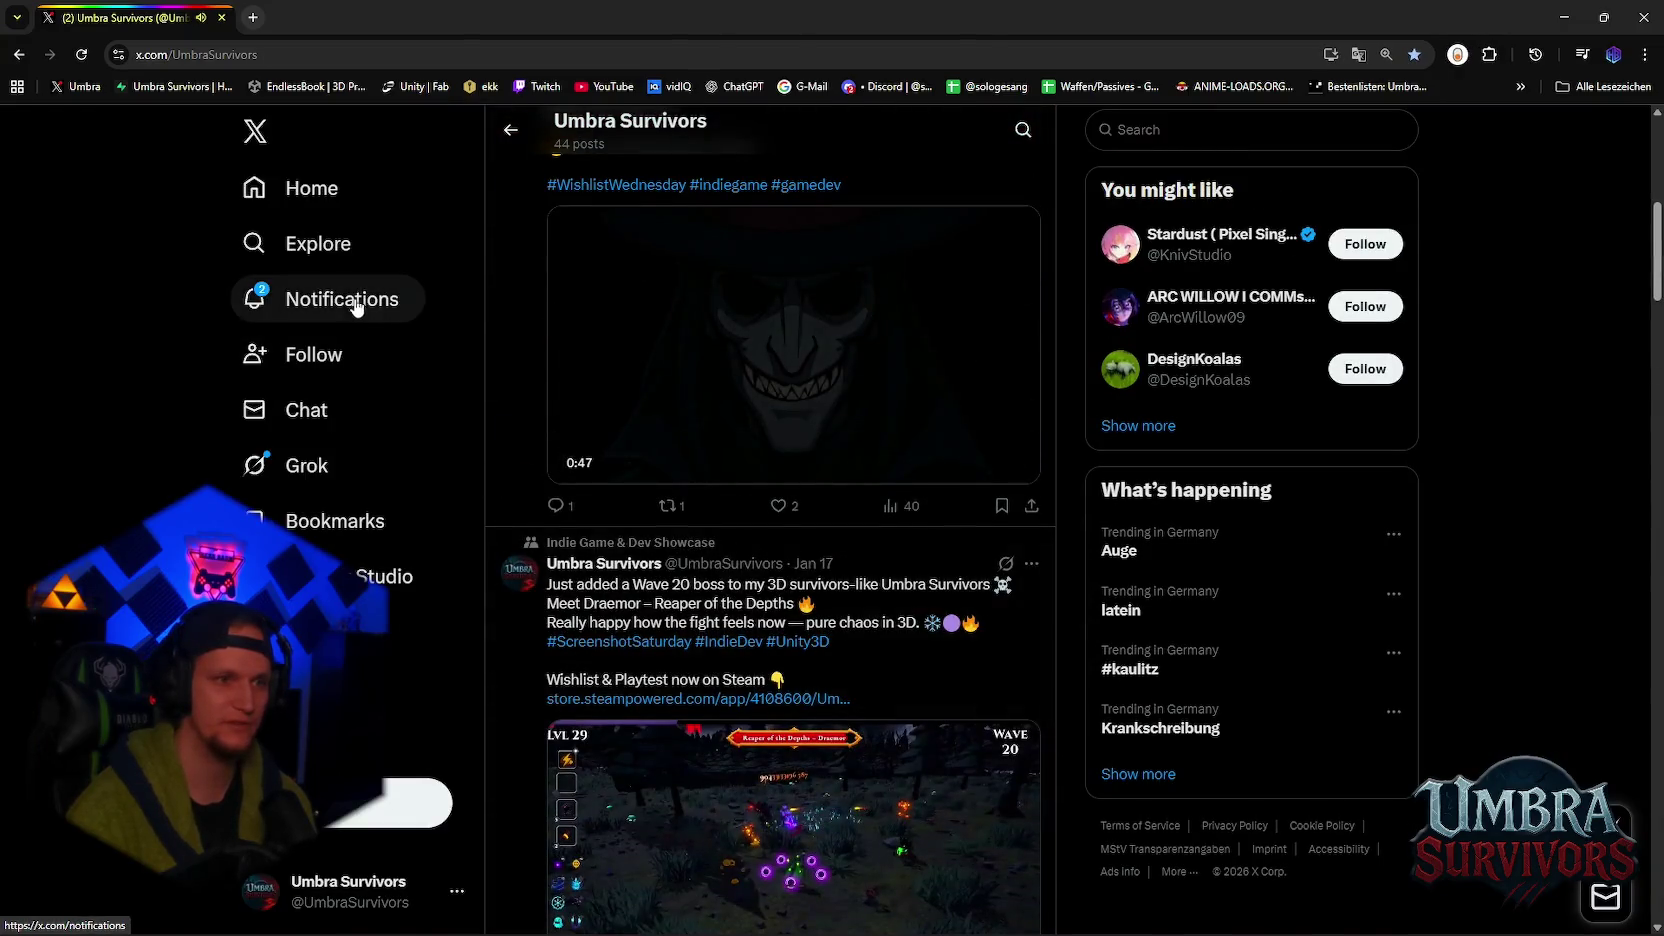
click(356, 307)
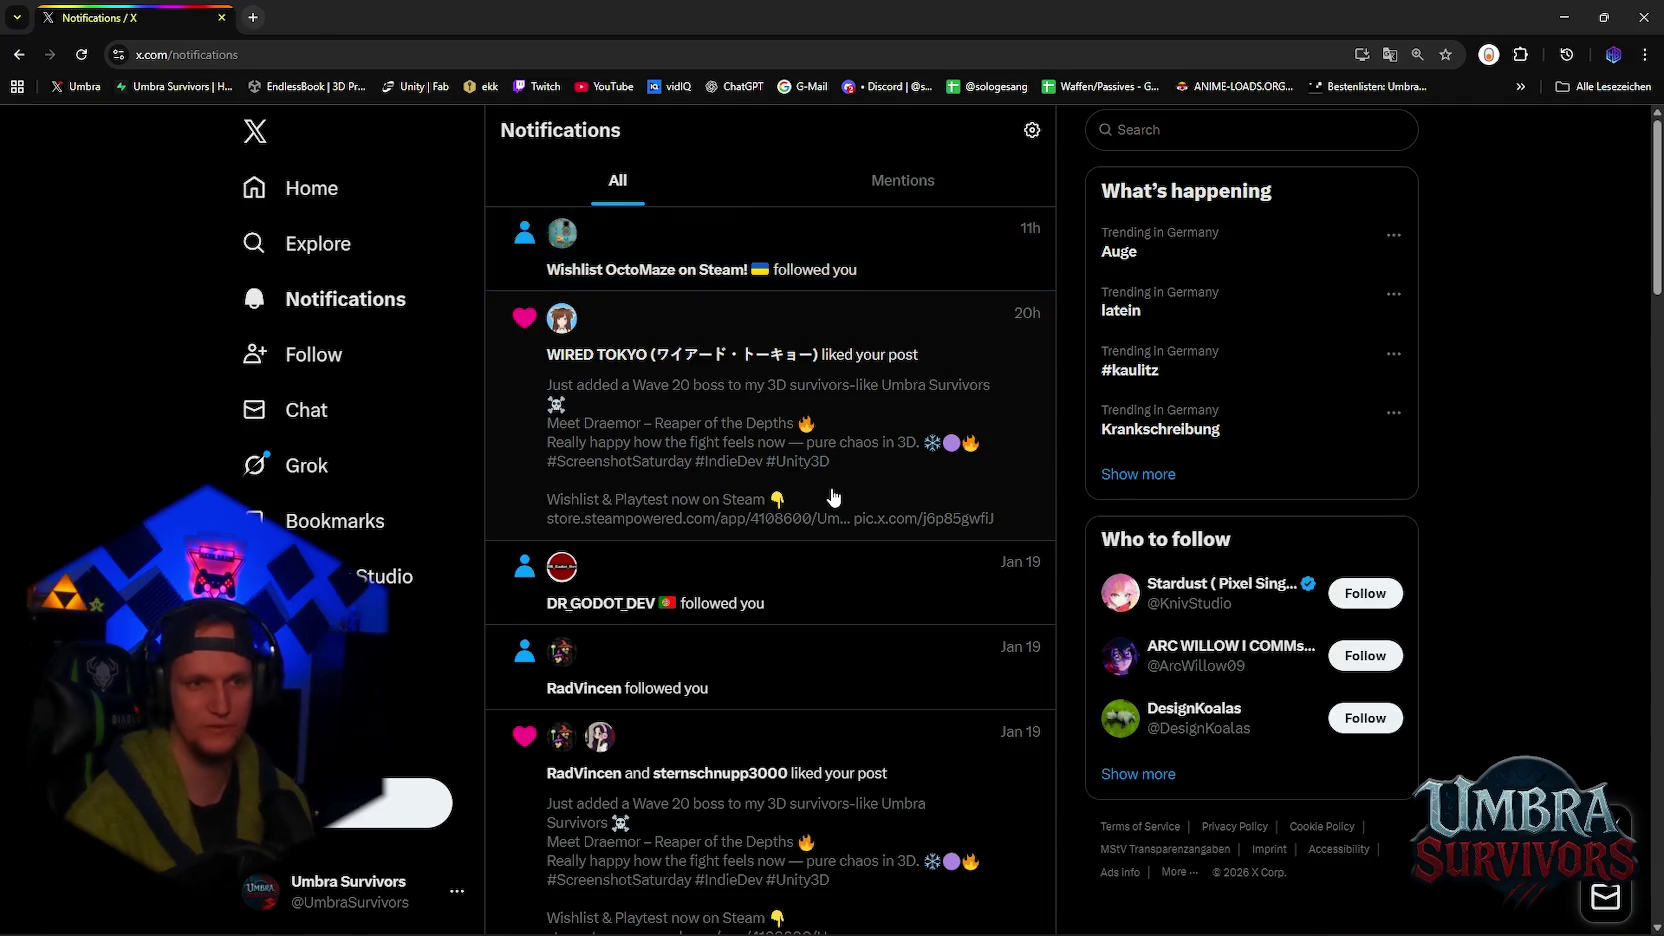
- Minimize Chrome, pull back the Stage_Forest scene camera, and expand EnemyManager in the Hierarchy
click(1561, 12)
mouse_move(1209, 342)
mouse_down()
mouse_move(1170, 403)
mouse_move(1213, 419)
mouse_move(1269, 369)
mouse_move(1224, 281)
mouse_move(1207, 291)
mouse_move(1236, 350)
mouse_move(1170, 390)
mouse_move(1382, 311)
mouse_move(1346, 335)
mouse_move(1291, 261)
mouse_move(1182, 318)
mouse_move(1187, 298)
mouse_move(956, 459)
mouse_move(1264, 400)
mouse_move(1235, 395)
mouse_move(1188, 333)
mouse_move(1126, 487)
mouse_move(1095, 352)
mouse_move(973, 253)
mouse_move(857, 400)
mouse_up()
click(413, 211)
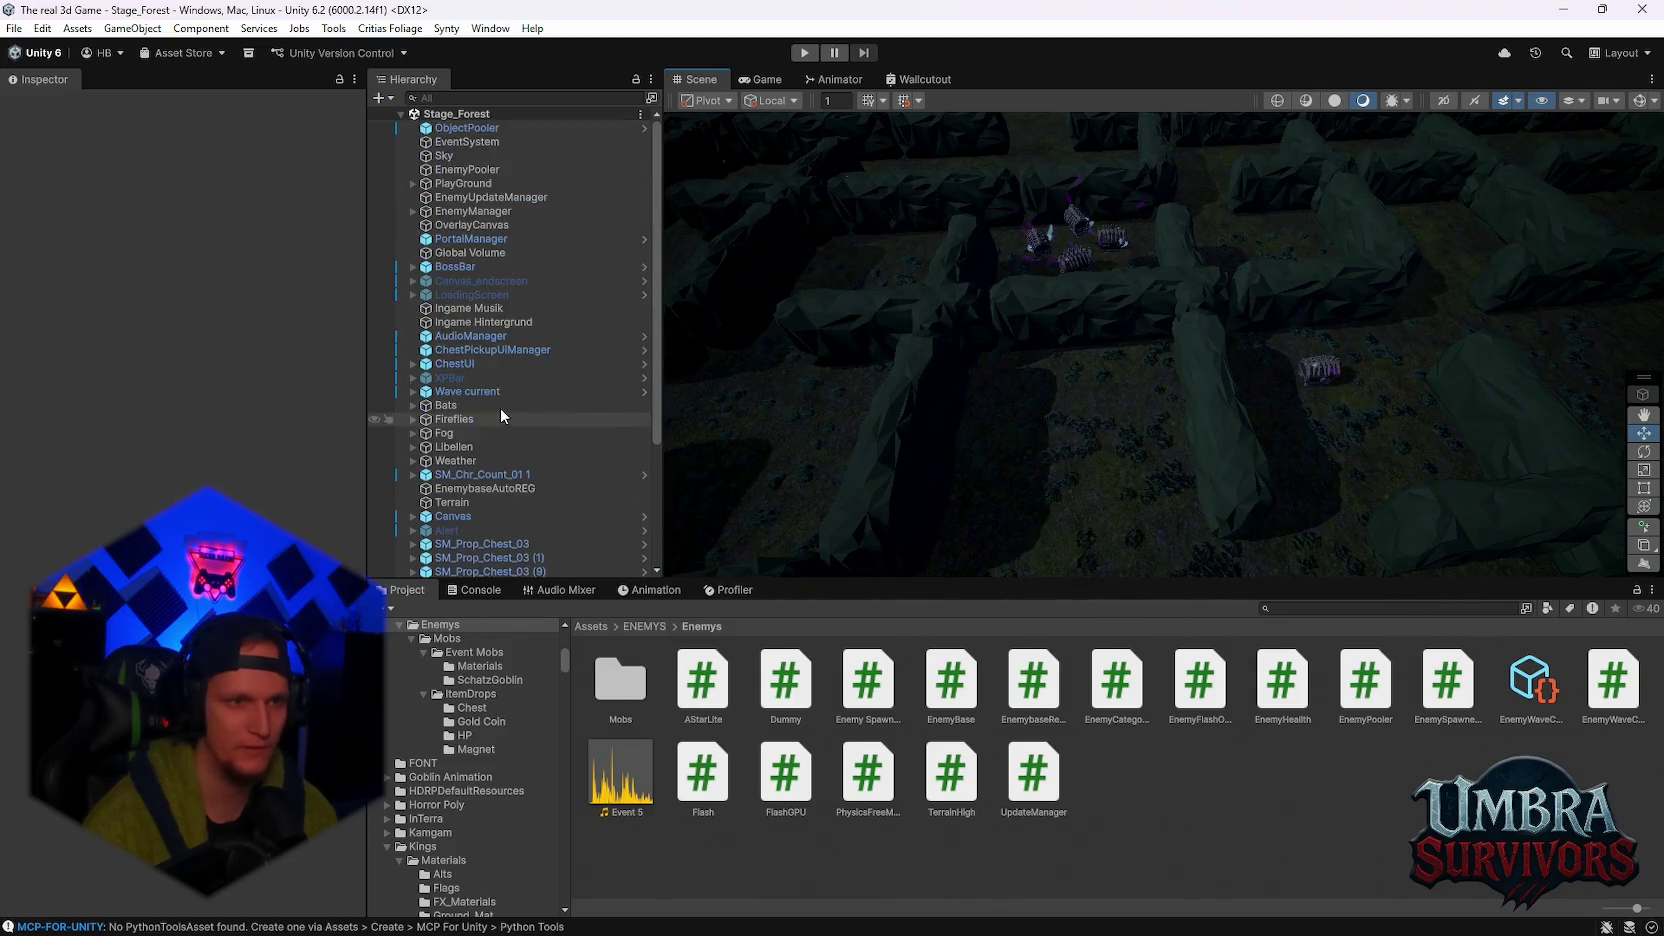
- Expand PlayGround, select WorldGen, and run Generate World from the Map Generator menu
click(413, 183)
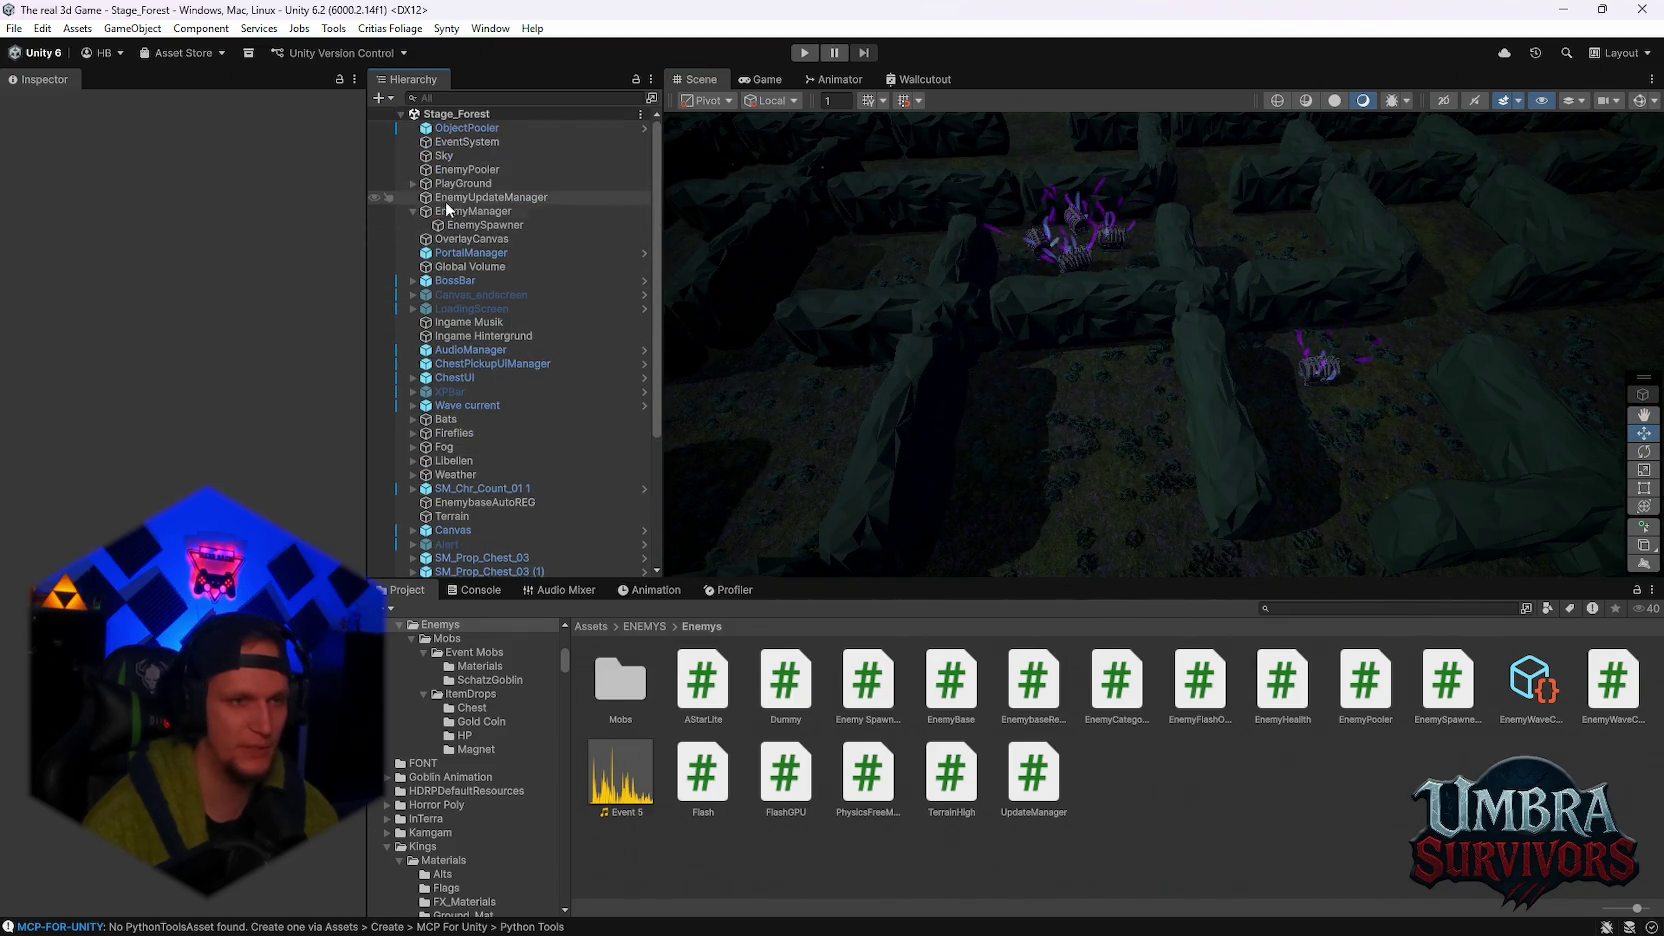
click(463, 183)
click(471, 197)
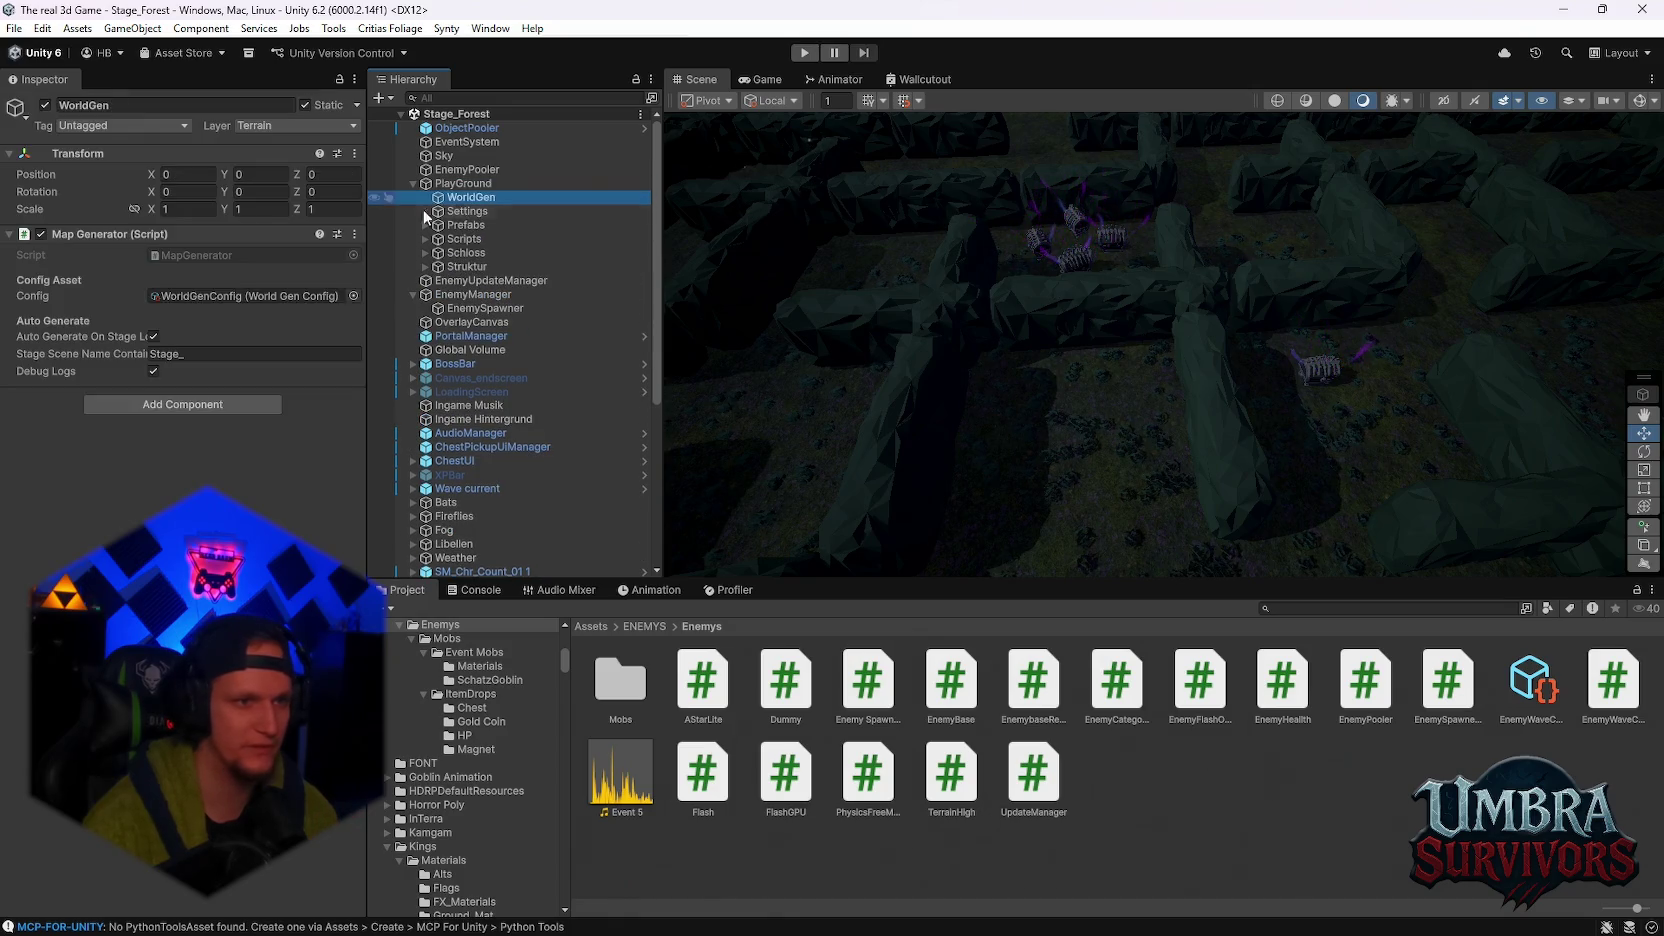
click(354, 234)
click(421, 475)
- Pan across the new maze and bring up the WorldGenConfig asset in the Inspector
mouse_move(1201, 441)
mouse_down()
mouse_move(1144, 452)
mouse_move(1002, 389)
mouse_move(1294, 321)
mouse_move(1263, 453)
mouse_move(1206, 367)
mouse_move(1231, 463)
mouse_move(1236, 401)
mouse_move(958, 327)
mouse_move(1252, 438)
mouse_move(1388, 425)
mouse_move(1118, 252)
mouse_move(1356, 438)
mouse_move(1072, 384)
mouse_up()
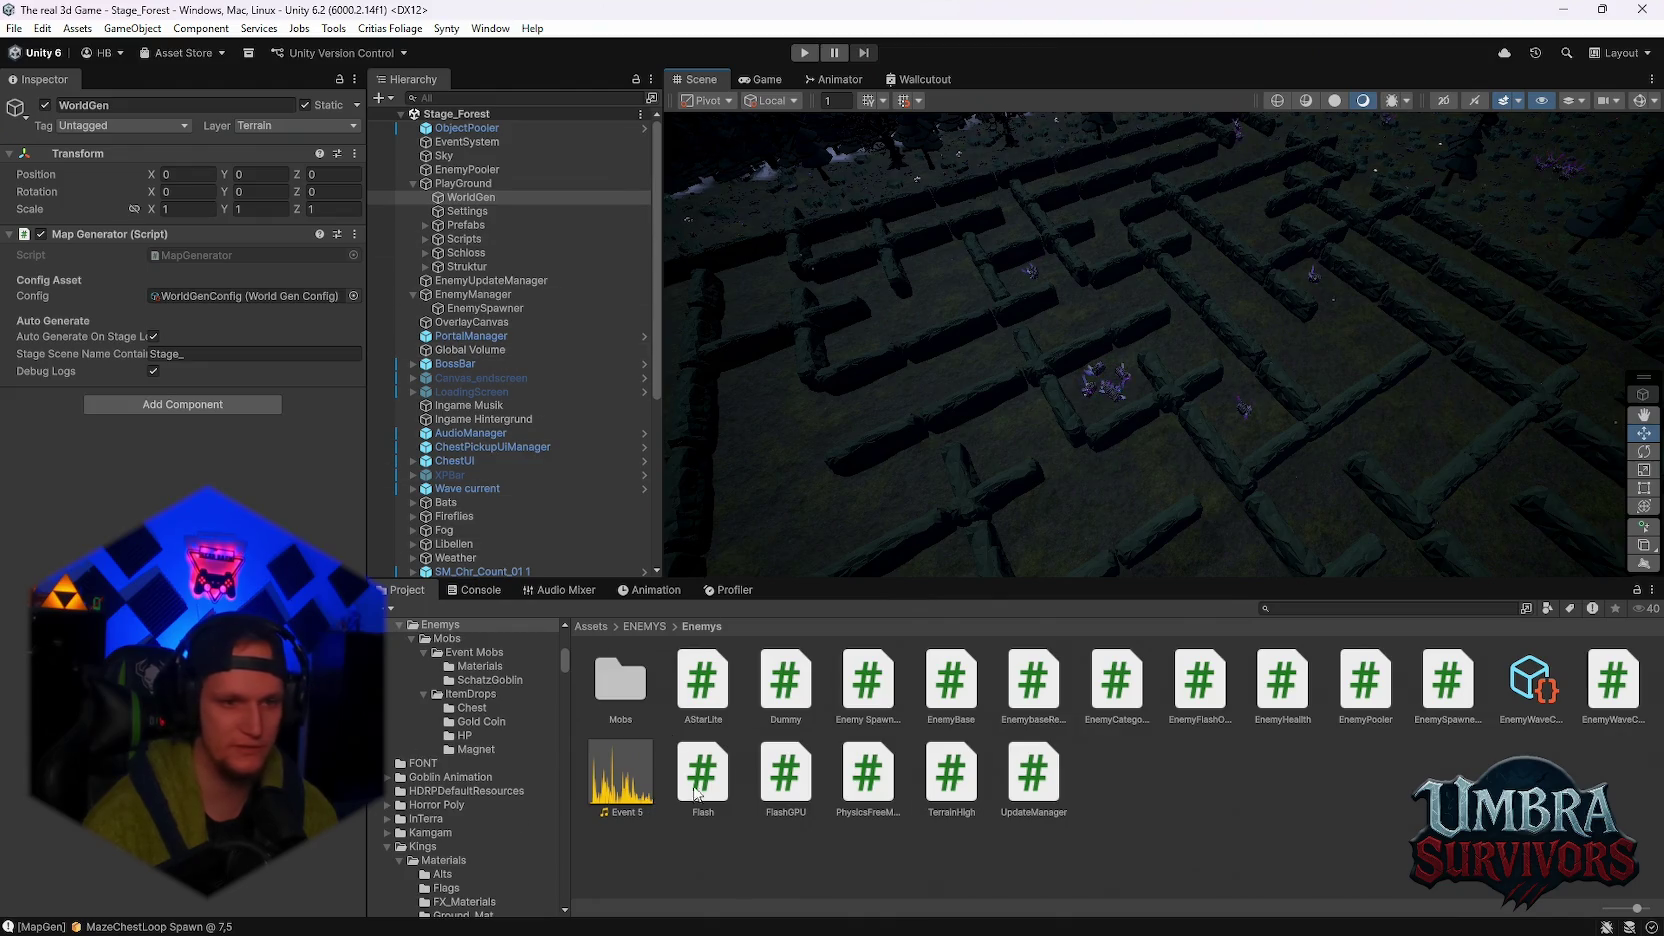
click(297, 293)
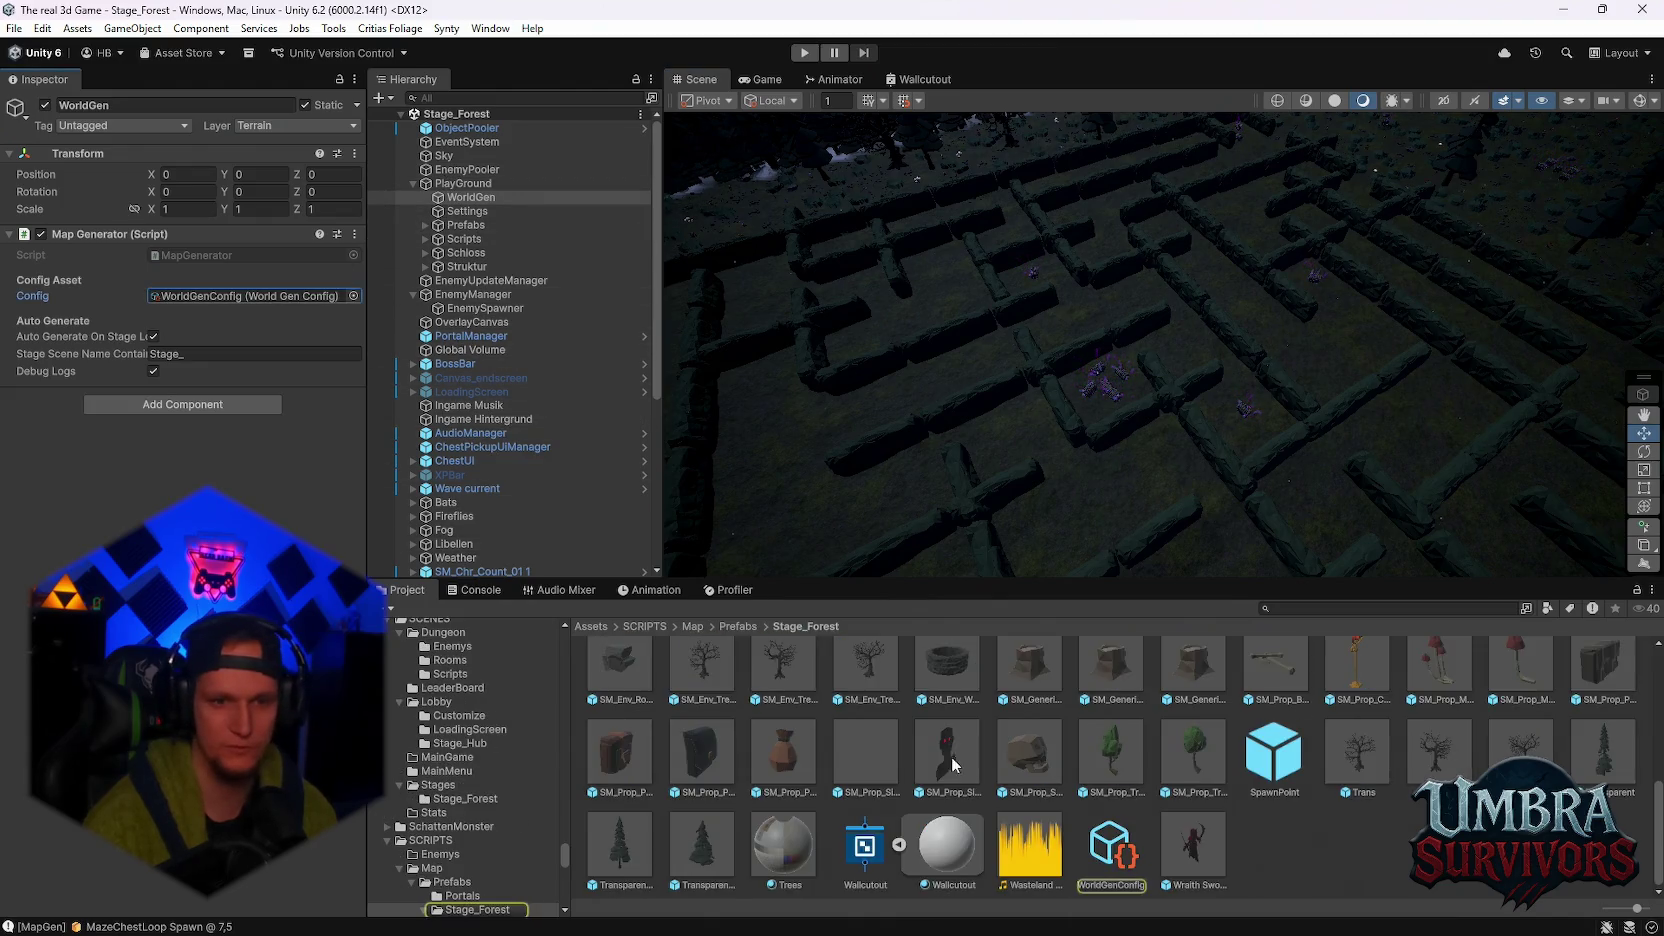
click(1111, 848)
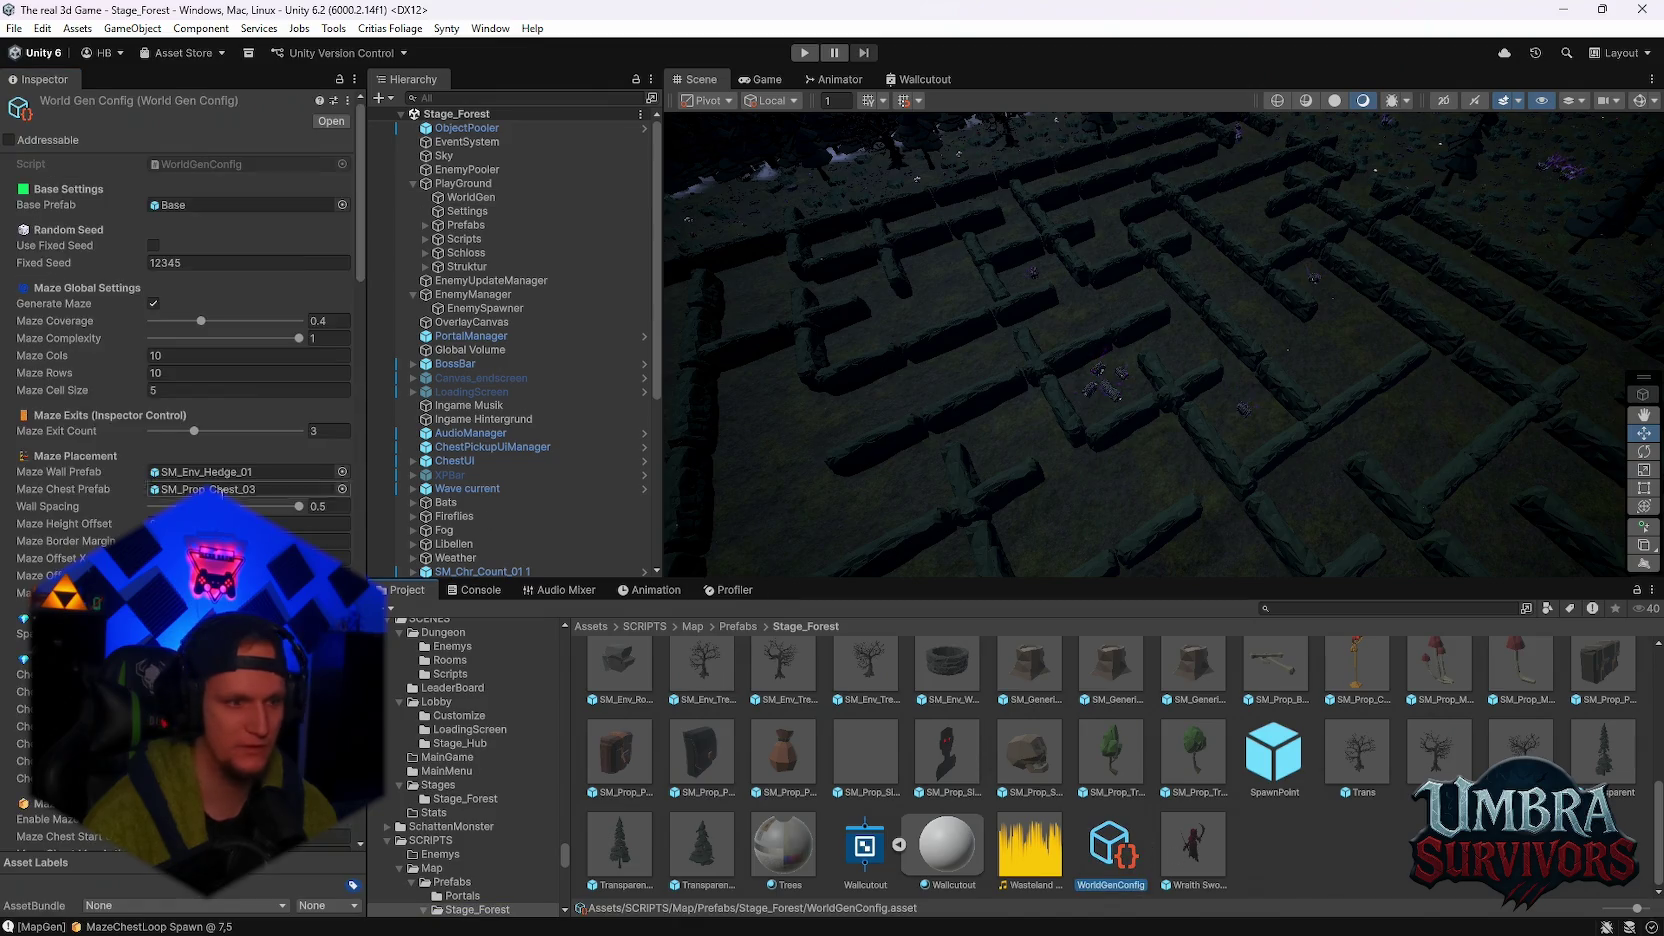
scroll(211, 462, down, 5)
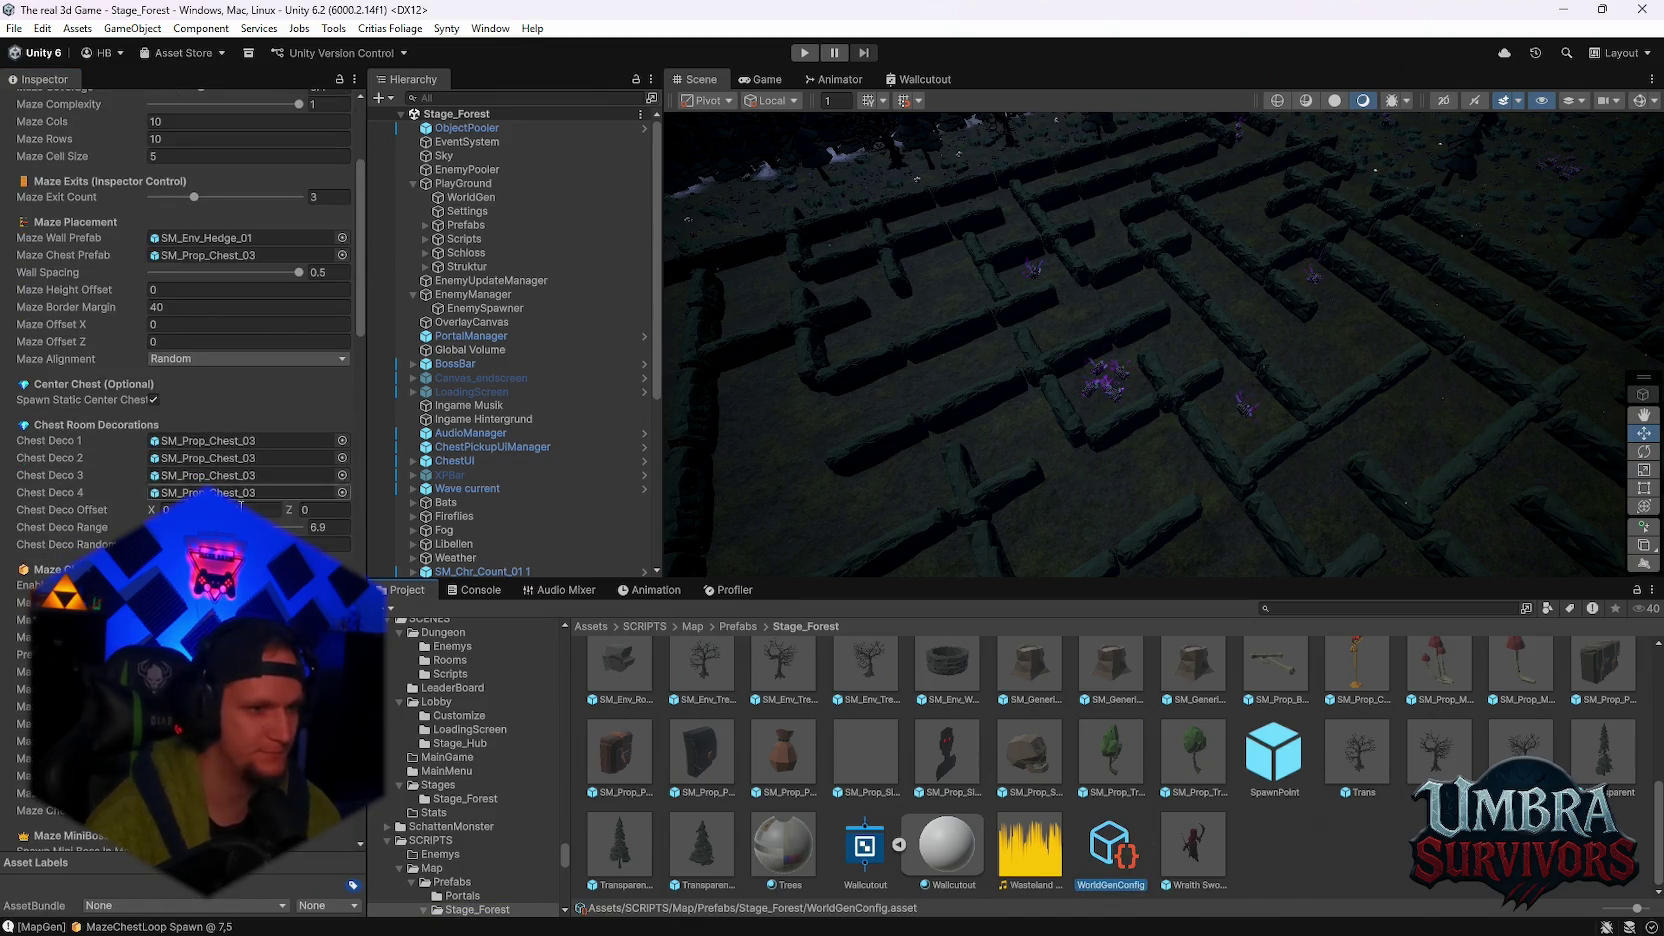
scroll(210, 430, up, 3)
scroll(242, 505, down, 7)
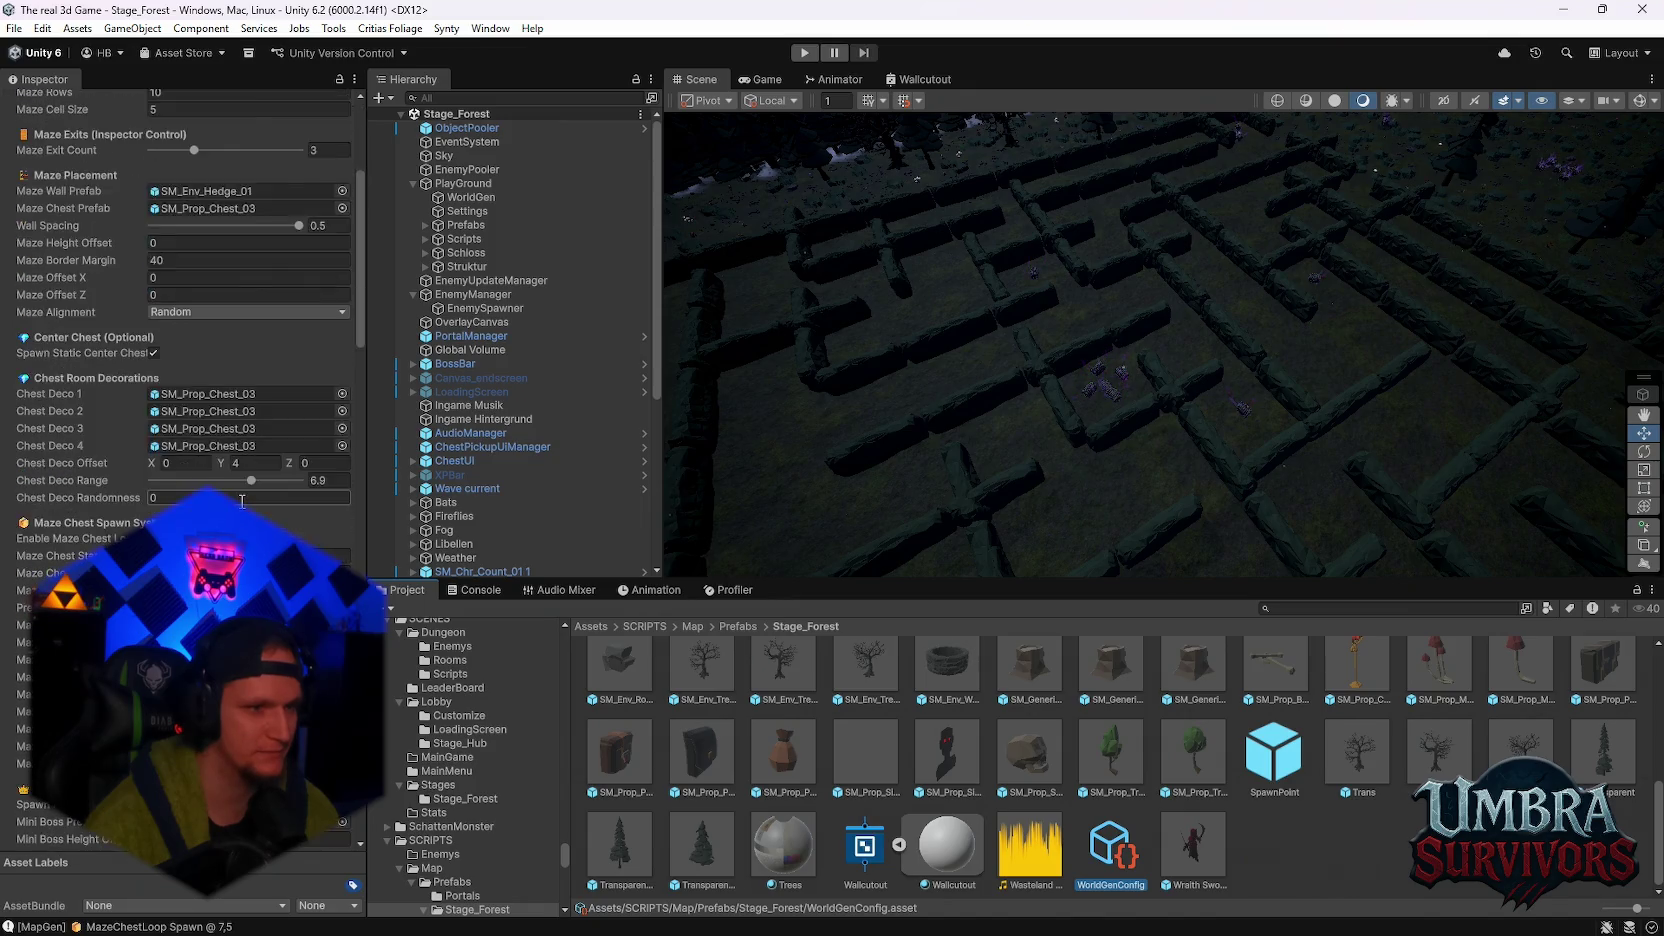
scroll(242, 501, down, 6)
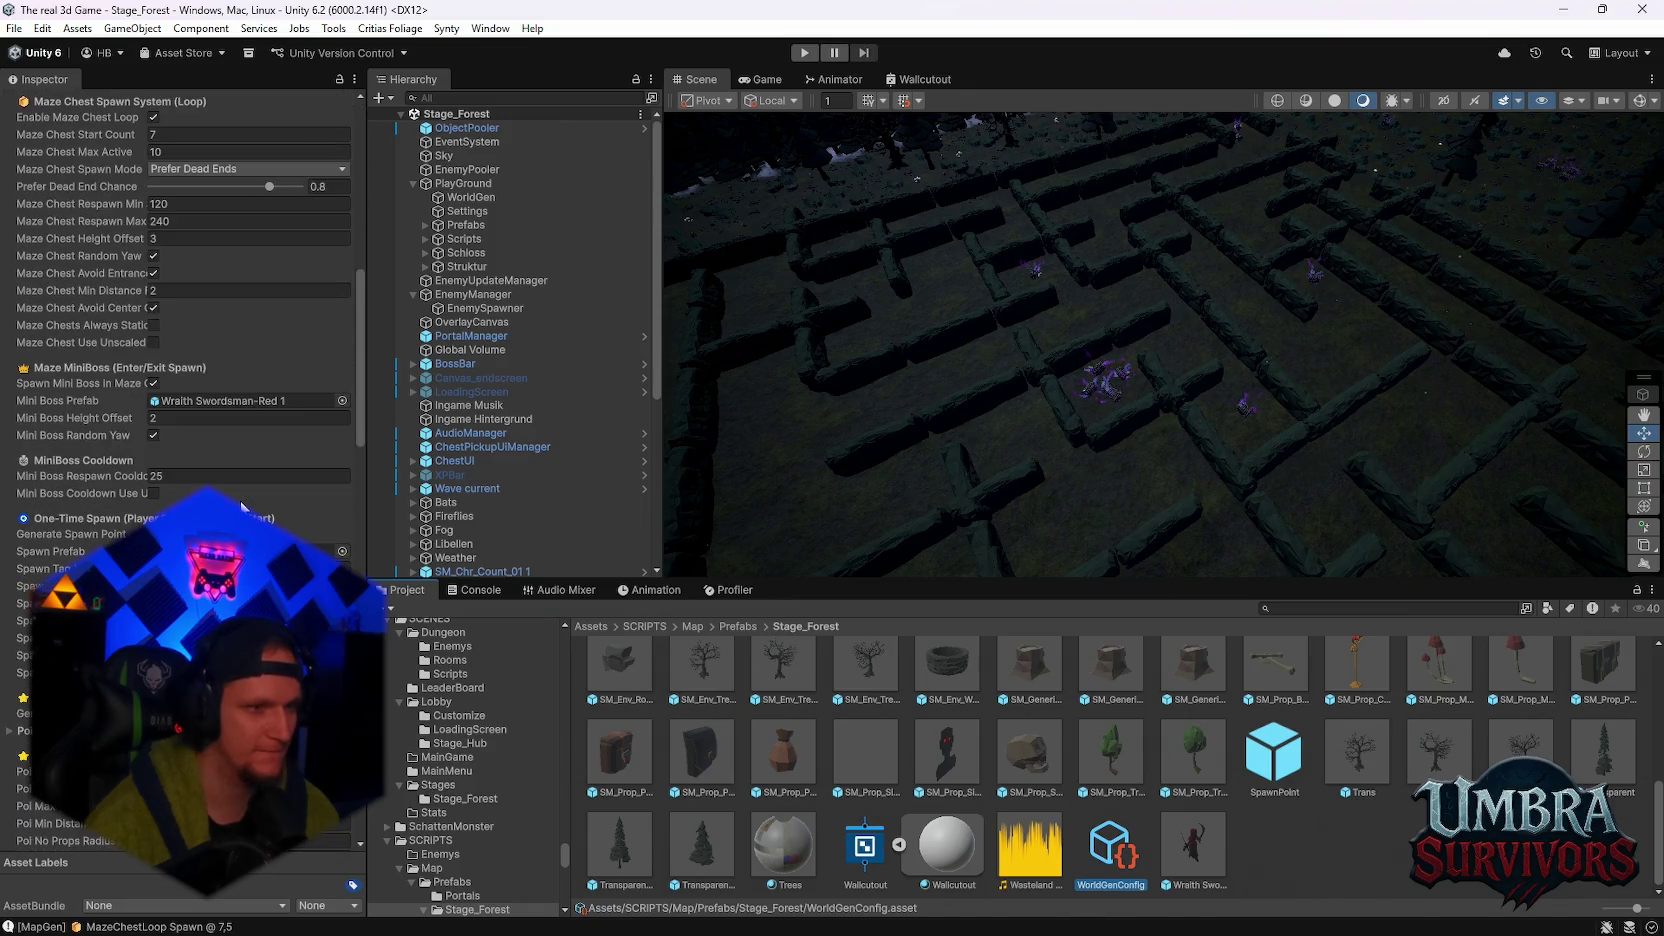
scroll(242, 505, down, 2)
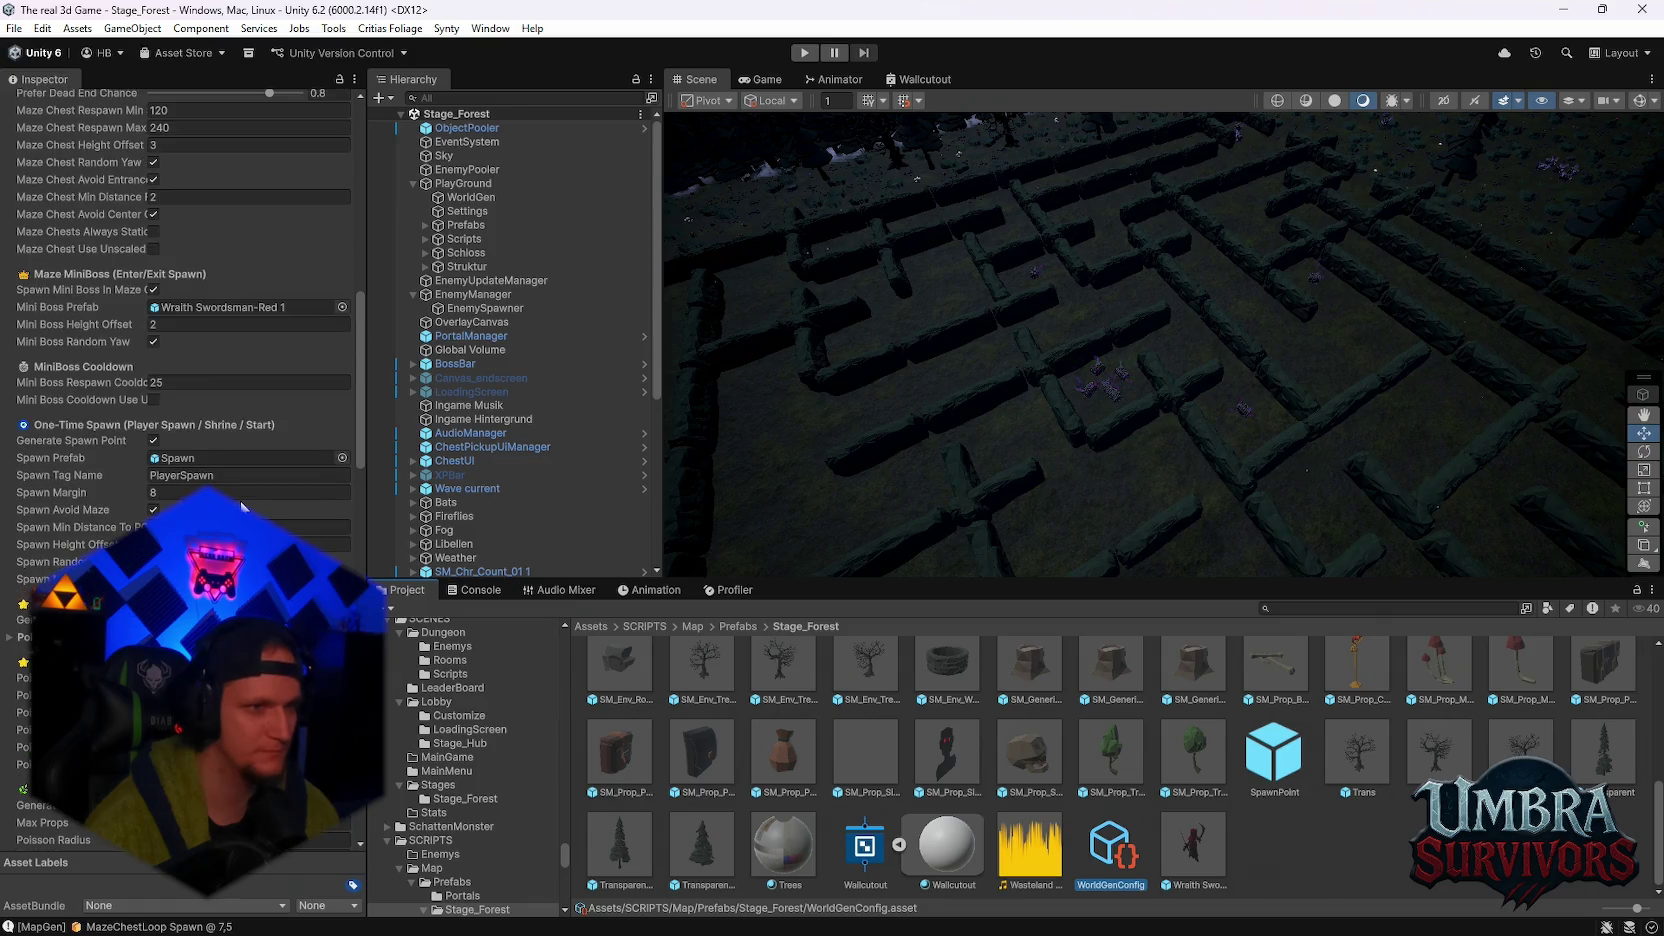
mouse_move(104, 400)
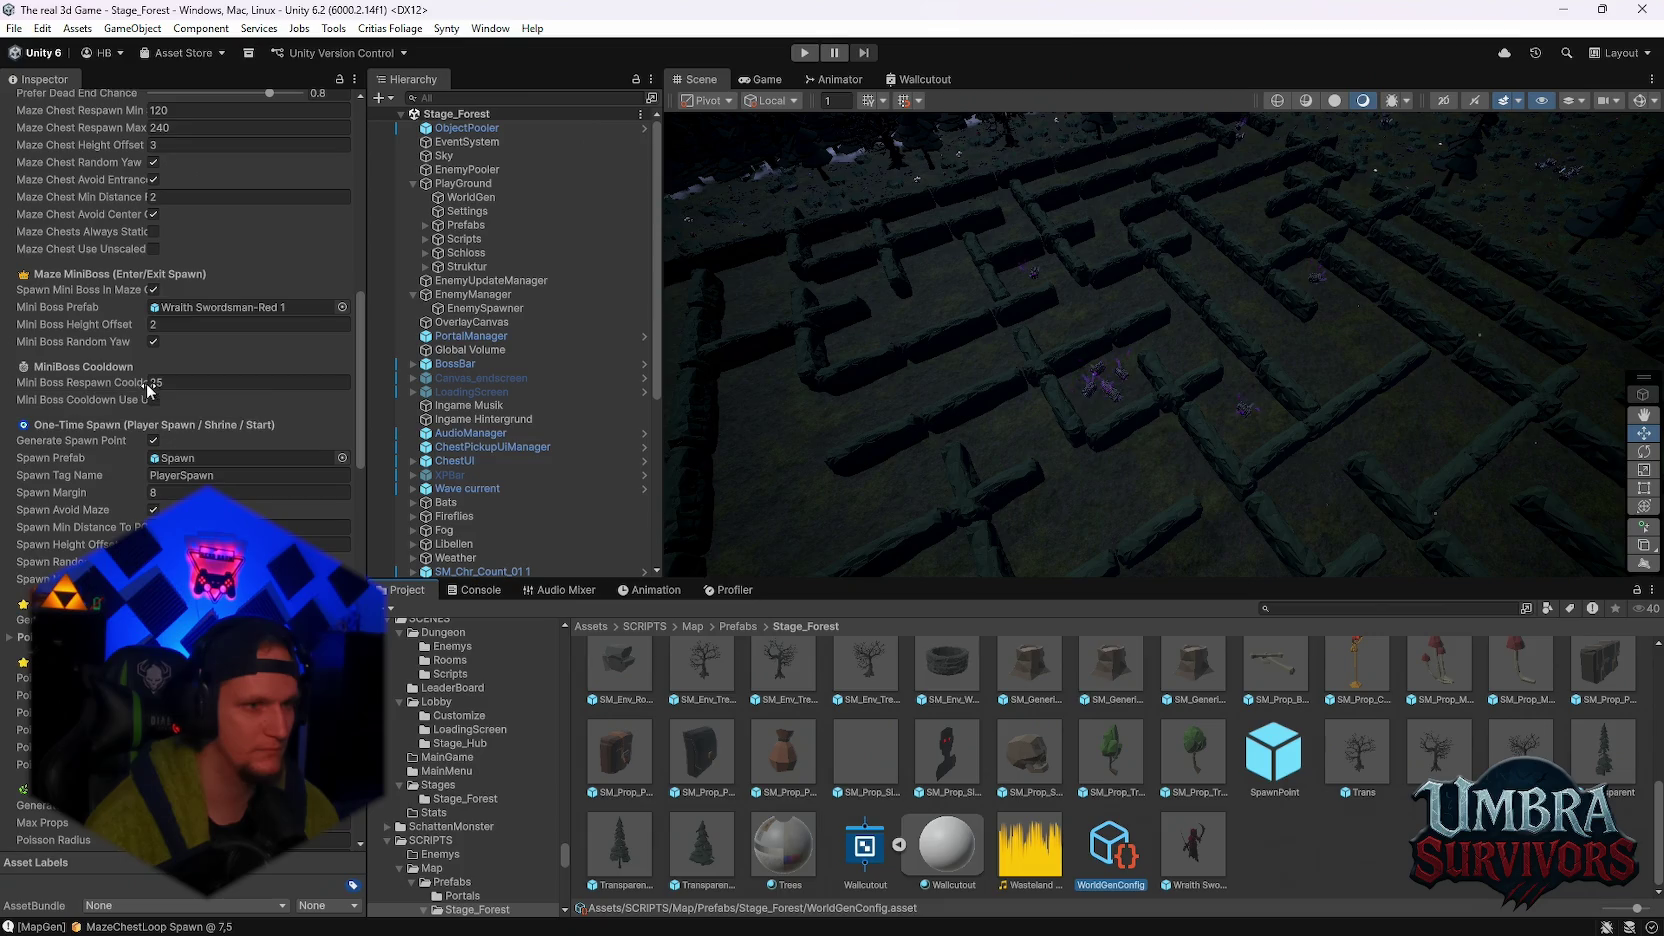
scroll(150, 395, up, 2)
click(172, 429)
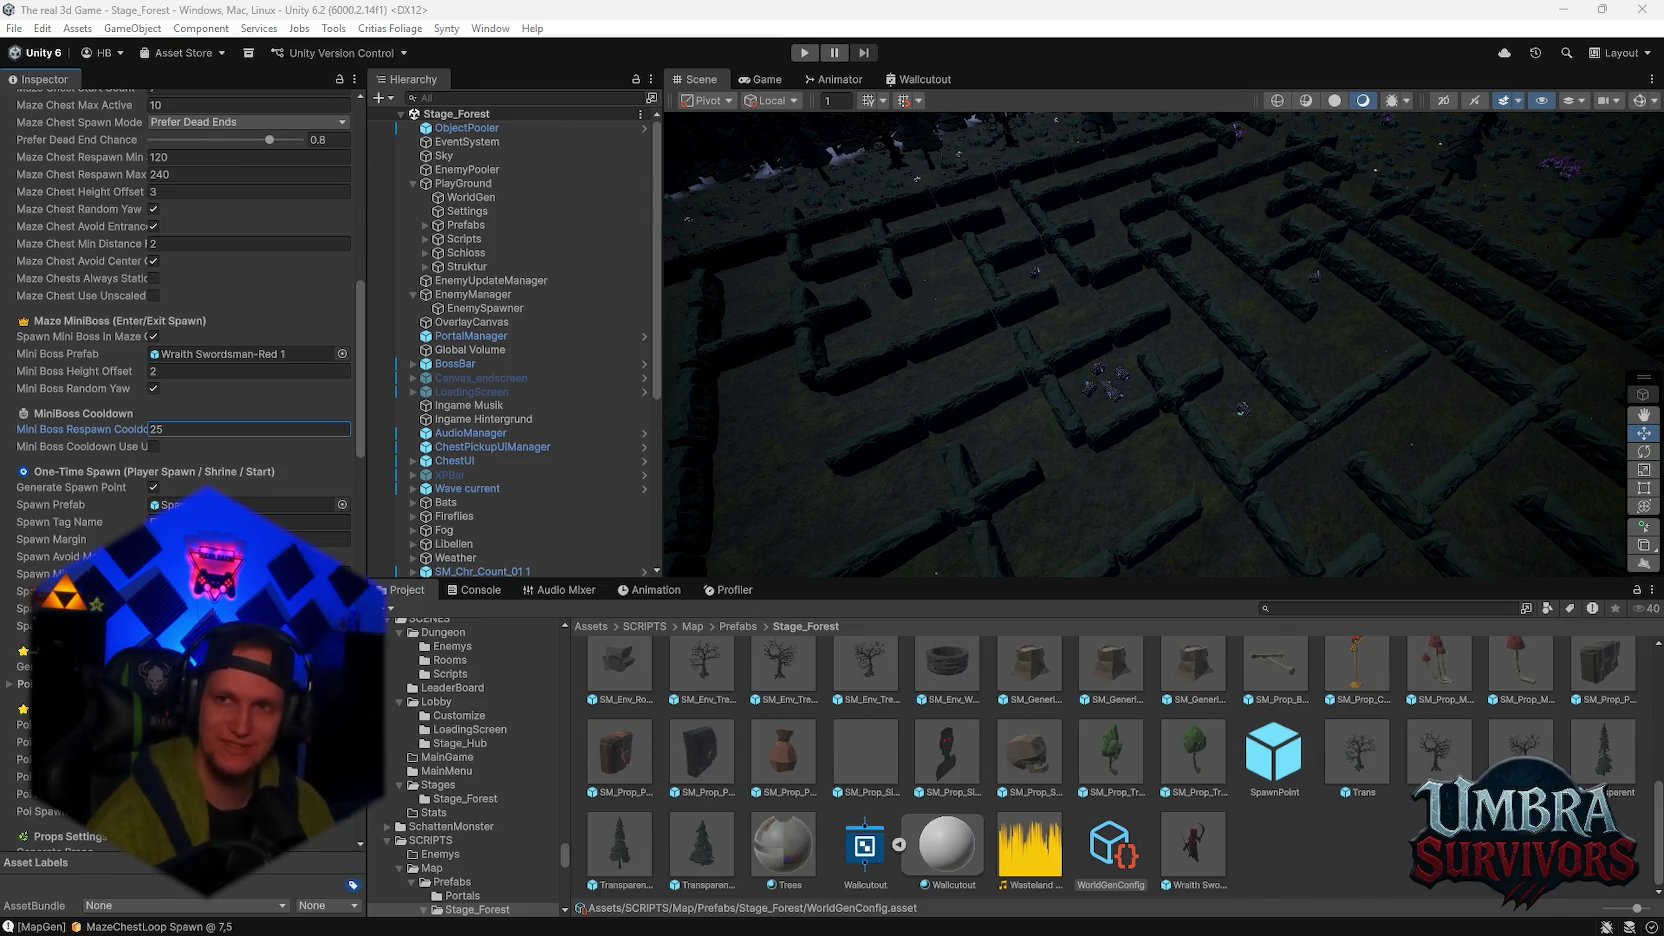
- In ChatGPT, zoom in and highlight 420 in '7 Minuten sind 420 Sekunden', then return to Unity
key(alt+Tab)
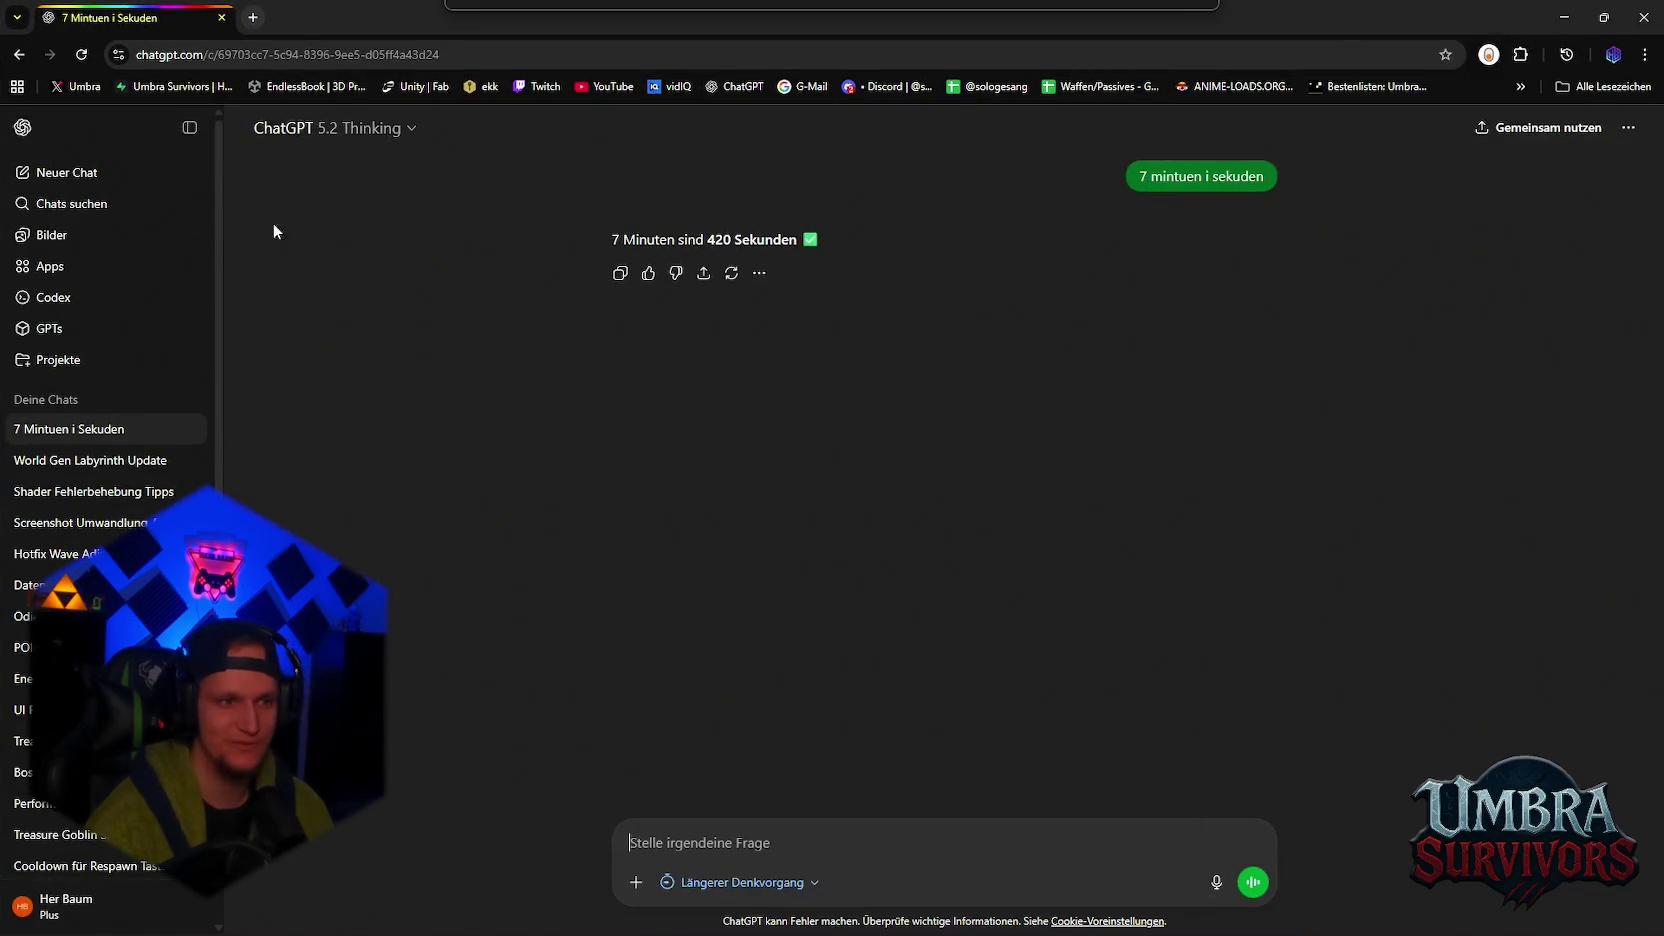
key(ctrl+plus)
key(ctrl+plus)
key(ctrl+plus)
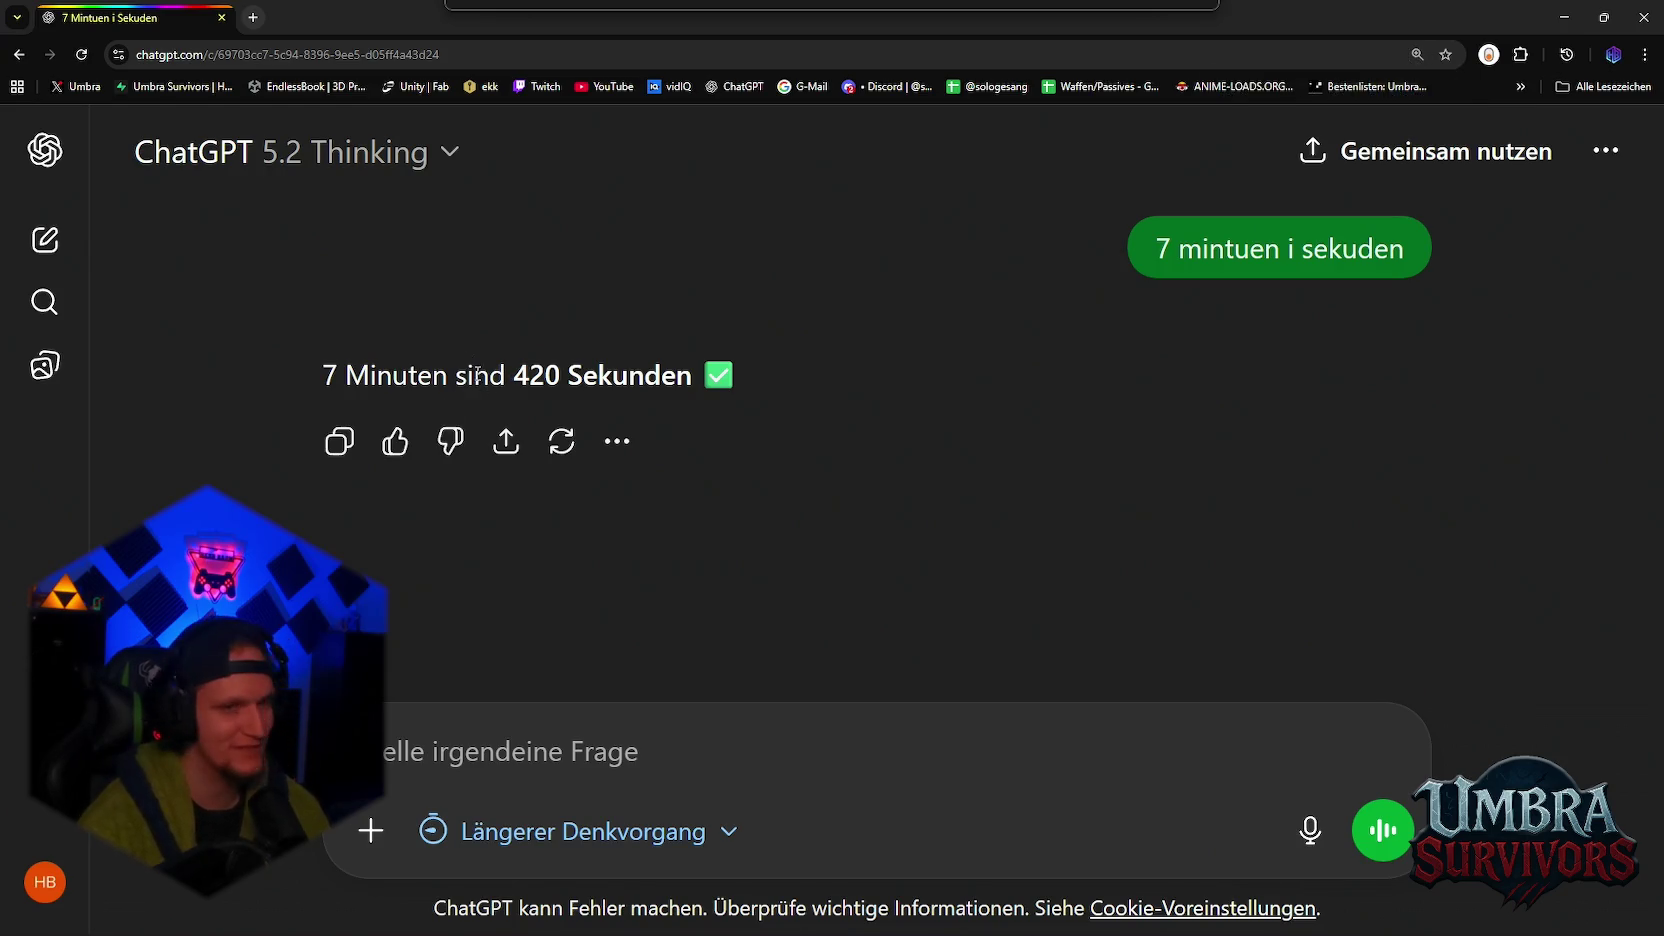
drag(513, 375, 560, 377)
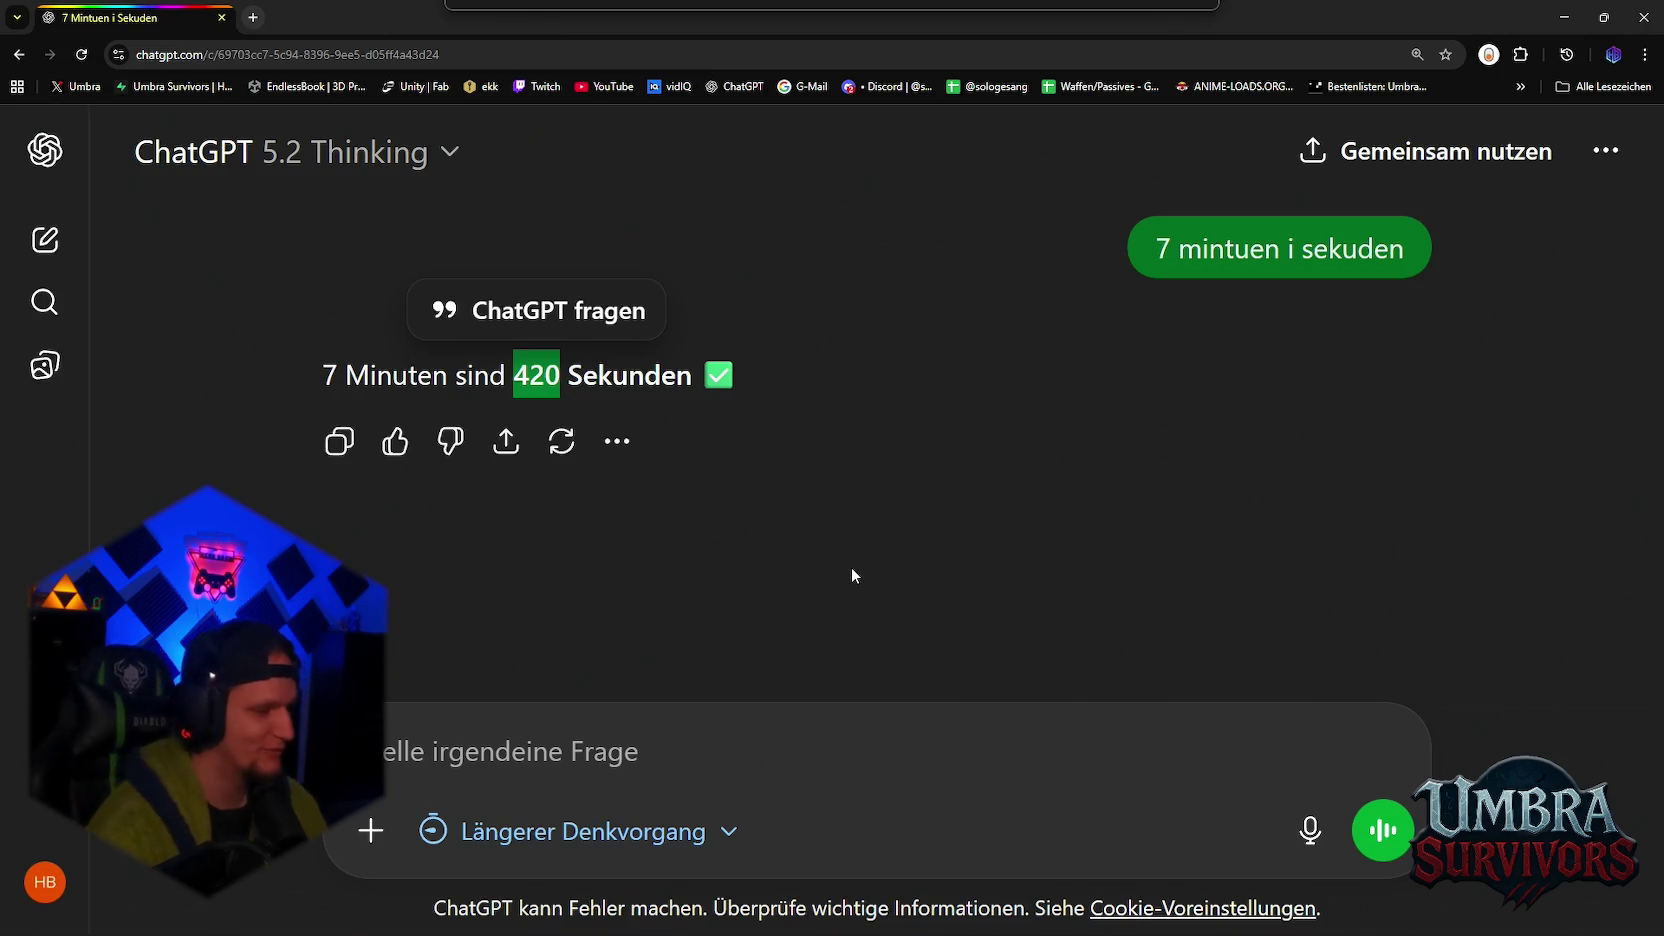
click(845, 499)
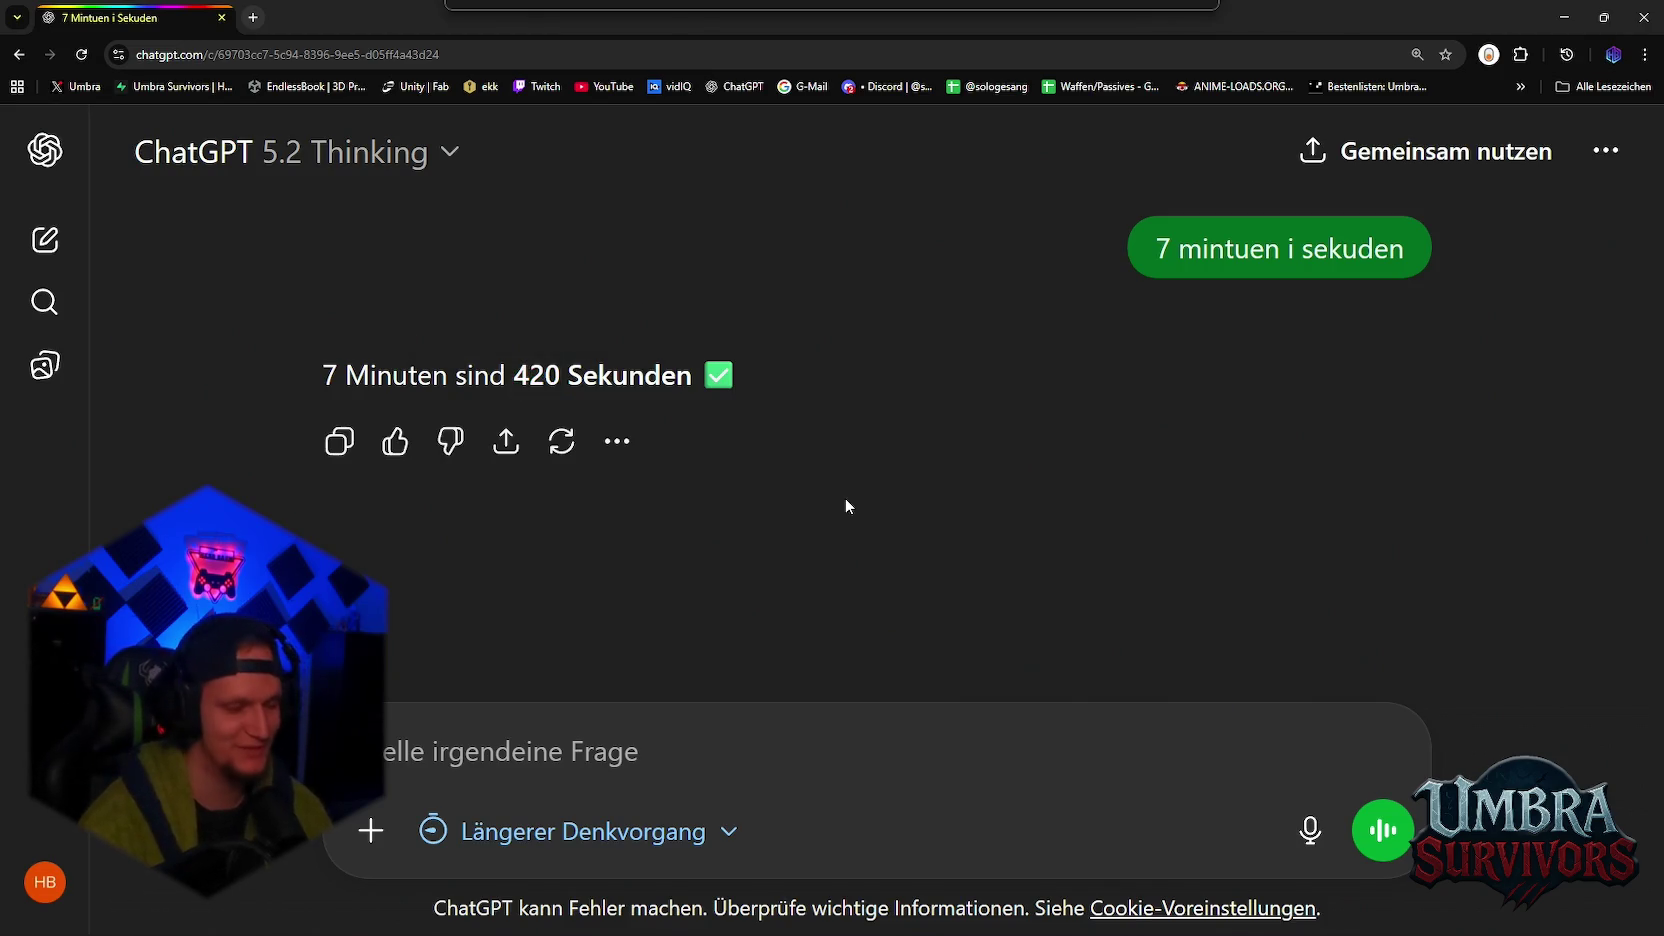
mouse_move(513, 377)
mouse_down()
mouse_move(586, 377)
mouse_move(560, 377)
mouse_up()
click(843, 566)
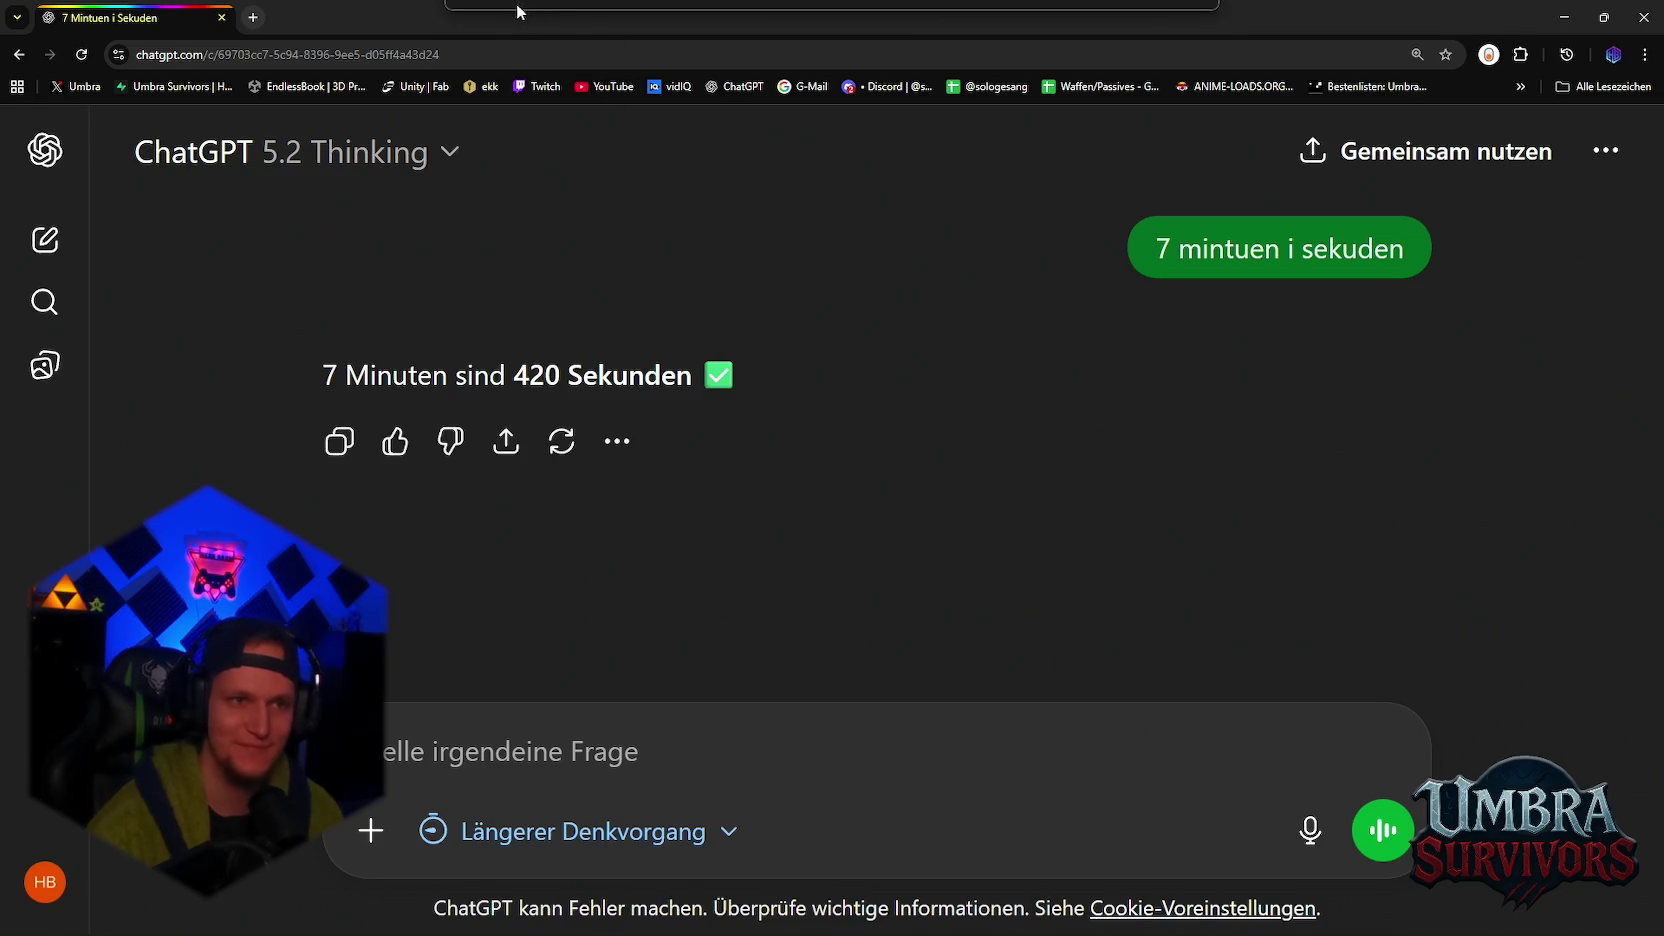
key(alt+Tab)
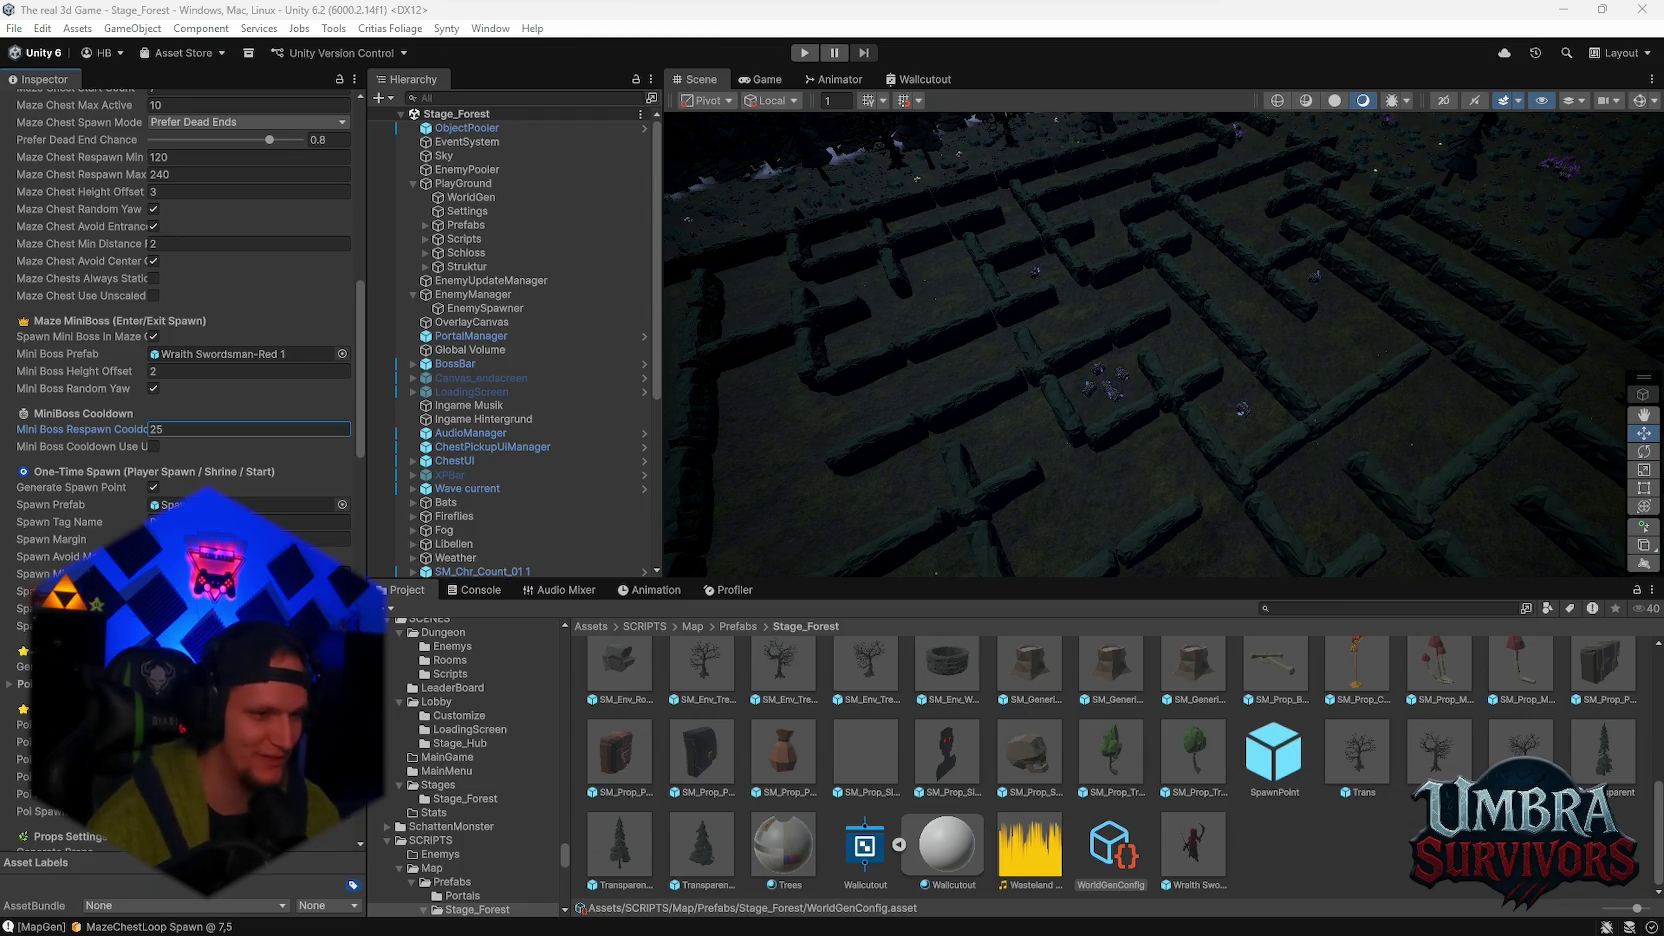
- Scroll WorldGenConfig's Inspector to MiniBoss Cooldown and change Mini Boss Respawn Cooldown from 25 to 420
scroll(214, 364, up, 5)
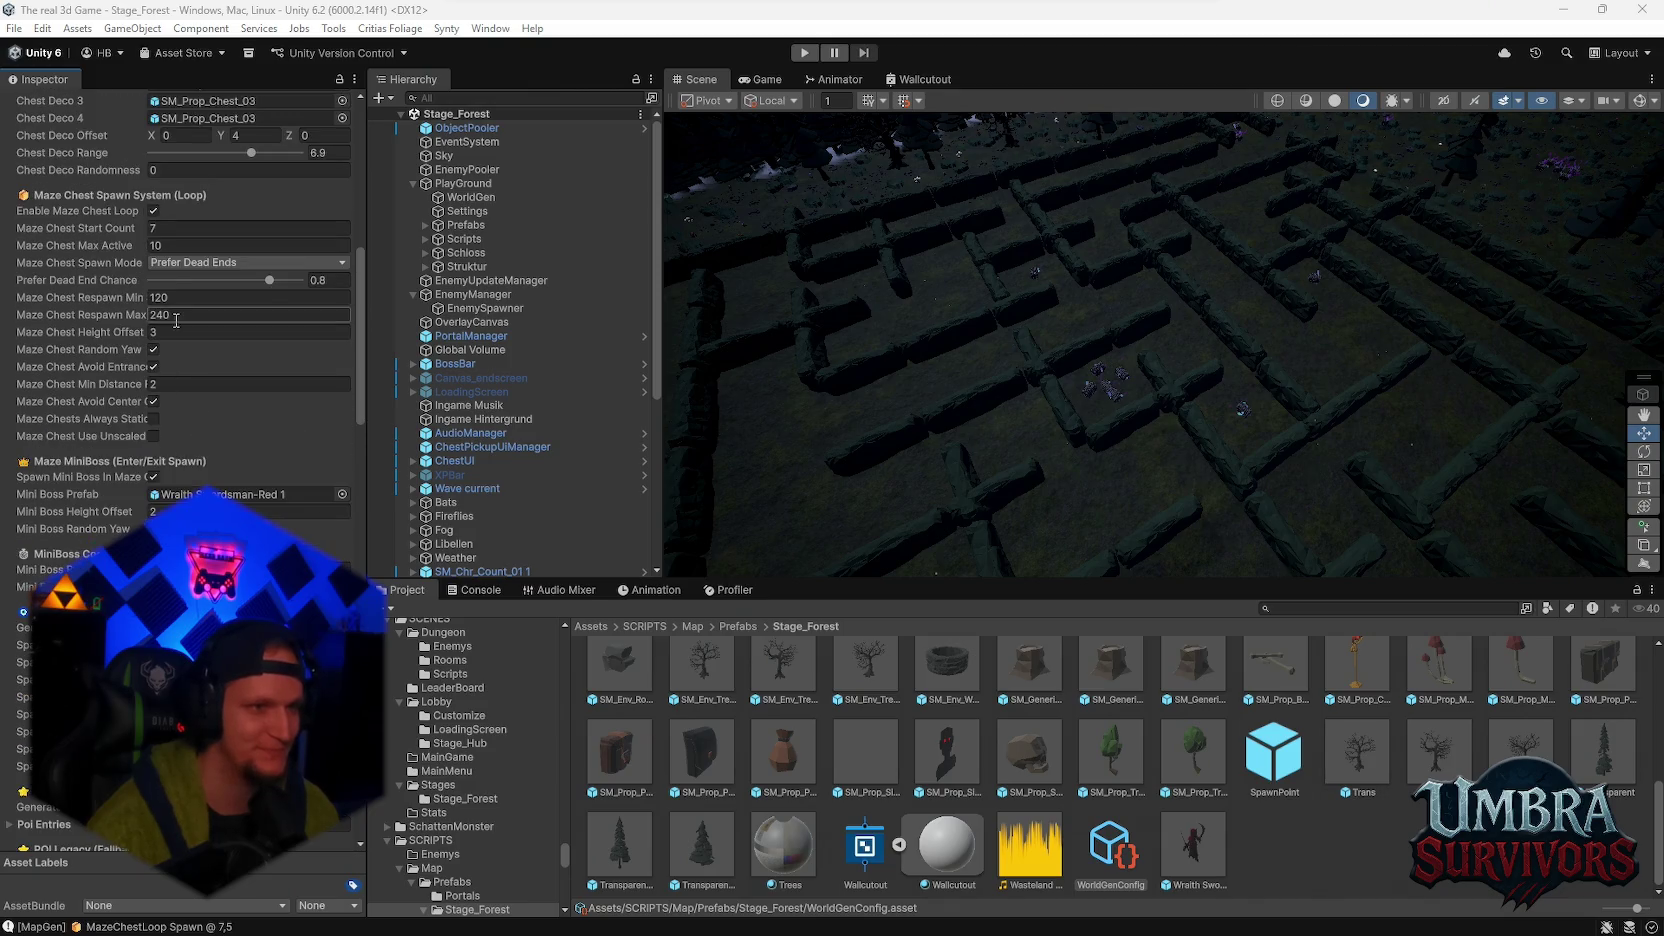
scroll(214, 364, down, 5)
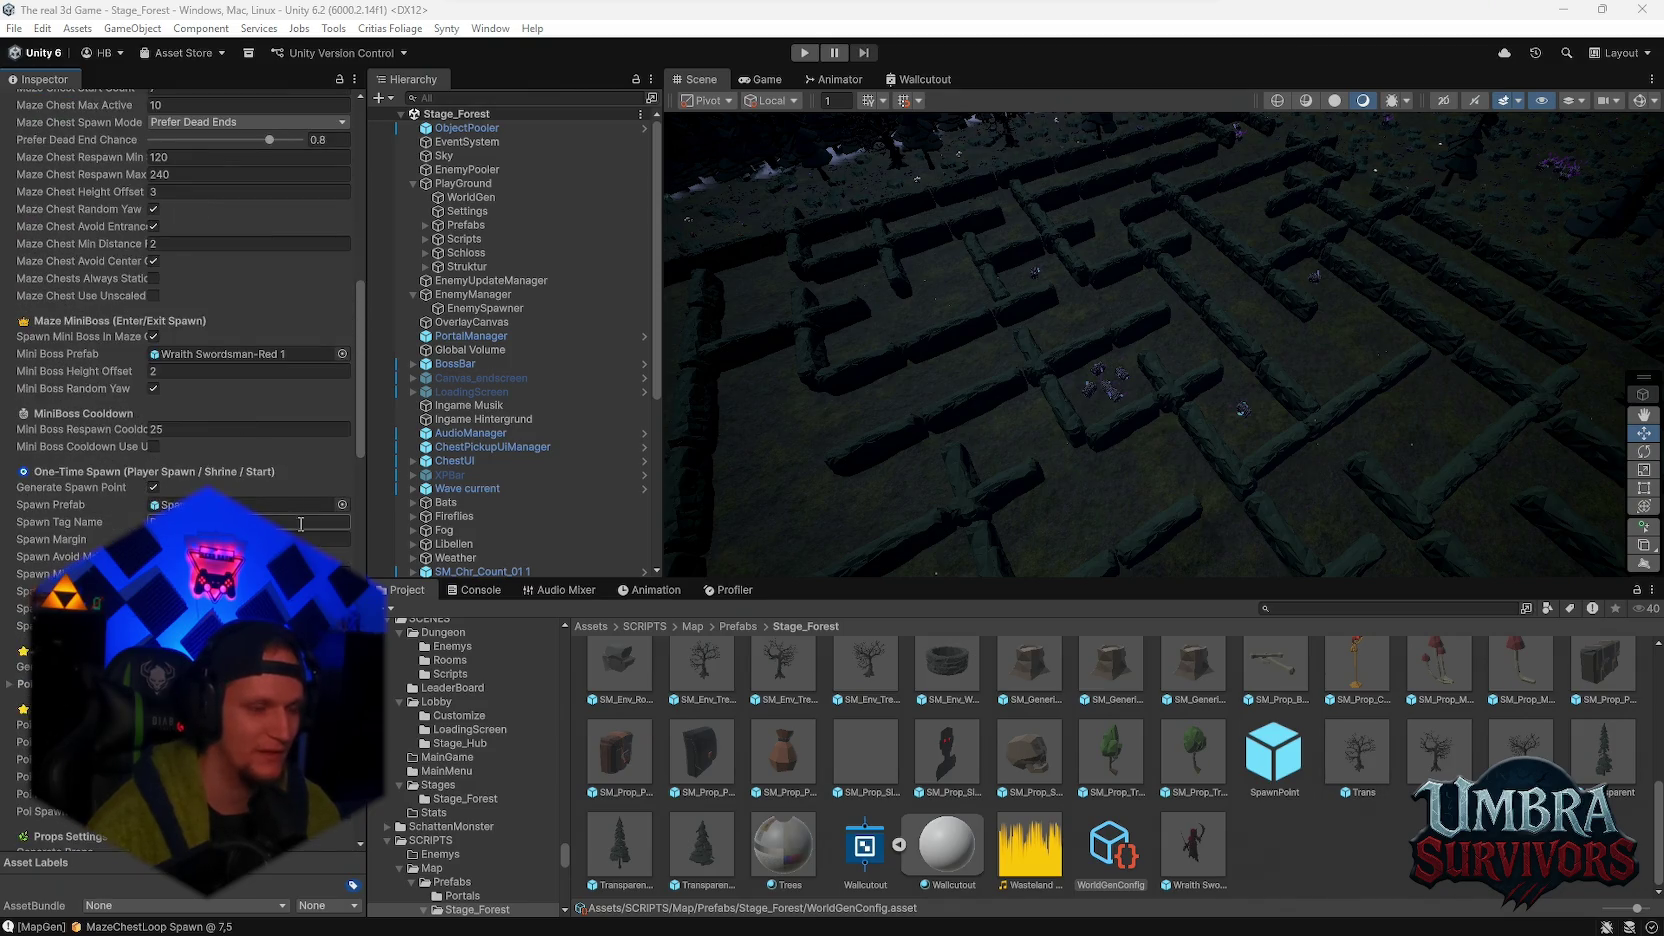
scroll(180, 460, down, 1)
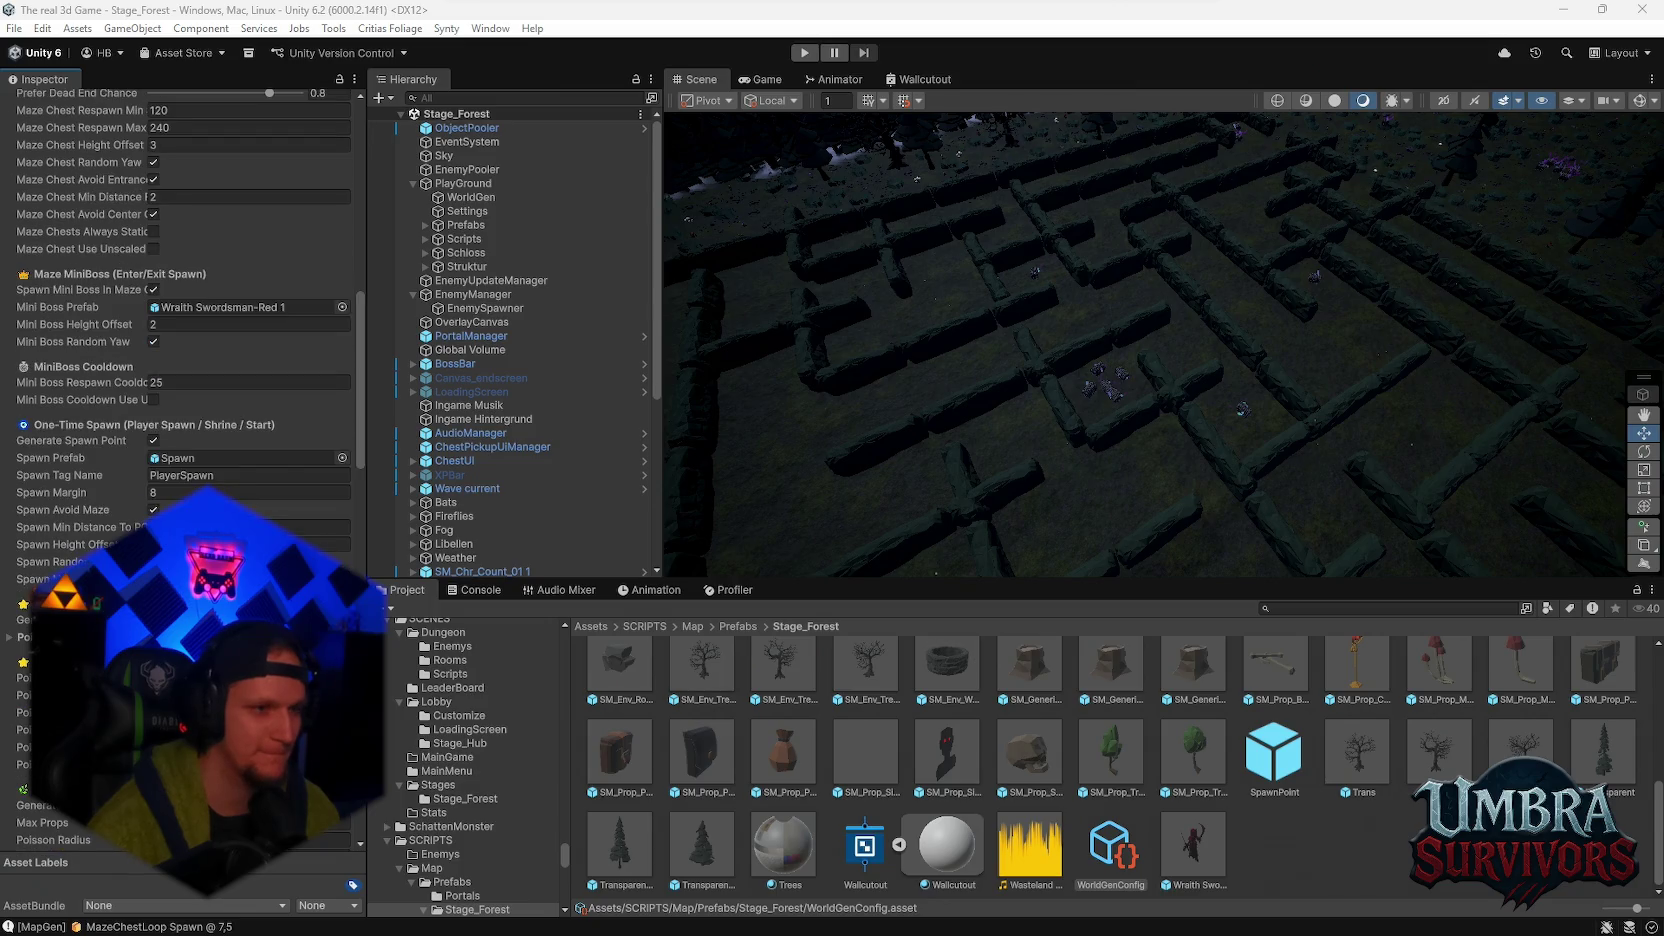
scroll(180, 460, up, 1)
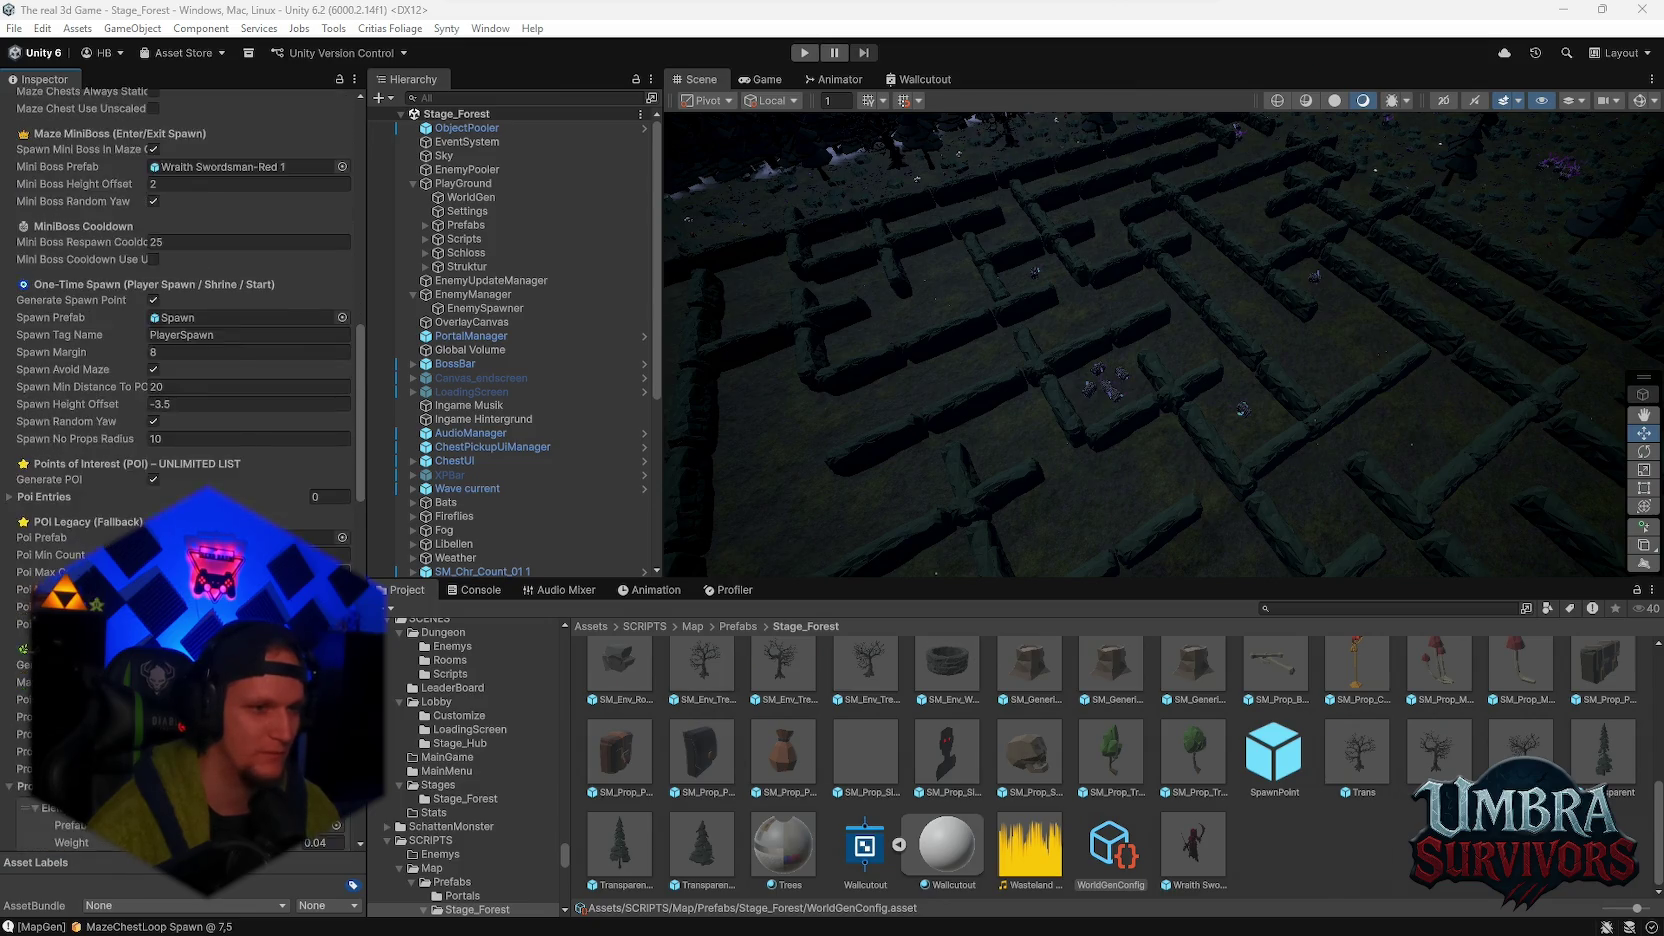
scroll(258, 516, up, 5)
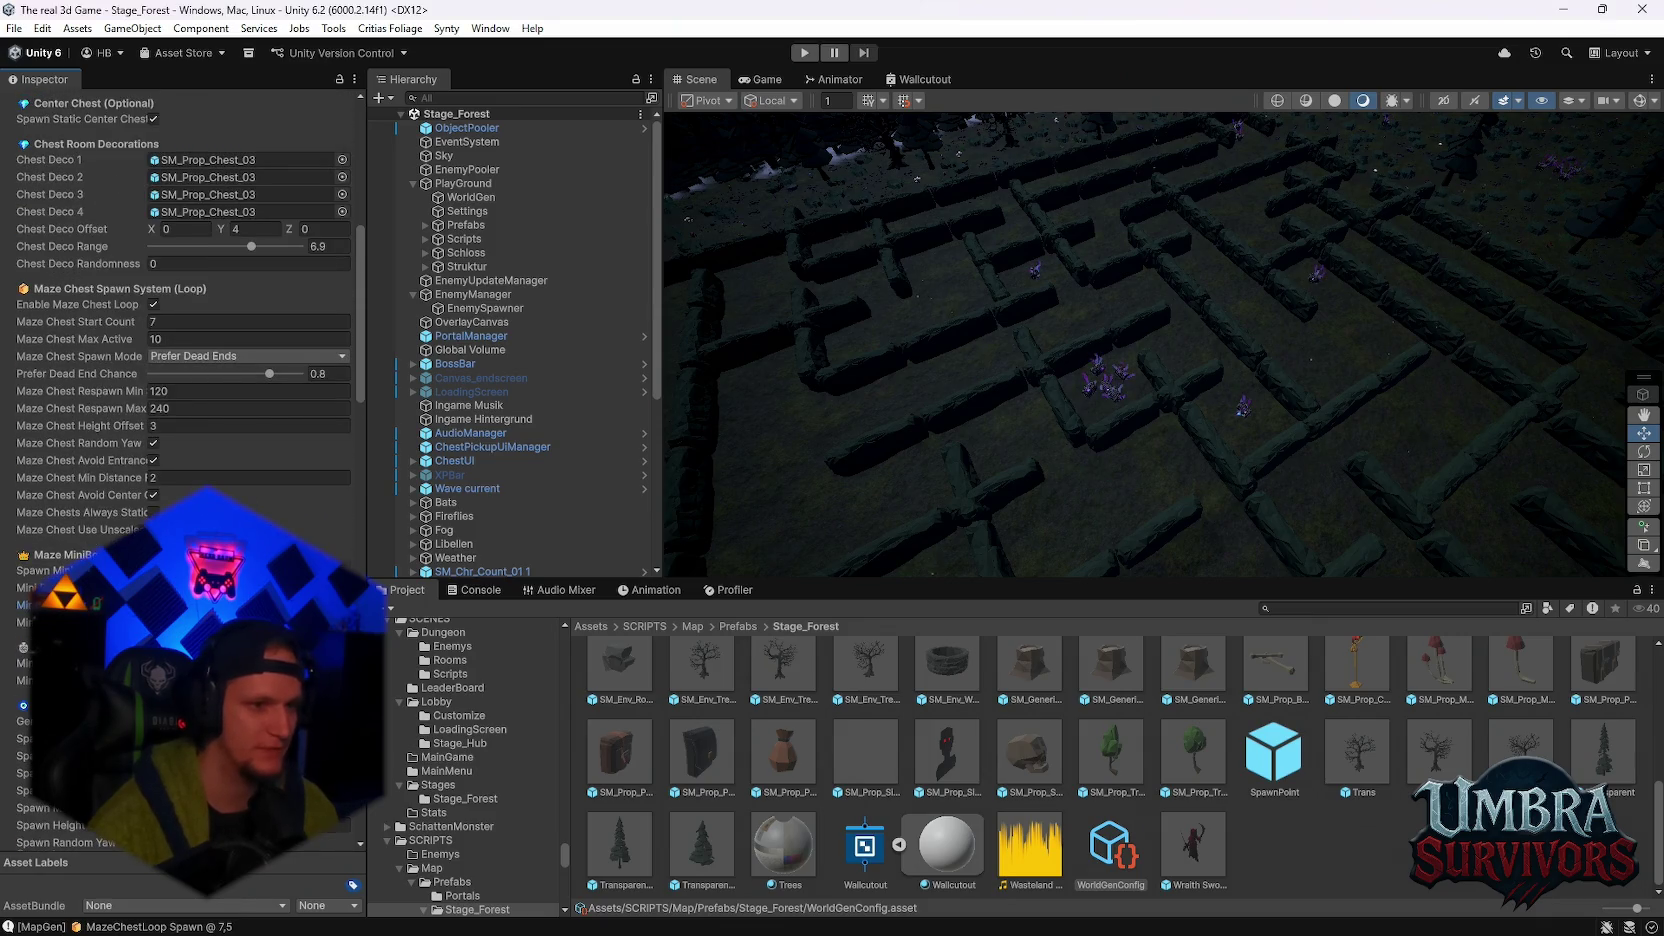
scroll(180, 300, down, 2)
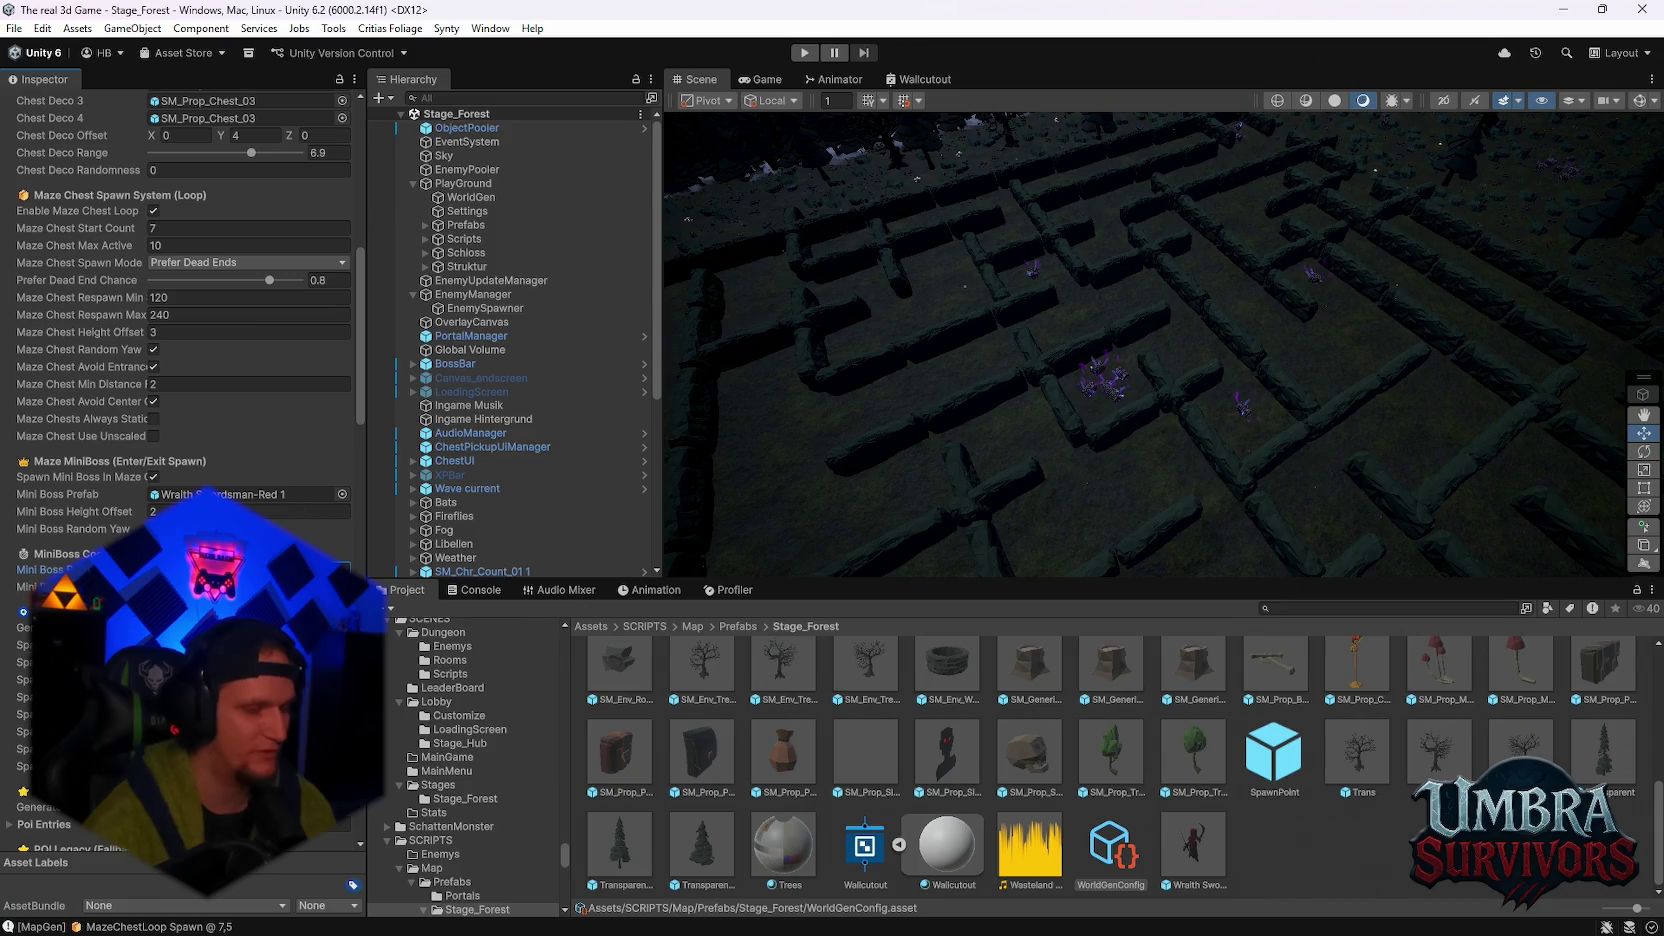
mouse_move(367, 556)
mouse_down()
mouse_move(530, 556)
mouse_move(371, 556)
mouse_up()
scroll(180, 300, down, 5)
scroll(180, 300, down, 1)
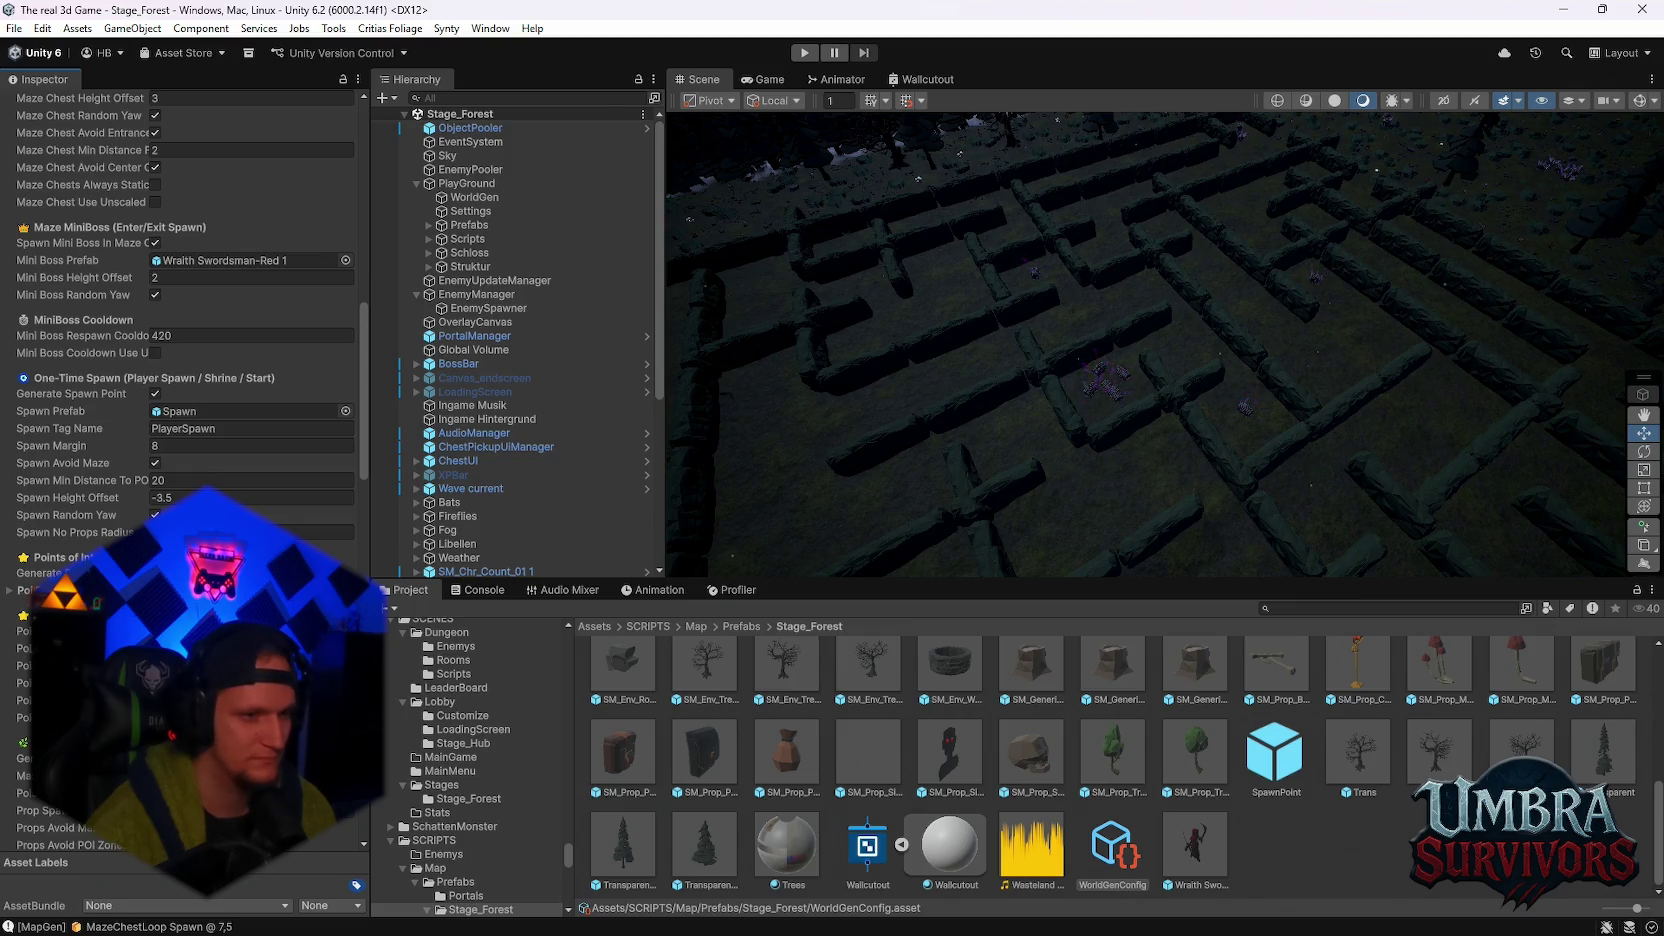
scroll(180, 300, down, 15)
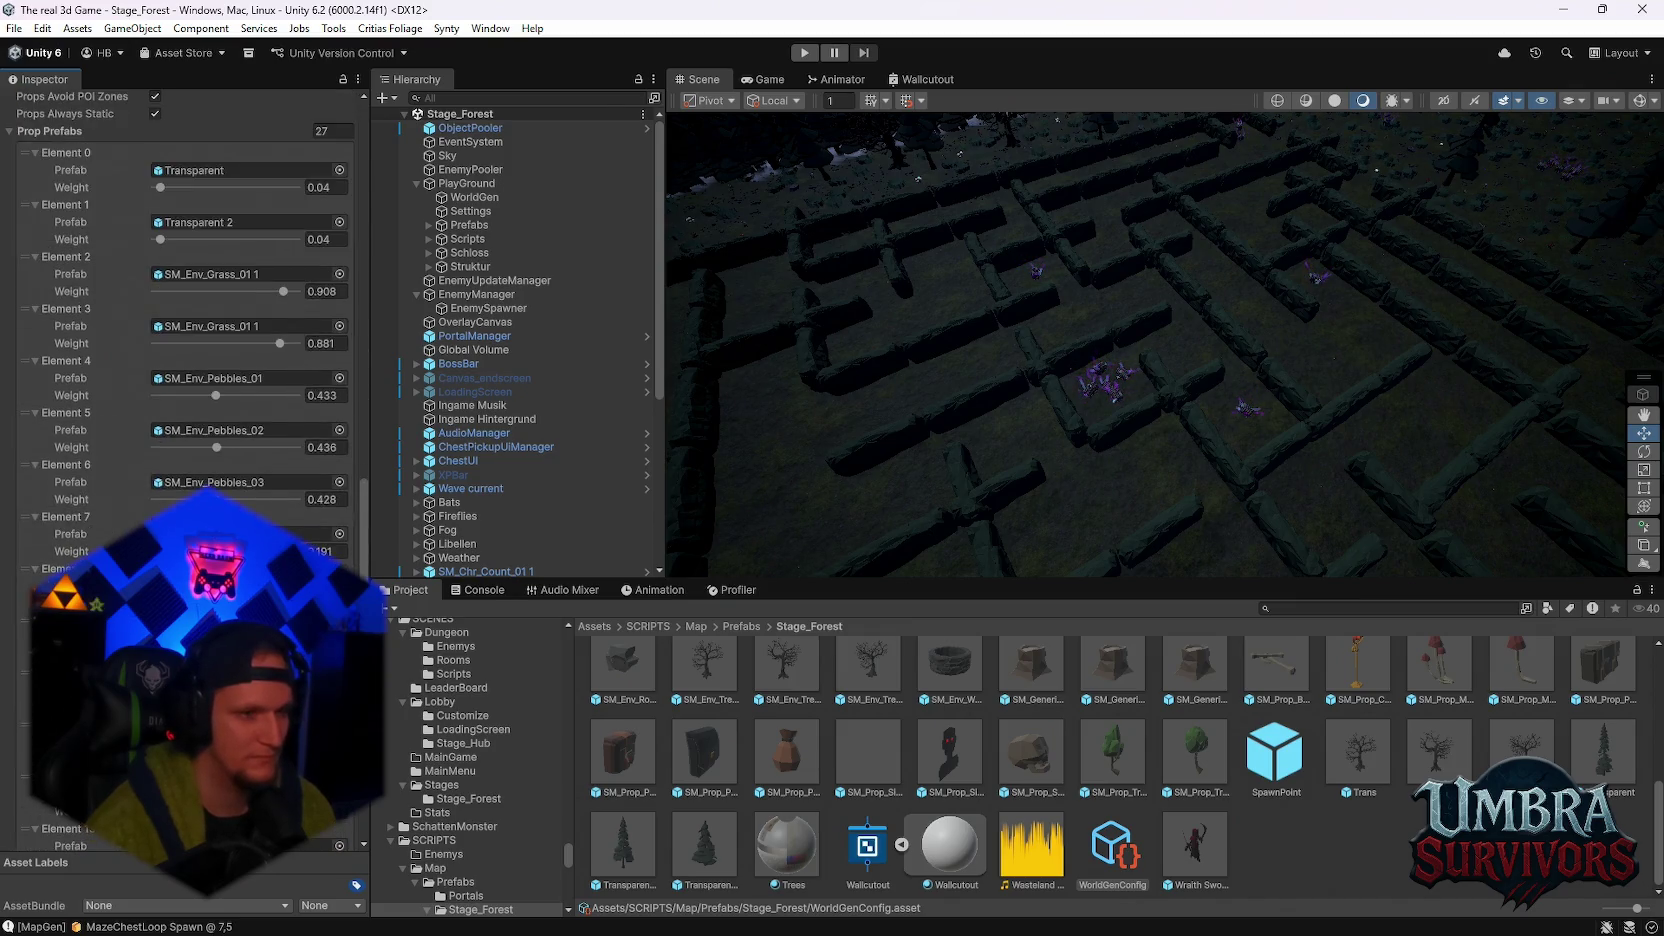
scroll(180, 300, up, 8)
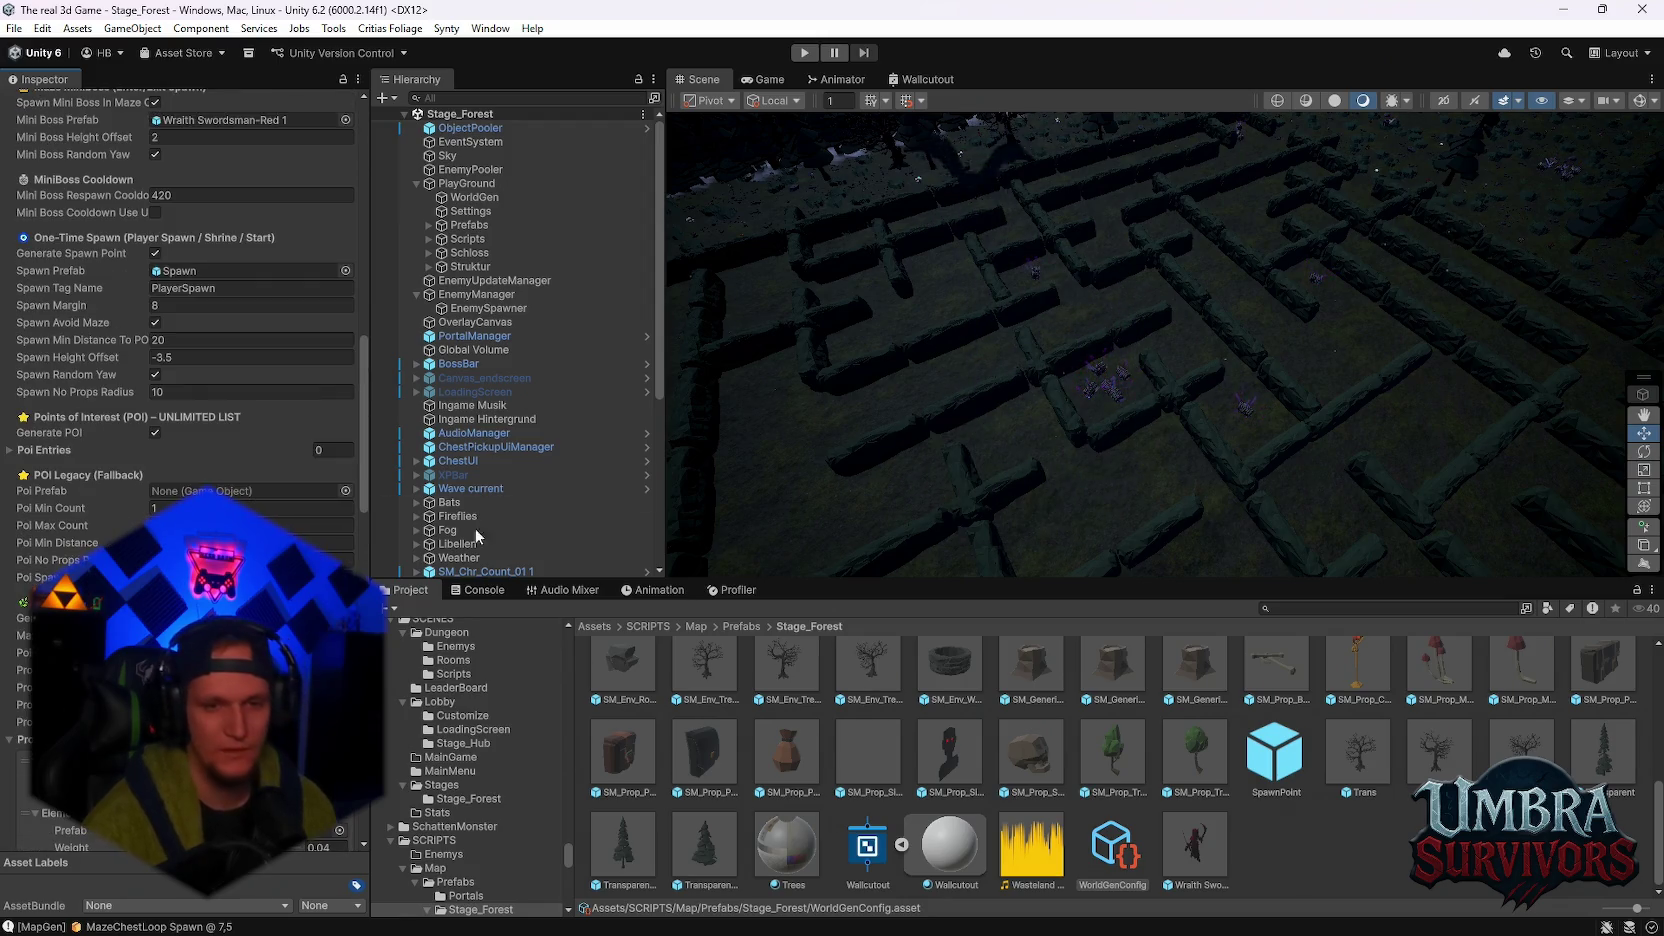
drag(1145, 362, 1140, 282)
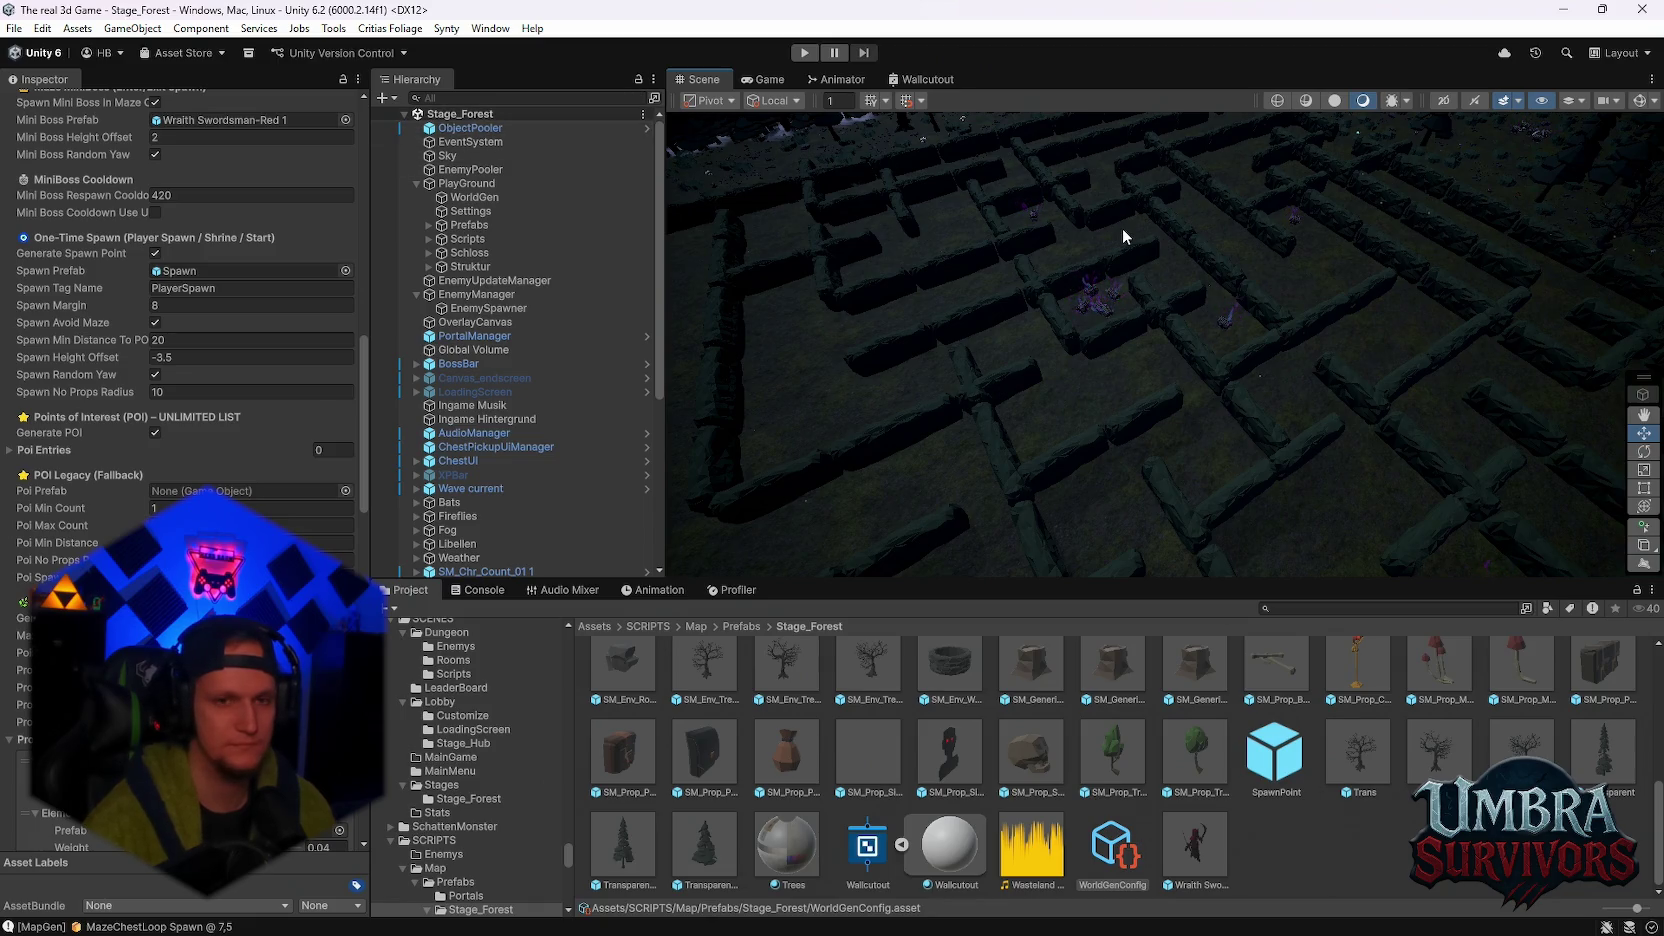
scroll(1097, 265, up, 3)
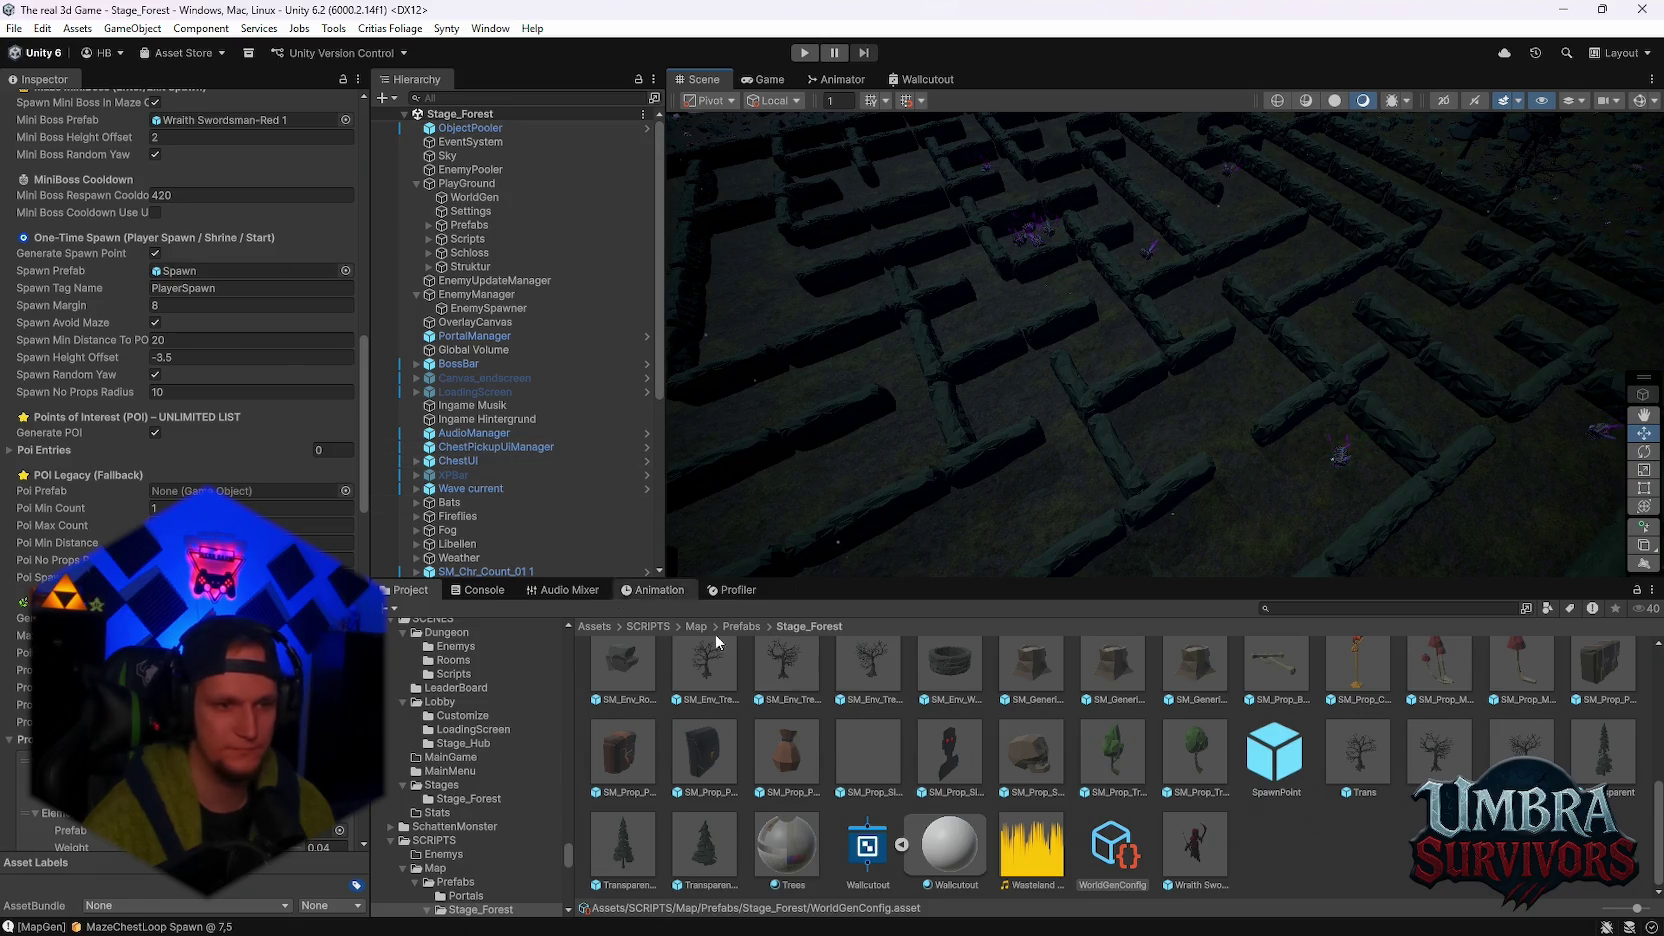
scroll(225, 452, up, 6)
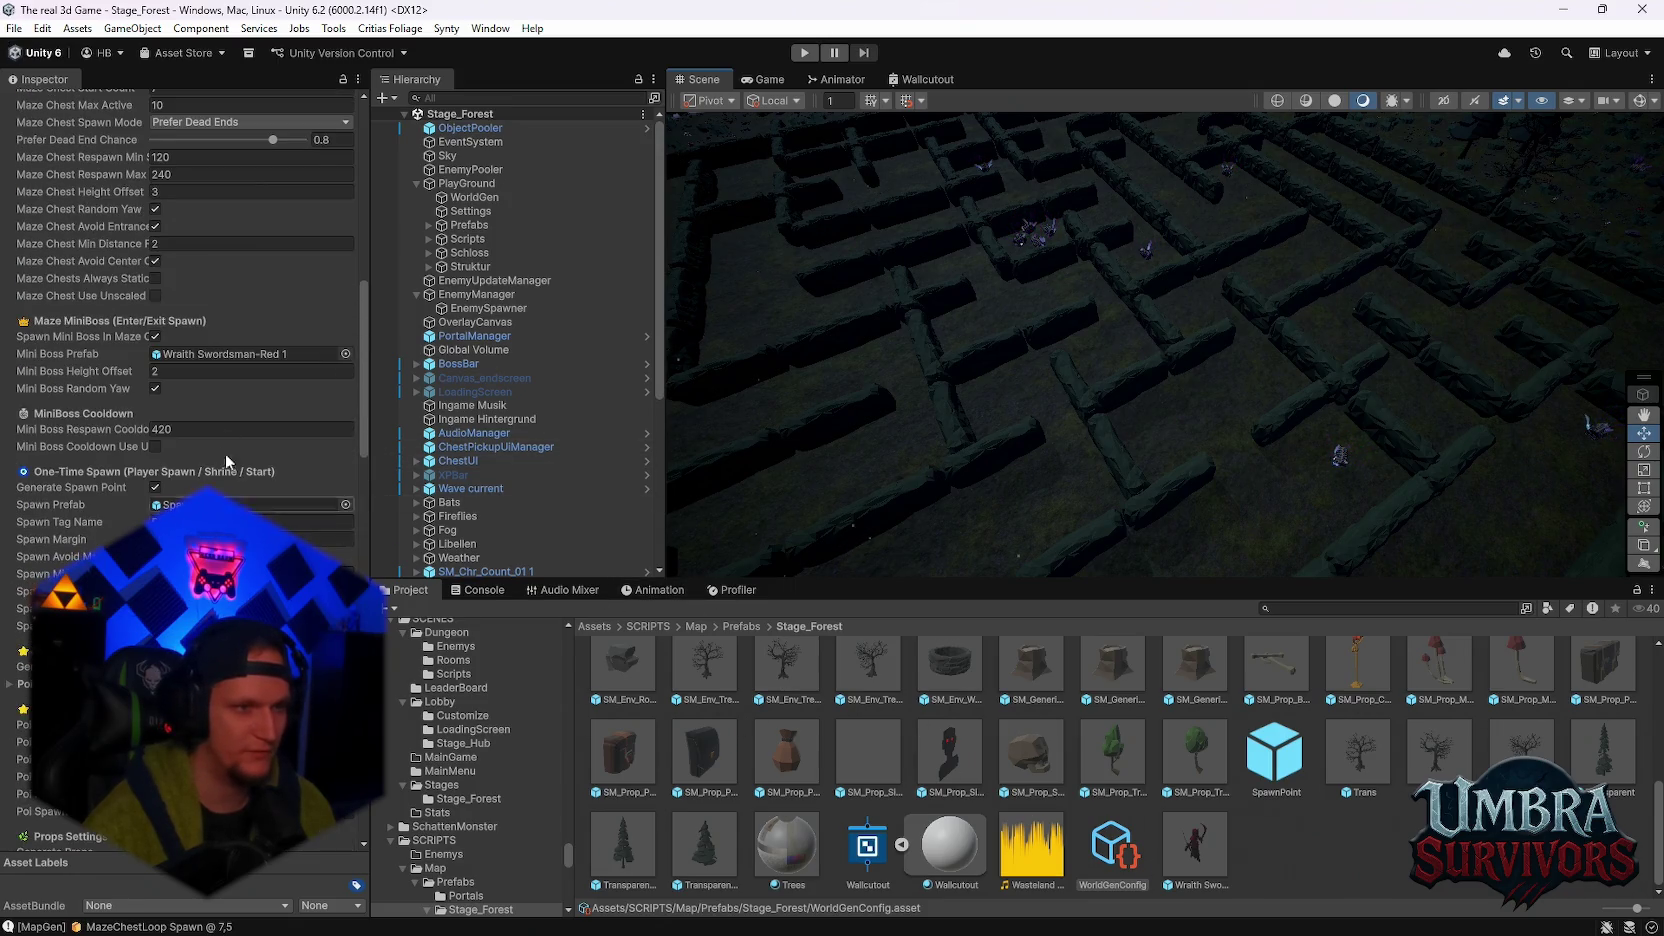
double_click(214, 358)
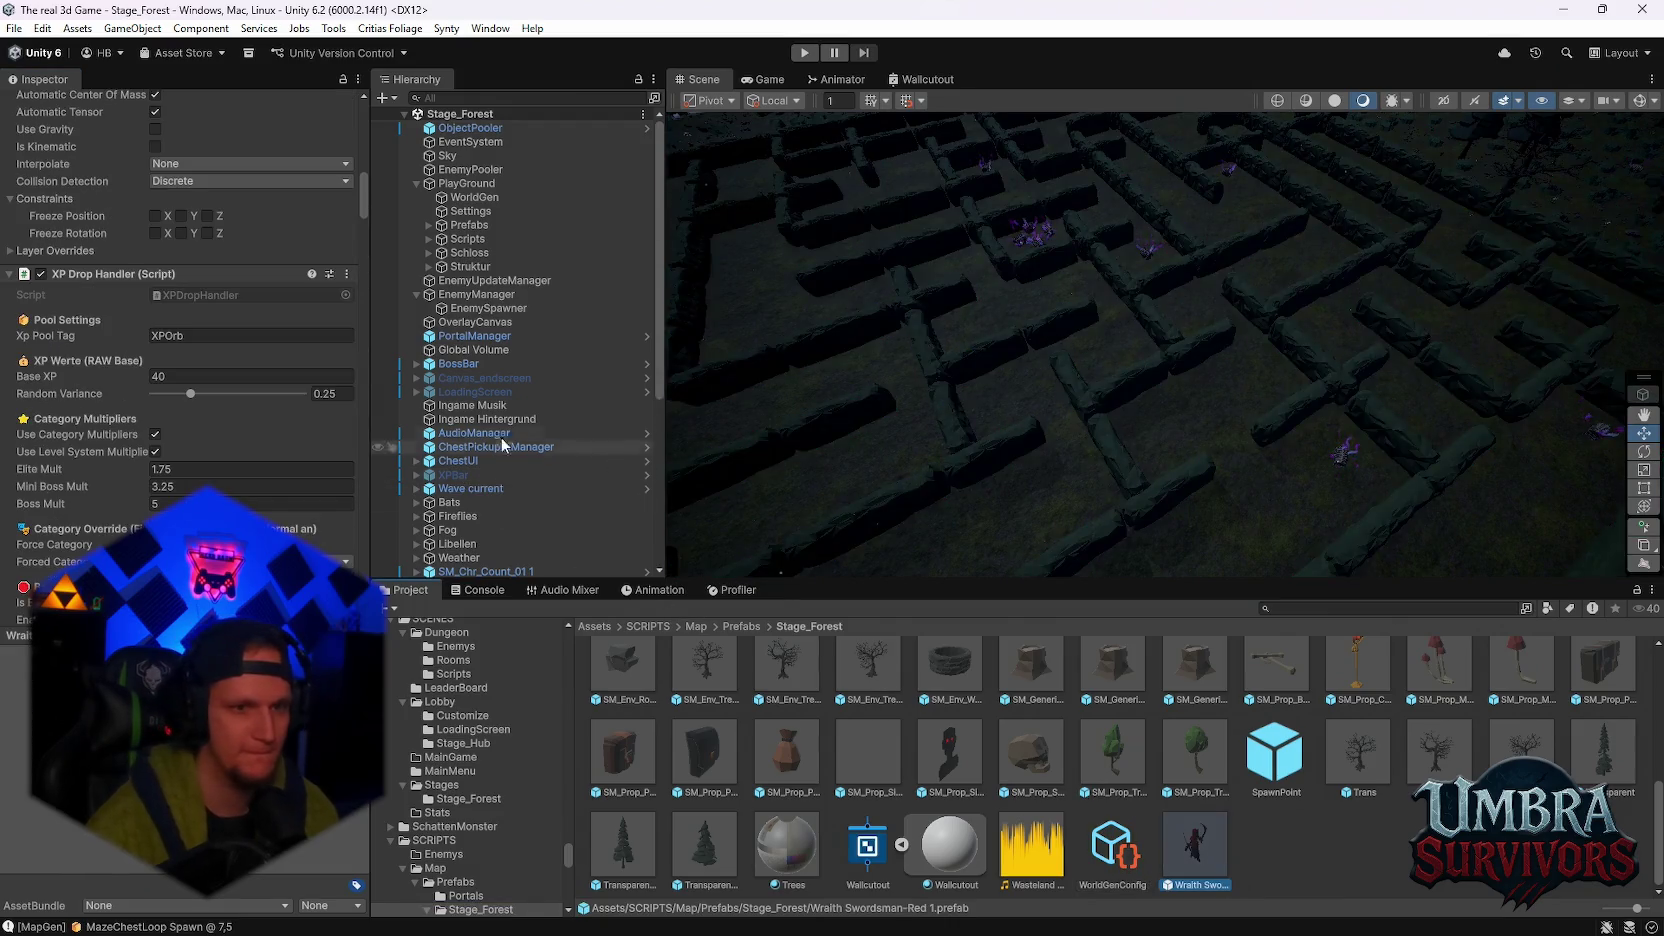
- Scroll through Wraith Swordsman-Red 1's Inspector components, including its Item Drop Handler and pooling settings
scroll(256, 510, down, 15)
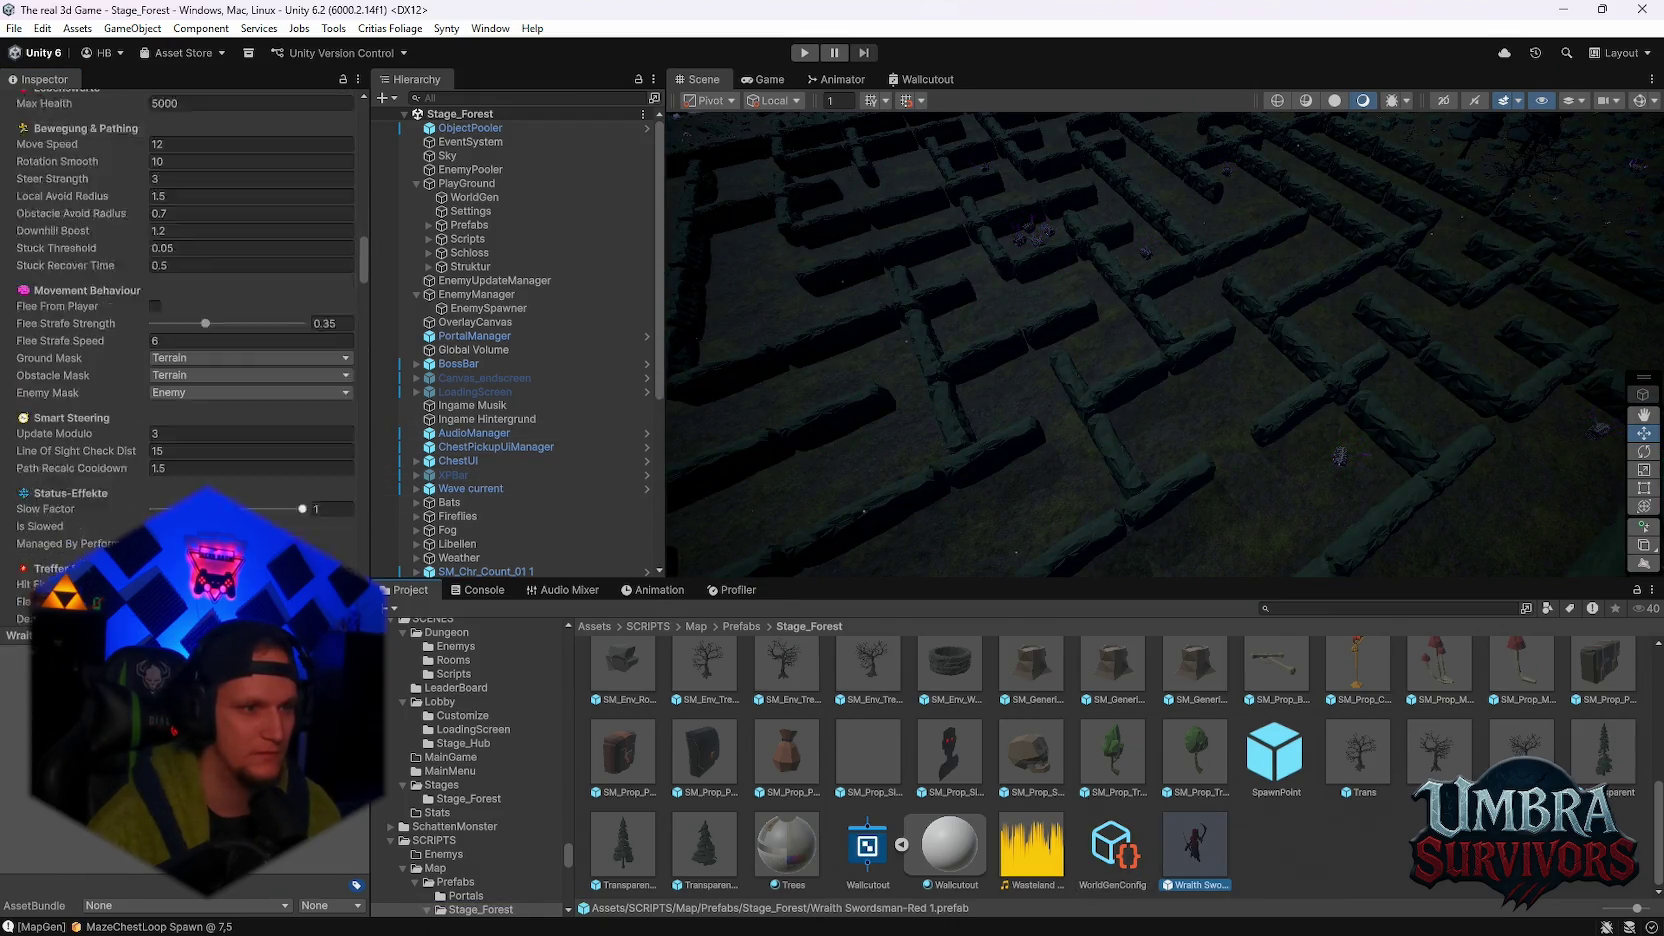
scroll(178, 506, down, 15)
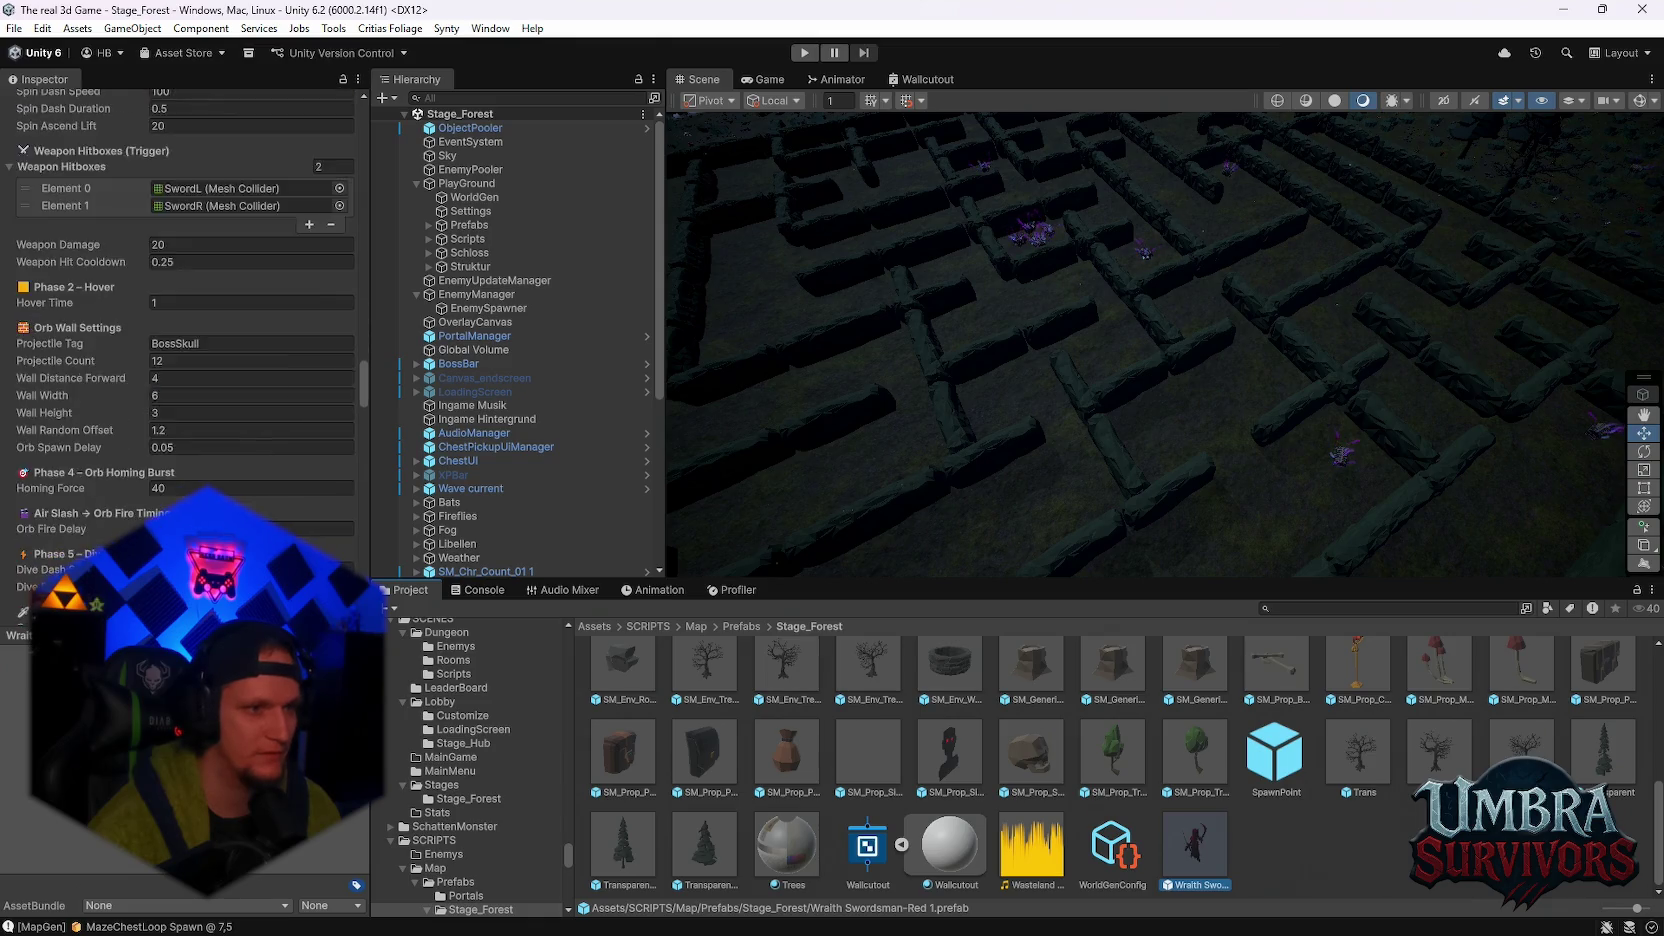
scroll(178, 506, down, 15)
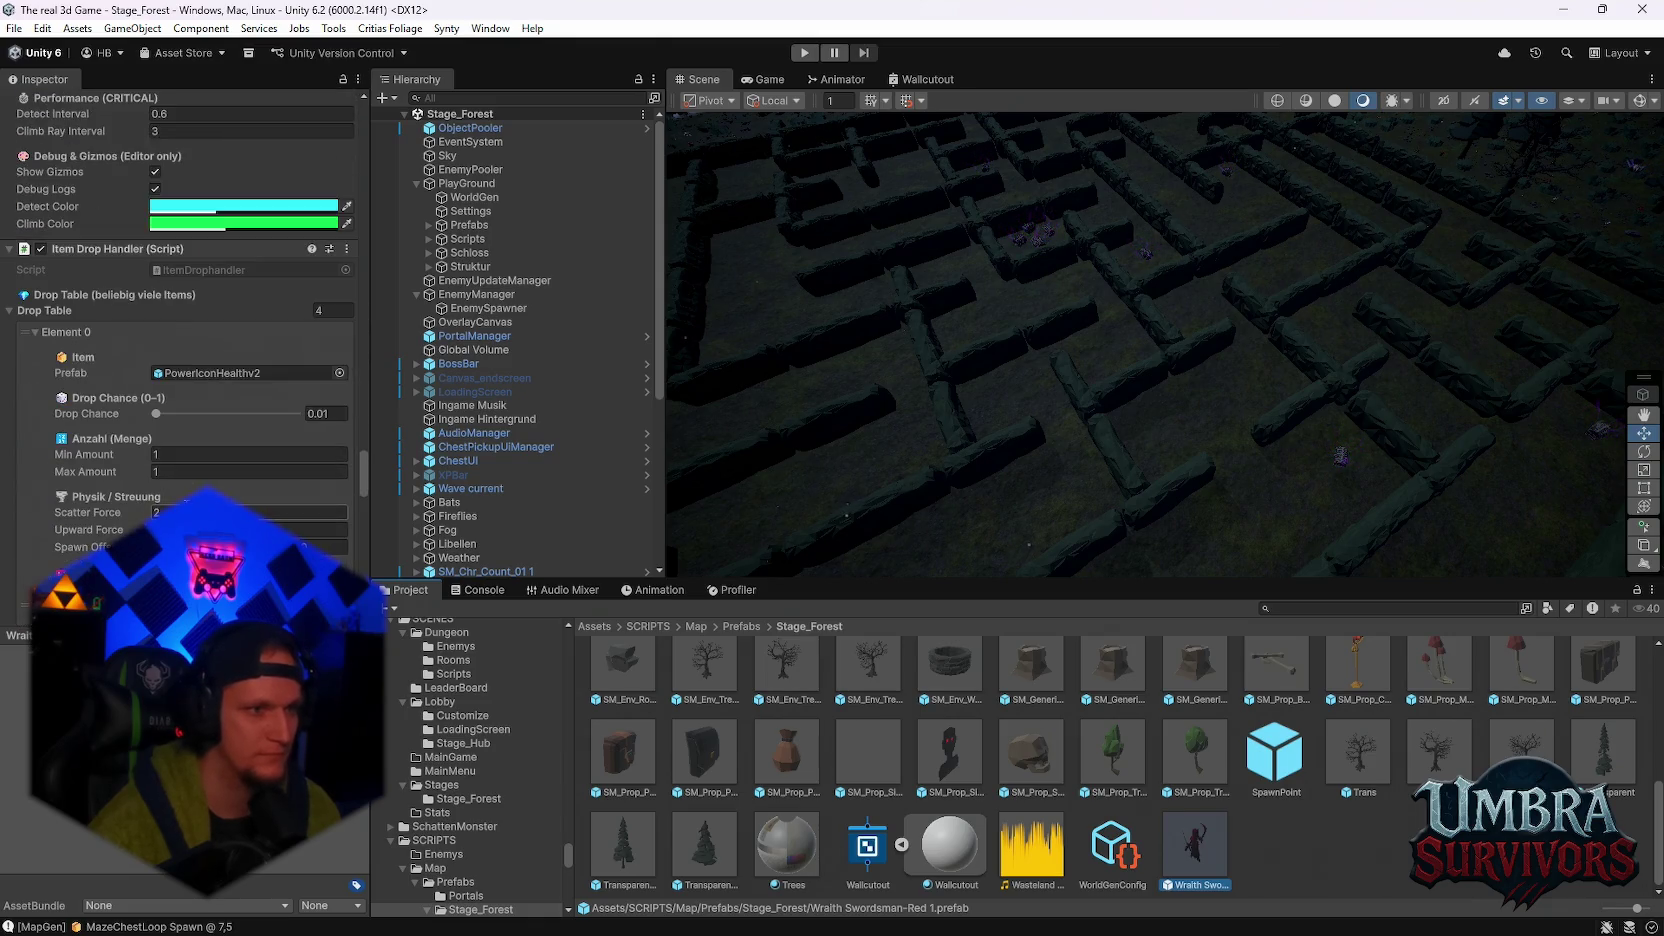
scroll(250, 400, down, 3)
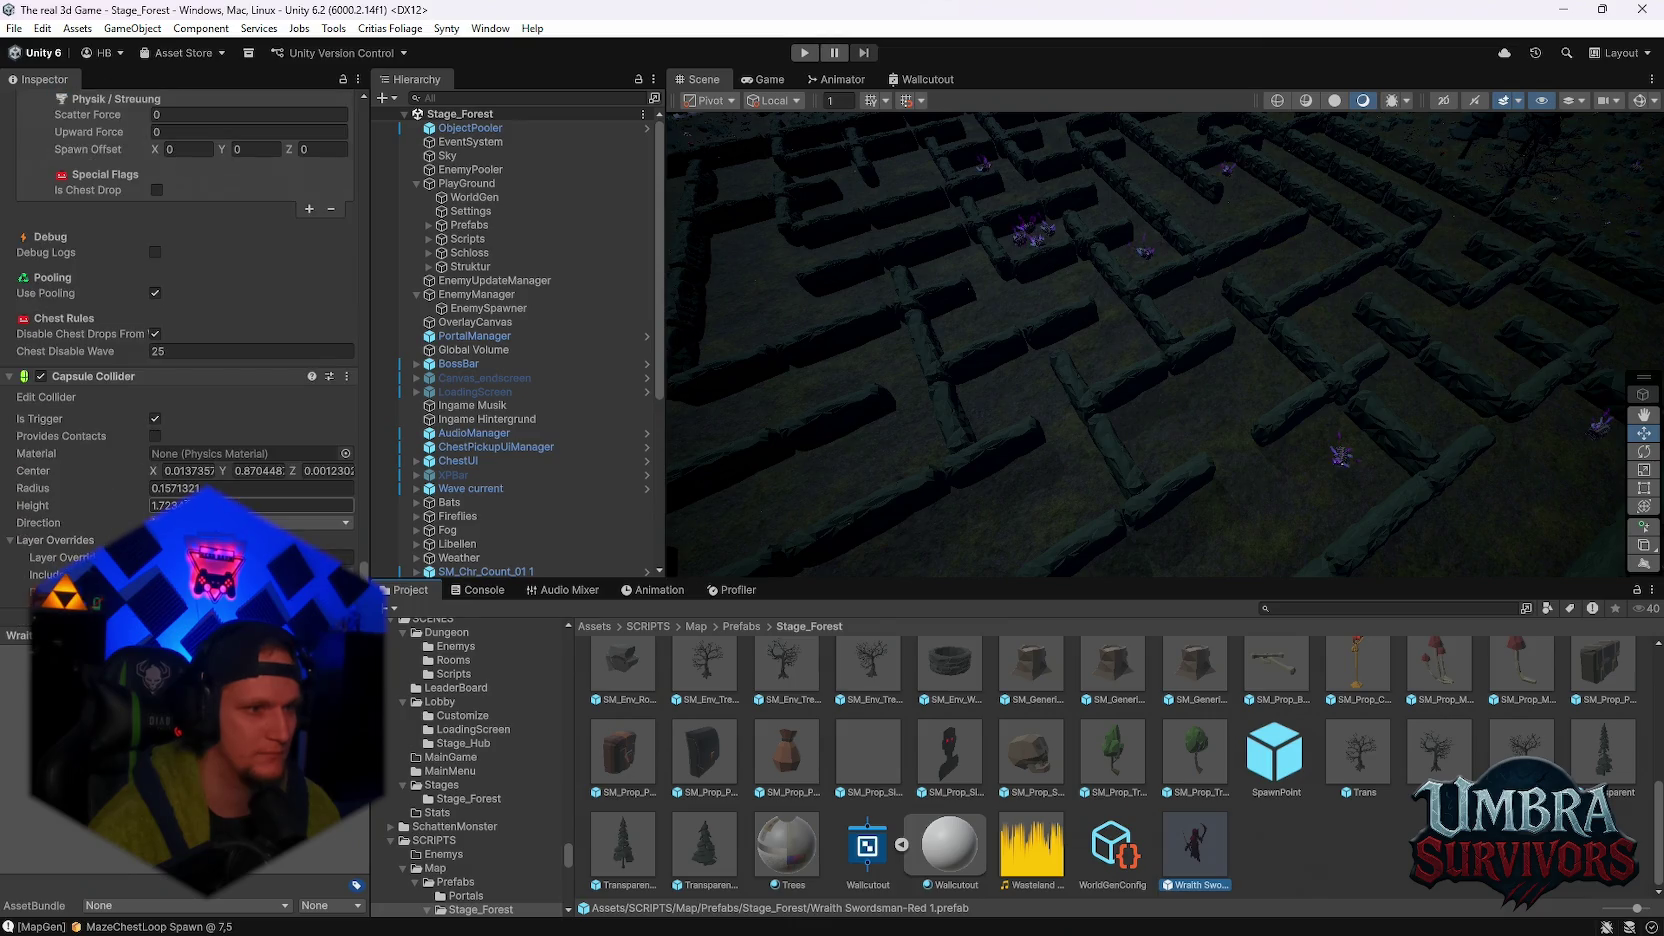
drag(363, 556, 351, 201)
scroll(348, 160, up, 10)
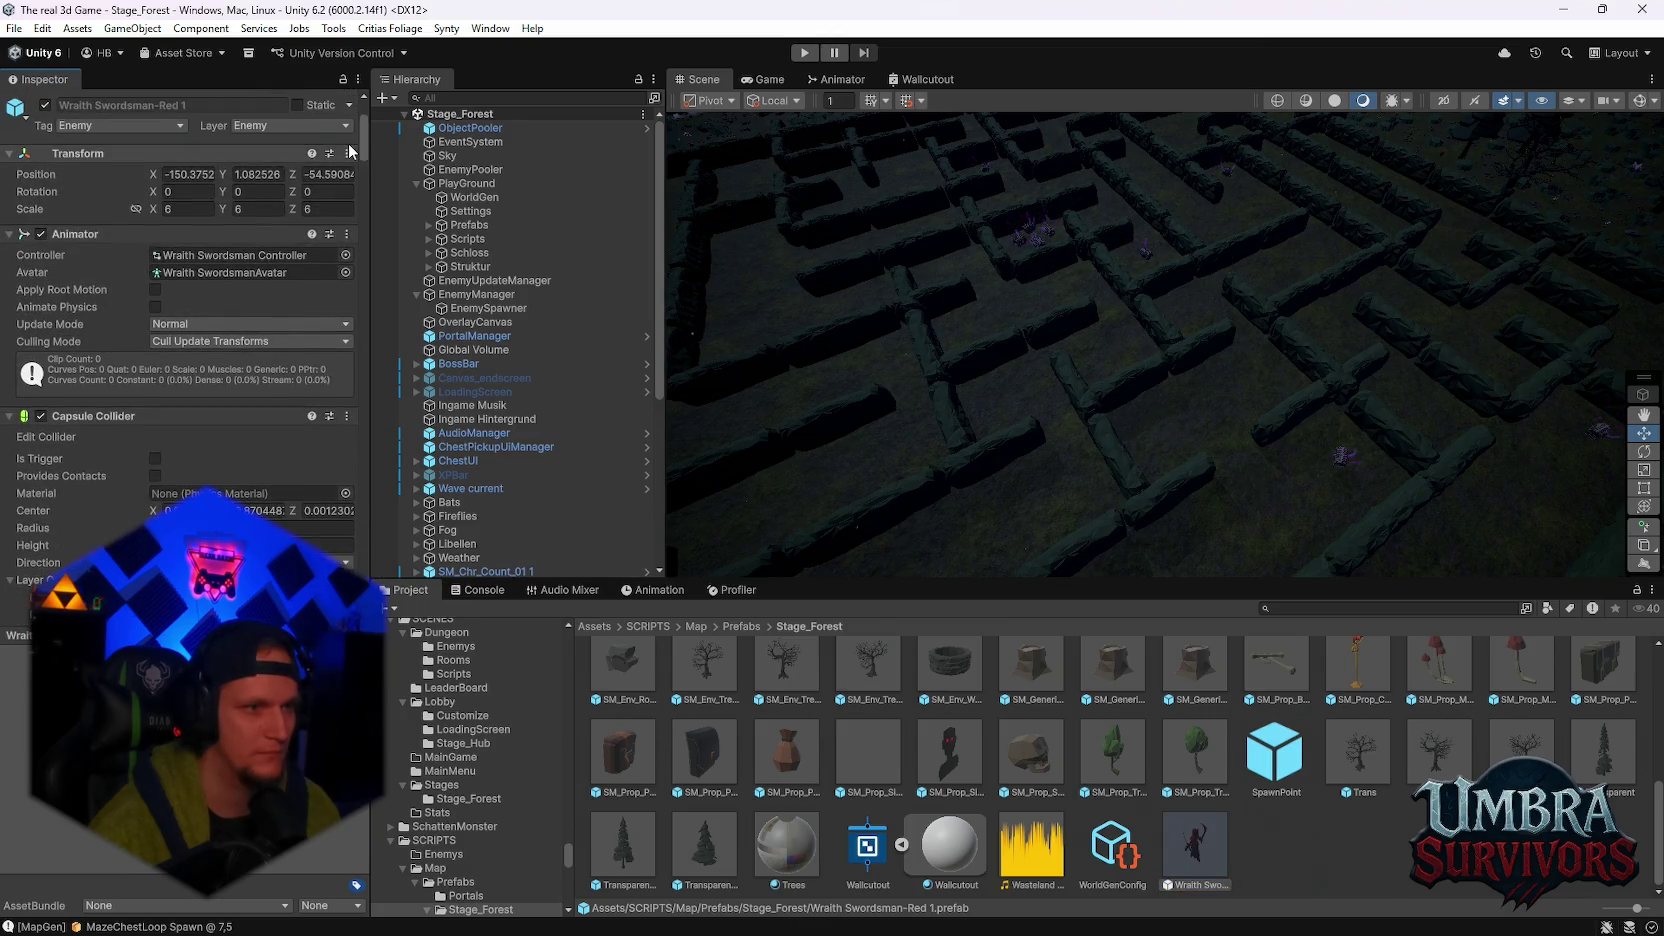
scroll(340, 240, down, 15)
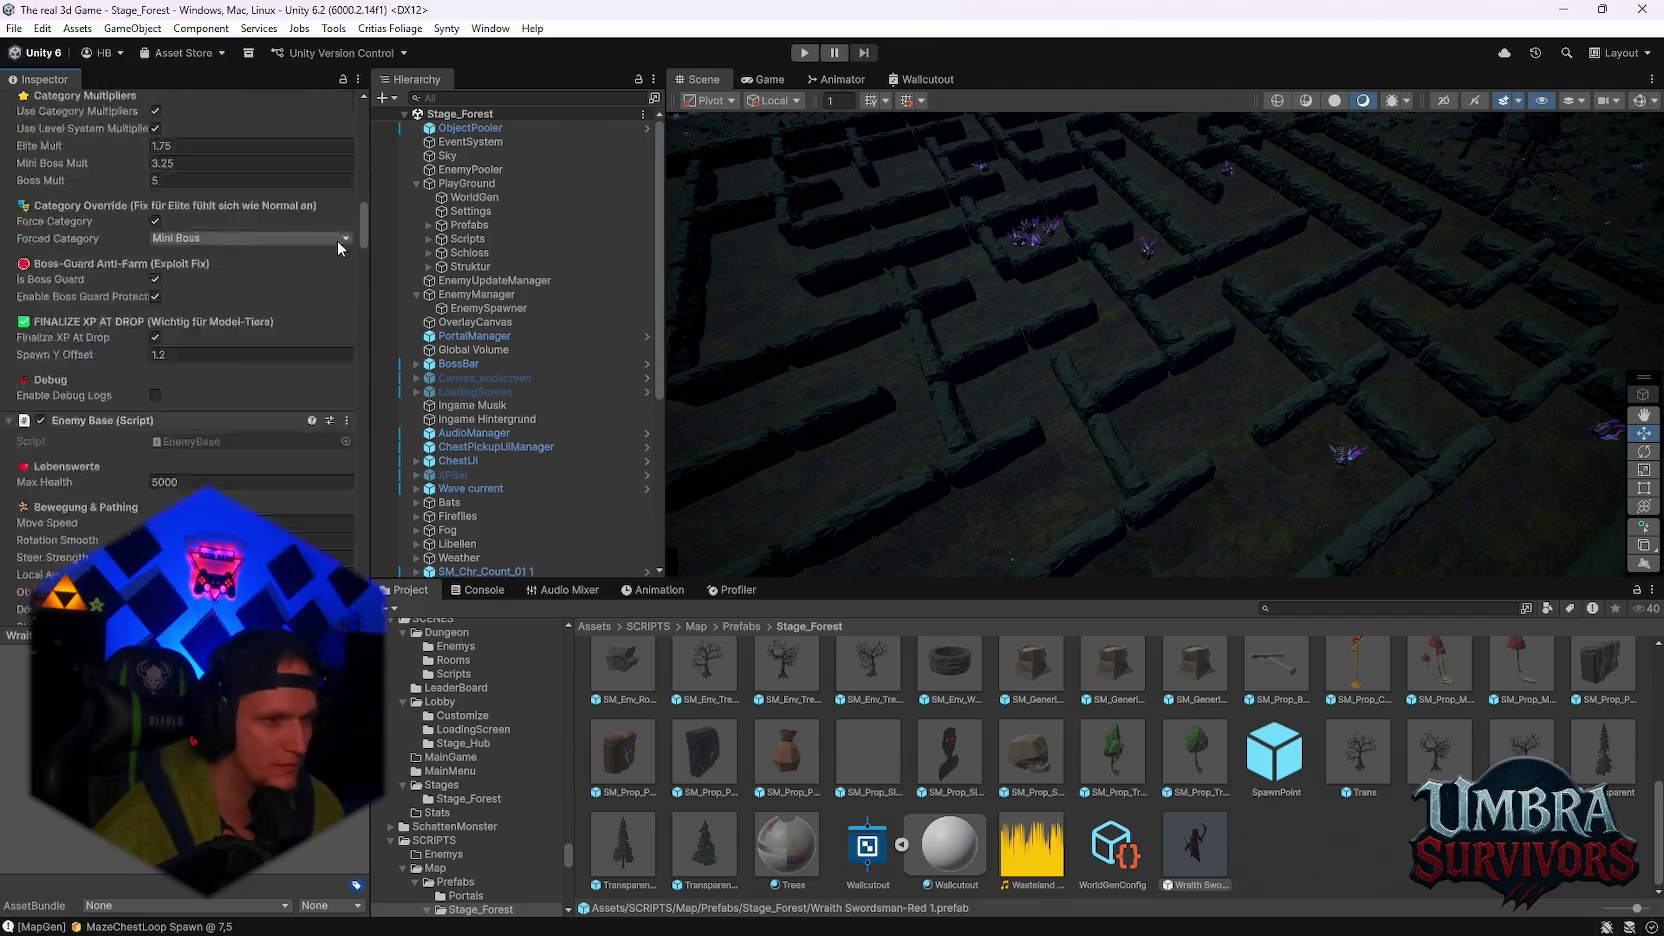
scroll(334, 305, down, 10)
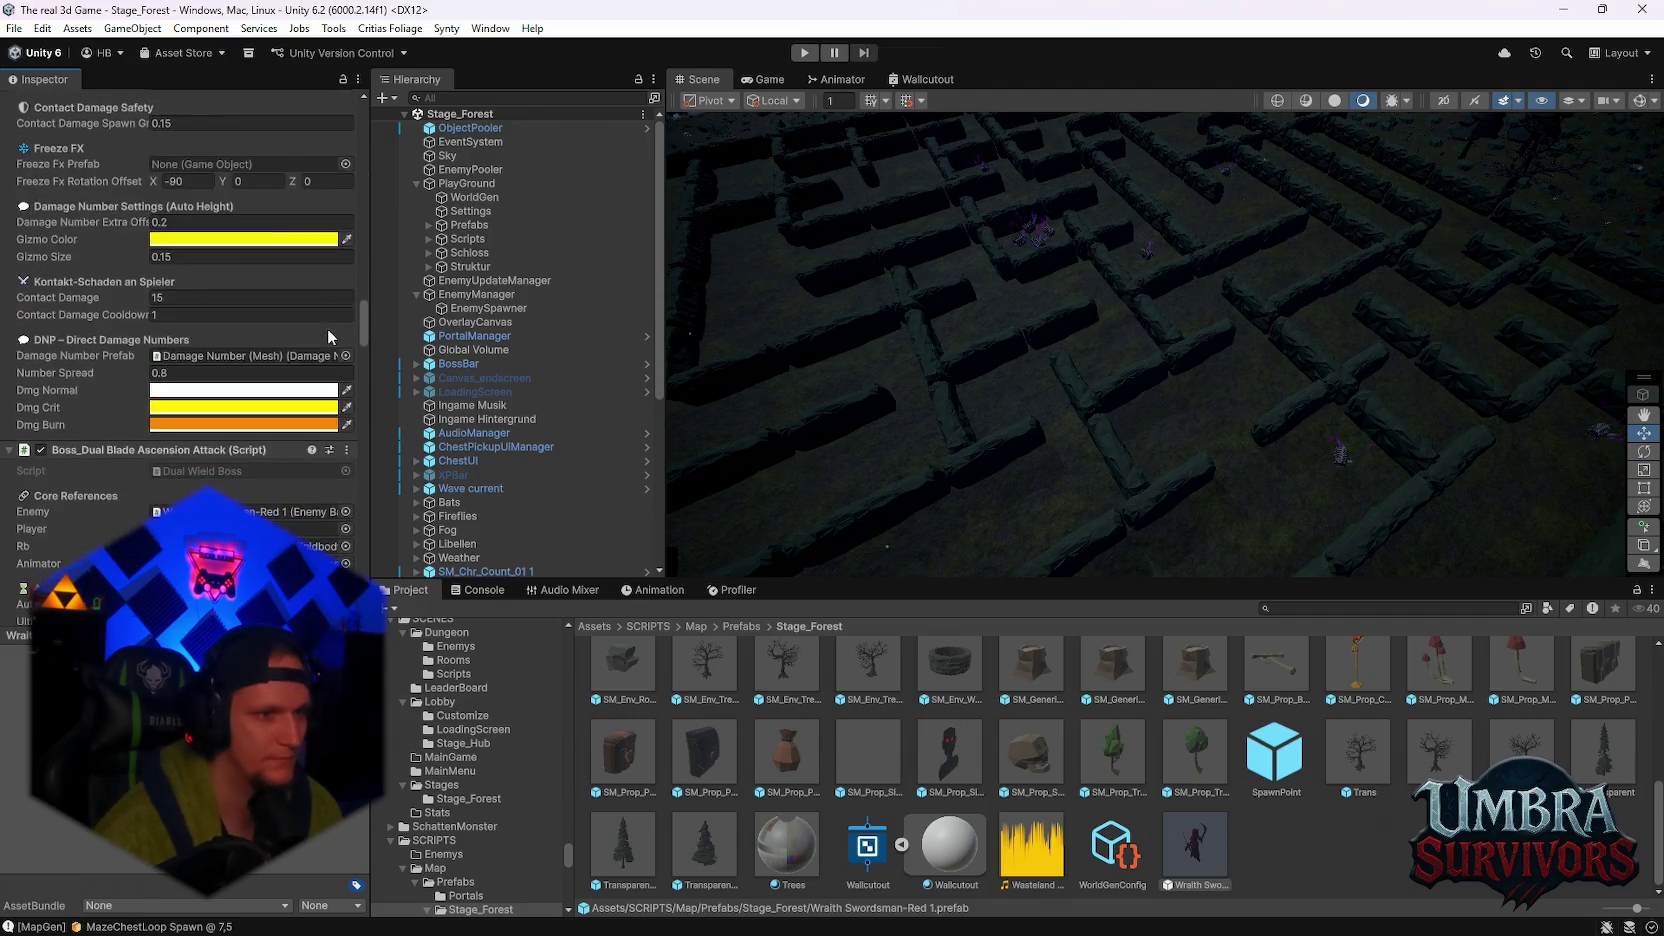
scroll(329, 345, down, 10)
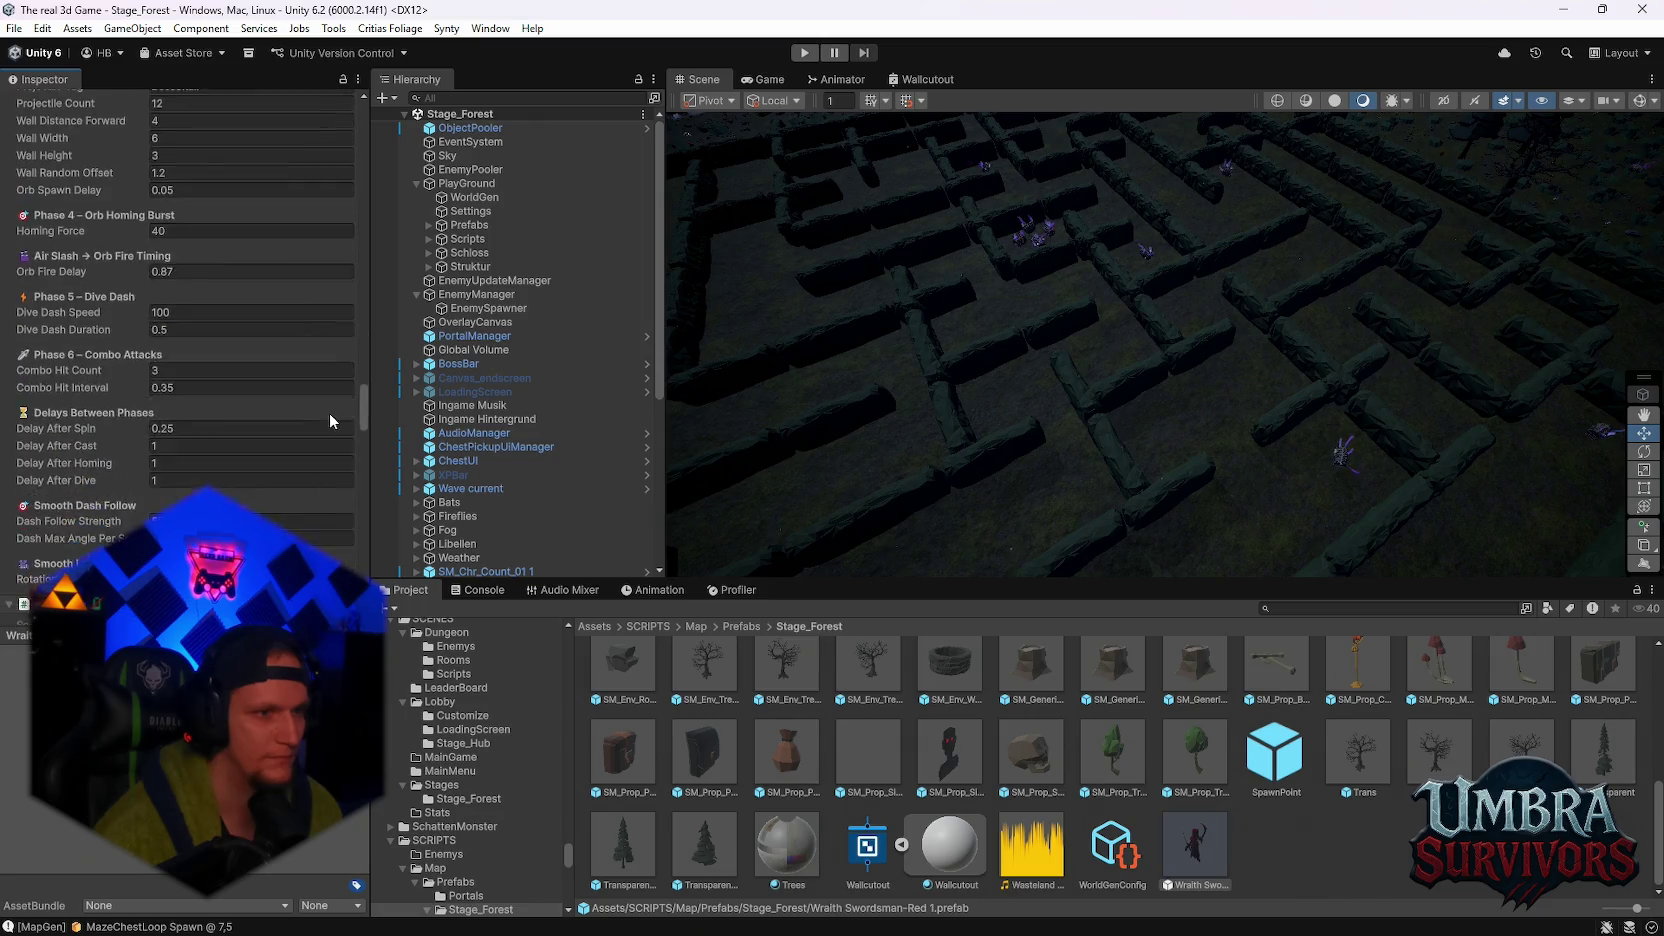
scroll(326, 445, down, 10)
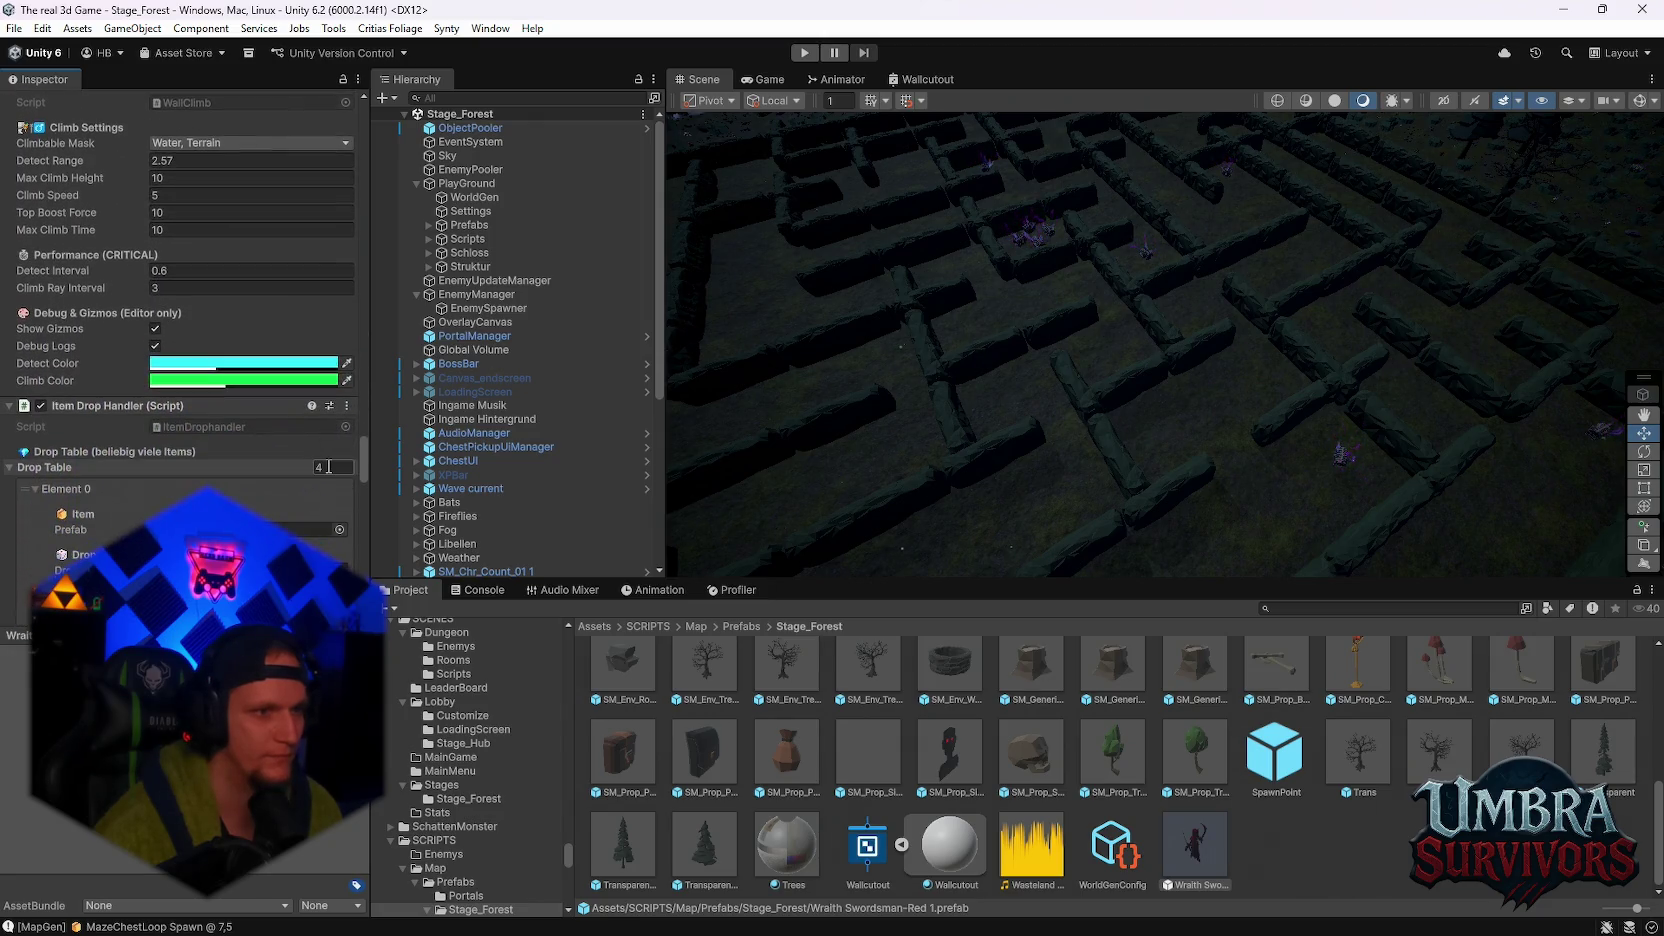
scroll(330, 524, down, 10)
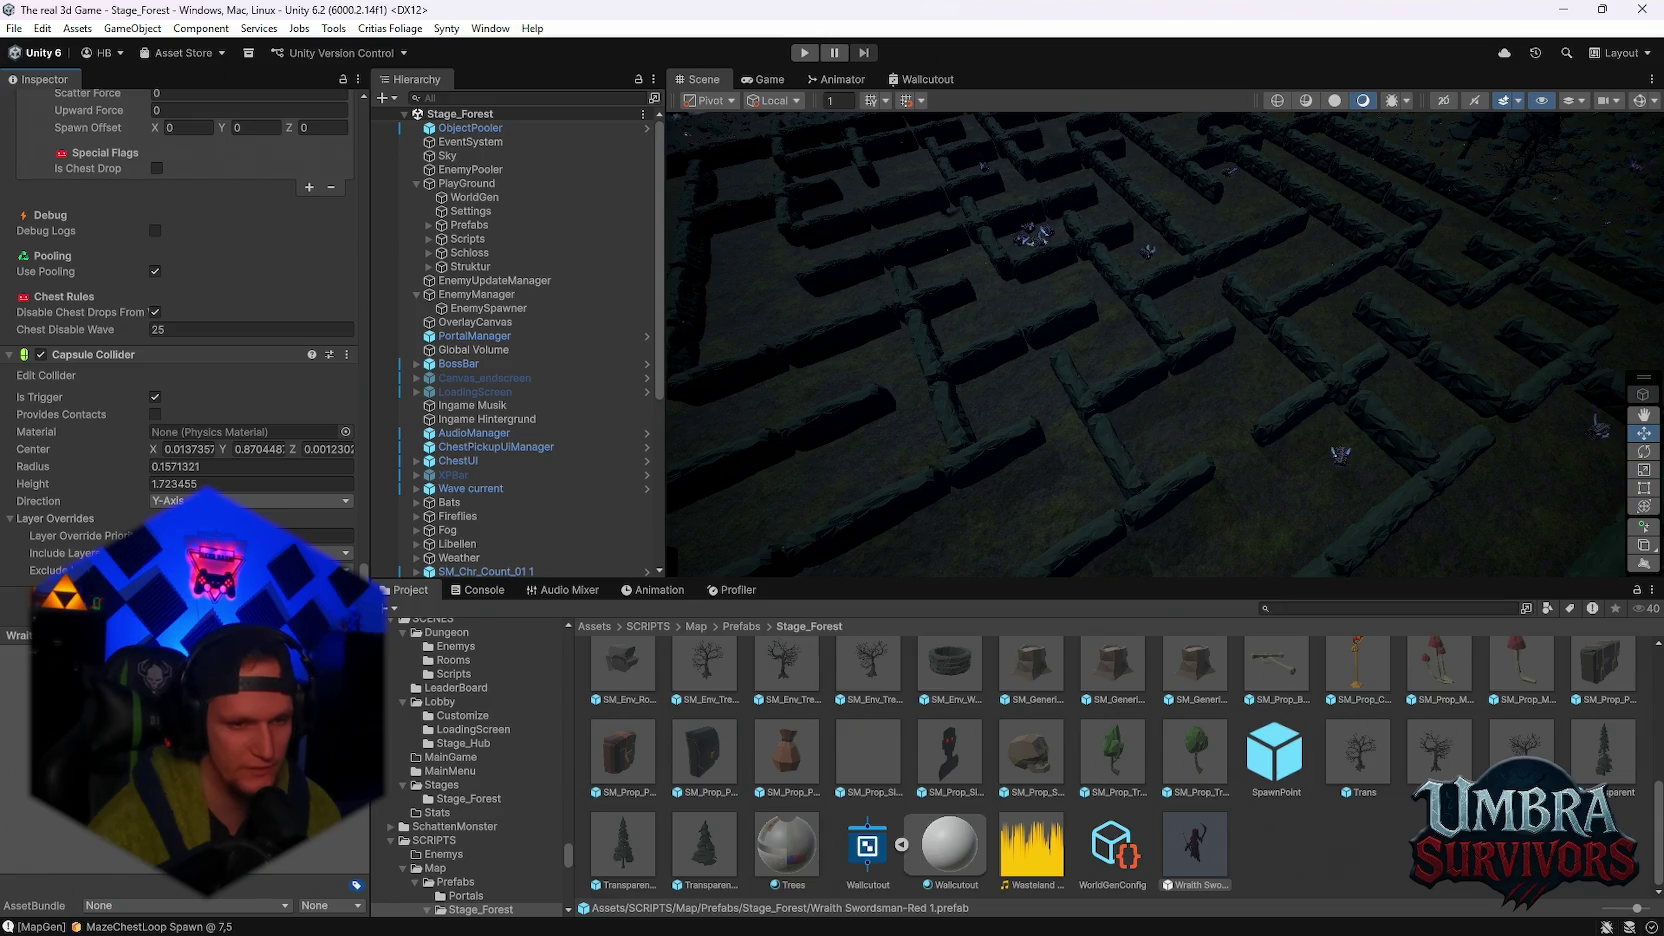
click(185, 670)
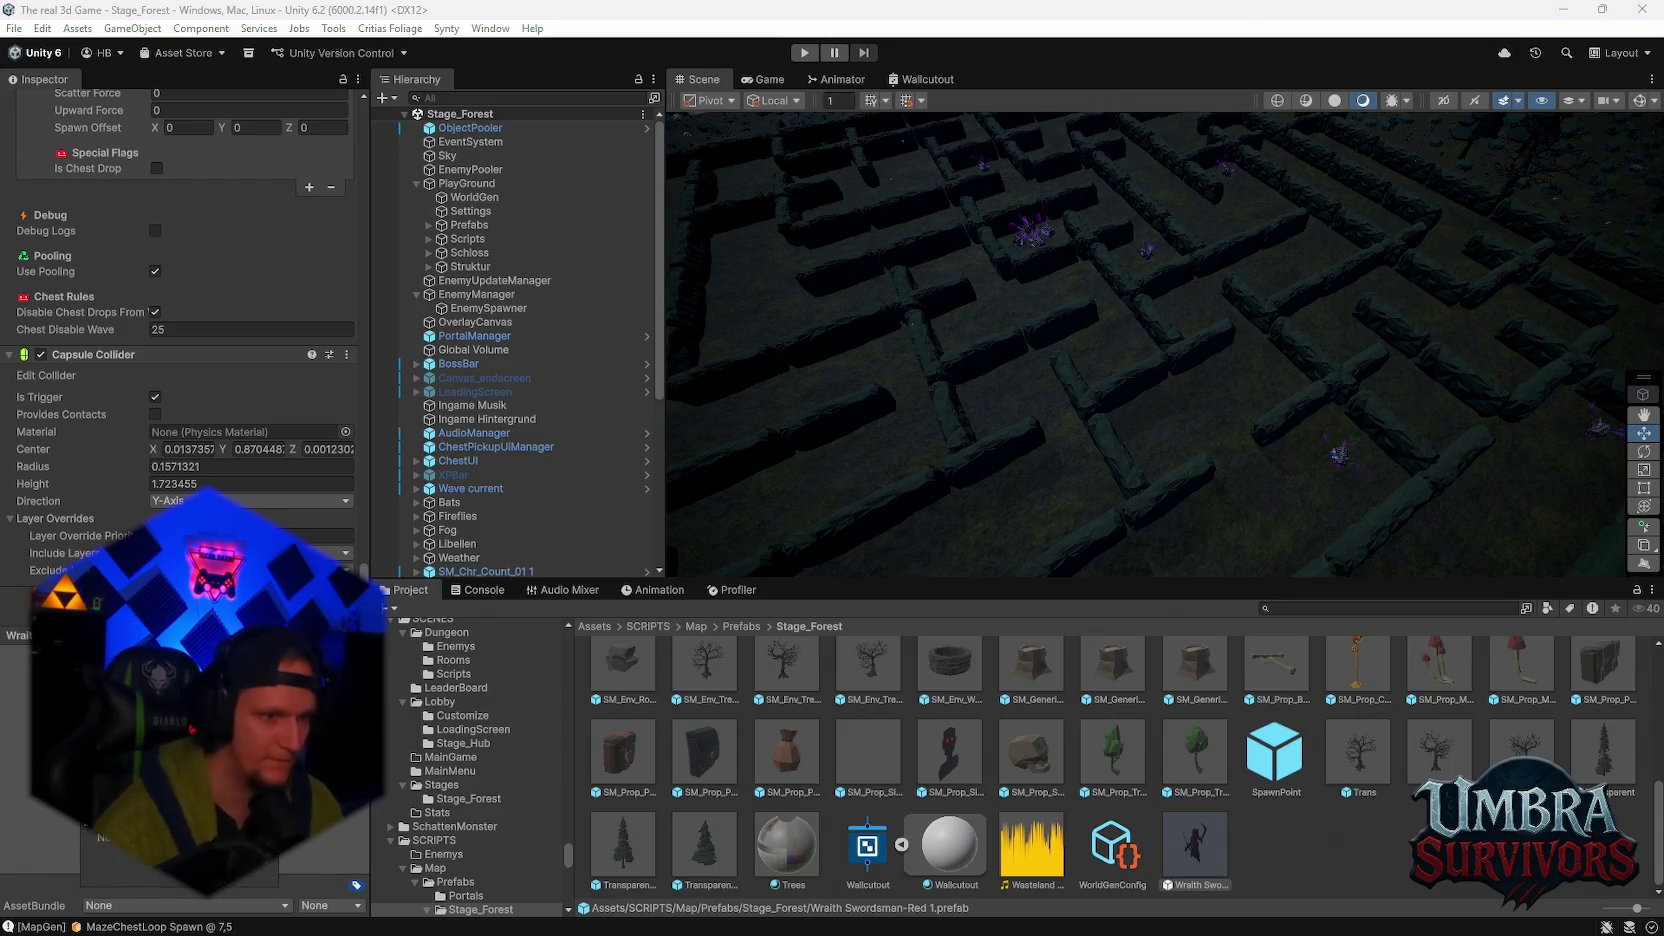